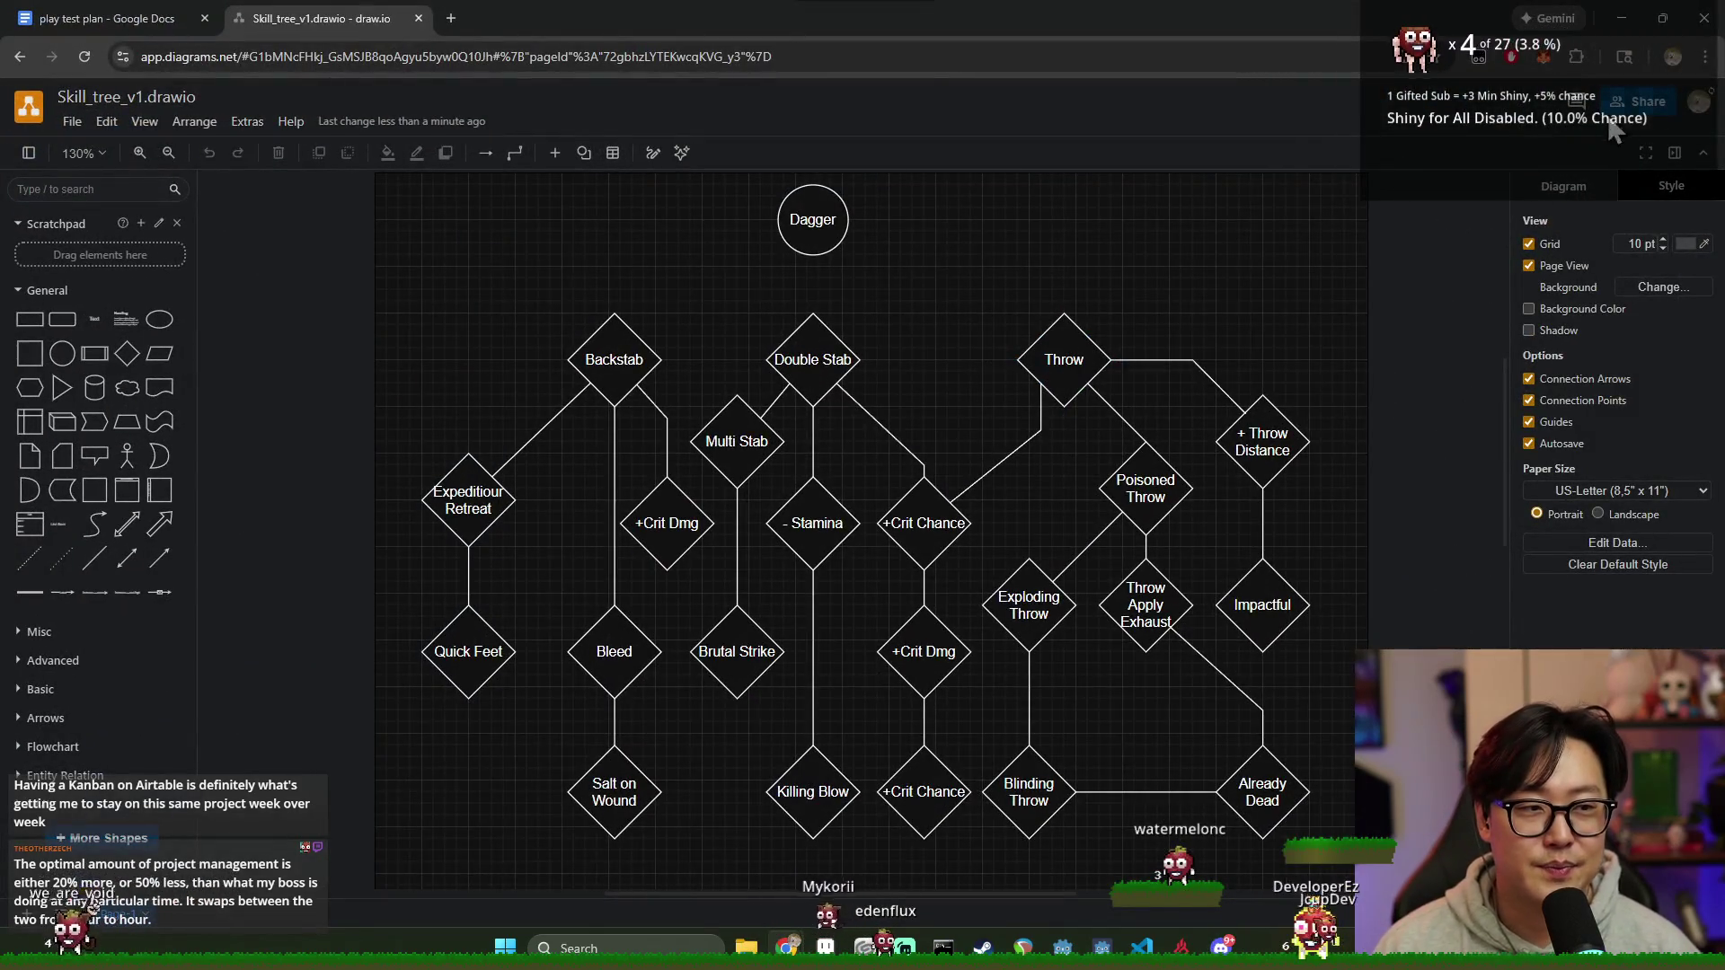
pyautogui.scroll(-3, 1041, 453)
pyautogui.scroll(-5, 1041, 458)
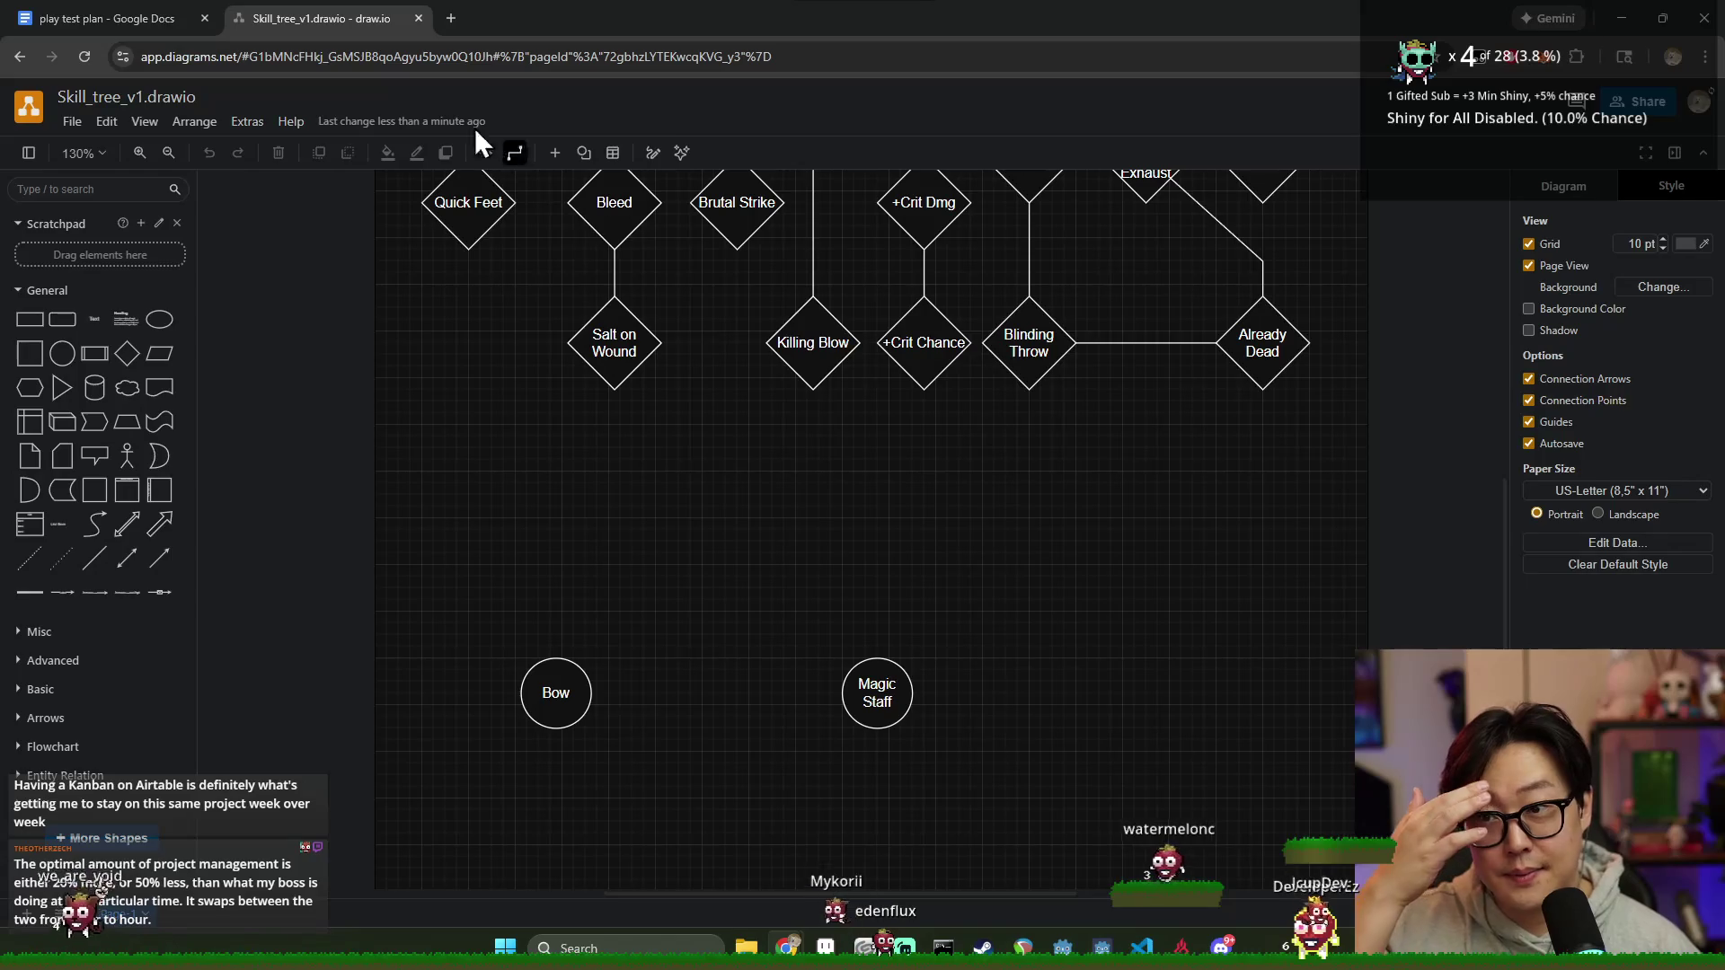
# Step: Drag the Magic Staff circle down the canvas until it sits well below the Bow circle
pyautogui.click(81, 18)
pyautogui.click(391, 17)
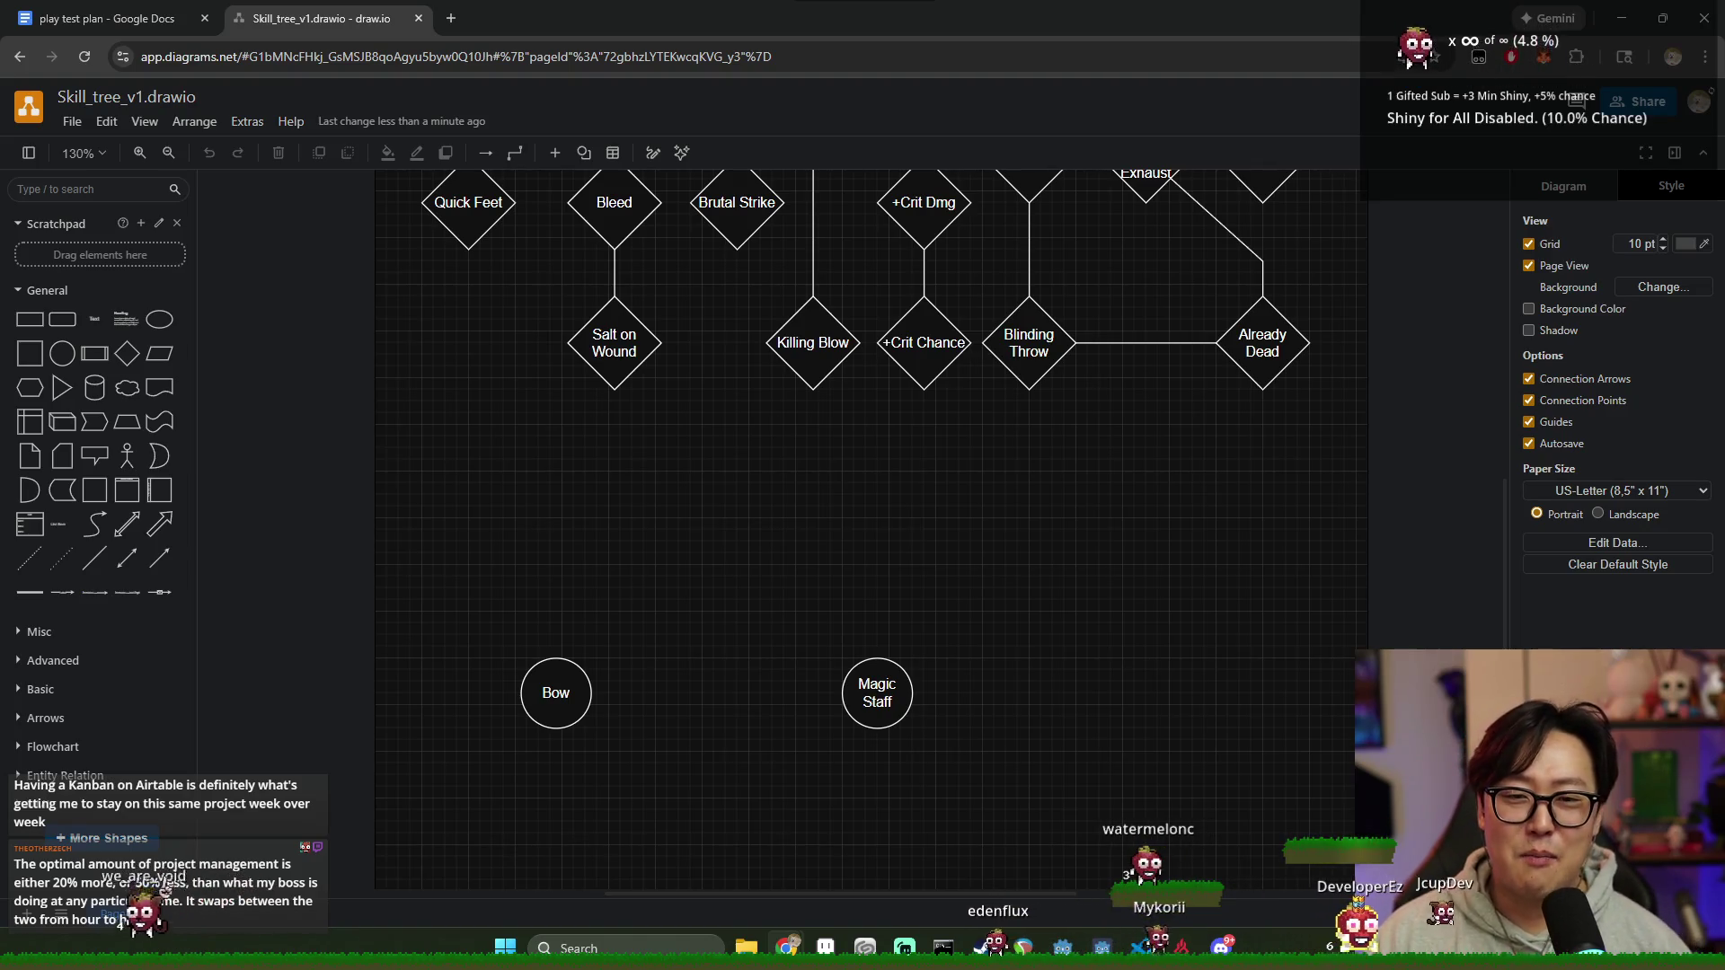
pyautogui.keyDown('ctrl'); pyautogui.scroll(-3, 1043, 621); pyautogui.keyUp('ctrl')
pyautogui.moveTo(890, 645); pyautogui.dragTo(1046, 776)
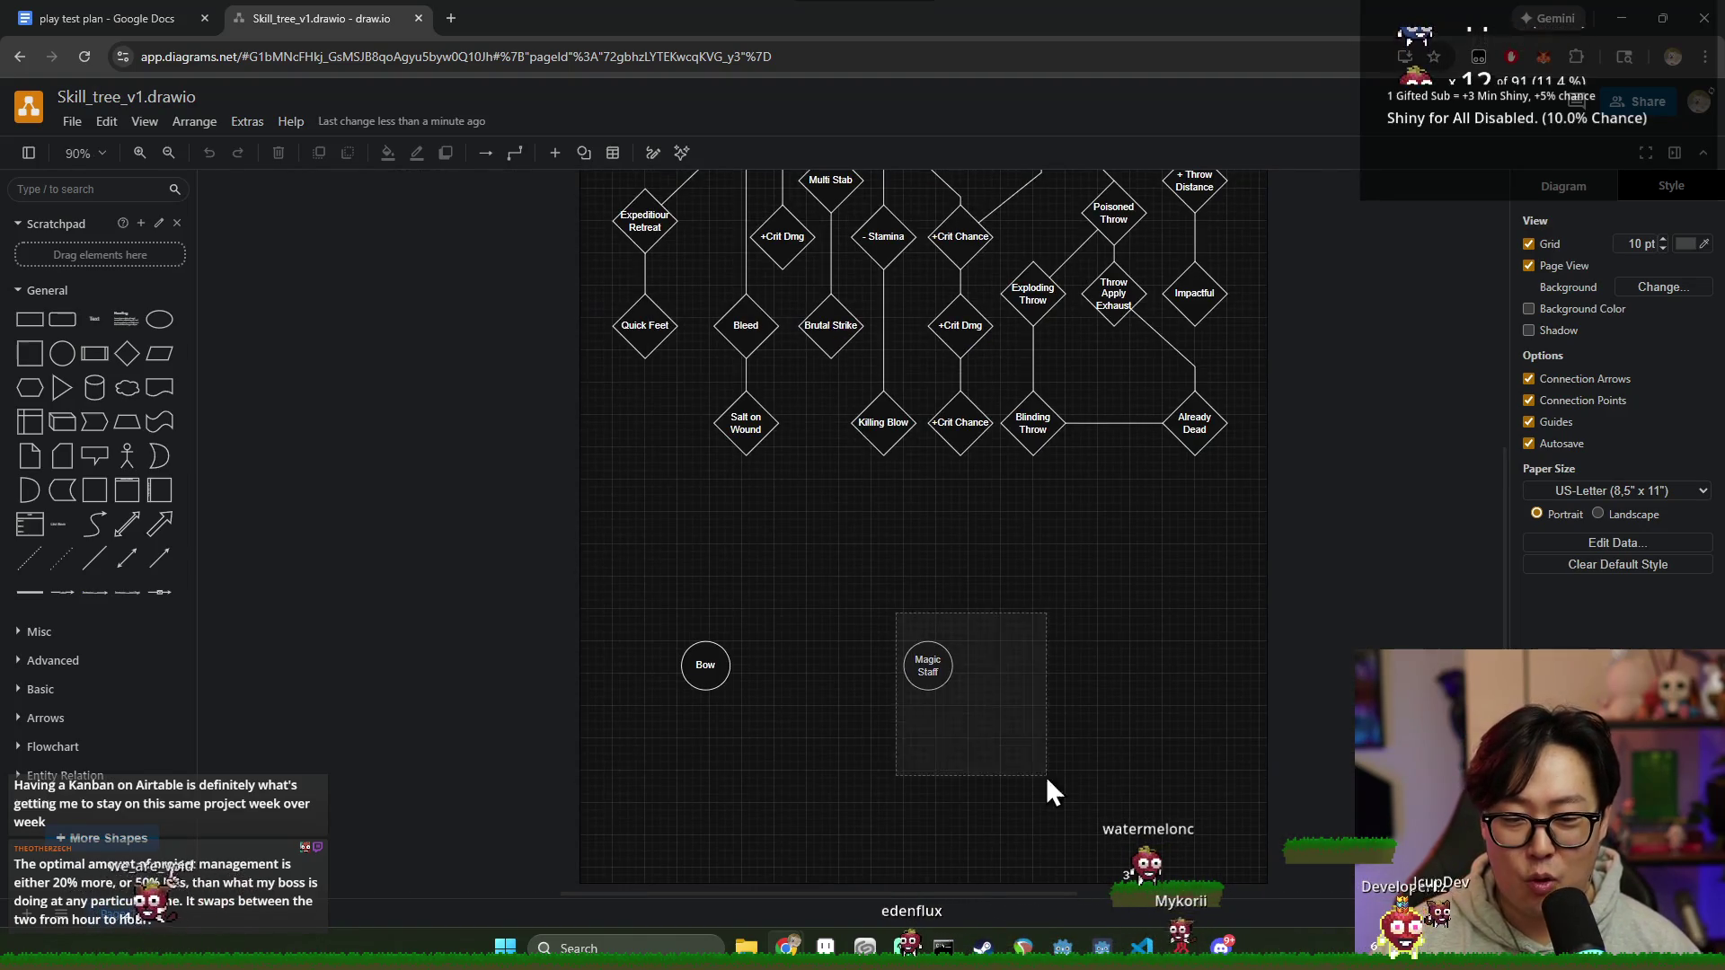
pyautogui.moveTo(933, 669); pyautogui.dragTo(955, 802)
pyautogui.keyDown('ctrl'); pyautogui.scroll(-3, 993, 701); pyautogui.keyUp('ctrl')
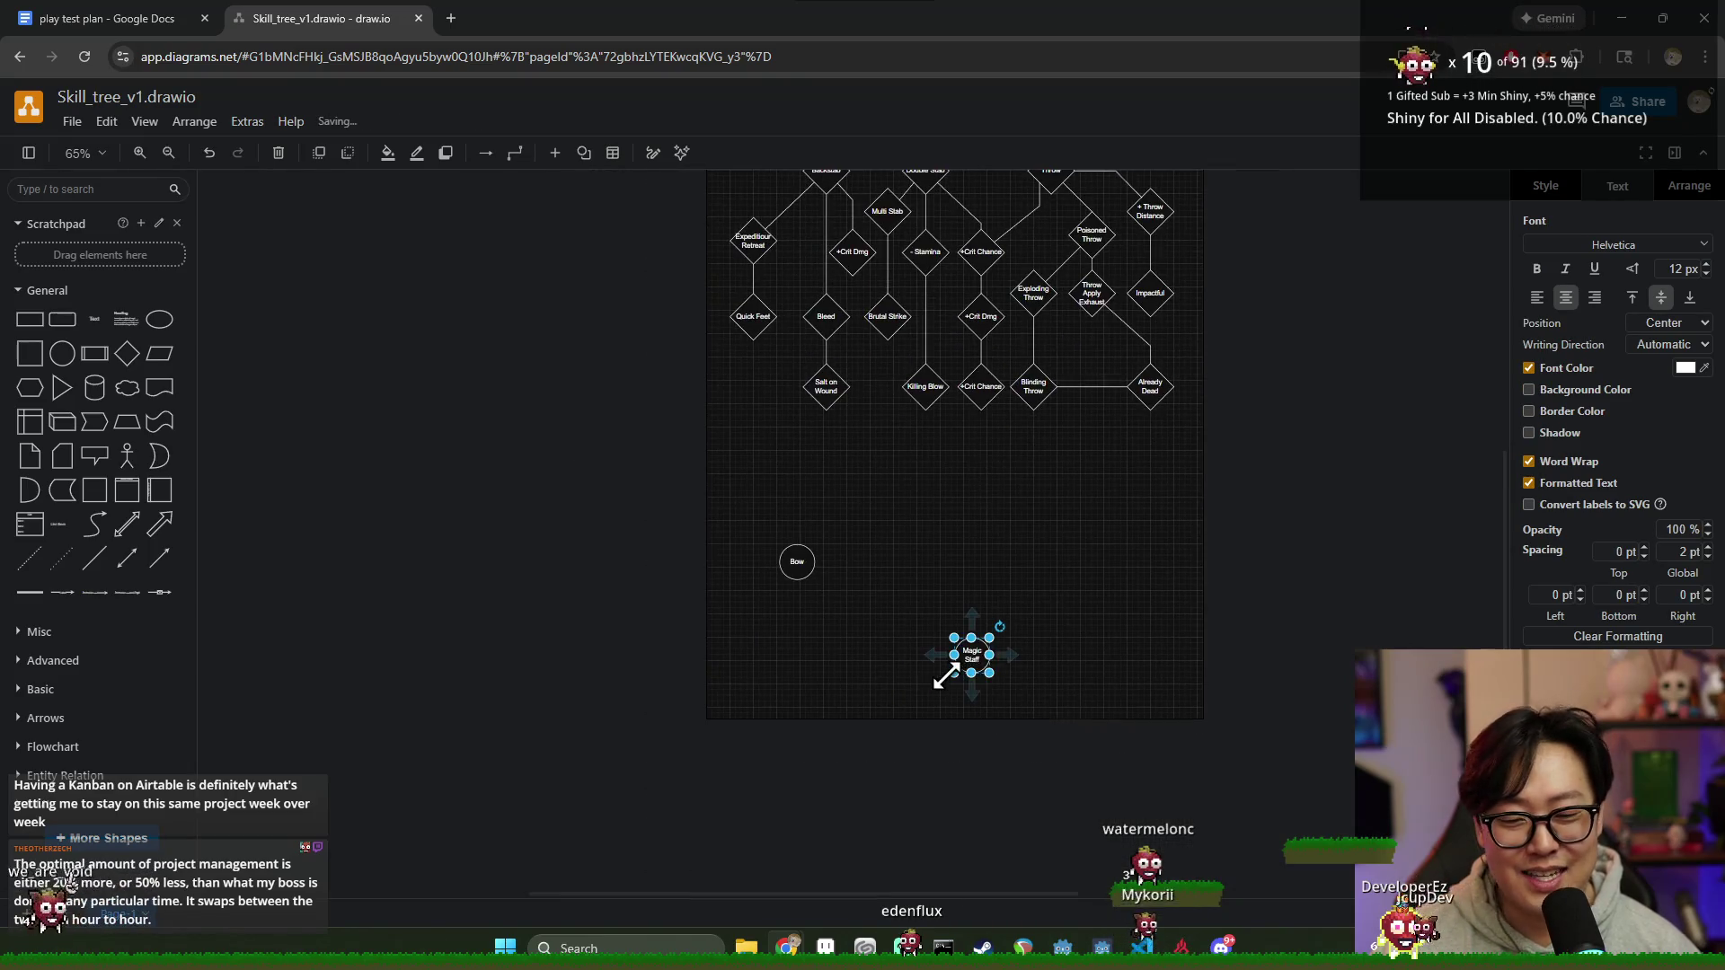
pyautogui.moveTo(971, 663); pyautogui.dragTo(780, 775)
pyautogui.scroll(3, 859, 544)
pyautogui.scroll(2, 858, 543)
pyautogui.moveTo(743, 571); pyautogui.dragTo(913, 513)
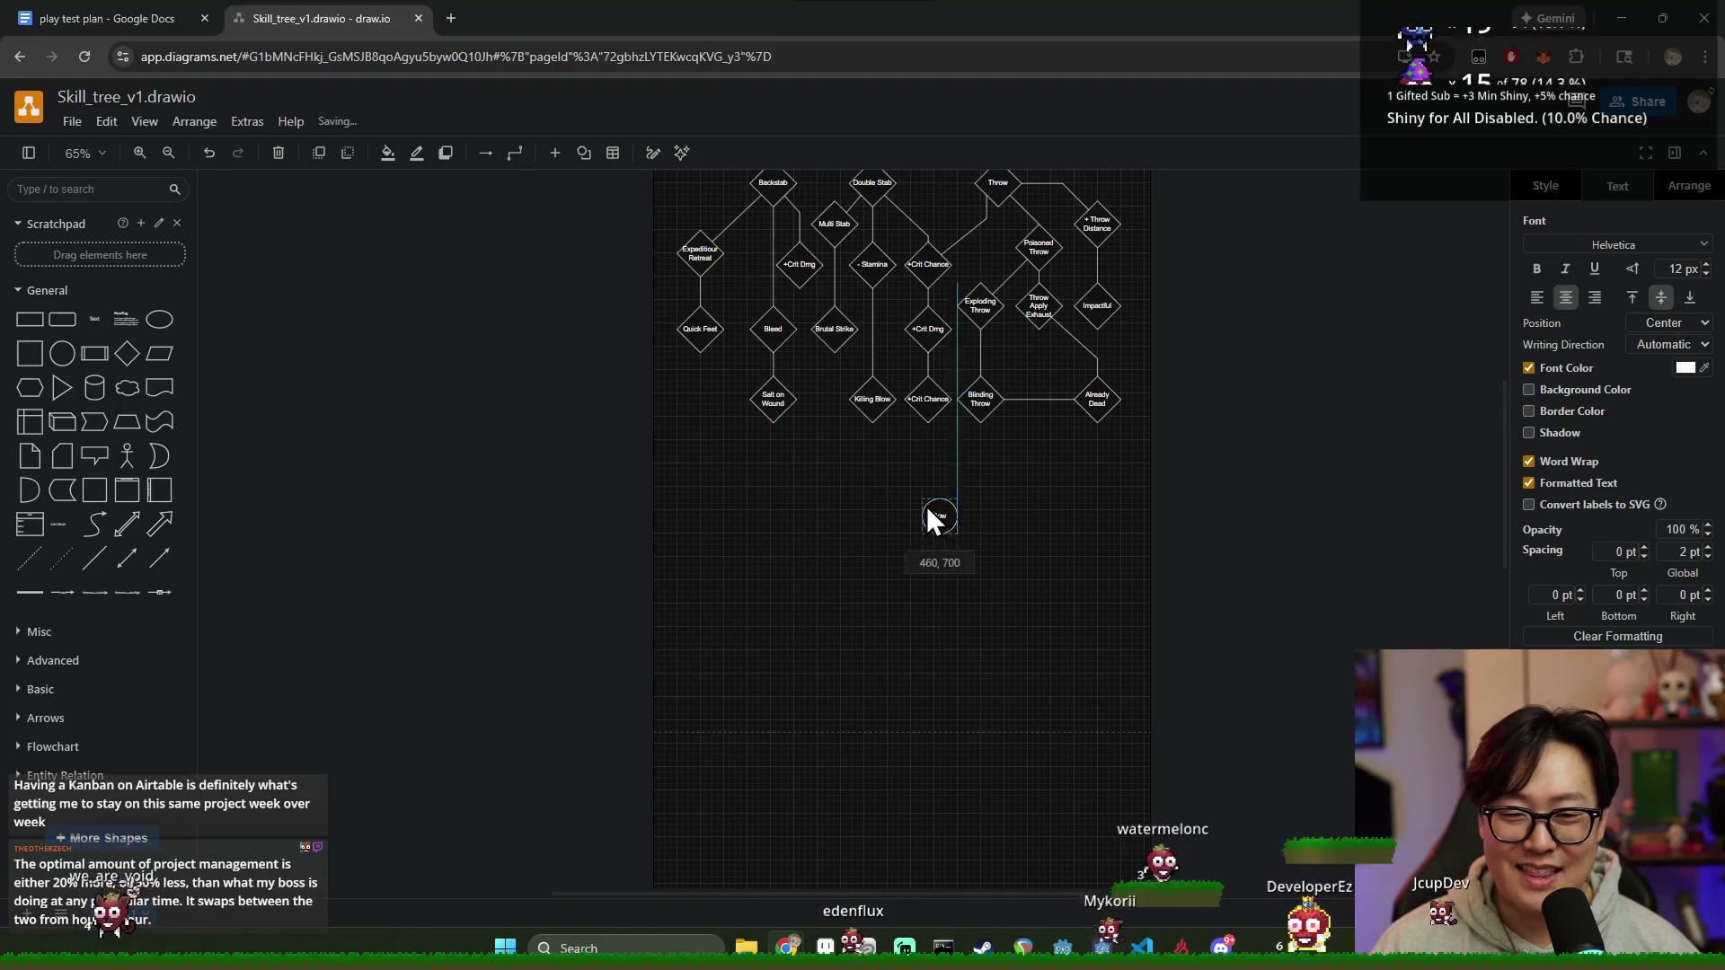
pyautogui.scroll(2, 915, 513)
pyautogui.moveTo(916, 616); pyautogui.dragTo(868, 610)
pyautogui.click(952, 647)
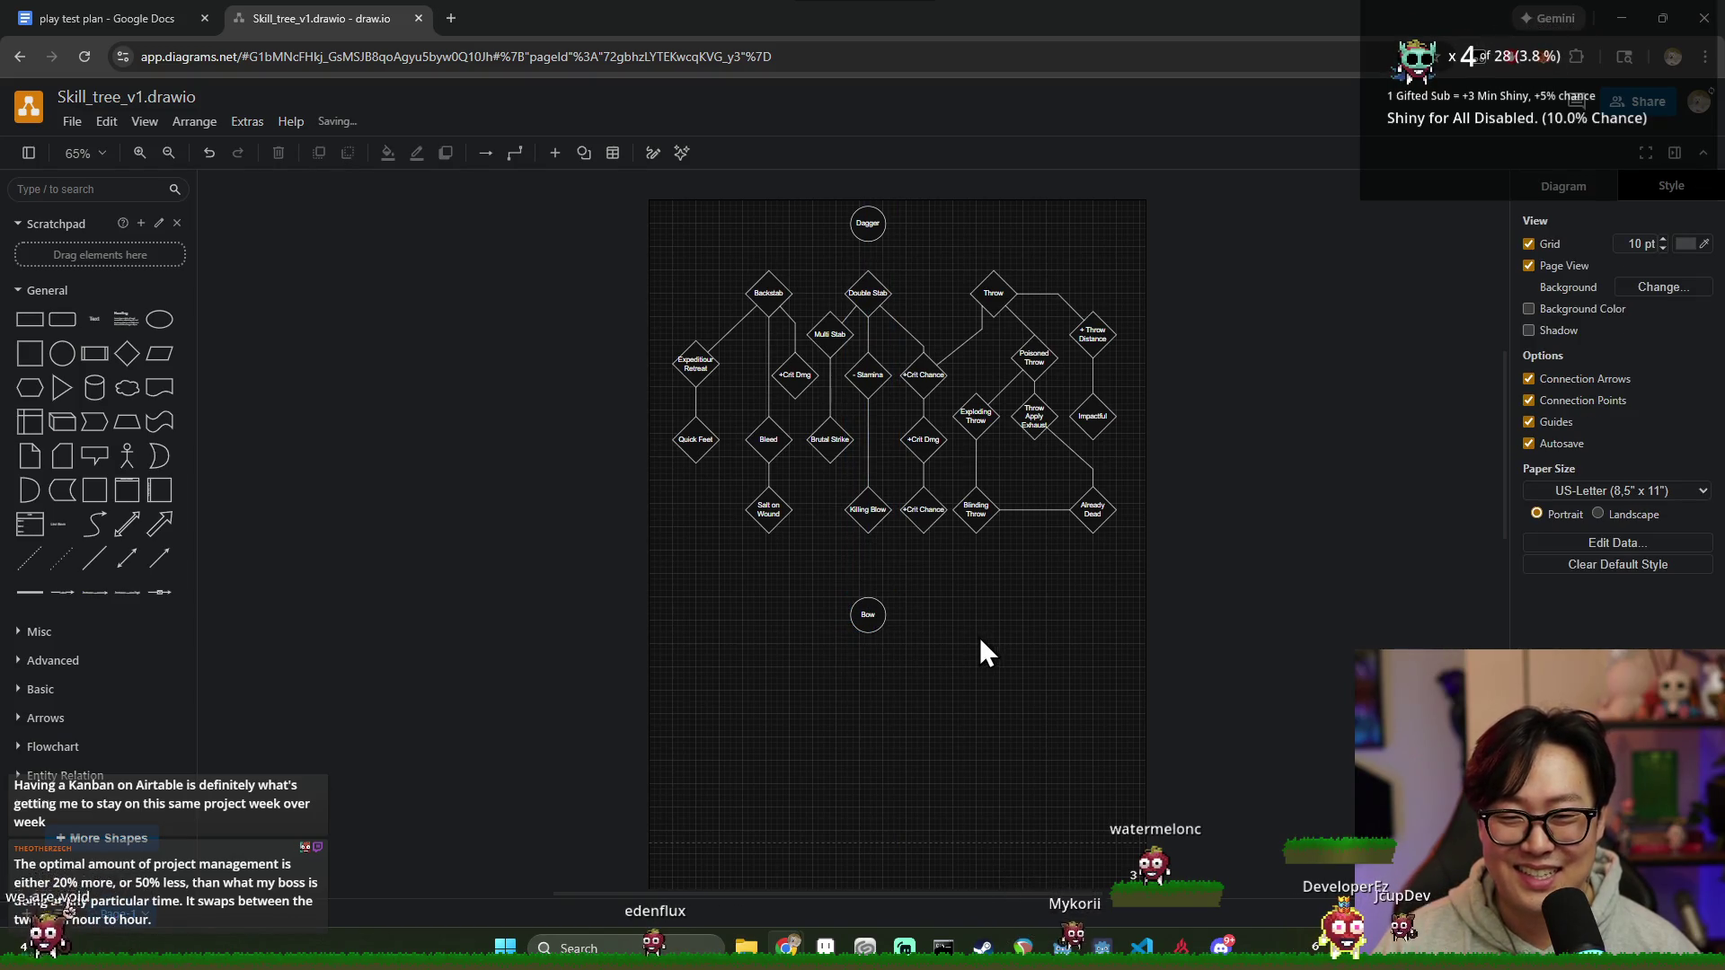
pyautogui.scroll(-1, 943, 633)
pyautogui.scroll(2, 891, 608)
pyautogui.scroll(-4, 926, 651)
pyautogui.scroll(-1, 924, 652)
pyautogui.scroll(-3, 889, 688)
pyautogui.moveTo(754, 748)
pyautogui.mouseDown()
pyautogui.moveTo(910, 701)
pyautogui.moveTo(876, 702)
pyautogui.moveTo(869, 621)
pyautogui.mouseUp()
pyautogui.scroll(2, 943, 695)
pyautogui.click(907, 616)
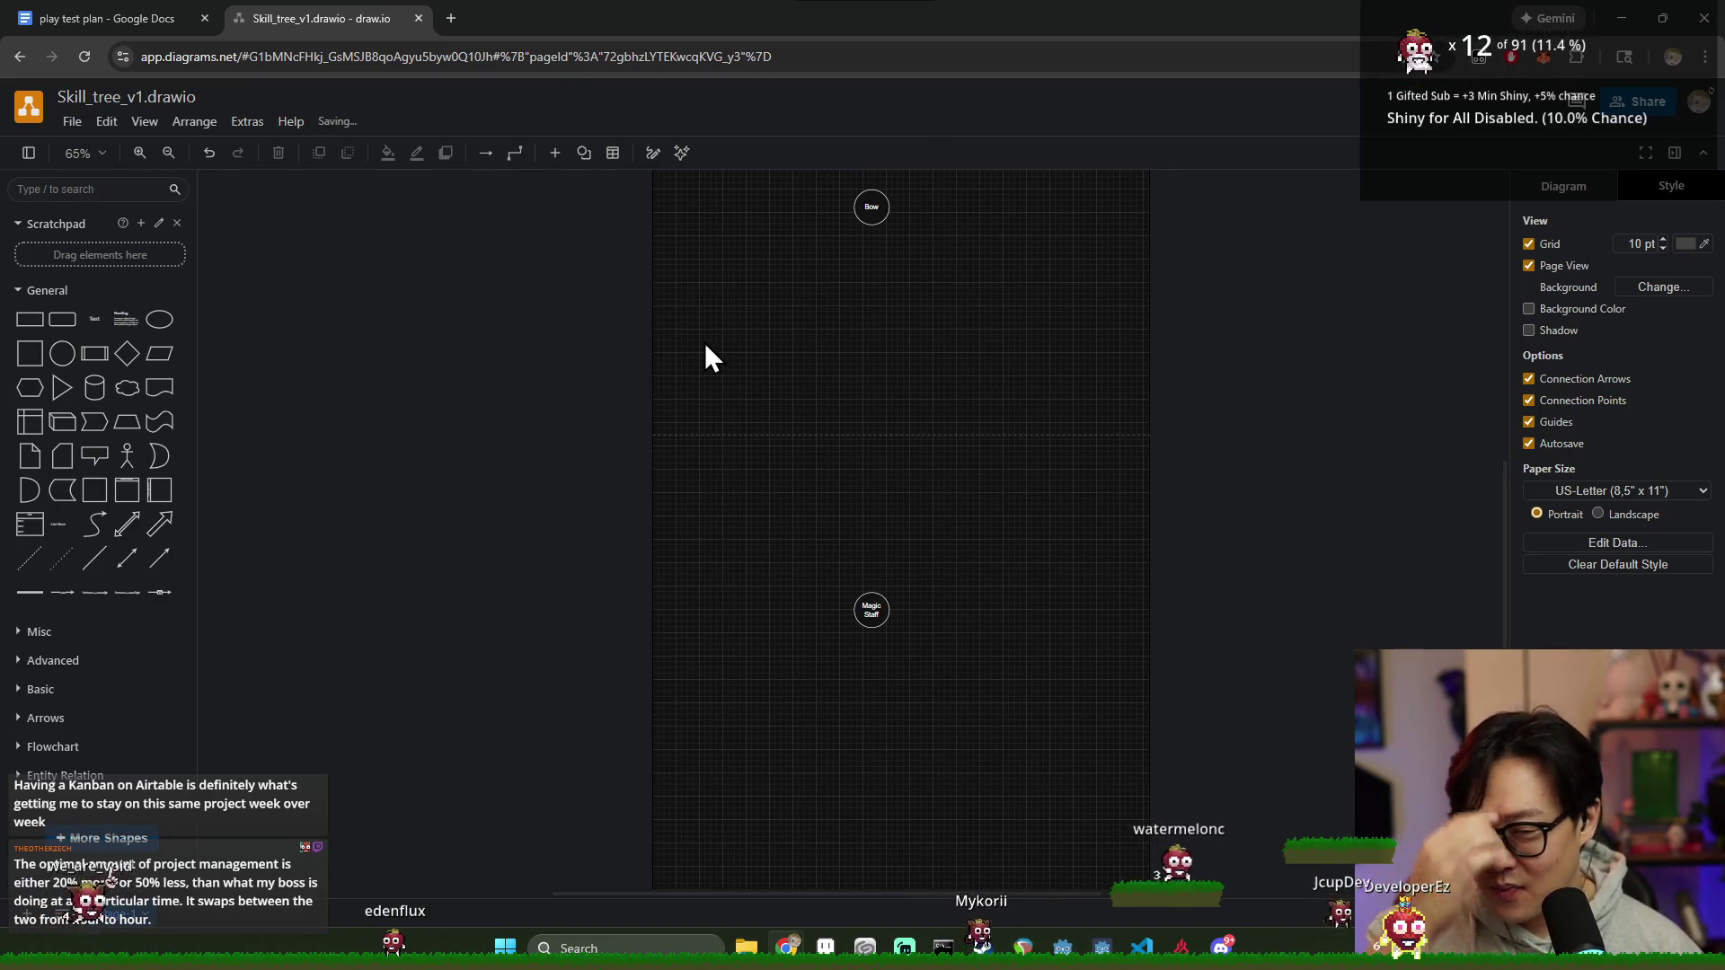
pyautogui.click(872, 609)
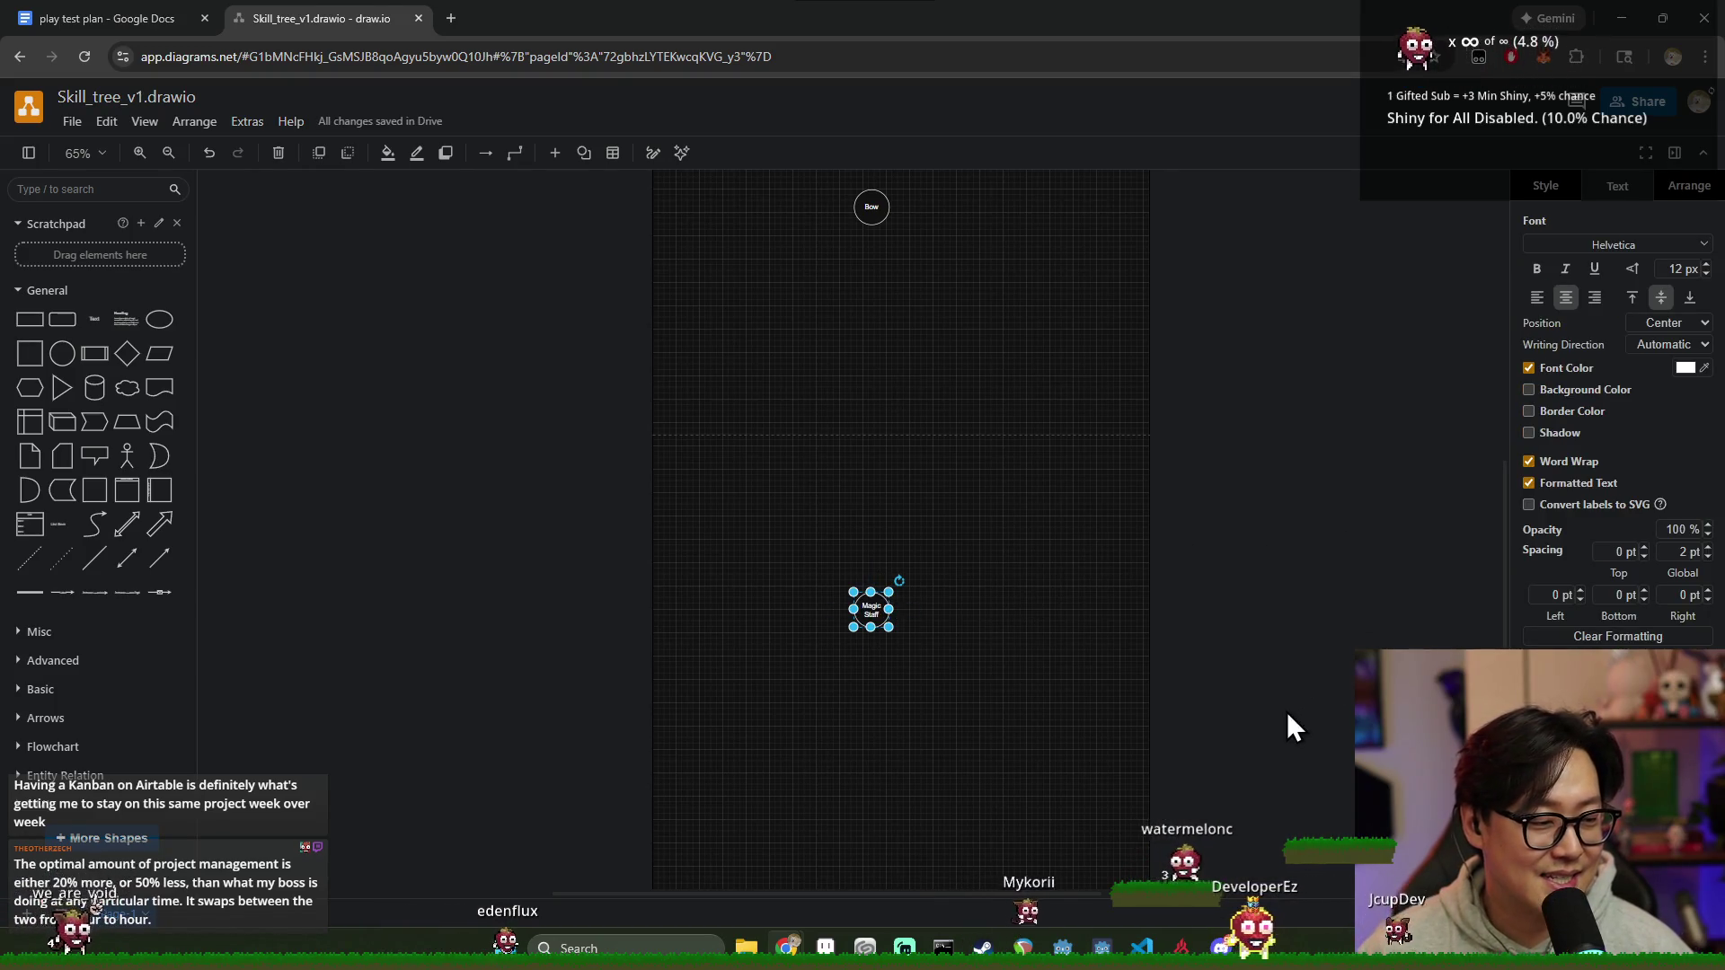
pyautogui.click(847, 453)
pyautogui.scroll(3, 874, 355)
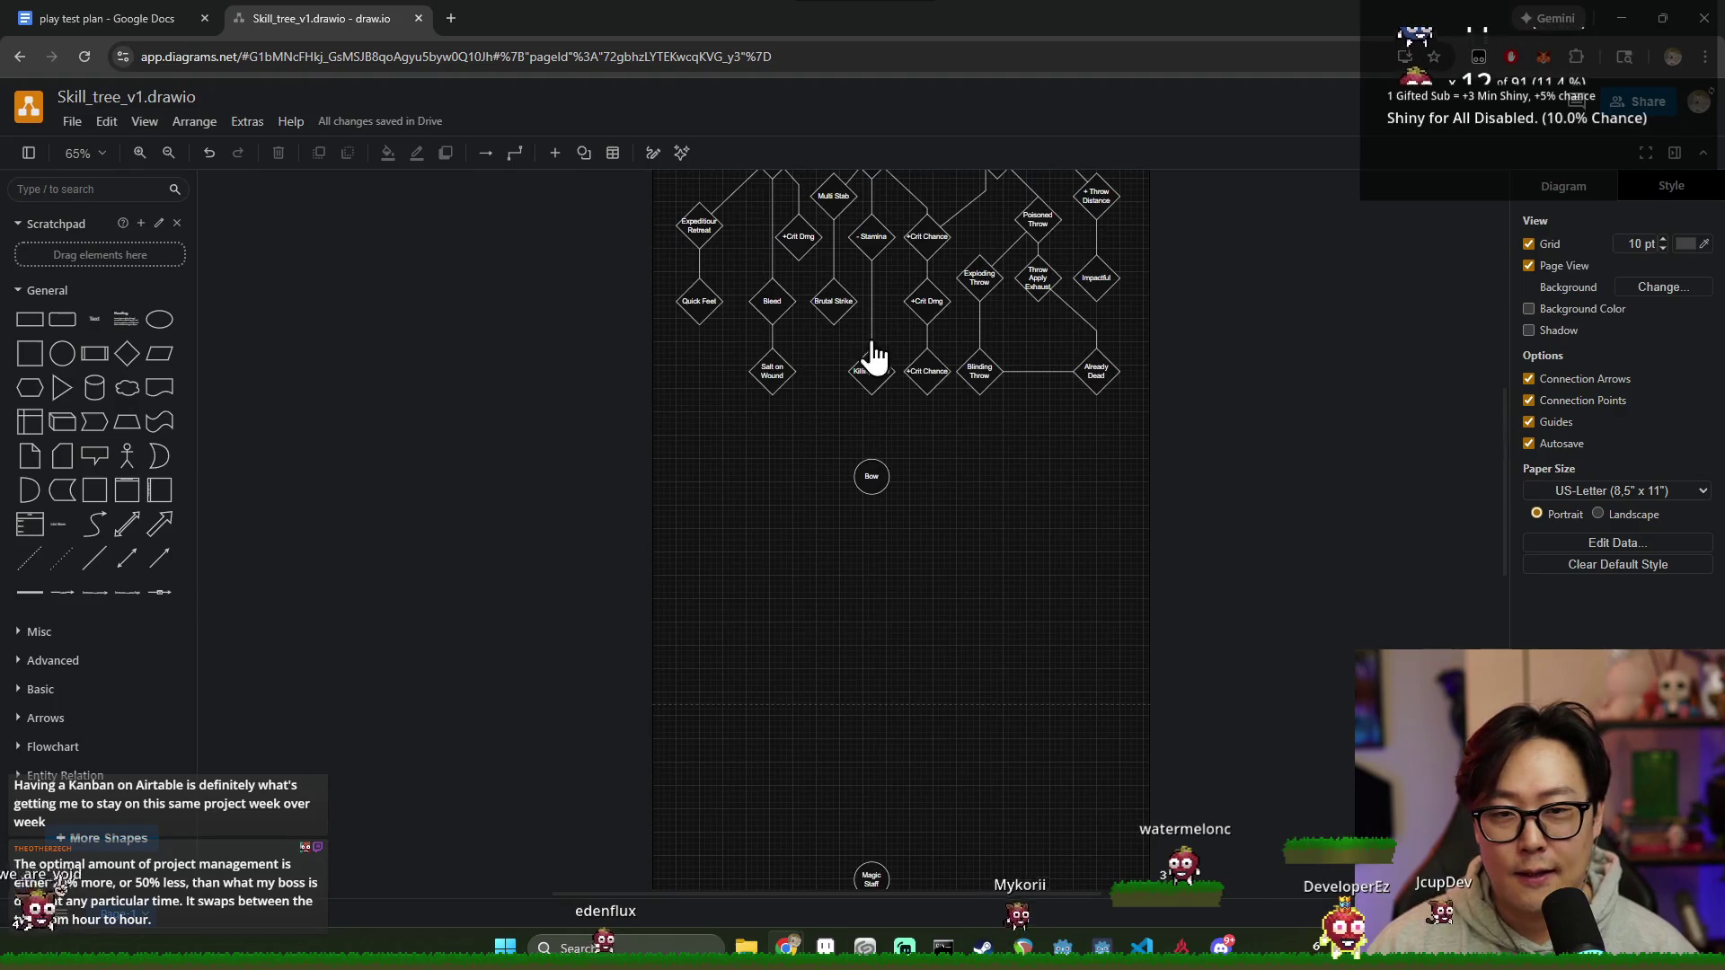
pyautogui.scroll(1, 967, 398)
pyautogui.scroll(1, 974, 413)
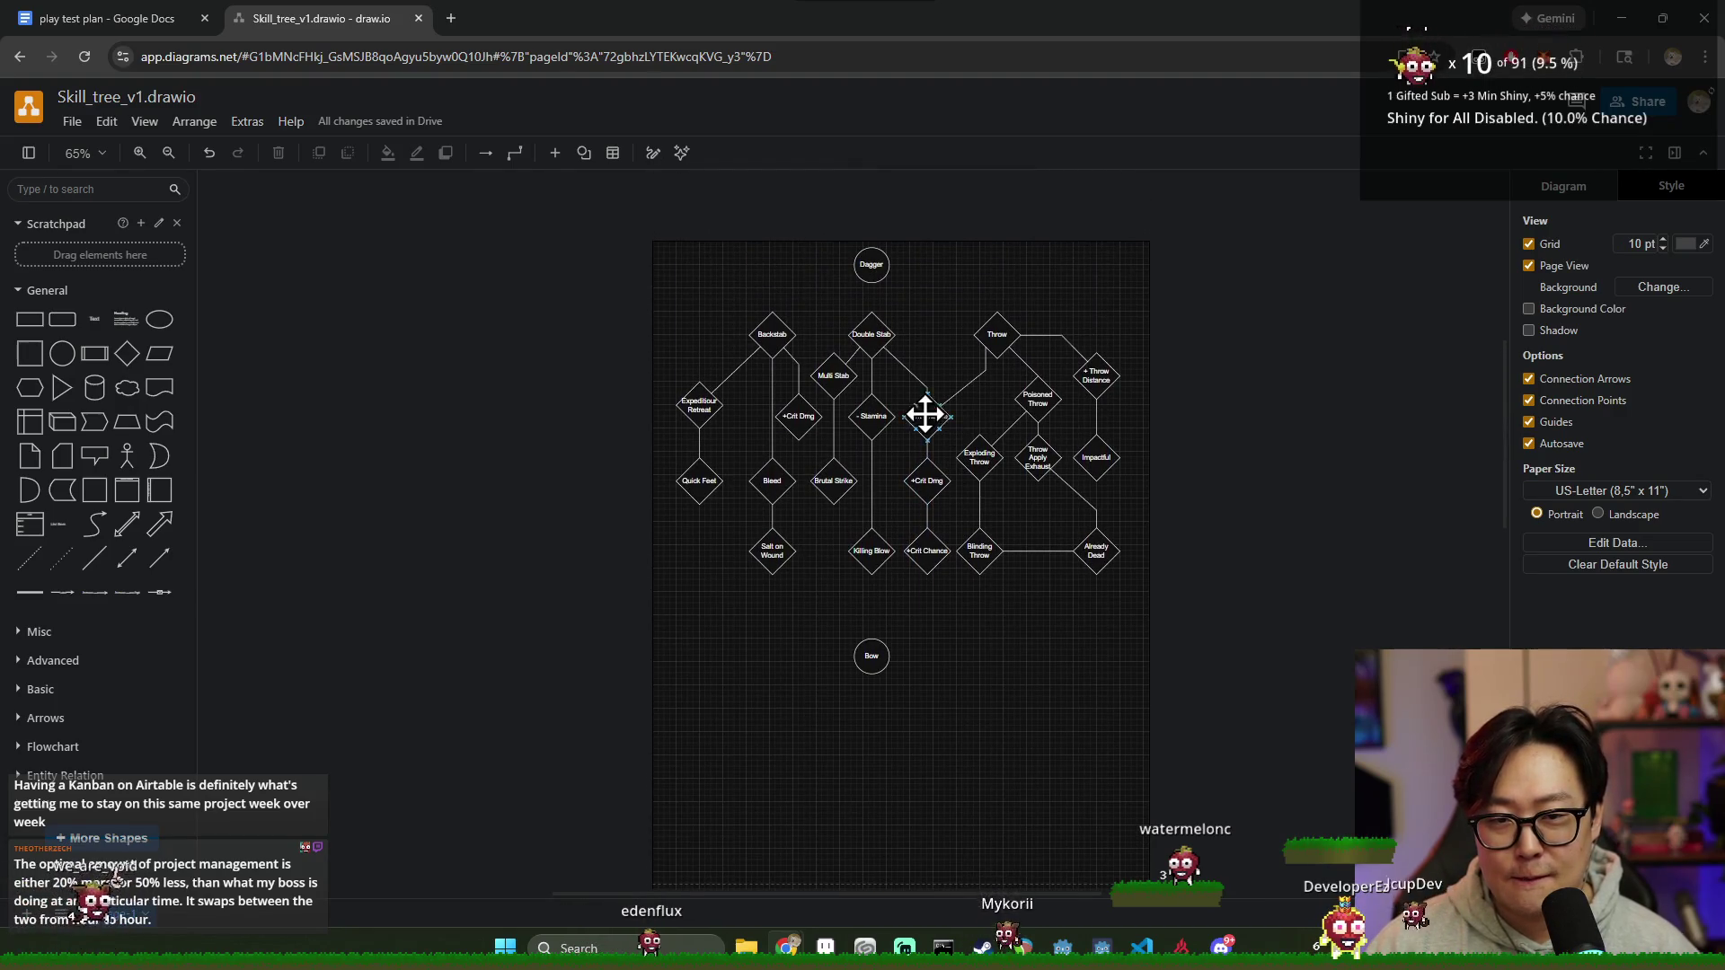
pyautogui.click(874, 655)
pyautogui.scroll(2, 980, 665)
pyautogui.scroll(2, 979, 651)
pyautogui.scroll(-2, 868, 538)
pyautogui.scroll(1, 910, 571)
pyautogui.scroll(3, 927, 555)
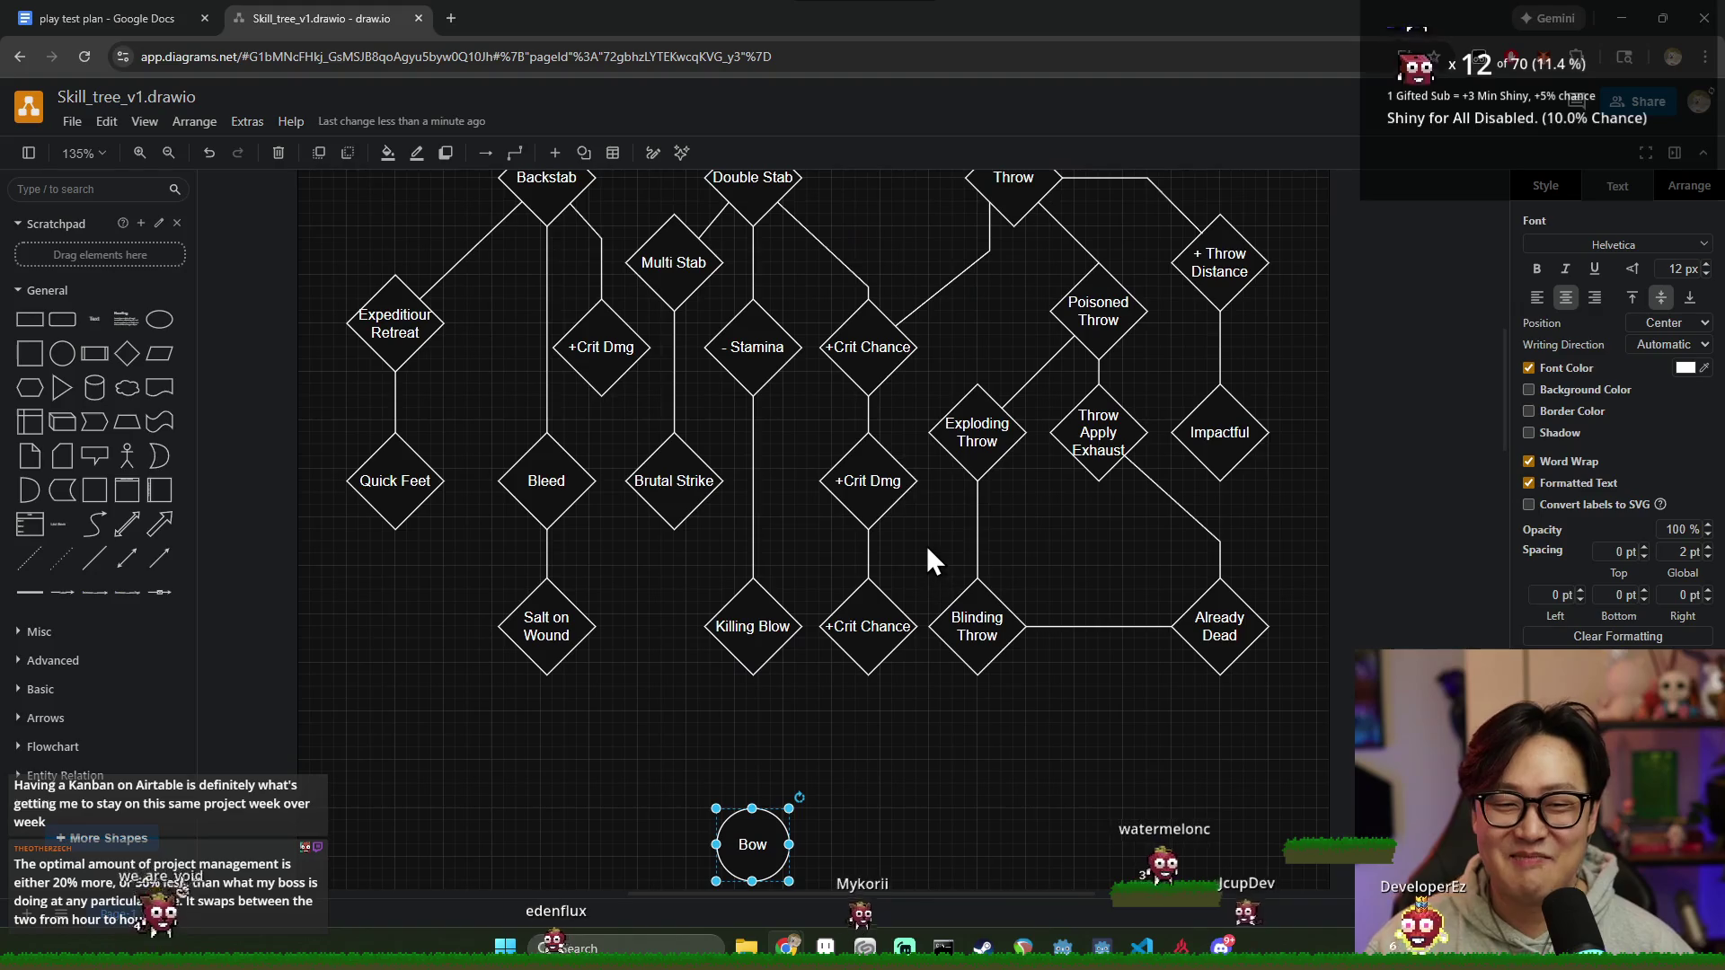
pyautogui.scroll(-2, 862, 445)
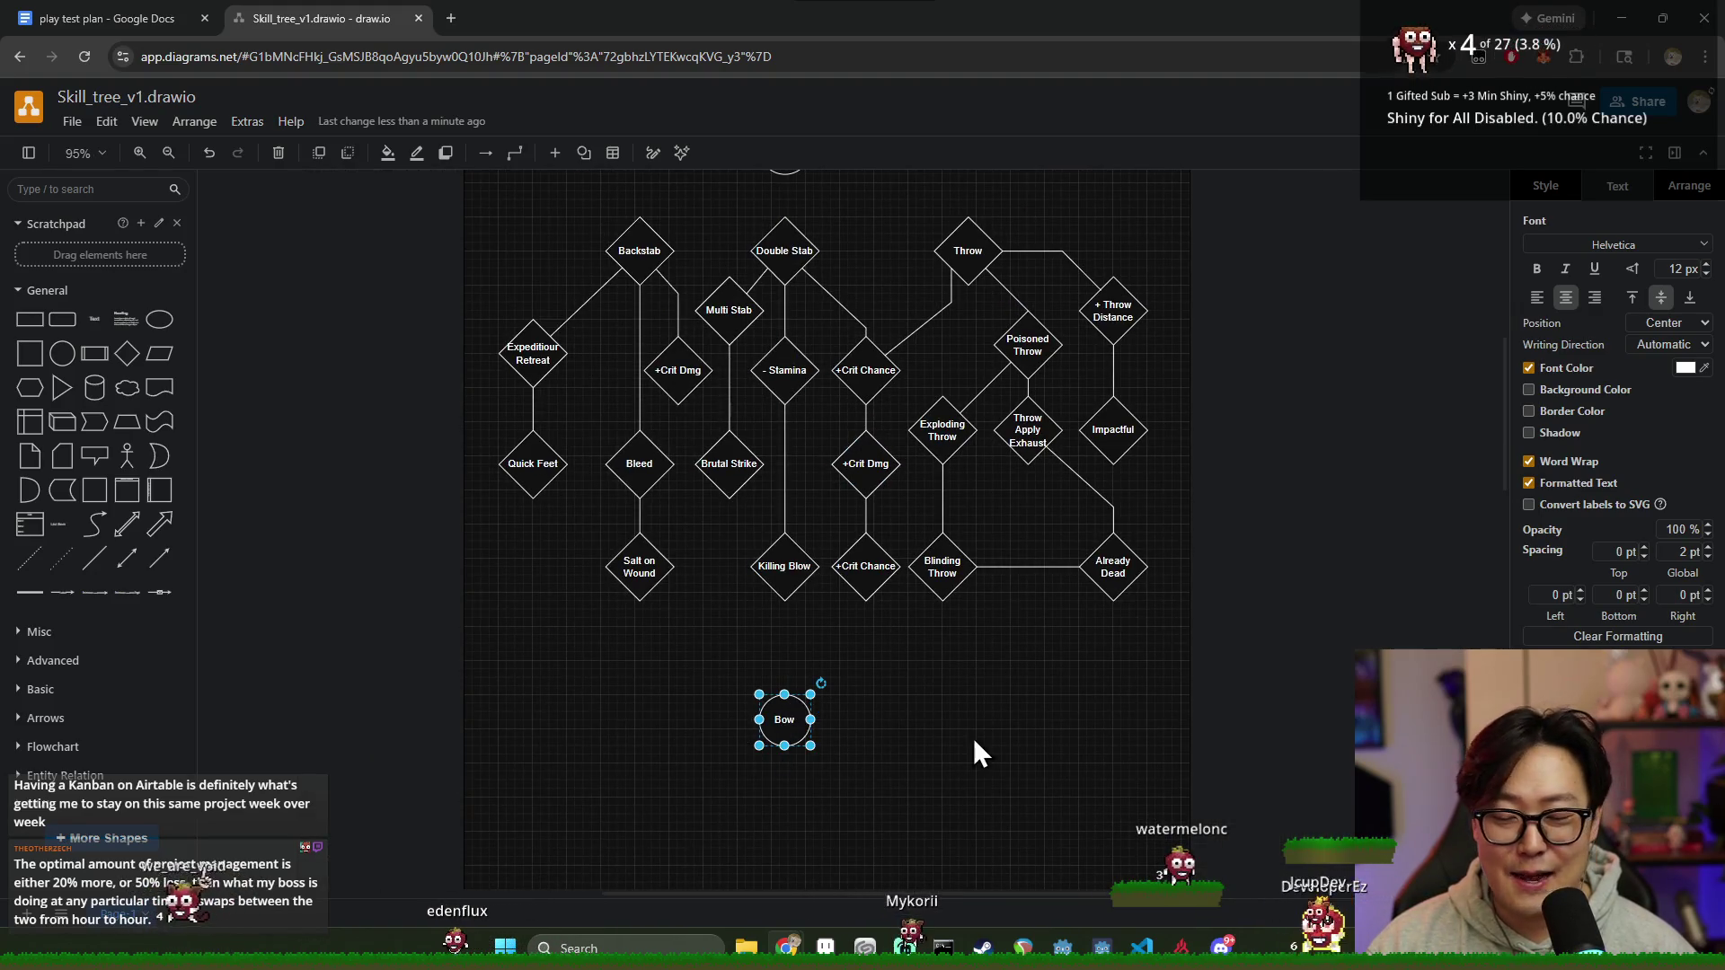
pyautogui.scroll(-1, 1004, 611)
pyautogui.scroll(1, 893, 636)
pyautogui.scroll(-1, 992, 573)
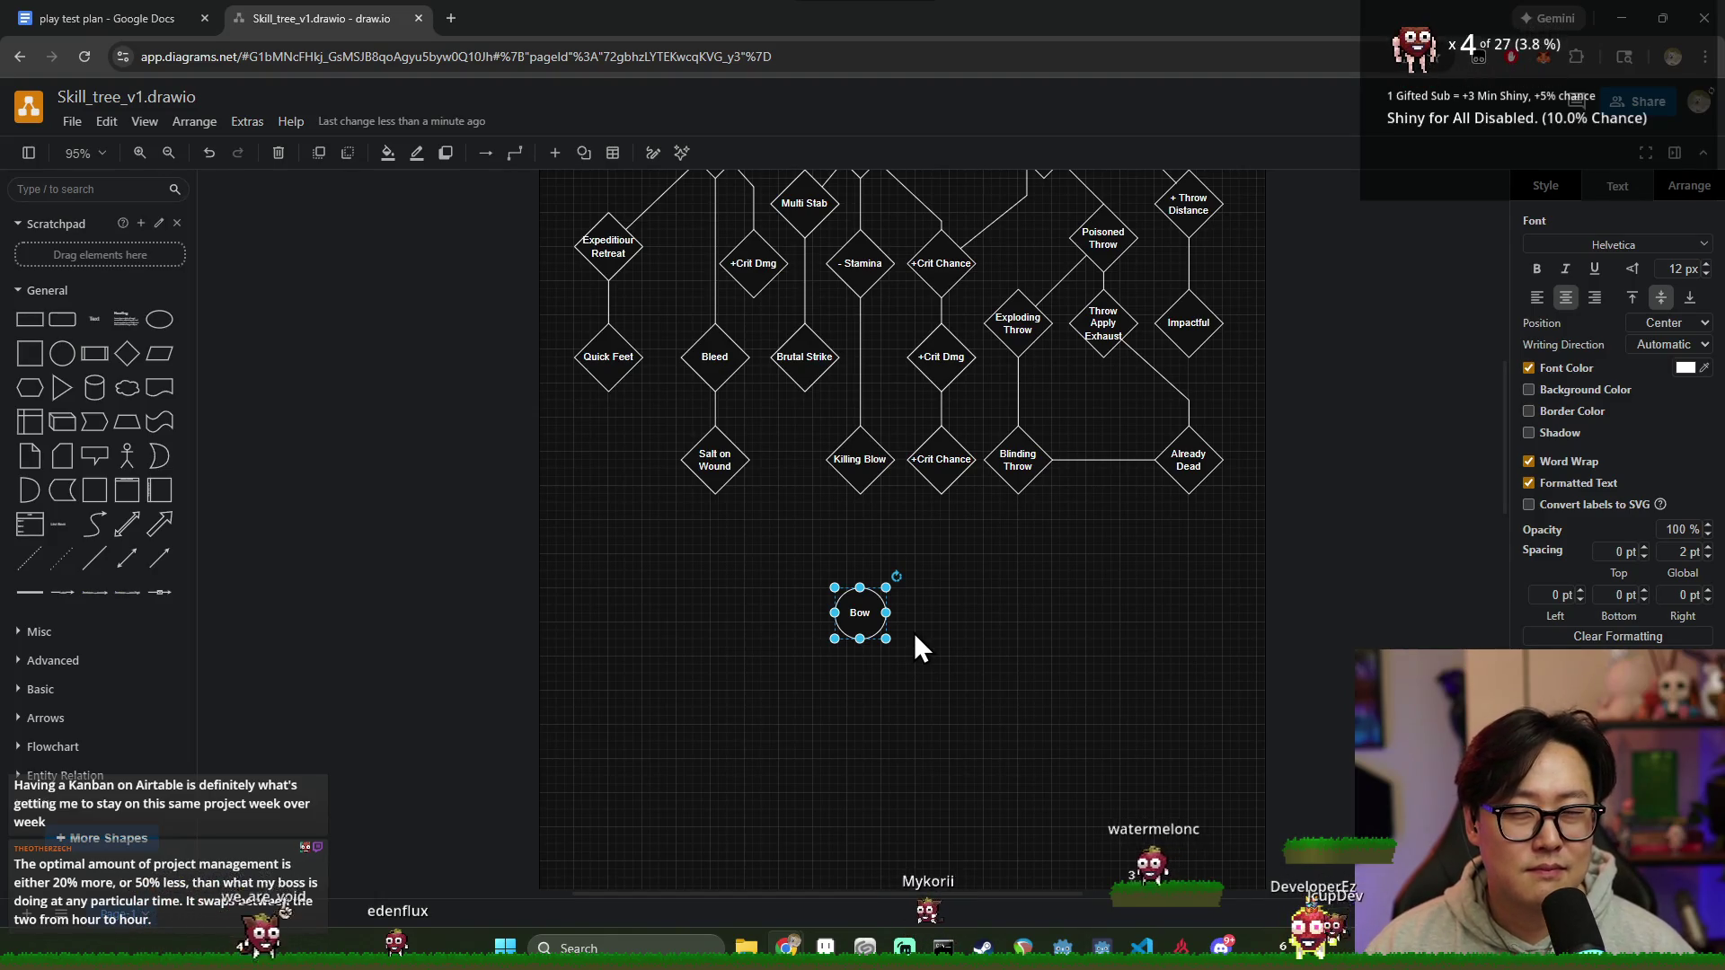
pyautogui.scroll(-3, 876, 653)
pyautogui.scroll(3, 903, 654)
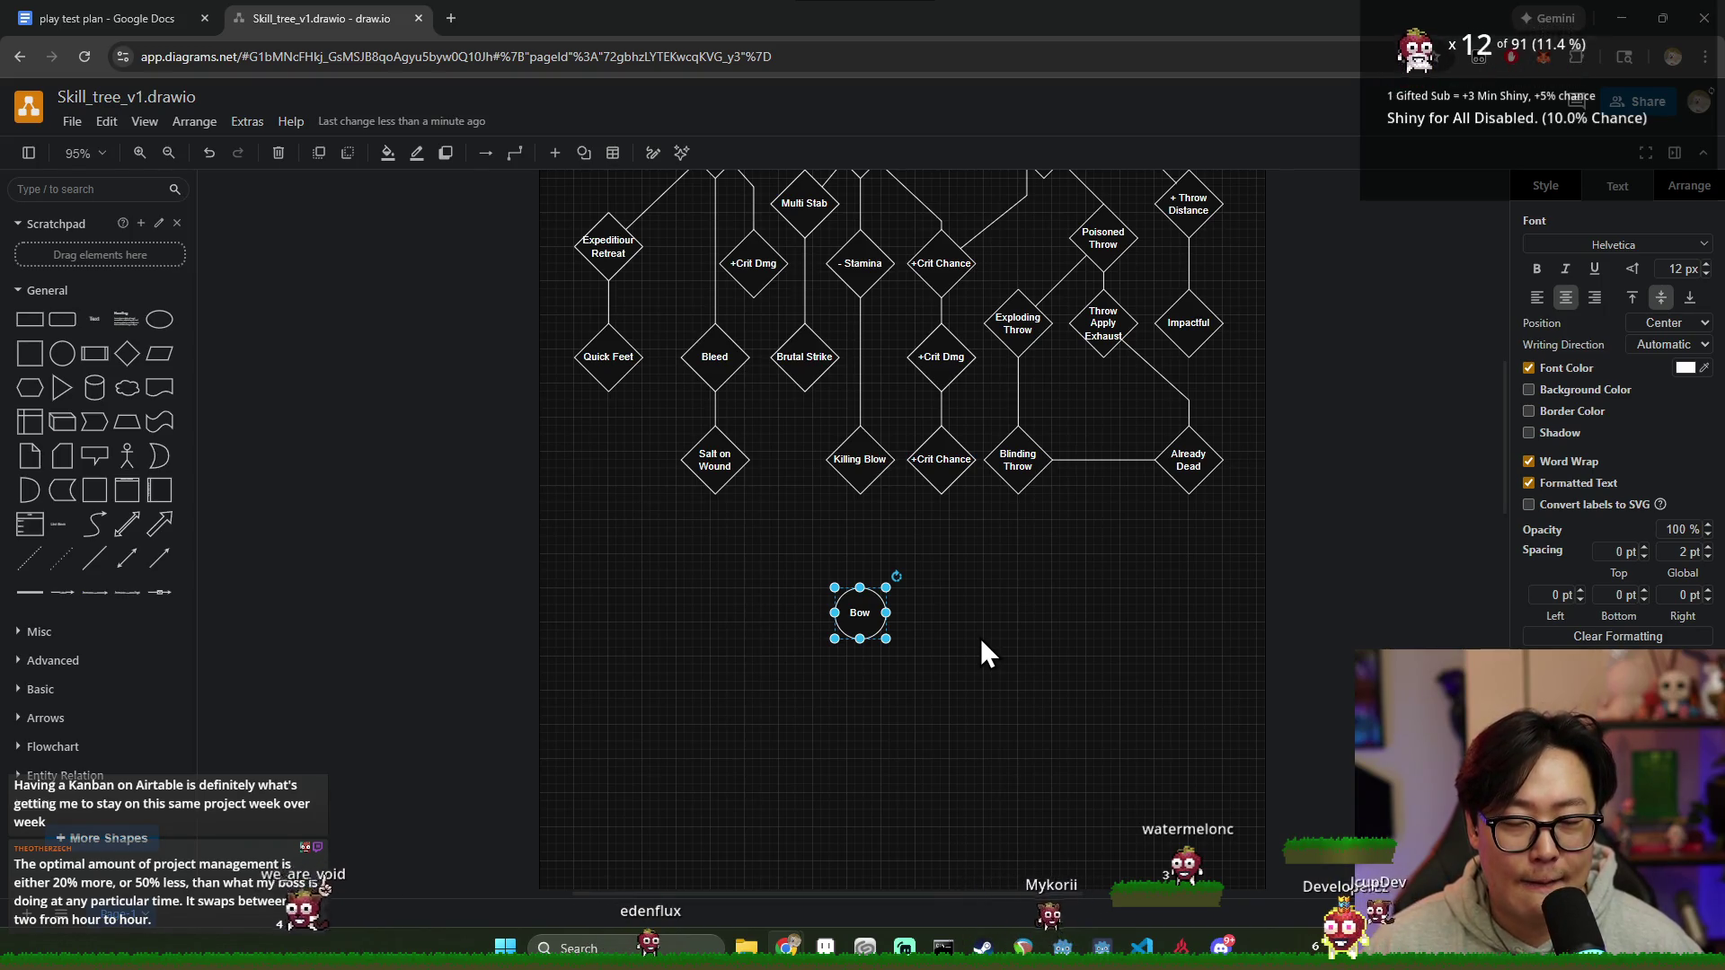
pyautogui.scroll(4, 876, 596)
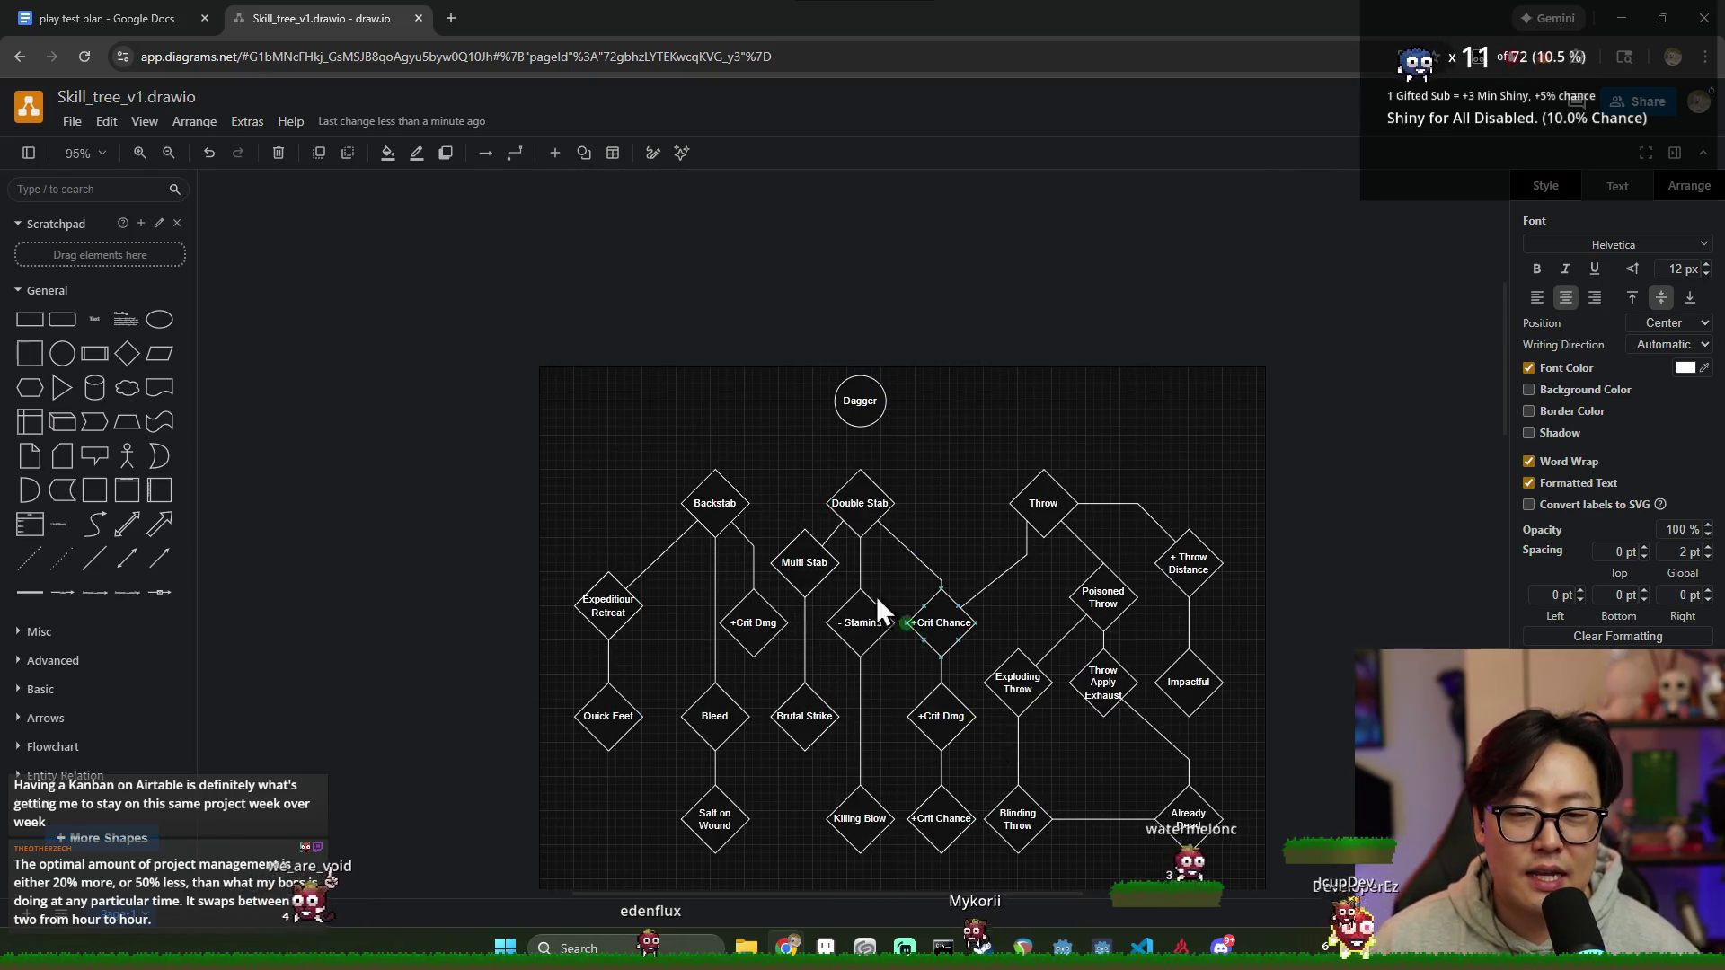
pyautogui.scroll(-3, 1279, 765)
pyautogui.hotkey('ctrl', 'a')
pyautogui.click(1243, 706)
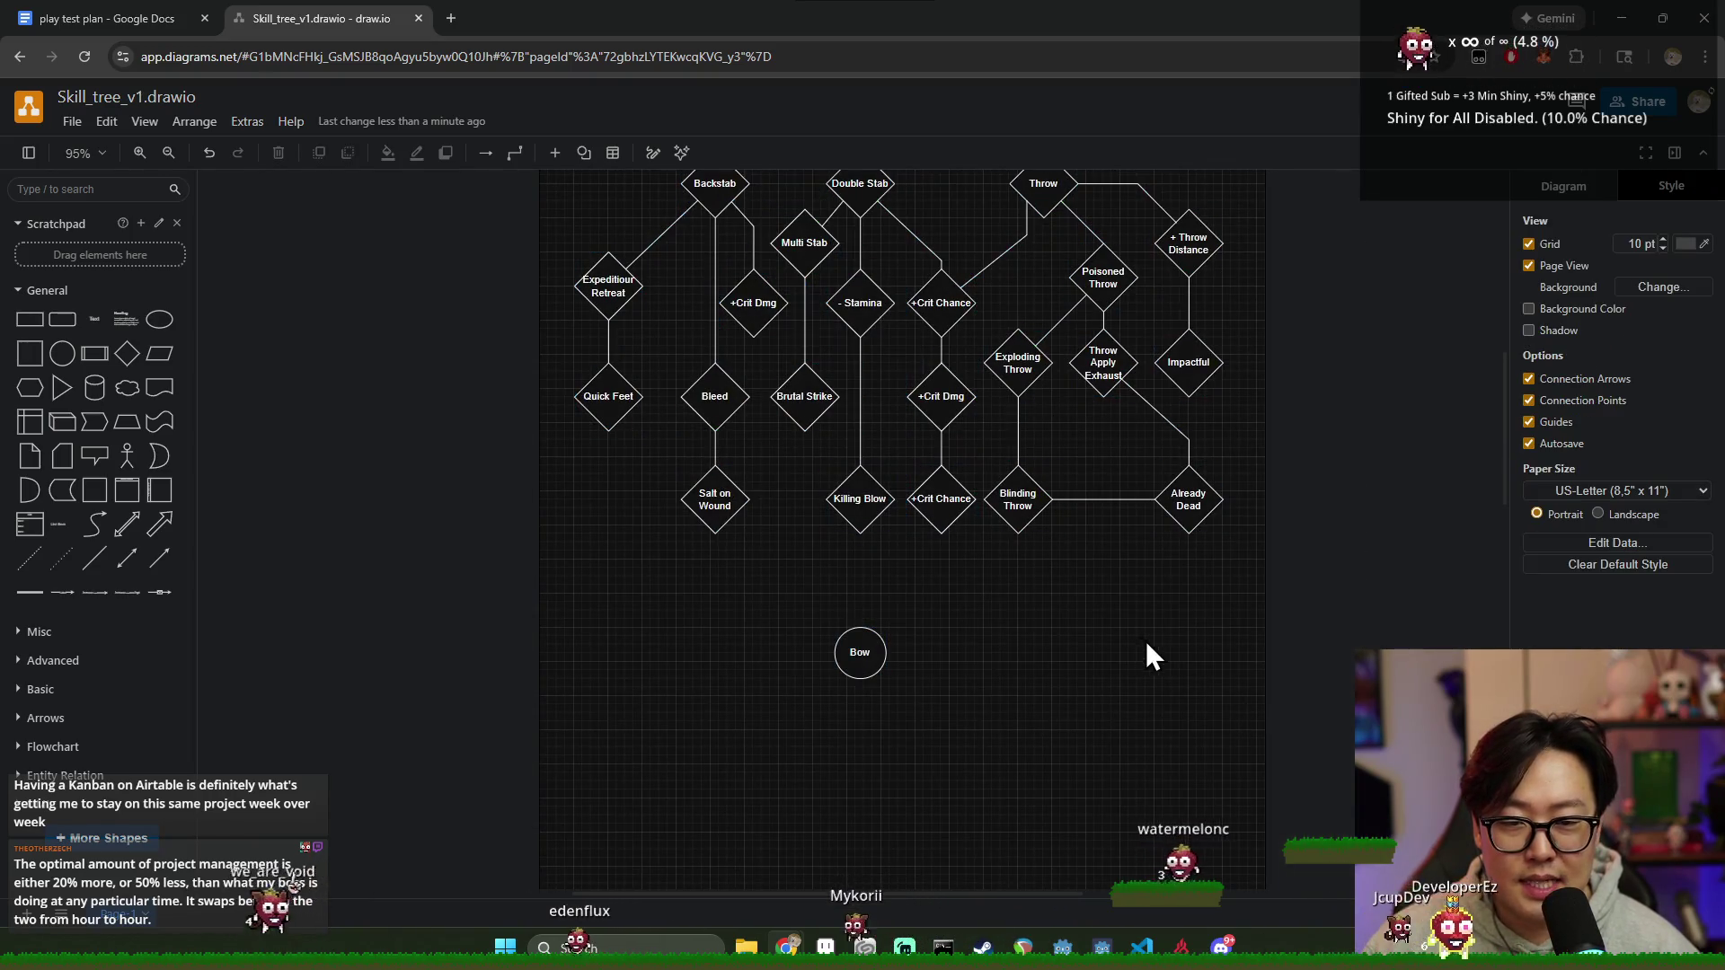
pyautogui.scroll(2, 1146, 640)
pyautogui.moveTo(1335, 771); pyautogui.dragTo(467, 198)
pyautogui.scroll(-3, 872, 570)
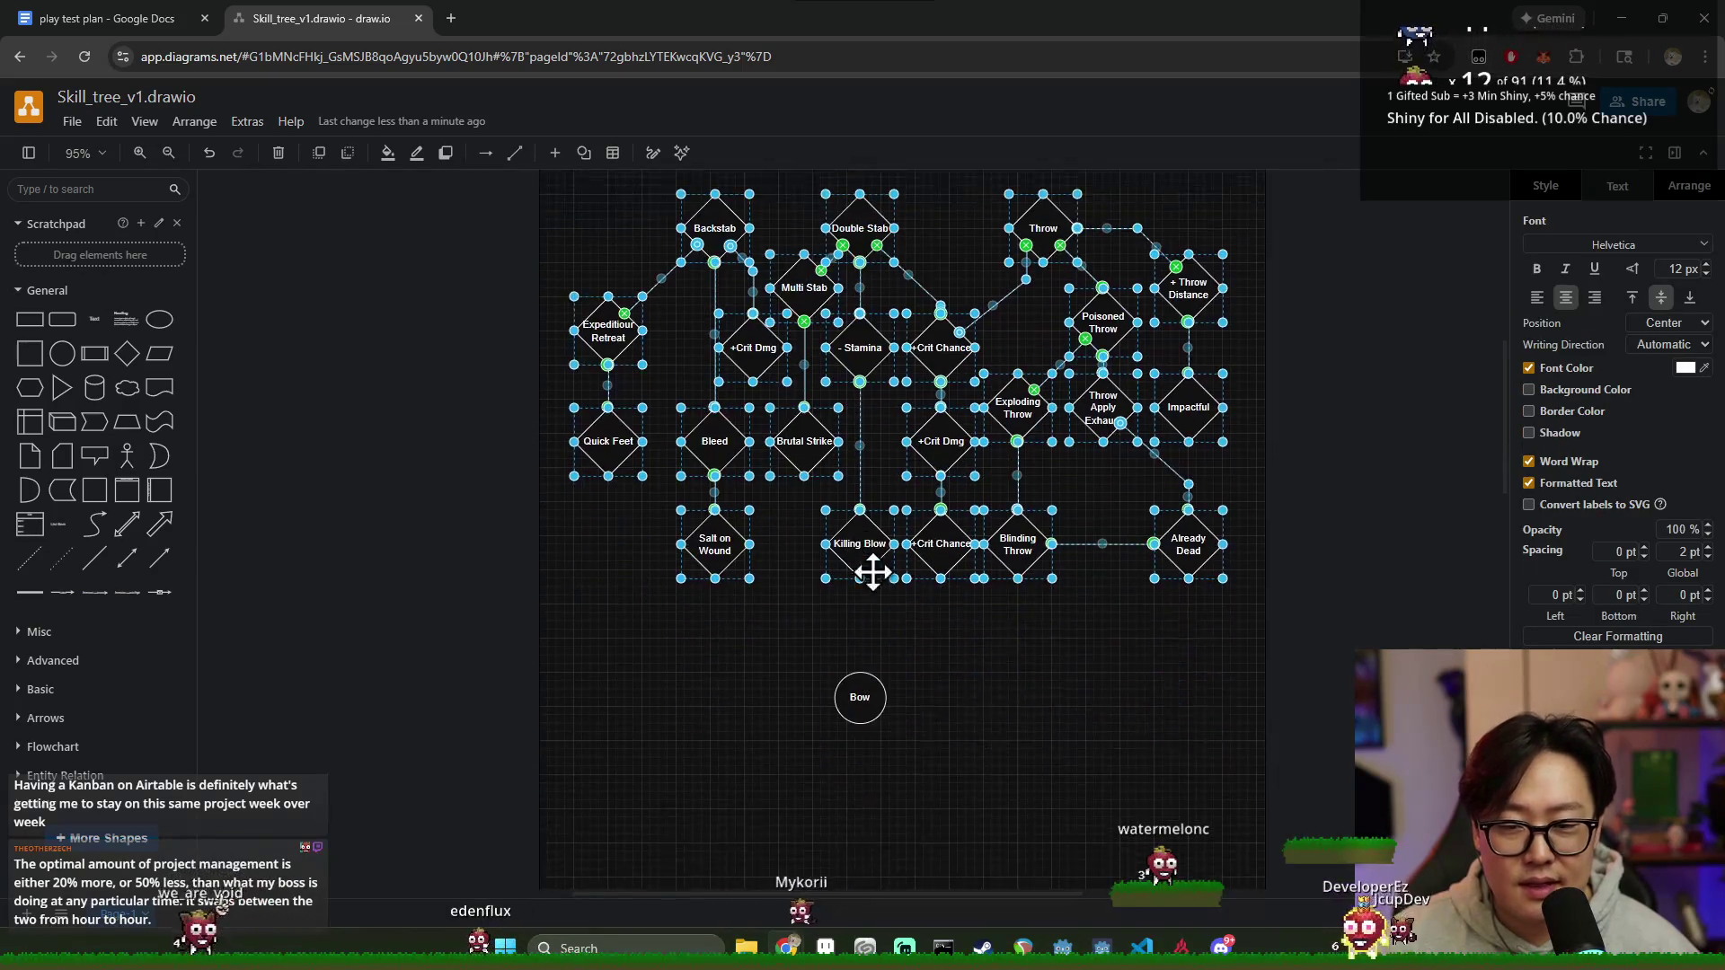
pyautogui.moveTo(633, 624); pyautogui.dragTo(998, 884)
pyautogui.scroll(-3, 969, 730)
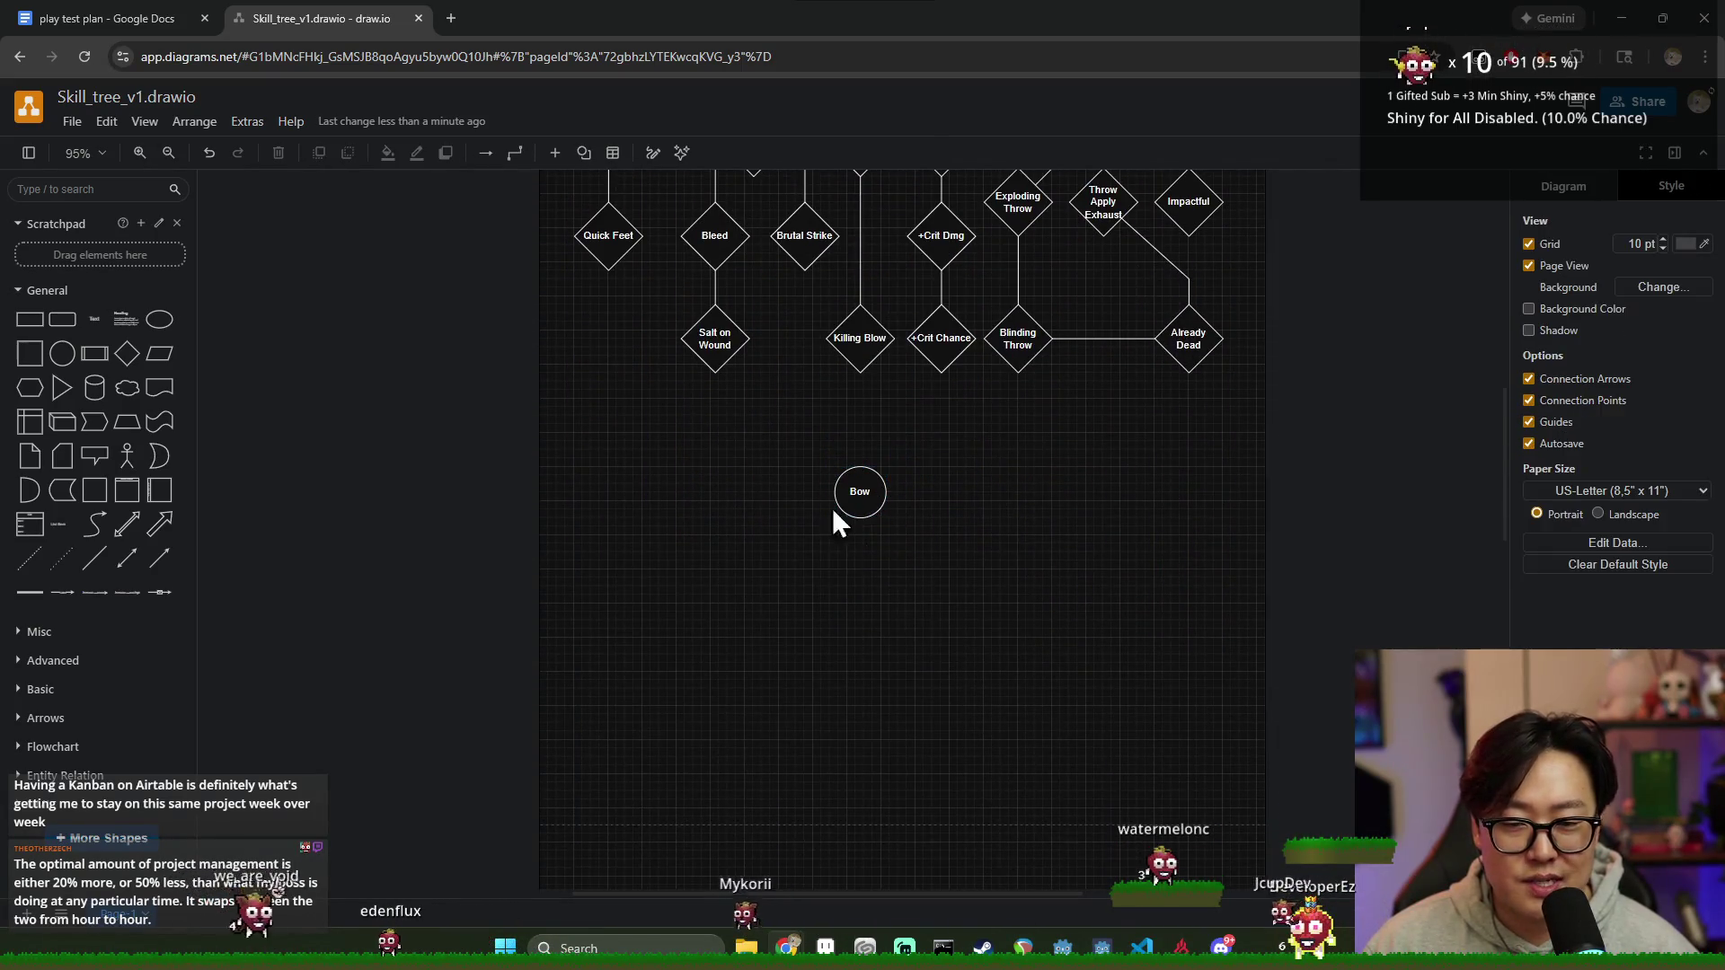
pyautogui.moveTo(706, 397); pyautogui.dragTo(1057, 653)
# Step: Move the Bow circle down the page below the Magic Staff circle
pyautogui.click(967, 581)
pyautogui.moveTo(740, 431); pyautogui.dragTo(1105, 720)
pyautogui.scroll(4, 1073, 687)
pyautogui.moveTo(1348, 647); pyautogui.dragTo(382, 41)
pyautogui.scroll(4, 729, 532)
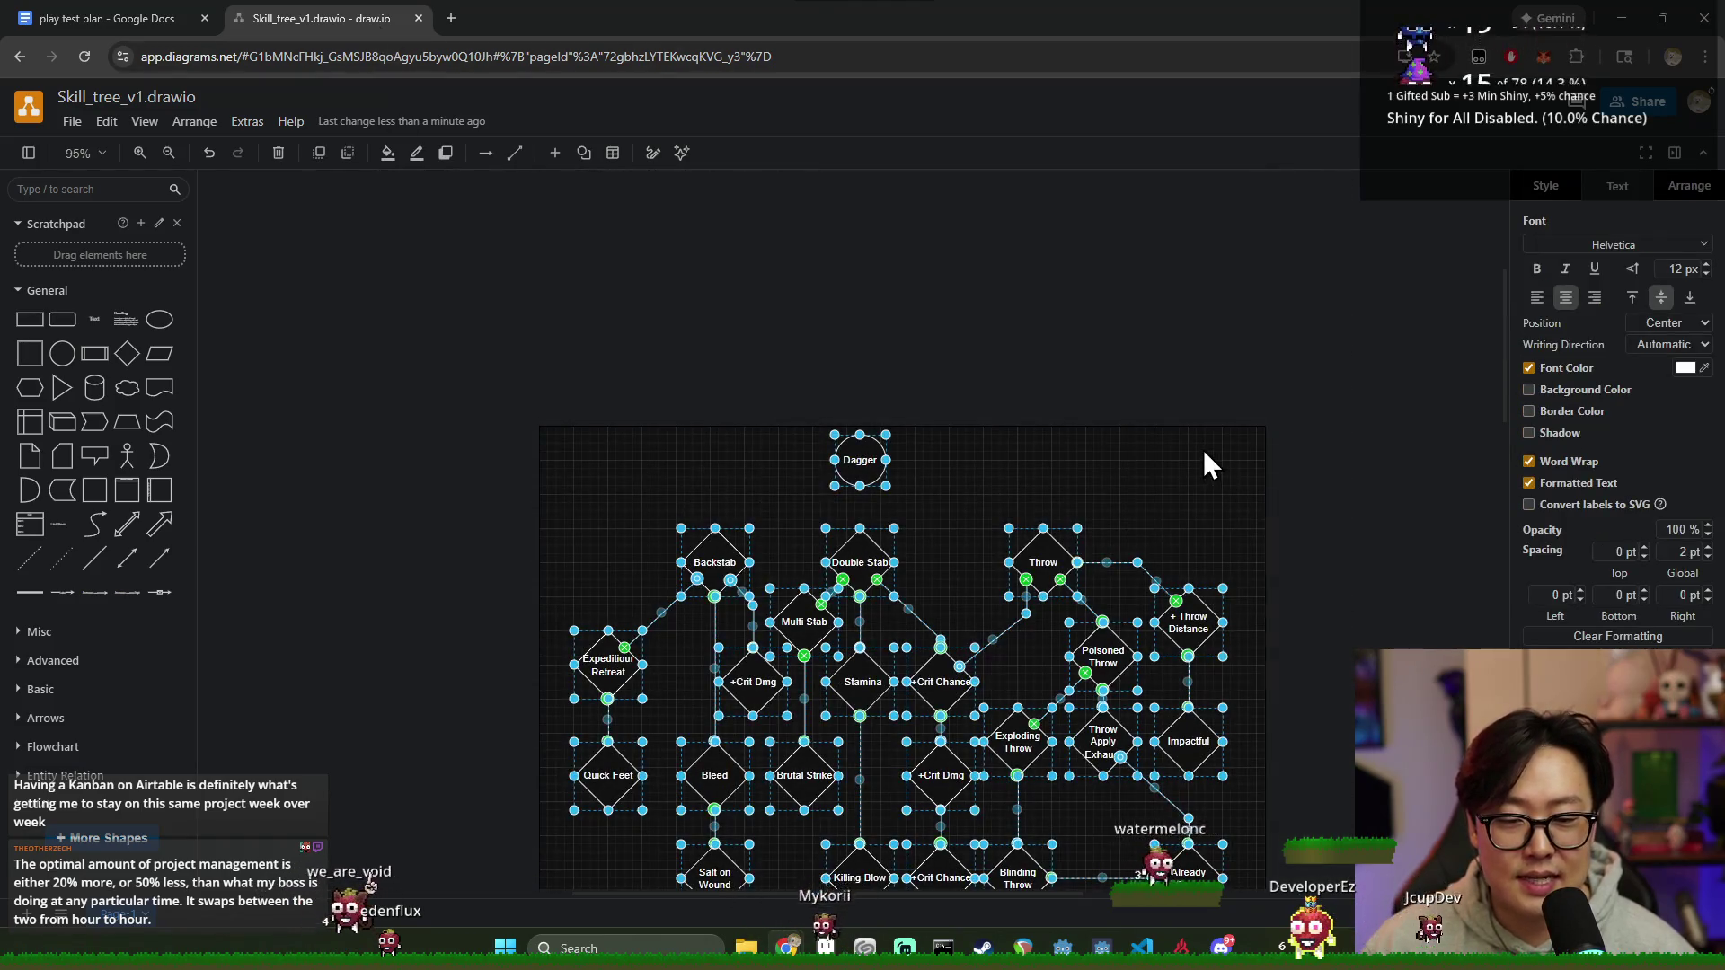
pyautogui.click(1203, 449)
pyautogui.scroll(-3, 1202, 449)
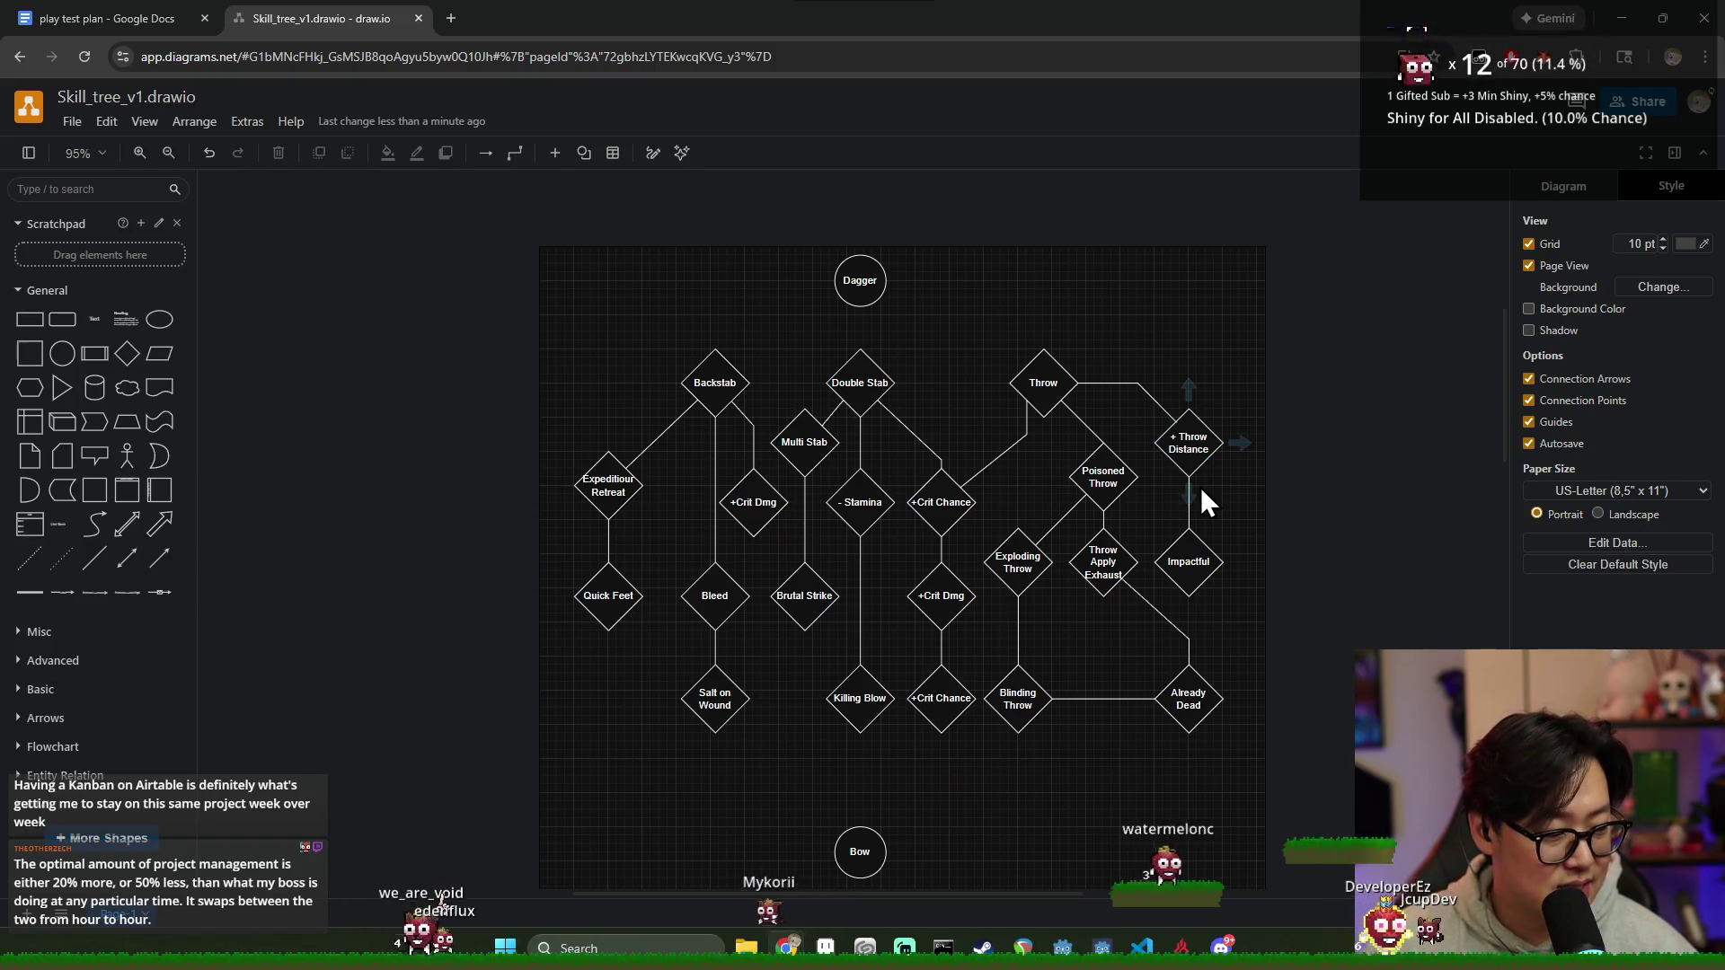
pyautogui.scroll(-3, 985, 636)
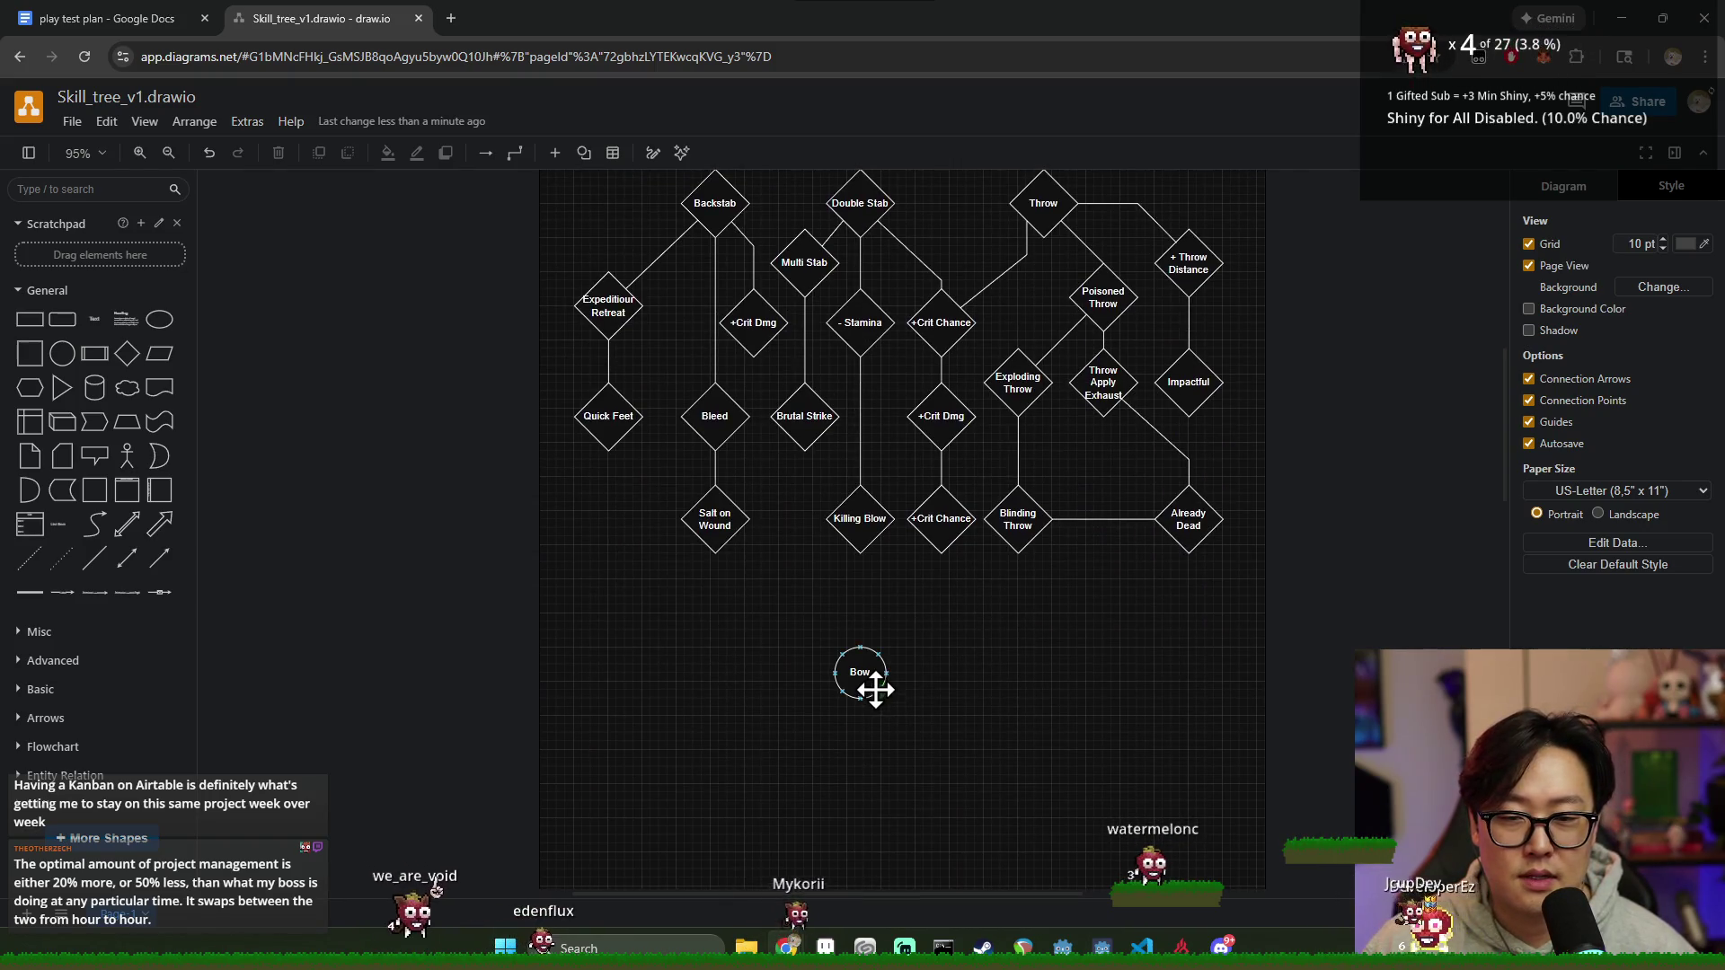
pyautogui.scroll(3, 959, 700)
pyautogui.scroll(-4, 944, 680)
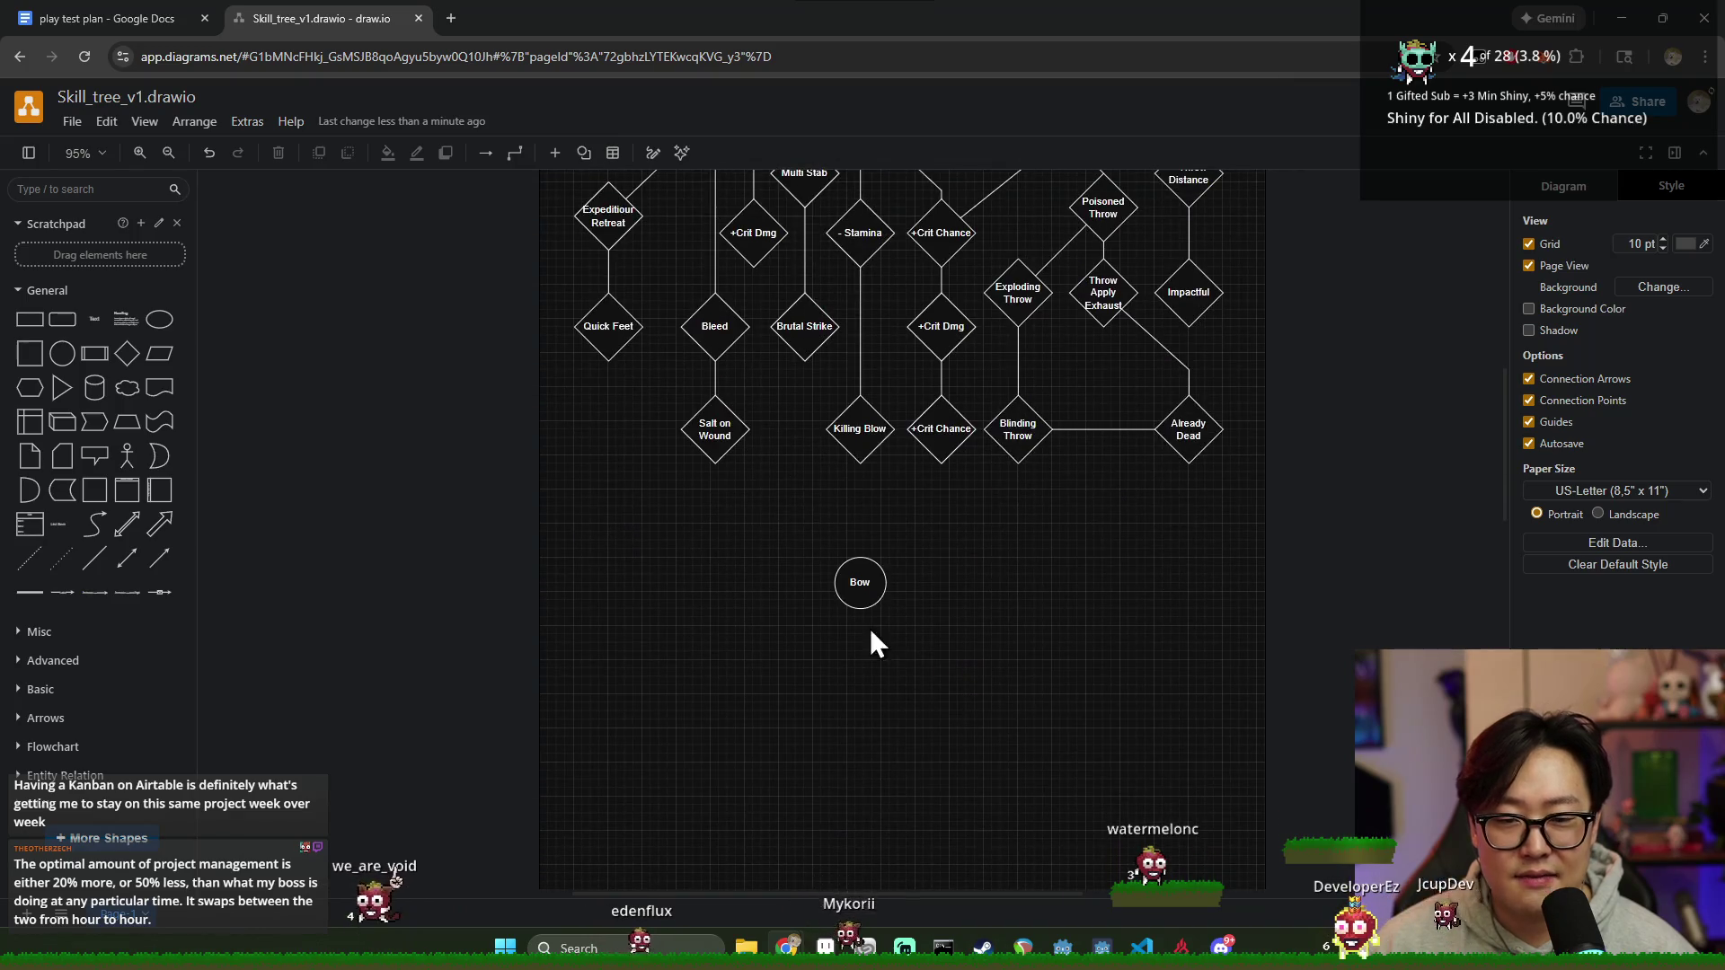
pyautogui.click(863, 593)
pyautogui.scroll(1, 975, 712)
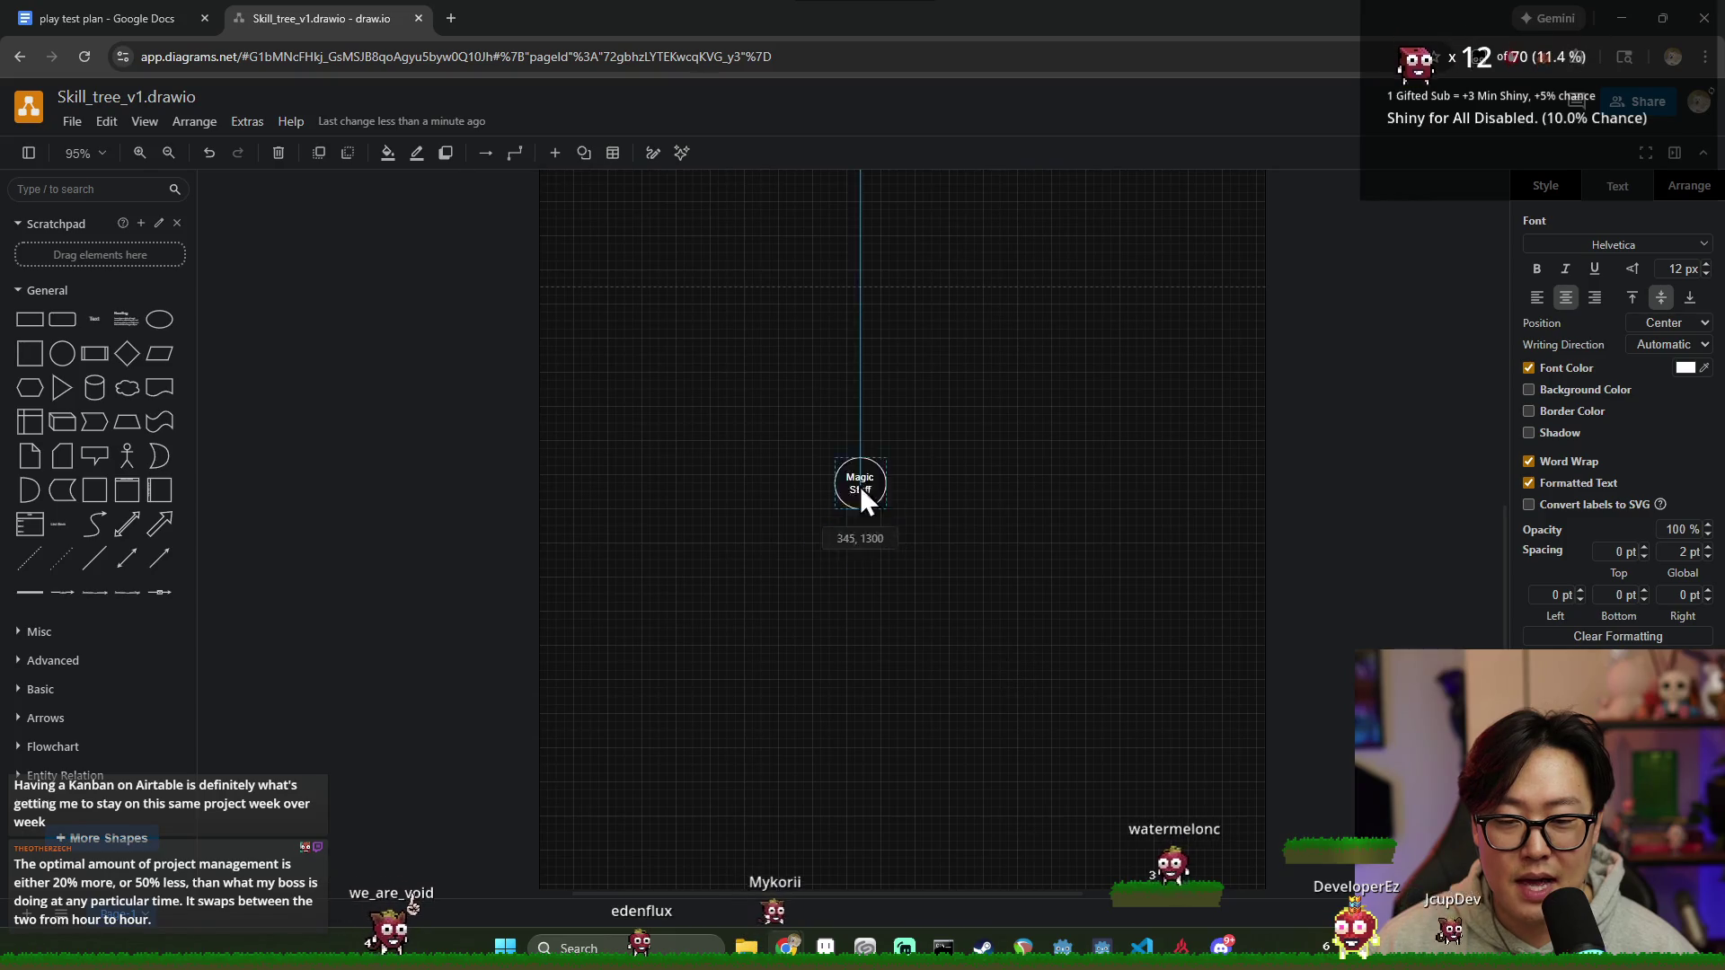
pyautogui.moveTo(860, 487)
pyautogui.mouseDown()
pyautogui.moveTo(954, 779)
pyautogui.moveTo(872, 799)
pyautogui.mouseUp()
pyautogui.moveTo(891, 696); pyautogui.dragTo(894, 735)
pyautogui.moveTo(889, 590)
pyautogui.mouseDown()
pyautogui.moveTo(875, 805)
pyautogui.moveTo(898, 403)
pyautogui.moveTo(883, 410)
pyautogui.mouseUp()
# Step: Bring Magic Staff up to sit directly beneath the Dagger tree's bottom row
pyautogui.click(1029, 635)
pyautogui.scroll(5, 997, 633)
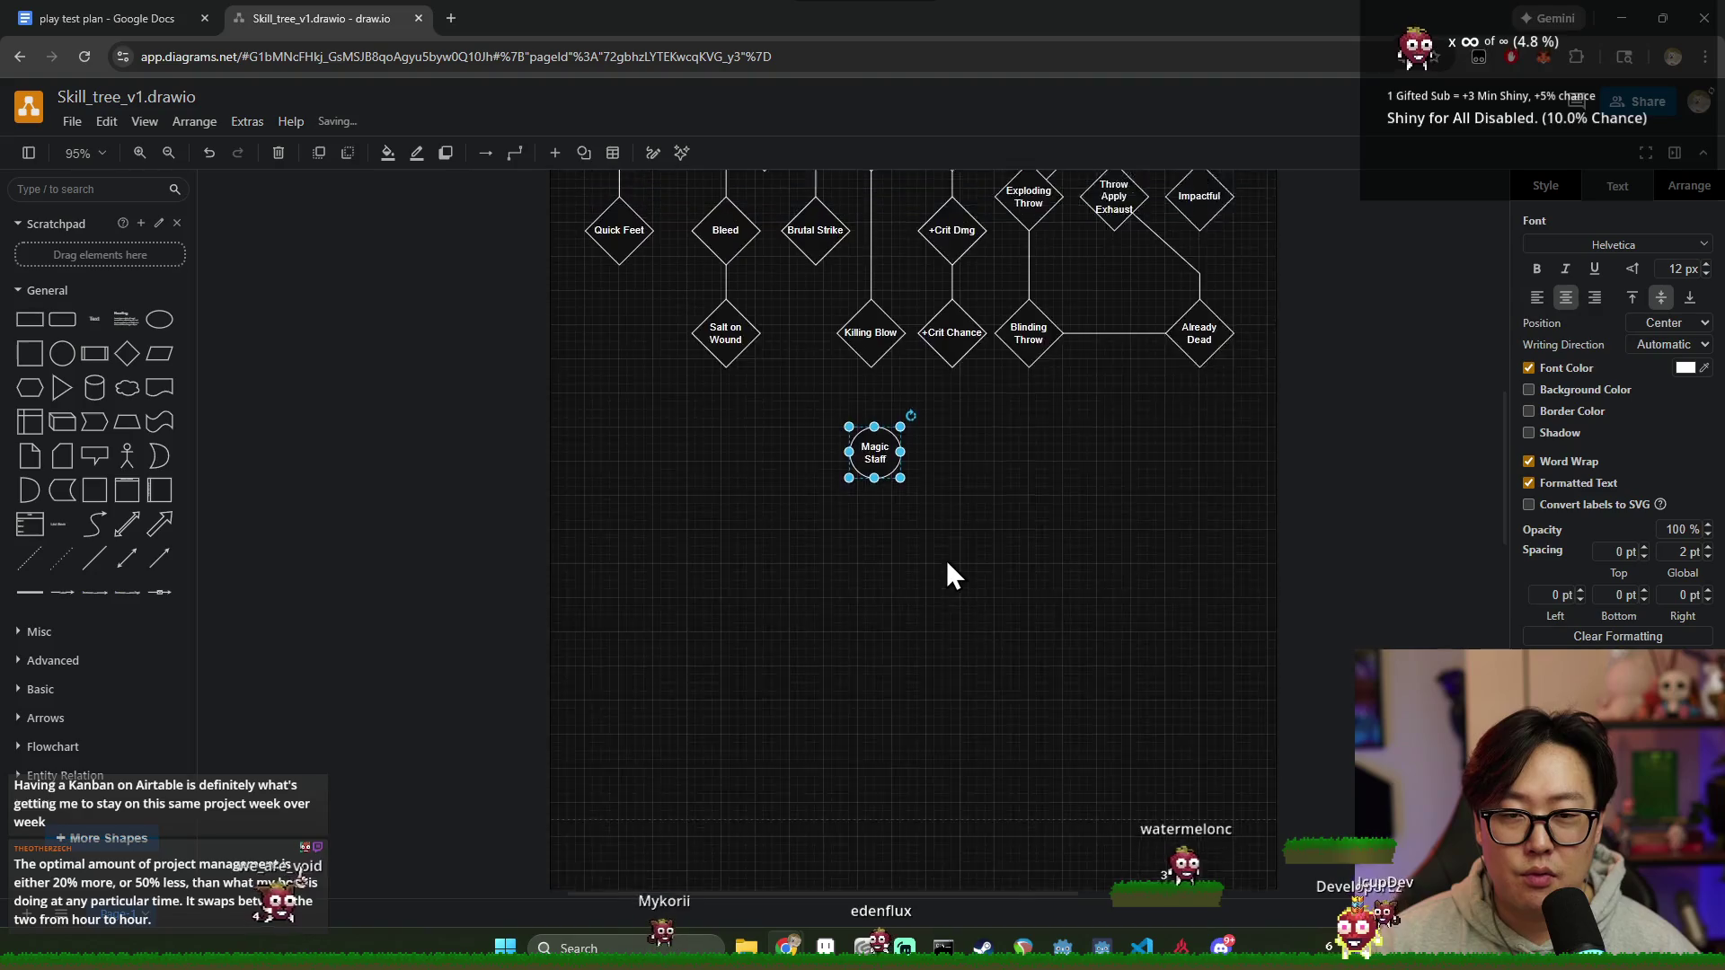
pyautogui.scroll(3, 948, 563)
pyautogui.moveTo(883, 780); pyautogui.dragTo(870, 767)
pyautogui.scroll(-1, 950, 703)
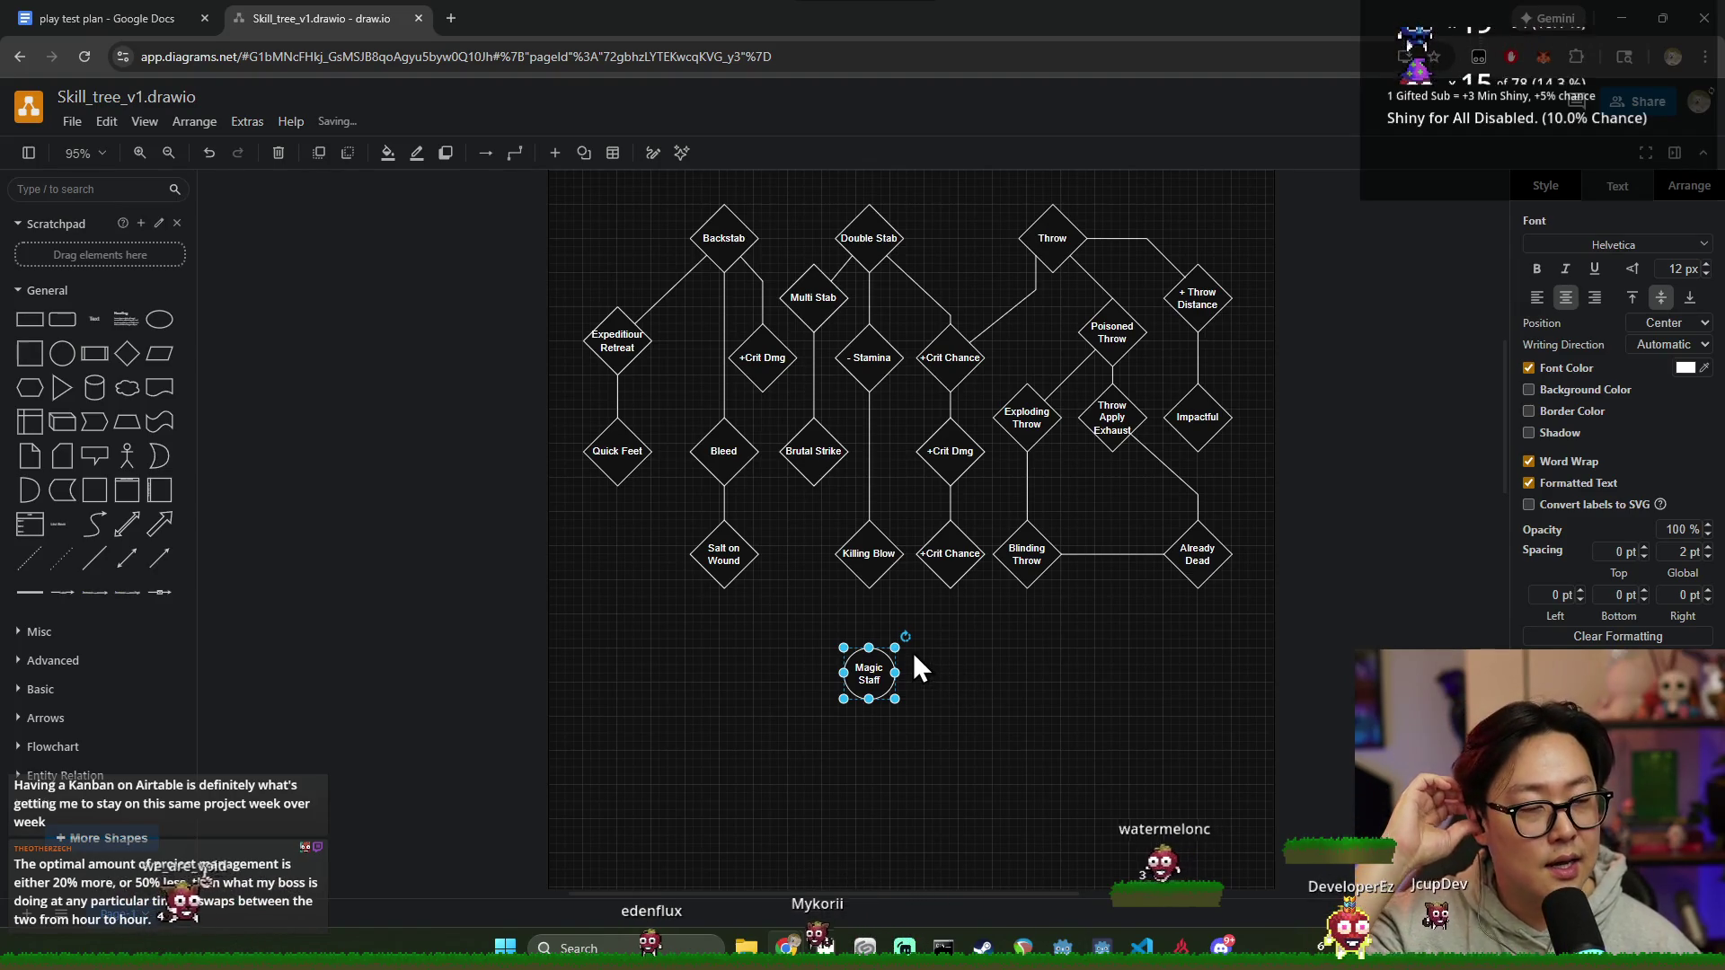
pyautogui.moveTo(870, 672)
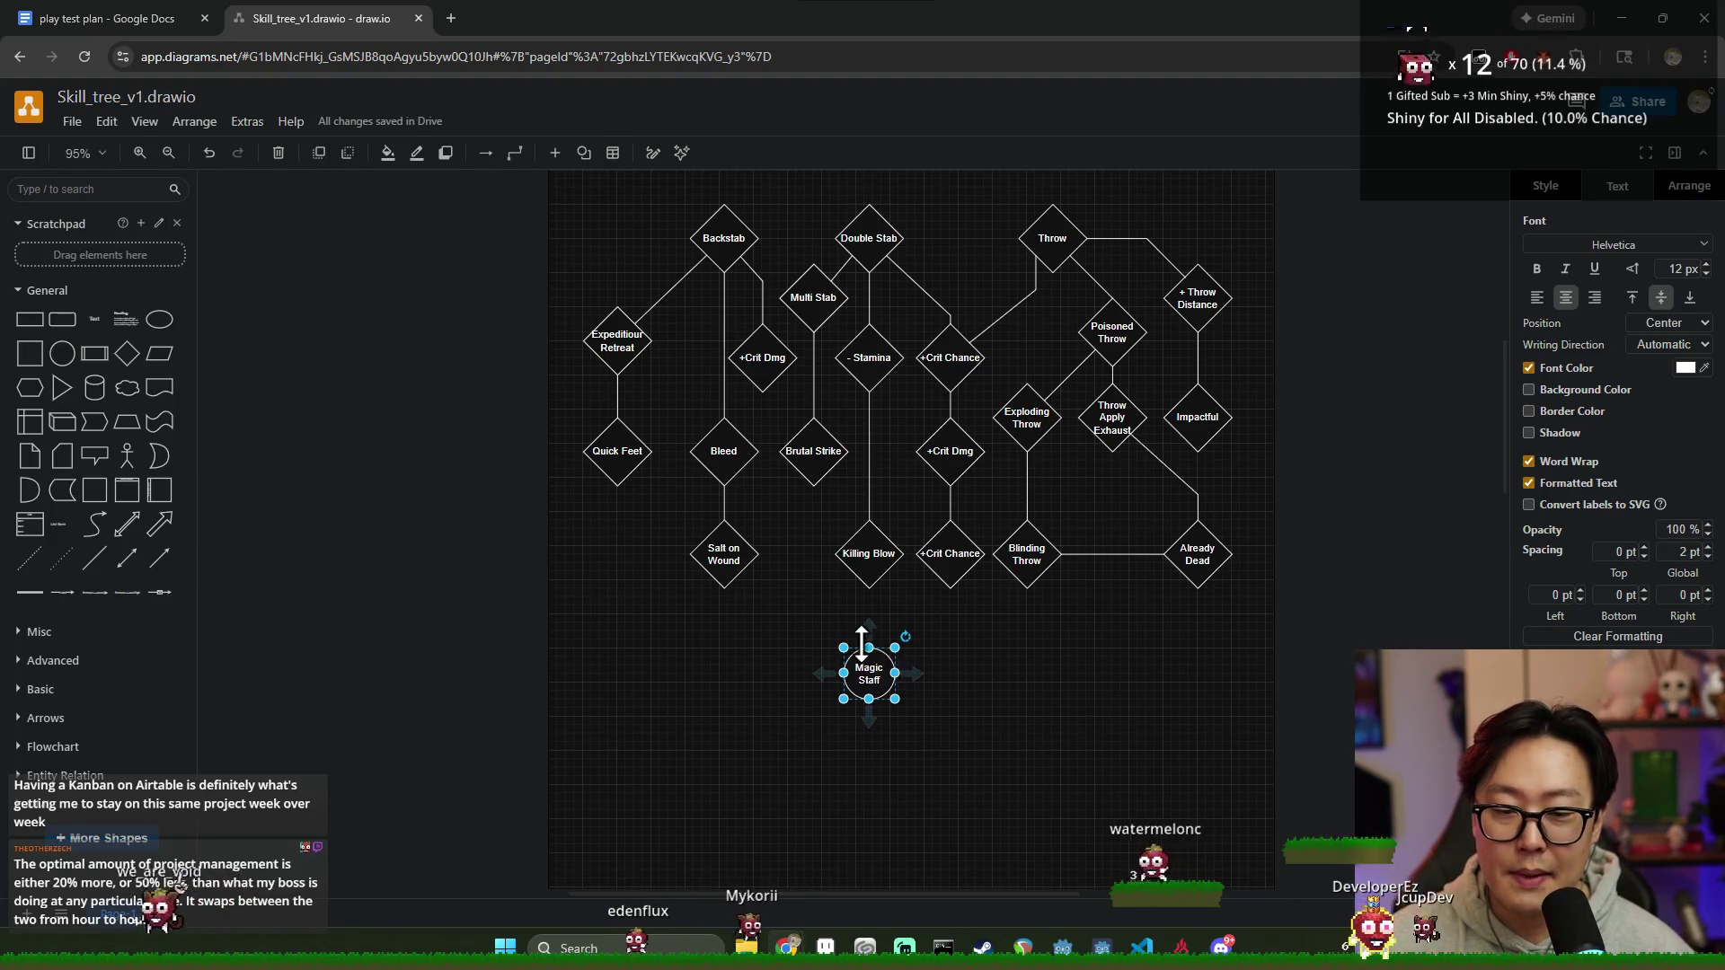
pyautogui.scroll(-2, 987, 593)
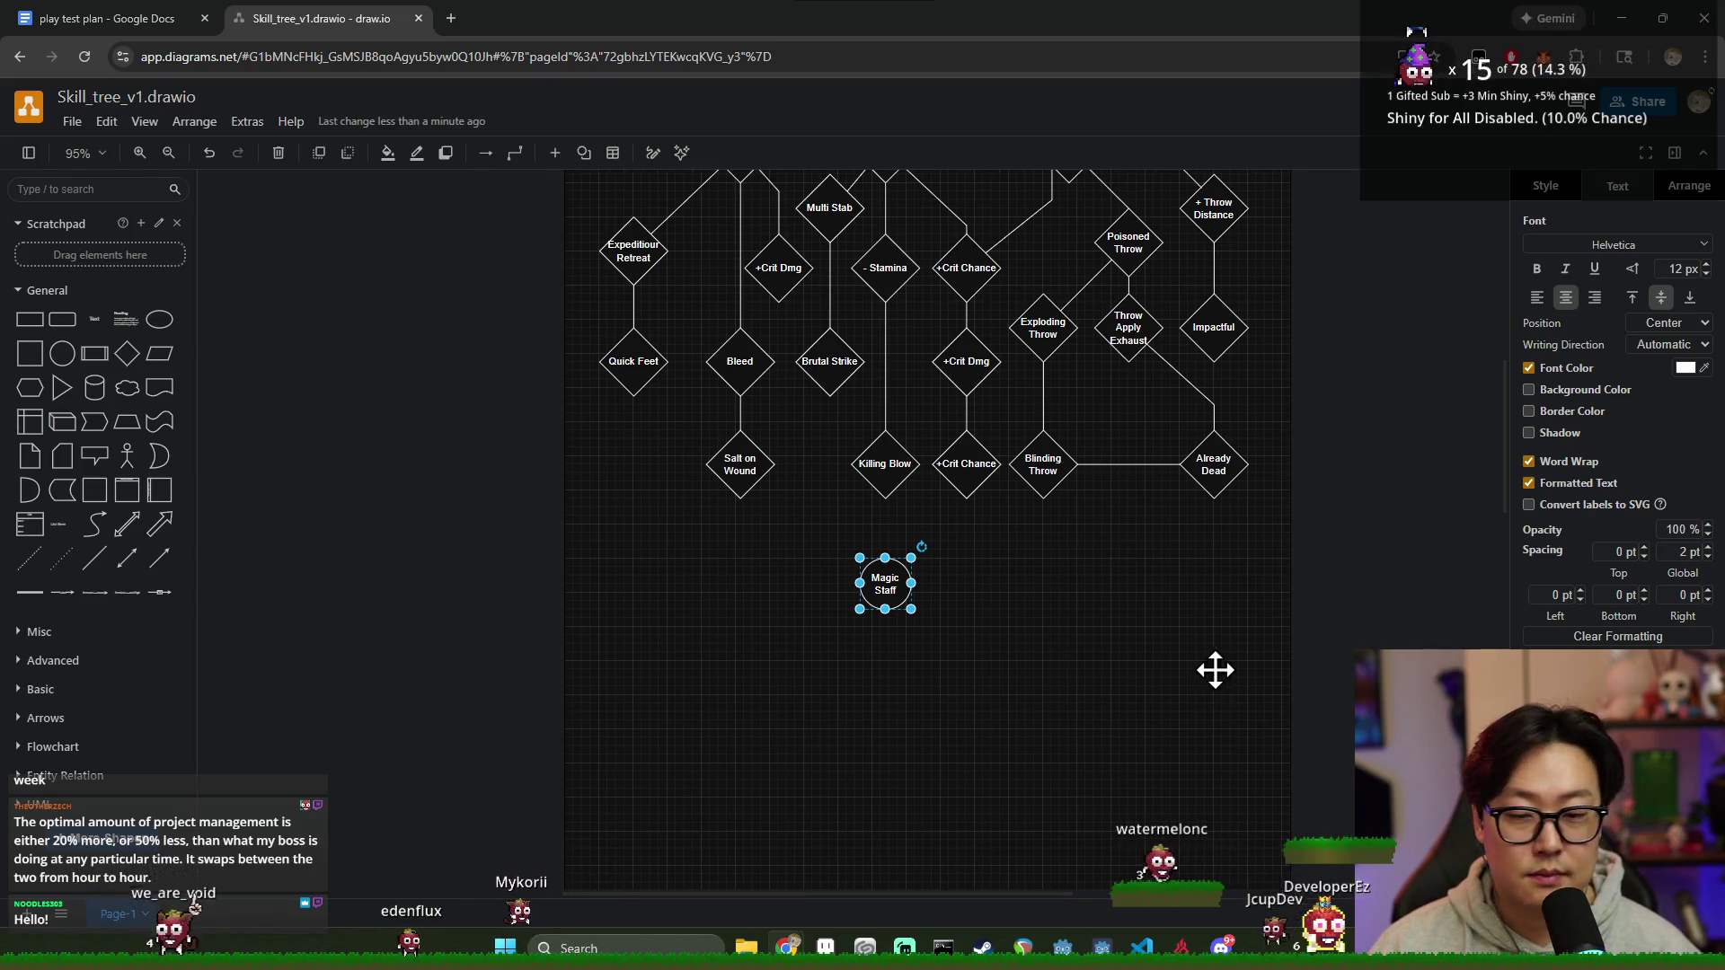
pyautogui.scroll(3, 1074, 606)
pyautogui.scroll(-3, 997, 750)
pyautogui.scroll(-3, 974, 627)
pyautogui.scroll(-3, 974, 527)
pyautogui.scroll(-3, 984, 431)
pyautogui.scroll(-3, 1039, 504)
pyautogui.scroll(3, 1012, 503)
pyautogui.click(982, 405)
pyautogui.scroll(2, 966, 462)
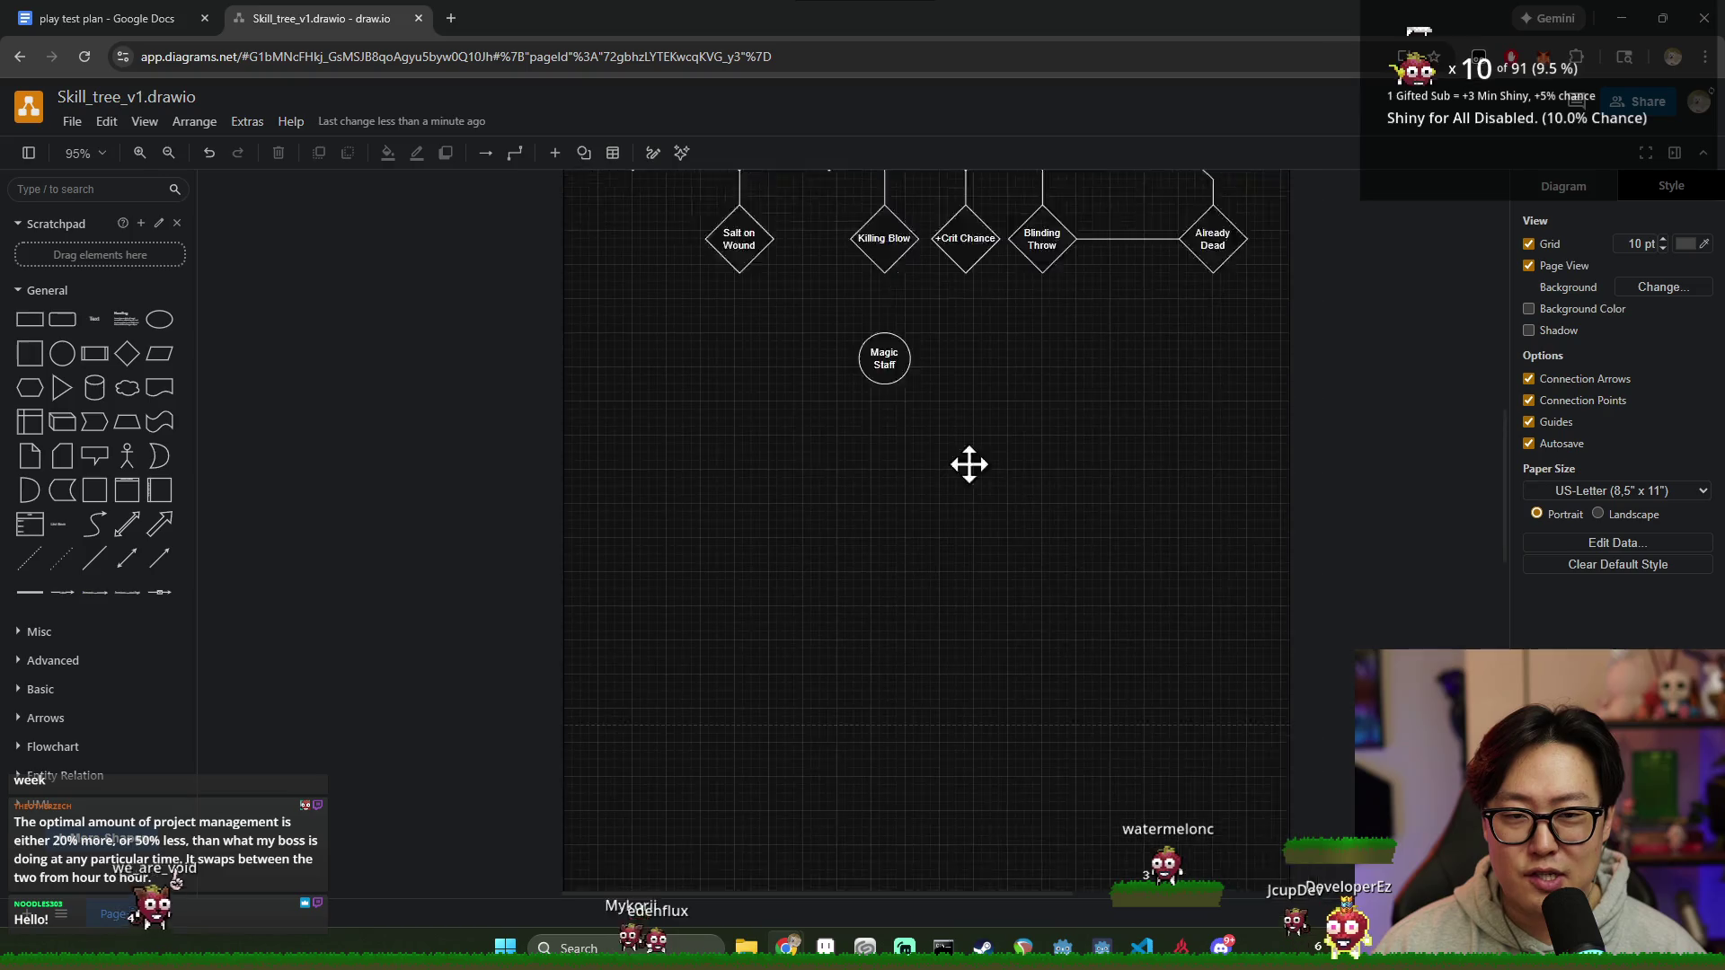
# Step: Add diamonds under Magic Staff and spread them out into a rough row of four
pyautogui.click(128, 353)
pyautogui.moveTo(604, 488); pyautogui.dragTo(617, 490)
pyautogui.moveTo(739, 491); pyautogui.dragTo(731, 491)
pyautogui.click(126, 353)
pyautogui.moveTo(828, 520)
pyautogui.mouseDown()
pyautogui.moveTo(879, 497)
pyautogui.moveTo(974, 505)
pyautogui.moveTo(984, 490)
pyautogui.moveTo(1191, 509)
pyautogui.mouseUp()
pyautogui.click(126, 356)
pyautogui.moveTo(1037, 513); pyautogui.dragTo(1038, 507)
pyautogui.moveTo(735, 490); pyautogui.dragTo(851, 508)
pyautogui.moveTo(616, 490)
pyautogui.mouseDown()
pyautogui.moveTo(659, 511)
pyautogui.moveTo(672, 499)
pyautogui.moveTo(891, 651)
pyautogui.mouseUp()
pyautogui.scroll(-5, 882, 627)
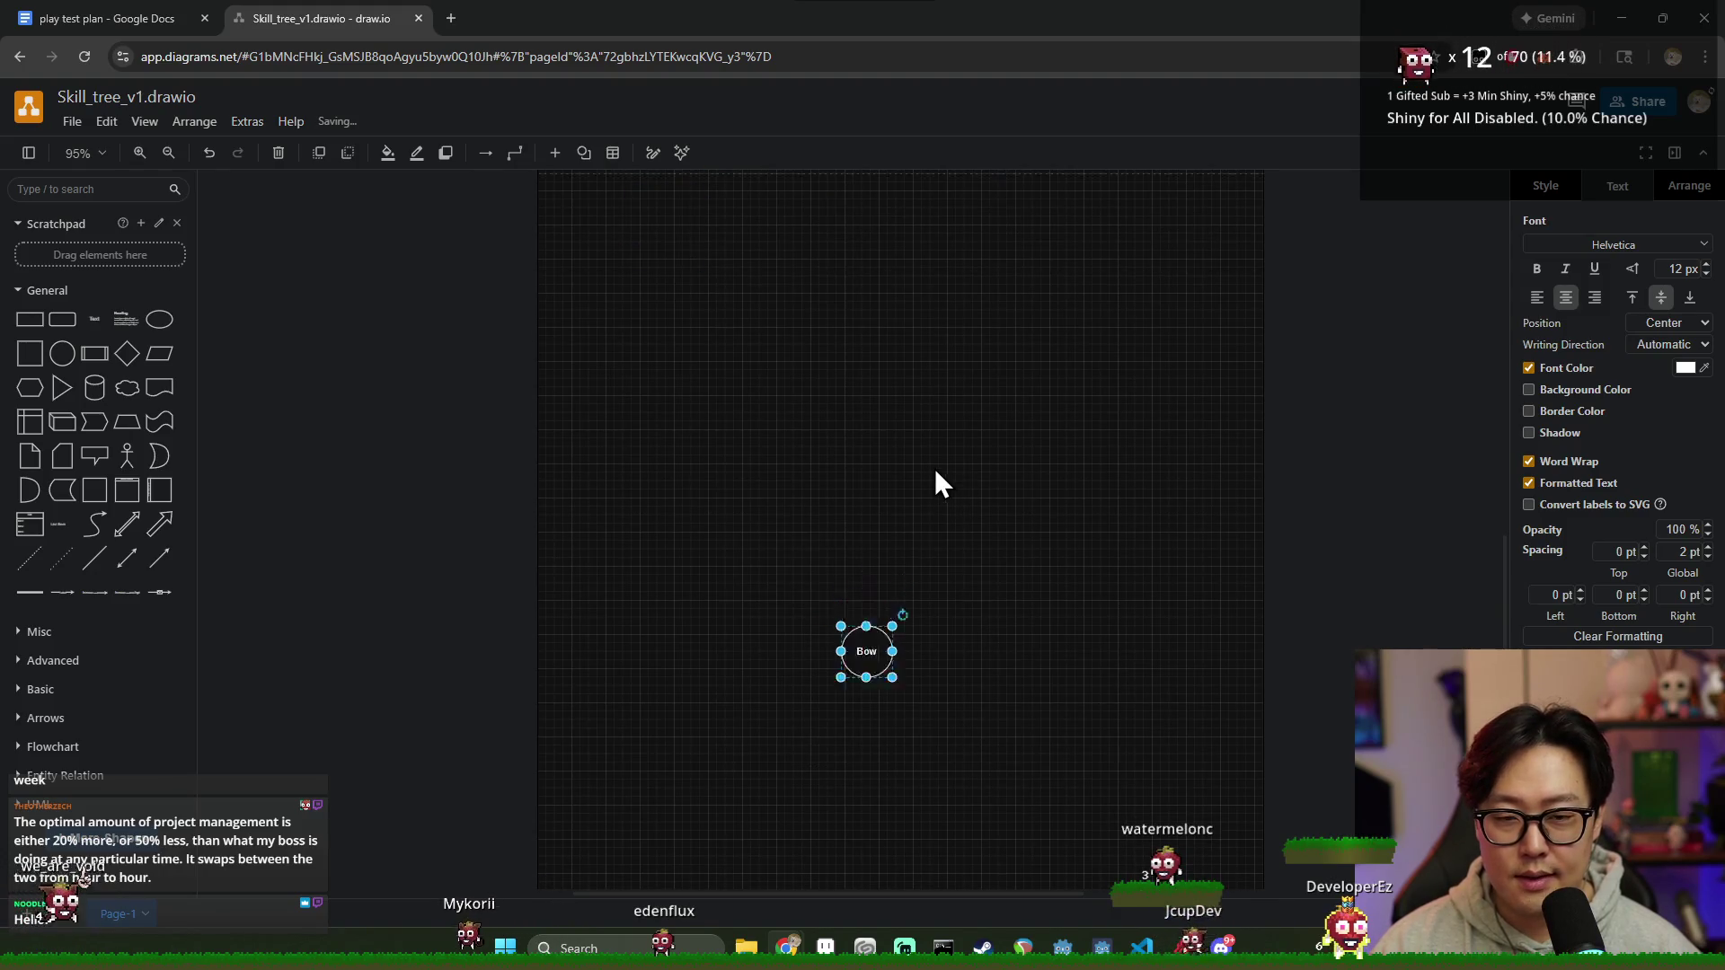
pyautogui.scroll(3, 937, 474)
pyautogui.moveTo(863, 416); pyautogui.dragTo(947, 407)
# Step: Reposition Magic Staff and move the four diamonds as a group down and left beneath it
pyautogui.doubleClick(669, 503)
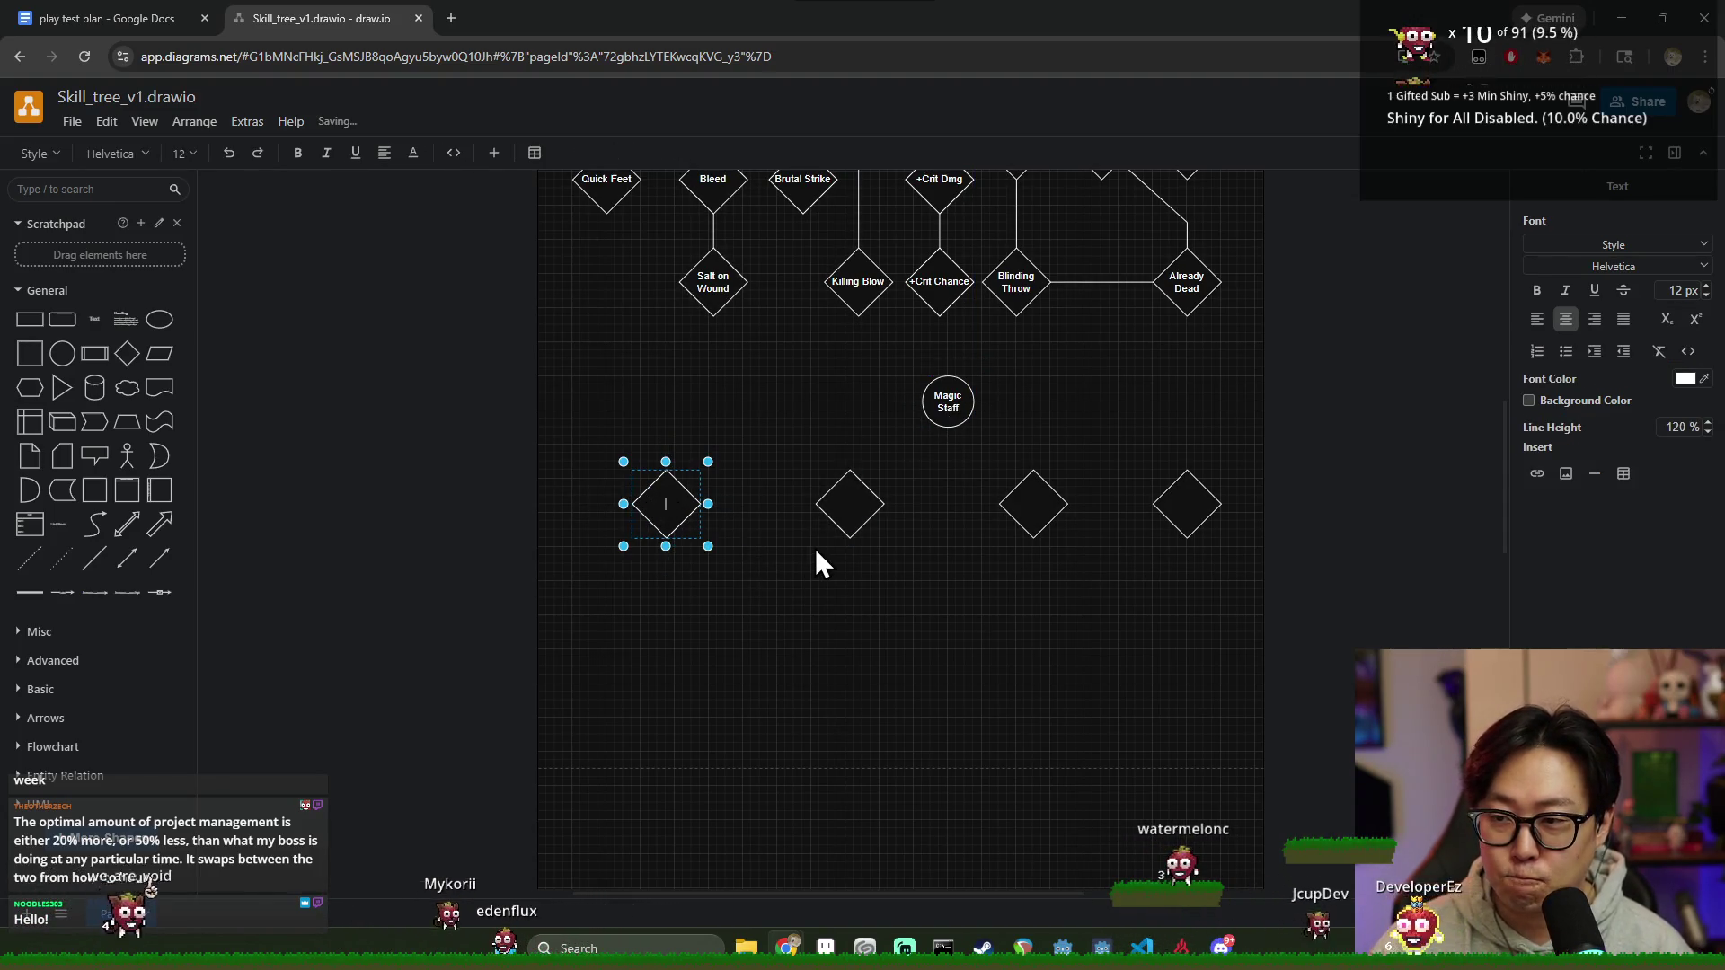
pyautogui.moveTo(942, 422); pyautogui.dragTo(906, 405)
pyautogui.scroll(3, 960, 421)
pyautogui.scroll(-2, 929, 458)
pyautogui.moveTo(924, 482); pyautogui.dragTo(872, 494)
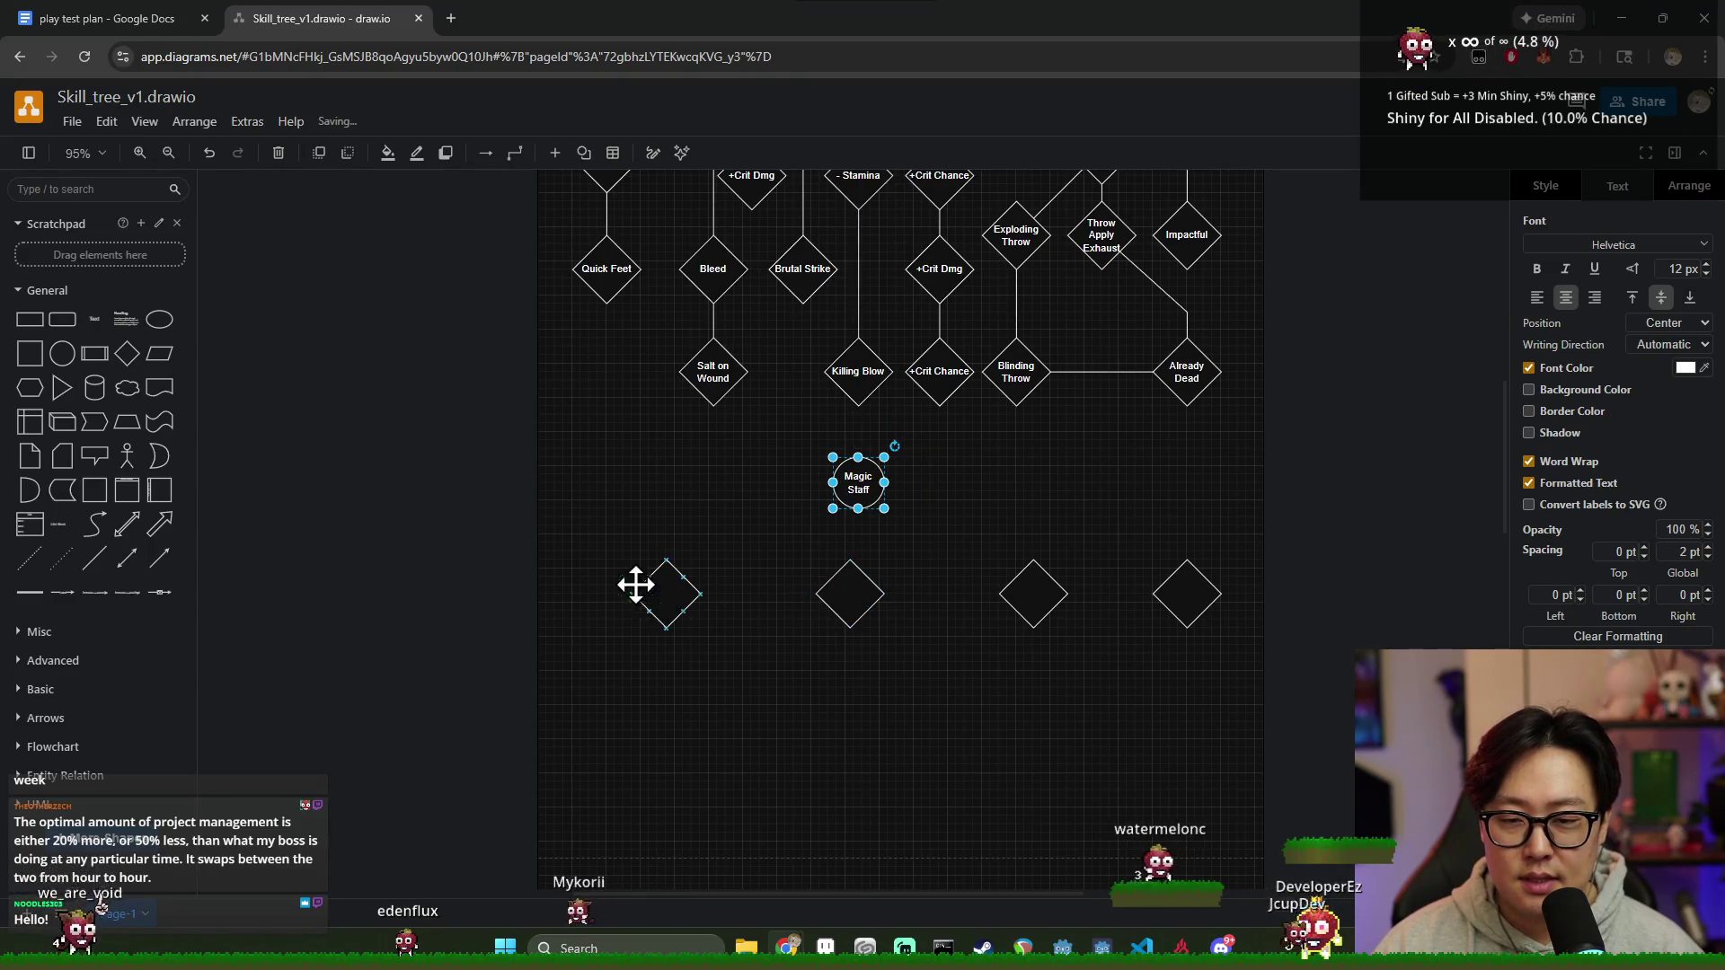
pyautogui.moveTo(587, 529); pyautogui.dragTo(1320, 717)
pyautogui.moveTo(863, 597); pyautogui.dragTo(809, 627)
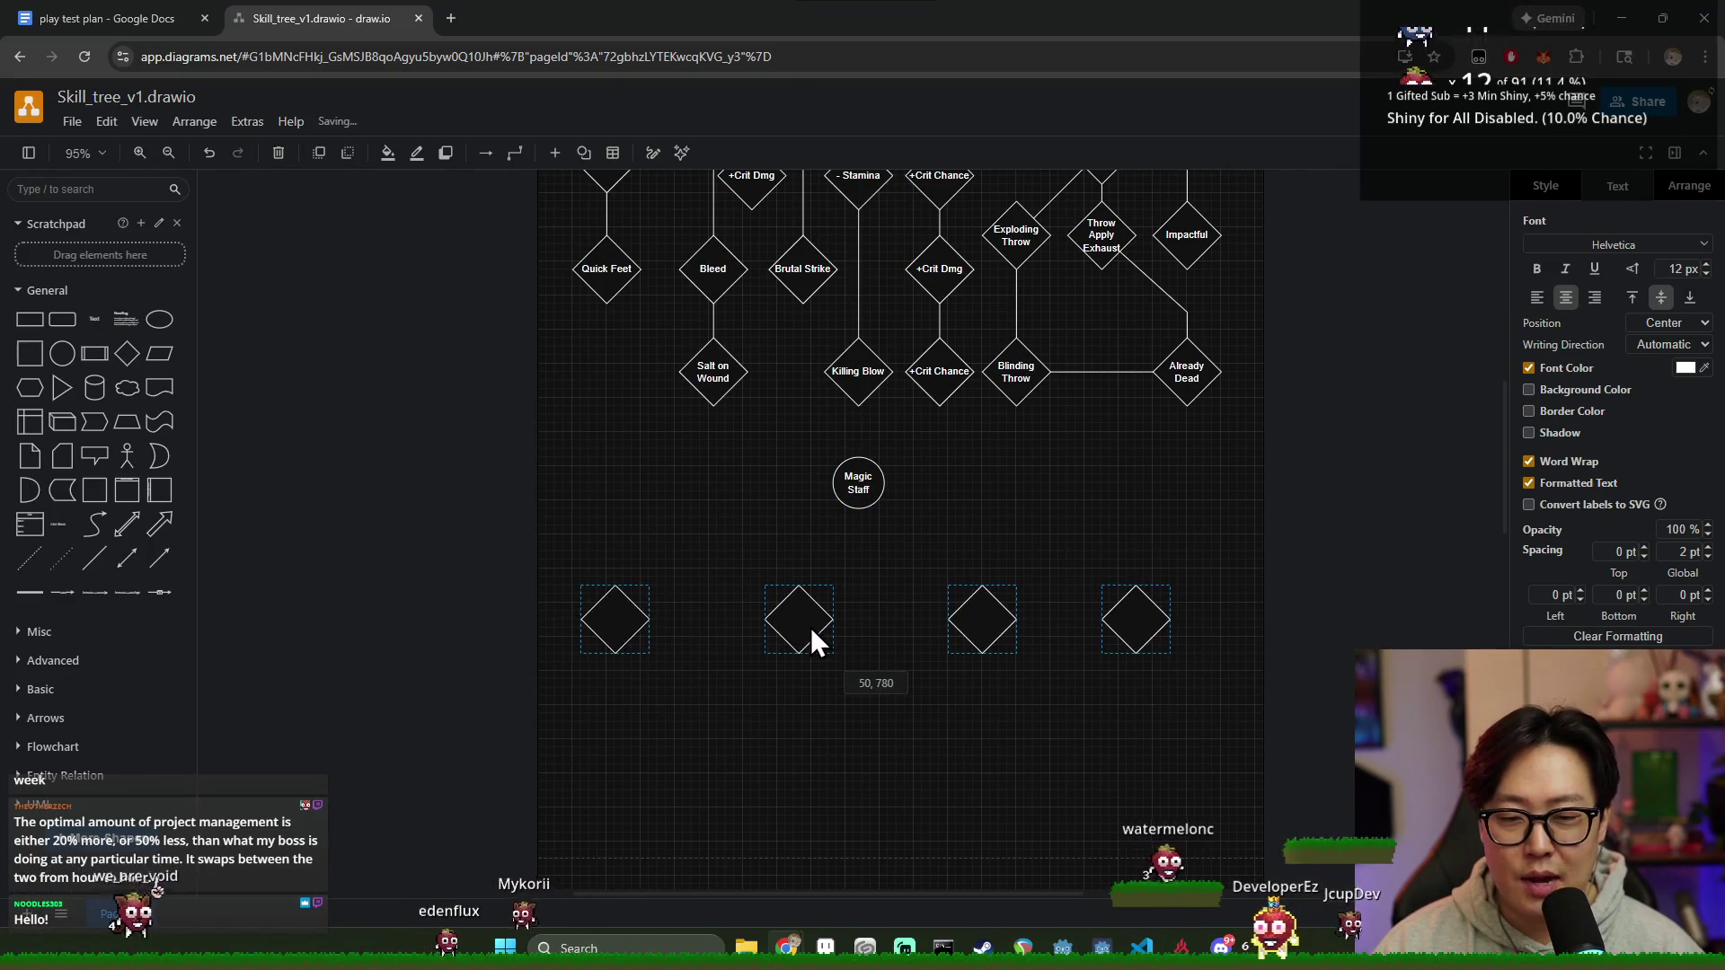
pyautogui.click(827, 735)
pyautogui.scroll(-1, 838, 630)
pyautogui.scroll(1, 861, 580)
pyautogui.moveTo(862, 472); pyautogui.dragTo(896, 480)
pyautogui.click(930, 654)
pyautogui.scroll(-1, 948, 628)
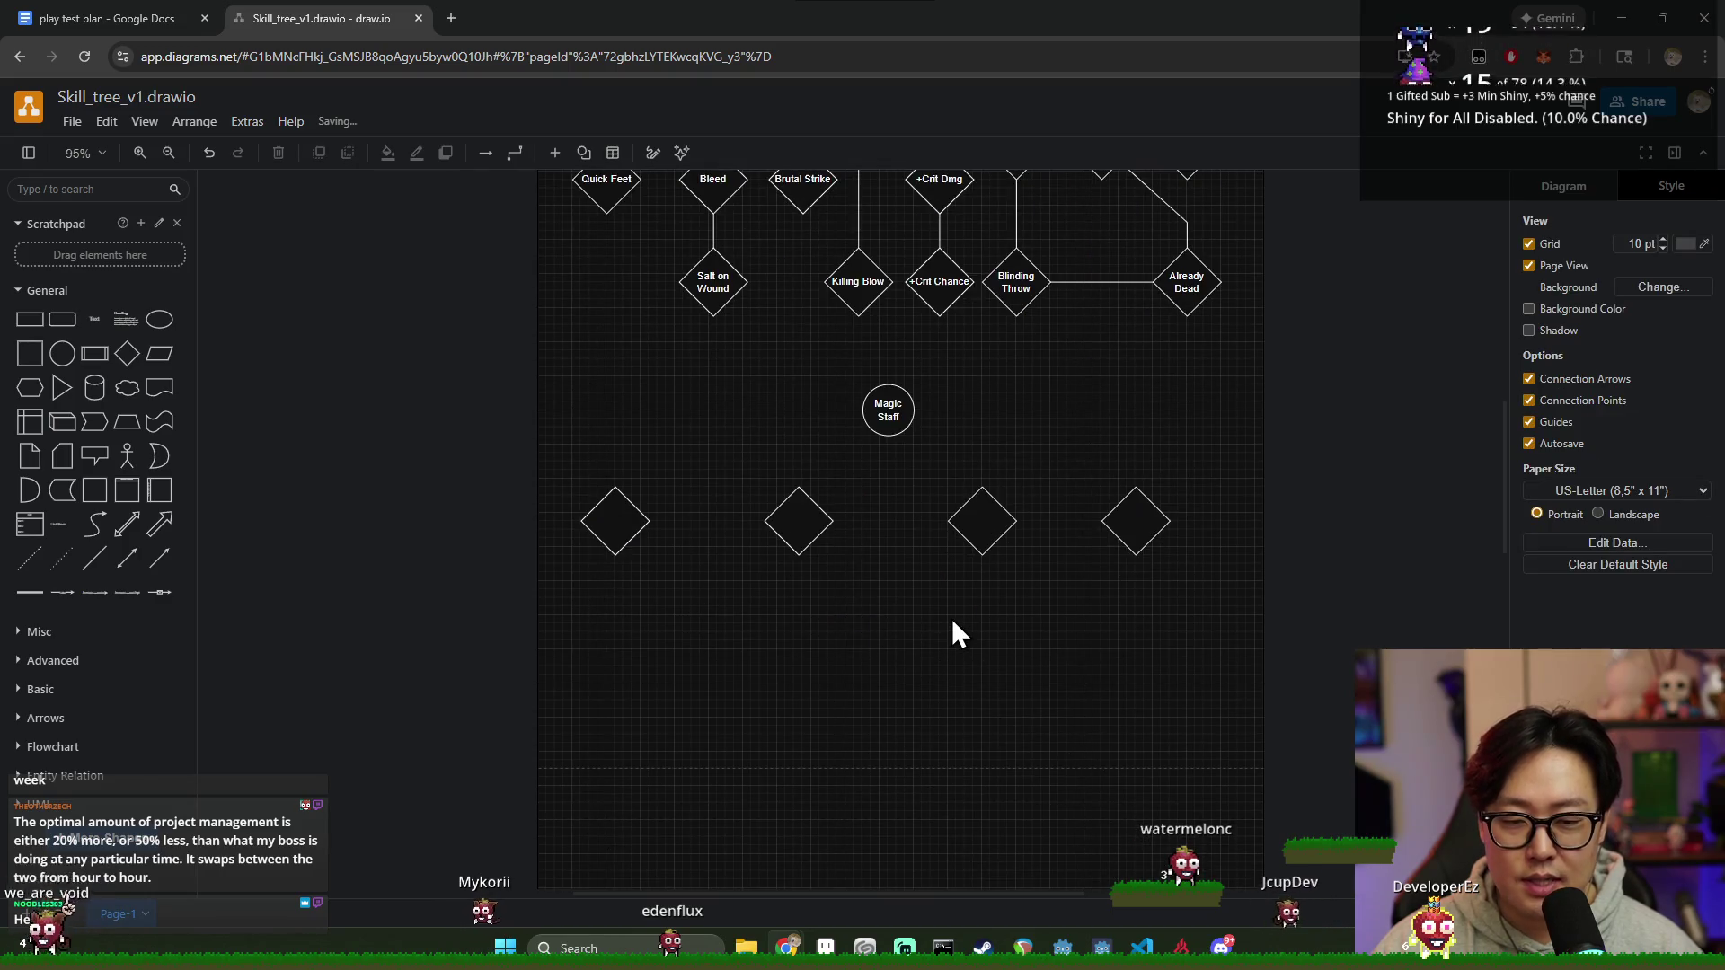
# Step: Nudge the second, third and fourth diamonds up so all four align in one row
pyautogui.moveTo(810, 521); pyautogui.dragTo(808, 512)
pyautogui.moveTo(990, 521); pyautogui.dragTo(1004, 513)
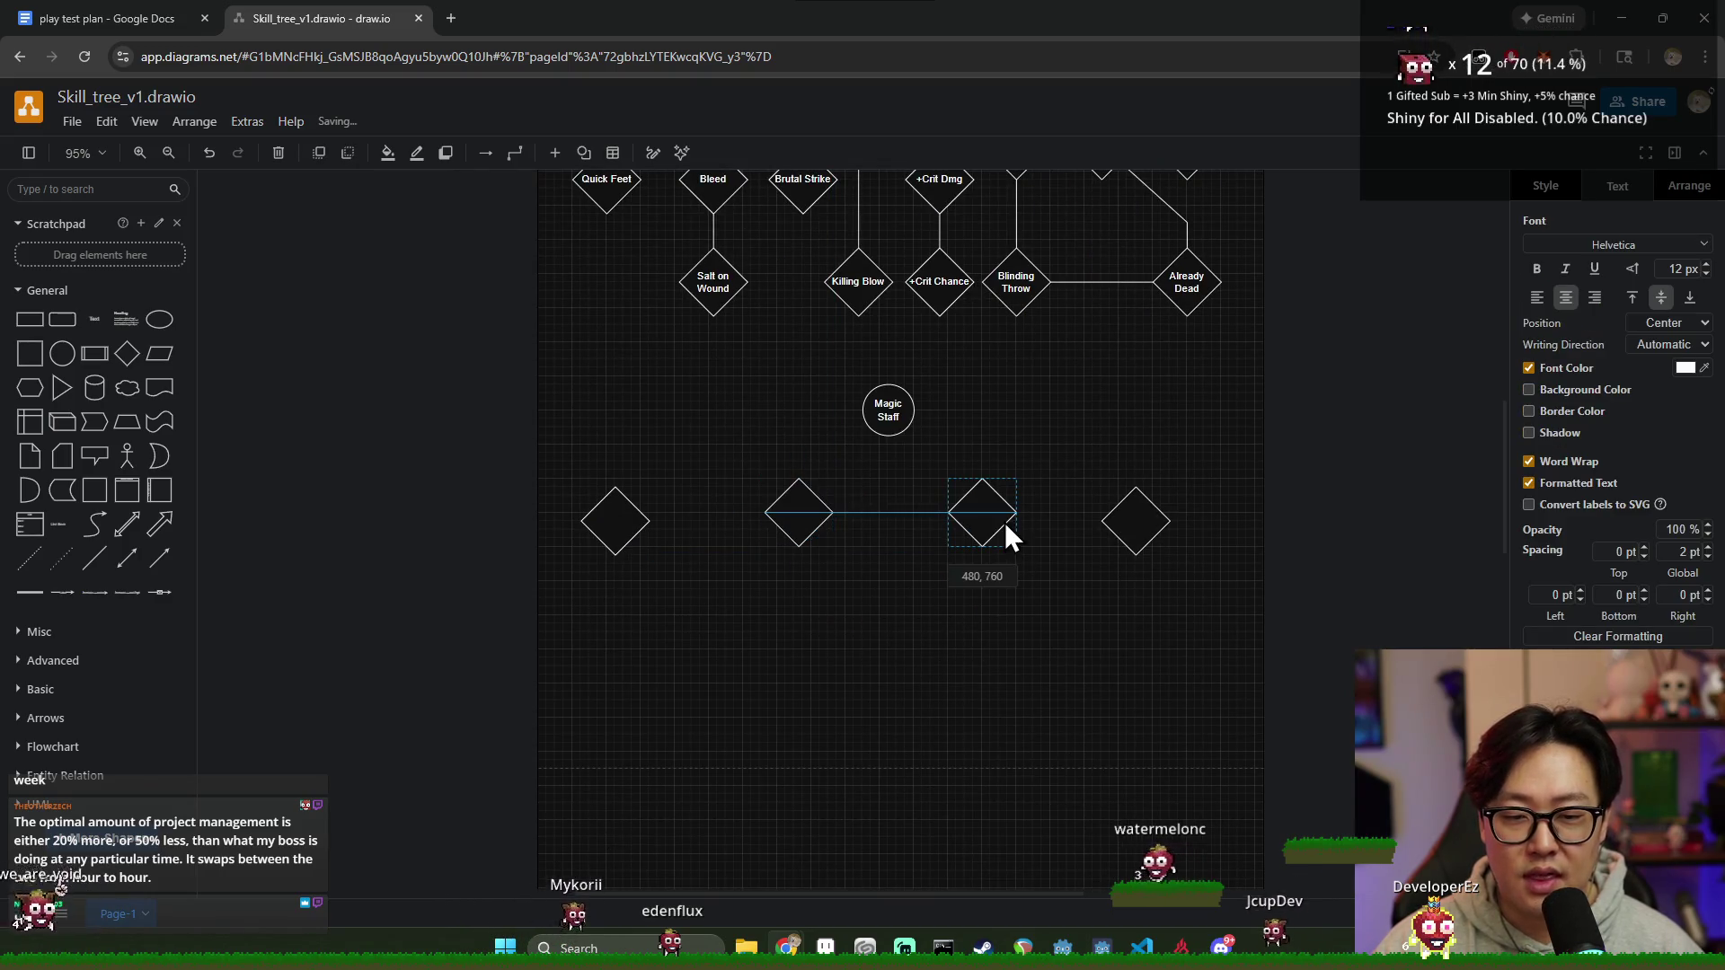
pyautogui.moveTo(1155, 534); pyautogui.dragTo(1154, 516)
# Step: Label the first diamond 'Pushing Wind'
pyautogui.click(983, 511)
pyautogui.doubleClick(630, 512)
pyautogui.write('wind')
pyautogui.press('BackSpace')
pyautogui.press('BackSpace')
pyautogui.press('BackSpace')
pyautogui.press('BackSpace')
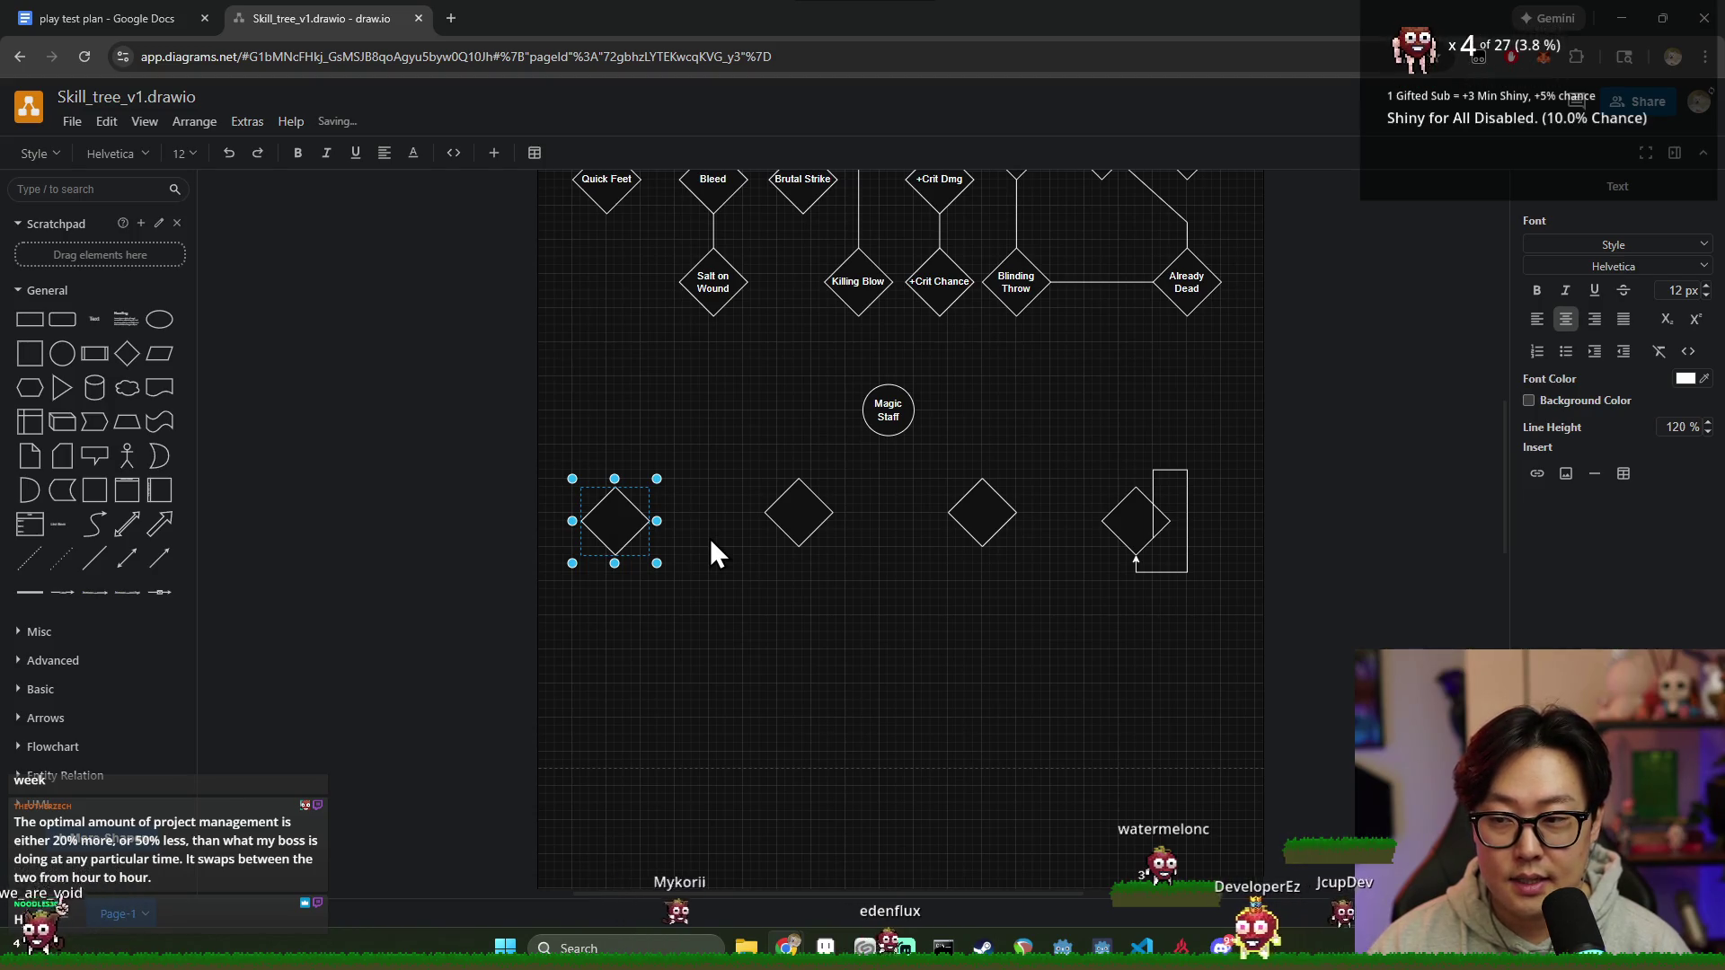
pyautogui.write('Pu')
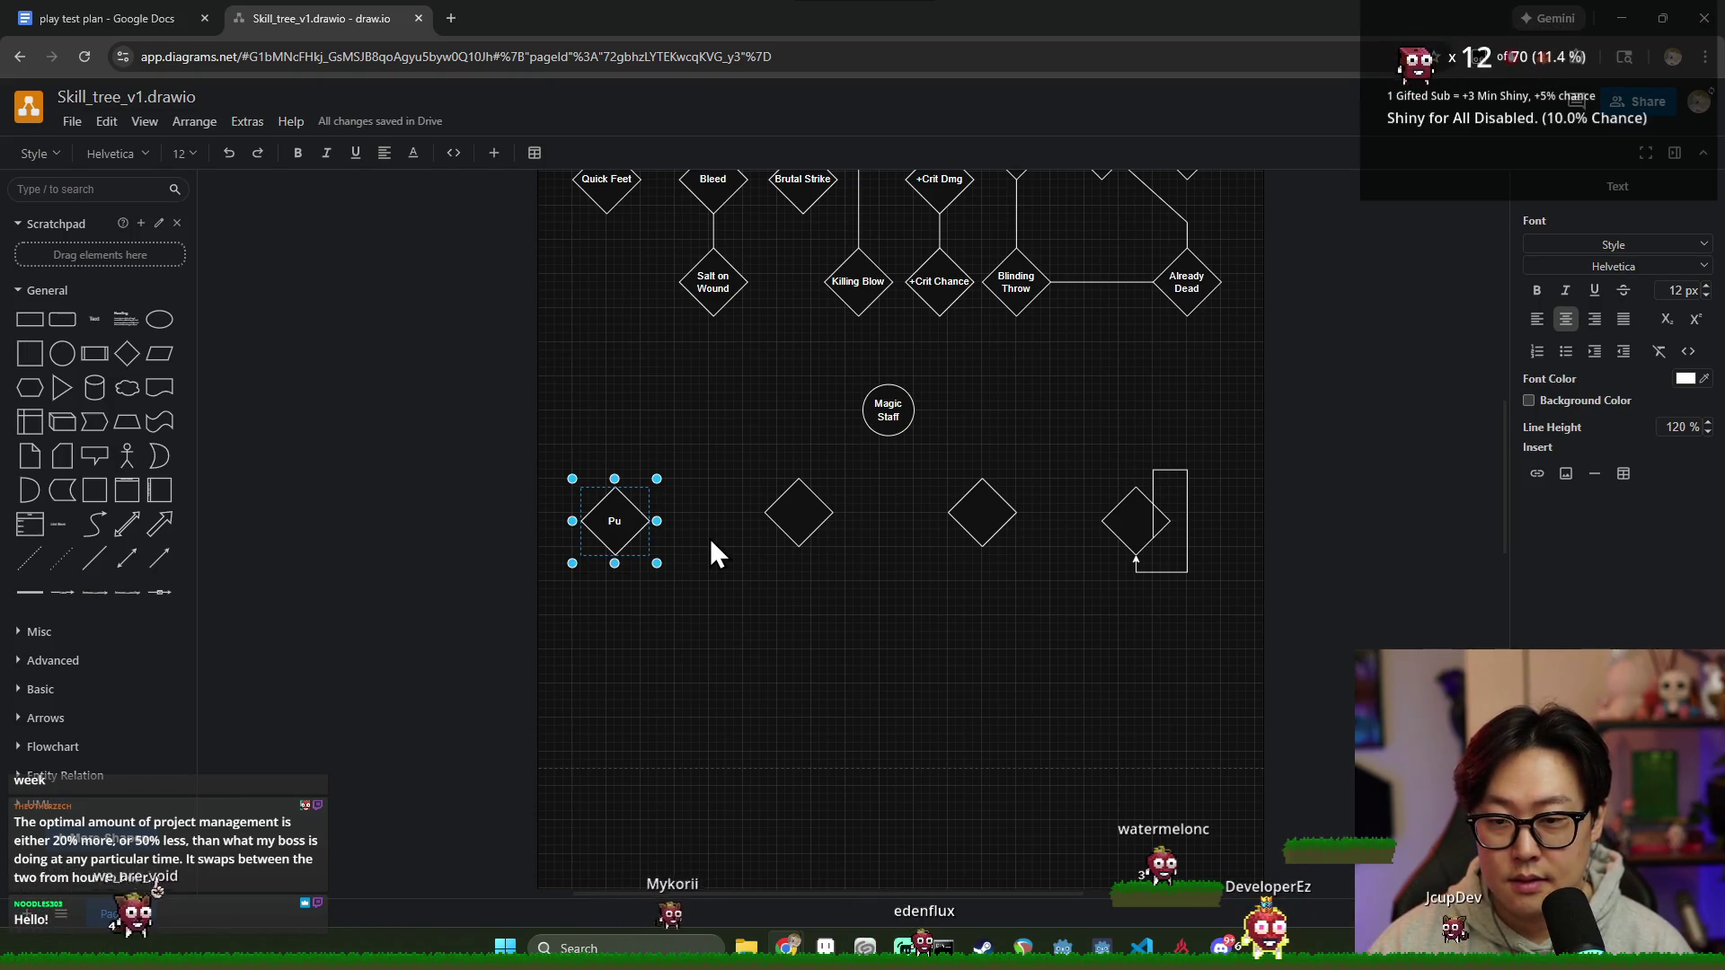
pyautogui.write('shing Wind')
pyautogui.press('Escape')
pyautogui.click(711, 652)
# Step: Label the second diamond 'Shocking Grasp'
pyautogui.click(604, 492)
pyautogui.click(798, 511)
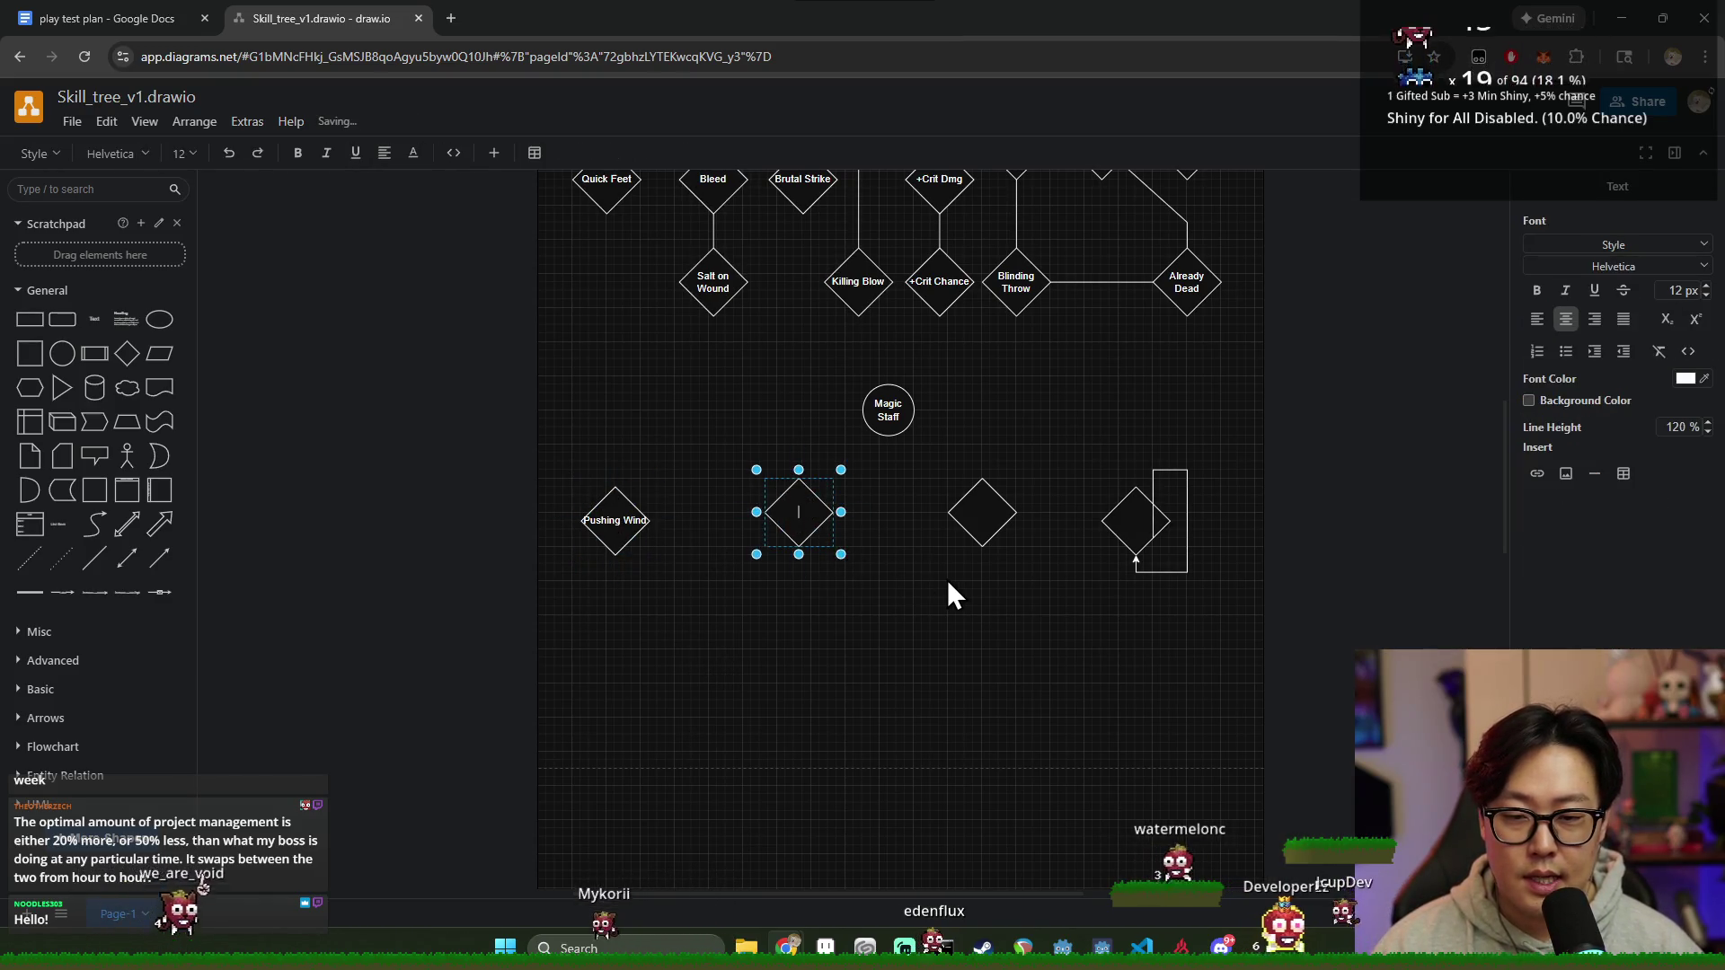
pyautogui.write('d')
pyautogui.press('BackSpace')
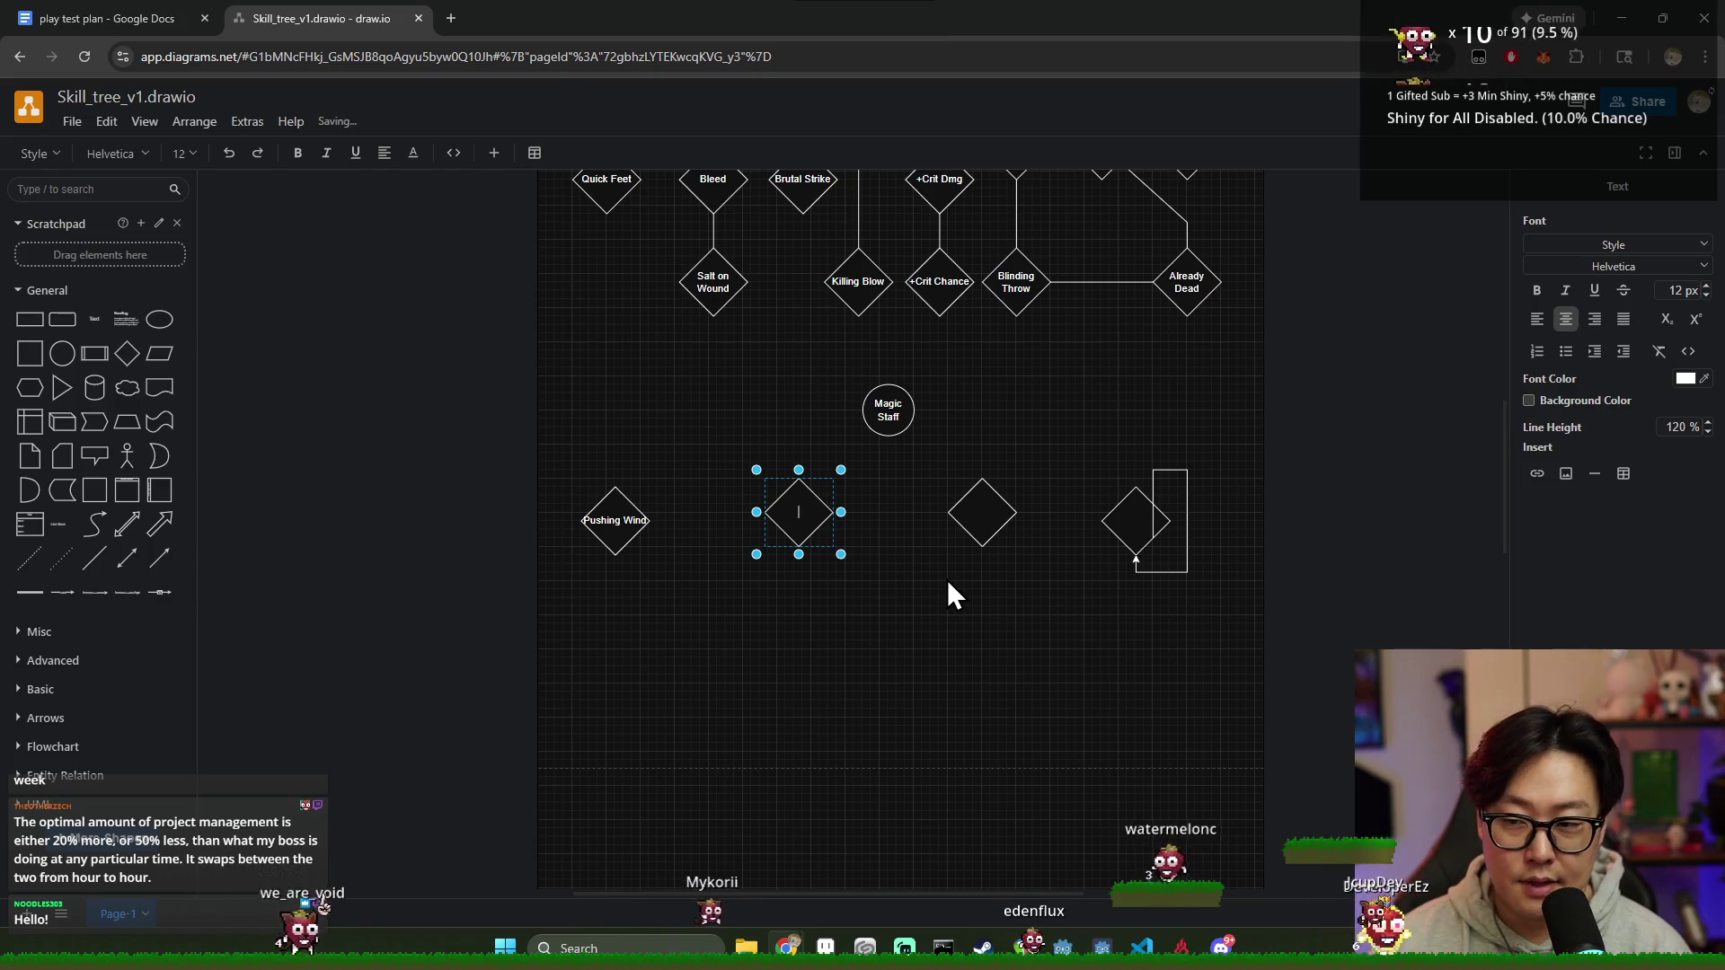
pyautogui.write('S')
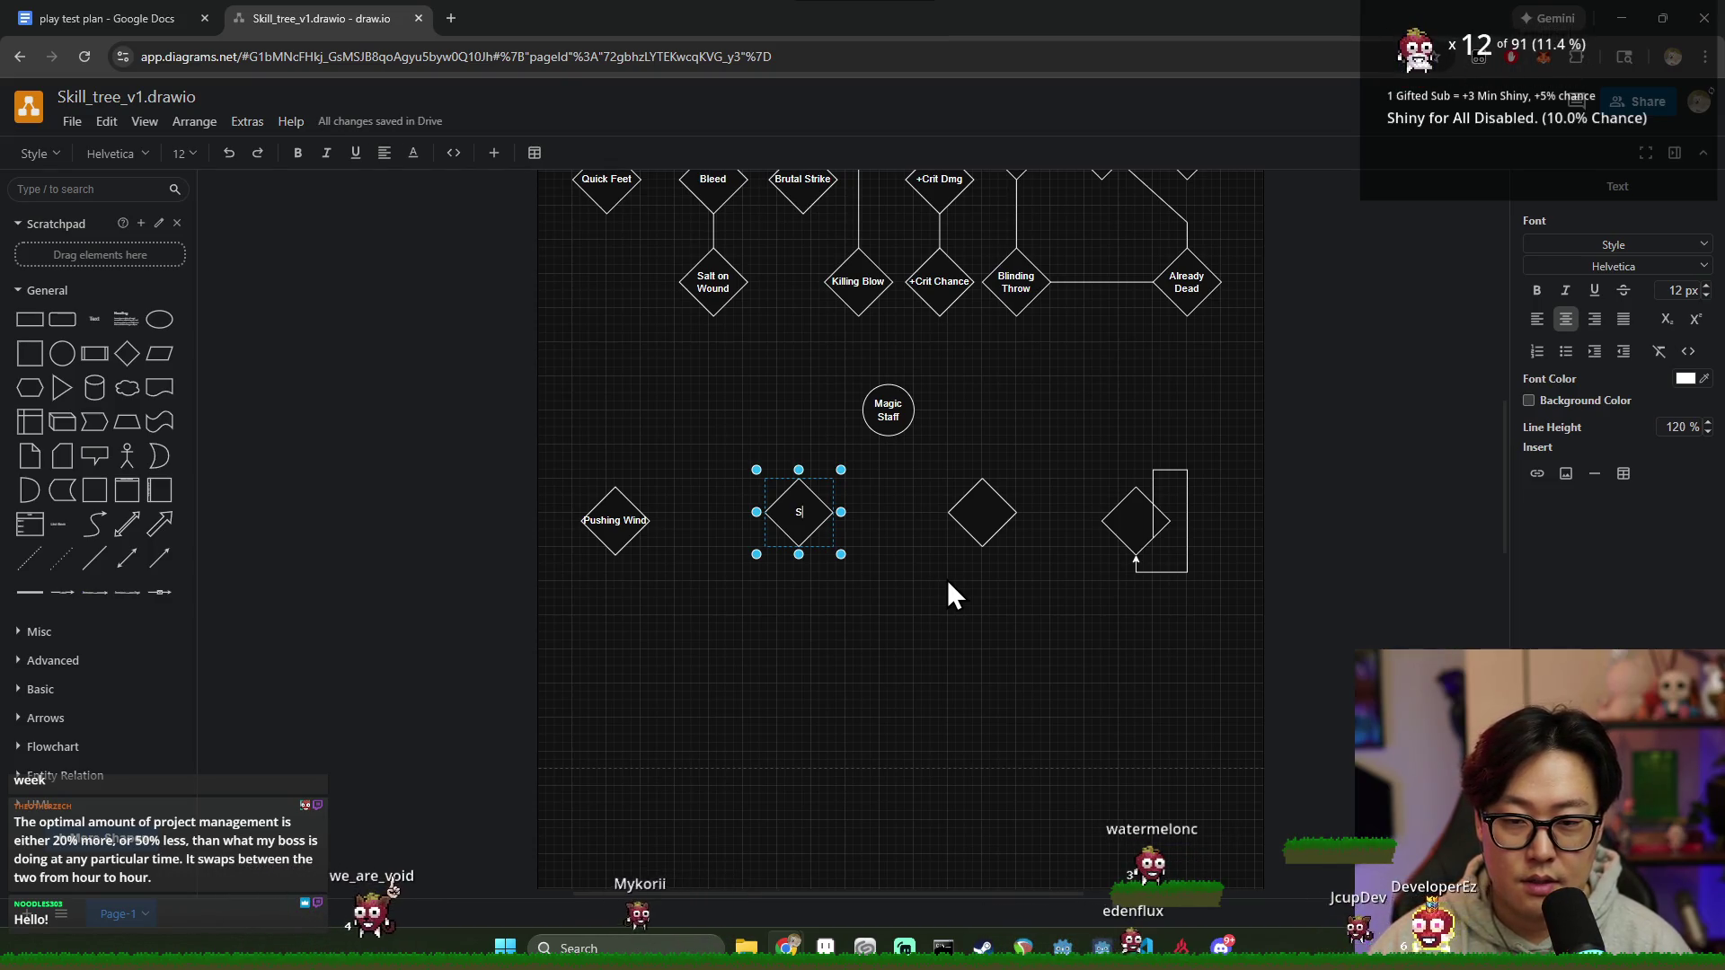
pyautogui.write('hocking Grasp')
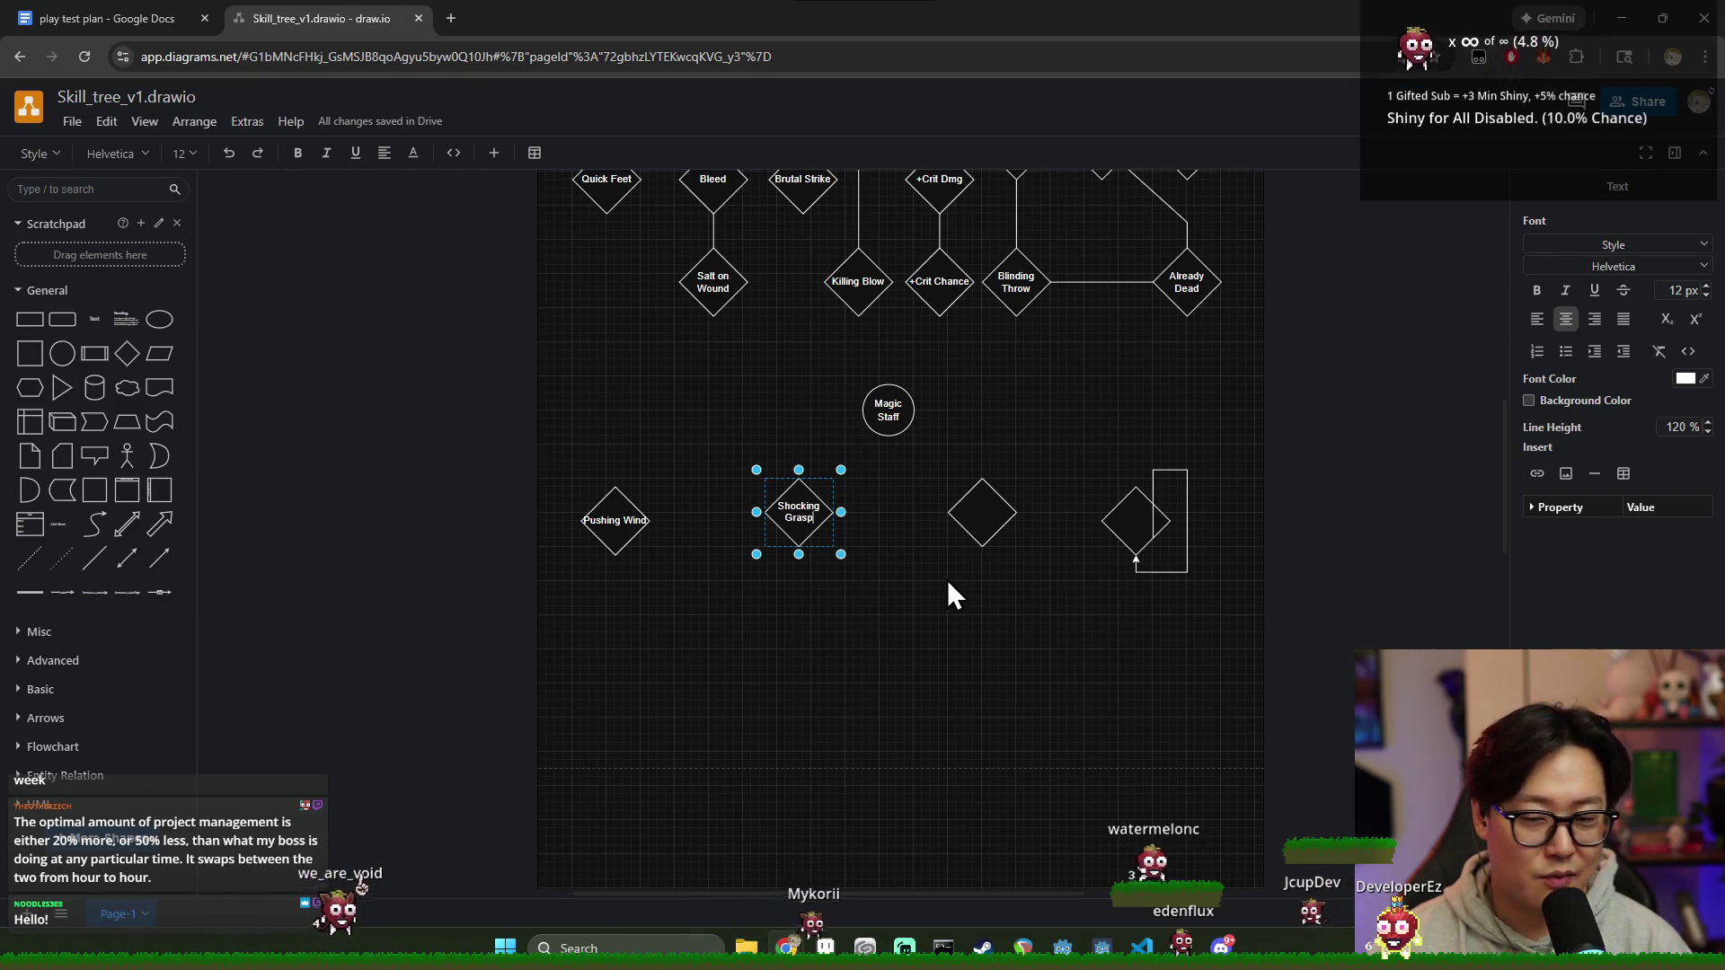
pyautogui.click(821, 579)
pyautogui.scroll(1, 804, 552)
pyautogui.scroll(-2, 780, 517)
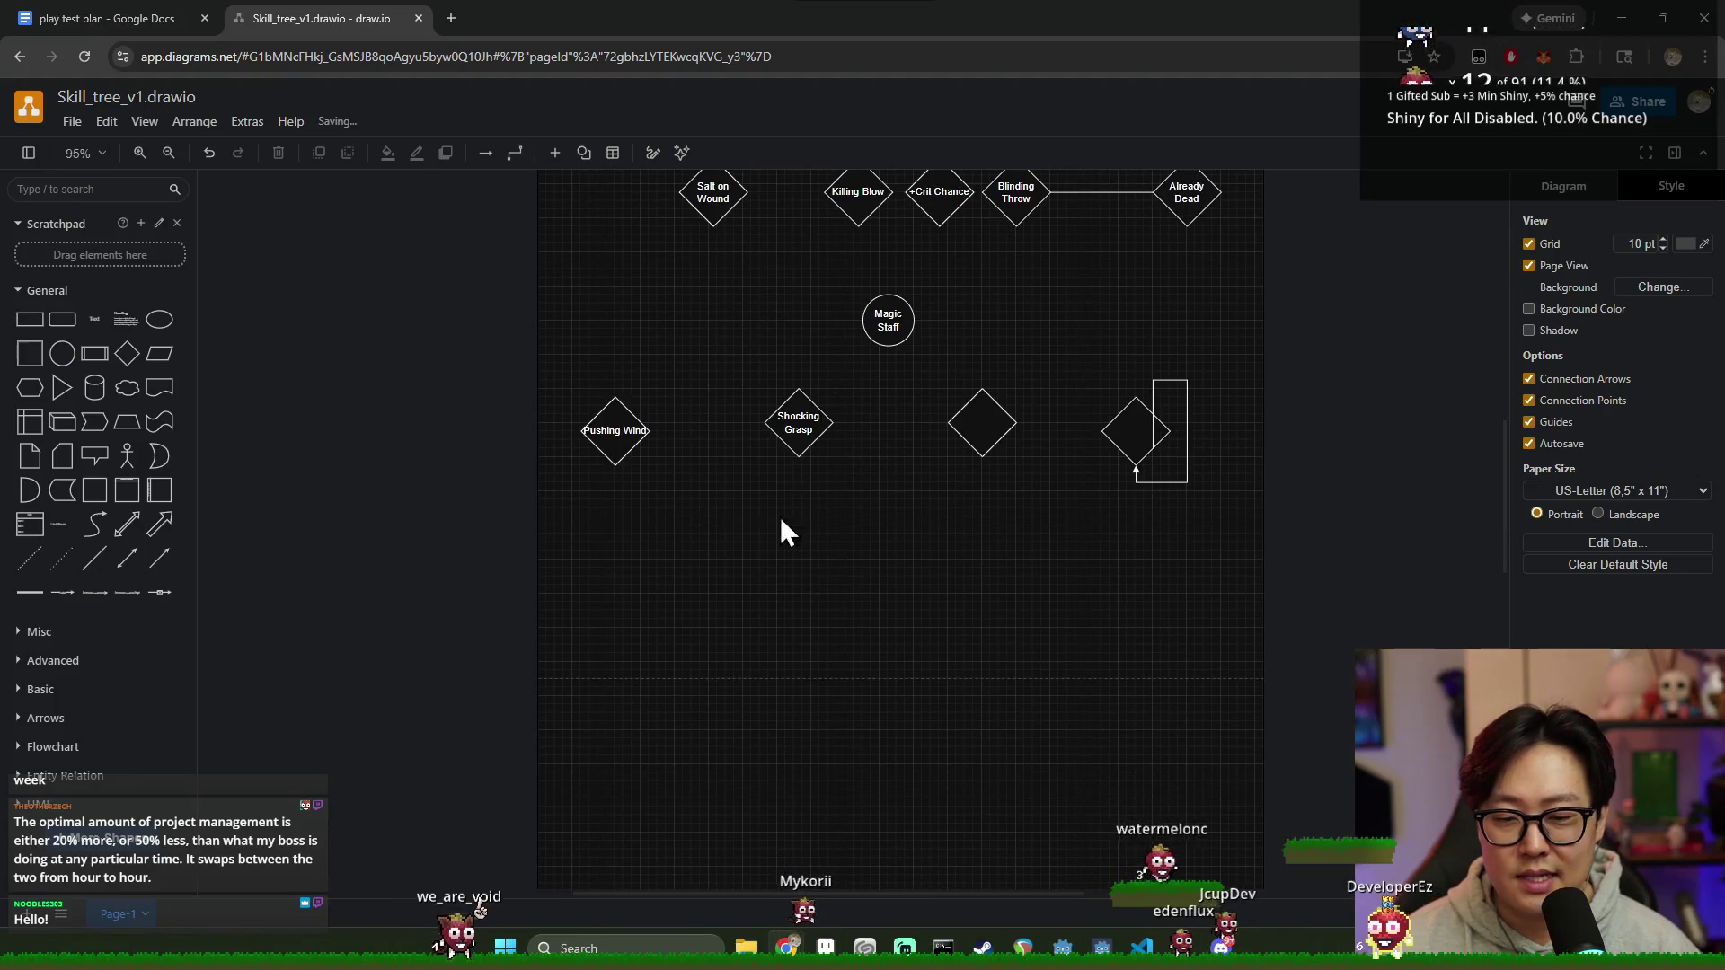
# Step: Shift Shocking Grasp, the empty diamond and the rightmost diamond left to even the spacing
pyautogui.click(781, 437)
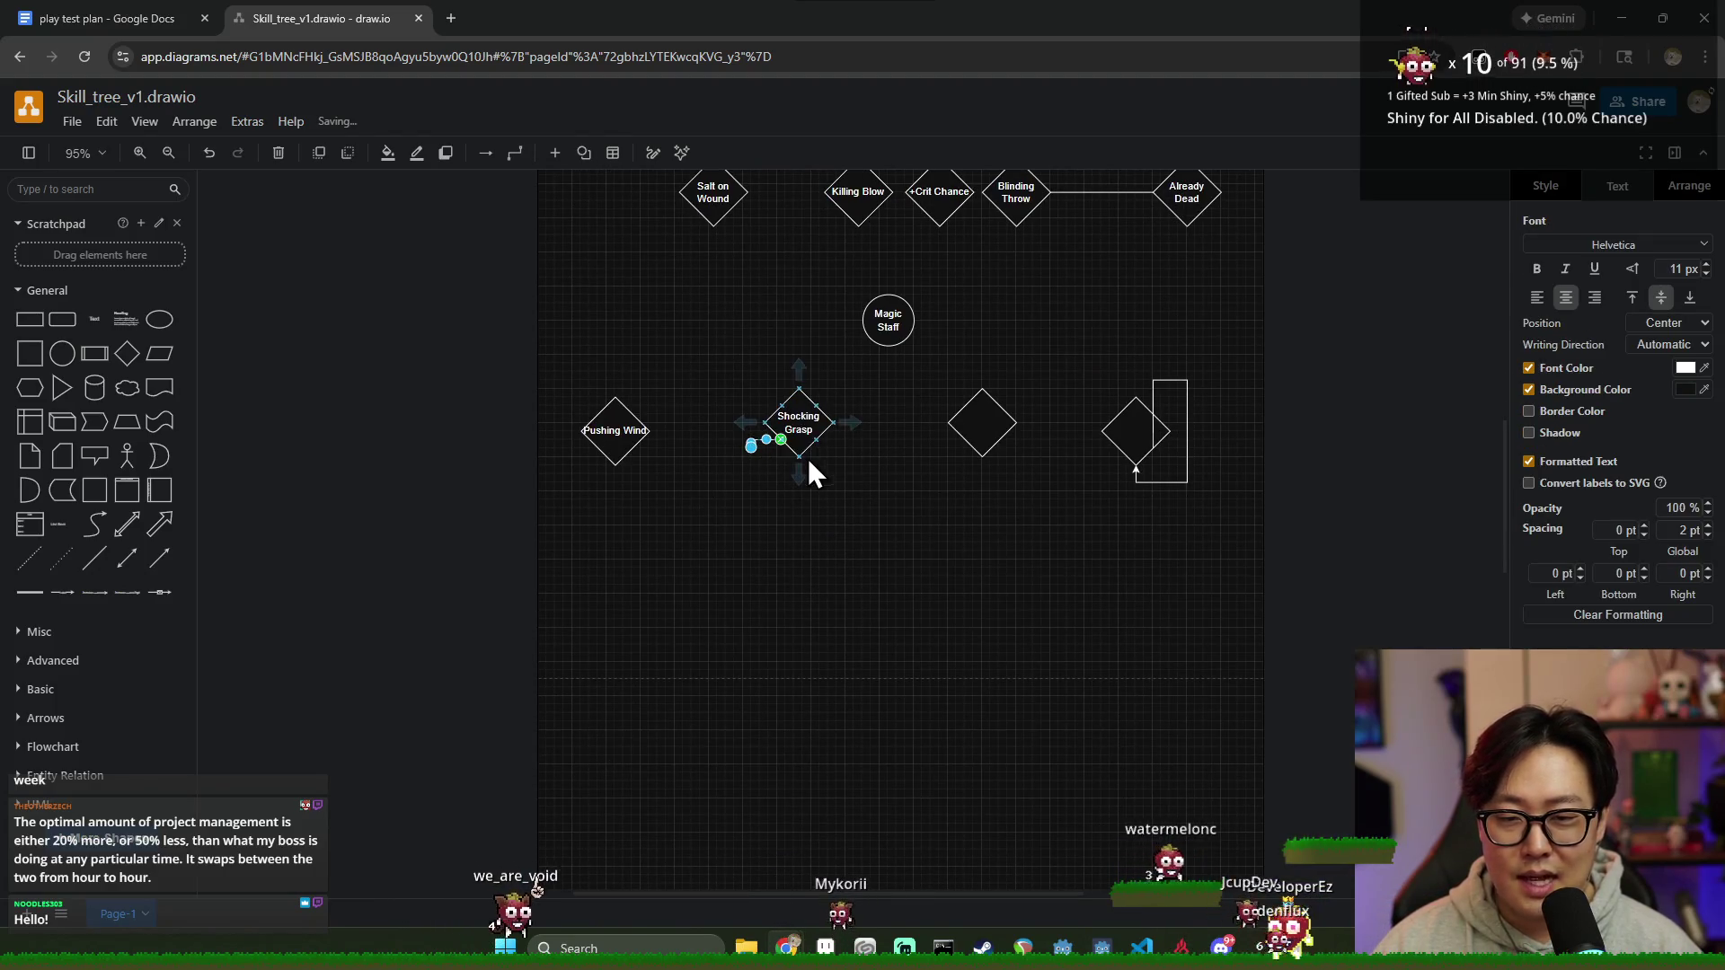
pyautogui.moveTo(799, 430); pyautogui.dragTo(774, 434)
pyautogui.click(922, 485)
pyautogui.click(963, 427)
pyautogui.moveTo(963, 426); pyautogui.dragTo(922, 436)
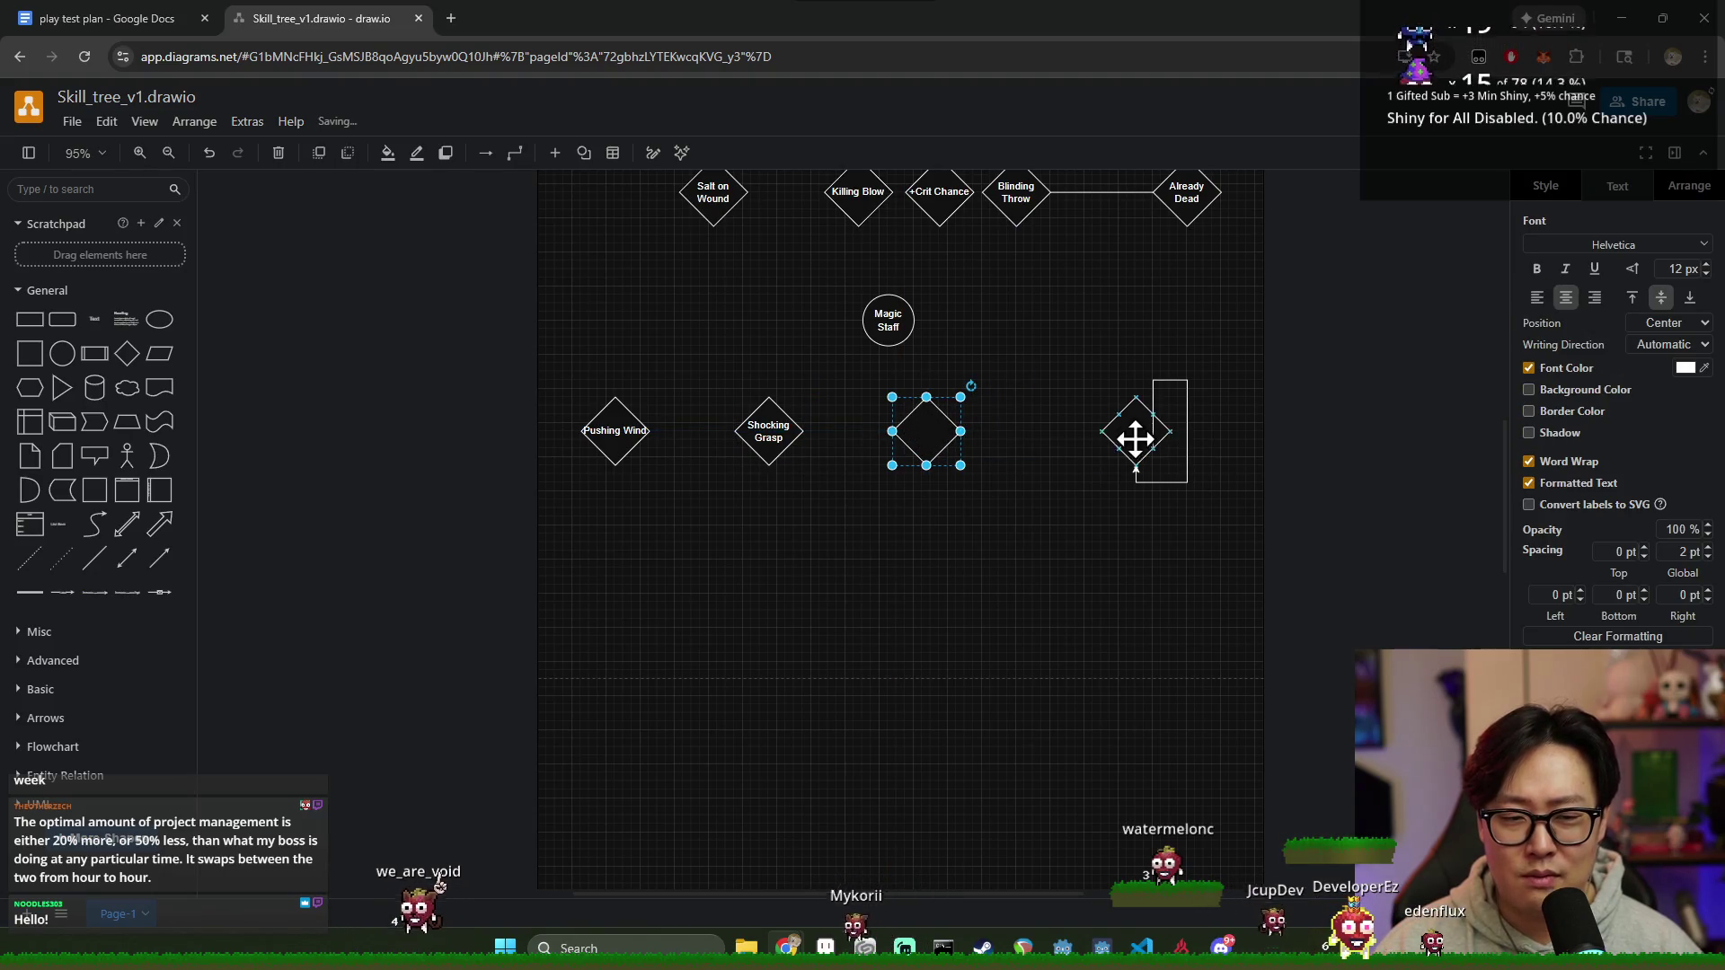
pyautogui.click(1188, 461)
pyautogui.click(1180, 513)
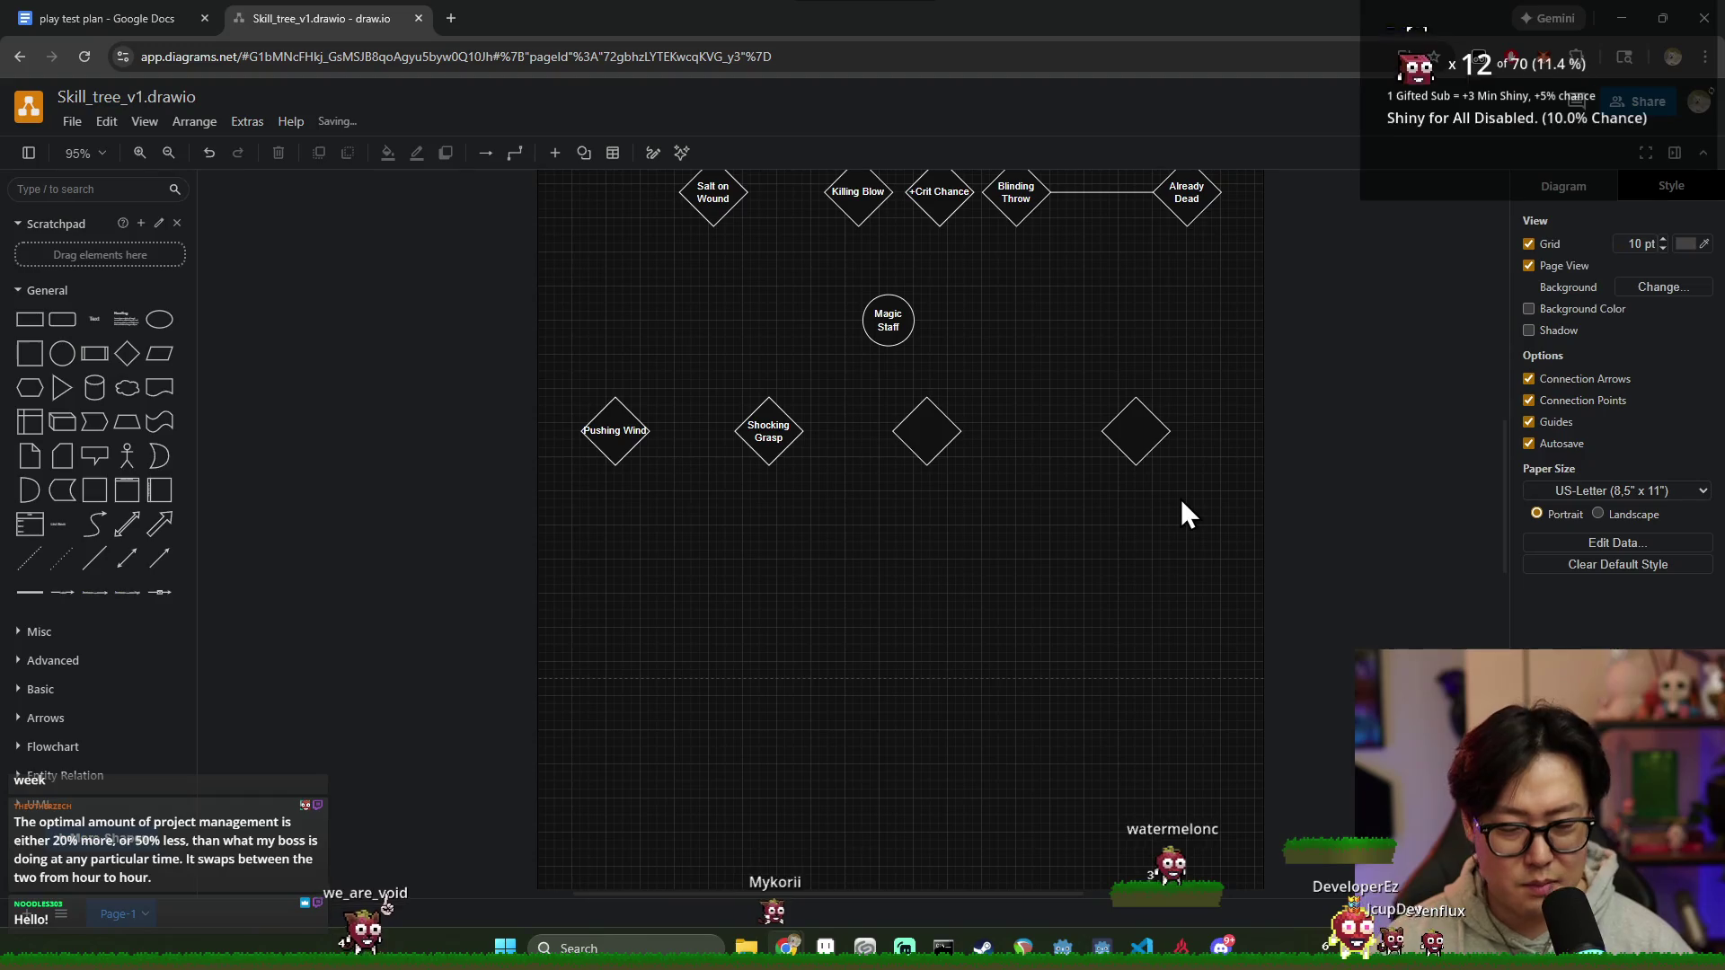
pyautogui.moveTo(1139, 441); pyautogui.dragTo(1096, 456)
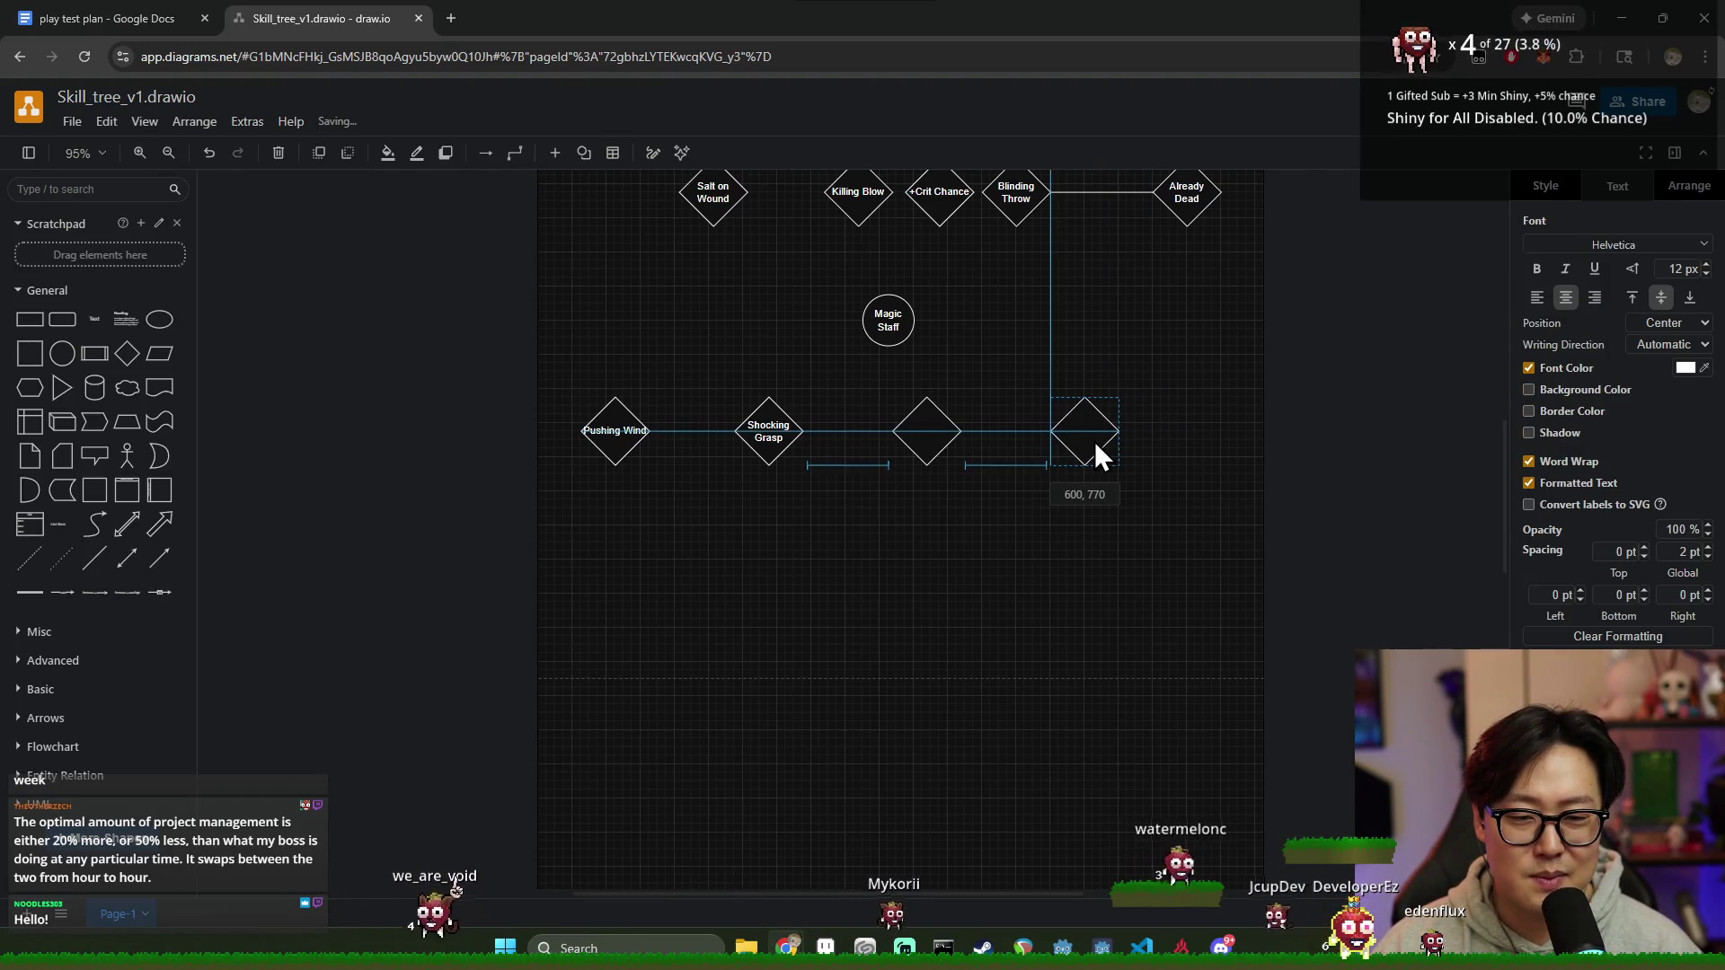
pyautogui.moveTo(927, 433)
pyautogui.mouseDown()
pyautogui.moveTo(947, 454)
pyautogui.moveTo(979, 438)
pyautogui.mouseUp()
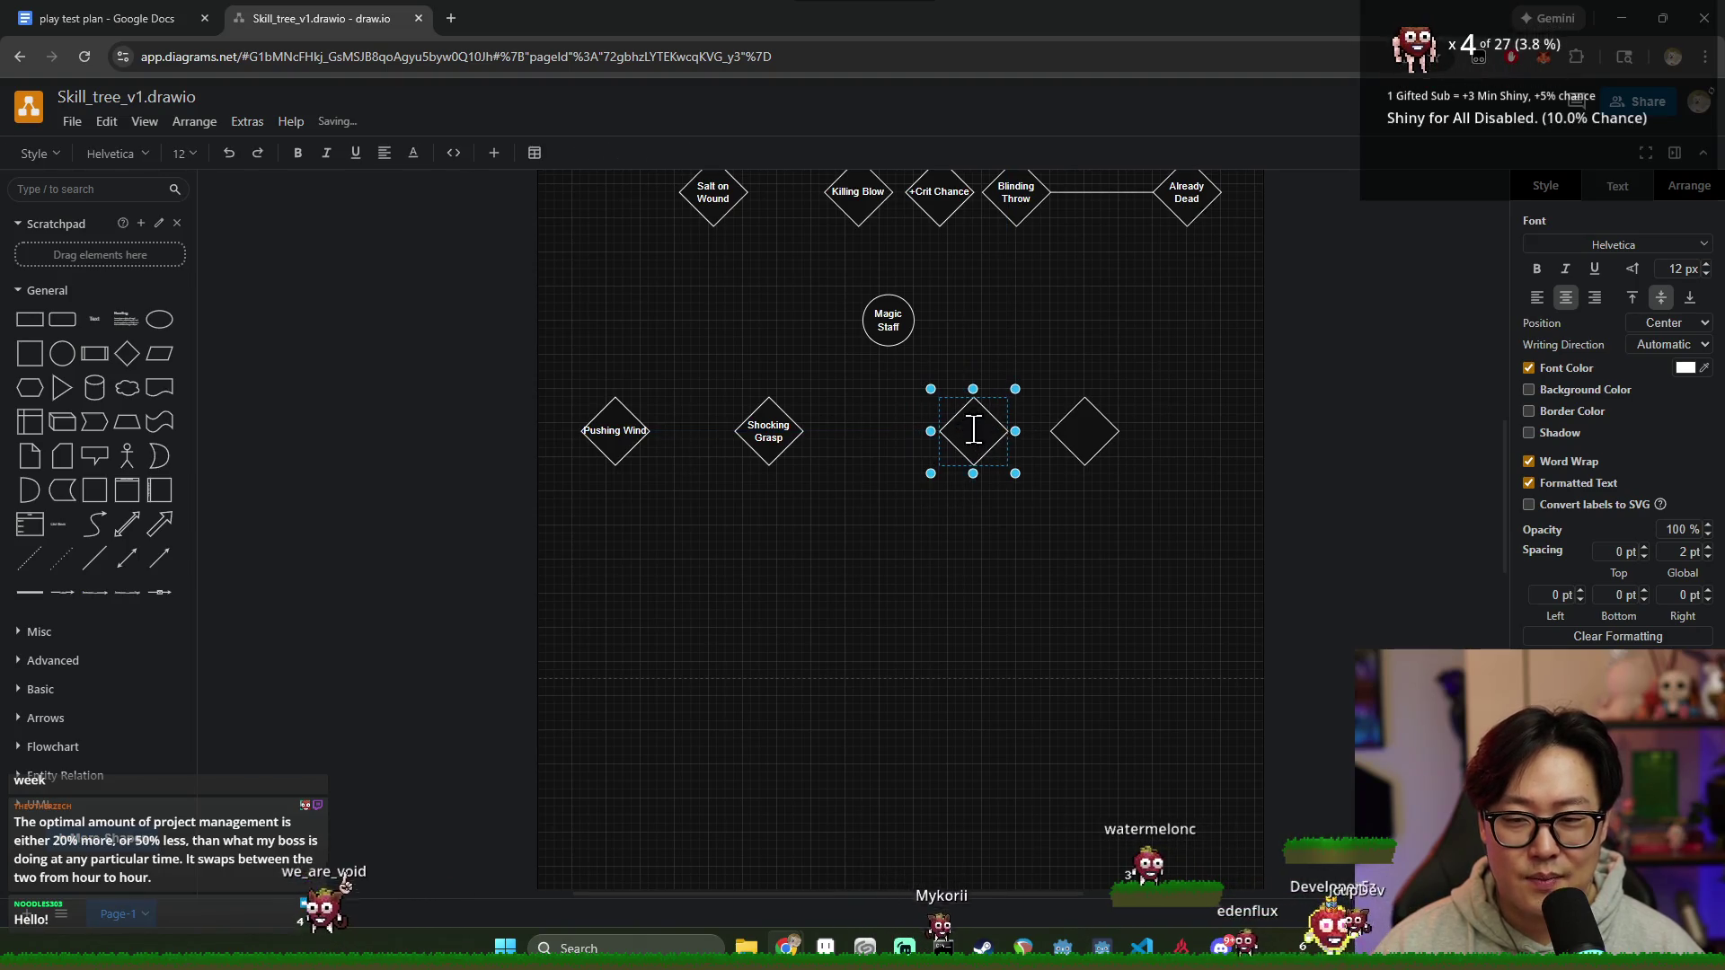
# Step: Label the rightmost diamond 'Healing Water', leaving the third diamond blank
pyautogui.doubleClick(972, 431)
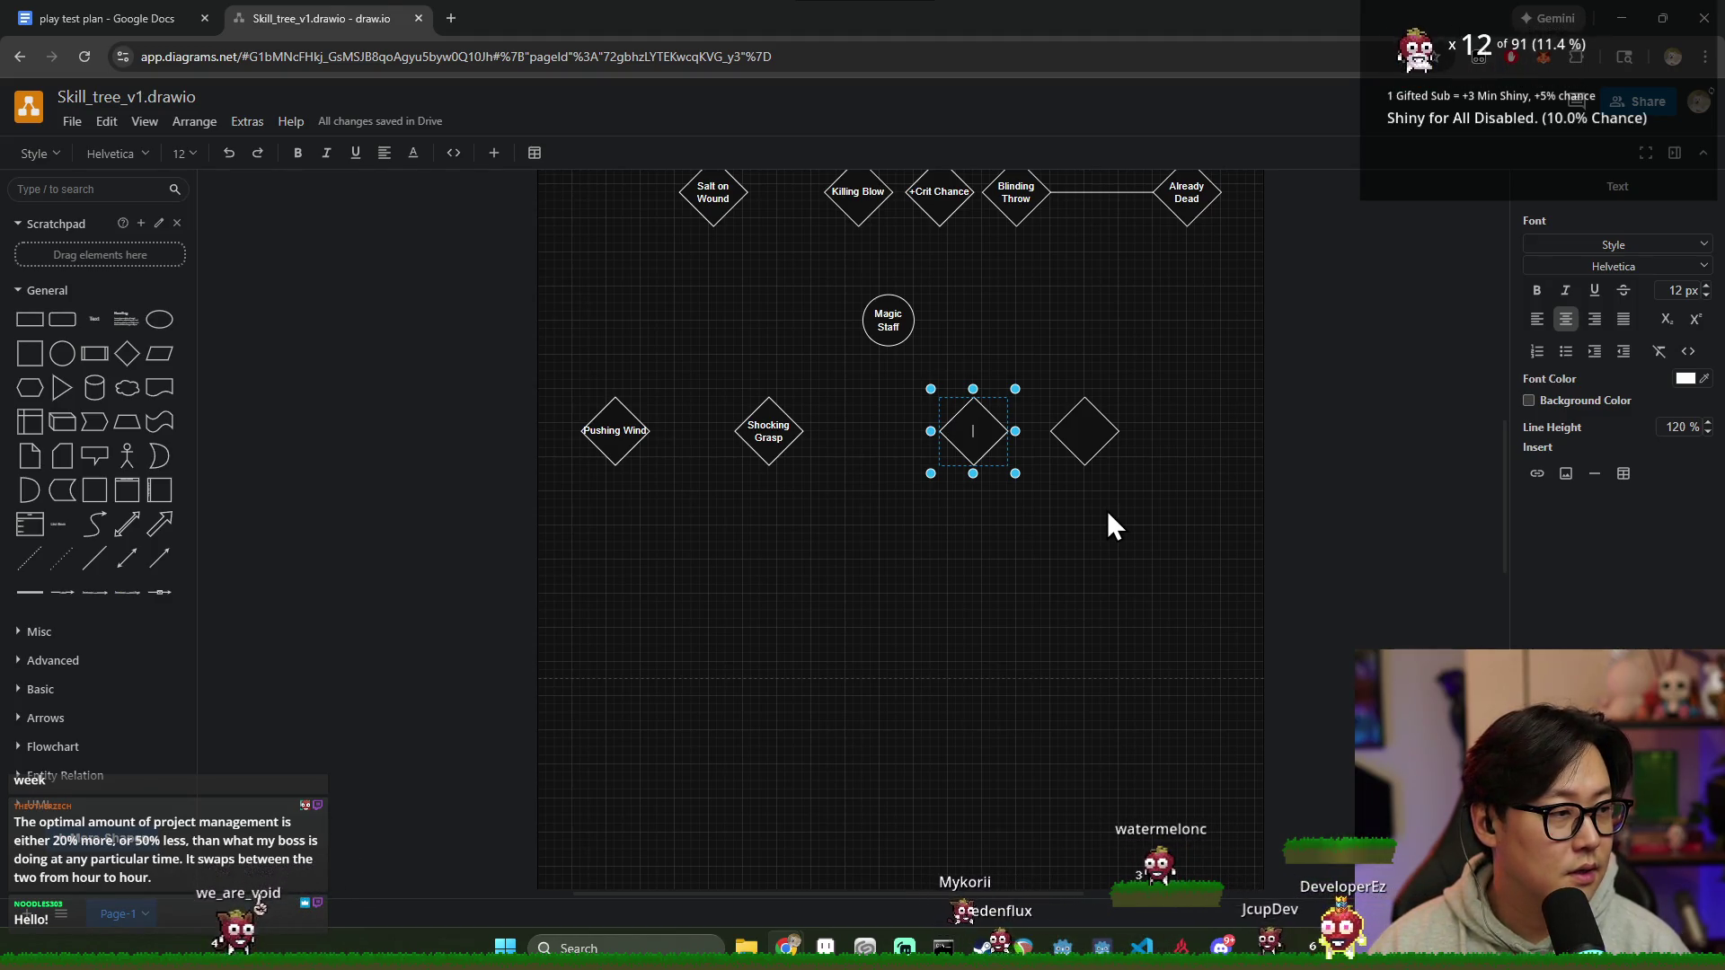
pyautogui.moveTo(1094, 451); pyautogui.dragTo(1139, 432)
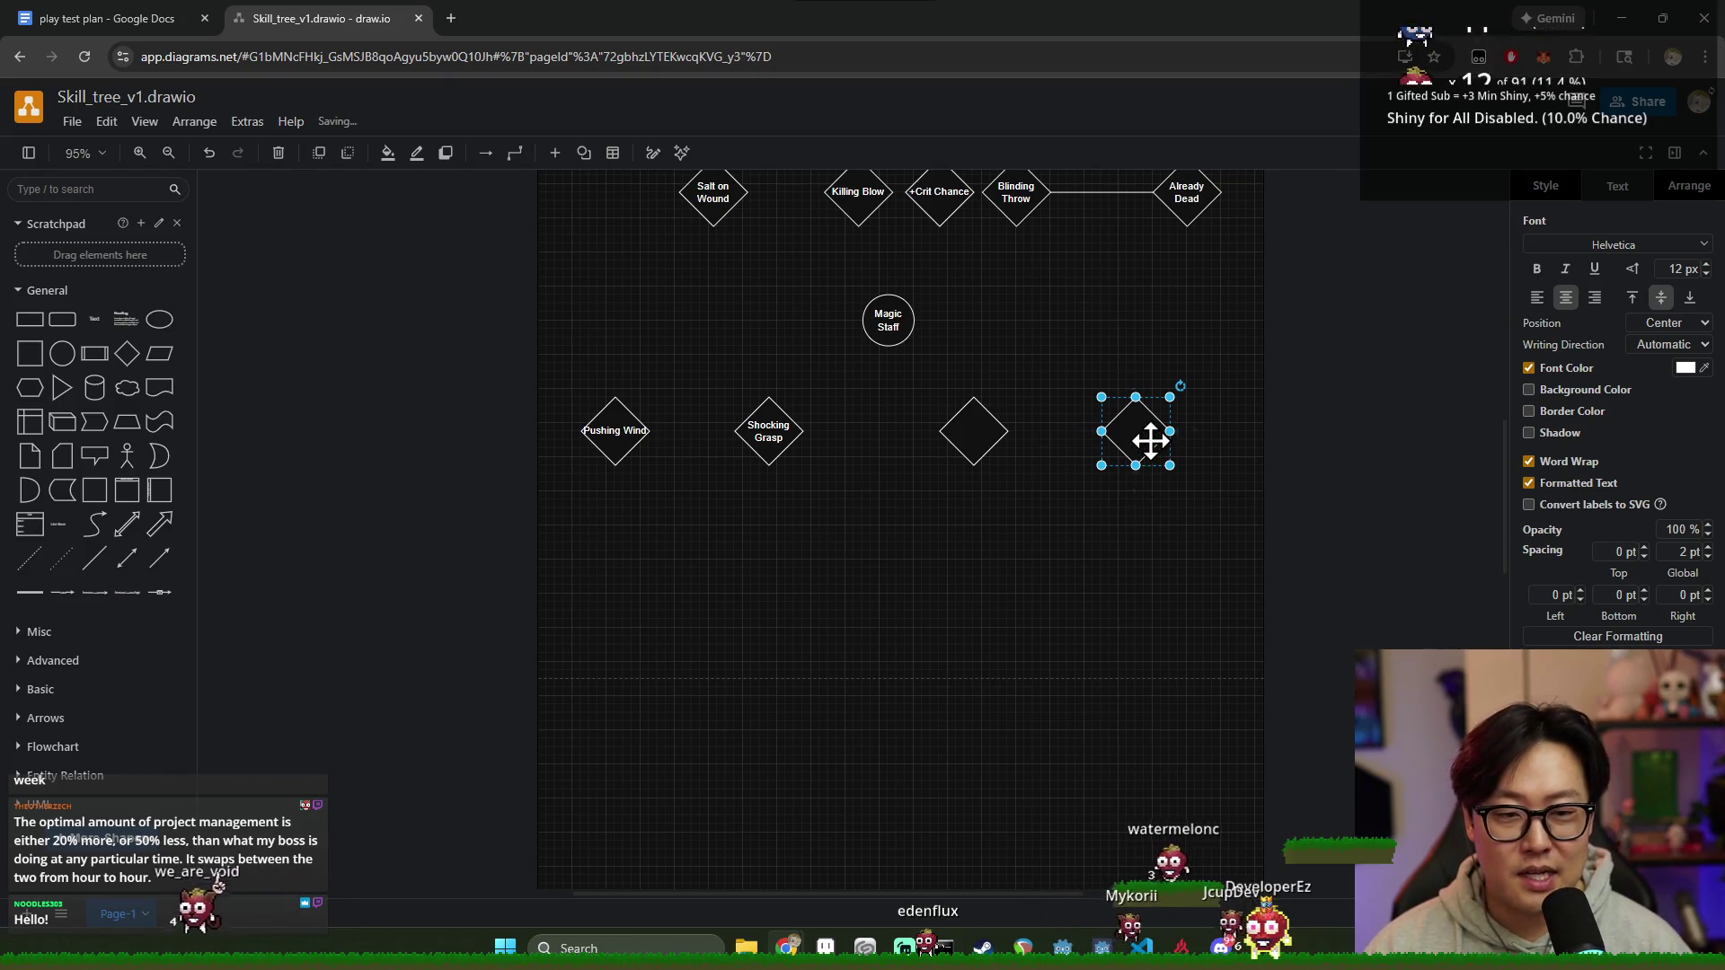
pyautogui.doubleClick(1148, 442)
pyautogui.write('Healing Water')
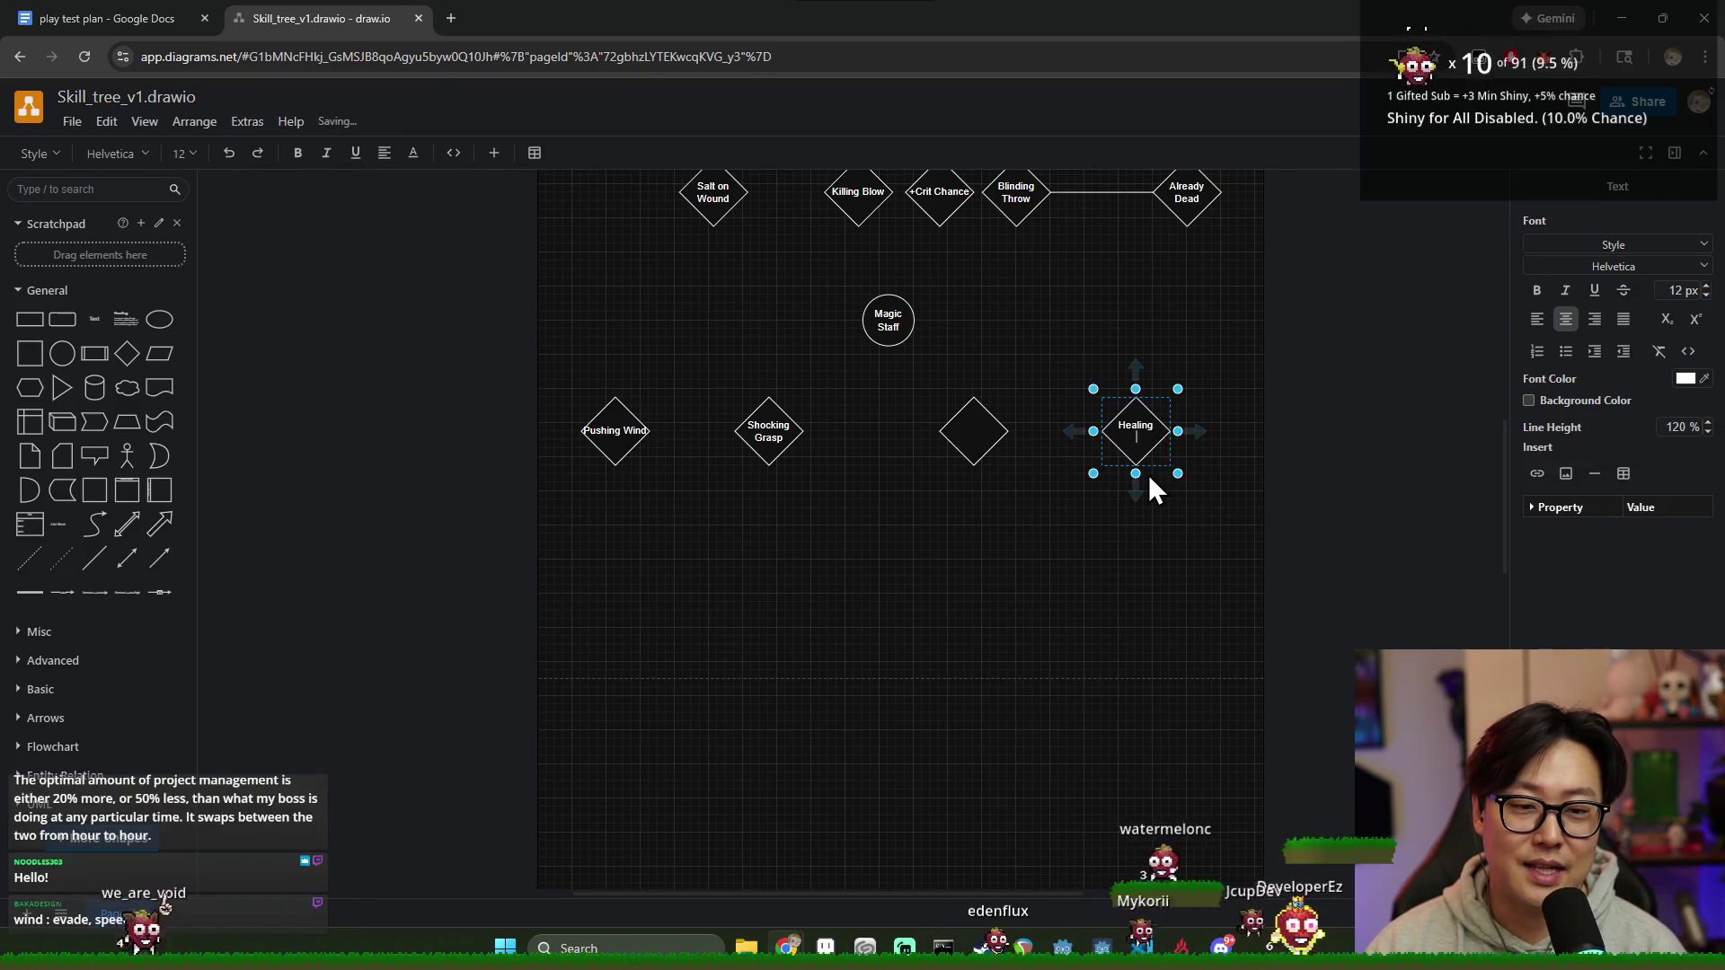
pyautogui.click(1016, 485)
pyautogui.click(992, 435)
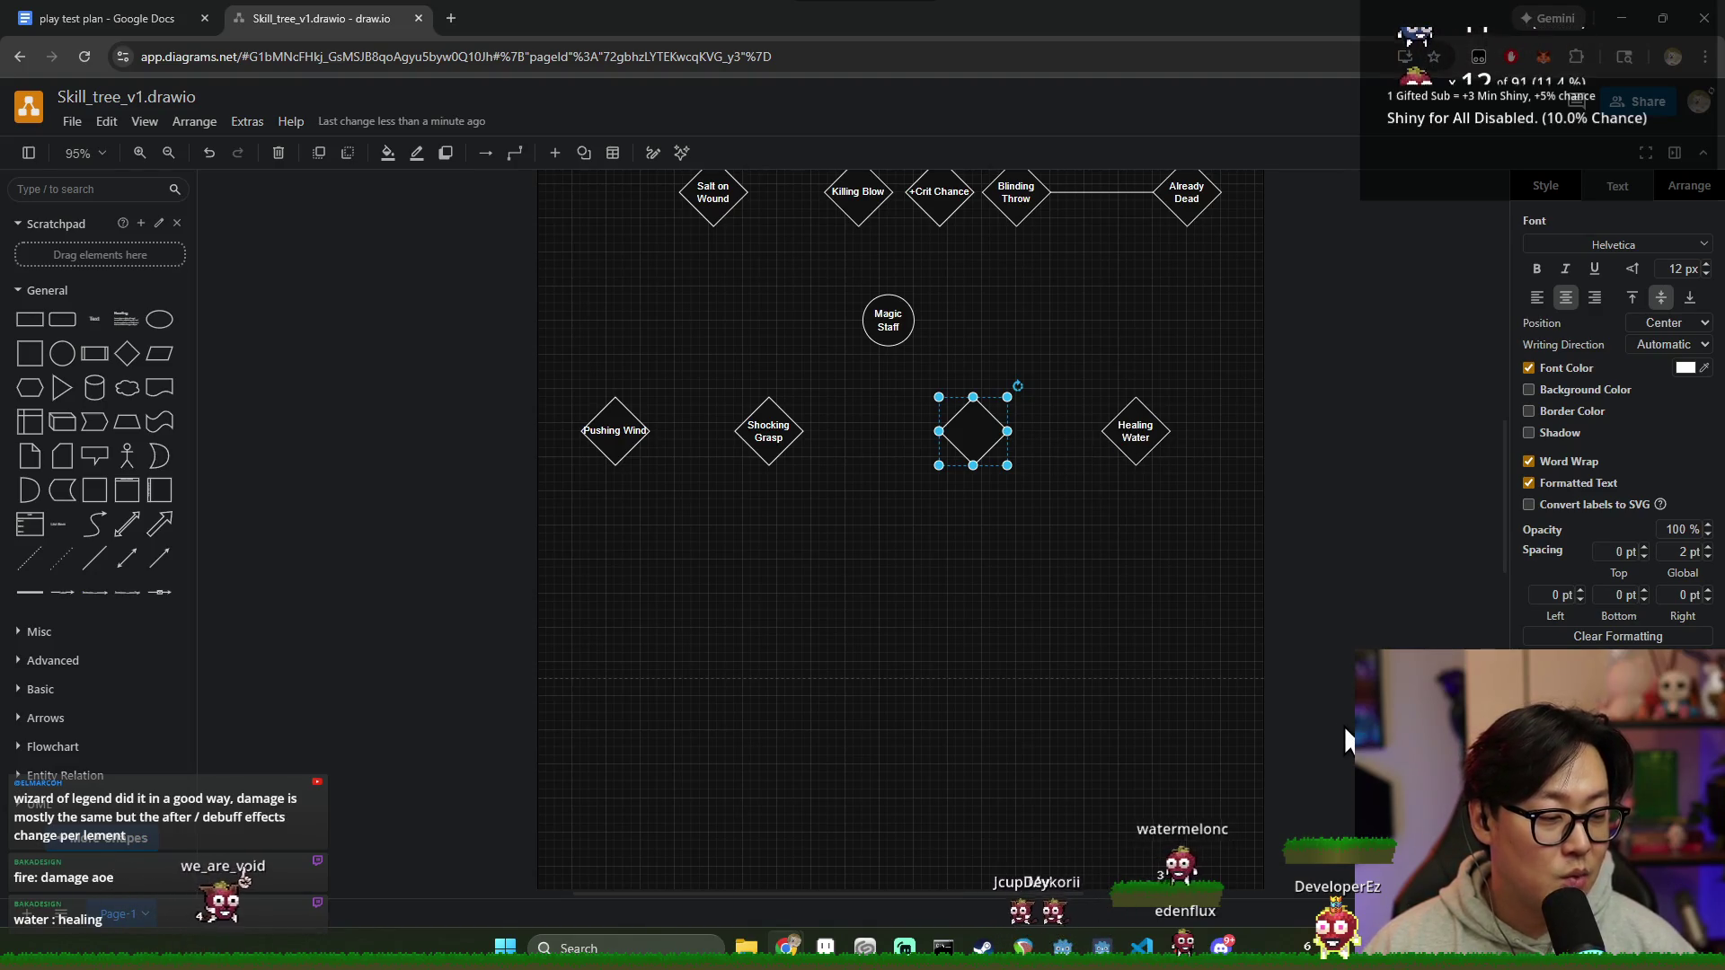
# Step: Nudge the Shocking Grasp and Pushing Wind diamonds slightly to the right
pyautogui.click(782, 437)
pyautogui.moveTo(782, 438); pyautogui.dragTo(815, 437)
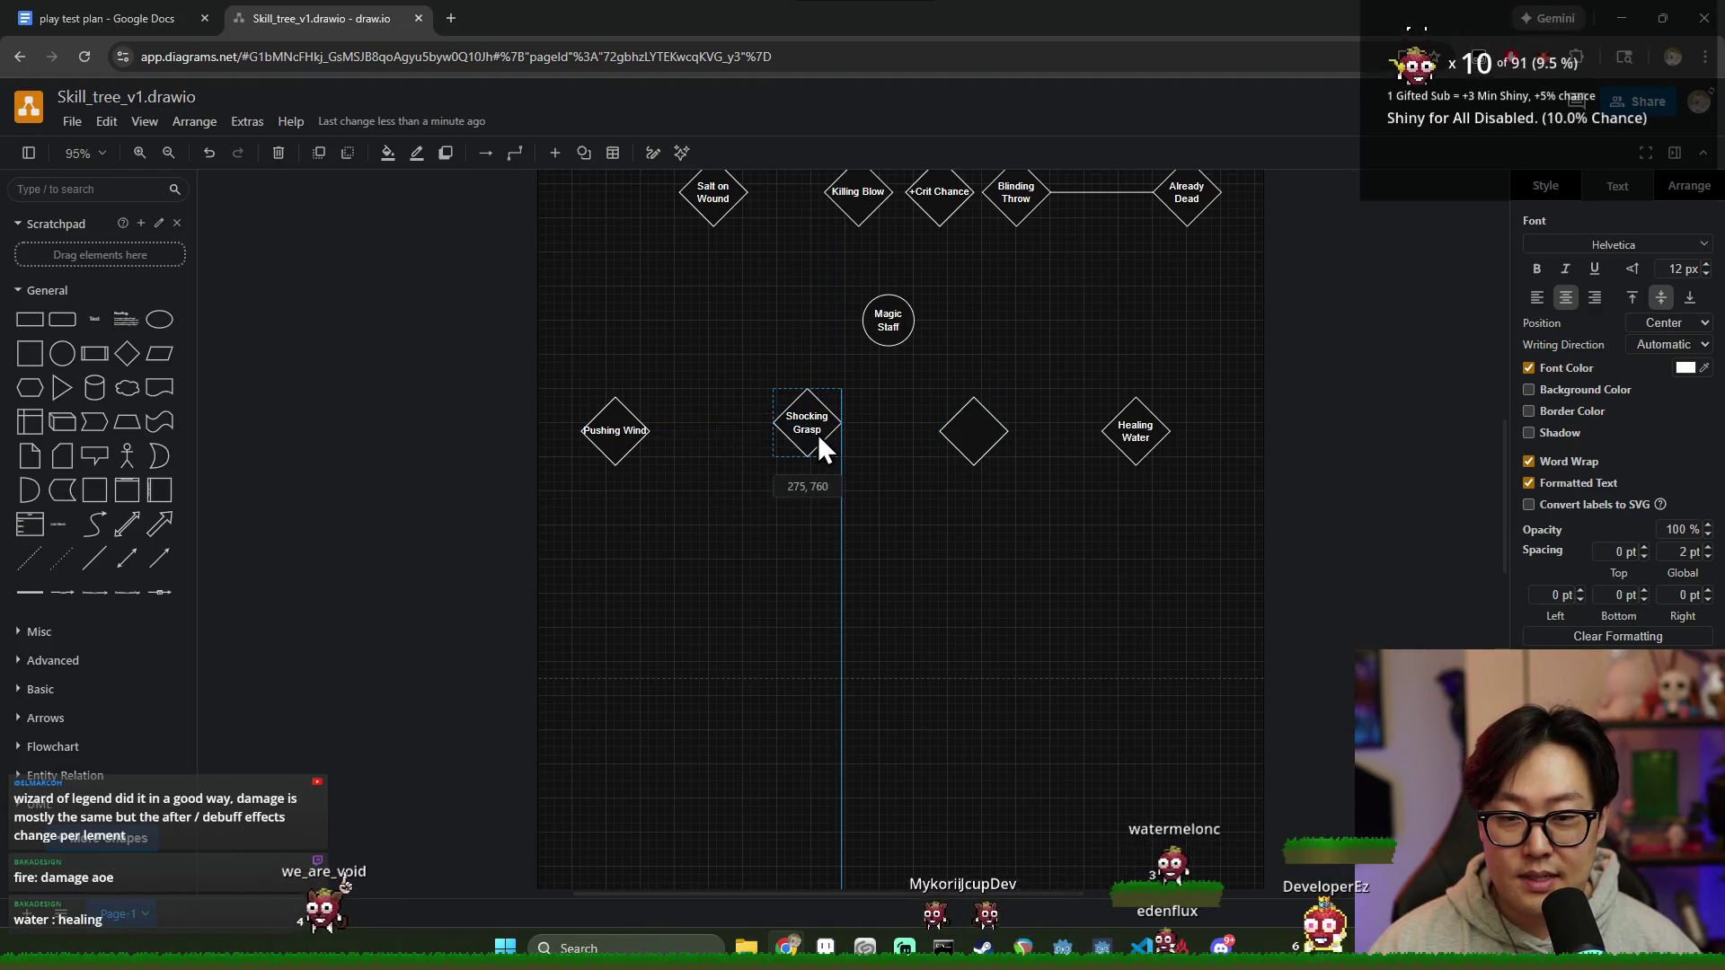
pyautogui.click(615, 430)
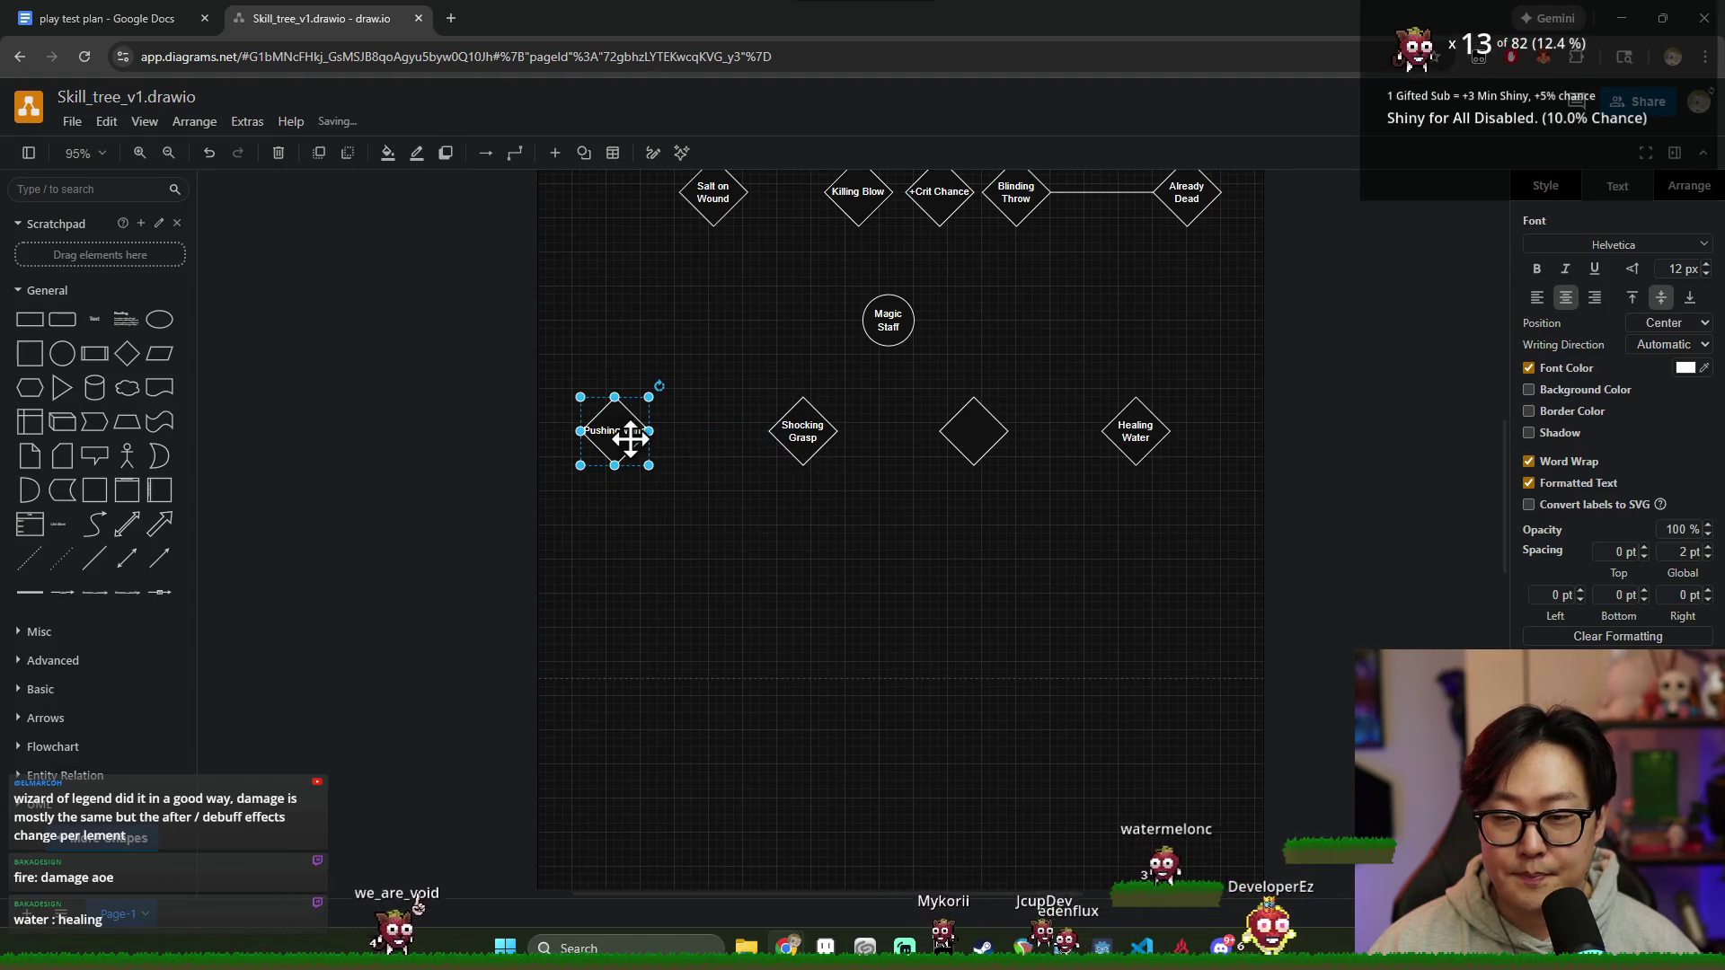
pyautogui.moveTo(616, 429); pyautogui.dragTo(638, 429)
# Step: Relabel the Pushing Wind diamond to 'Draft', then switch over to Discord
pyautogui.doubleClick(639, 429)
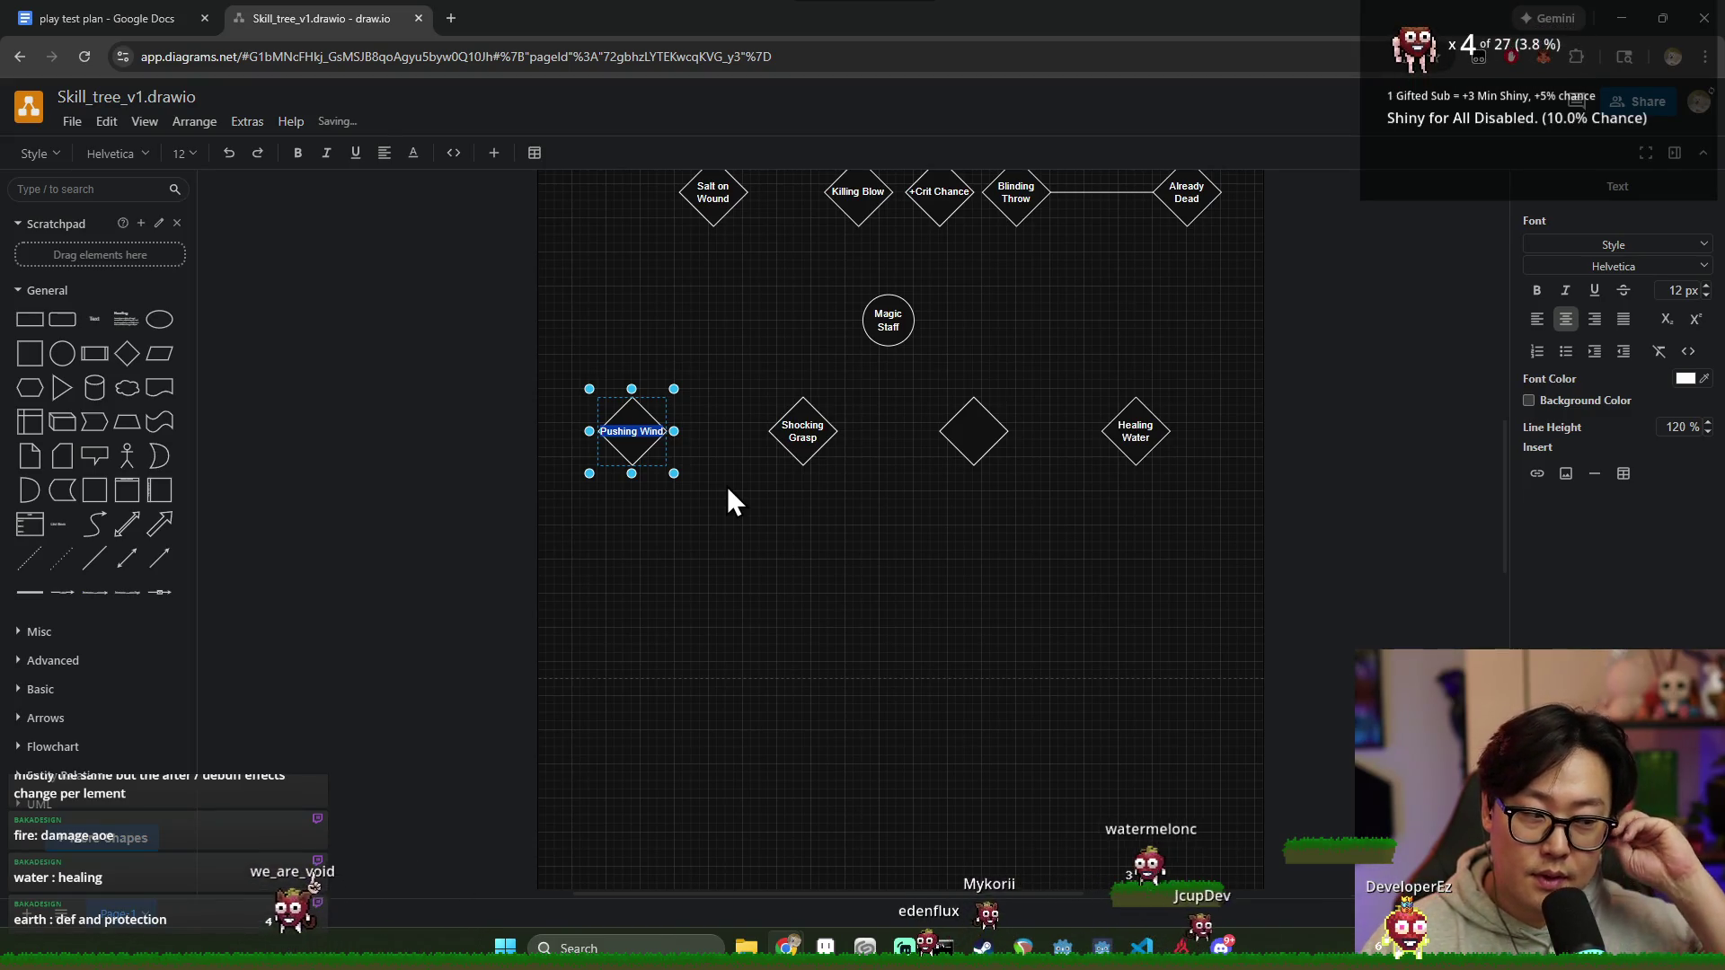
pyautogui.click(617, 432)
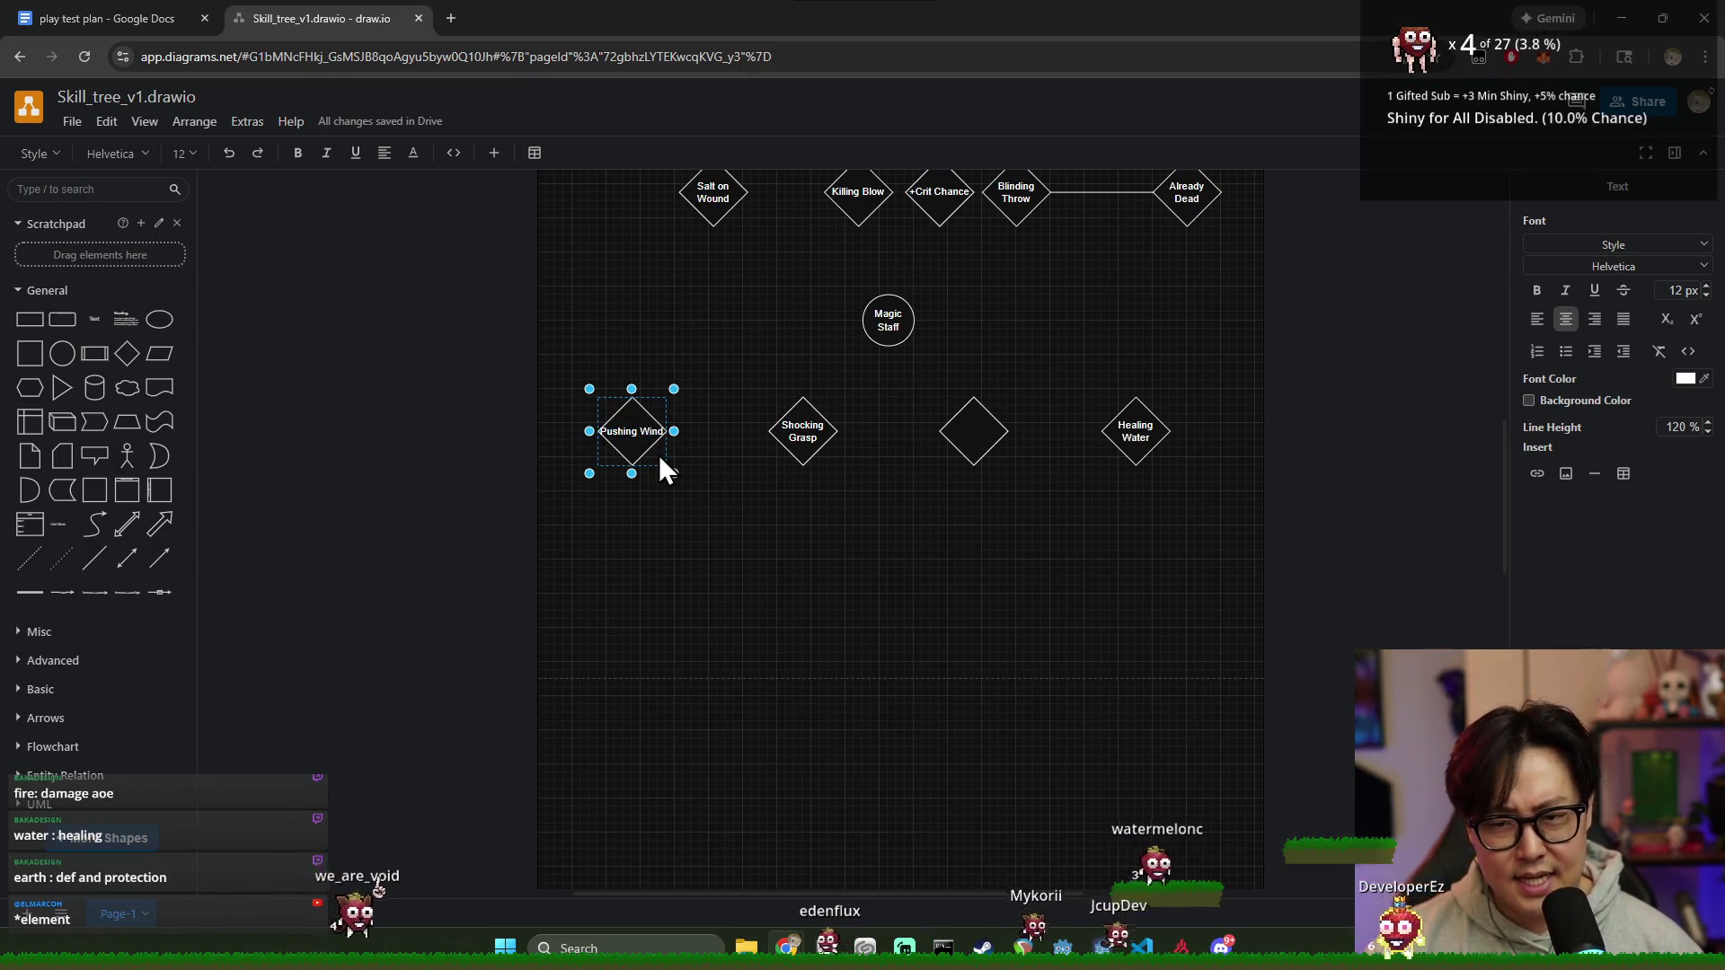
pyautogui.press('BackSpace')
pyautogui.press('BackSpace')
pyautogui.press('BackSpace')
pyautogui.press('BackSpace')
pyautogui.press('BackSpace')
pyautogui.press('BackSpace')
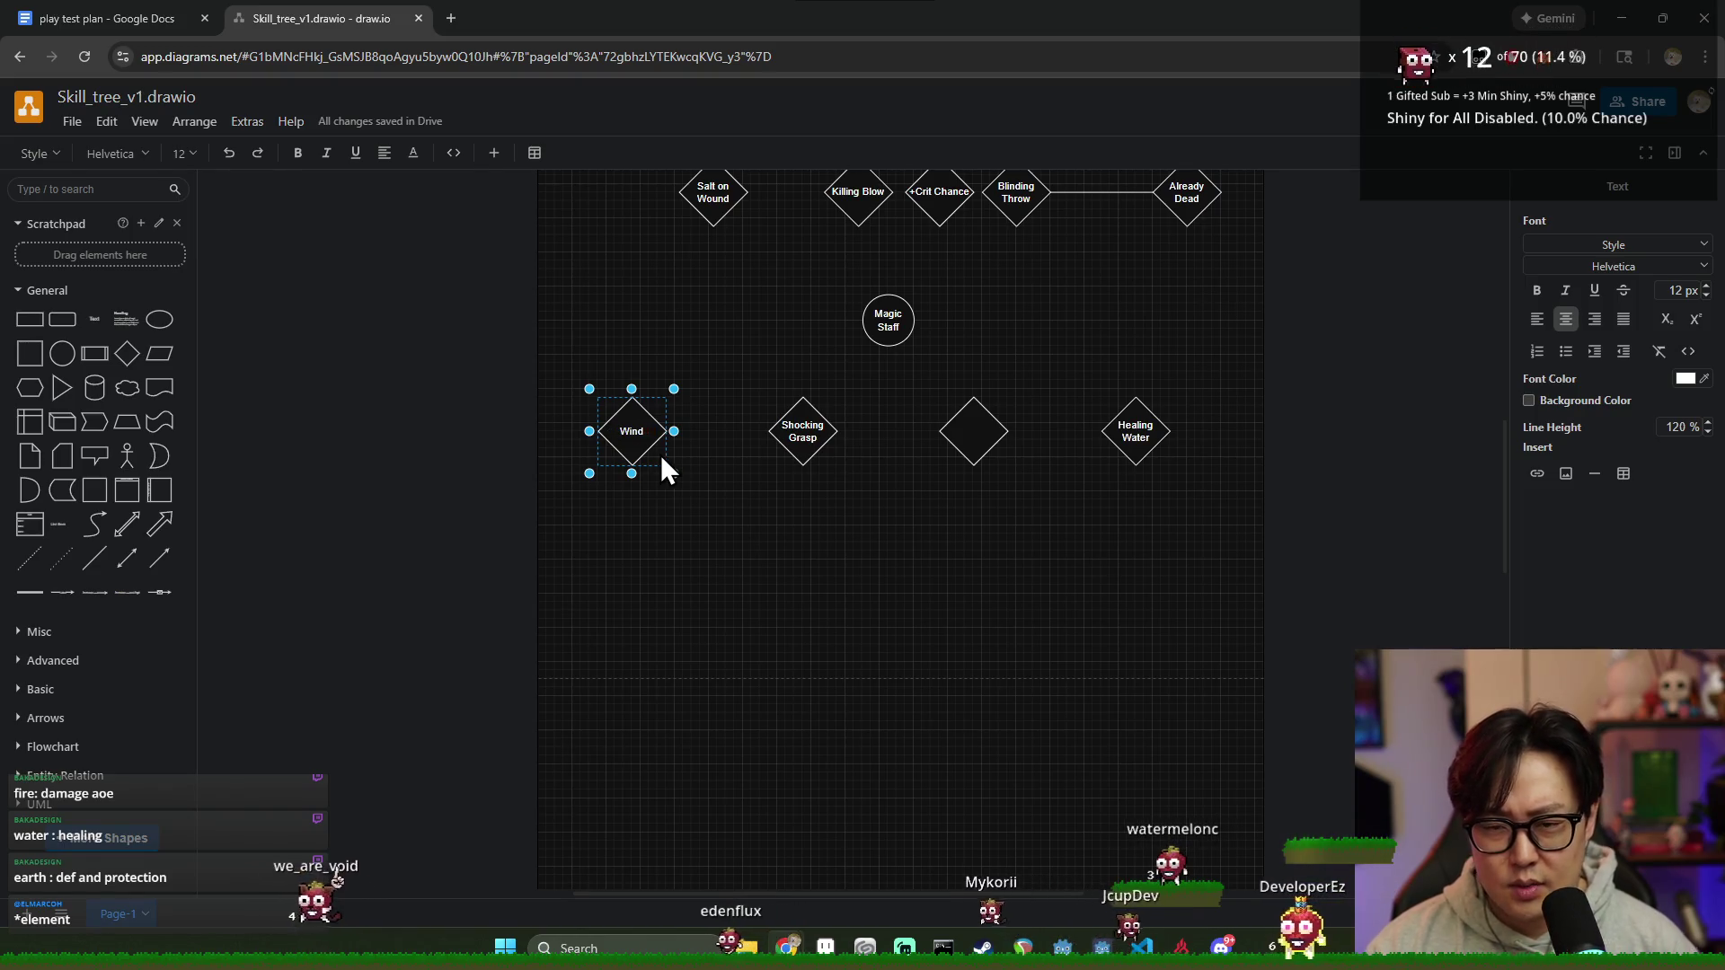
pyautogui.click(649, 434)
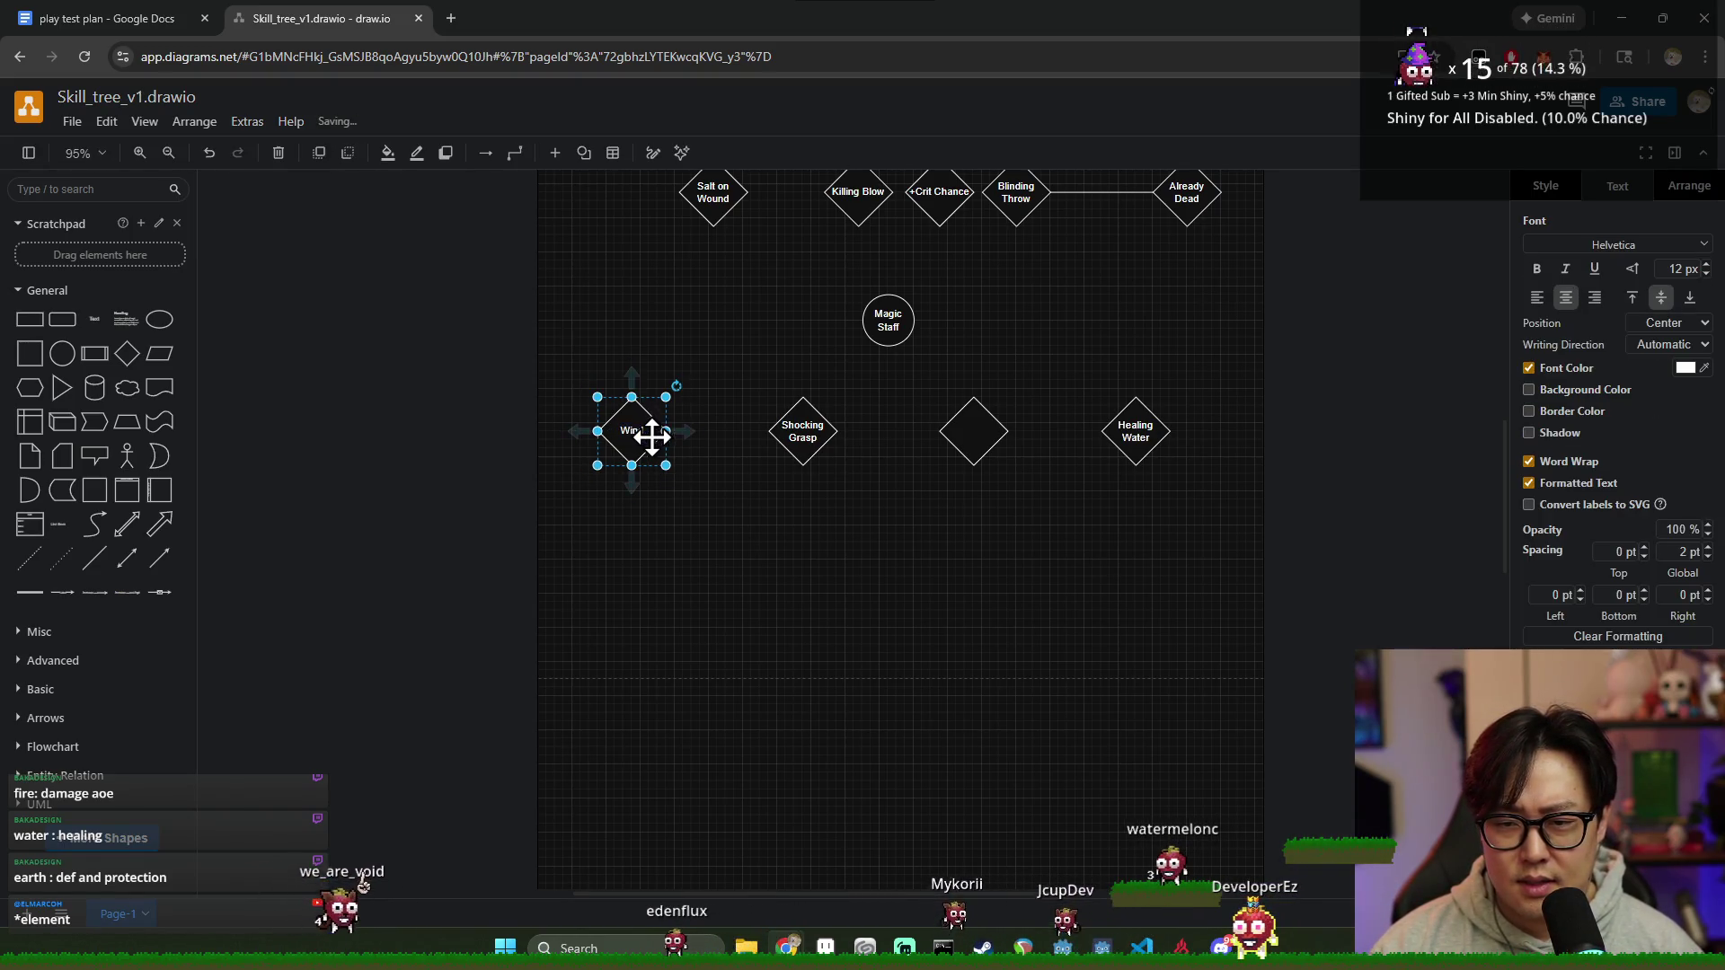
pyautogui.press('F2')
pyautogui.scroll(2, 818, 453)
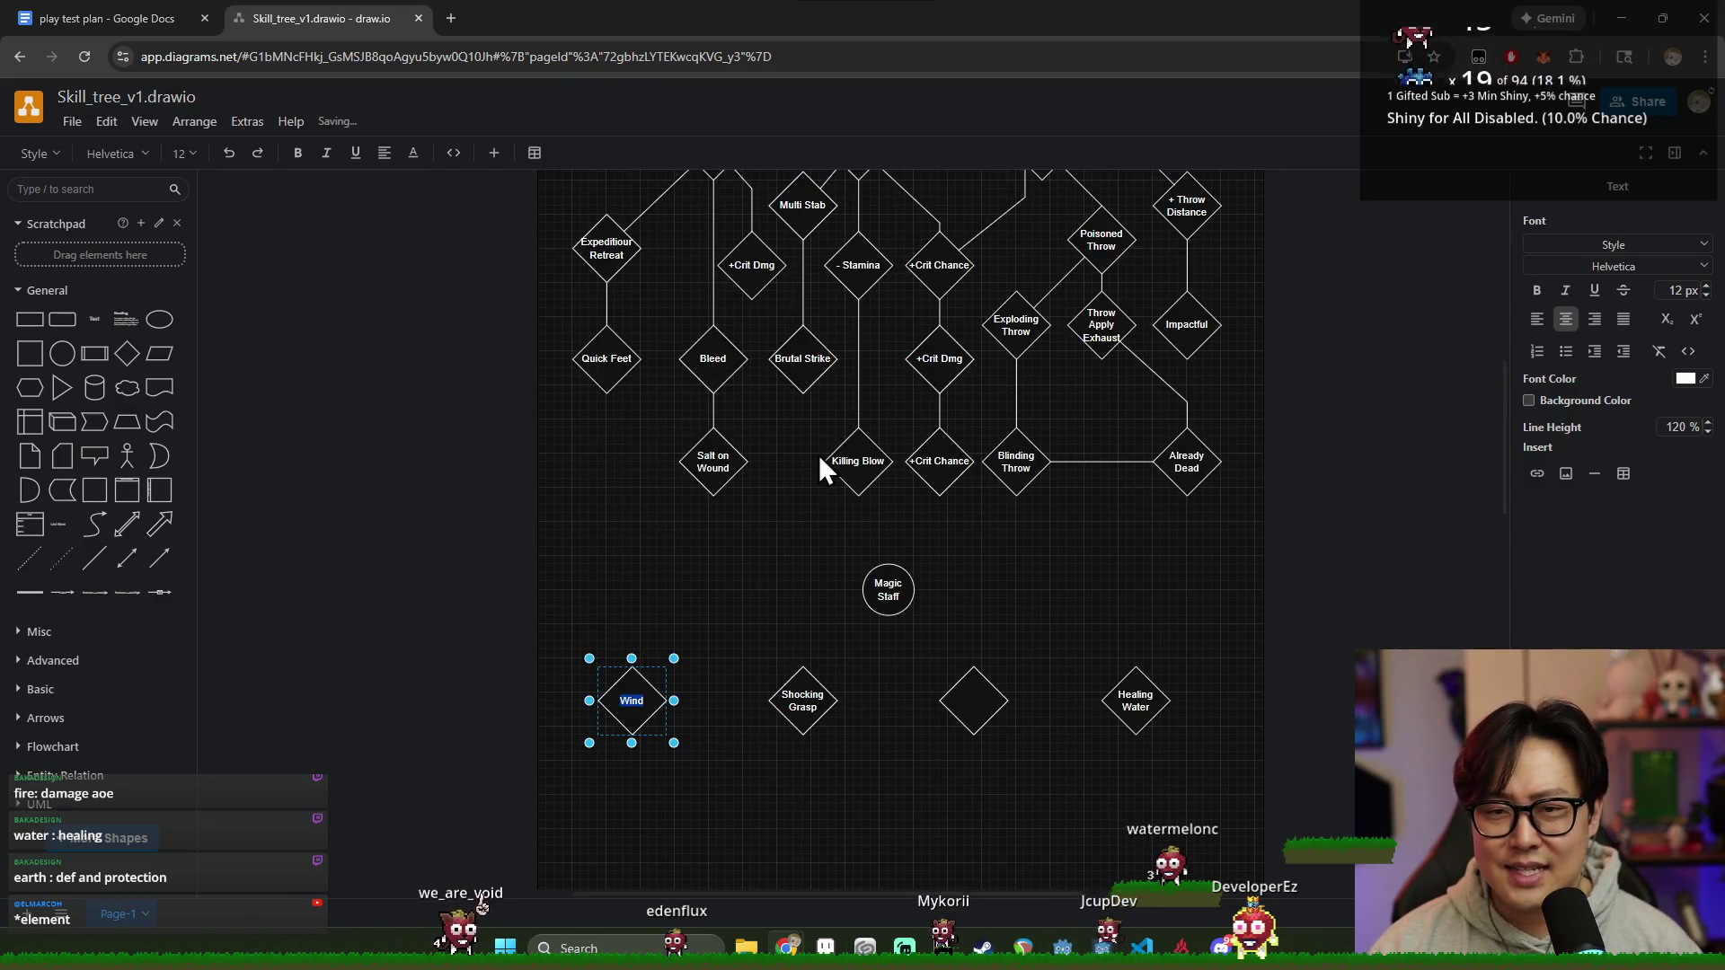
pyautogui.scroll(-2, 619, 449)
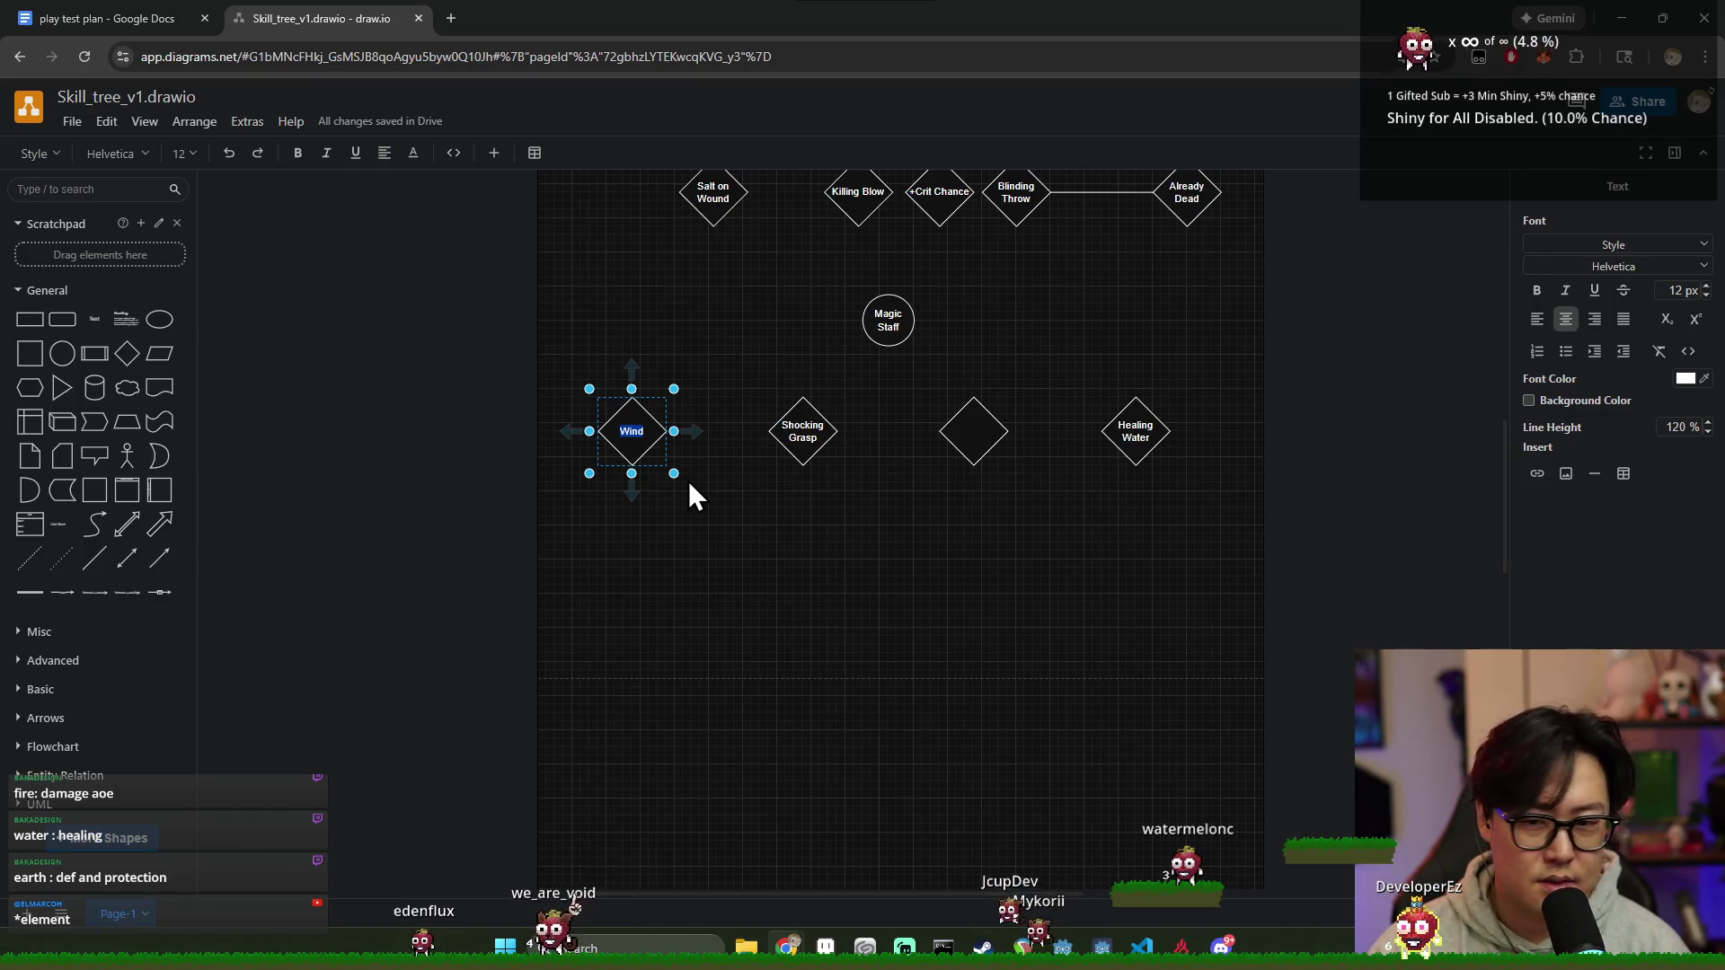
pyautogui.write('Draft')
pyautogui.click(745, 645)
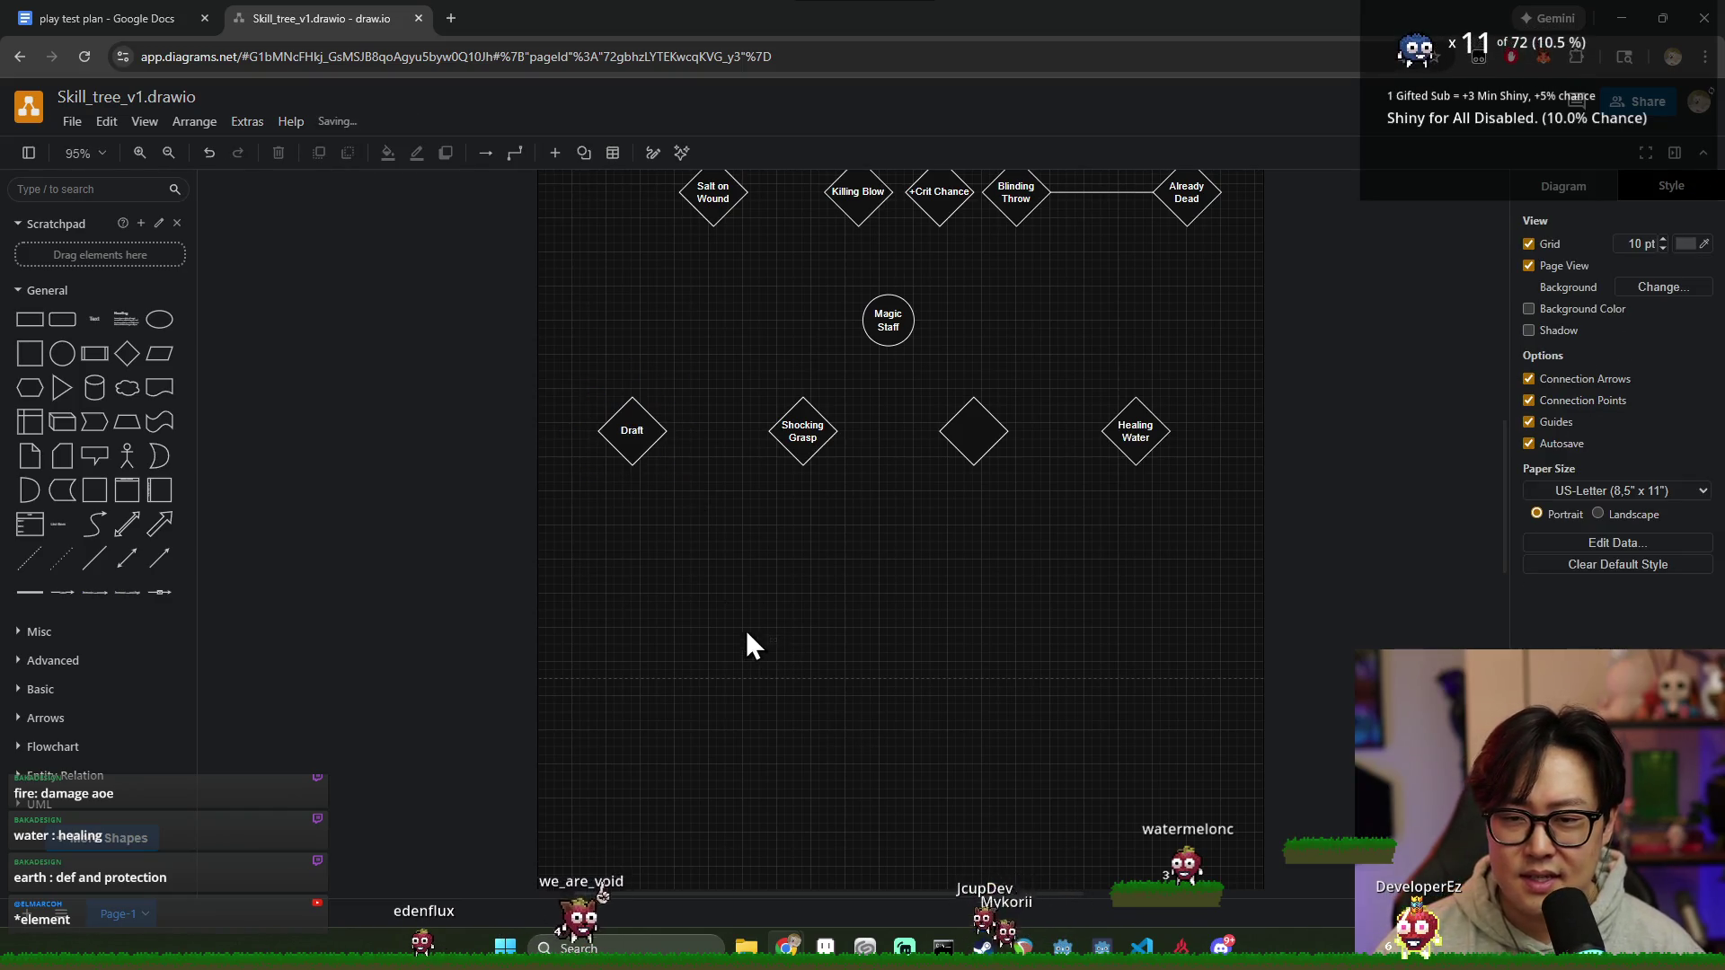
pyautogui.click(651, 437)
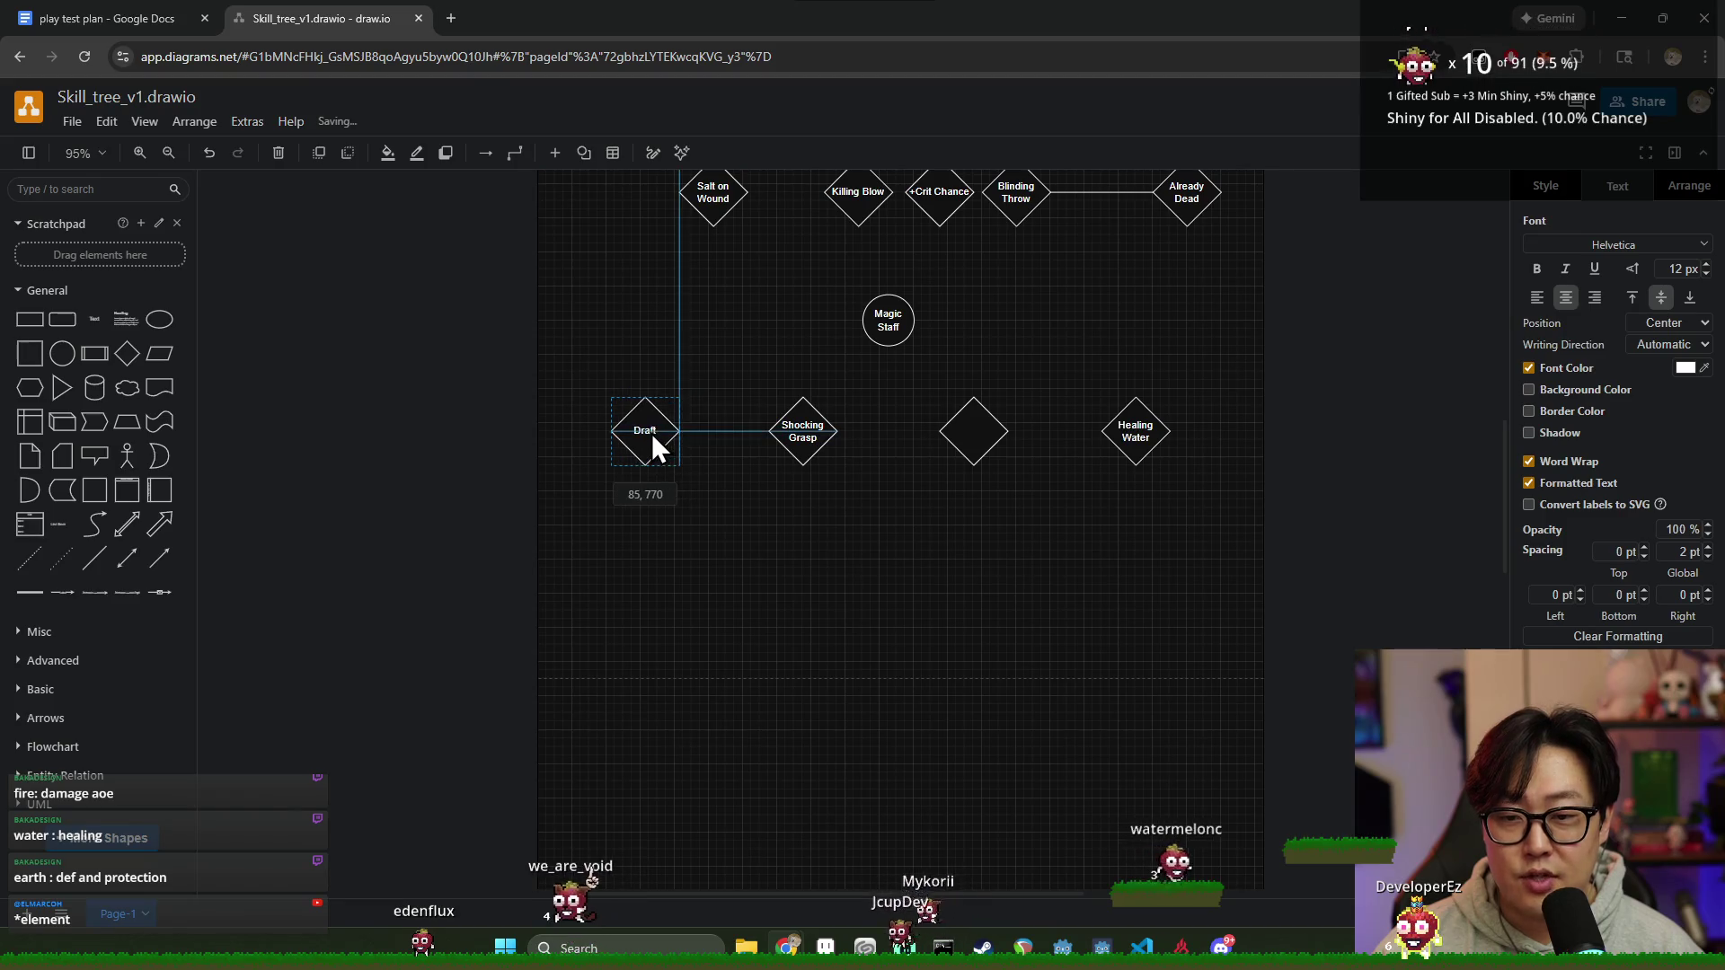
pyautogui.hotkey('alt', 'Tab')
pyautogui.hotkey('alt', 'Tab')
pyautogui.scroll(5, 808, 440)
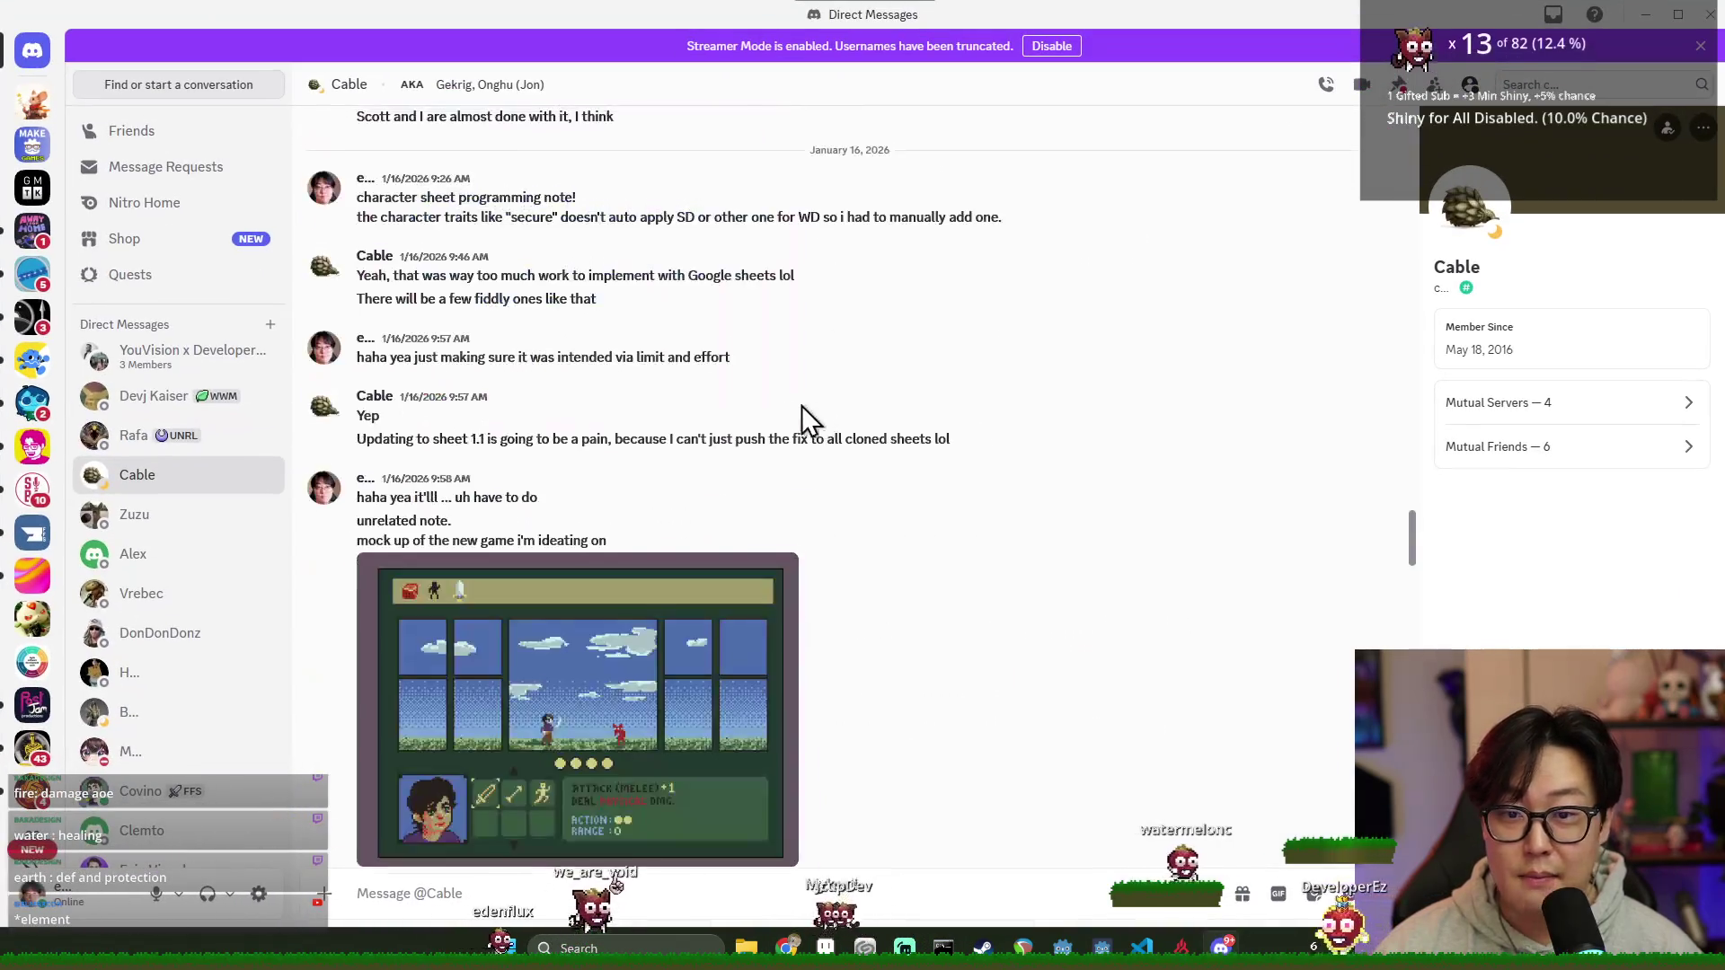
pyautogui.click(618, 691)
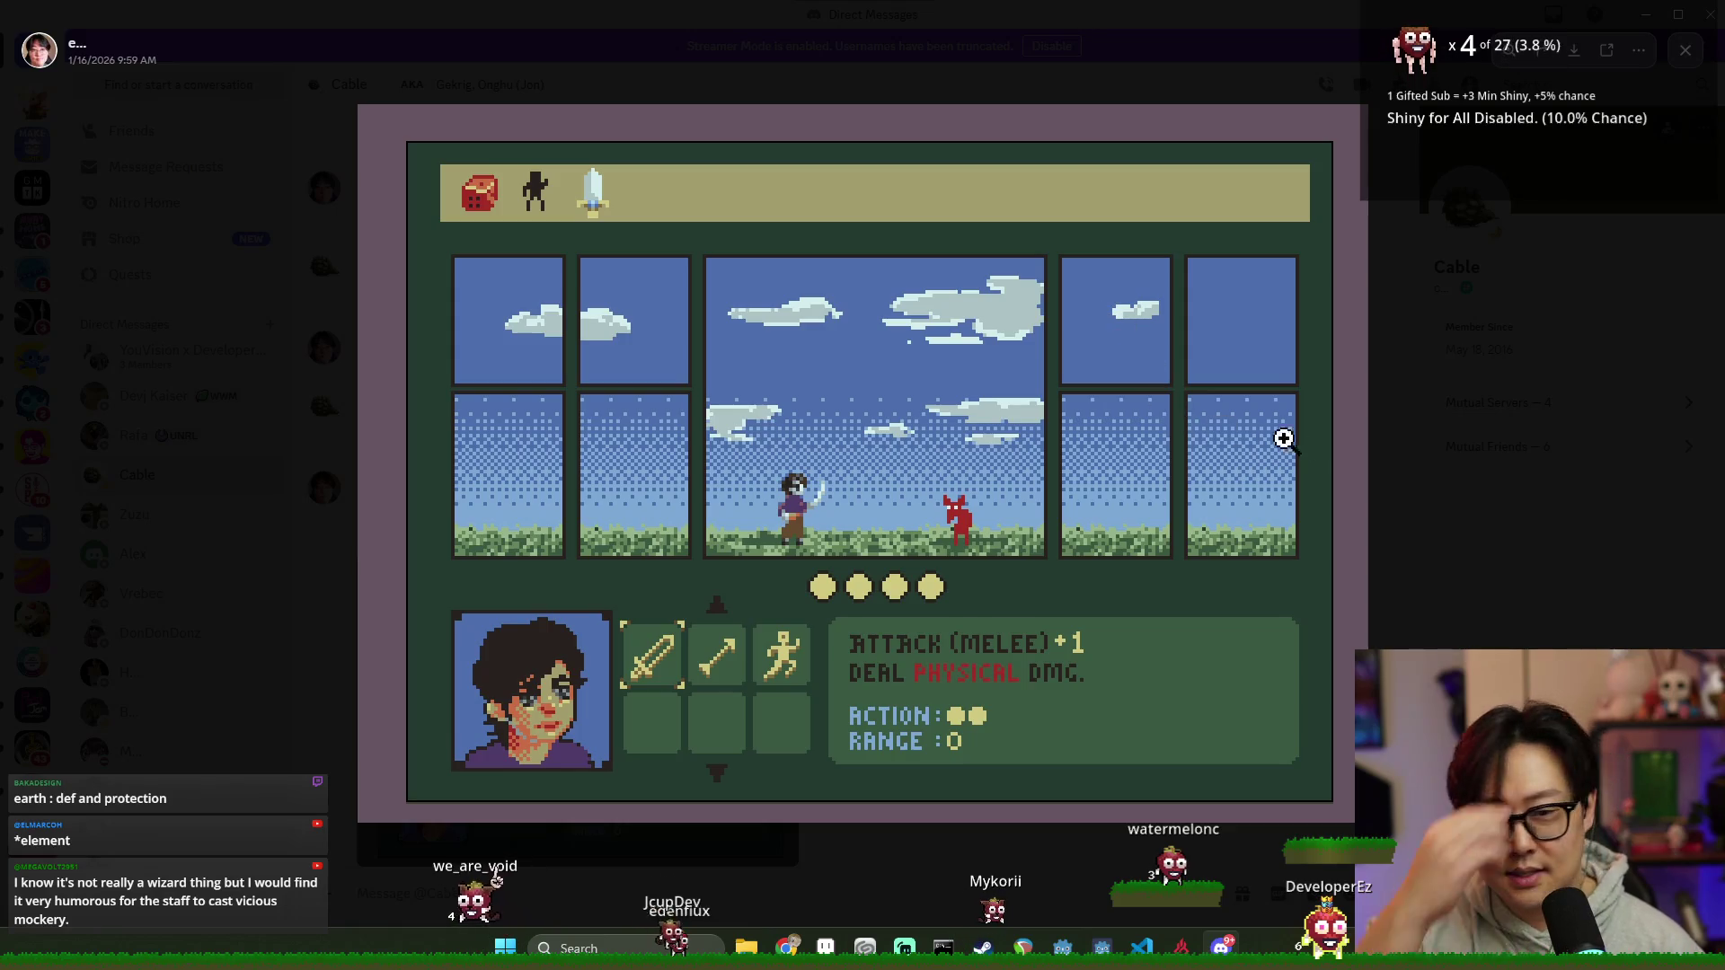
pyautogui.click(1433, 483)
pyautogui.scroll(-5, 977, 543)
pyautogui.hotkey('alt', 'Tab')
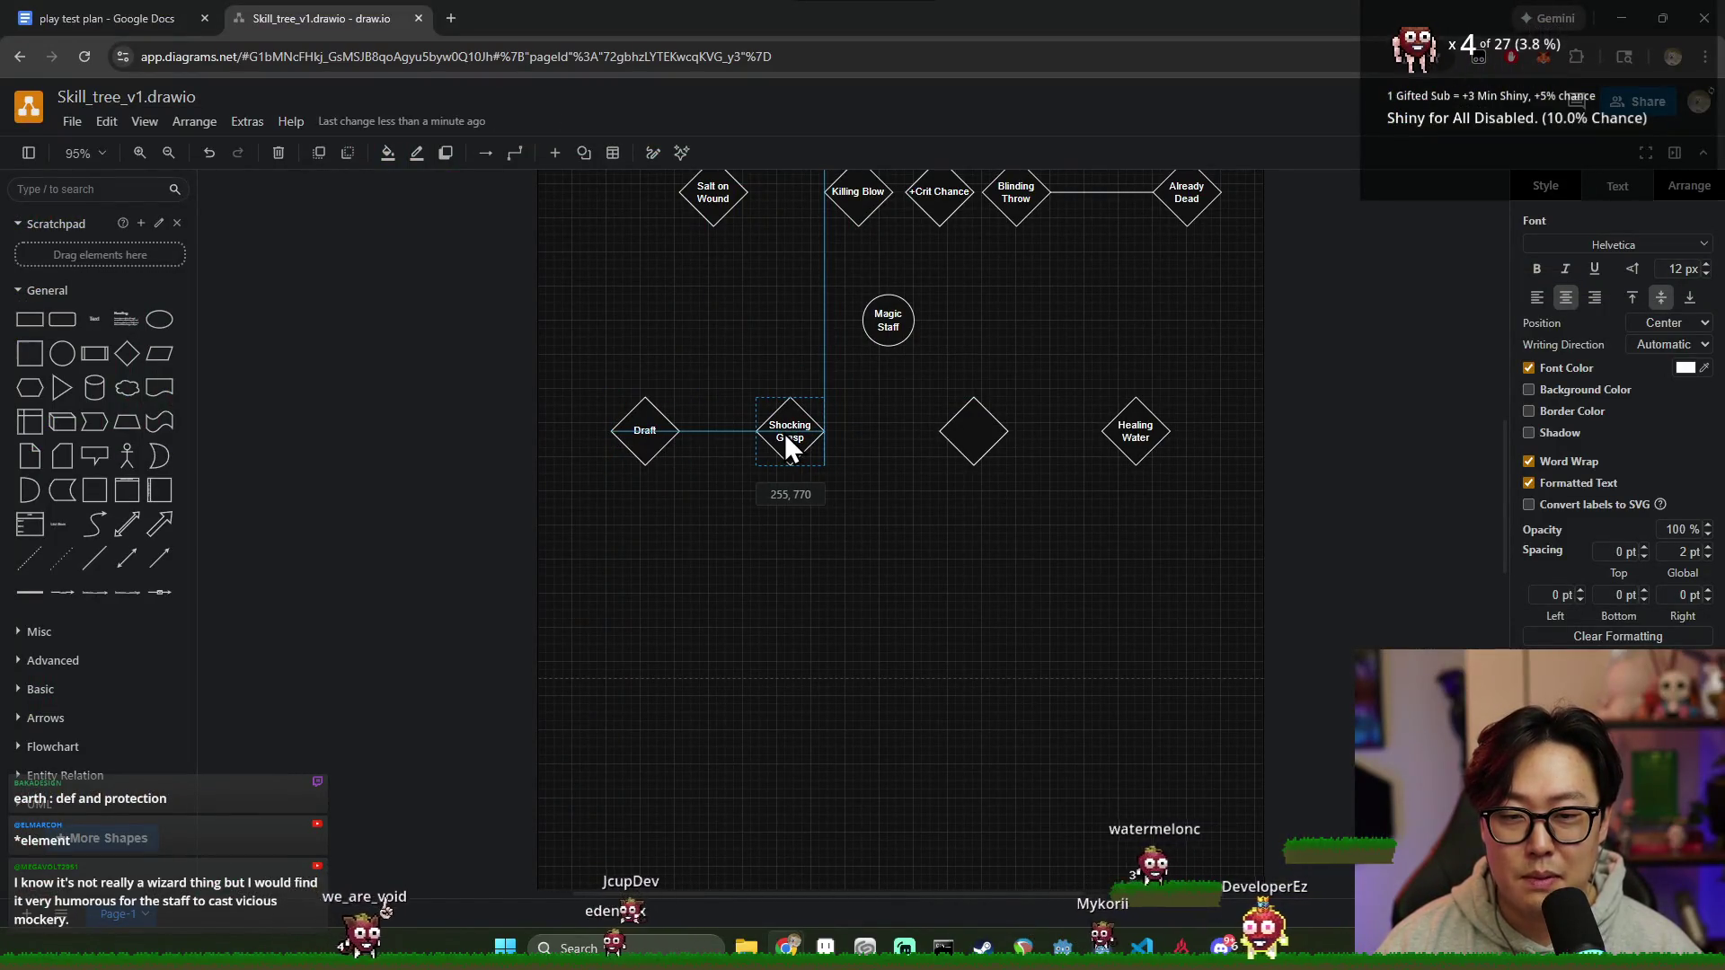
# Step: Level the empty and Healing Water diamonds with the row and nudge Magic Staff slightly
pyautogui.press('Escape')
pyautogui.click(648, 438)
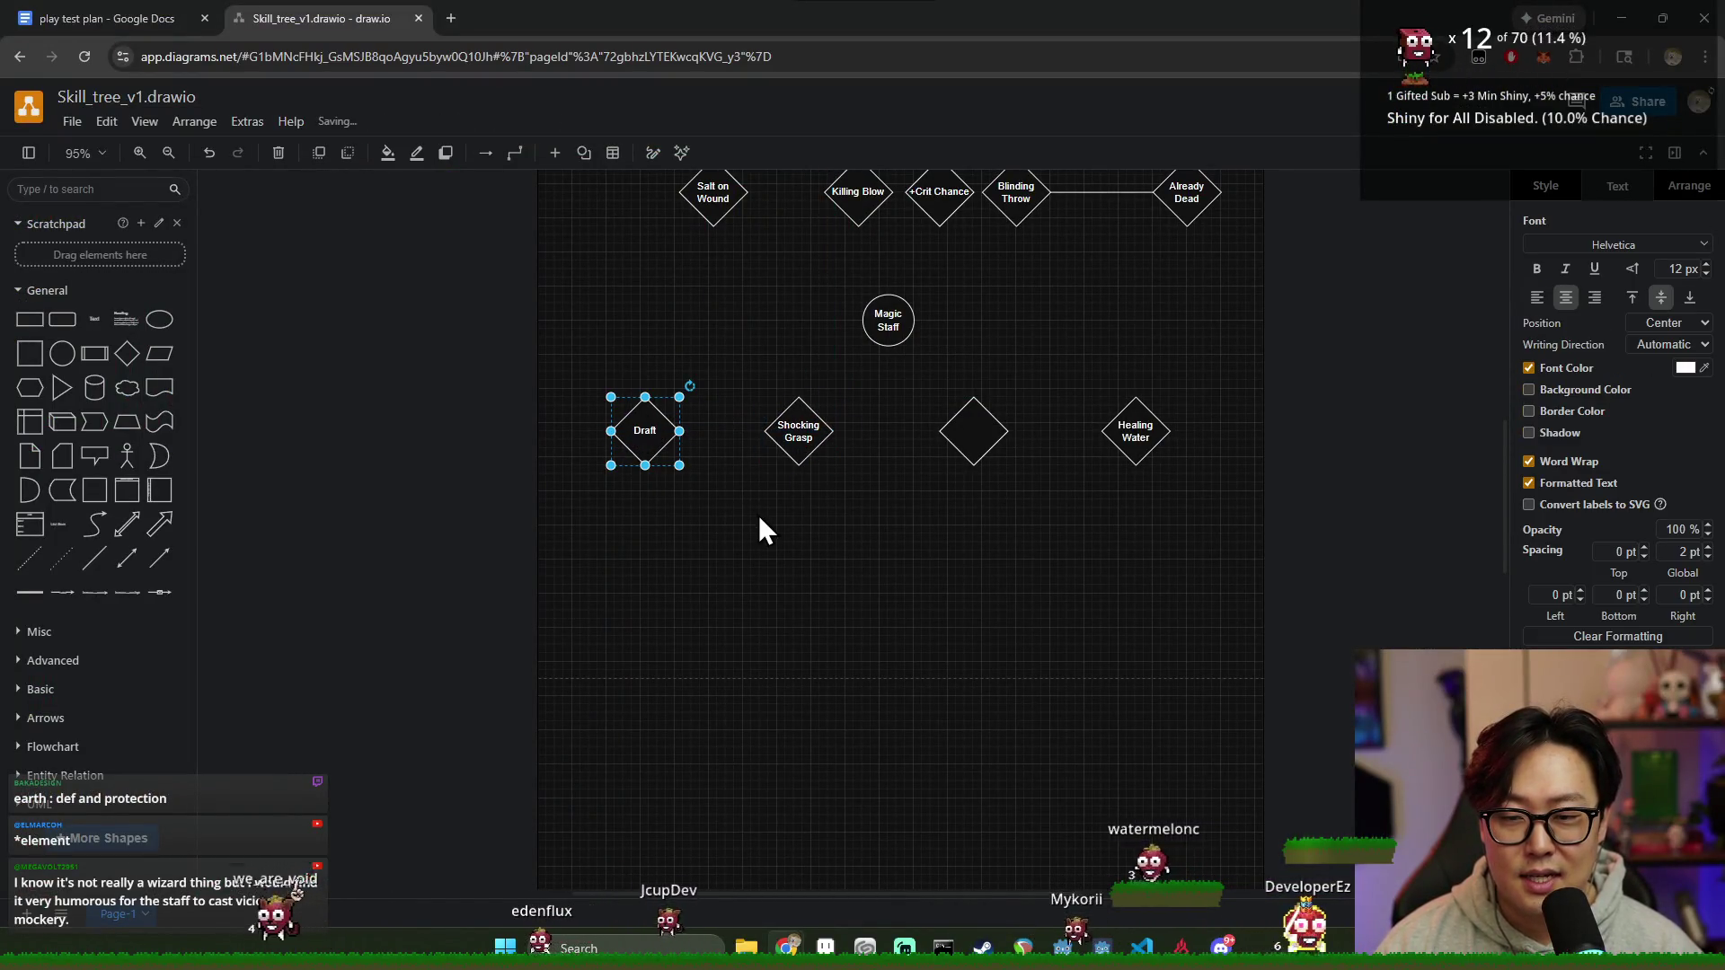
pyautogui.click(879, 326)
pyautogui.click(907, 495)
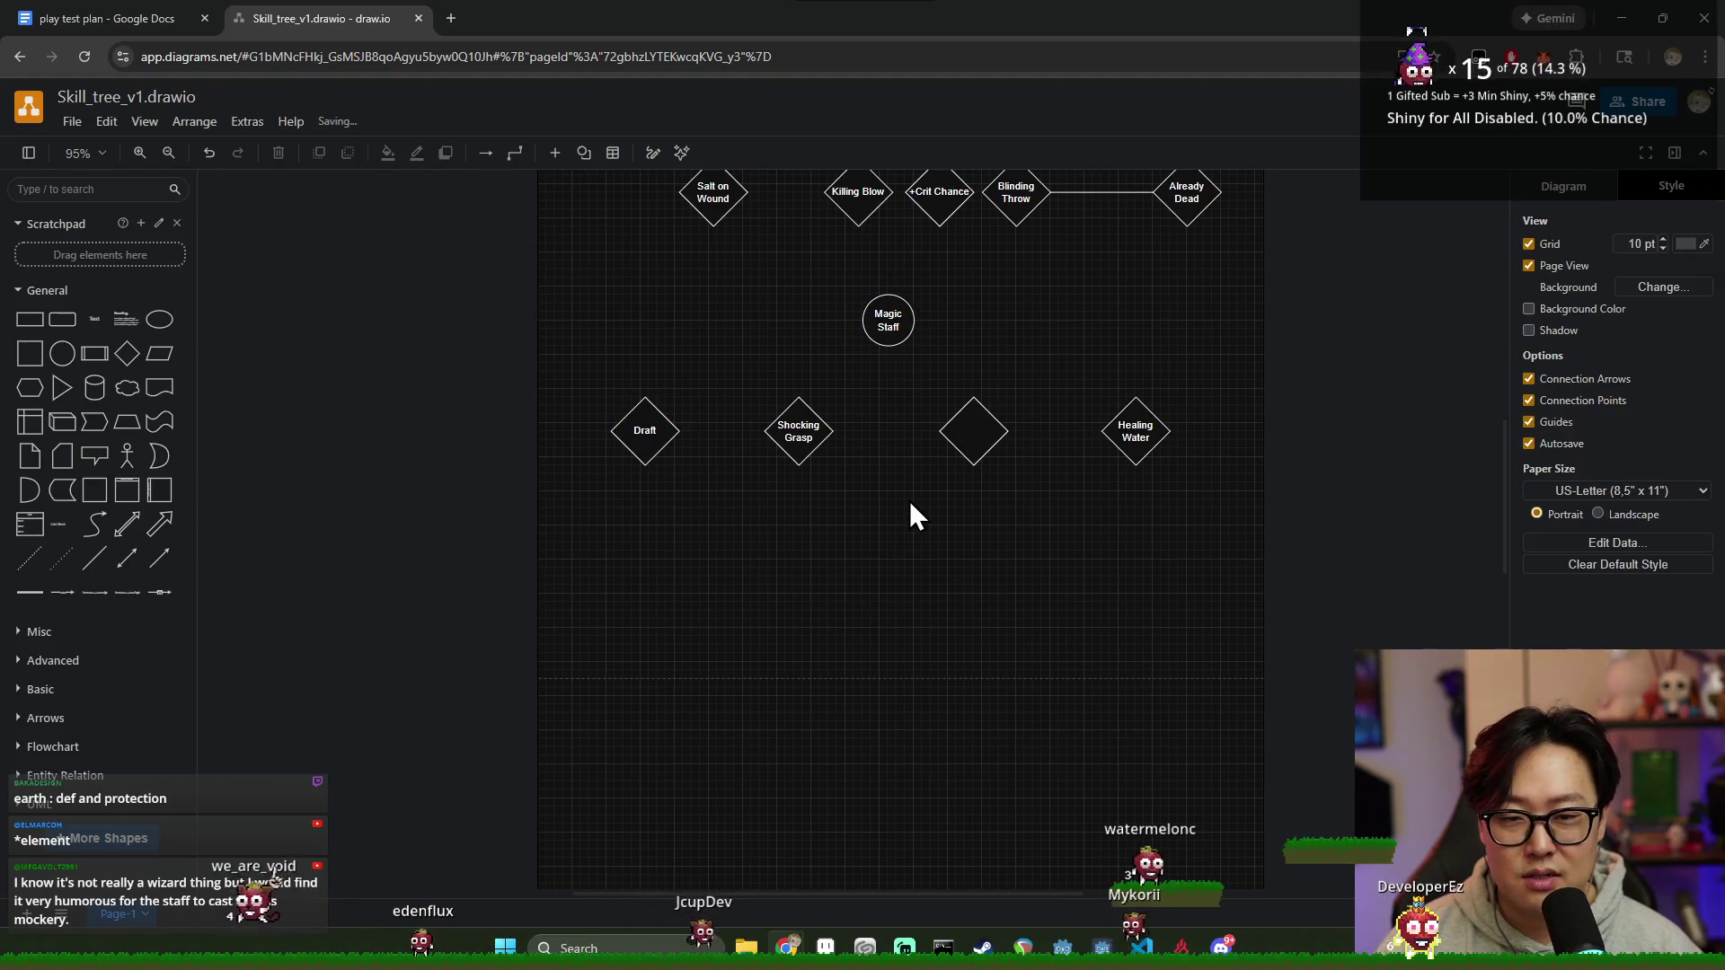
pyautogui.moveTo(962, 442); pyautogui.dragTo(971, 444)
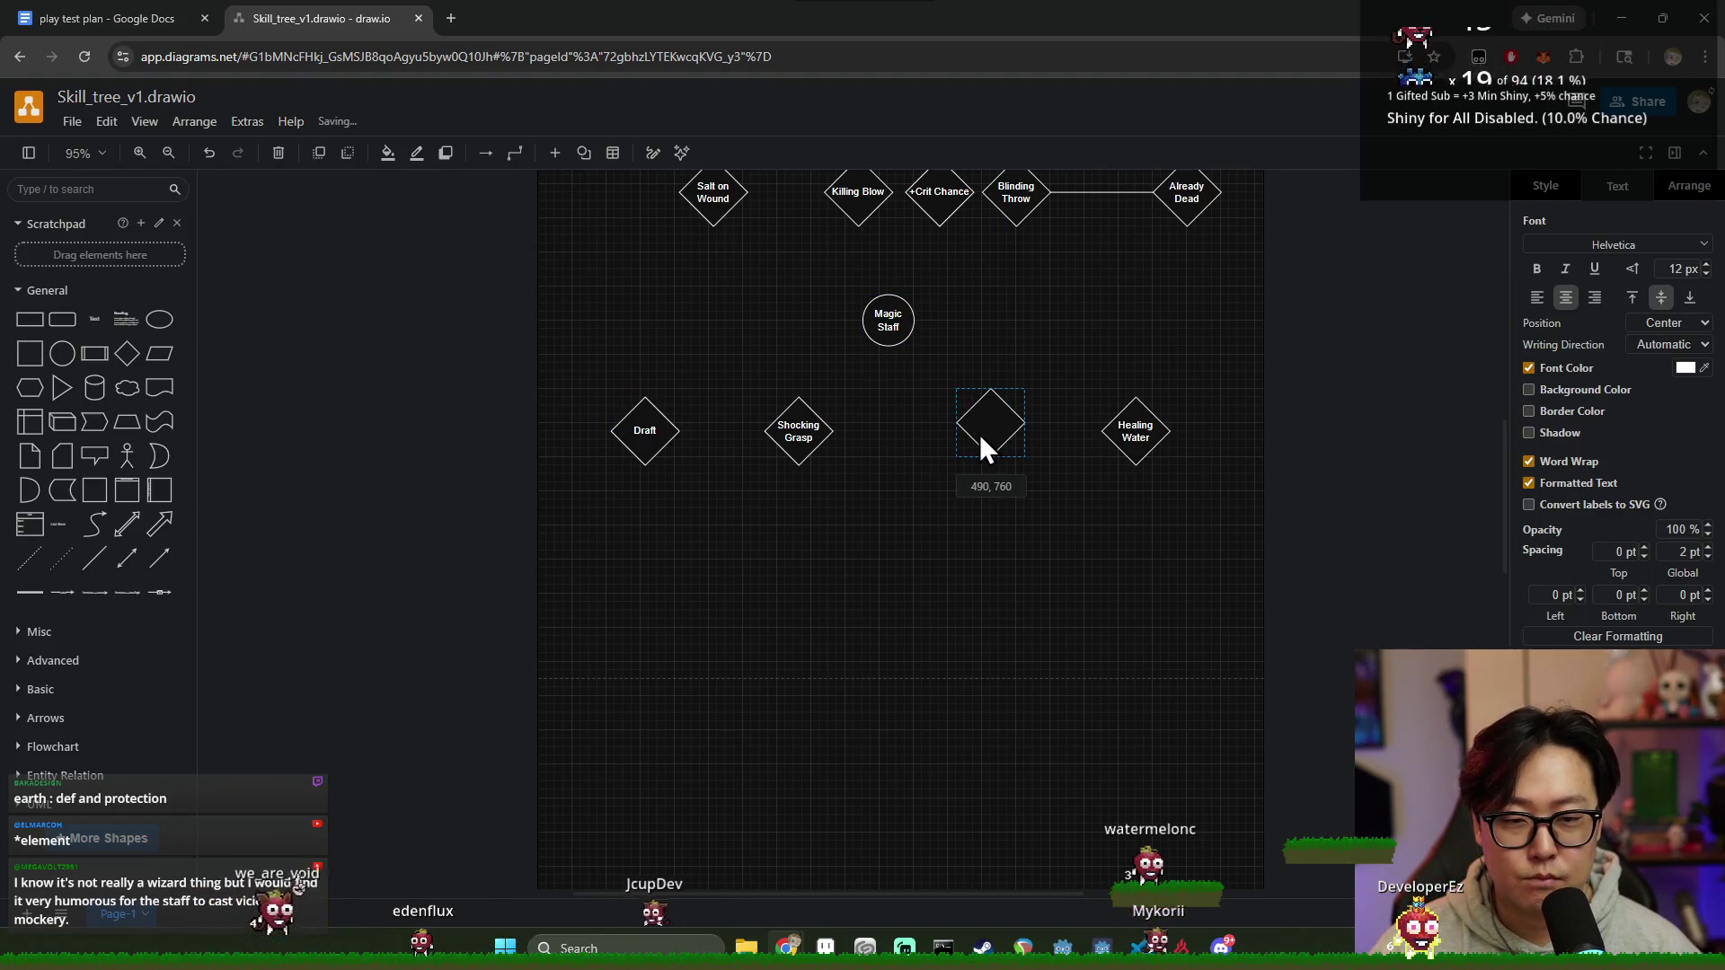
pyautogui.moveTo(1124, 439); pyautogui.dragTo(1127, 448)
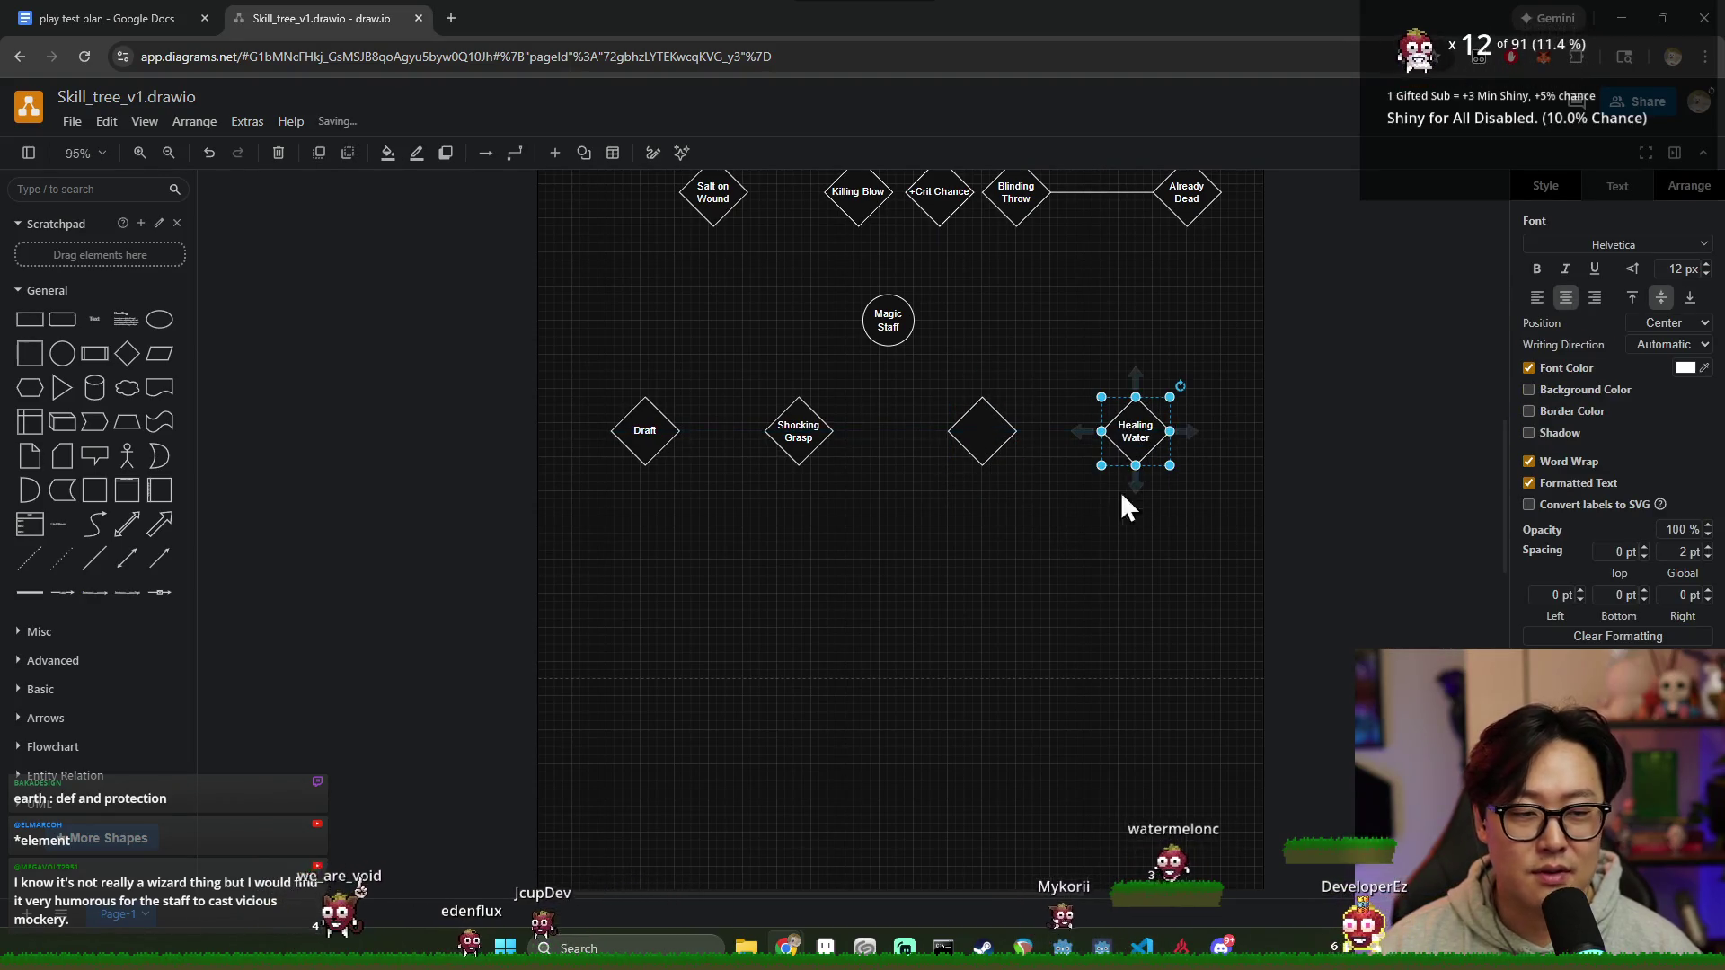
pyautogui.click(1092, 533)
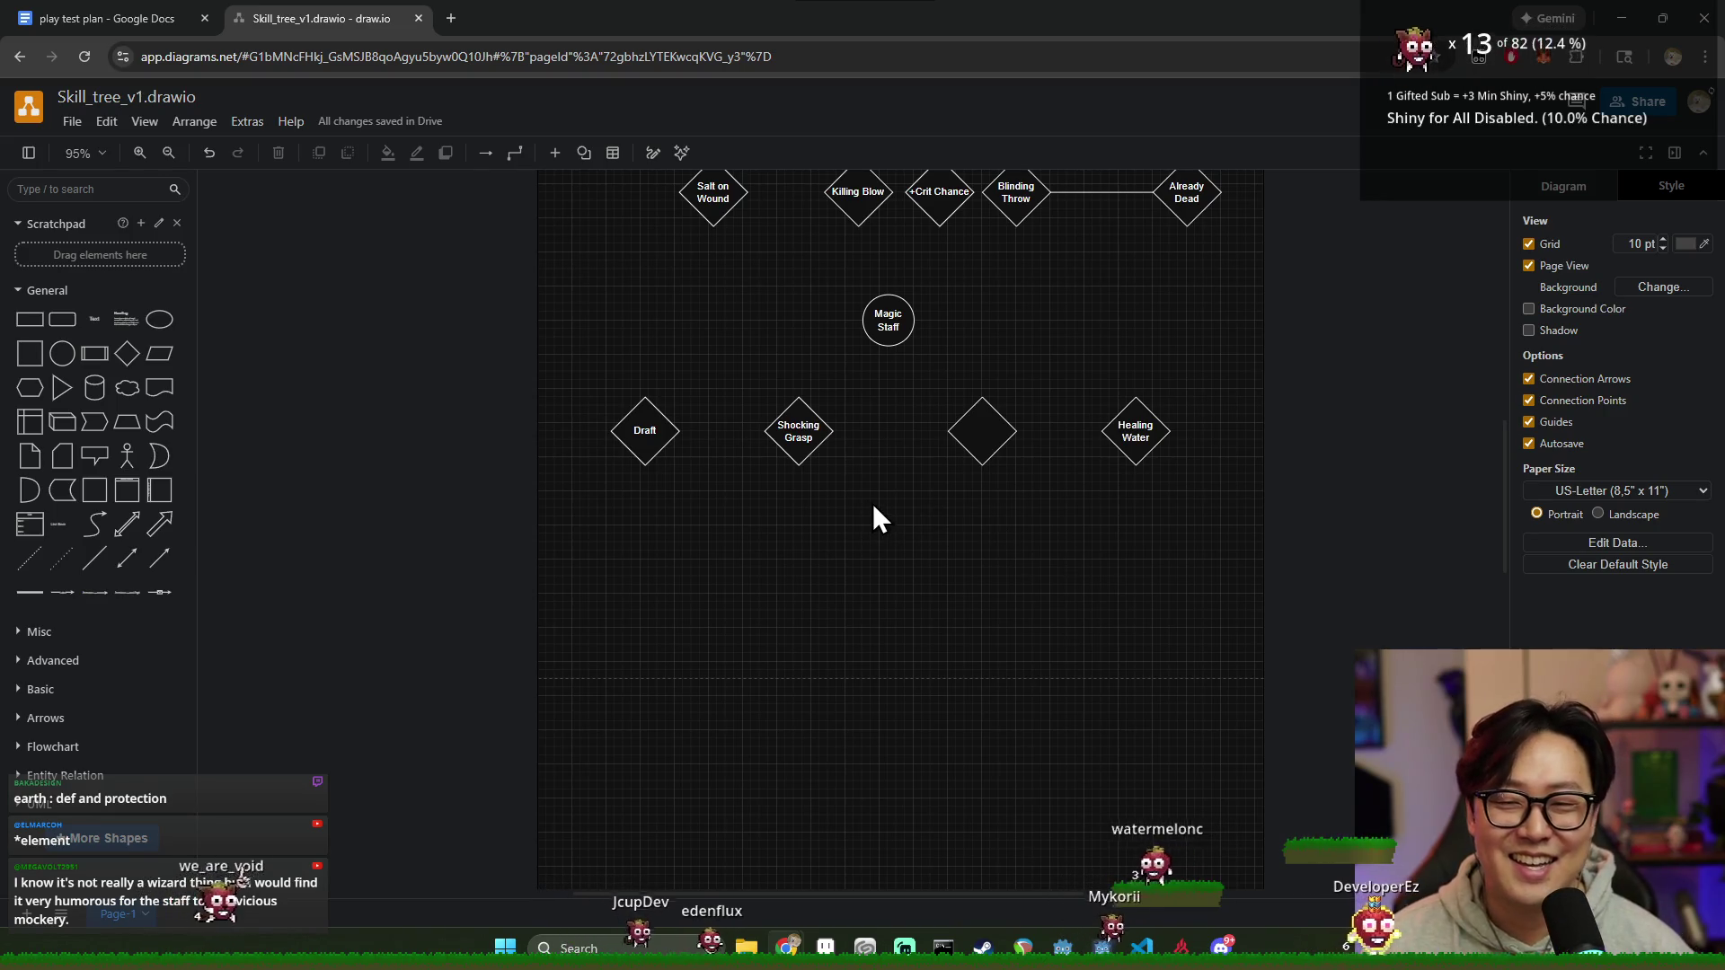
pyautogui.moveTo(907, 333); pyautogui.dragTo(912, 339)
pyautogui.click(614, 452)
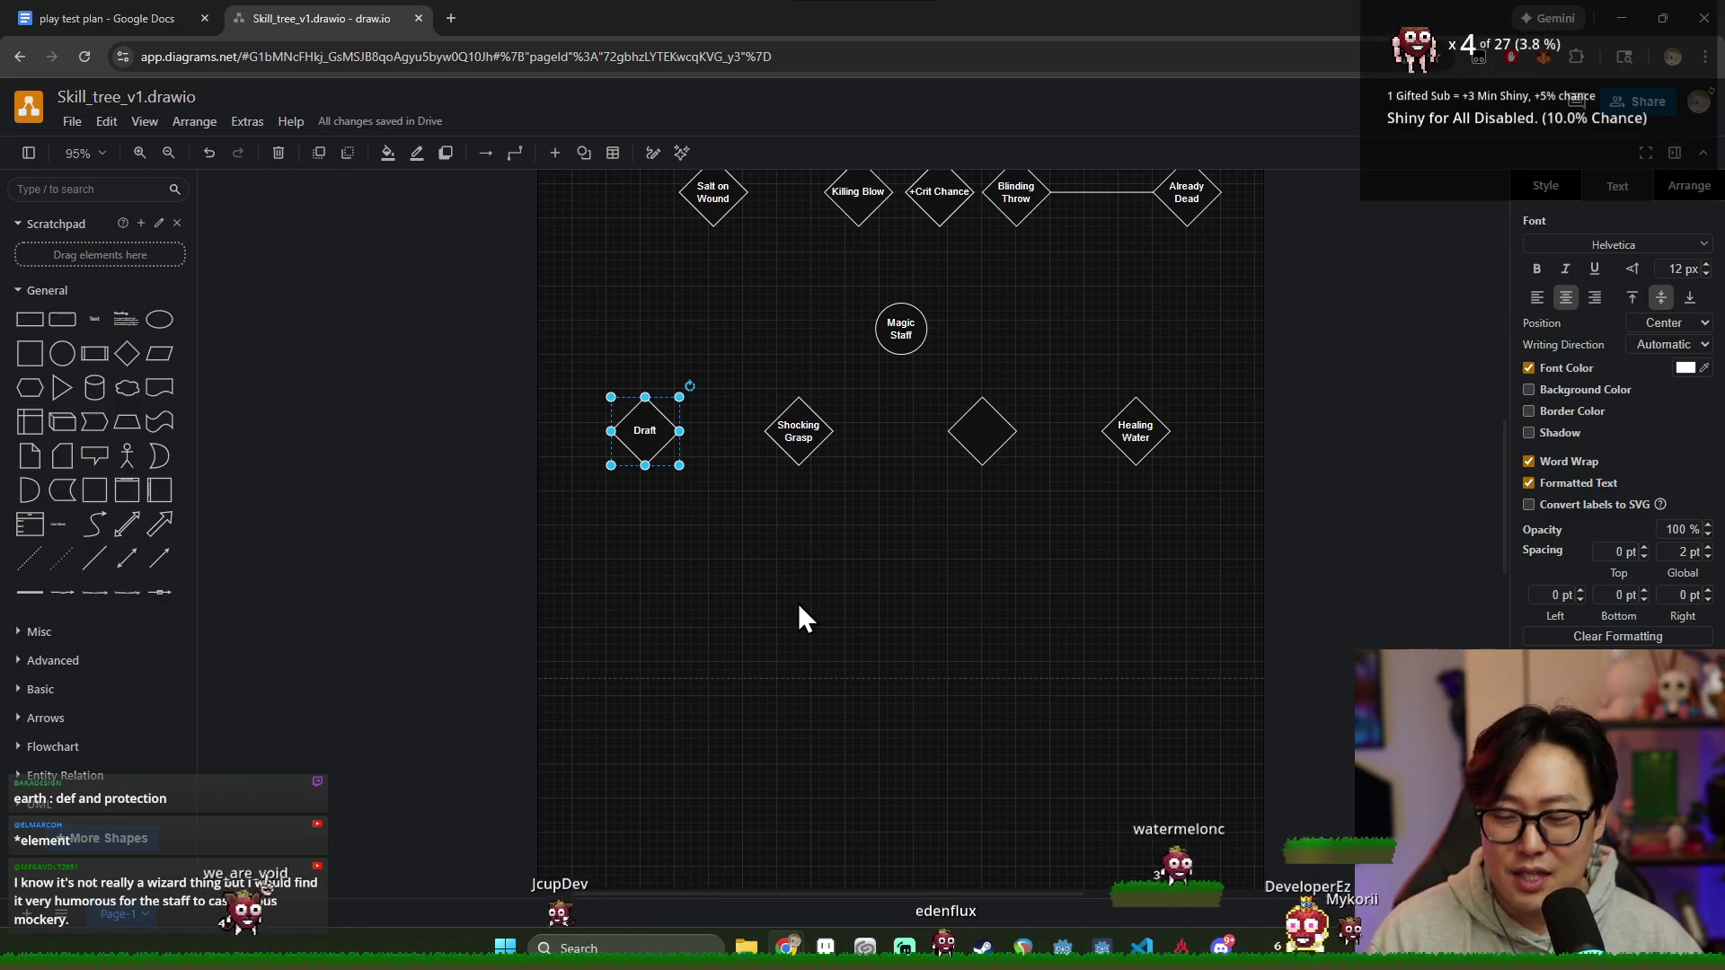
# Step: Pull the Draft diamond aside, relabel it 'Up Draft', and place it left of Shocking Grasp
pyautogui.click(723, 607)
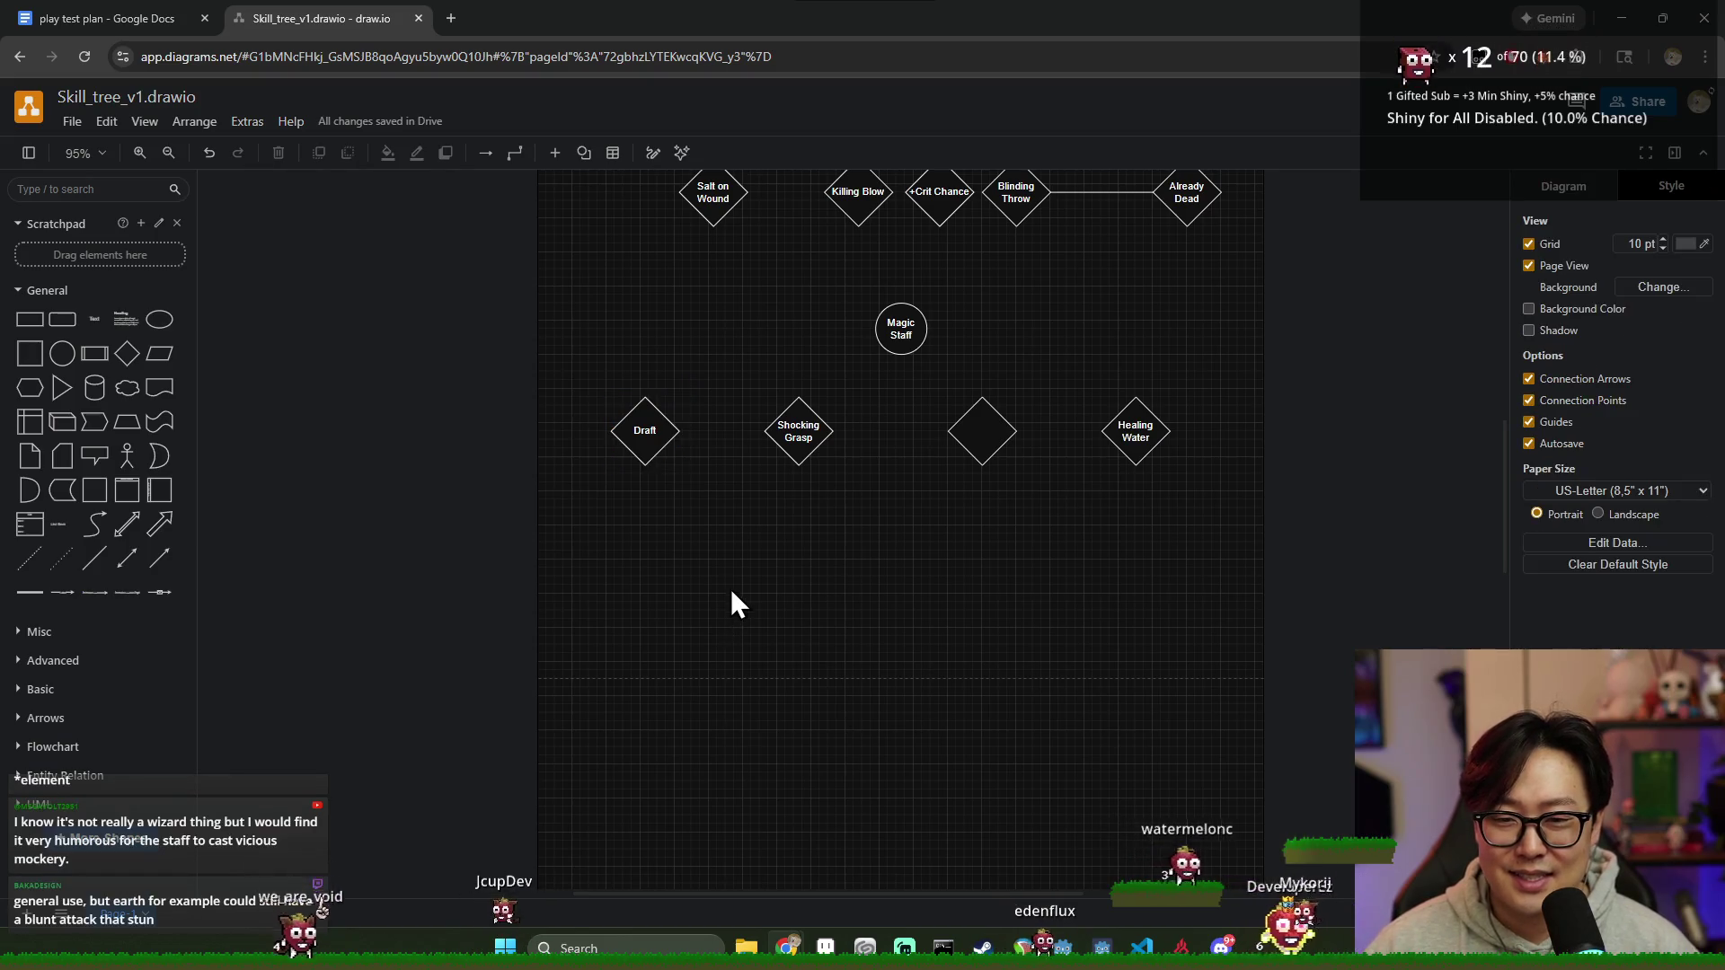
pyautogui.scroll(2, 687, 573)
pyautogui.click(645, 548)
pyautogui.moveTo(642, 510)
pyautogui.mouseDown()
pyautogui.moveTo(645, 609)
pyautogui.moveTo(747, 607)
pyautogui.mouseUp()
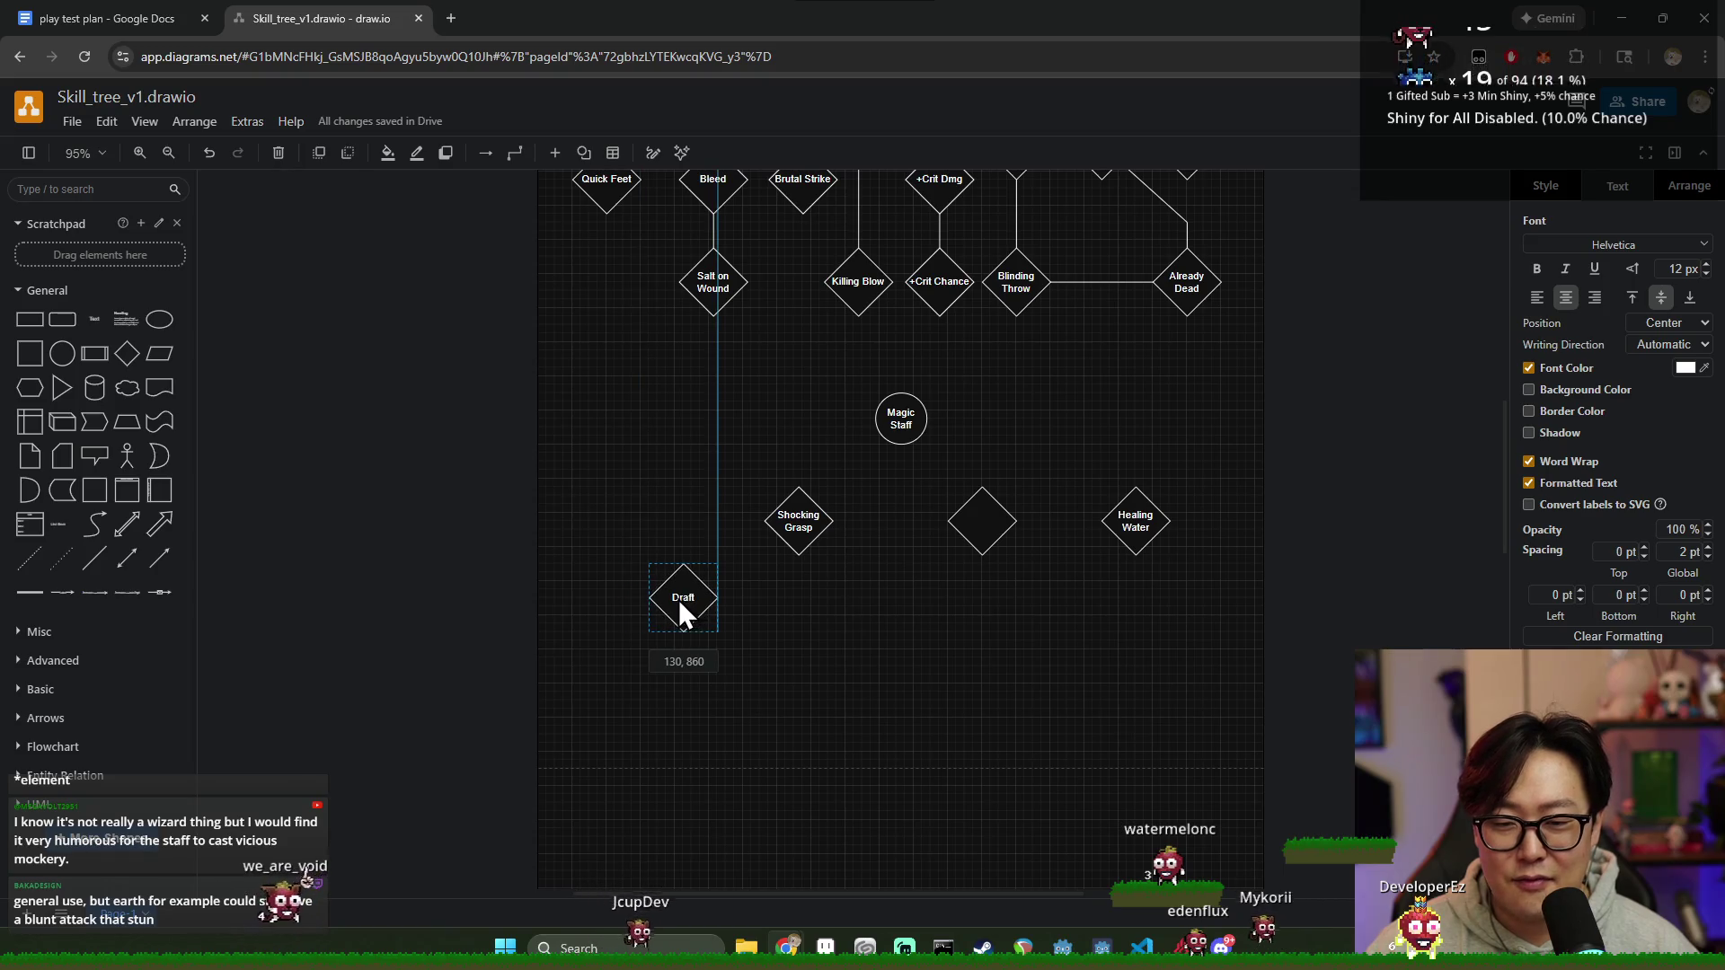
pyautogui.moveTo(747, 603); pyautogui.dragTo(729, 599)
pyautogui.click(871, 615)
pyautogui.scroll(-2, 828, 618)
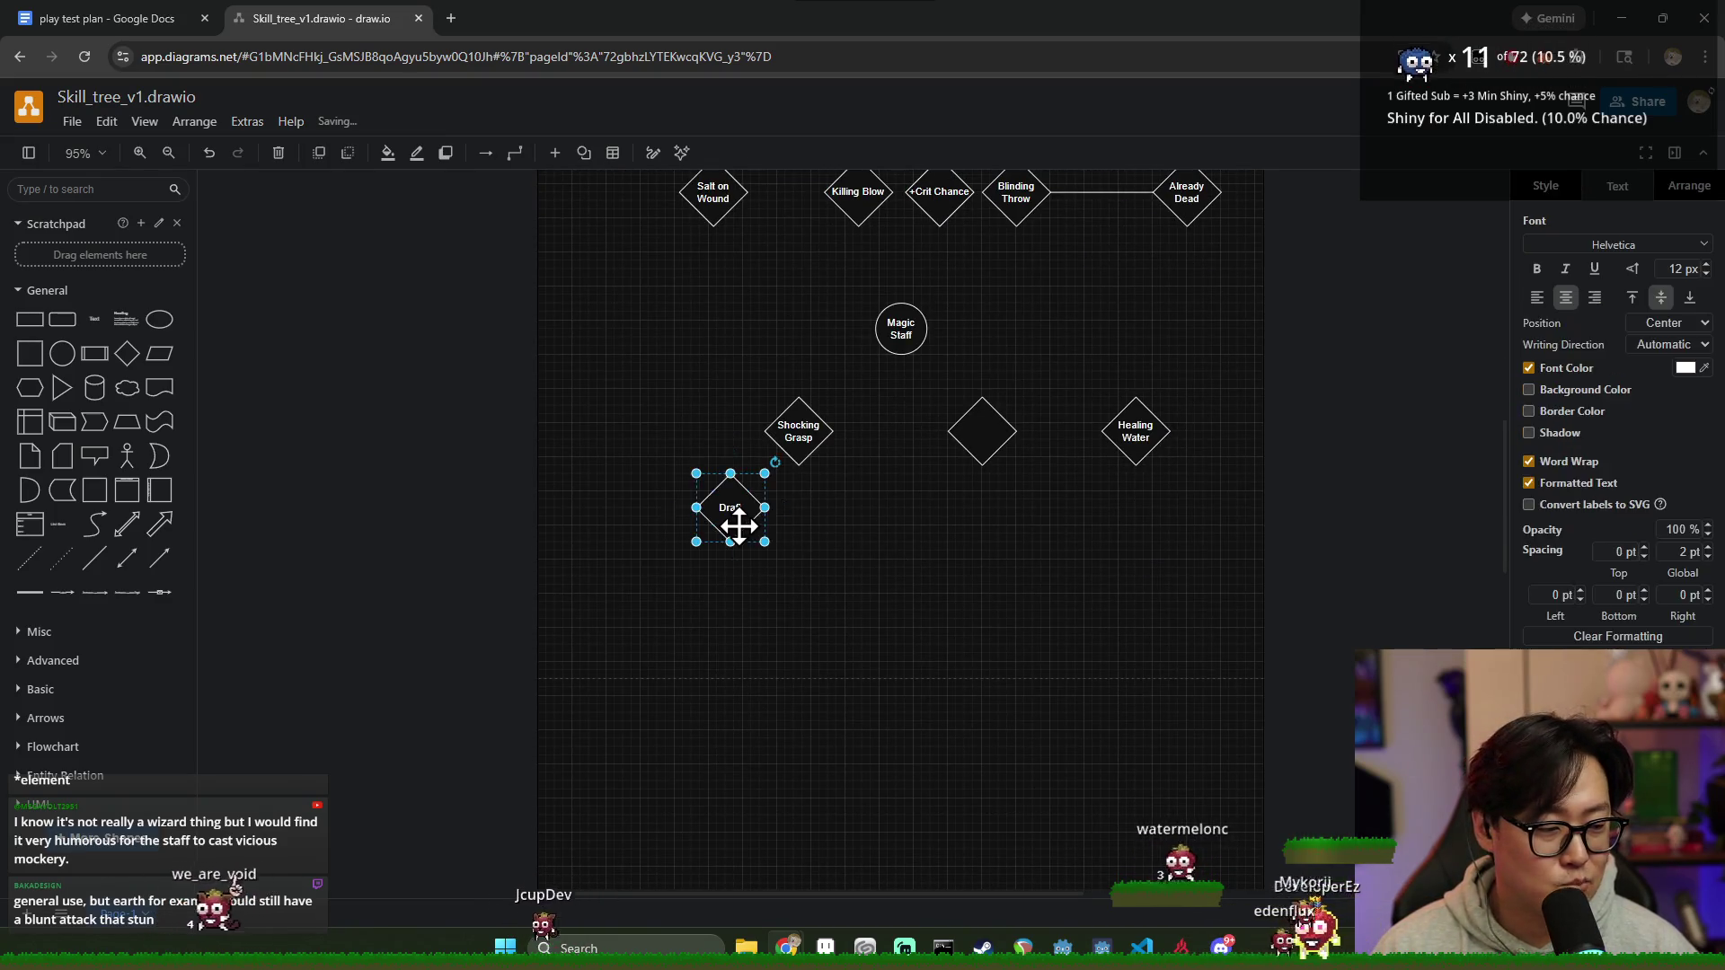
pyautogui.doubleClick(728, 512)
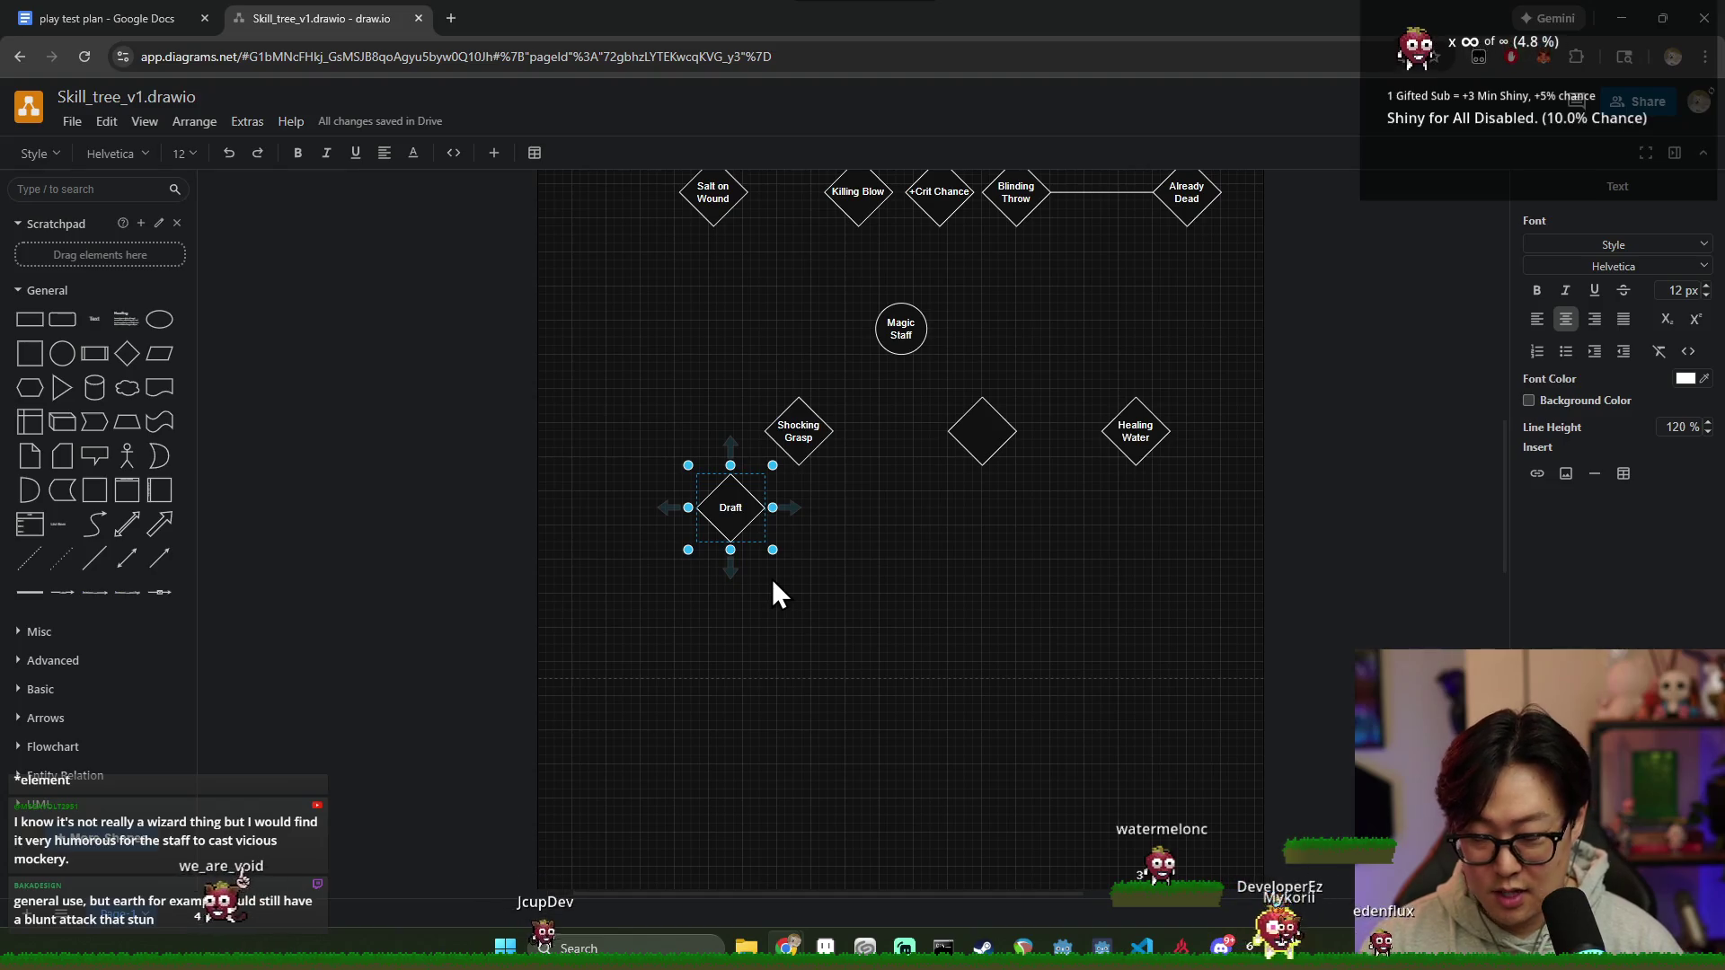
pyautogui.write('Up')
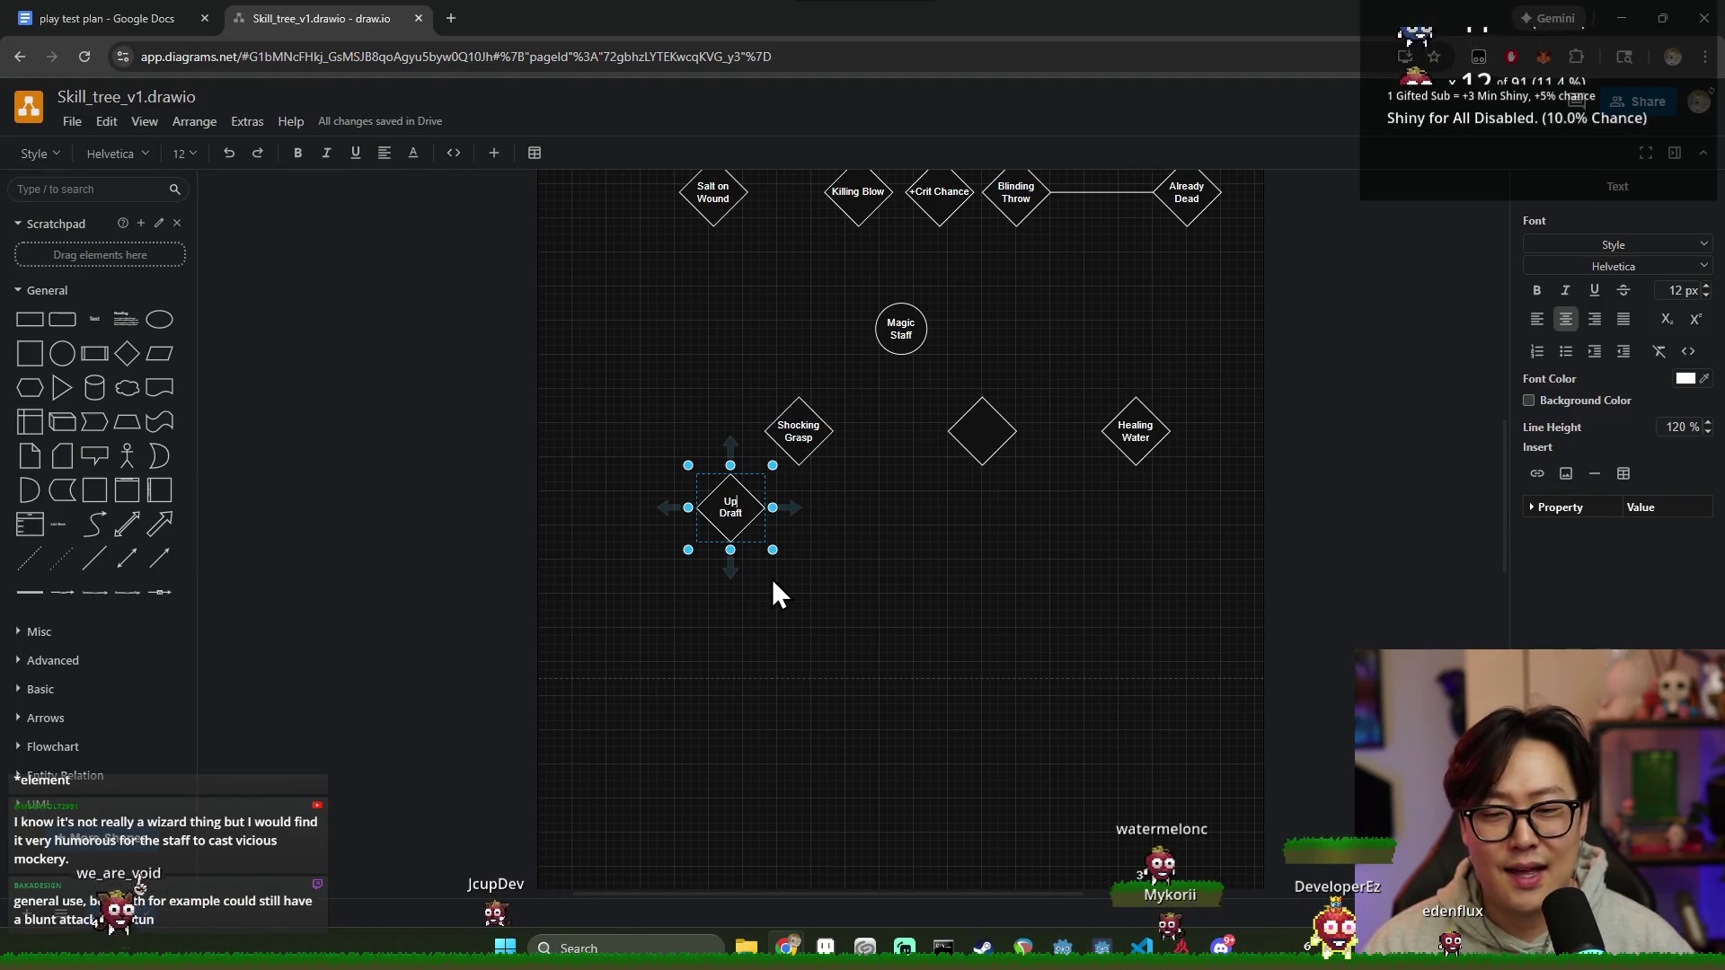
pyautogui.click(932, 573)
pyautogui.moveTo(750, 508); pyautogui.dragTo(672, 445)
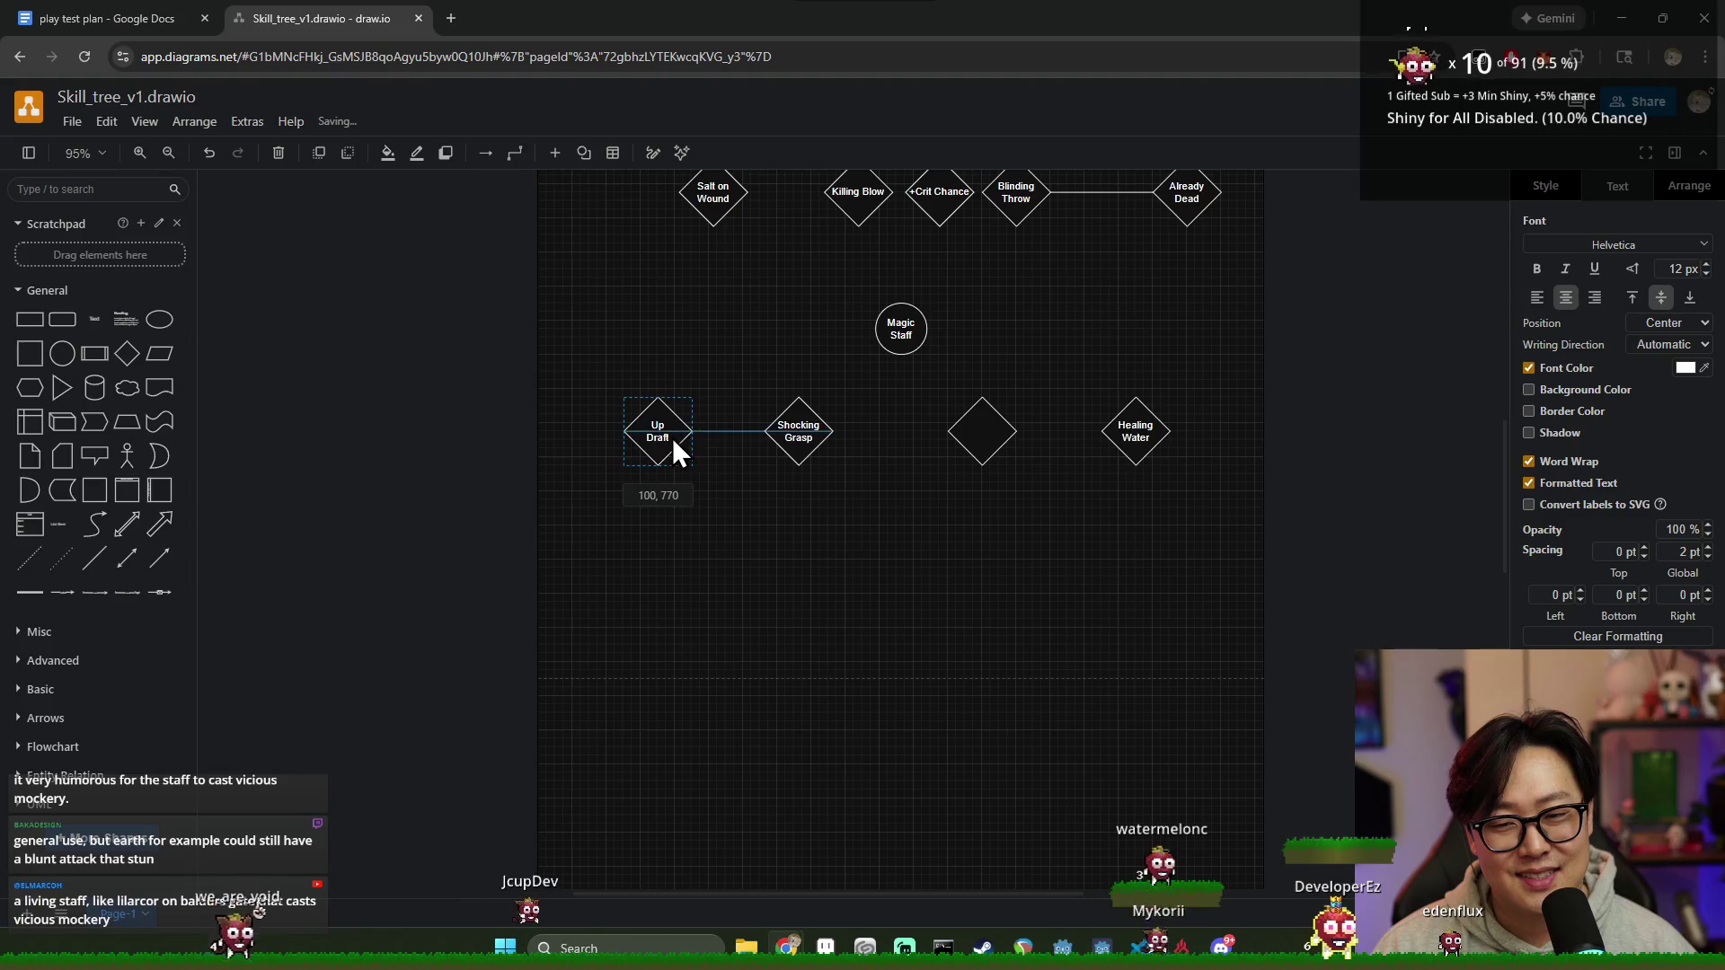
# Step: Move the empty diamond and Healing Water closer together, level with the row
pyautogui.click(801, 445)
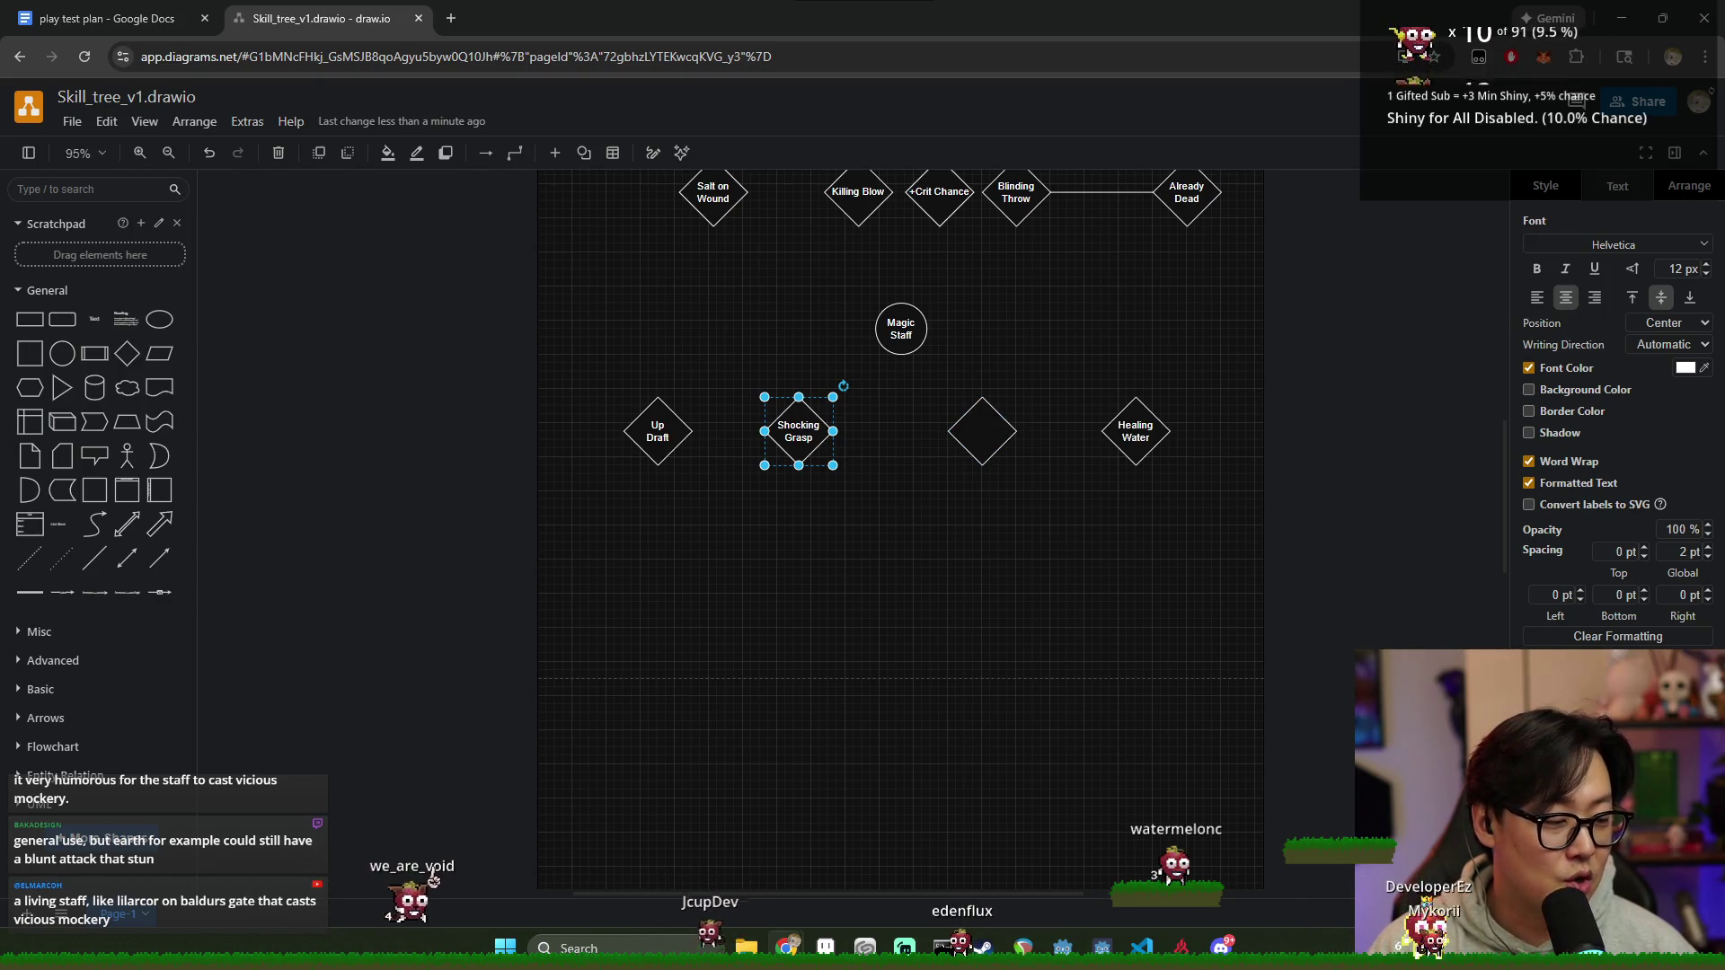
pyautogui.moveTo(972, 433); pyautogui.dragTo(941, 427)
pyautogui.moveTo(1135, 455); pyautogui.dragTo(1074, 453)
pyautogui.moveTo(962, 445); pyautogui.dragTo(962, 455)
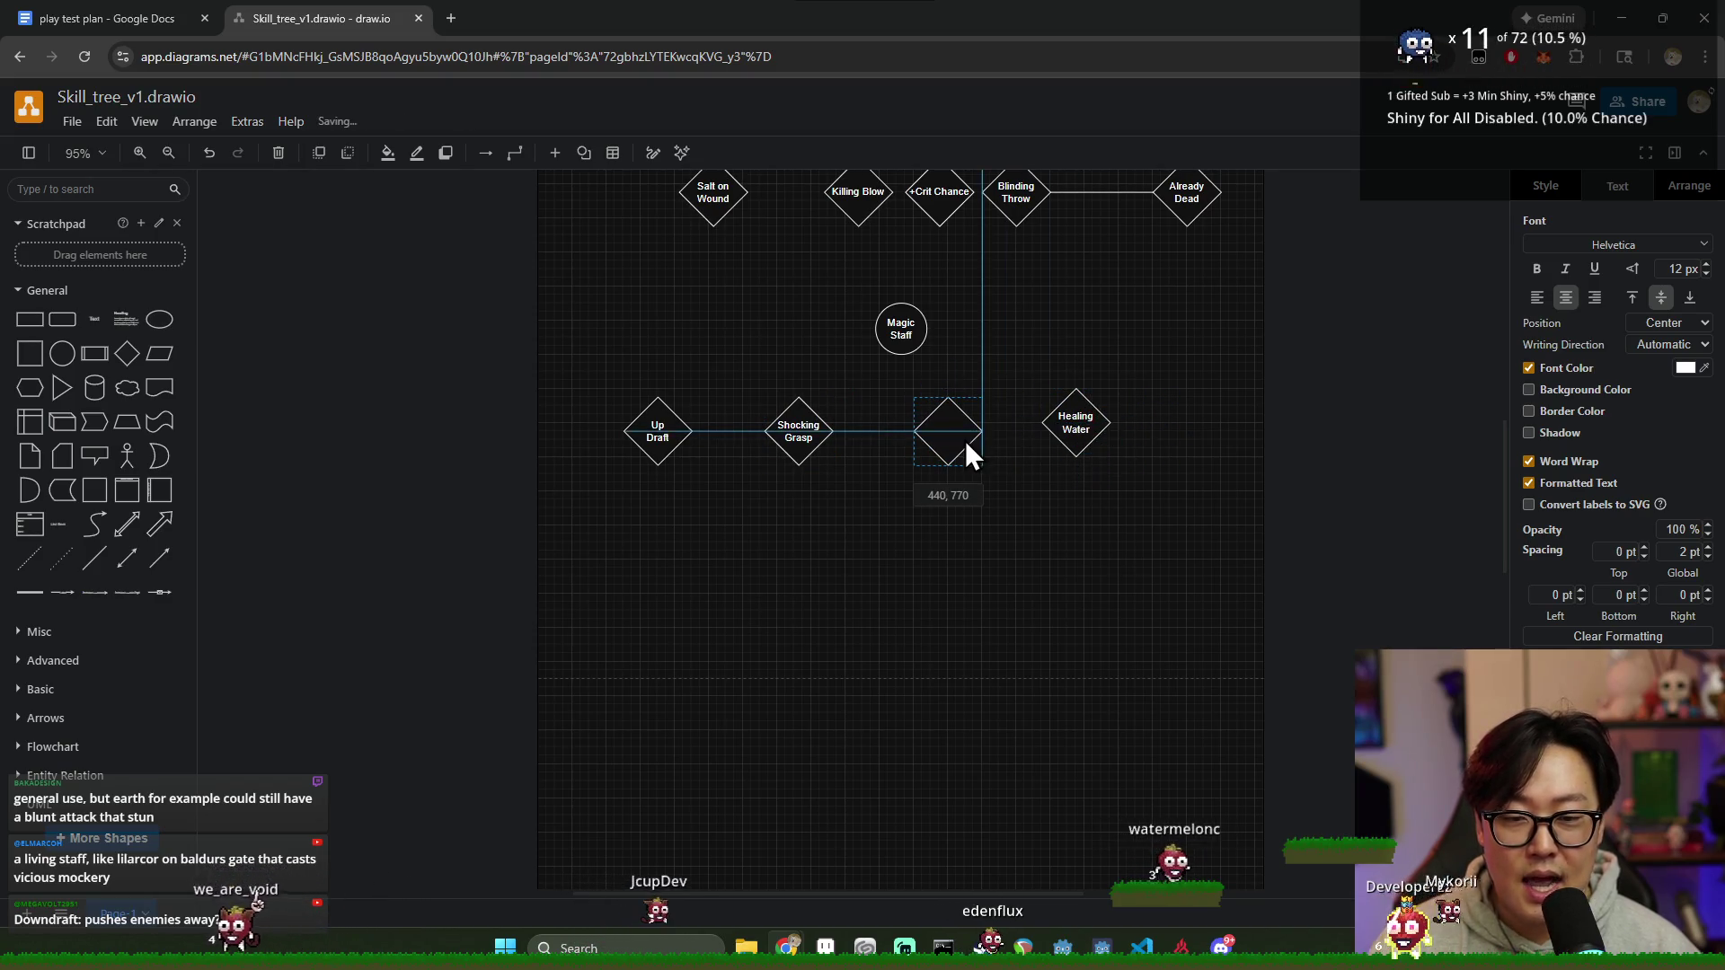
# Step: Add a new diamond right of Healing Water and label it 'Earthen Armor'
pyautogui.click(1073, 453)
pyautogui.click(982, 547)
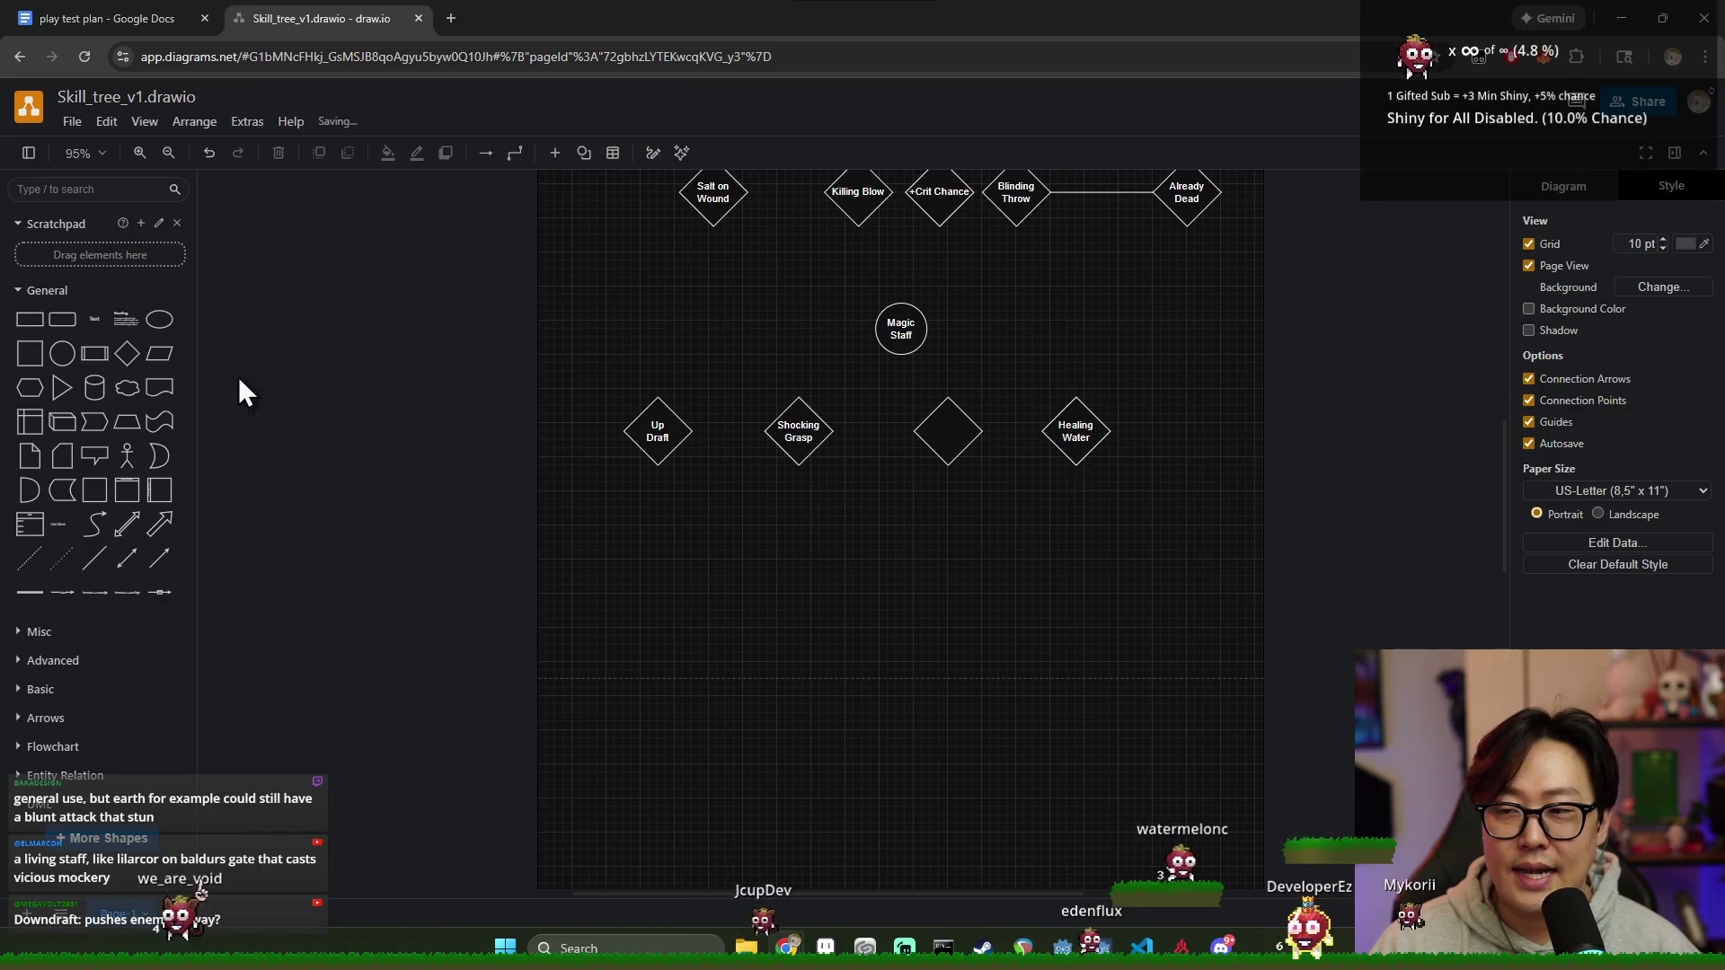
pyautogui.click(131, 367)
pyautogui.moveTo(844, 530)
pyautogui.mouseDown()
pyautogui.moveTo(1200, 470)
pyautogui.moveTo(1186, 435)
pyautogui.mouseUp()
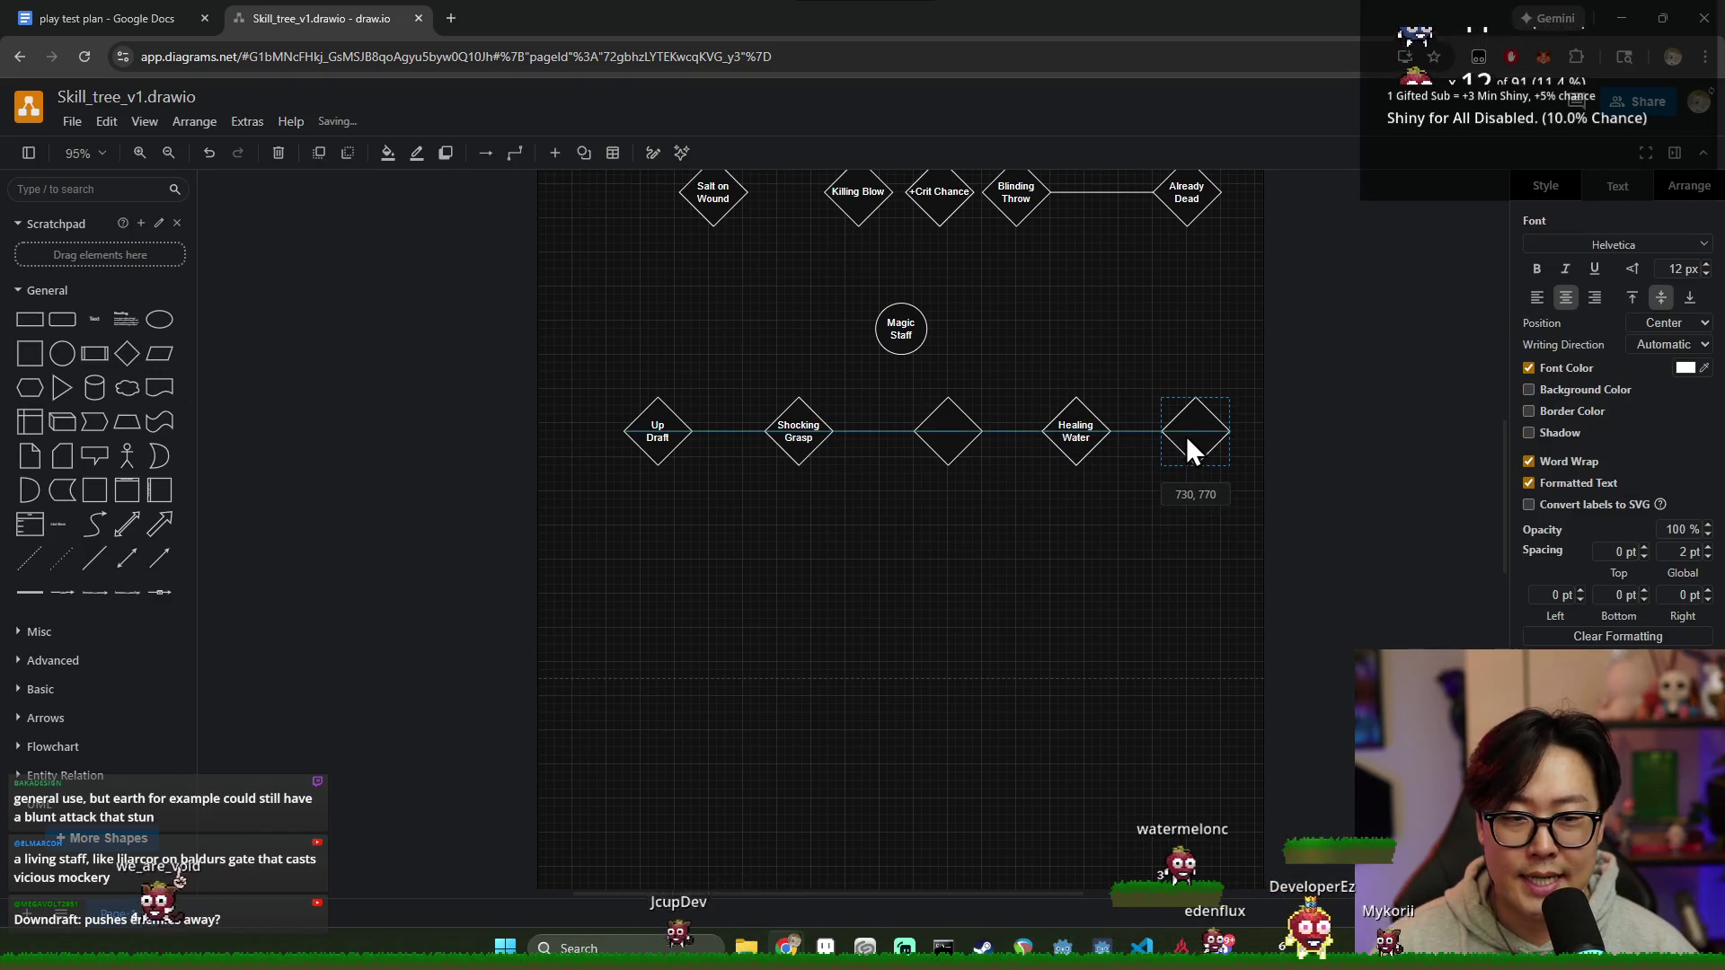
pyautogui.doubleClick(1186, 435)
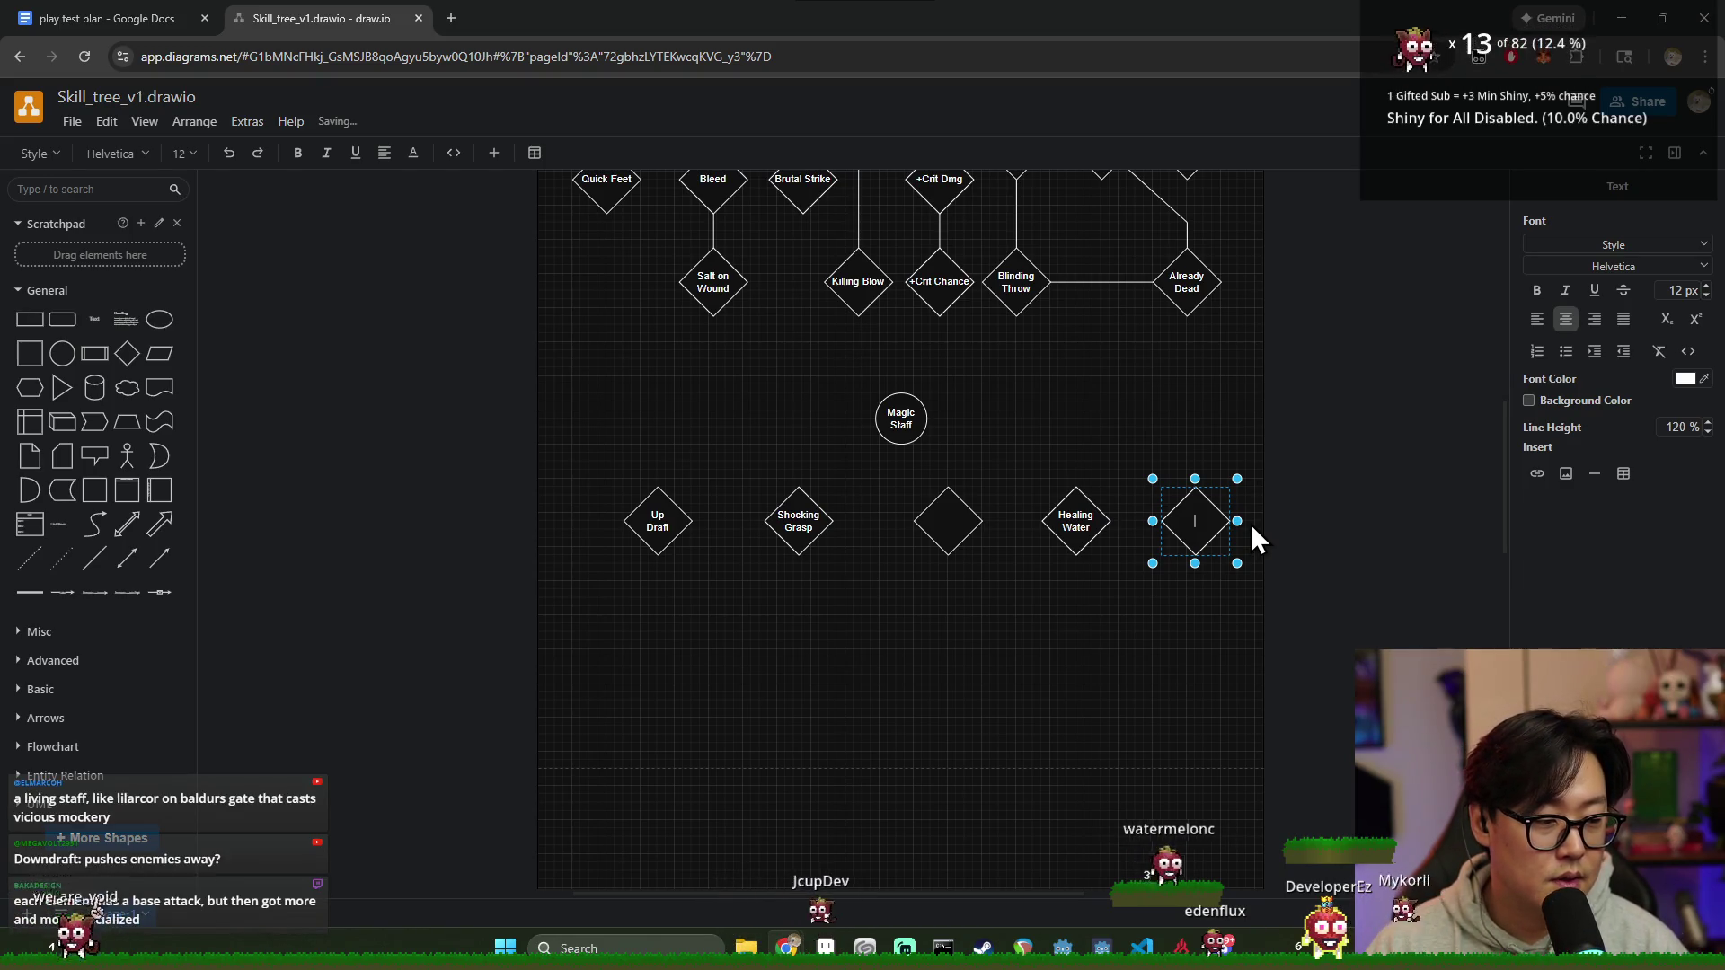
pyautogui.write('Earthen')
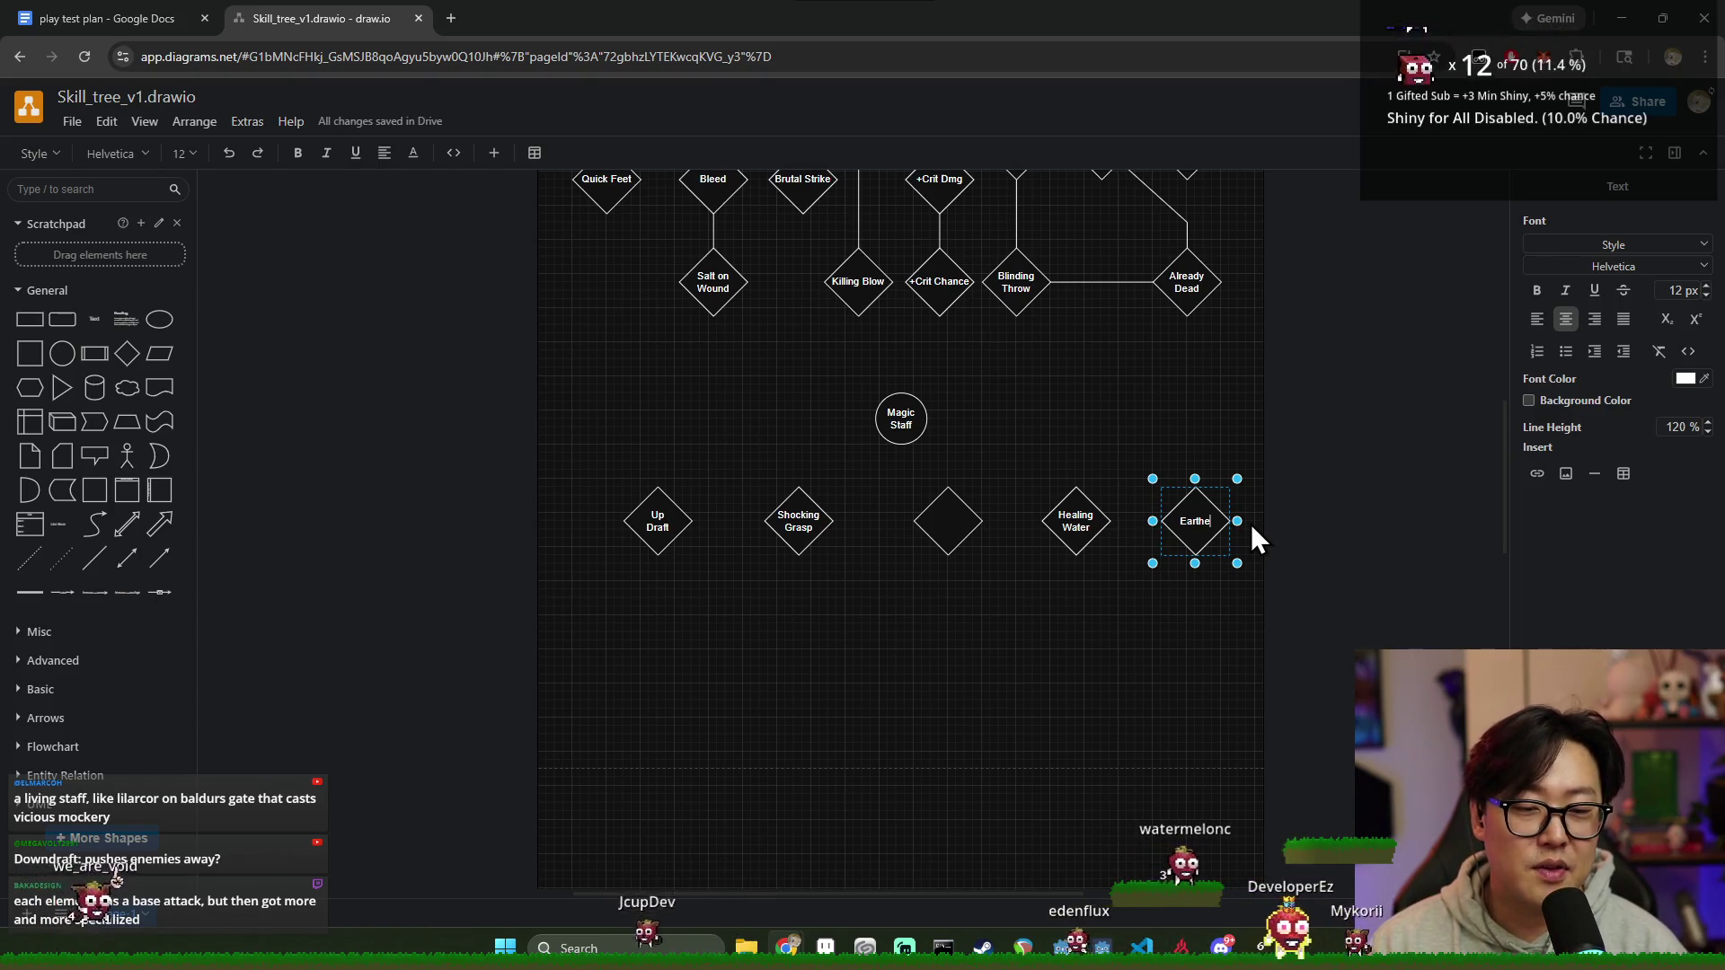
pyautogui.press('Return')
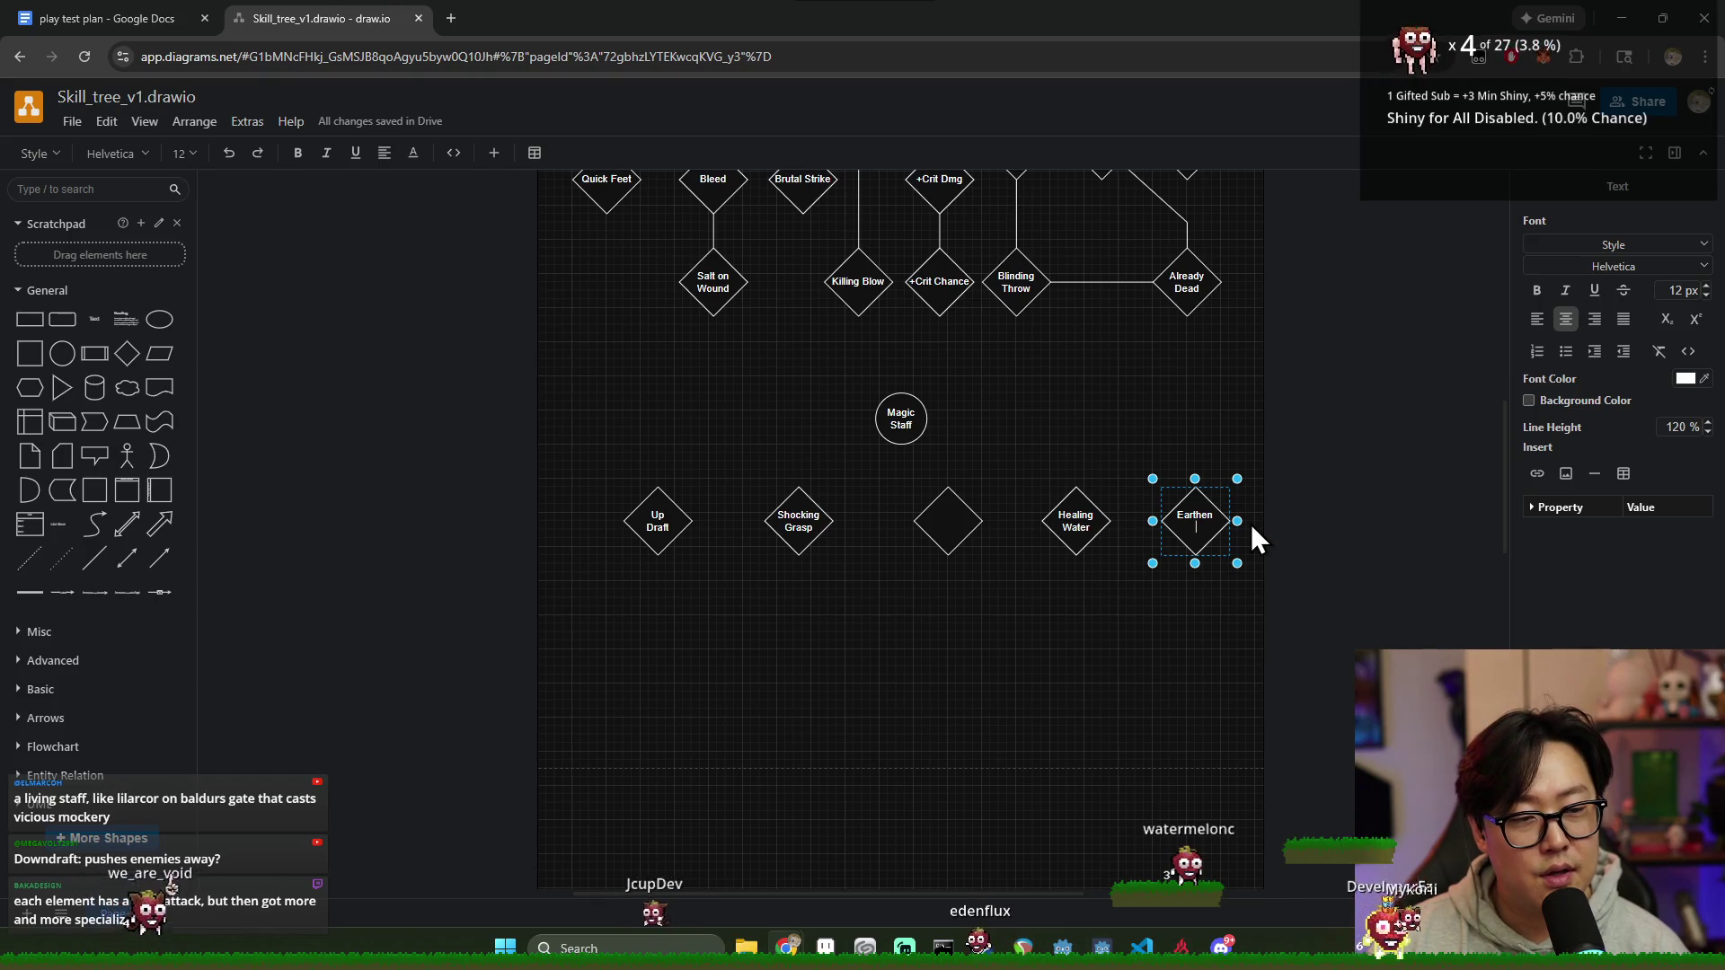
pyautogui.press('BackSpace')
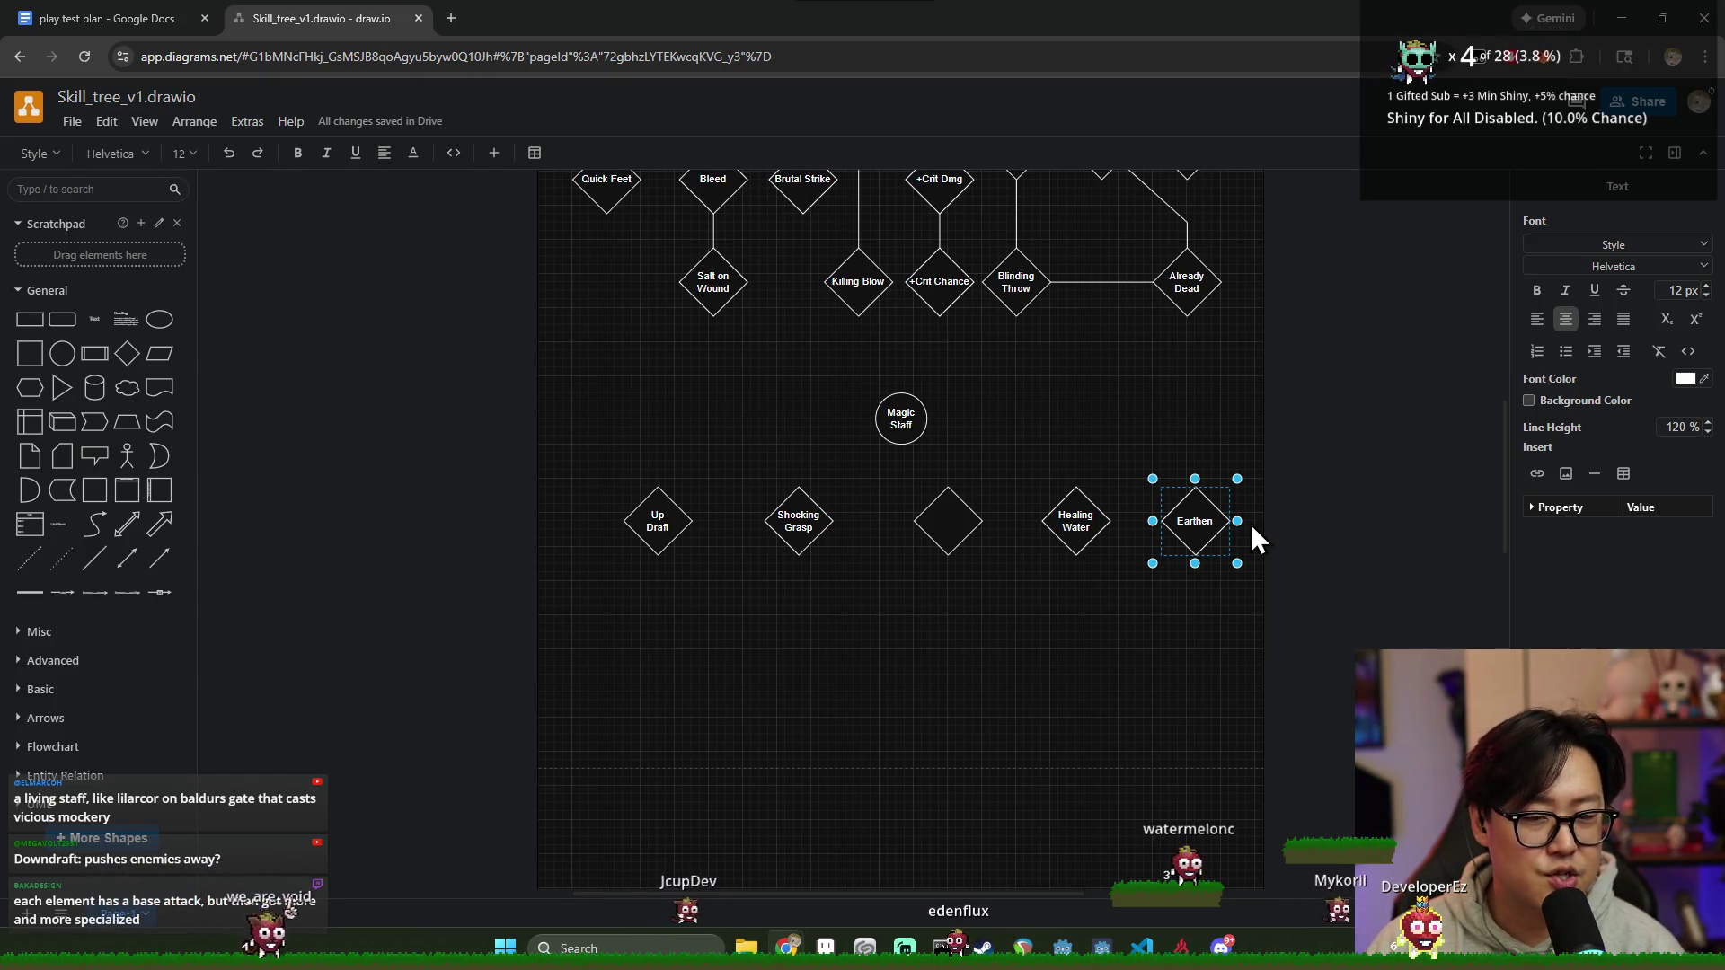
pyautogui.write('Armor')
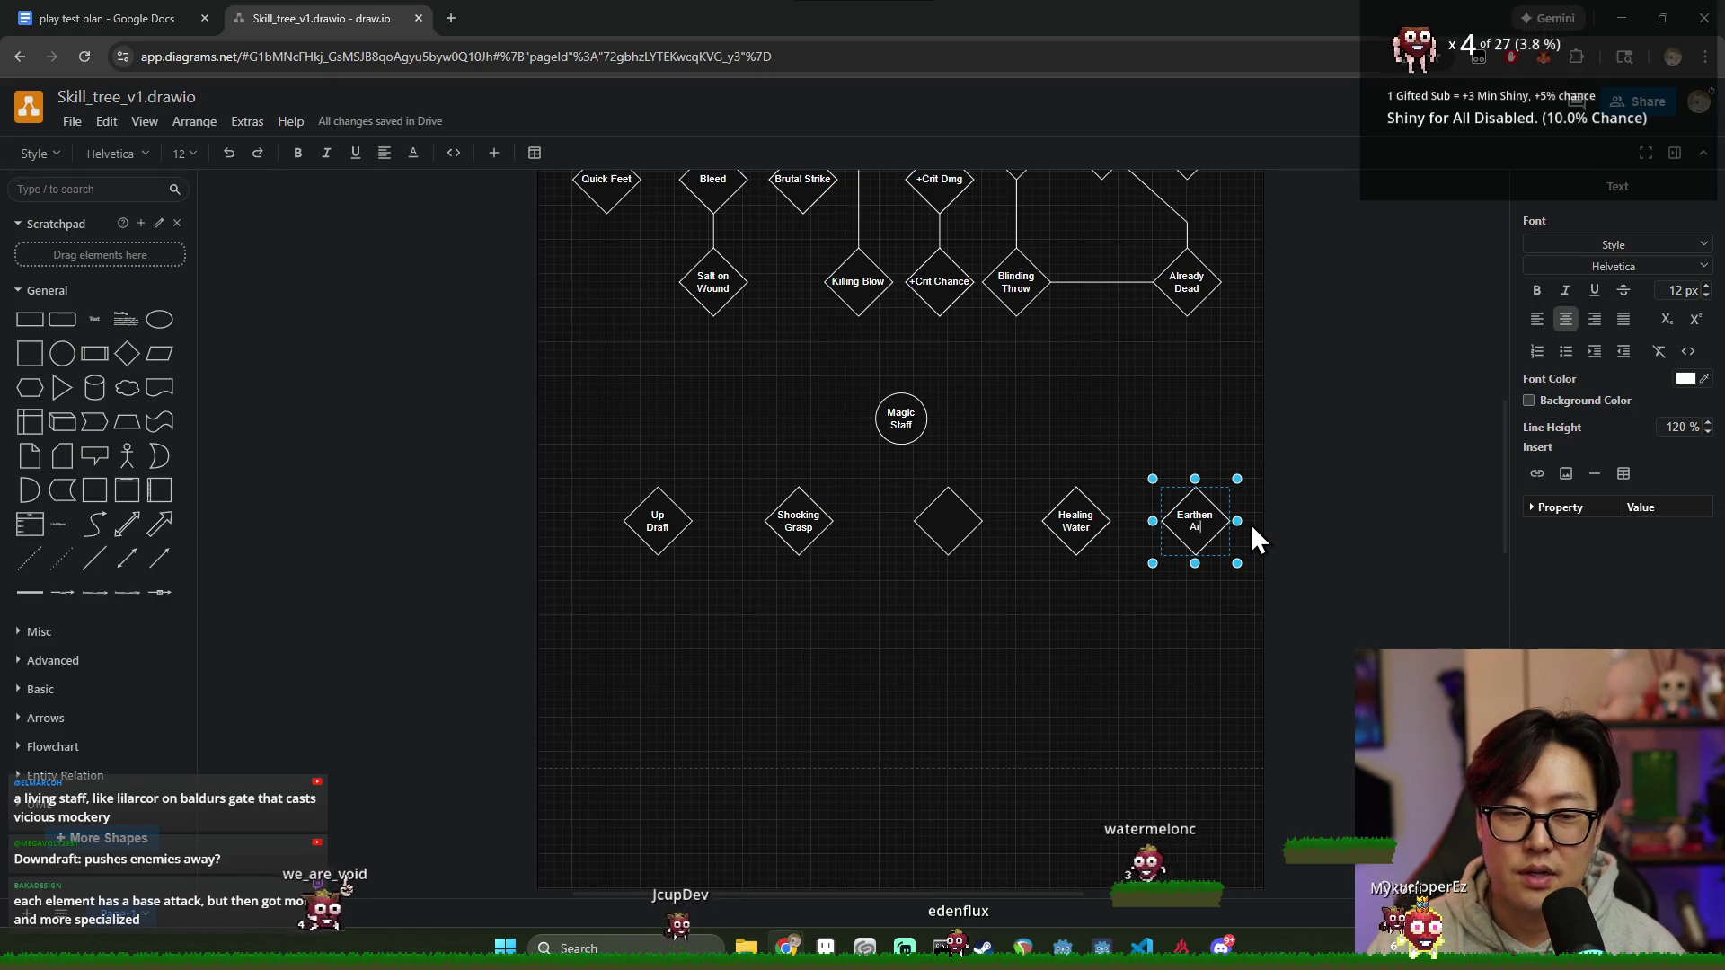
pyautogui.press('Escape')
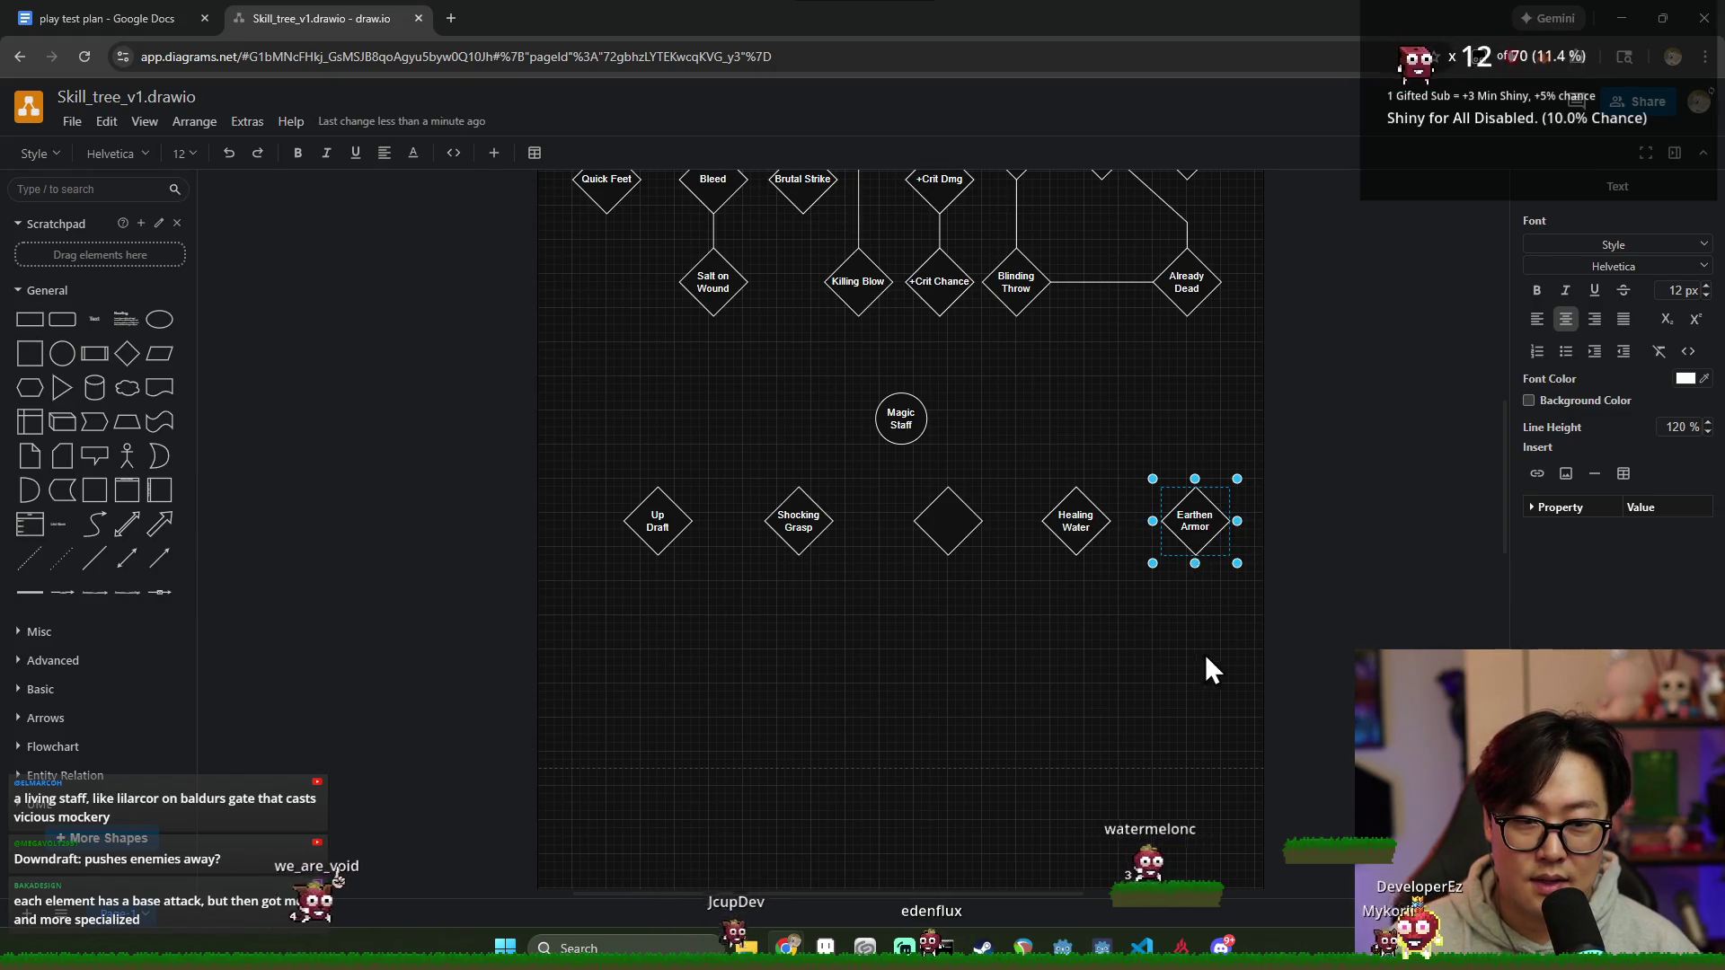
pyautogui.click(1197, 681)
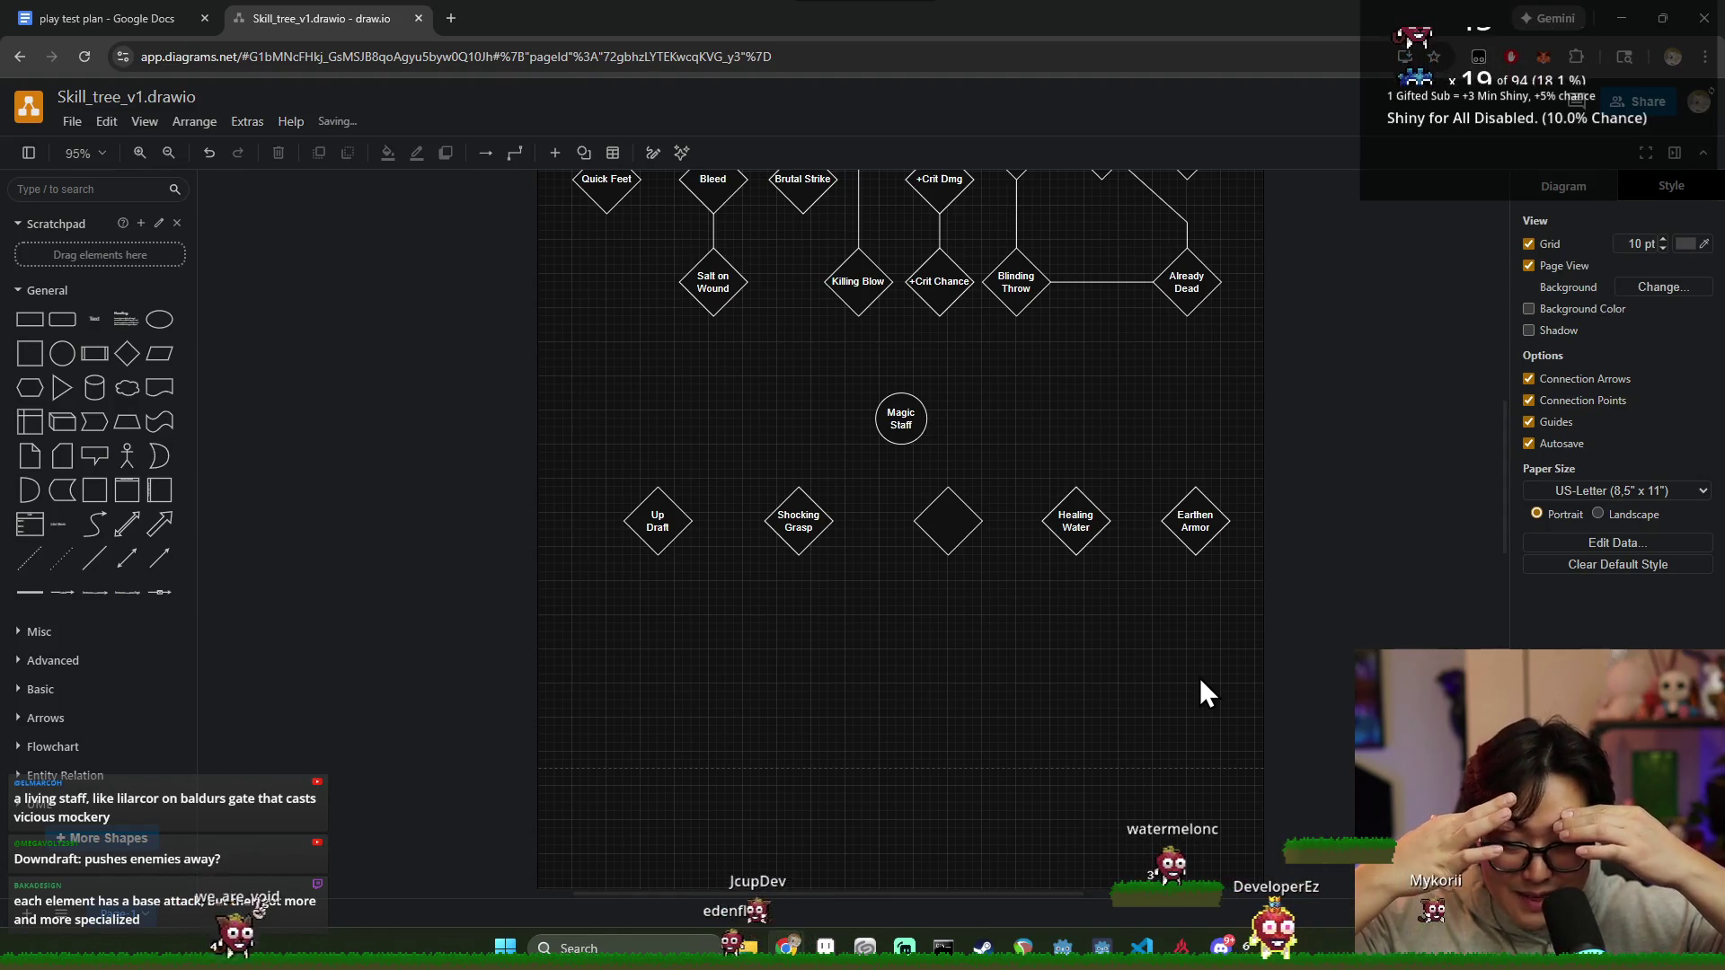
pyautogui.doubleClick(651, 523)
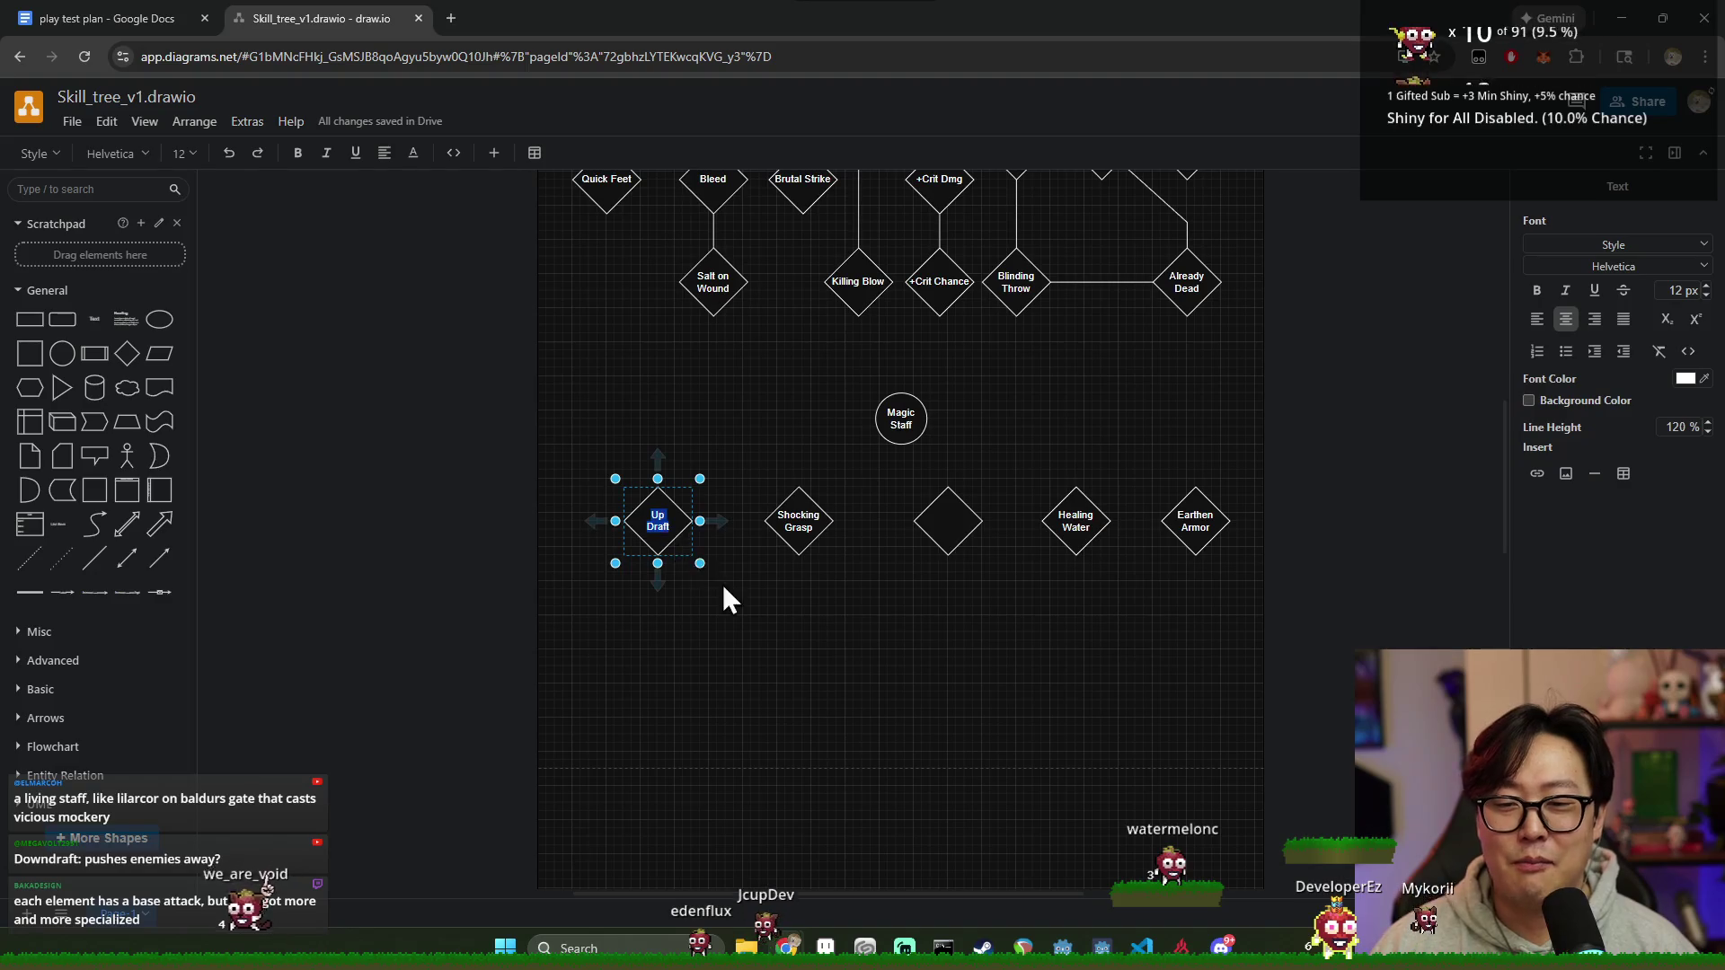
# Step: Delete the Up Draft label so the leftmost diamond is blank
pyautogui.press('BackSpace')
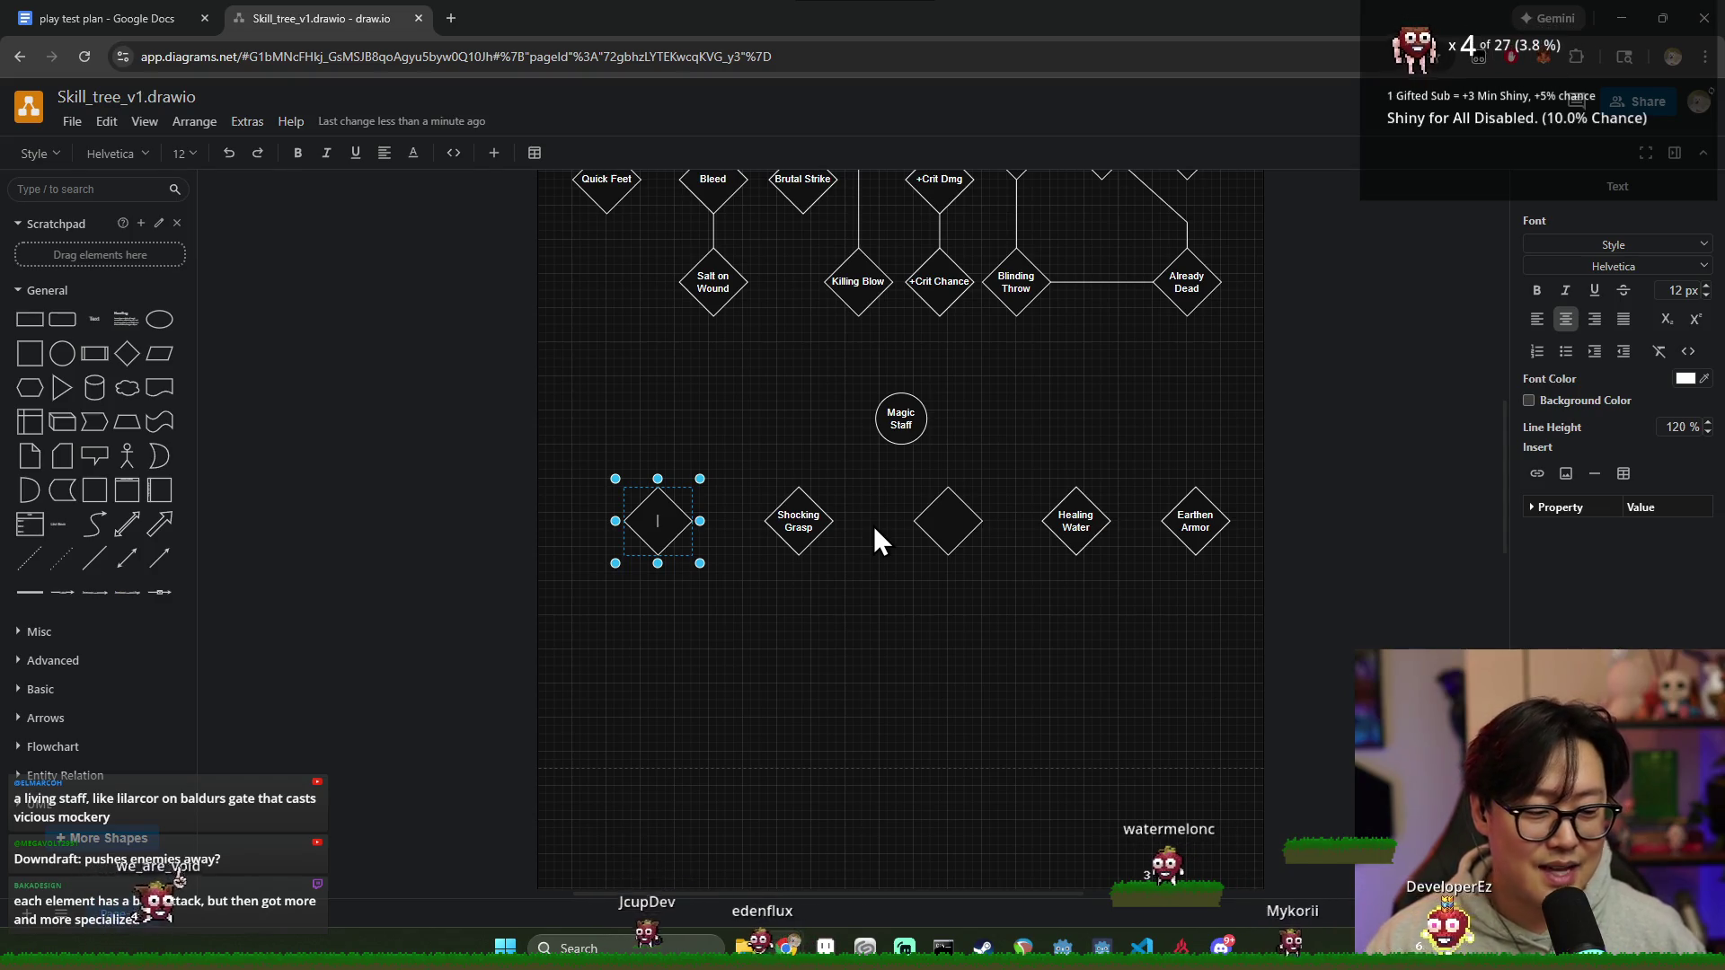
pyautogui.press('Return')
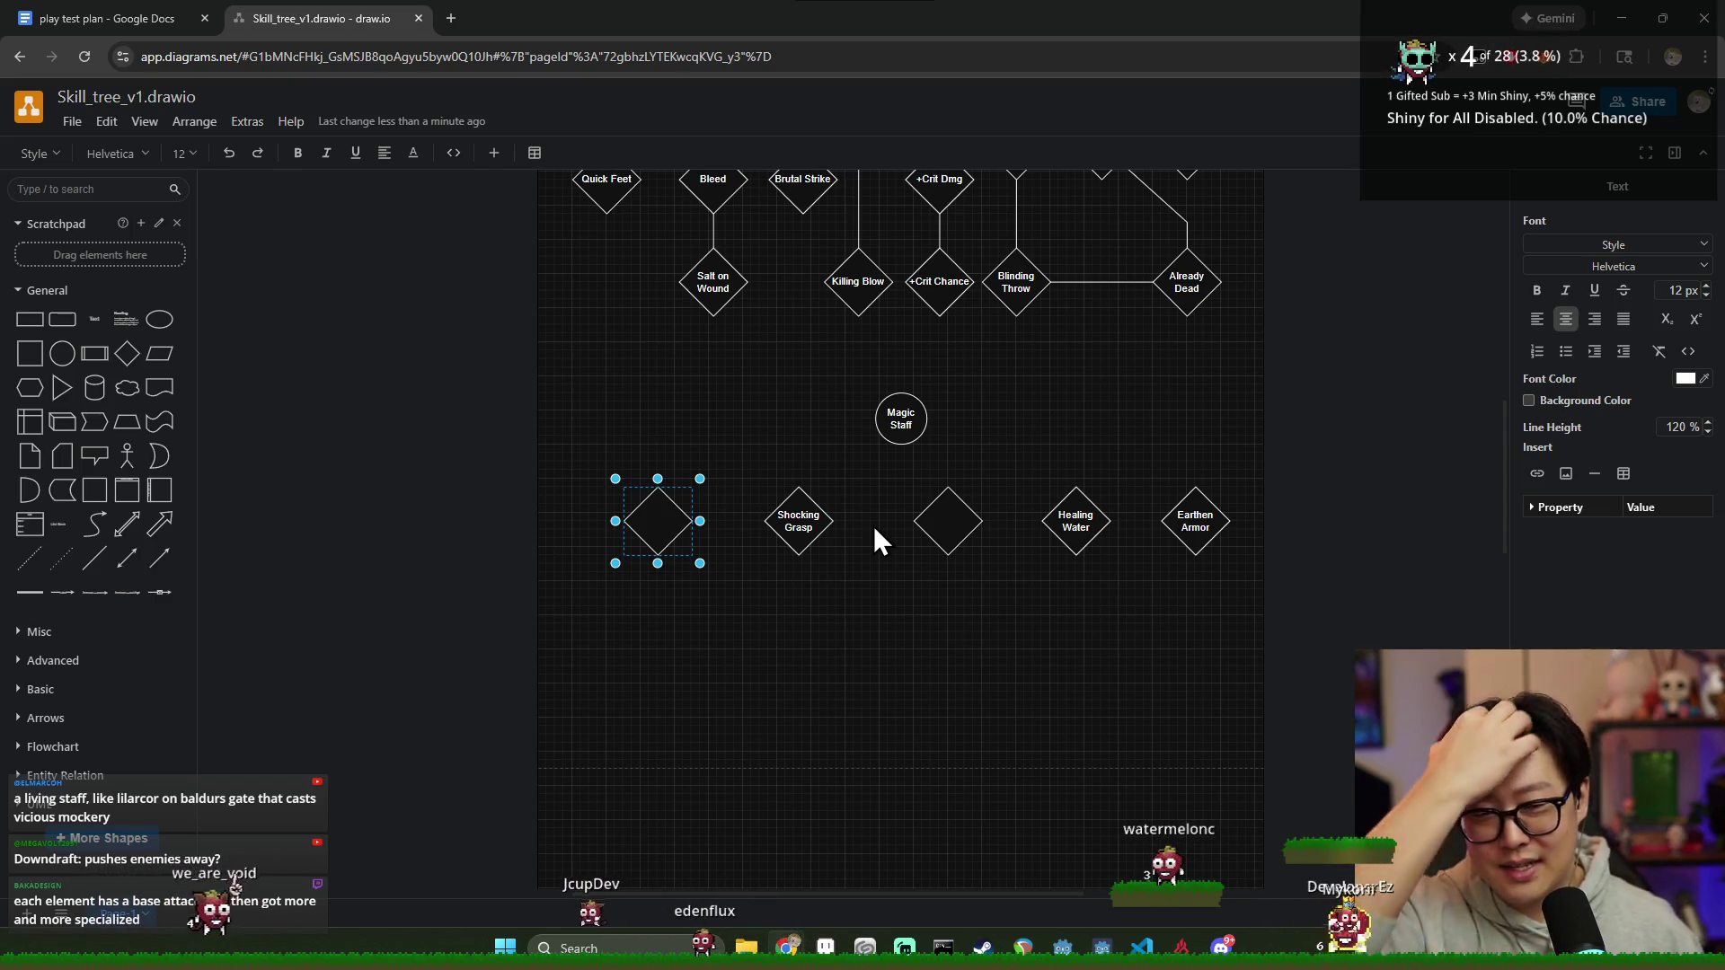
pyautogui.click(800, 603)
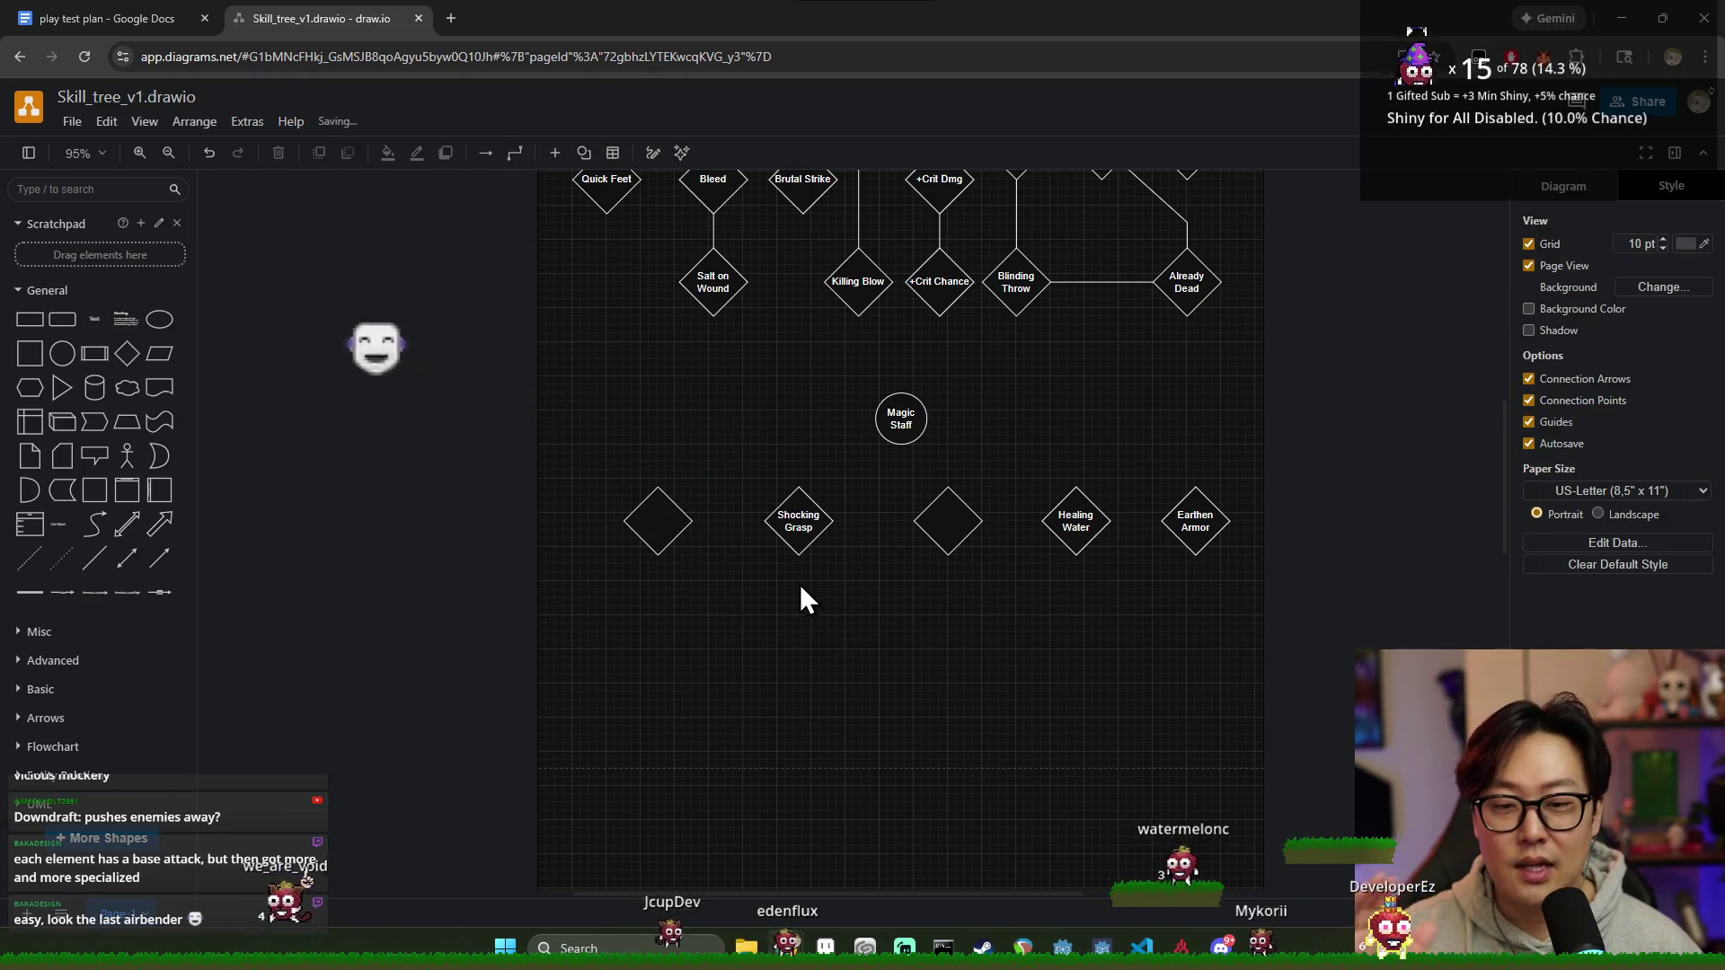
# Step: Respace the empty, Healing Water and Earthen Armor diamonds evenly, deleting a stray connector
pyautogui.click(801, 520)
pyautogui.click(967, 515)
pyautogui.moveTo(966, 515); pyautogui.dragTo(939, 530)
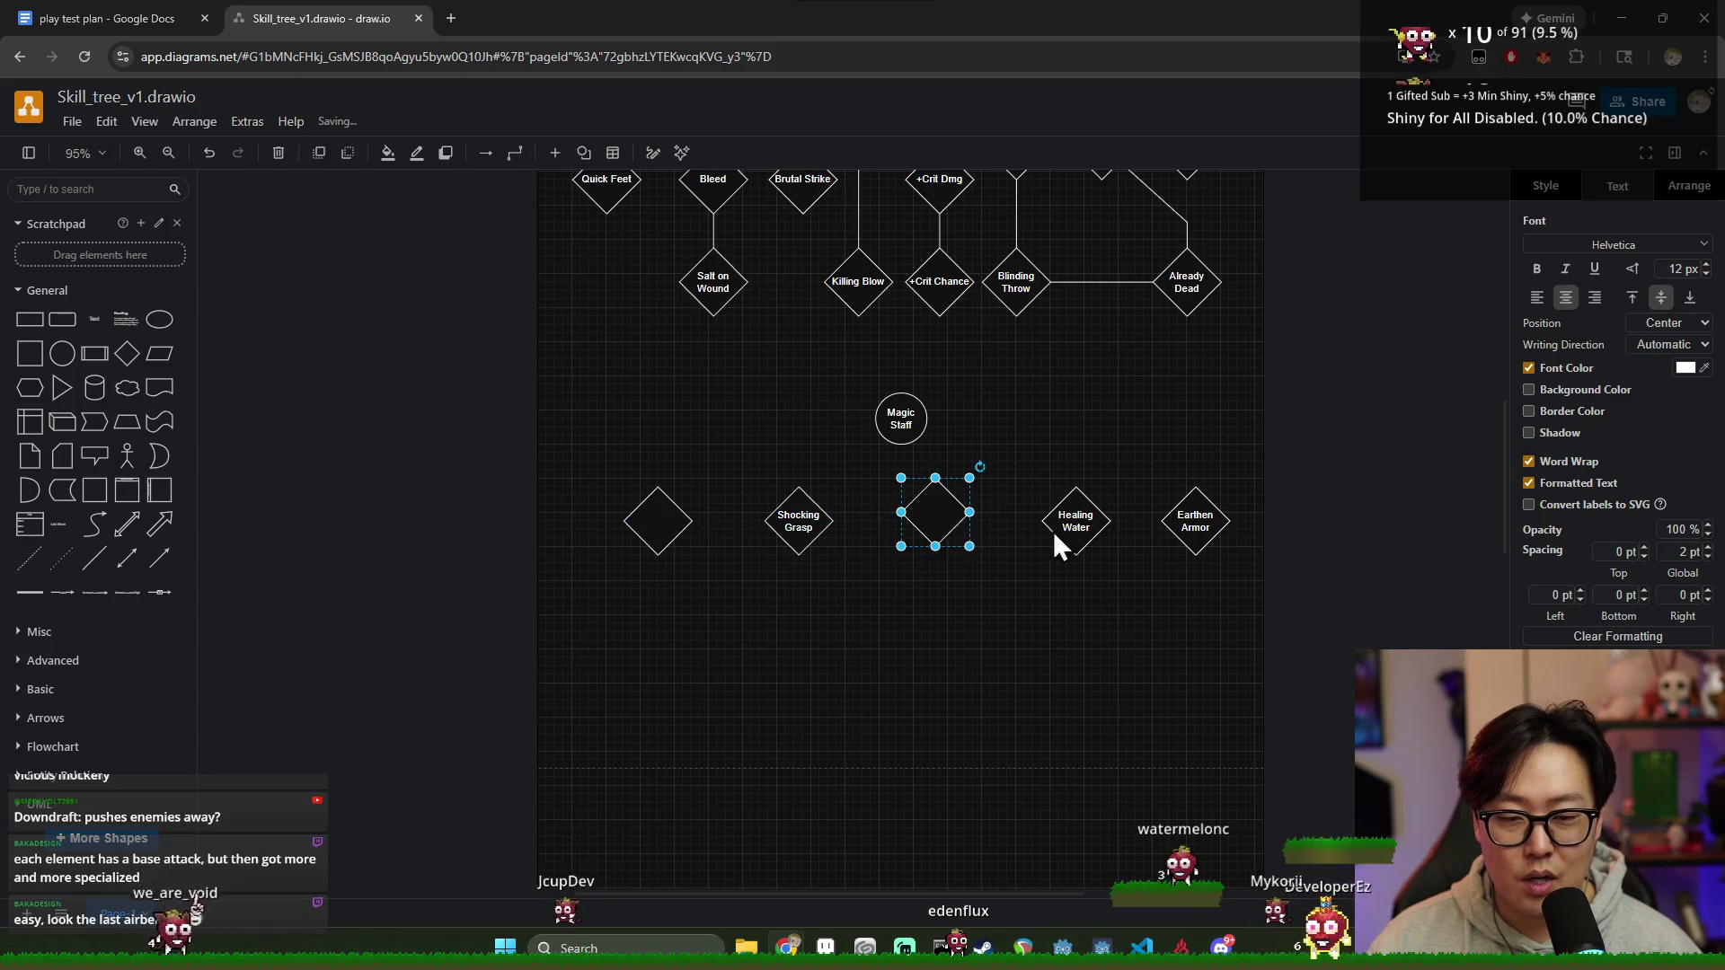
pyautogui.moveTo(1053, 531); pyautogui.dragTo(941, 530)
pyautogui.click(940, 523)
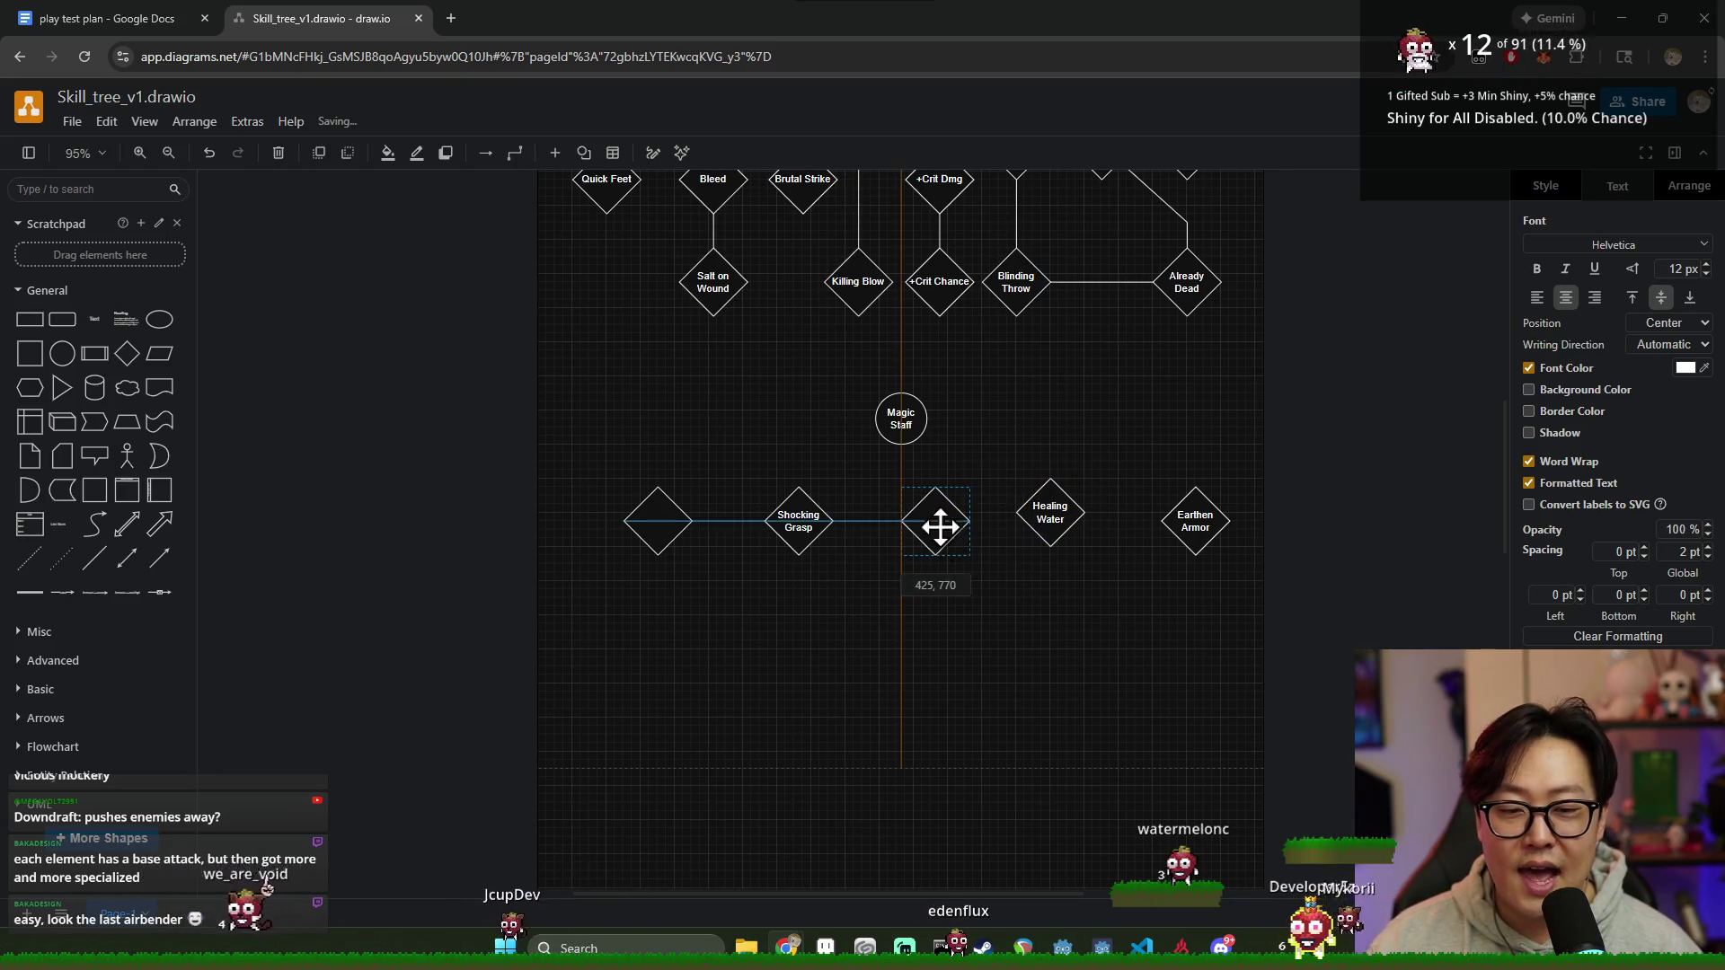
pyautogui.moveTo(1047, 515); pyautogui.dragTo(1056, 522)
pyautogui.click(1189, 515)
pyautogui.moveTo(1190, 515); pyautogui.dragTo(1186, 519)
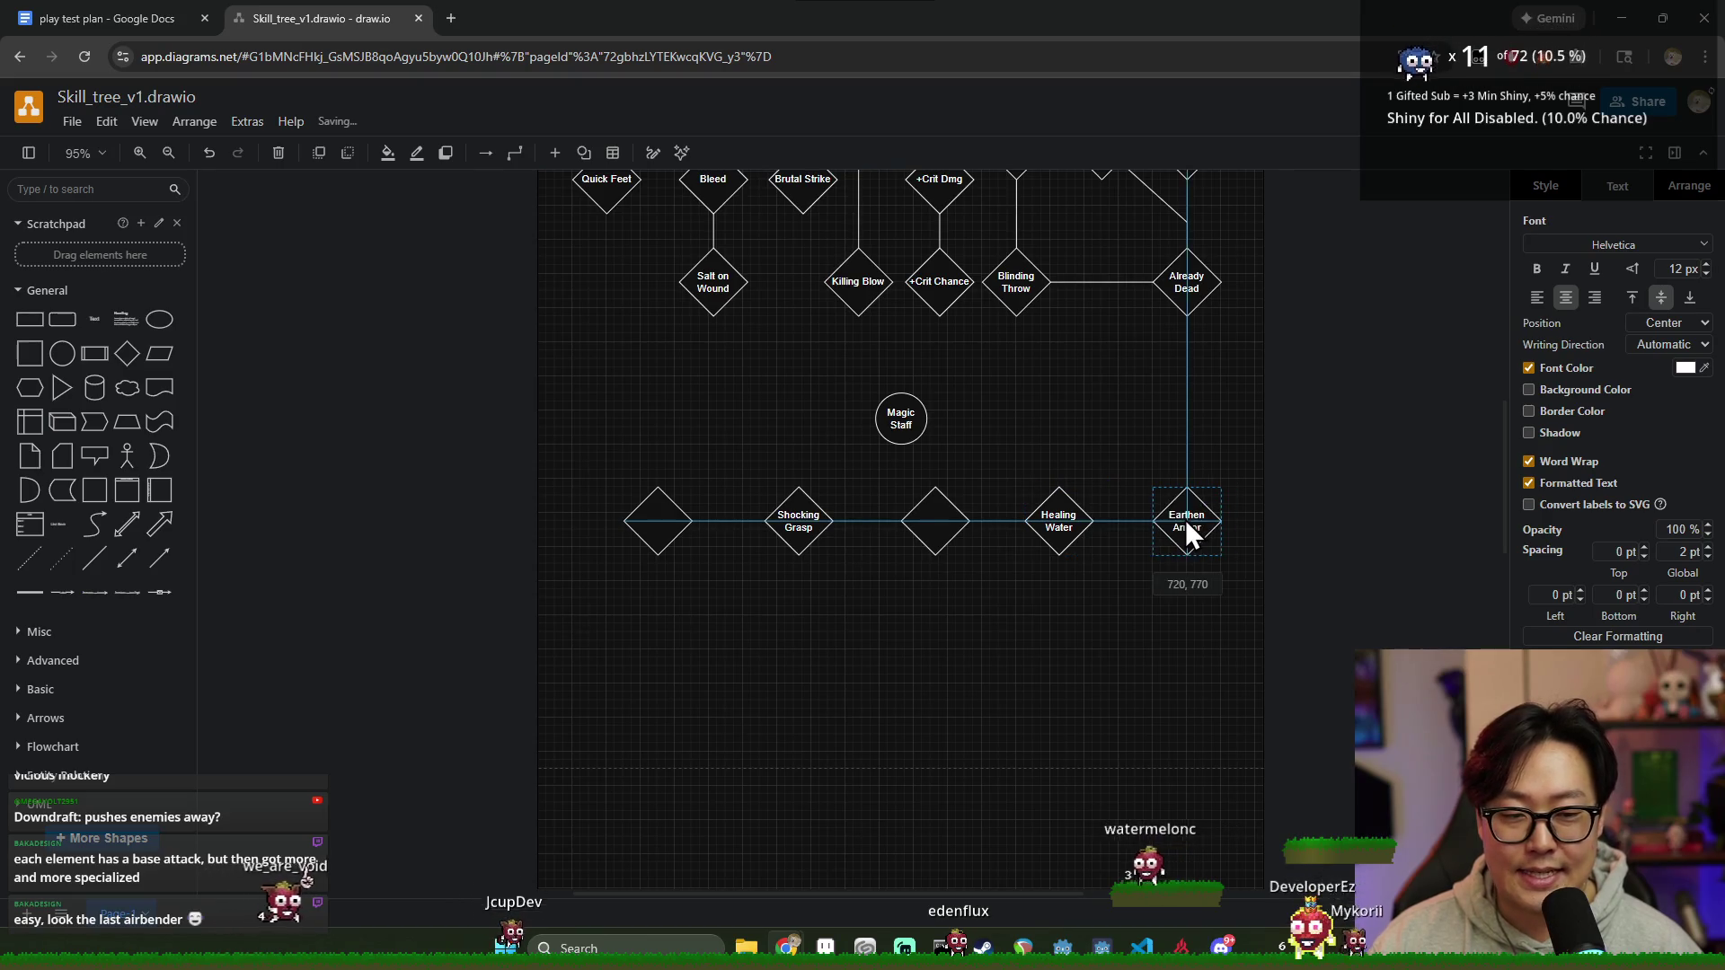
pyautogui.click(1085, 609)
pyautogui.moveTo(658, 520)
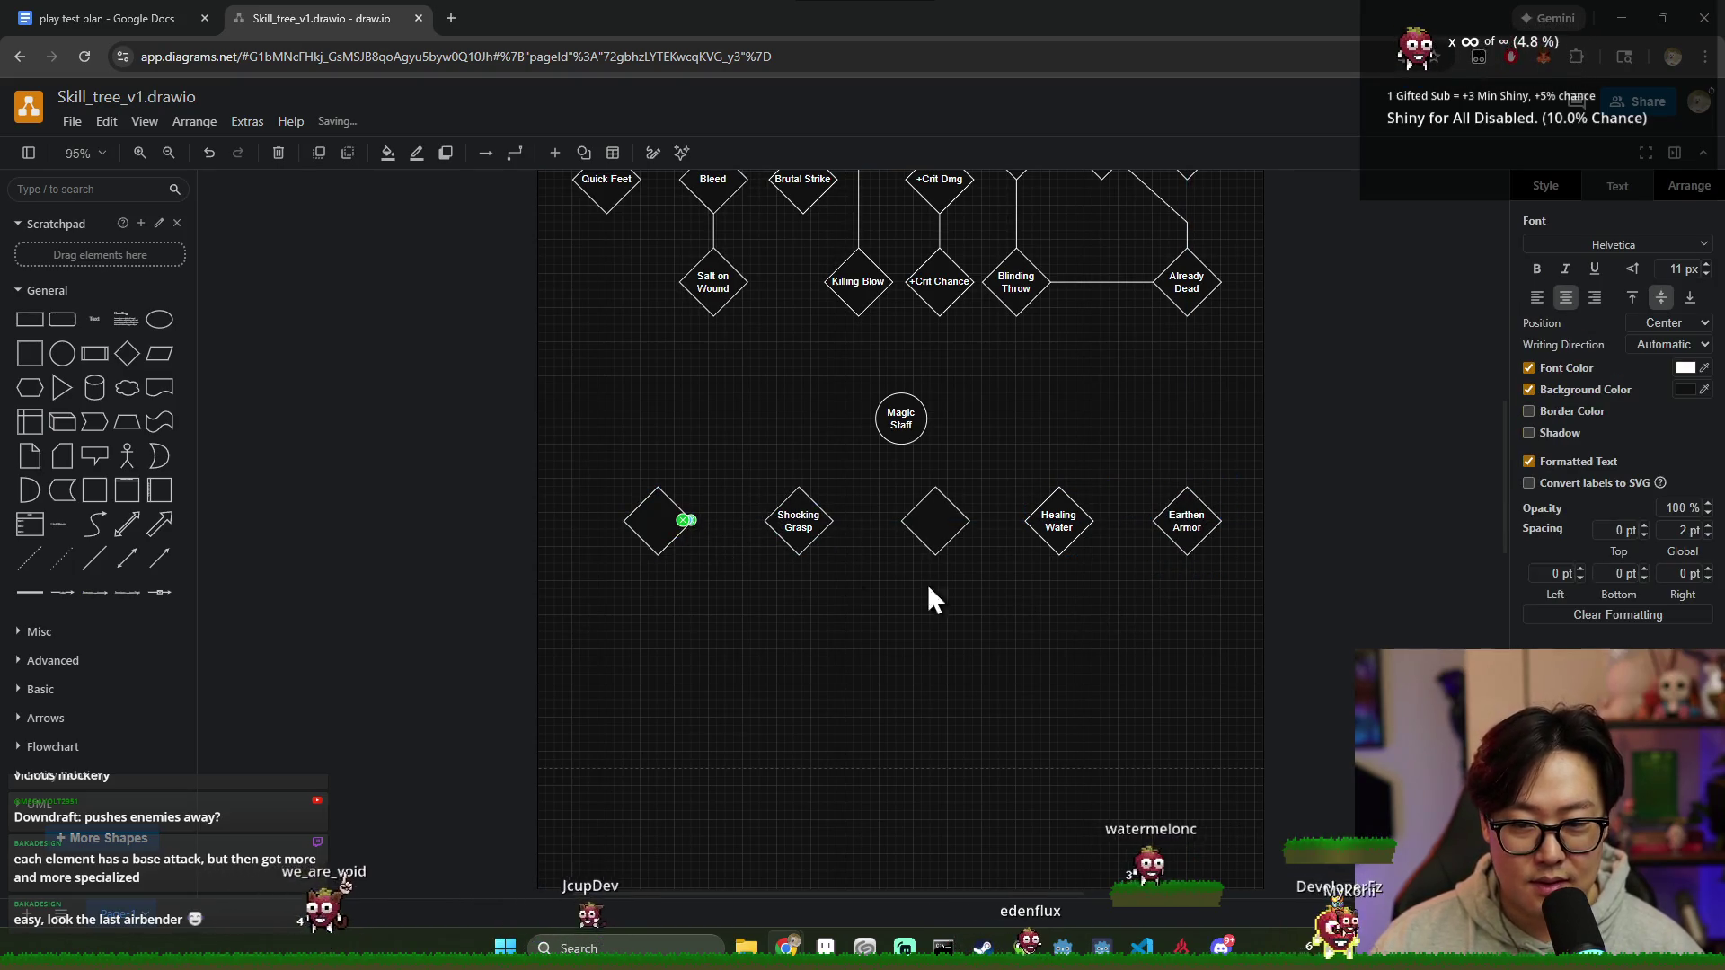
pyautogui.moveTo(685, 522); pyautogui.dragTo(734, 588)
pyautogui.press('Delete')
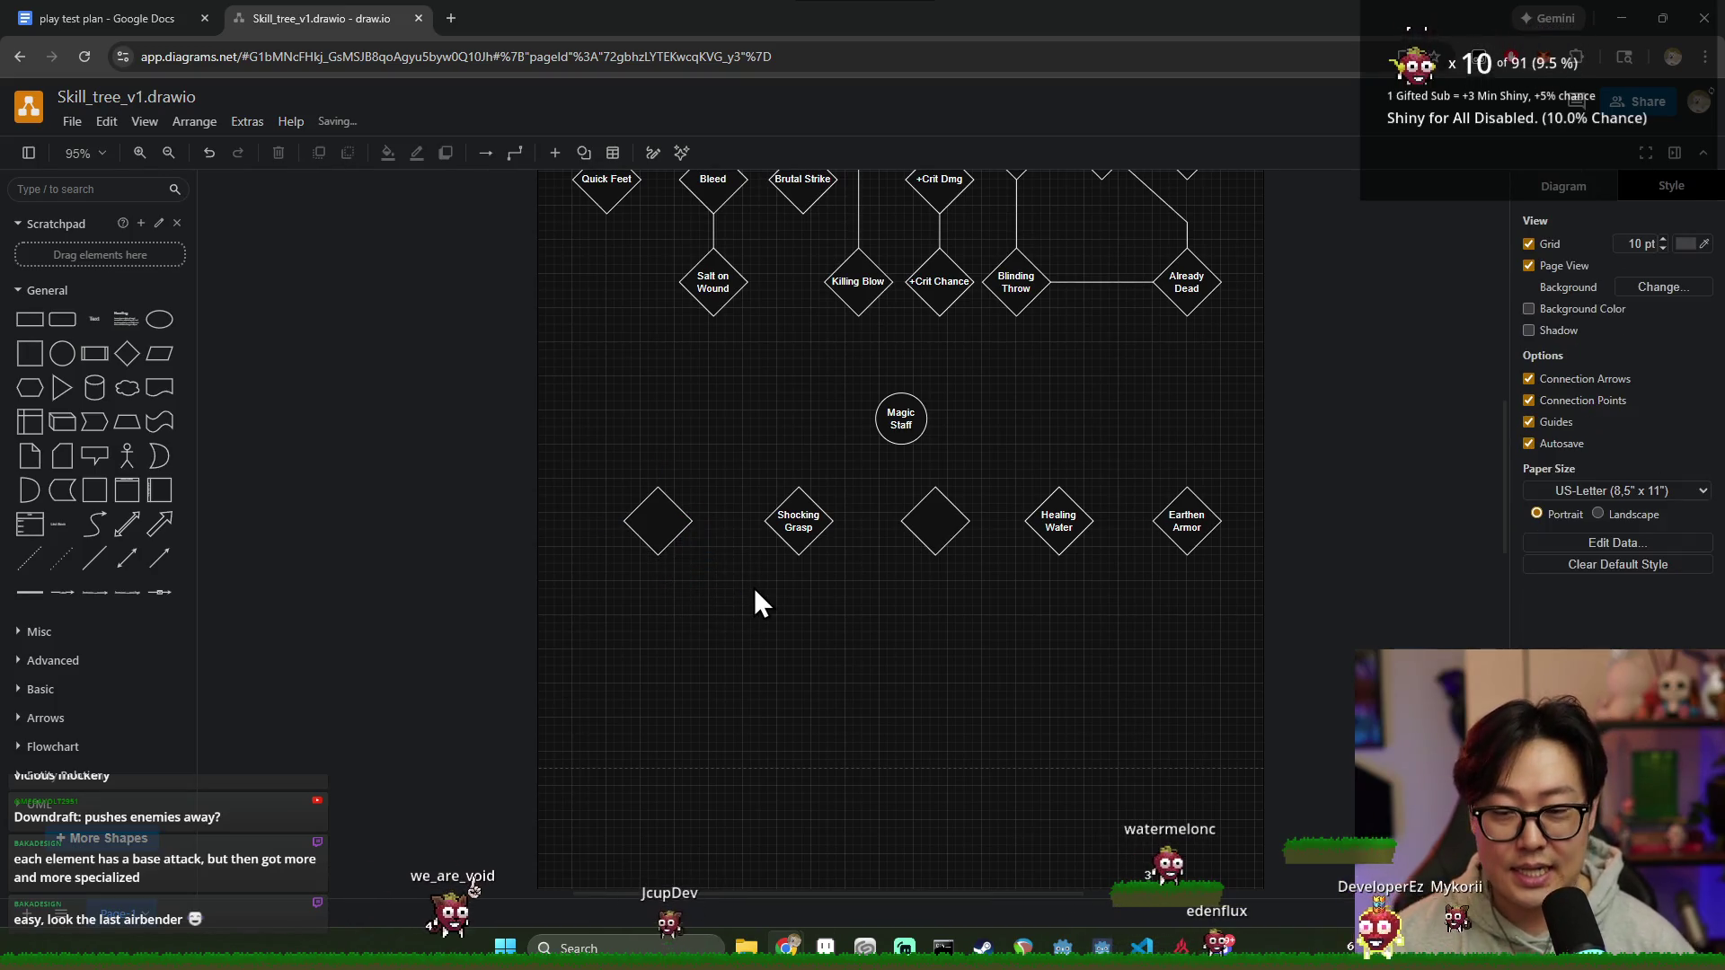
# Step: Shift Magic Staff and the five-diamond row so the middle diamond sits directly beneath the circle
pyautogui.moveTo(520, 380); pyautogui.dragTo(1233, 577)
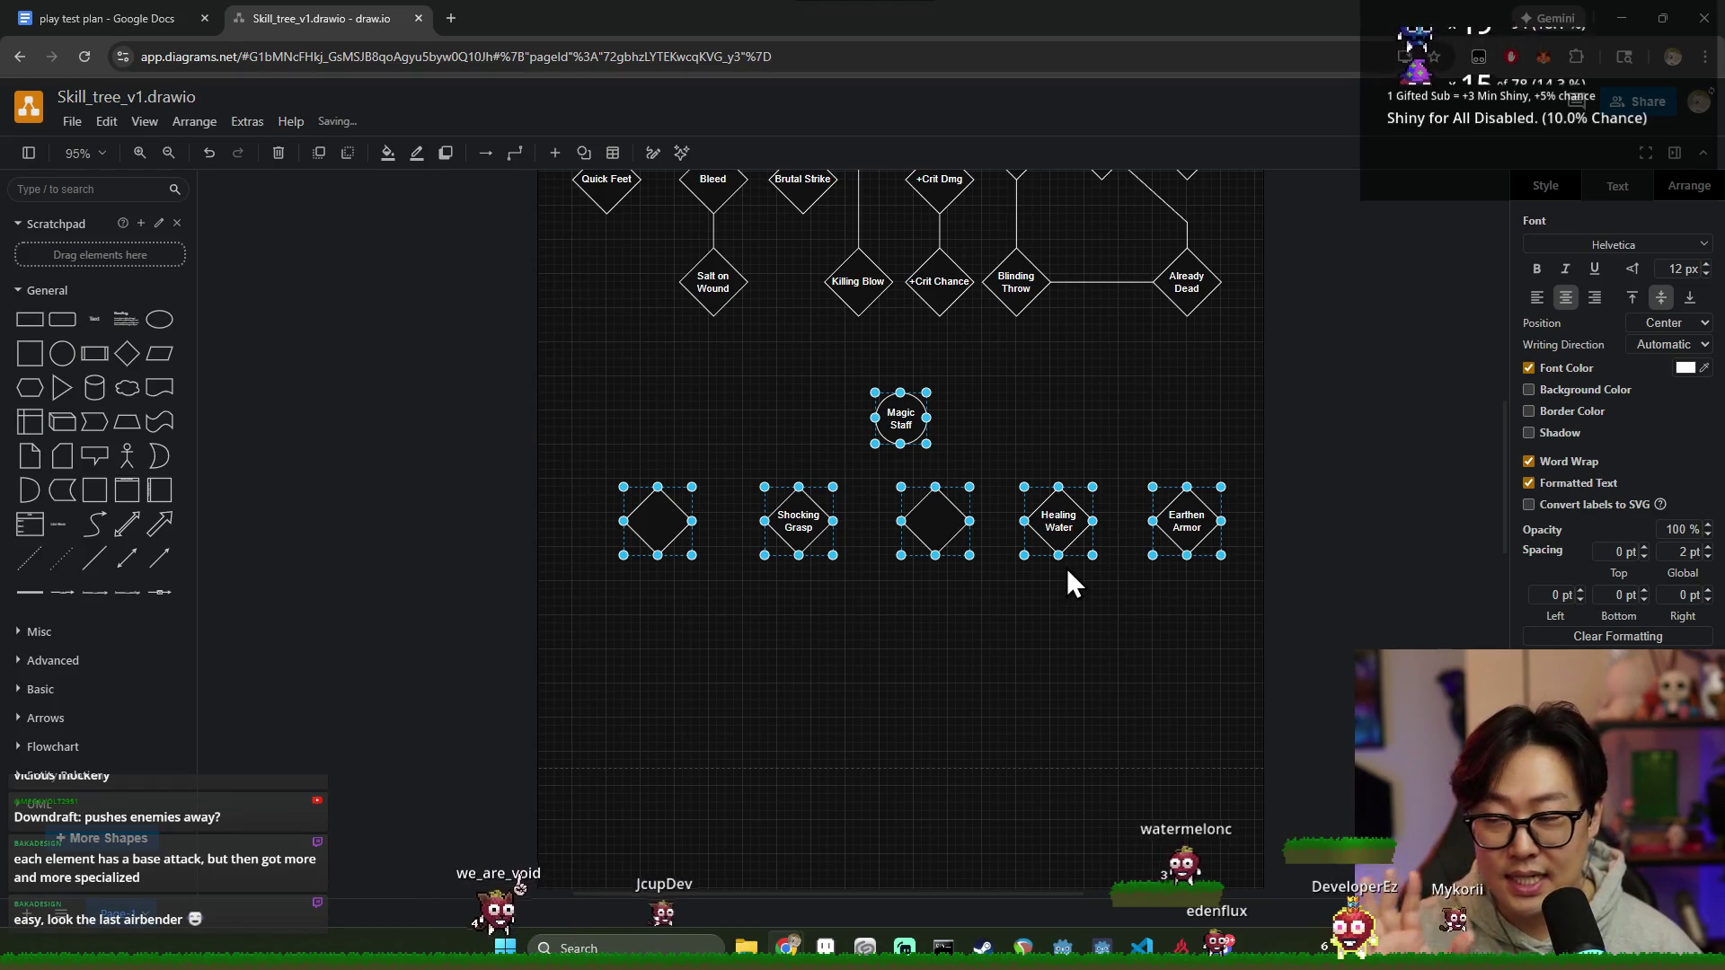
pyautogui.click(1065, 640)
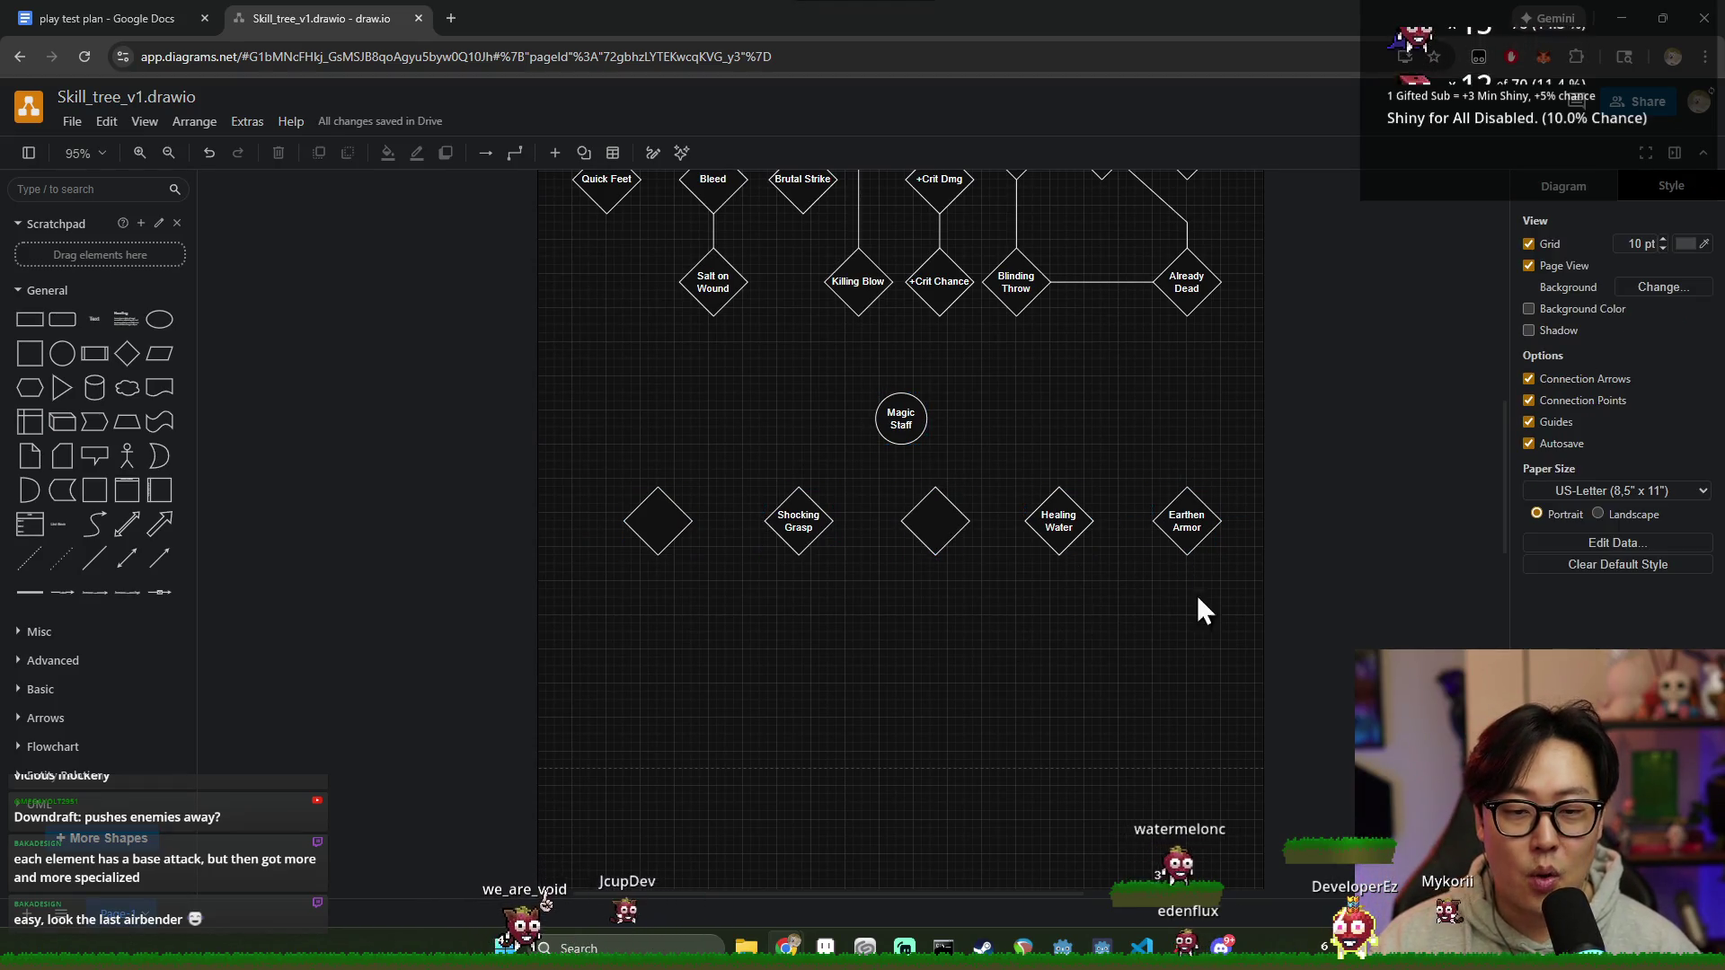
pyautogui.click(1187, 526)
pyautogui.click(1138, 616)
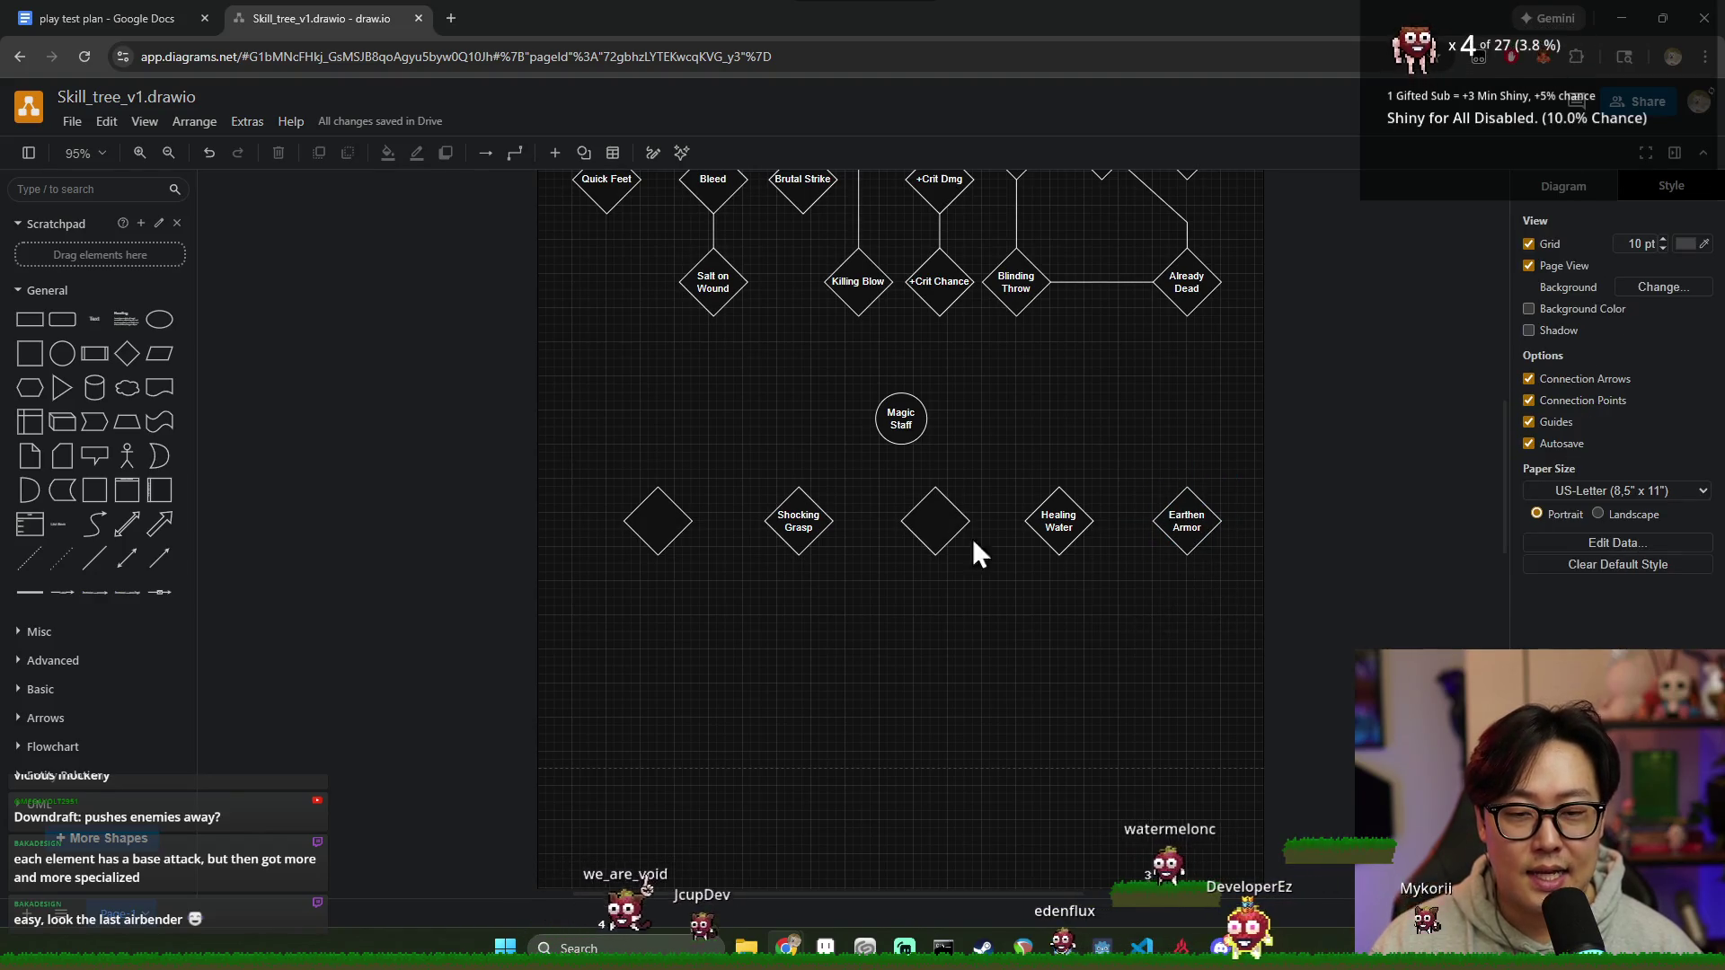
pyautogui.moveTo(1271, 693); pyautogui.dragTo(563, 391)
pyautogui.moveTo(905, 415)
pyautogui.mouseDown()
pyautogui.moveTo(862, 428)
pyautogui.moveTo(950, 417)
pyautogui.mouseUp()
pyautogui.moveTo(557, 373); pyautogui.dragTo(1303, 713)
pyautogui.moveTo(907, 426); pyautogui.dragTo(894, 424)
pyautogui.click(892, 423)
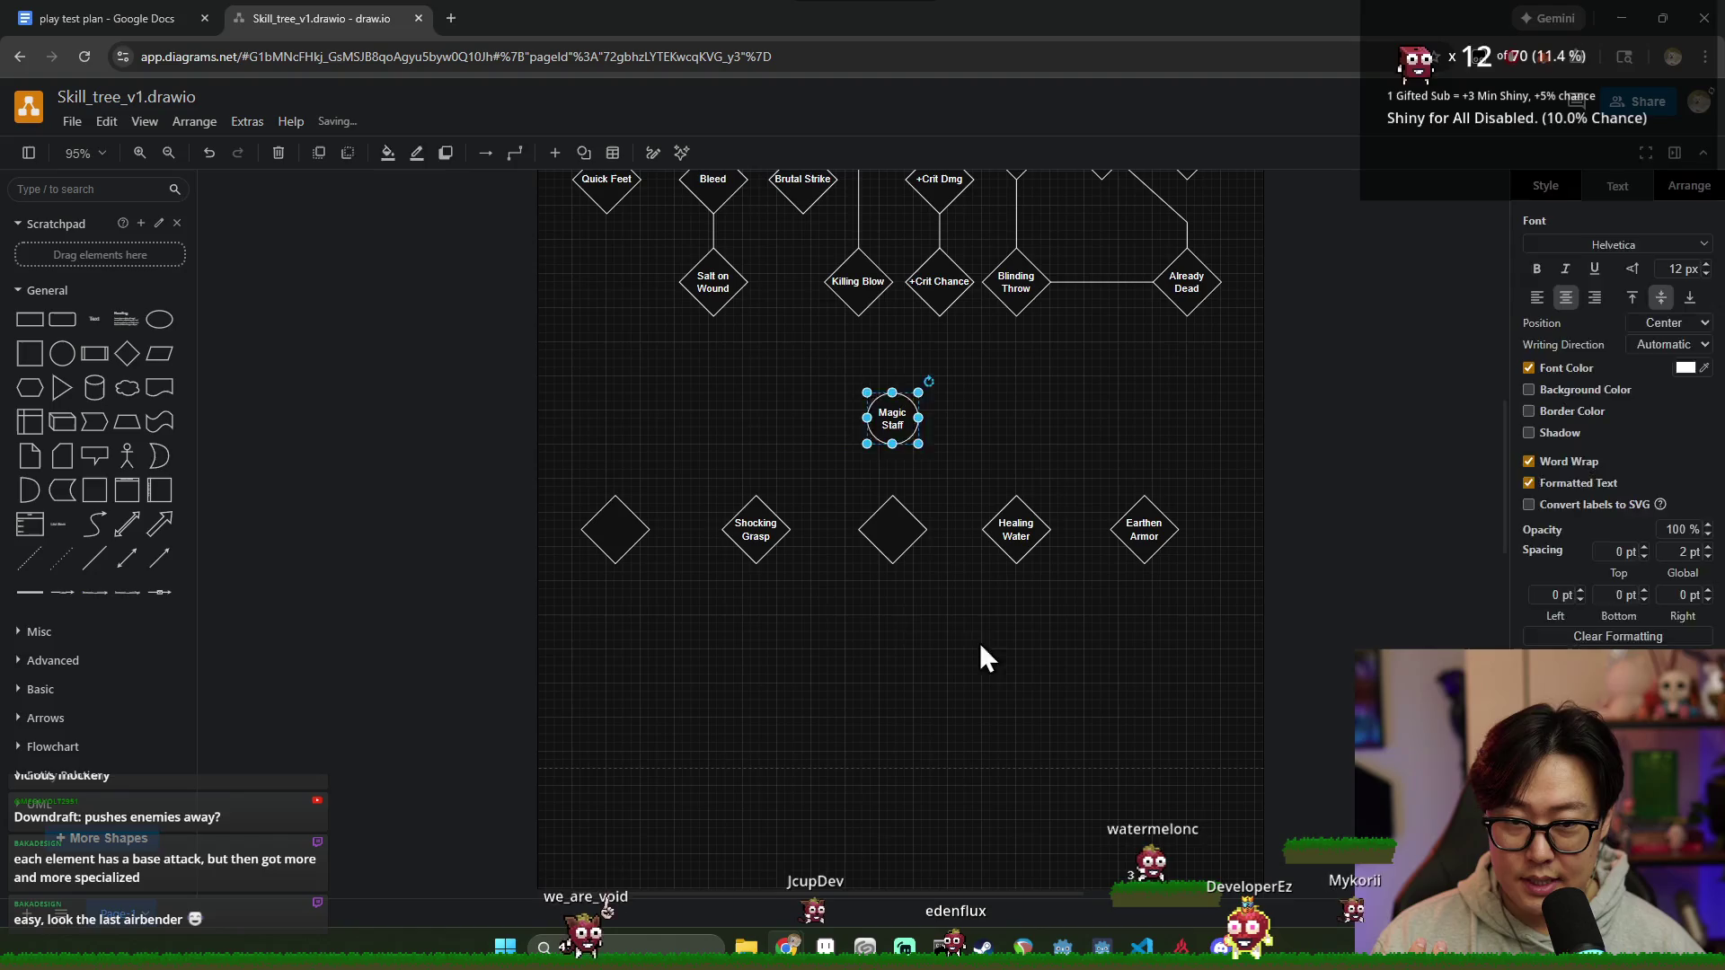
pyautogui.moveTo(531, 370); pyautogui.dragTo(1291, 688)
pyautogui.moveTo(892, 413); pyautogui.dragTo(905, 407)
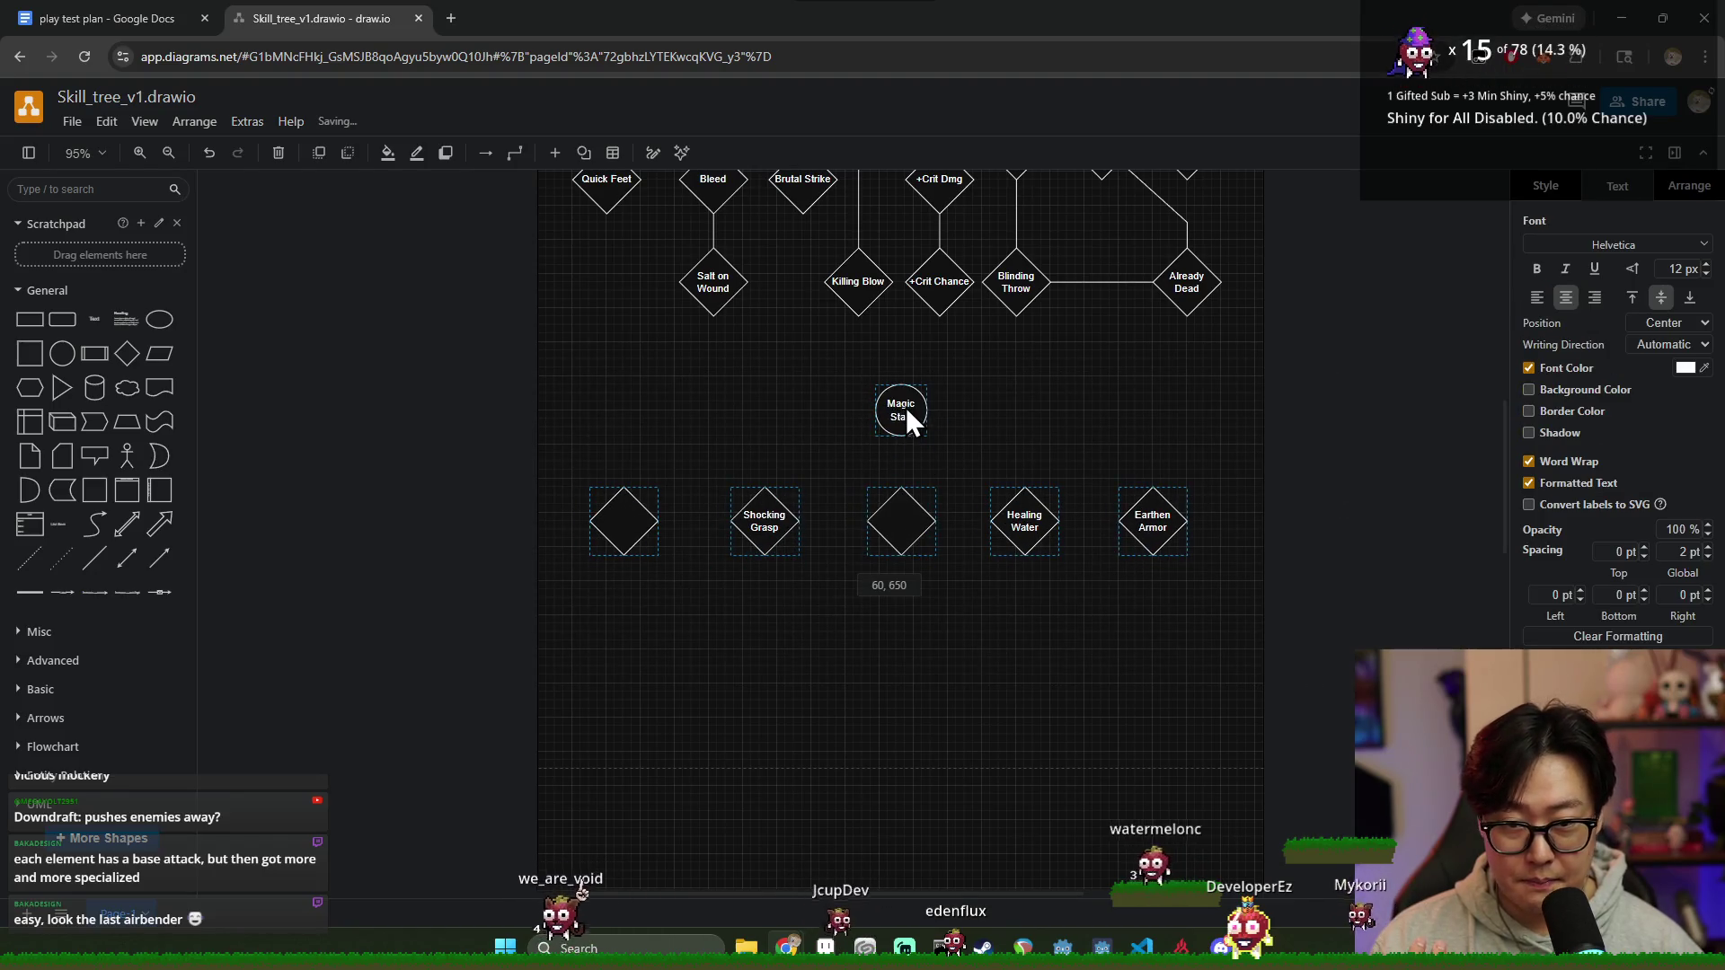
pyautogui.click(1004, 641)
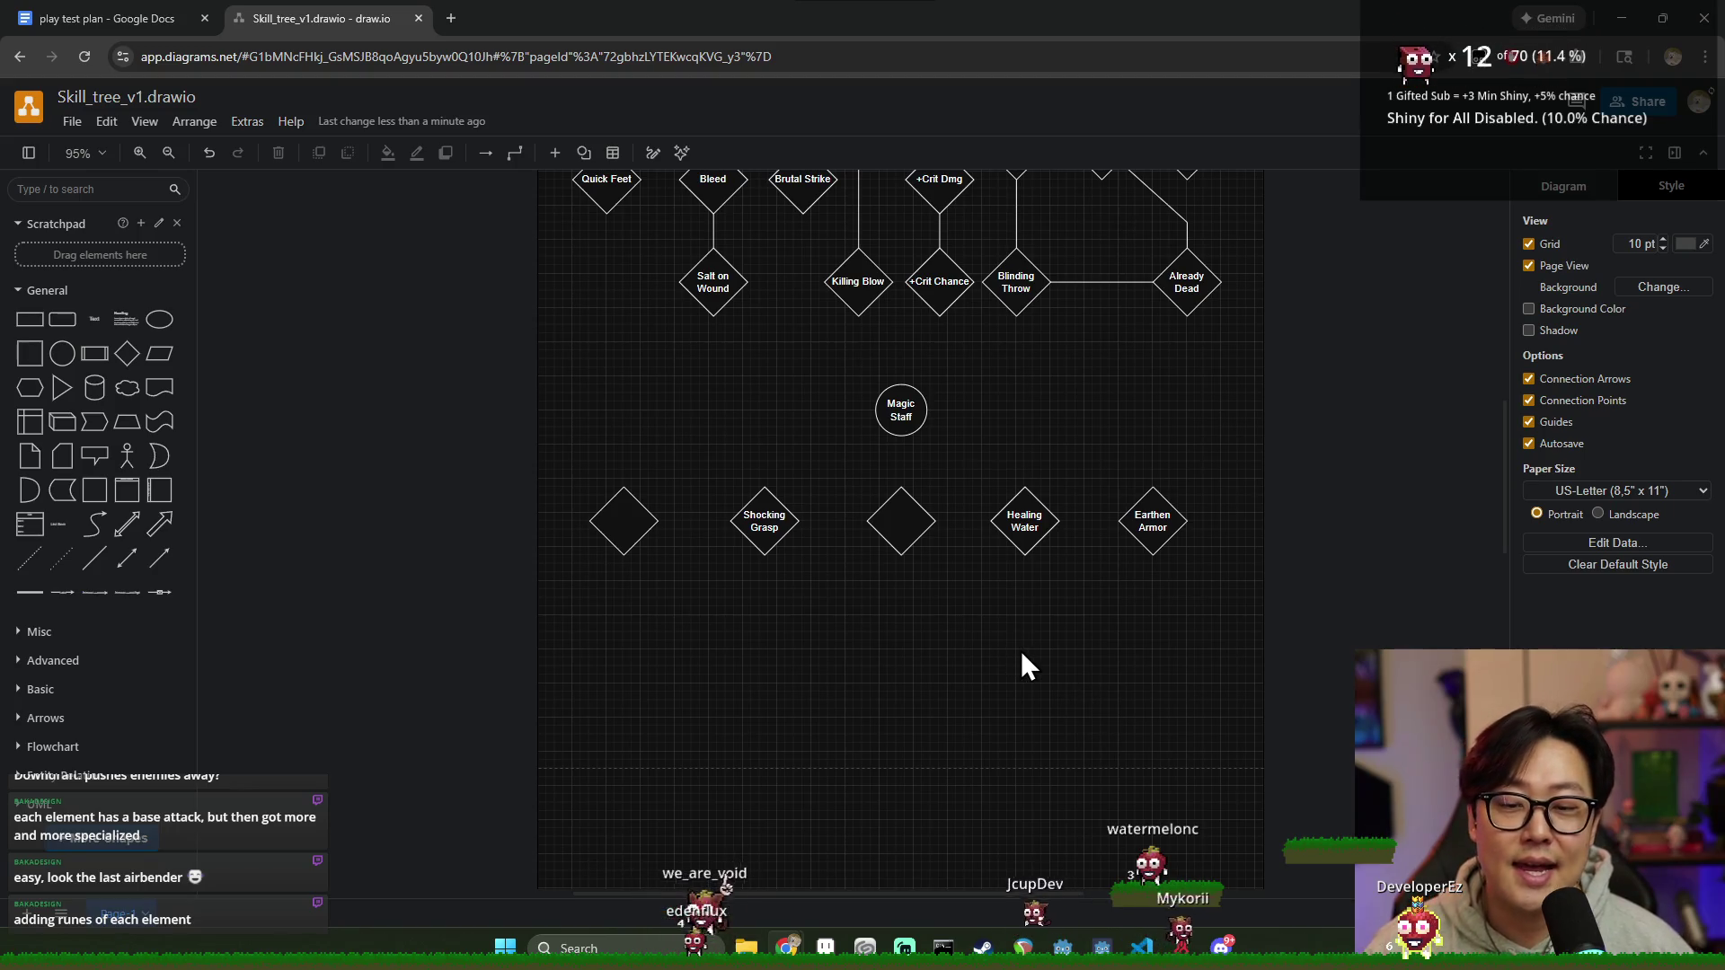
pyautogui.scroll(-2, 1011, 624)
pyautogui.scroll(1, 1012, 623)
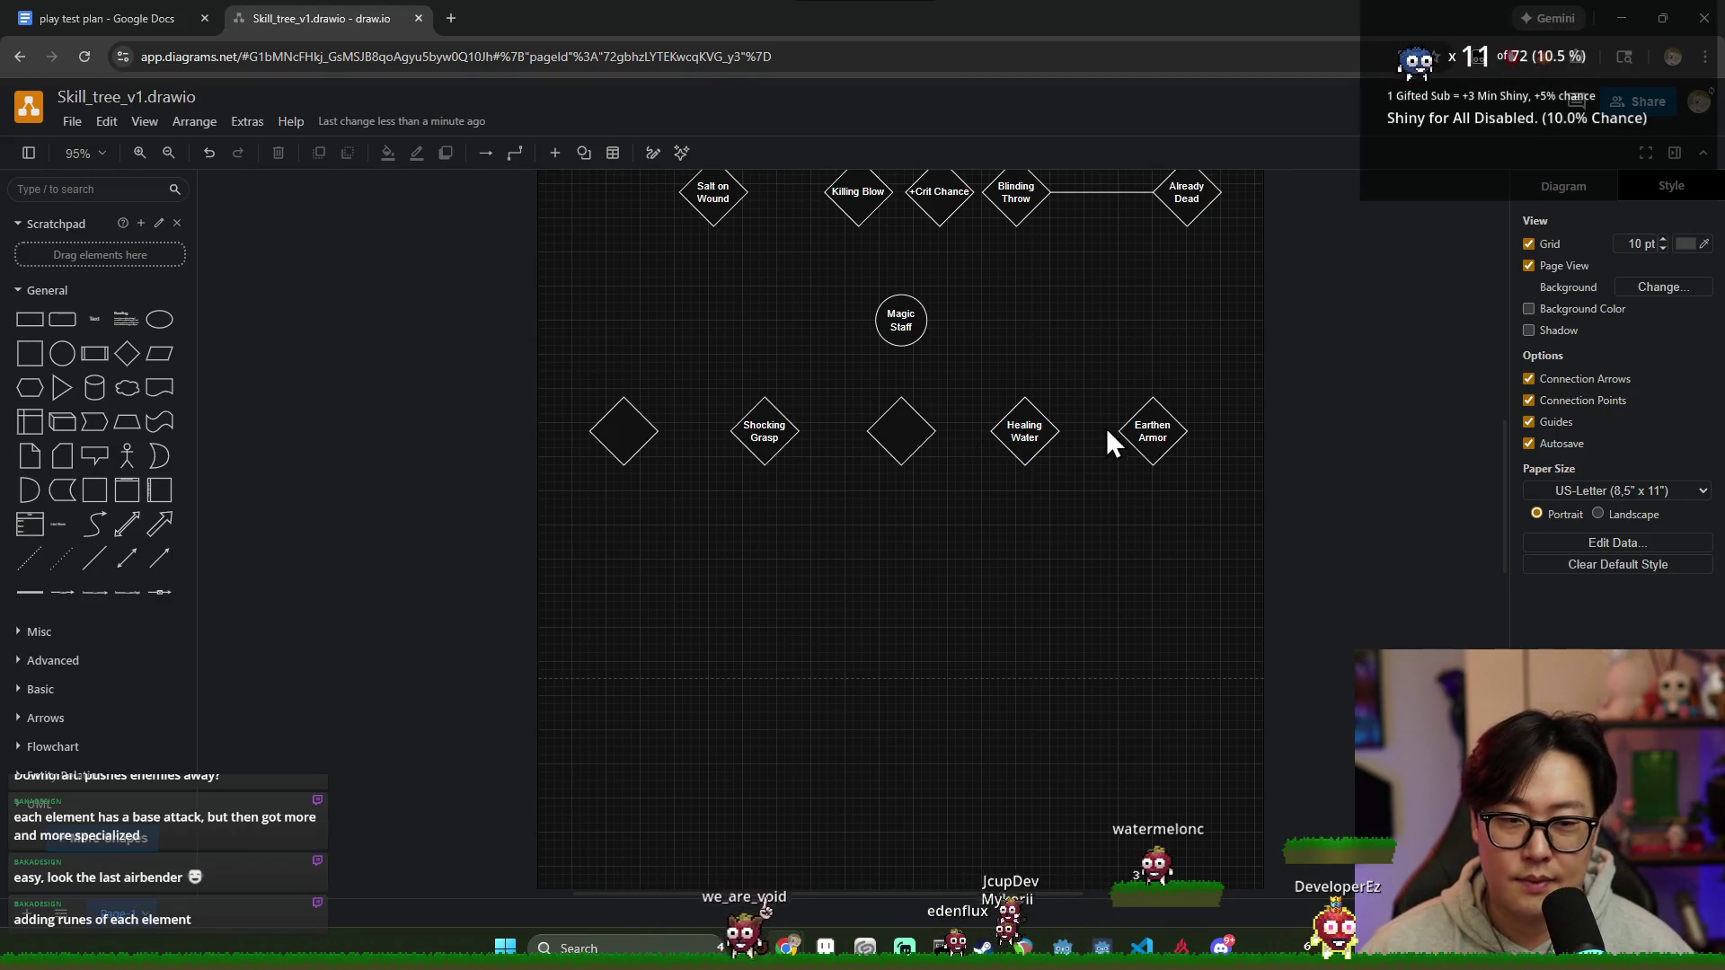
# Step: Clear the Shocking Grasp, Healing Water and Earthen Armor labels, leaving all five diamonds blank
pyautogui.moveTo(1206, 524); pyautogui.dragTo(542, 366)
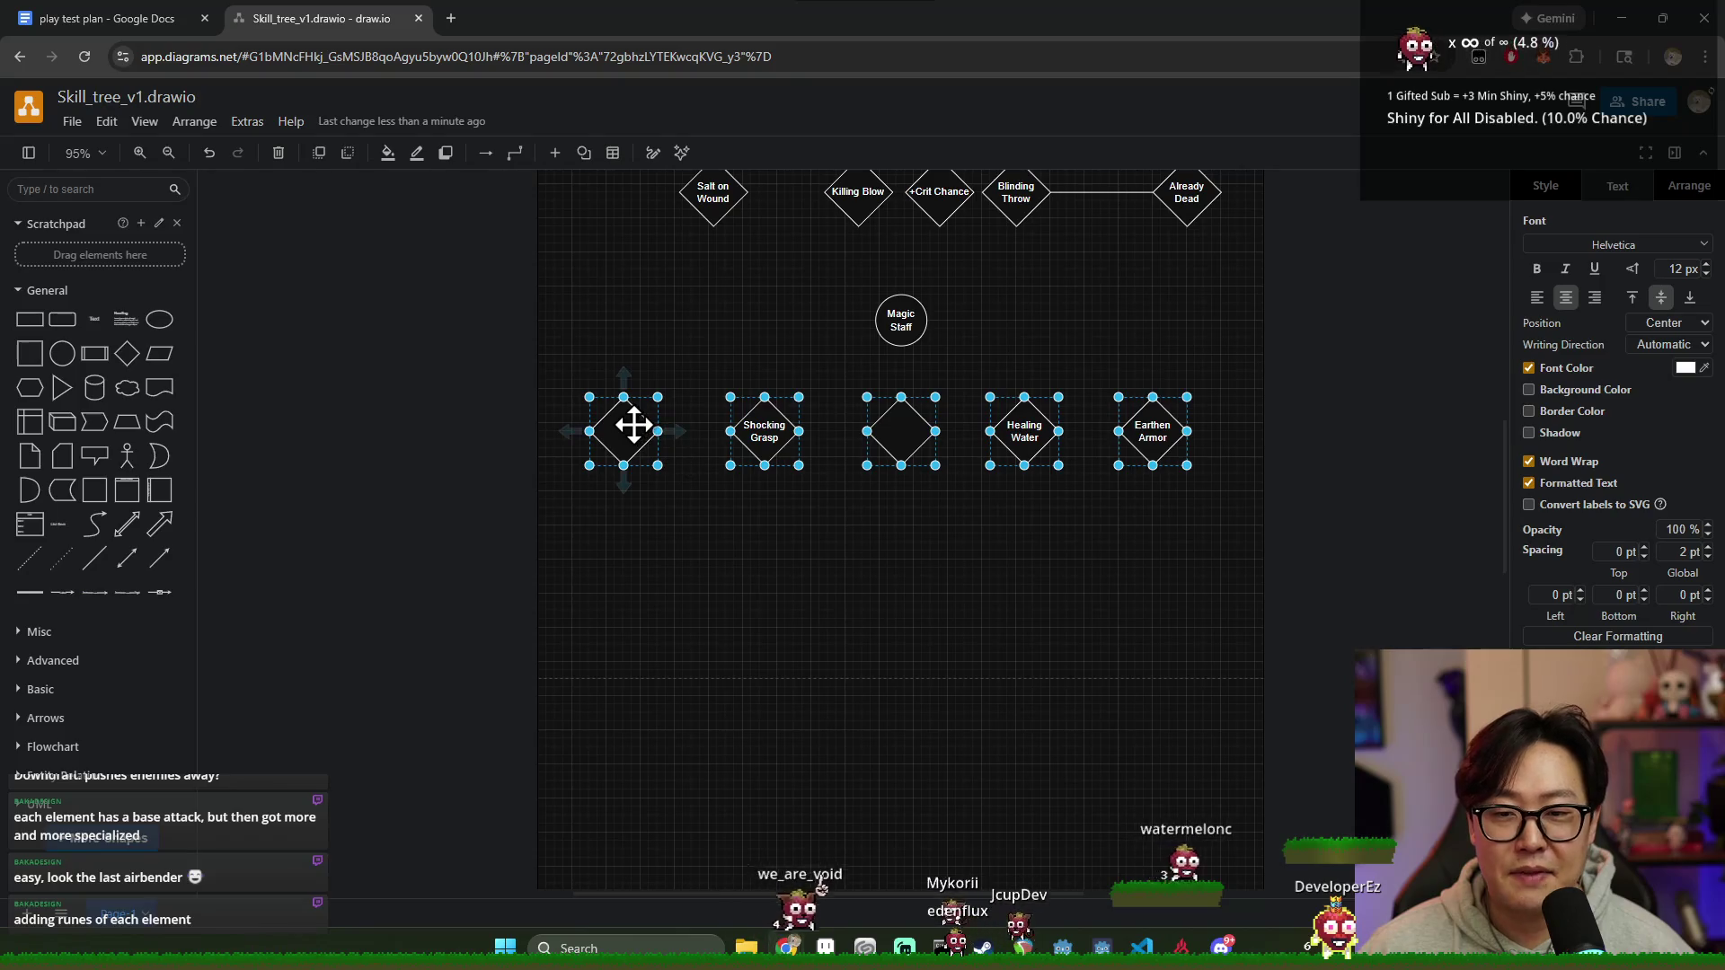
pyautogui.click(968, 601)
pyautogui.doubleClick(631, 432)
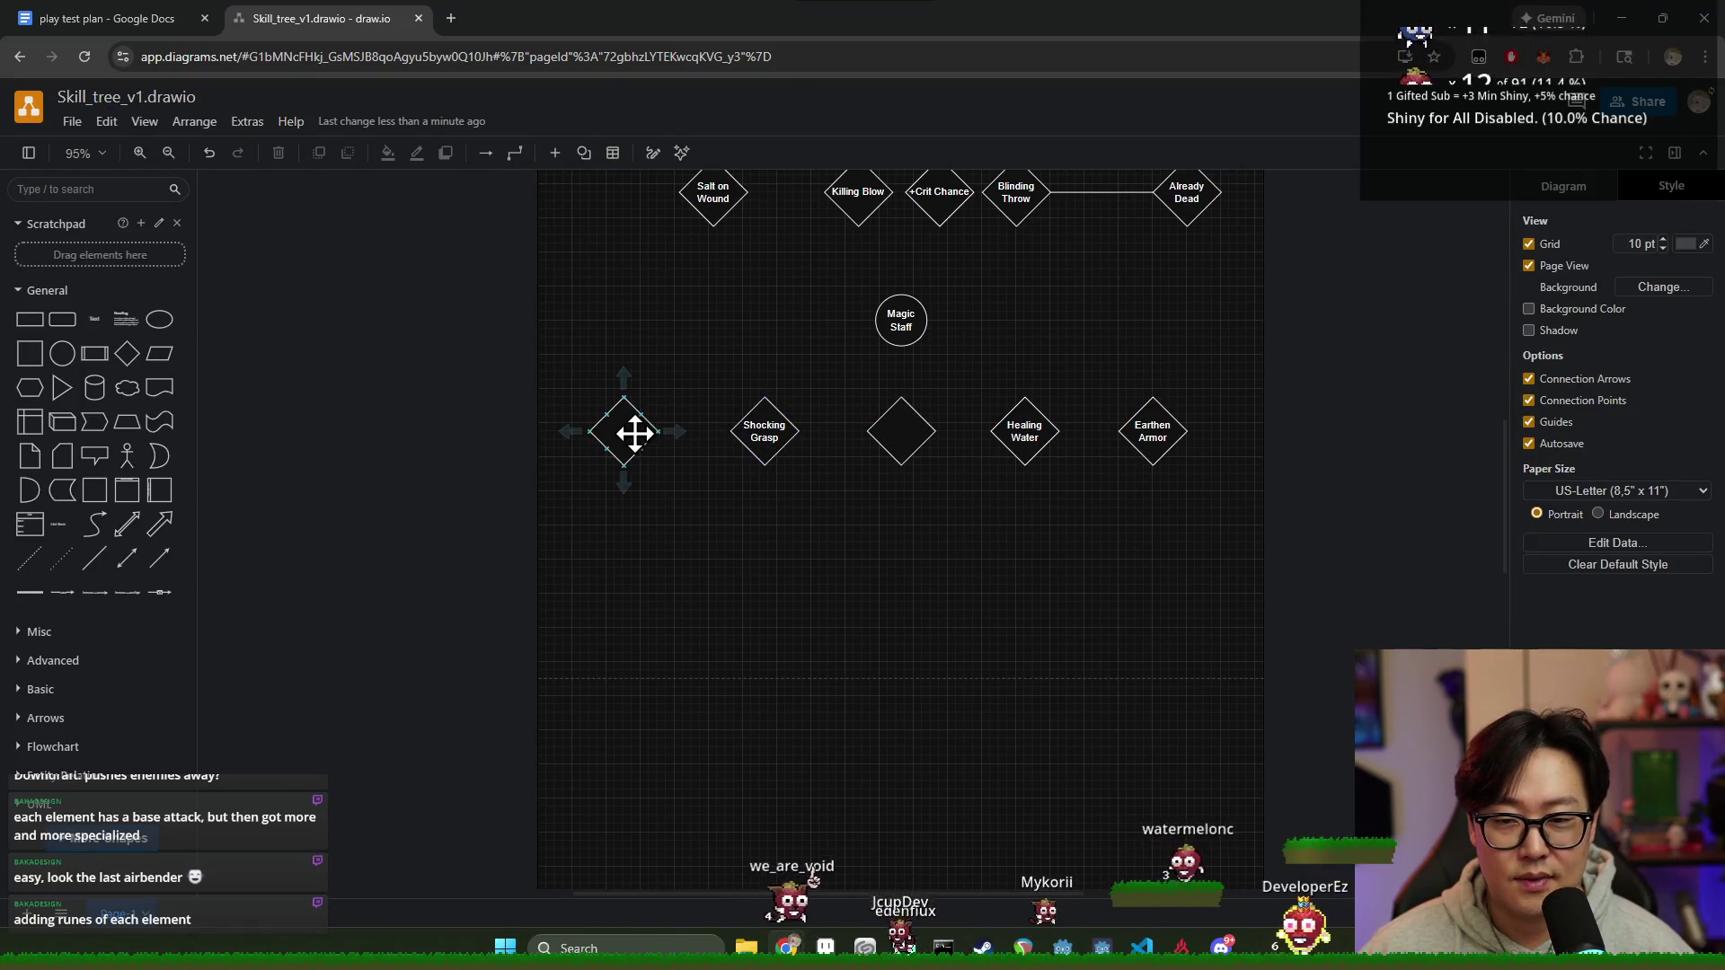
pyautogui.doubleClick(765, 431)
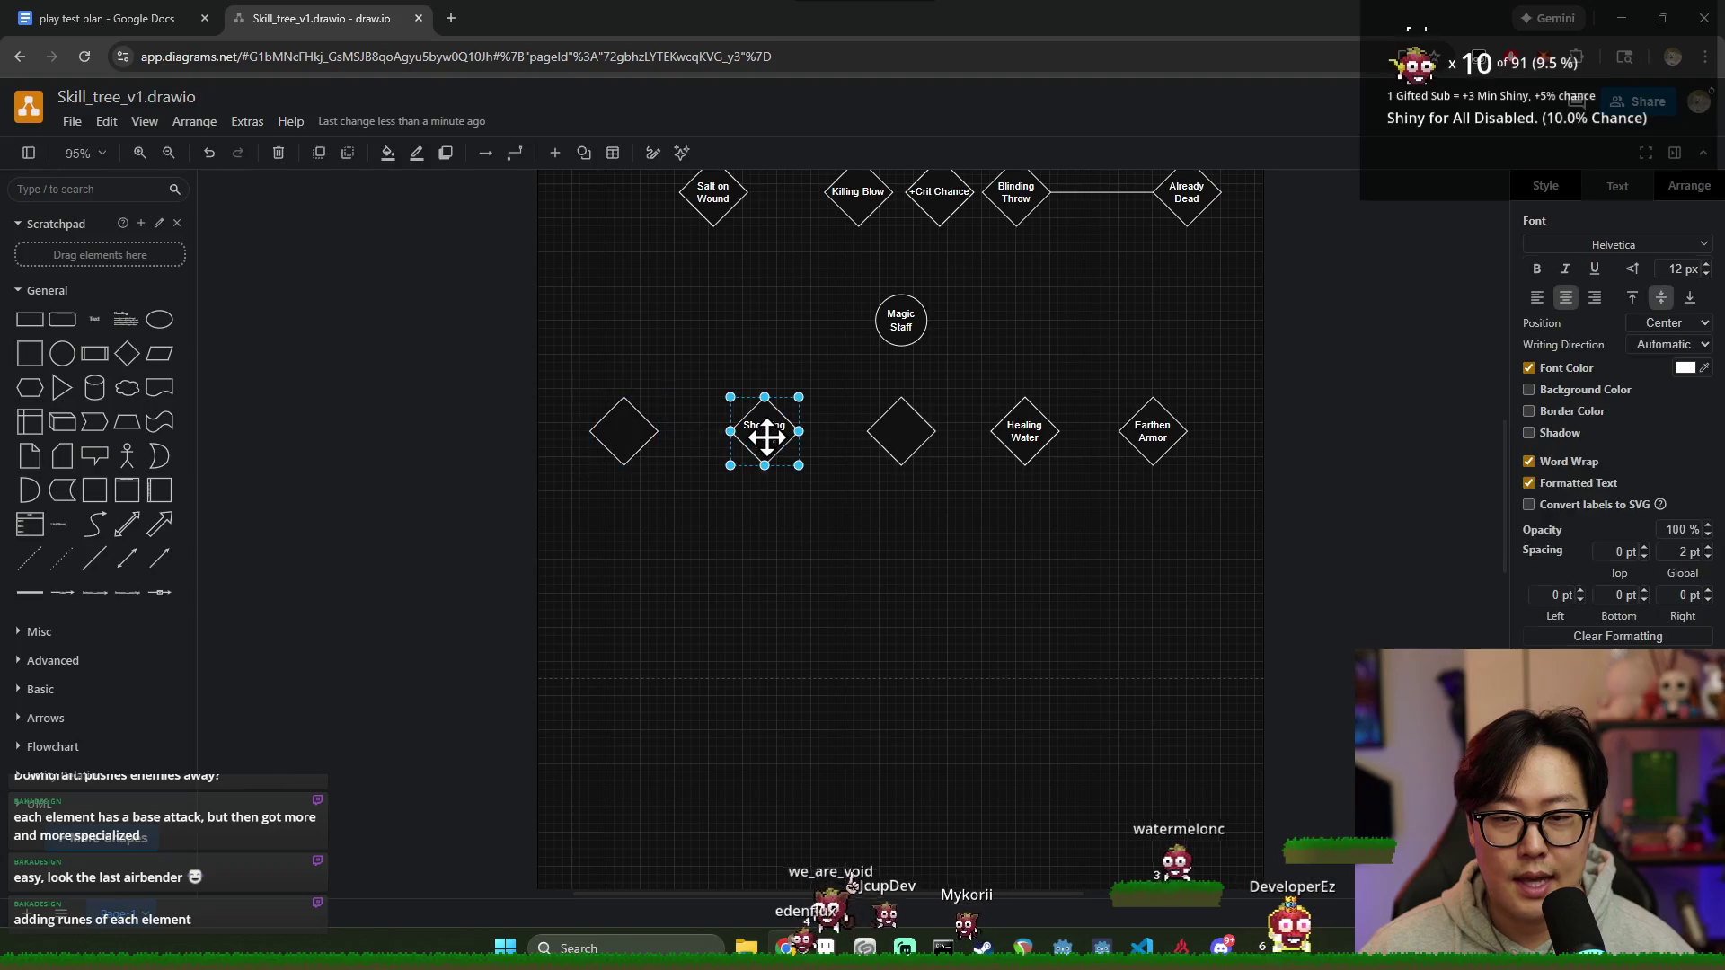
pyautogui.press('BackSpace')
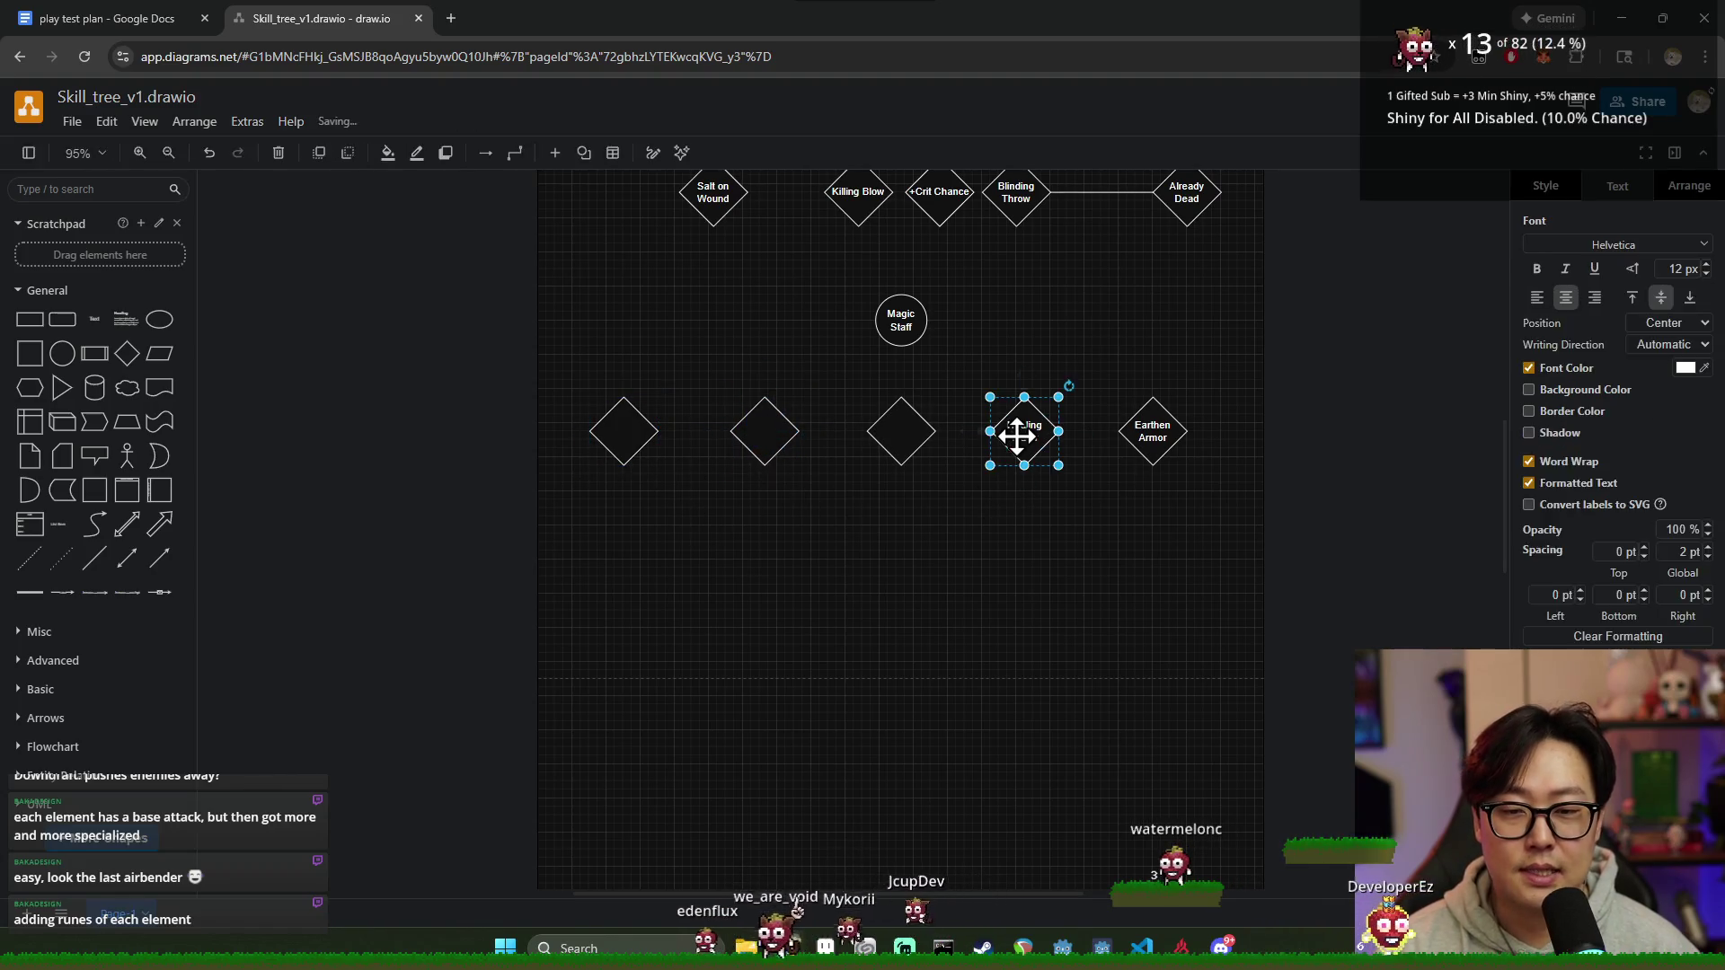
pyautogui.doubleClick(1019, 436)
pyautogui.write('n')
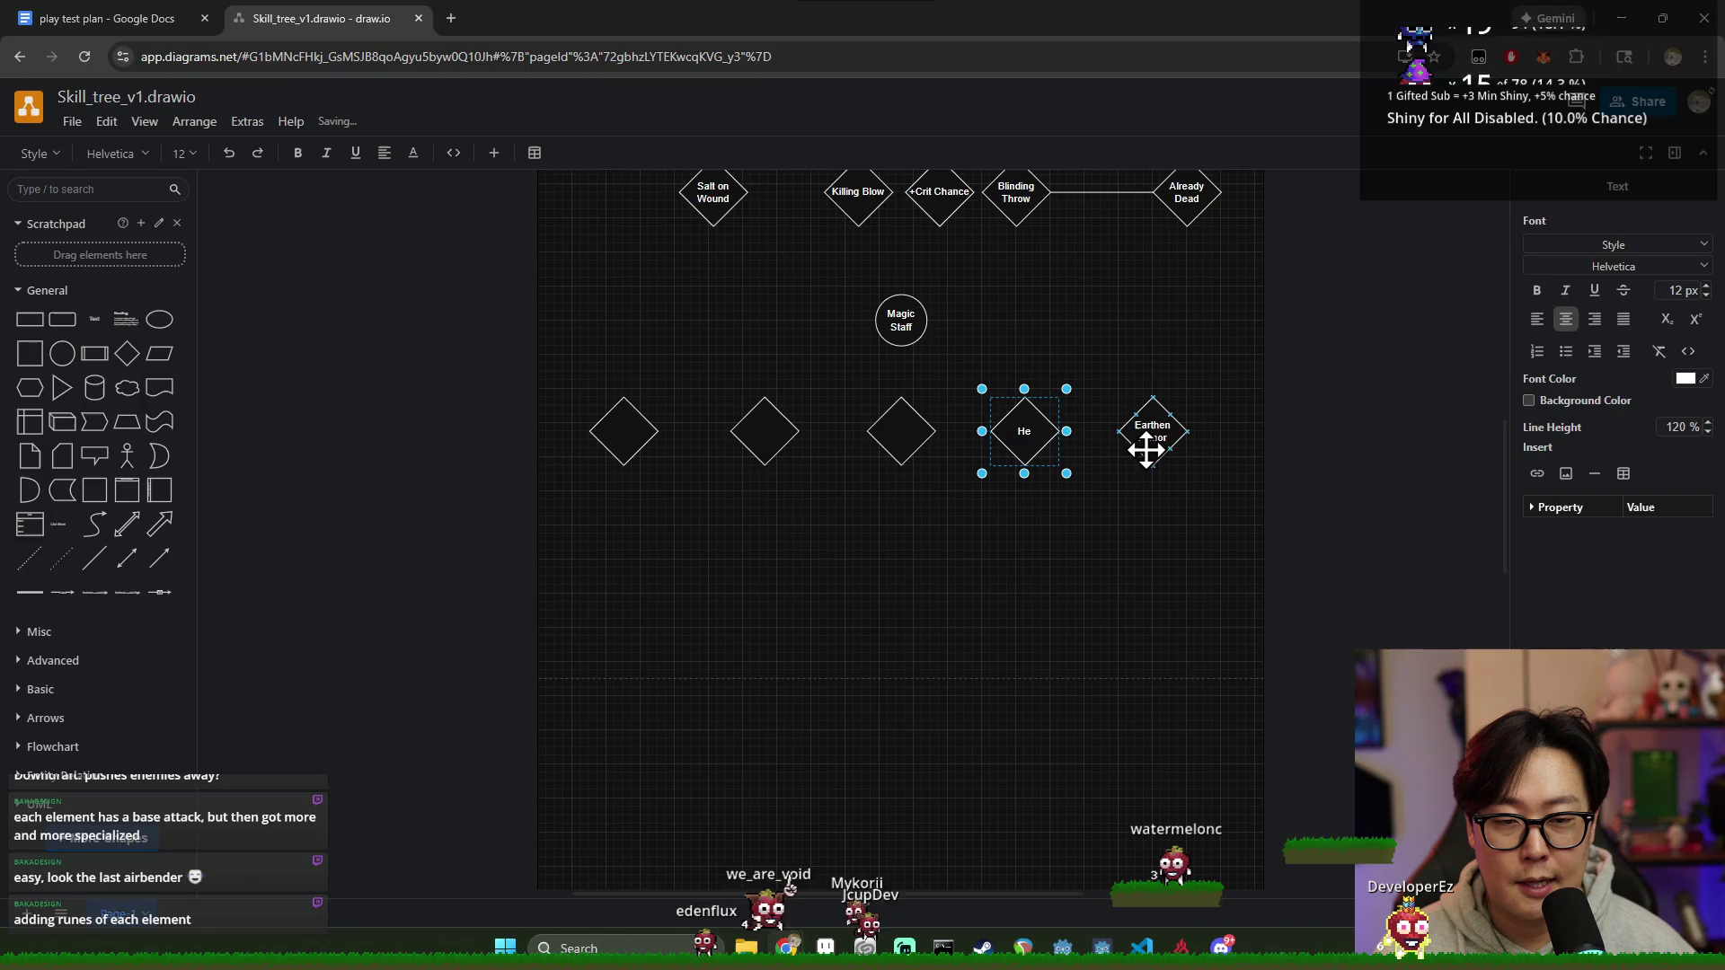
pyautogui.doubleClick(1150, 447)
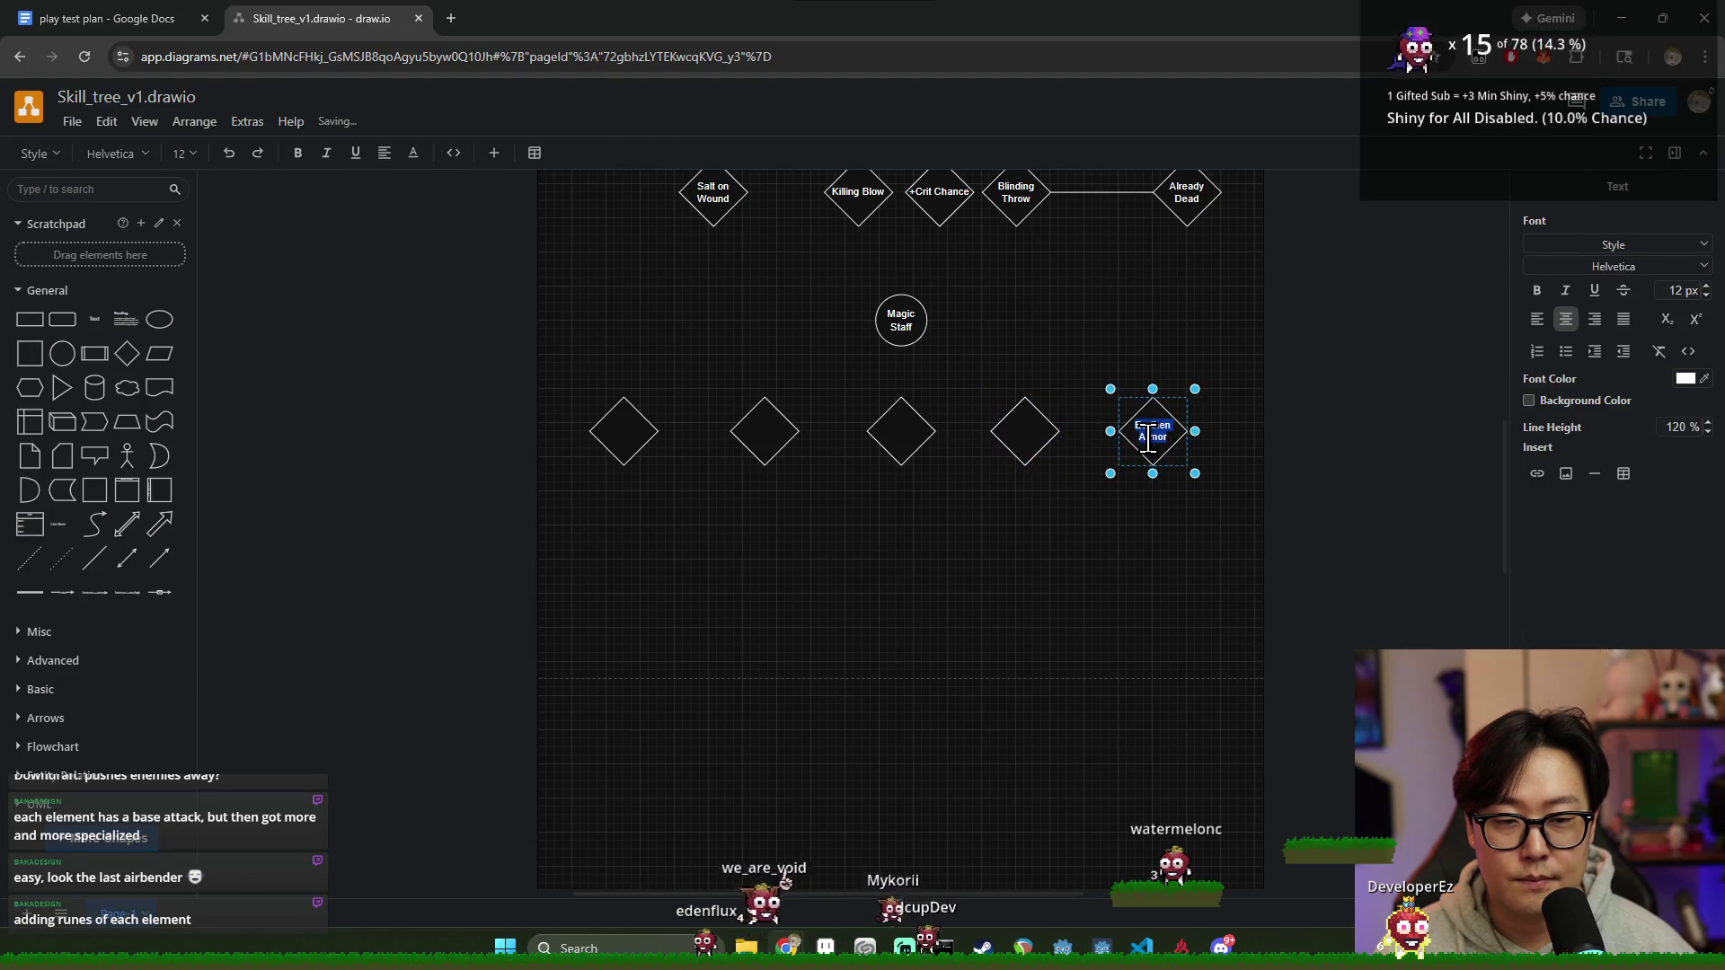
pyautogui.click(1102, 570)
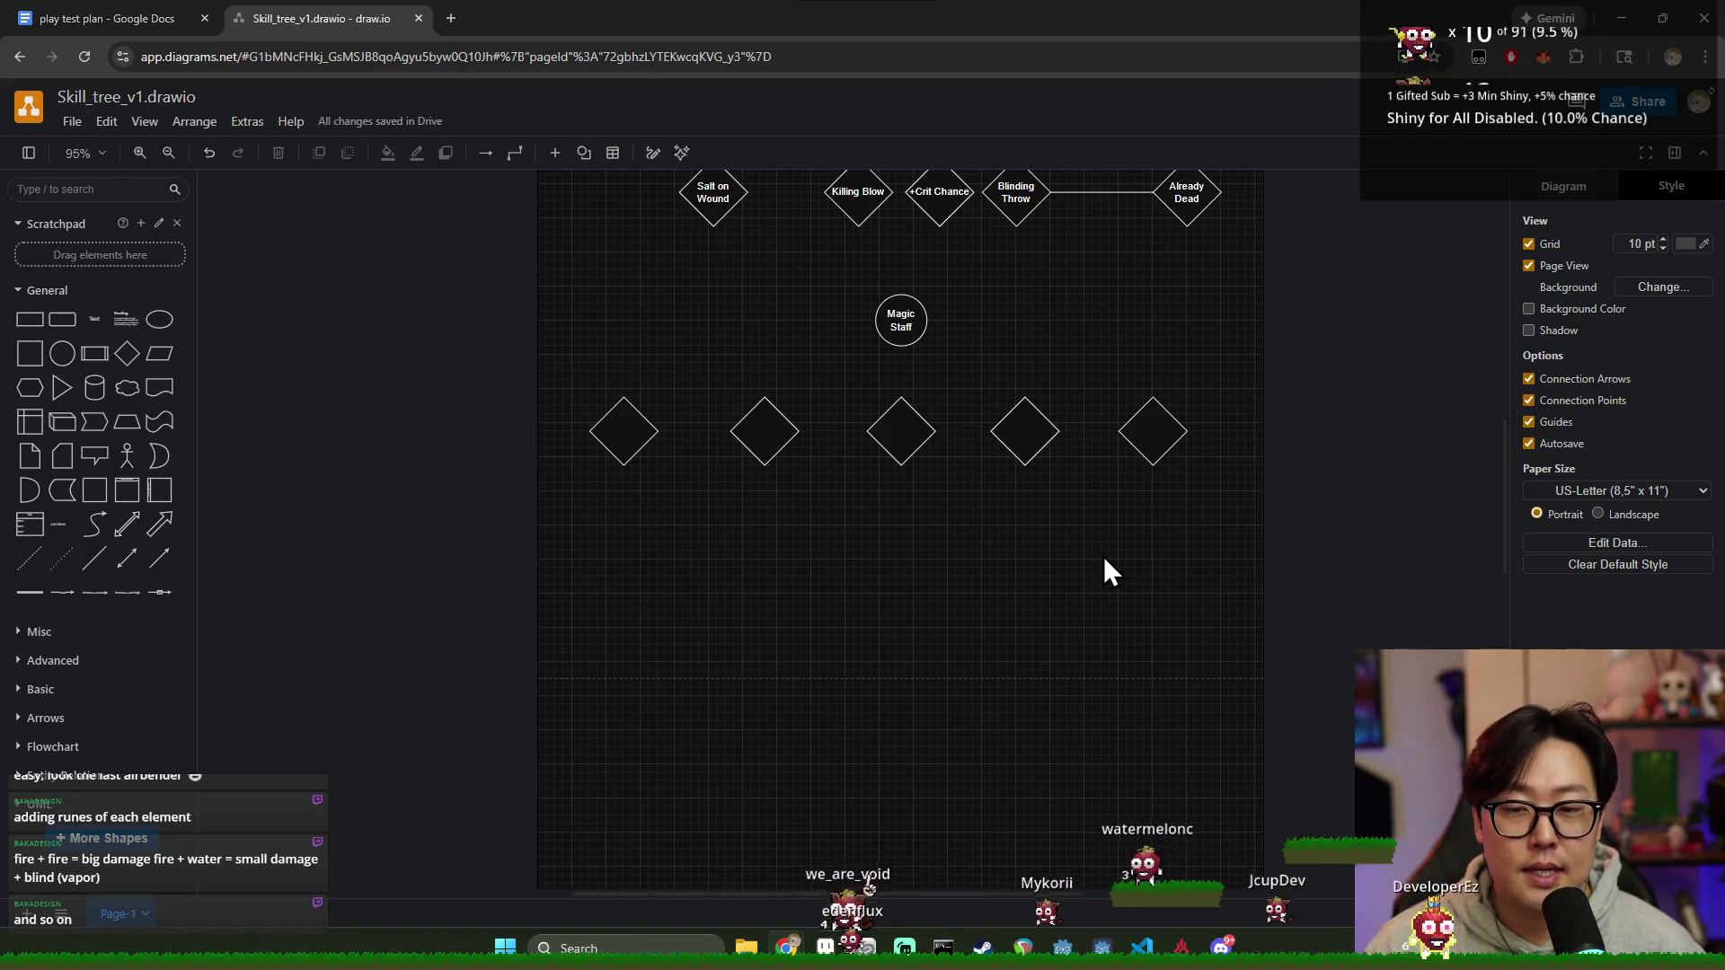
# Step: Label the leftmost spell diamond Pushing Wind
pyautogui.click(632, 433)
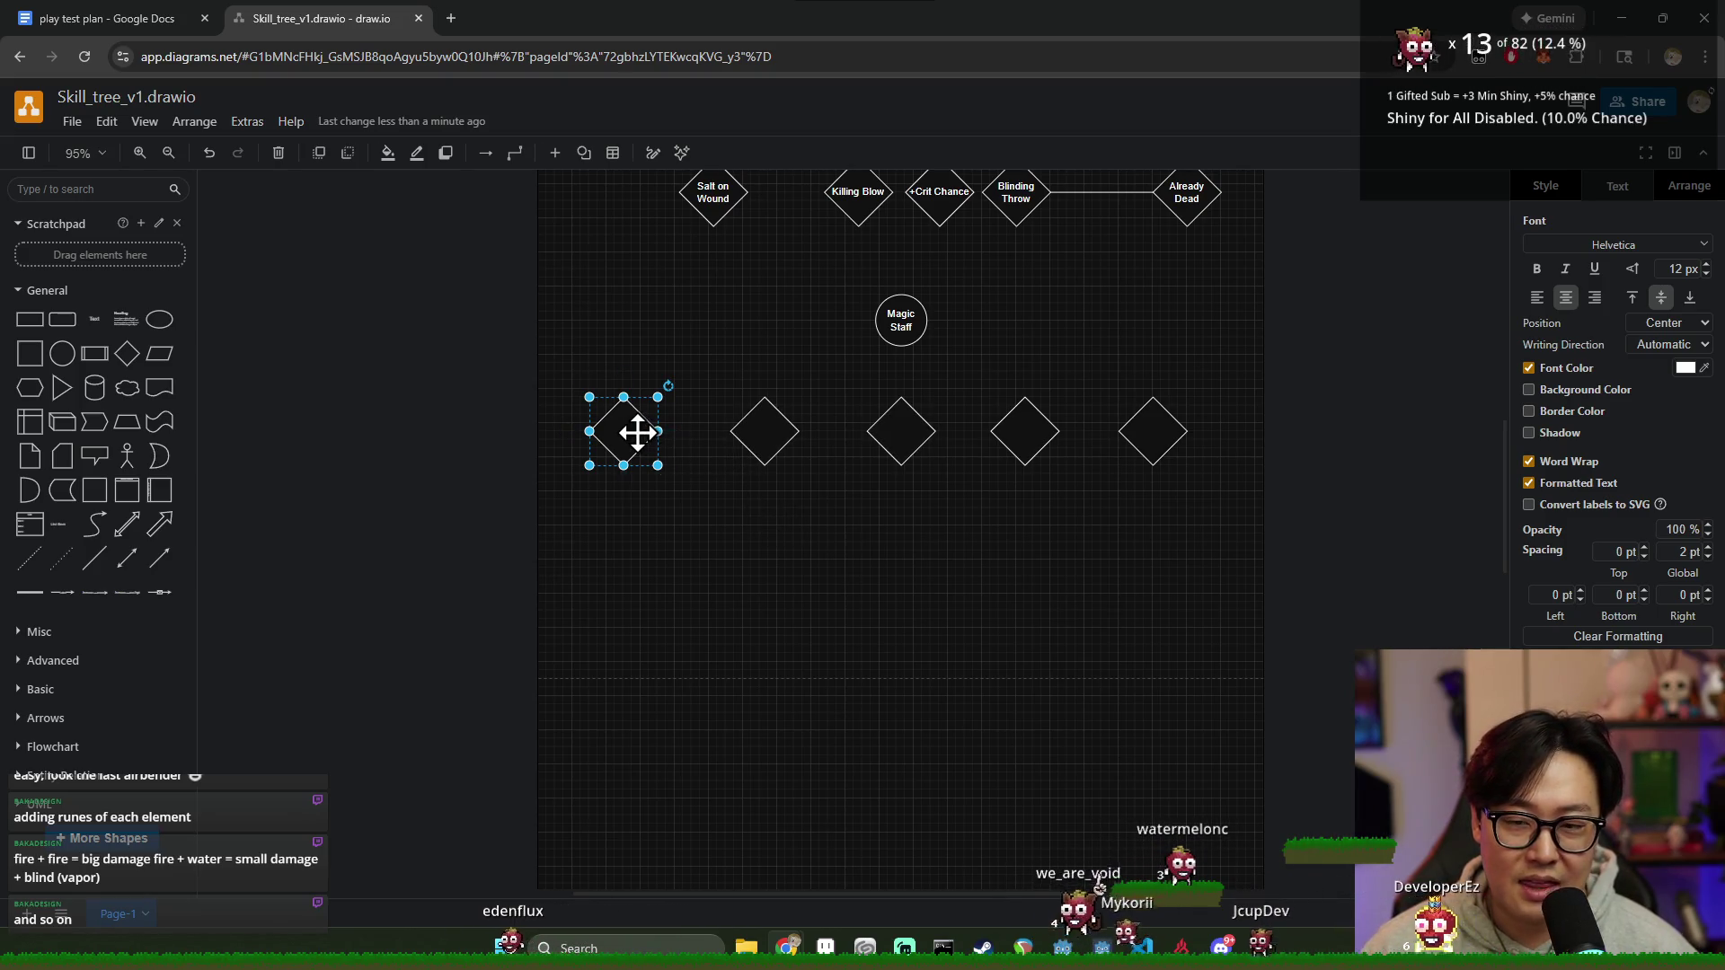
pyautogui.doubleClick(637, 431)
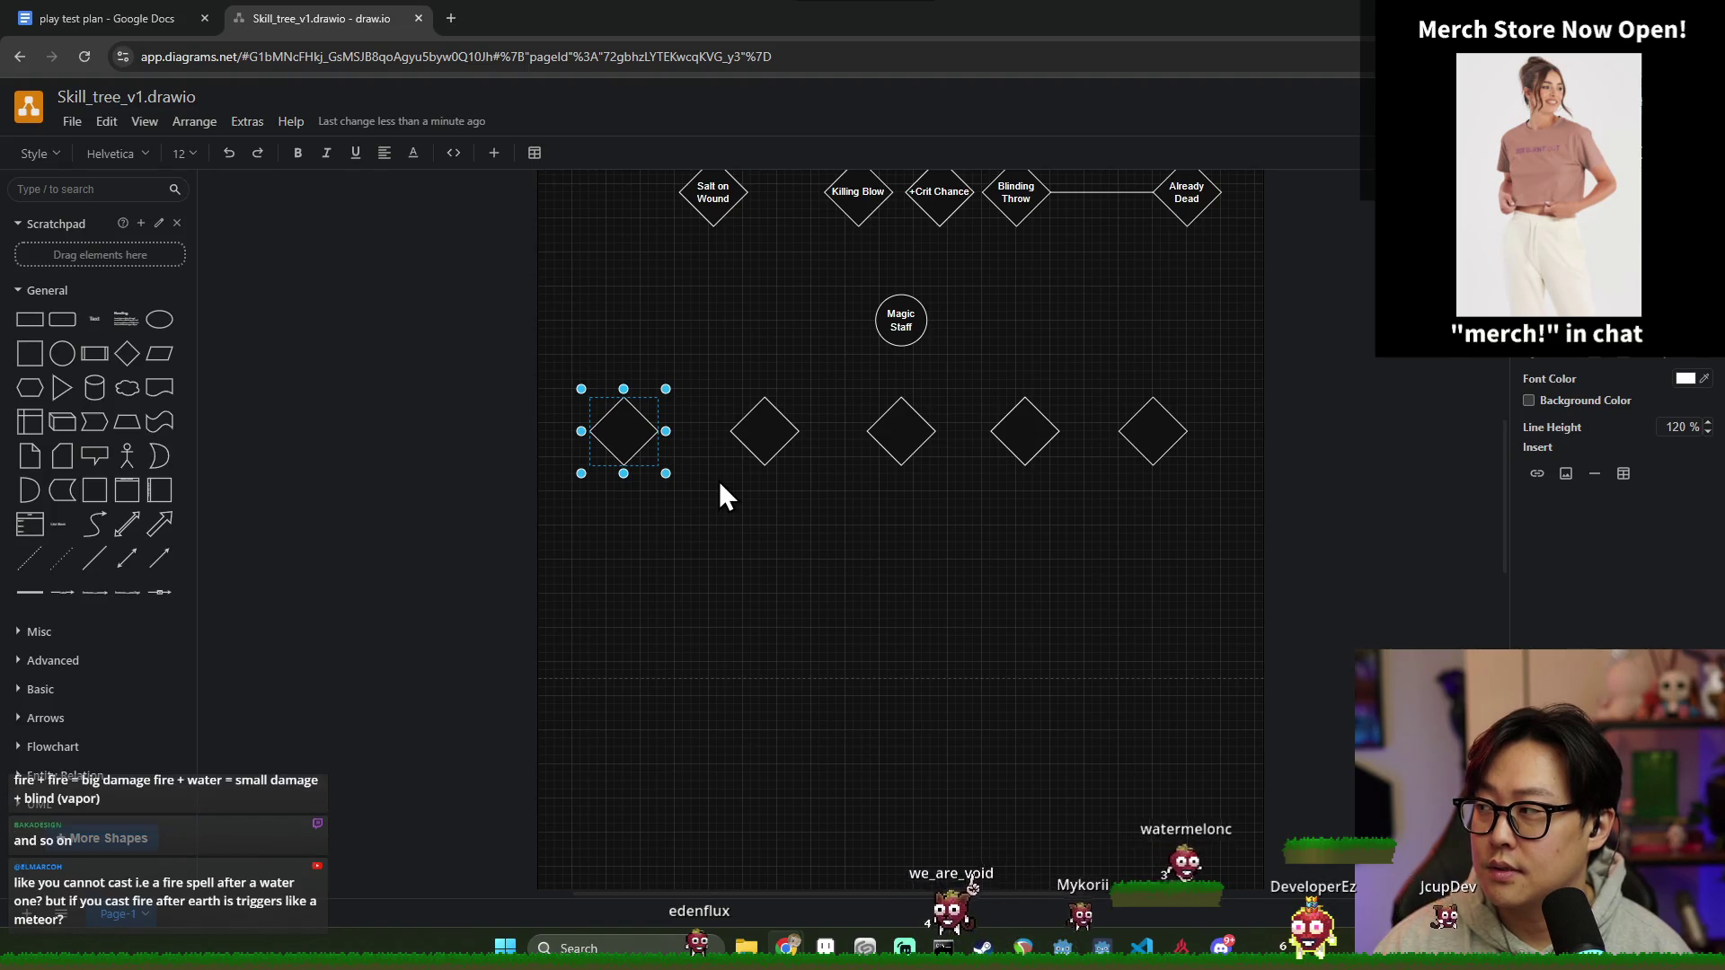
pyautogui.write('Pushing Wind')
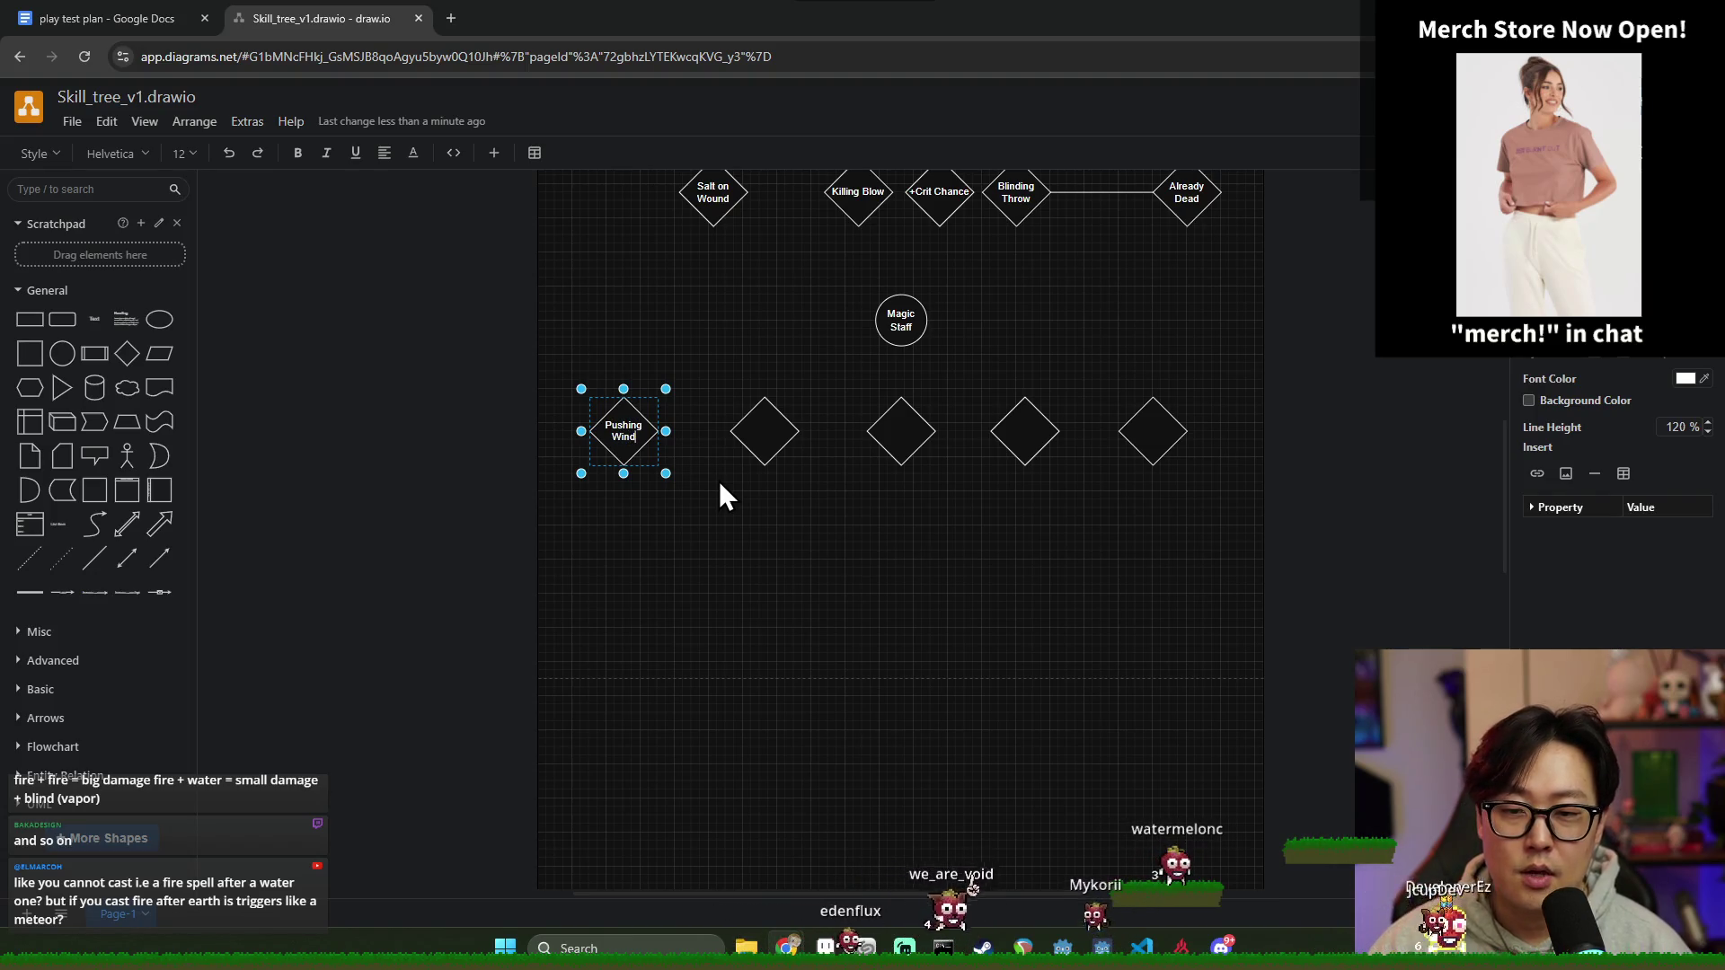
pyautogui.click(742, 535)
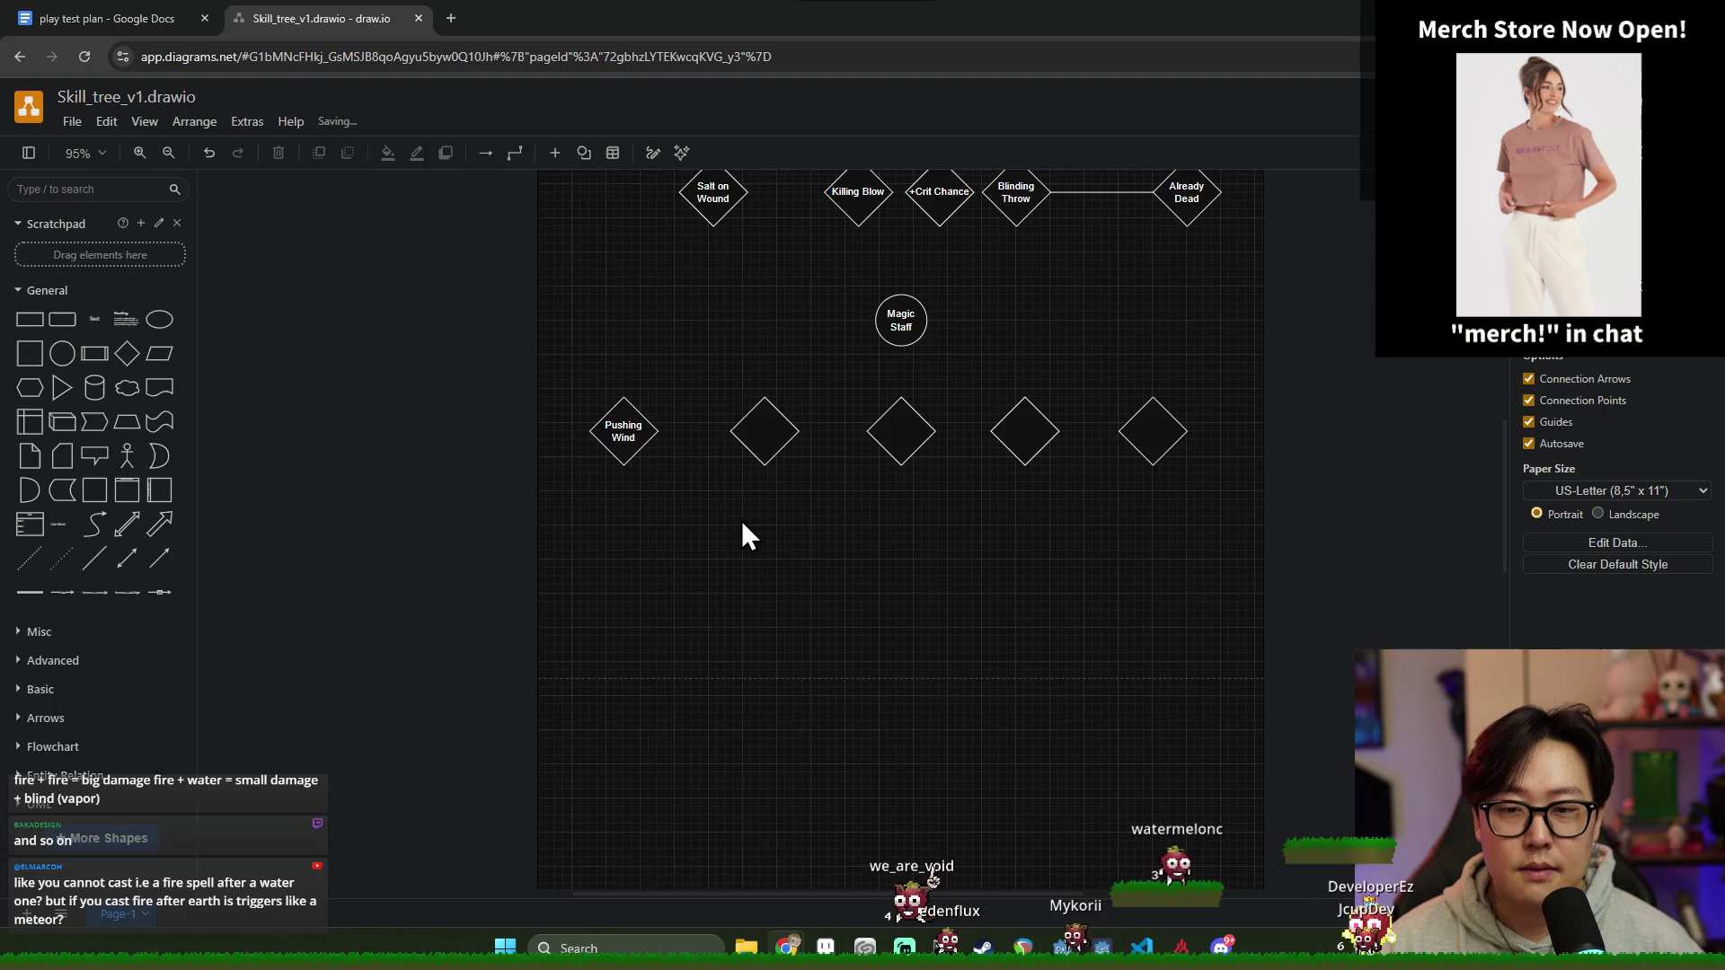
# Step: Label the rightmost spell diamond Earth after briefly starting on the second
pyautogui.click(758, 449)
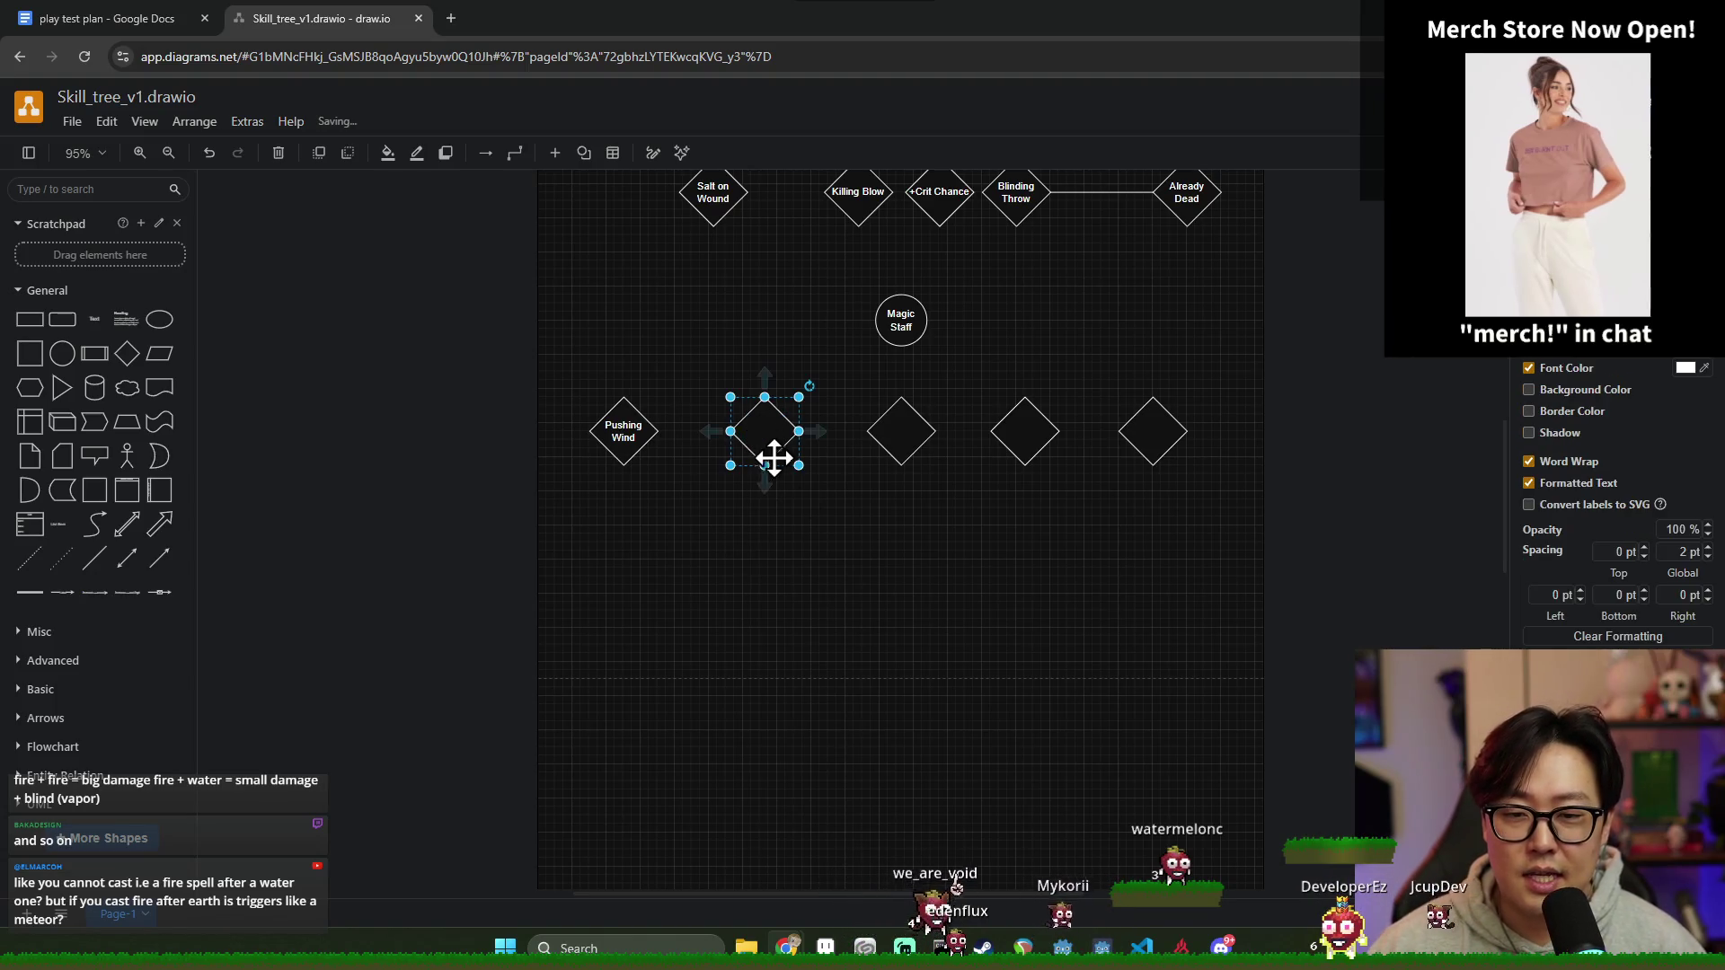
pyautogui.doubleClick(769, 439)
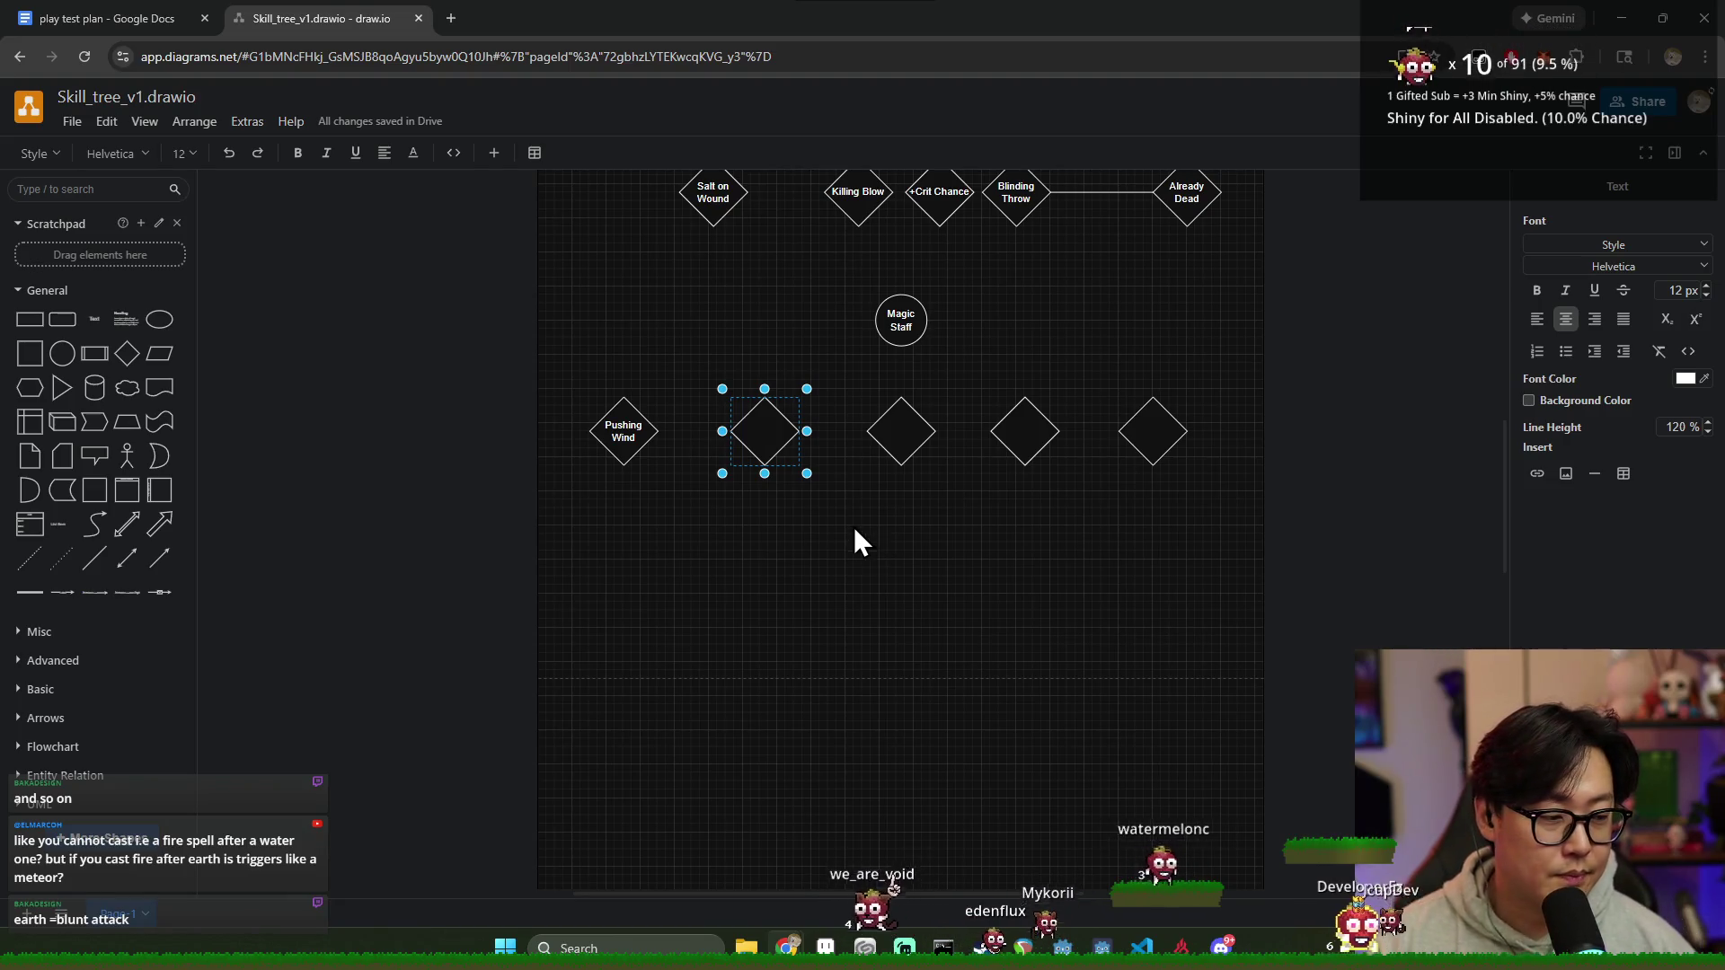
pyautogui.doubleClick(1149, 432)
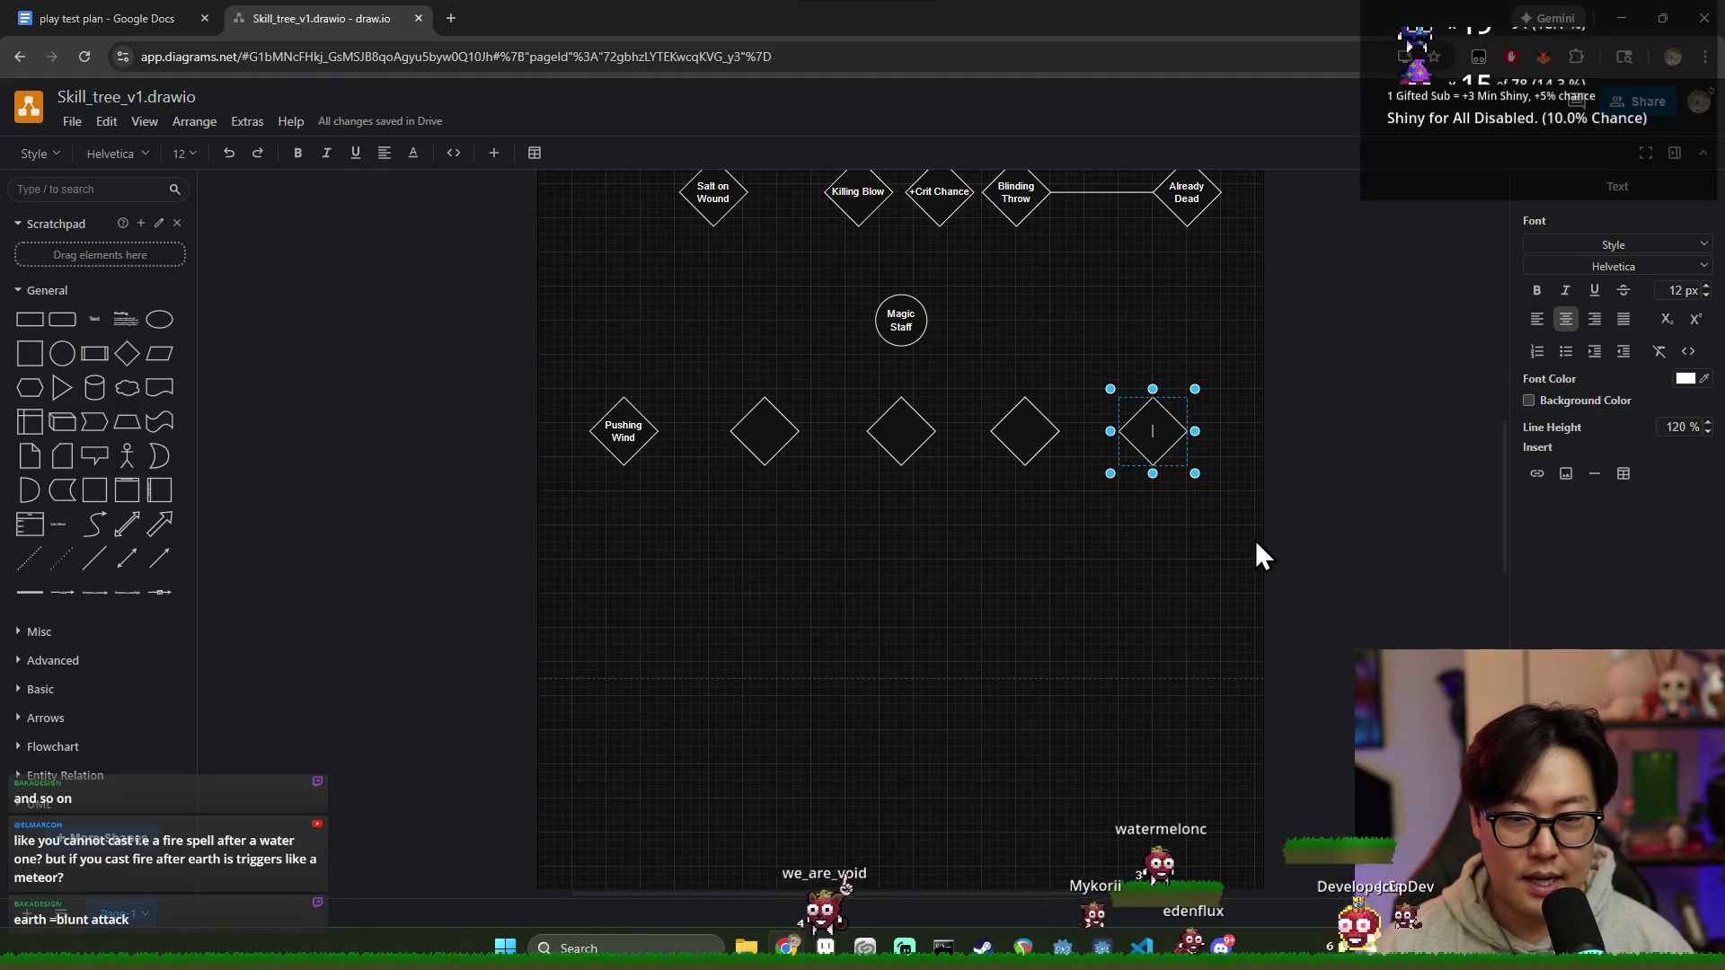
pyautogui.write('Earth')
pyautogui.click(926, 520)
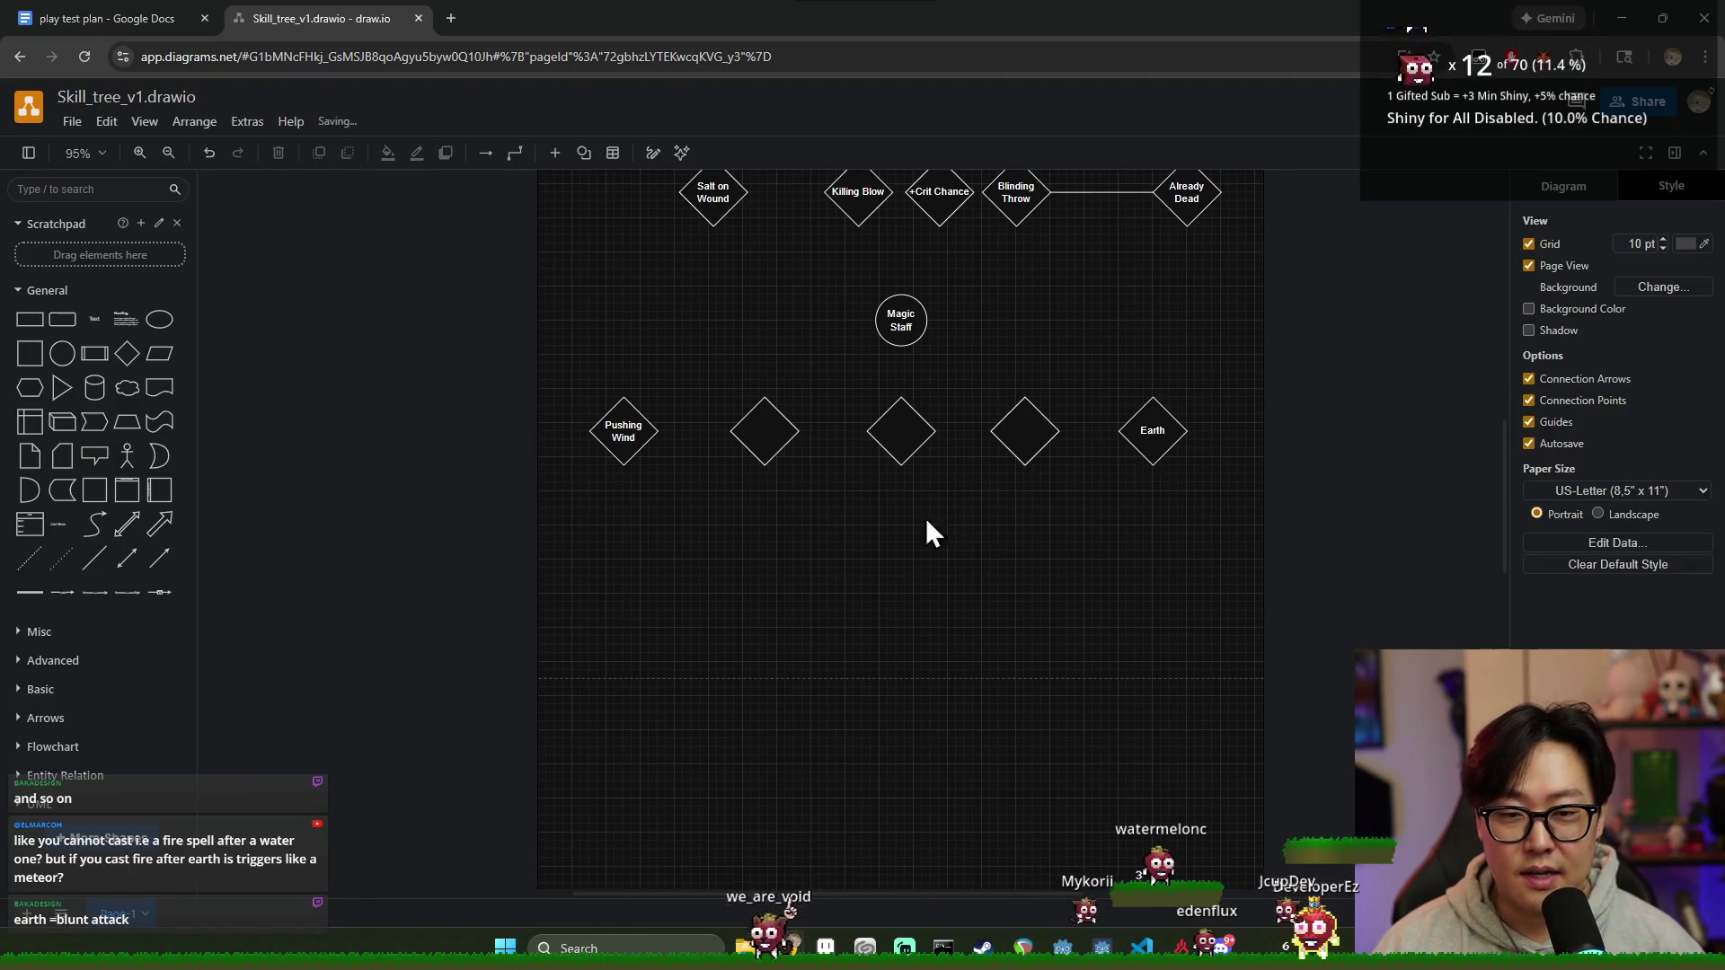
# Step: Label the second diamond Fire and the fourth diamond Healing Water
pyautogui.click(778, 435)
pyautogui.write('Fire')
pyautogui.click(1032, 433)
pyautogui.moveTo(1025, 431)
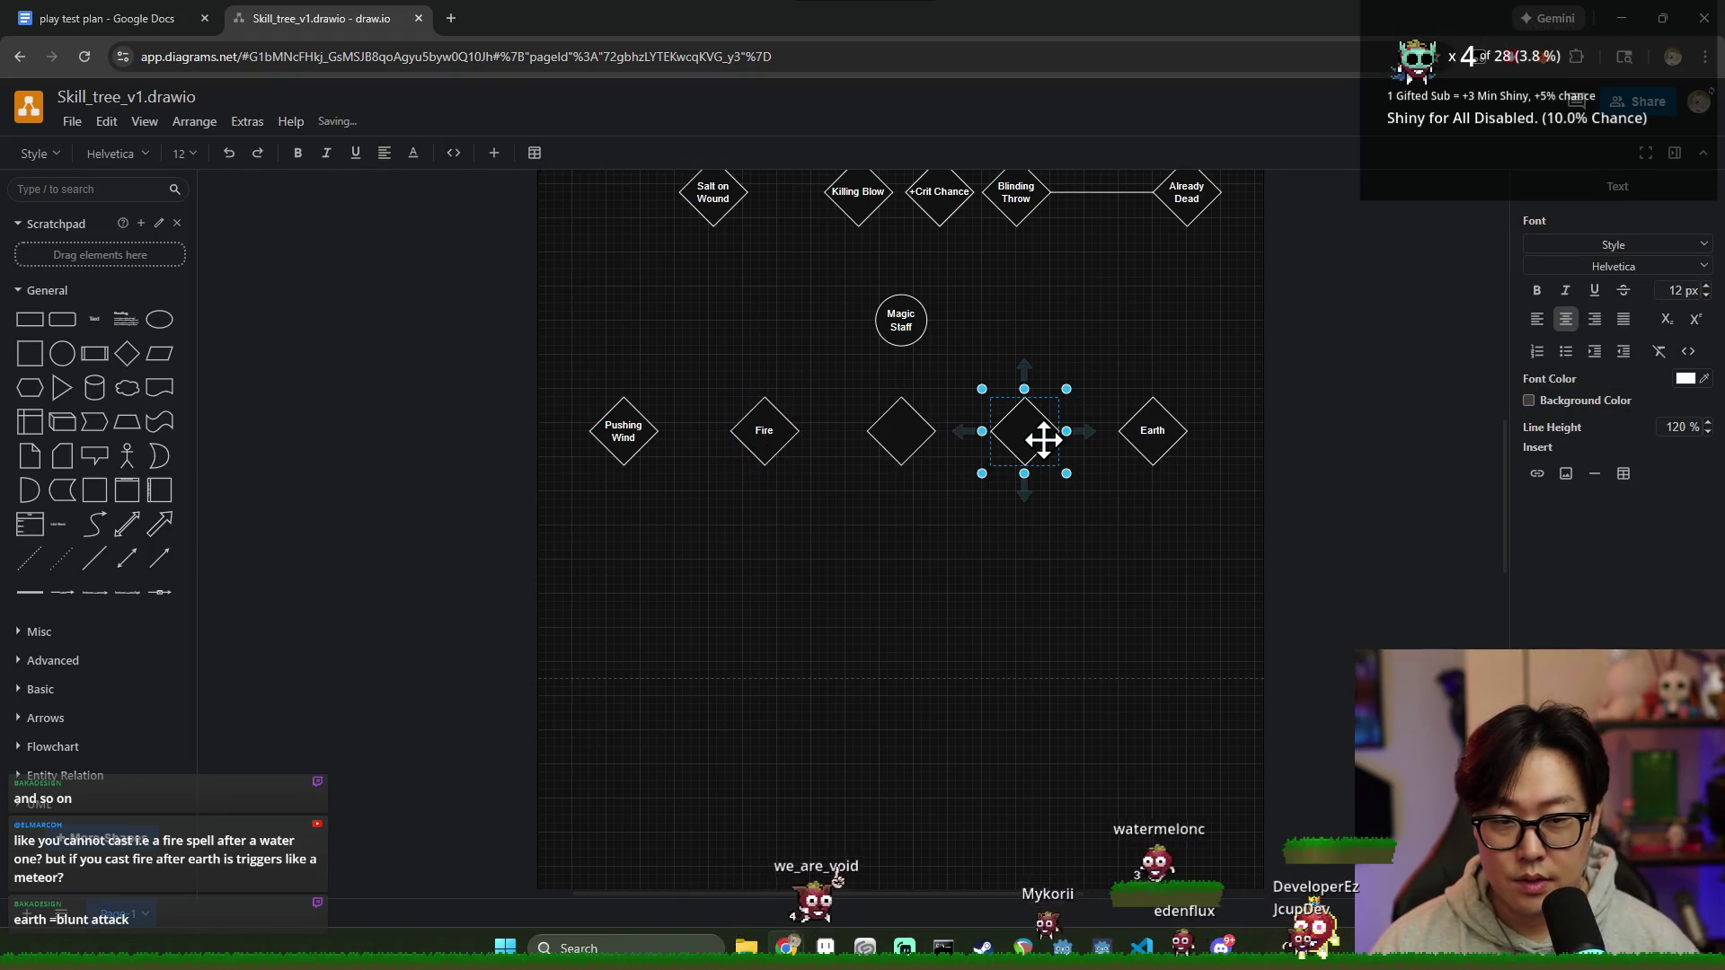
pyautogui.write('Water')
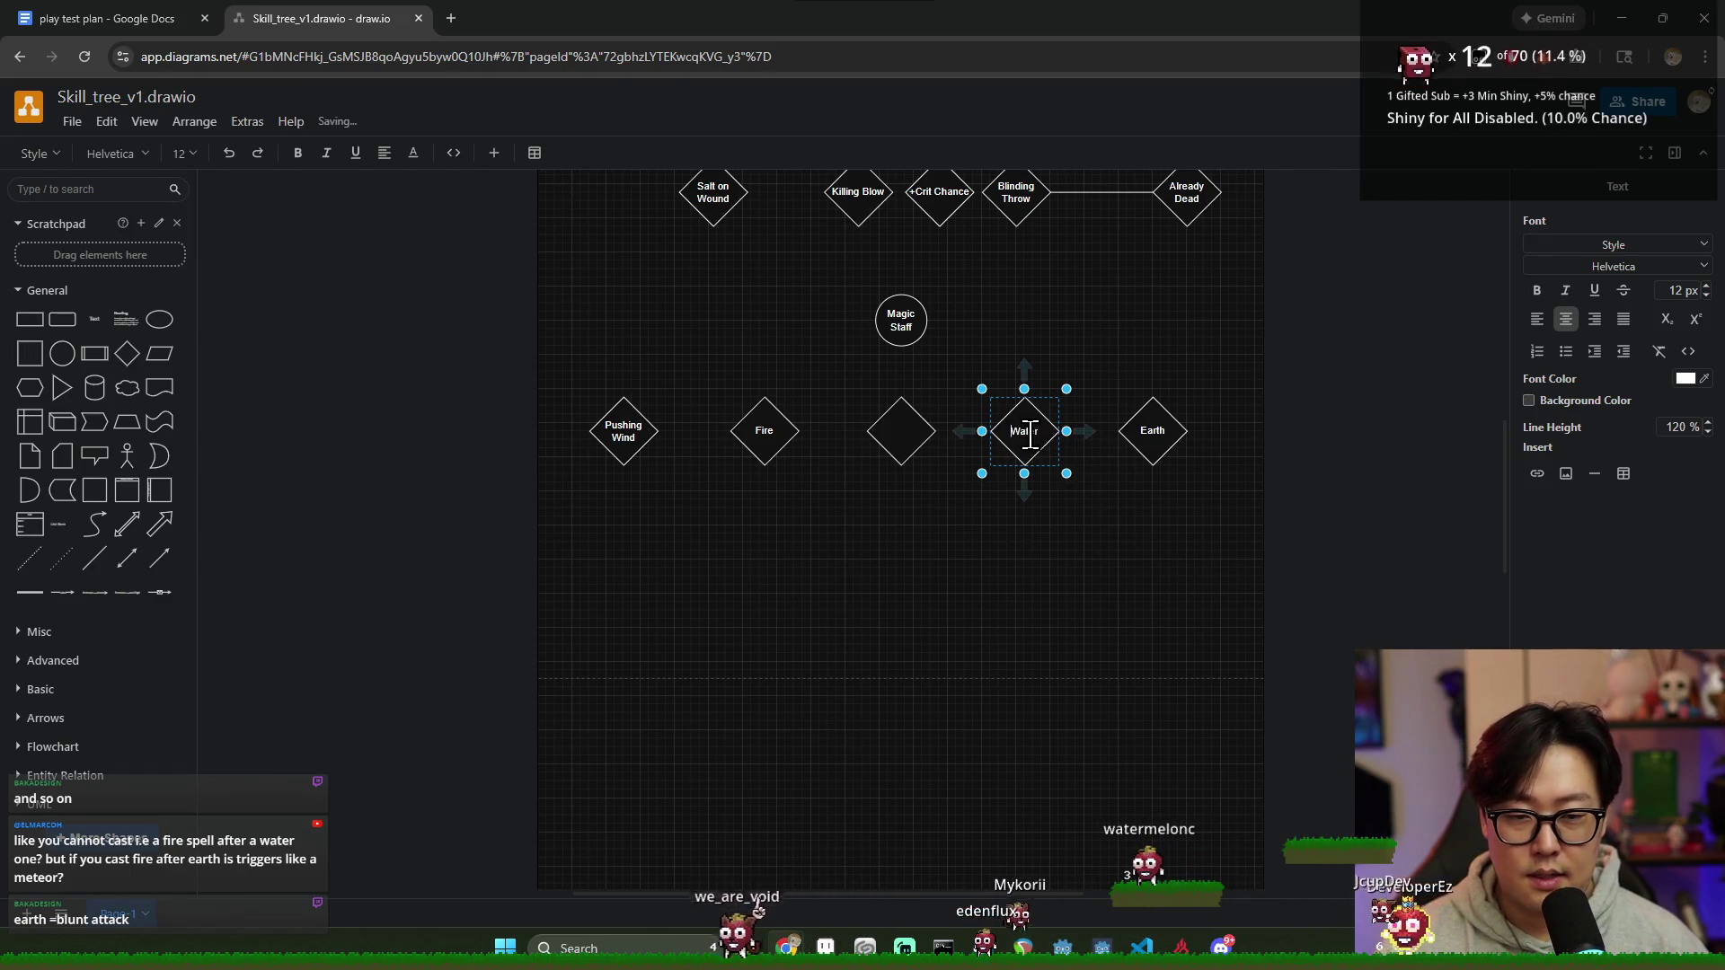
pyautogui.write('Healing')
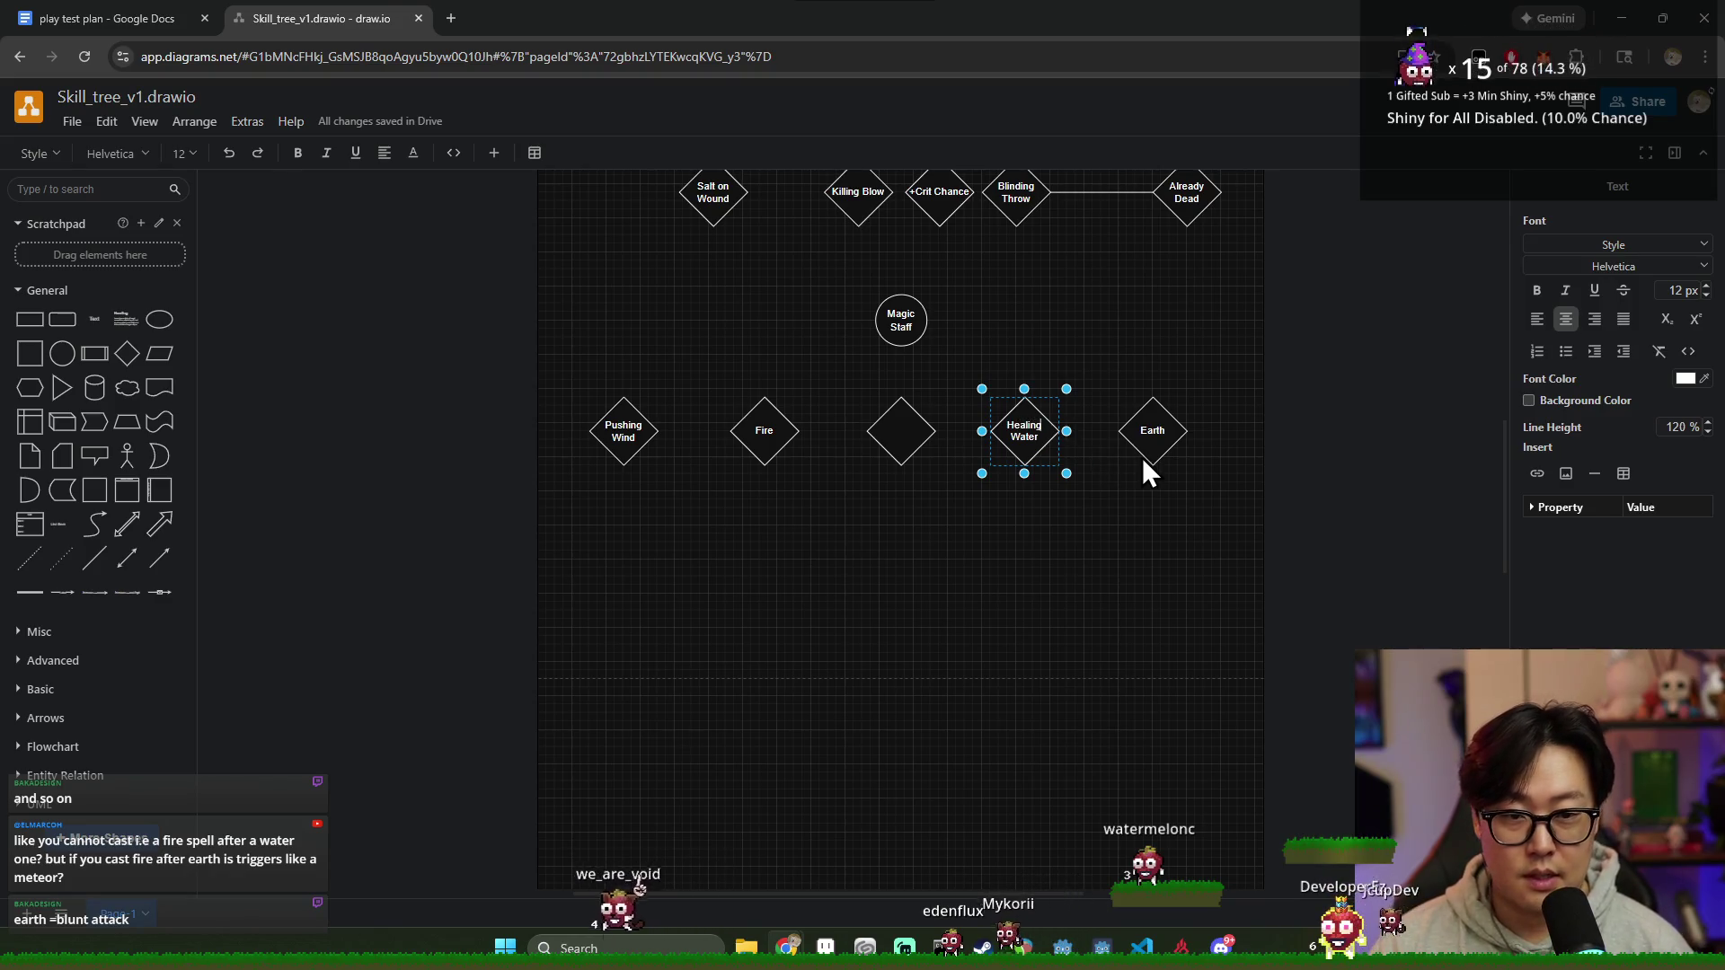
pyautogui.click(1028, 595)
pyautogui.click(916, 451)
pyautogui.click(1031, 451)
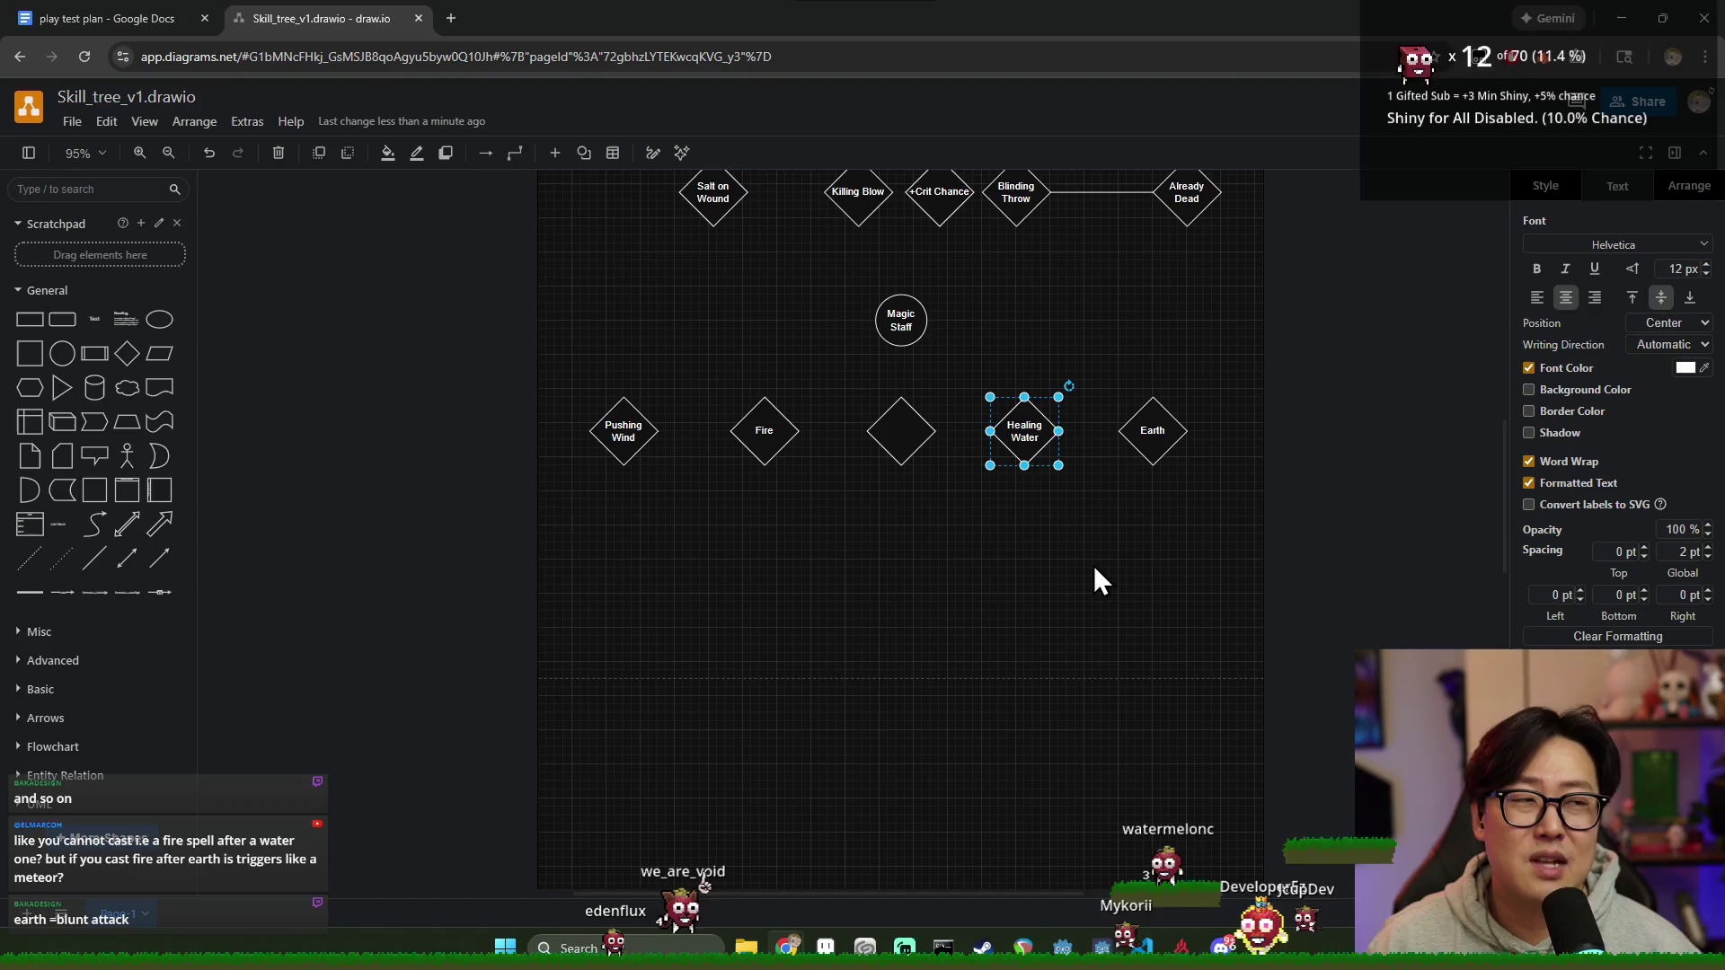
pyautogui.scroll(3, 1046, 576)
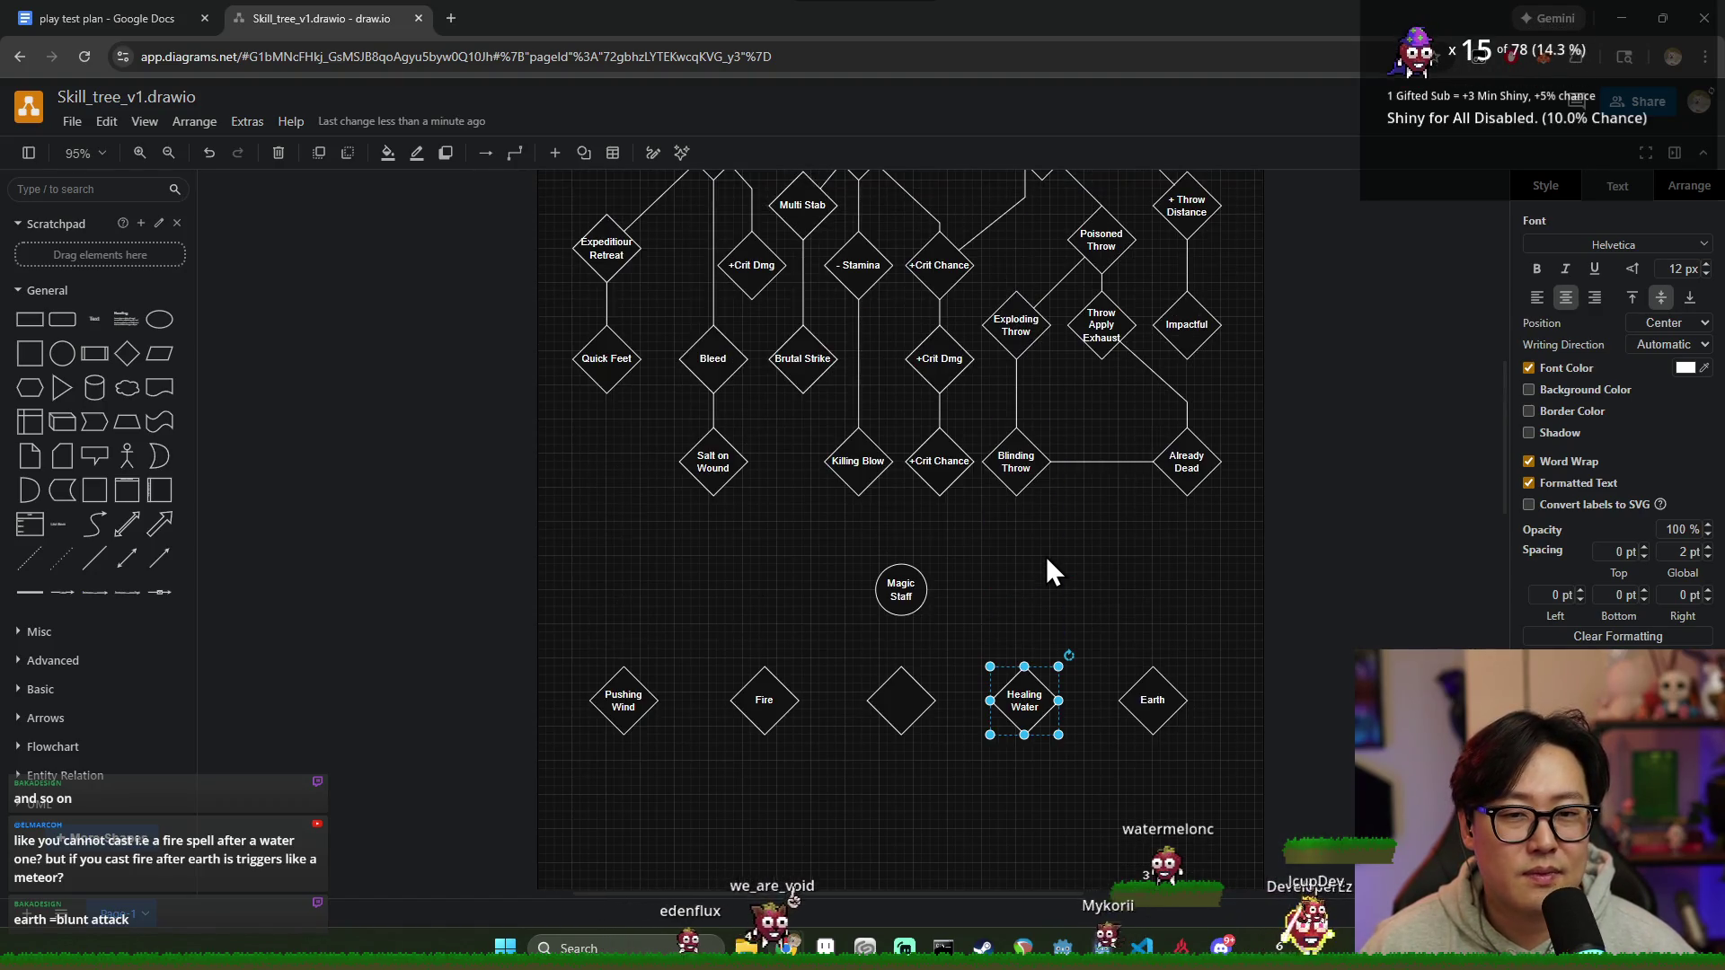
# Step: Review the Healing Water, Earth and Pushing Wind diamonds by selecting each in turn
pyautogui.click(1128, 605)
pyautogui.scroll(1, 993, 644)
pyautogui.scroll(-3, 992, 644)
pyautogui.click(1024, 432)
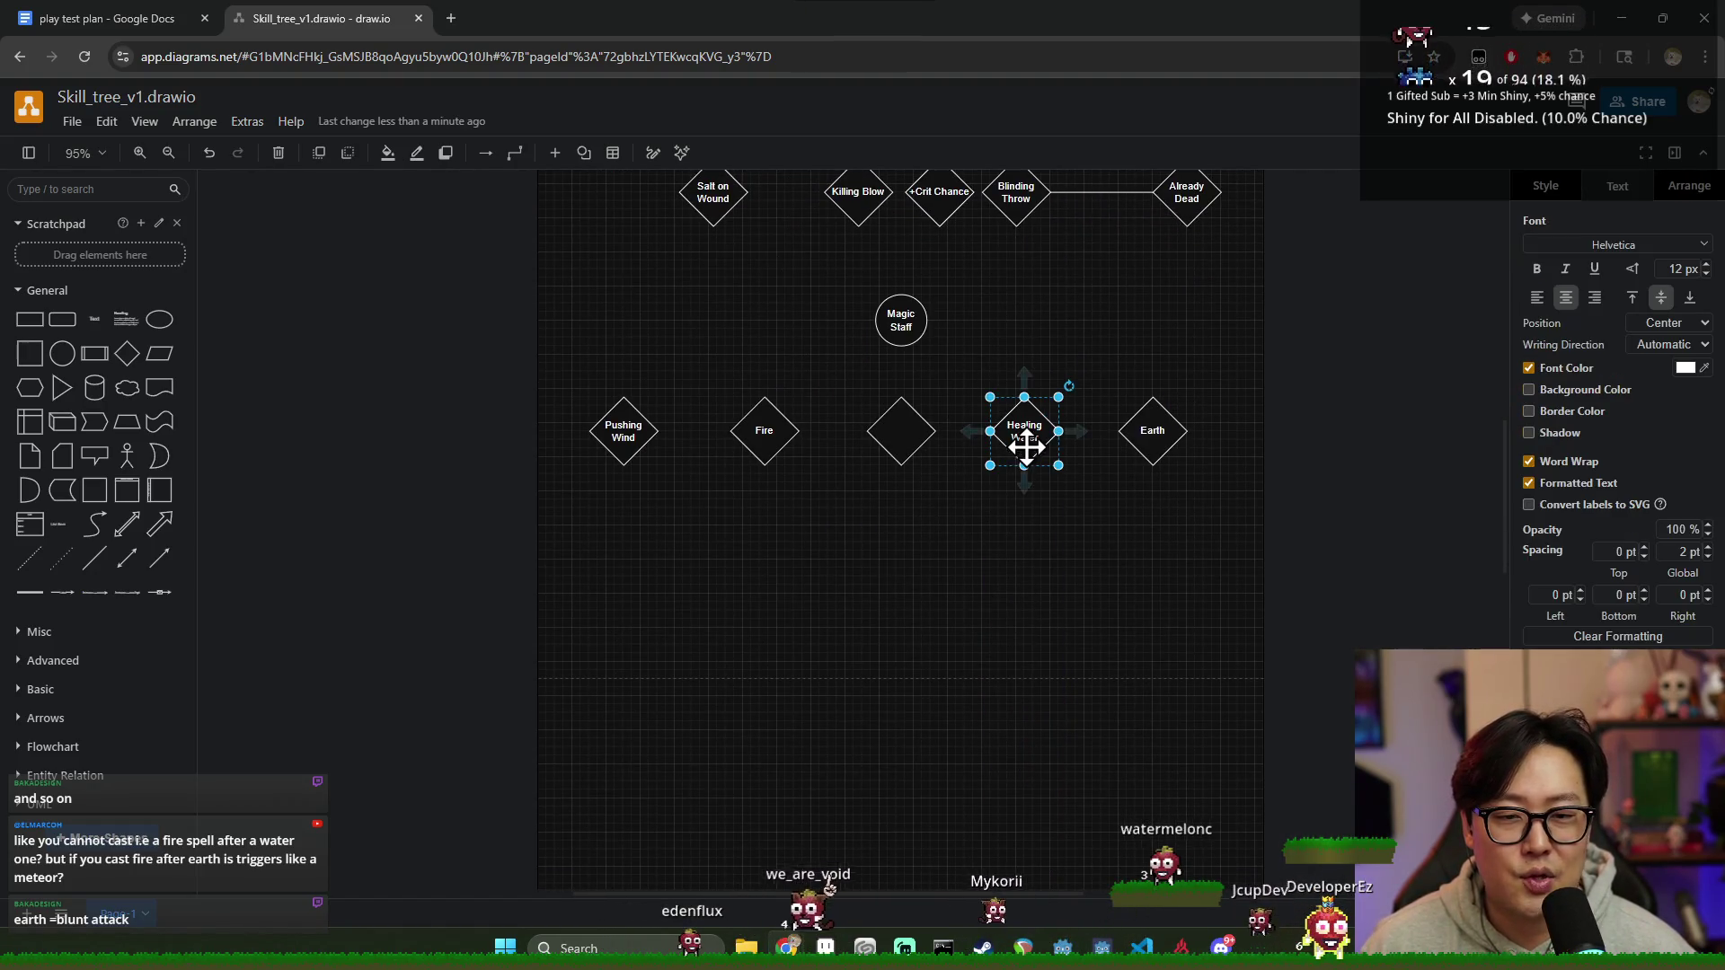
pyautogui.click(1065, 623)
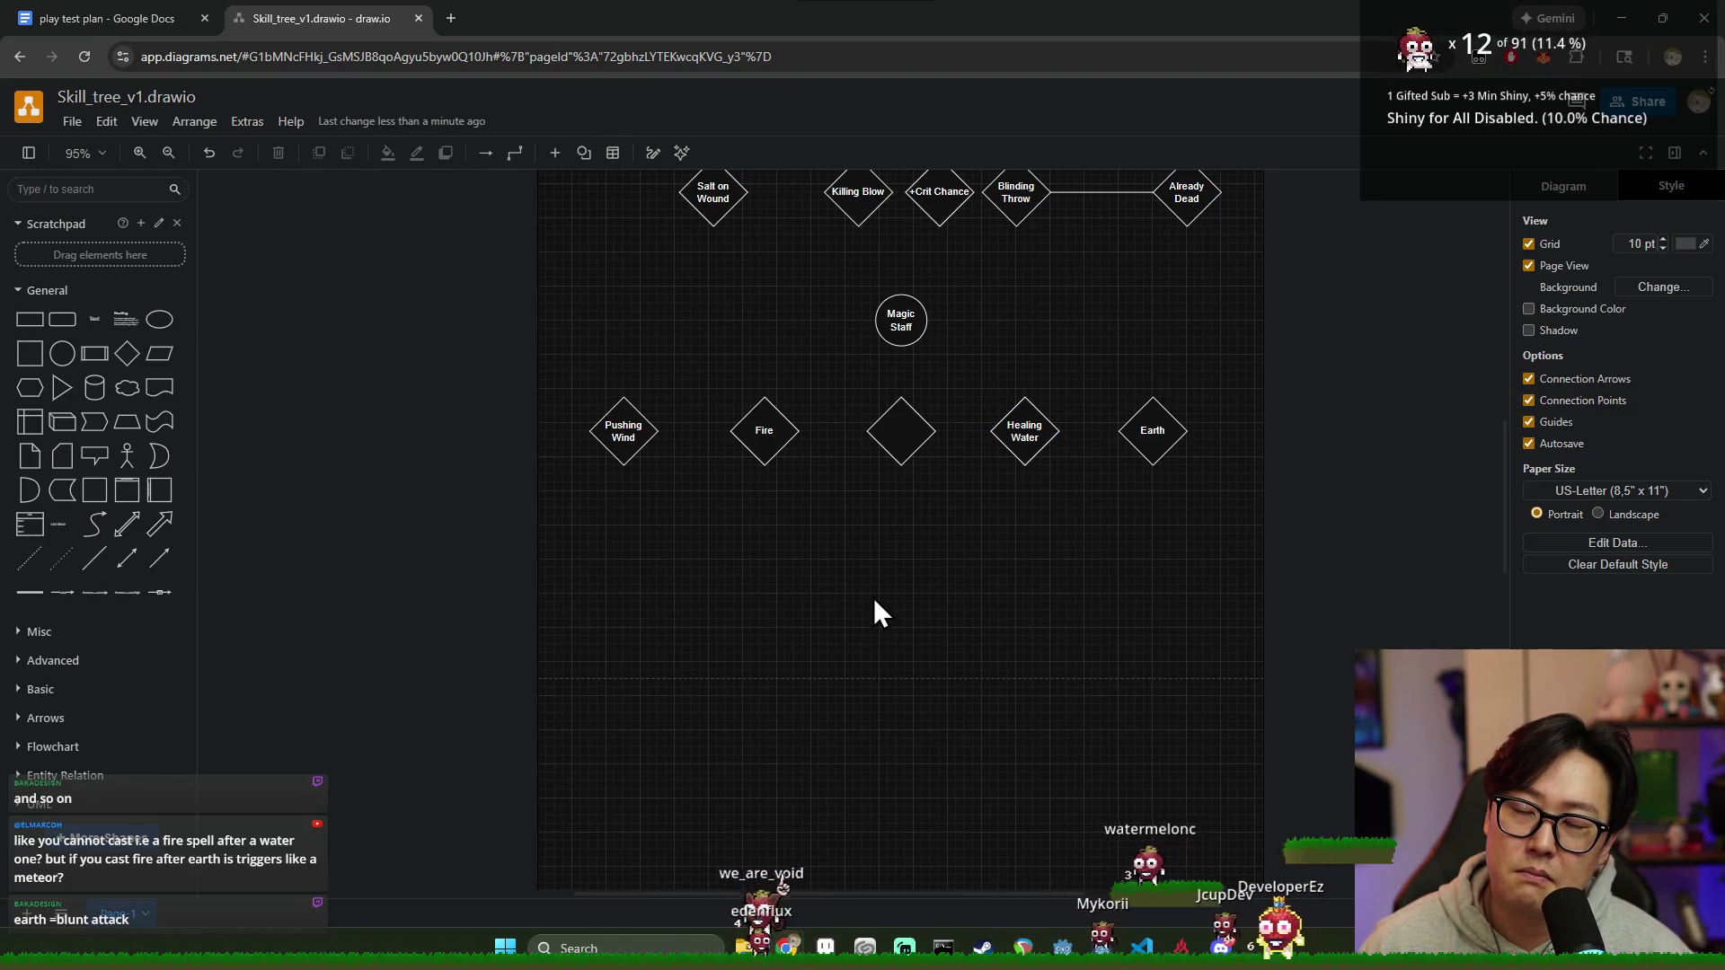
pyautogui.click(1127, 429)
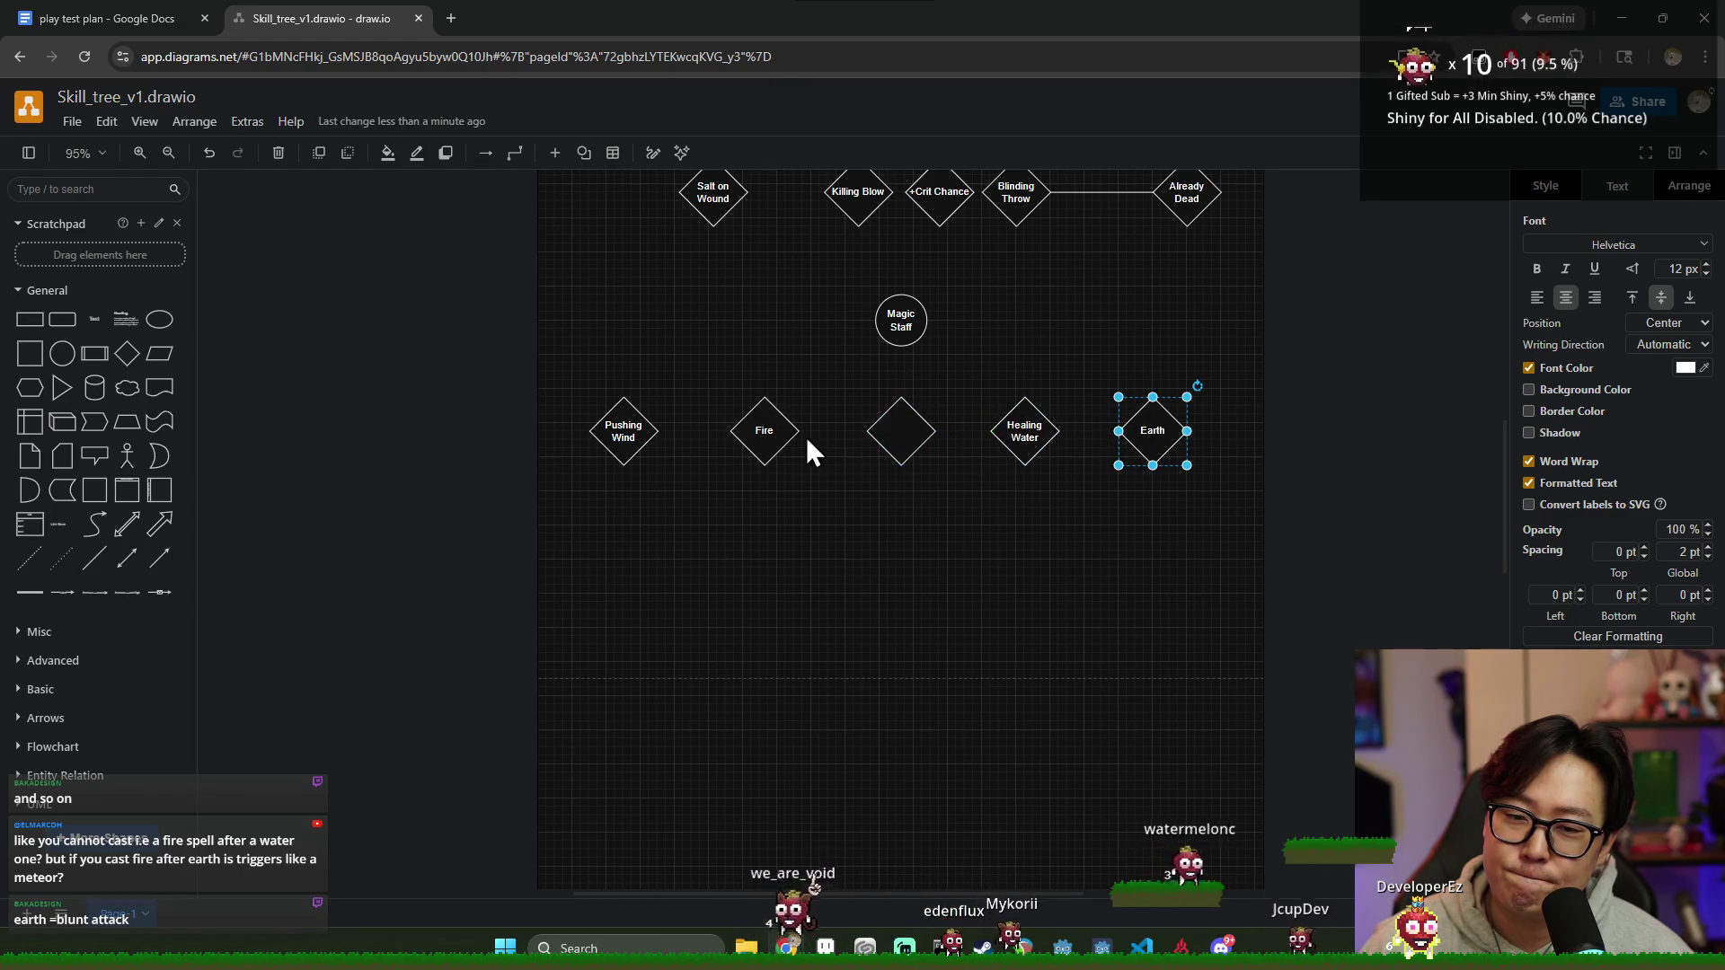
pyautogui.click(631, 431)
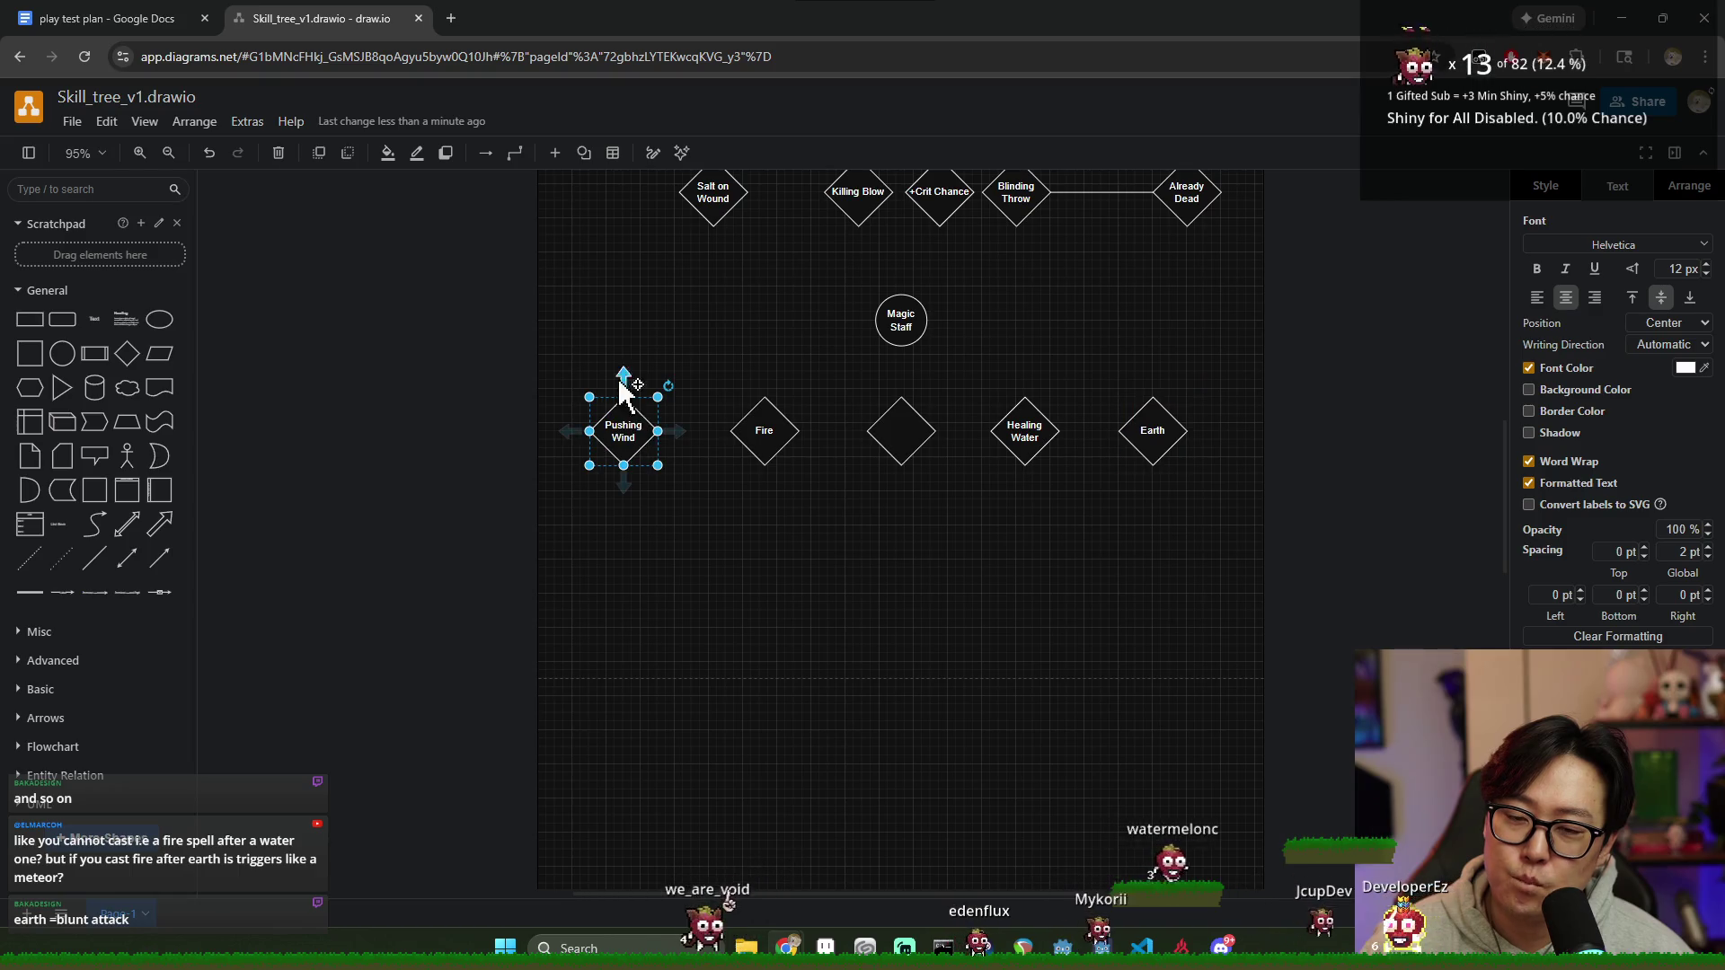
# Step: Change the second diamond's label from Fire to Fire Bolt
pyautogui.doubleClick(764, 431)
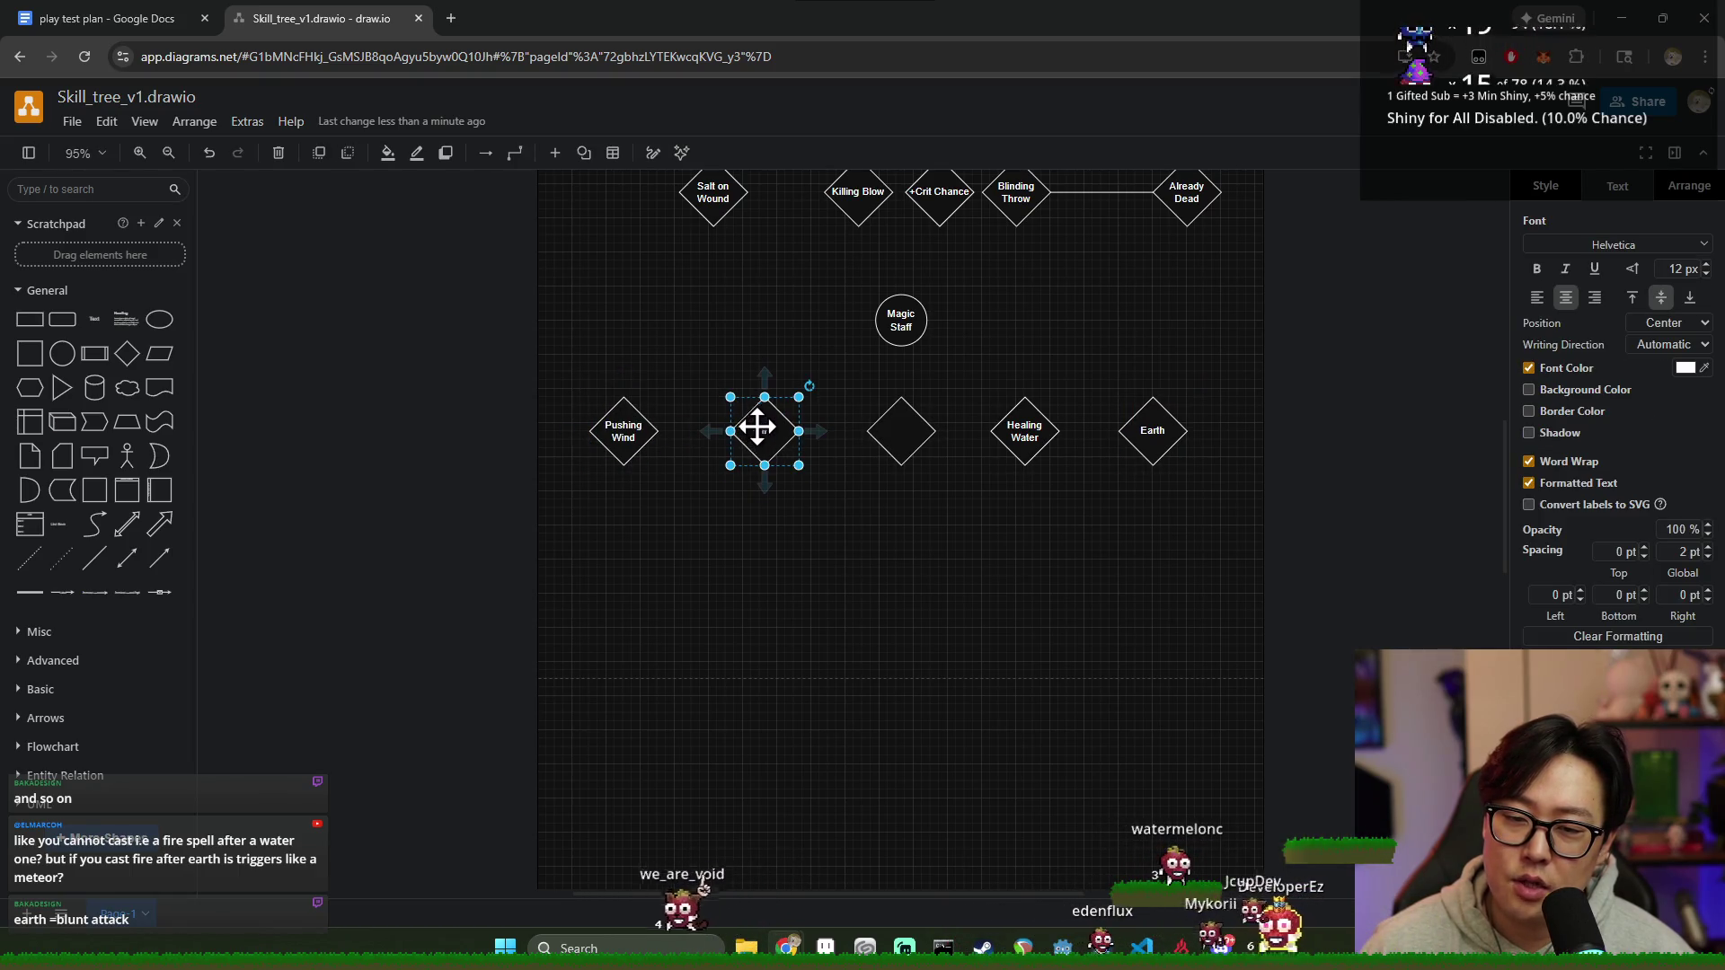
pyautogui.click(780, 434)
pyautogui.doubleClick(776, 432)
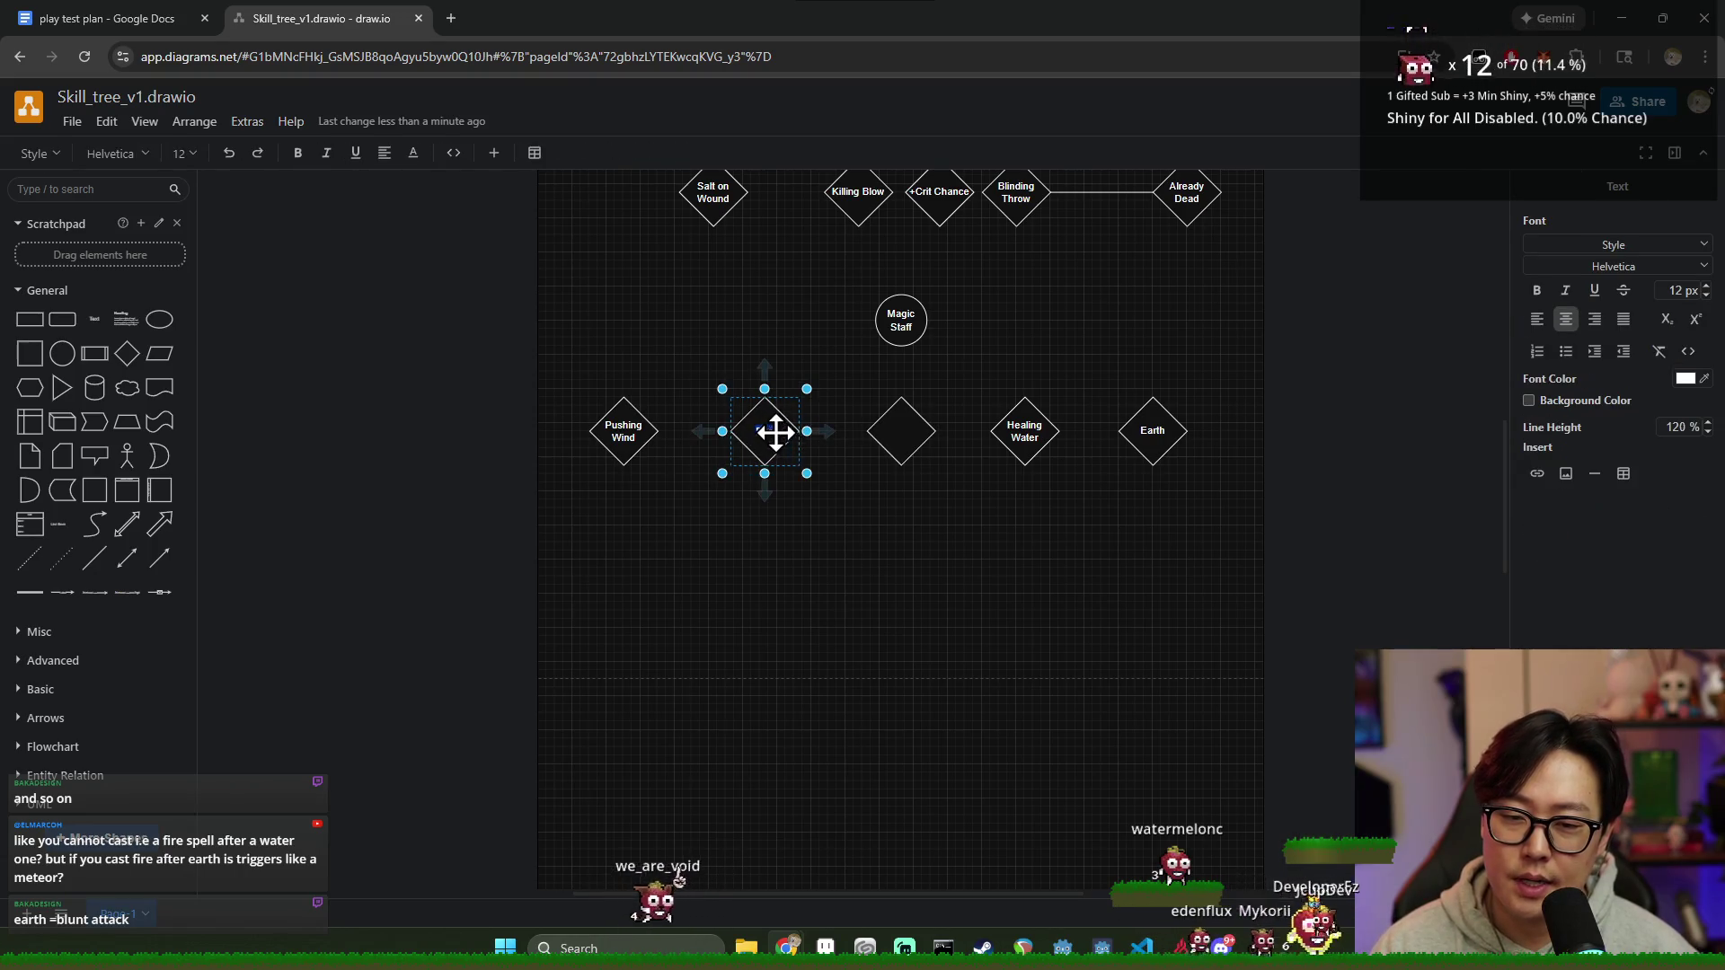
pyautogui.write('FireBolt')
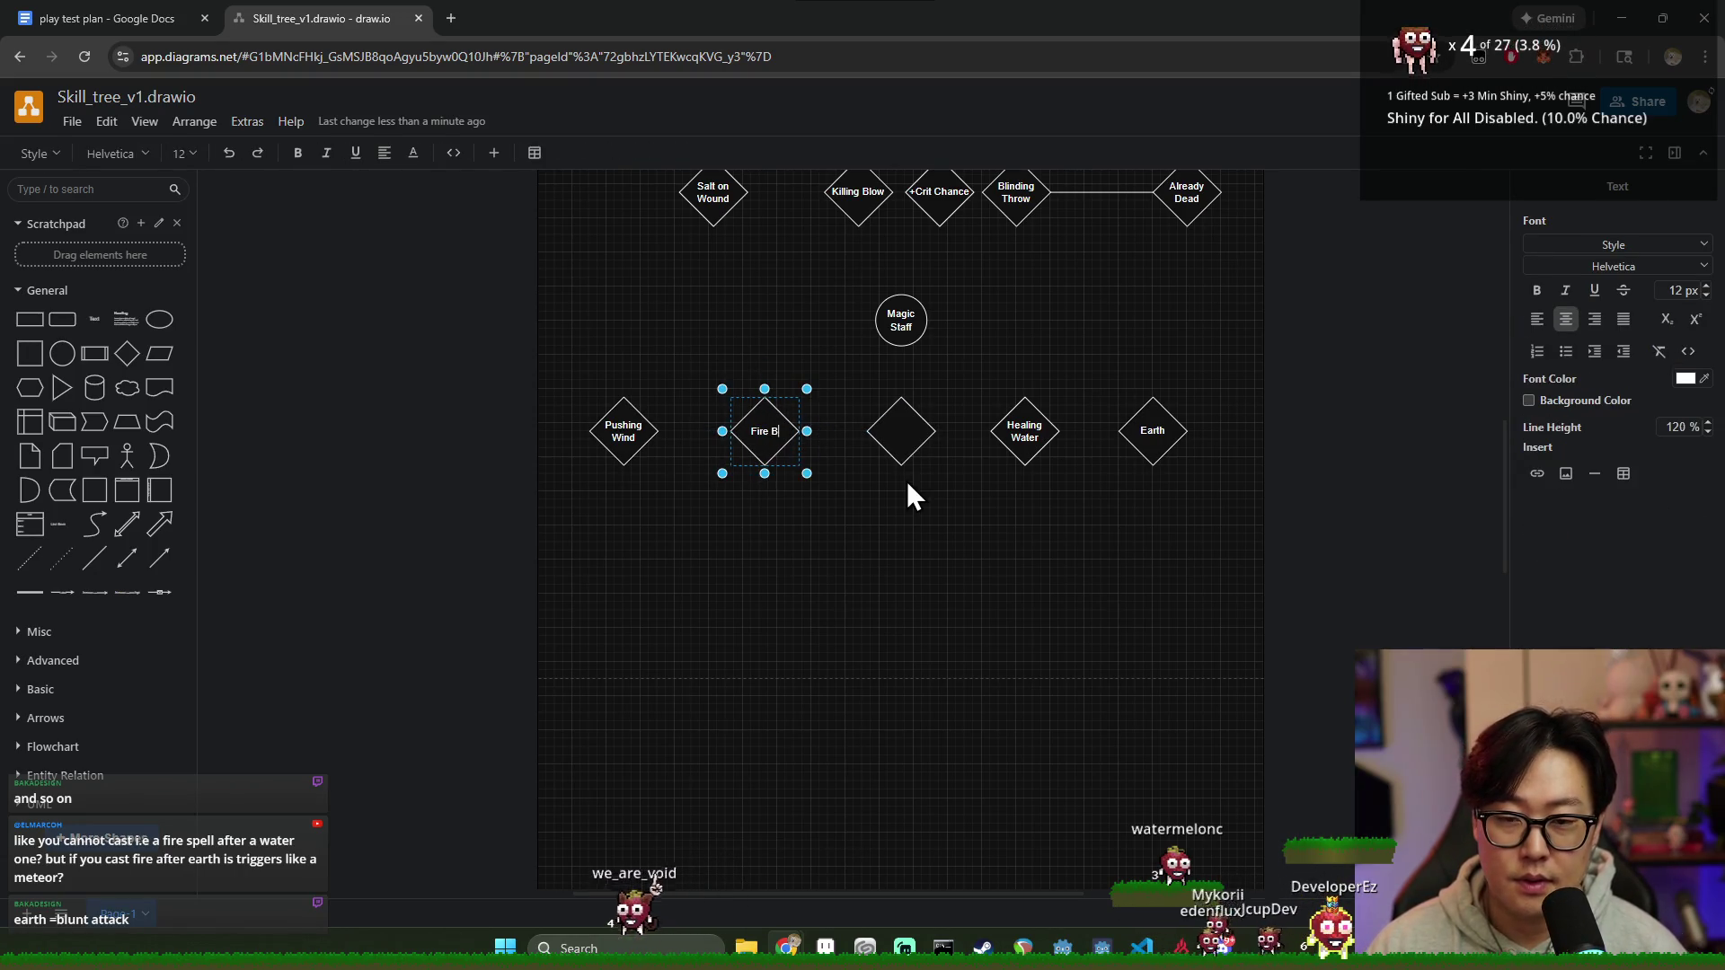
pyautogui.click(900, 520)
pyautogui.click(907, 480)
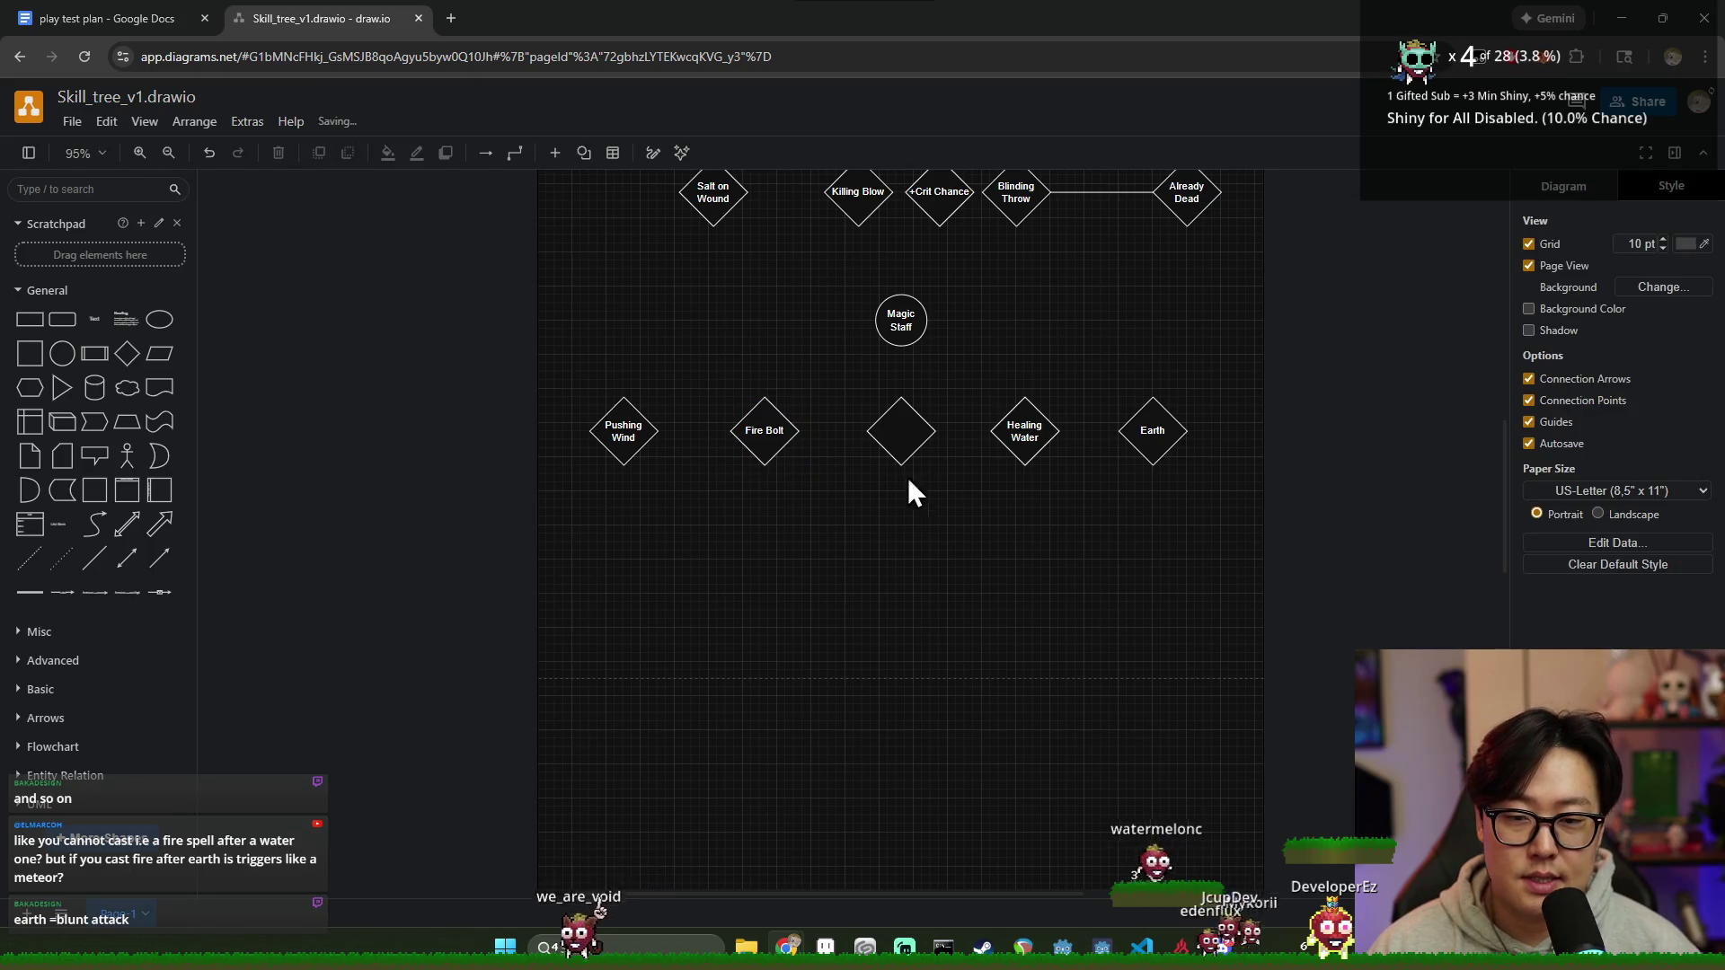
# Step: Change the fourth diamond's label from Healing Water to Healing Pulse
pyautogui.doubleClick(1028, 431)
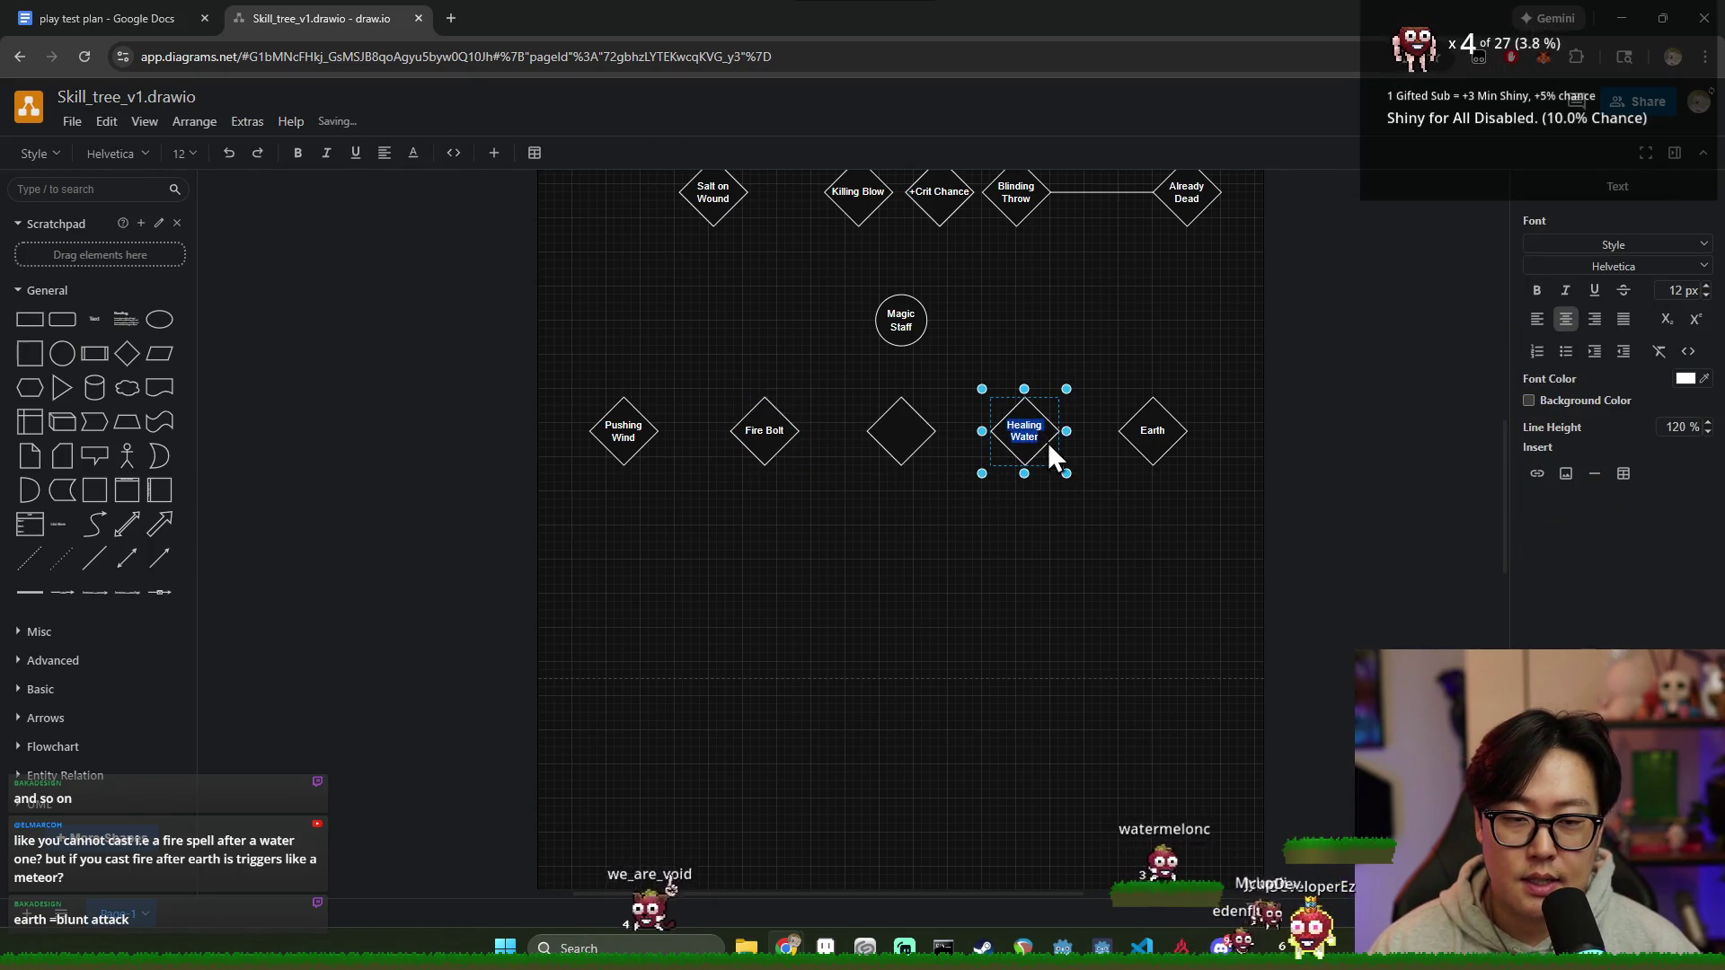
pyautogui.click(1018, 432)
pyautogui.write('Healing Pulse')
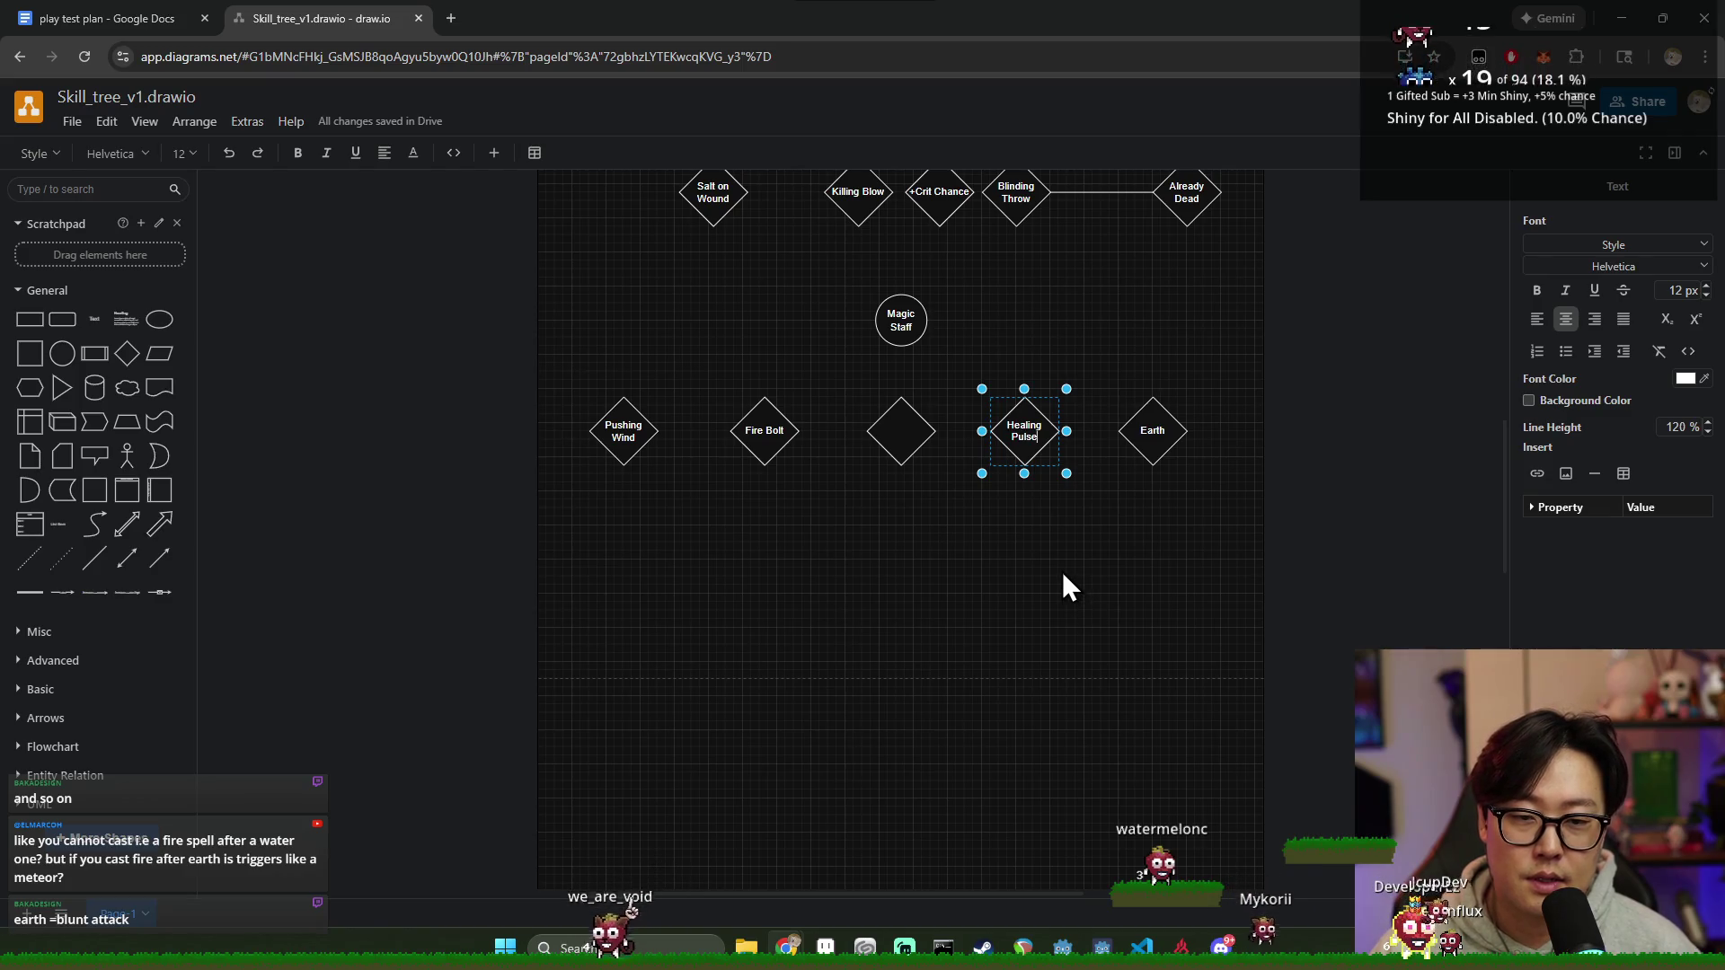
pyautogui.click(1004, 530)
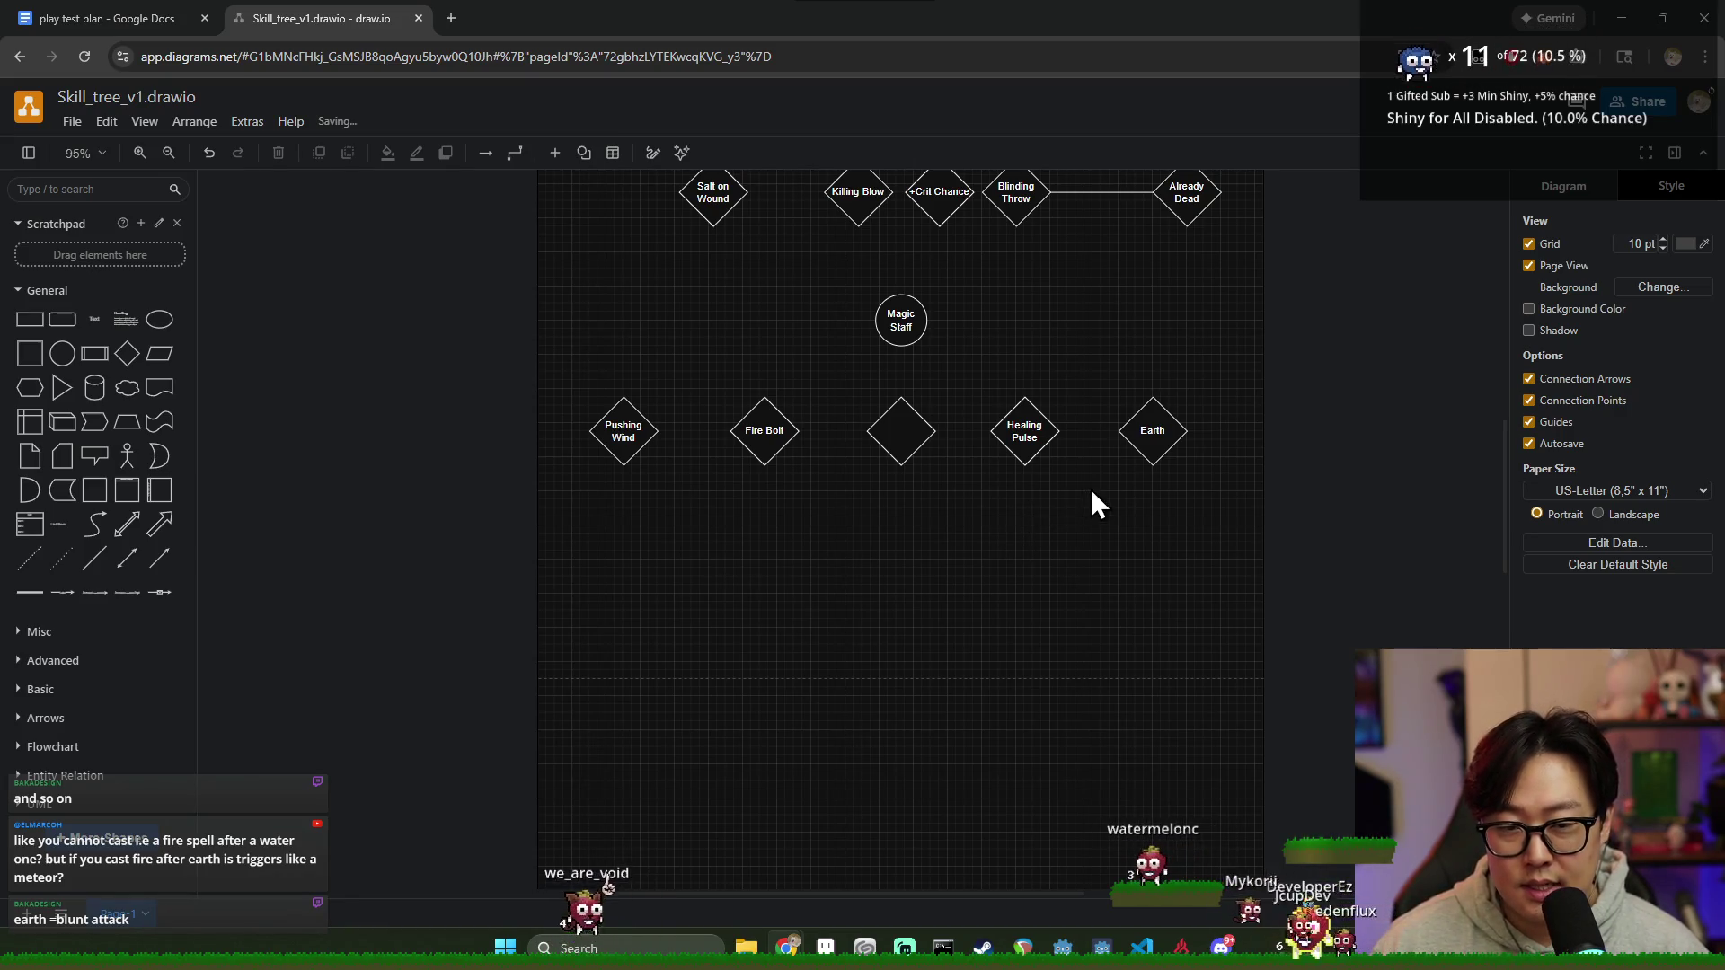
pyautogui.click(1144, 446)
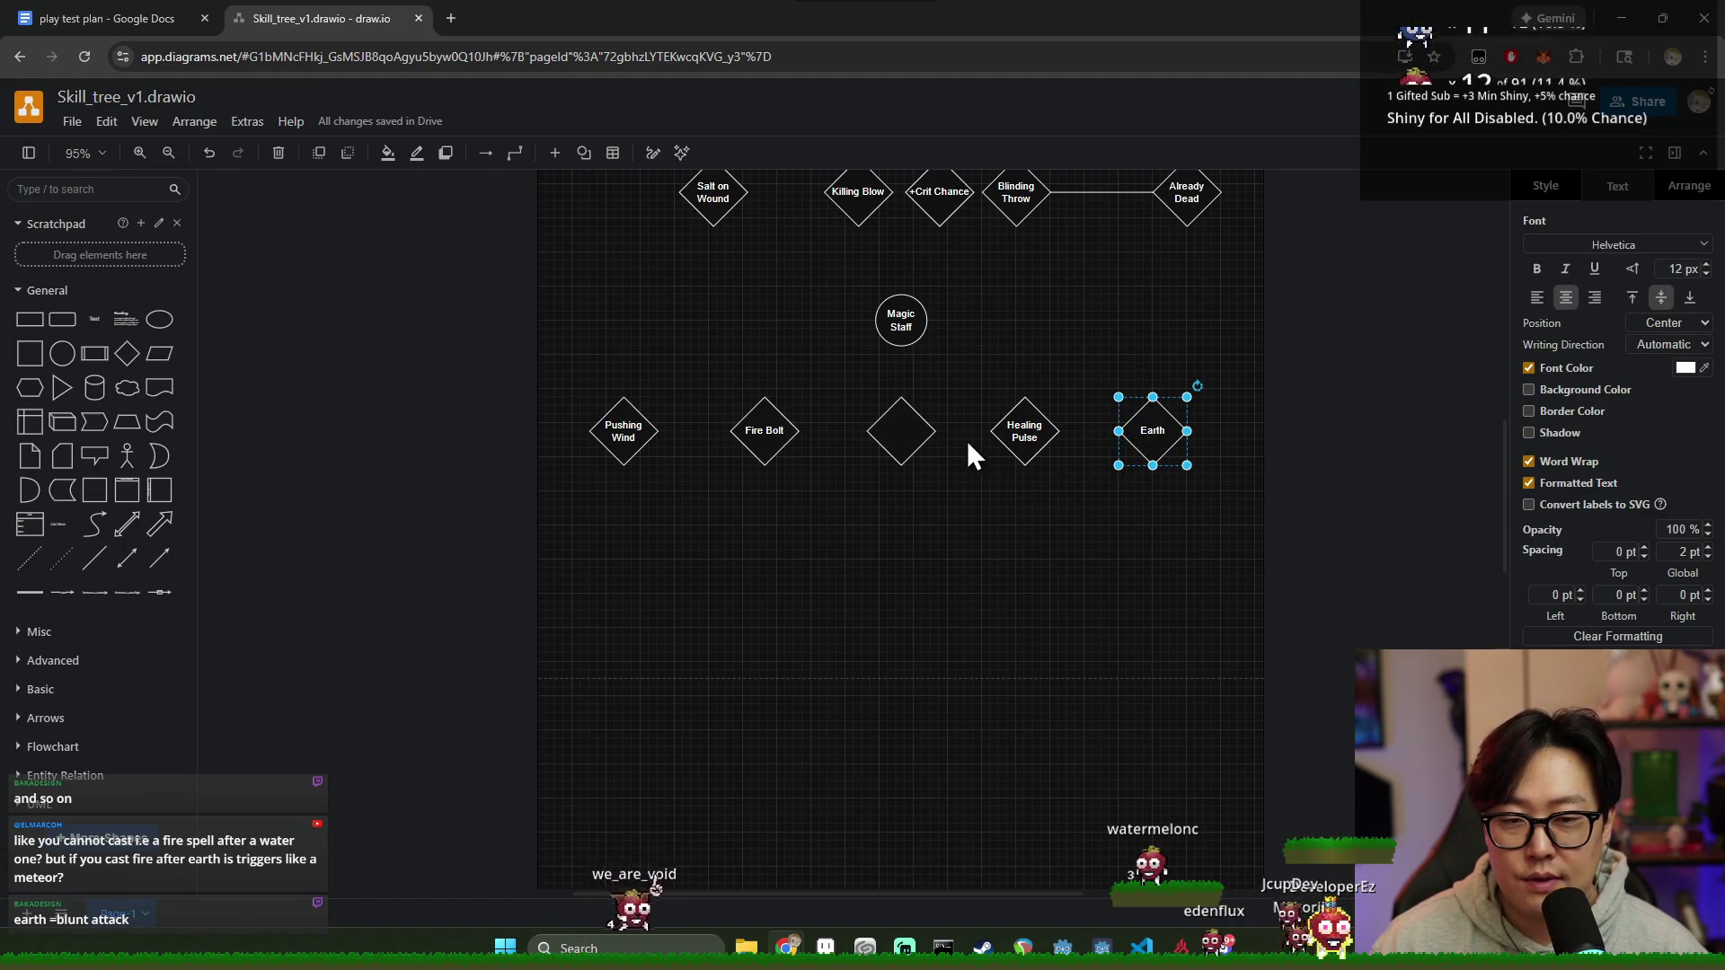
pyautogui.click(778, 431)
# Step: Relabel the Earth diamond as Earthen Wall on two lines
pyautogui.click(894, 529)
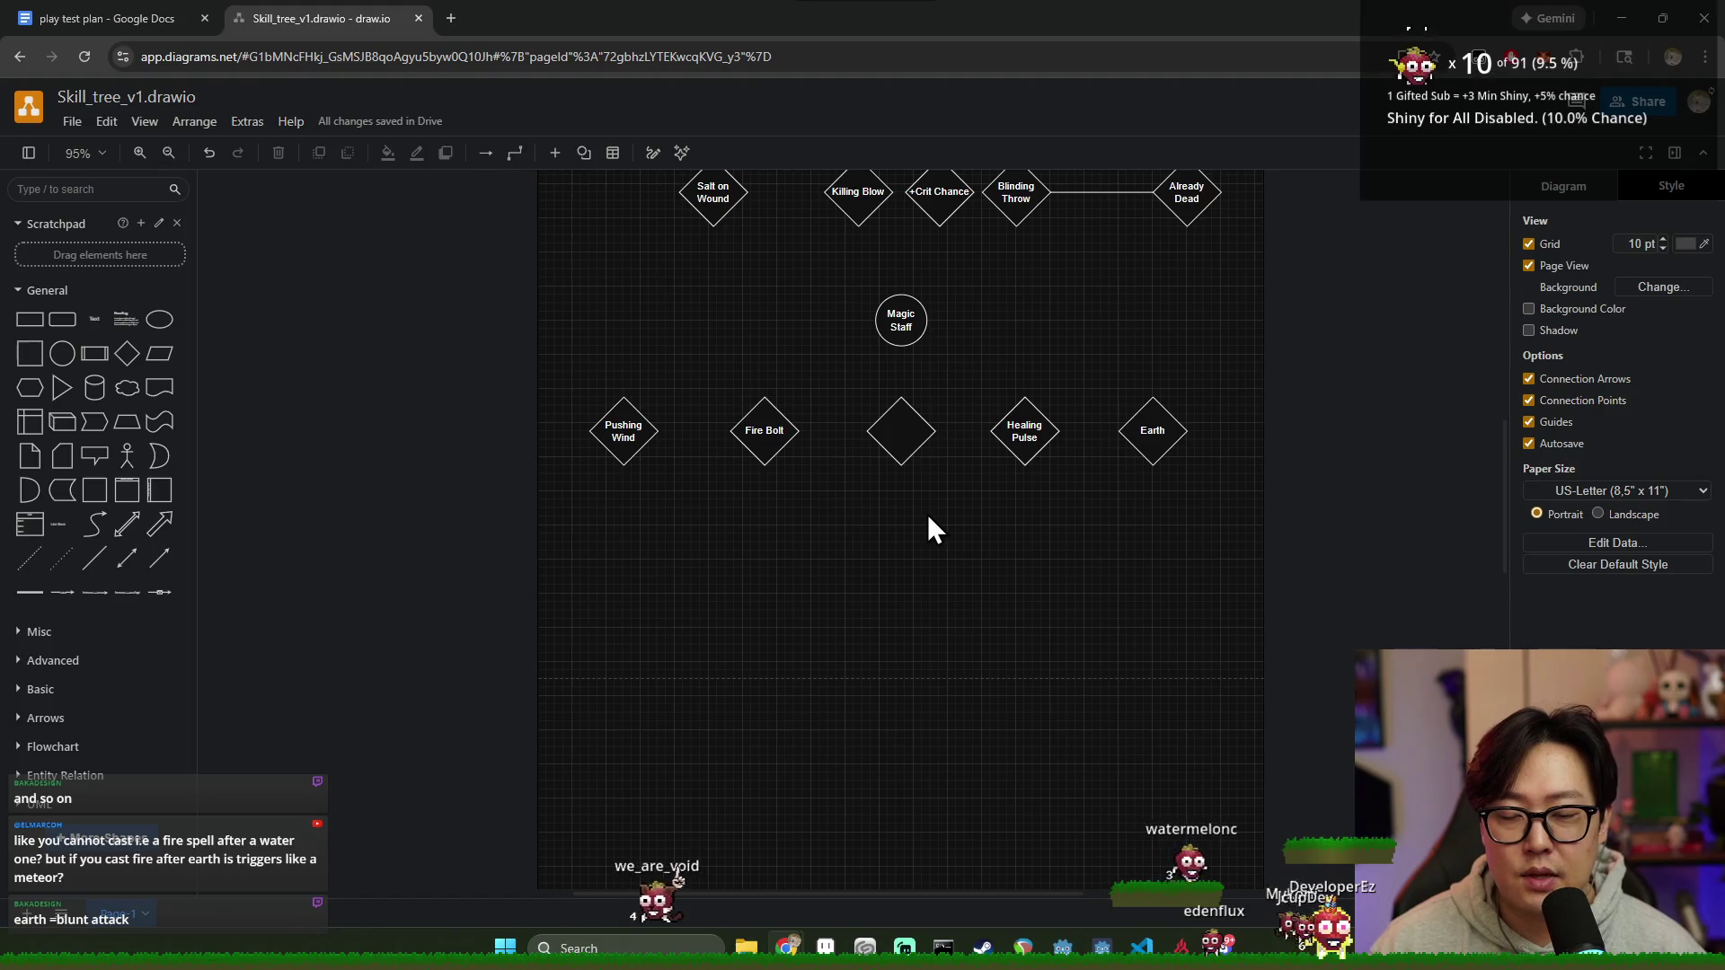
pyautogui.click(924, 458)
pyautogui.click(1145, 434)
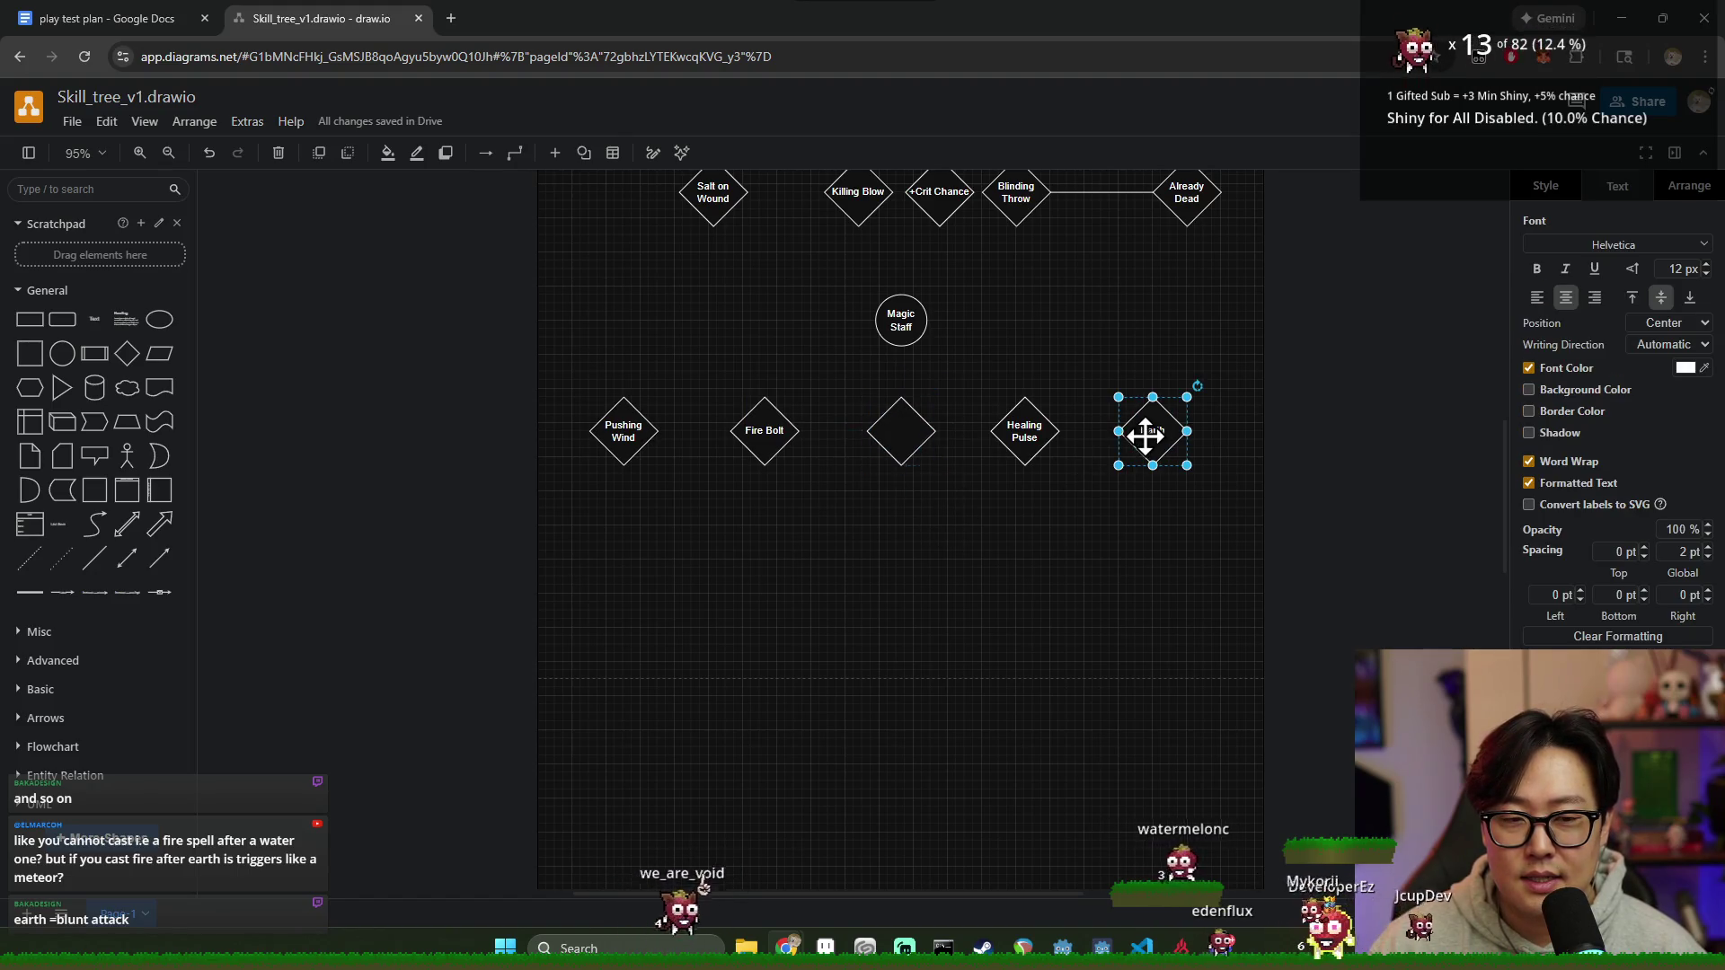
pyautogui.doubleClick(1162, 432)
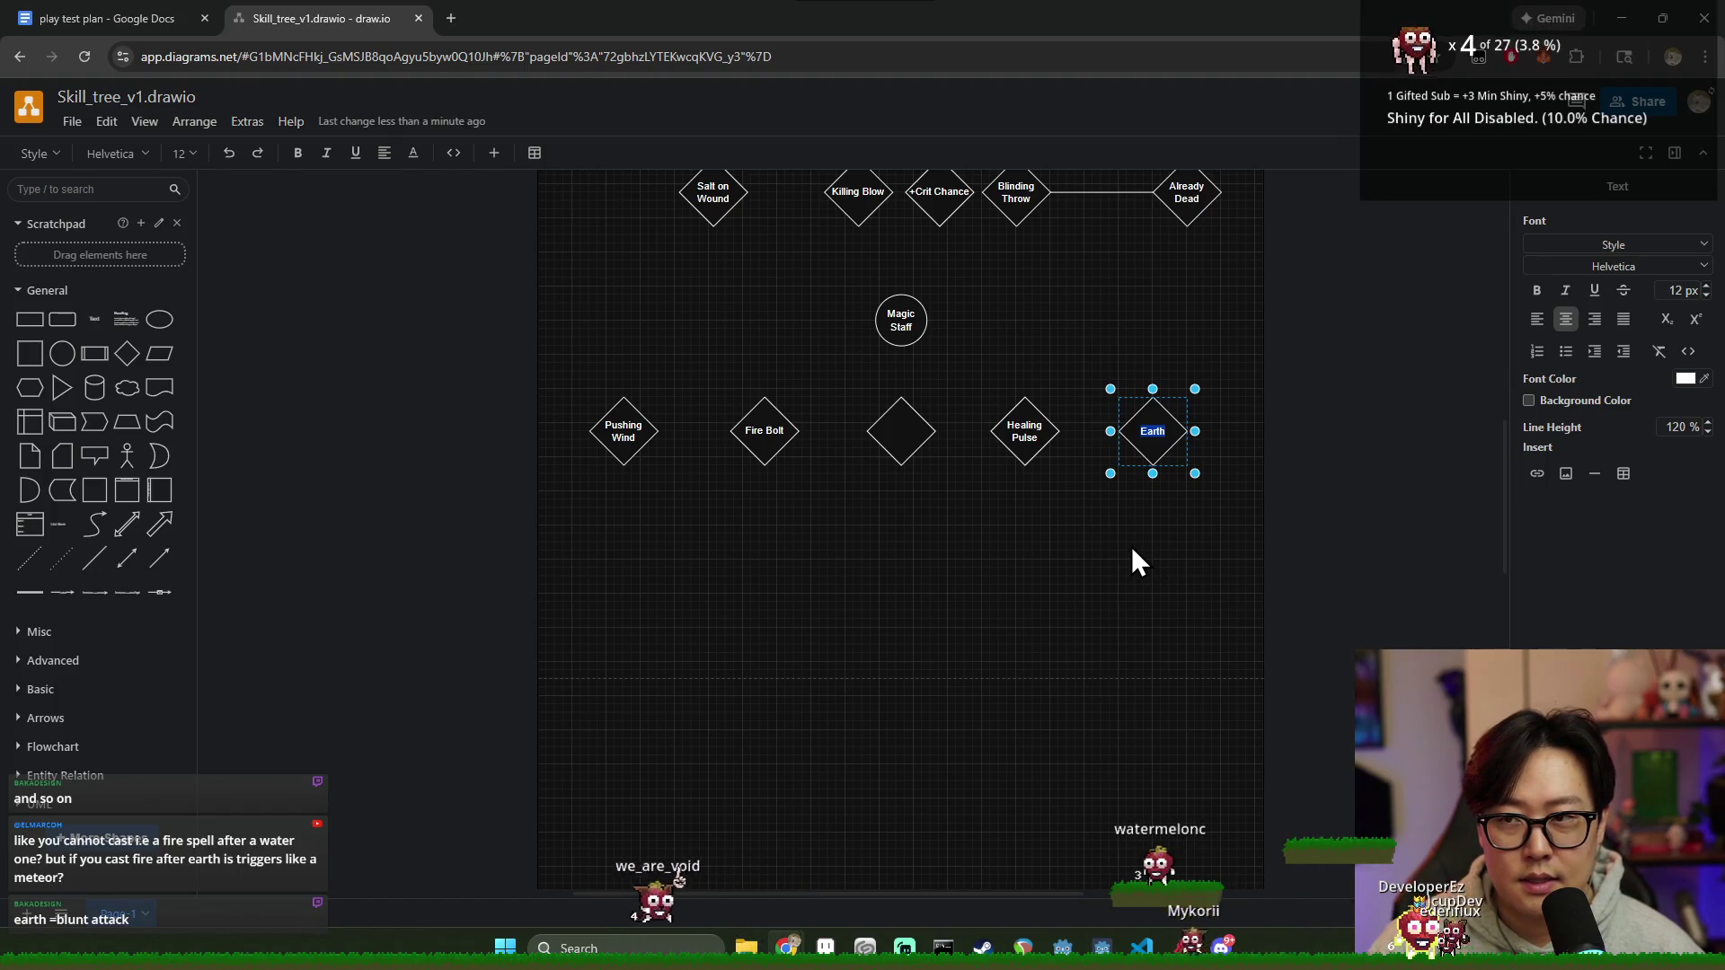
pyautogui.moveTo(1151, 431)
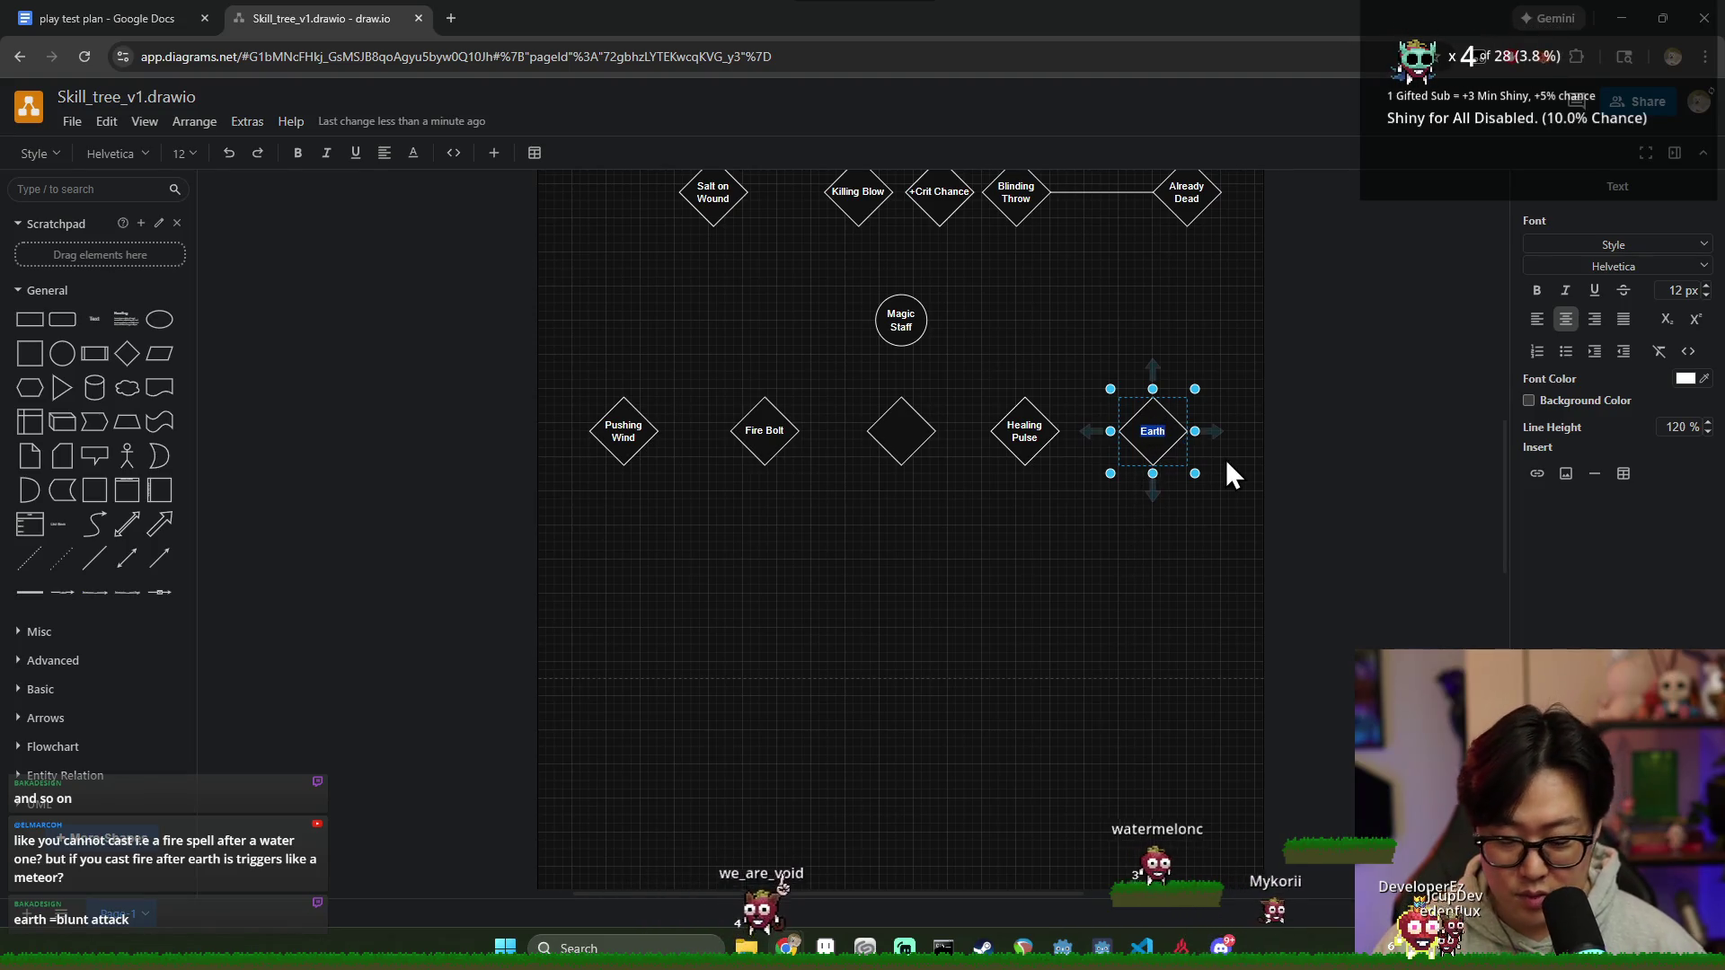
pyautogui.write('Ear')
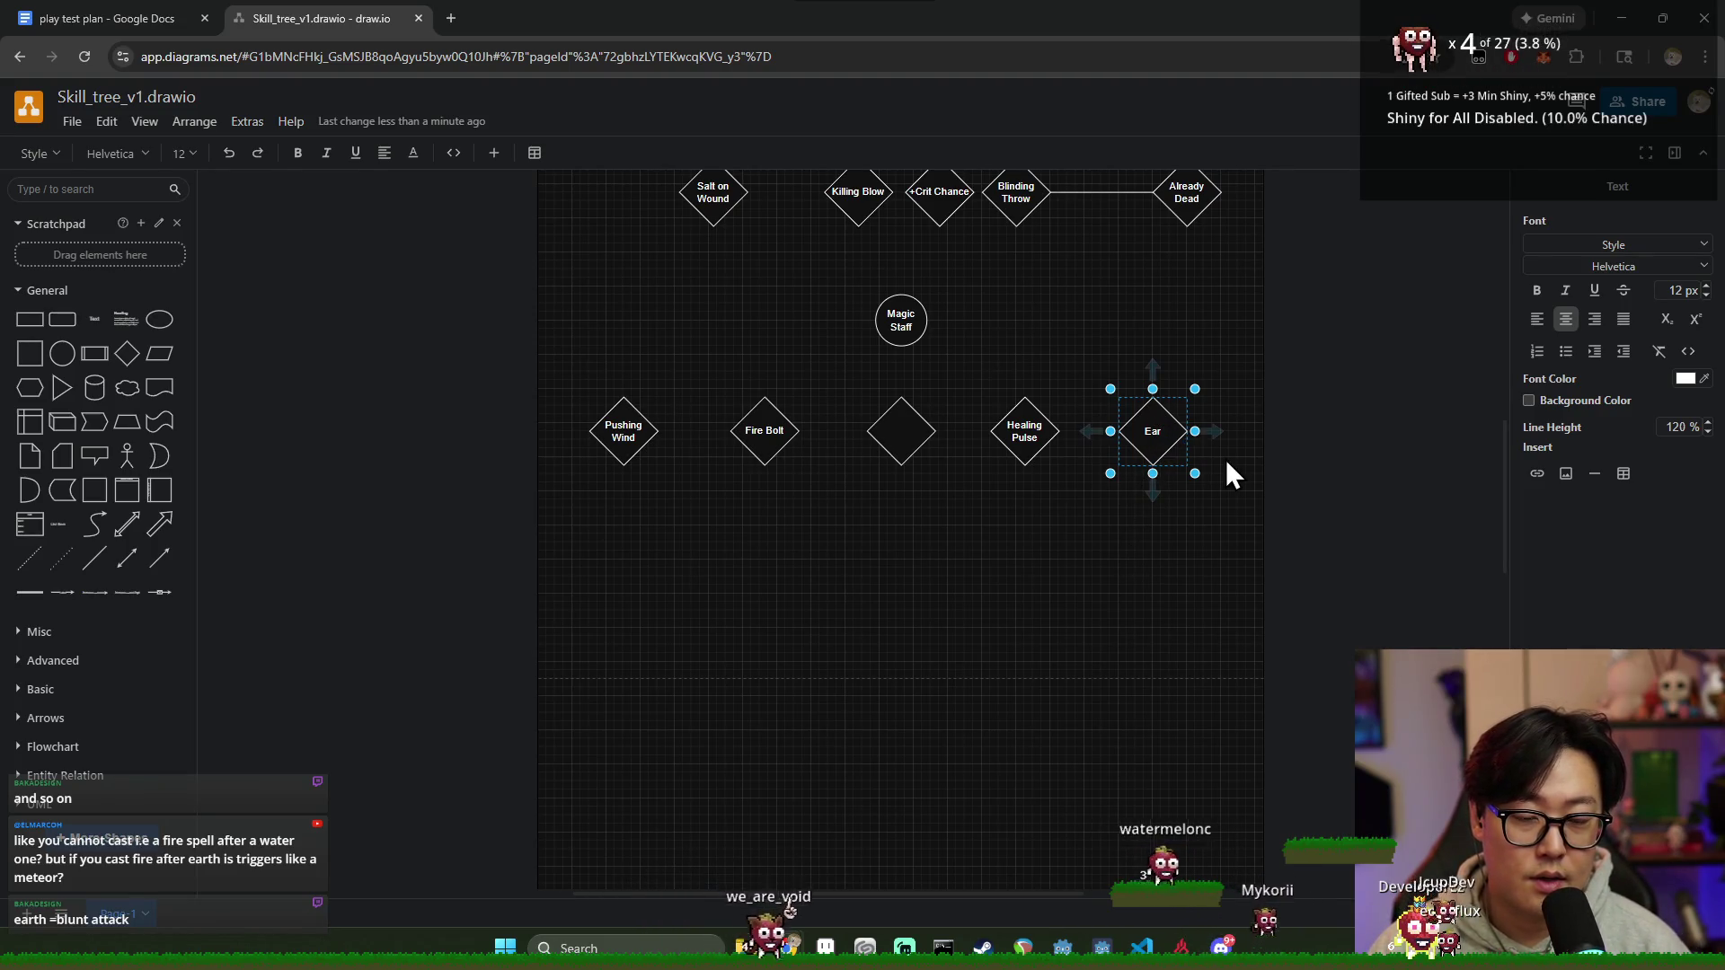
pyautogui.write('then')
pyautogui.press('Return')
pyautogui.write('Wall')
pyautogui.click(1168, 482)
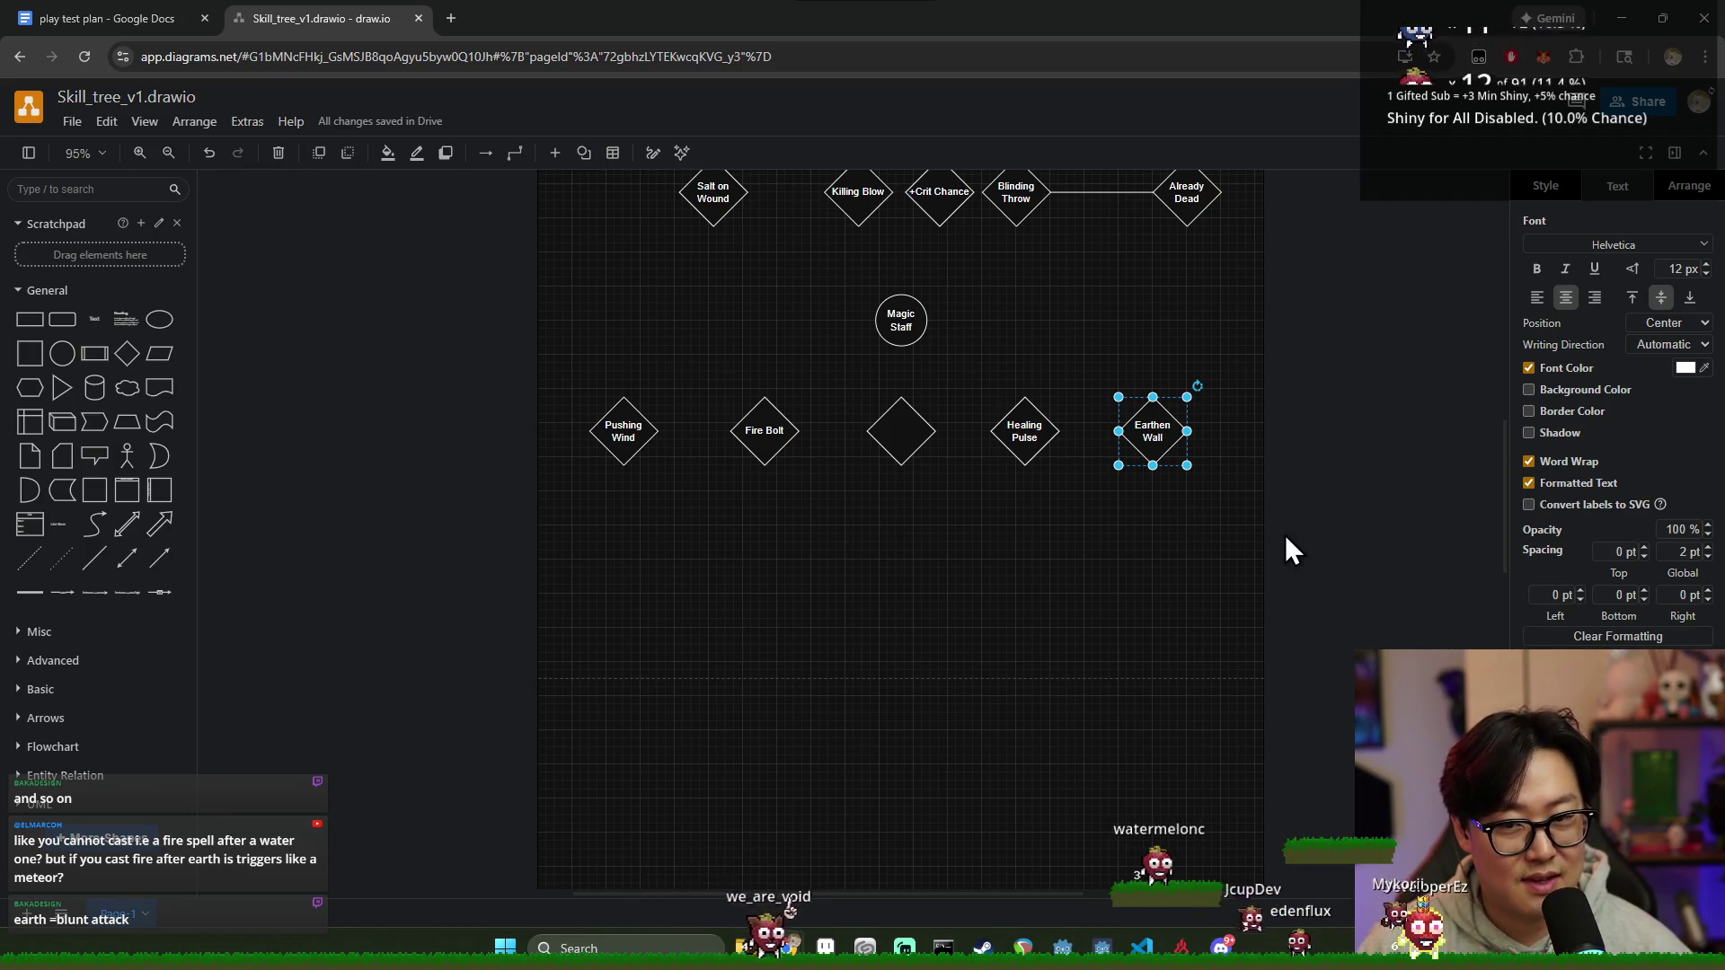
# Step: Relabel the Earthen Wall diamond again as Stonewall
pyautogui.click(1033, 544)
pyautogui.click(922, 431)
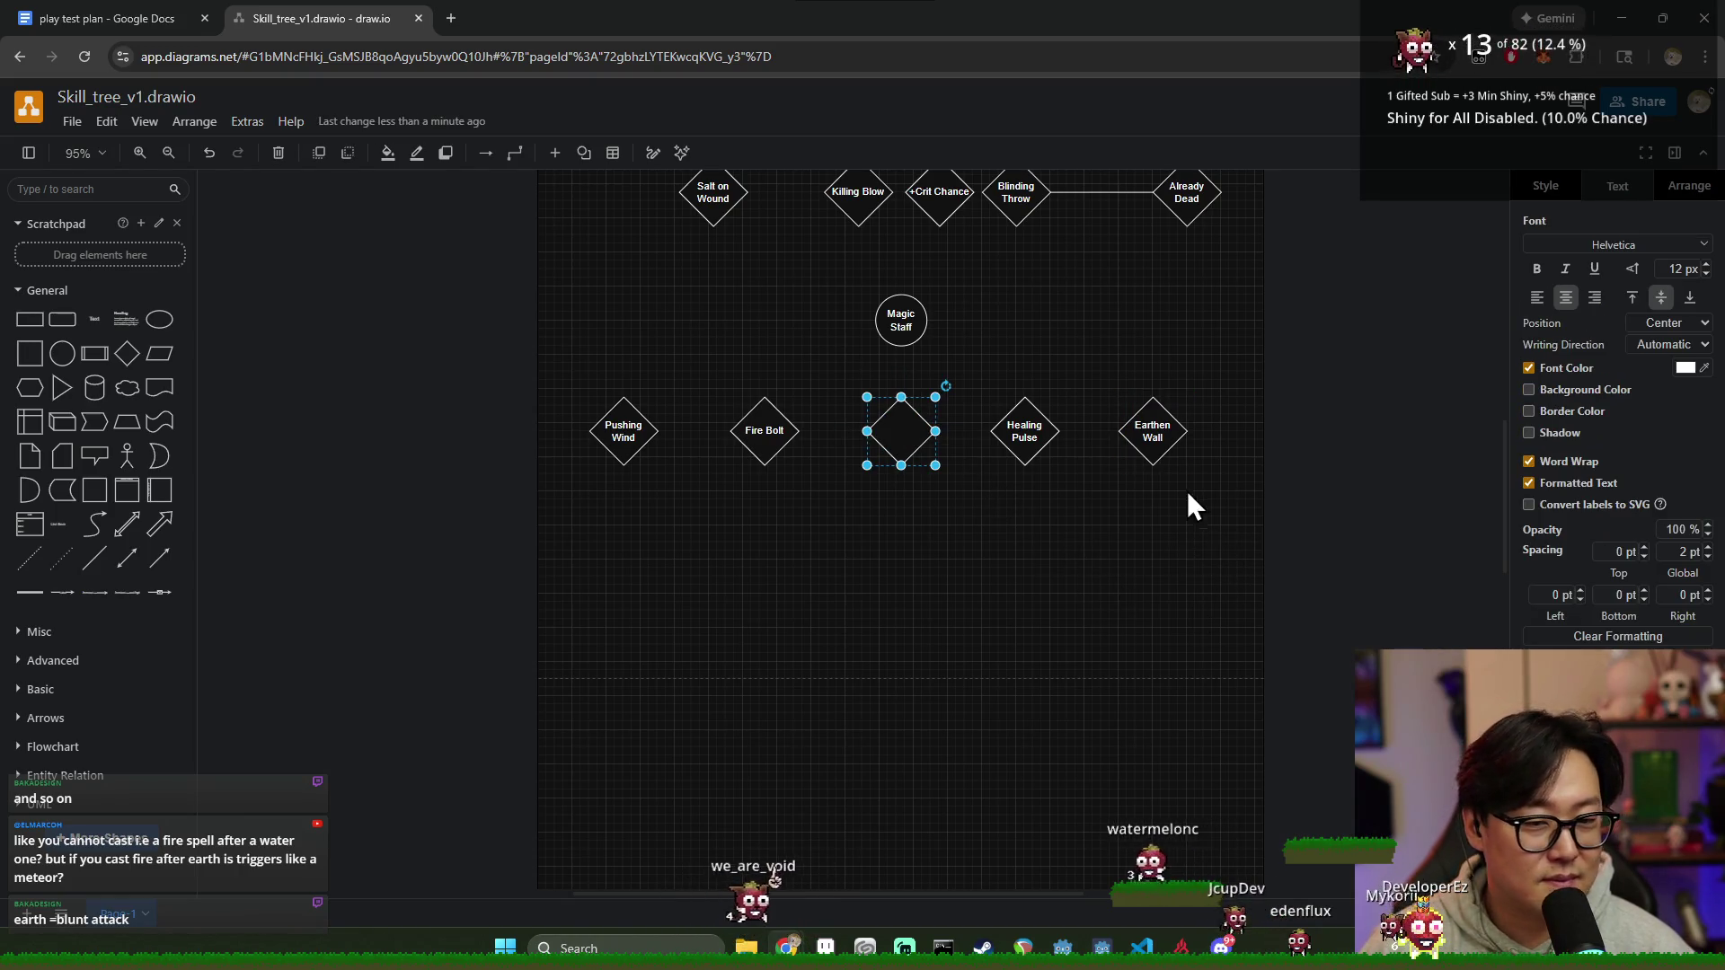
pyautogui.doubleClick(1153, 431)
pyautogui.write('Stone W')
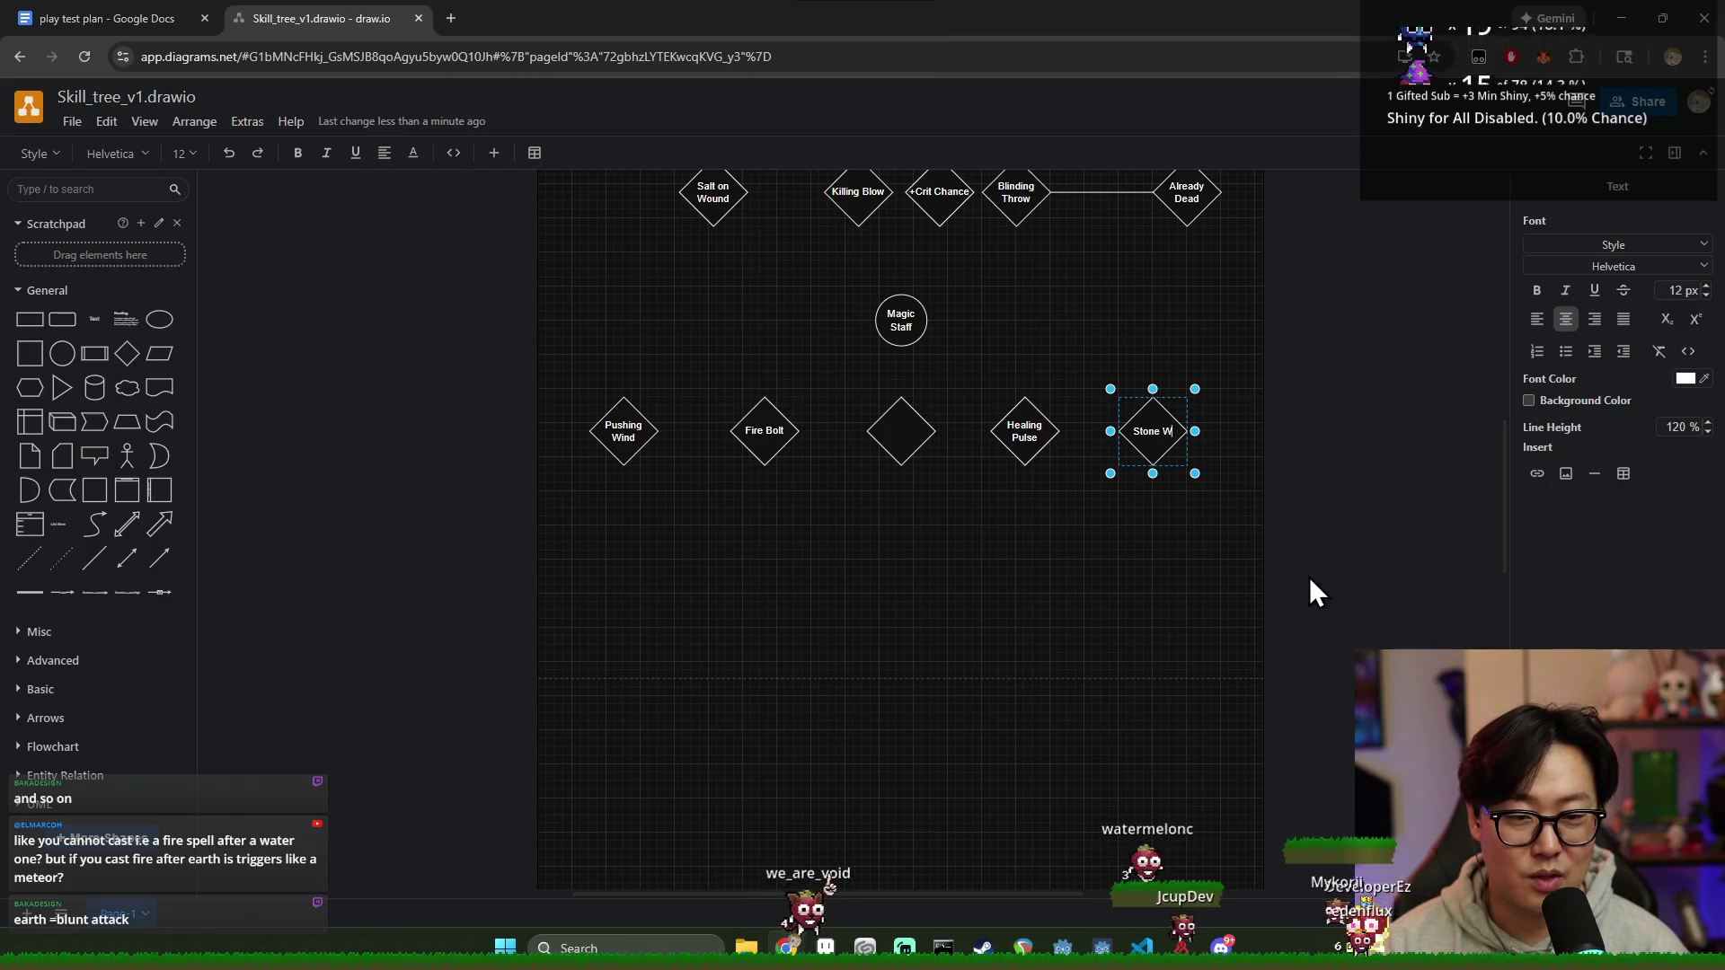
pyautogui.press('BackSpace')
pyautogui.press('BackSpace')
pyautogui.write('wall')
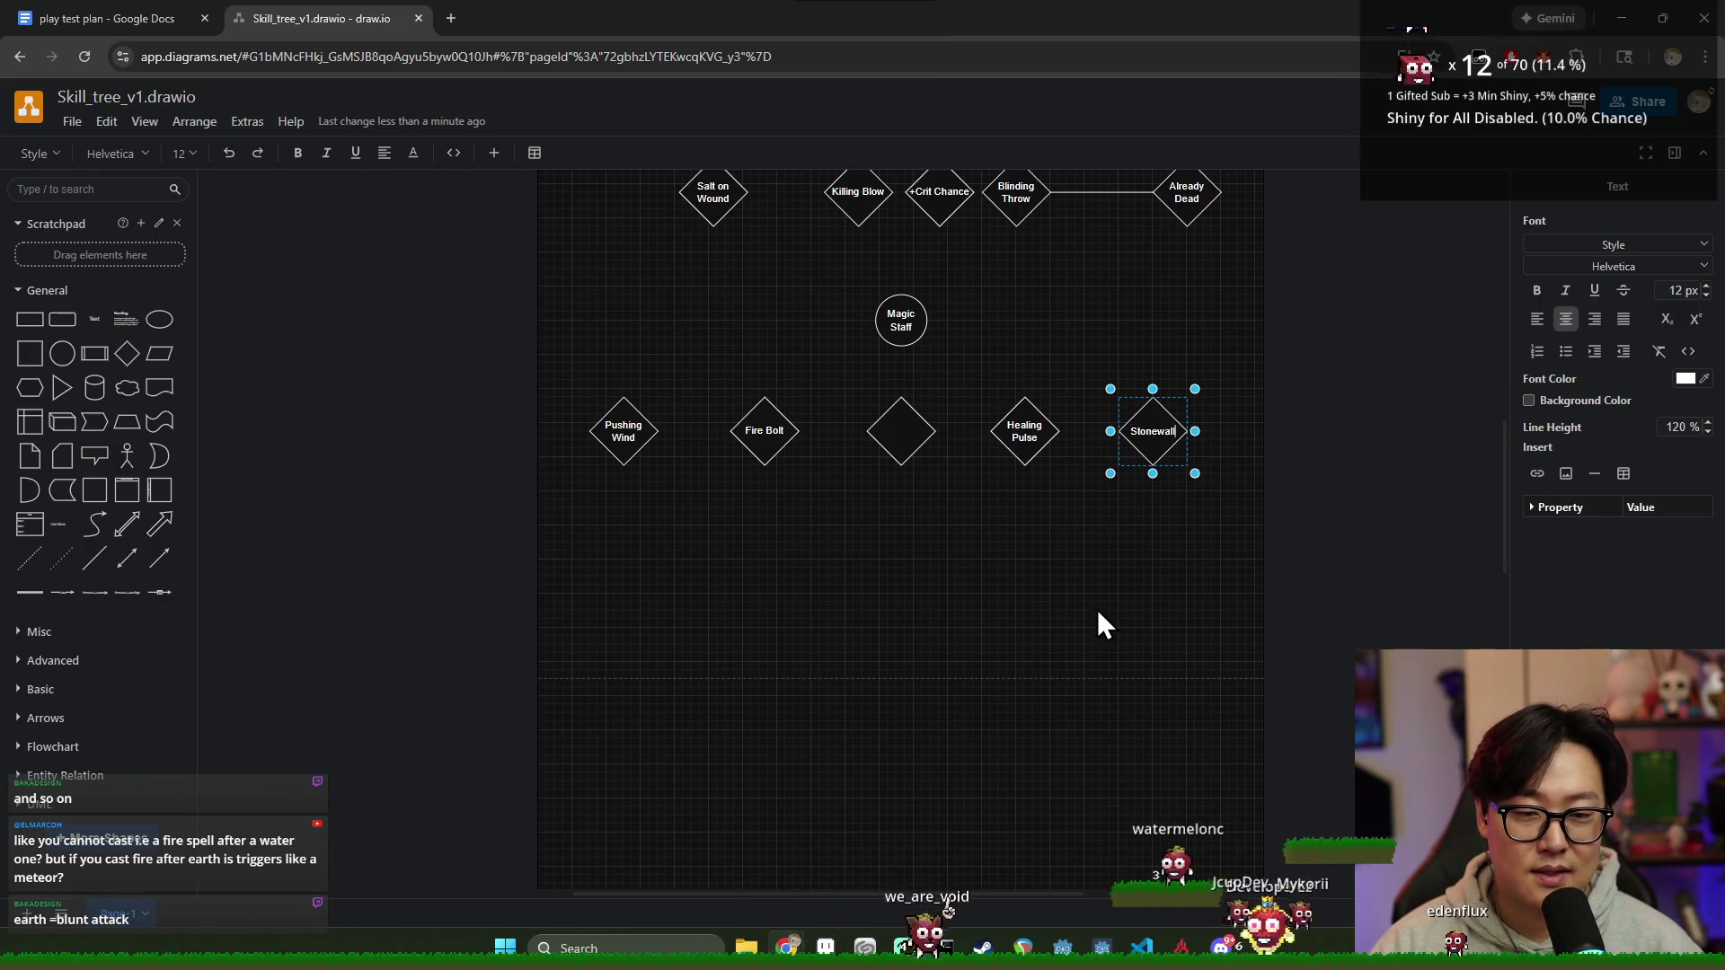
pyautogui.click(1103, 614)
pyautogui.click(1152, 432)
pyautogui.click(901, 431)
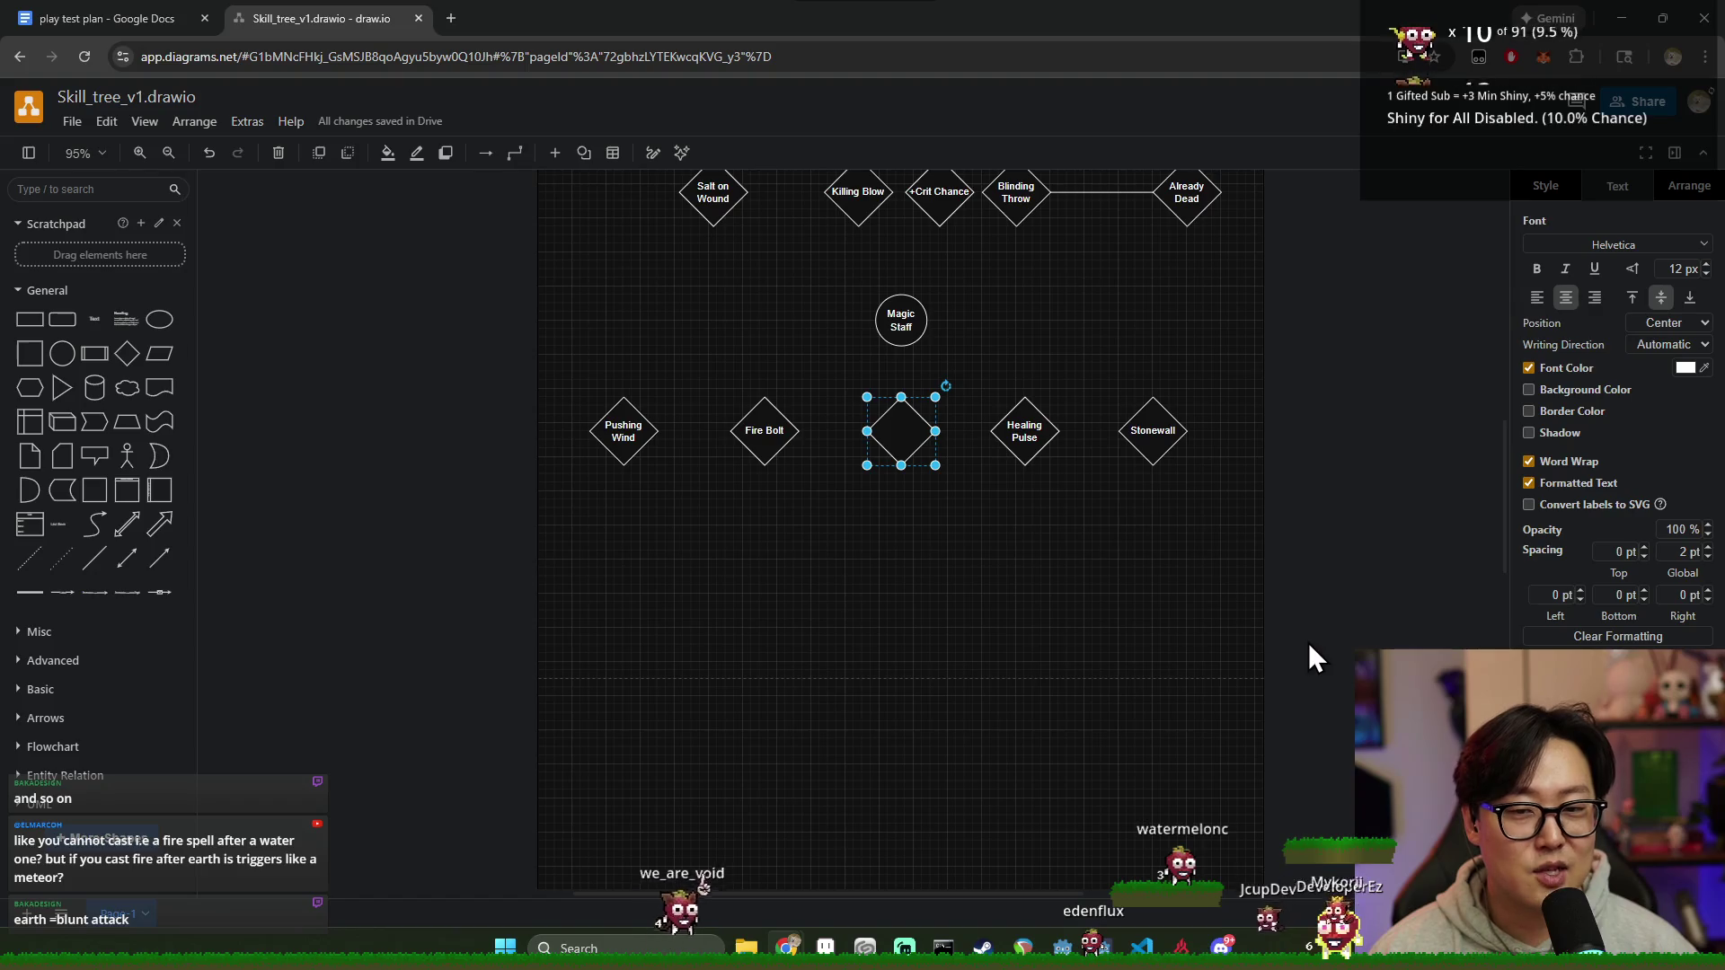
pyautogui.scroll(3, 1000, 440)
pyautogui.scroll(2, 1001, 449)
pyautogui.scroll(-2, 1155, 524)
pyautogui.scroll(-2, 1356, 550)
pyautogui.click(1357, 538)
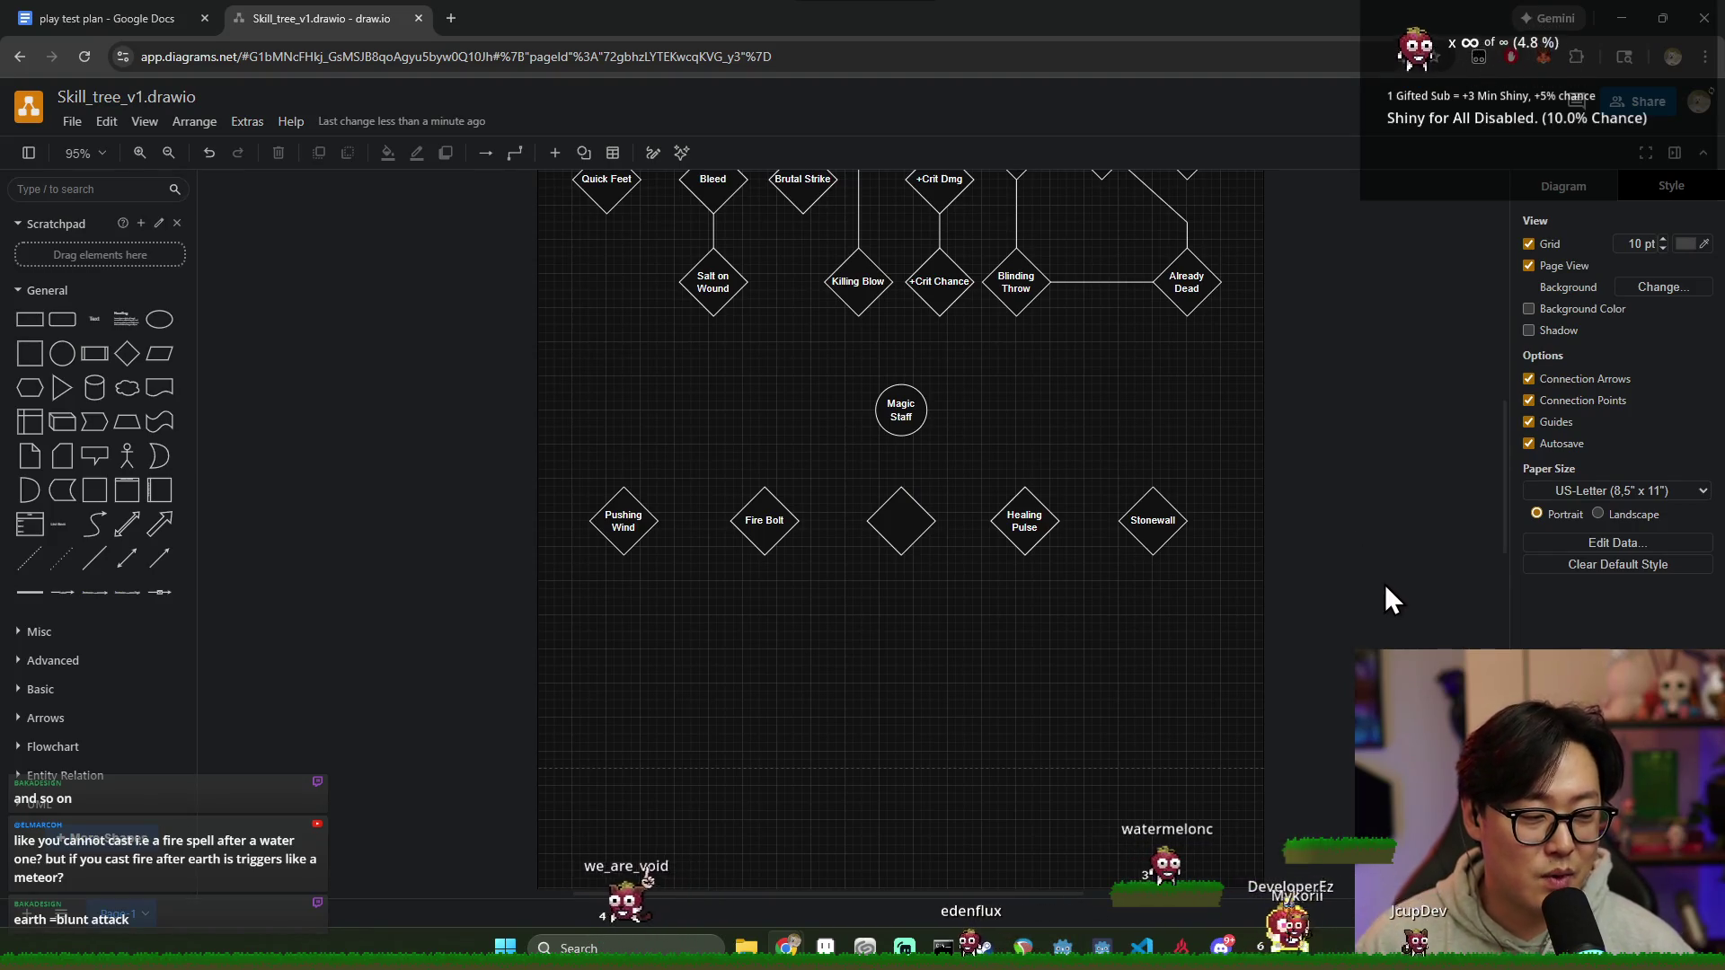
pyautogui.moveTo(1327, 648); pyautogui.dragTo(500, 465)
pyautogui.click(930, 658)
pyautogui.moveTo(1283, 641); pyautogui.dragTo(535, 492)
pyautogui.click(873, 673)
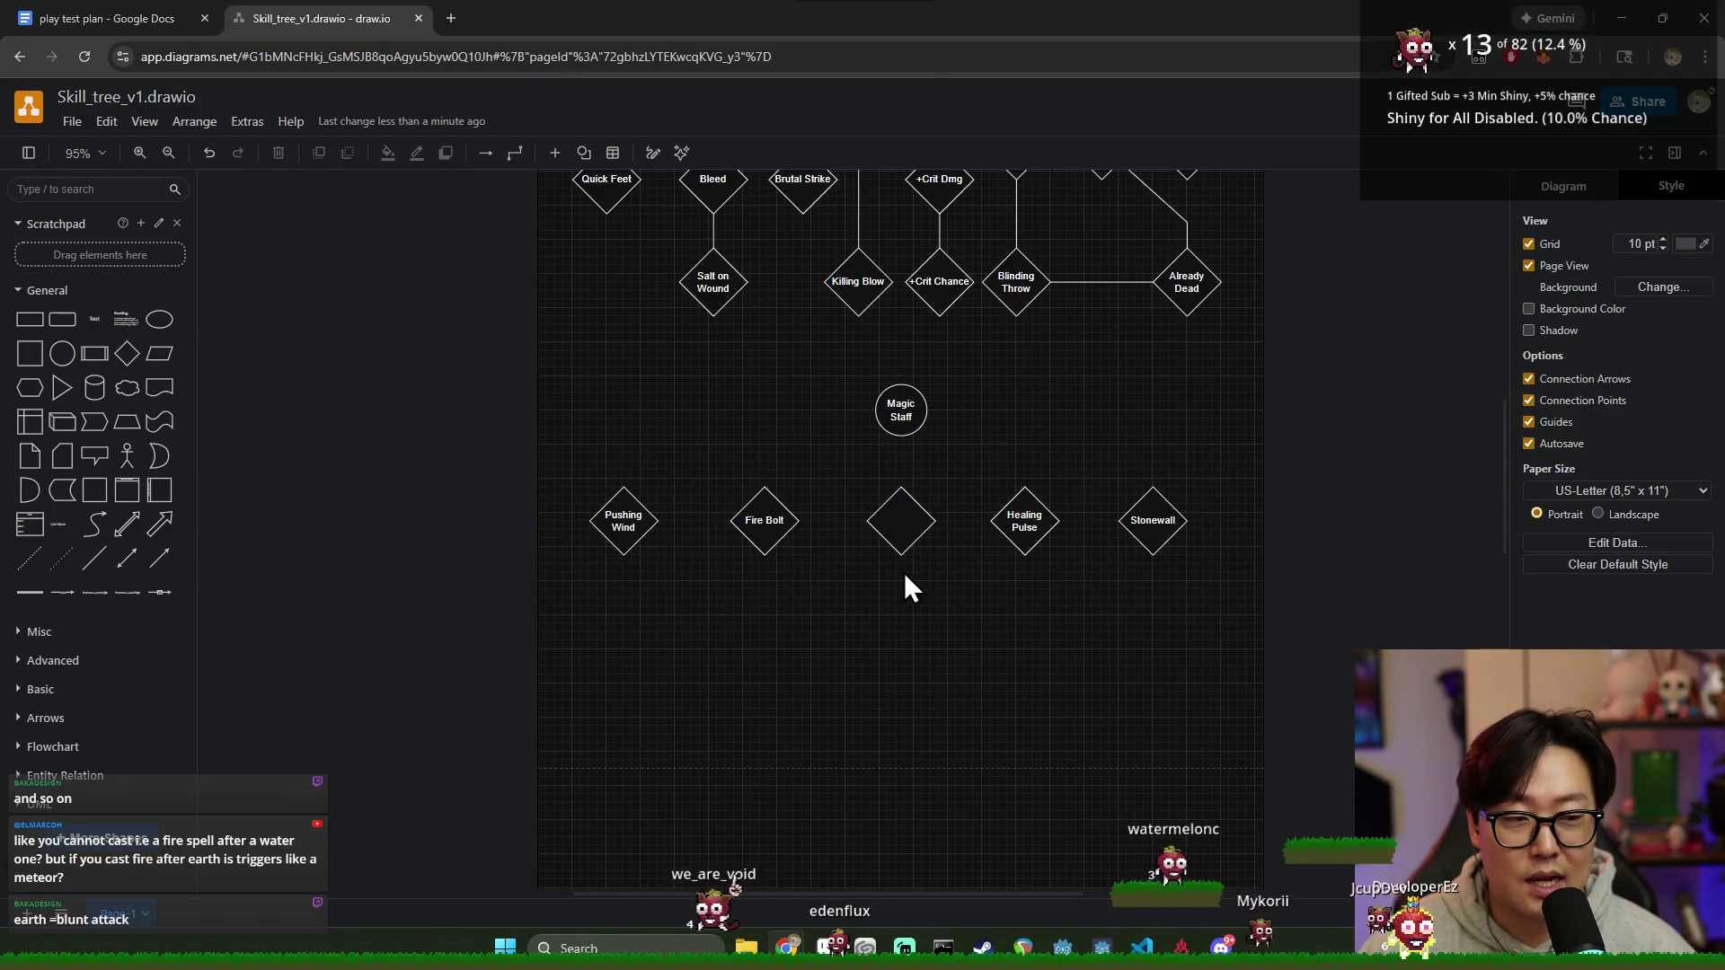
pyautogui.click(877, 515)
pyautogui.click(943, 657)
pyautogui.moveTo(1234, 588); pyautogui.dragTo(546, 447)
pyautogui.click(842, 680)
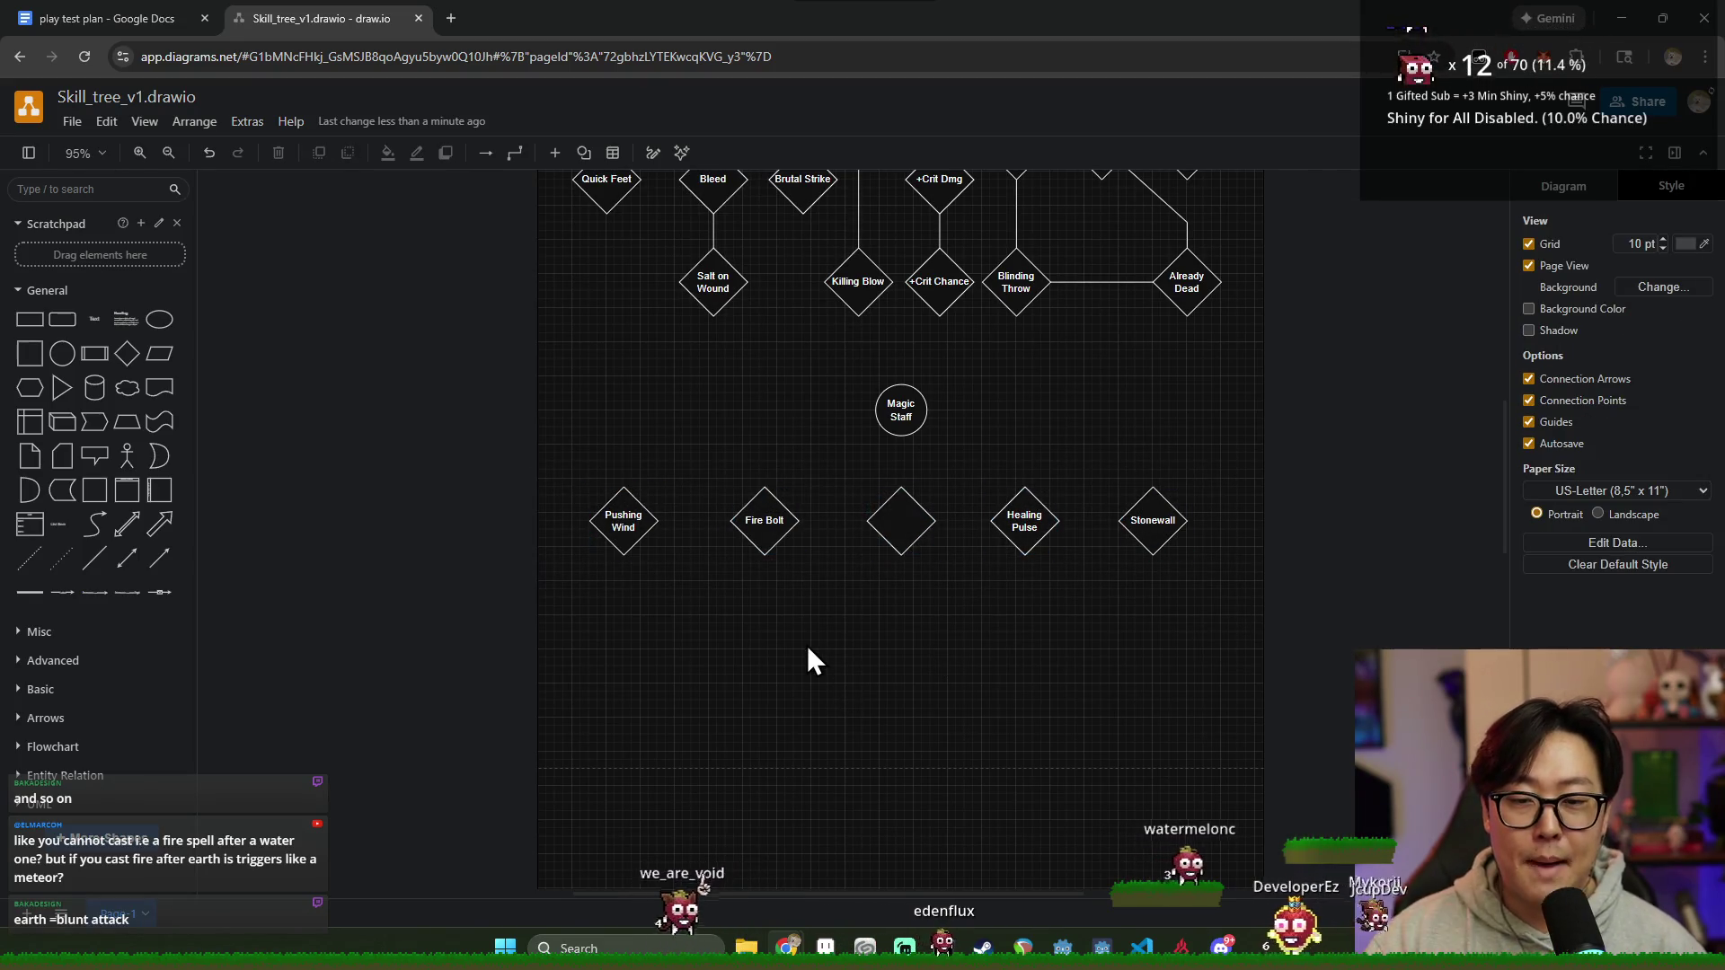
pyautogui.scroll(3, 961, 630)
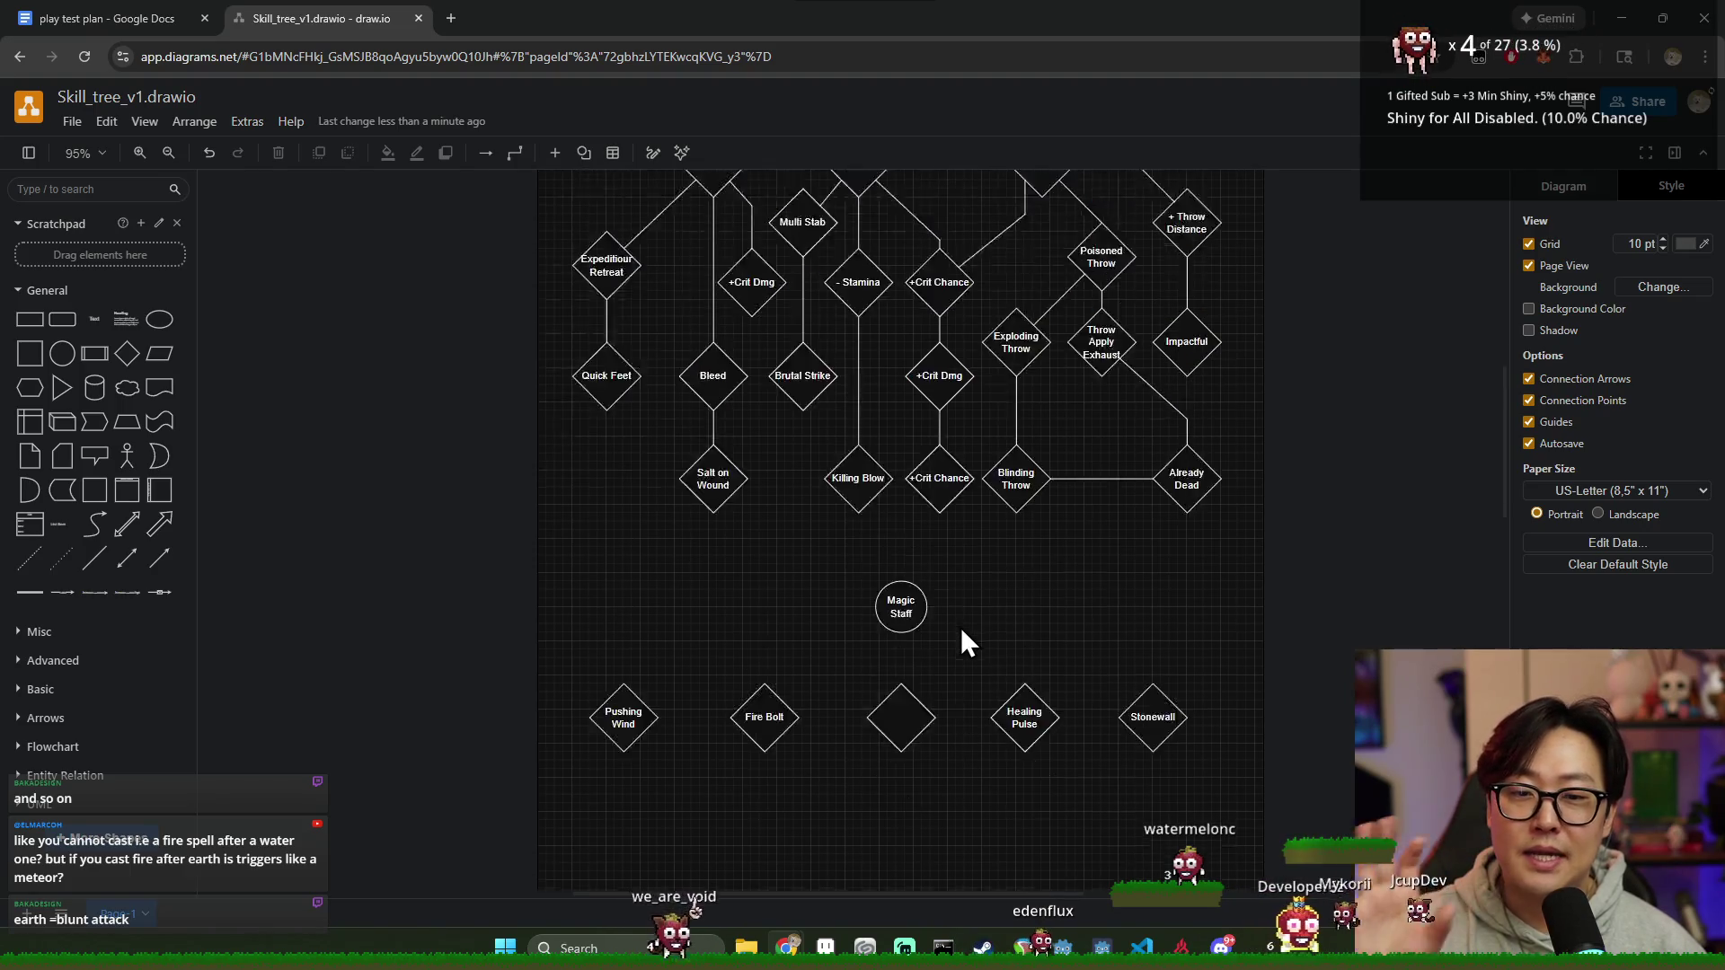
pyautogui.scroll(1, 960, 644)
pyautogui.scroll(1, 1029, 647)
pyautogui.scroll(-5, 1024, 646)
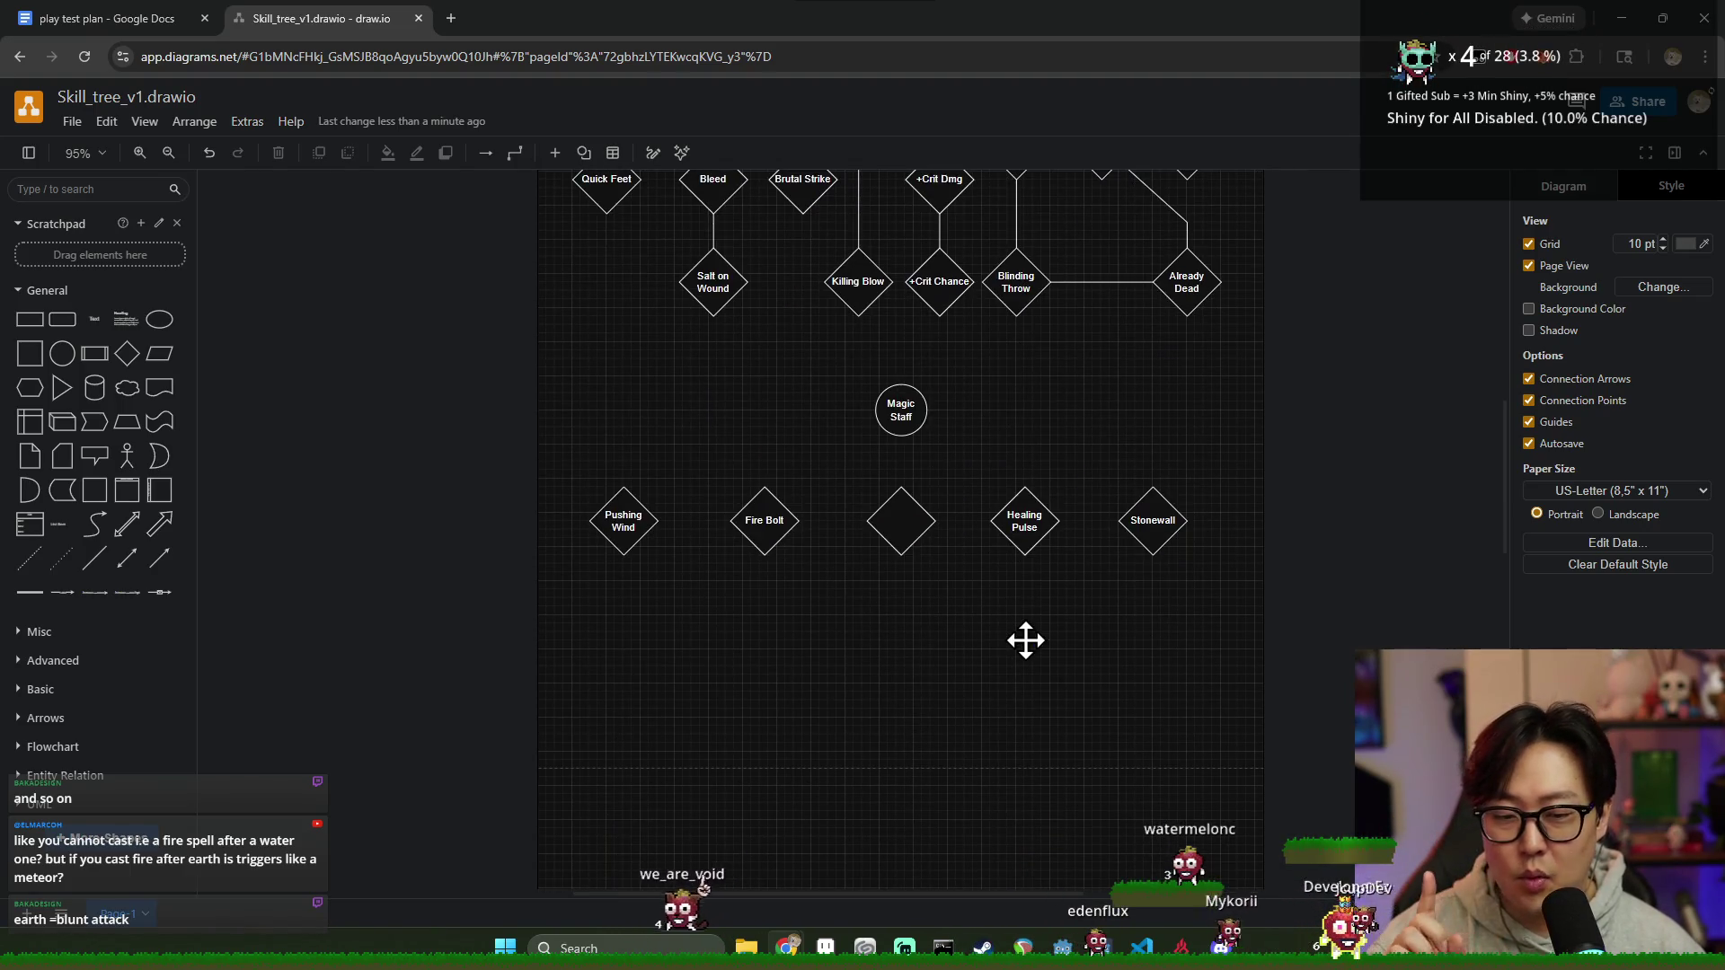
pyautogui.scroll(1, 1024, 643)
pyautogui.scroll(2, 916, 608)
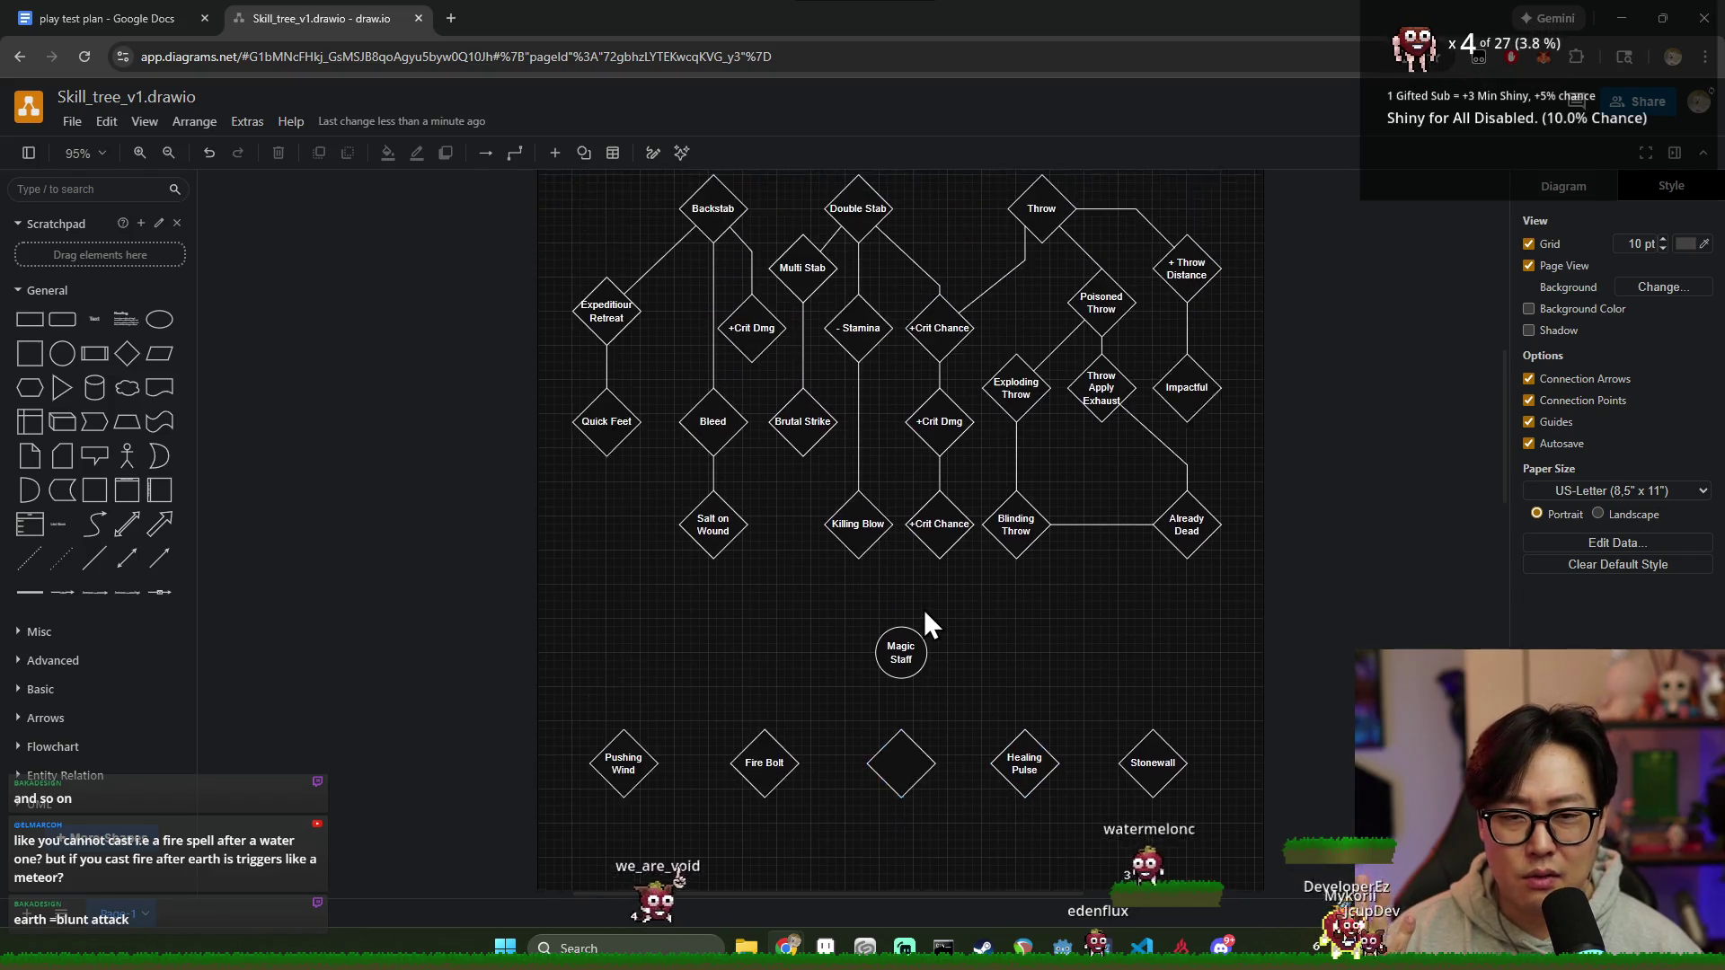
pyautogui.scroll(1, 1064, 610)
pyautogui.scroll(-3, 1283, 627)
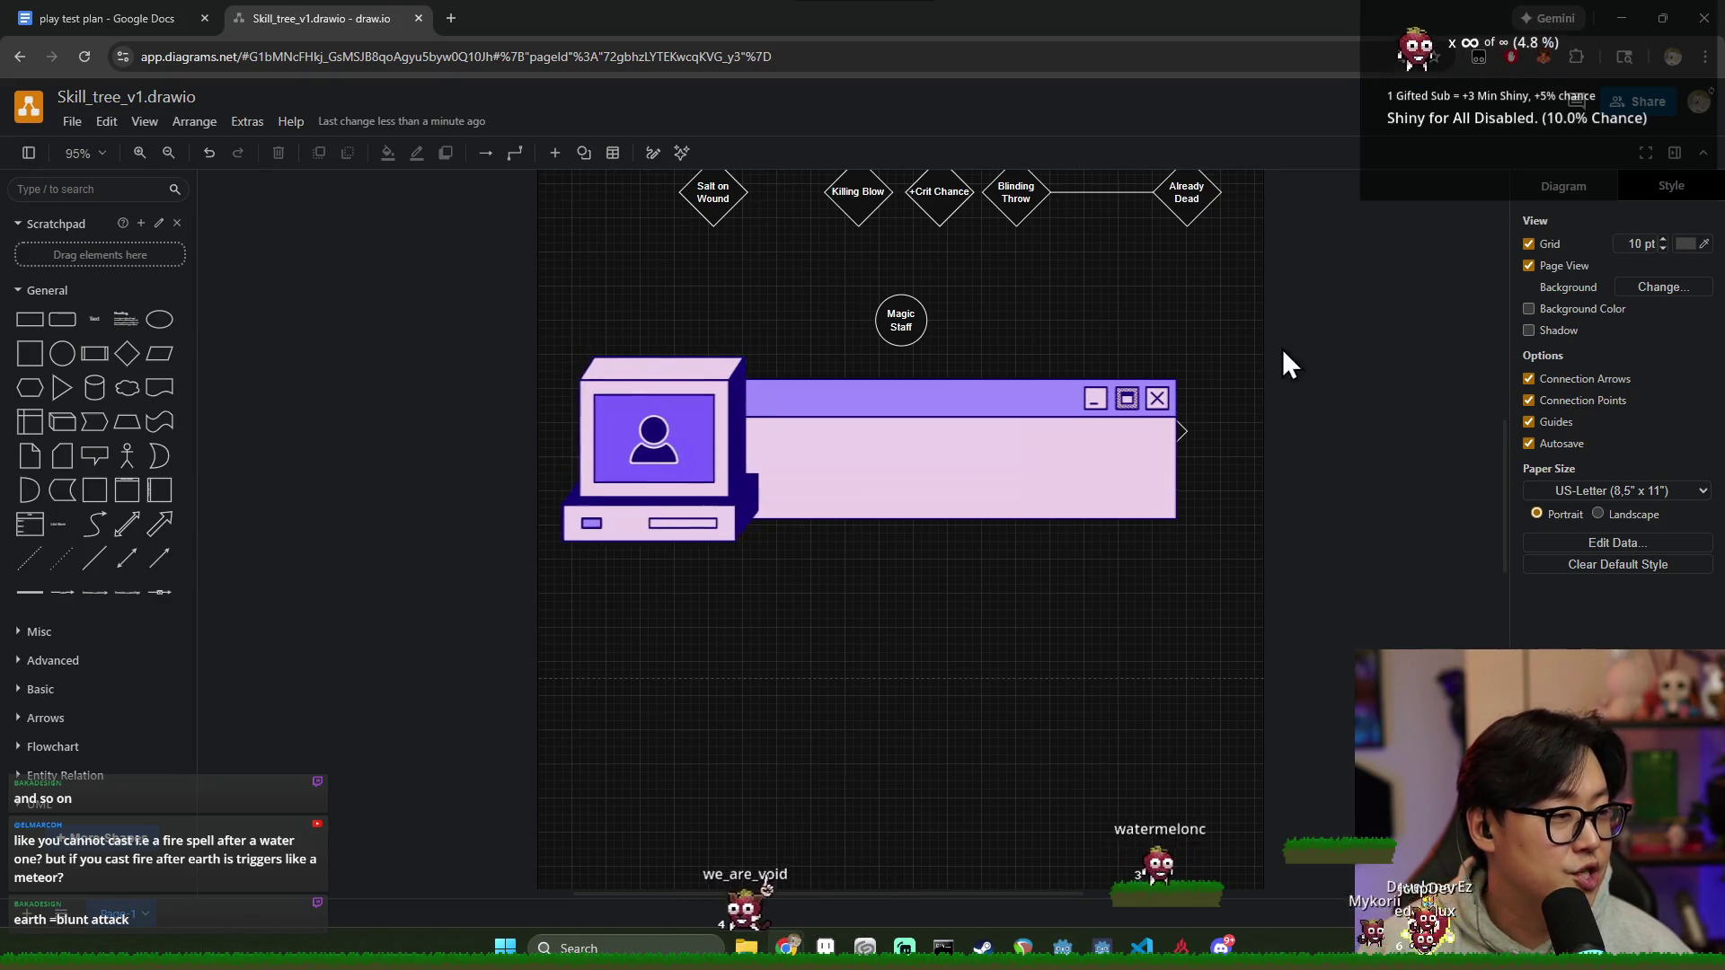
# Step: Change the leftmost diamond's label from Pushing Wind to Down Draft
pyautogui.doubleClick(634, 439)
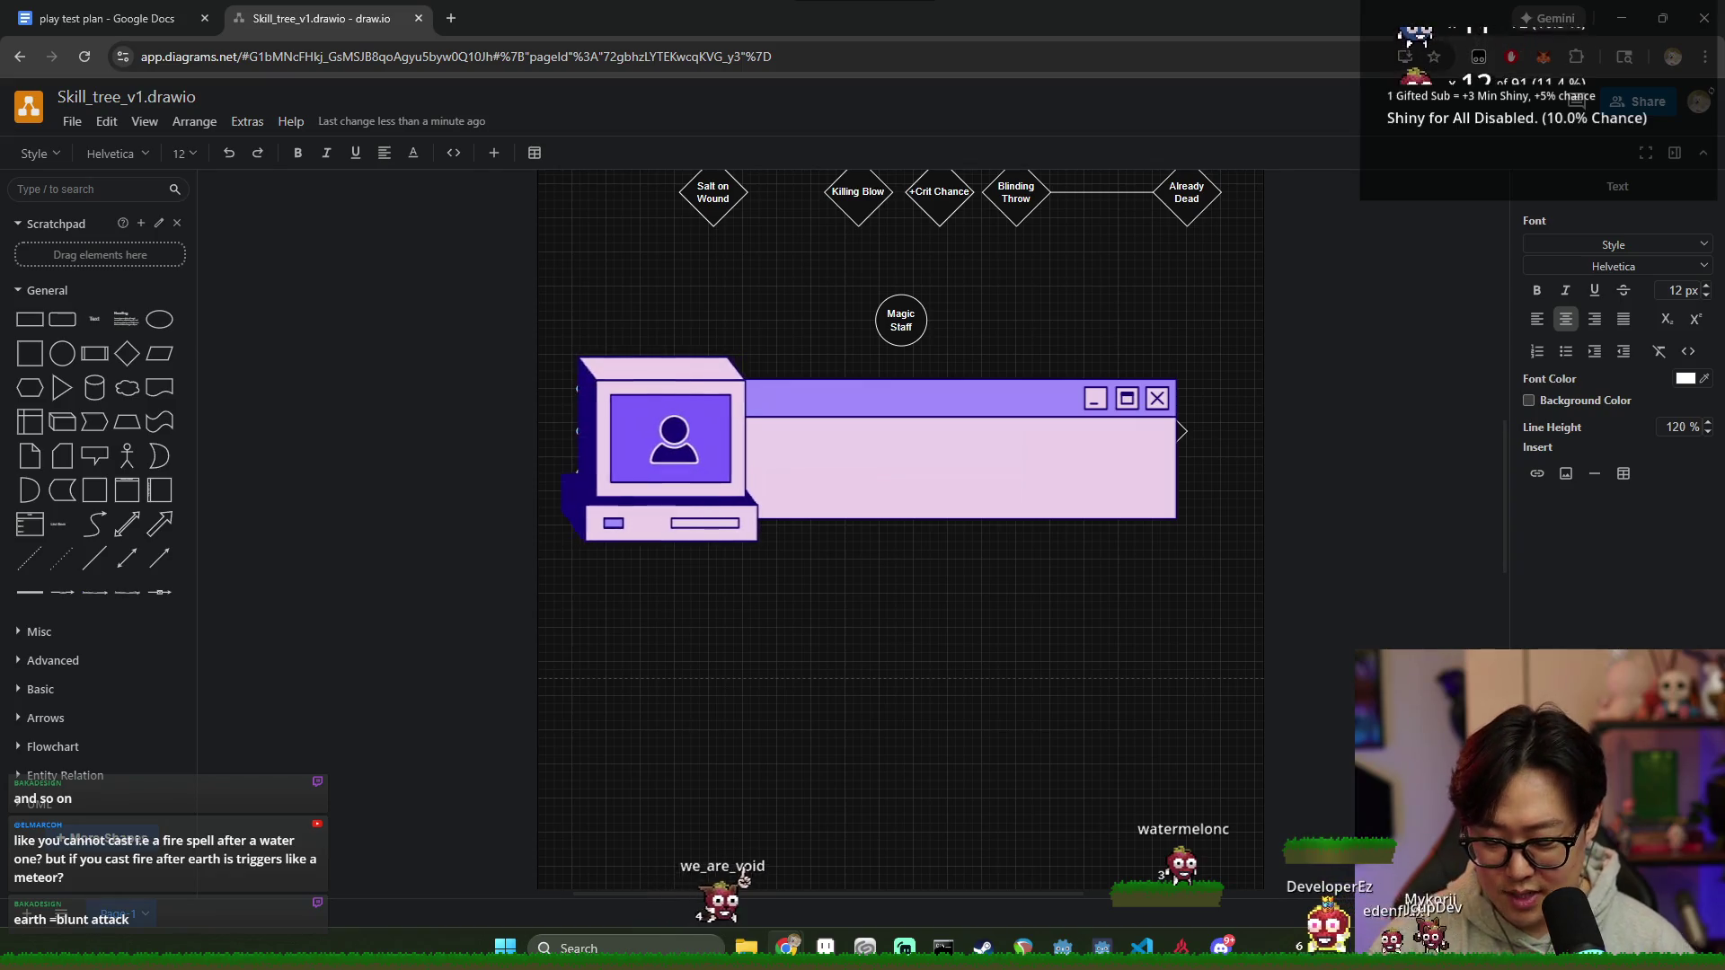
pyautogui.write('Down Draft')
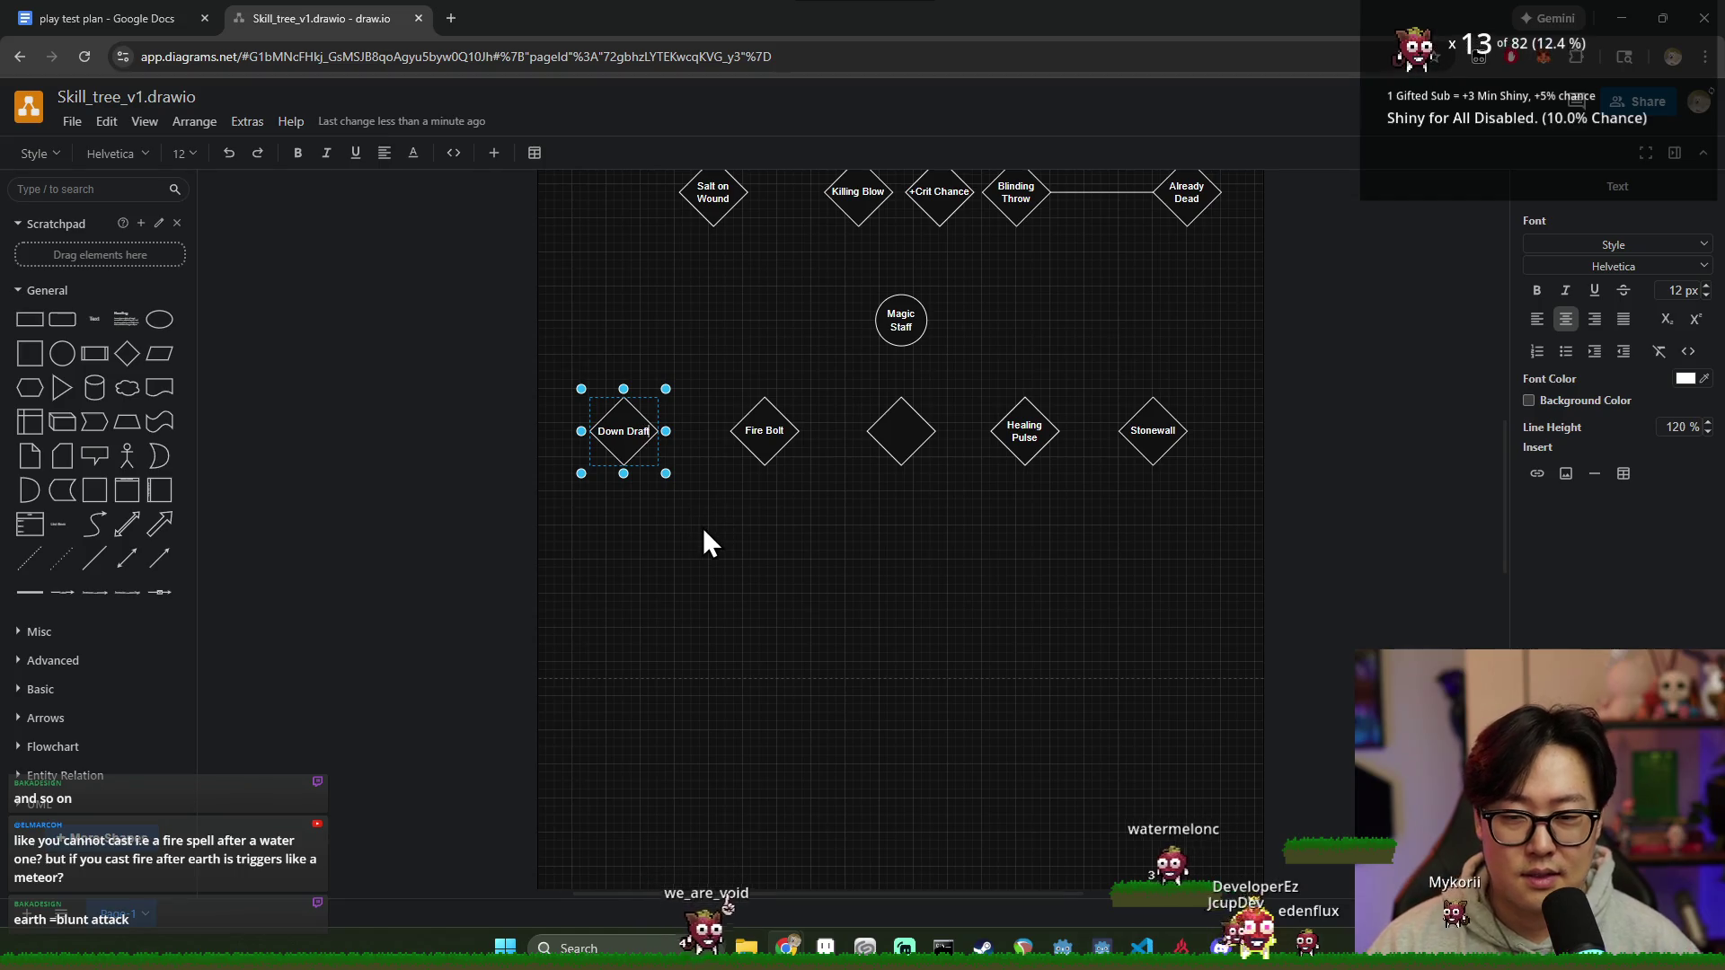
pyautogui.click(1352, 580)
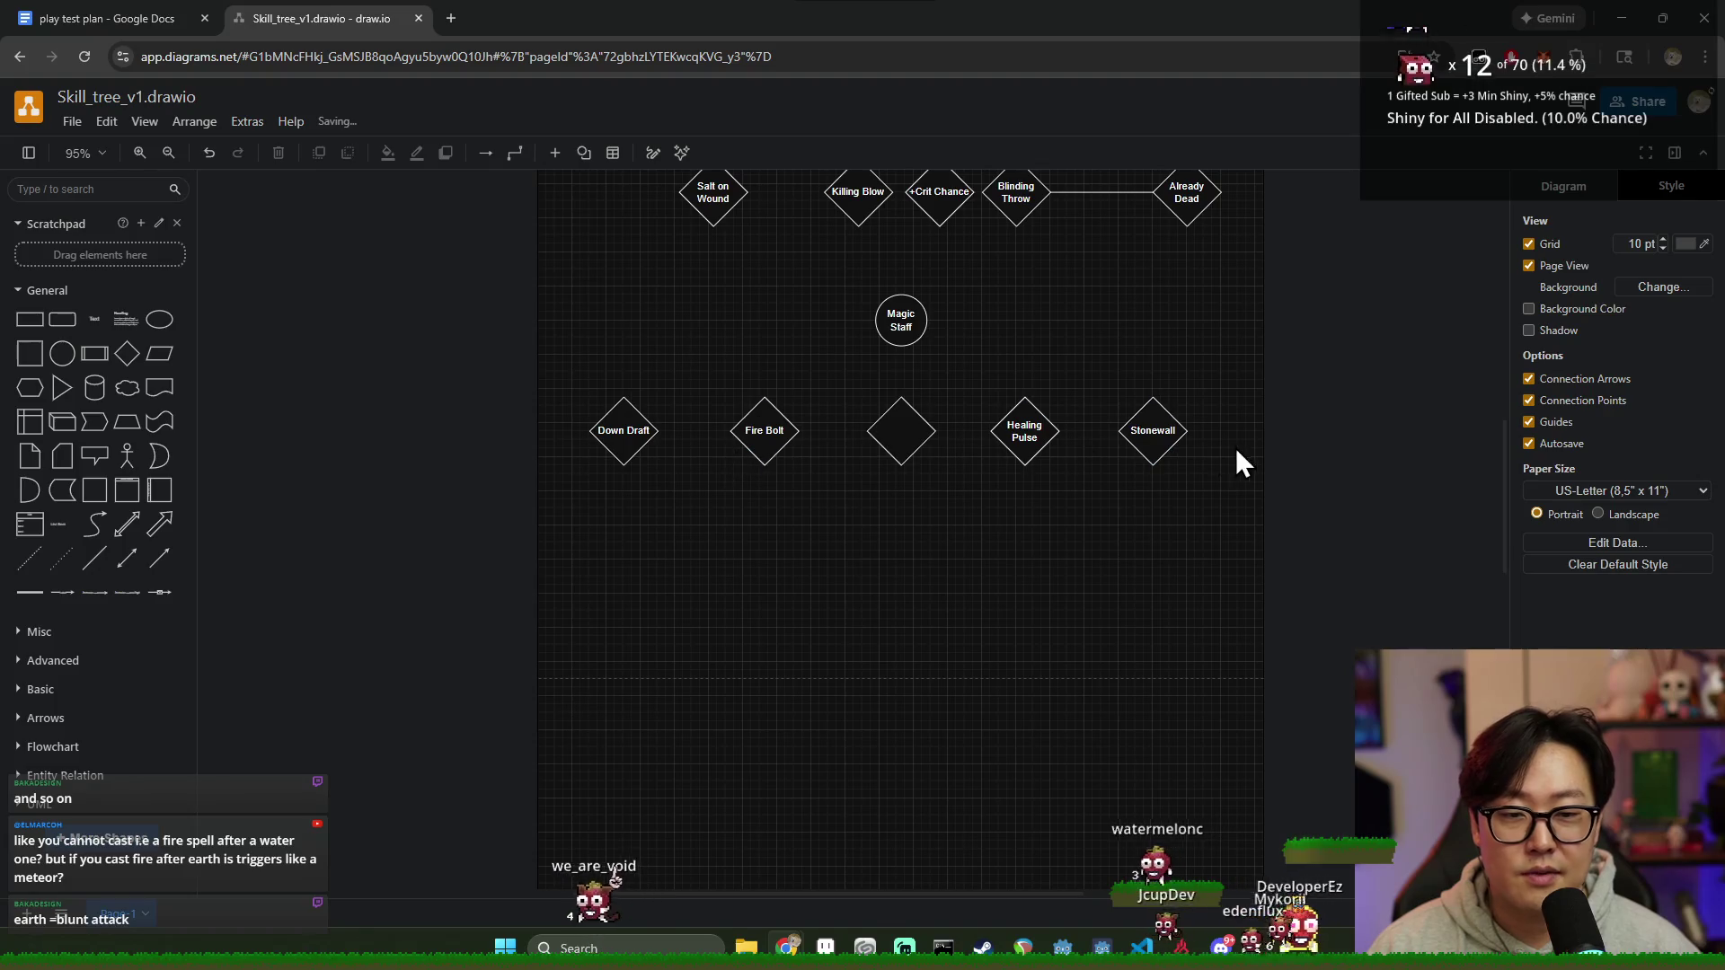
pyautogui.click(768, 428)
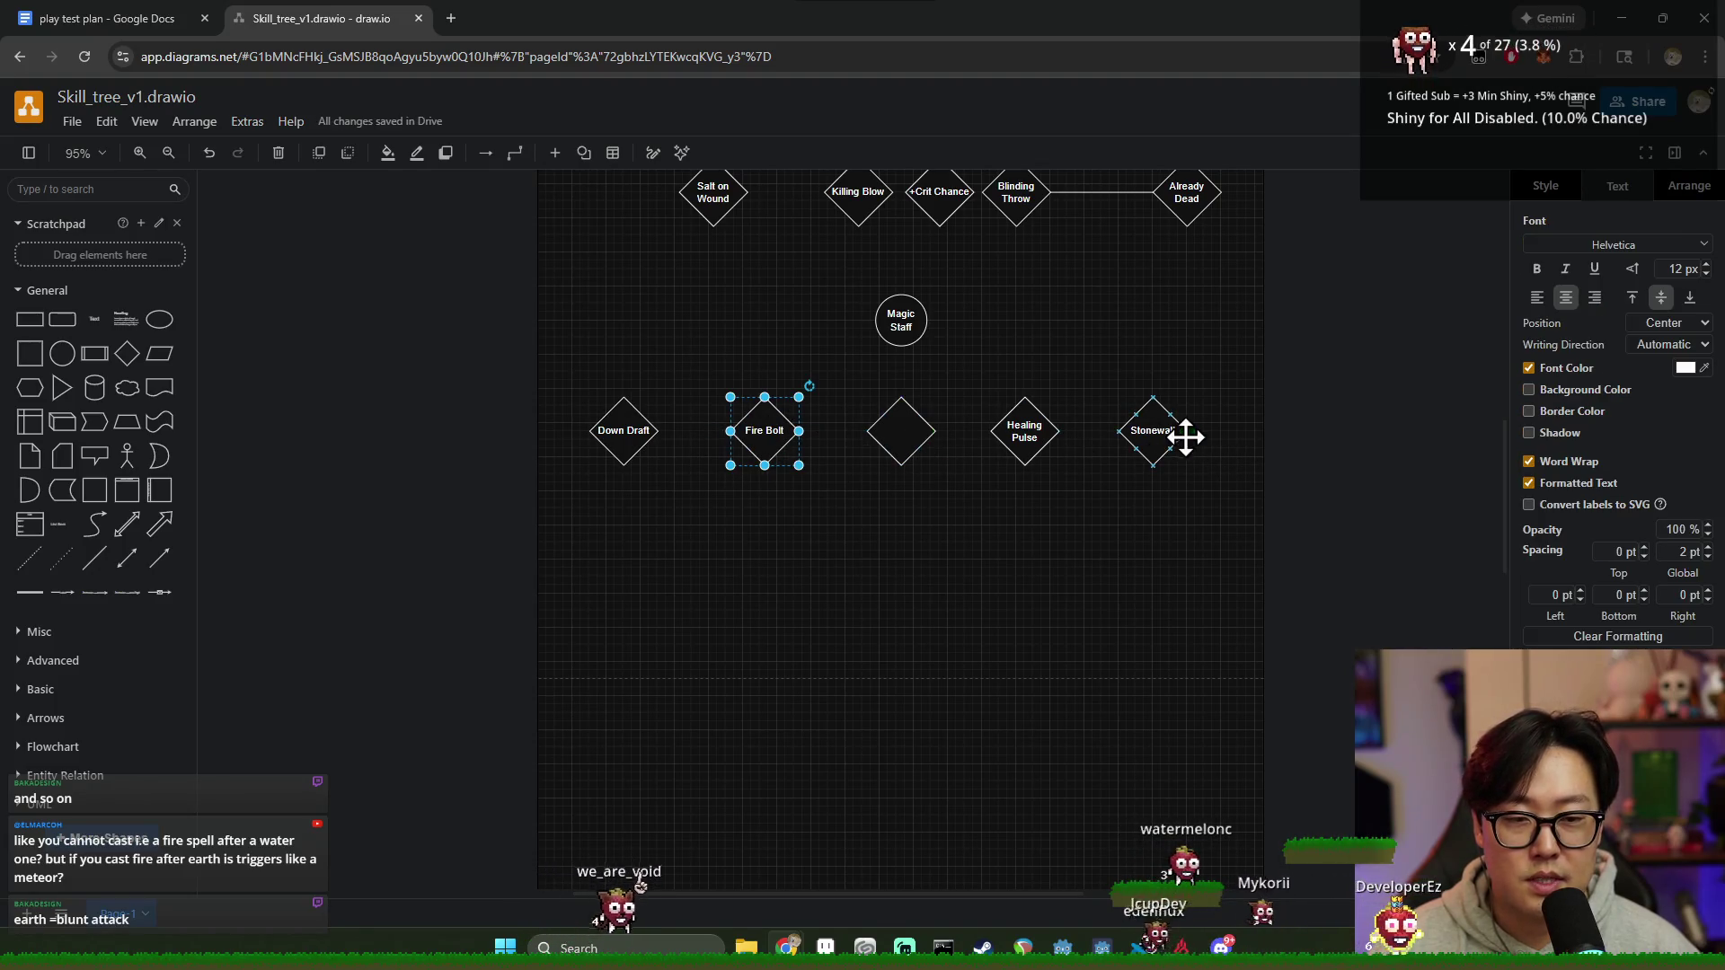
# Step: Hop between the spell diamonds and start label edits on the empty centre diamond without committing
pyautogui.click(1175, 431)
pyautogui.click(900, 432)
pyautogui.click(1010, 543)
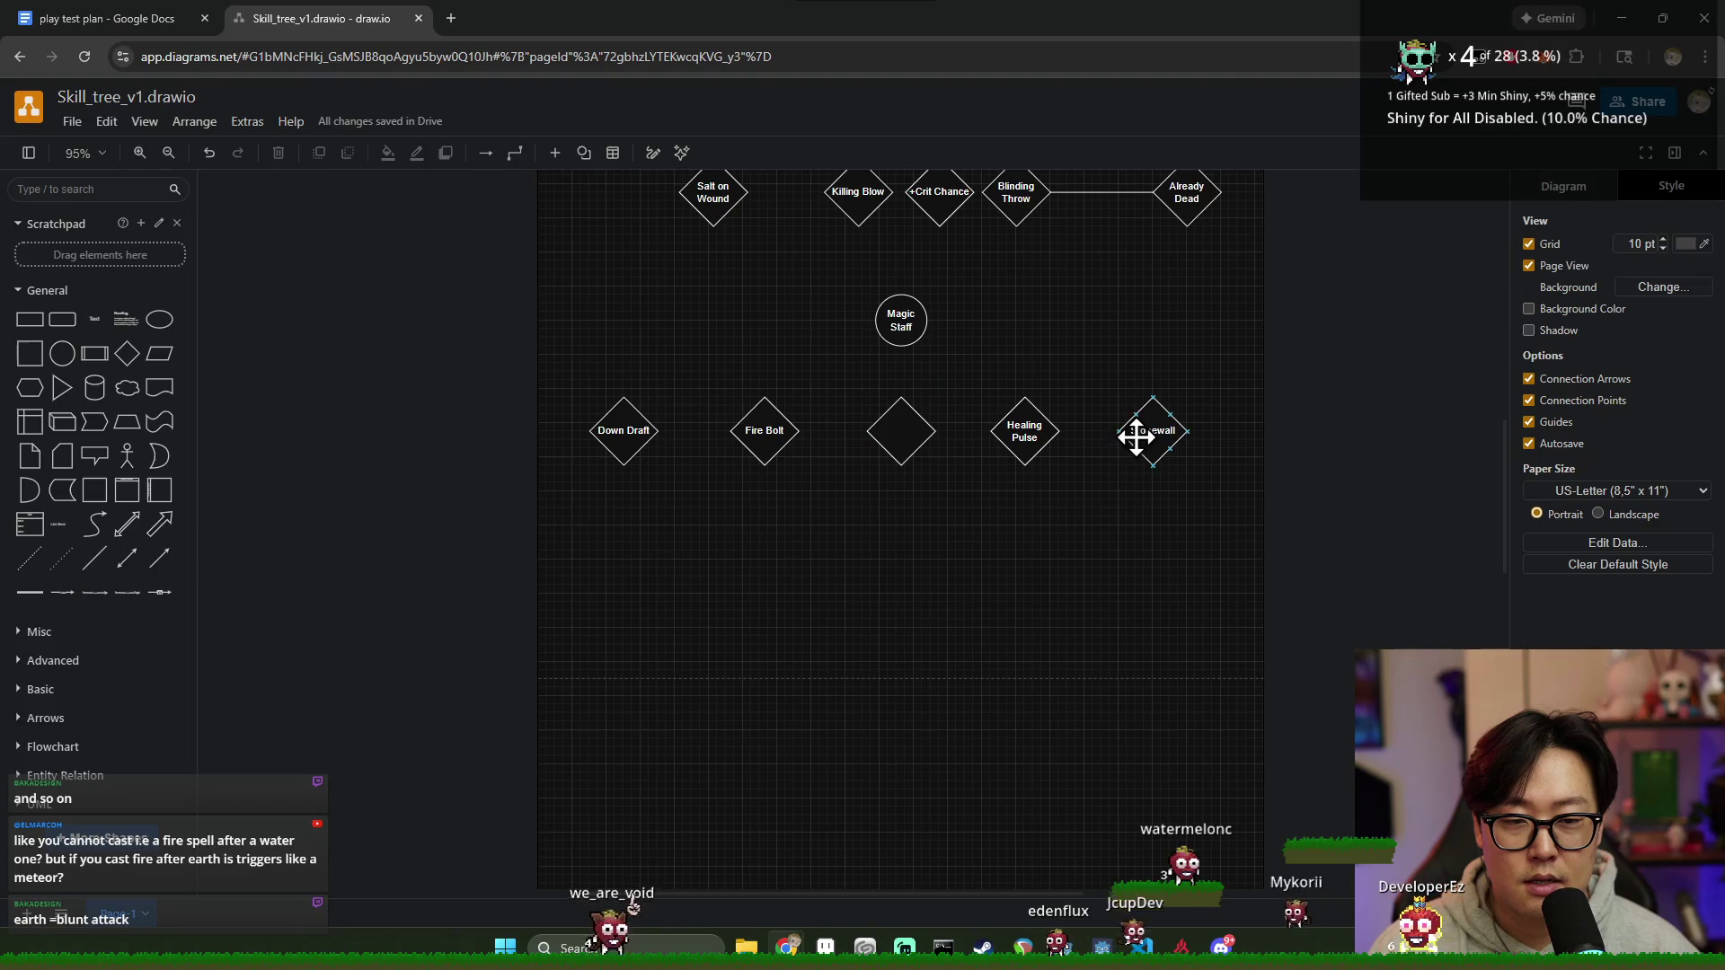
pyautogui.click(1128, 462)
pyautogui.doubleClick(1153, 434)
pyautogui.click(900, 431)
pyautogui.doubleClick(900, 432)
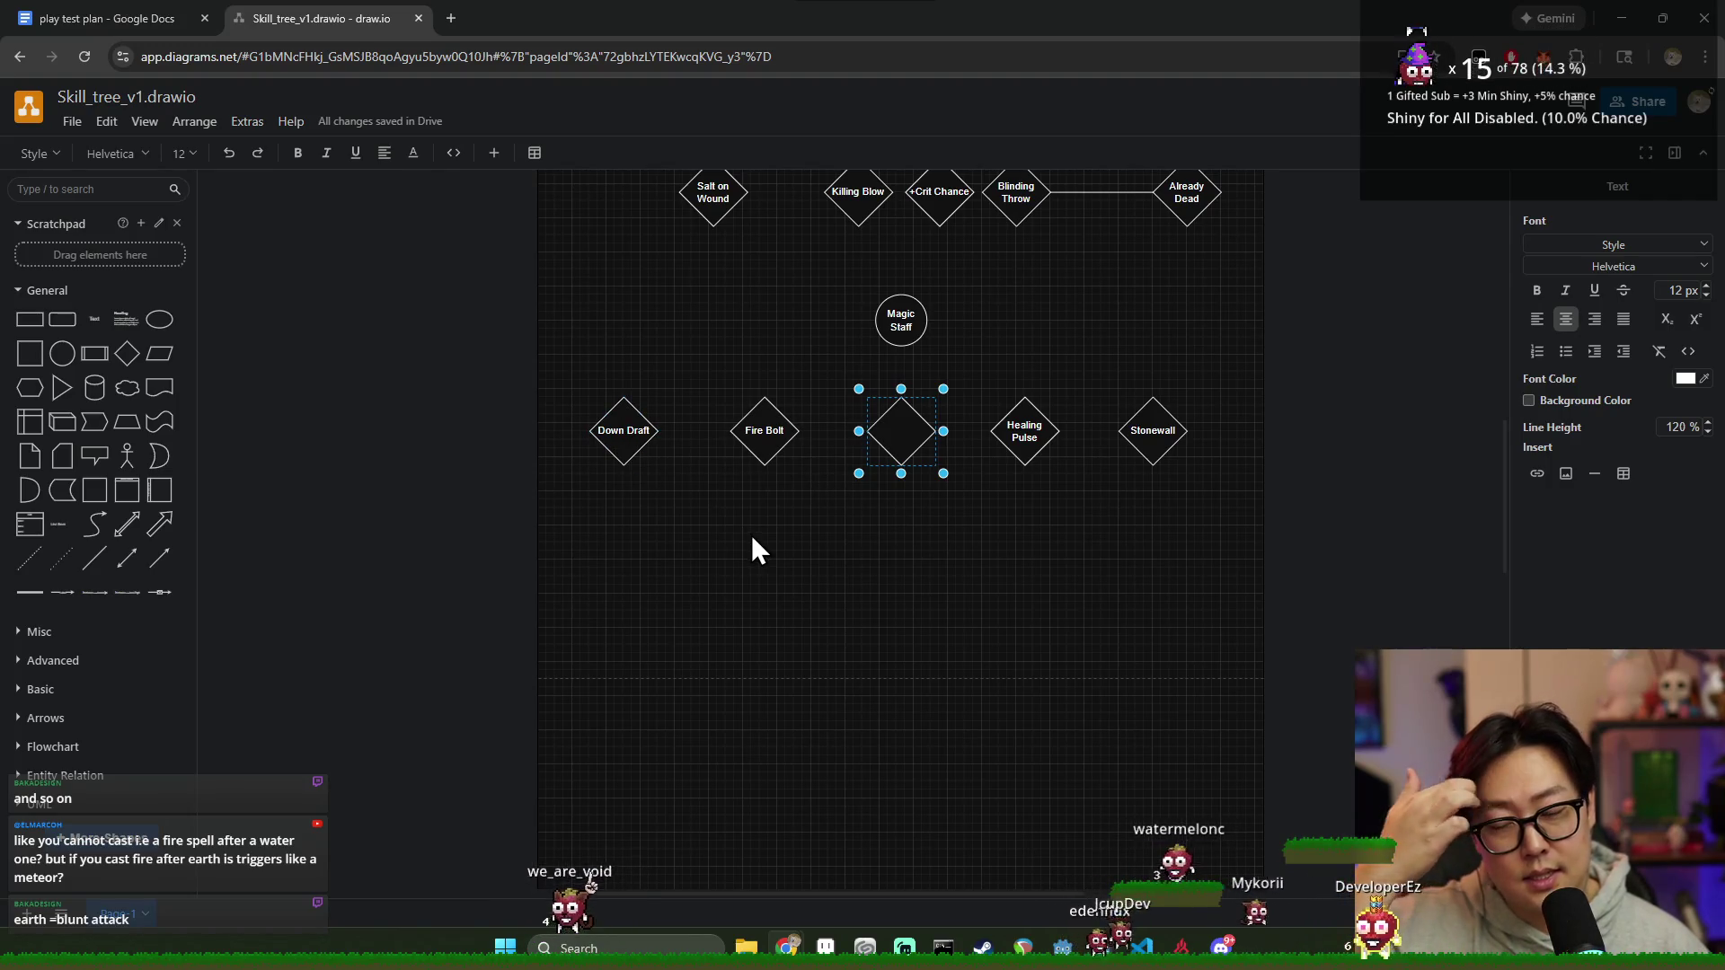
pyautogui.click(626, 431)
pyautogui.click(763, 430)
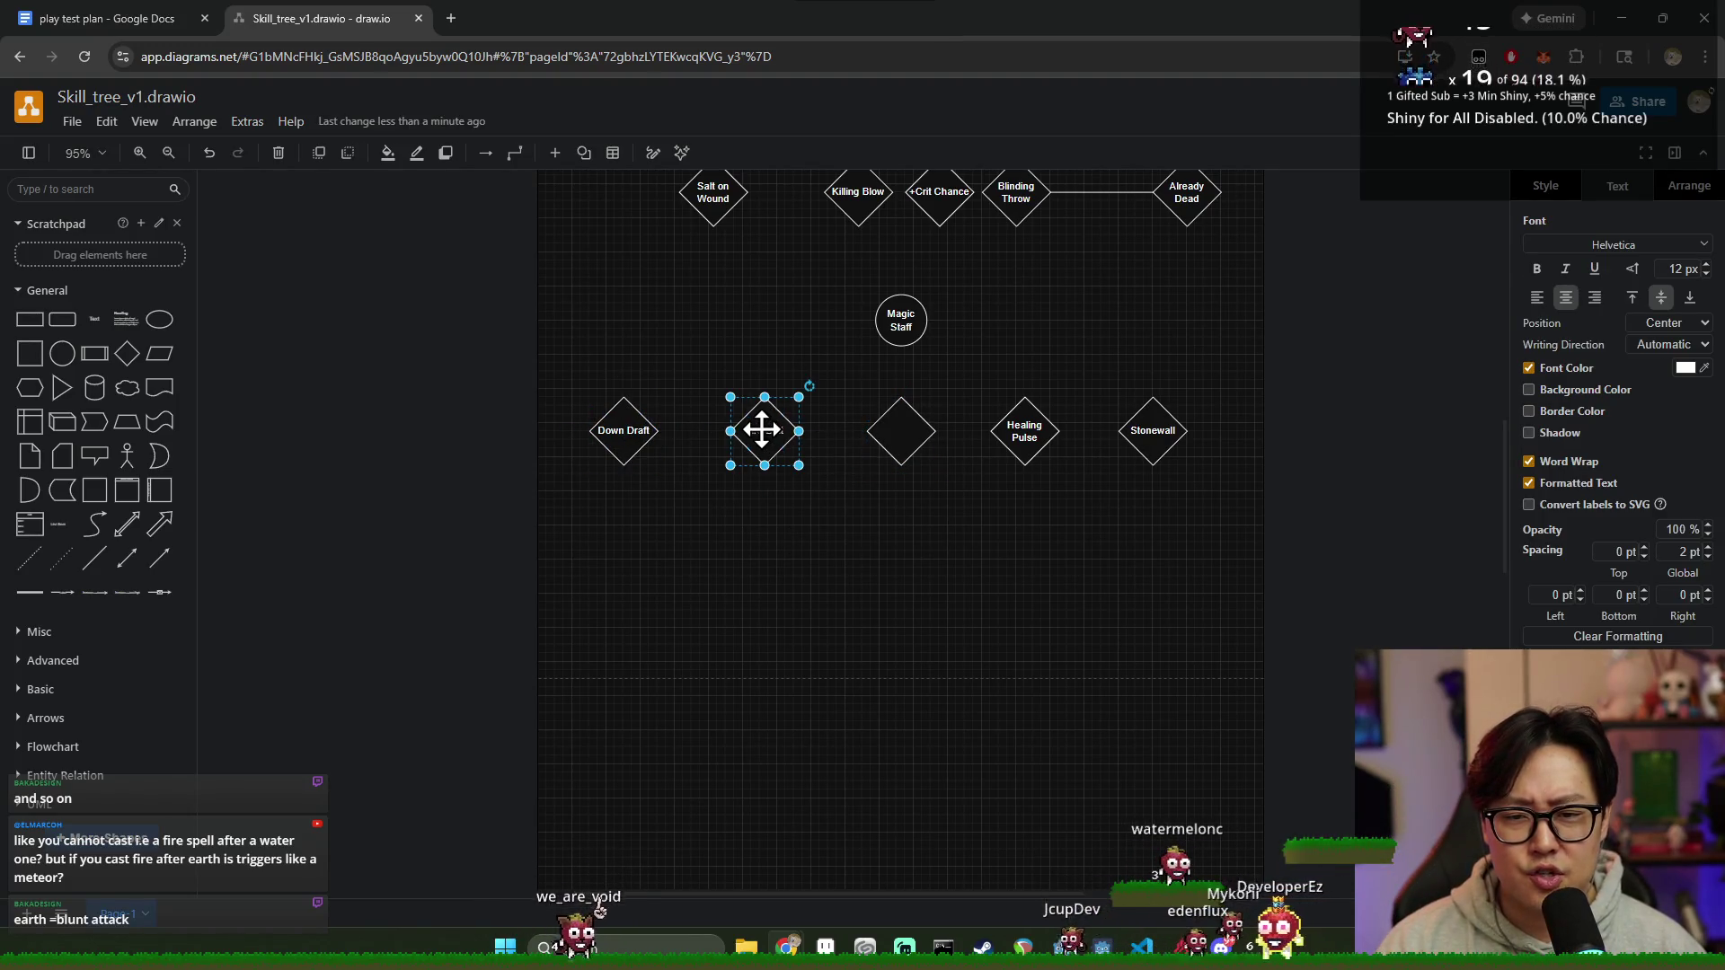
pyautogui.click(900, 431)
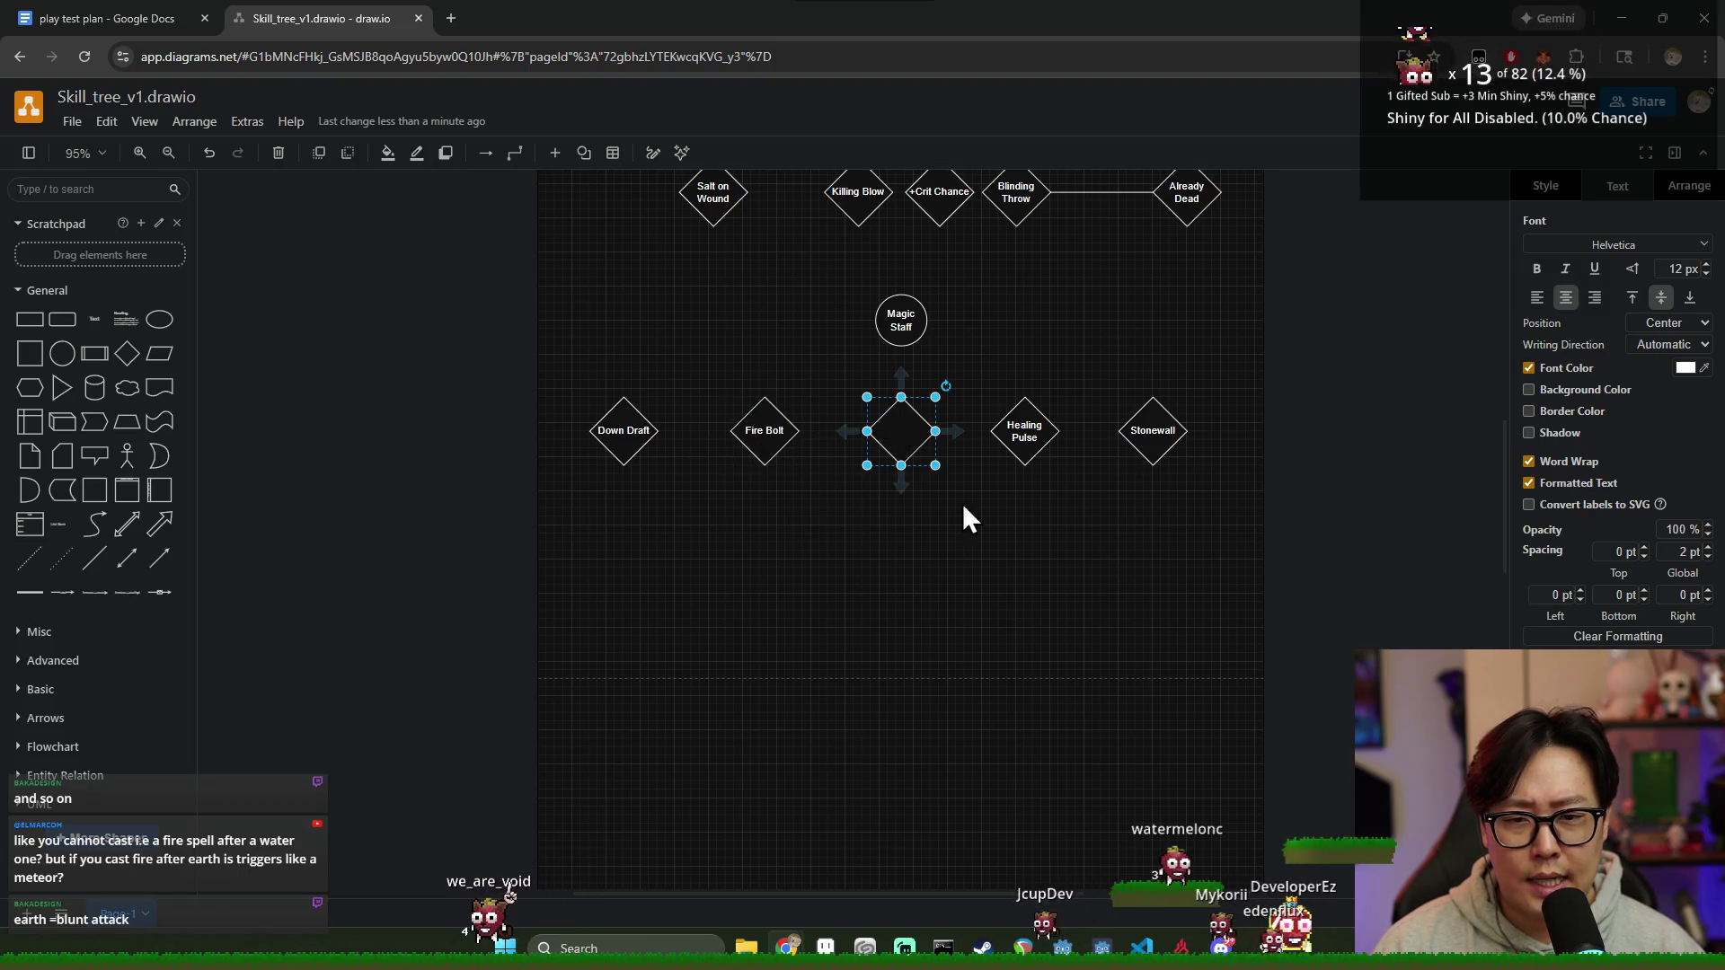
pyautogui.doubleClick(901, 432)
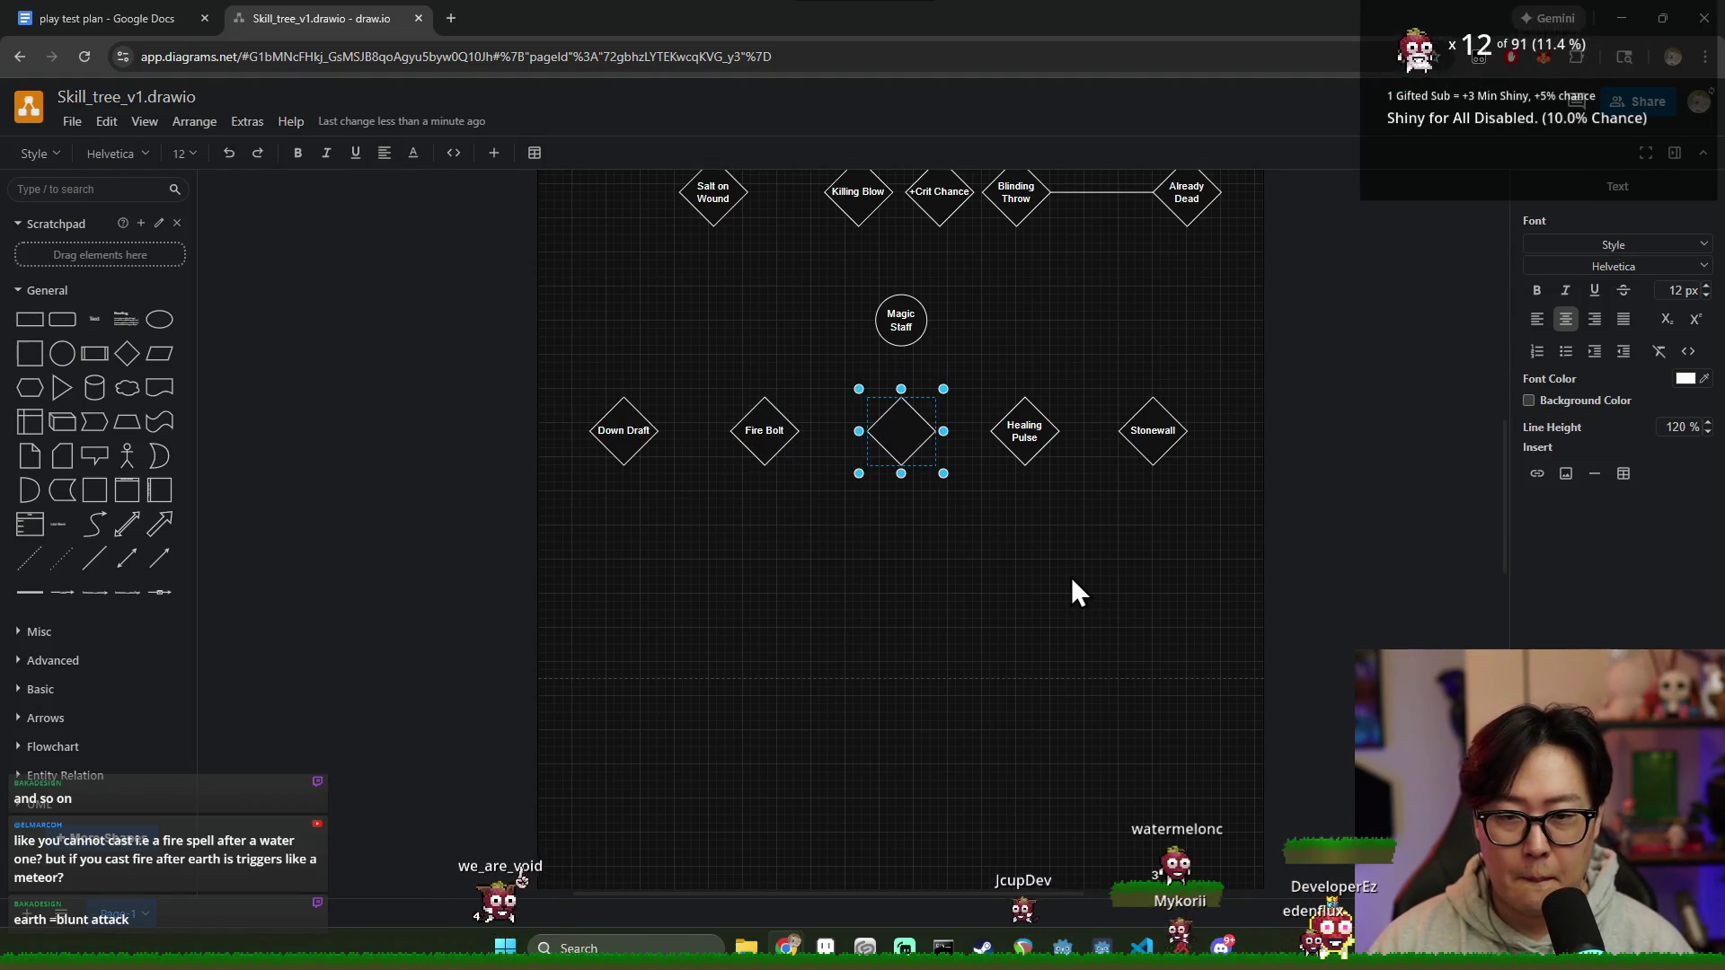
pyautogui.click(763, 428)
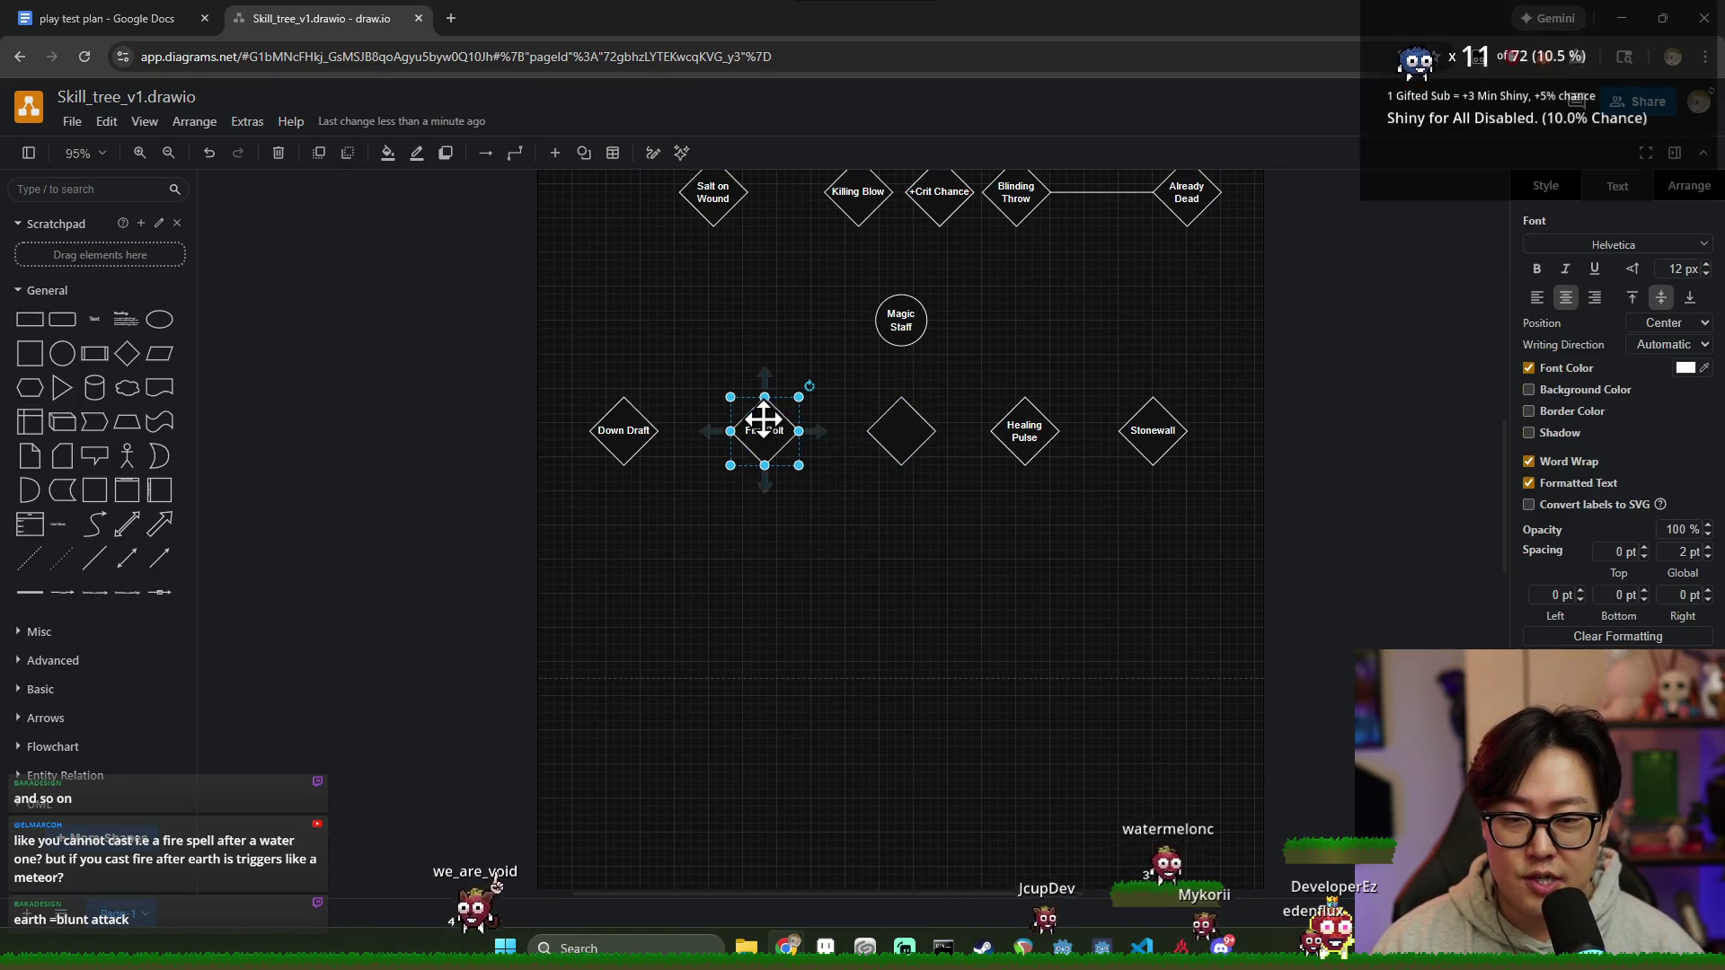
# Step: Label the centre diamond Shocking Whip on two lines and reselect it a few times
pyautogui.doubleClick(900, 431)
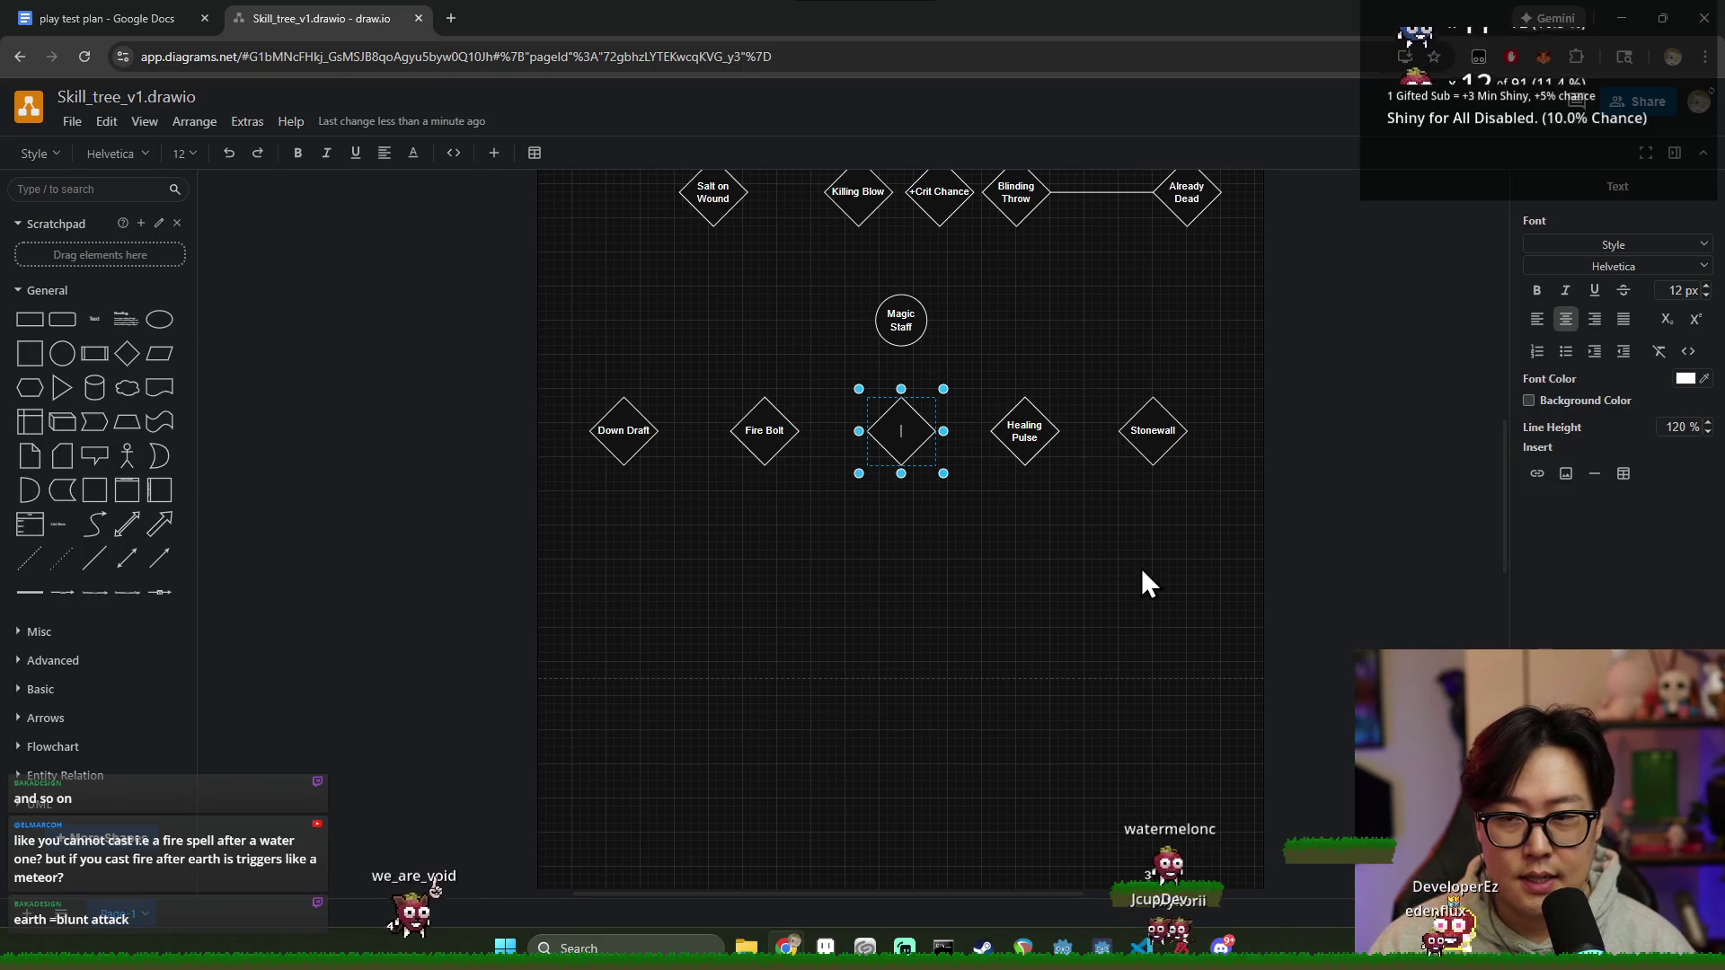
pyautogui.write('Shocking')
pyautogui.press('Return')
pyautogui.write('Wave')
pyautogui.click(1142, 583)
pyautogui.click(912, 446)
pyautogui.click(988, 567)
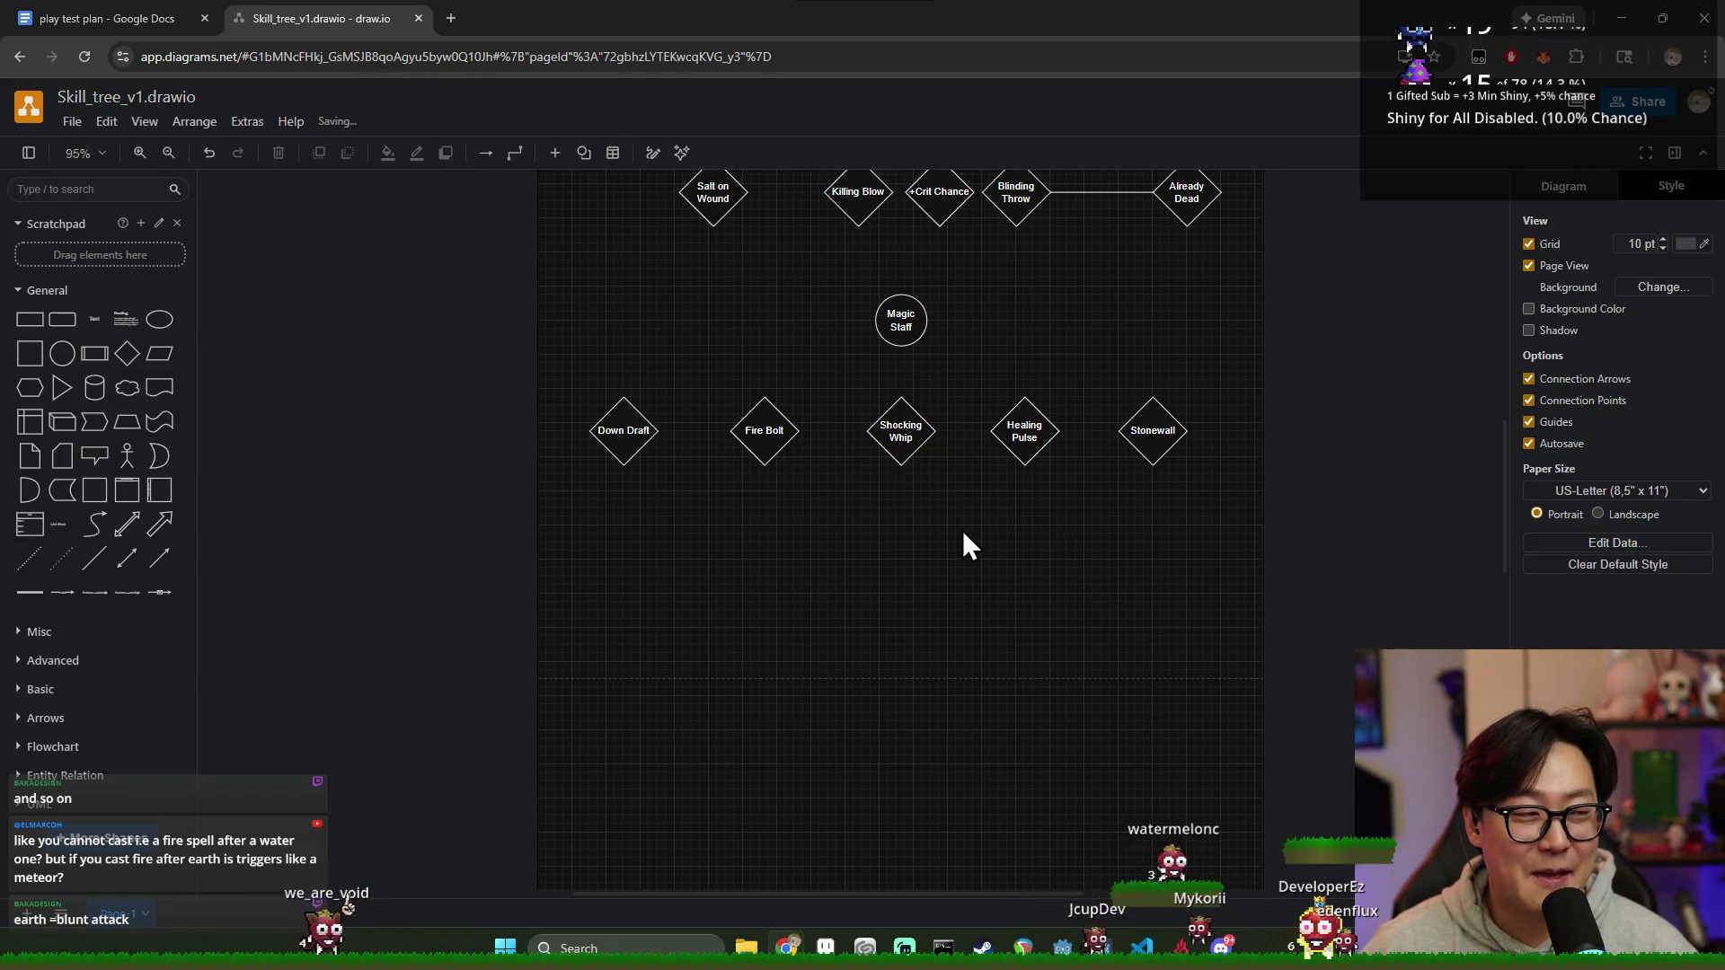
pyautogui.click(901, 445)
pyautogui.click(961, 564)
pyautogui.click(901, 445)
pyautogui.click(996, 561)
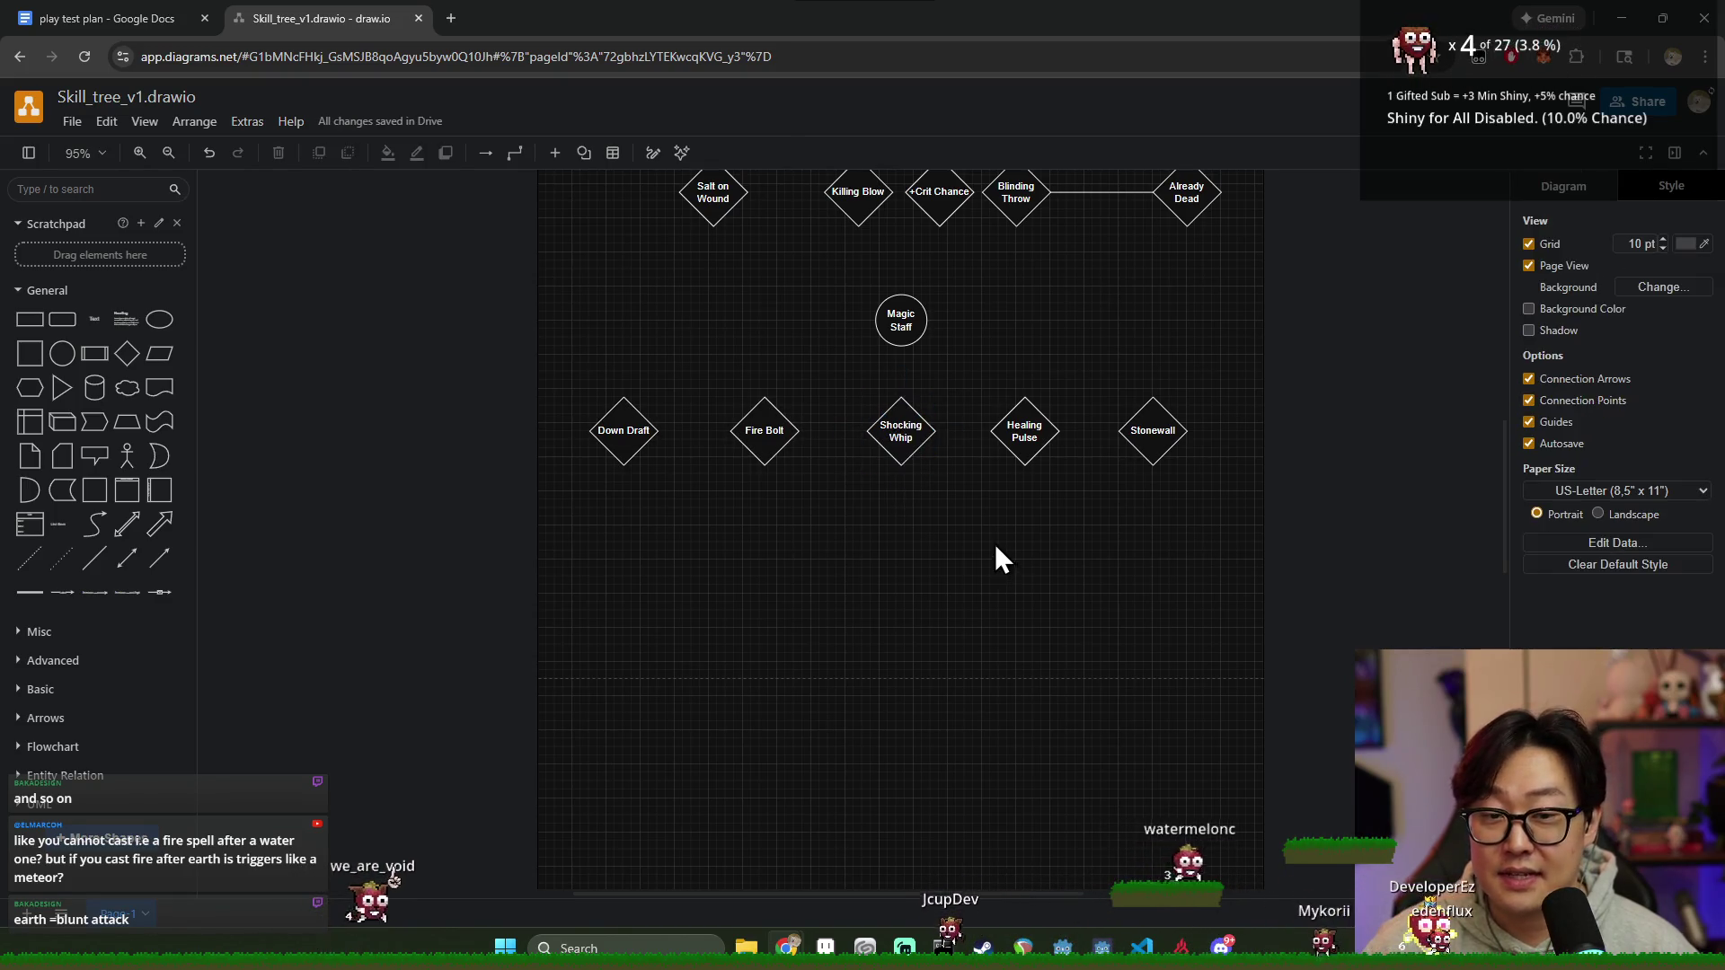
pyautogui.click(905, 430)
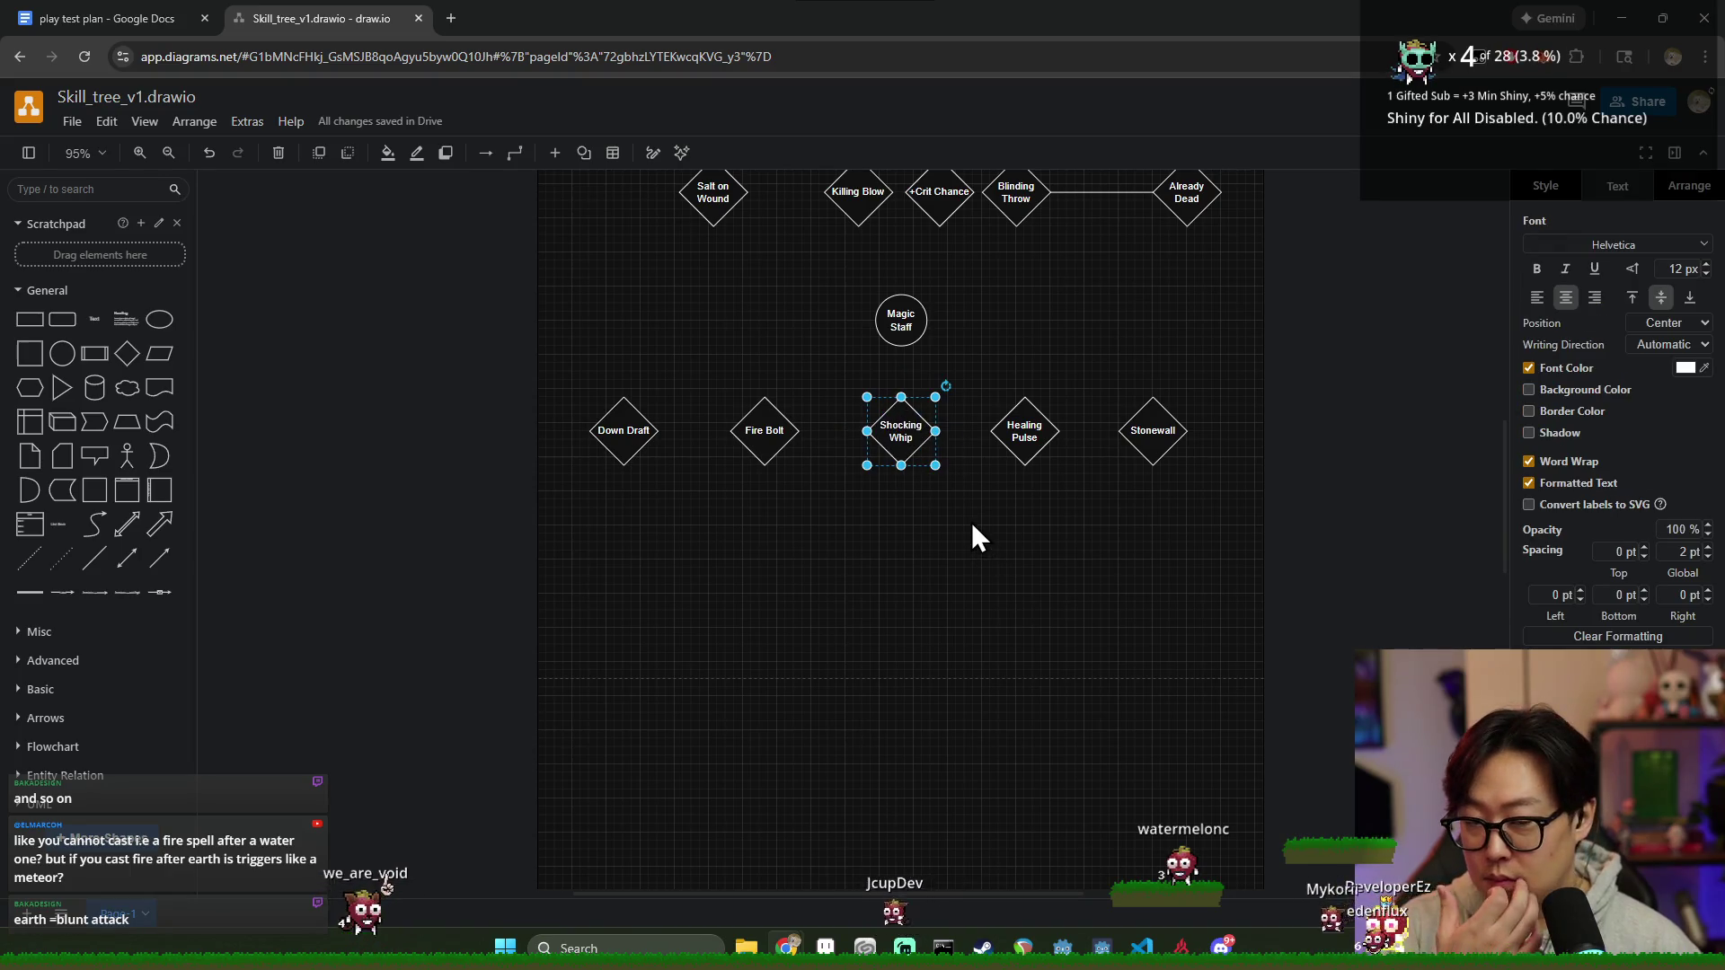
pyautogui.click(980, 509)
pyautogui.click(1139, 438)
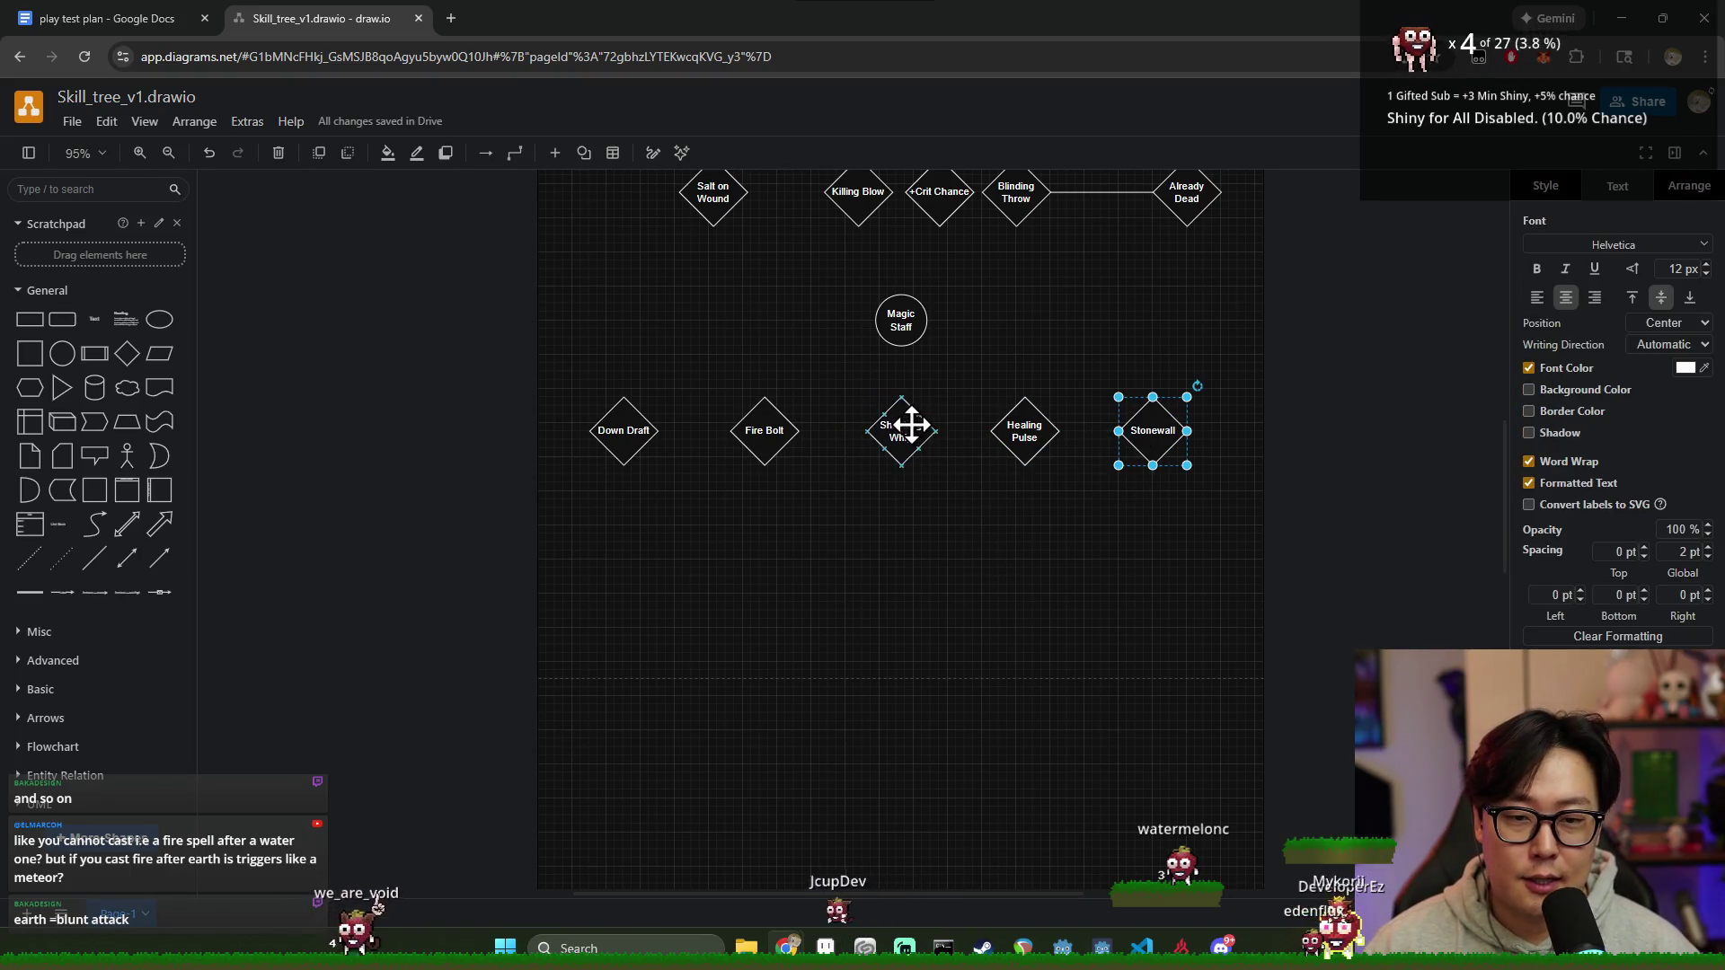
pyautogui.click(909, 425)
pyautogui.click(930, 518)
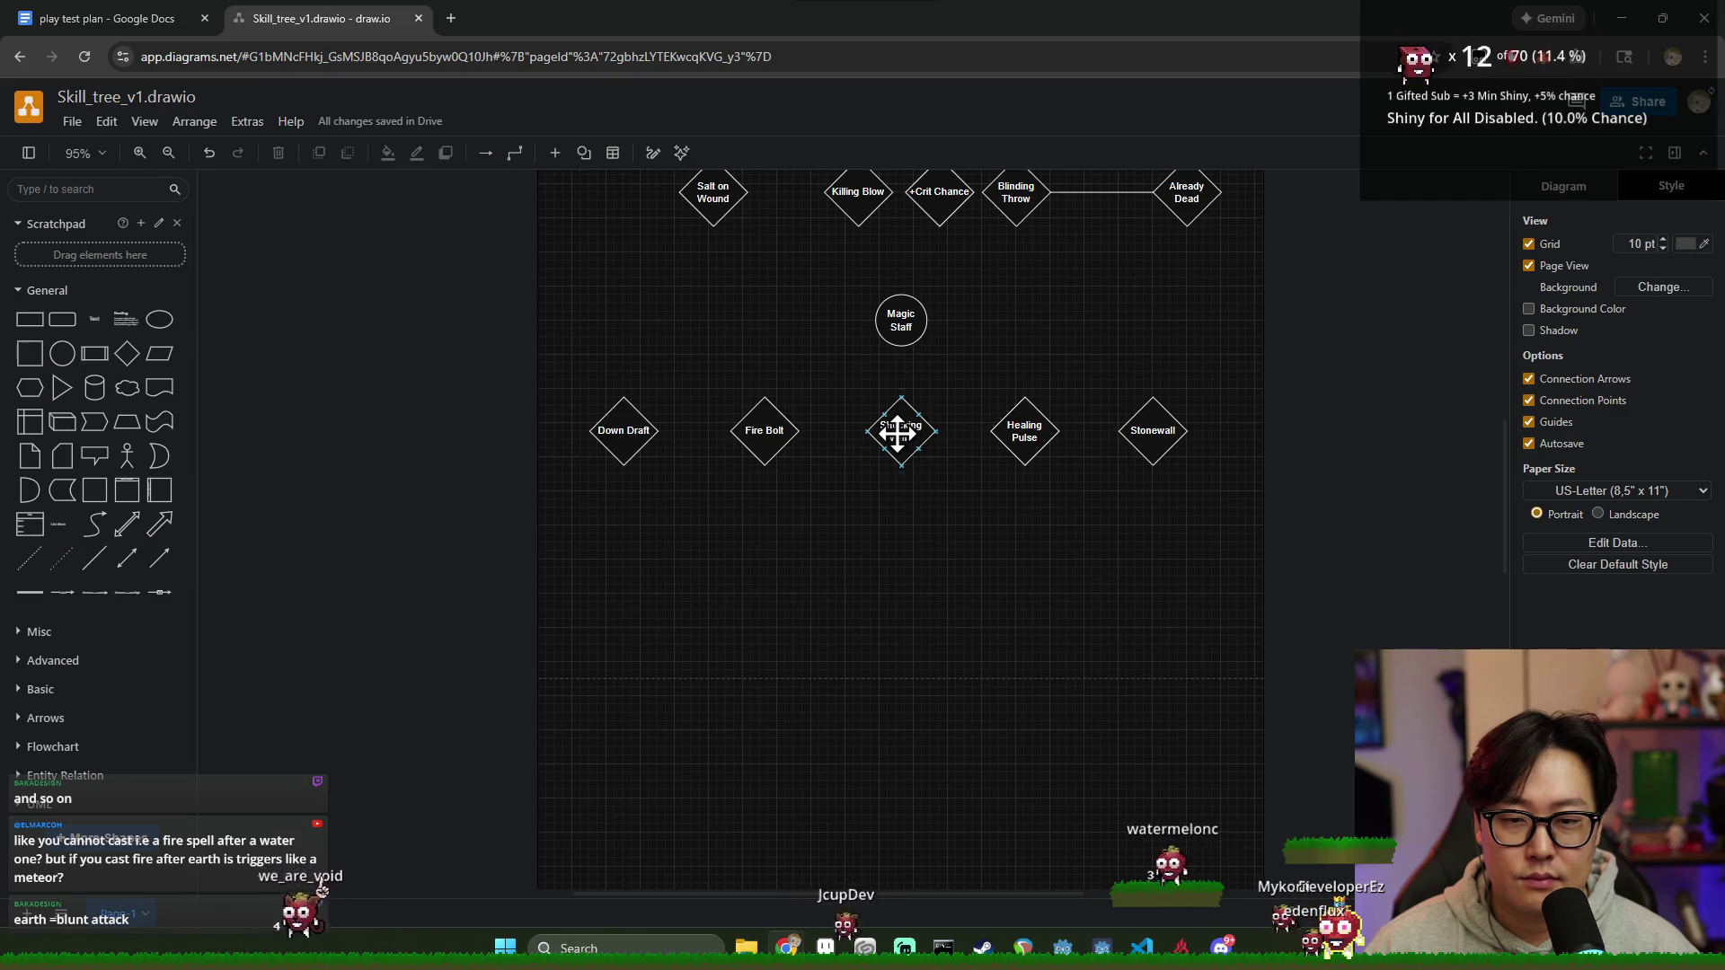
pyautogui.click(905, 519)
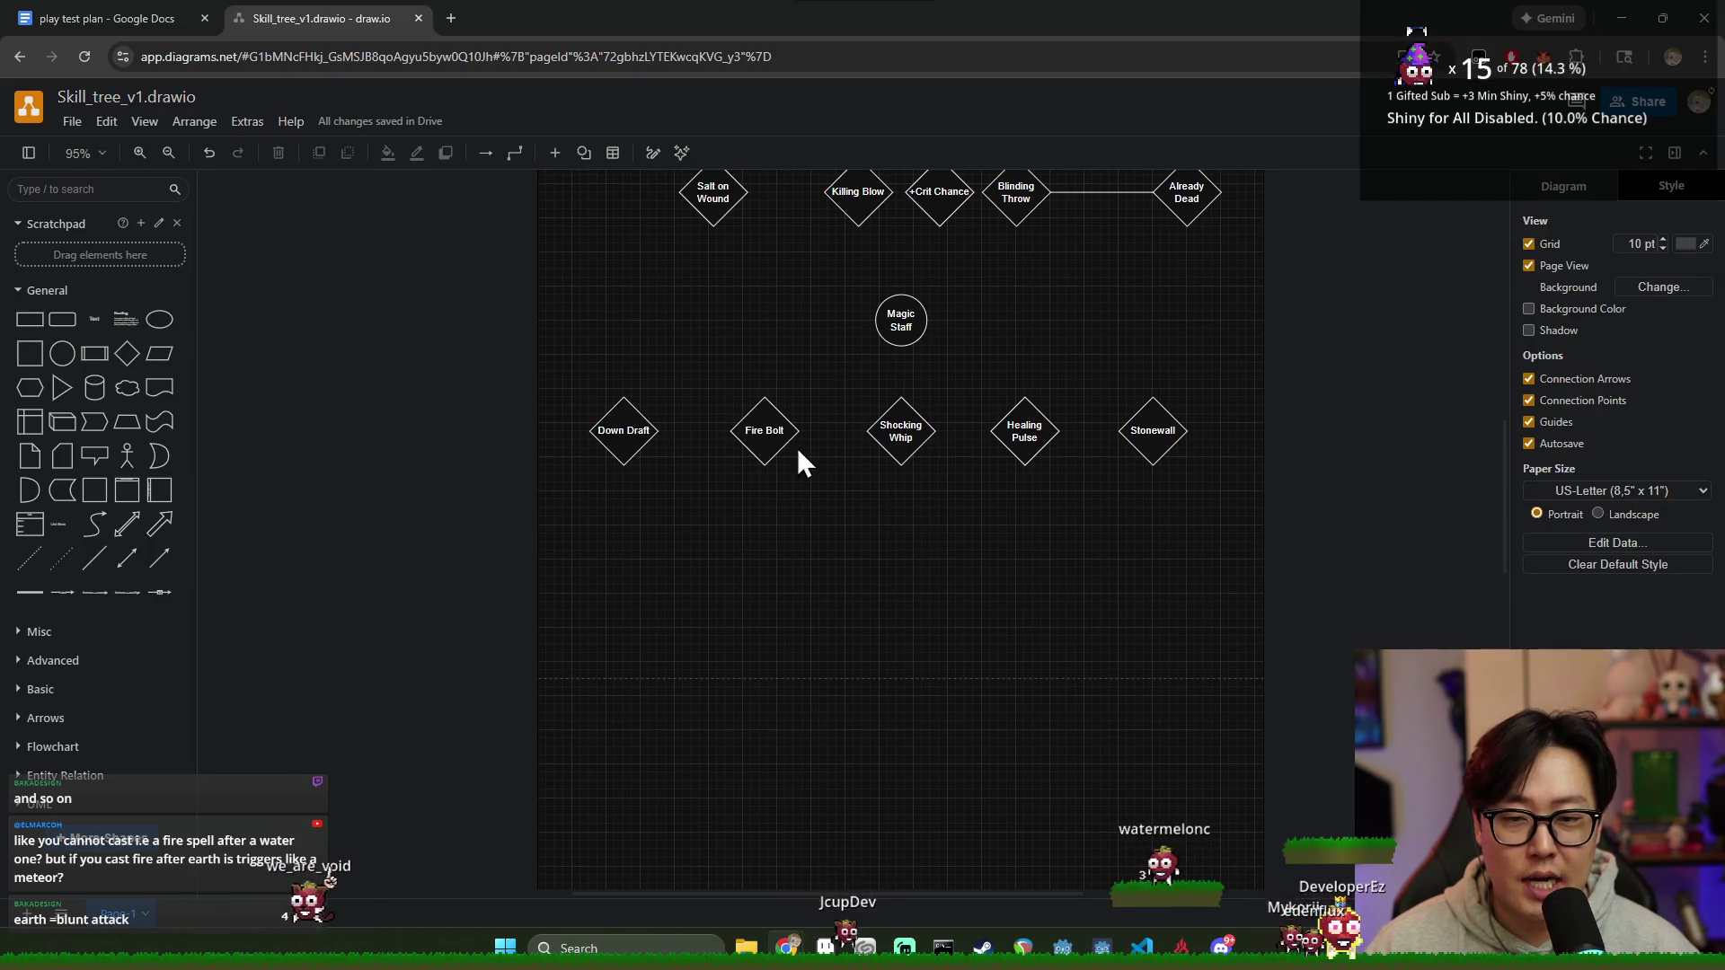
pyautogui.click(765, 429)
pyautogui.click(912, 538)
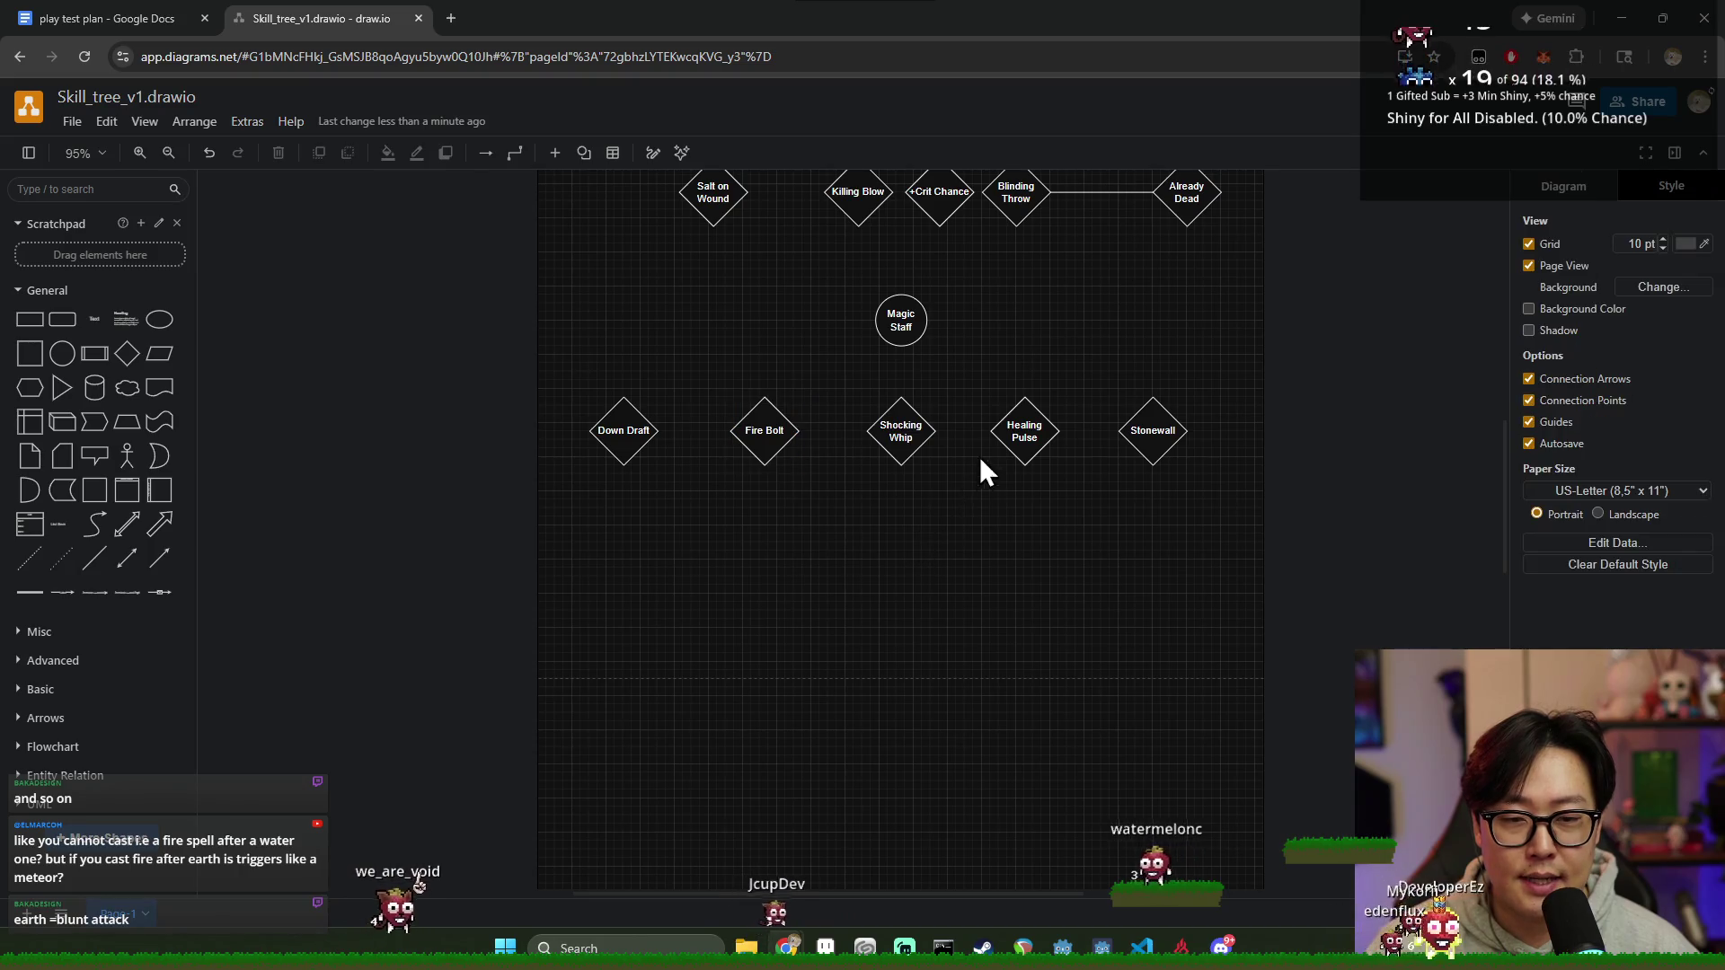
pyautogui.click(1019, 436)
pyautogui.click(623, 431)
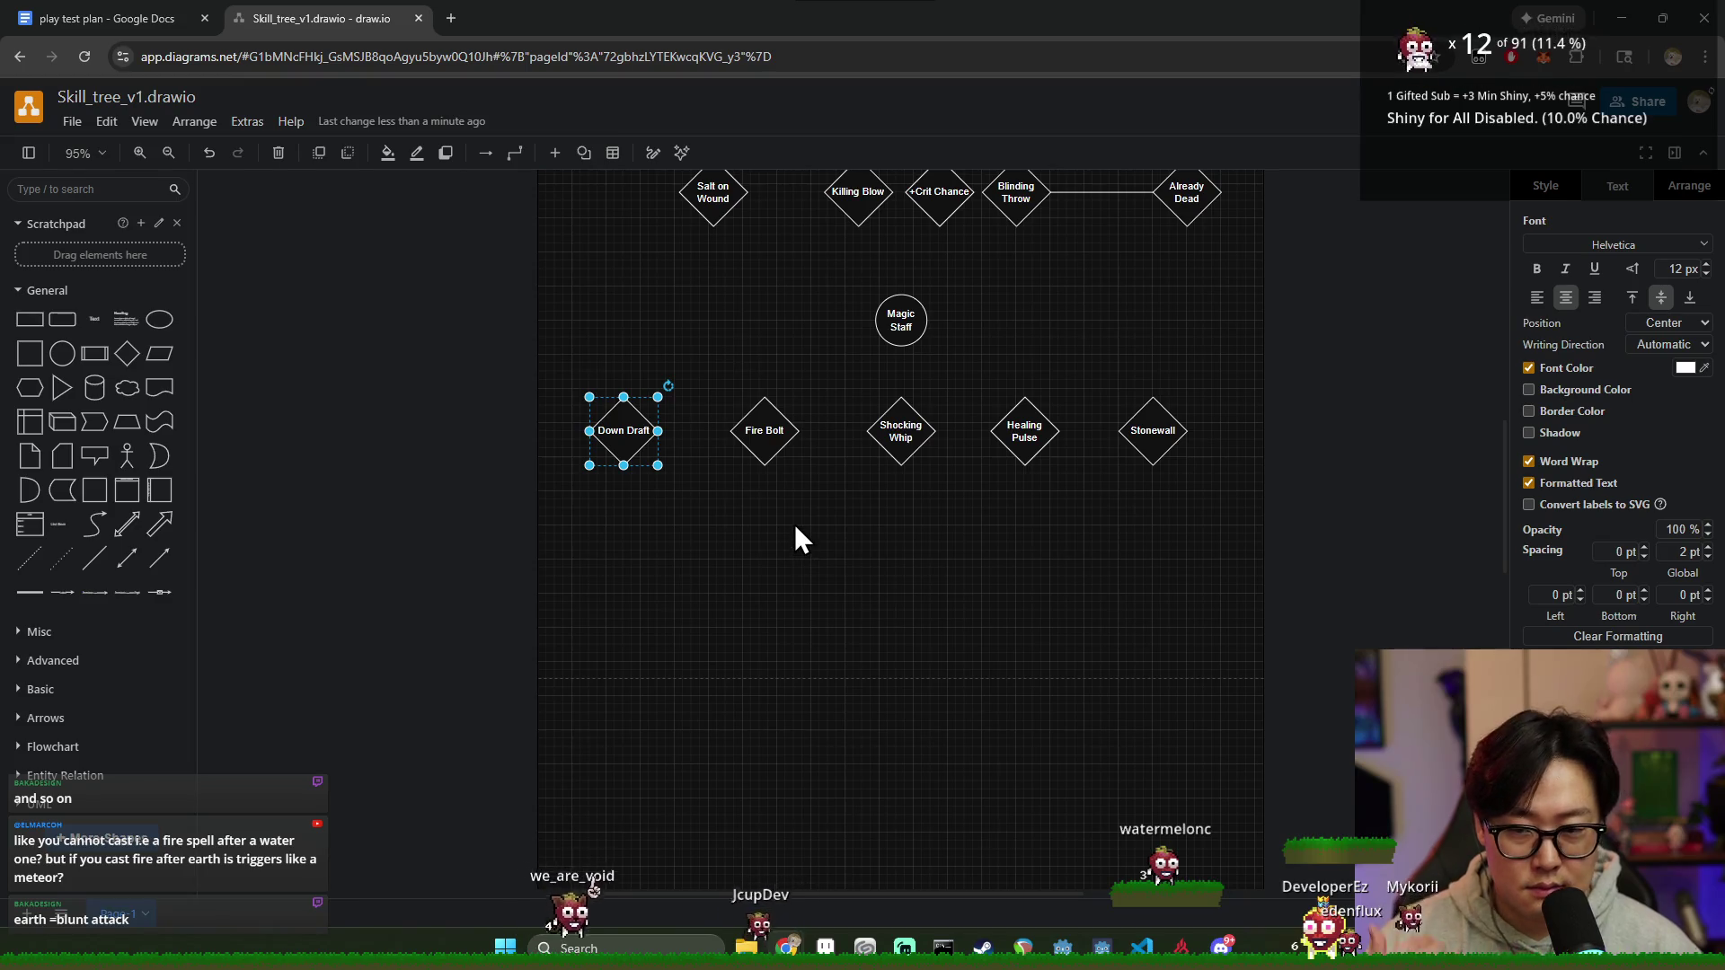
pyautogui.click(1141, 439)
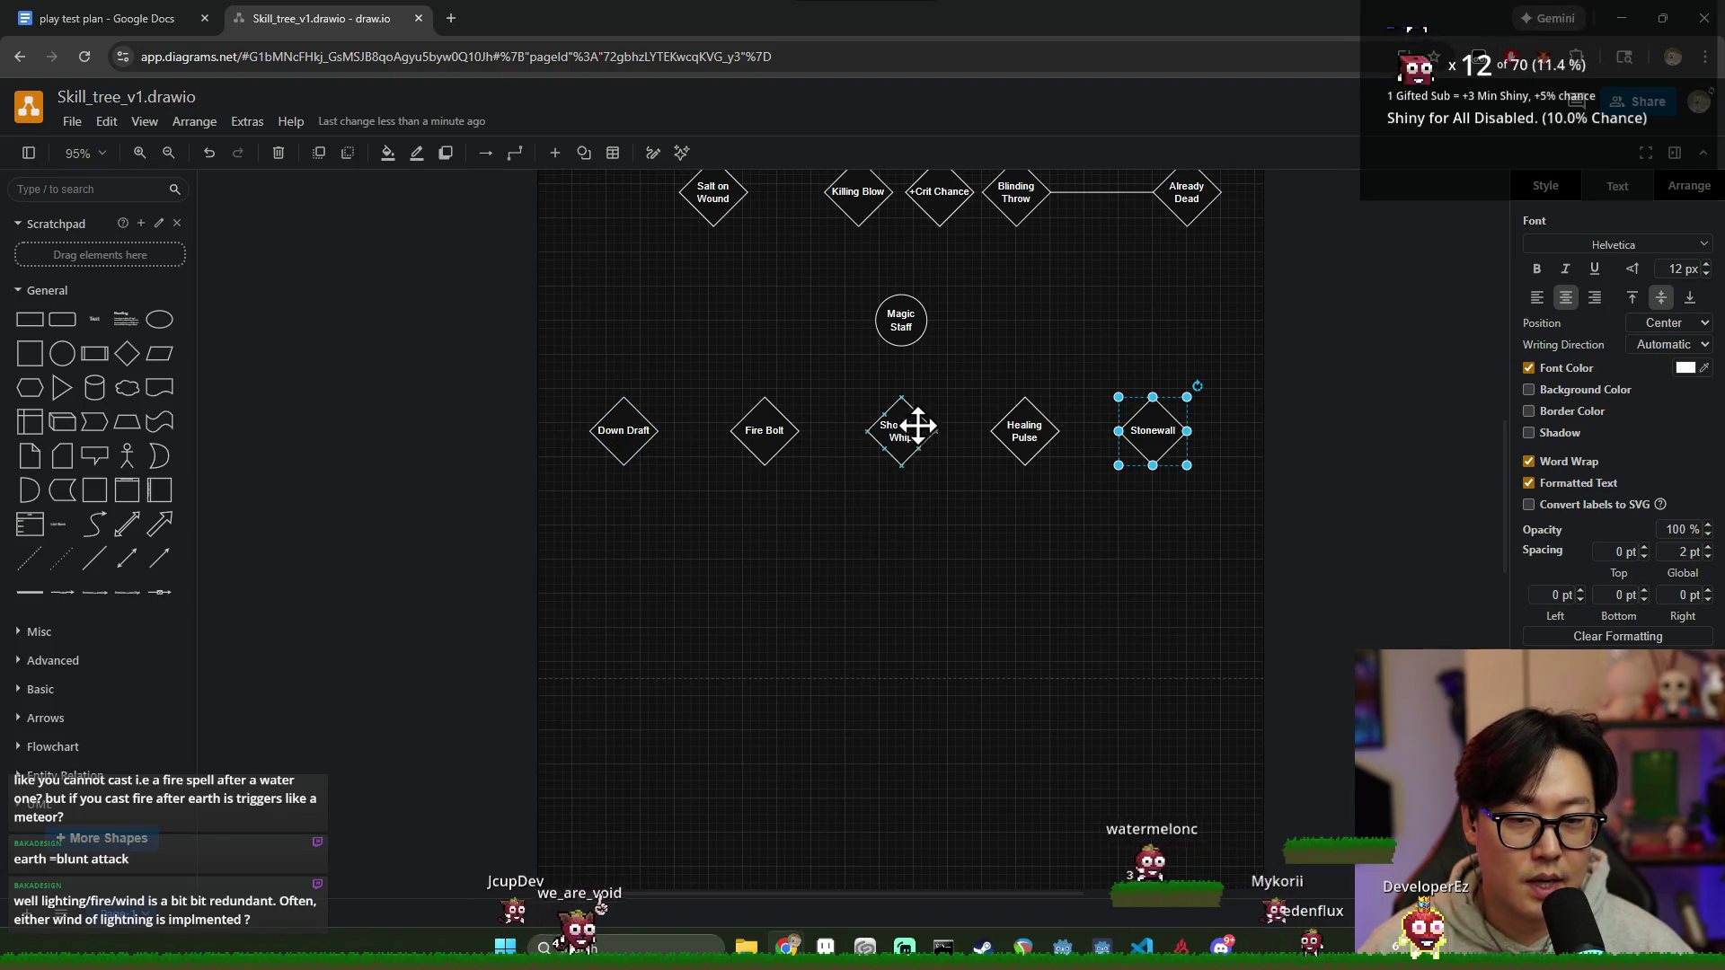
# Step: Drop Shocking Whip below the row and slide the two diamond pairs together to close the gap
pyautogui.moveTo(912, 423); pyautogui.dragTo(861, 620)
pyautogui.moveTo(854, 502); pyautogui.dragTo(558, 395)
pyautogui.moveTo(769, 431); pyautogui.dragTo(855, 429)
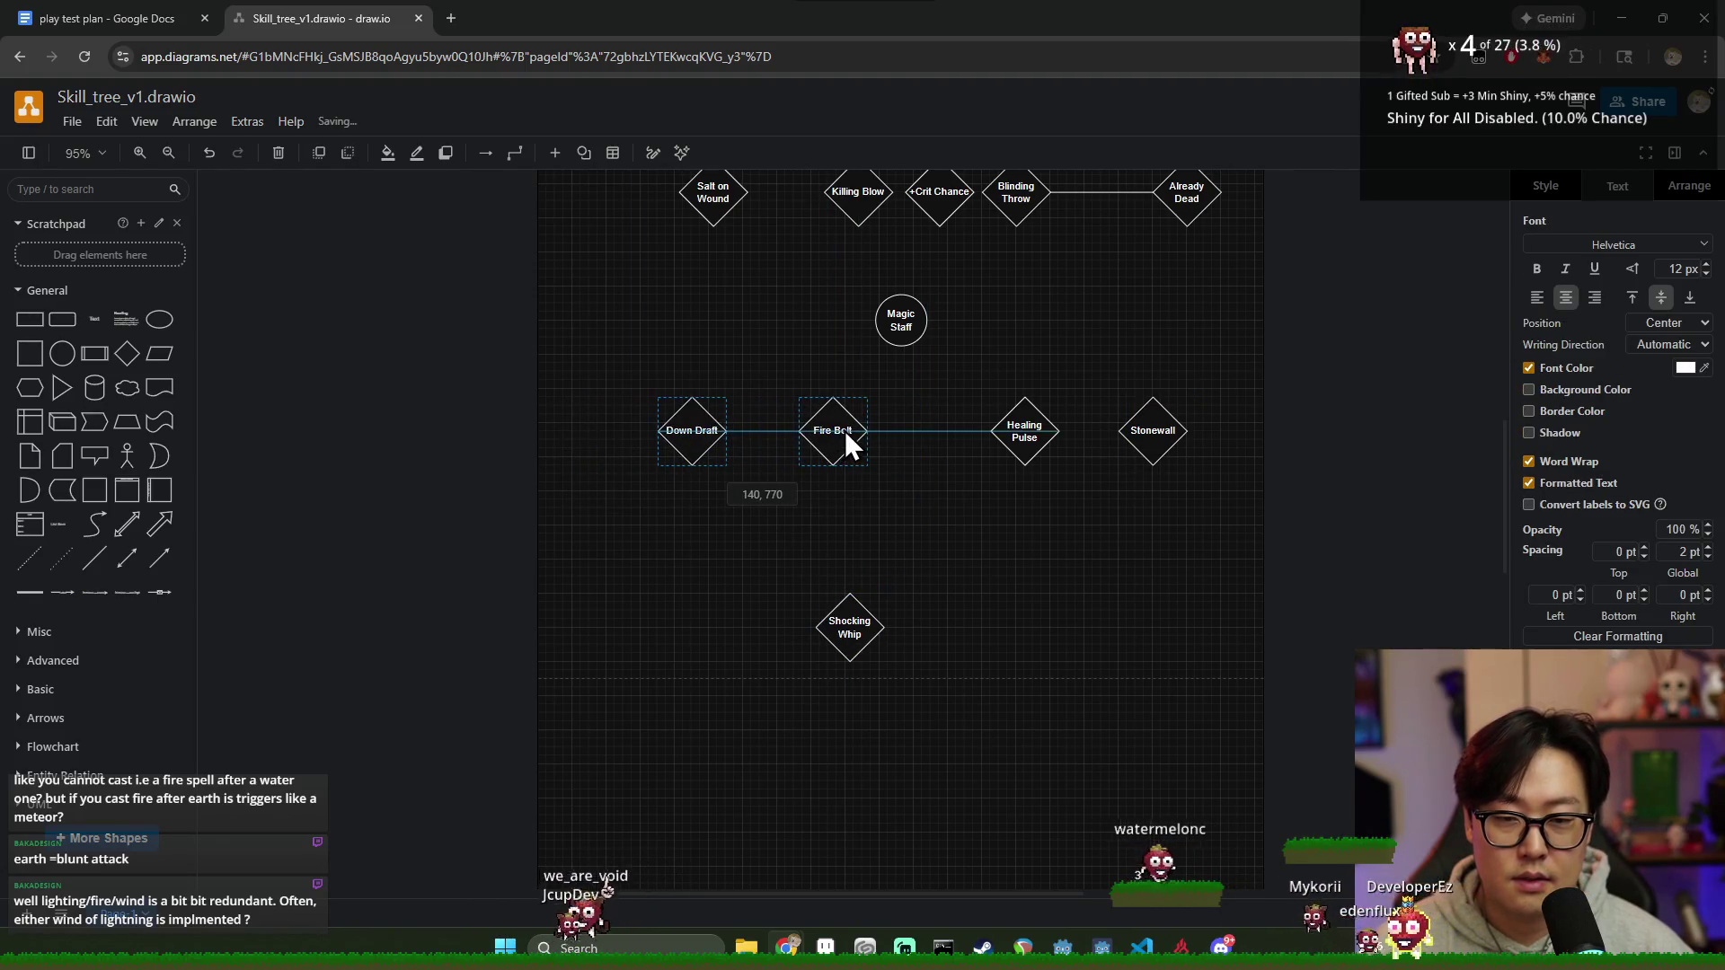
pyautogui.moveTo(951, 458); pyautogui.dragTo(1213, 377)
pyautogui.moveTo(1033, 426); pyautogui.dragTo(971, 420)
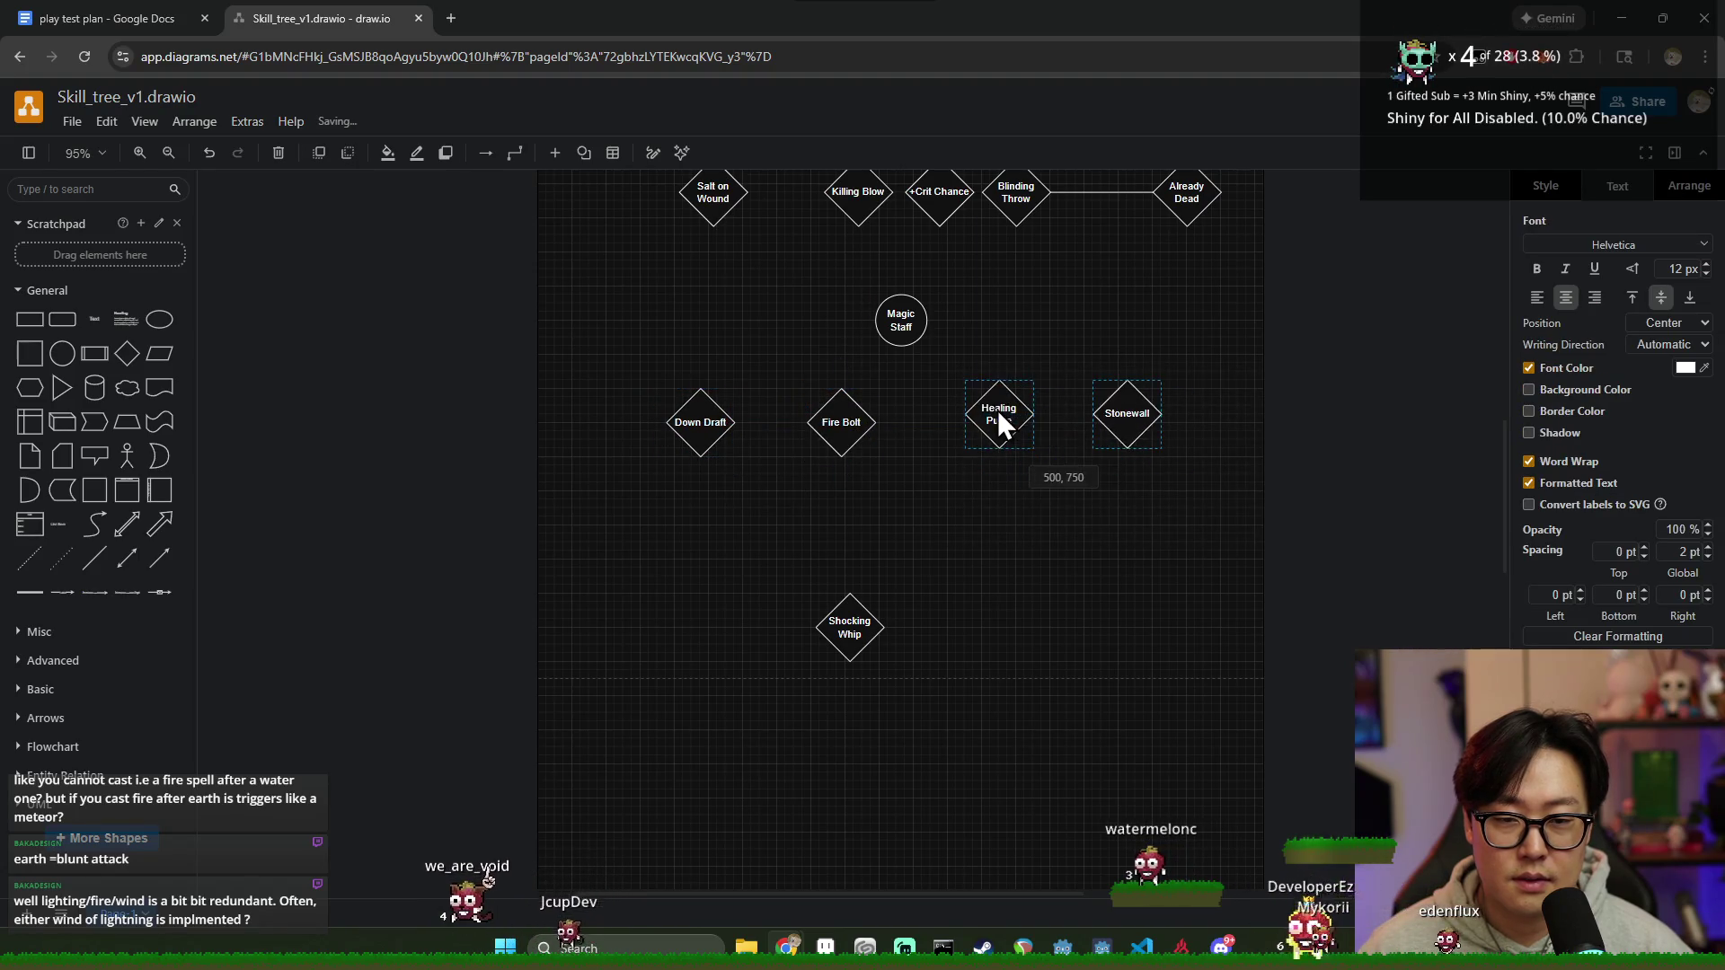
# Step: Move Shocking Whip to sit directly under Down Draft
pyautogui.click(848, 626)
pyautogui.moveTo(804, 613); pyautogui.dragTo(693, 545)
pyautogui.click(850, 632)
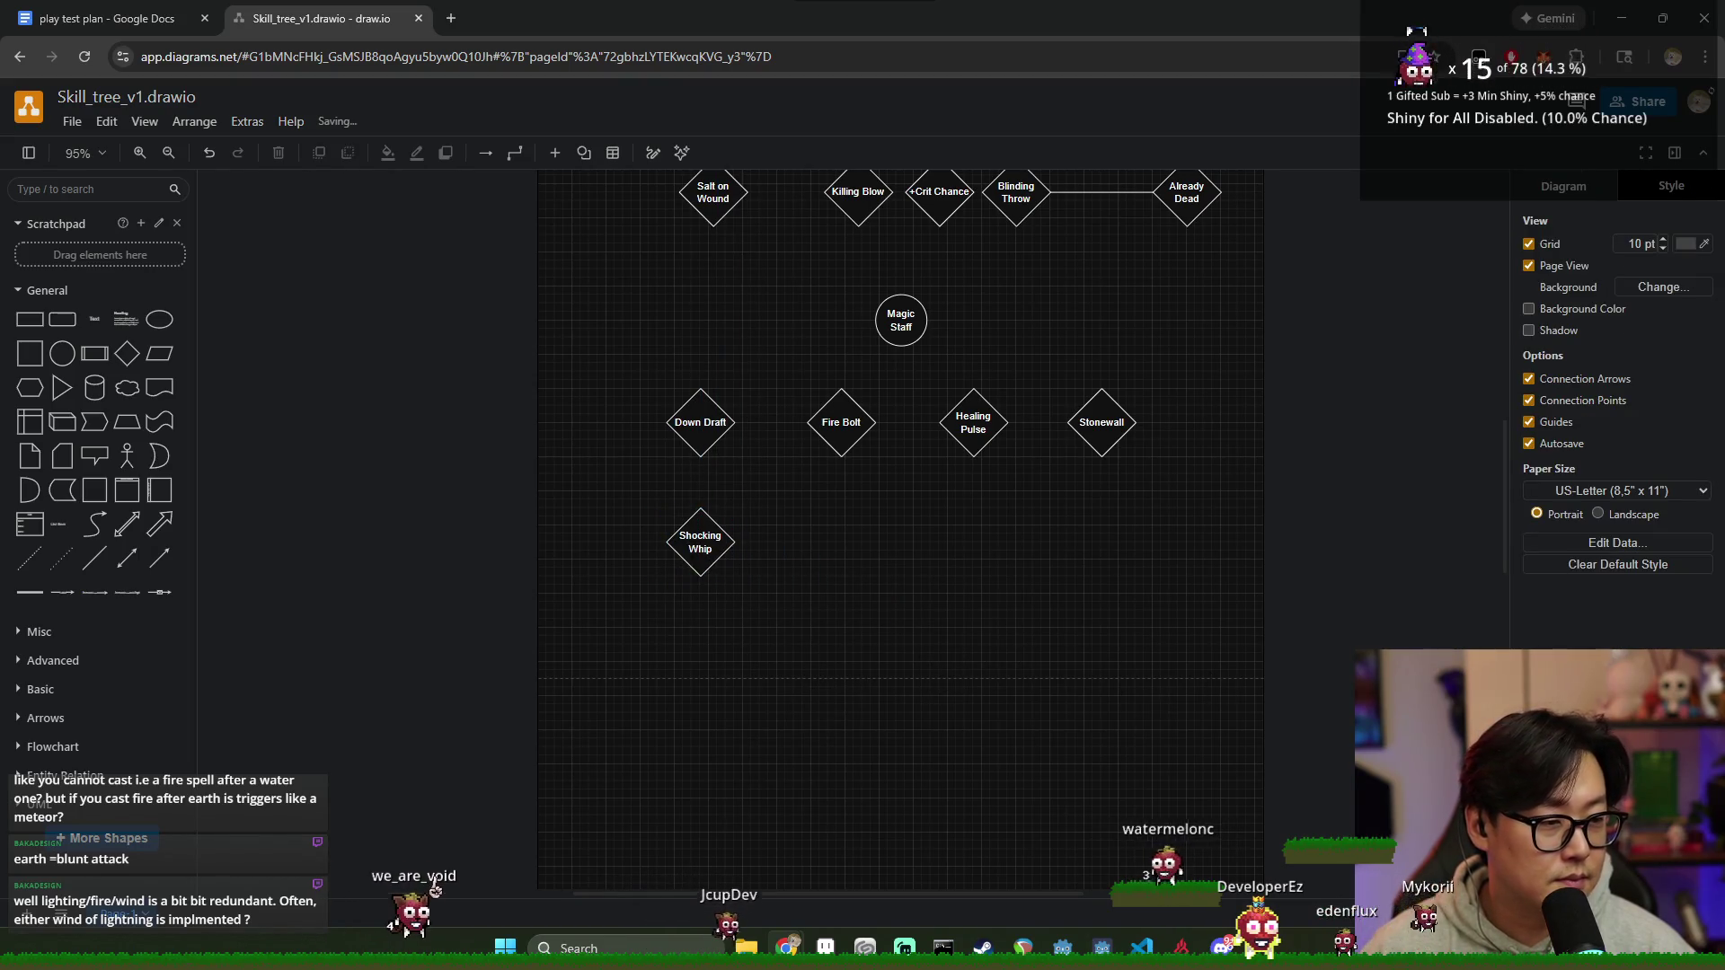
pyautogui.click(702, 541)
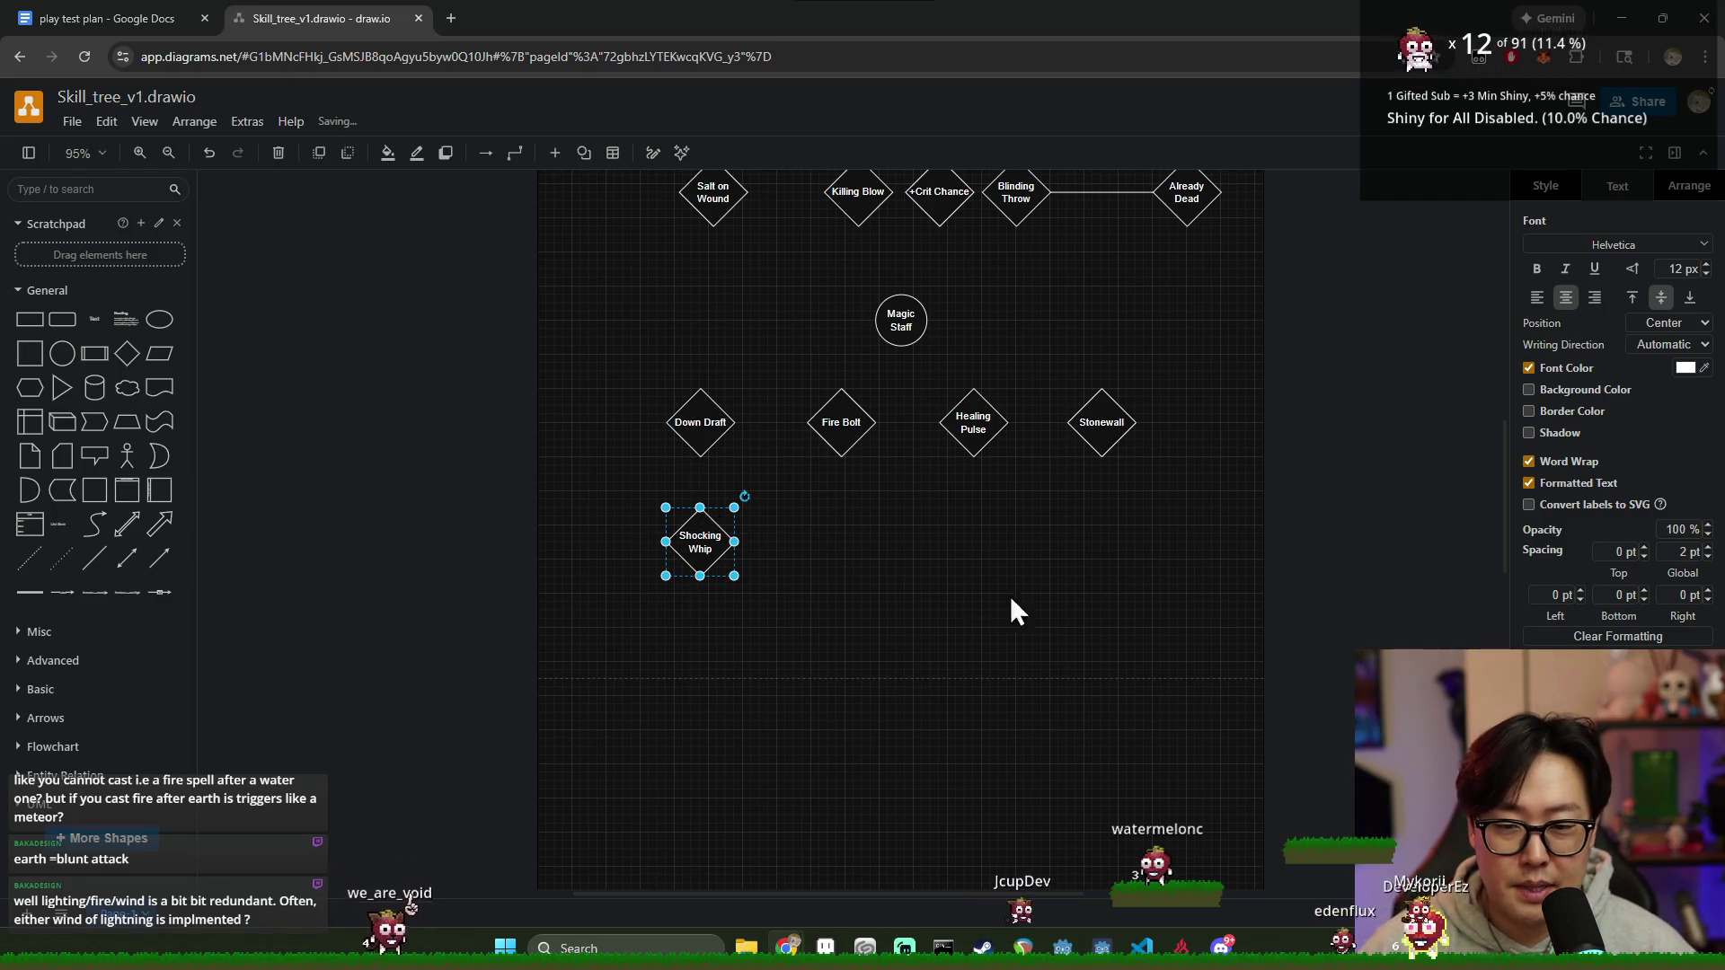
pyautogui.click(1146, 623)
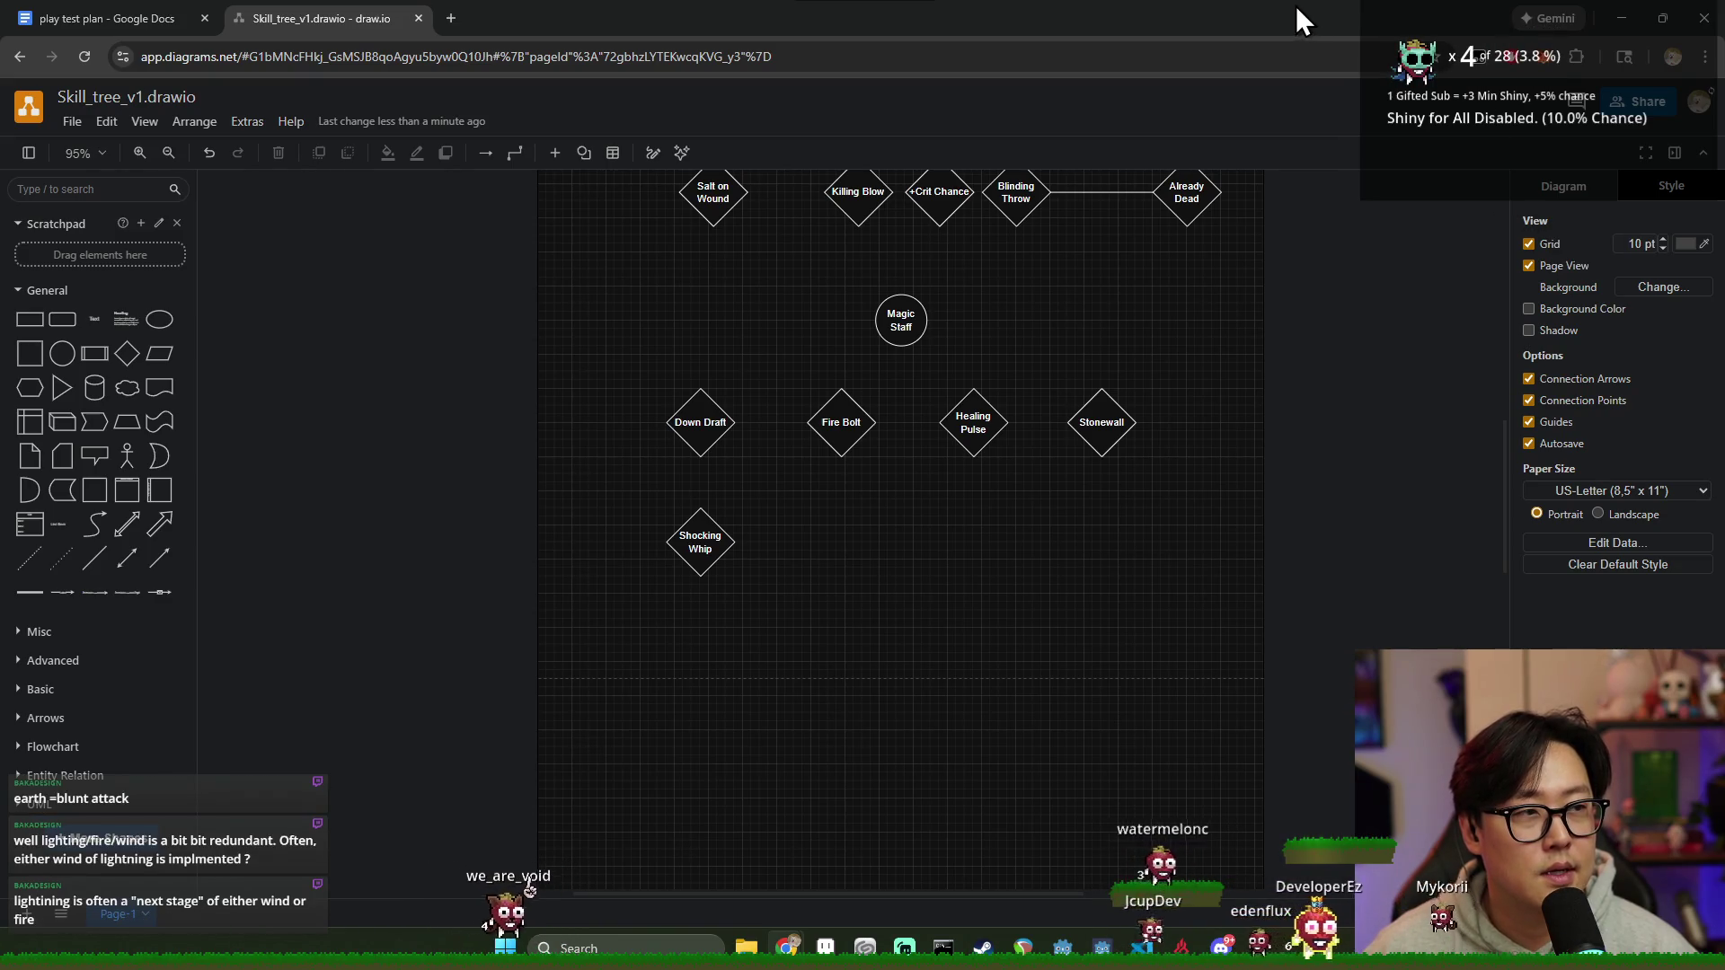
pyautogui.moveTo(1269, 507); pyautogui.dragTo(579, 361)
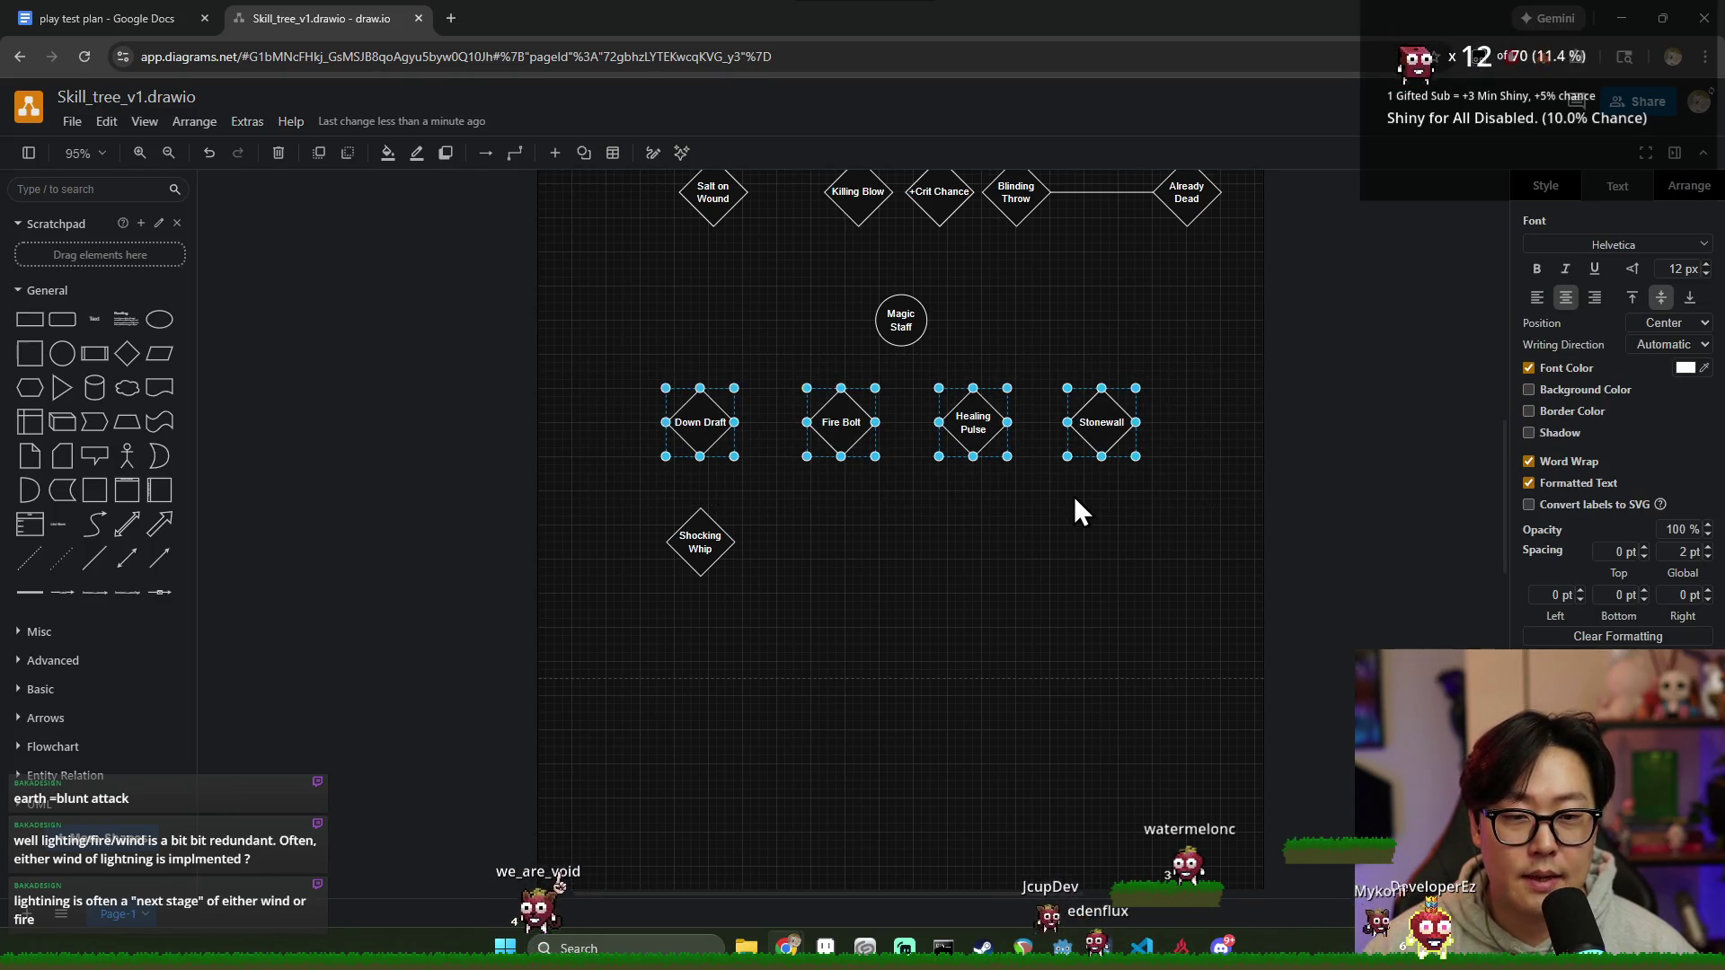
pyautogui.click(1059, 494)
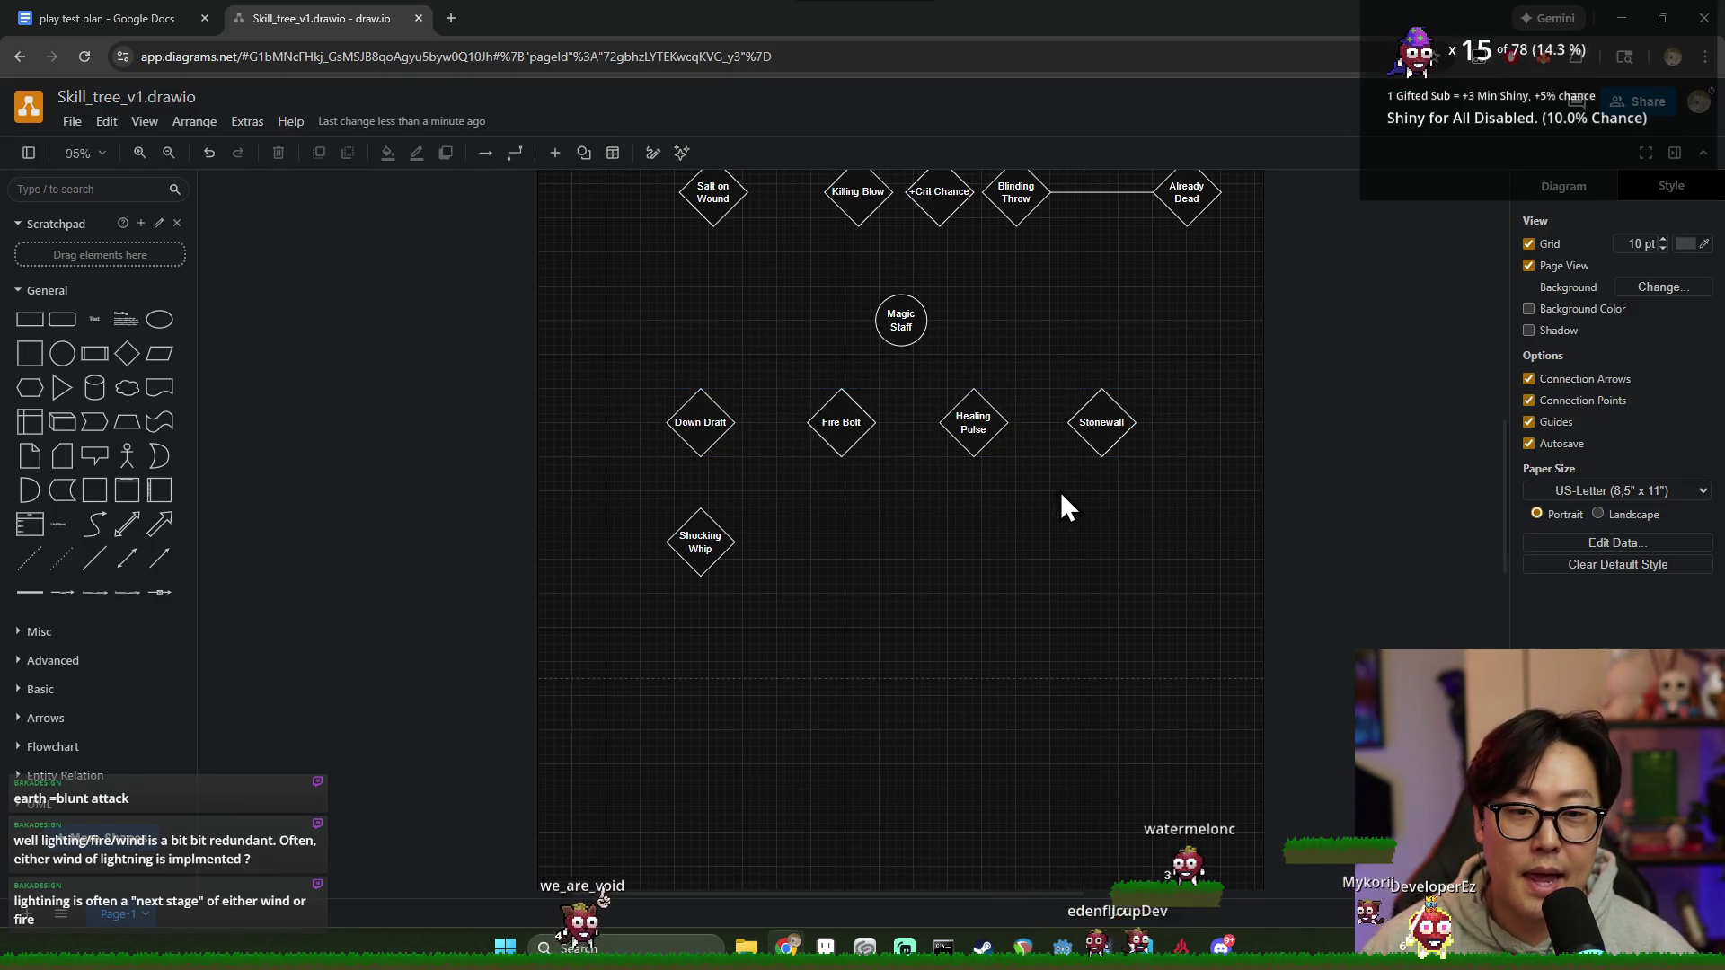
pyautogui.click(1110, 428)
pyautogui.click(959, 424)
pyautogui.click(832, 425)
pyautogui.click(700, 424)
pyautogui.click(841, 422)
pyautogui.click(972, 421)
pyautogui.click(1102, 422)
pyautogui.click(973, 421)
pyautogui.click(838, 419)
pyautogui.click(698, 422)
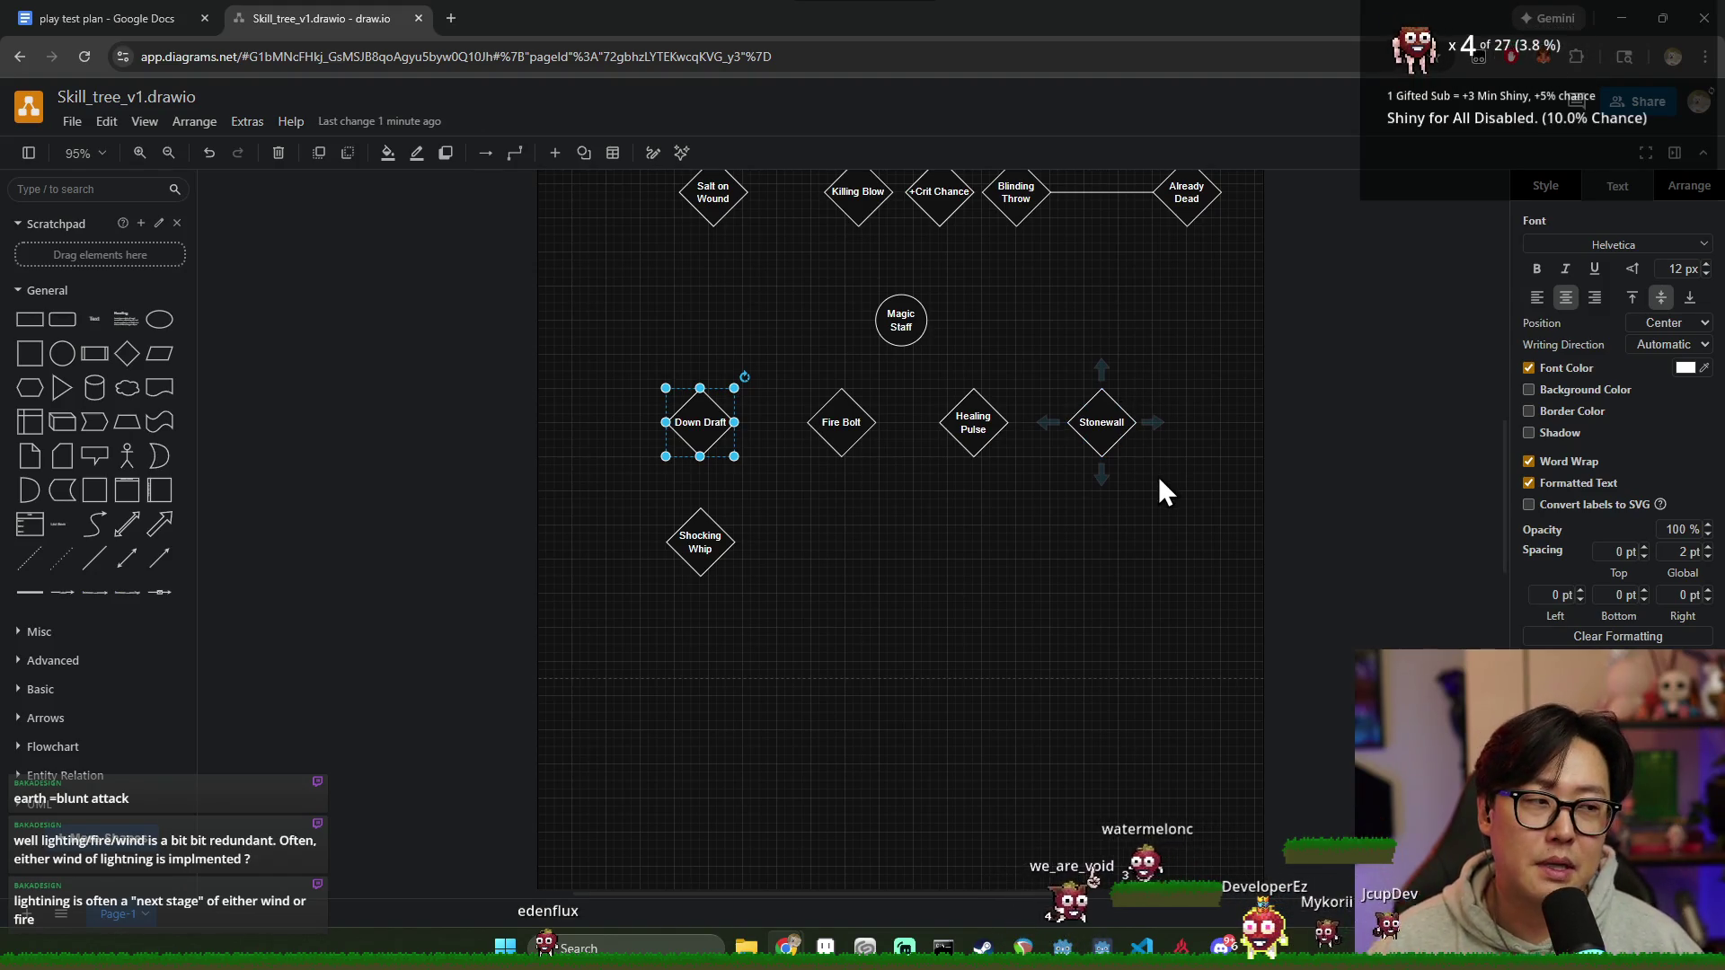
pyautogui.click(1155, 526)
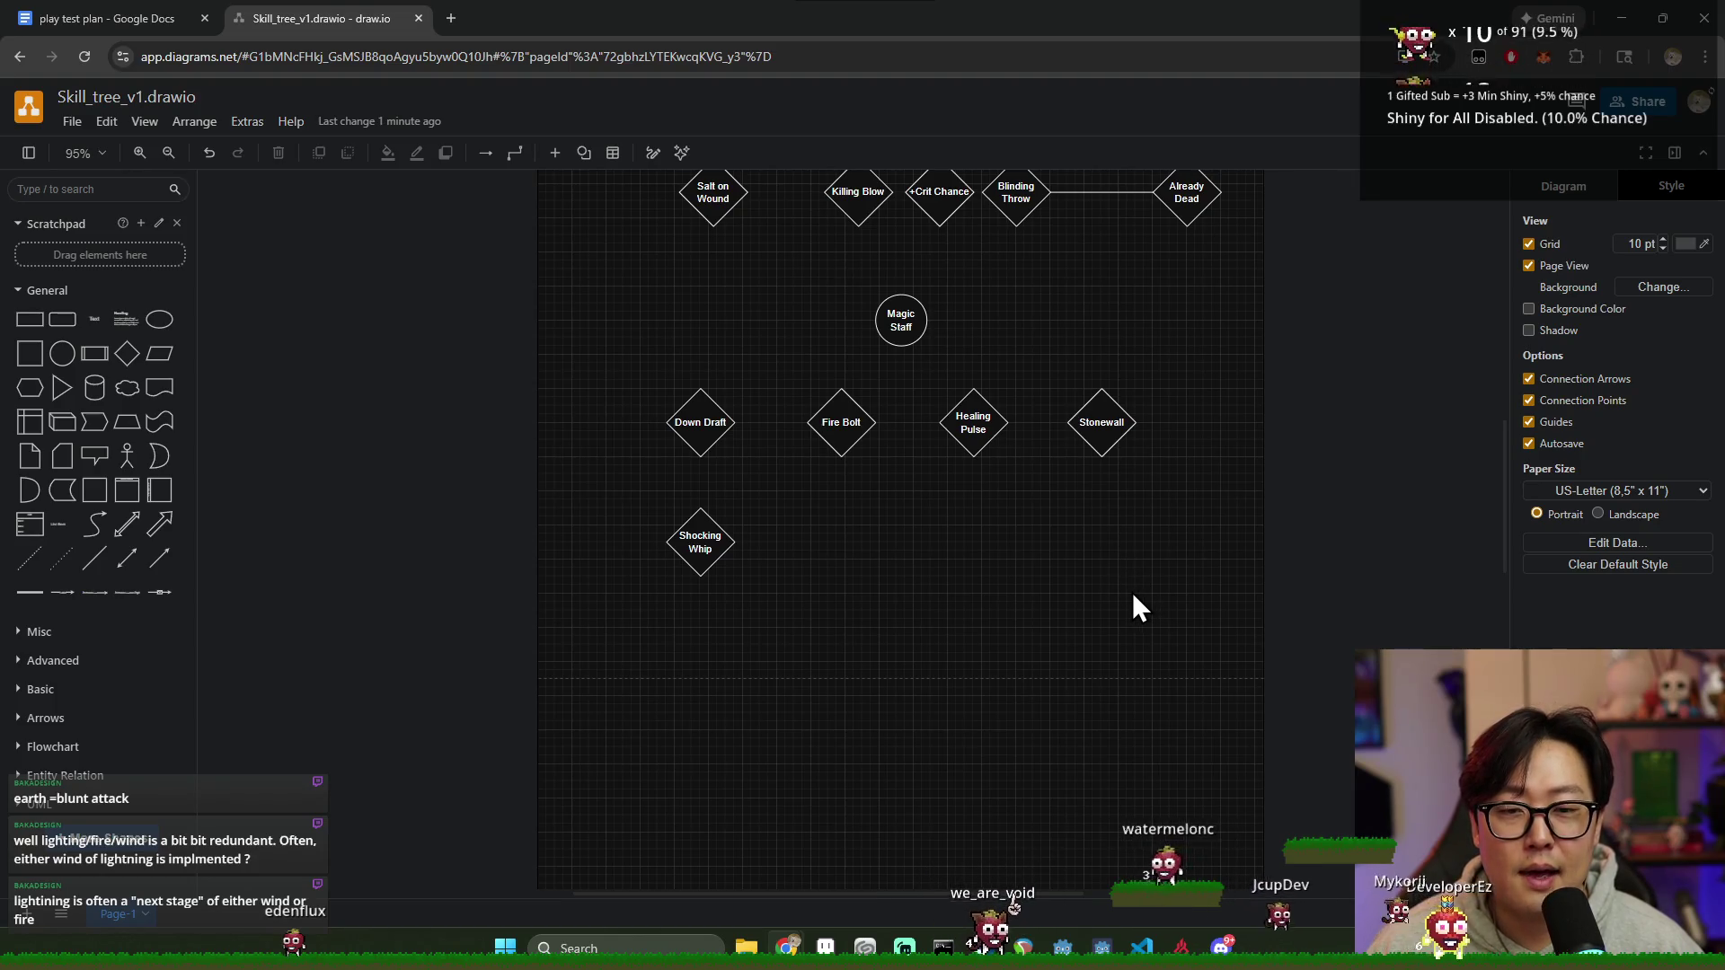
pyautogui.moveTo(1140, 482); pyautogui.dragTo(632, 369)
pyautogui.click(1018, 529)
pyautogui.moveTo(1119, 475); pyautogui.dragTo(829, 470)
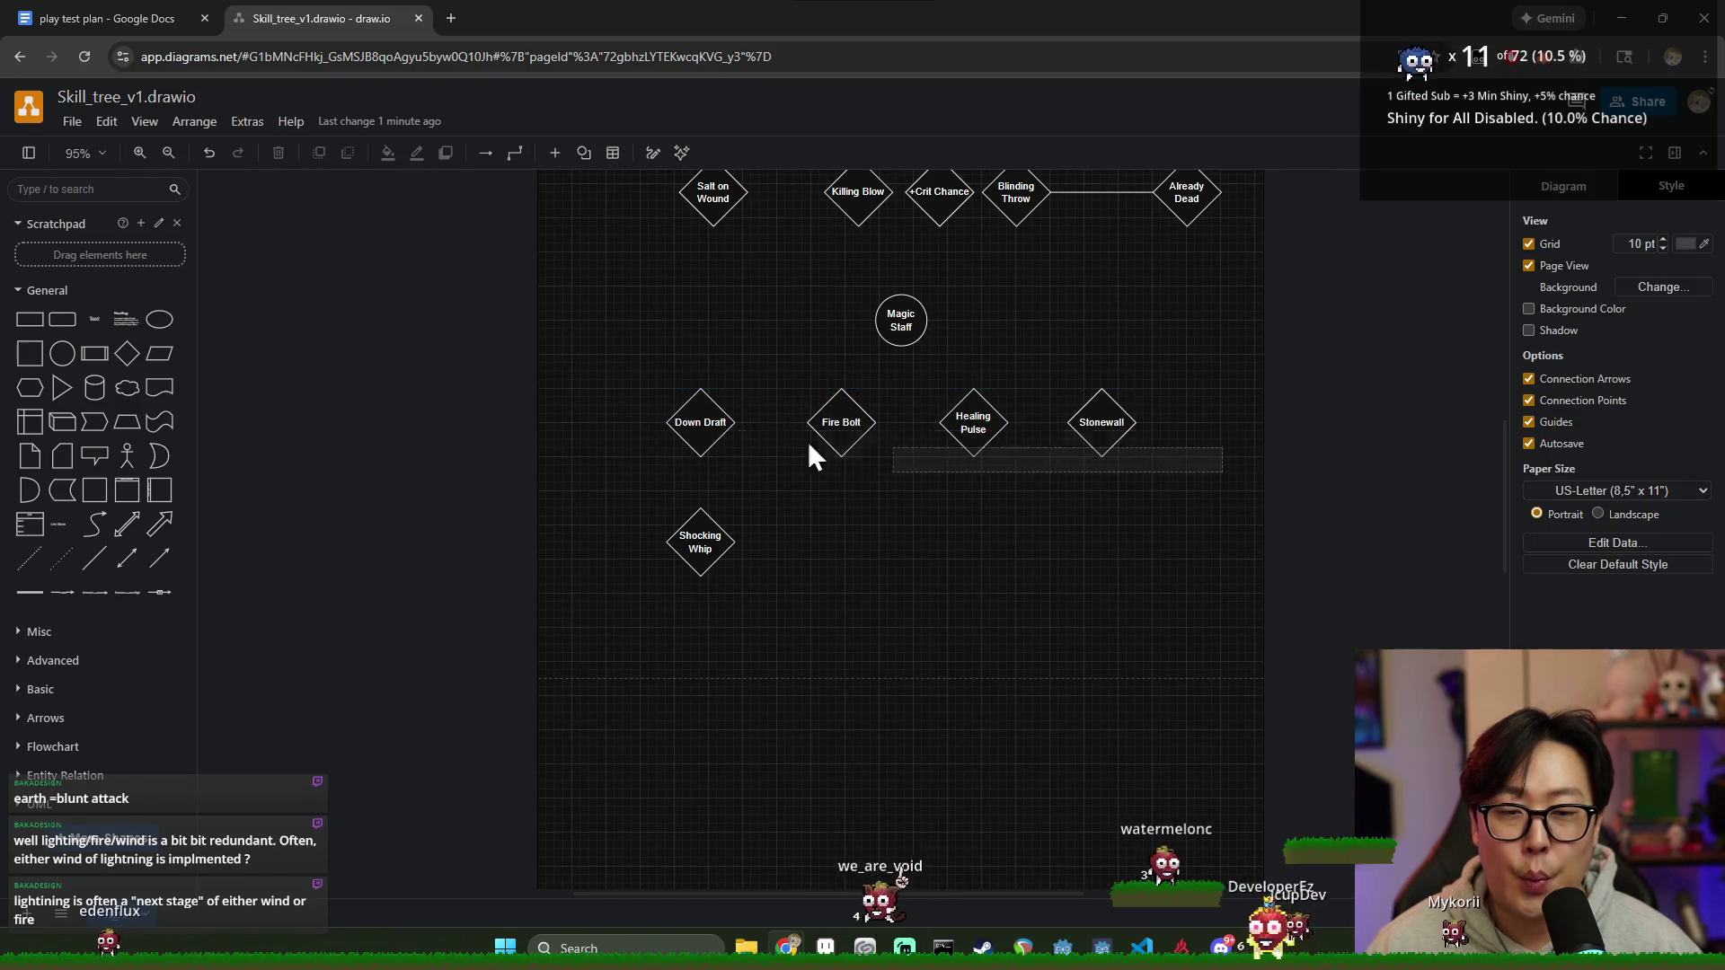
pyautogui.click(1034, 525)
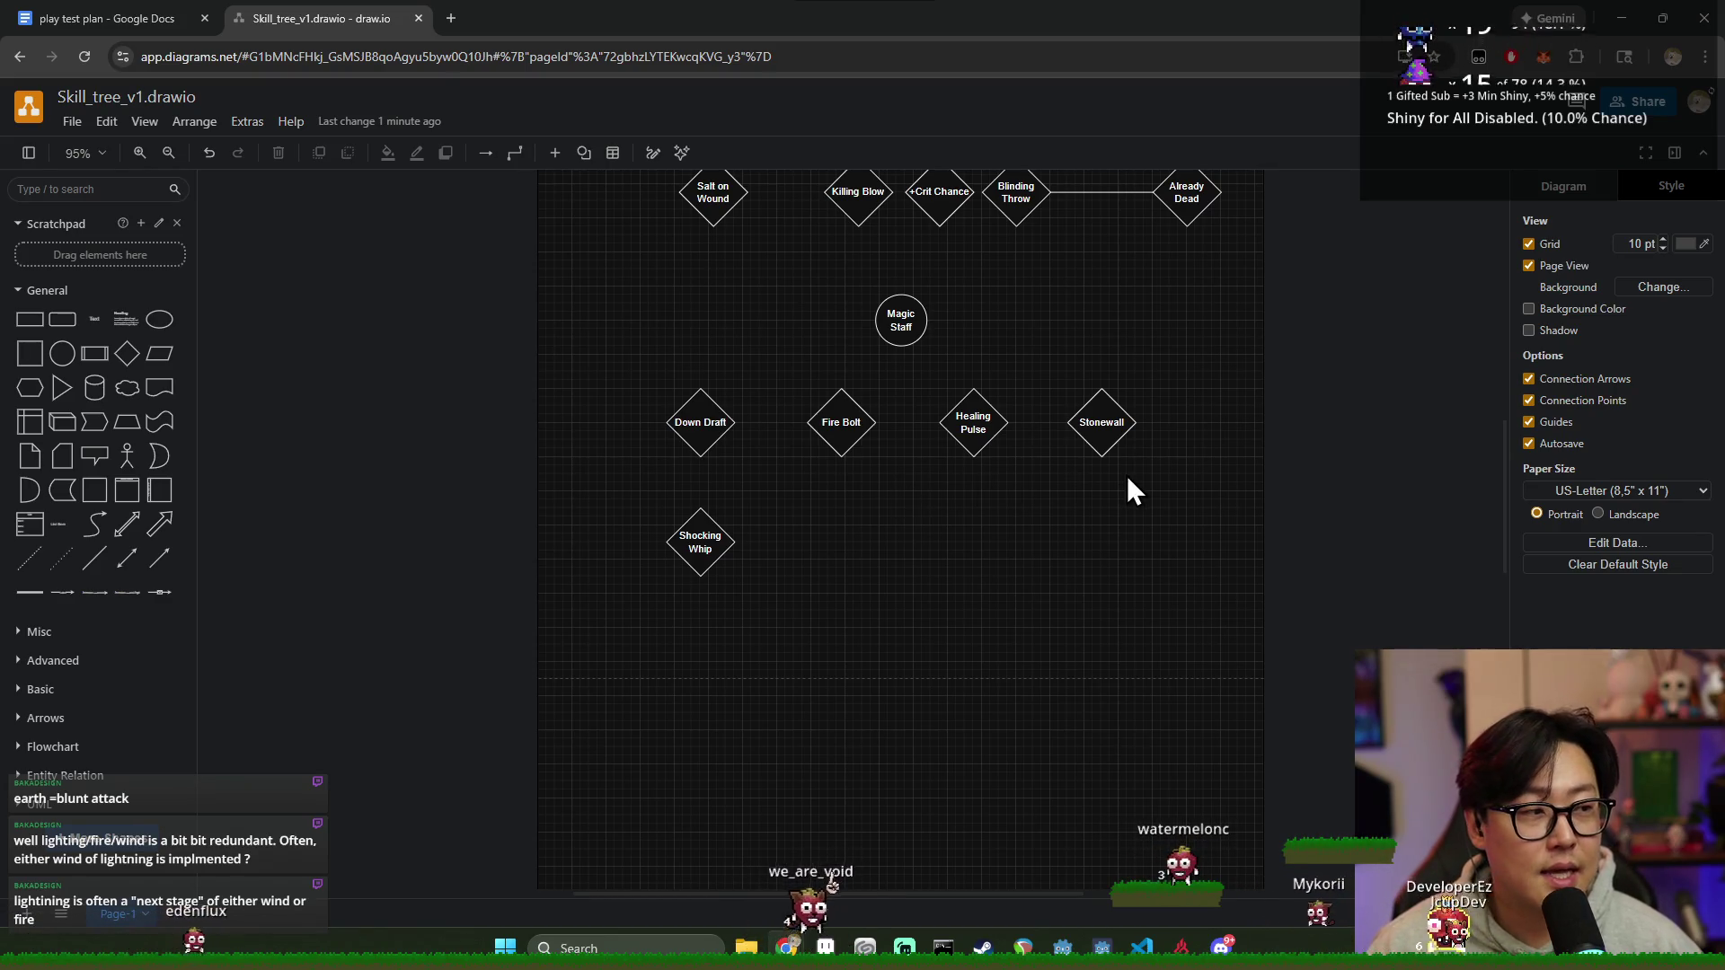
pyautogui.moveTo(1150, 480); pyautogui.dragTo(644, 378)
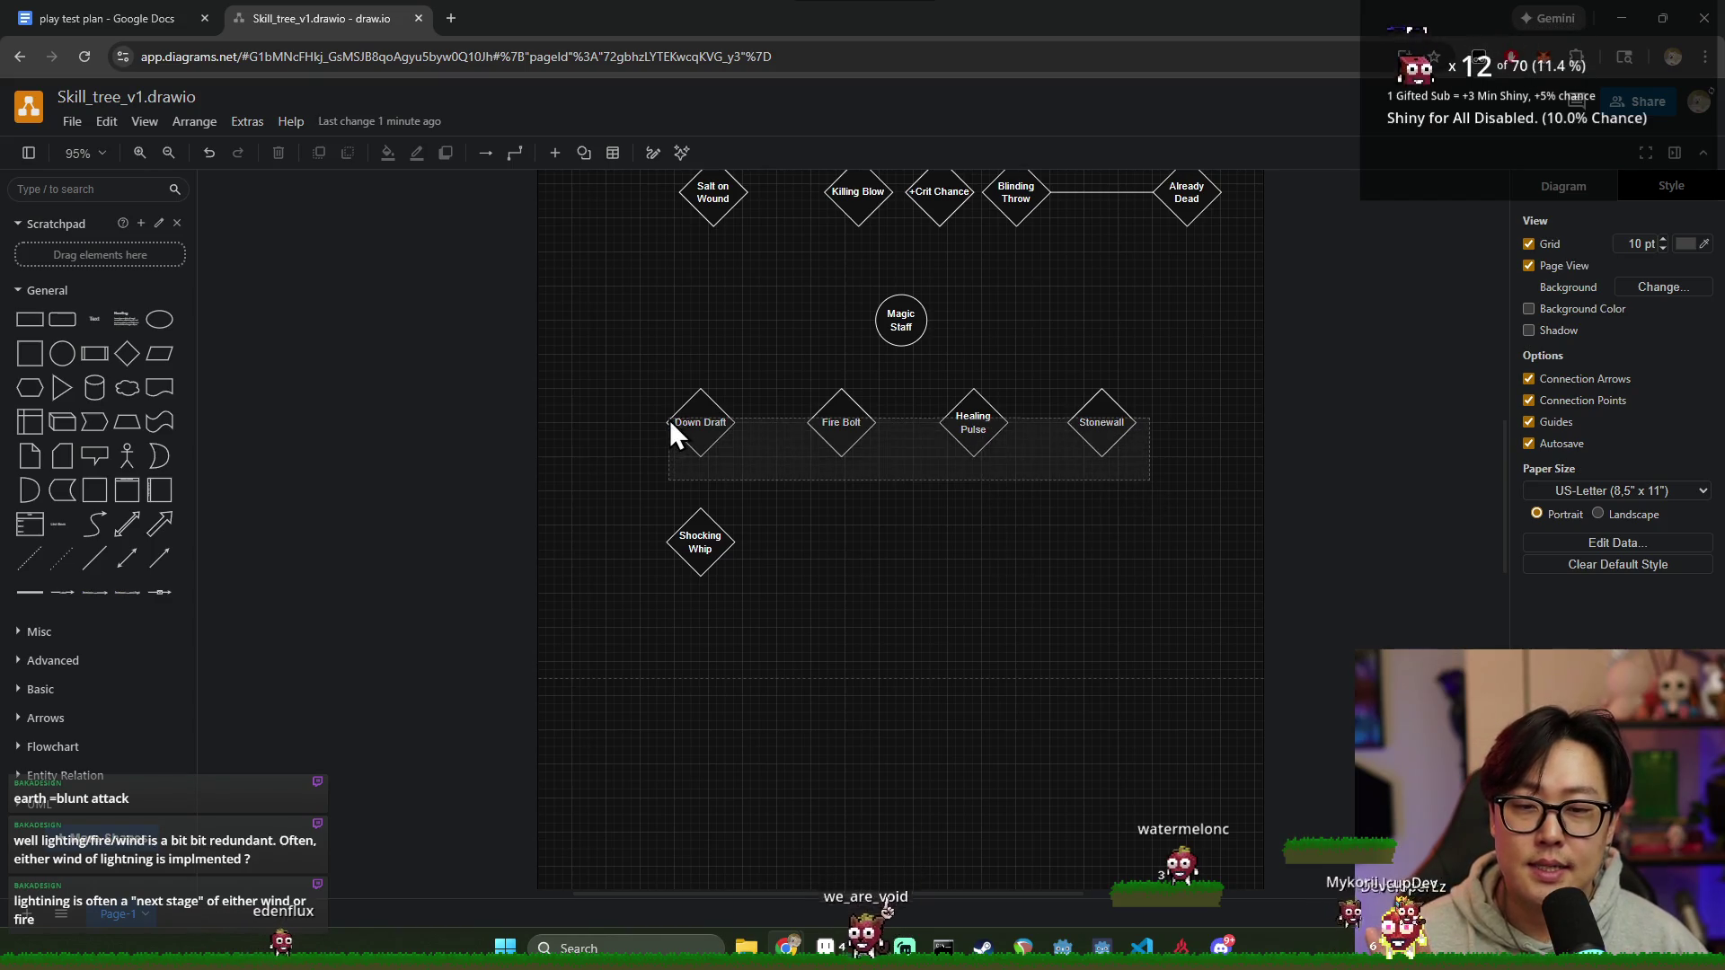
pyautogui.click(988, 519)
pyautogui.moveTo(1162, 479); pyautogui.dragTo(556, 378)
pyautogui.click(994, 499)
pyautogui.moveTo(1166, 479); pyautogui.dragTo(632, 386)
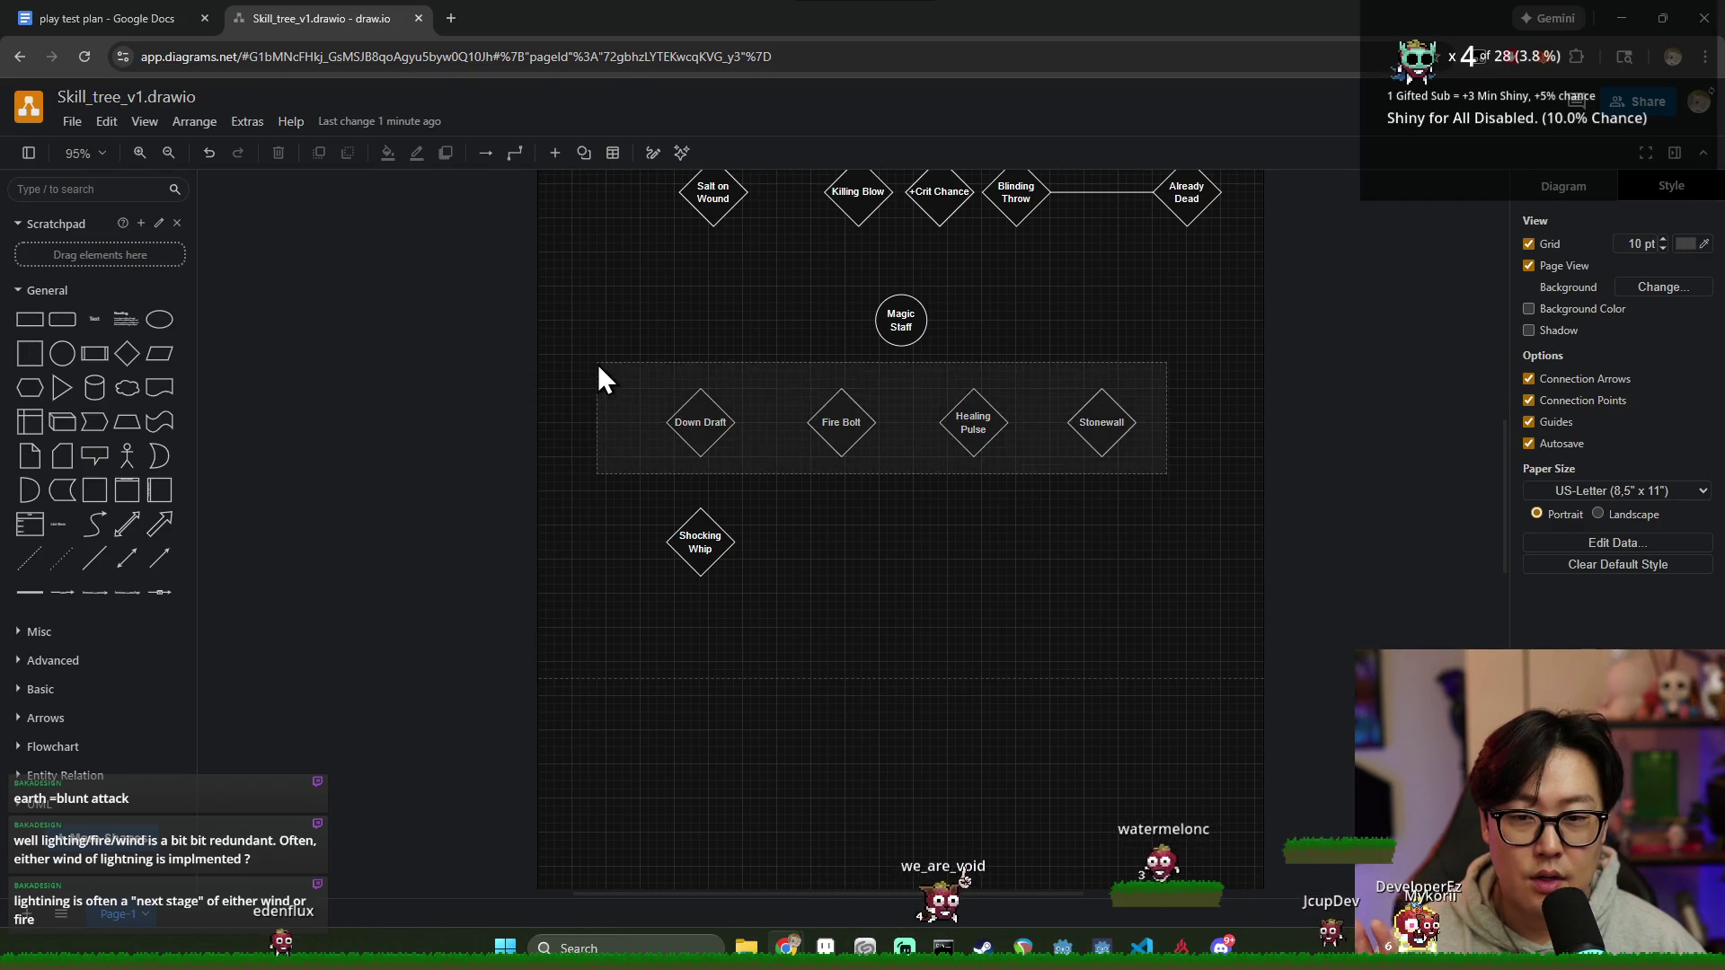
pyautogui.click(999, 503)
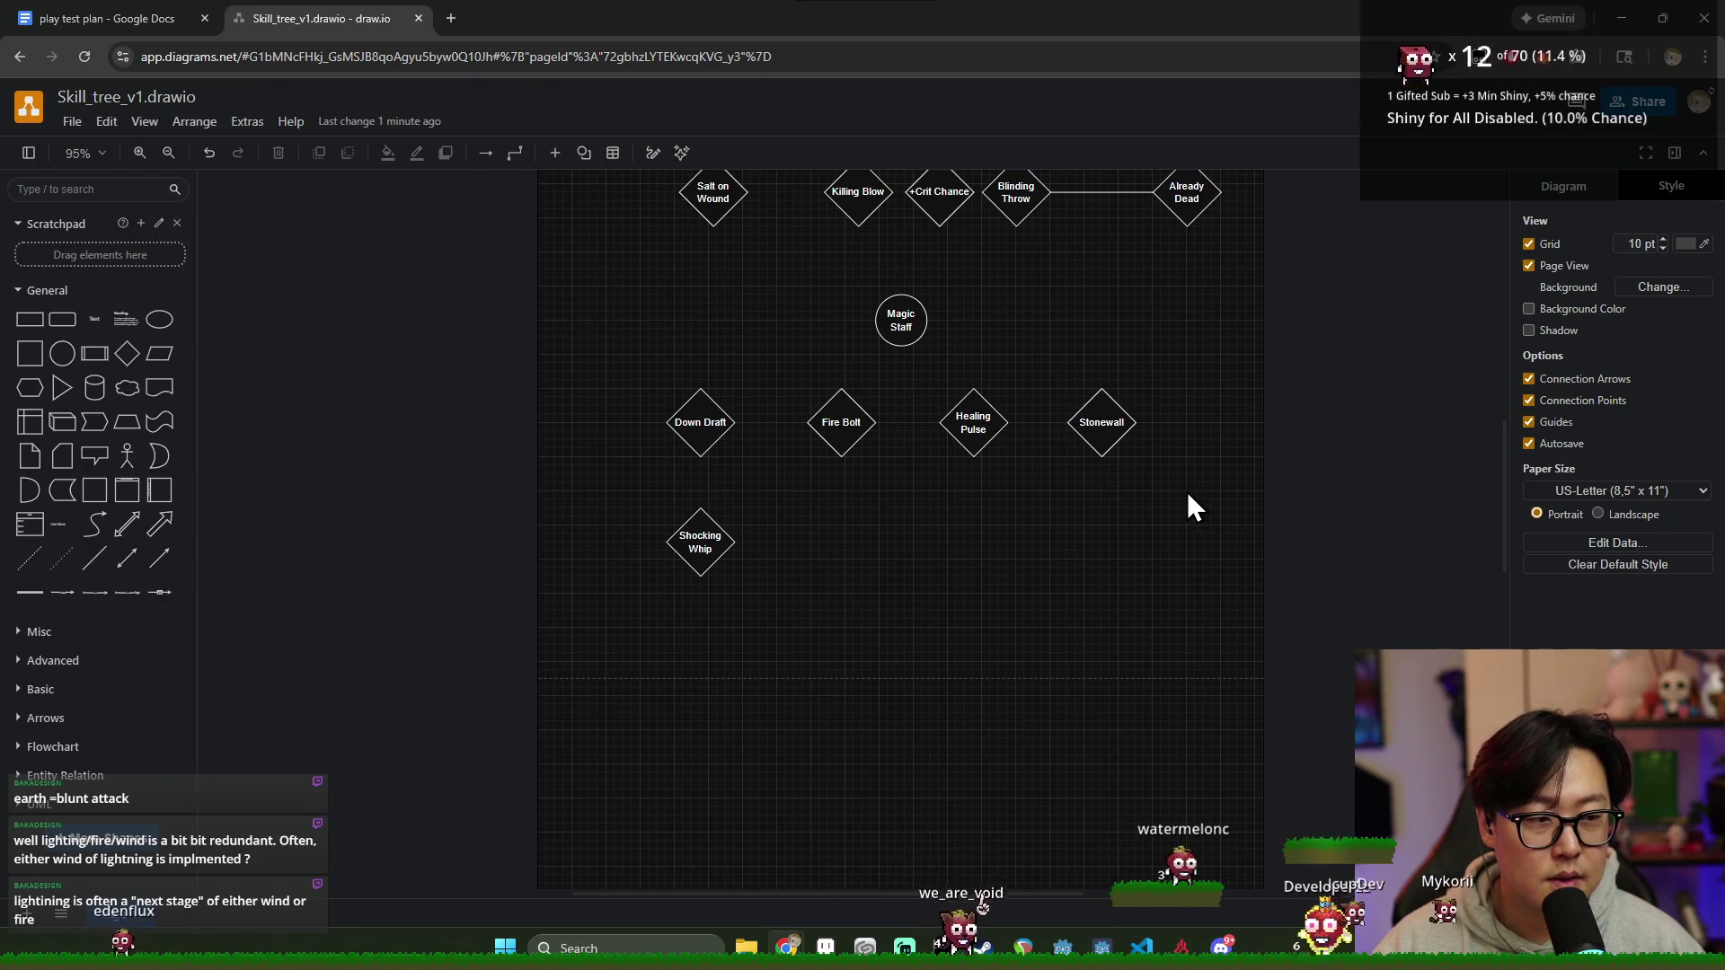
pyautogui.click(1105, 424)
pyautogui.moveTo(1212, 475); pyautogui.dragTo(688, 445)
pyautogui.click(917, 515)
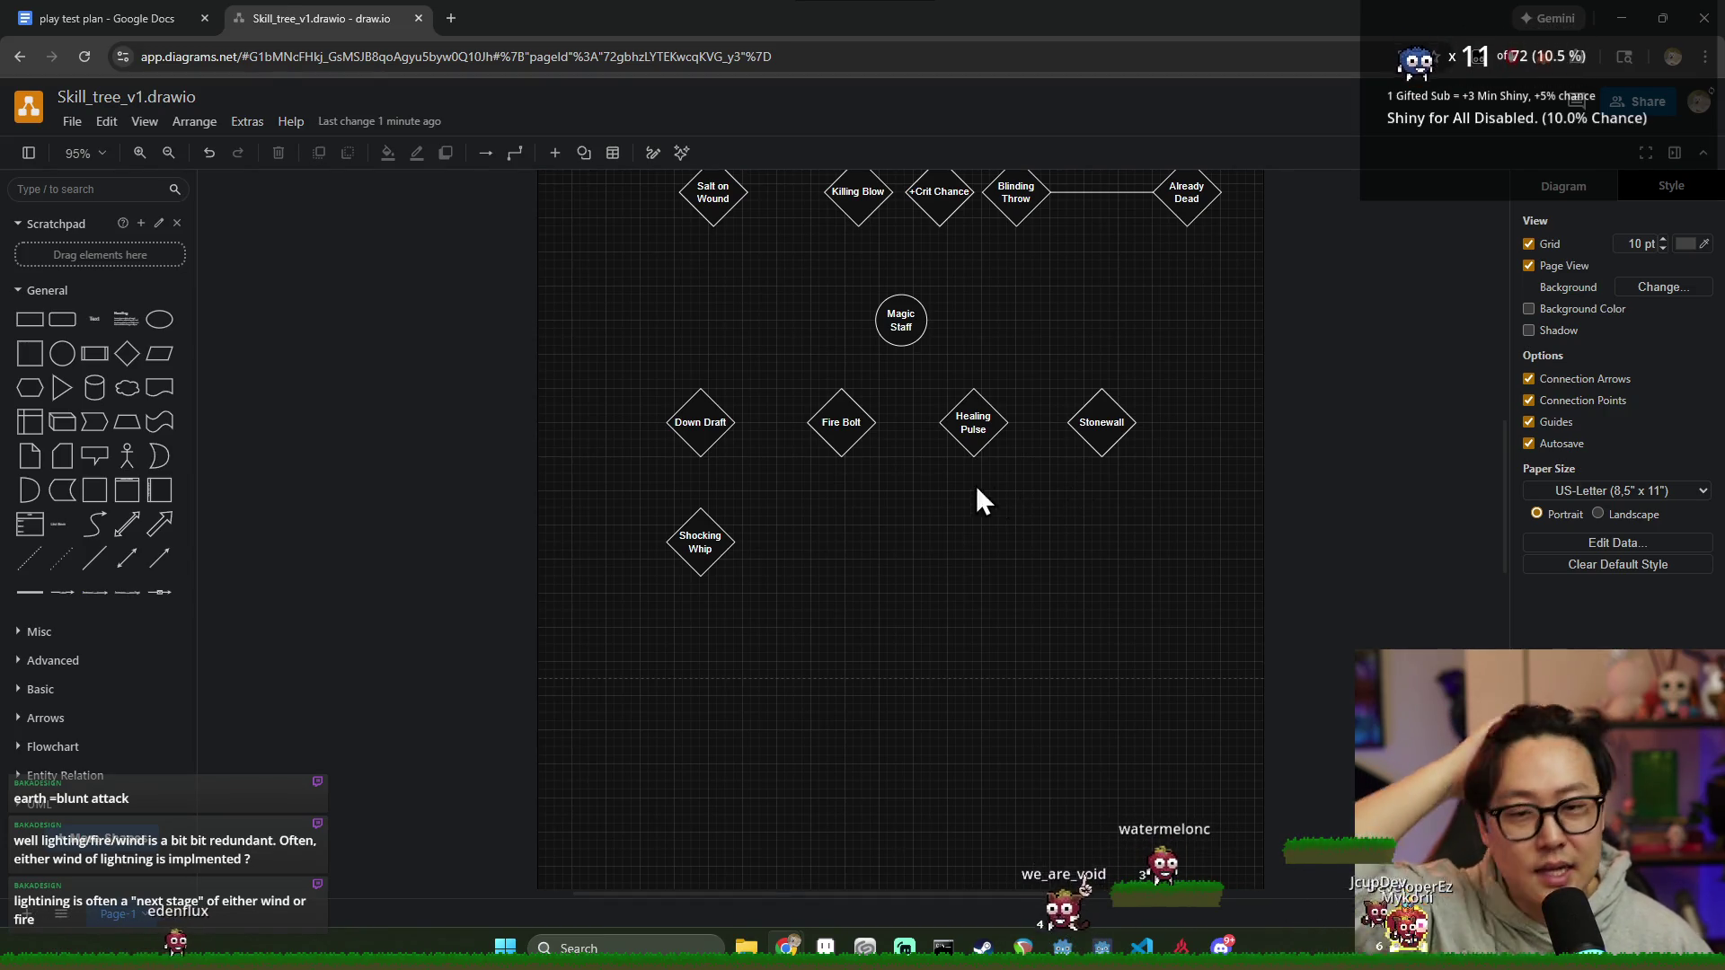
pyautogui.moveTo(661, 461); pyautogui.dragTo(1212, 366)
pyautogui.moveTo(1195, 476); pyautogui.dragTo(614, 390)
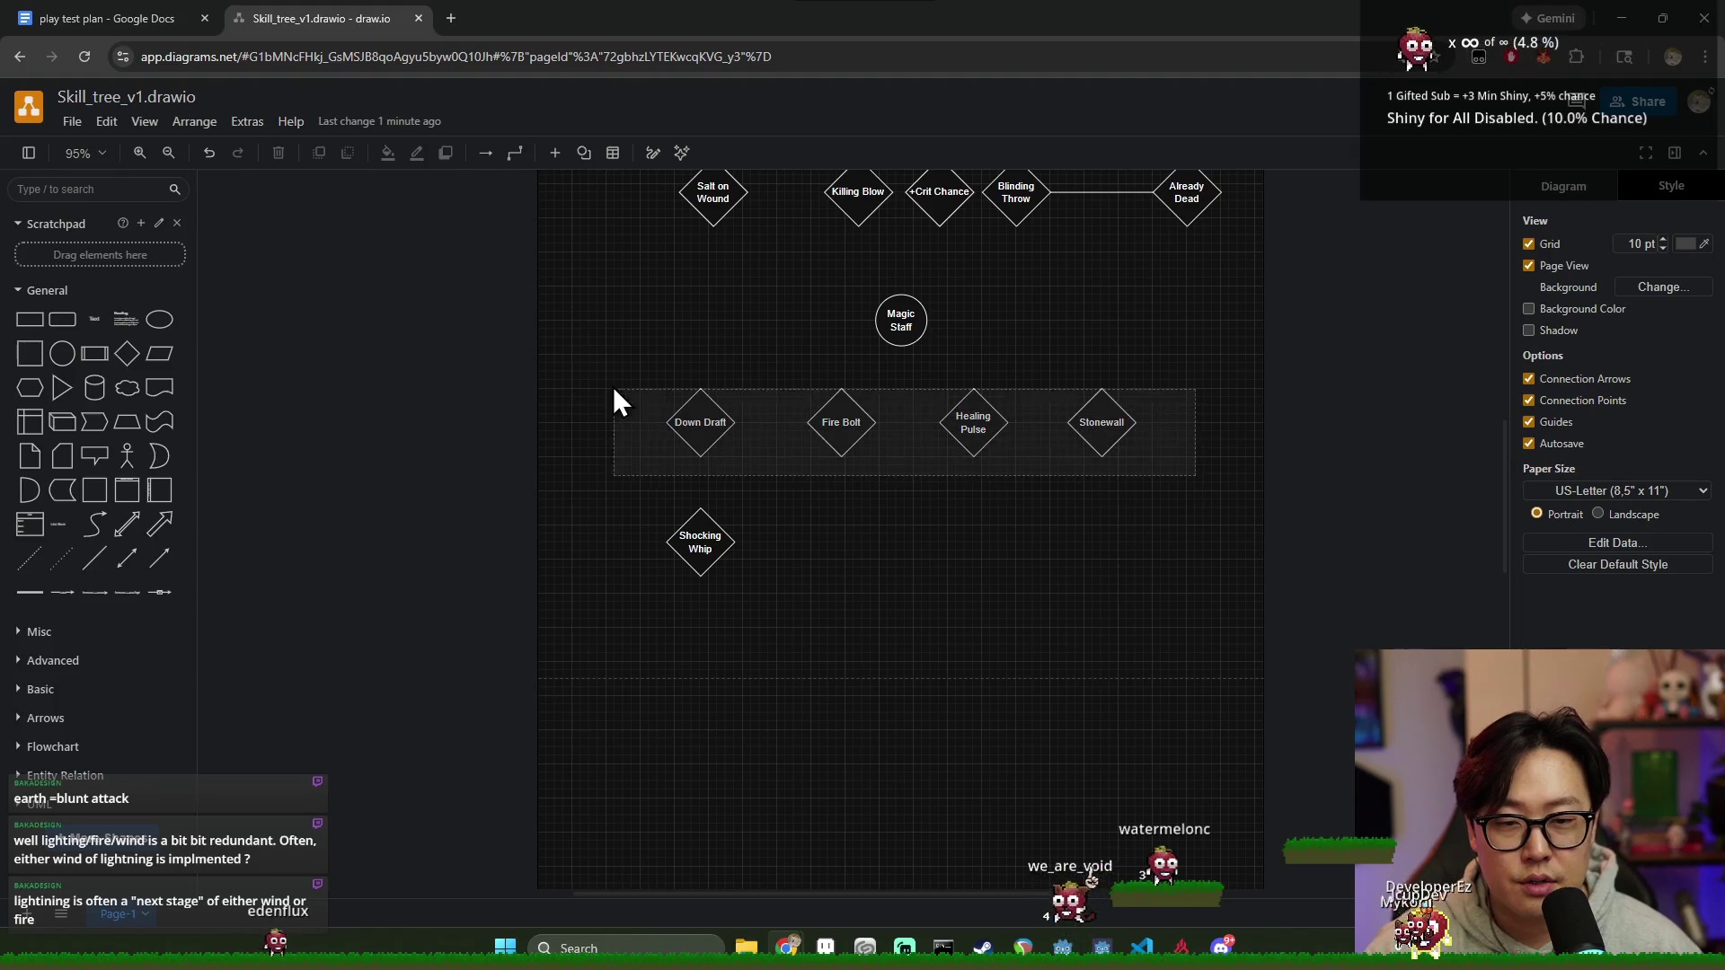
pyautogui.click(883, 475)
pyautogui.moveTo(637, 467); pyautogui.dragTo(1237, 401)
pyautogui.moveTo(1190, 476); pyautogui.dragTo(622, 364)
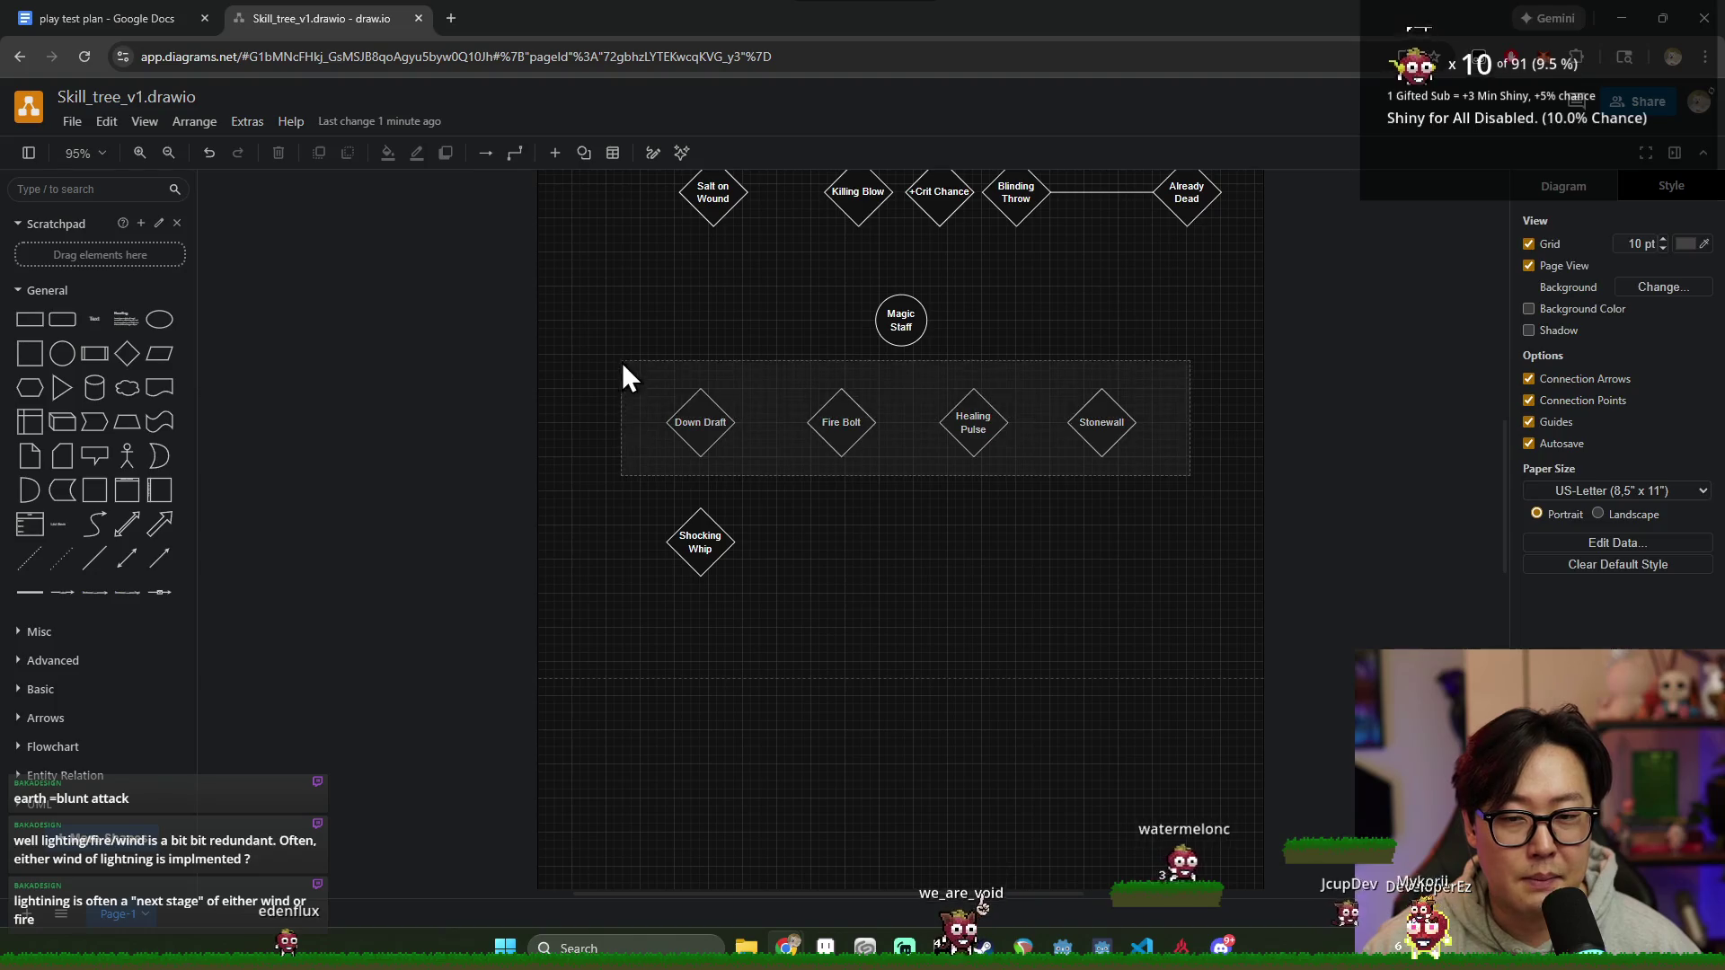
pyautogui.click(1025, 545)
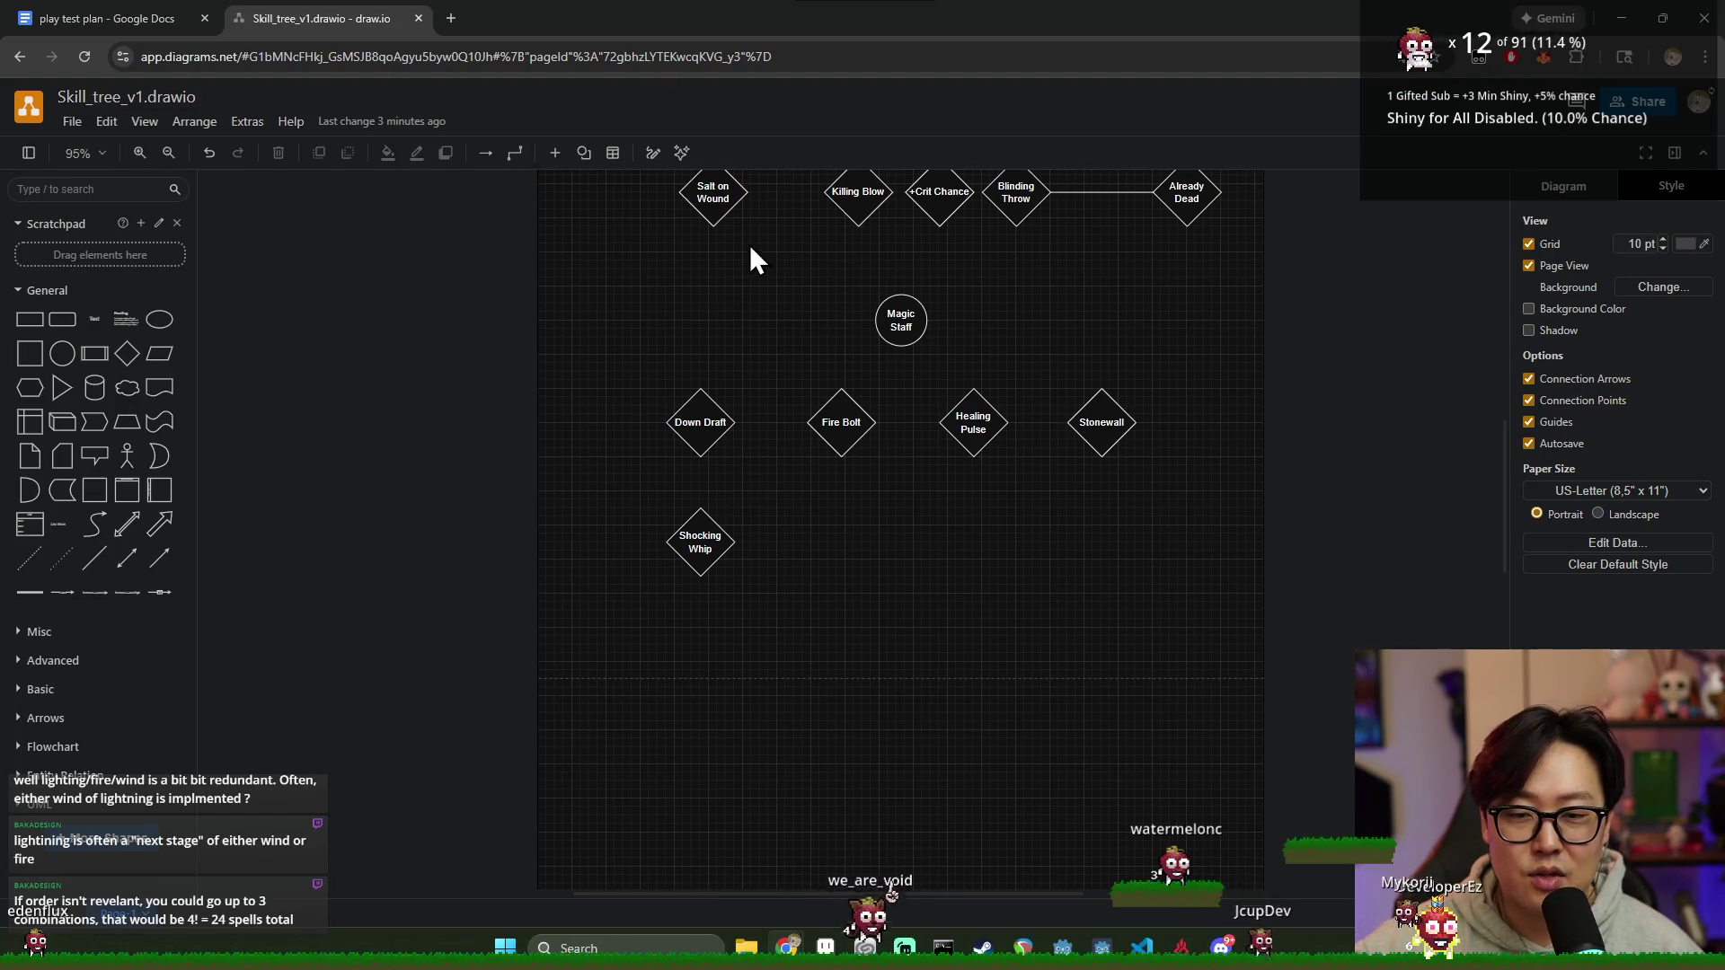
pyautogui.moveTo(609, 350)
pyautogui.mouseDown()
pyautogui.moveTo(1236, 488)
pyautogui.moveTo(576, 400)
pyautogui.mouseUp()
pyautogui.click(1236, 488)
pyautogui.click(1180, 490)
pyautogui.moveTo(1181, 489); pyautogui.dragTo(577, 370)
pyautogui.click(1058, 490)
pyautogui.moveTo(1147, 481); pyautogui.dragTo(634, 376)
pyautogui.click(943, 545)
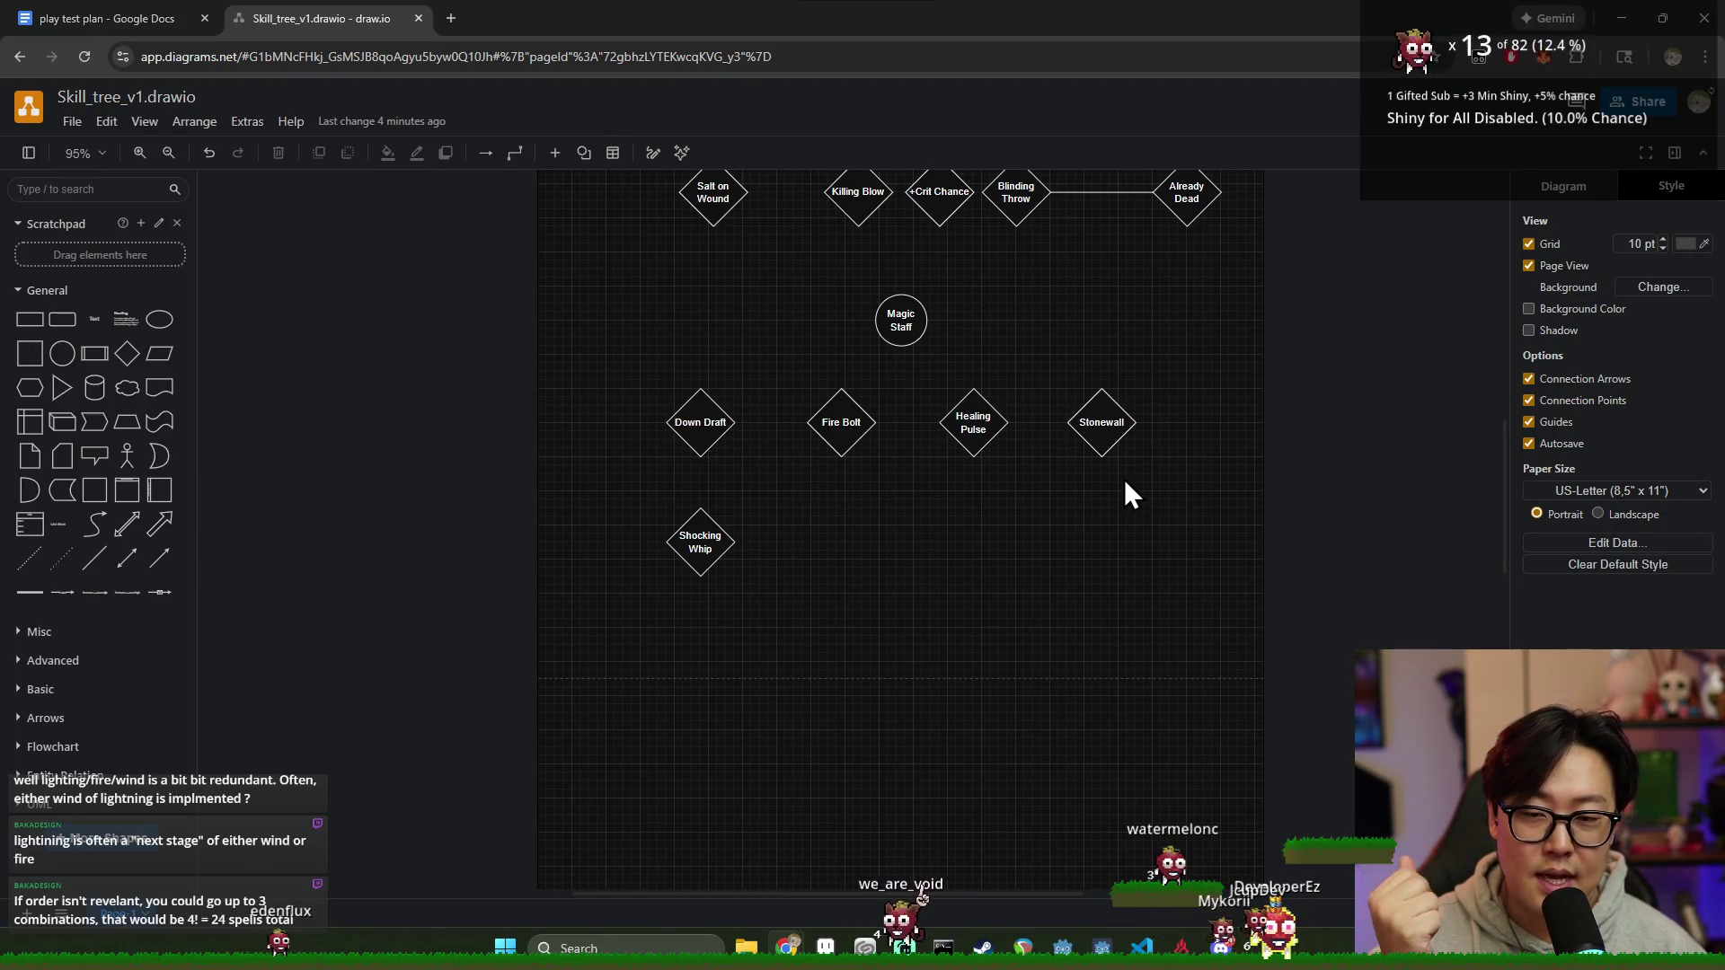
pyautogui.moveTo(1150, 482); pyautogui.dragTo(537, 368)
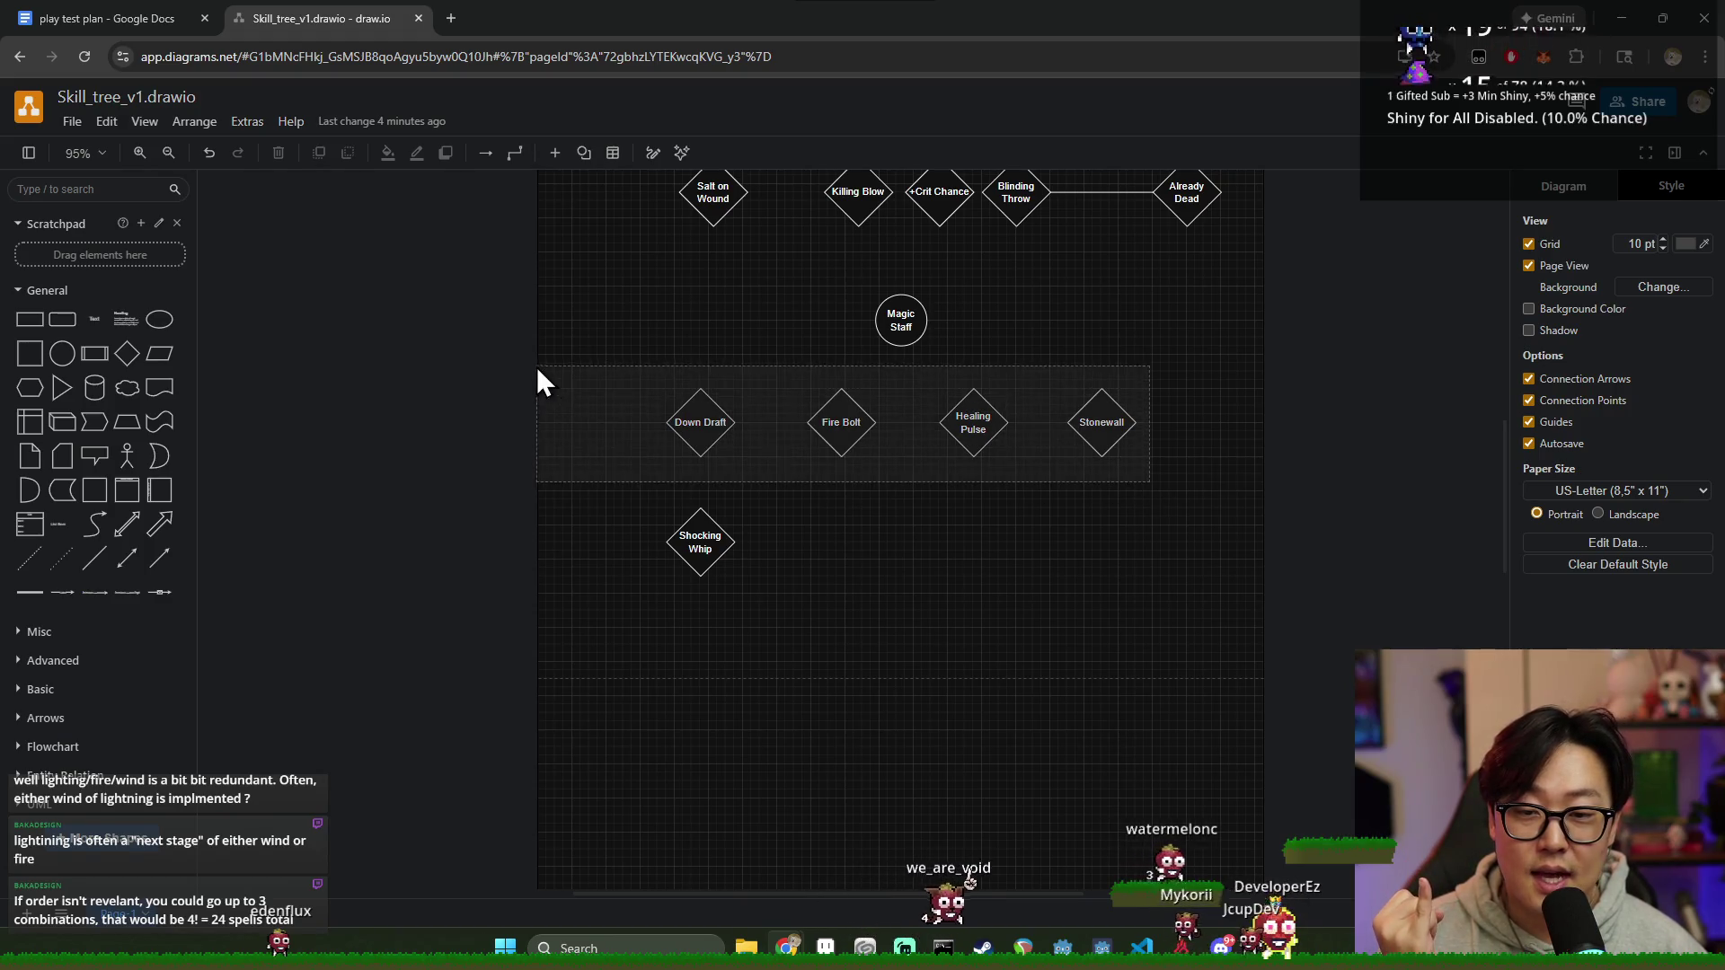
pyautogui.moveTo(1142, 482); pyautogui.dragTo(544, 377)
pyautogui.click(1127, 499)
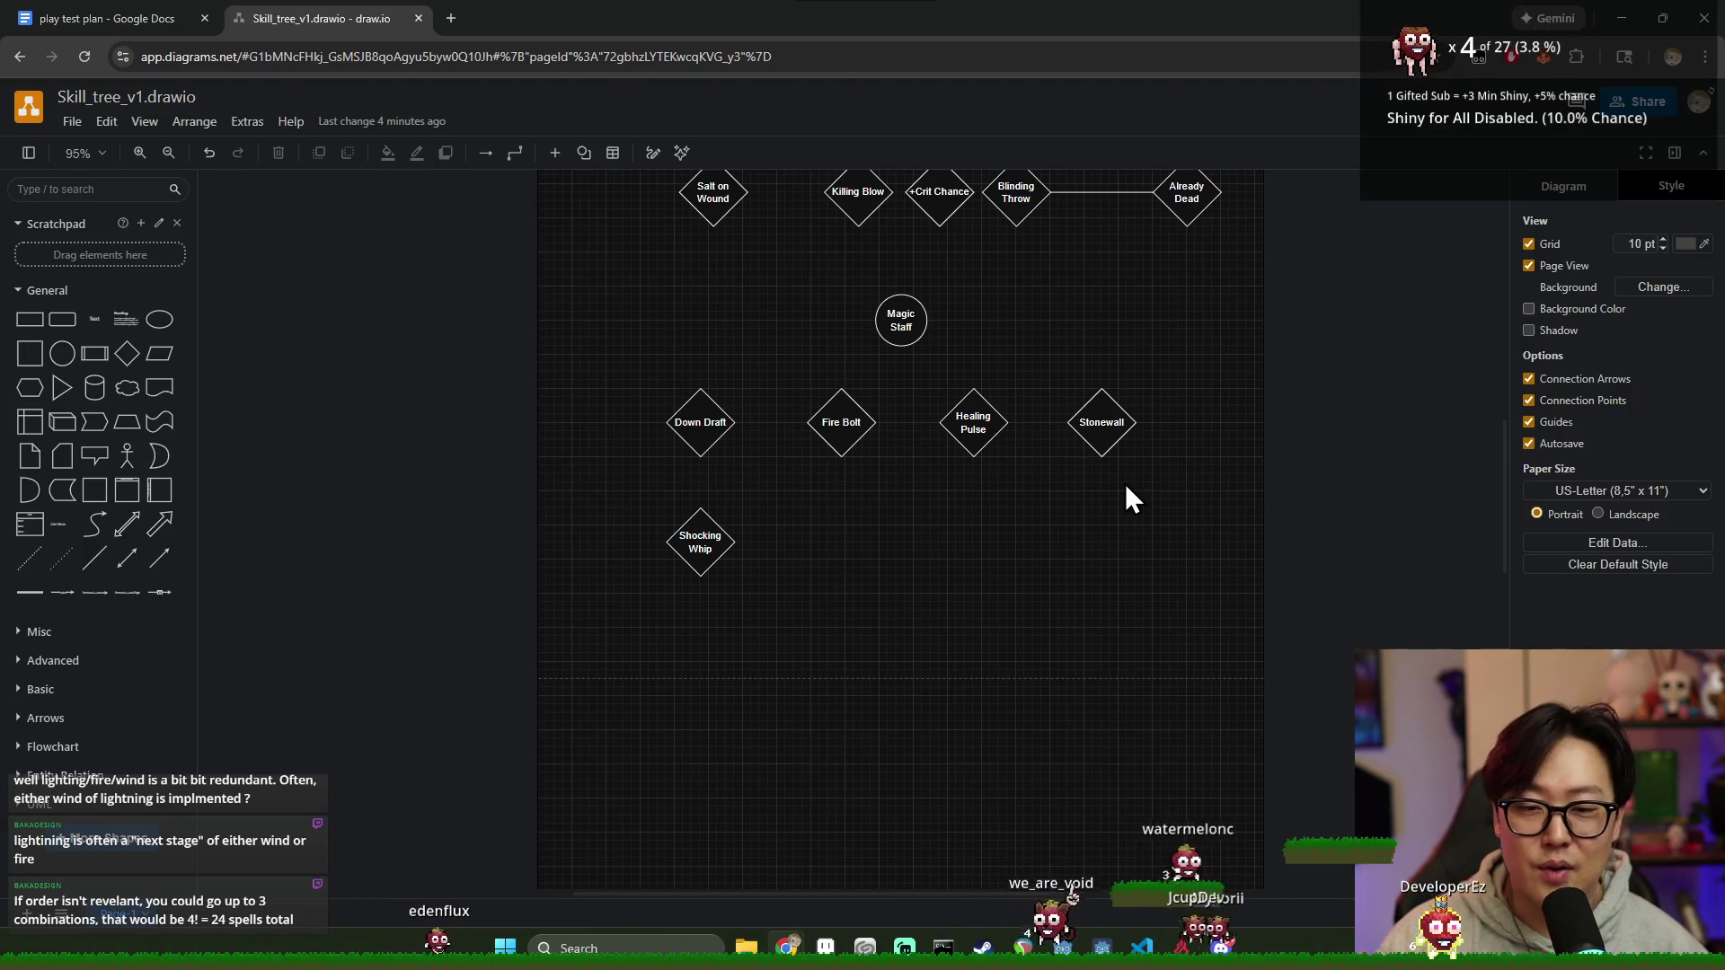
pyautogui.moveTo(1134, 467); pyautogui.dragTo(593, 384)
pyautogui.click(1198, 480)
pyautogui.moveTo(1198, 480); pyautogui.dragTo(565, 359)
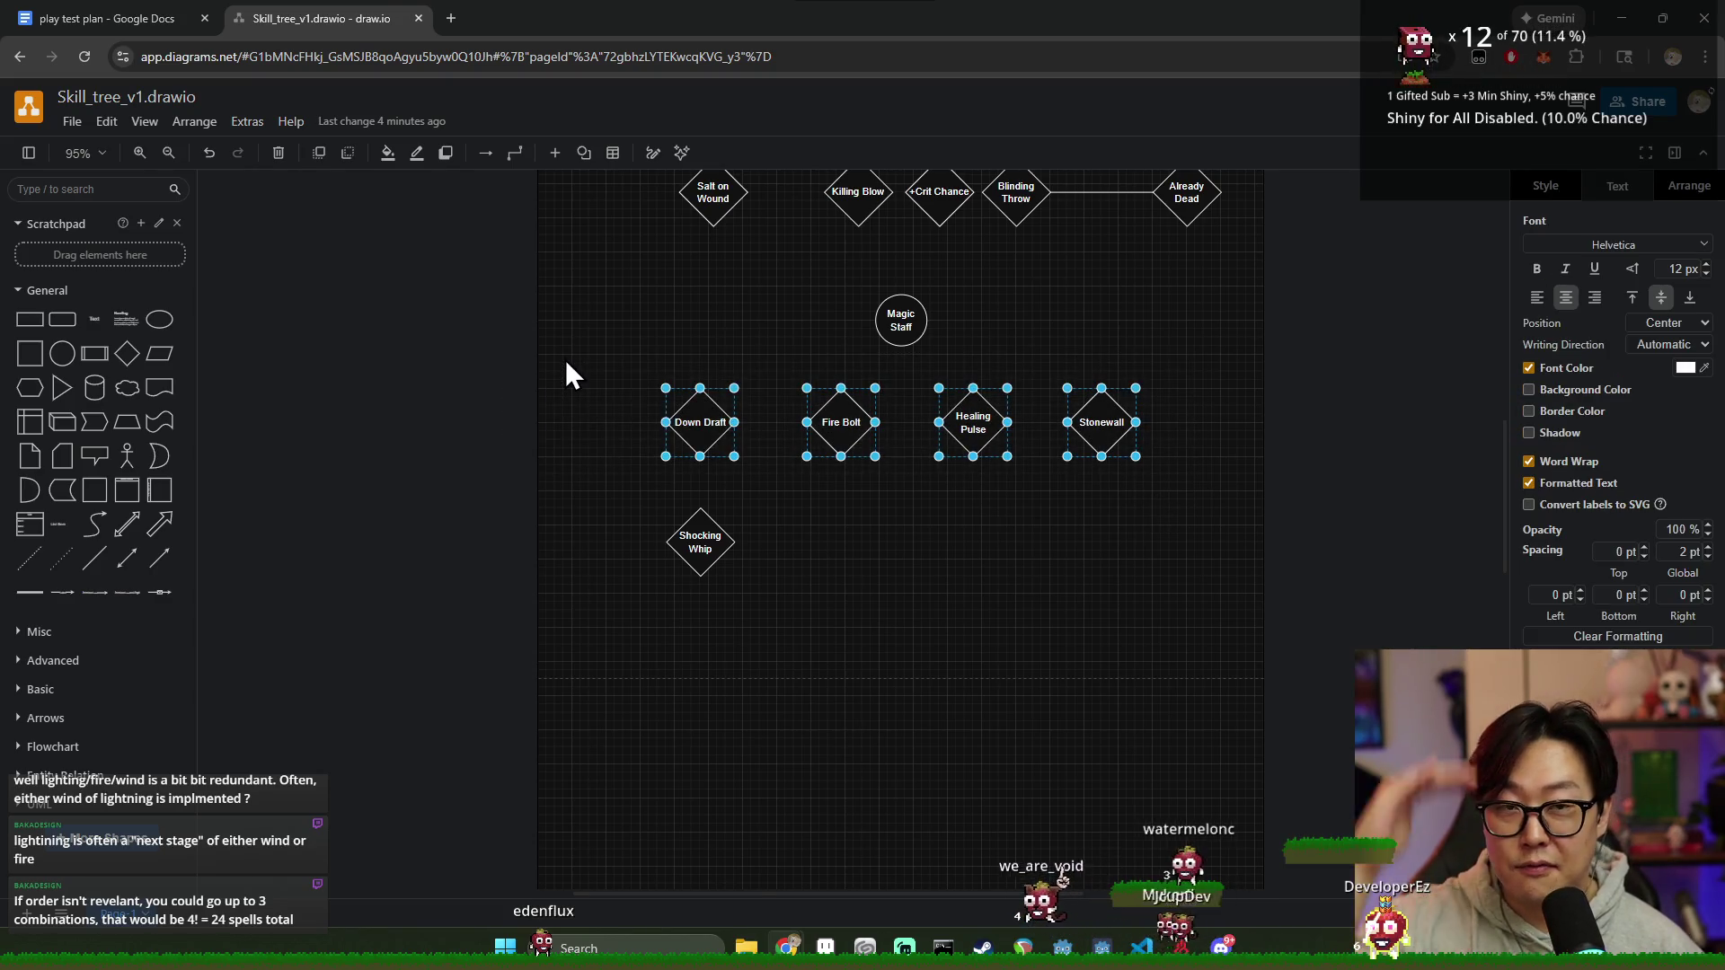
pyautogui.click(981, 553)
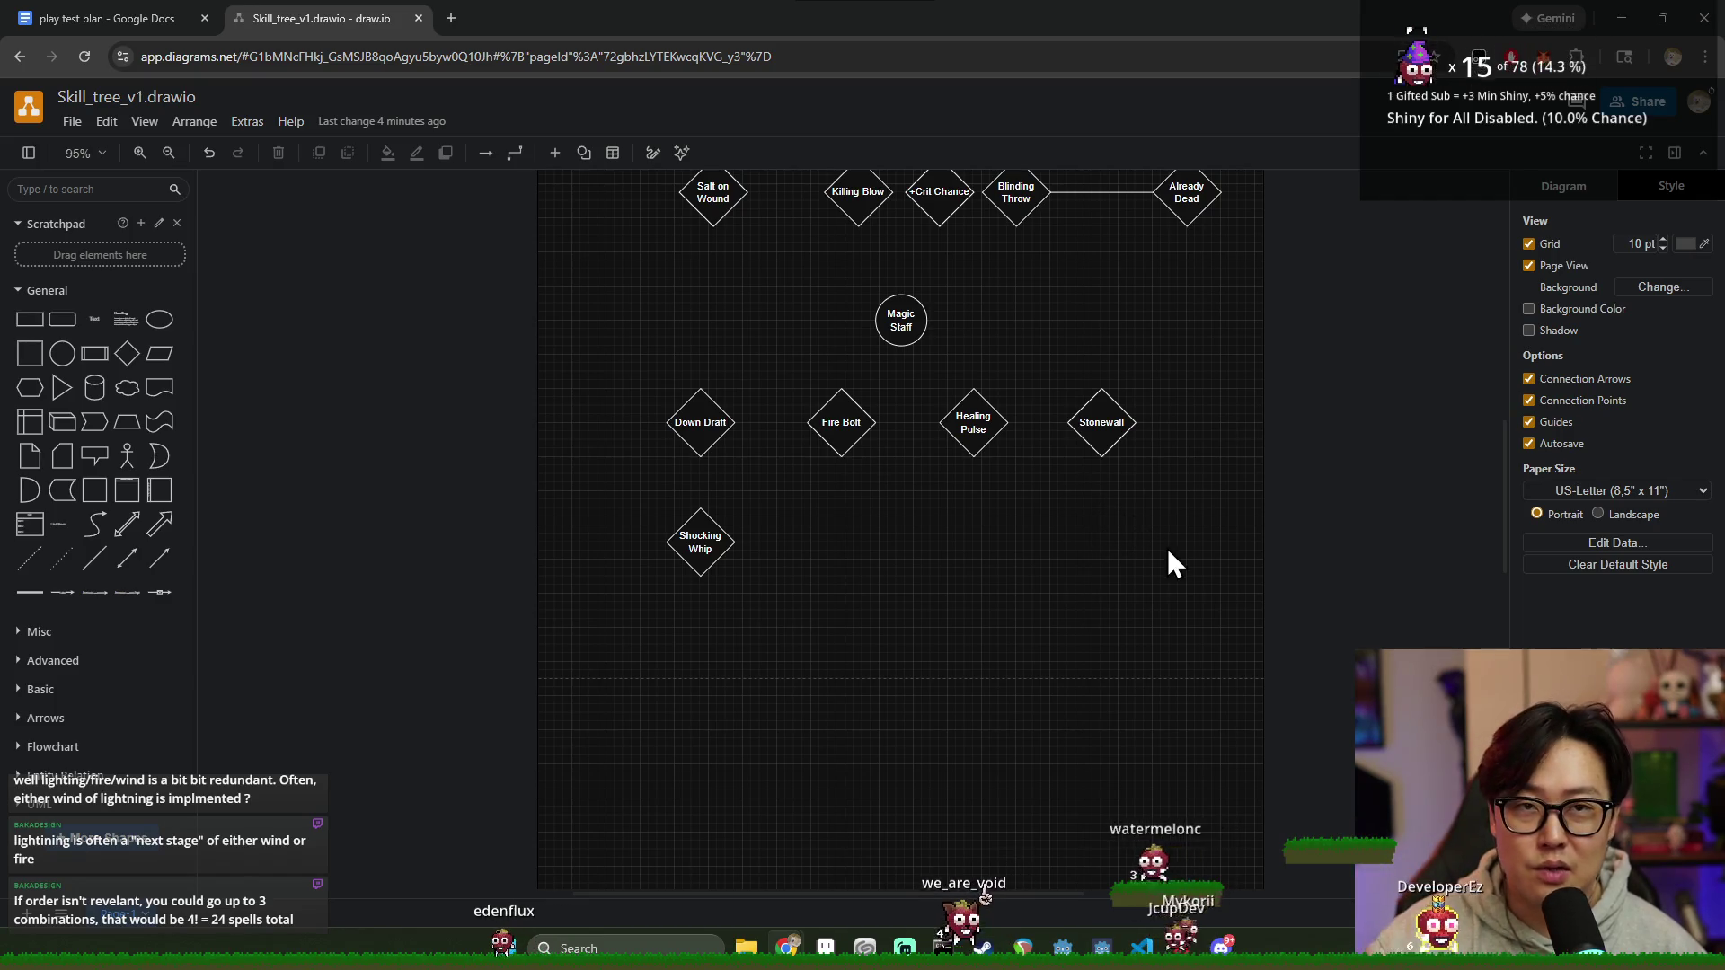
pyautogui.moveTo(1177, 485); pyautogui.dragTo(573, 384)
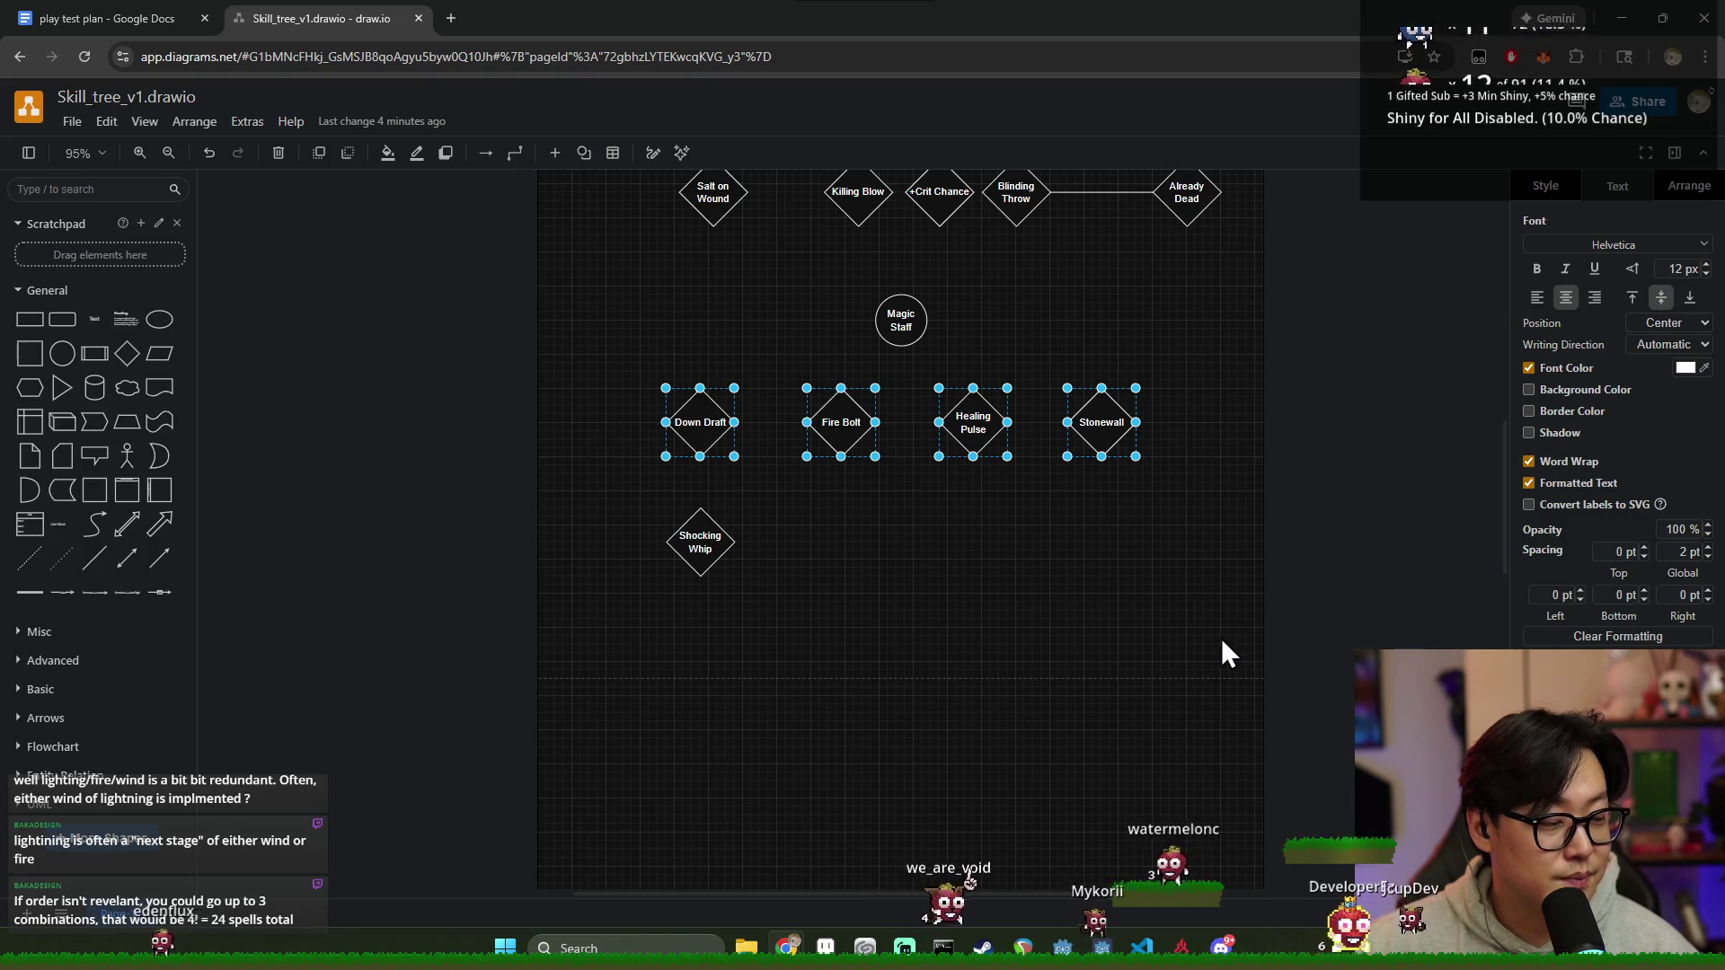
pyautogui.click(1142, 623)
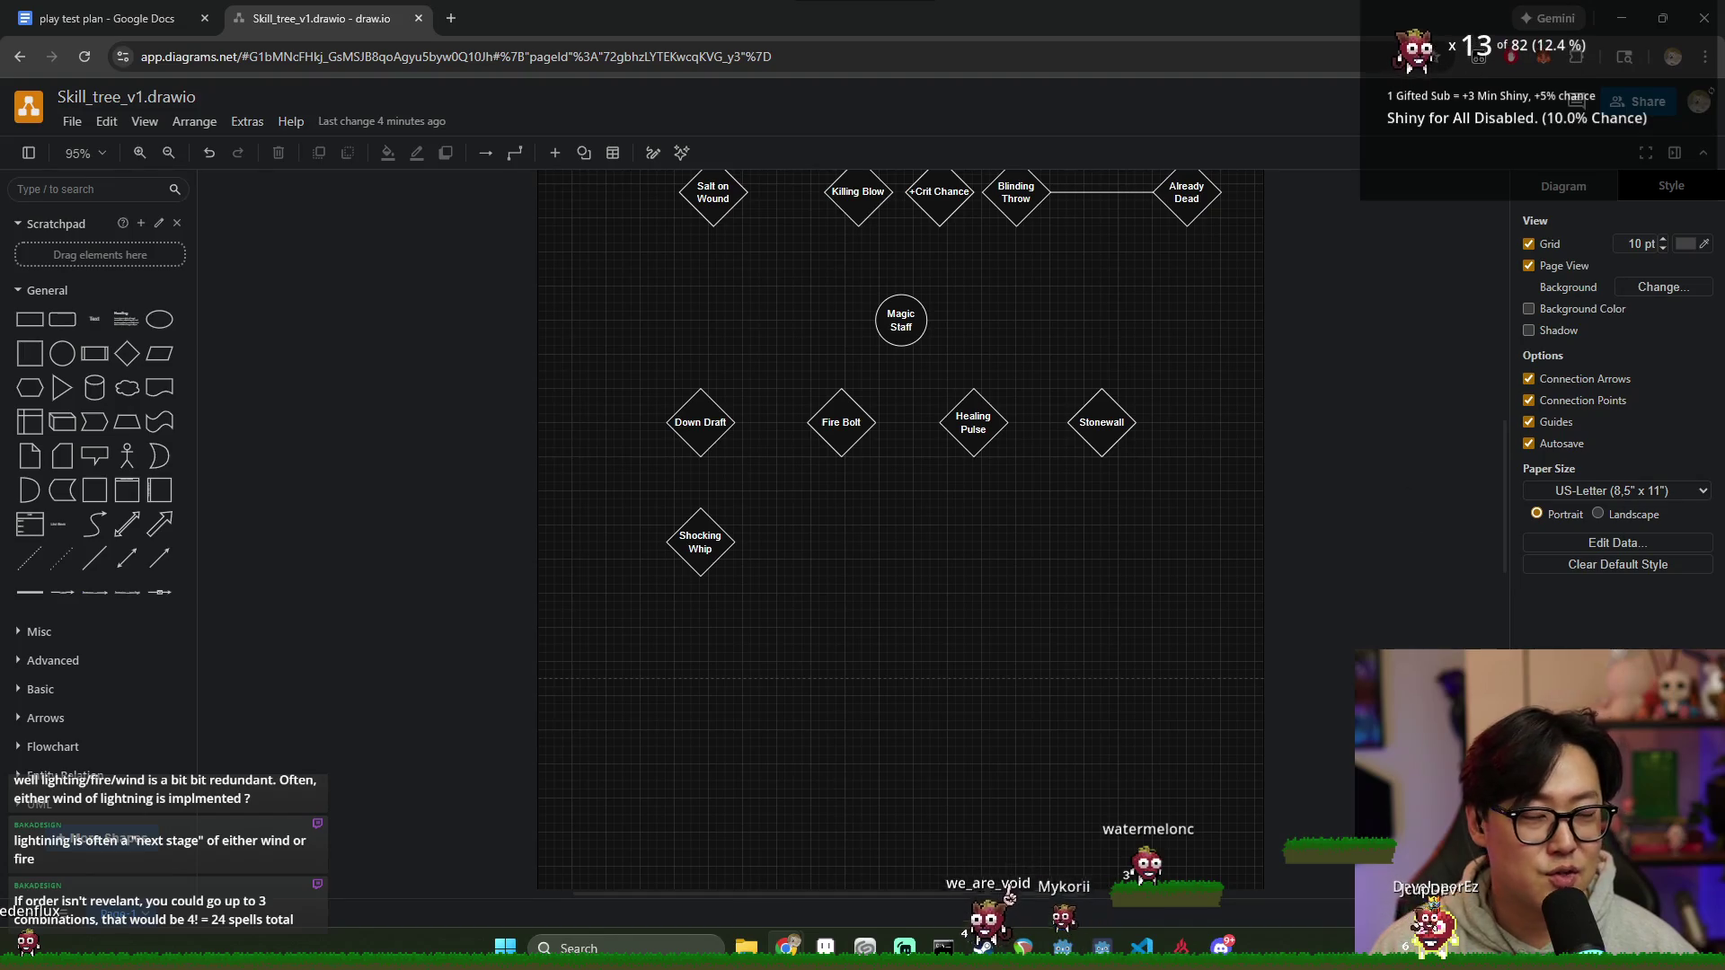
pyautogui.moveTo(1141, 507); pyautogui.dragTo(601, 359)
pyautogui.click(1245, 526)
pyautogui.moveTo(1182, 481); pyautogui.dragTo(593, 391)
pyautogui.click(1182, 566)
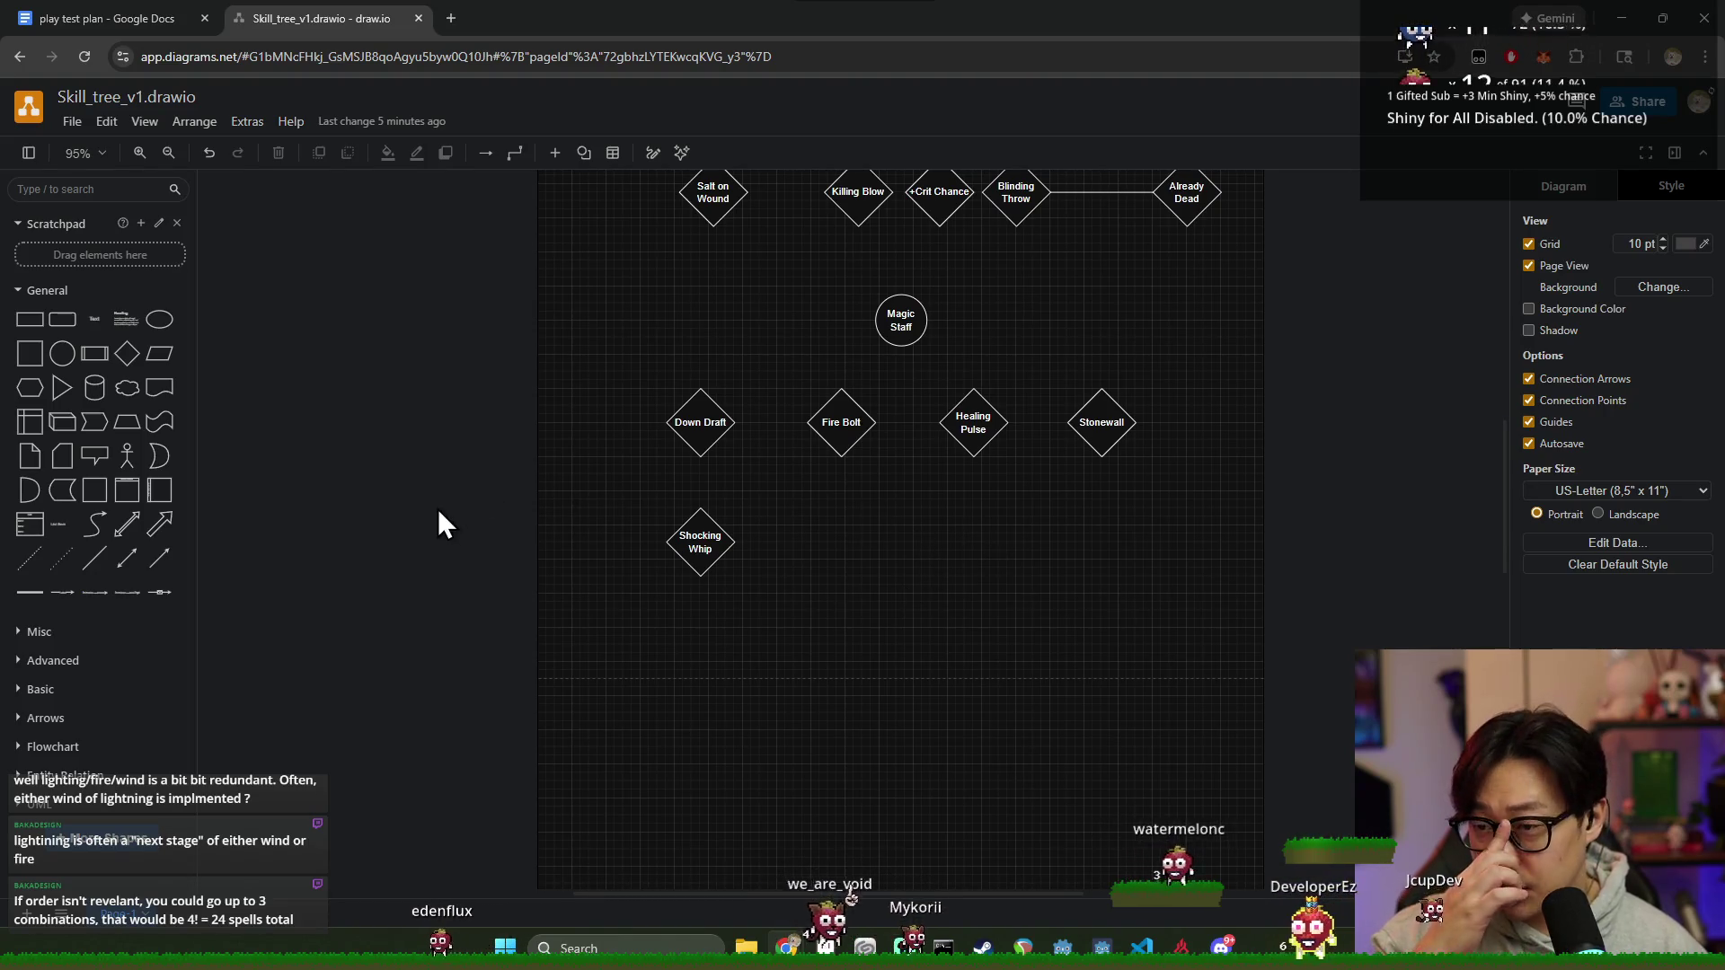
pyautogui.click(127, 353)
# Step: Add a diamond below the spell row labelled Elemental Favor, +1 Flex Every turn
pyautogui.moveTo(835, 525); pyautogui.dragTo(898, 550)
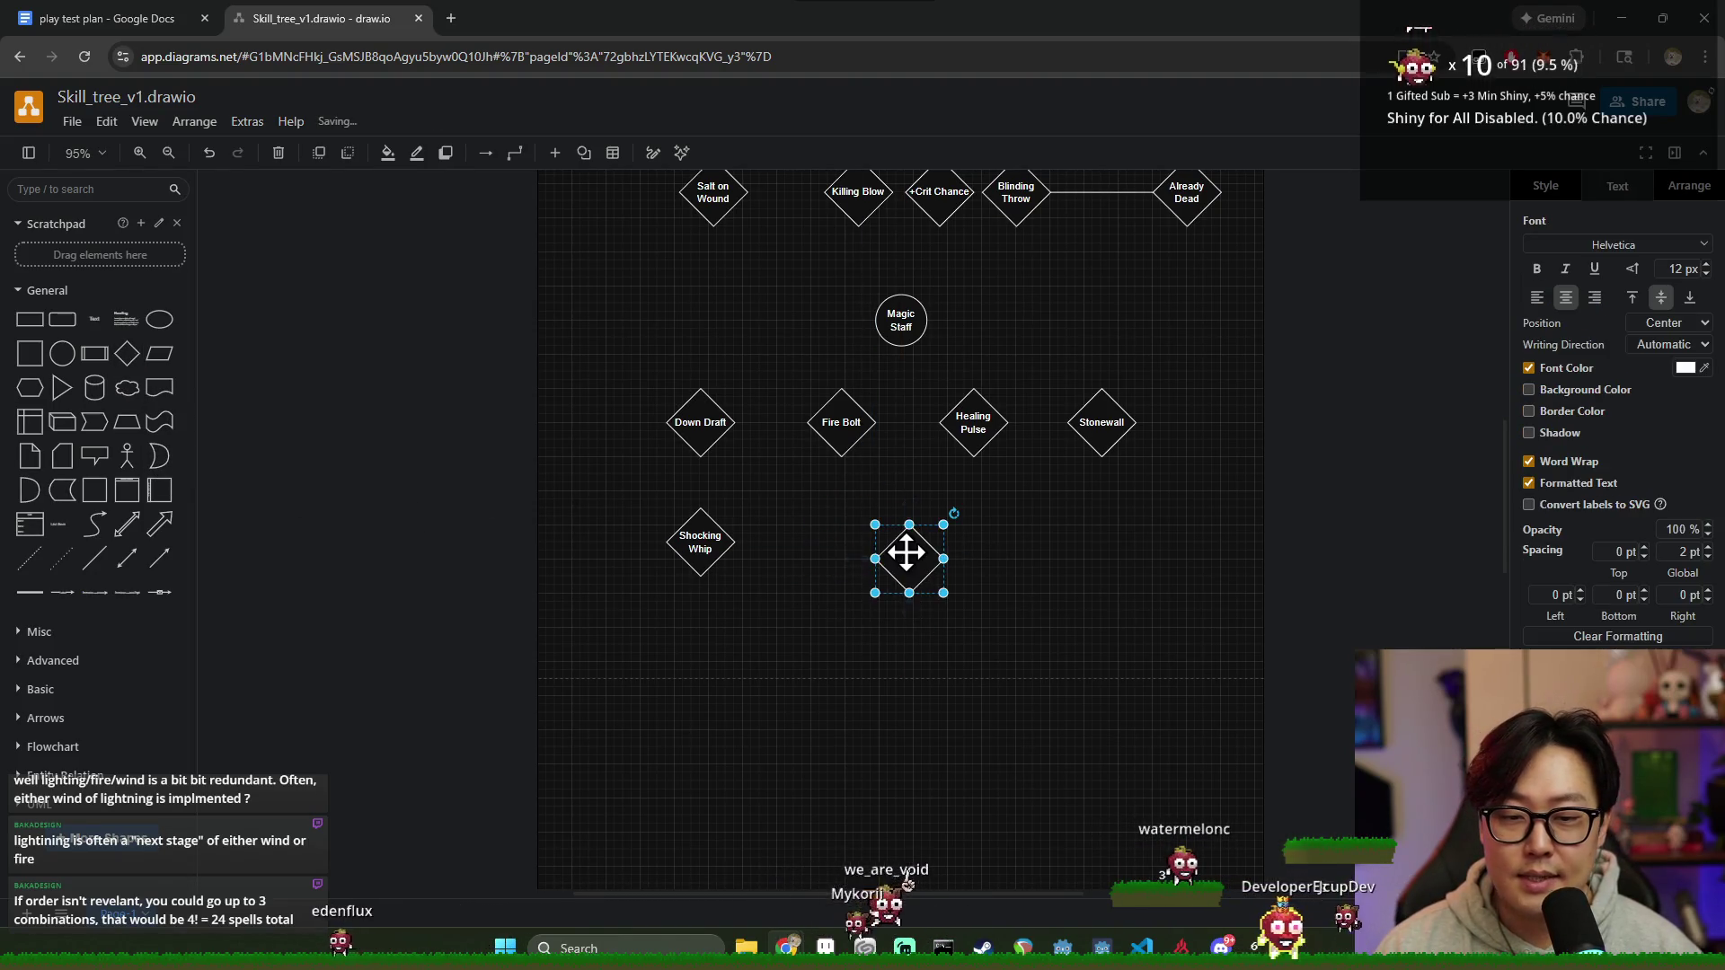
pyautogui.press('Return')
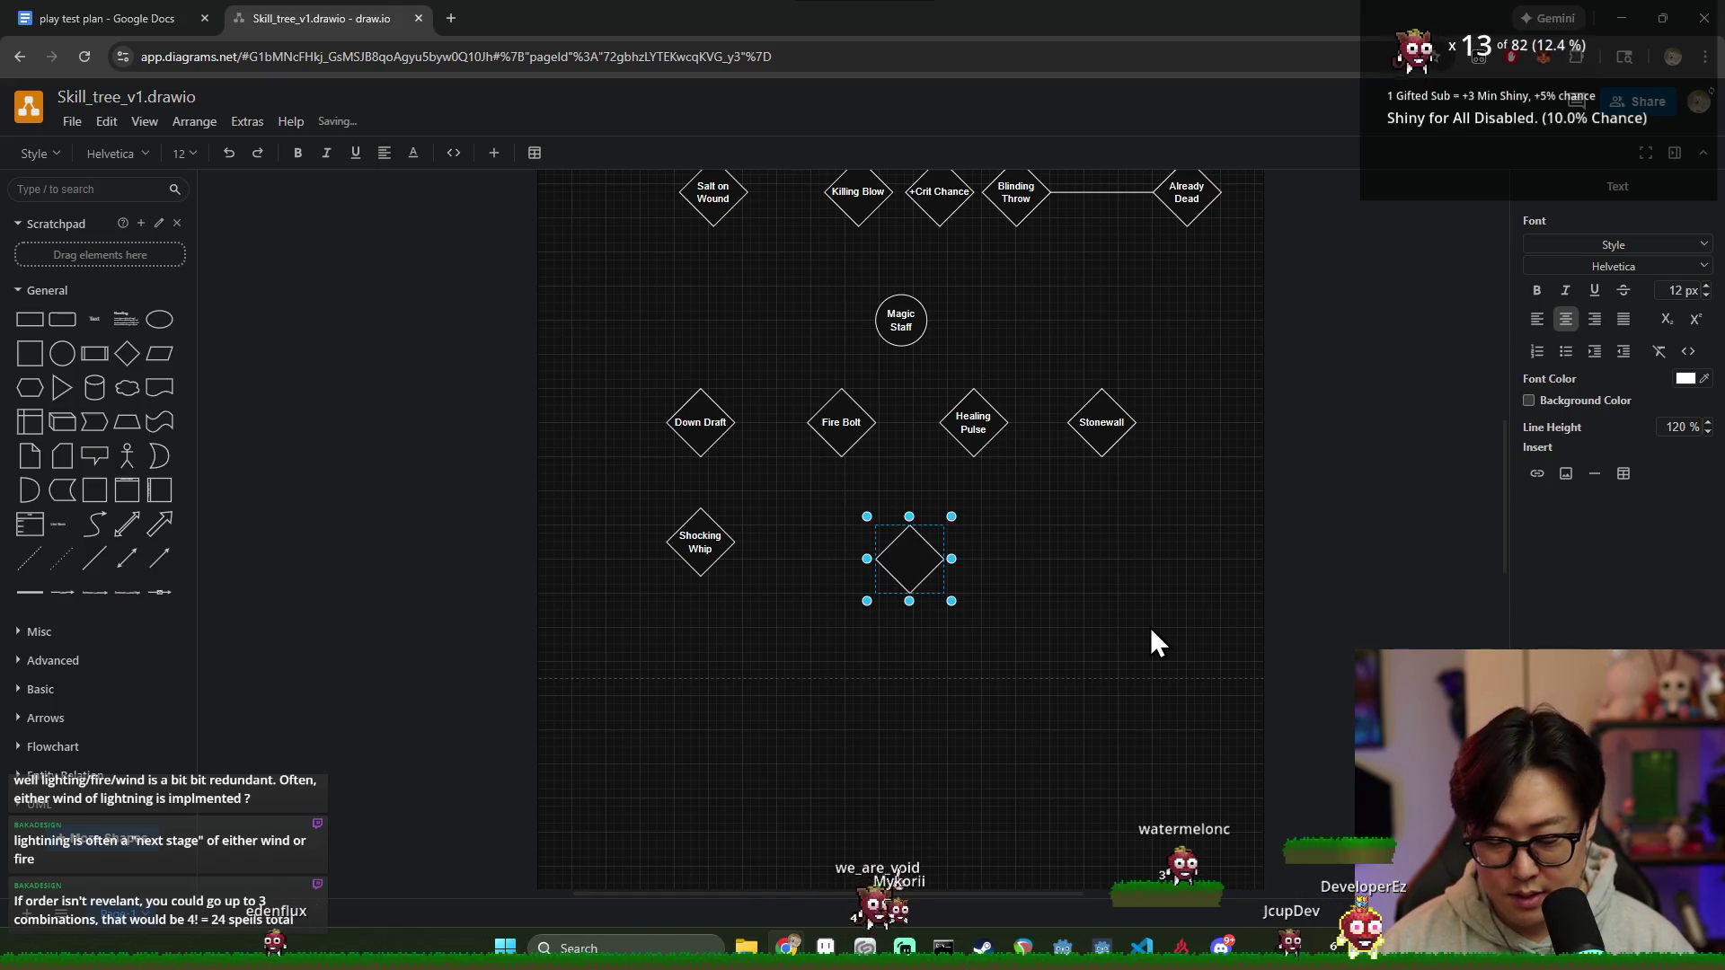
pyautogui.write('Elemental')
pyautogui.press('Return')
pyautogui.write('Favor')
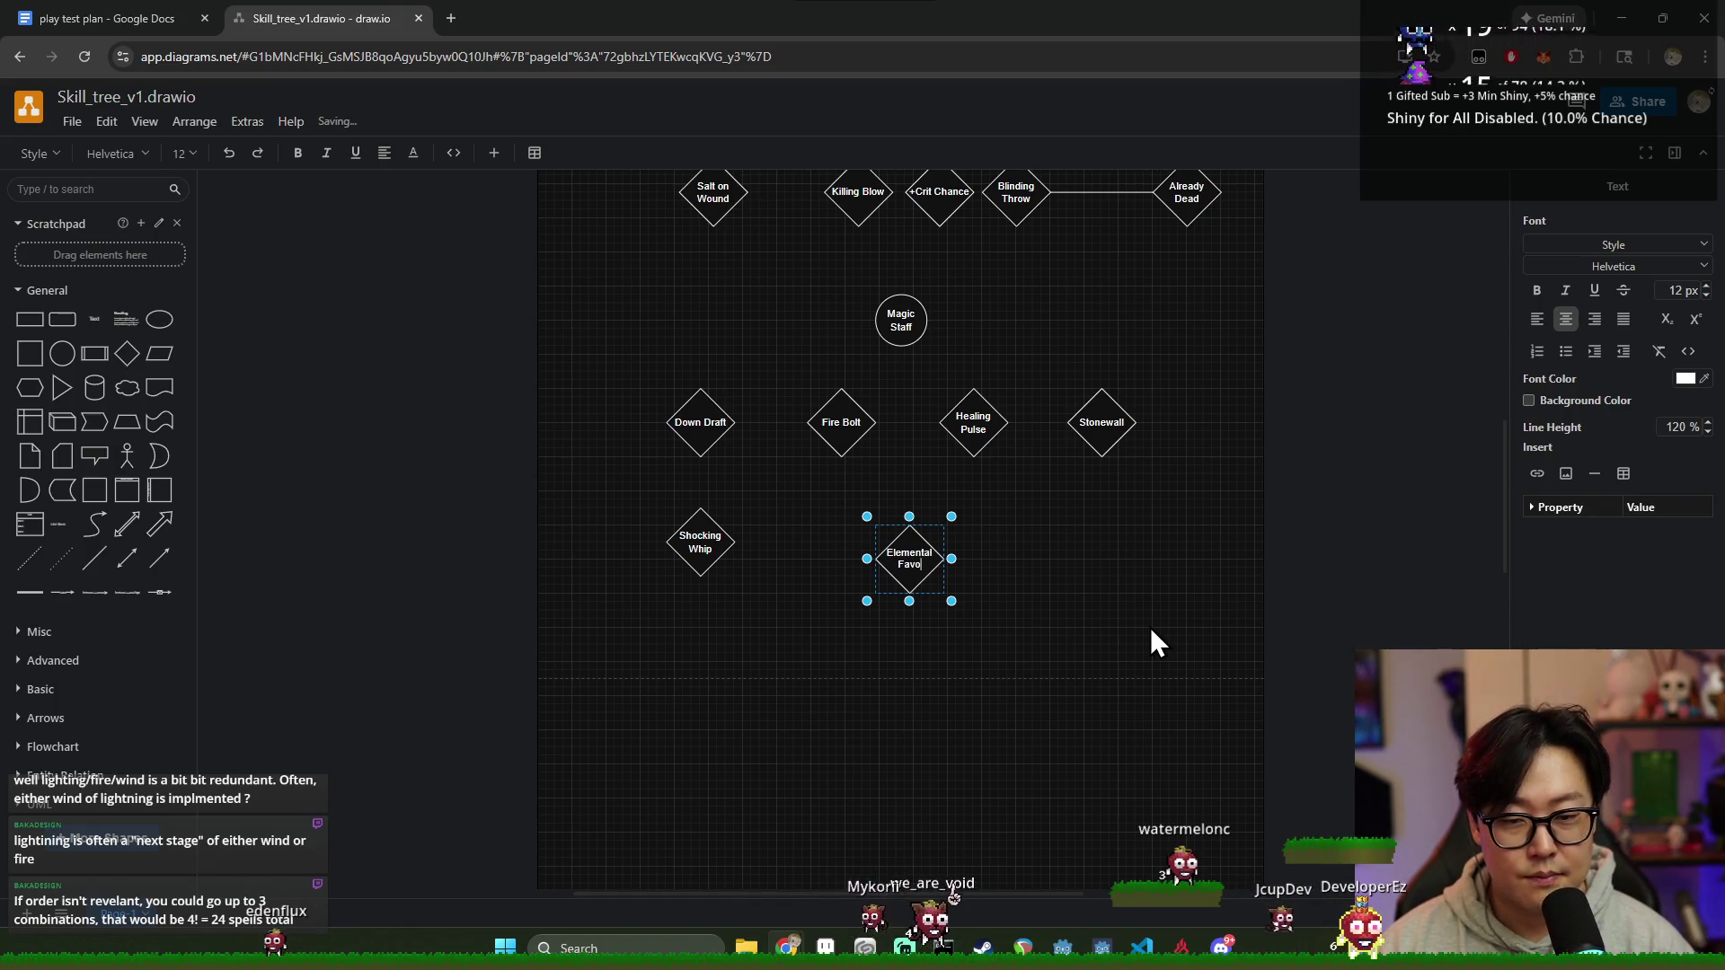
pyautogui.press('Return')
pyautogui.write('-')
pyautogui.press('BackSpace')
pyautogui.write('1 Flex Eve')
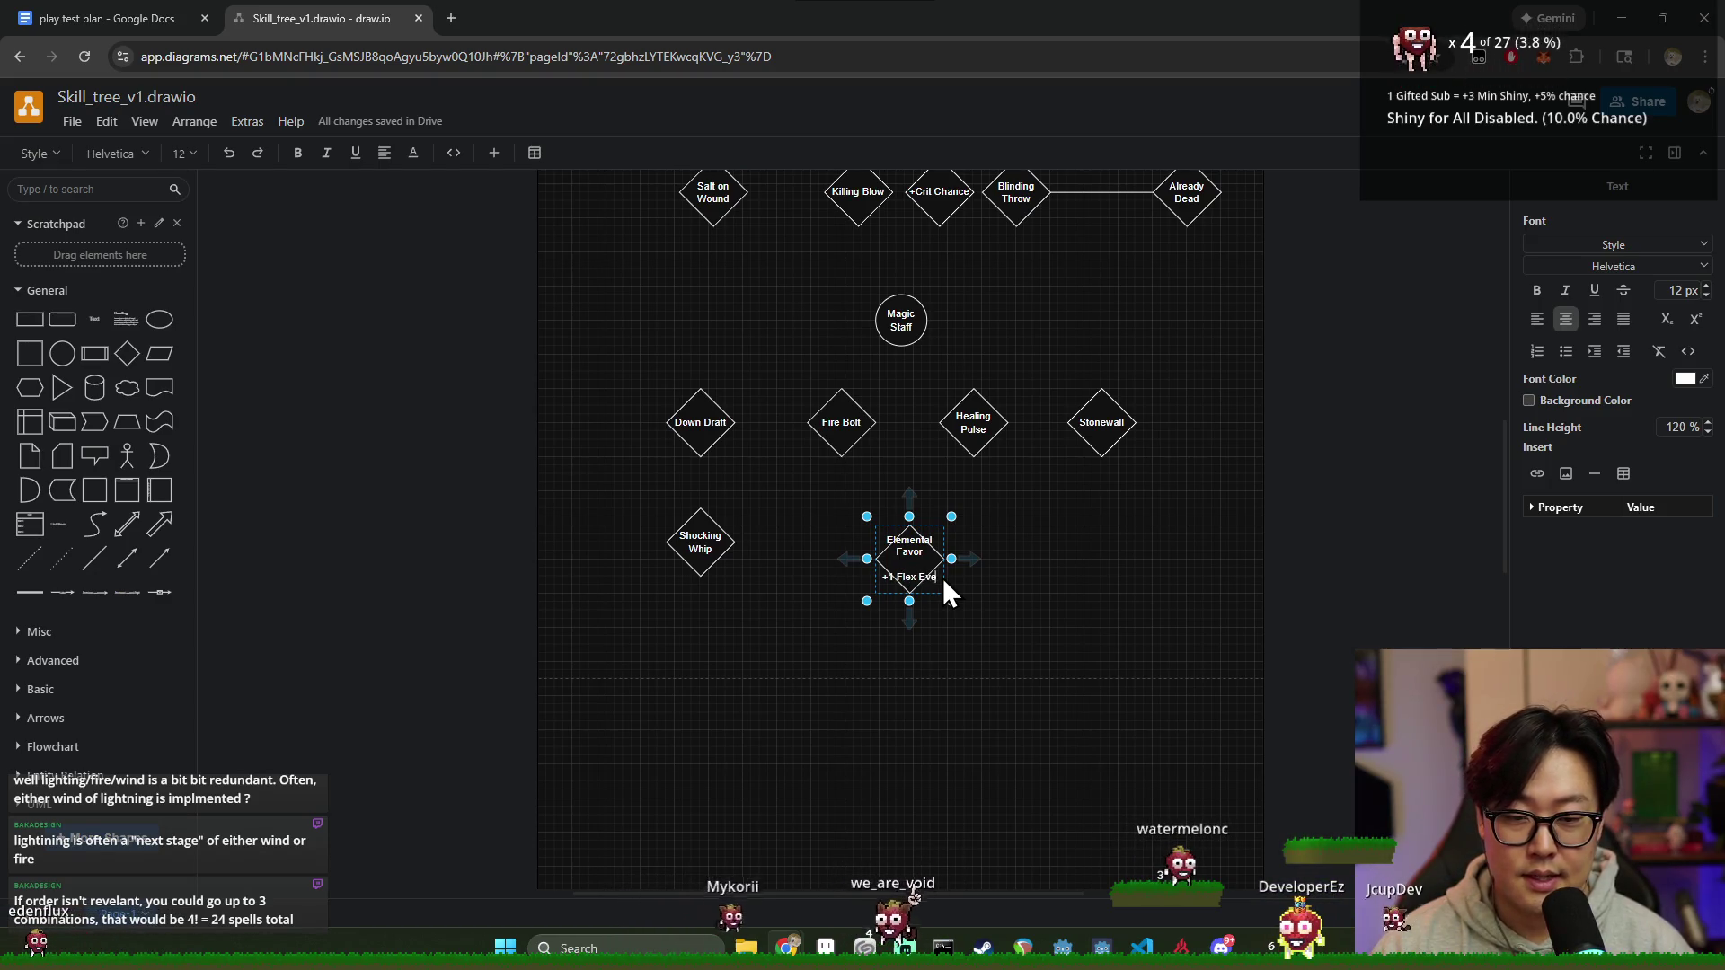
pyautogui.write('en')
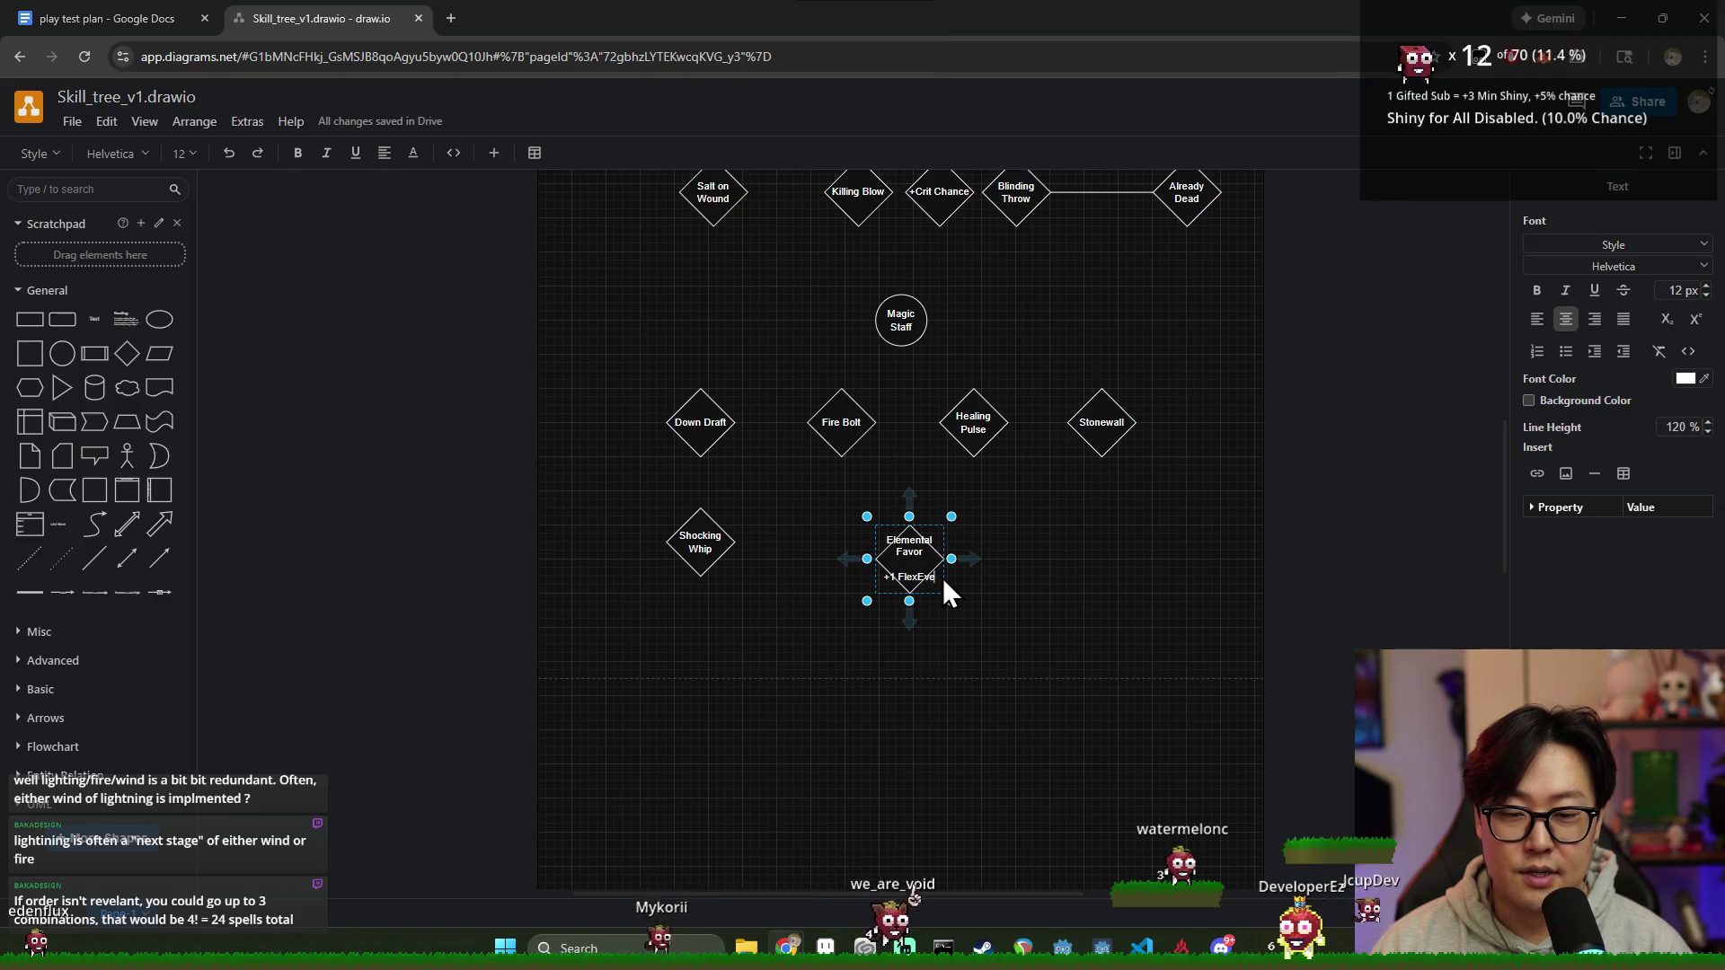
pyautogui.write('Every turn')
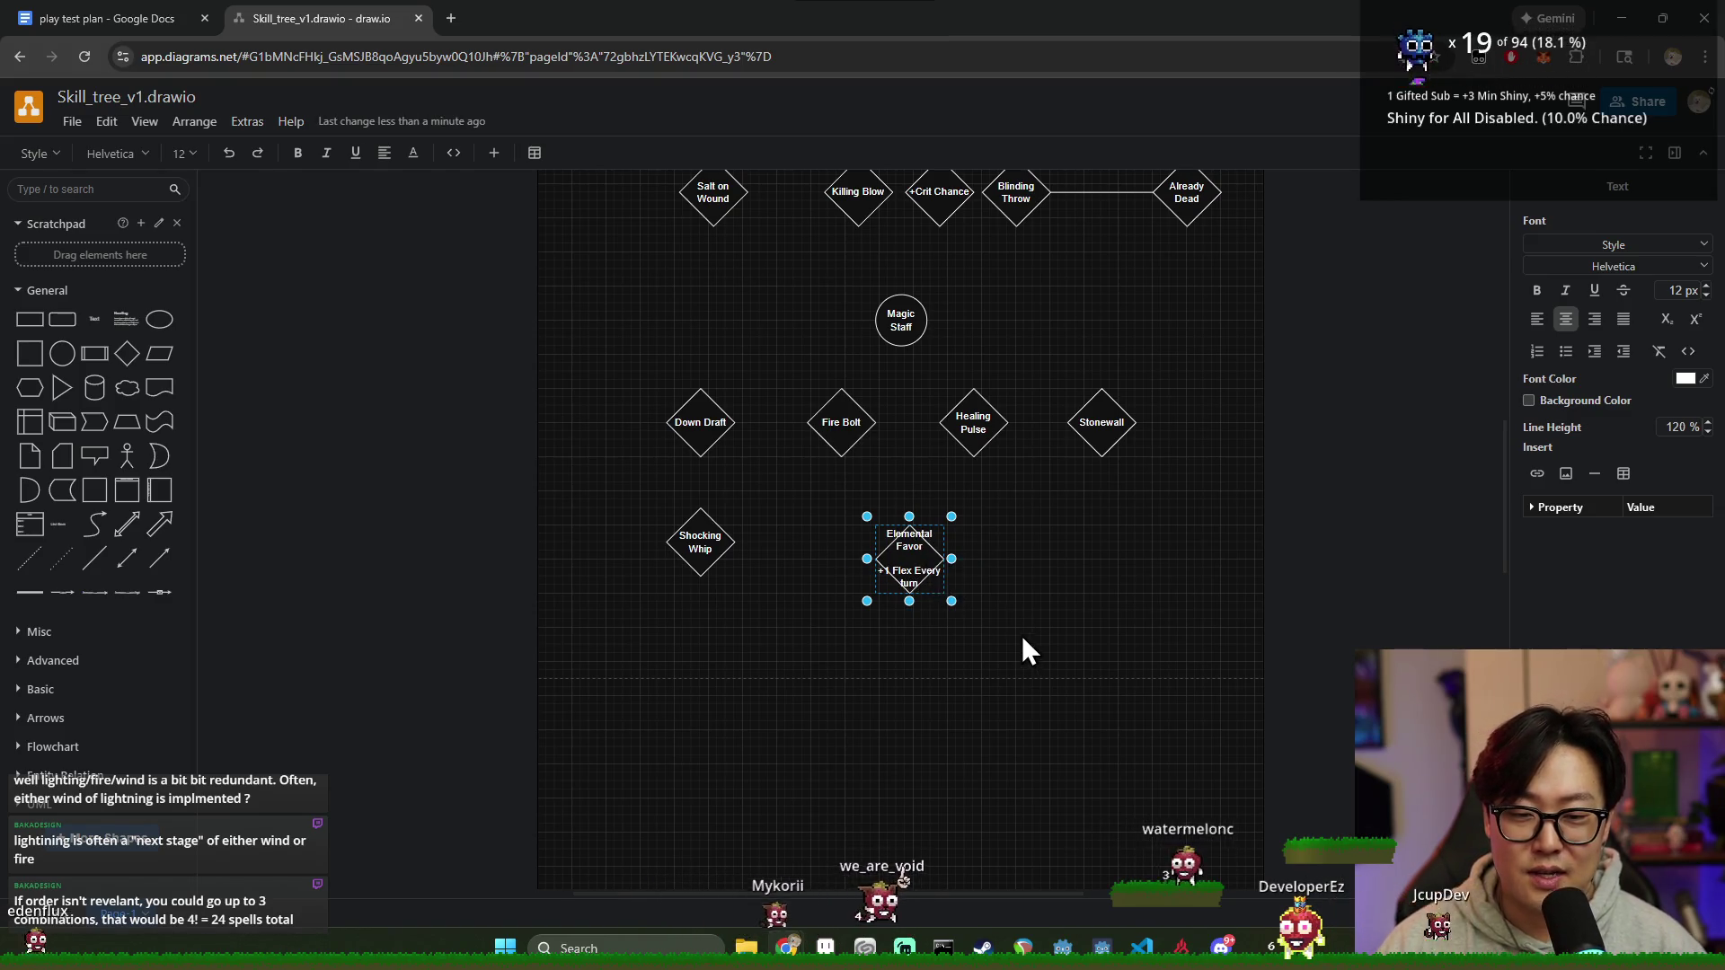
pyautogui.click(1021, 635)
# Step: Widen Elemental Favor to fit its text and centre it under Magic Staff
pyautogui.click(927, 561)
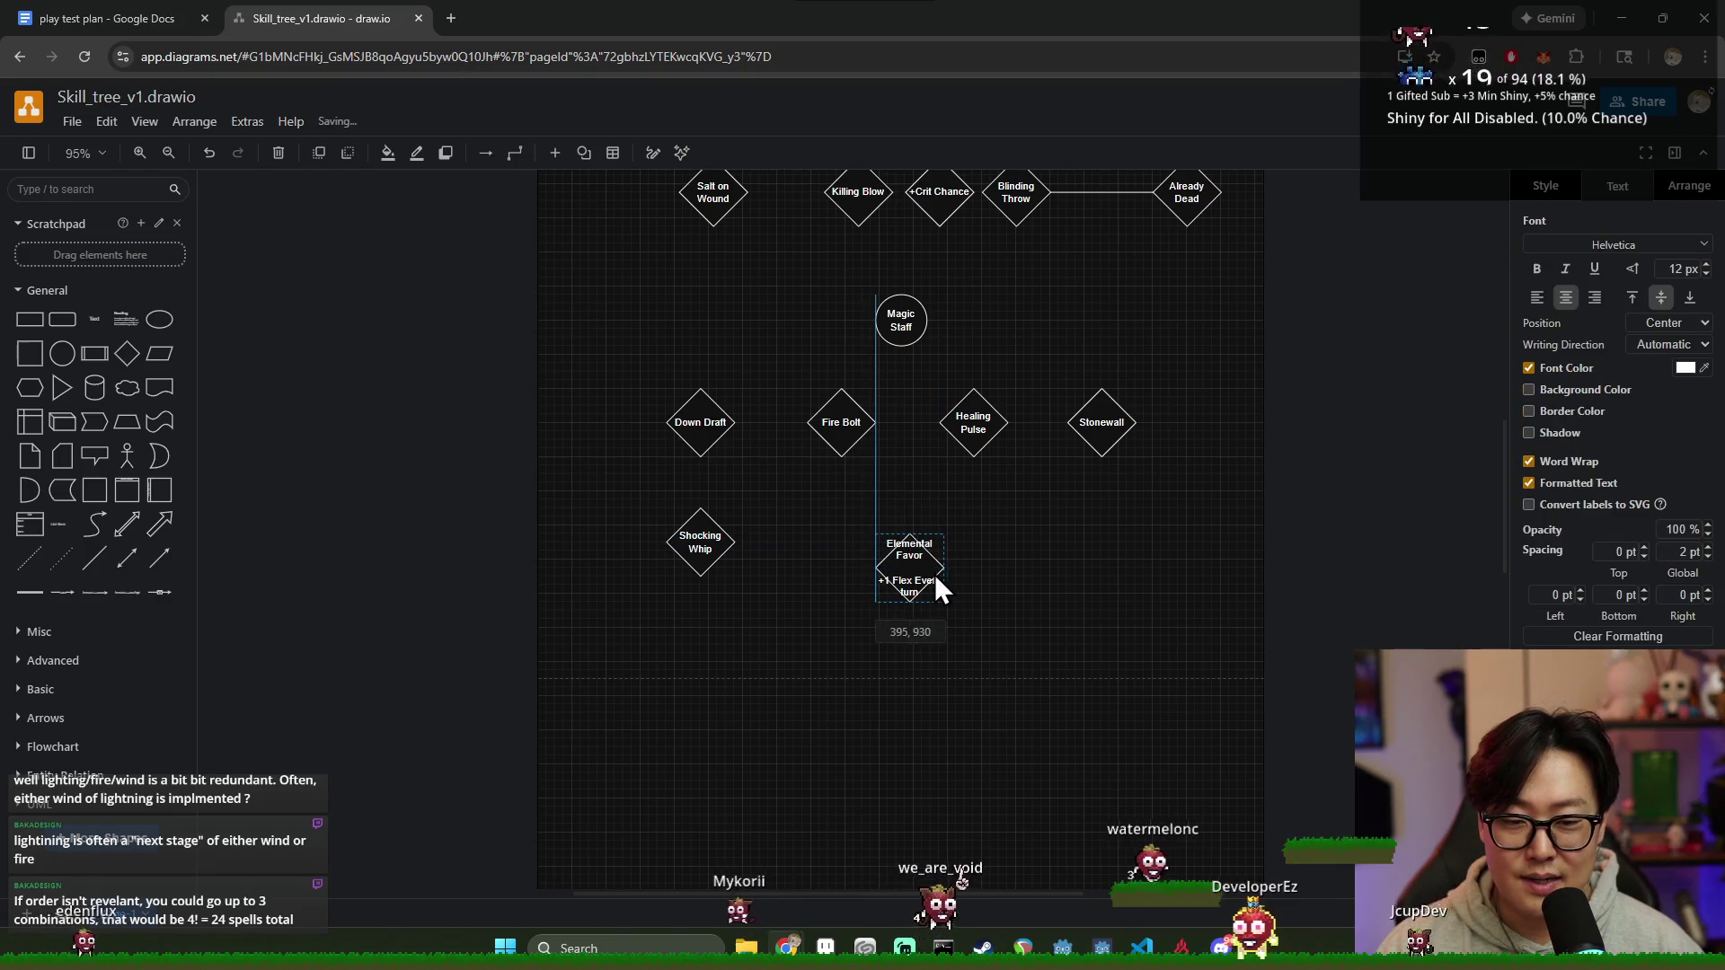
pyautogui.moveTo(946, 571); pyautogui.dragTo(968, 570)
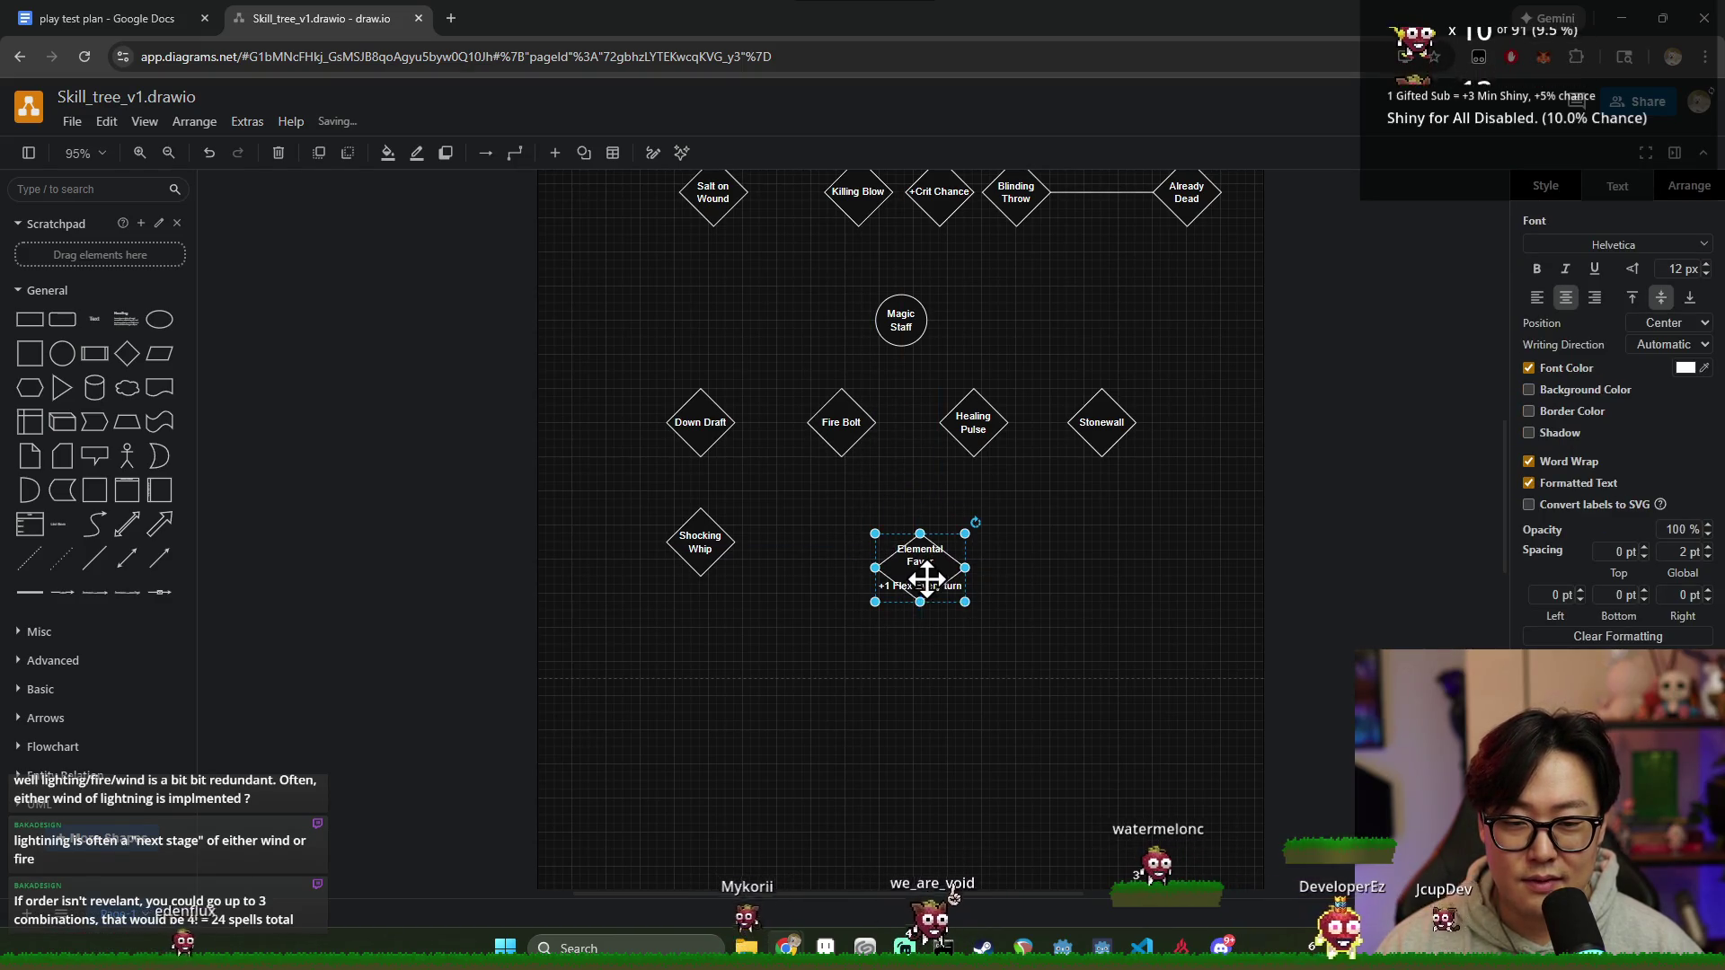
pyautogui.moveTo(925, 607); pyautogui.dragTo(927, 579)
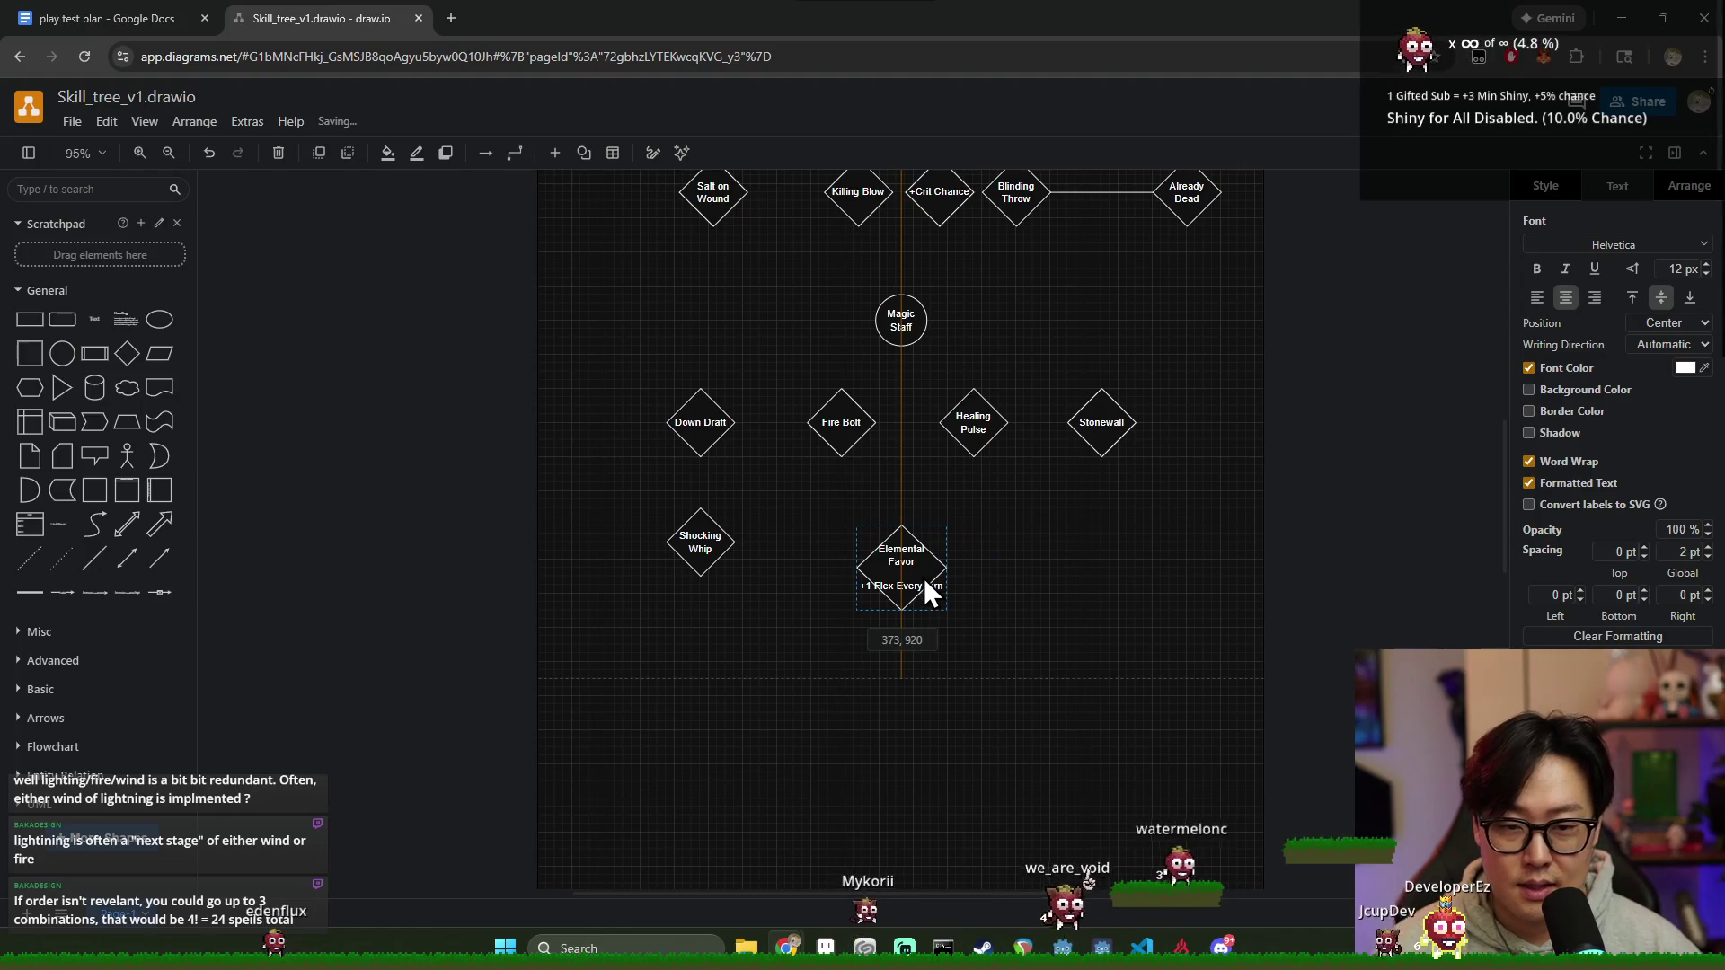
pyautogui.moveTo(926, 583); pyautogui.dragTo(919, 604)
pyautogui.scroll(1, 1012, 540)
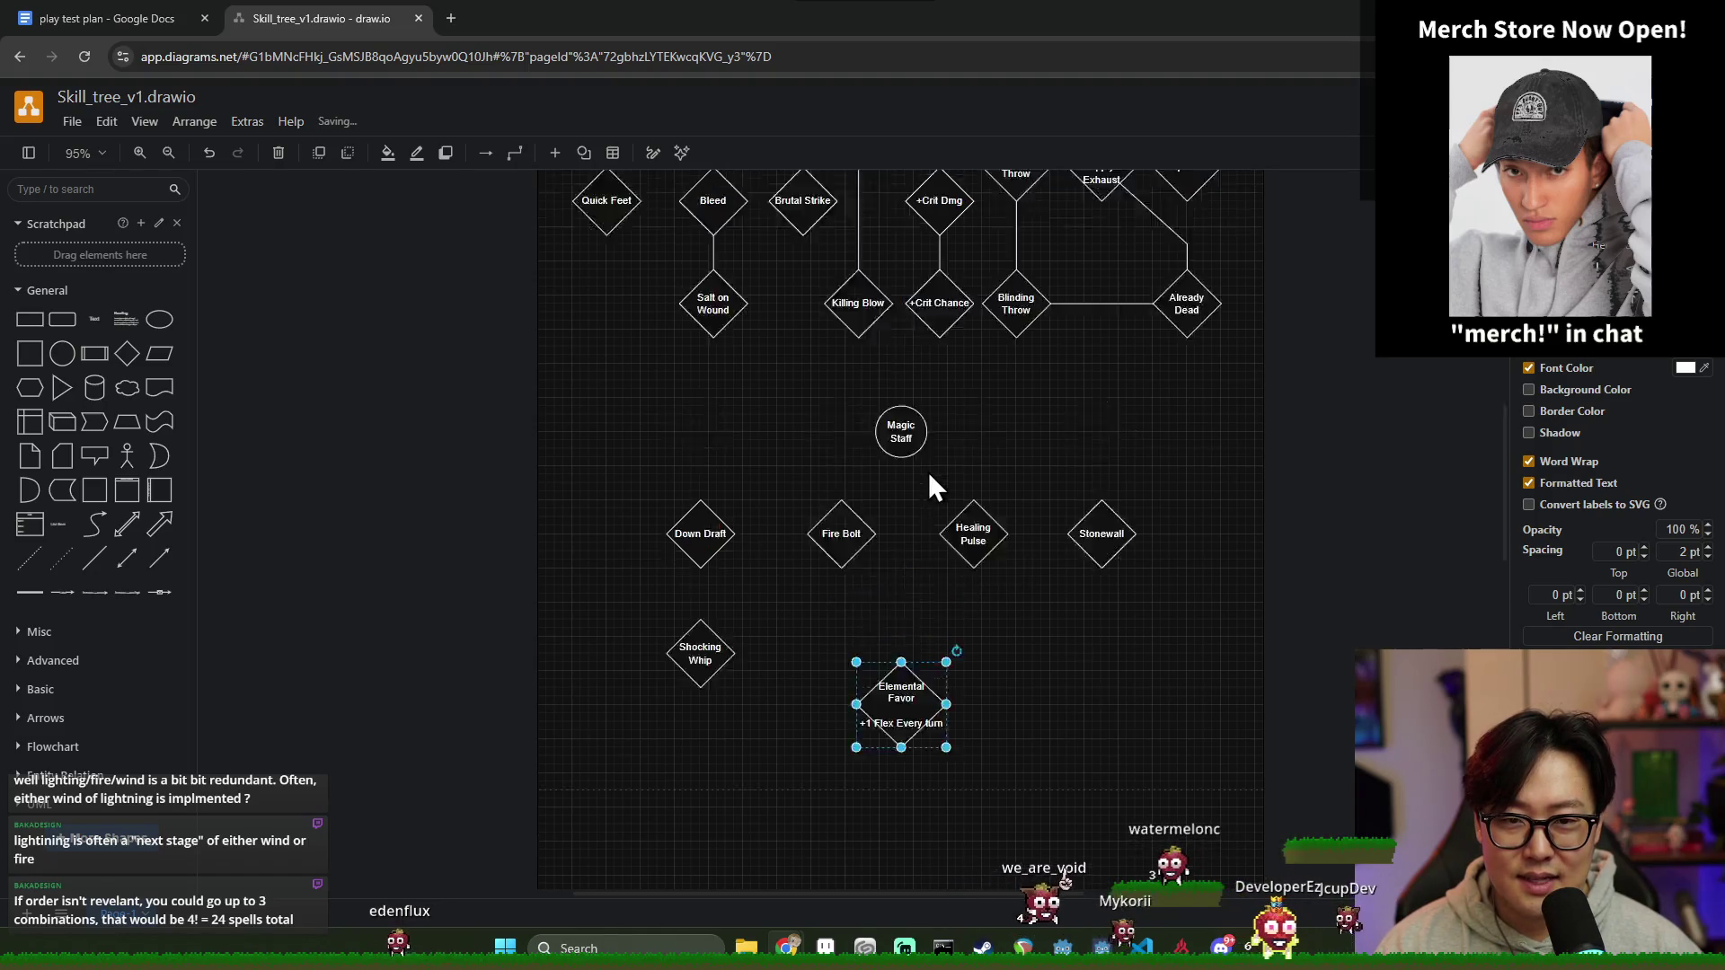
pyautogui.scroll(5, 929, 472)
pyautogui.scroll(-3, 948, 491)
pyautogui.scroll(2, 840, 539)
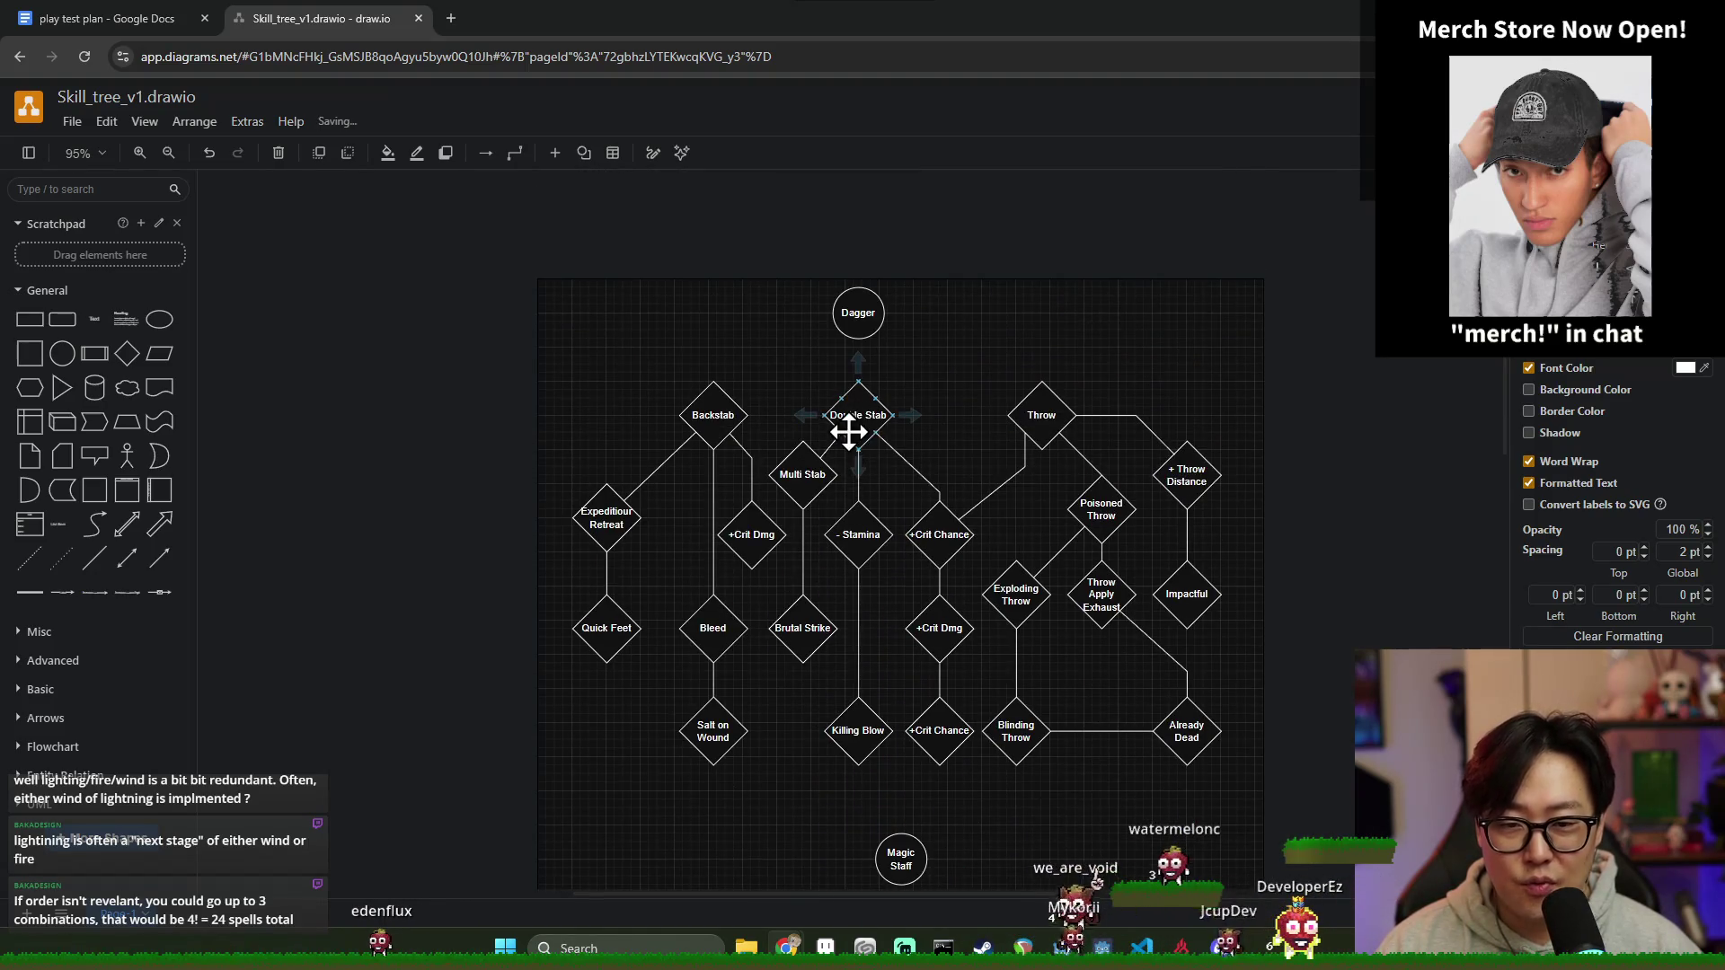
pyautogui.click(932, 532)
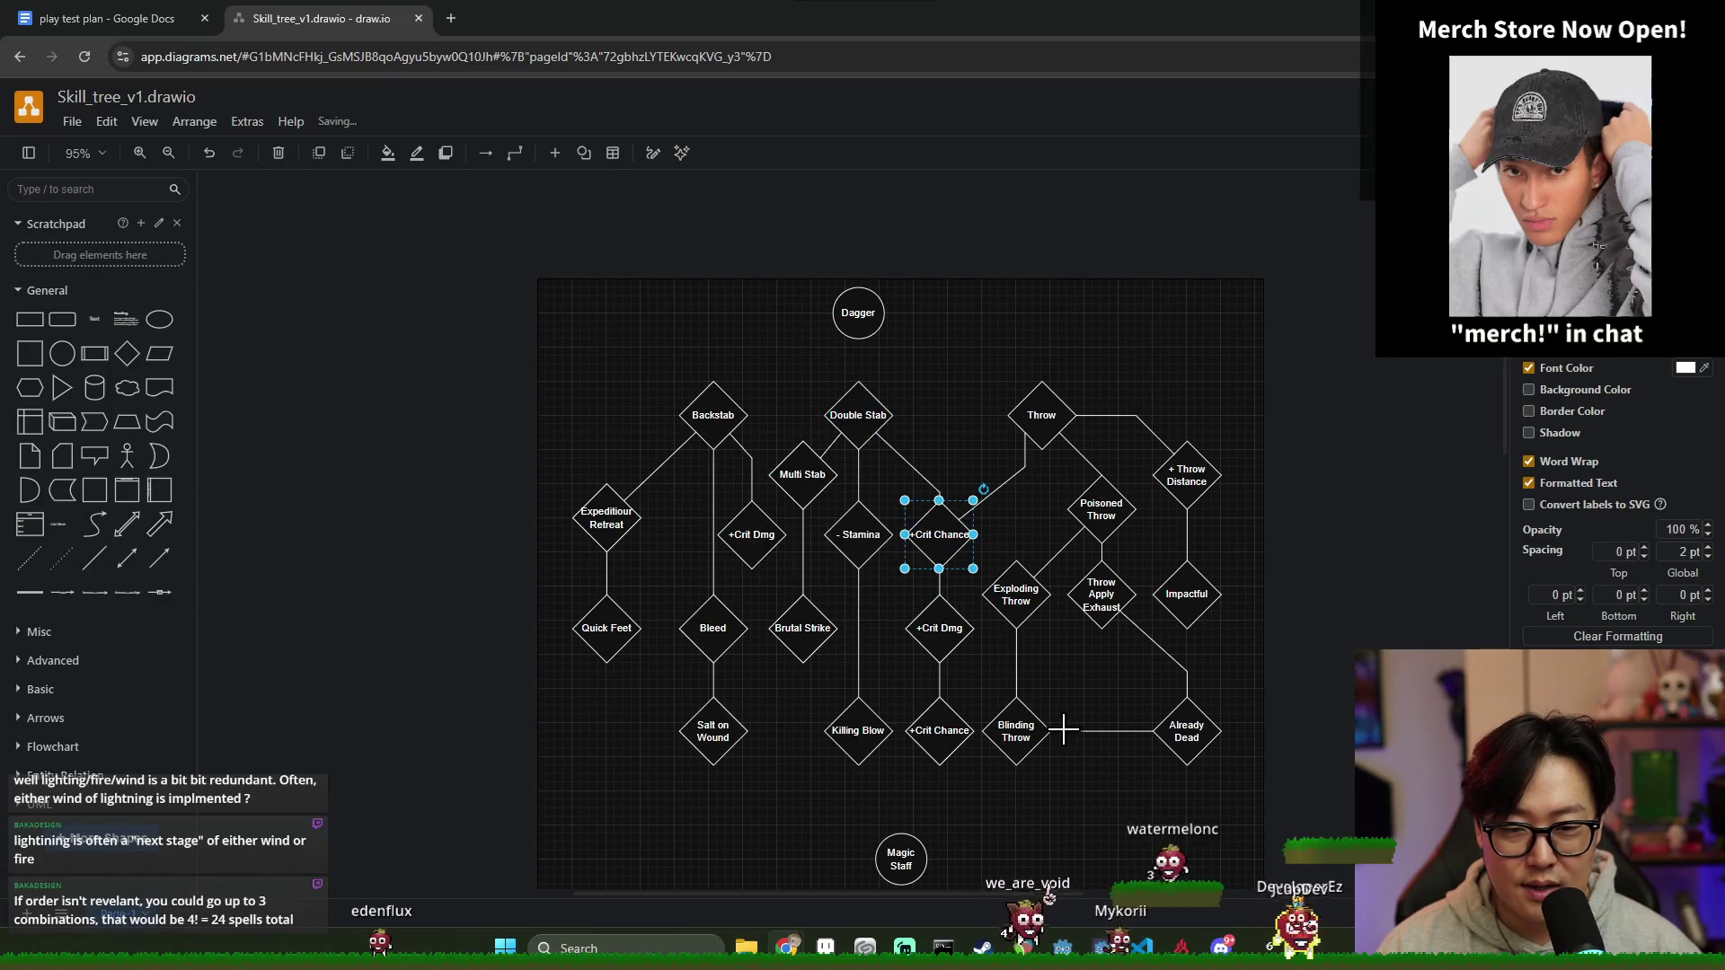
pyautogui.scroll(3, 940, 515)
pyautogui.scroll(-3, 993, 550)
pyautogui.scroll(-1, 943, 499)
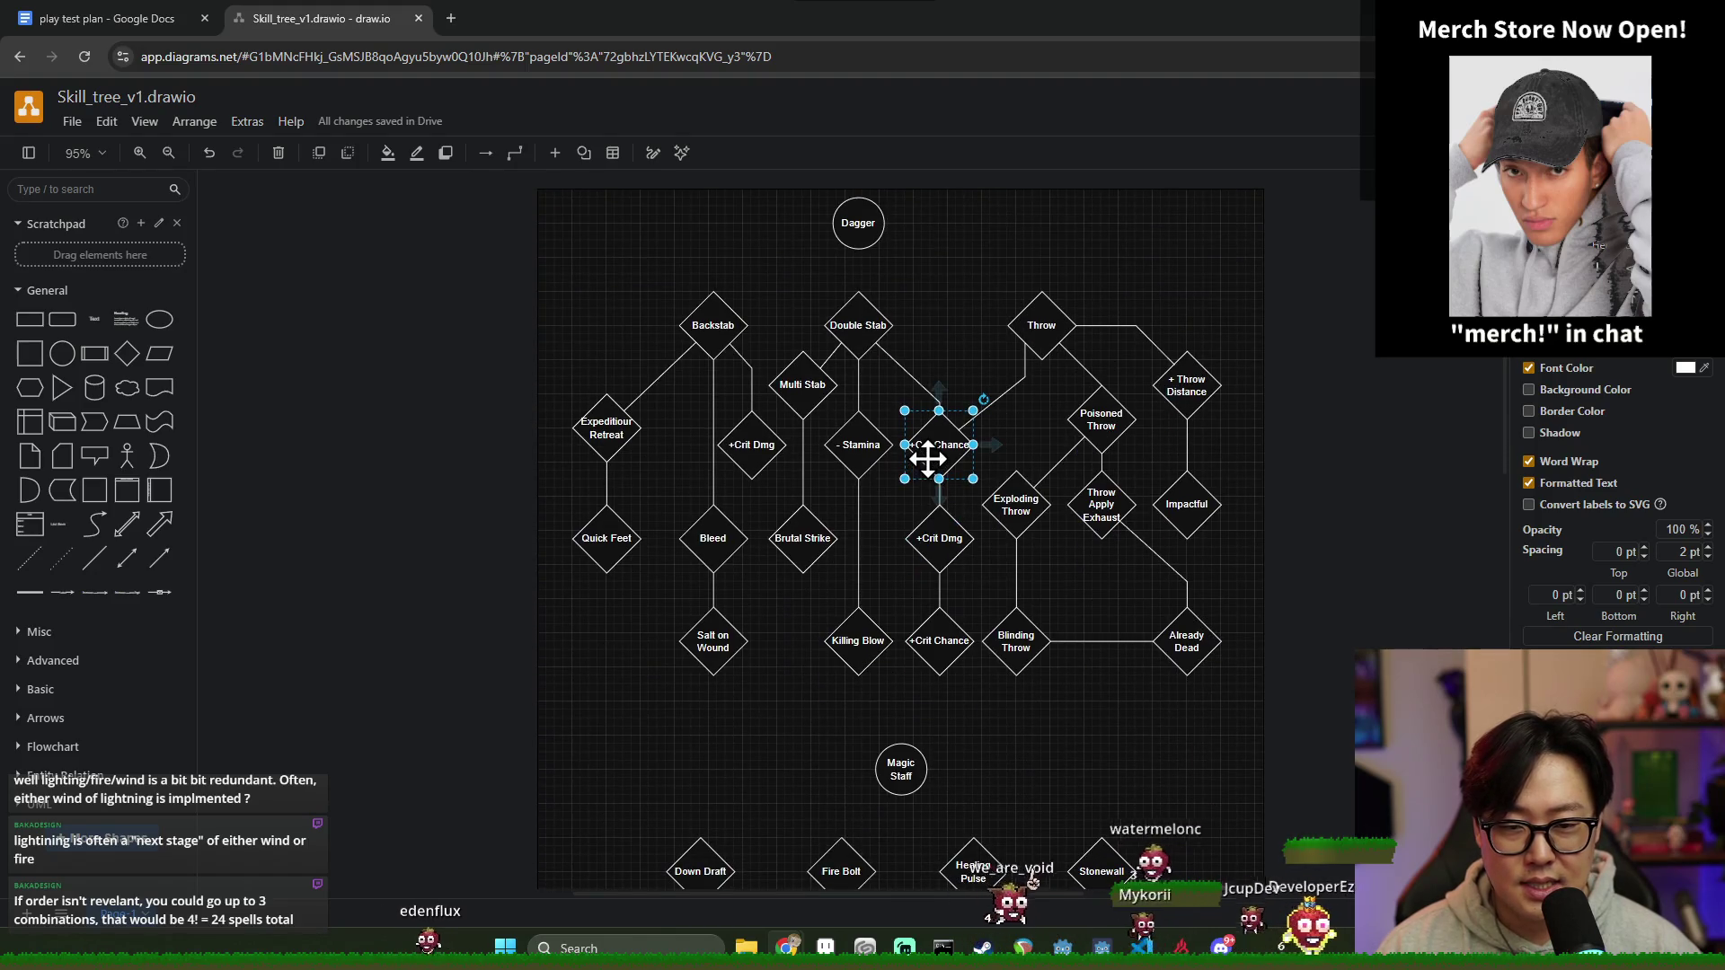
pyautogui.moveTo(938, 535)
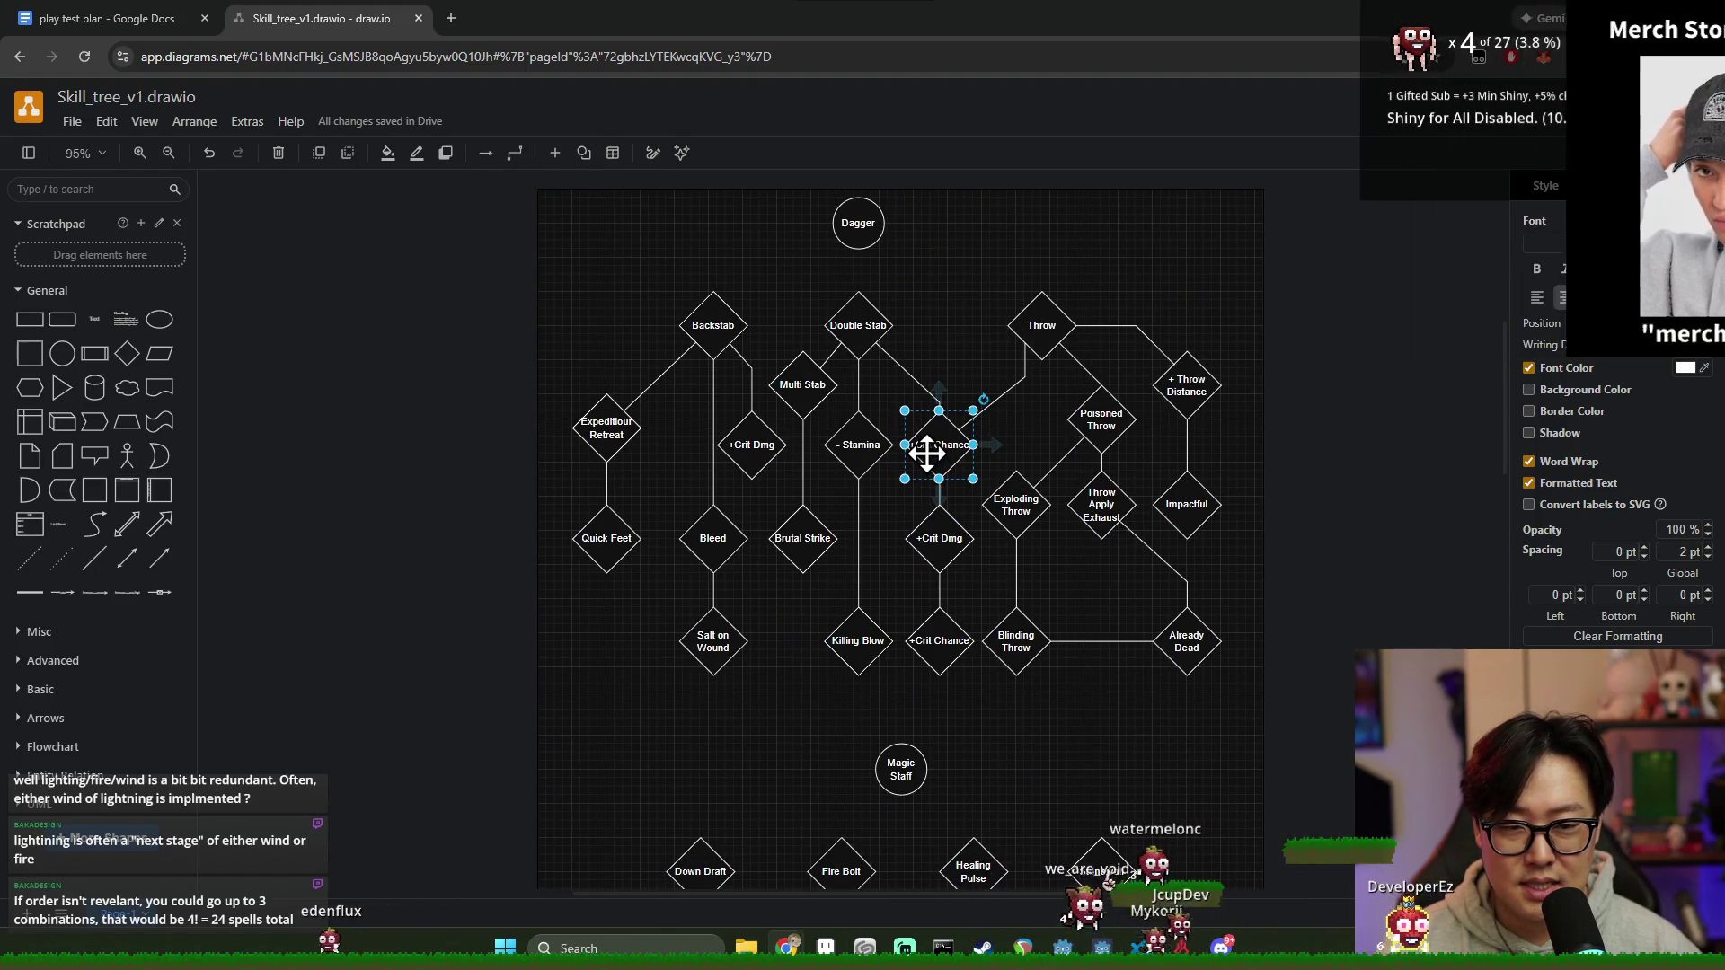
pyautogui.click(1032, 328)
pyautogui.click(872, 338)
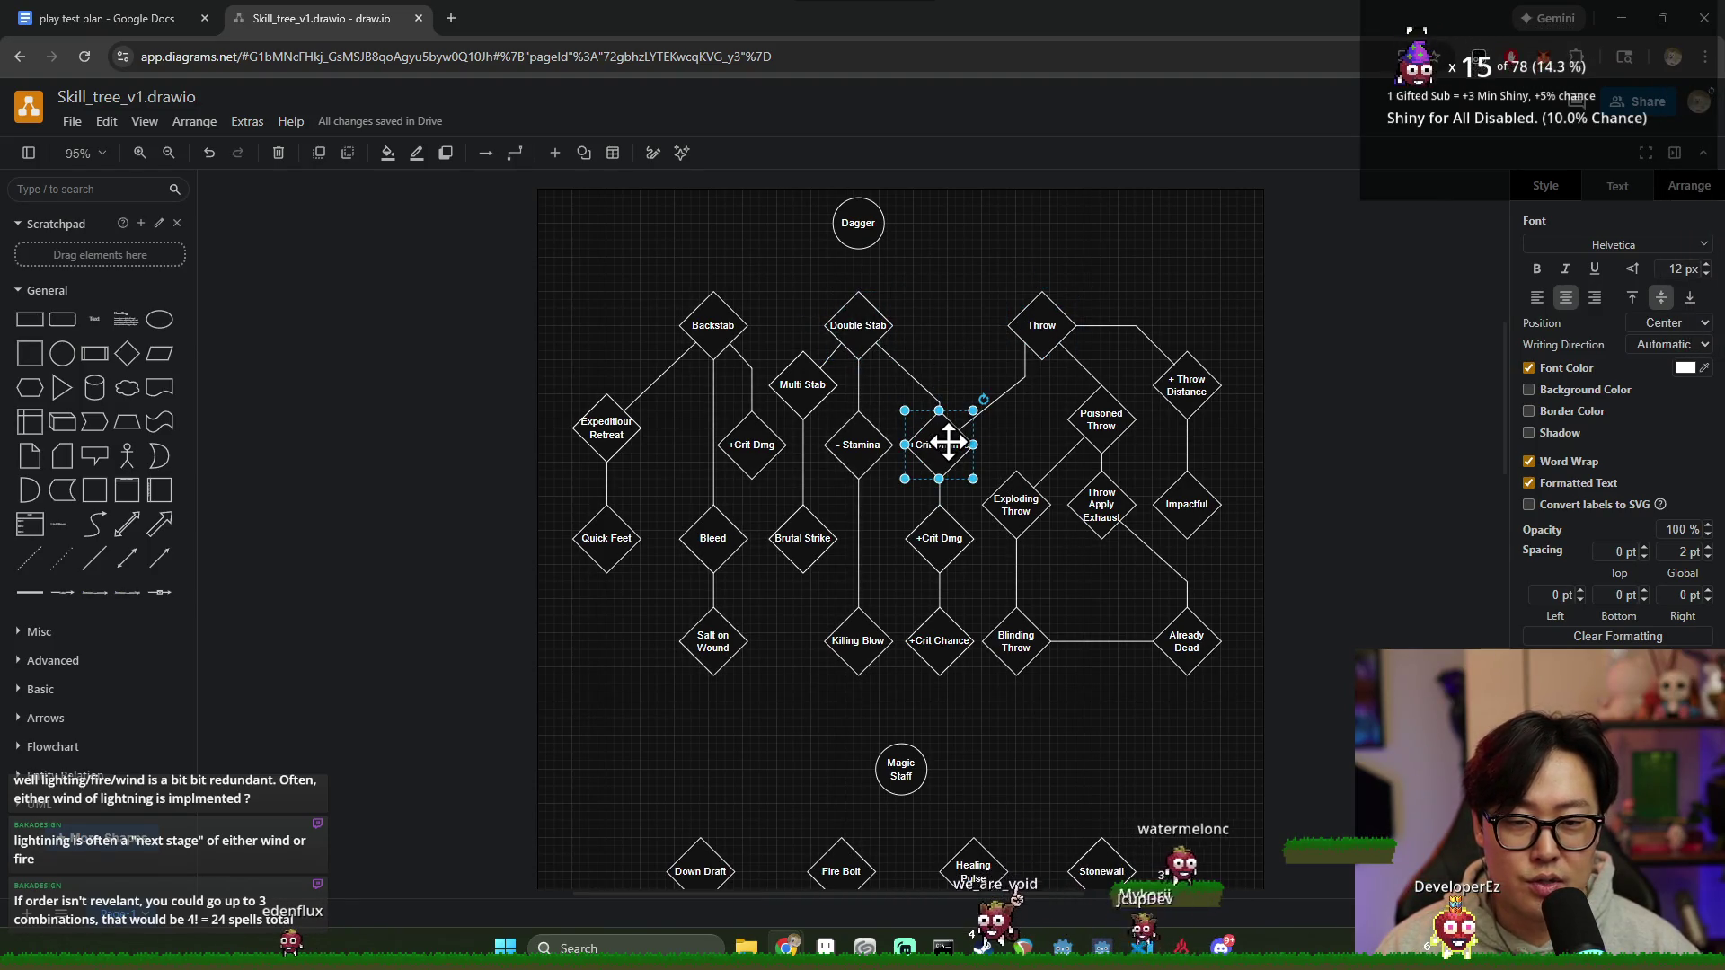
pyautogui.click(856, 330)
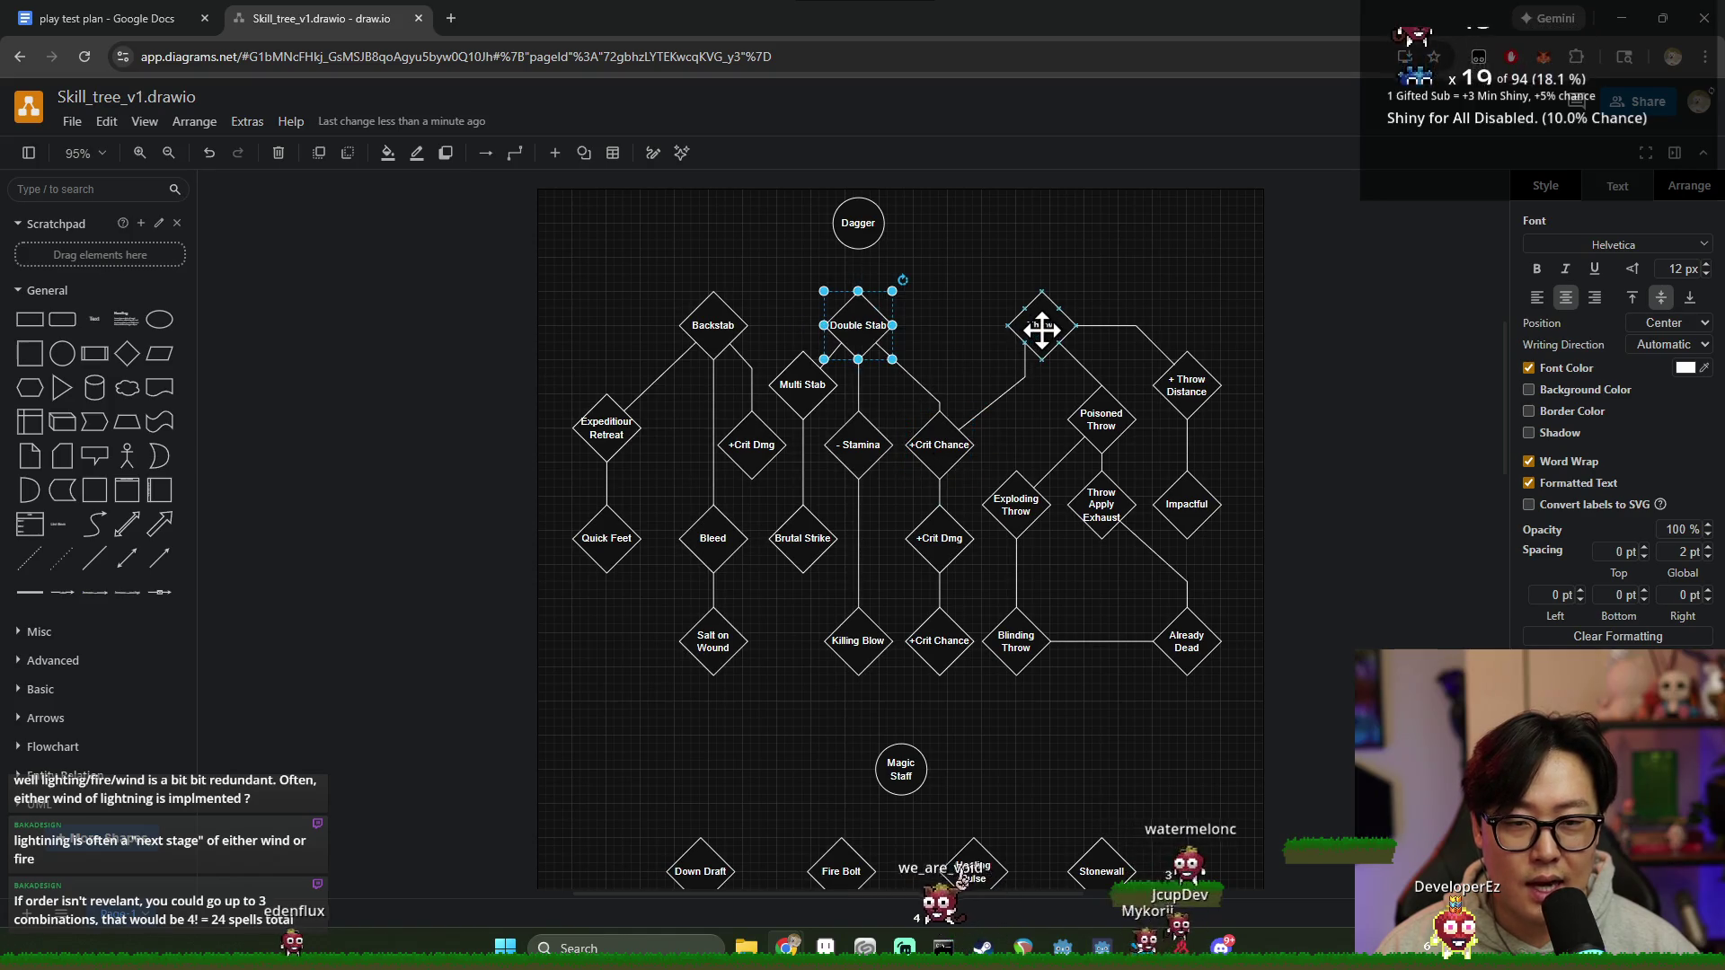
pyautogui.click(1041, 329)
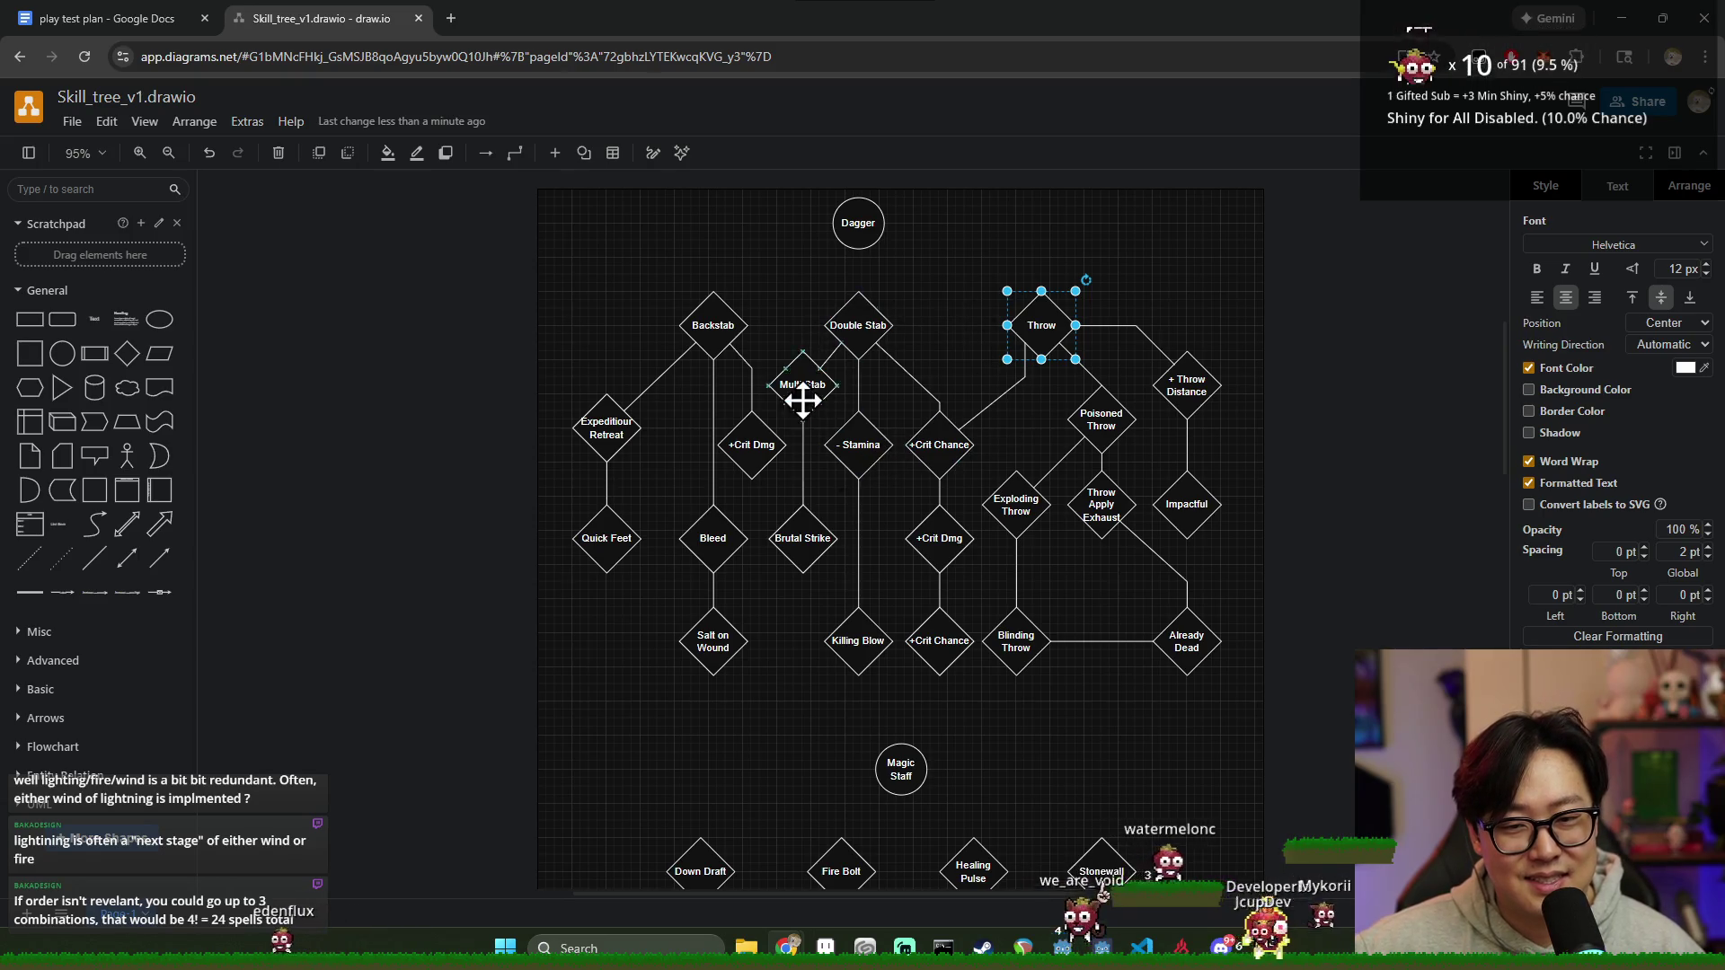
pyautogui.moveTo(940, 445)
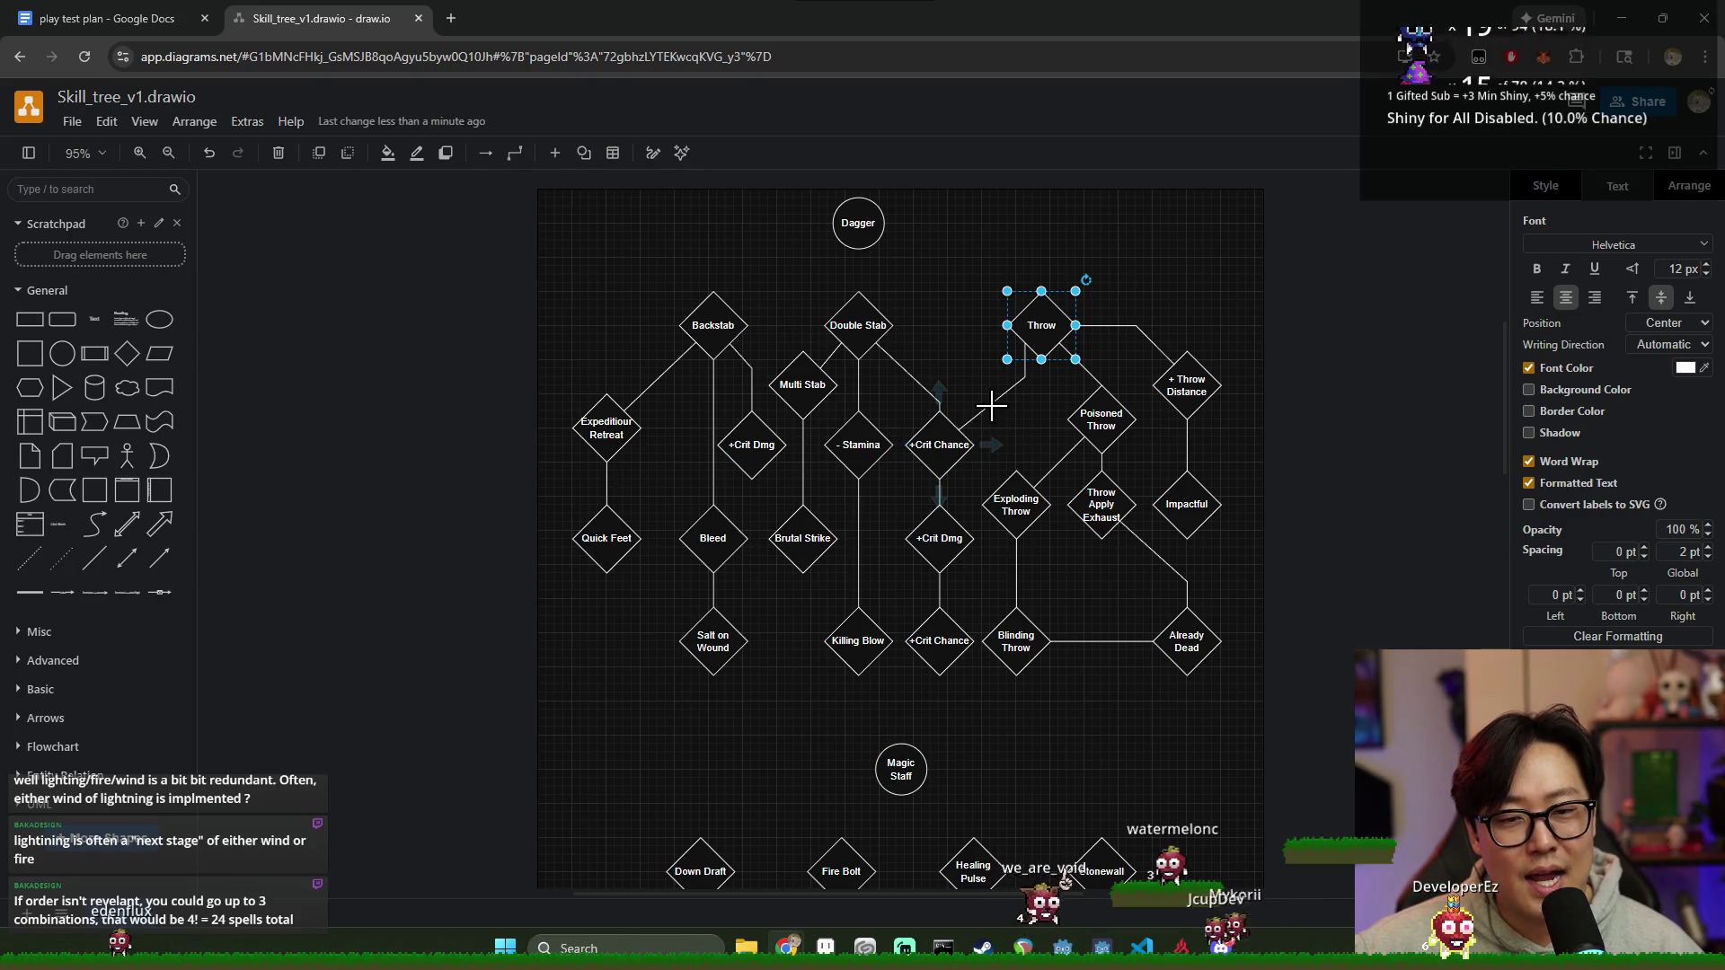
pyautogui.moveTo(991, 404); pyautogui.dragTo(1012, 448)
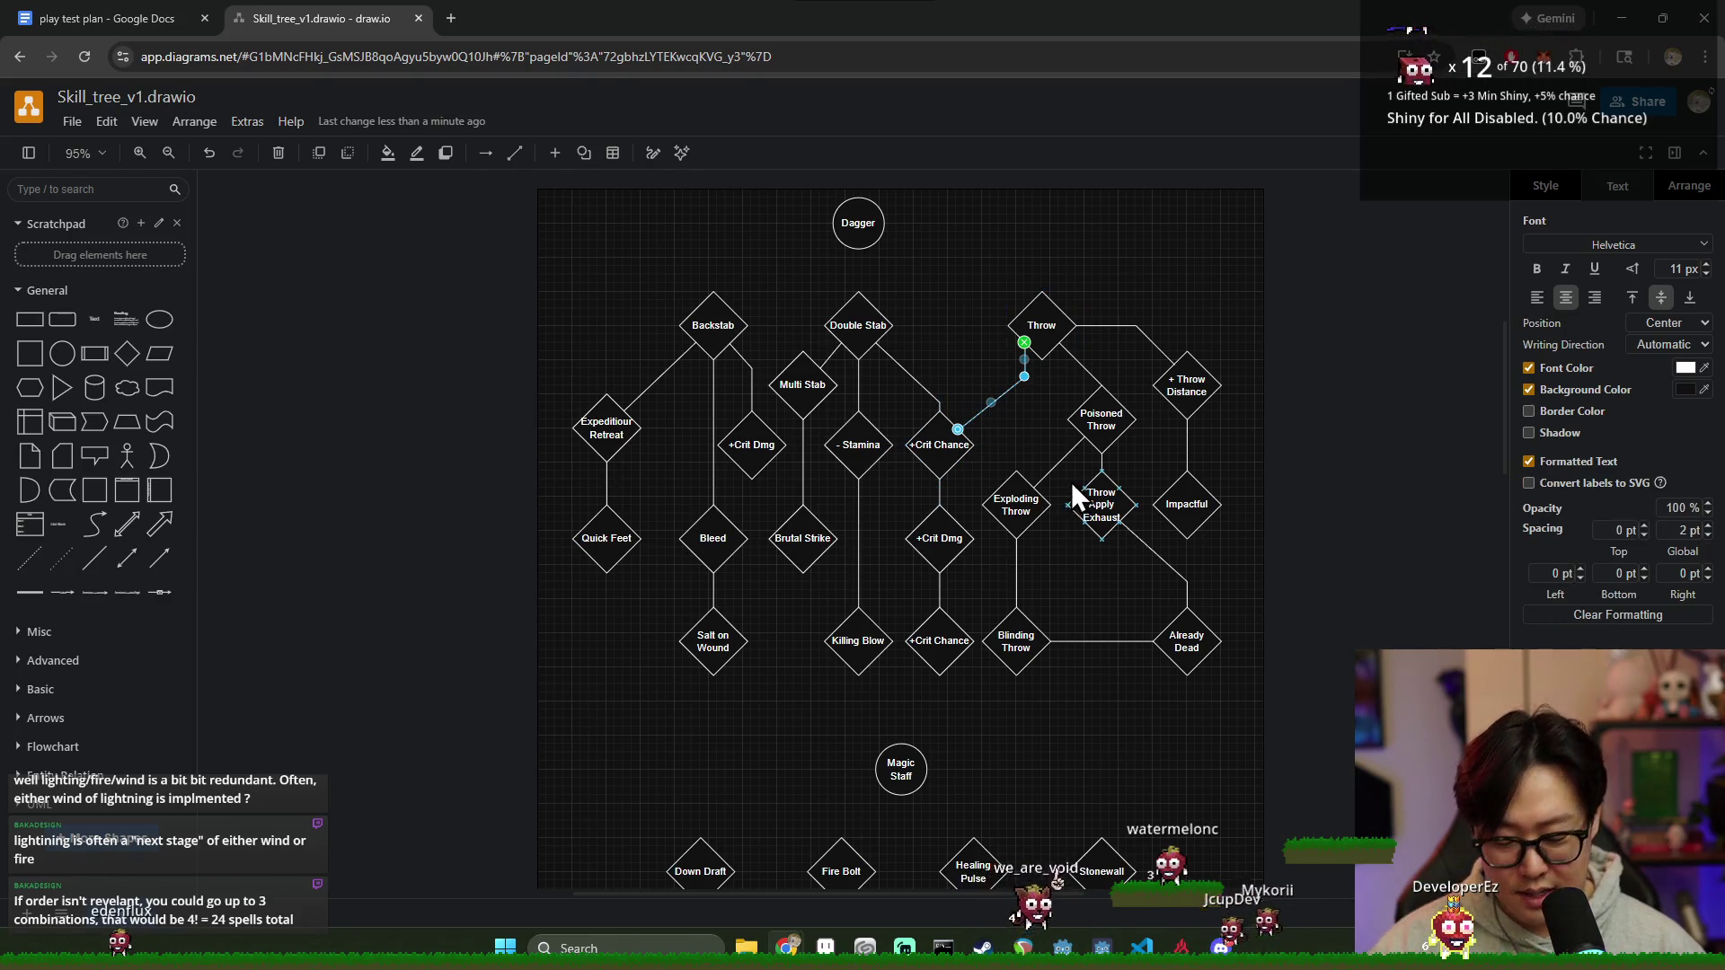
pyautogui.hotkey('ctrl', 'z')
pyautogui.click(924, 458)
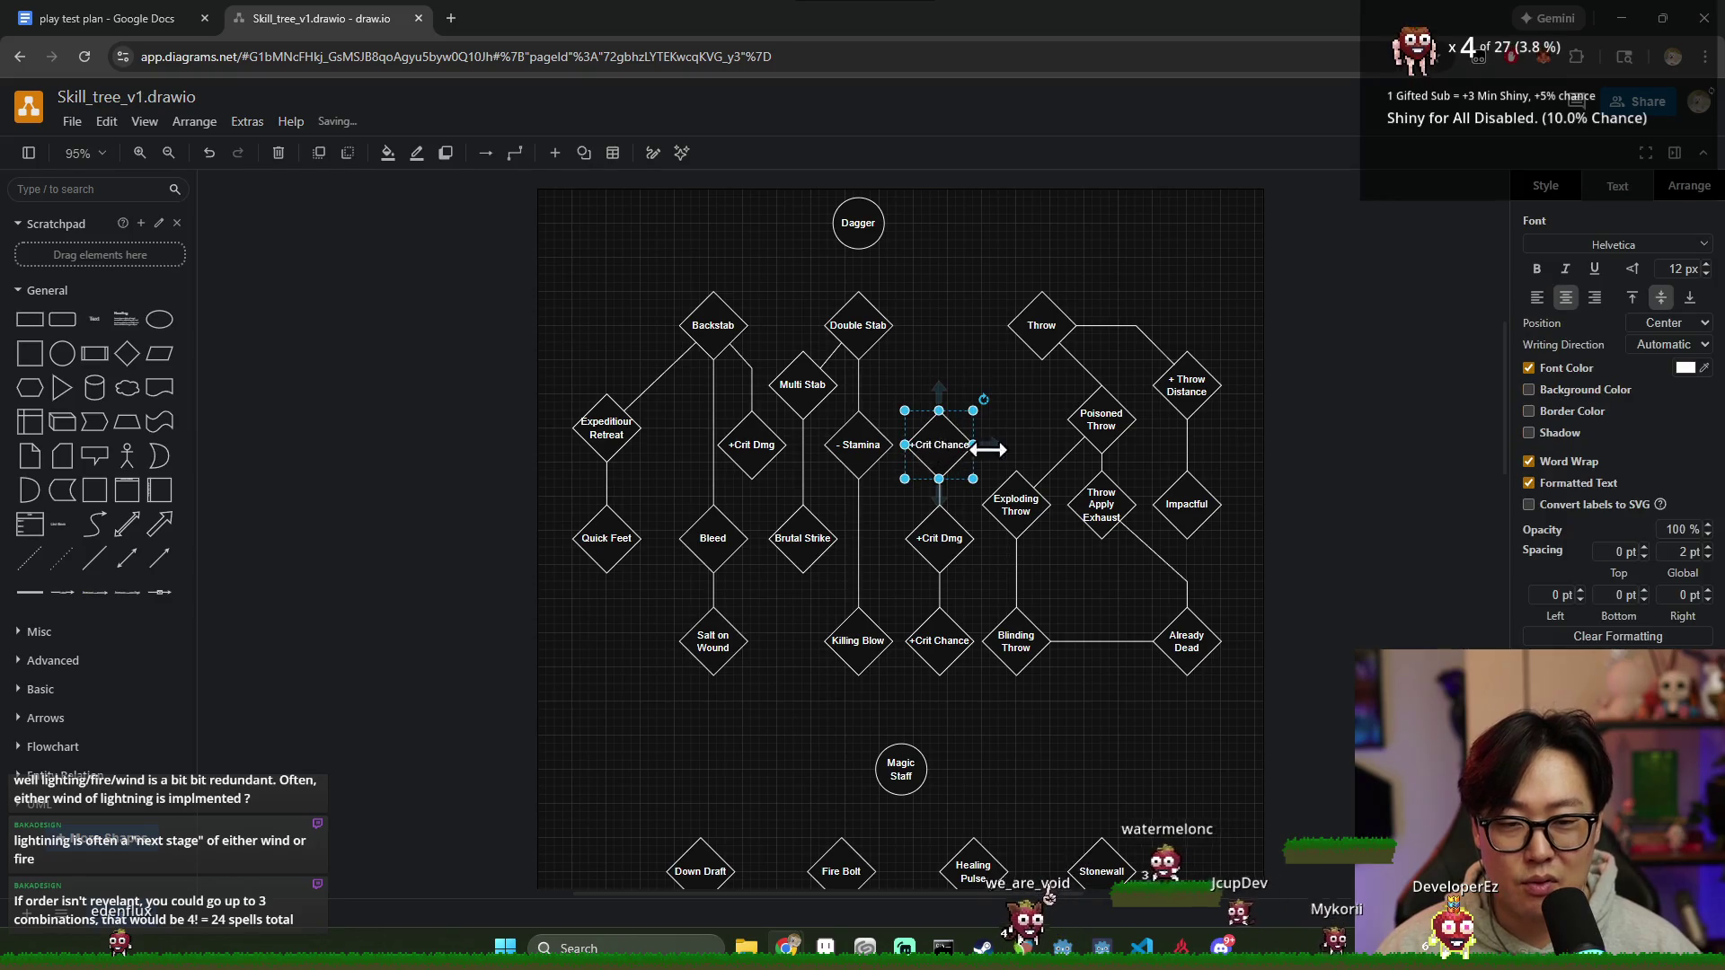
pyautogui.scroll(-3, 1017, 525)
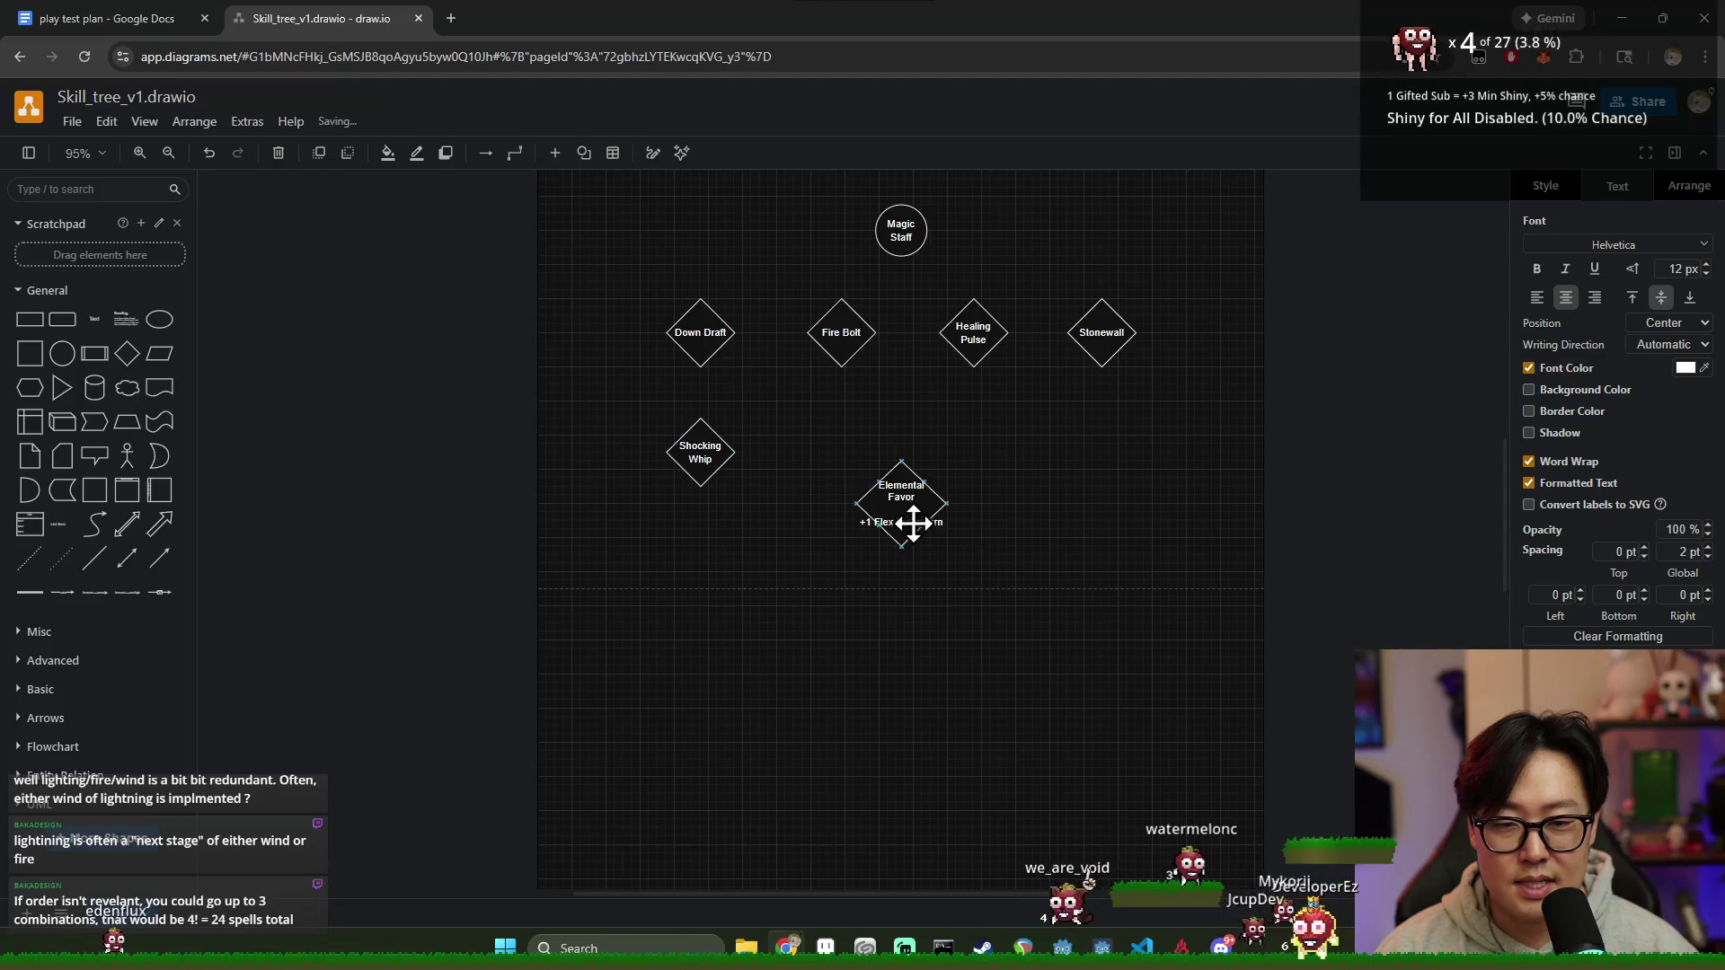
pyautogui.click(906, 492)
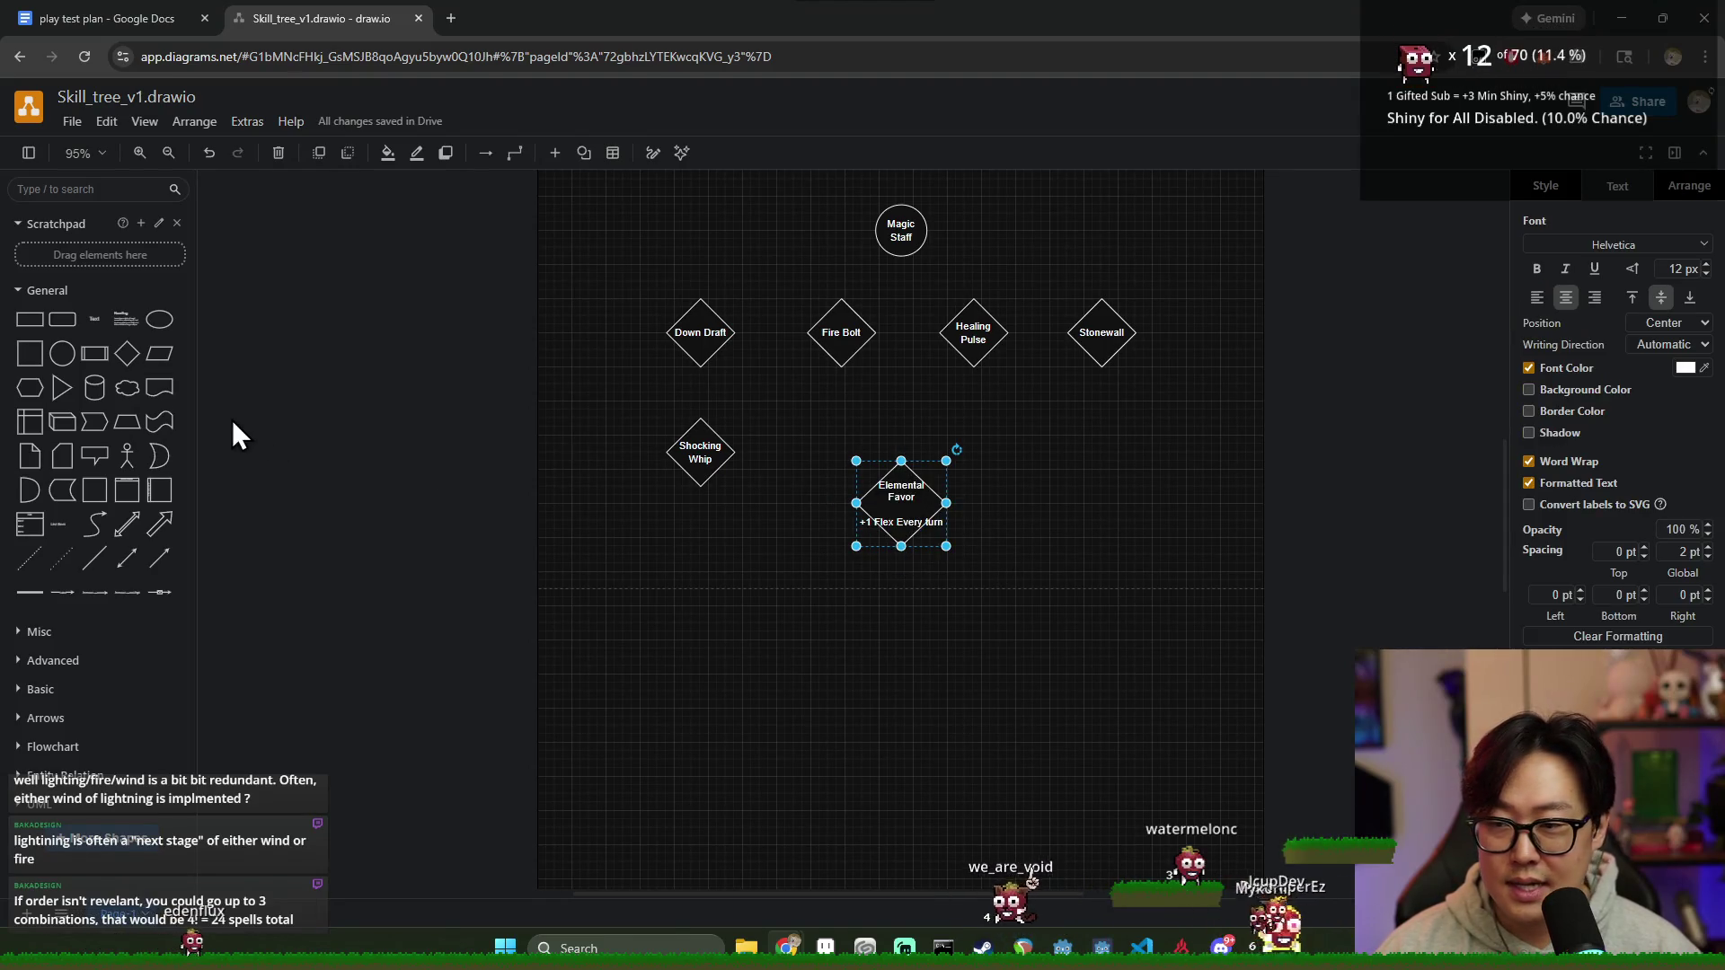
# Step: Connect Down Draft and Fire Bolt to Elemental Favor with lines
pyautogui.moveTo(111, 559)
pyautogui.mouseDown()
pyautogui.moveTo(825, 559)
pyautogui.moveTo(703, 340)
pyautogui.mouseUp()
pyautogui.moveTo(874, 513); pyautogui.dragTo(877, 481)
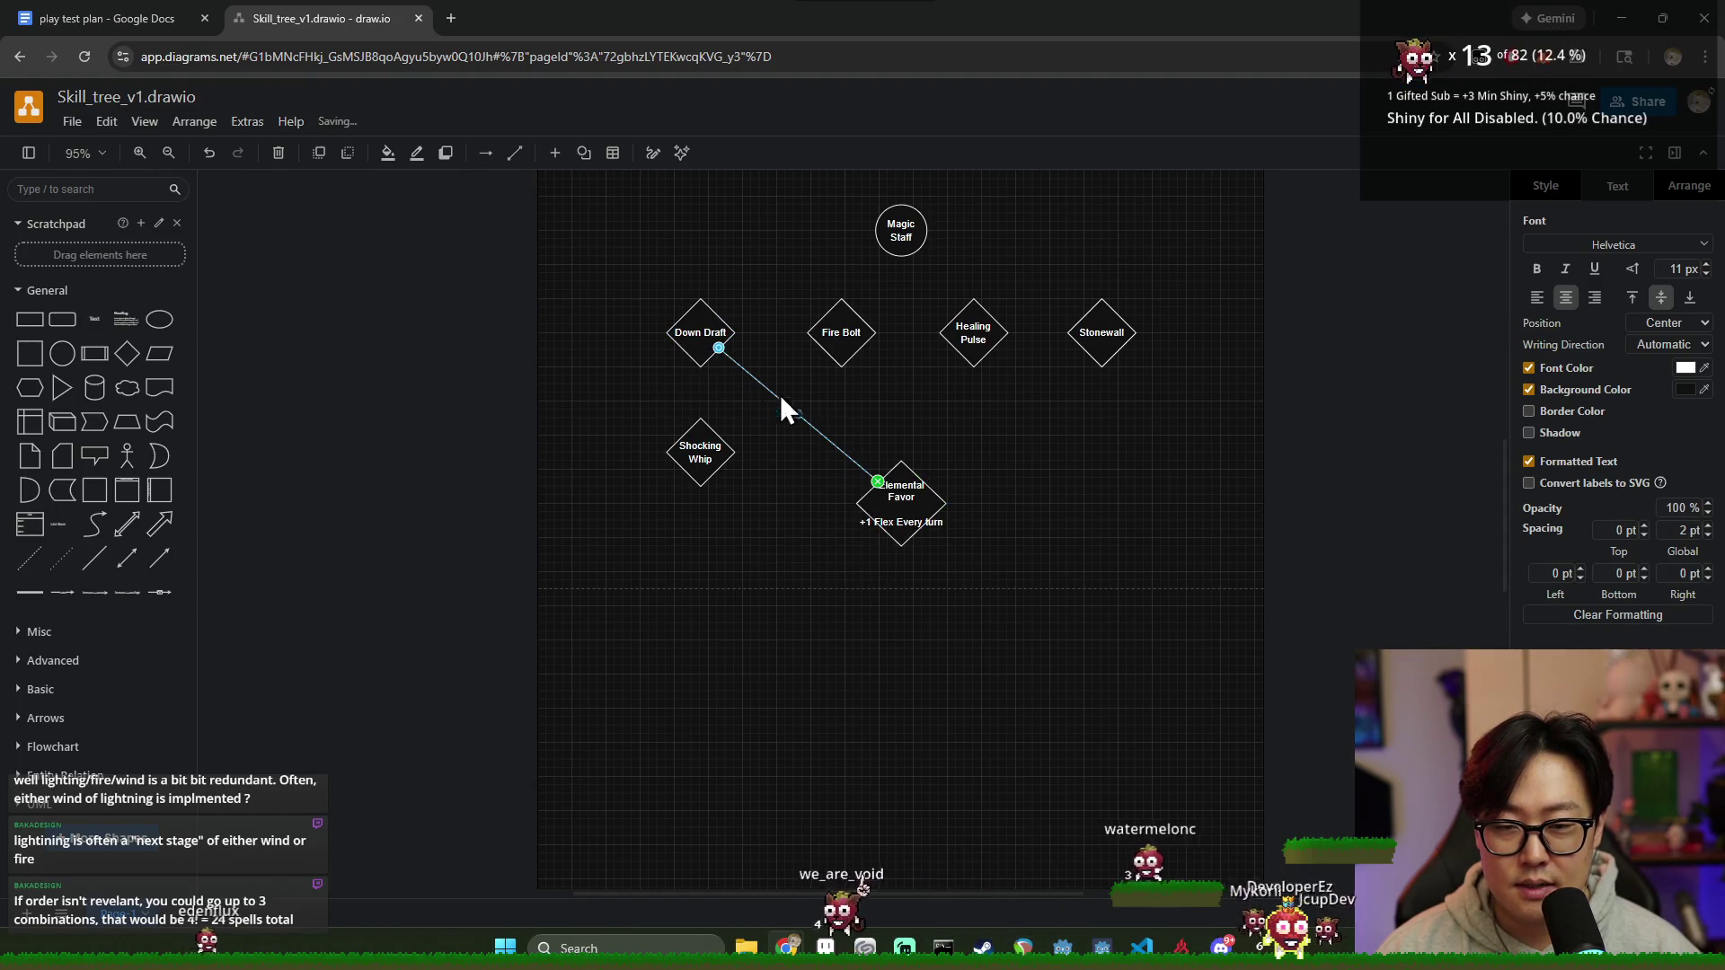
pyautogui.click(95, 559)
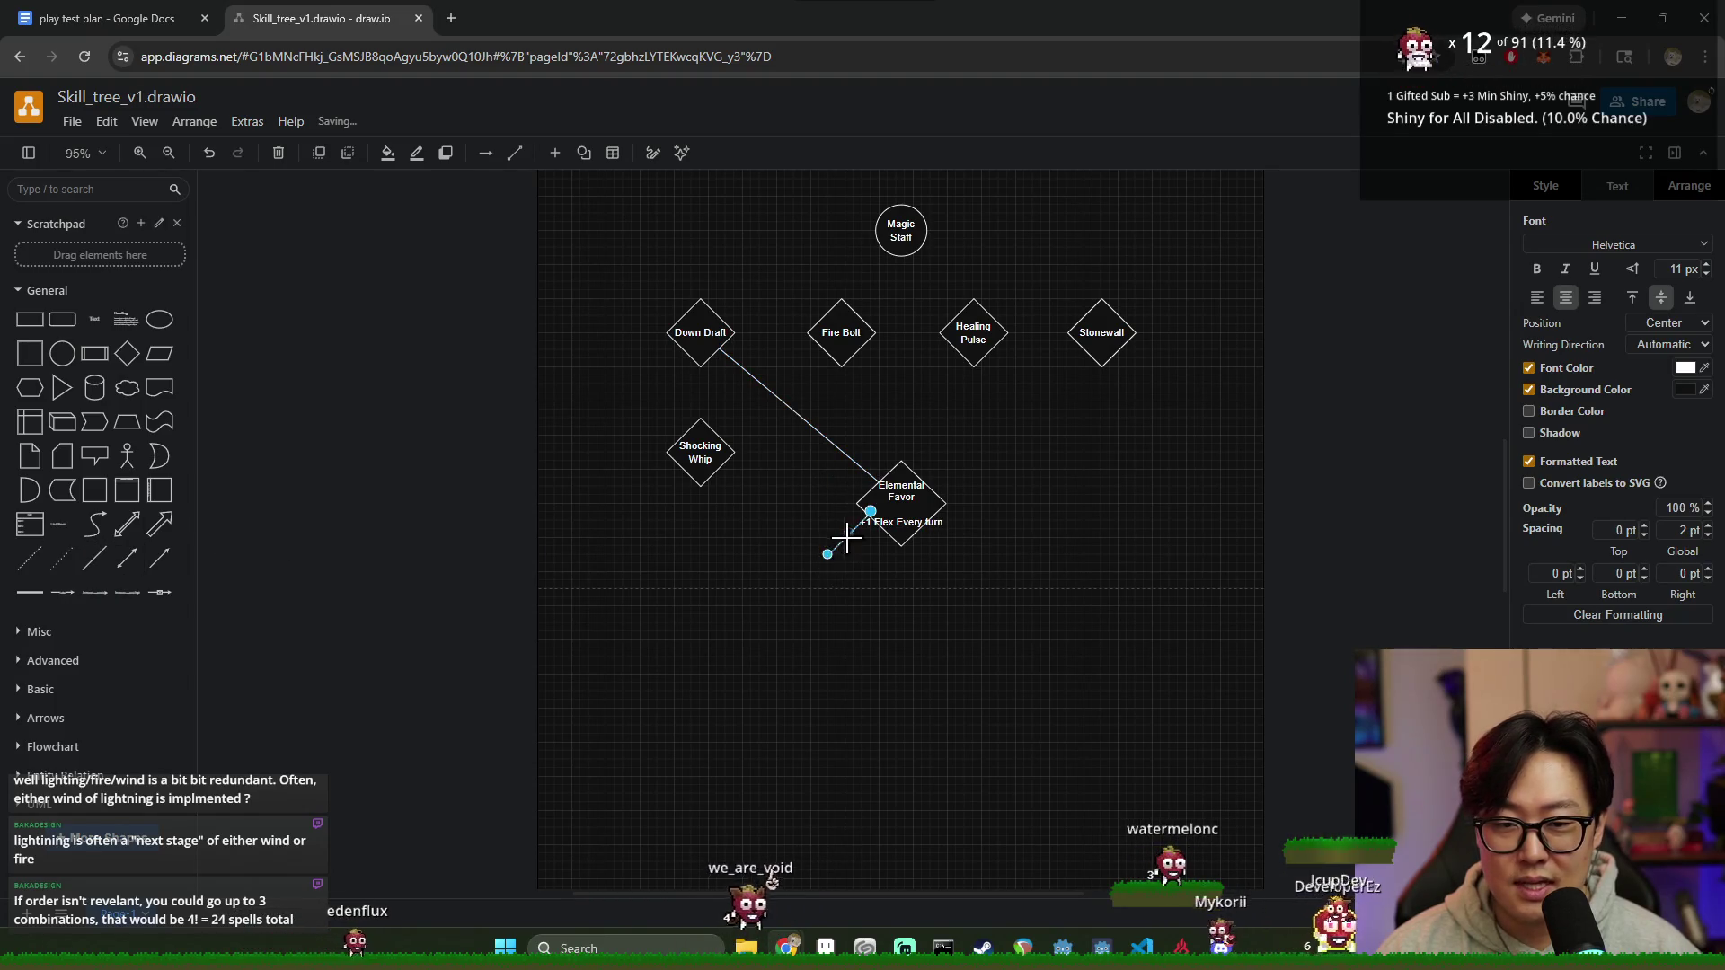
pyautogui.moveTo(828, 554); pyautogui.dragTo(840, 367)
pyautogui.moveTo(869, 509); pyautogui.dragTo(899, 459)
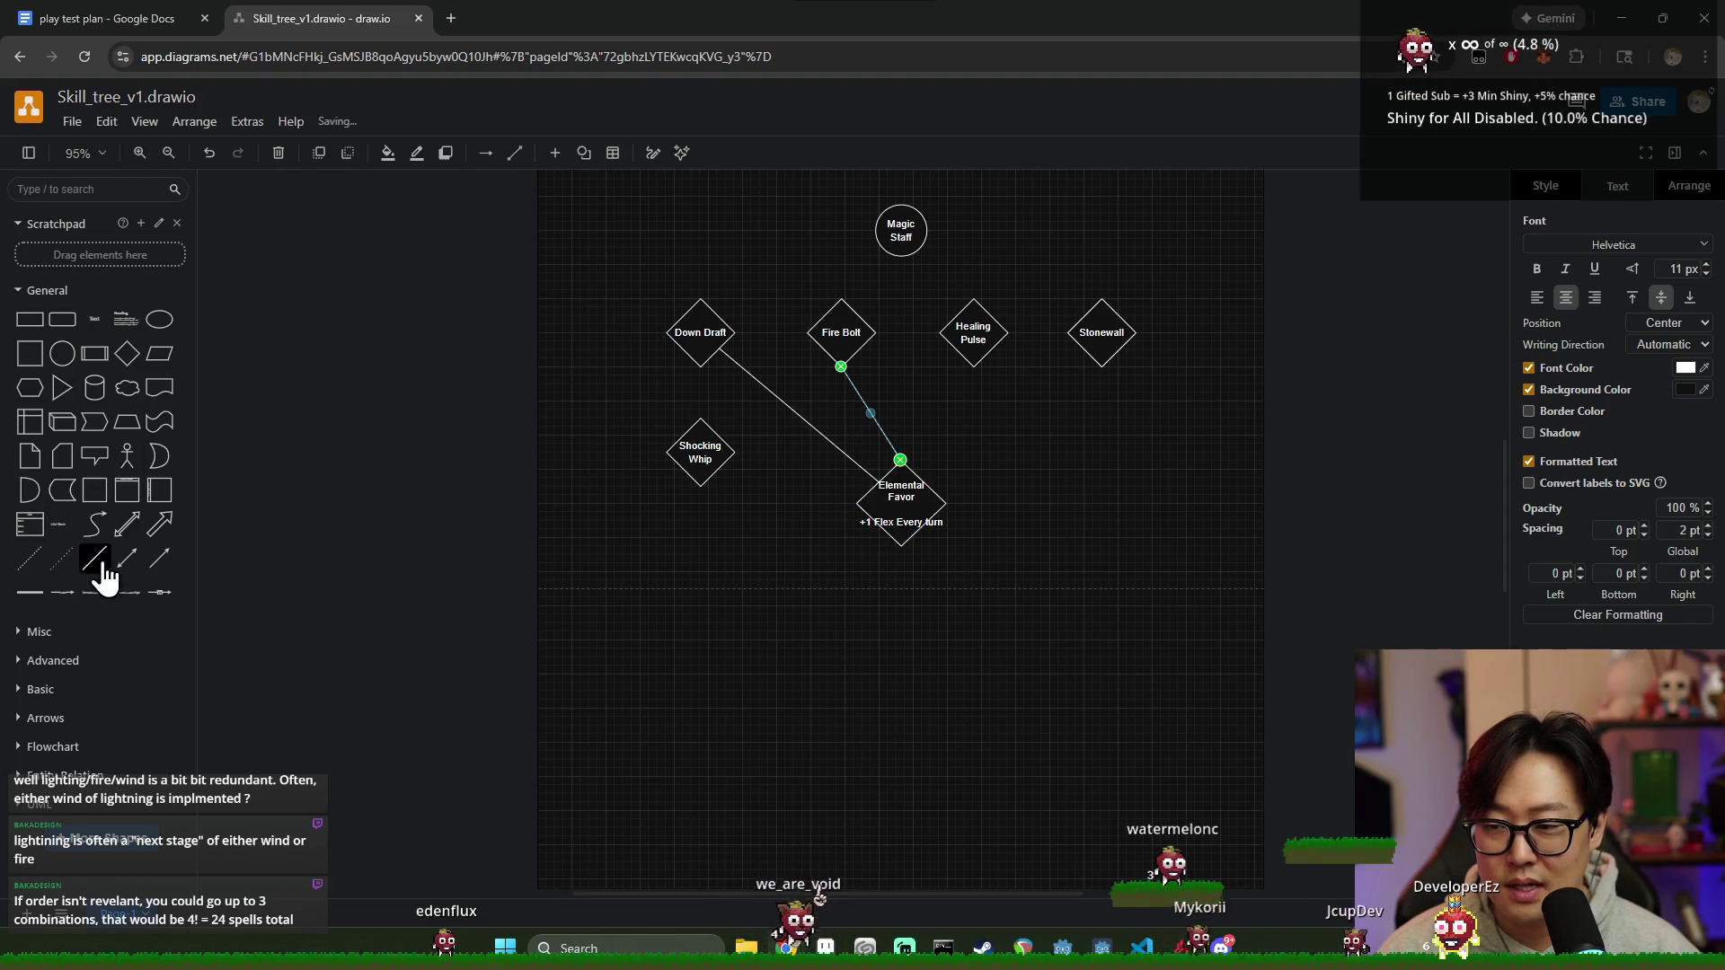
pyautogui.click(919, 429)
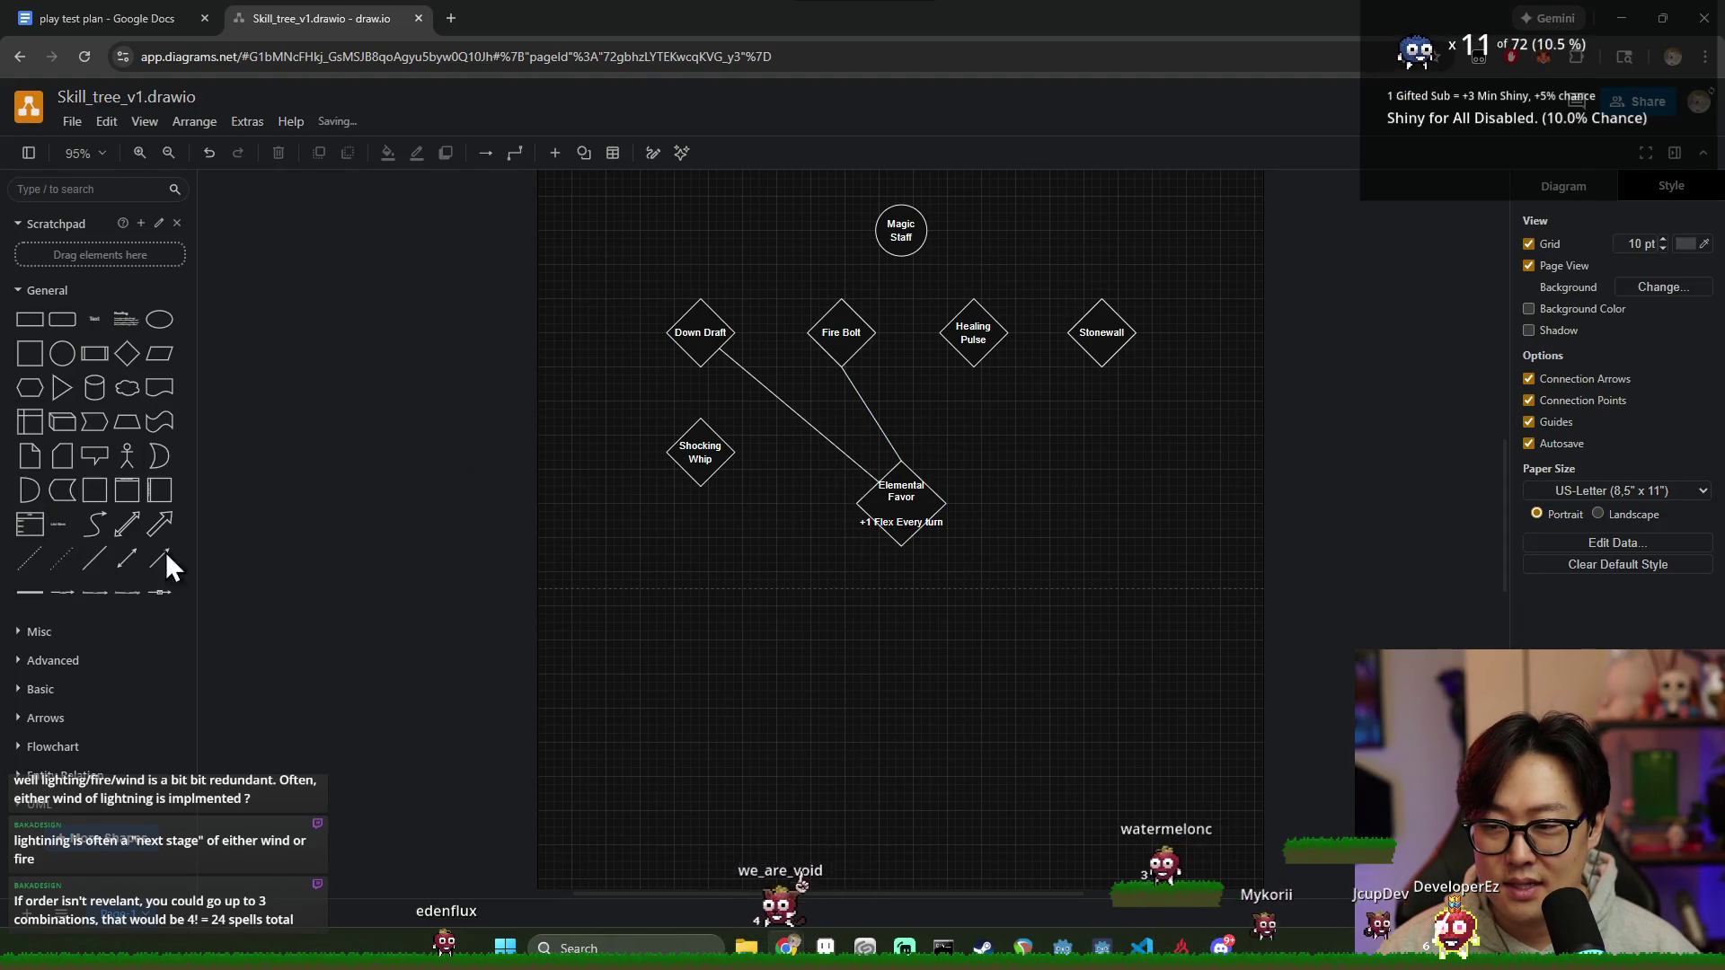
# Step: Connect Healing Pulse and Stonewall to Elemental Favor with lines
pyautogui.click(99, 567)
pyautogui.moveTo(970, 364); pyautogui.dragTo(971, 367)
pyautogui.moveTo(826, 556); pyautogui.dragTo(901, 462)
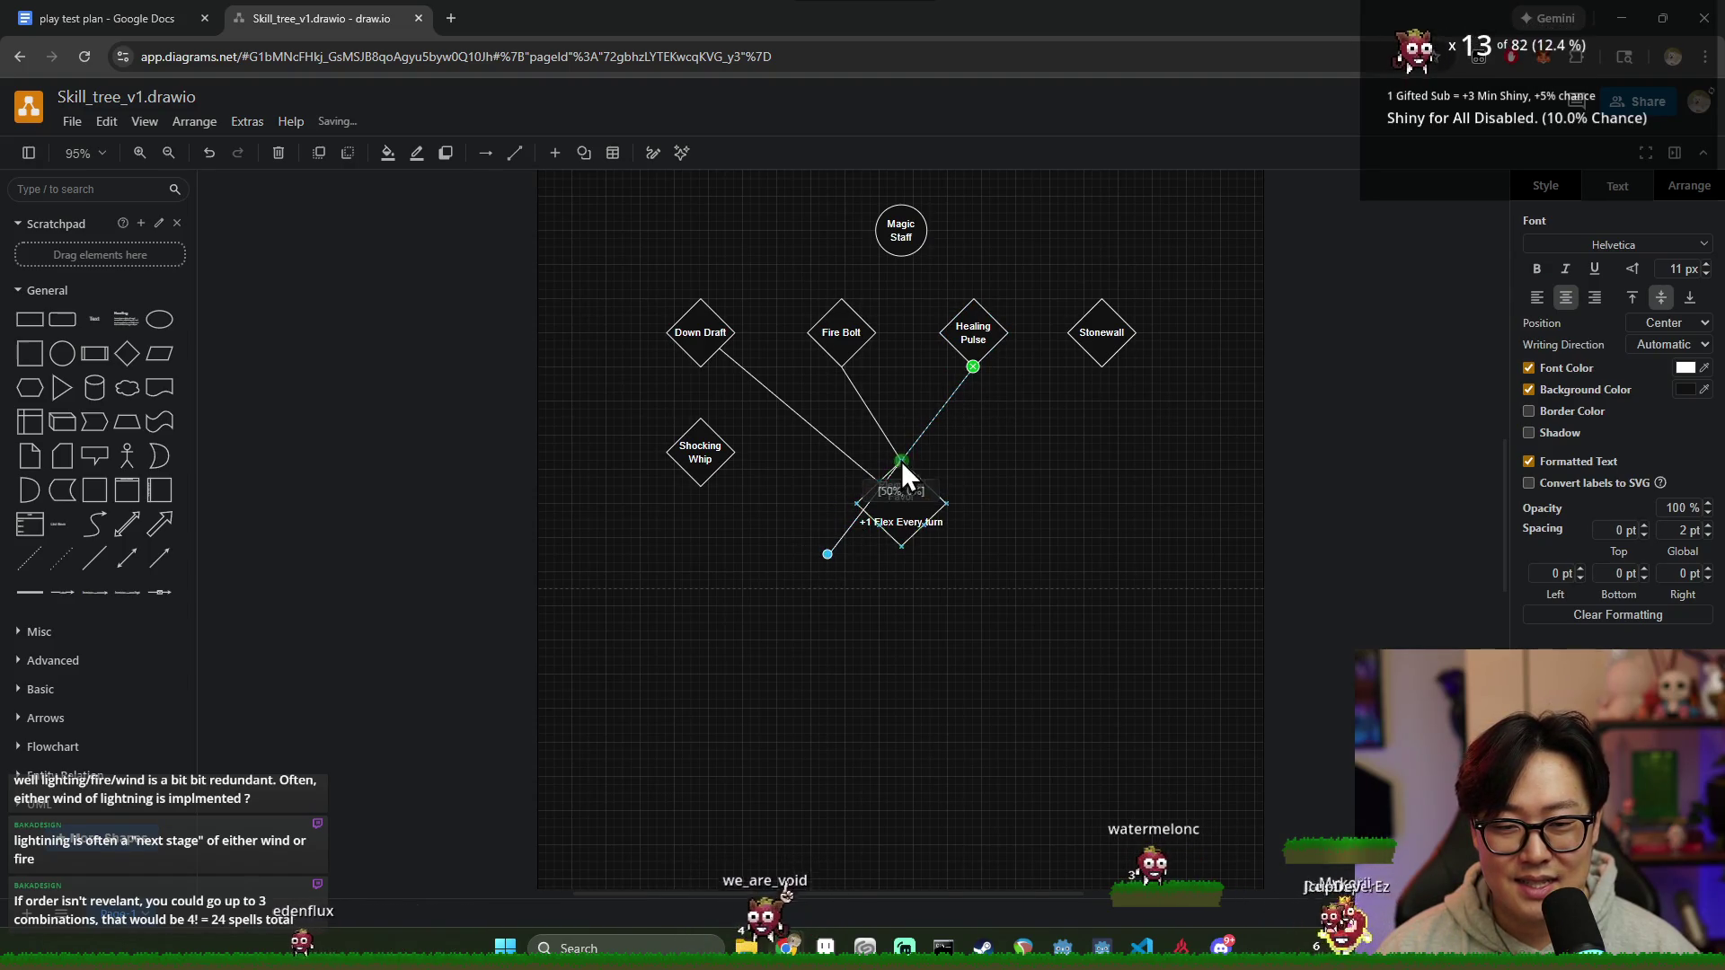
pyautogui.click(676, 495)
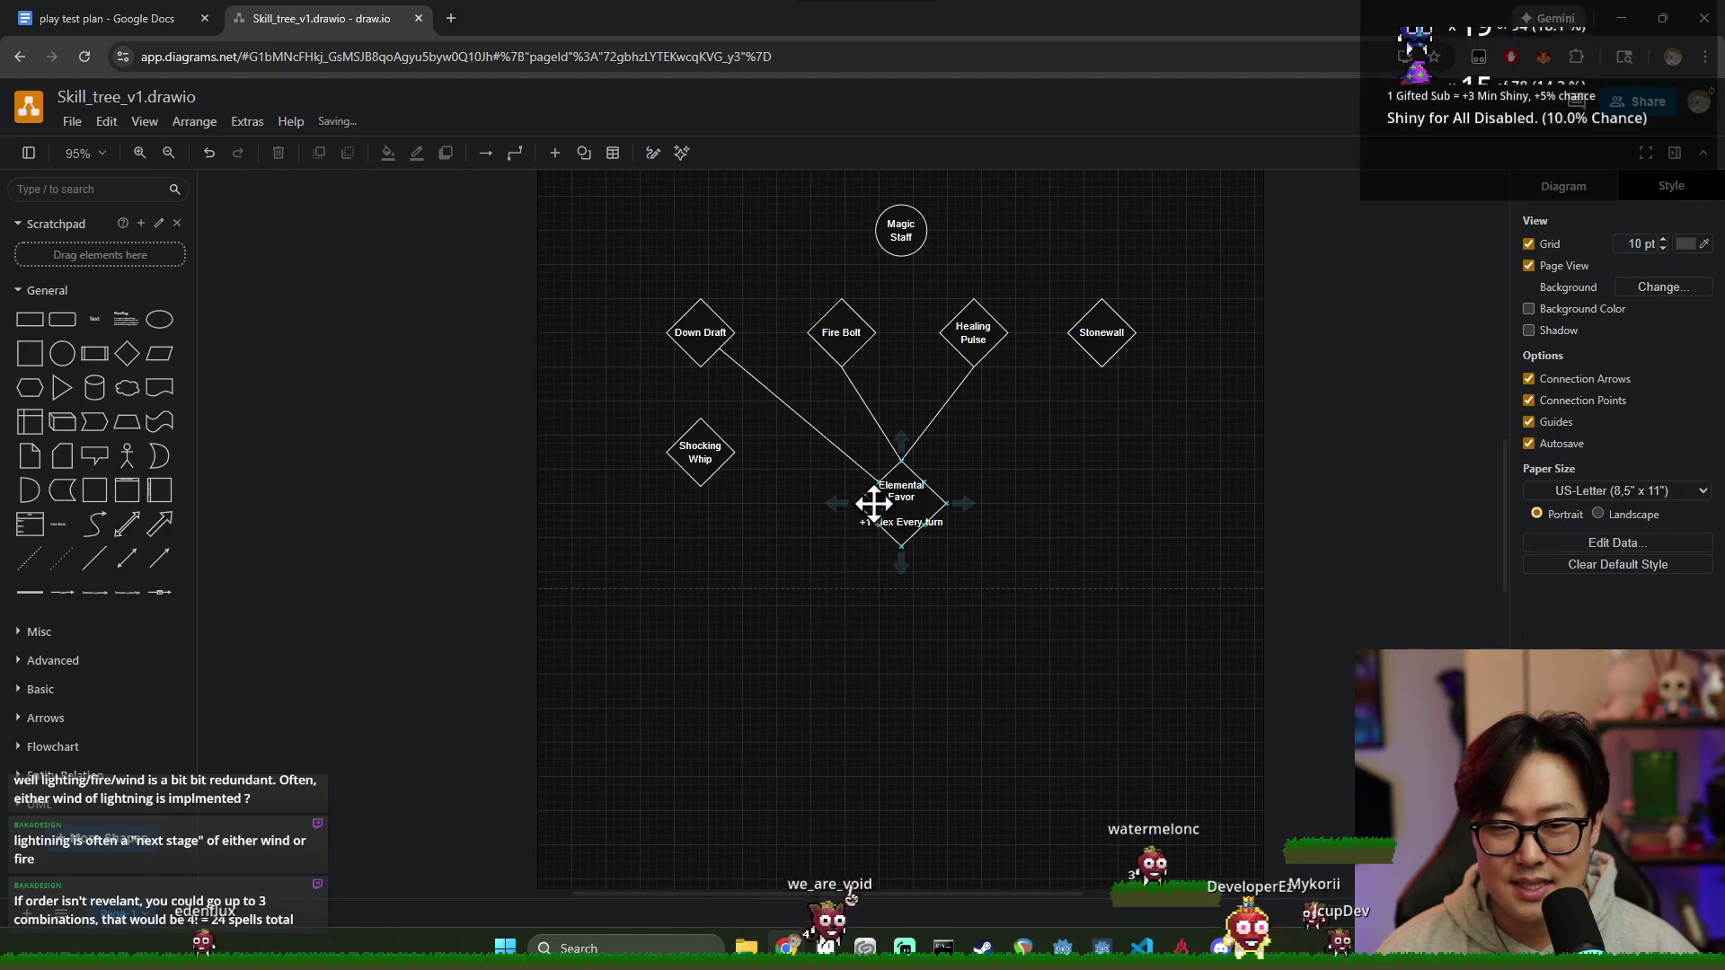
pyautogui.click(106, 581)
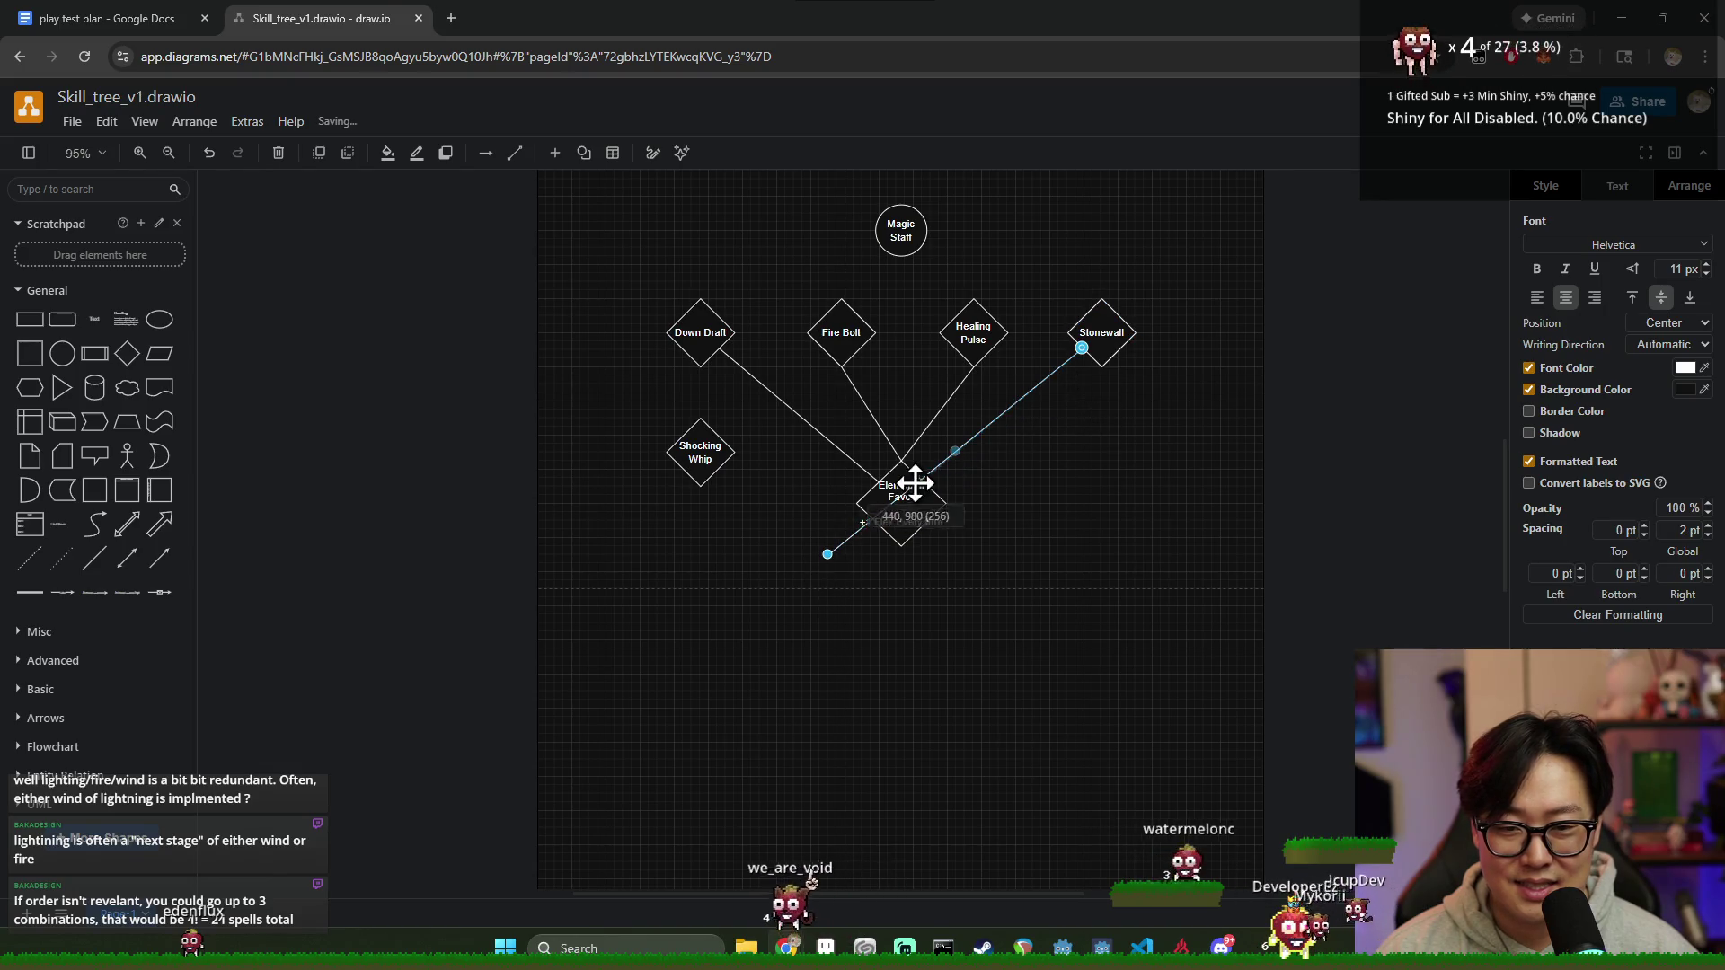
pyautogui.scroll(5, 1072, 512)
pyautogui.scroll(3, 1019, 512)
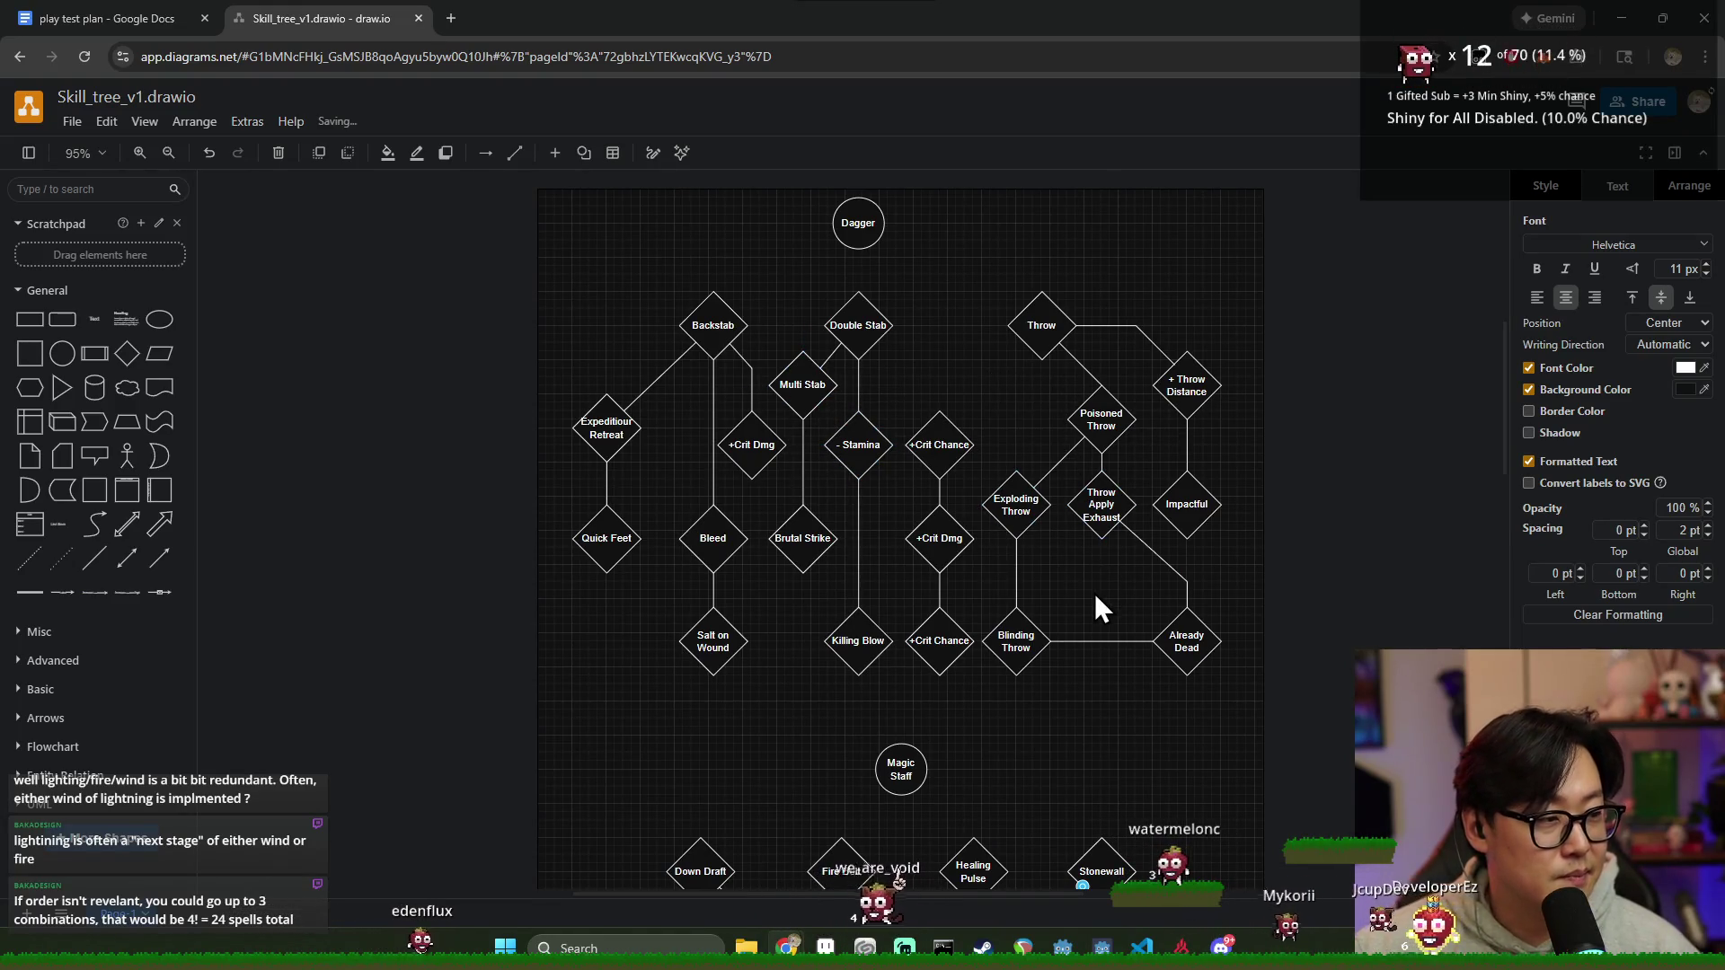
pyautogui.scroll(-3, 1094, 593)
pyautogui.scroll(-1, 1113, 608)
pyautogui.scroll(-4, 1085, 647)
pyautogui.click(932, 538)
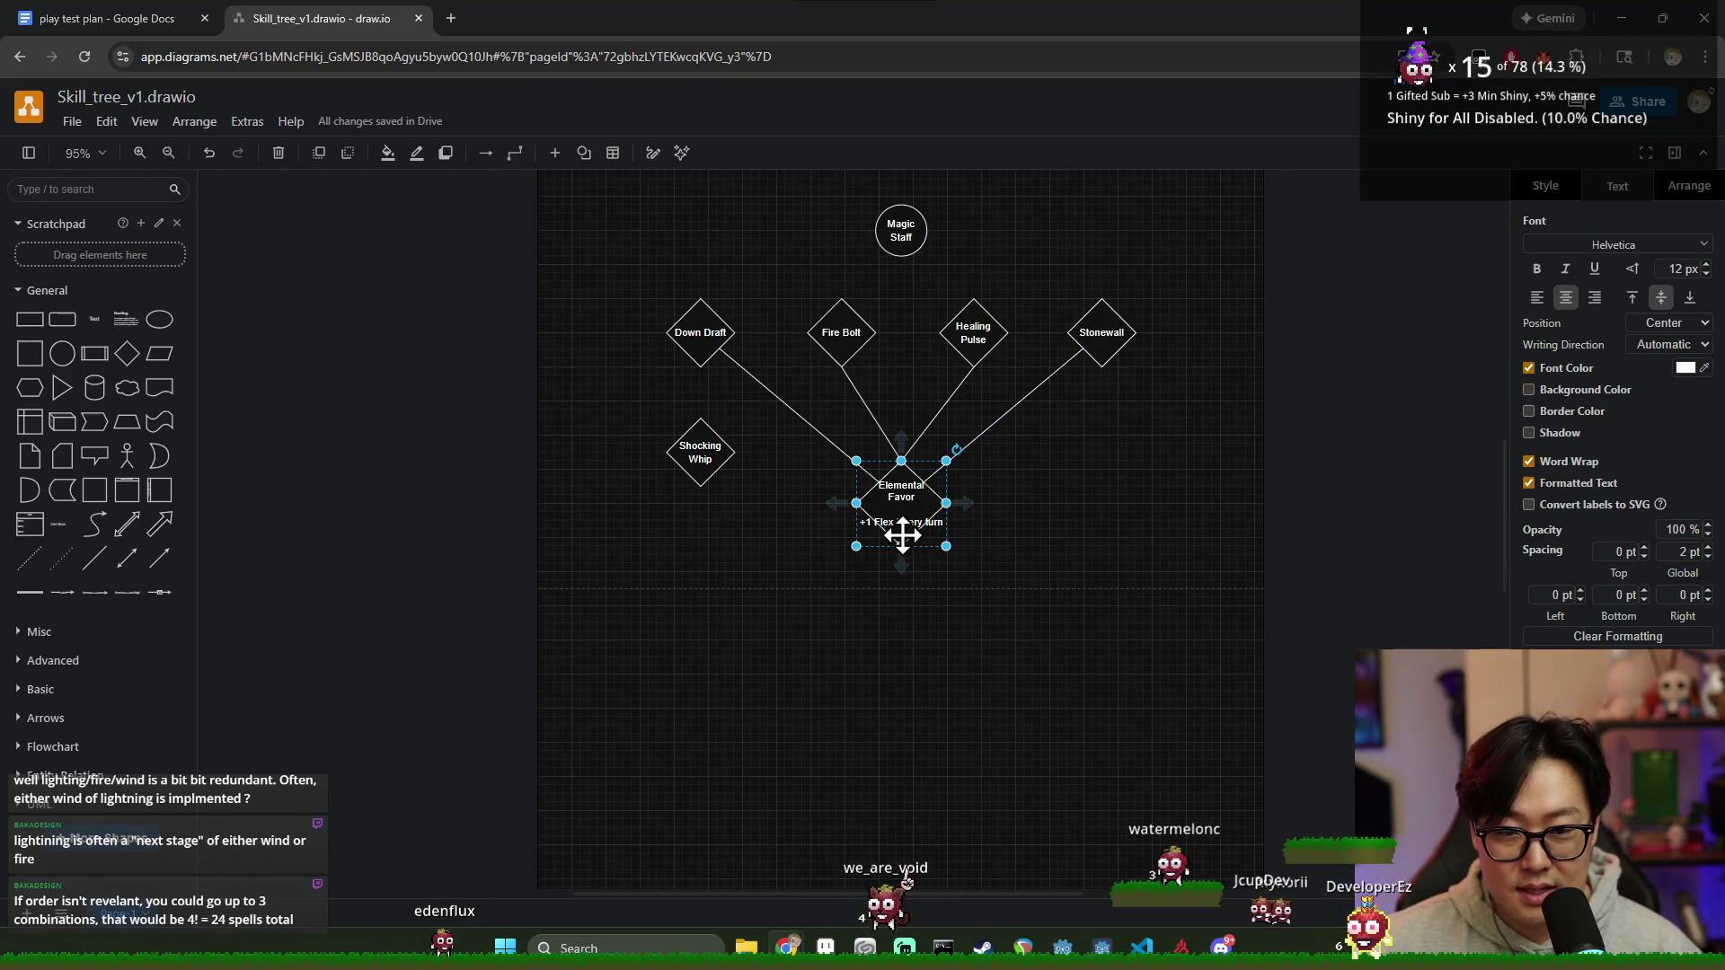
# Step: Delete all four connectors leading into Elemental Favor
pyautogui.moveTo(911, 536); pyautogui.dragTo(914, 488)
pyautogui.click(933, 508)
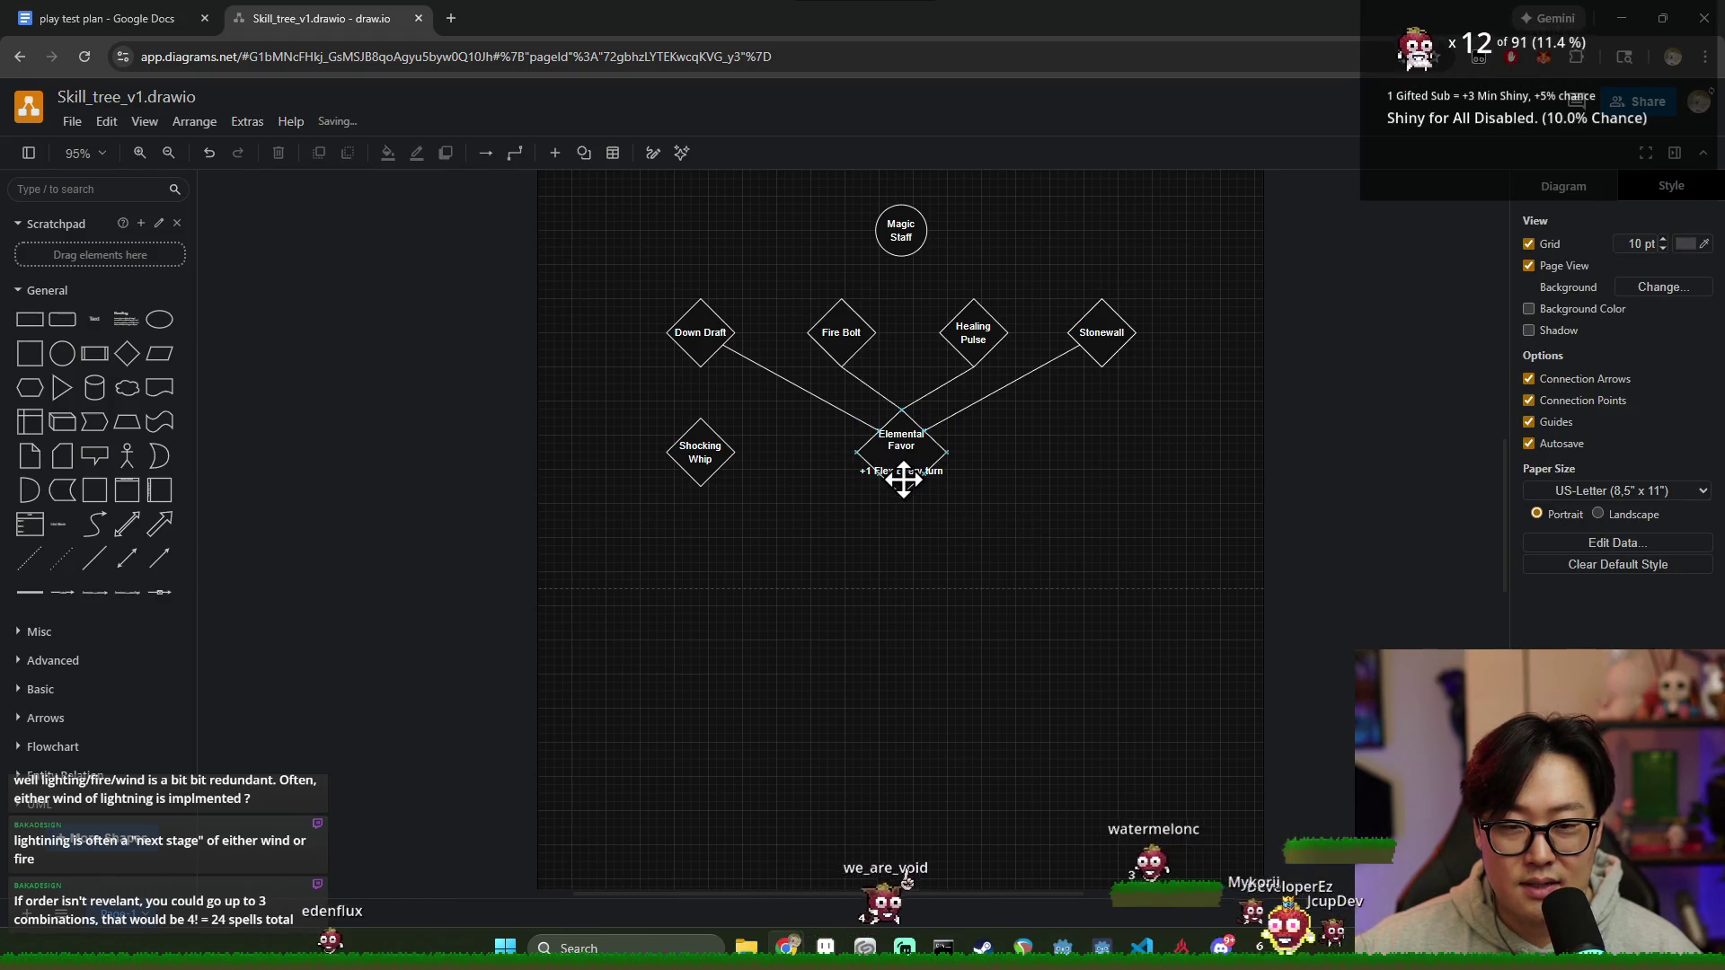
pyautogui.moveTo(901, 458)
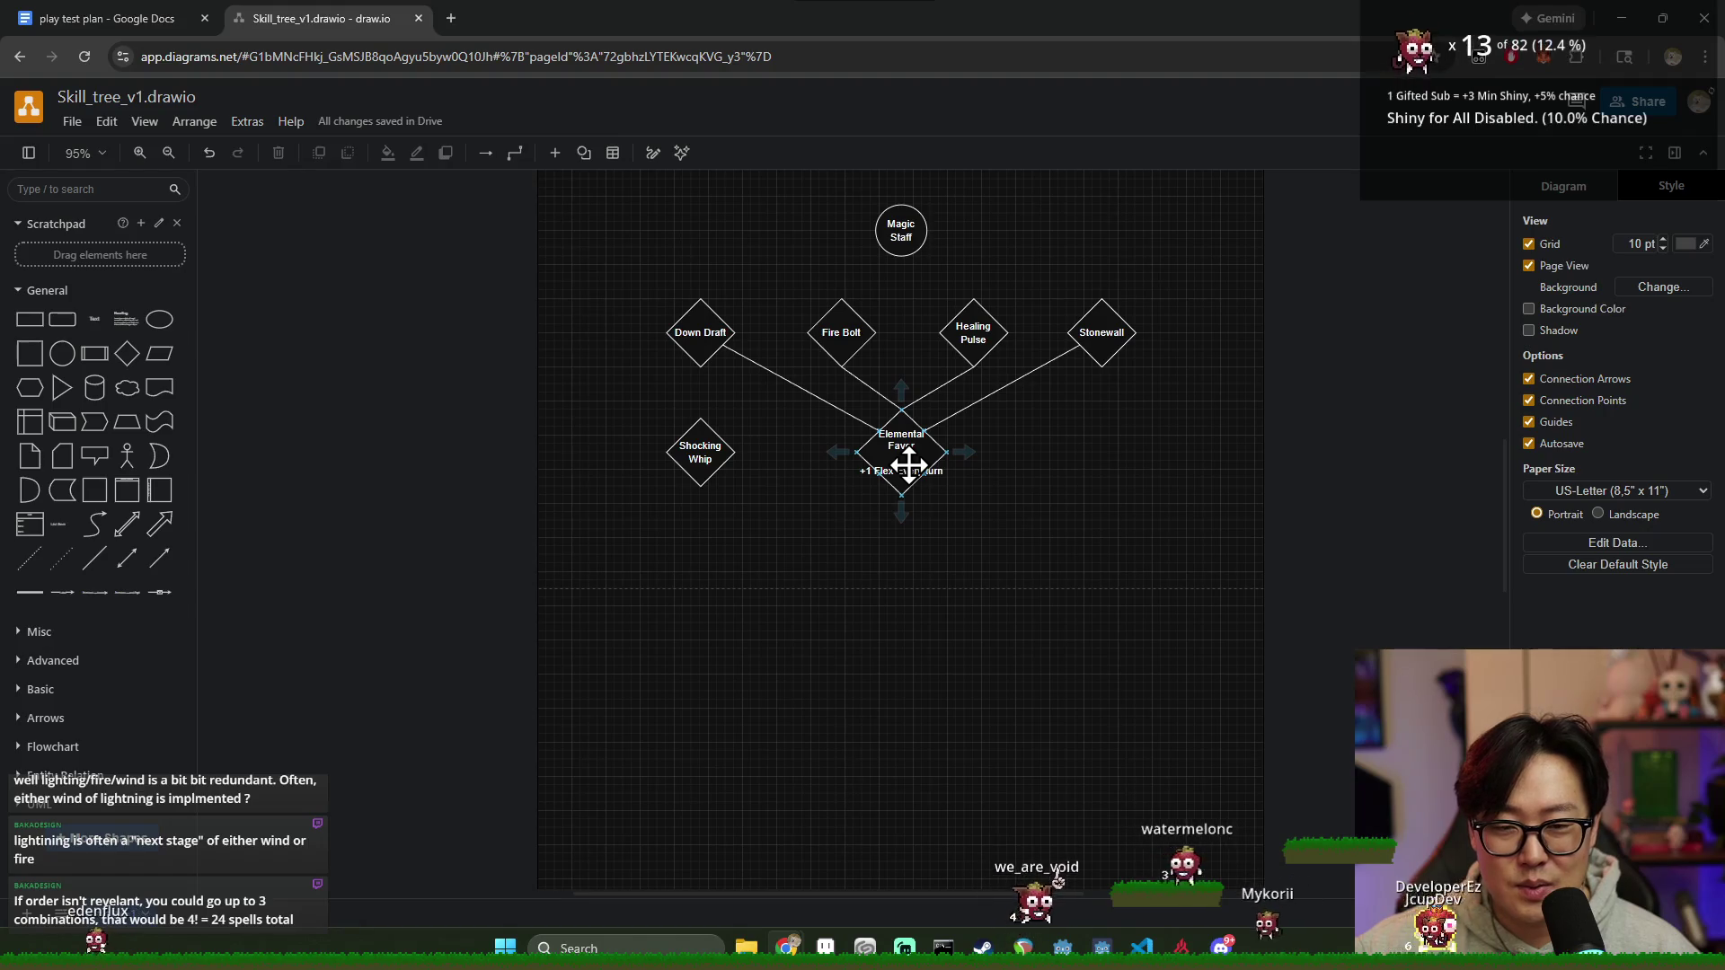
pyautogui.click(998, 388)
pyautogui.press('Delete')
pyautogui.click(944, 386)
pyautogui.press('Delete')
pyautogui.click(868, 388)
pyautogui.press('Delete')
pyautogui.click(822, 403)
pyautogui.press('Delete')
# Step: Move Elemental Favor to the right and Shocking Whip left, level with it
pyautogui.moveTo(900, 450)
pyautogui.mouseDown()
pyautogui.moveTo(1188, 448)
pyautogui.moveTo(1216, 472)
pyautogui.mouseUp()
pyautogui.click(1057, 486)
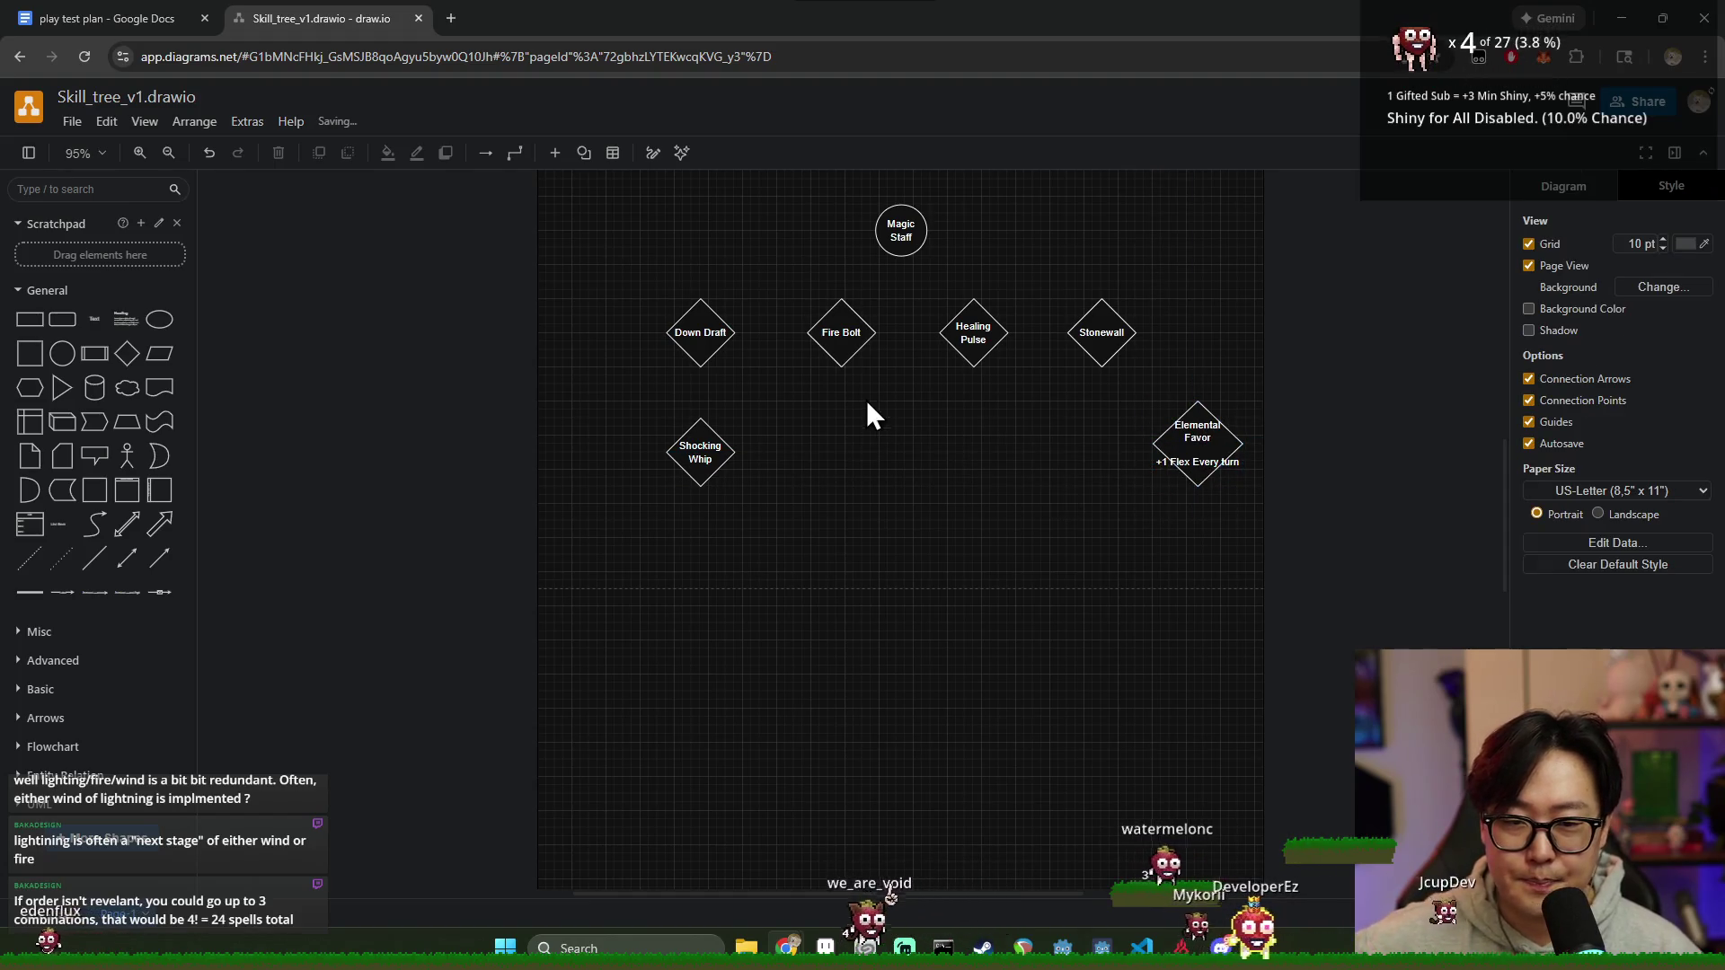
pyautogui.scroll(2, 785, 466)
pyautogui.scroll(-3, 718, 389)
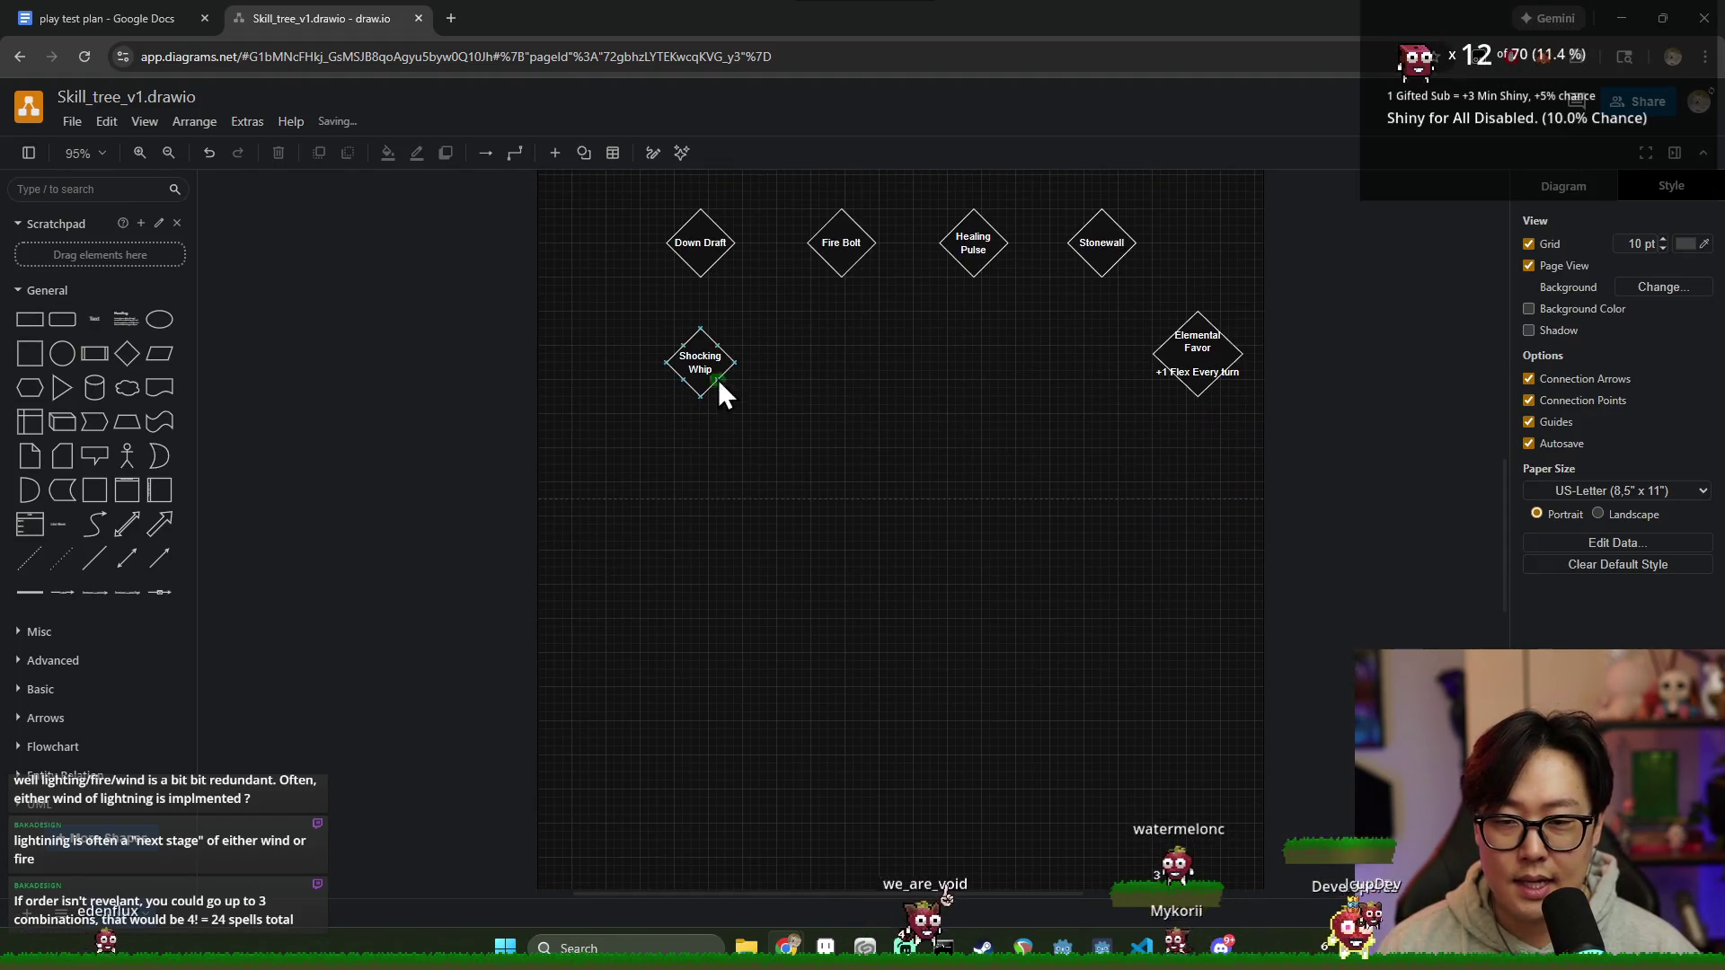
pyautogui.moveTo(718, 379); pyautogui.dragTo(633, 356)
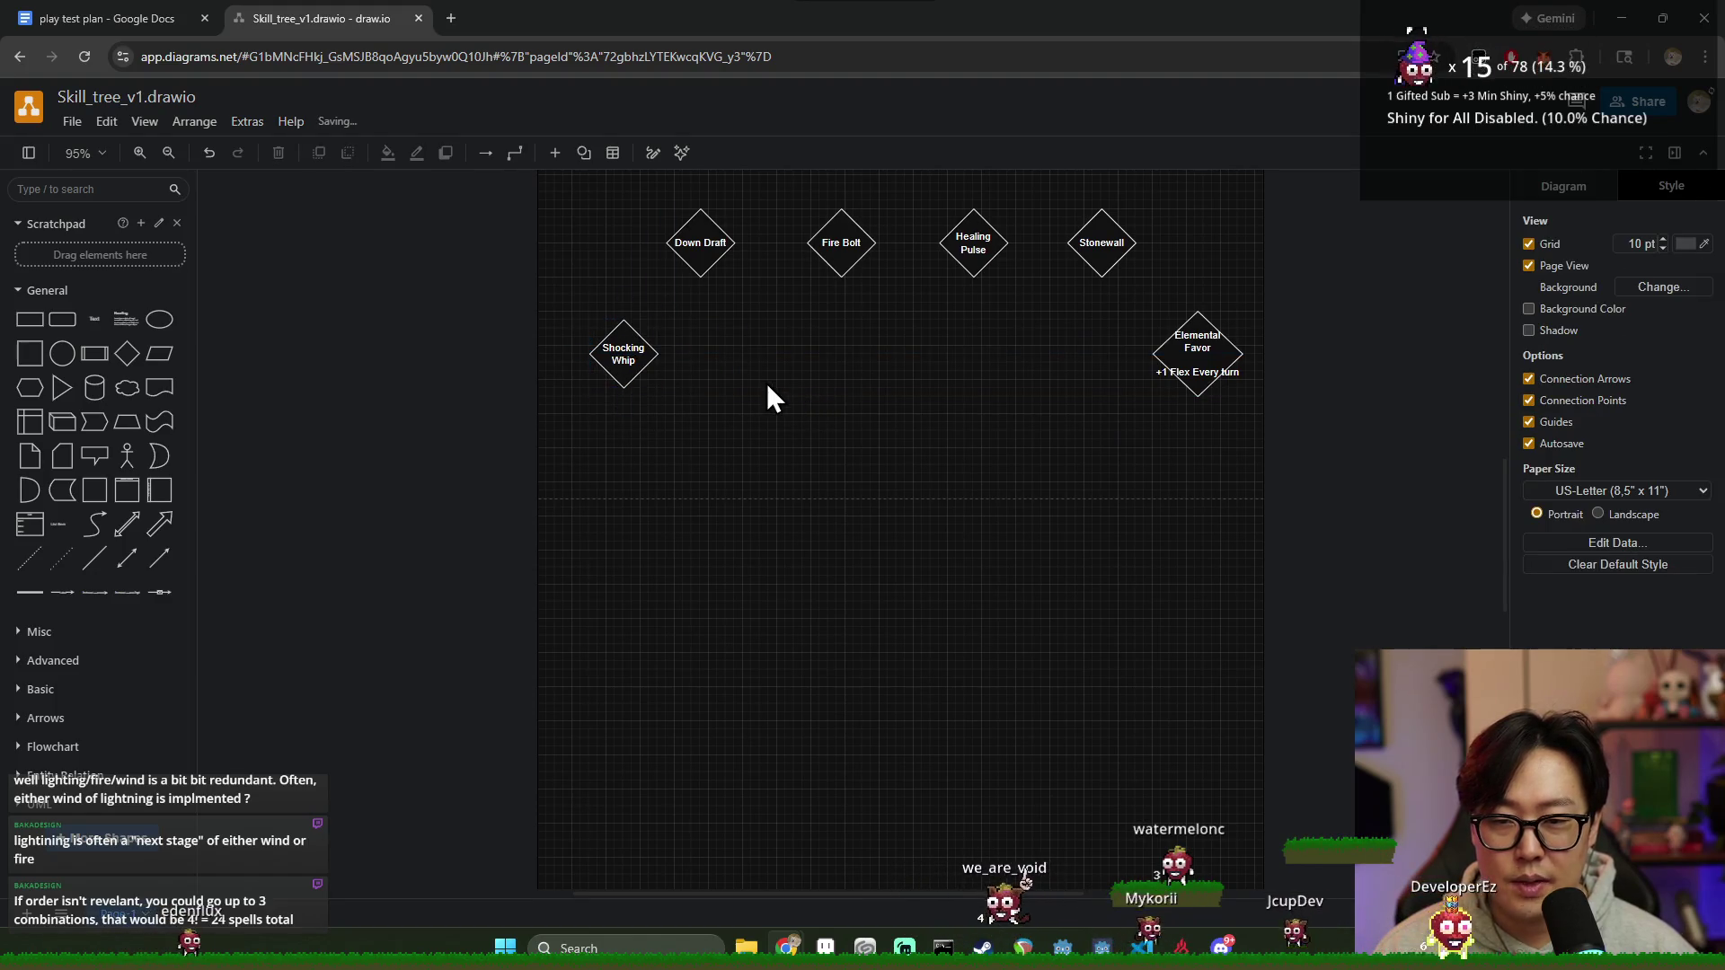
pyautogui.scroll(1, 771, 394)
pyautogui.click(698, 332)
pyautogui.click(610, 428)
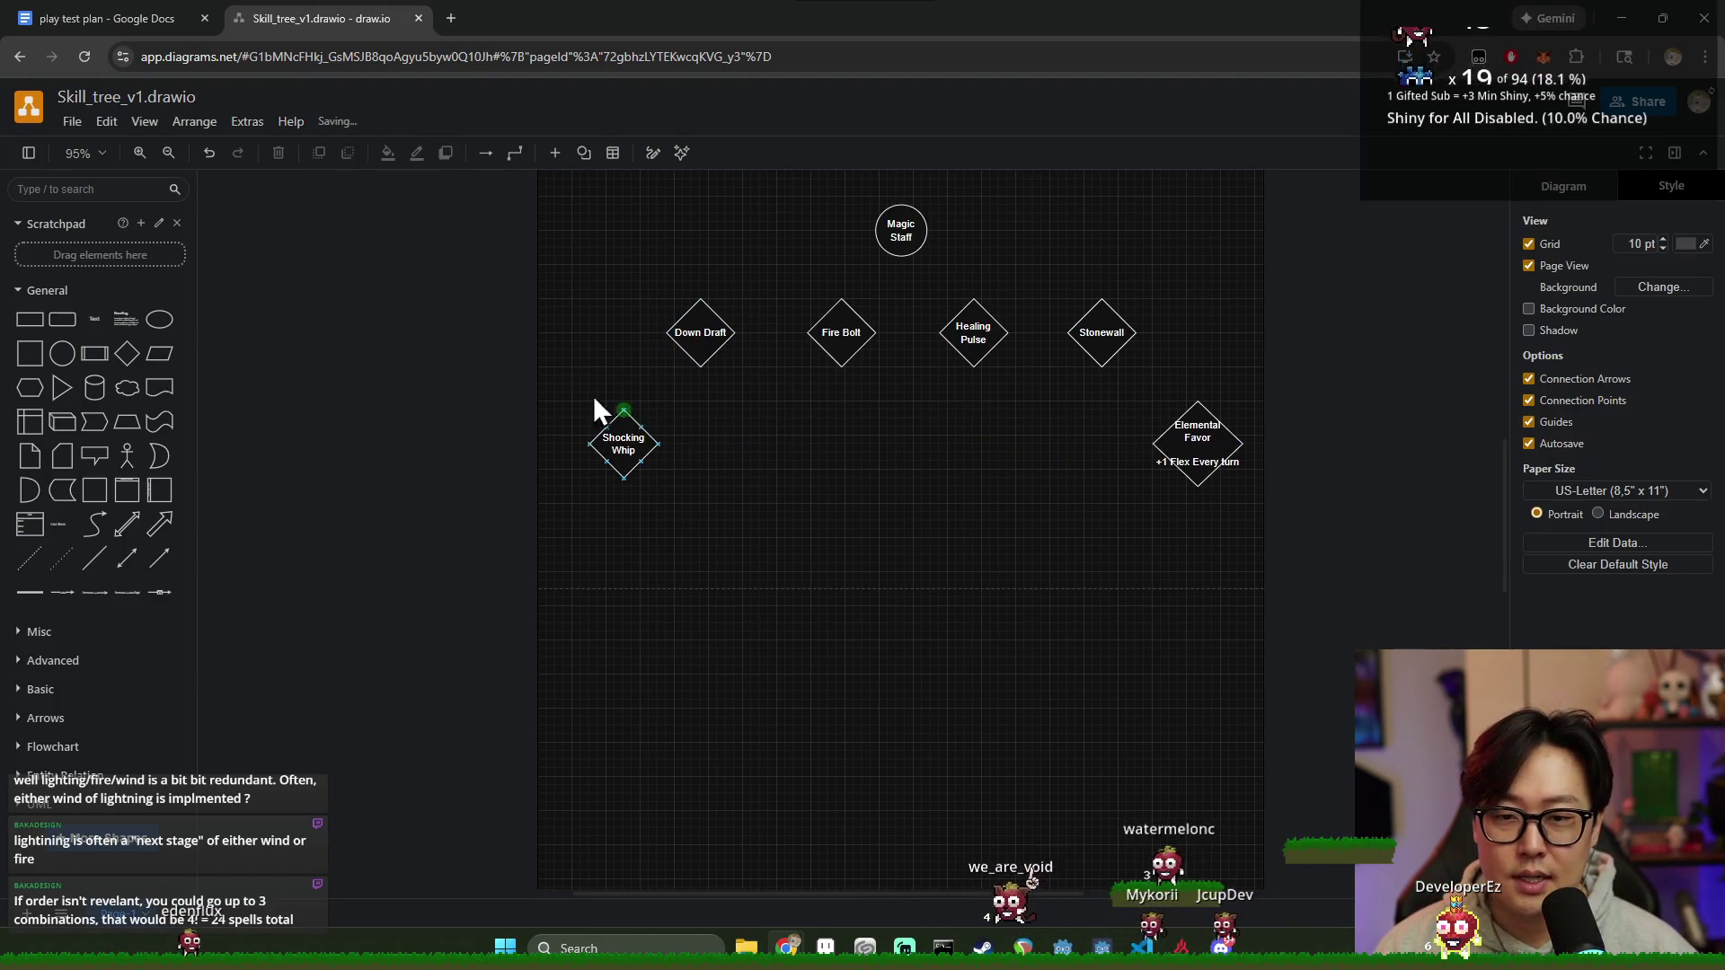
# Step: Nudge Stonewall and Healing Pulse slightly right, then drop a new blank diamond
pyautogui.moveTo(1102, 342); pyautogui.dragTo(1111, 343)
pyautogui.moveTo(979, 334); pyautogui.dragTo(988, 334)
pyautogui.click(843, 332)
pyautogui.click(925, 426)
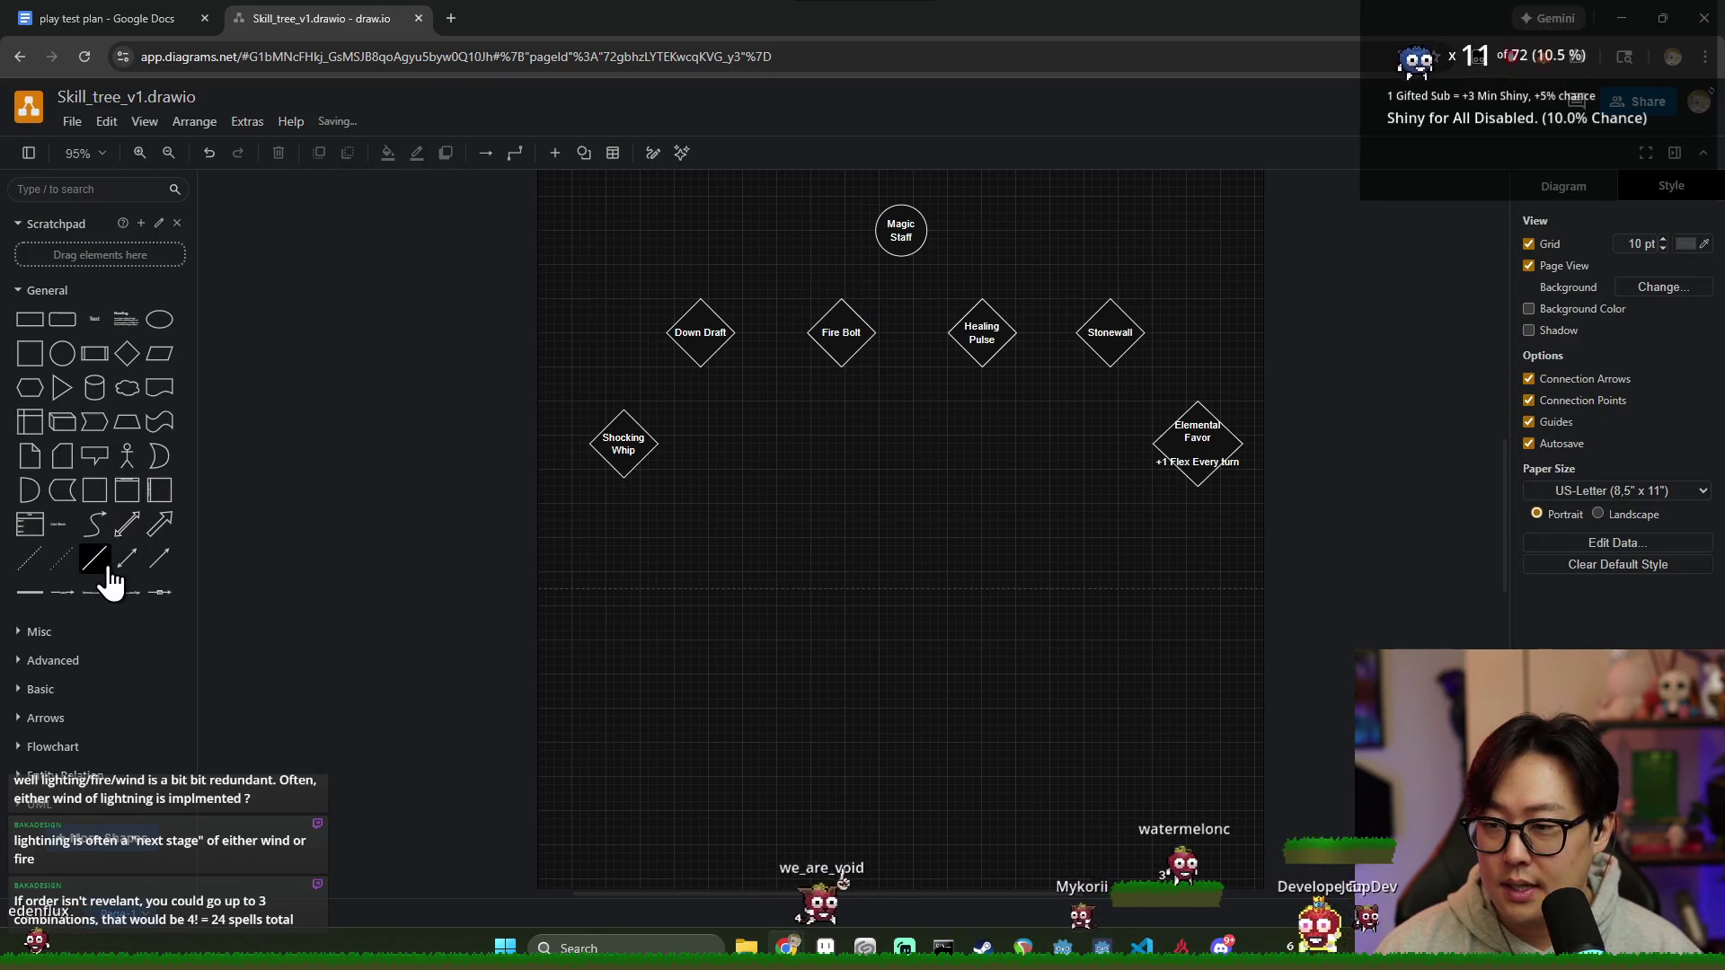
pyautogui.click(127, 354)
# Step: Place a new diamond under Fire Bolt and label it Burn
pyautogui.moveTo(845, 528); pyautogui.dragTo(848, 426)
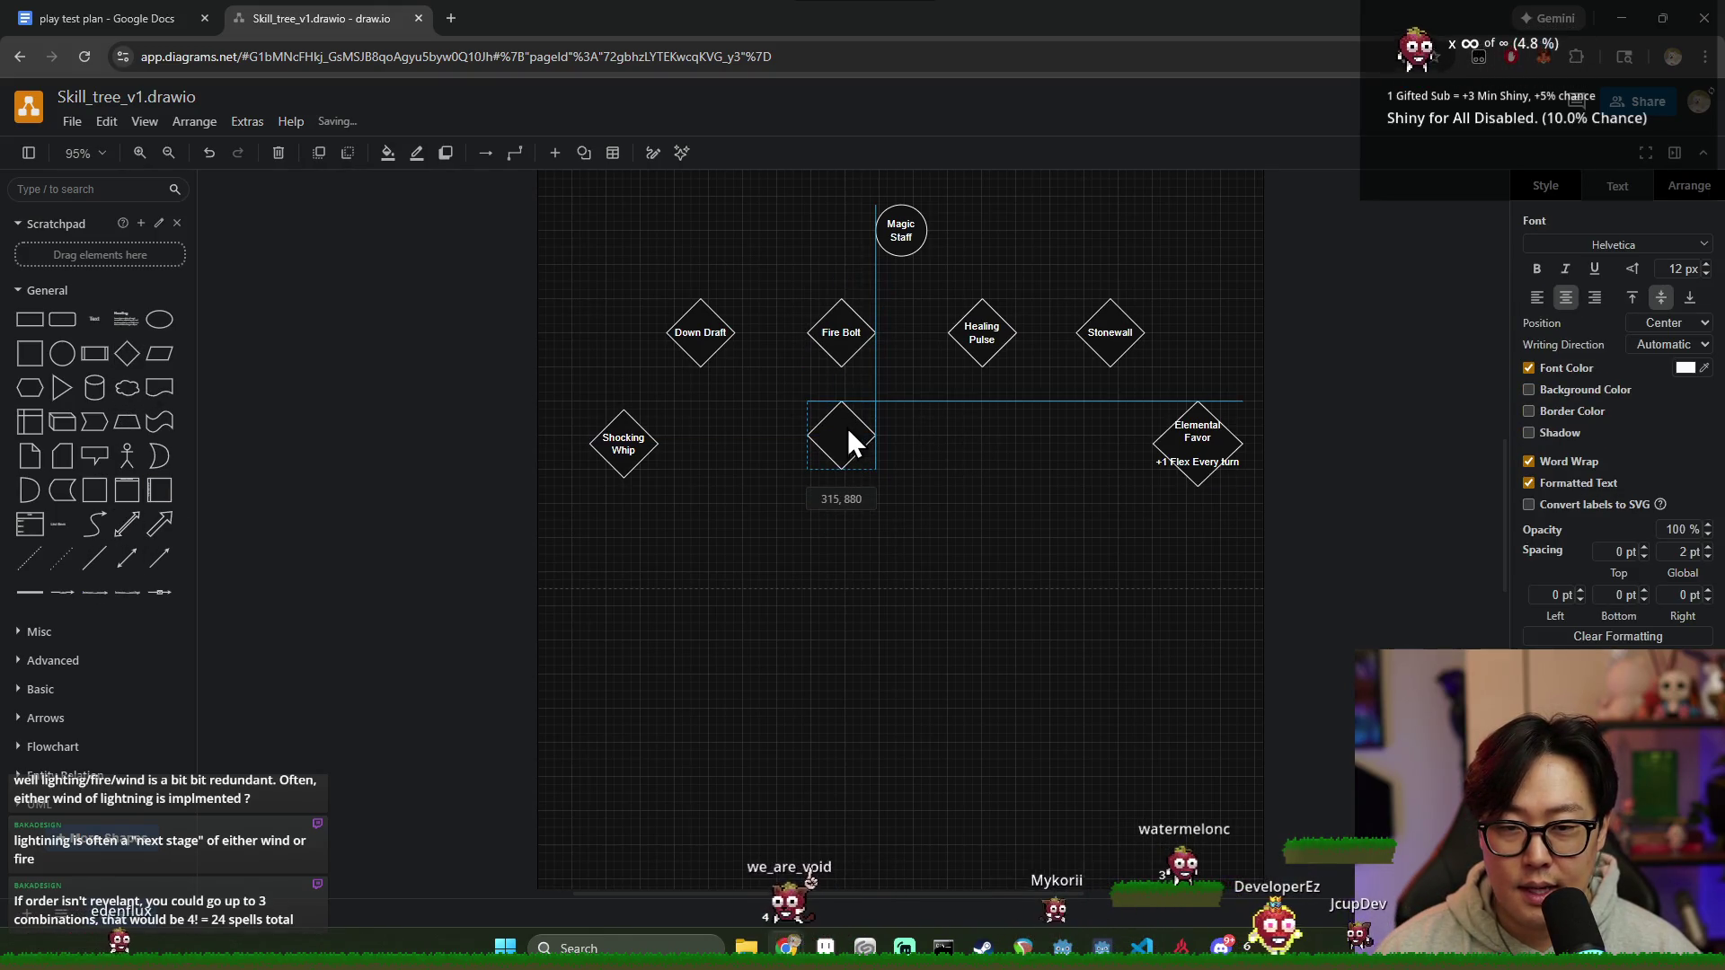
pyautogui.doubleClick(841, 439)
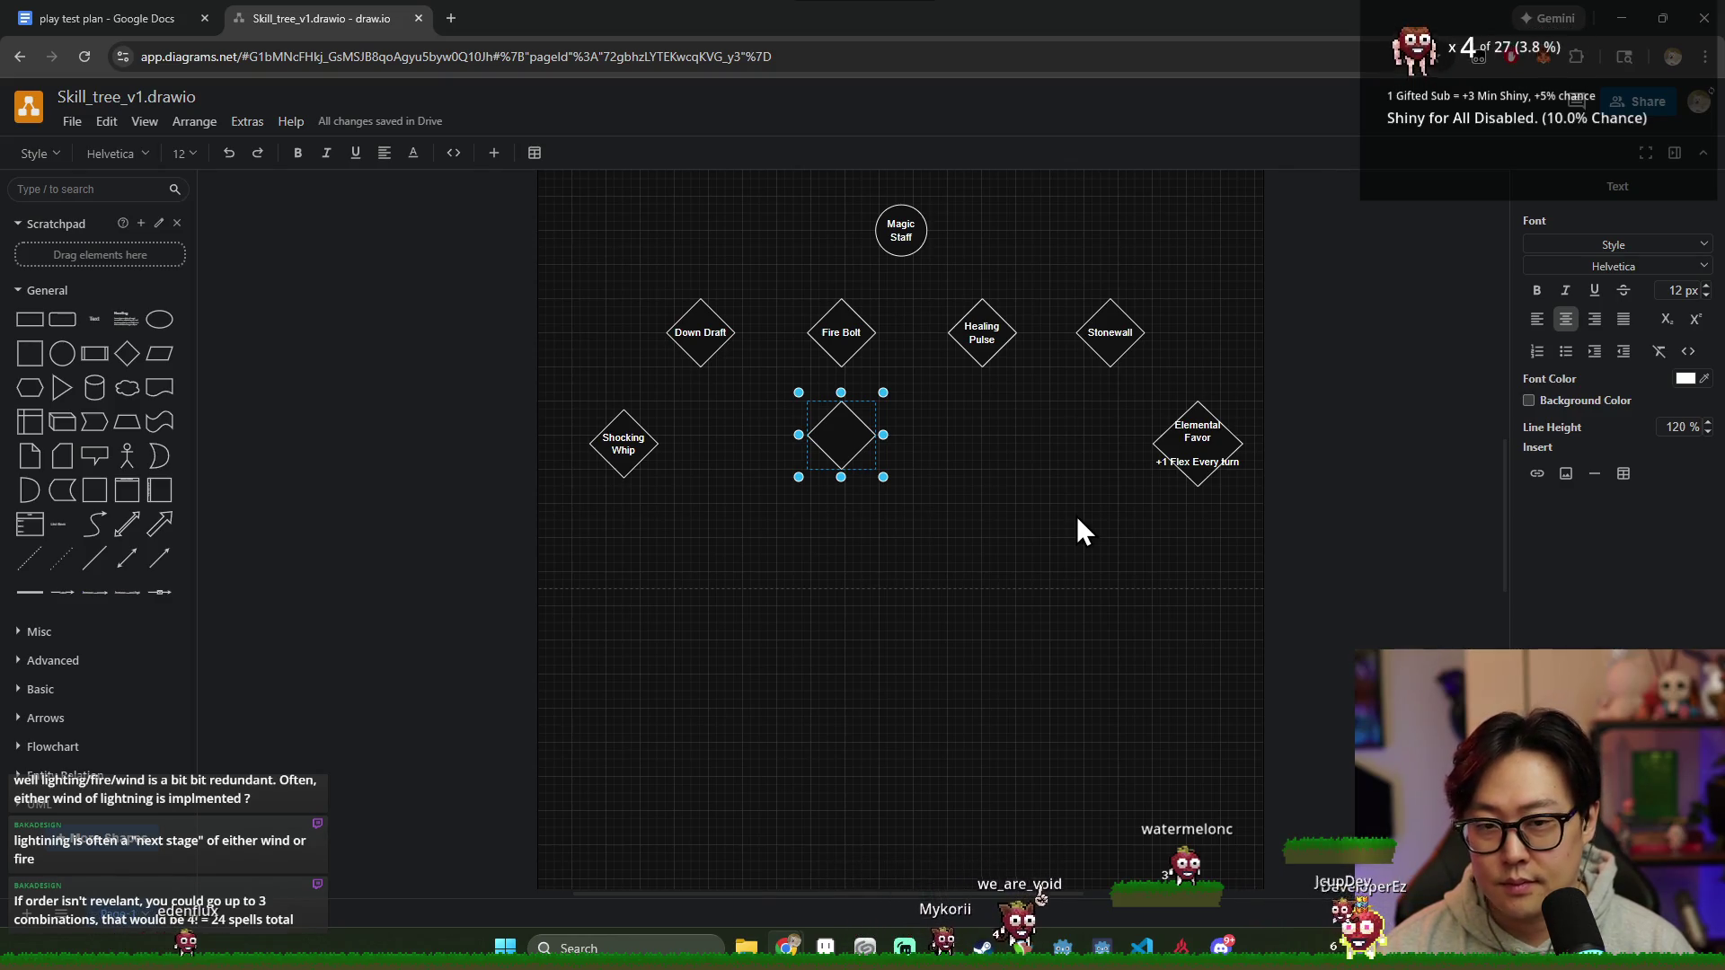
pyautogui.write('Burn')
pyautogui.click(880, 459)
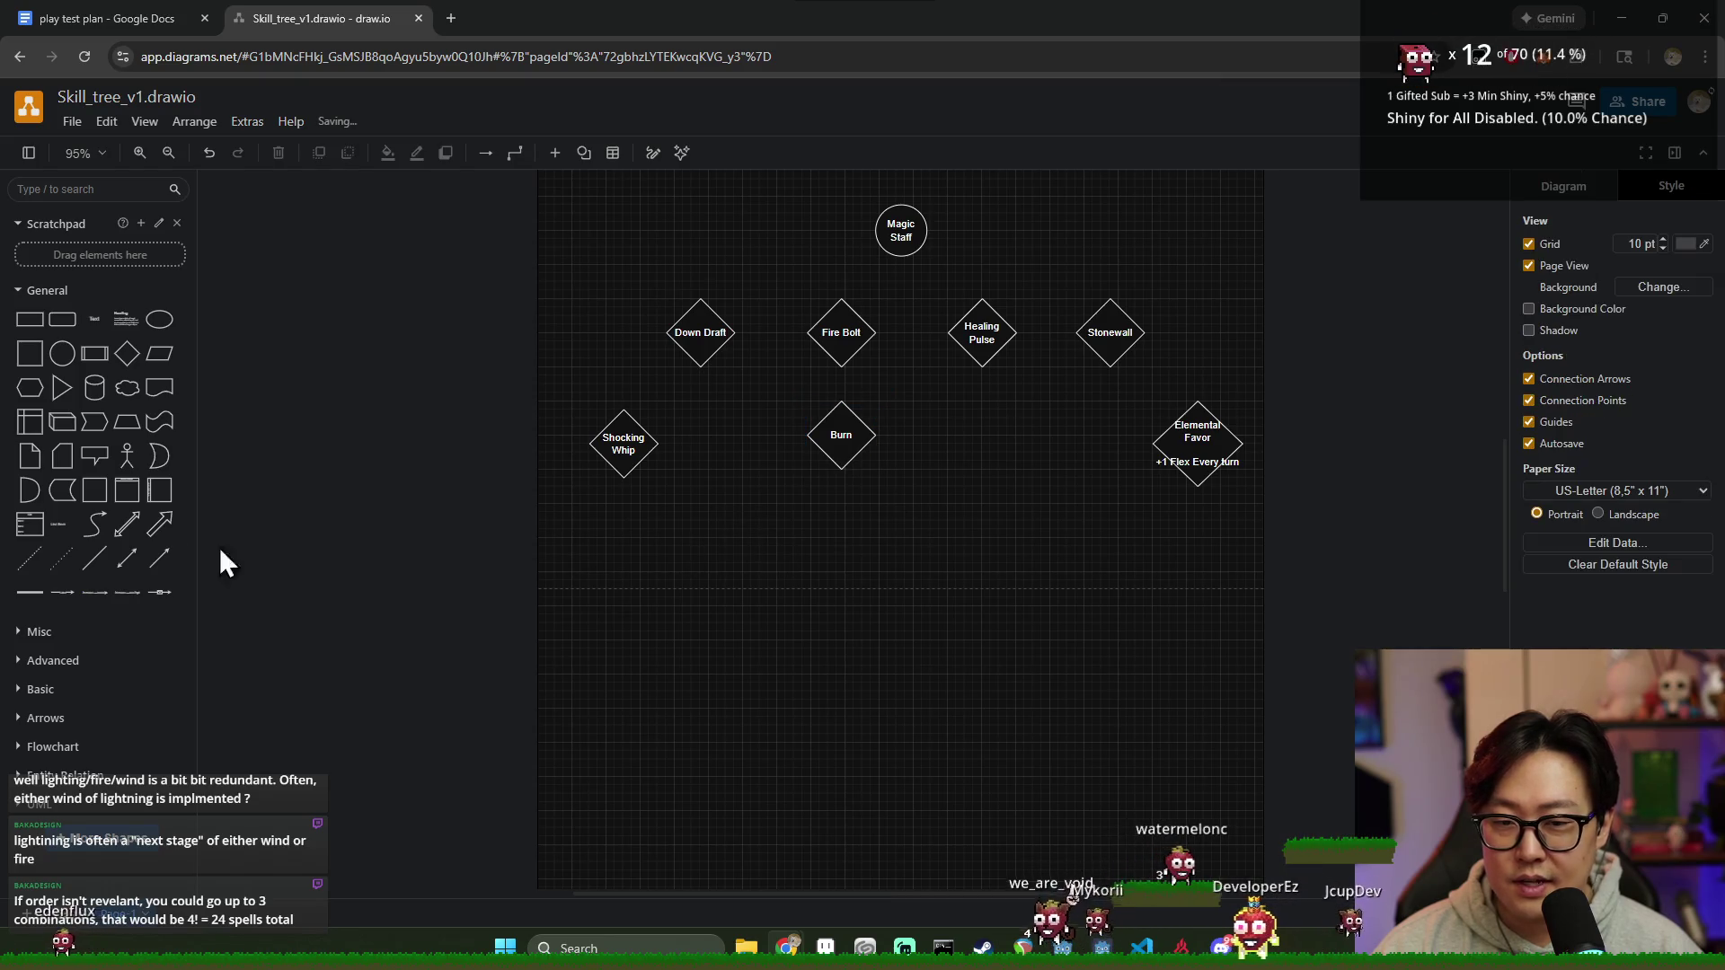
pyautogui.click(97, 558)
# Step: Attach a loose line between Fire Bolt and Burn and shift Burn lower
pyautogui.moveTo(845, 381); pyautogui.dragTo(849, 382)
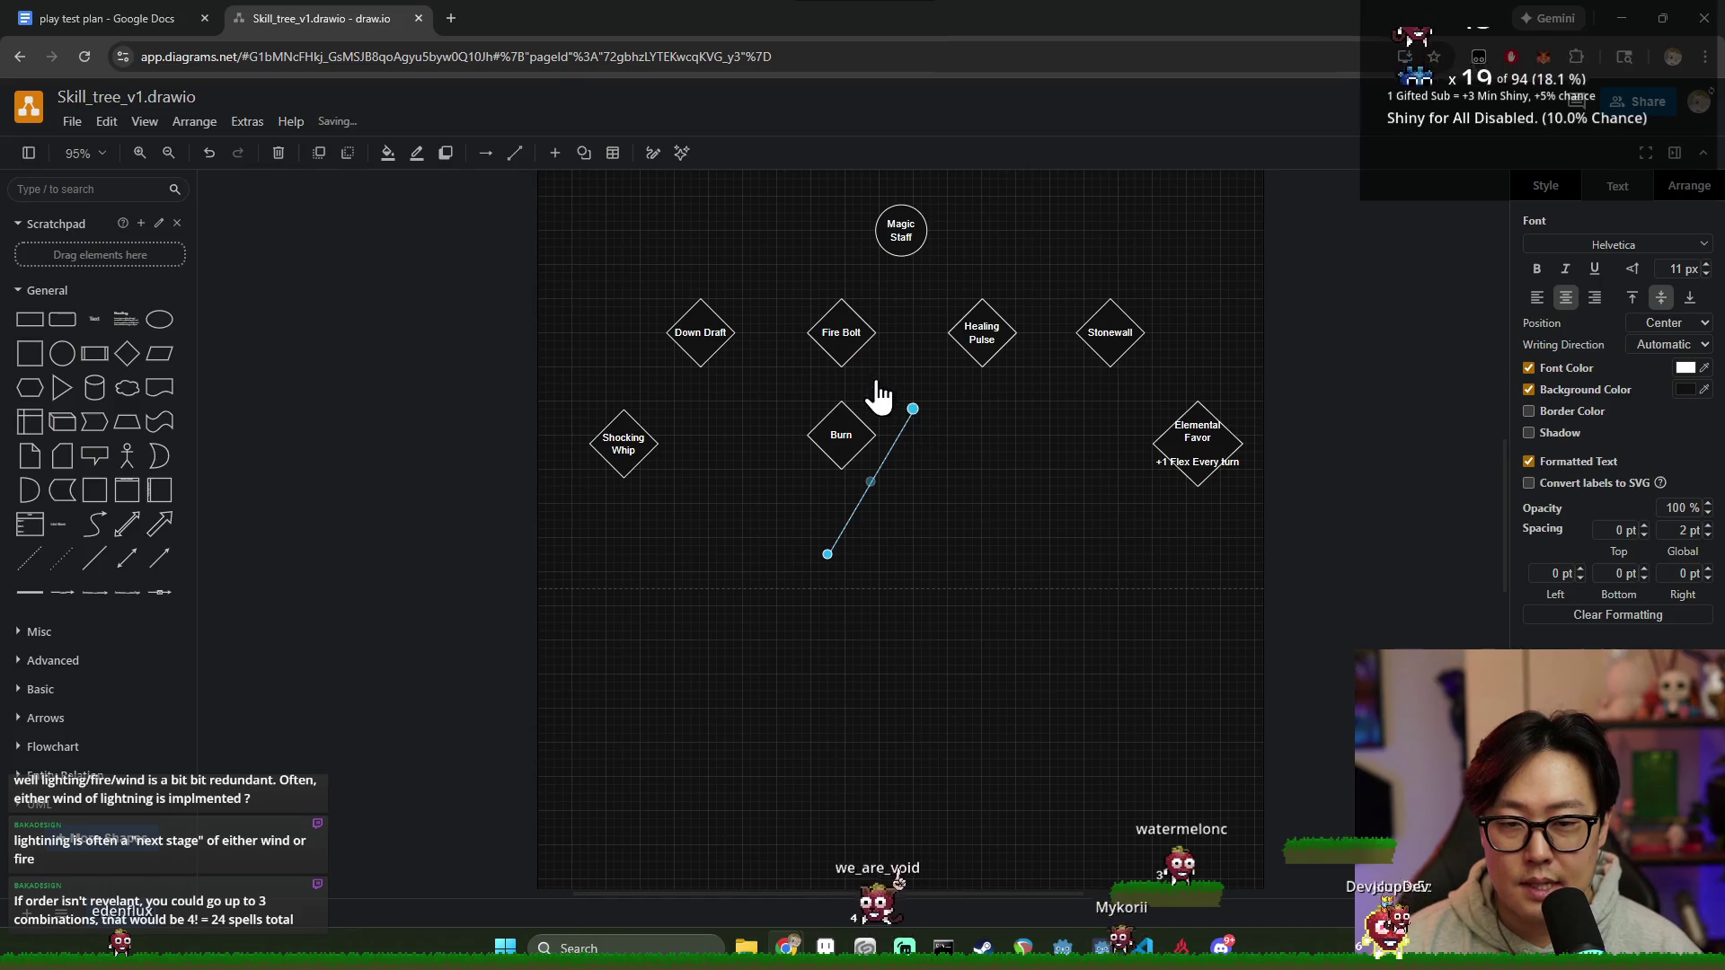
pyautogui.moveTo(842, 364); pyautogui.dragTo(841, 365)
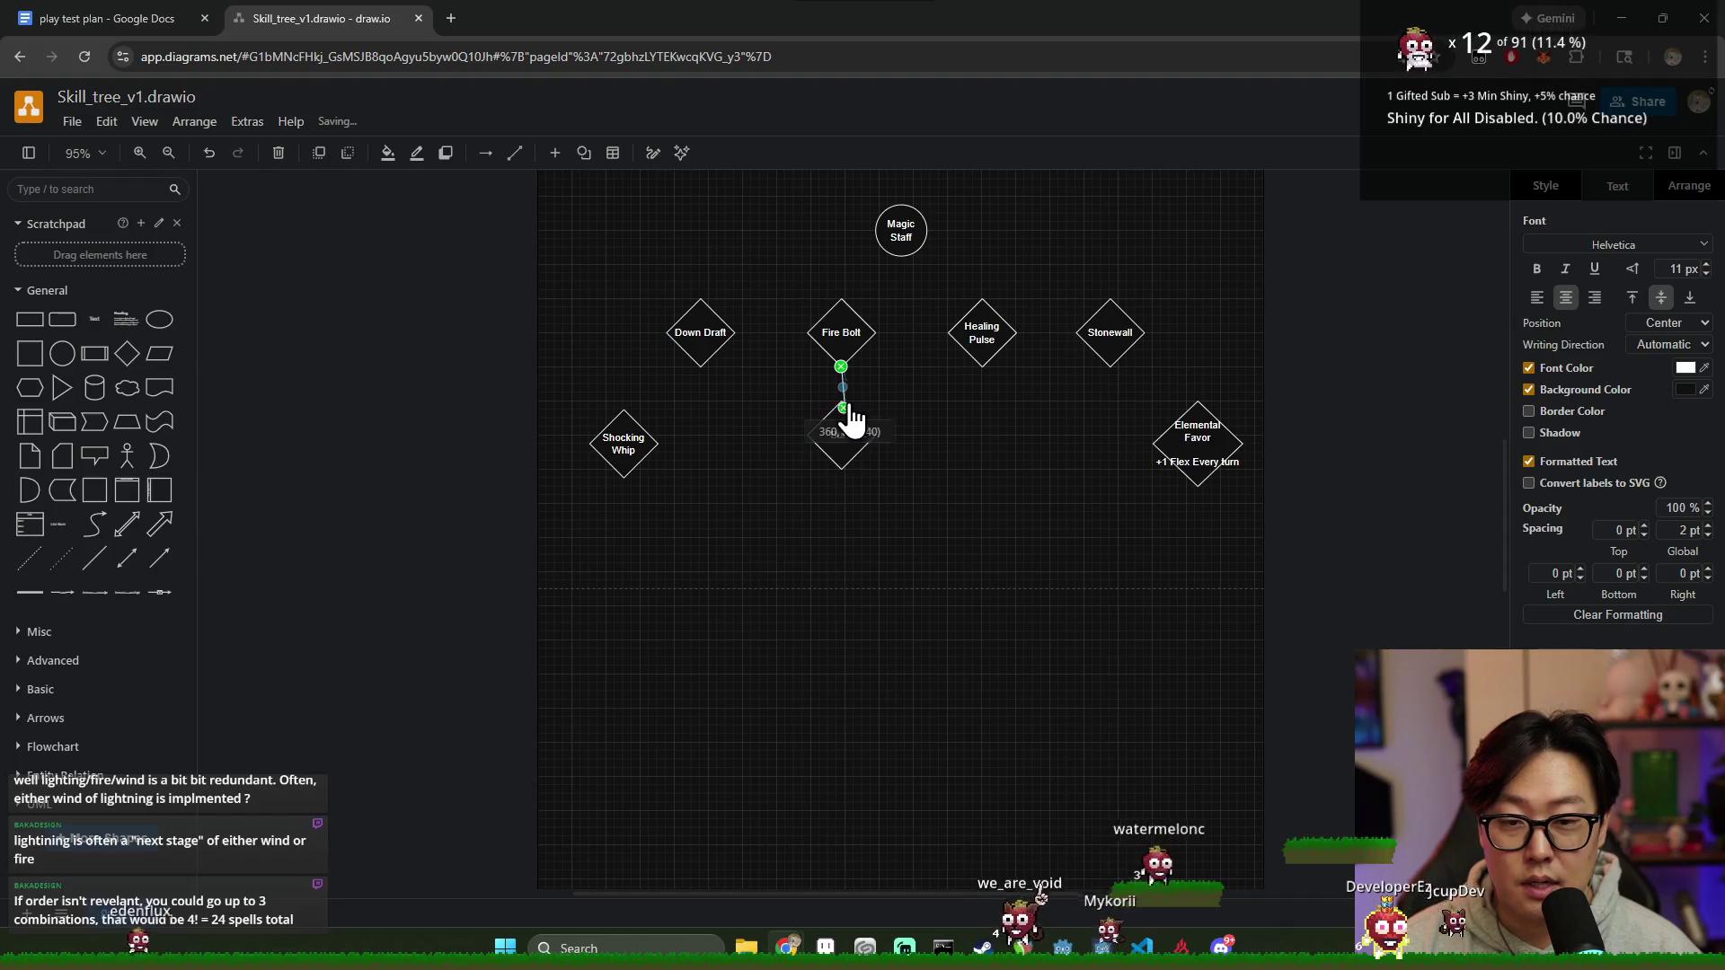
pyautogui.moveTo(845, 422); pyautogui.dragTo(902, 416)
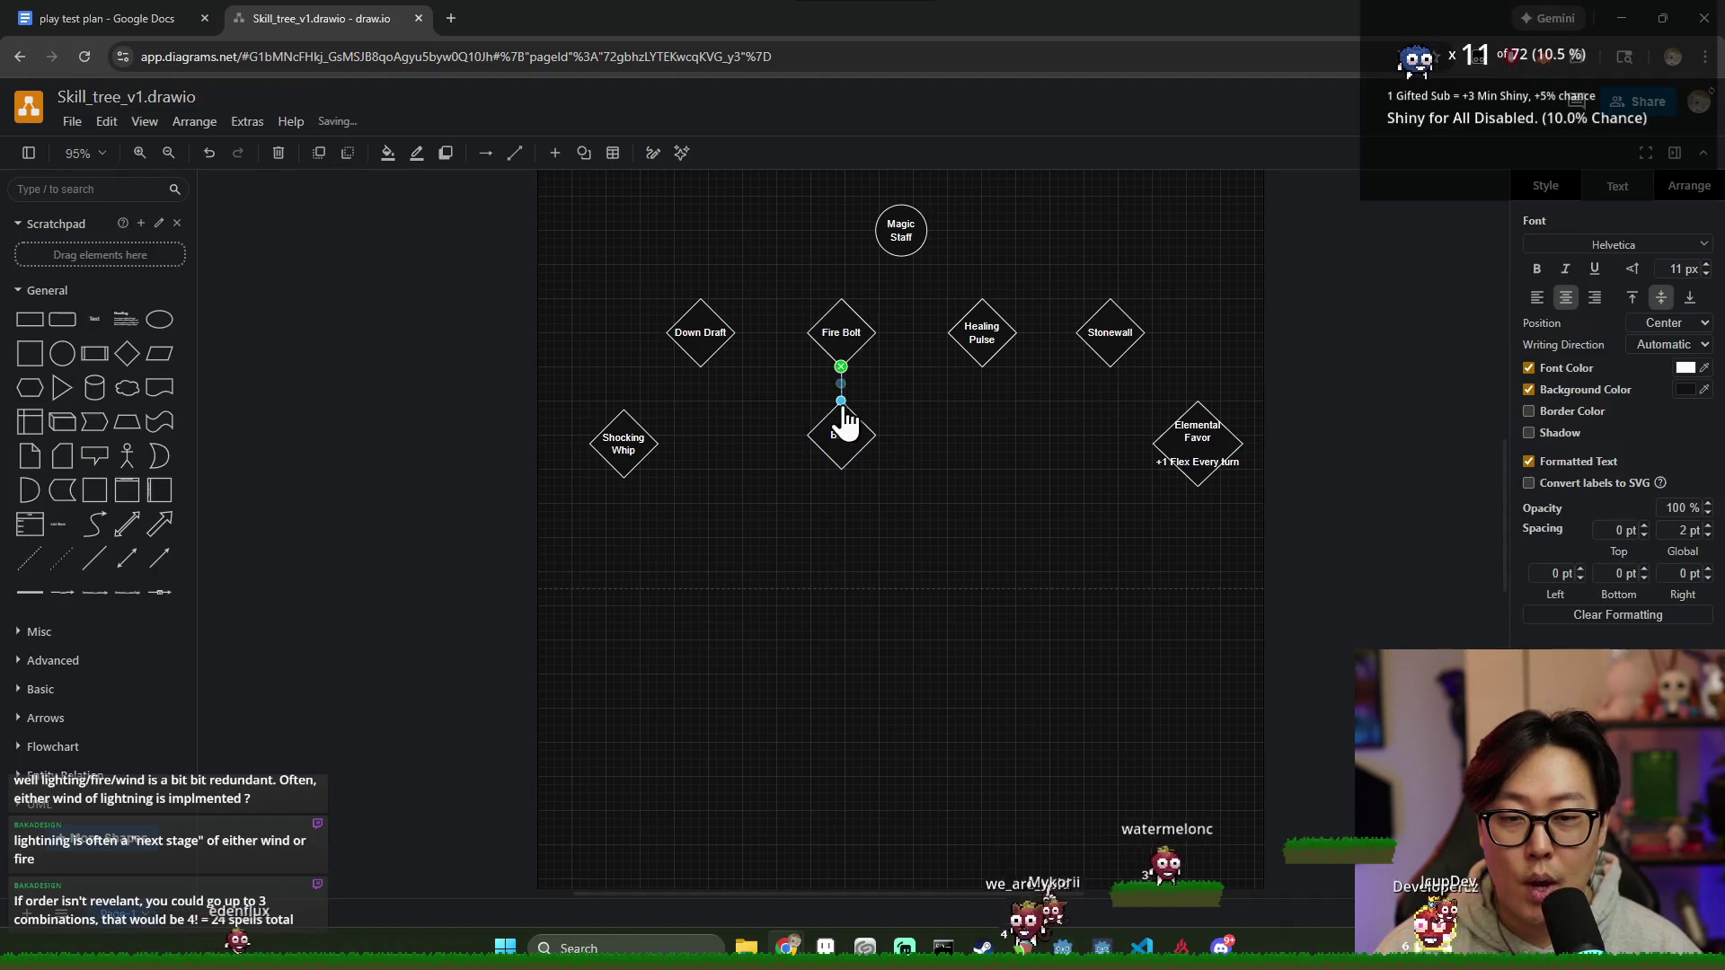
pyautogui.moveTo(846, 427); pyautogui.dragTo(847, 456)
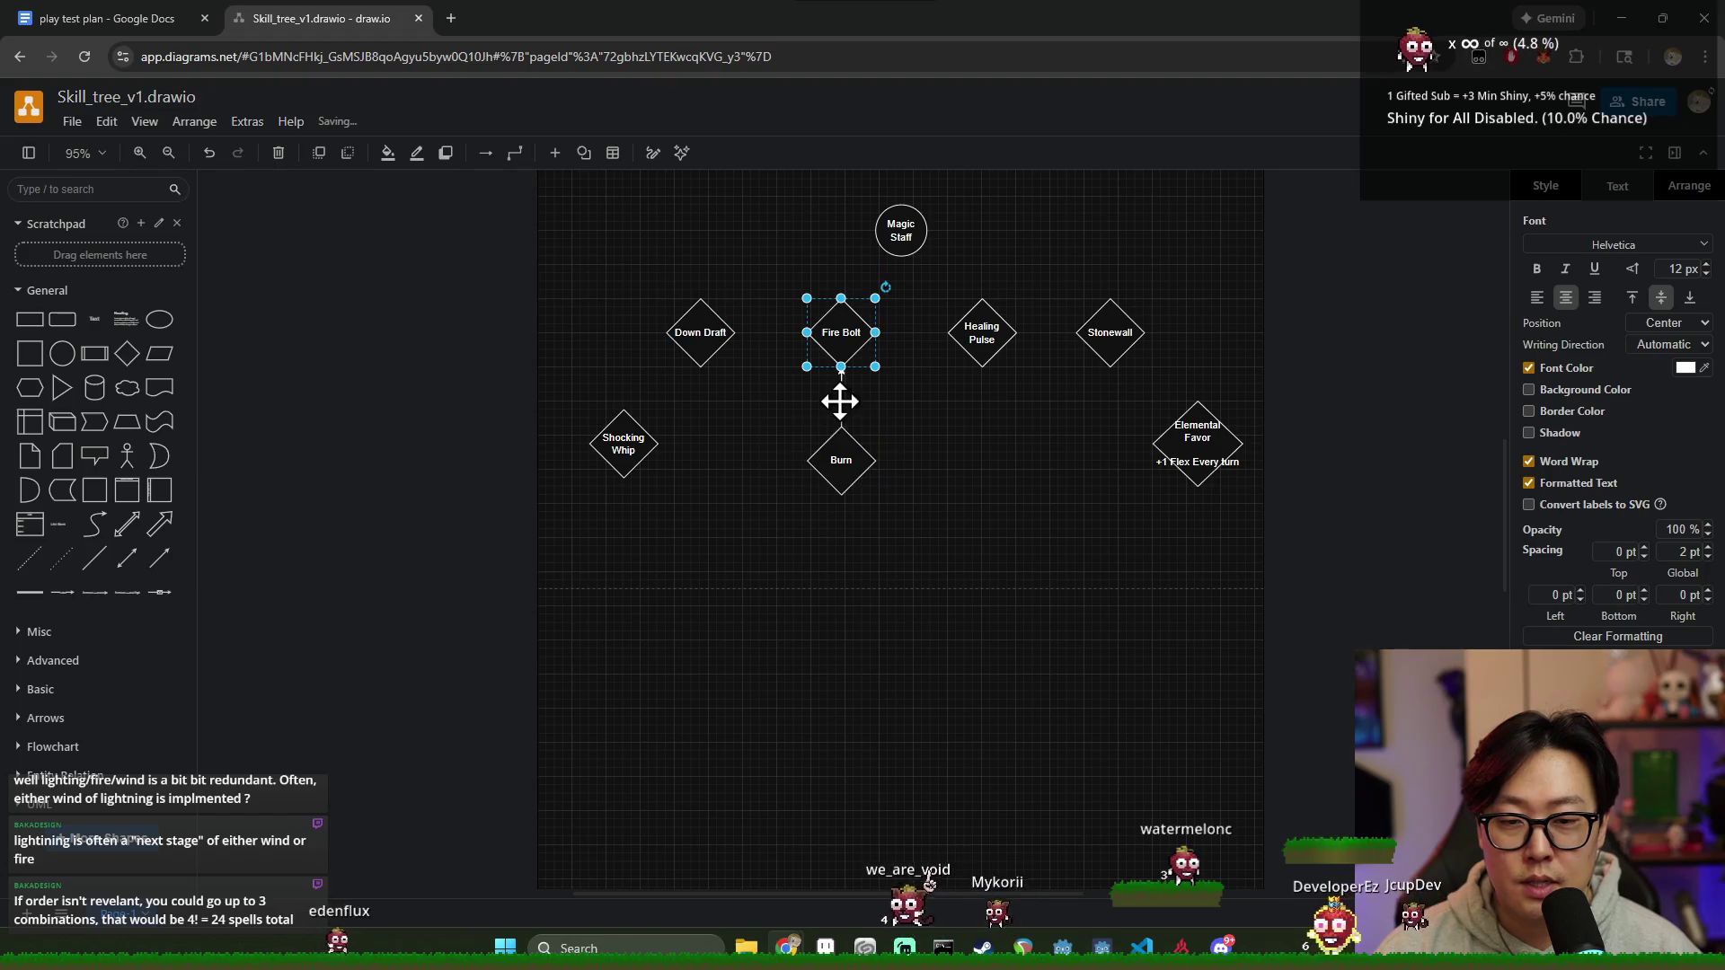
pyautogui.click(841, 392)
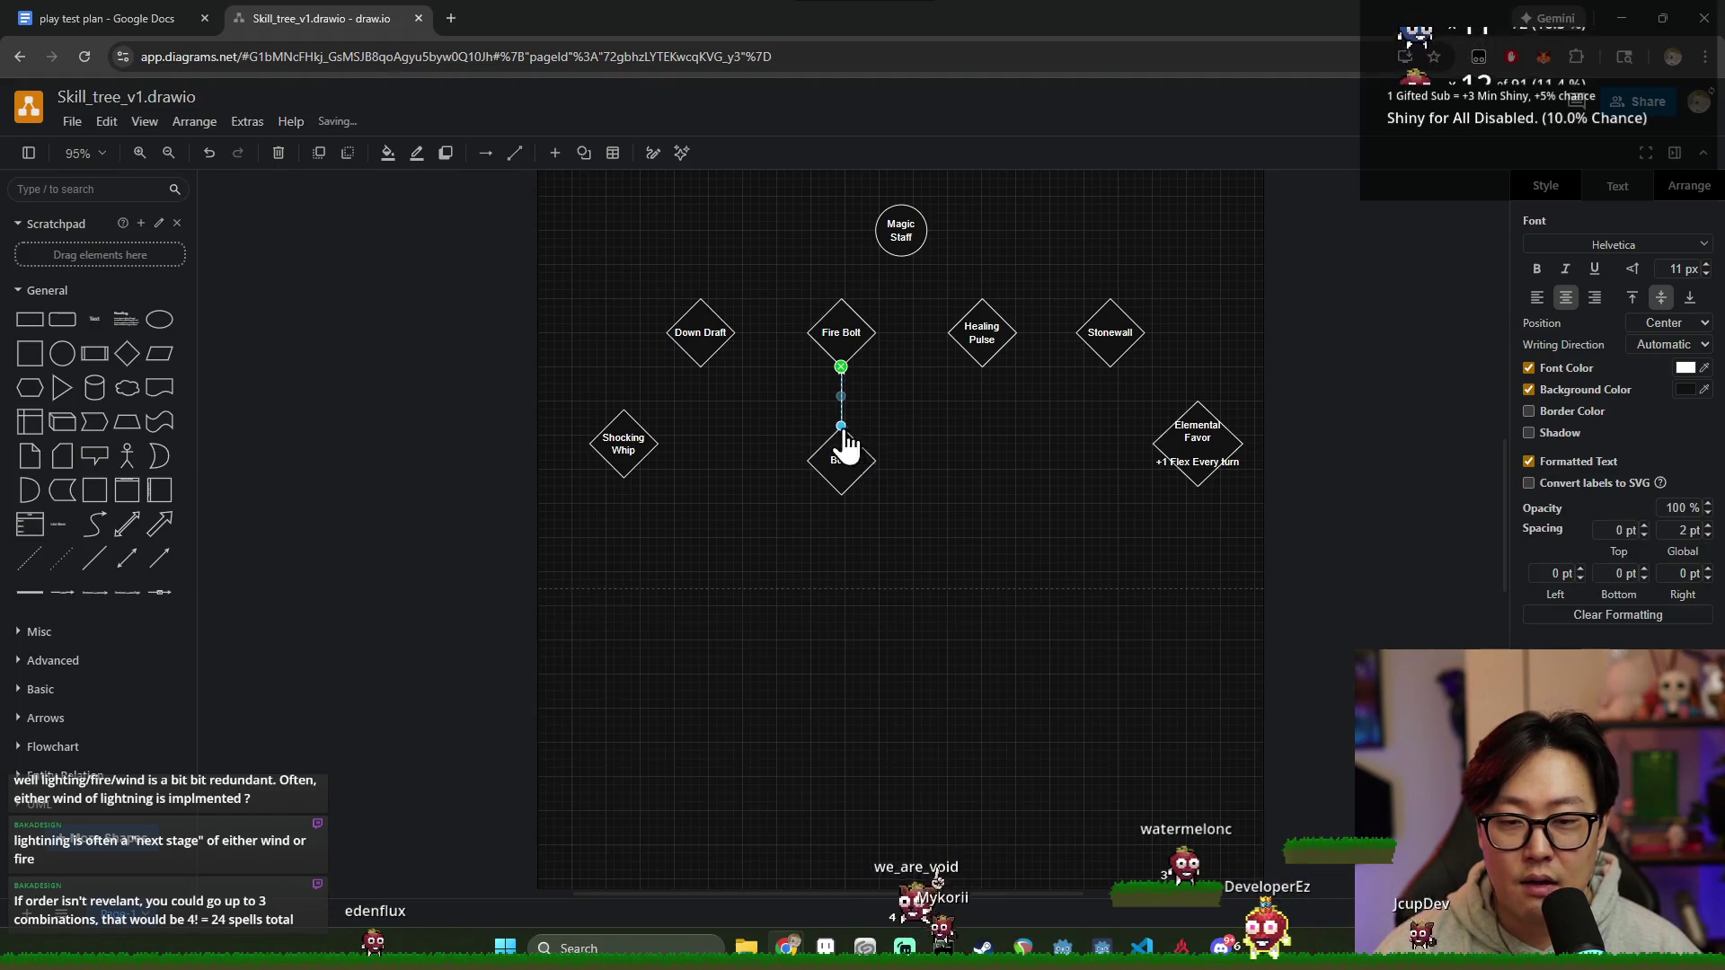
pyautogui.click(847, 447)
pyautogui.moveTo(848, 451); pyautogui.dragTo(849, 467)
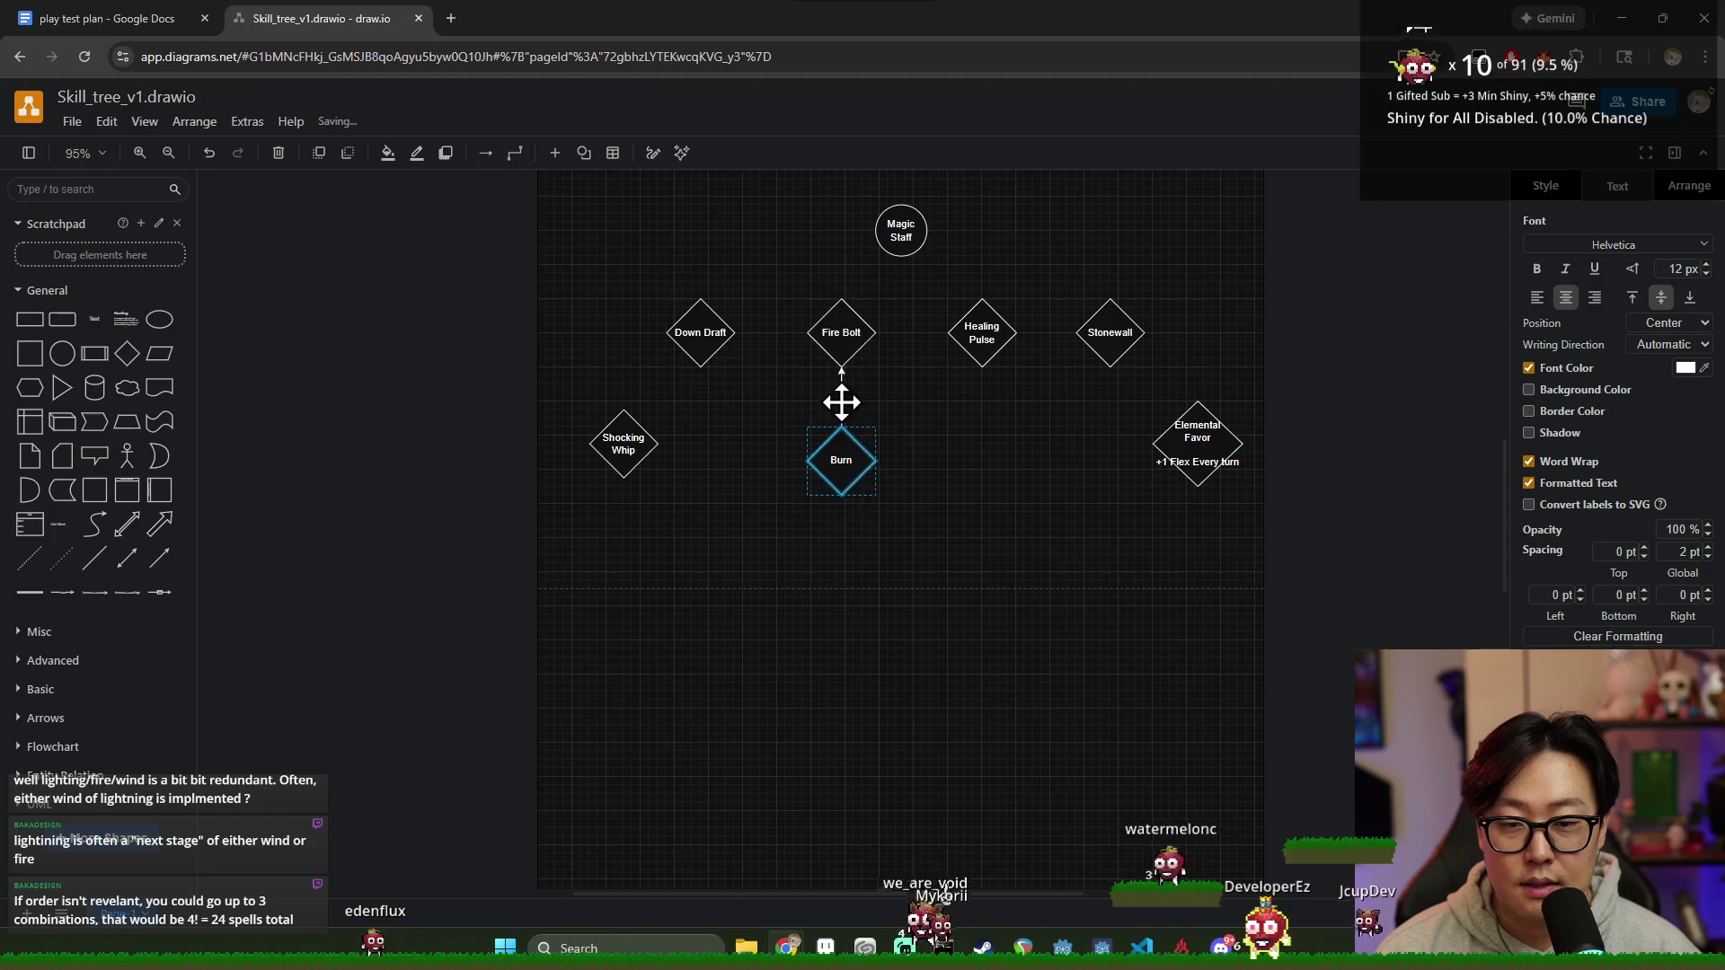
# Step: Delete the misaligned Fire Bolt–Burn line
pyautogui.click(842, 404)
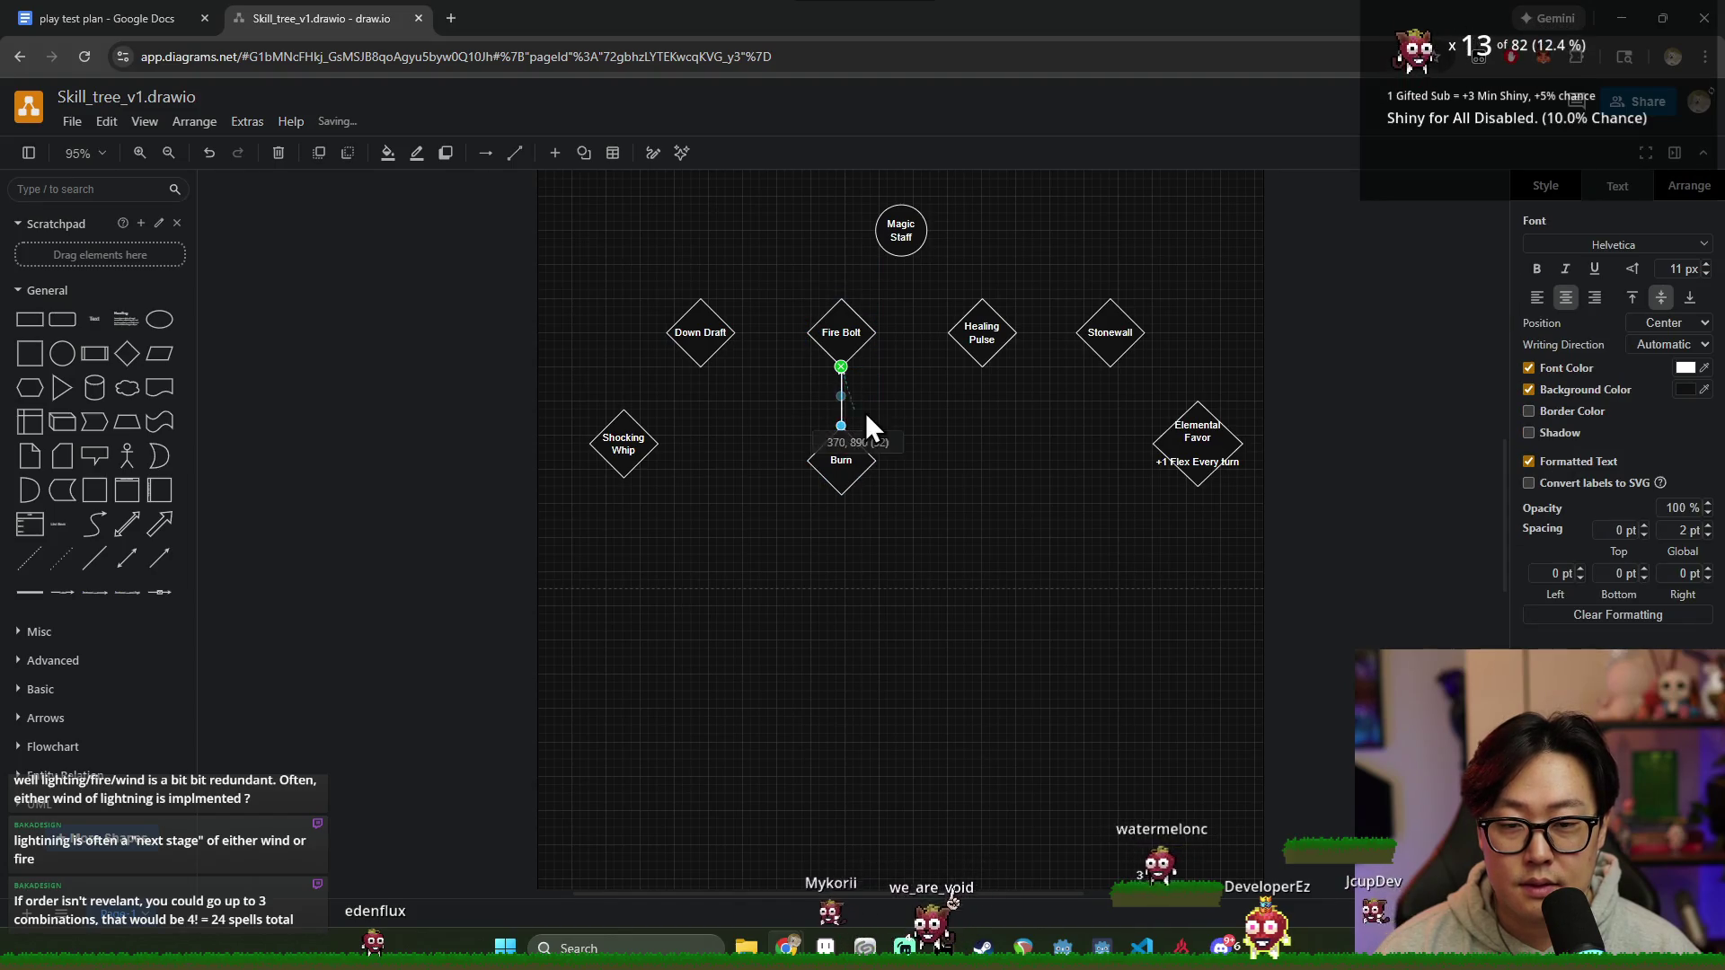
pyautogui.click(931, 428)
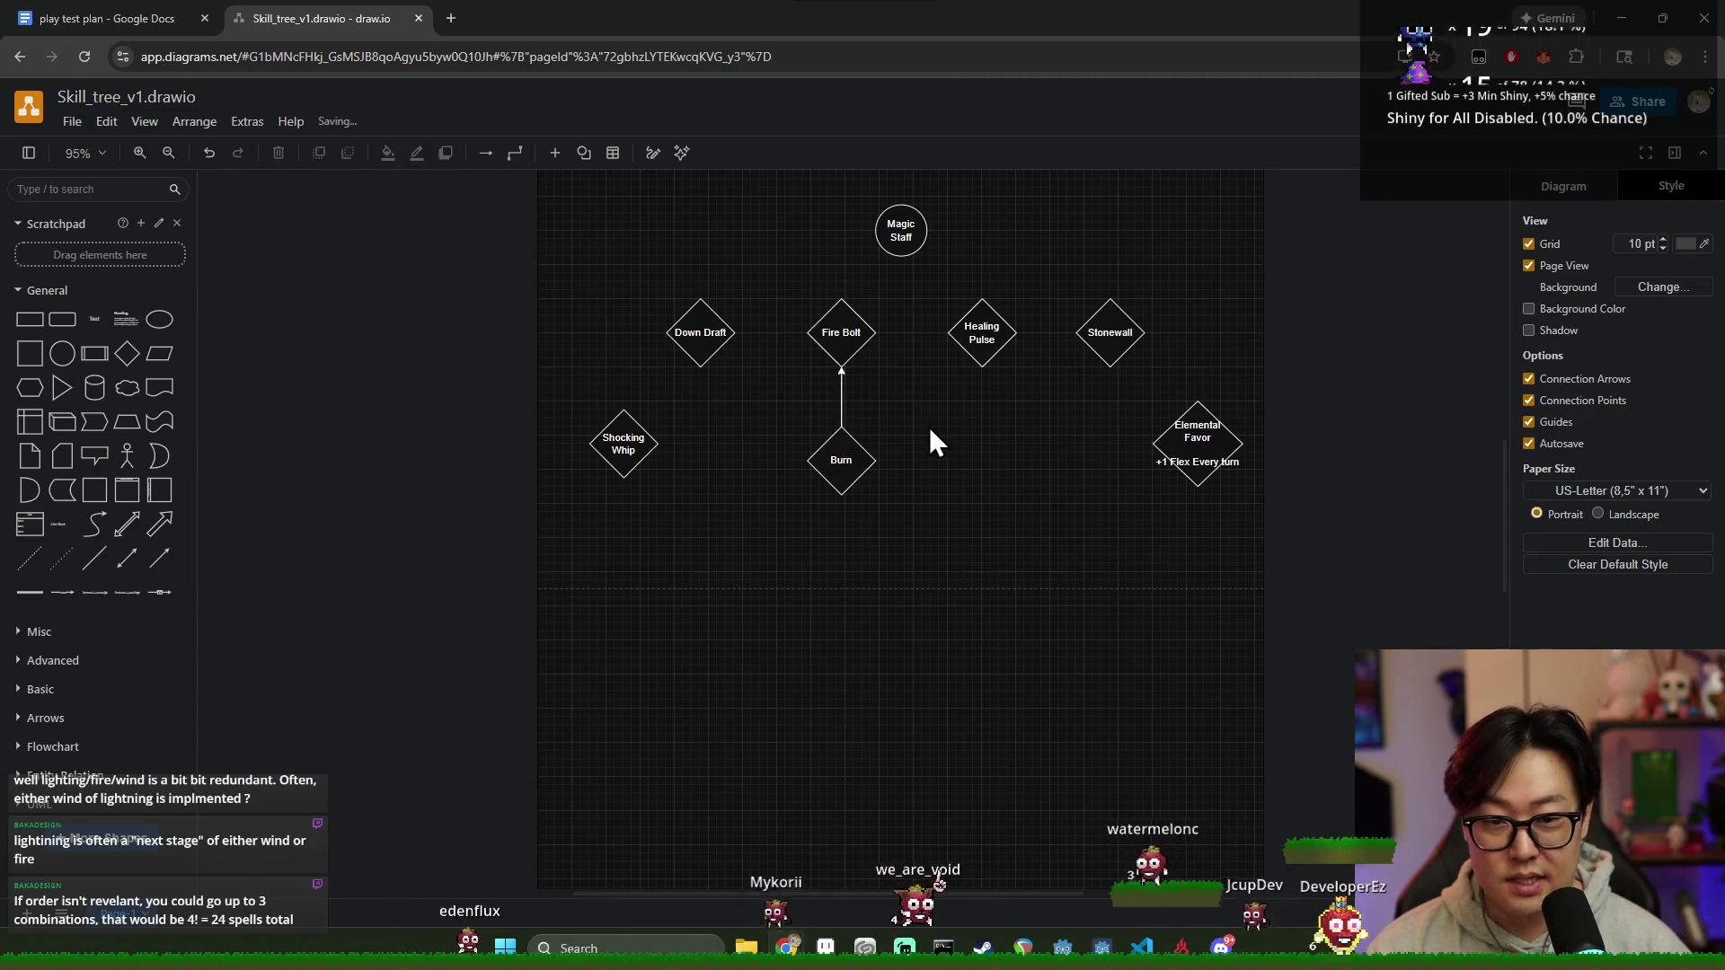
pyautogui.click(841, 388)
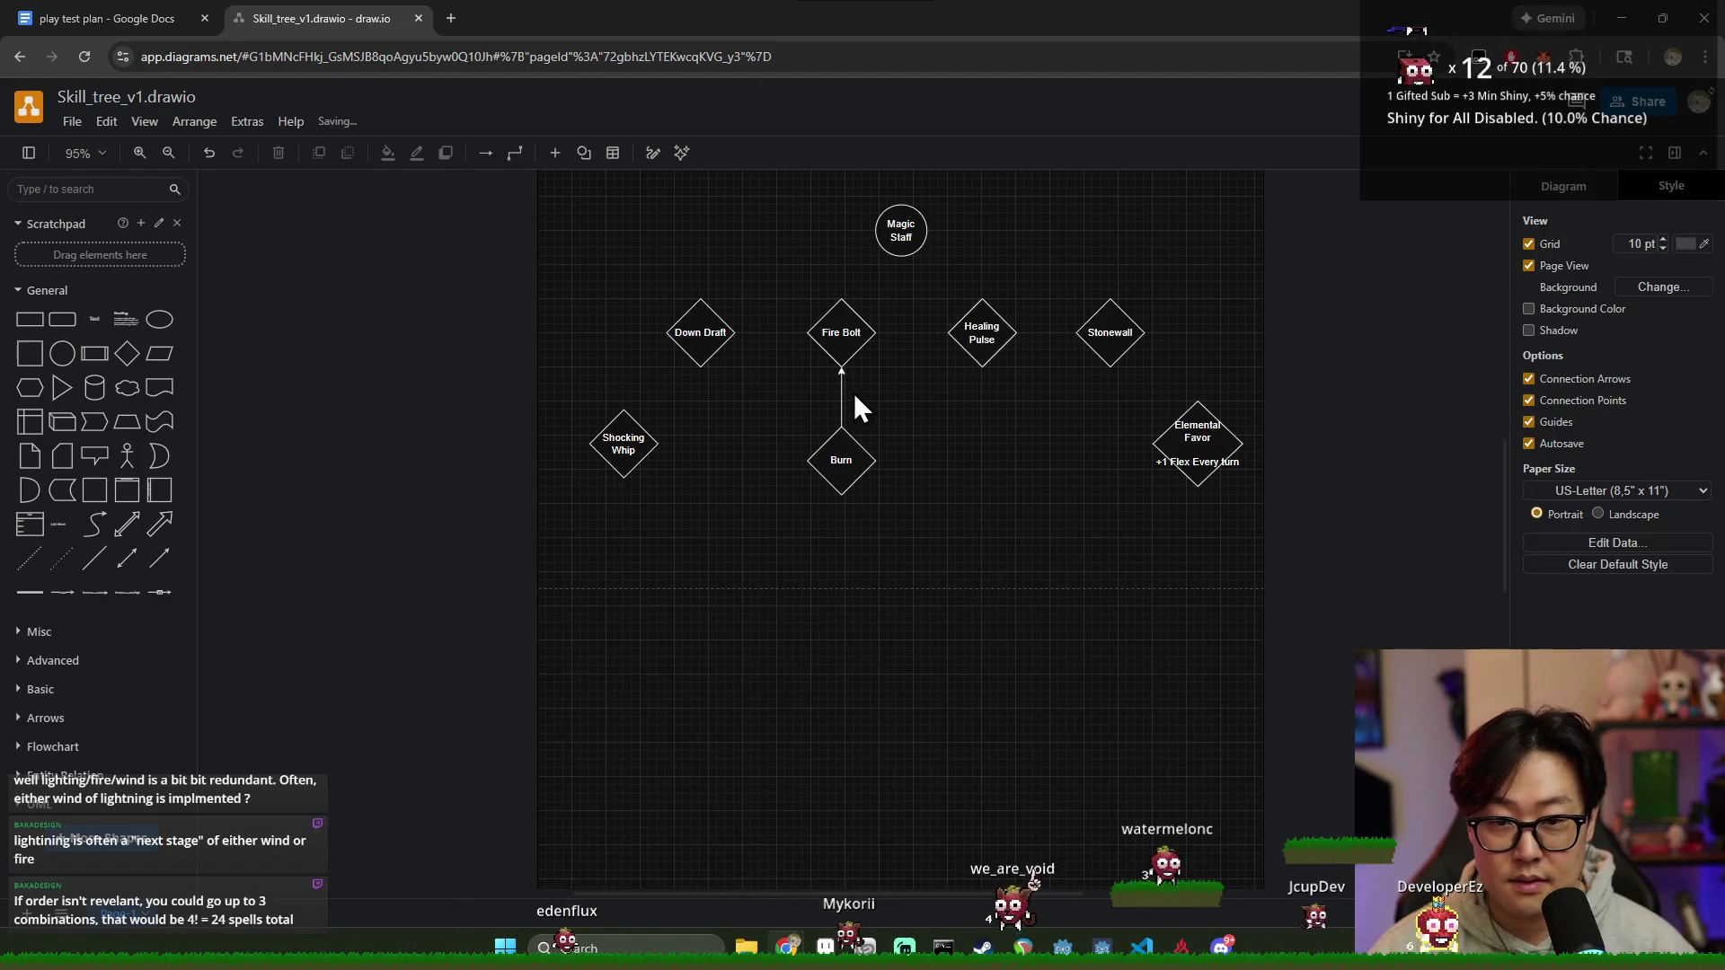
pyautogui.click(841, 392)
pyautogui.press('Delete')
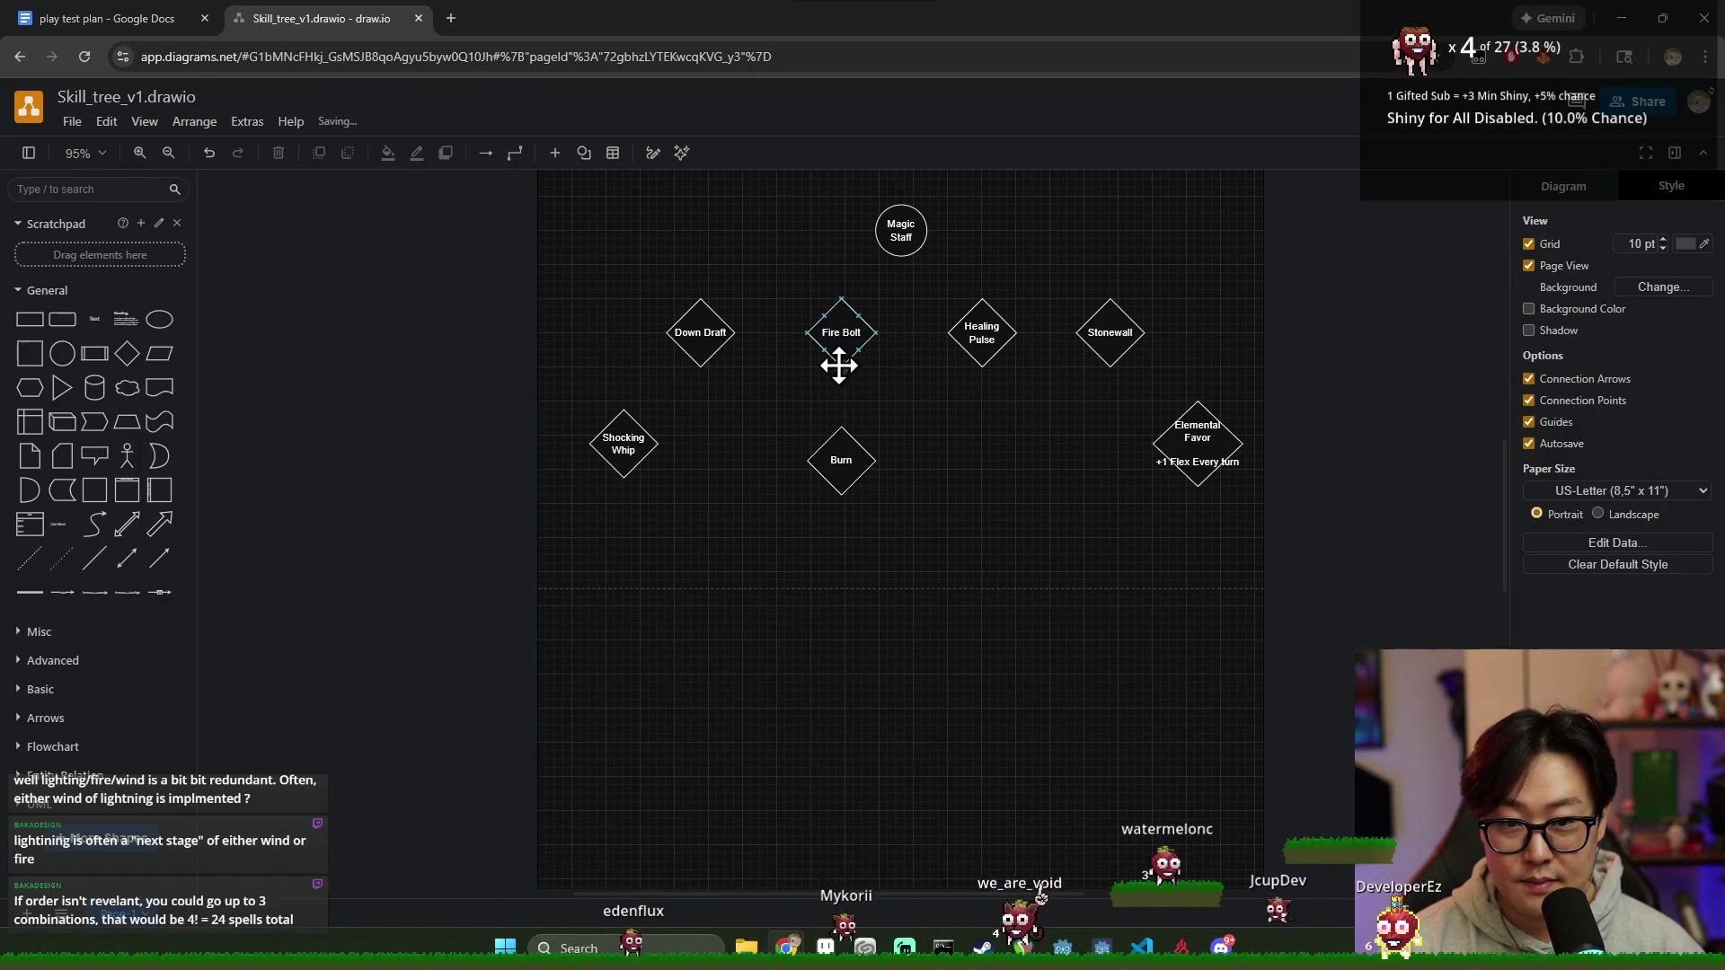
# Step: Draw a fresh arrow from Fire Bolt's connection point down onto Burn
pyautogui.moveTo(838, 364); pyautogui.dragTo(842, 456)
pyautogui.click(928, 493)
pyautogui.click(1023, 476)
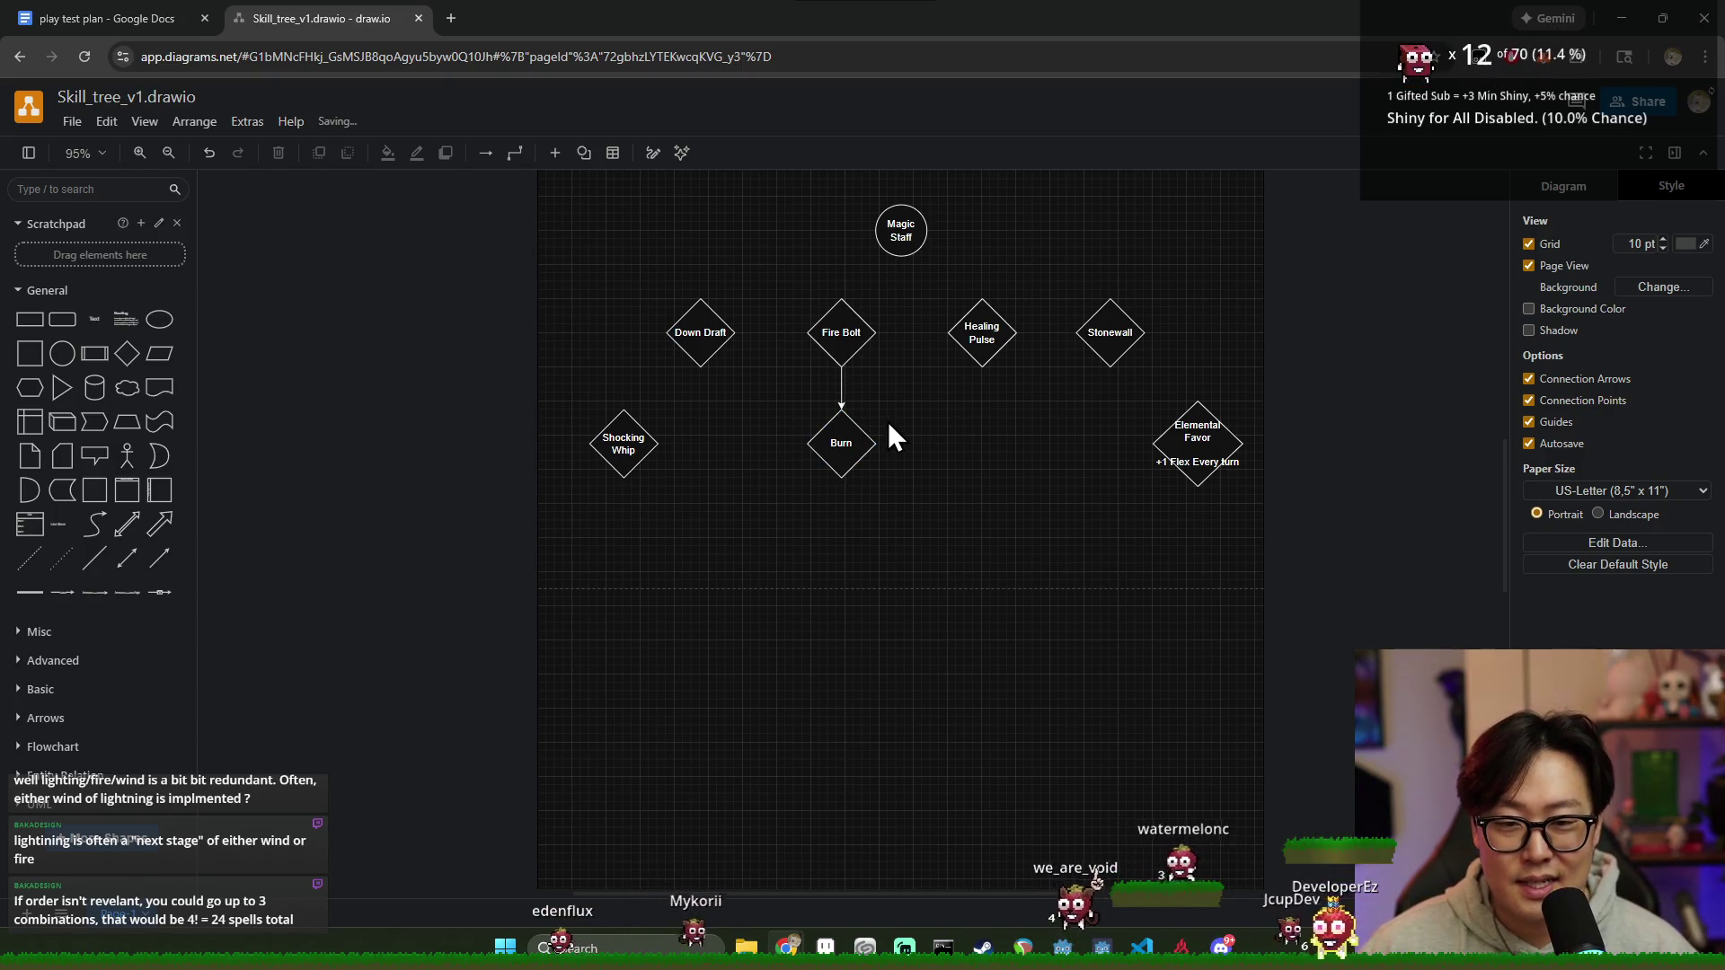
pyautogui.click(842, 452)
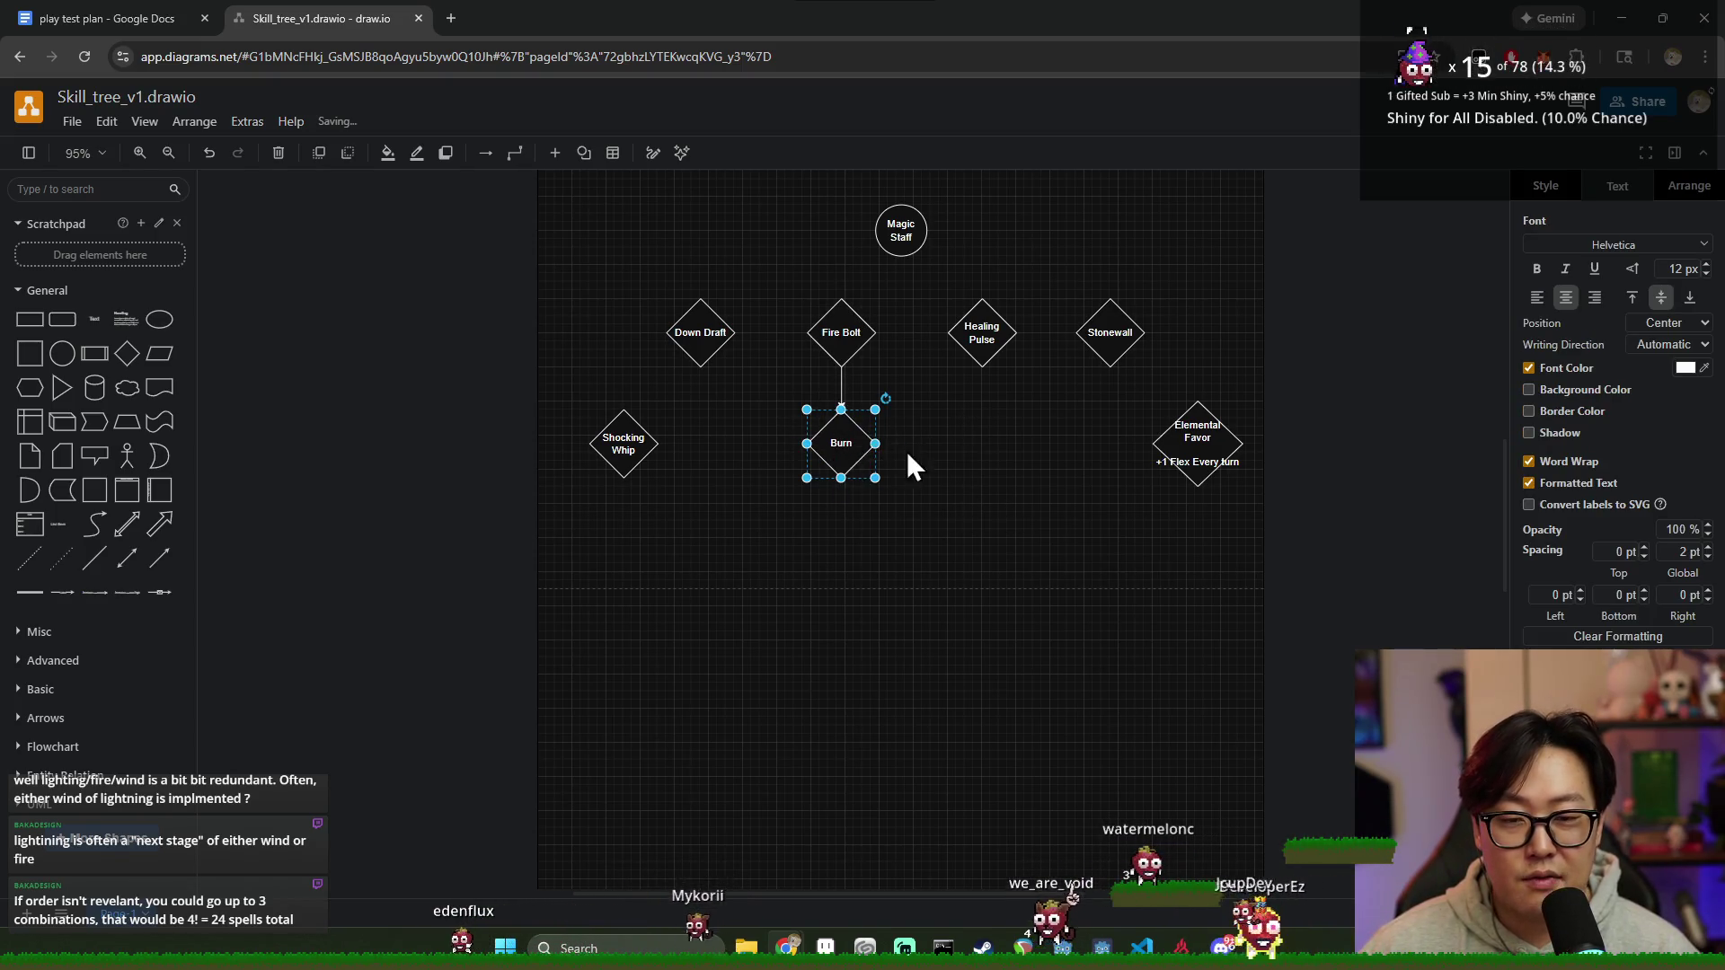
pyautogui.click(969, 481)
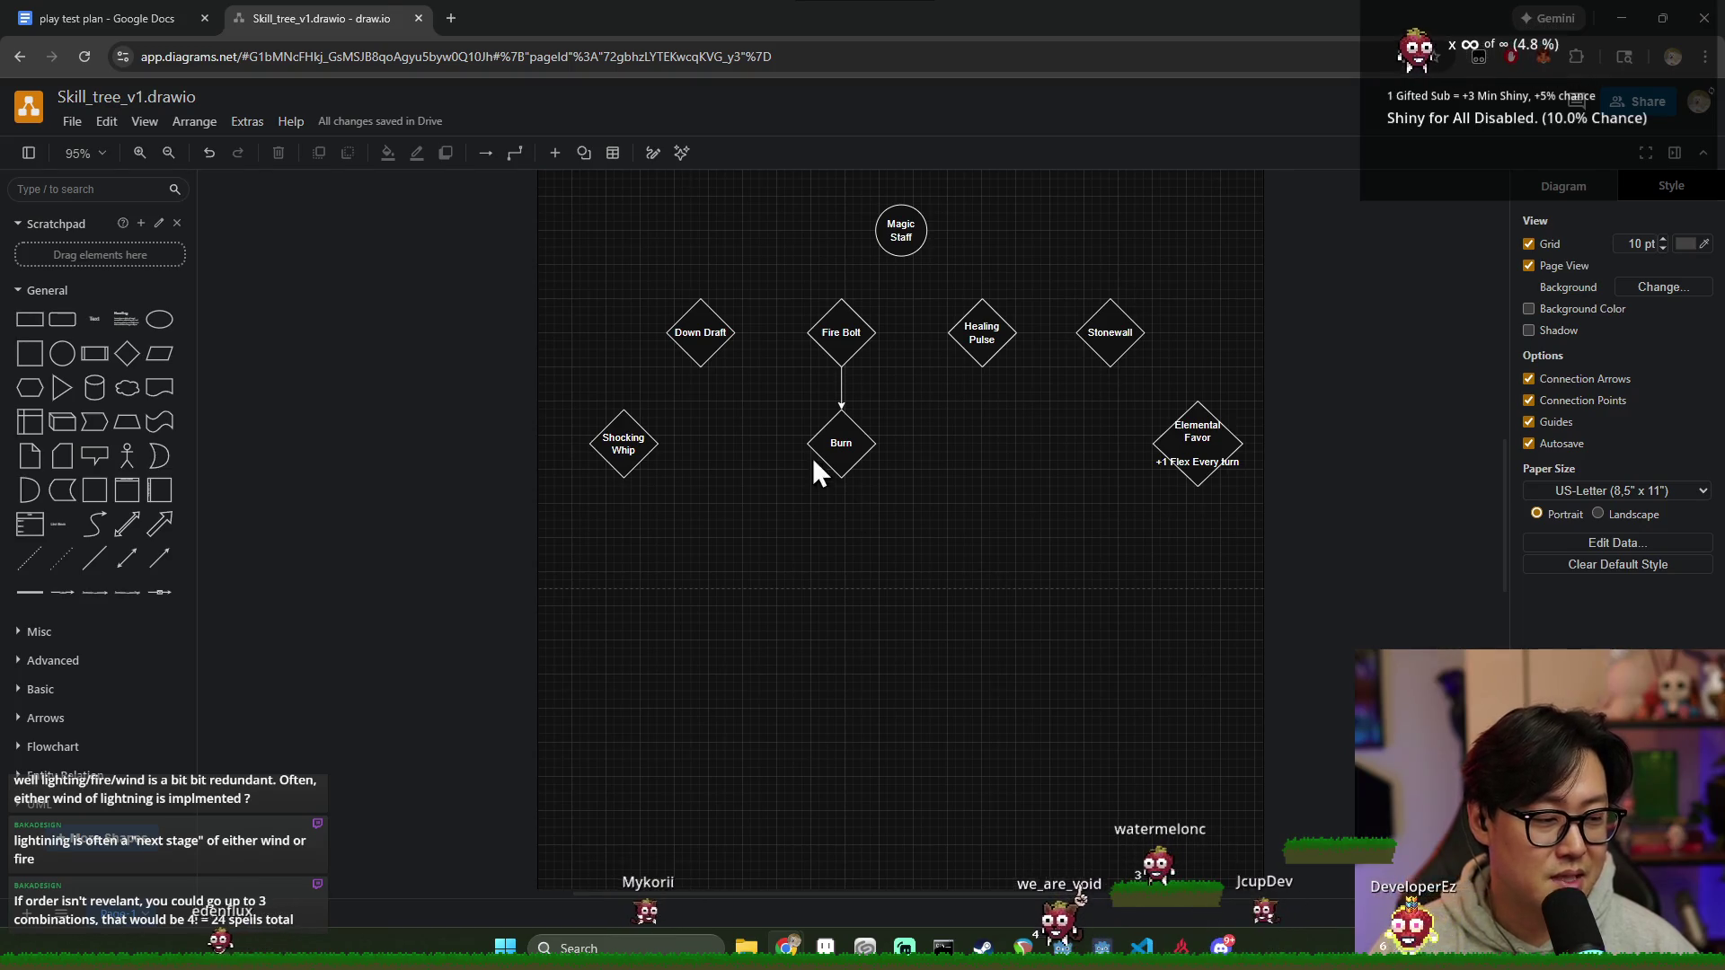
pyautogui.click(843, 443)
pyautogui.moveTo(623, 445); pyautogui.dragTo(629, 444)
pyautogui.click(887, 491)
pyautogui.click(842, 441)
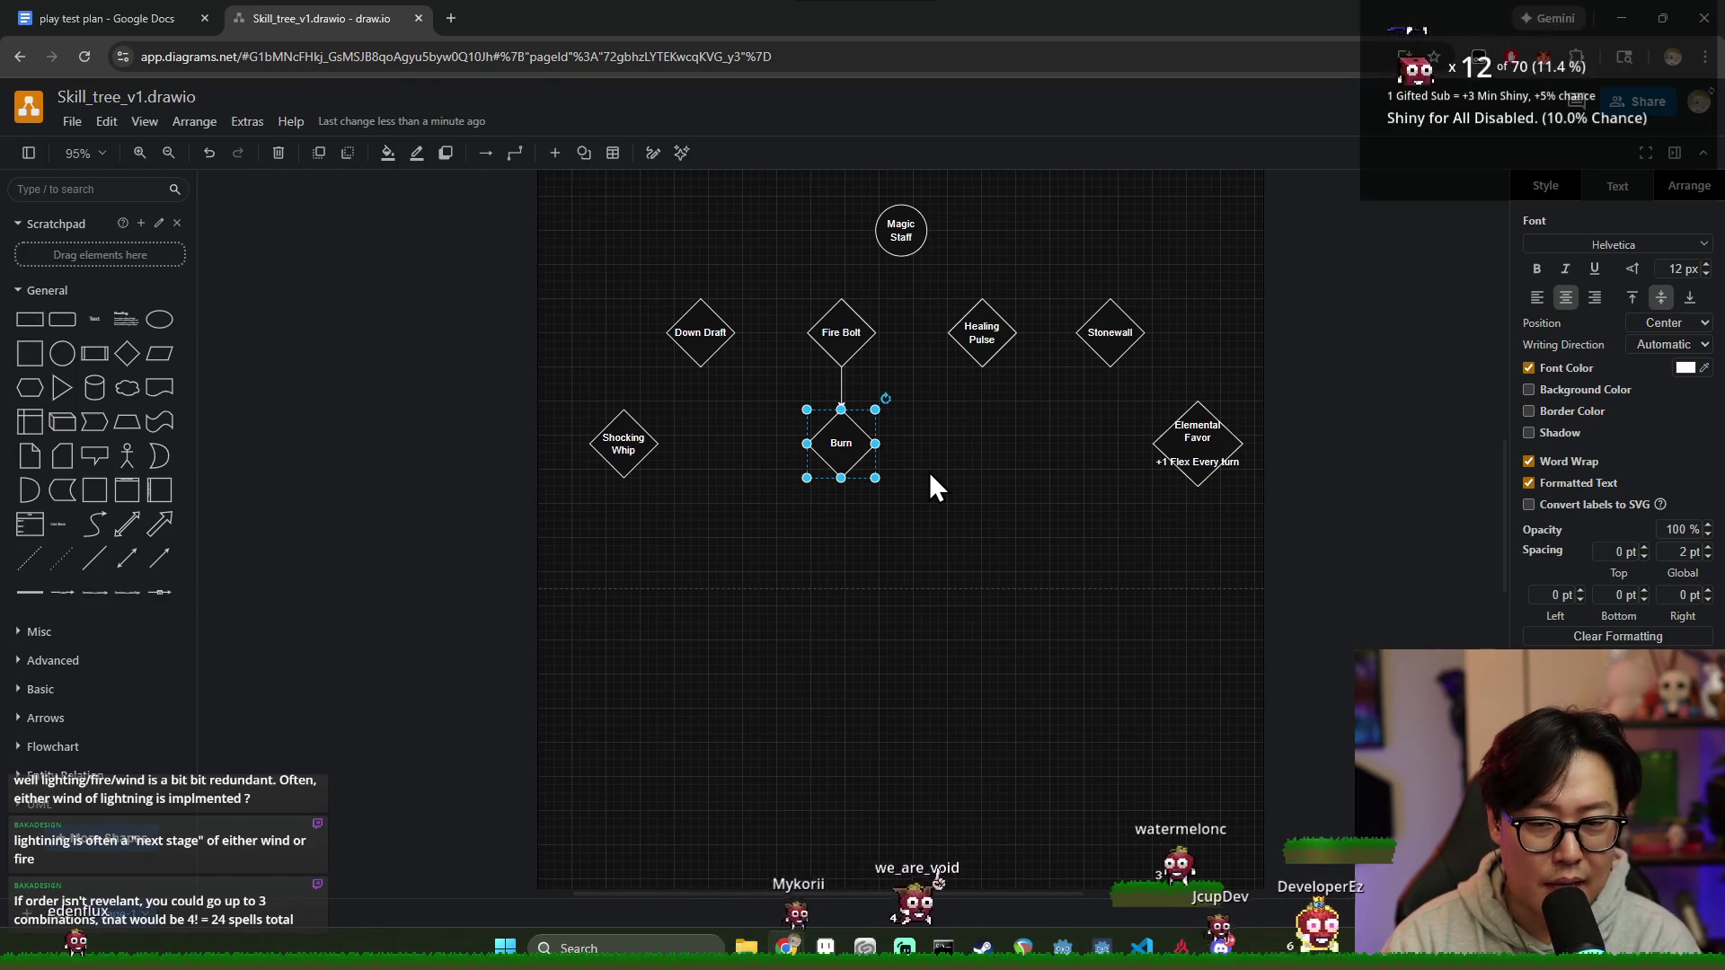
pyautogui.click(840, 508)
pyautogui.click(823, 443)
pyautogui.click(930, 523)
pyautogui.click(852, 450)
pyautogui.click(901, 488)
pyautogui.click(870, 452)
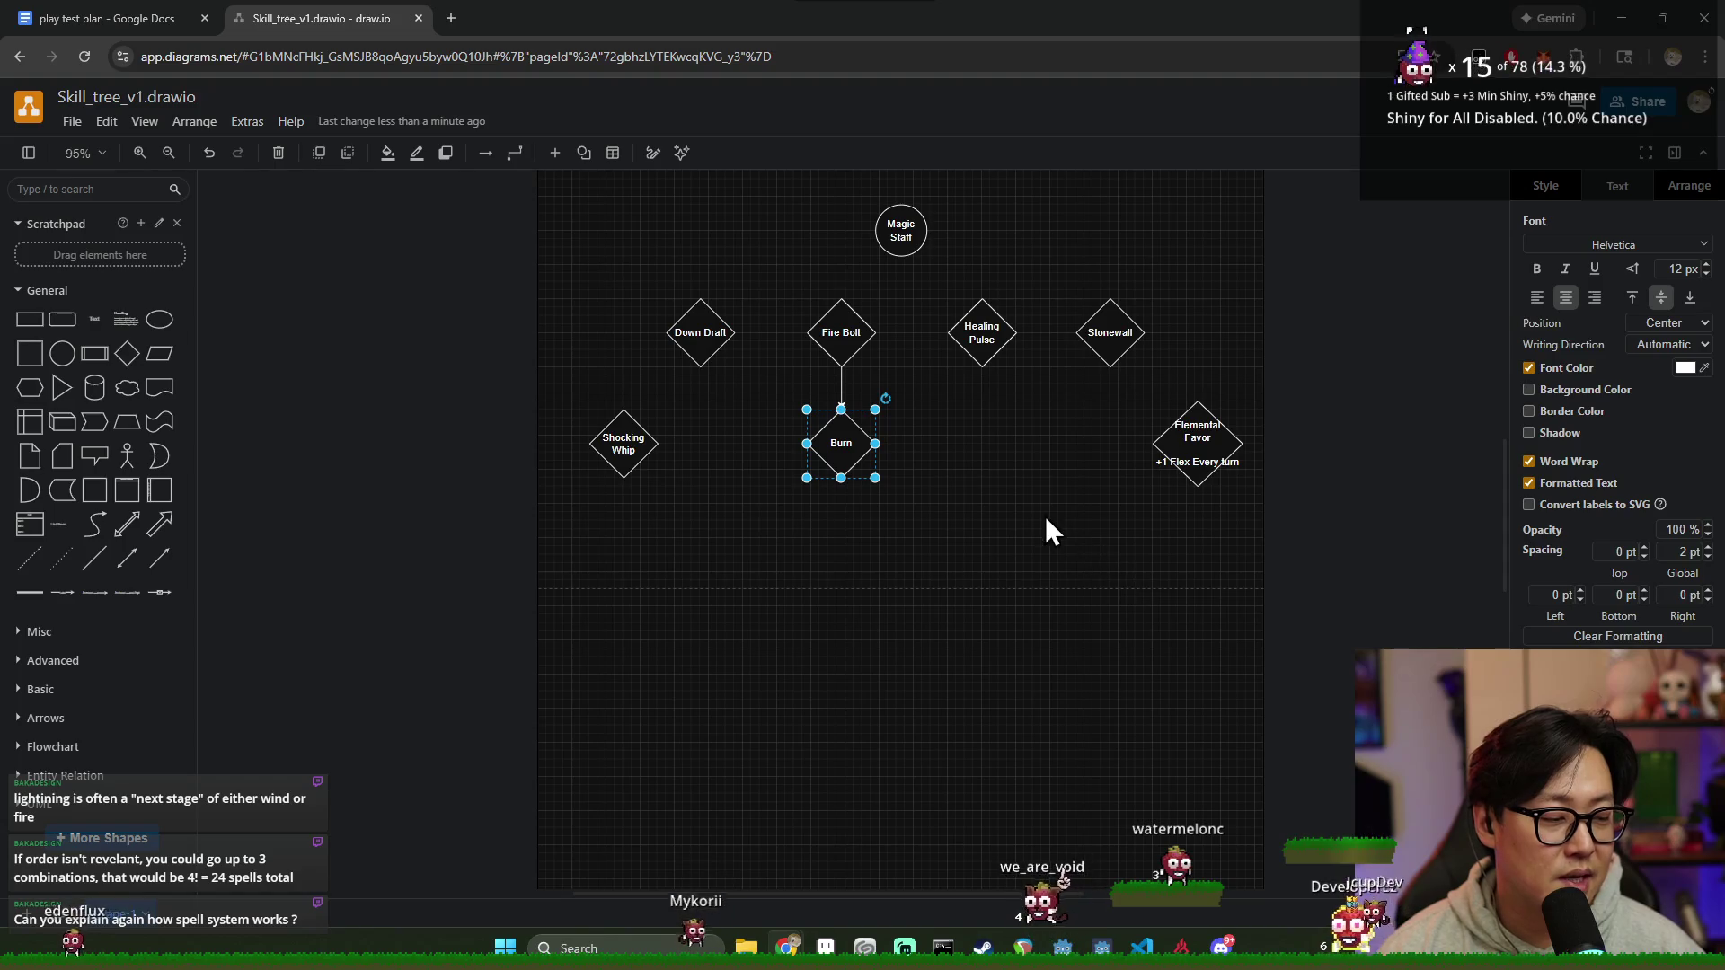
pyautogui.click(977, 501)
pyautogui.scroll(4, 876, 404)
pyautogui.hotkey('alt', 'Tab')
pyautogui.click(863, 287)
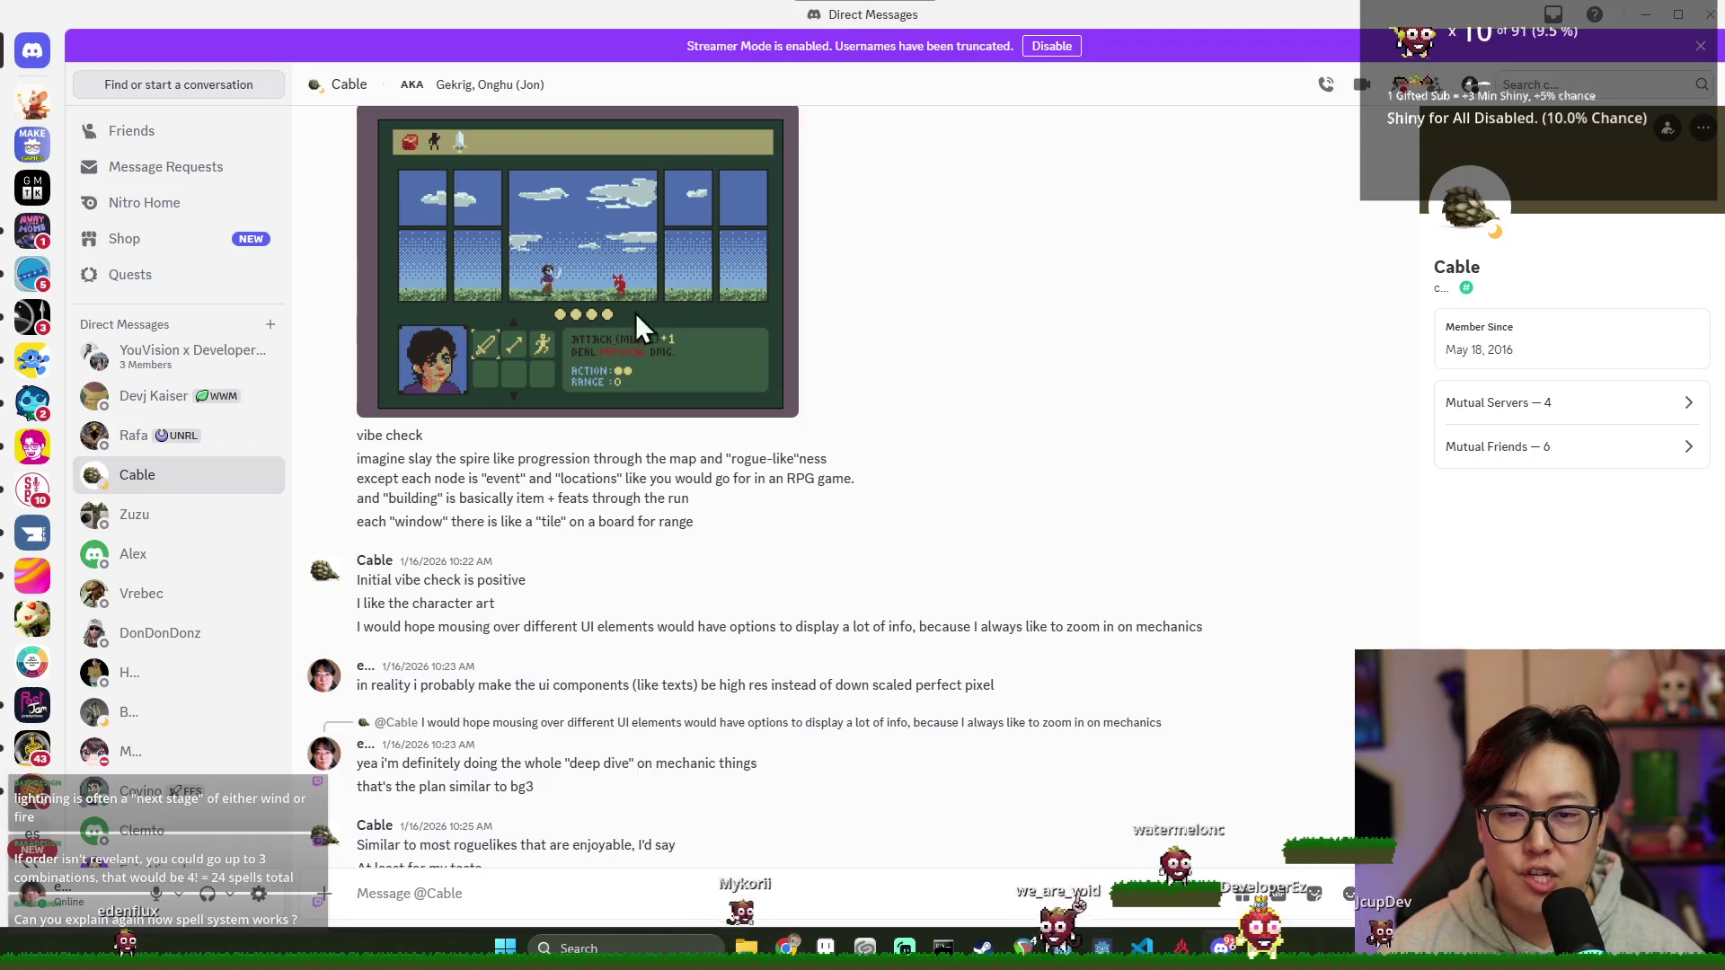
pyautogui.click(635, 312)
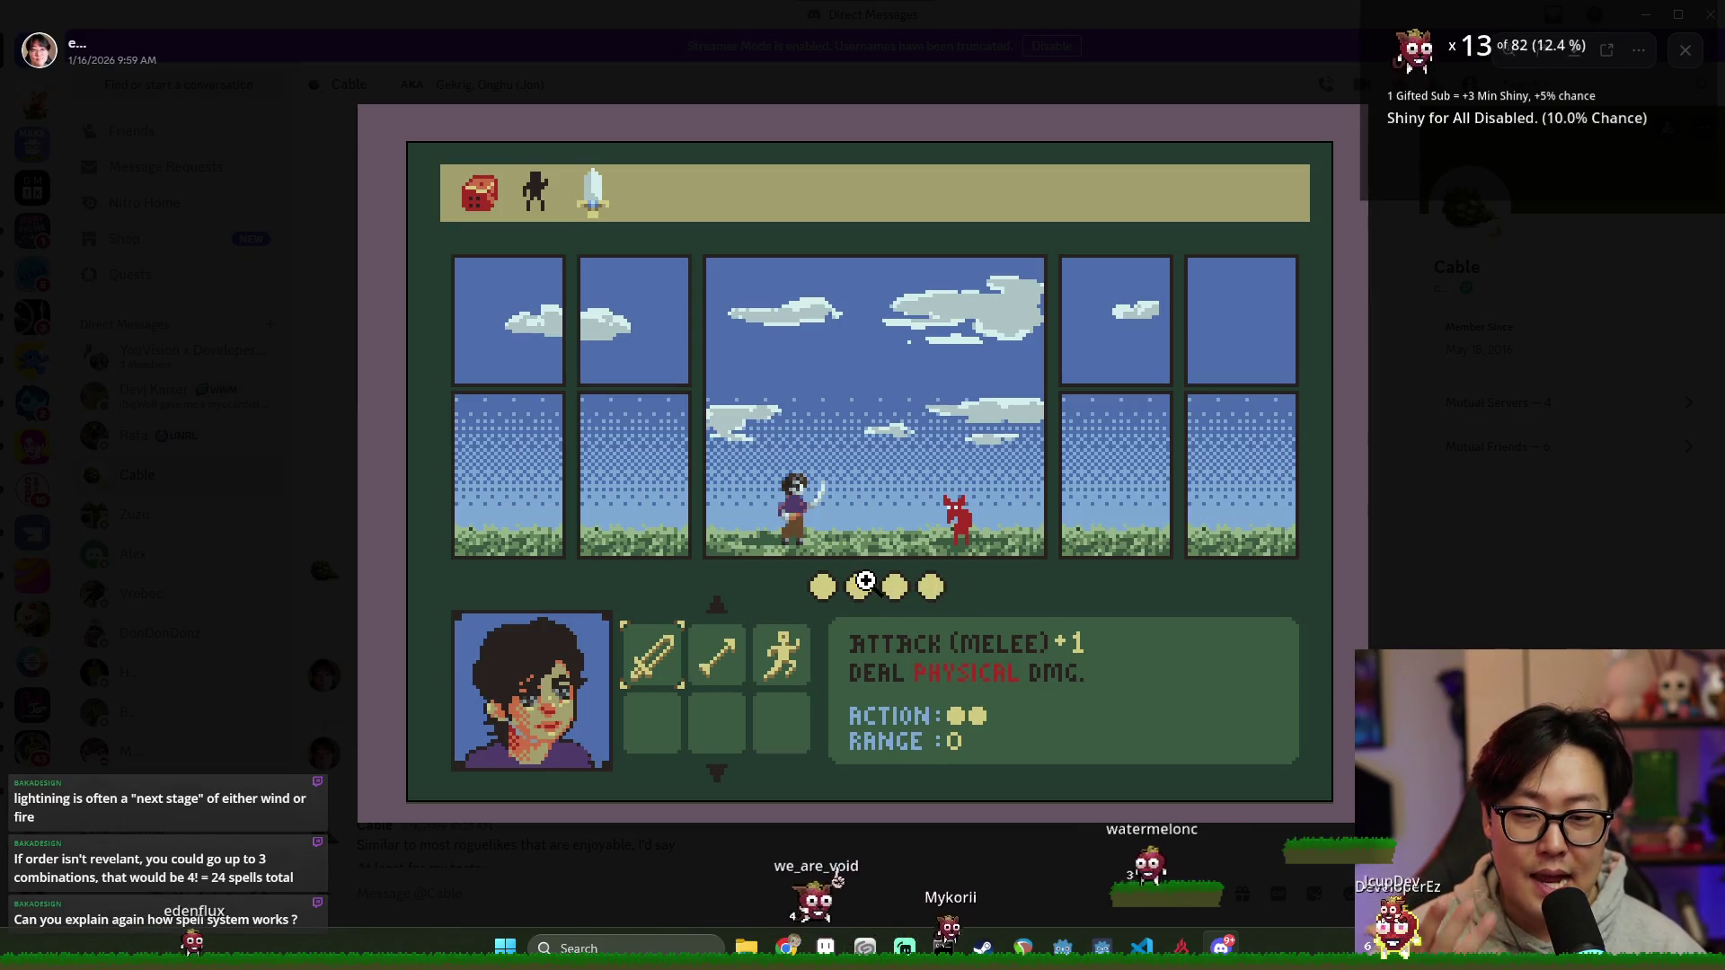
pyautogui.click(1660, 92)
pyautogui.hotkey('alt', 'Tab')
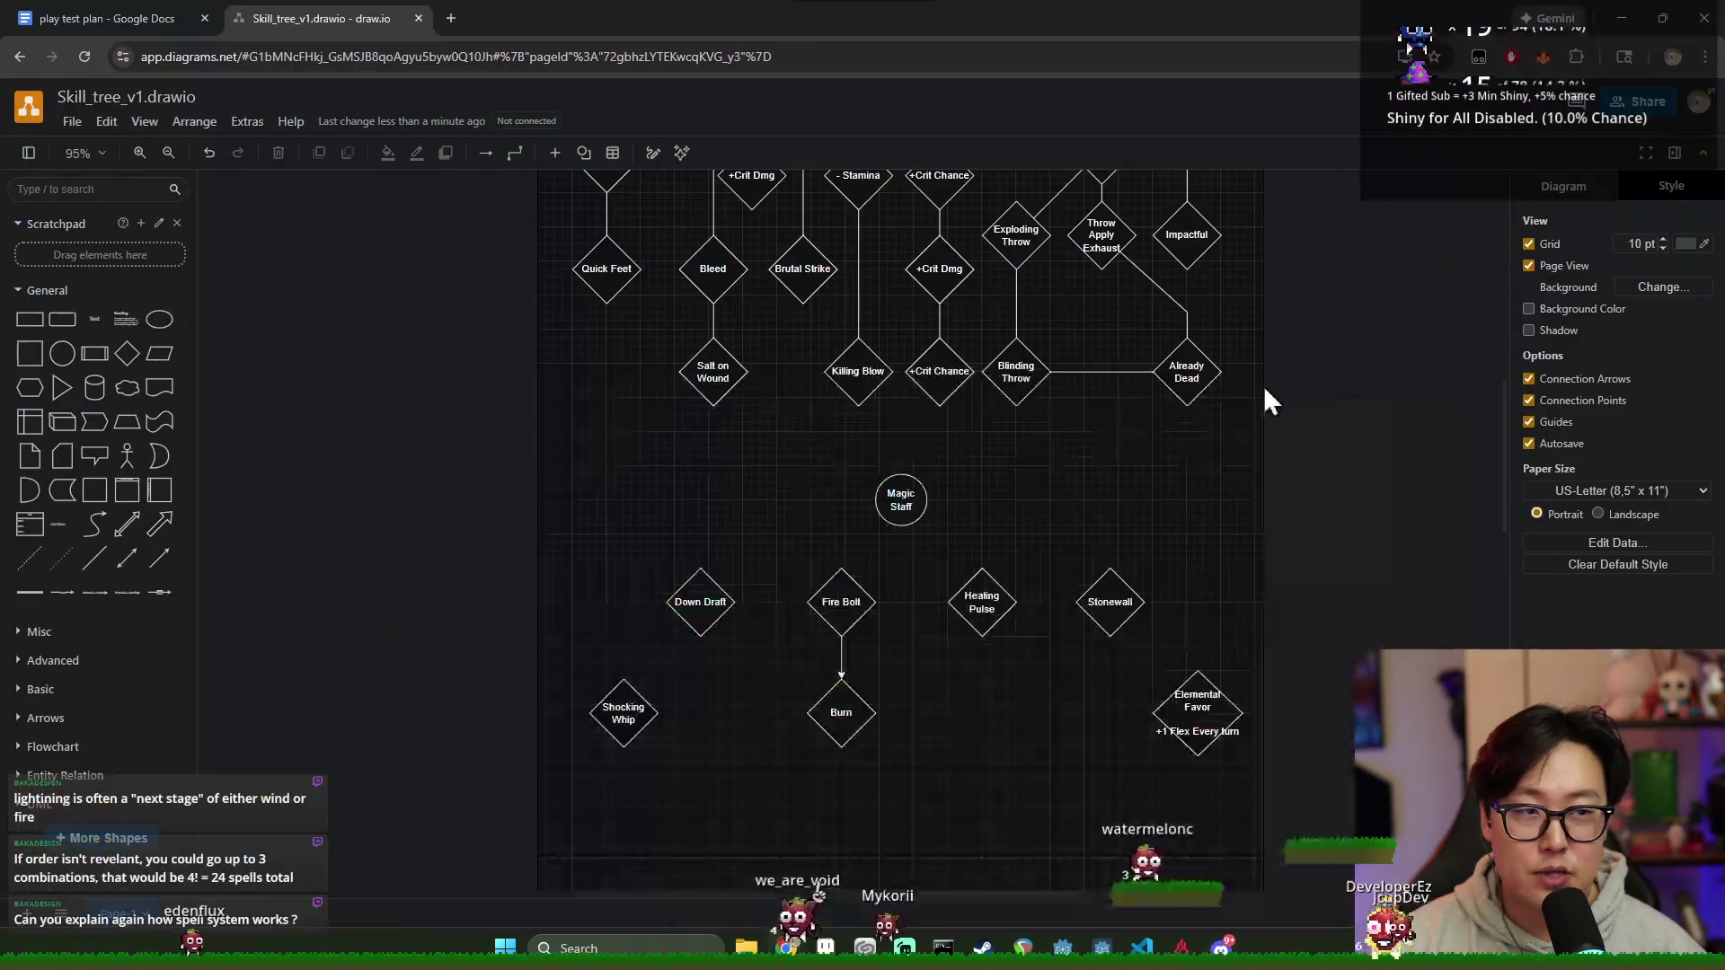
pyautogui.click(1196, 701)
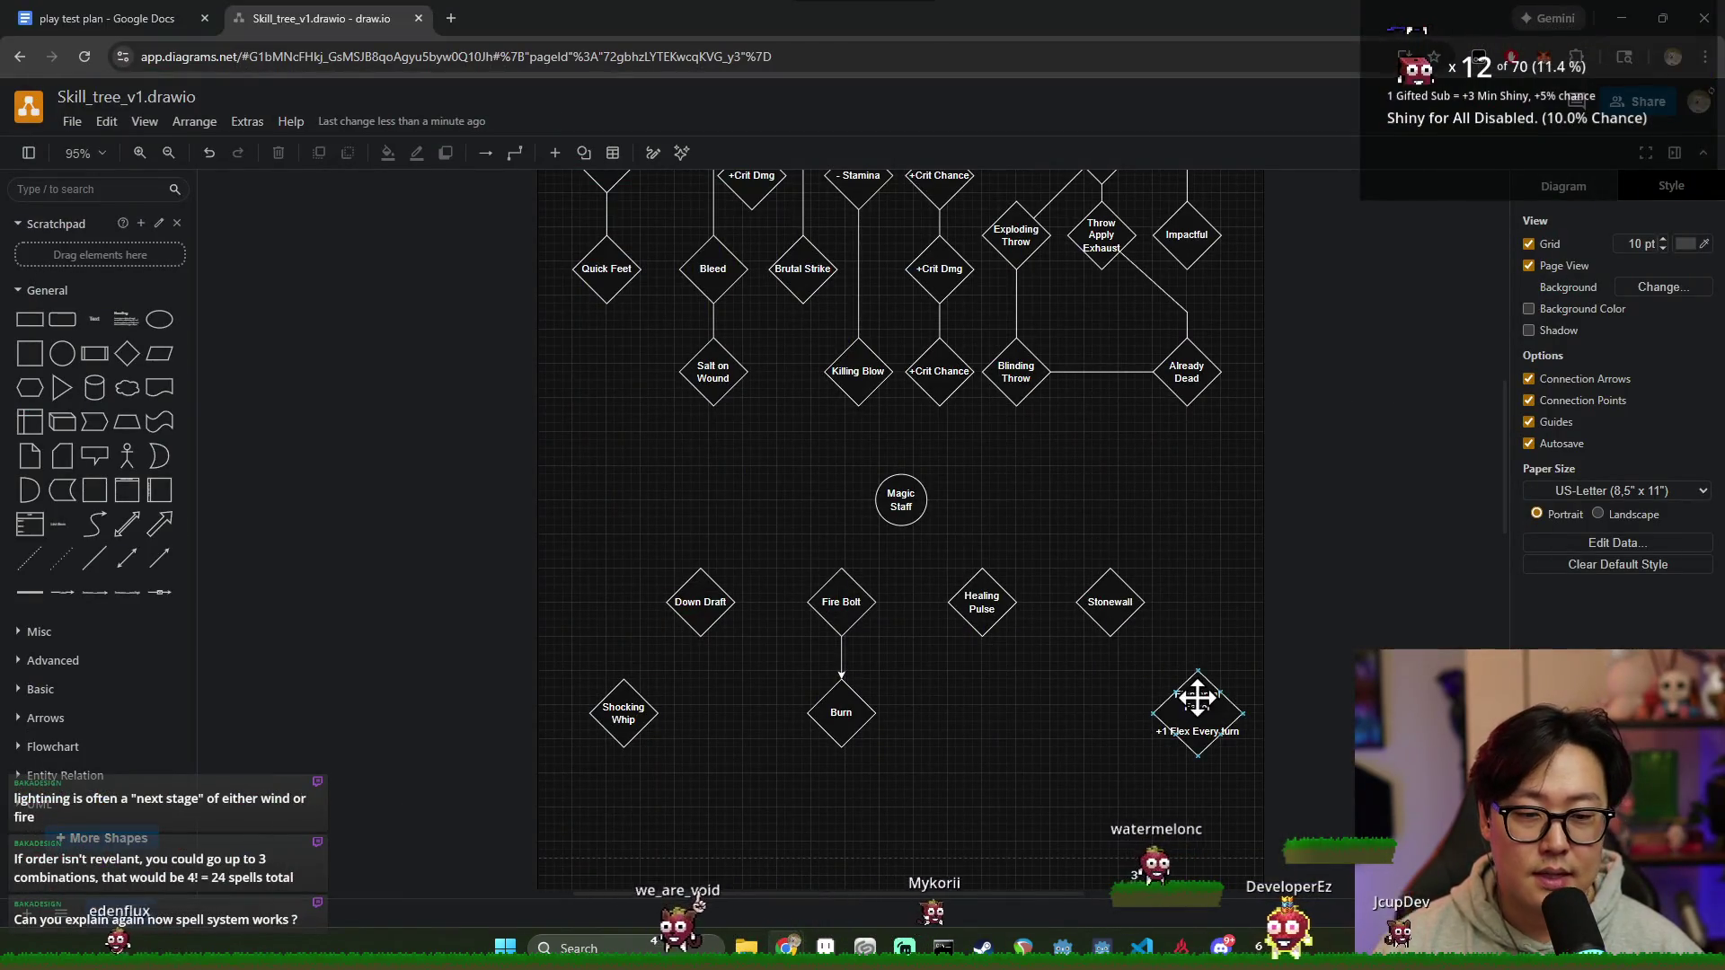
pyautogui.scroll(-2, 1294, 742)
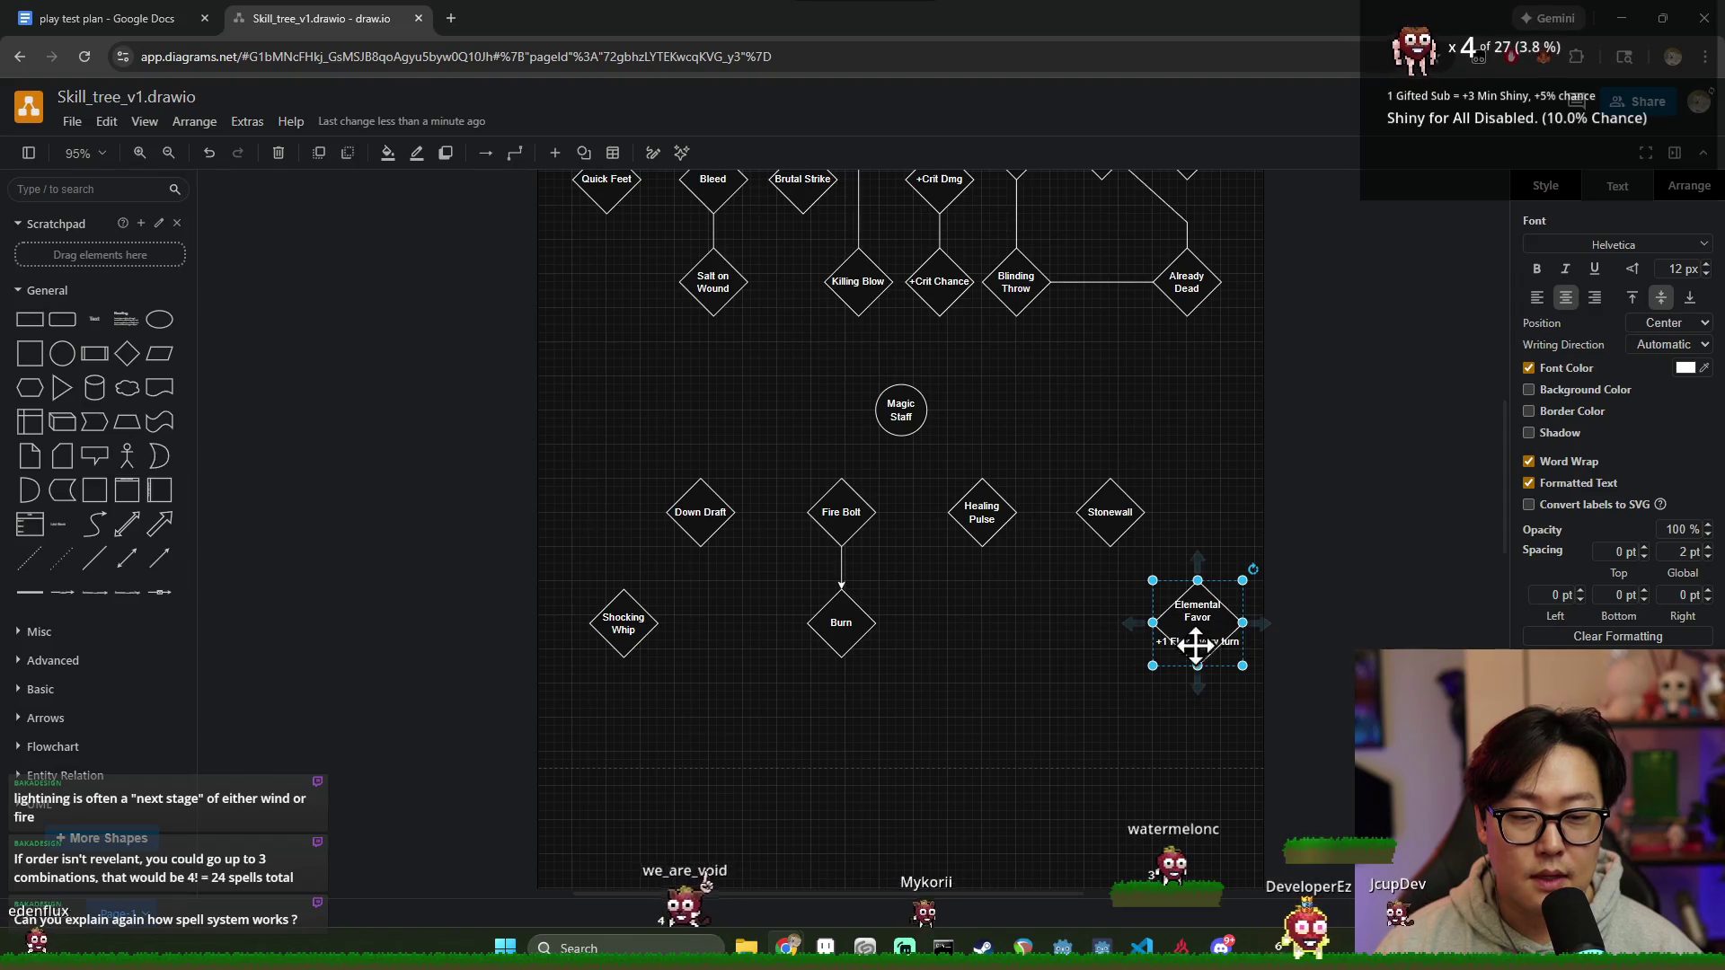
pyautogui.scroll(-2, 1160, 648)
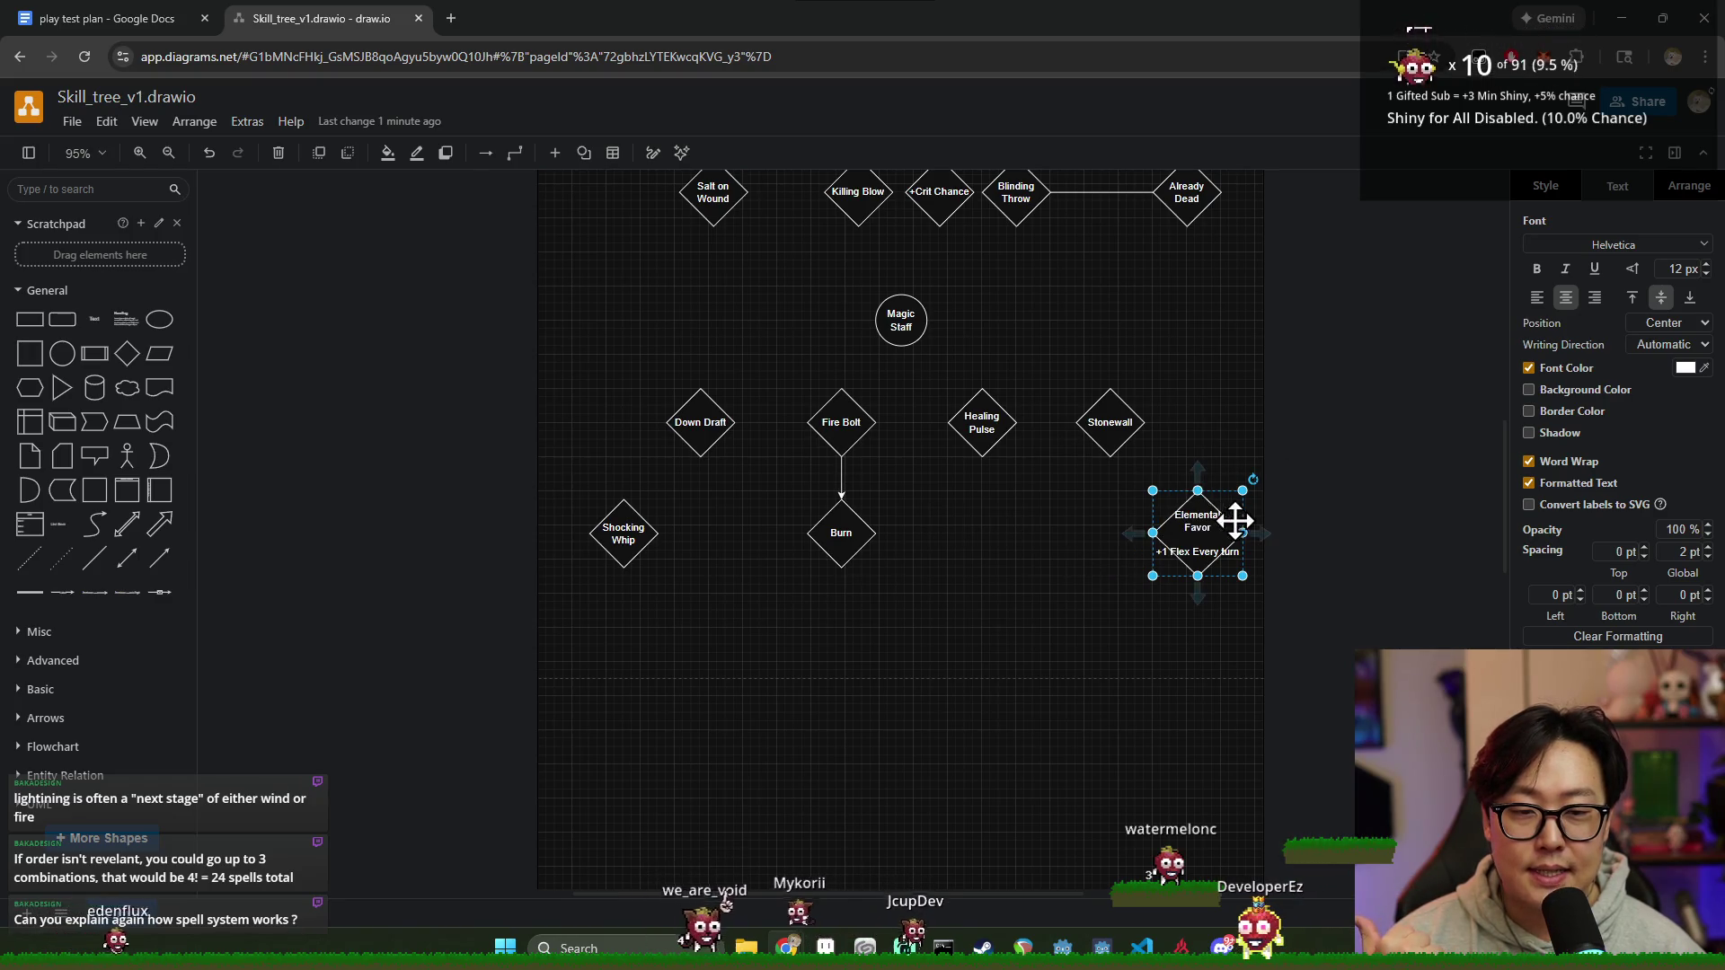
pyautogui.click(1308, 478)
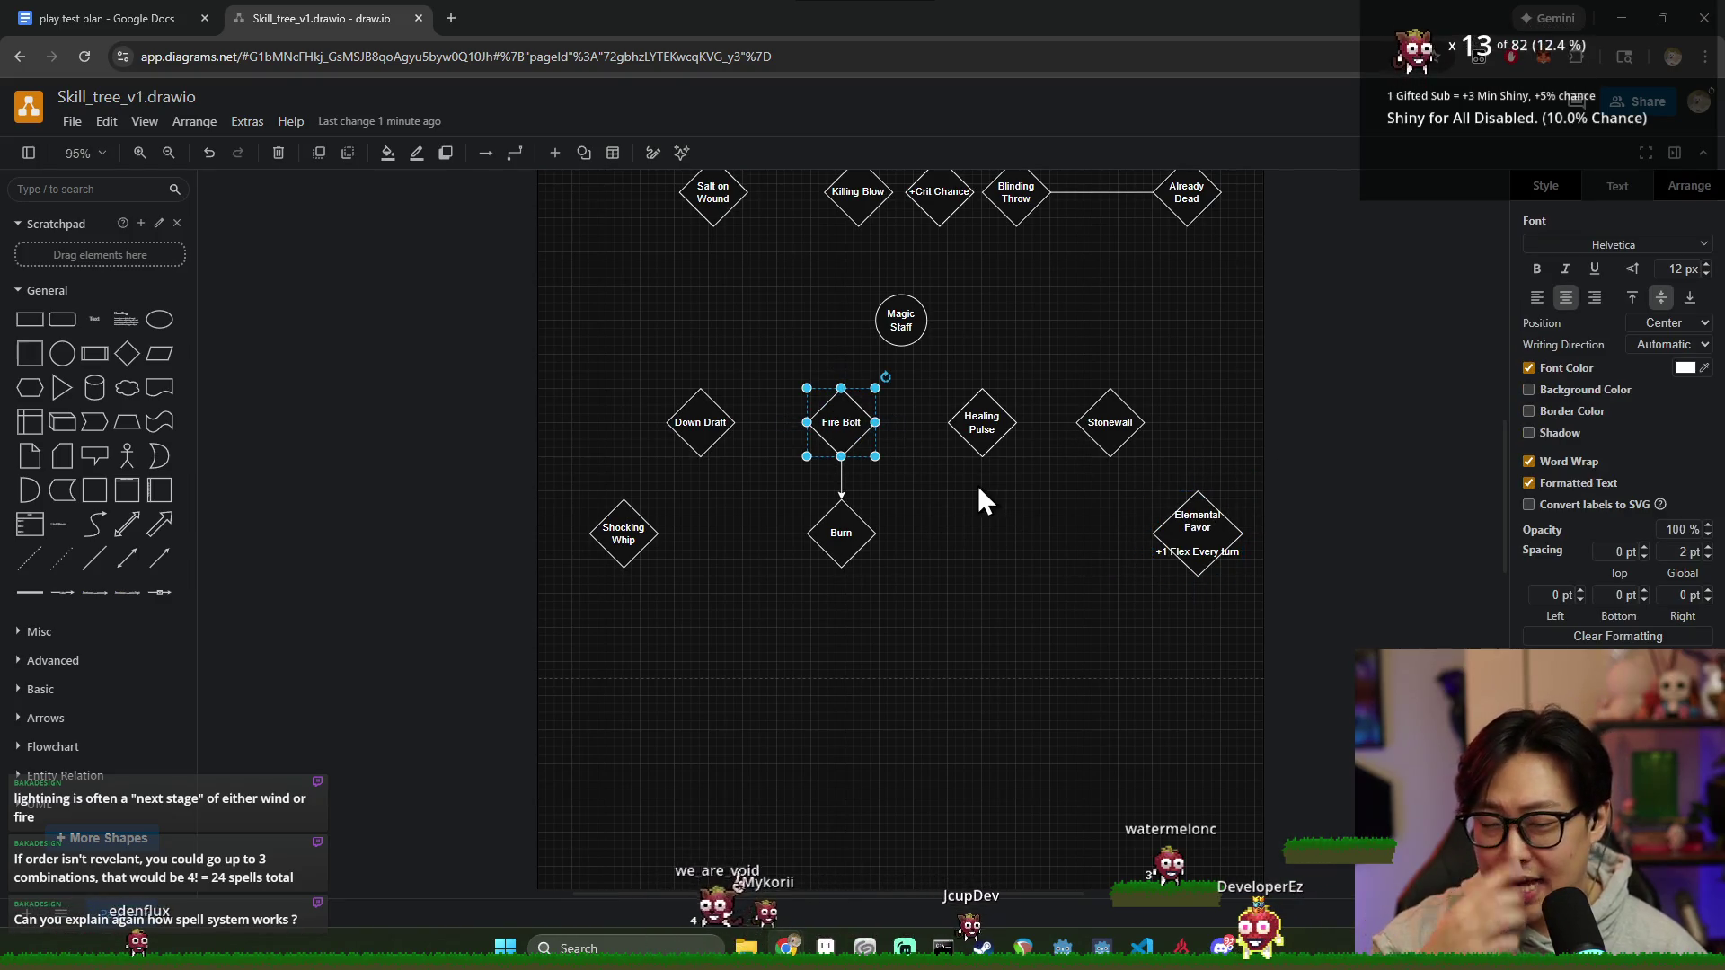
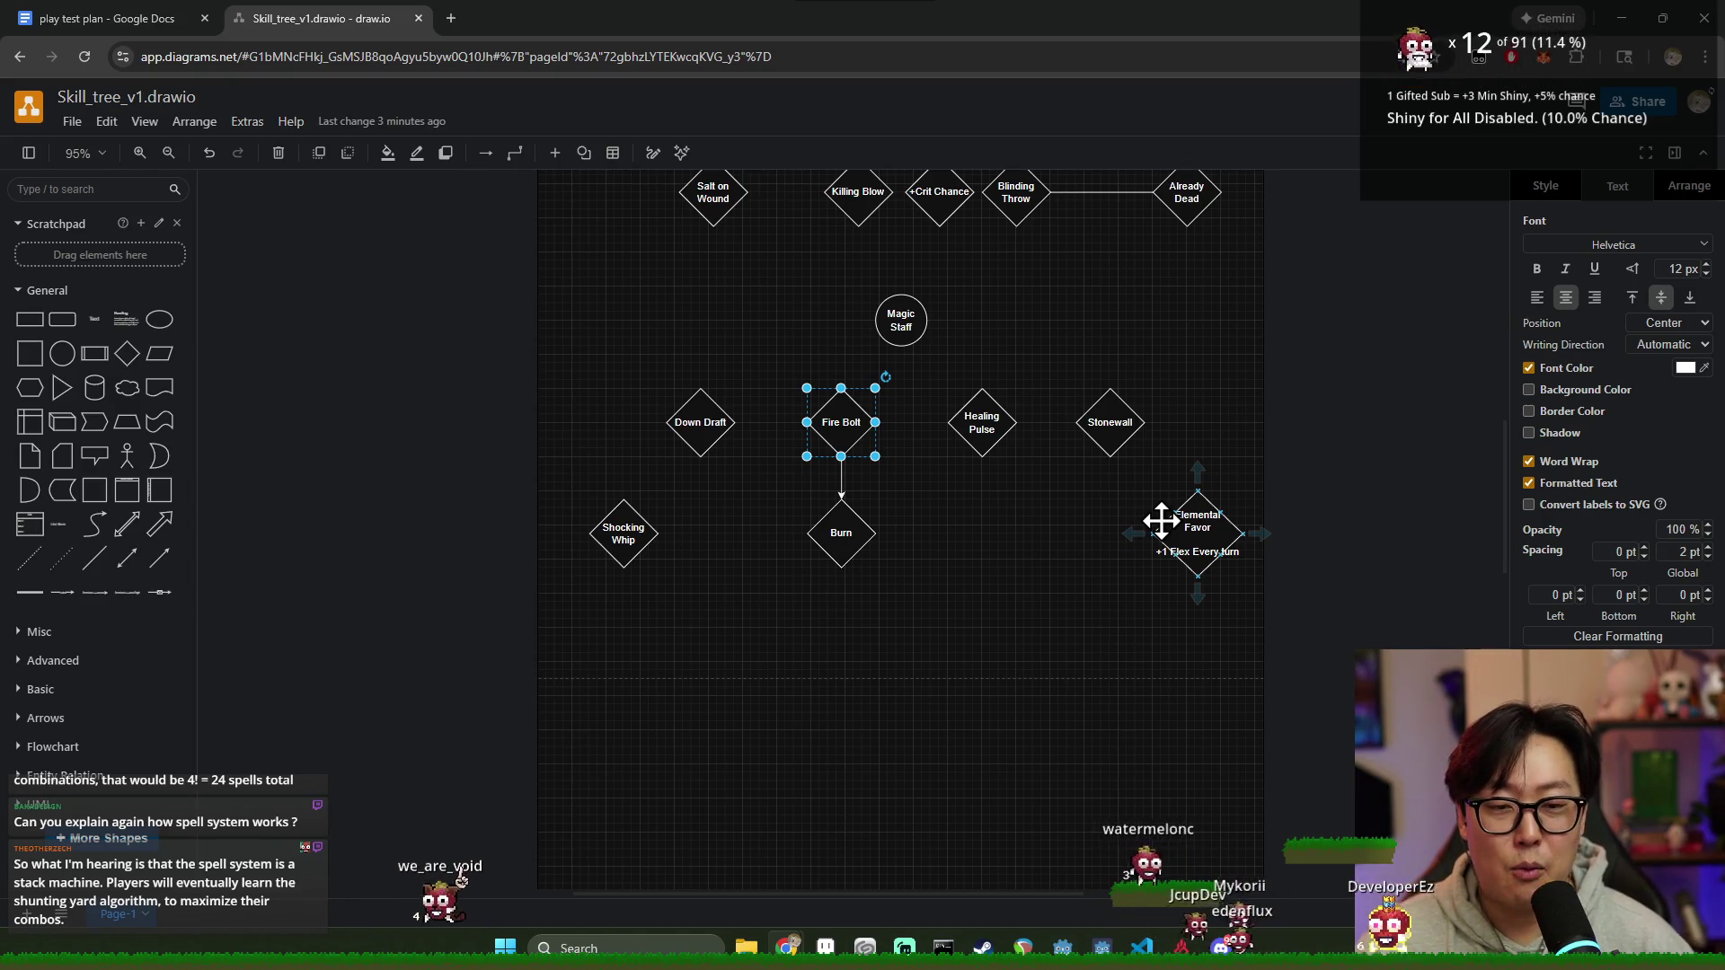
# Step: Nudge Elemental Favor up level with the Burn and Shocking Whip row
pyautogui.moveTo(1200, 540); pyautogui.dragTo(1226, 535)
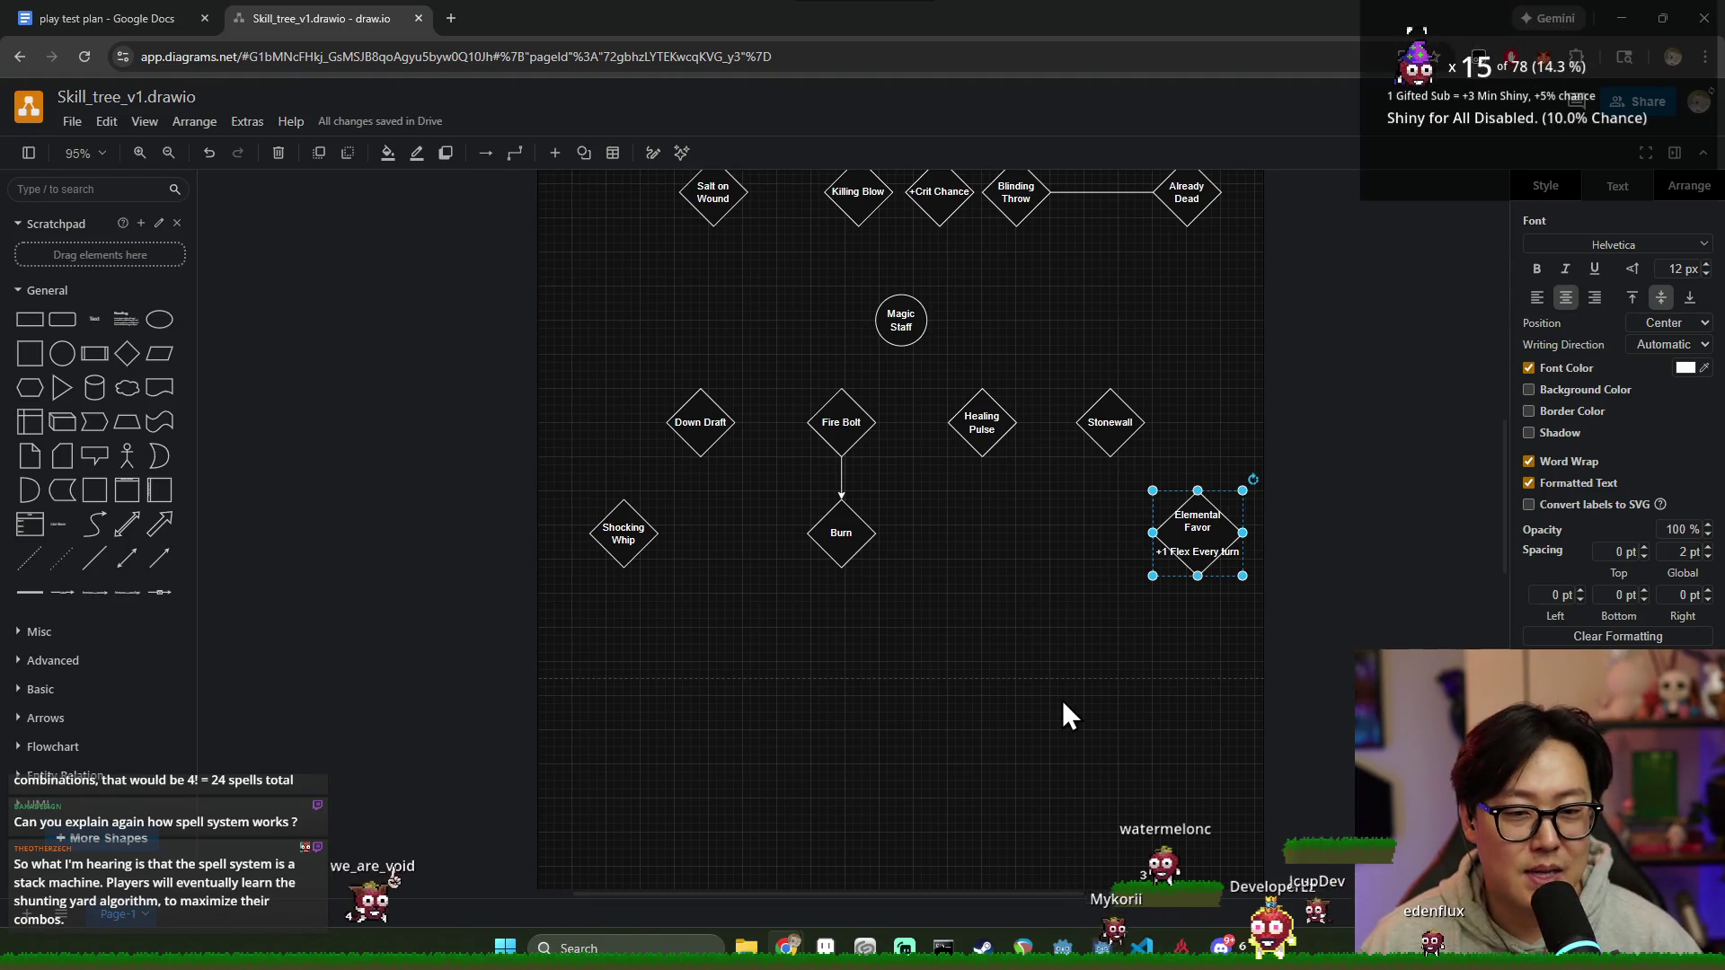
pyautogui.click(1105, 633)
pyautogui.click(1174, 540)
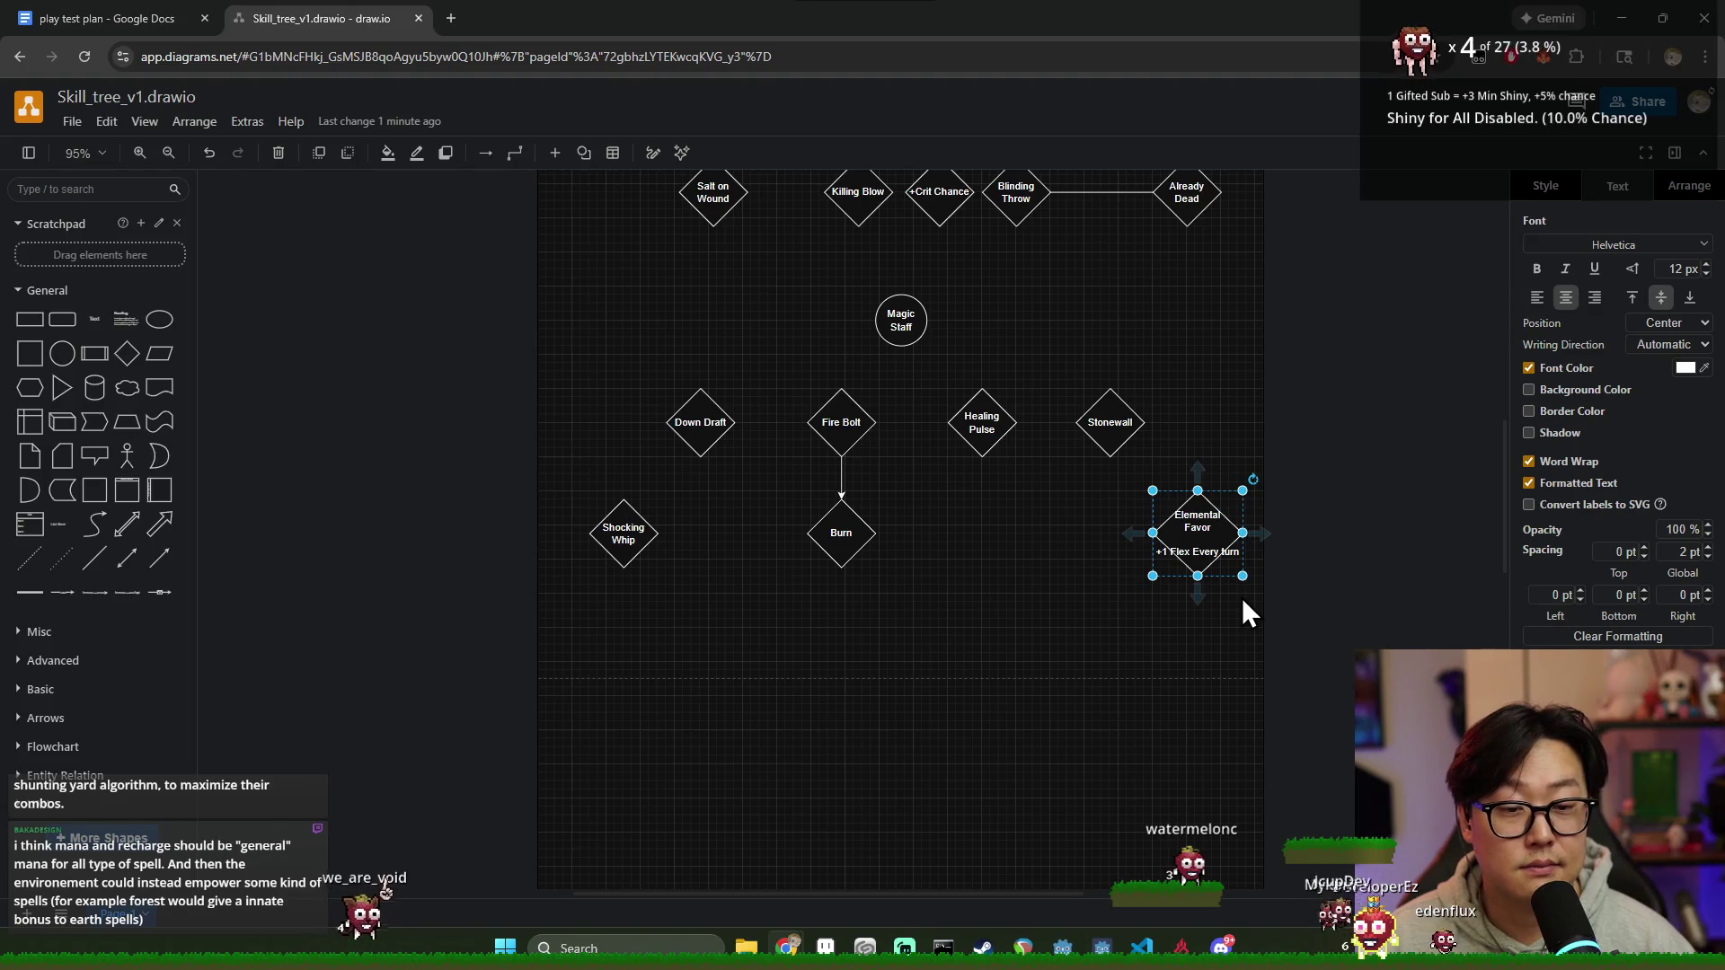
# Step: Replace Elemental Favor's '+1 Flex Every turn' line with 'Choose one desired element to queue'
pyautogui.moveTo(1215, 548)
pyautogui.moveTo(1214, 548); pyautogui.dragTo(996, 548)
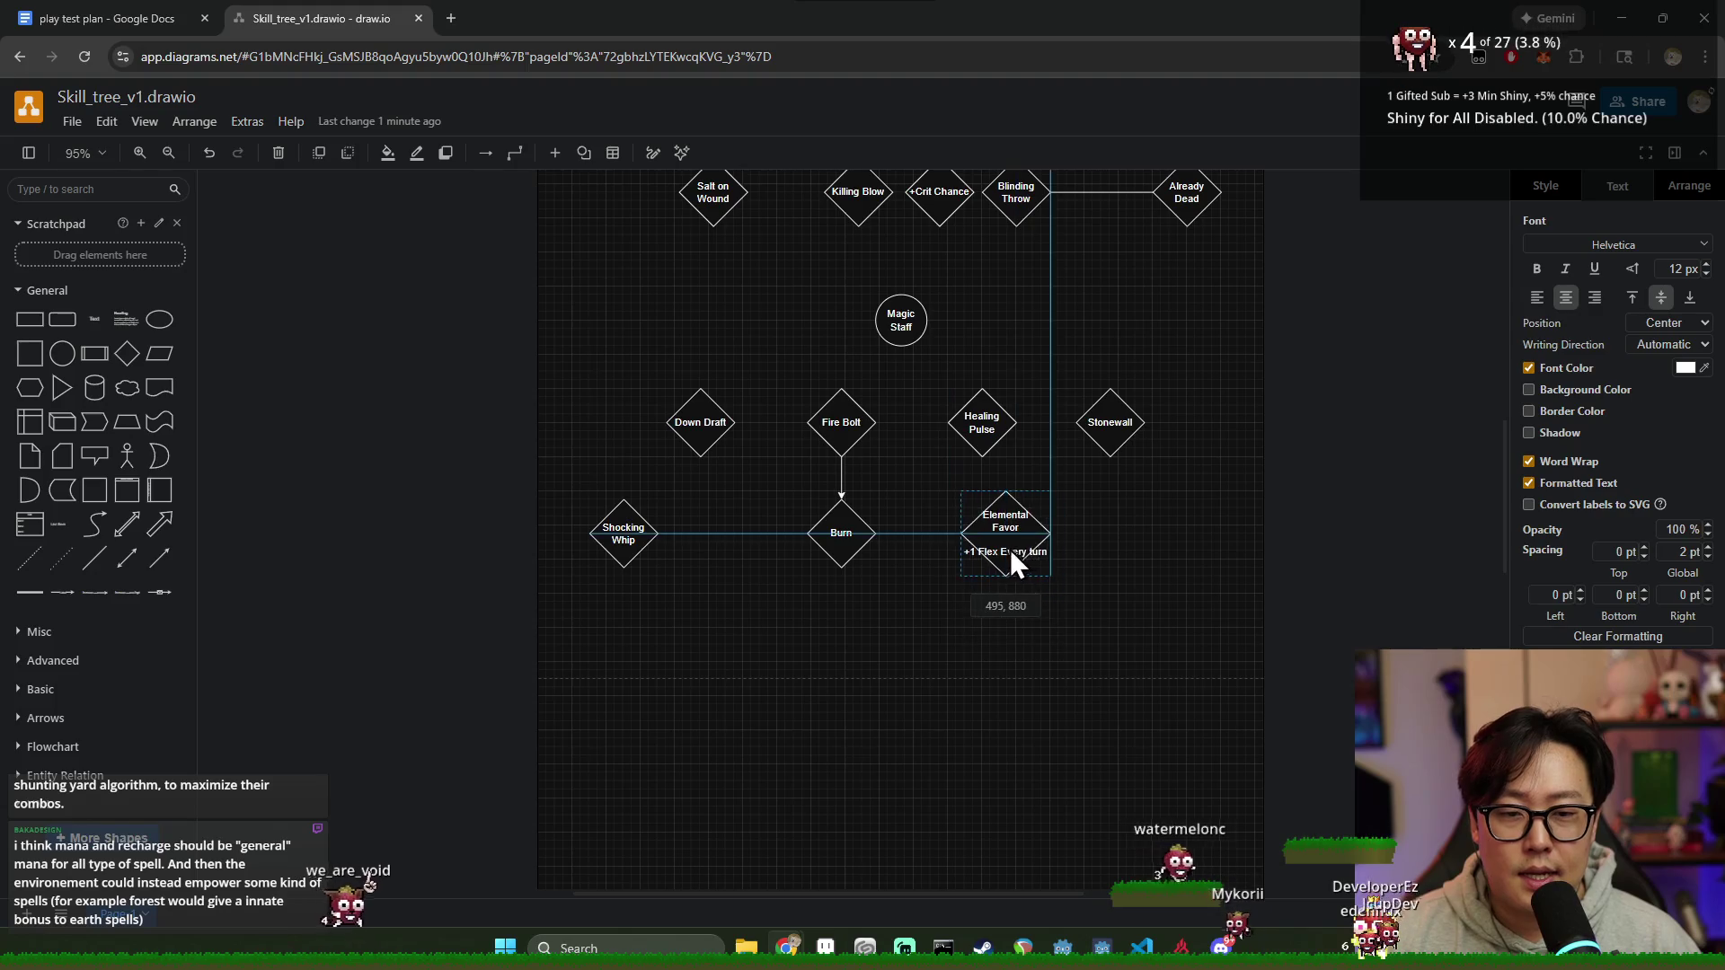
pyautogui.moveTo(996, 549); pyautogui.dragTo(1195, 549)
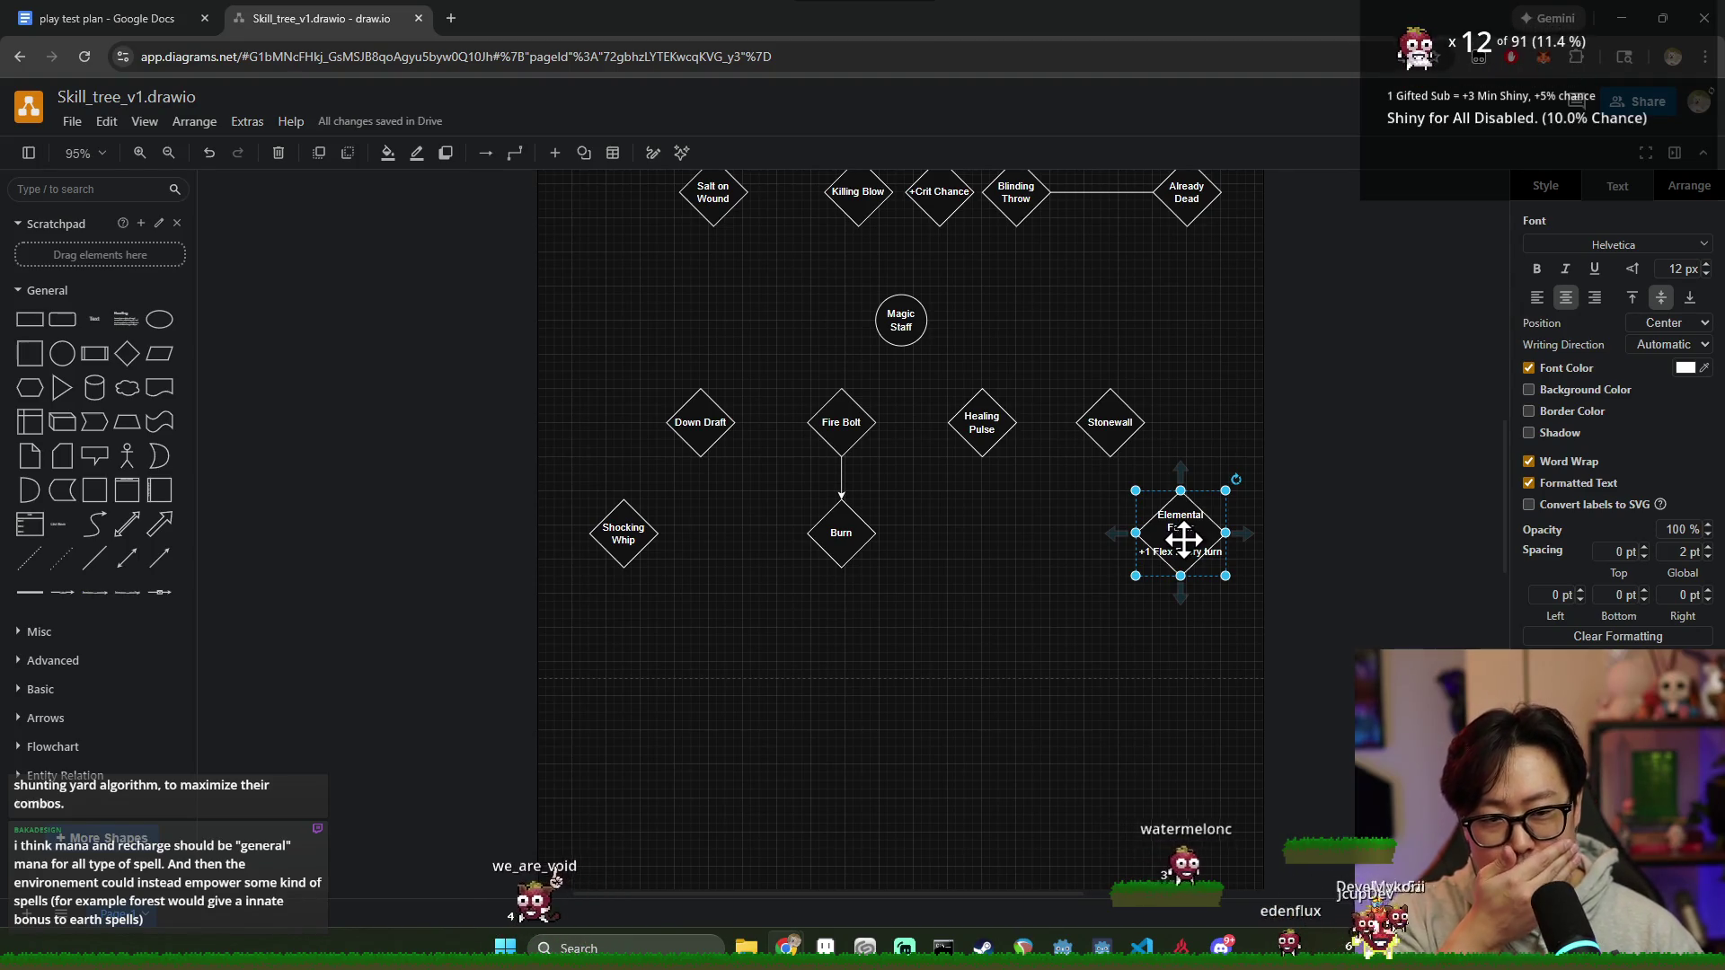
pyautogui.doubleClick(1187, 540)
pyautogui.moveTo(1225, 552); pyautogui.dragTo(1151, 553)
pyautogui.press('BackSpace')
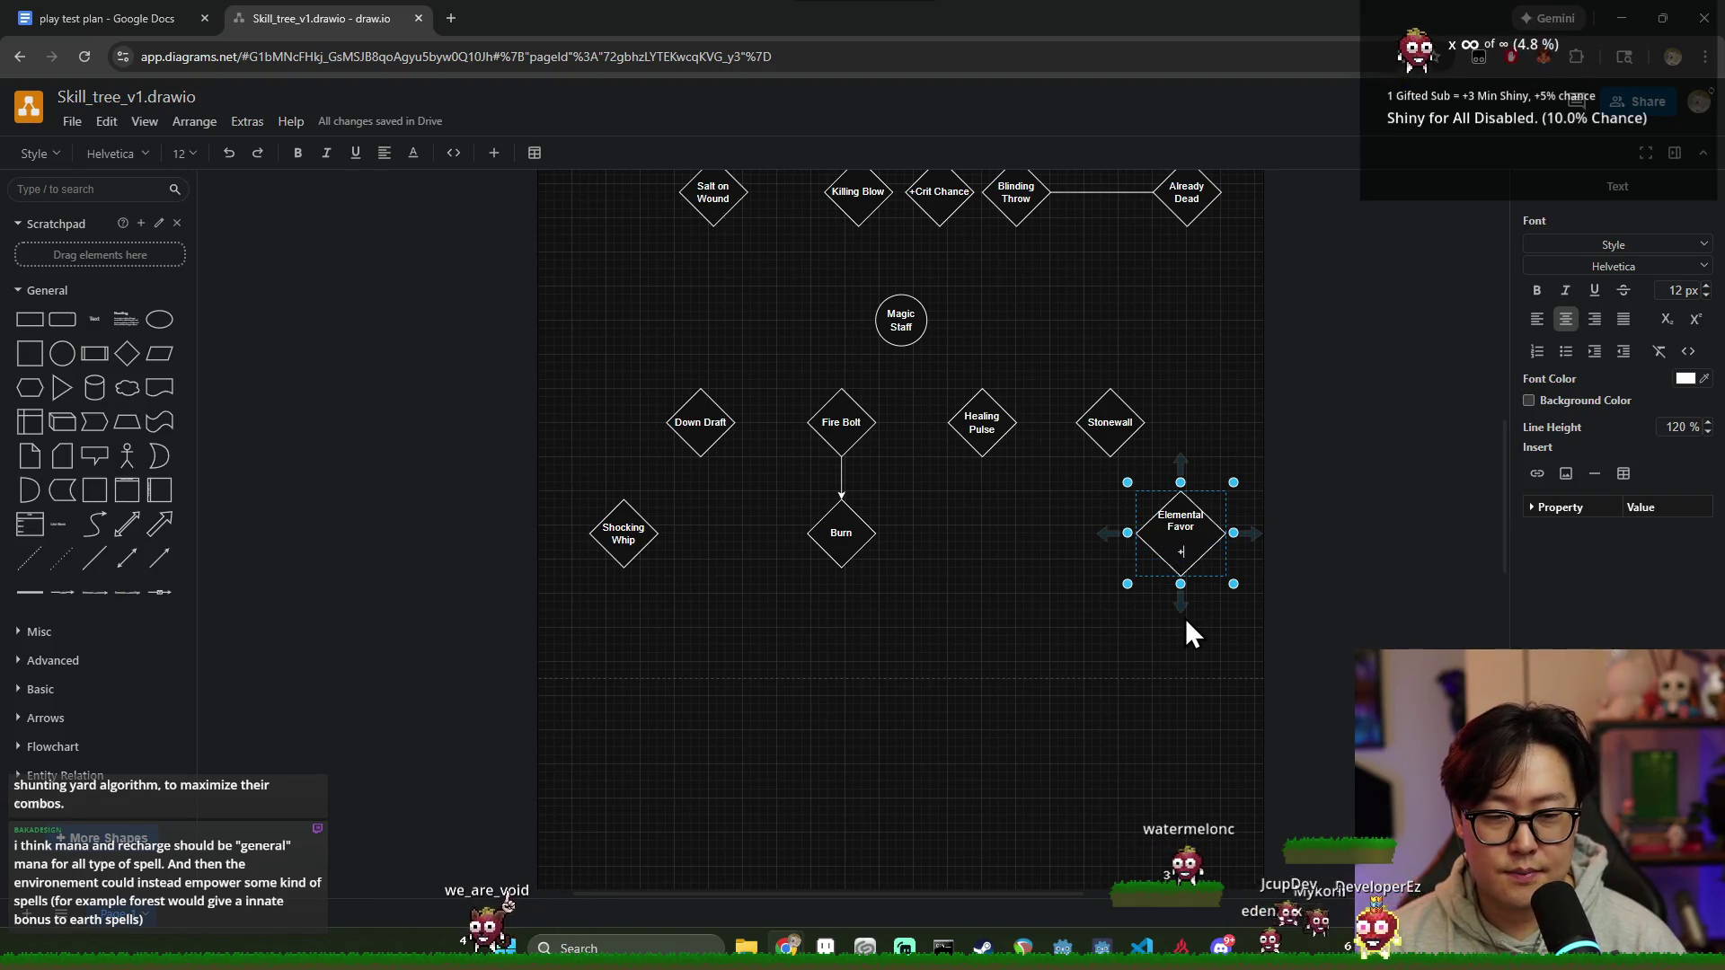
pyautogui.write('Choose one')
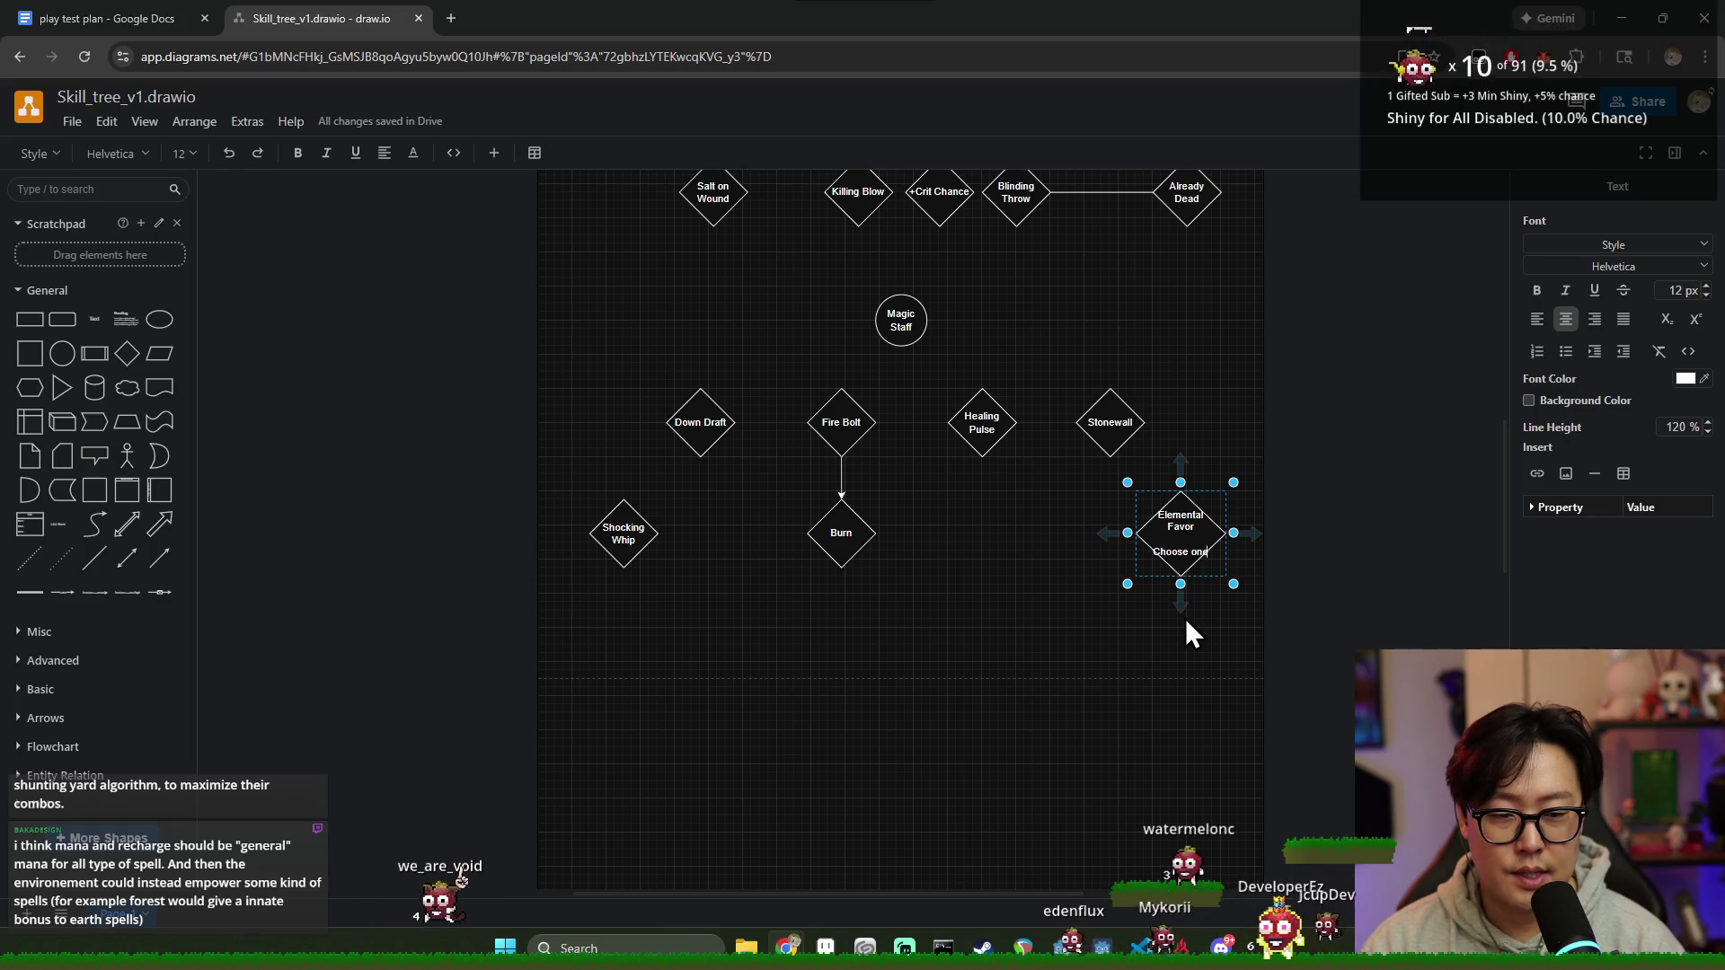
pyautogui.write(' desired ')
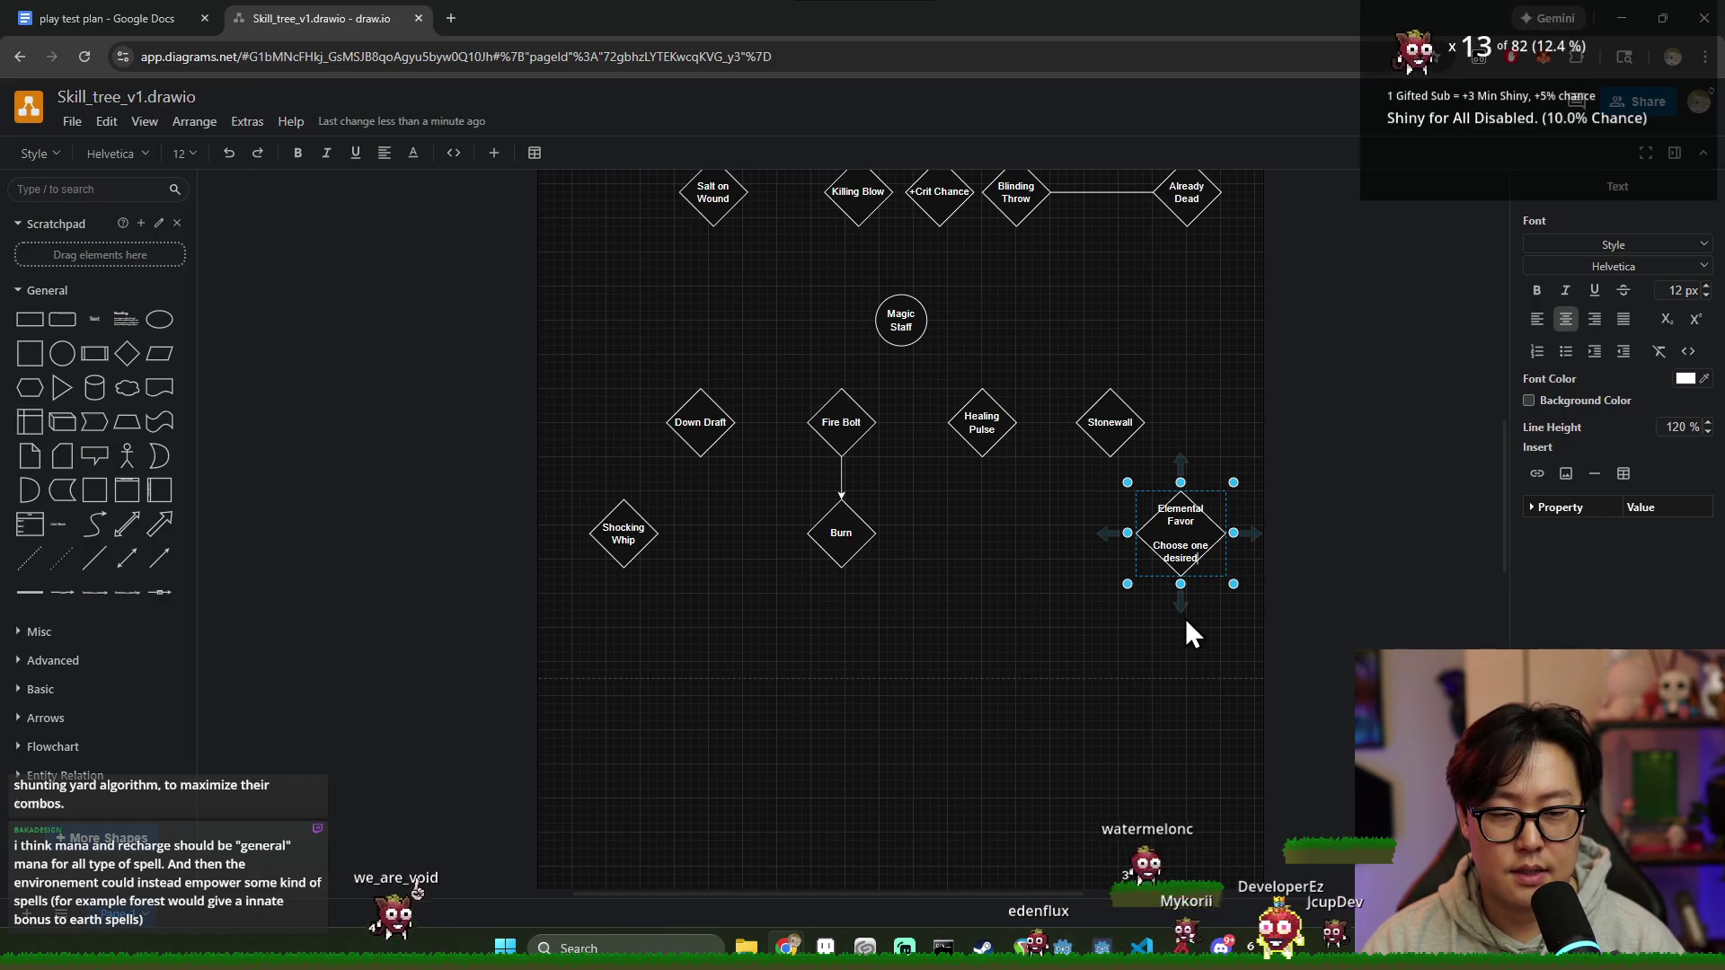
pyautogui.write('element')
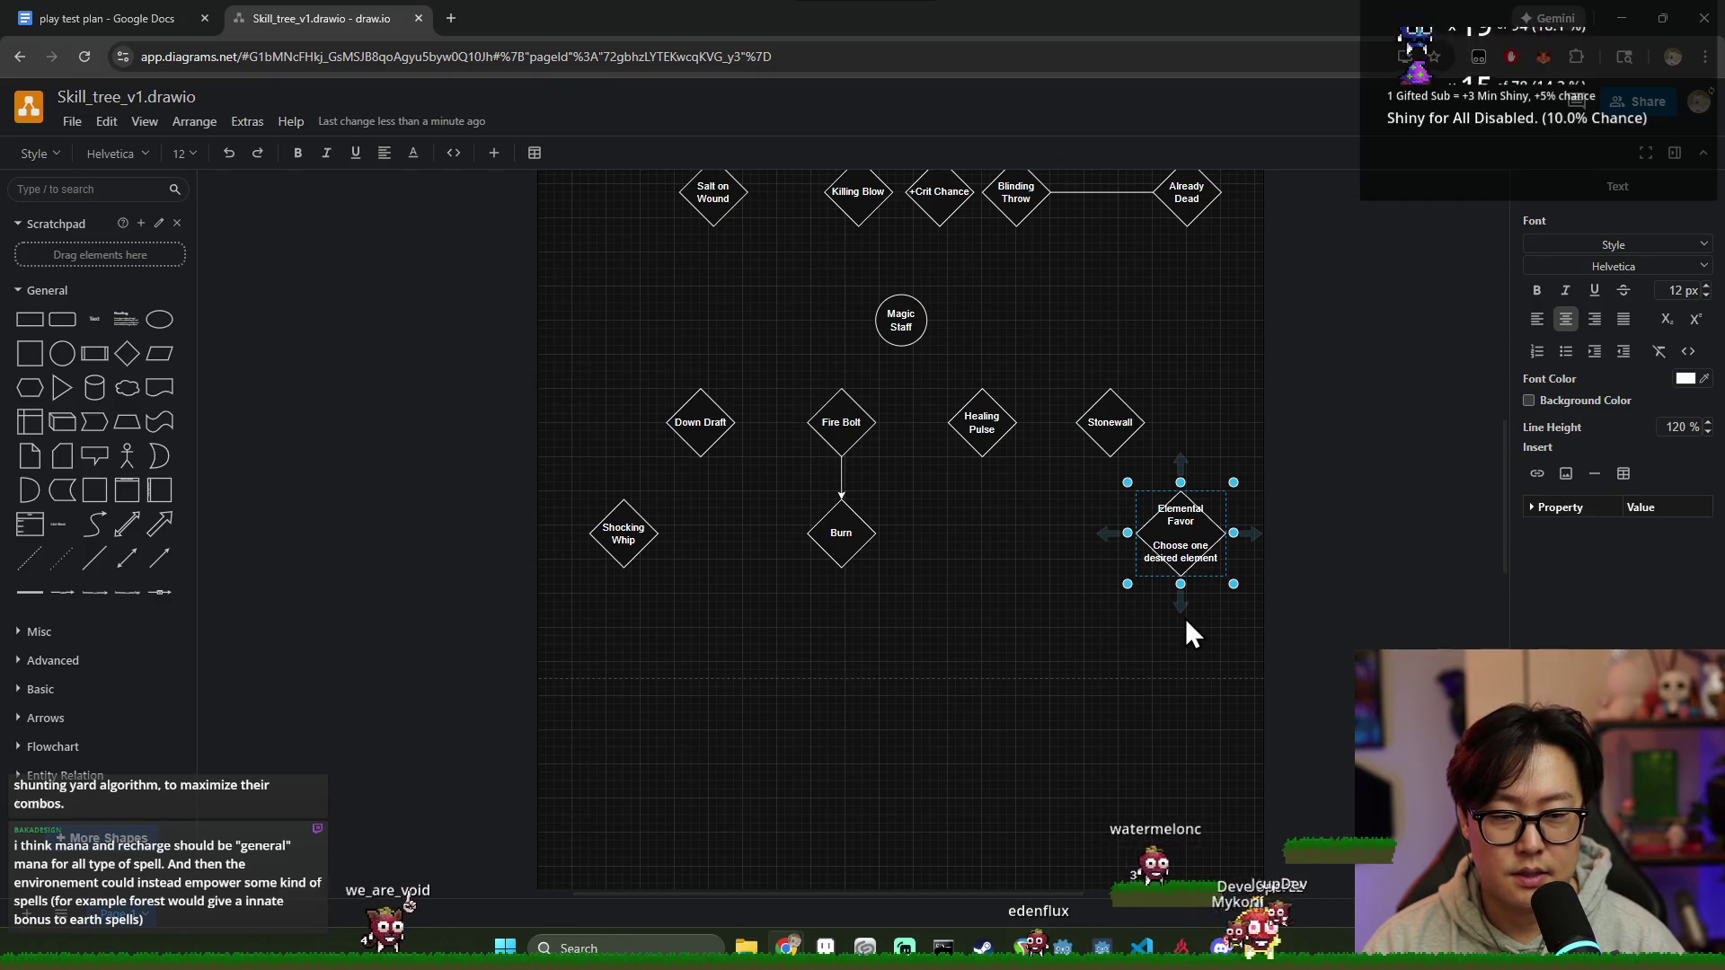
pyautogui.write(' to queue')
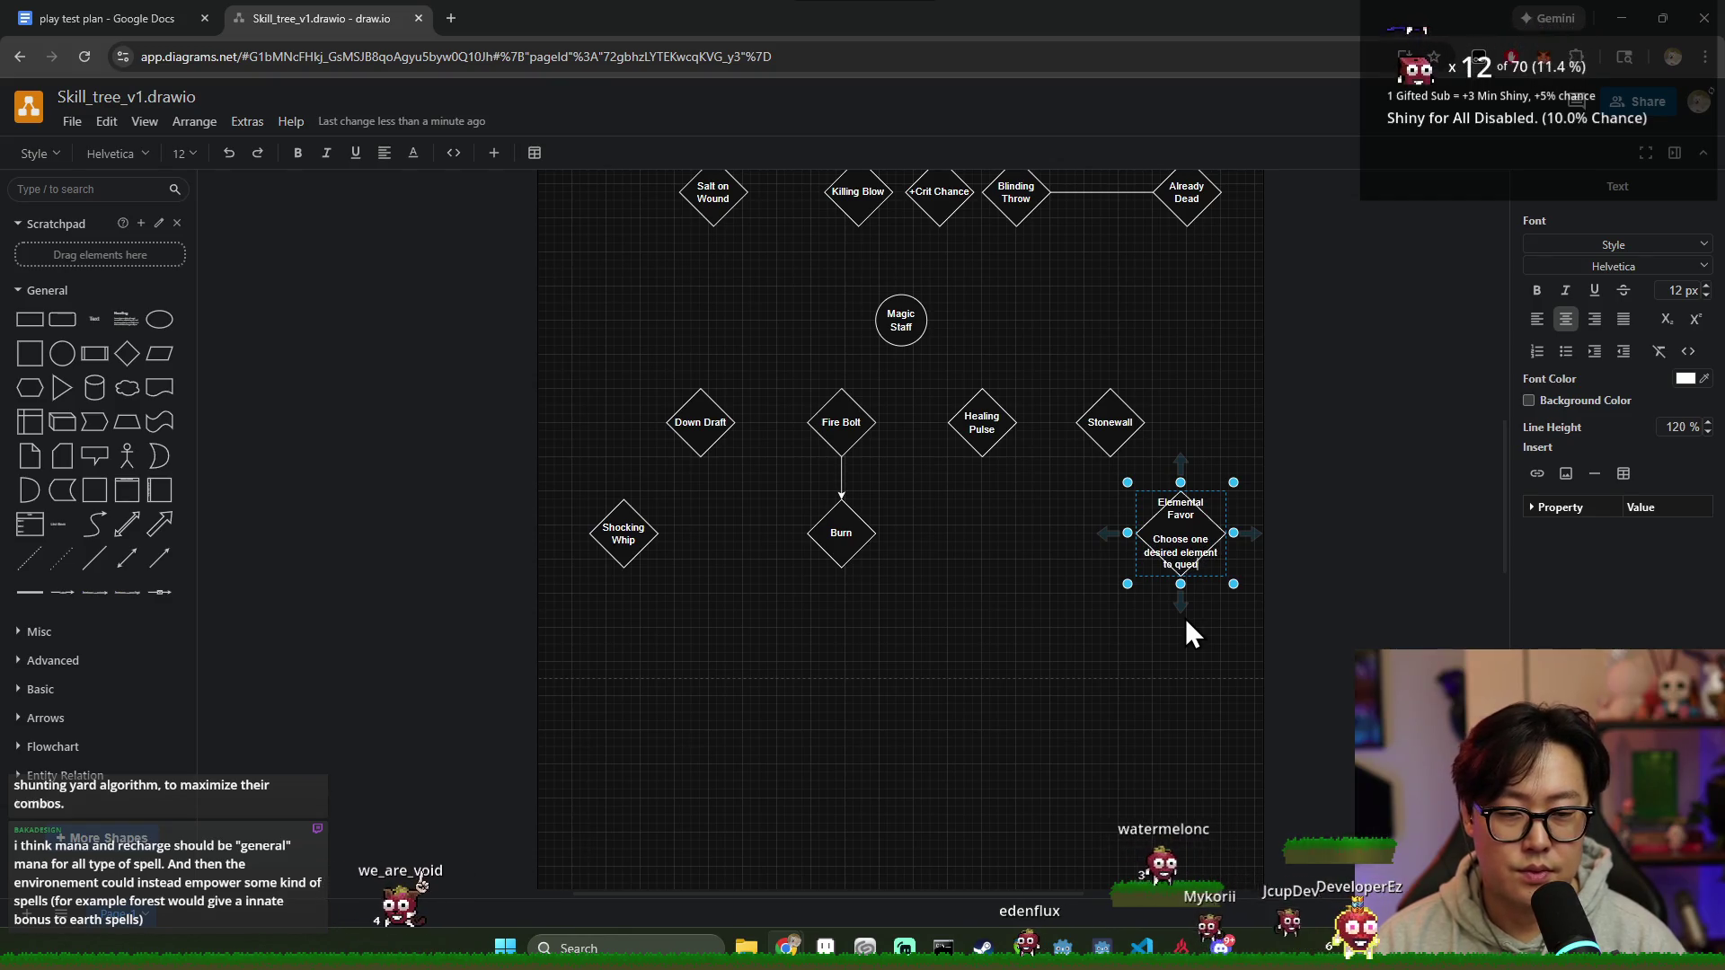
pyautogui.click(1053, 625)
# Step: Settle Elemental Favor slightly lower, level with Burn and Shocking Whip
pyautogui.click(1200, 543)
pyautogui.moveTo(1181, 537)
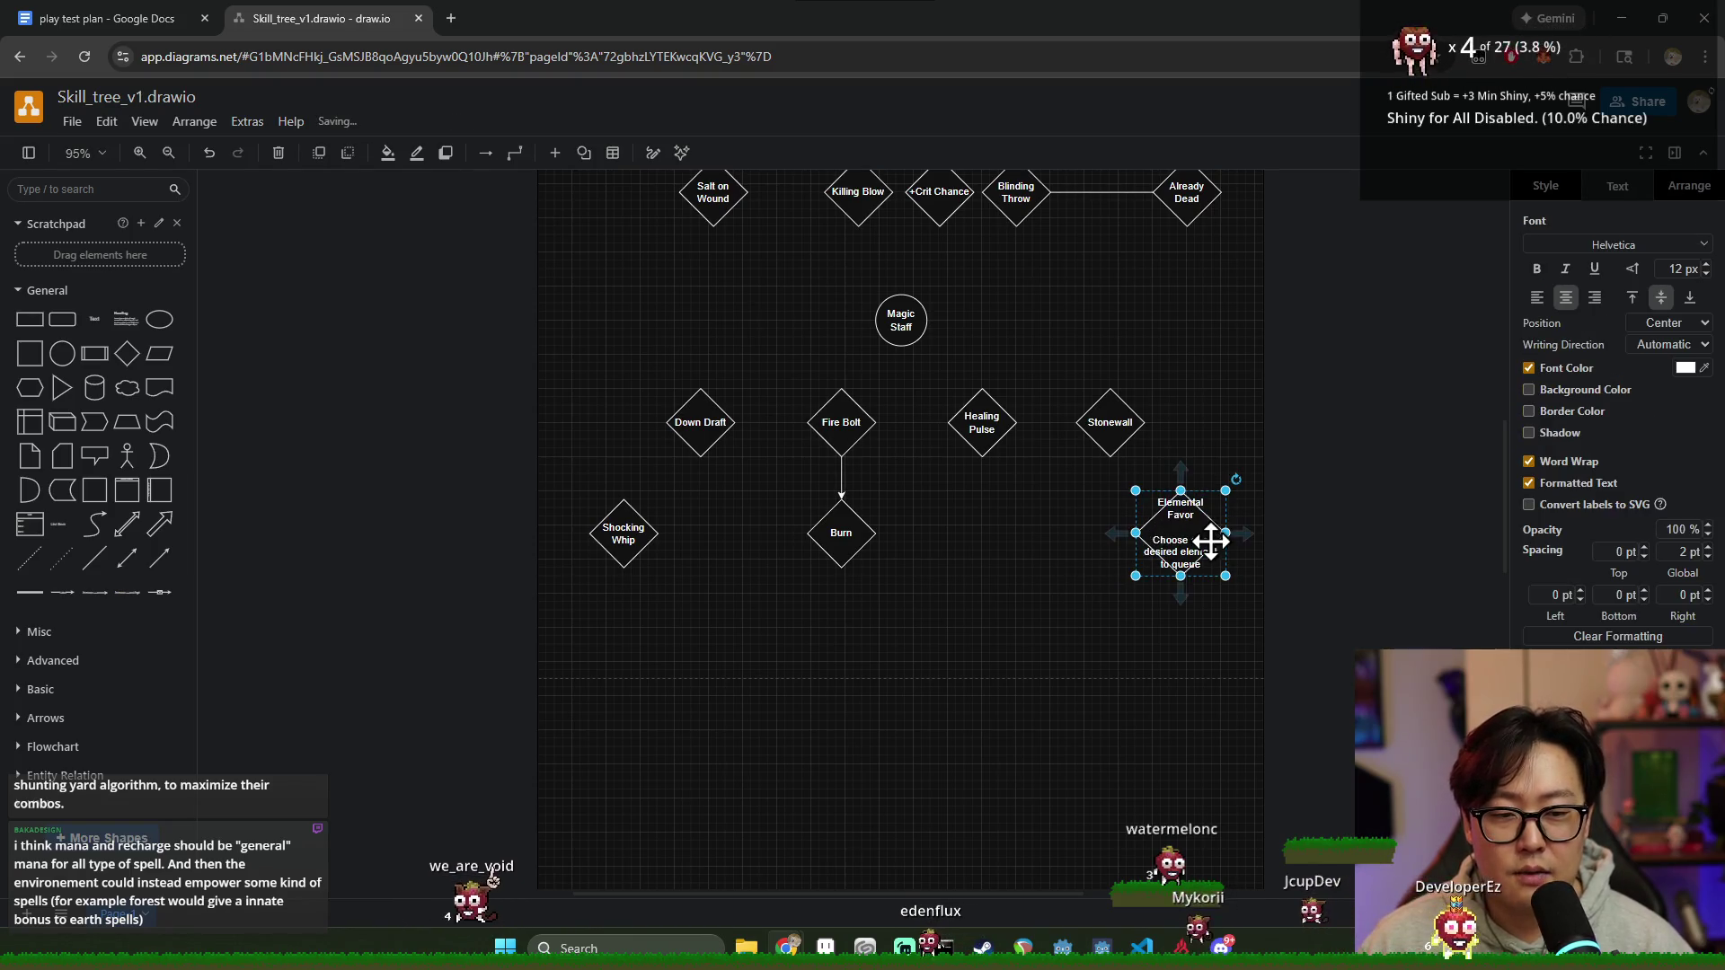
pyautogui.moveTo(1193, 545)
pyautogui.mouseDown()
pyautogui.moveTo(1200, 571)
pyautogui.moveTo(1214, 541)
pyautogui.mouseUp()
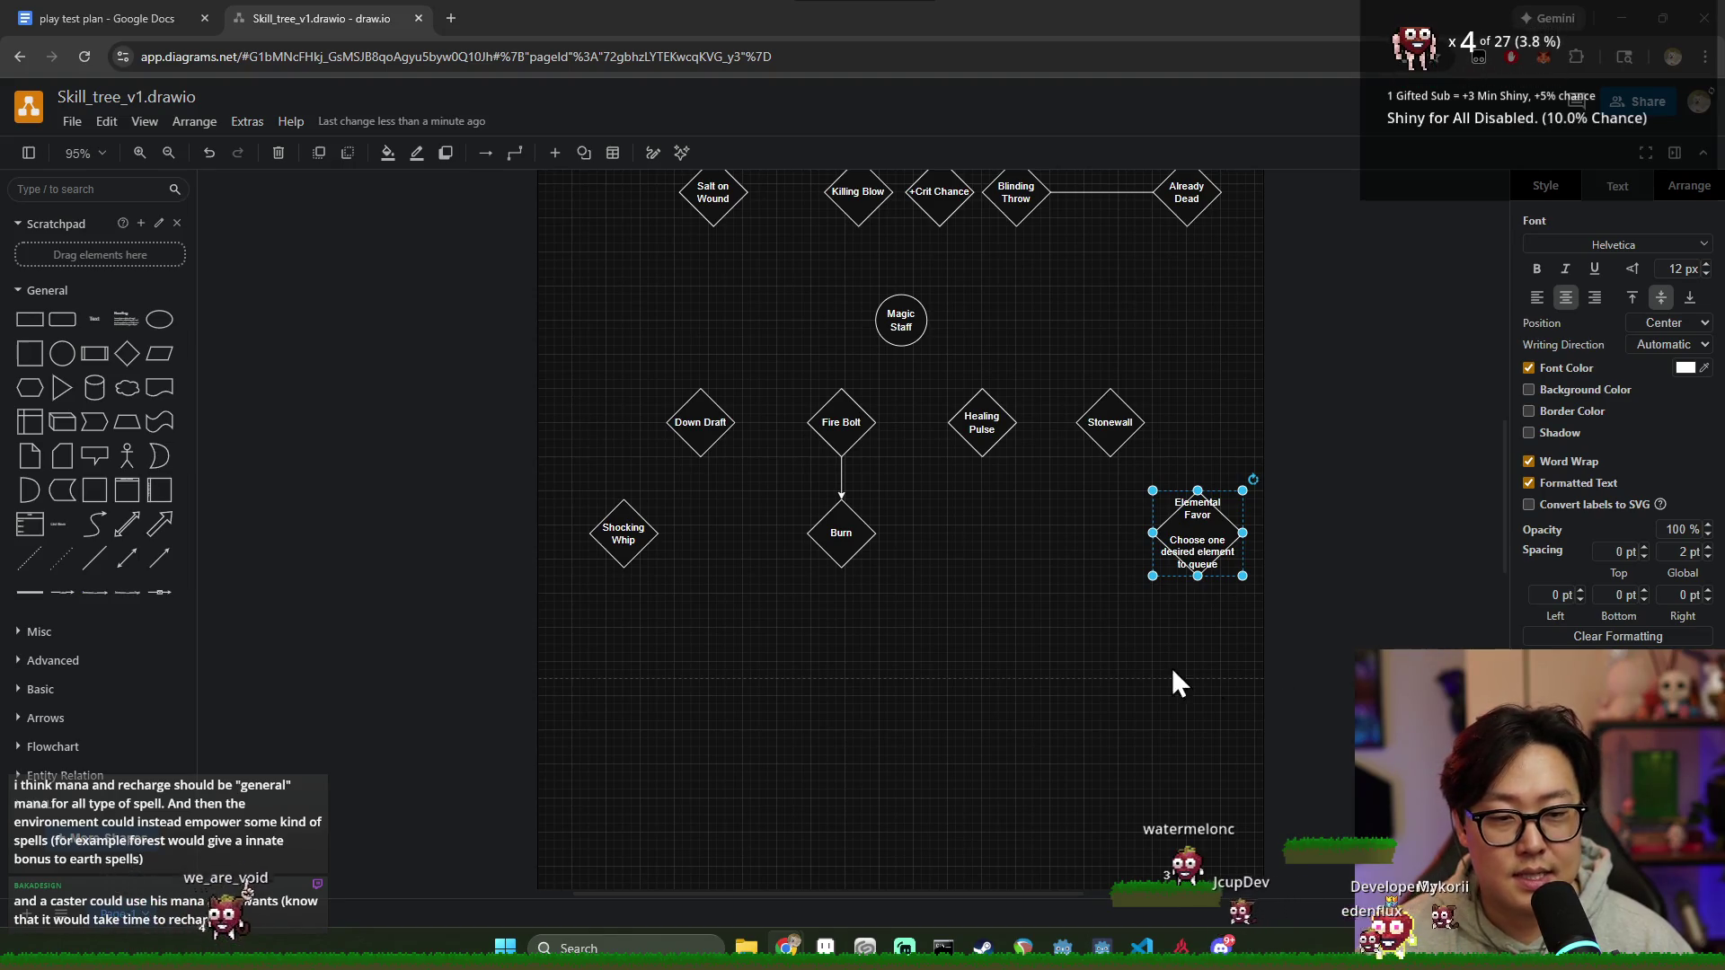
pyautogui.click(842, 537)
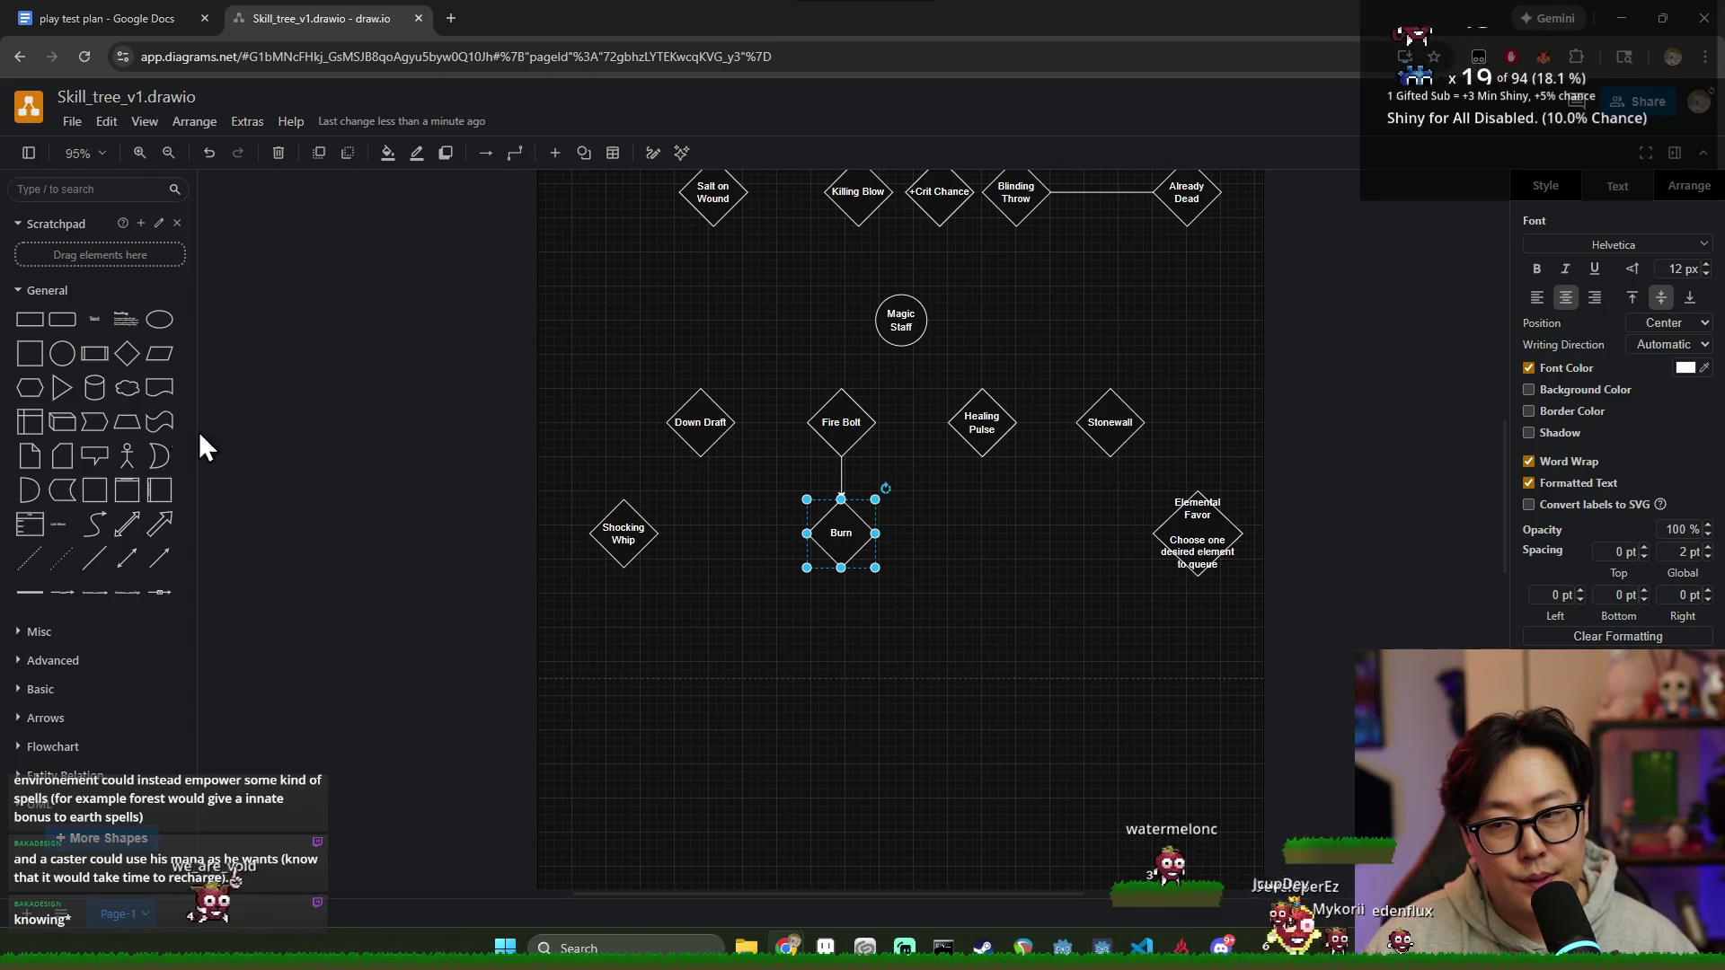
# Step: Copy Burn as a blank diamond below Healing Pulse, shift Elemental Favor right and realign Shocking Whip
pyautogui.moveTo(135, 365); pyautogui.dragTo(802, 589)
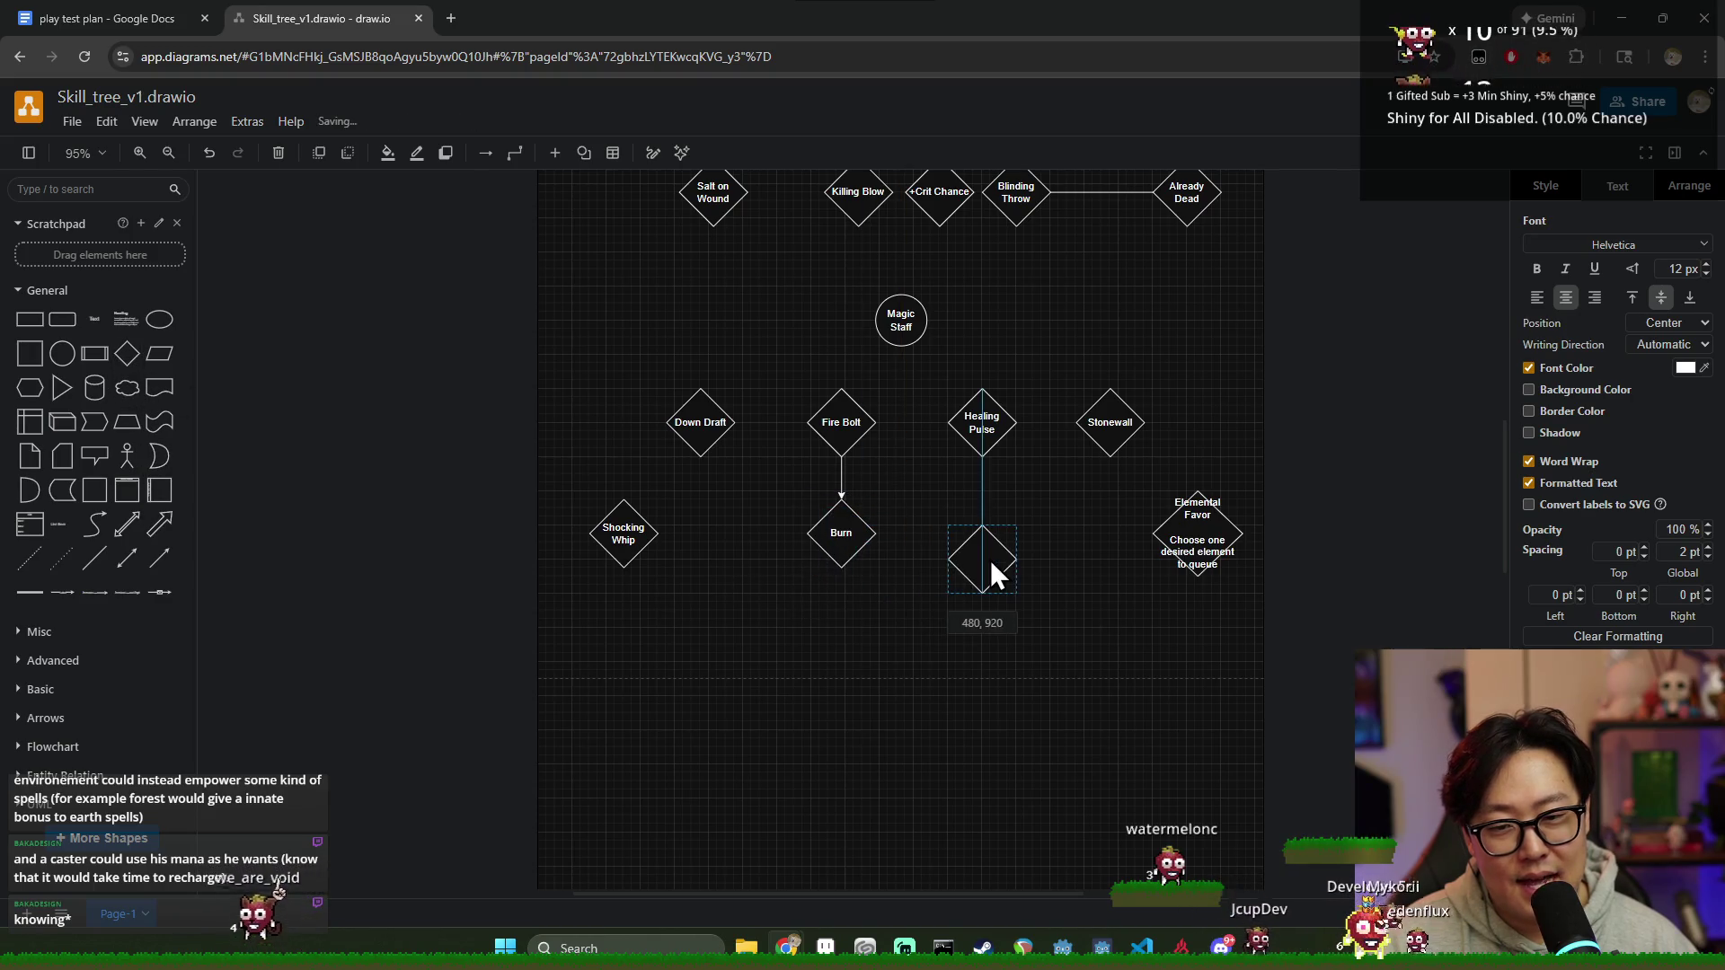
pyautogui.moveTo(988, 530); pyautogui.dragTo(996, 546)
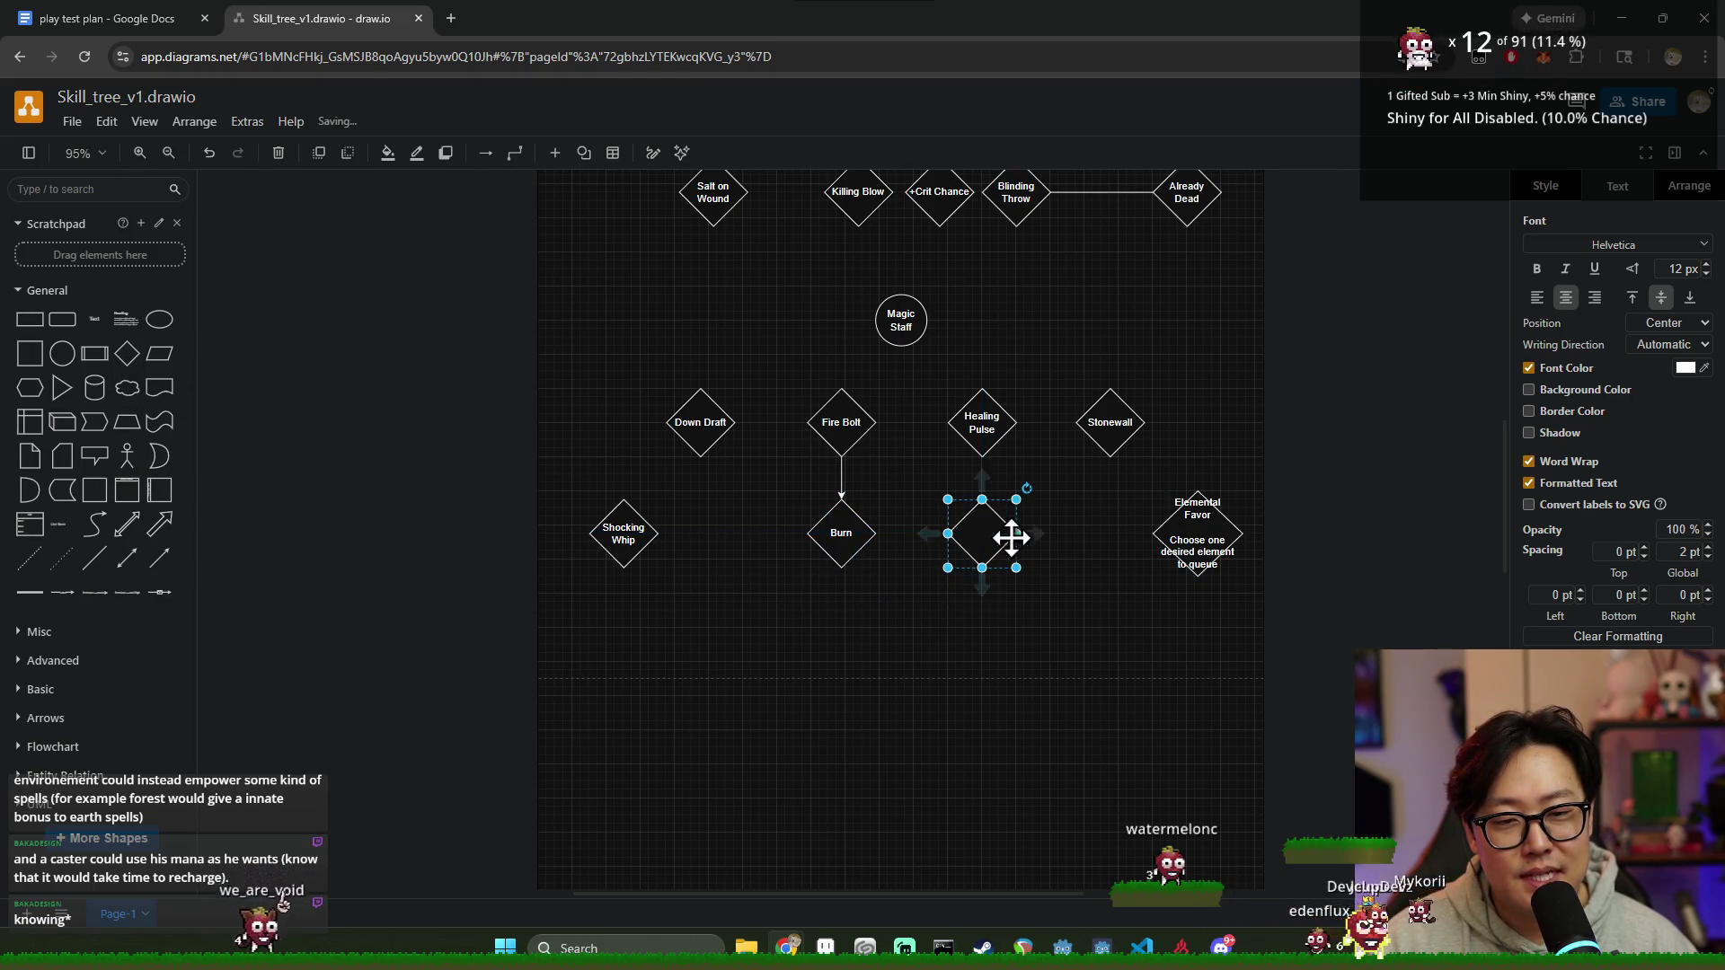
pyautogui.moveTo(1212, 541); pyautogui.dragTo(1262, 544)
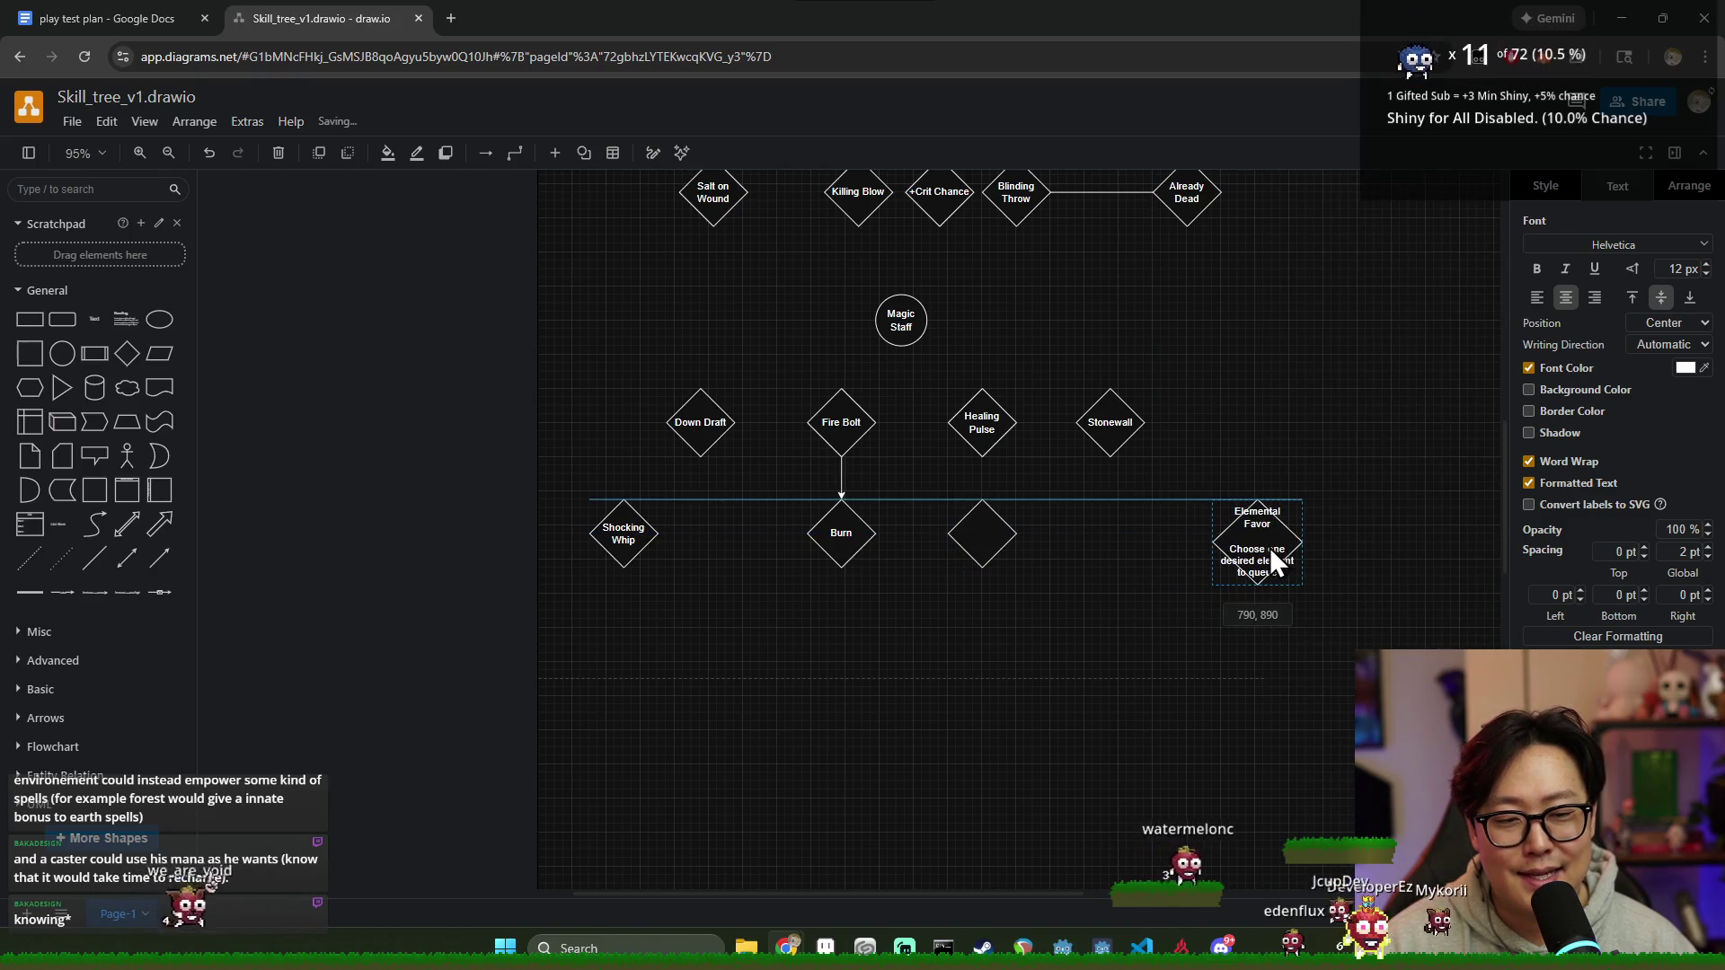
pyautogui.click(1110, 580)
pyautogui.scroll(1, 1065, 577)
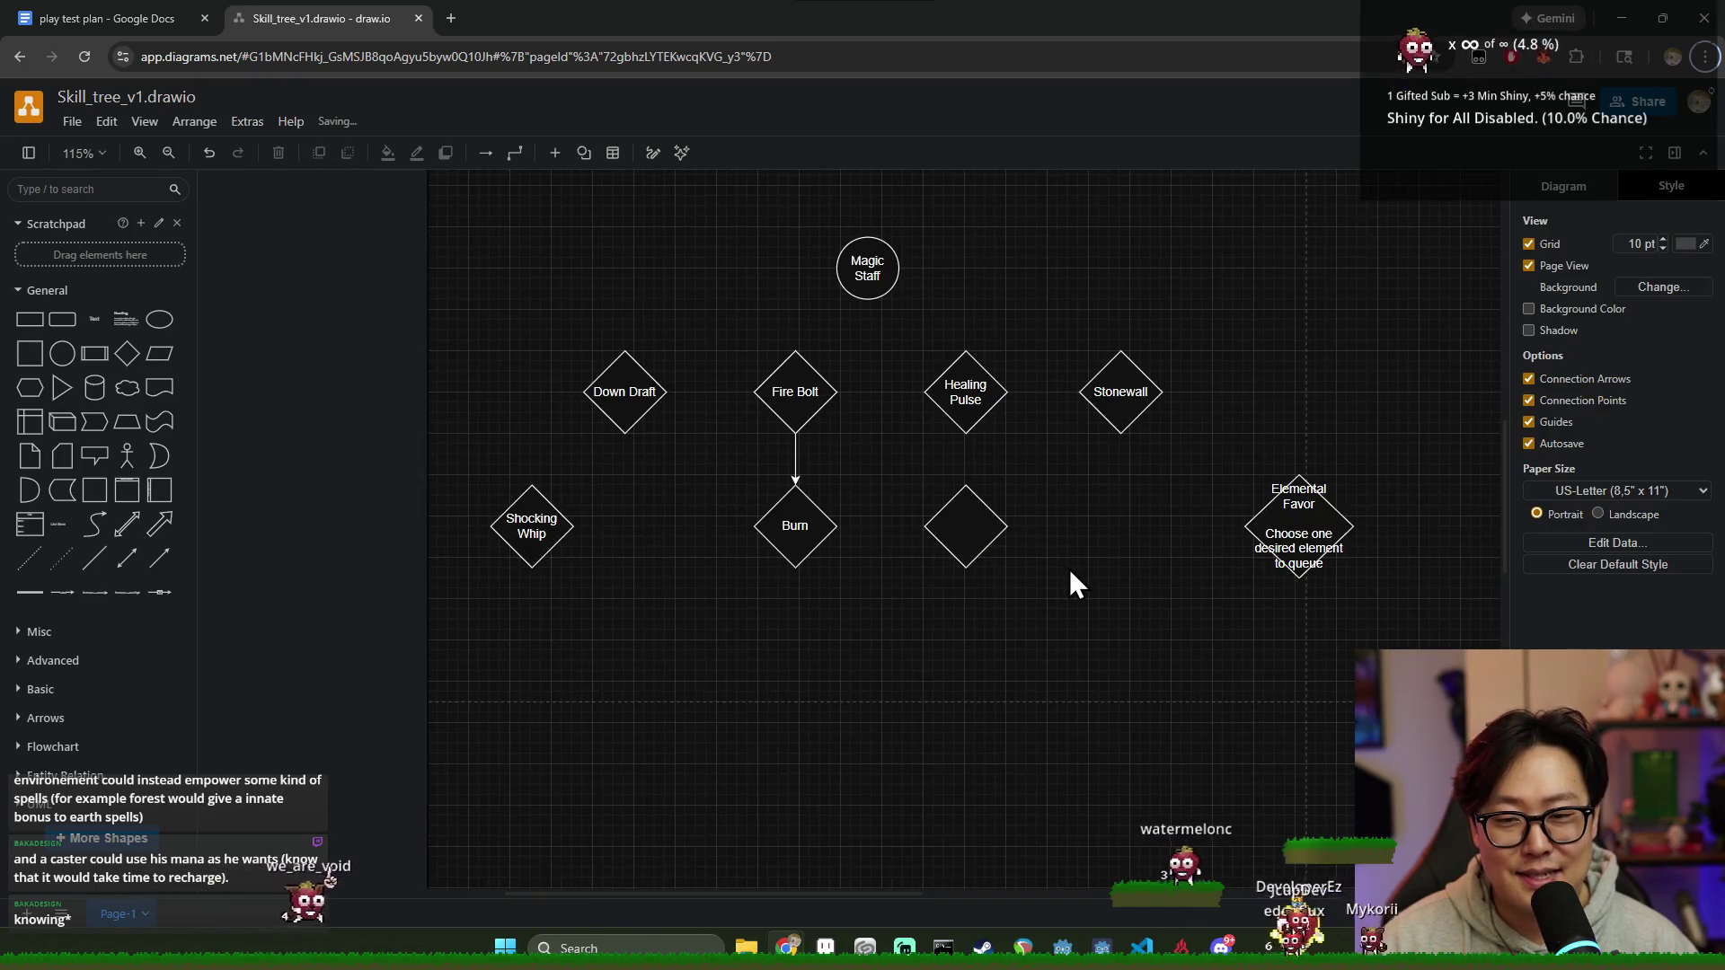
pyautogui.moveTo(538, 532); pyautogui.dragTo(536, 529)
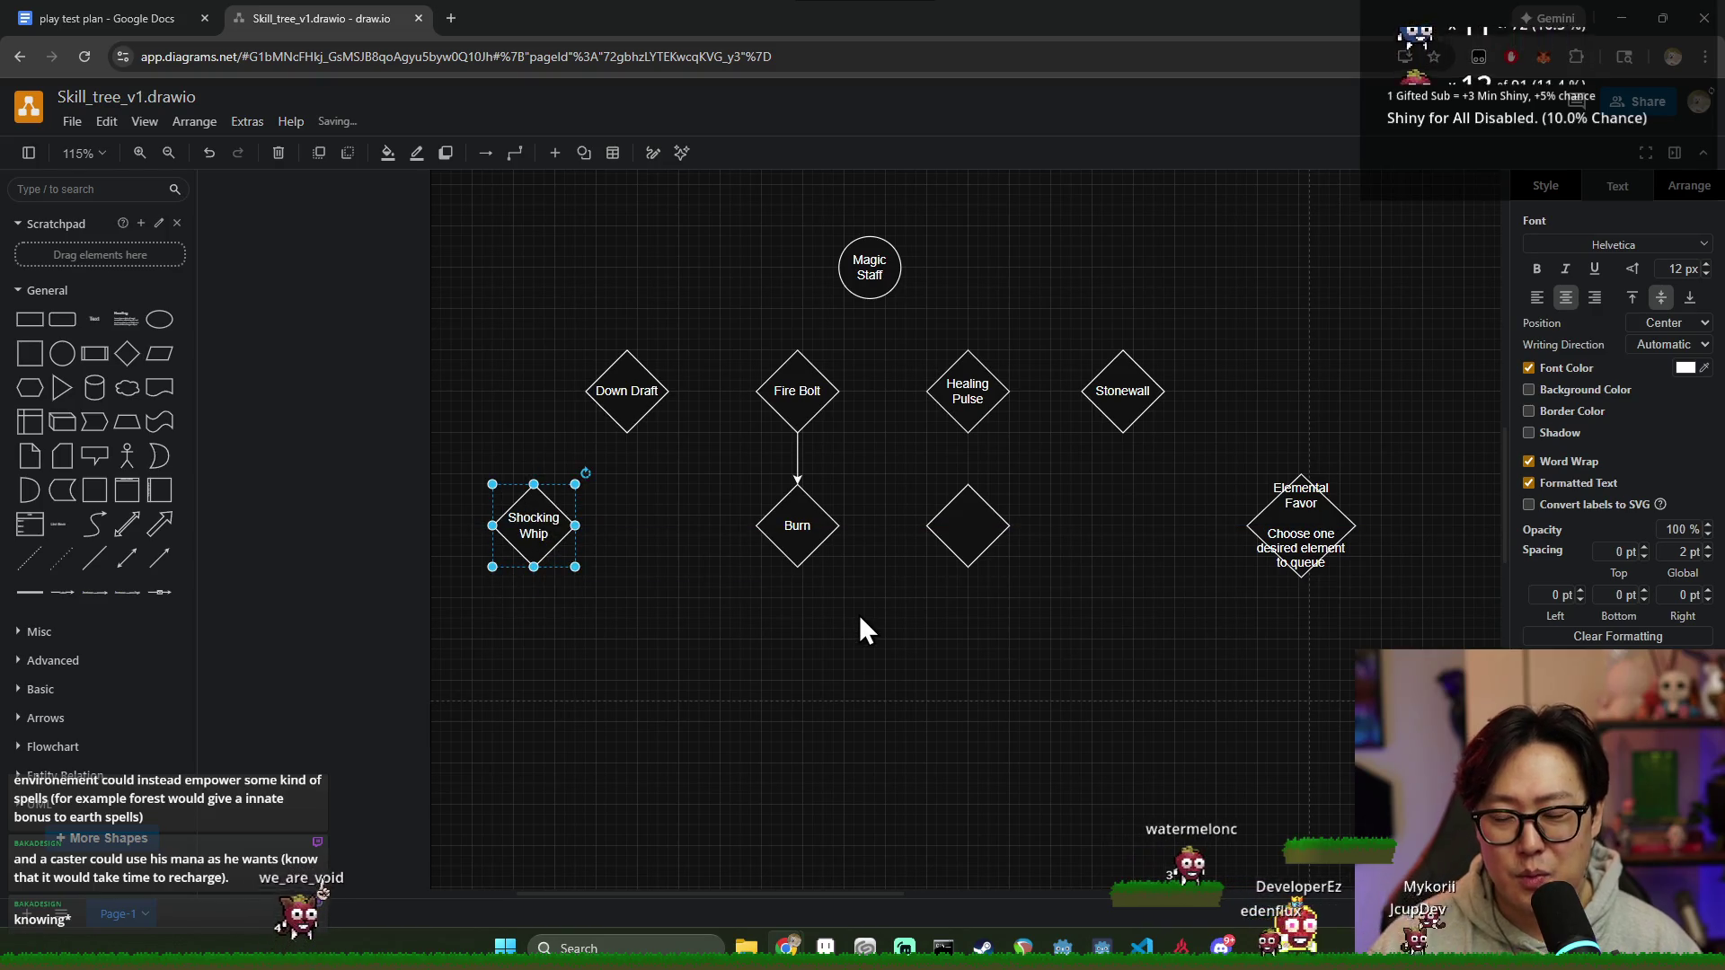
pyautogui.click(957, 523)
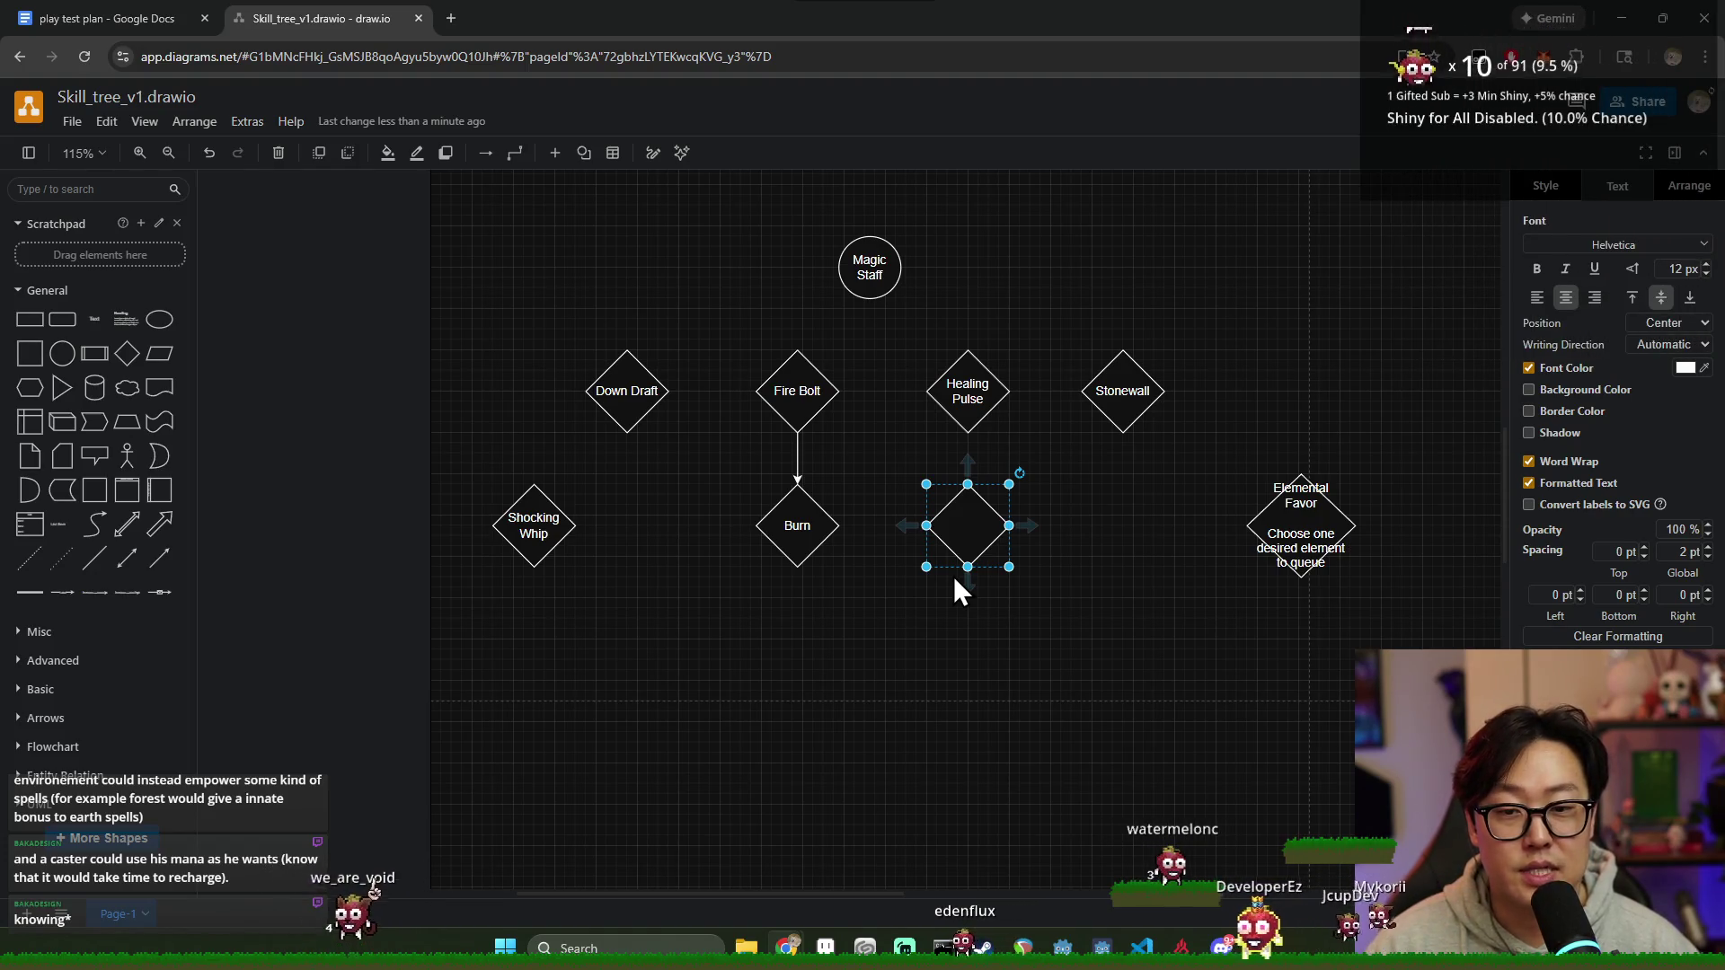
pyautogui.click(818, 391)
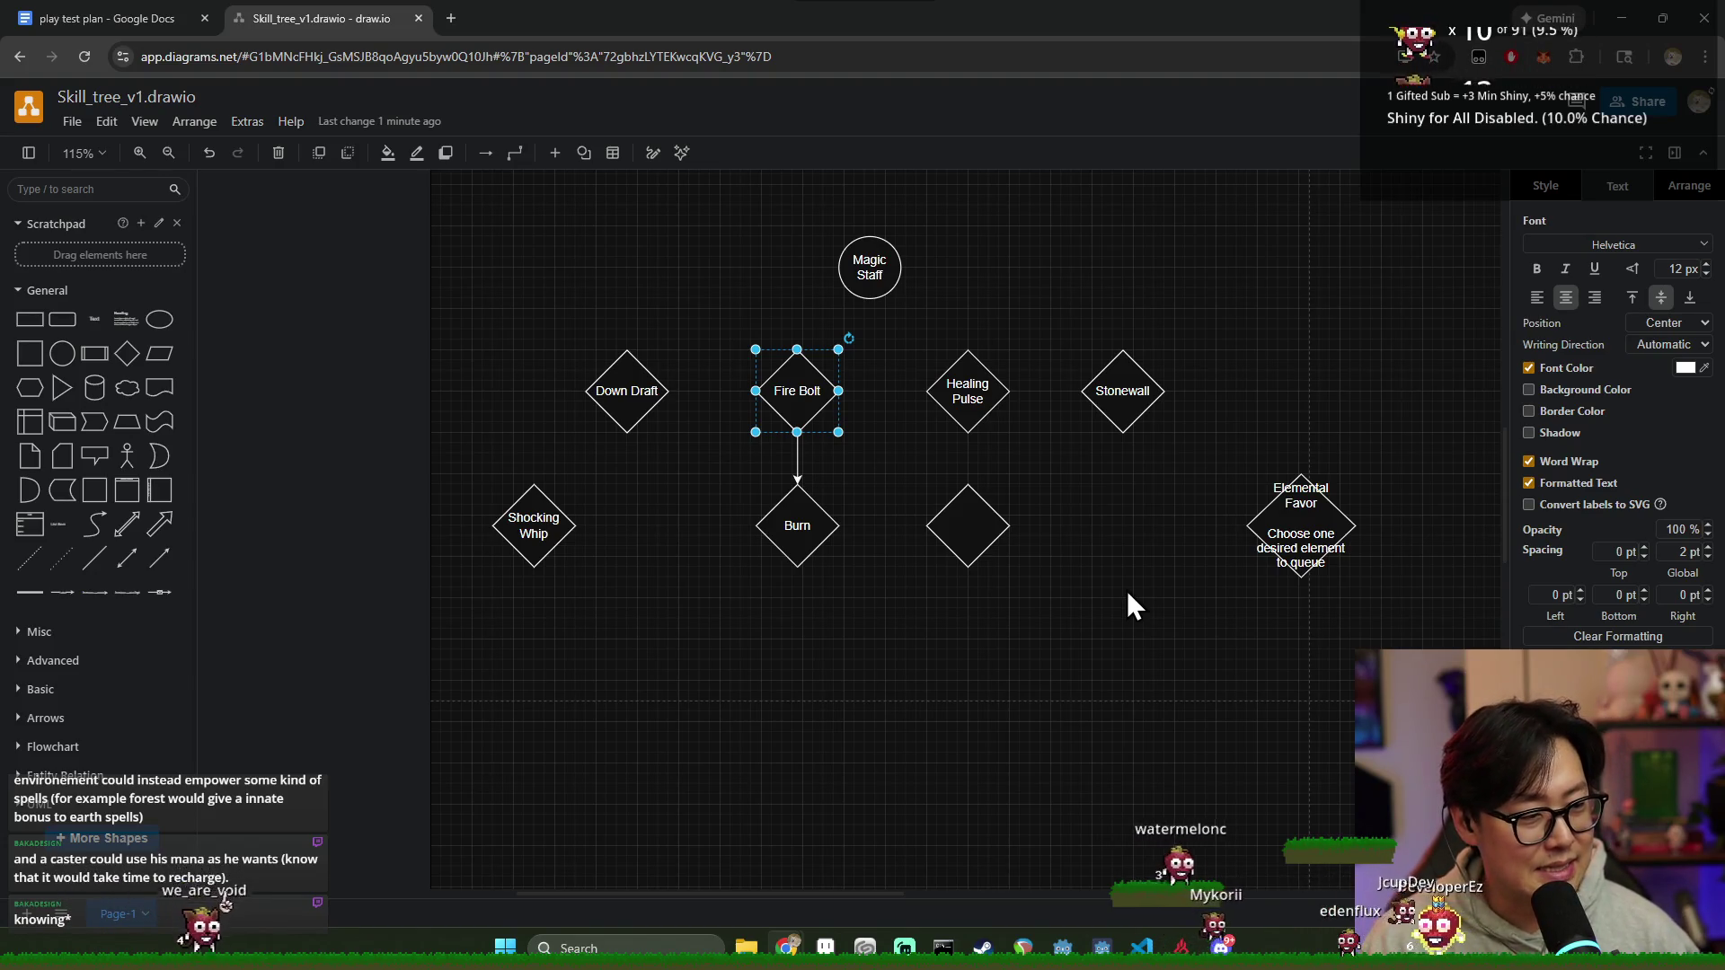
# Step: Connect Healing Pulse down to the blank diamond and begin labelling it
pyautogui.click(983, 535)
pyautogui.moveTo(983, 533); pyautogui.dragTo(983, 538)
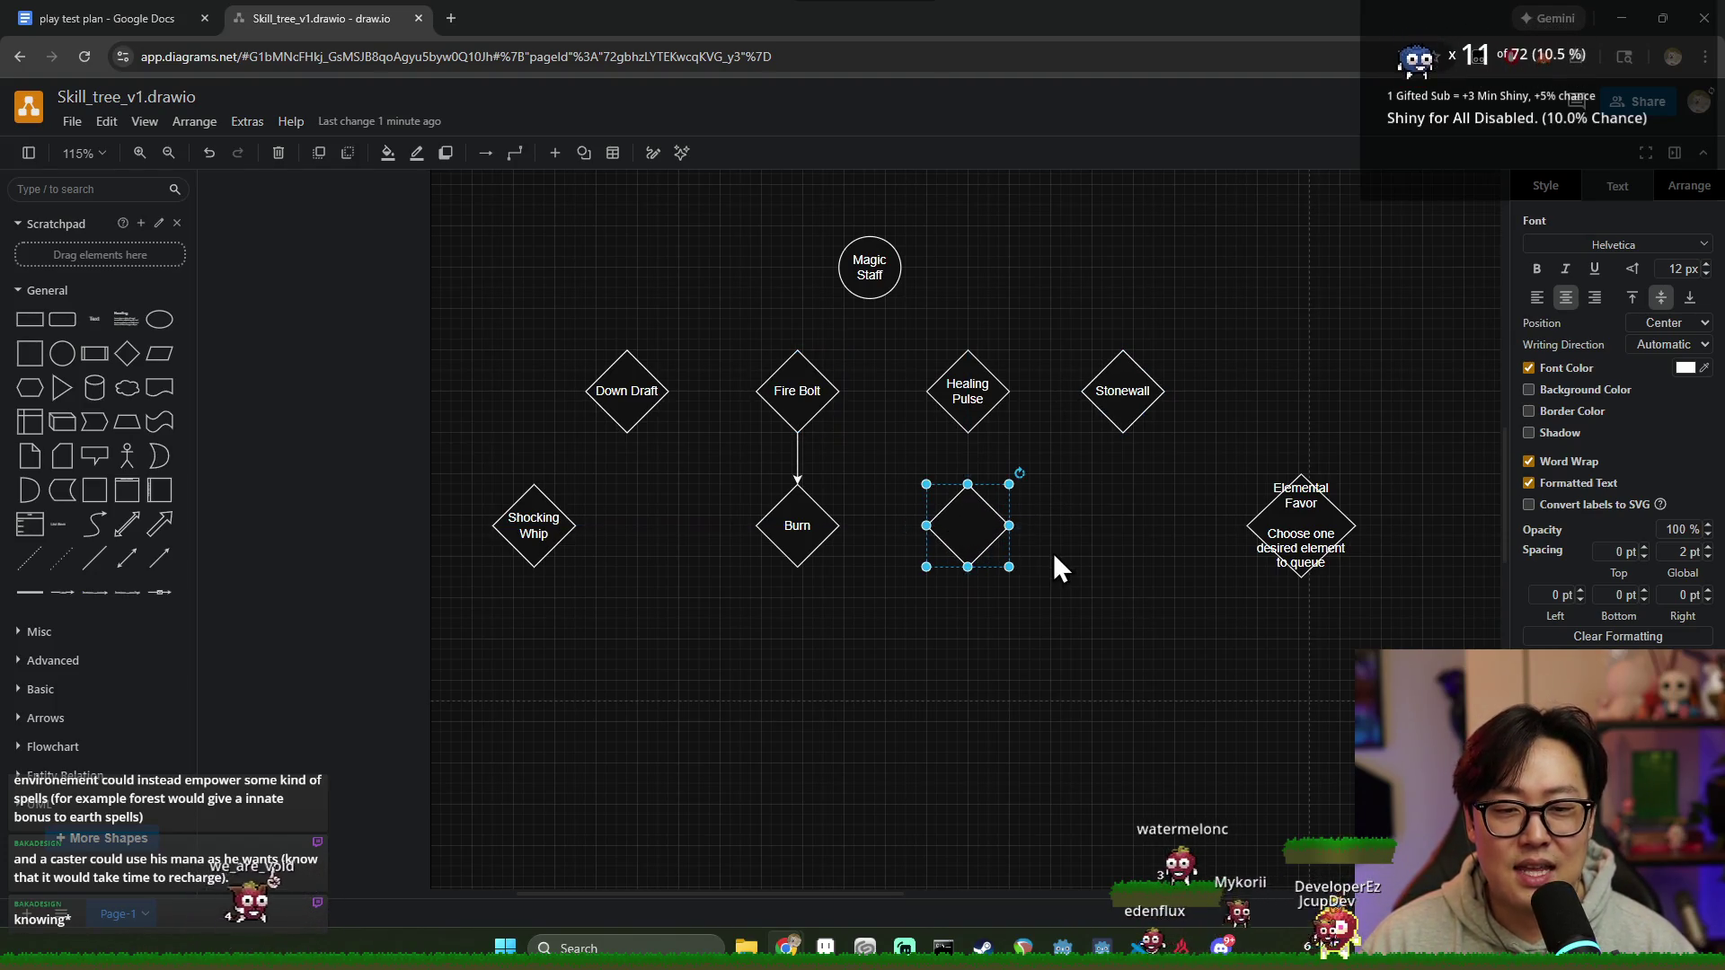
pyautogui.click(1053, 552)
pyautogui.click(986, 523)
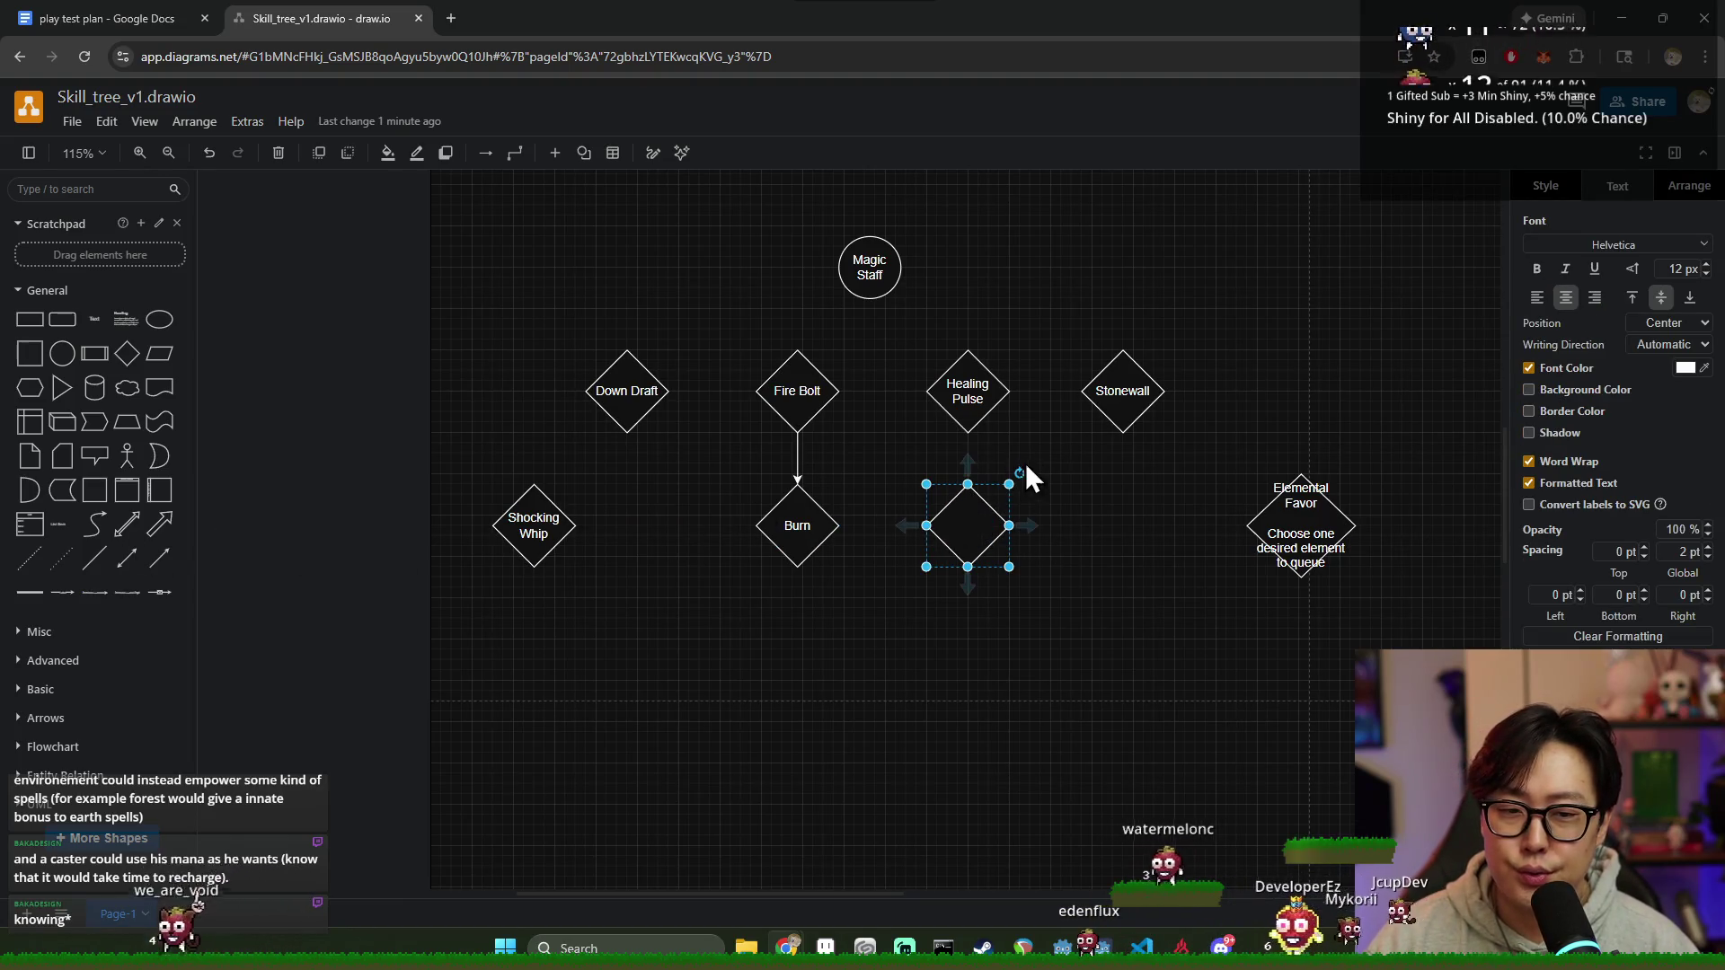
pyautogui.click(969, 488)
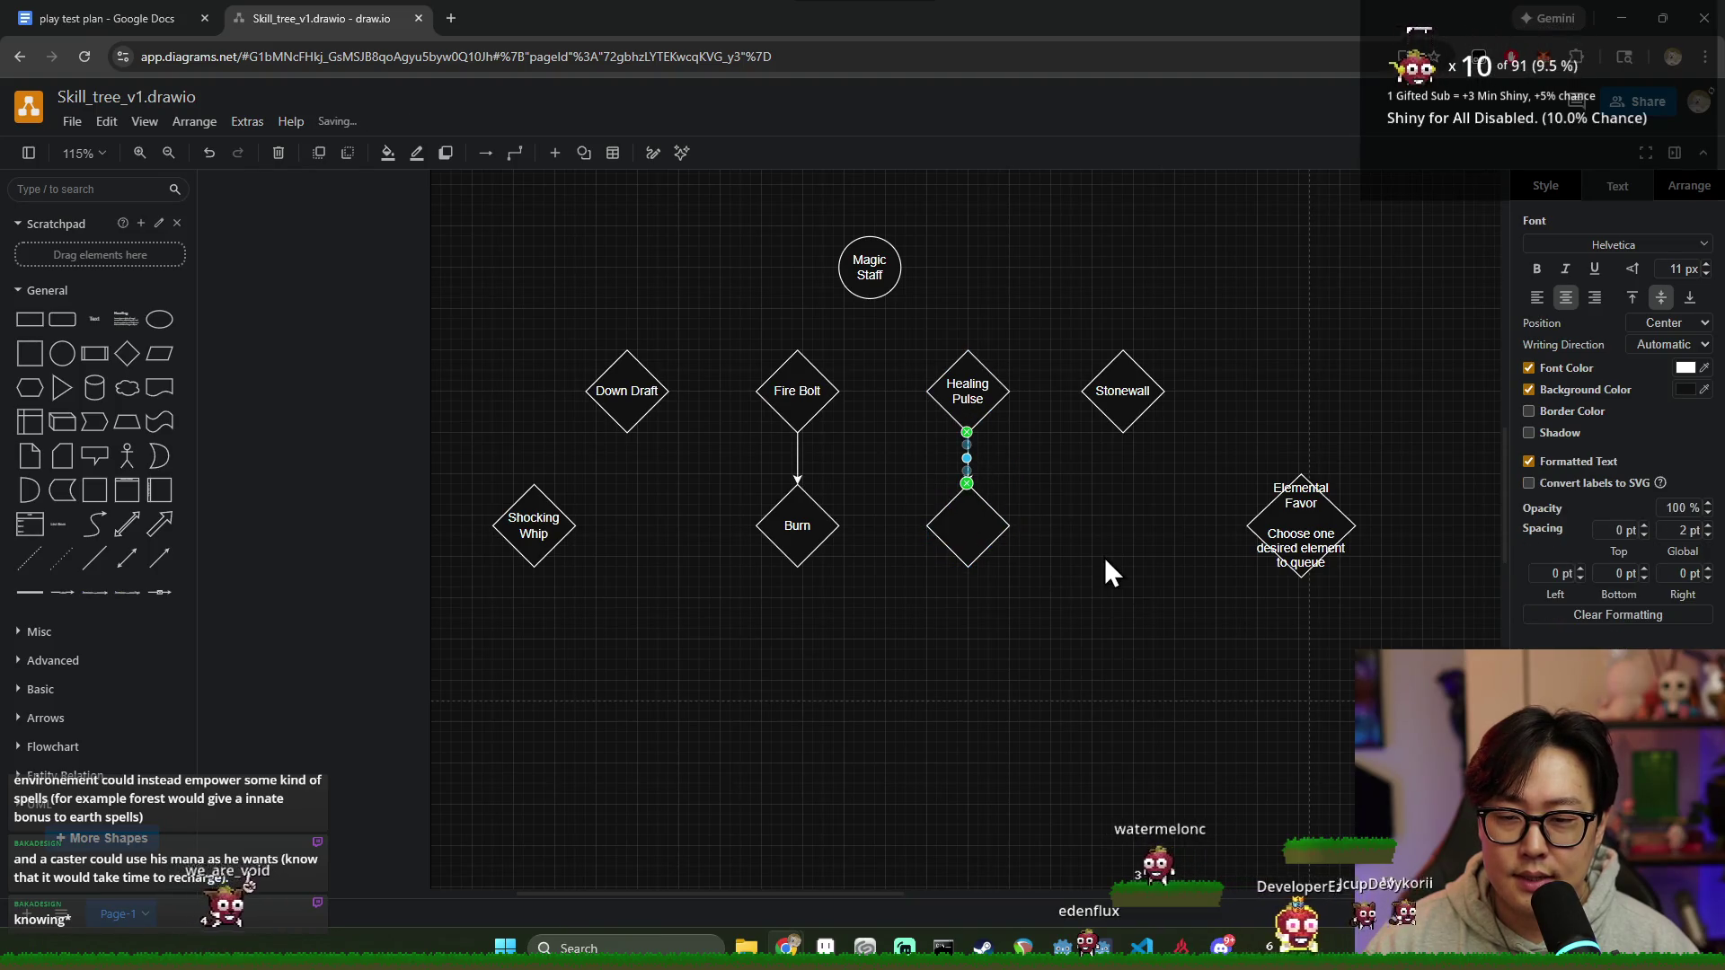
pyautogui.click(1010, 551)
pyautogui.doubleClick(982, 540)
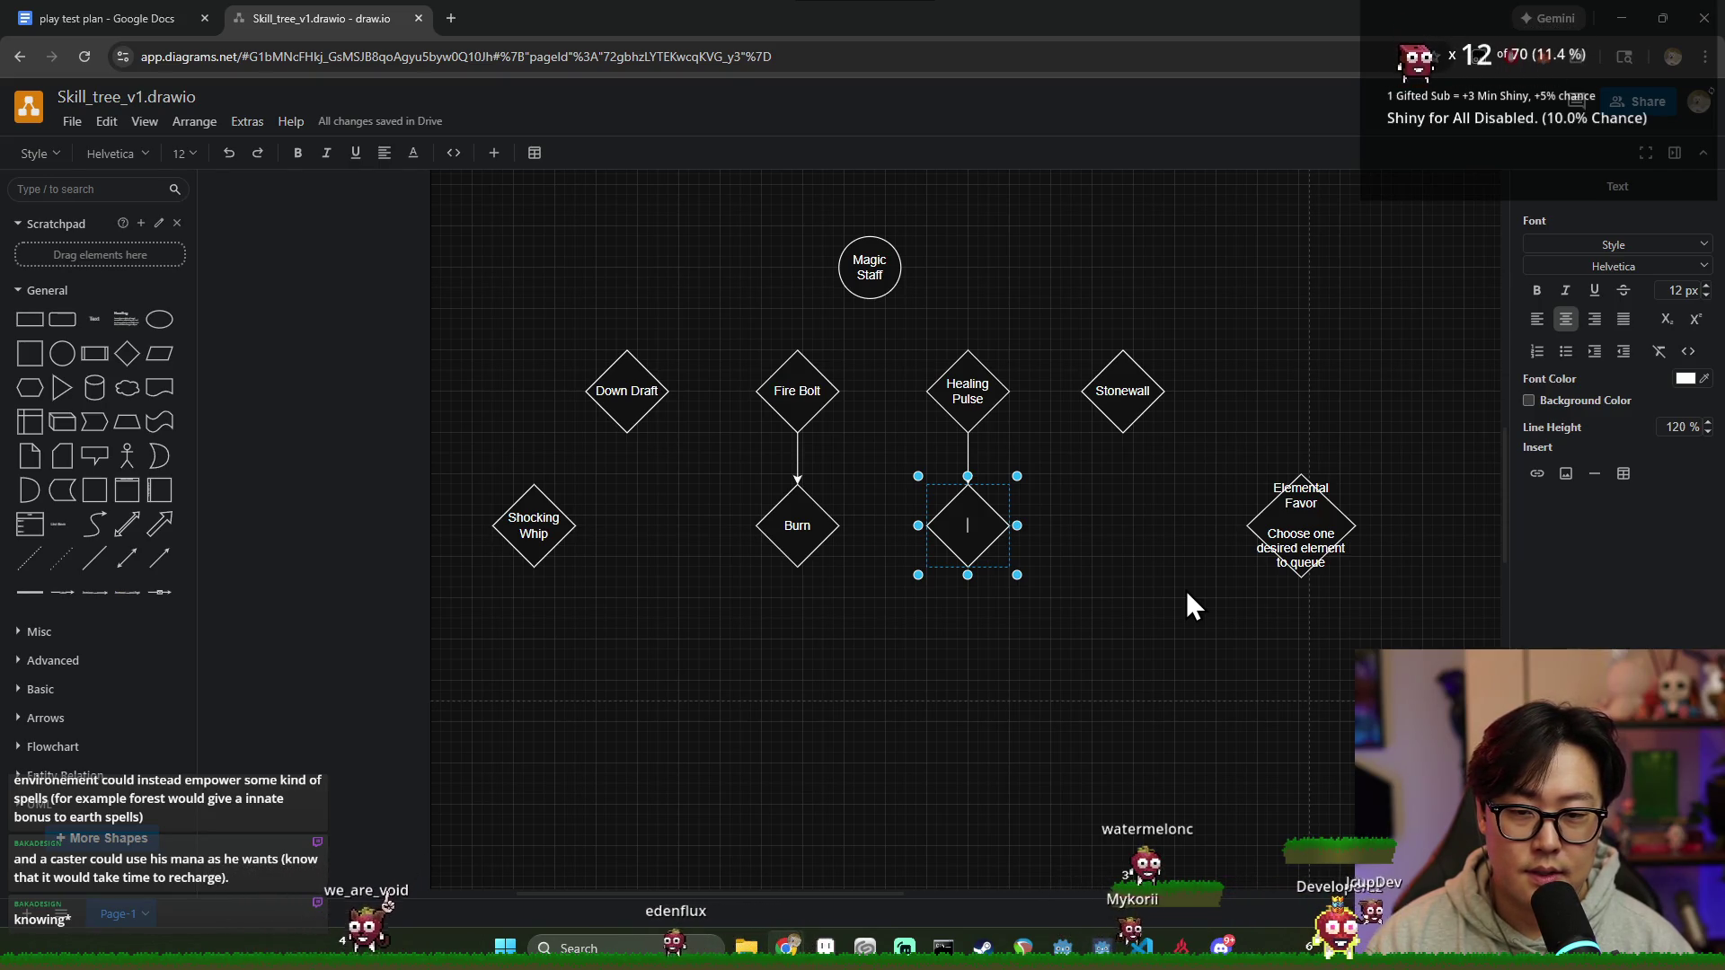
pyautogui.write('Magic')
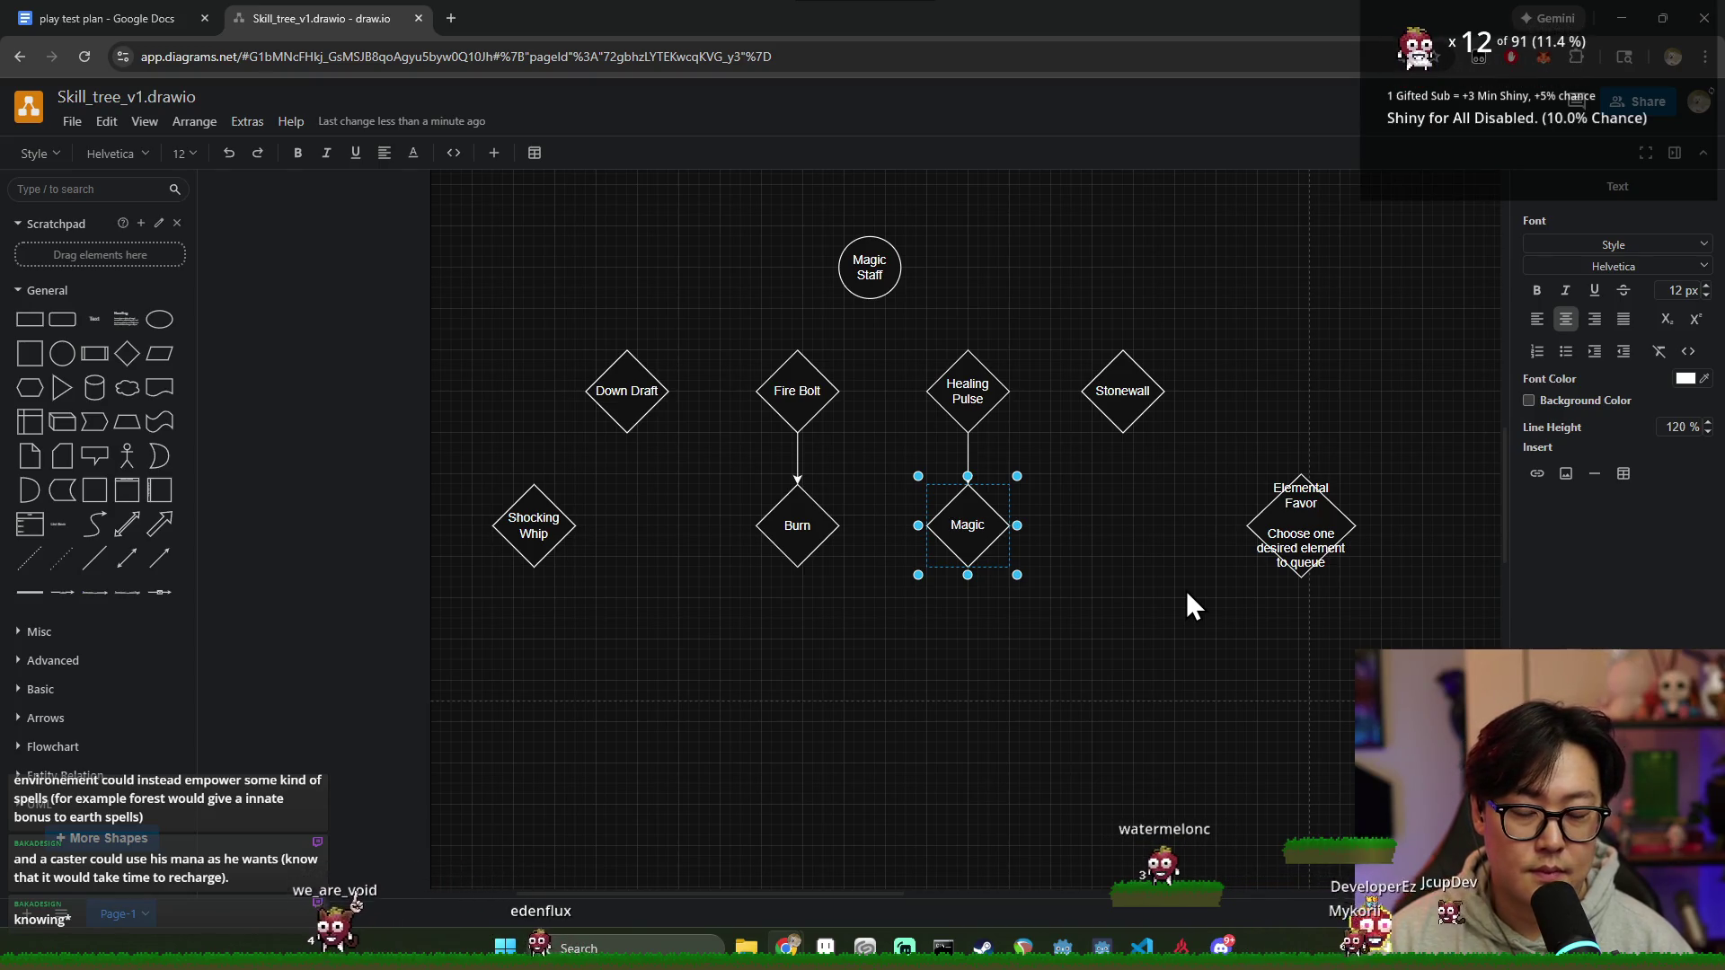
pyautogui.write(' Mist')
pyautogui.press('Escape')
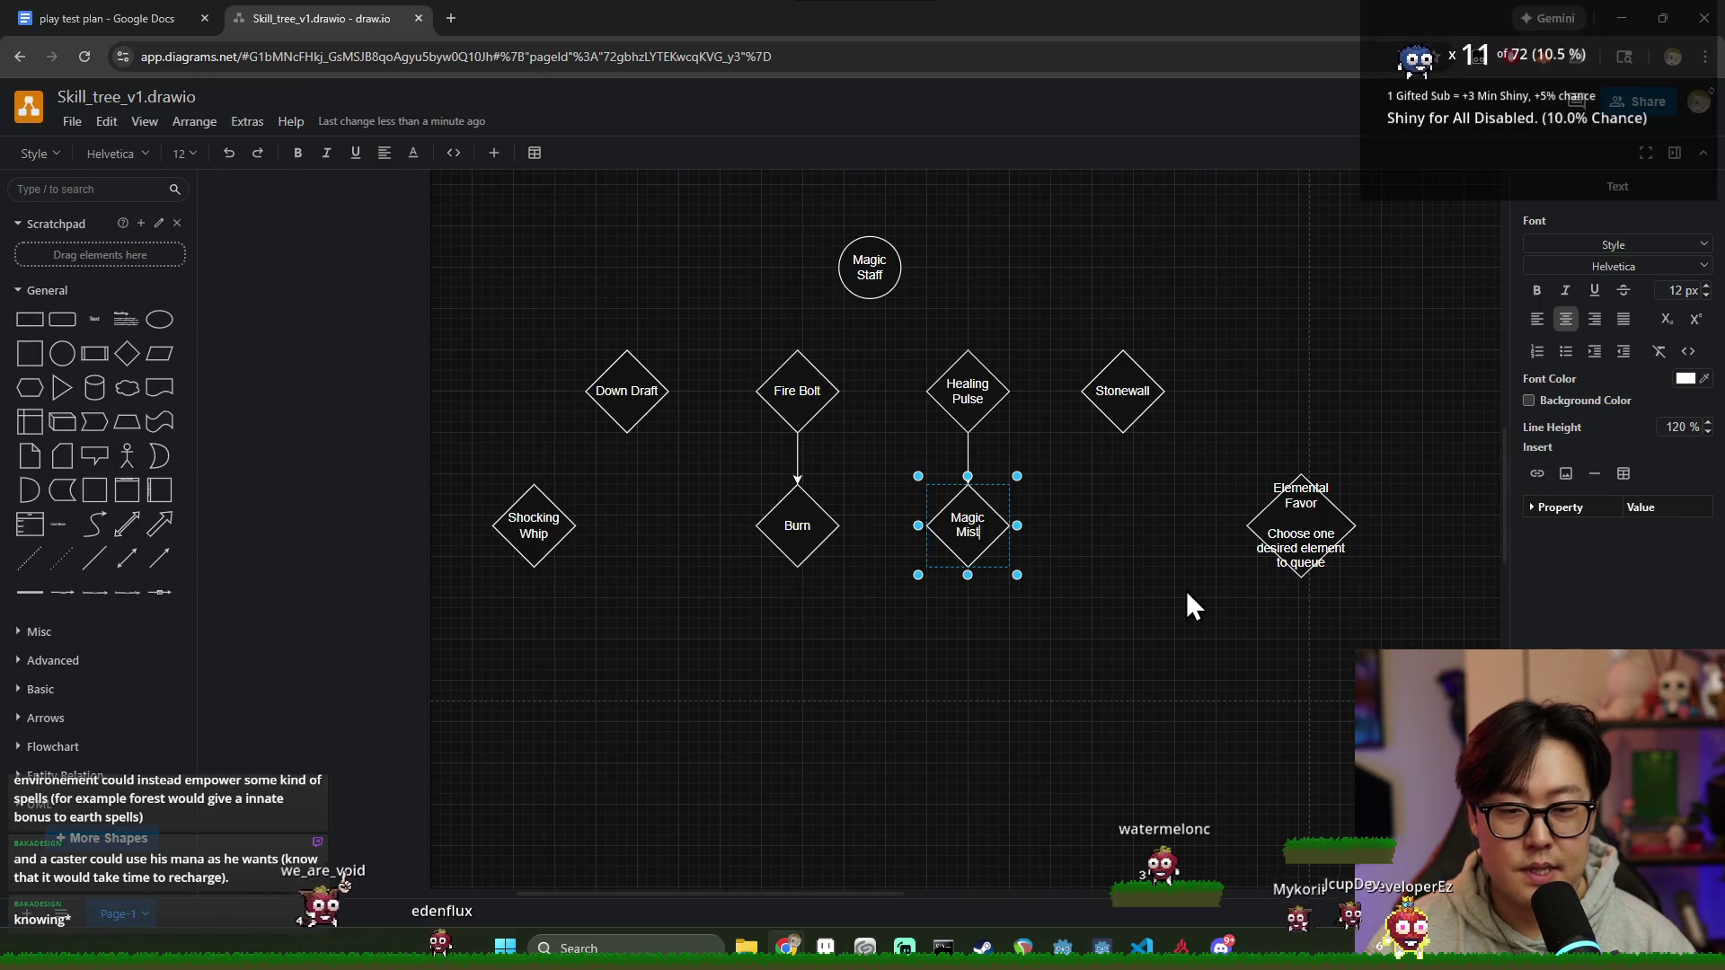
pyautogui.press('Escape')
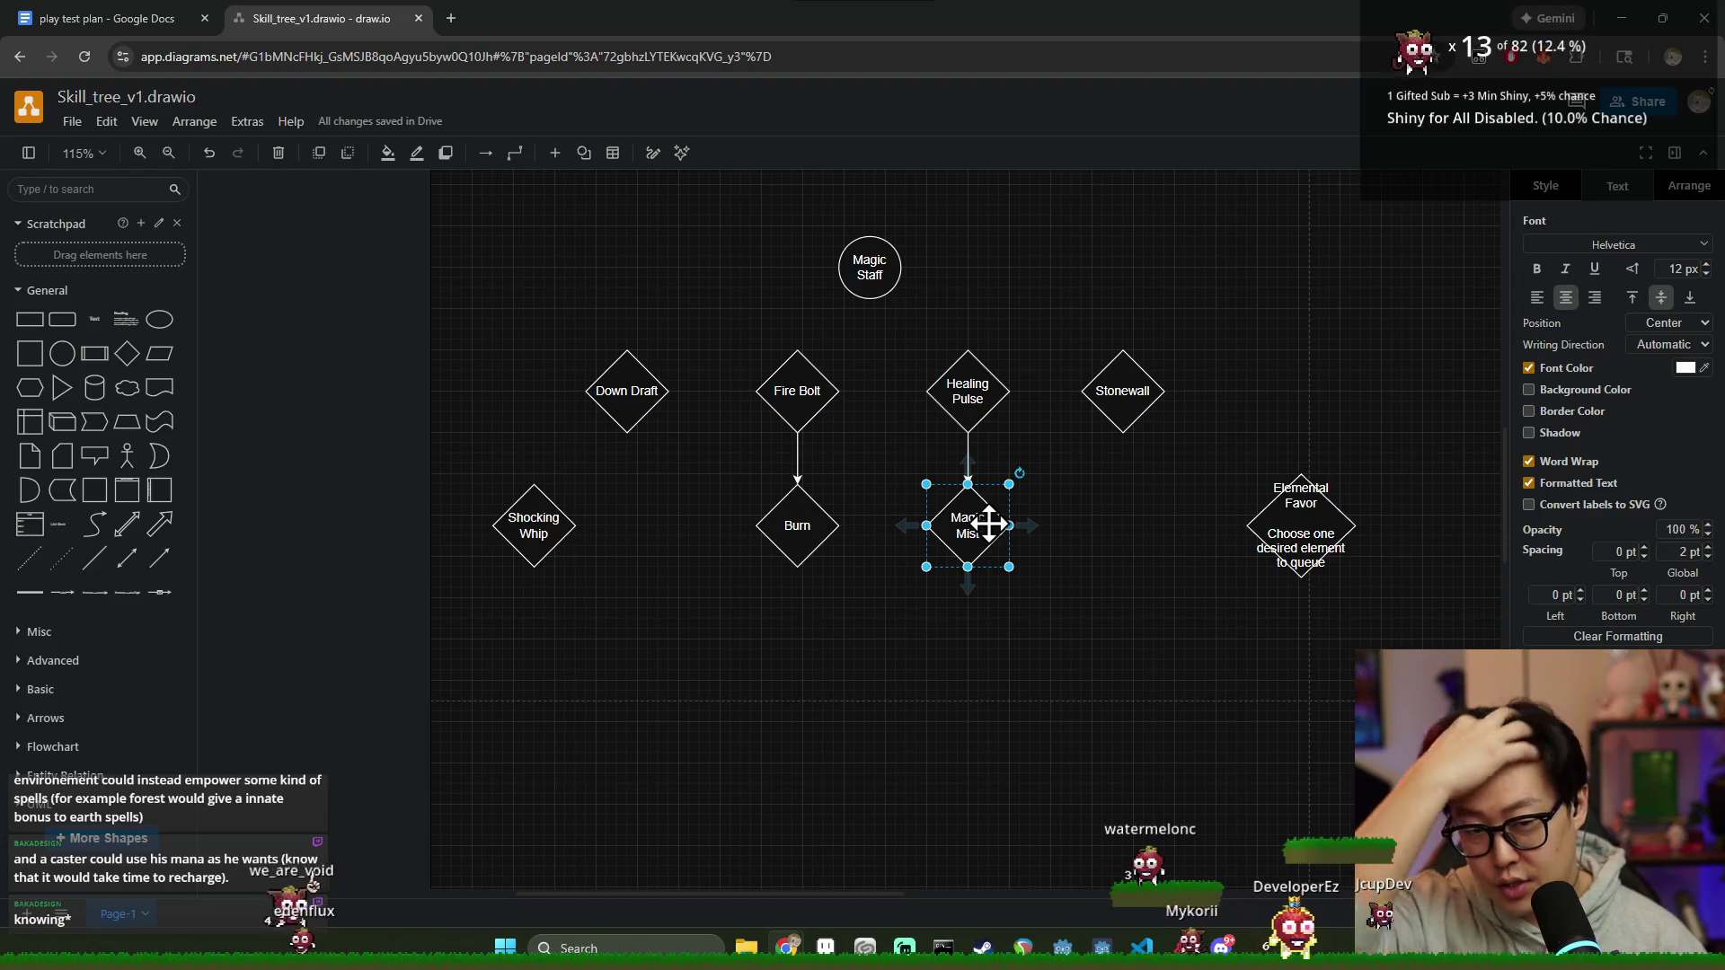
pyautogui.click(1001, 622)
pyautogui.click(971, 542)
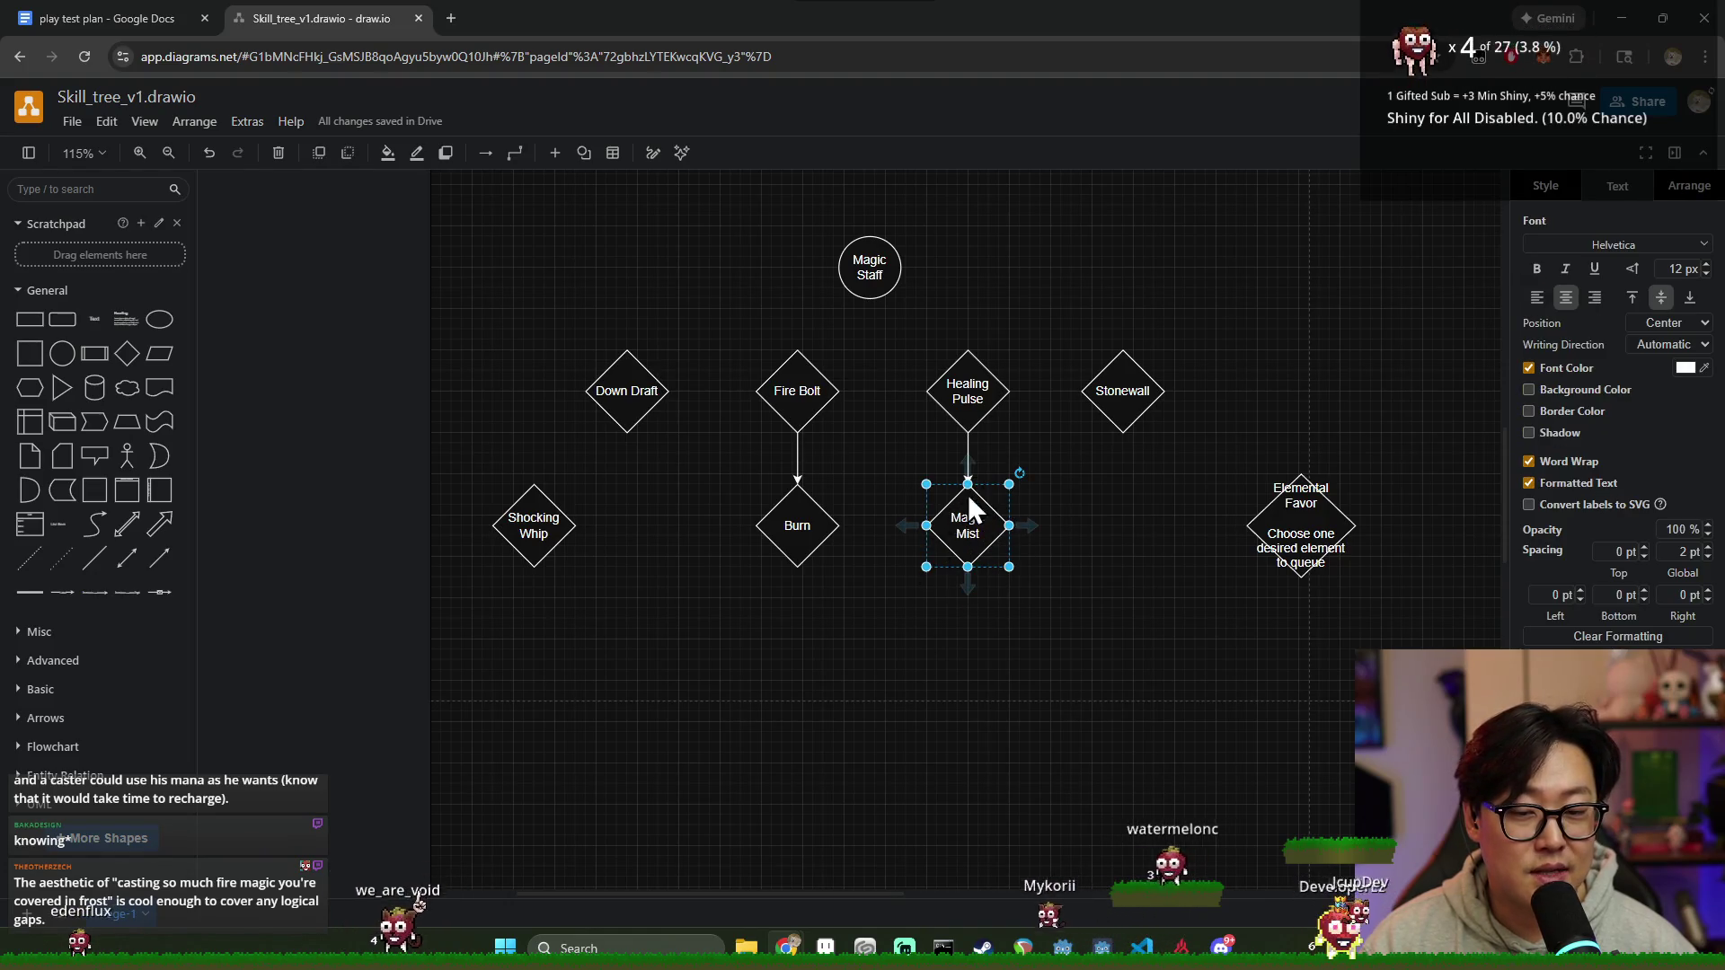
pyautogui.click(1034, 631)
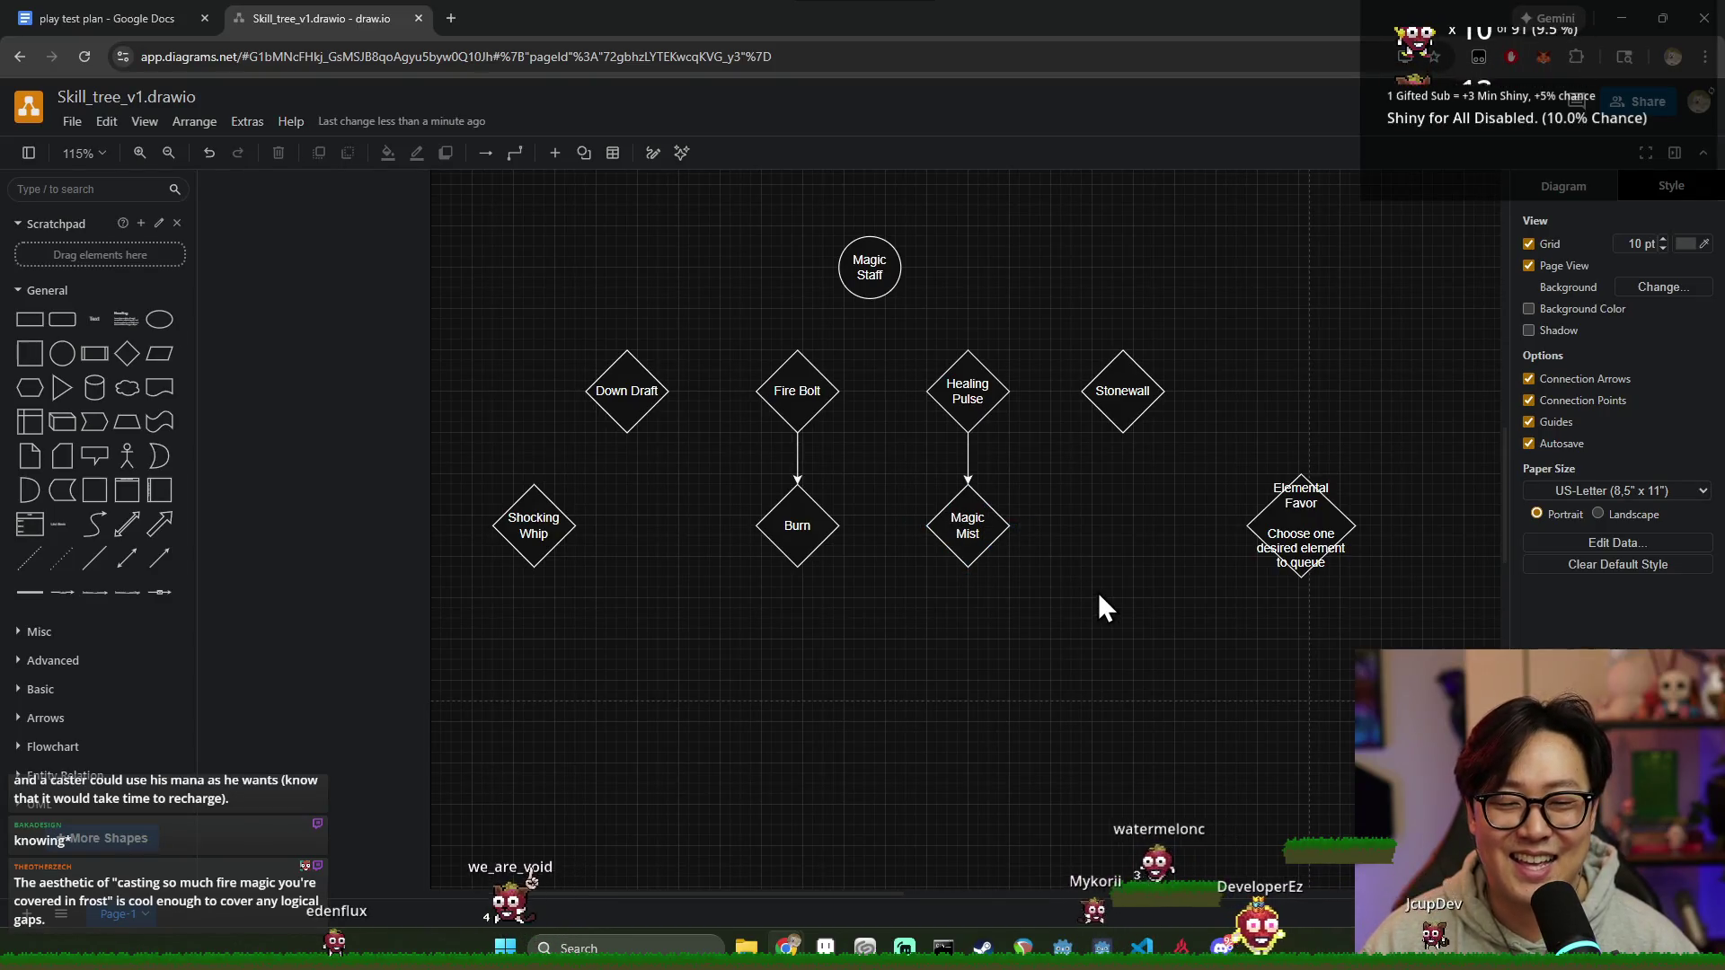
pyautogui.click(970, 537)
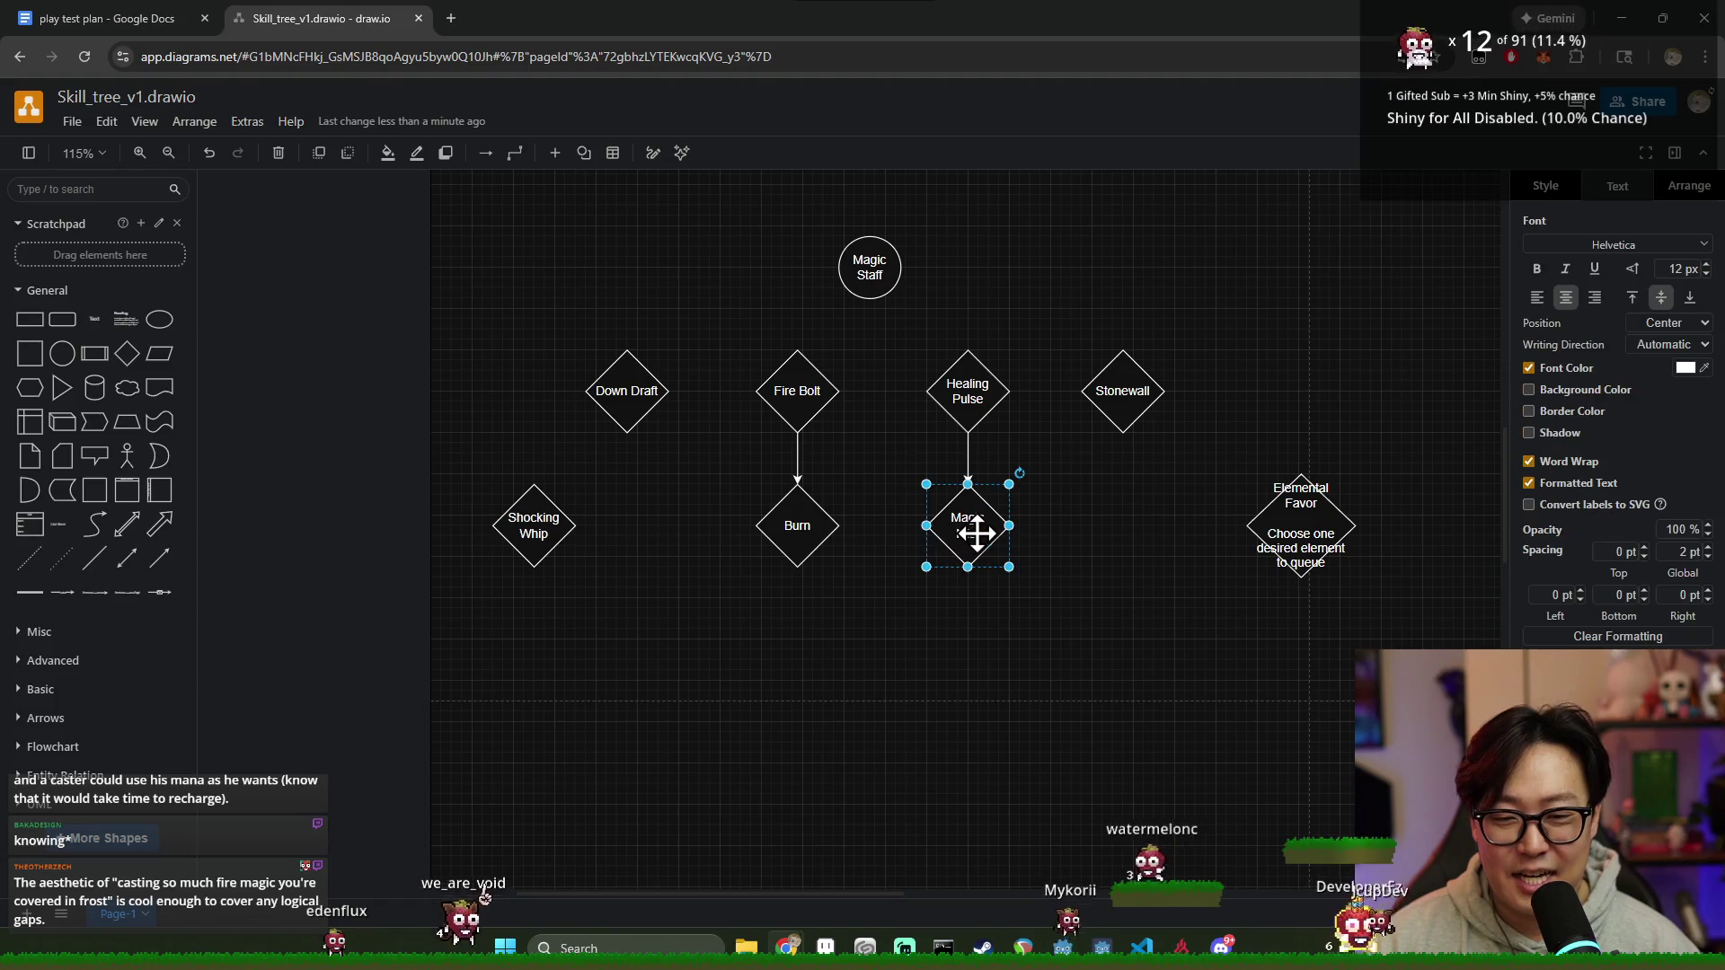
pyautogui.click(797, 530)
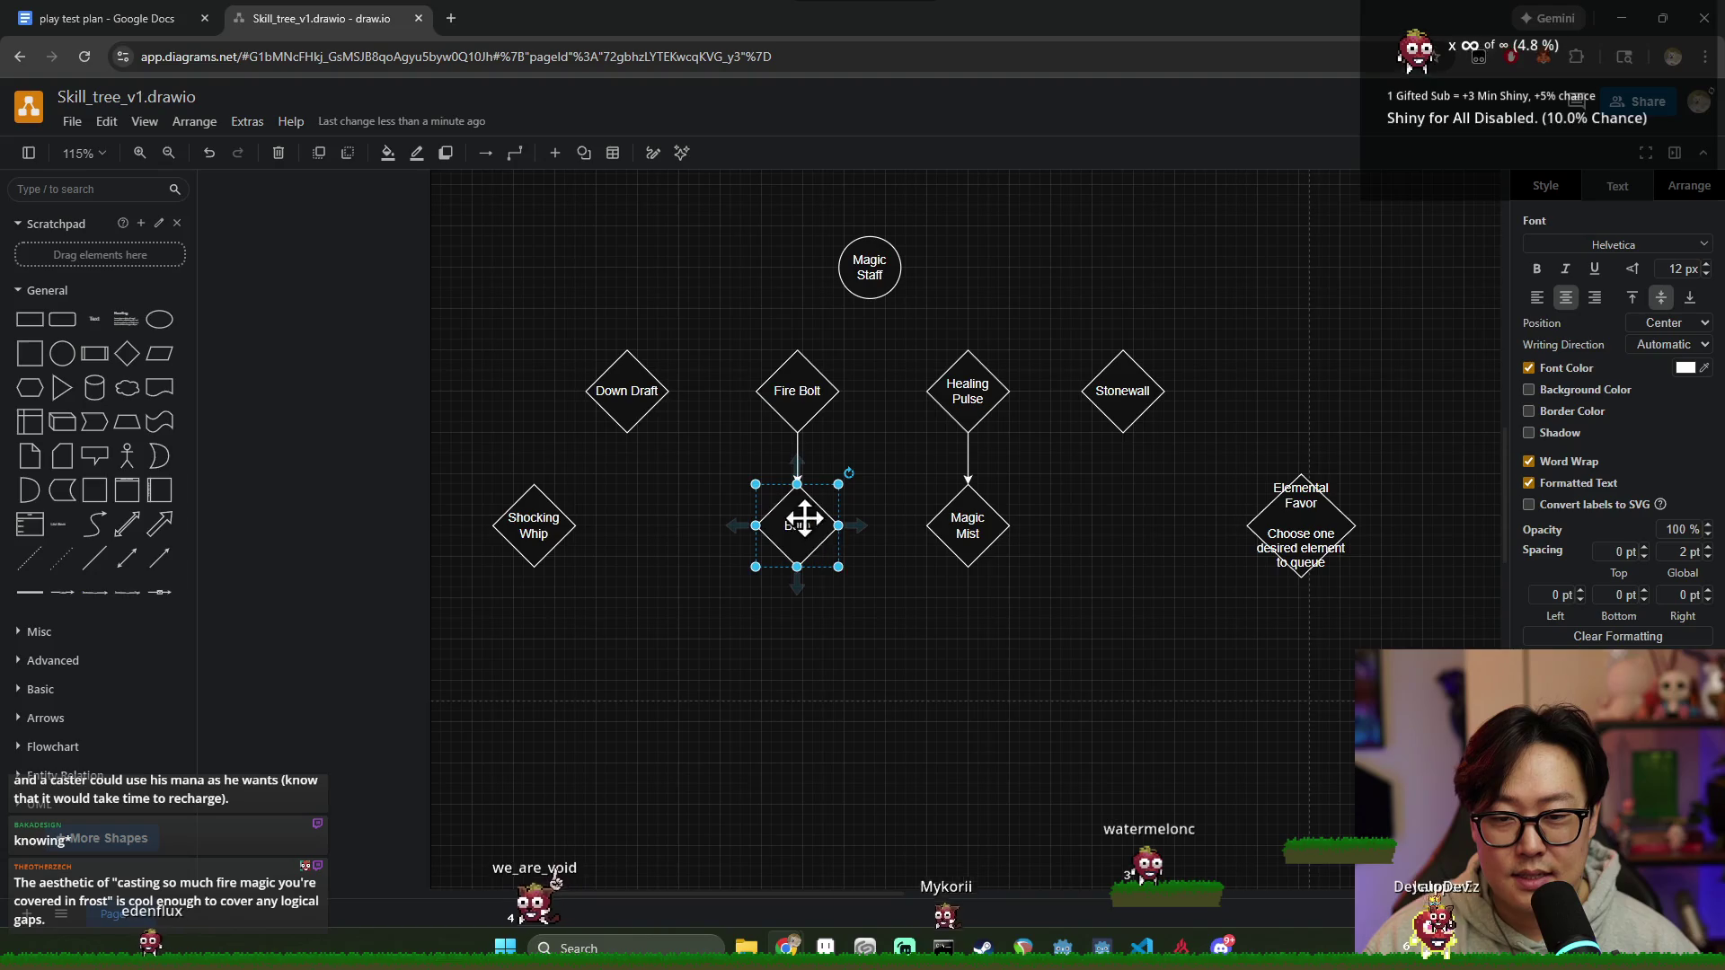
pyautogui.click(983, 549)
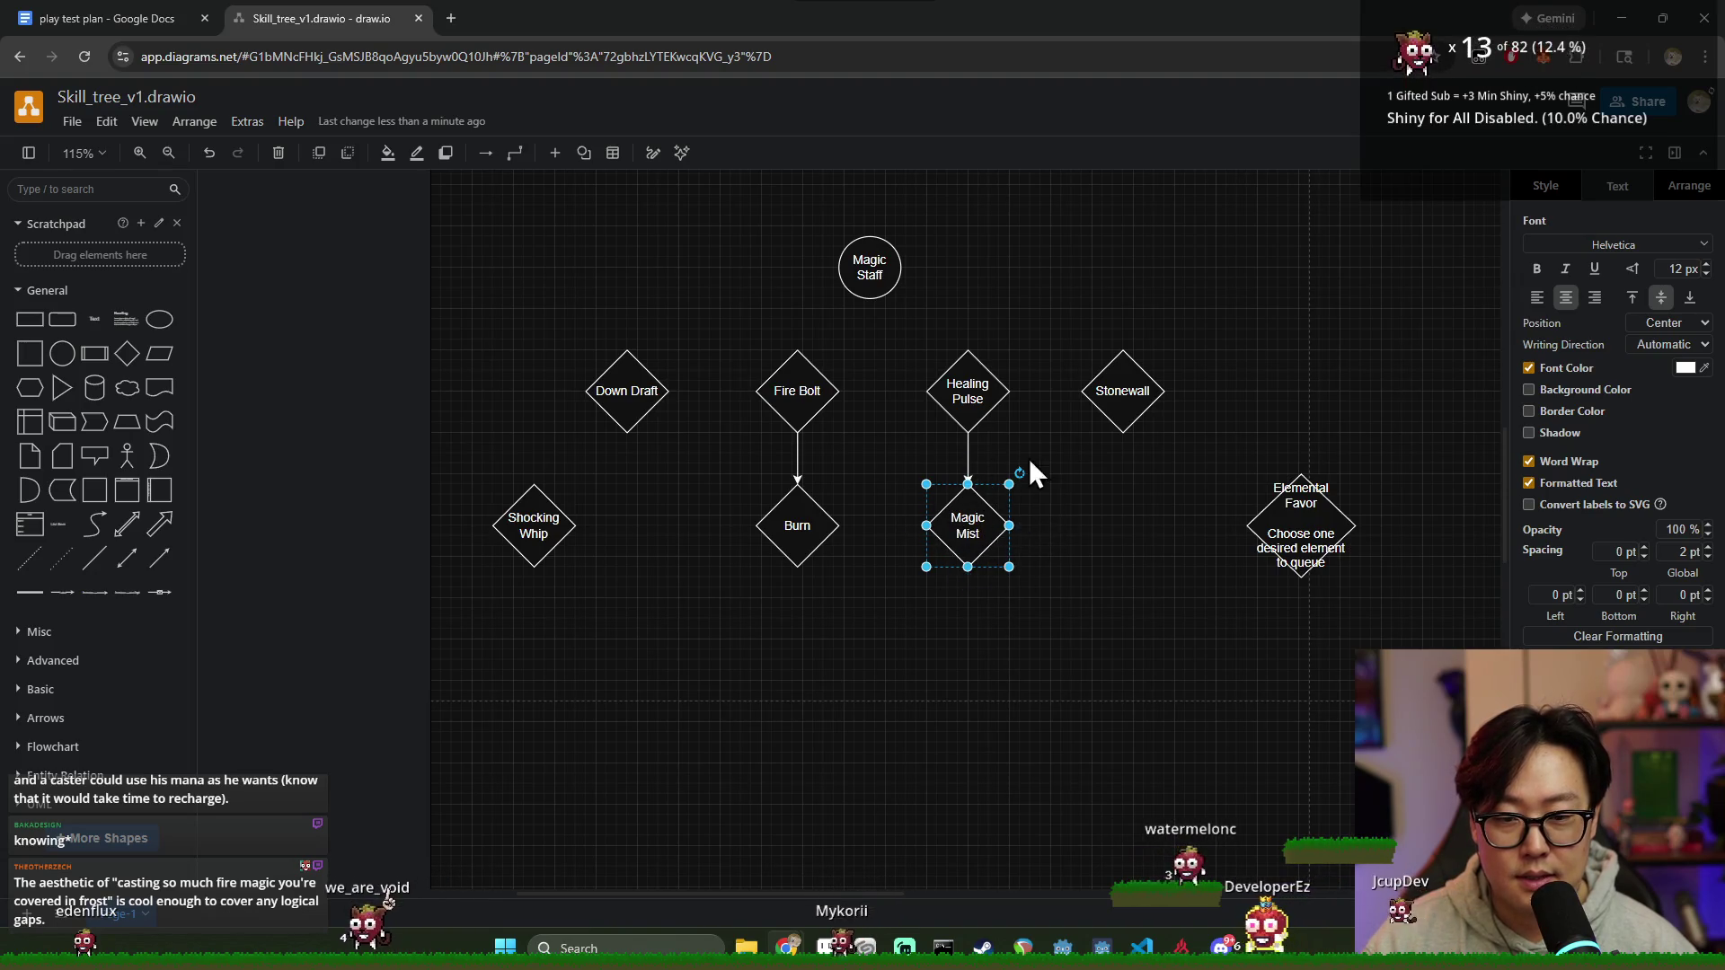
pyautogui.click(1048, 605)
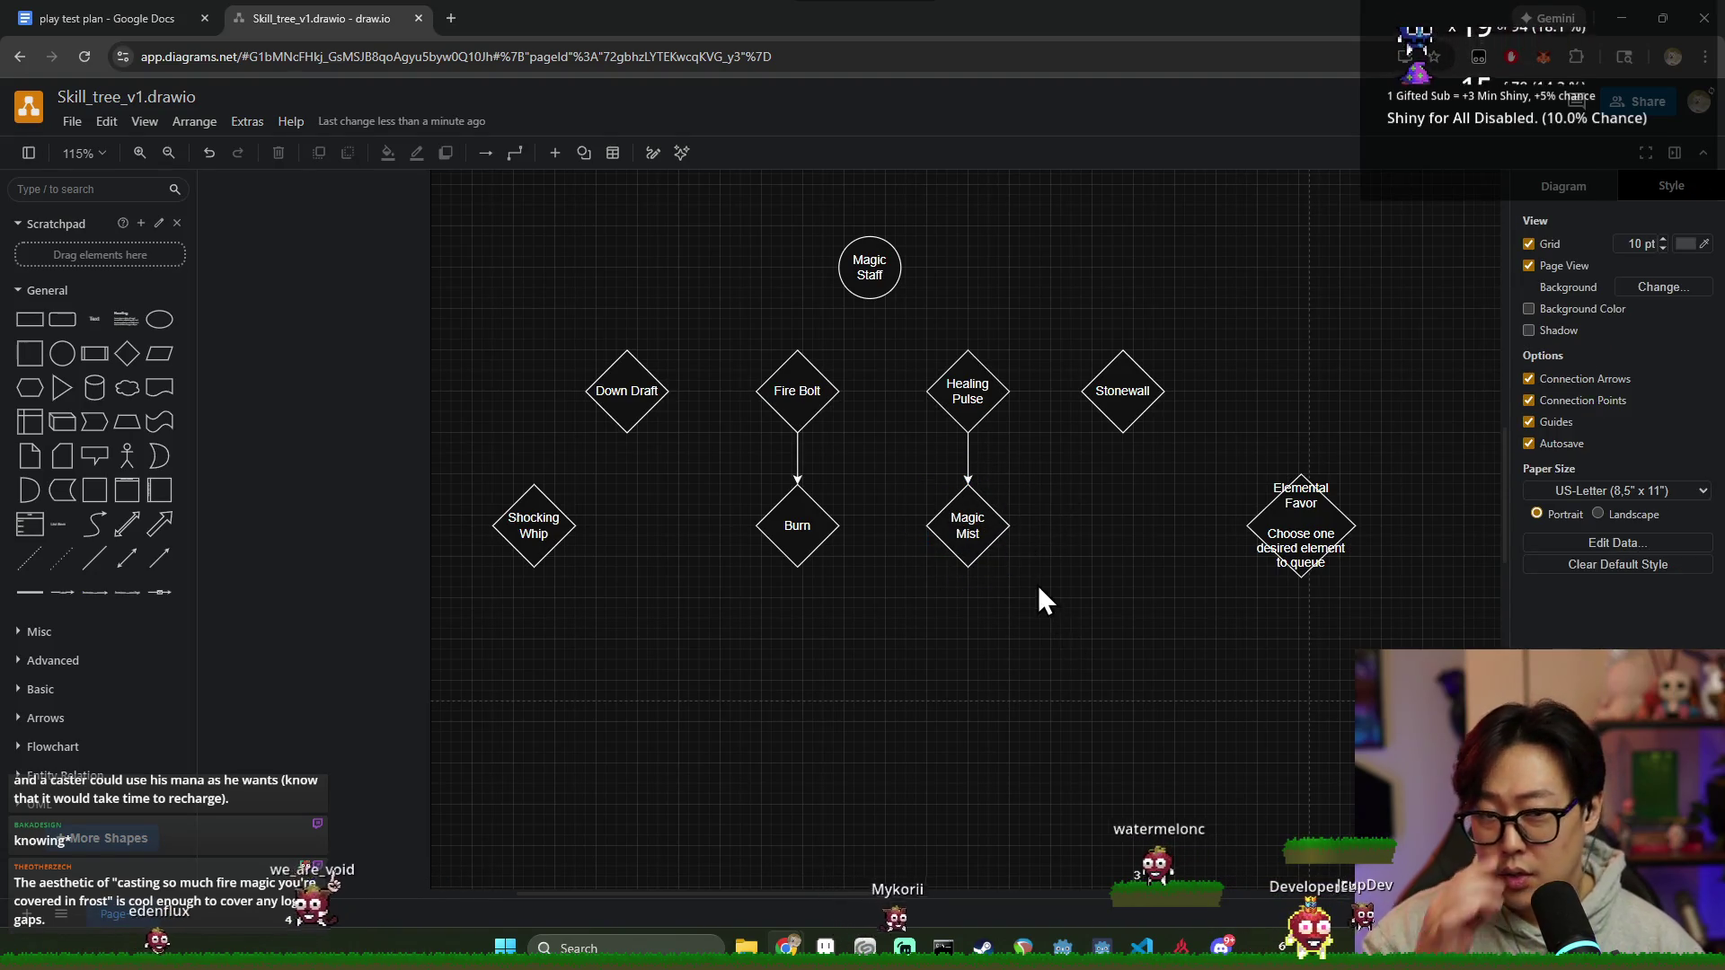
pyautogui.click(979, 541)
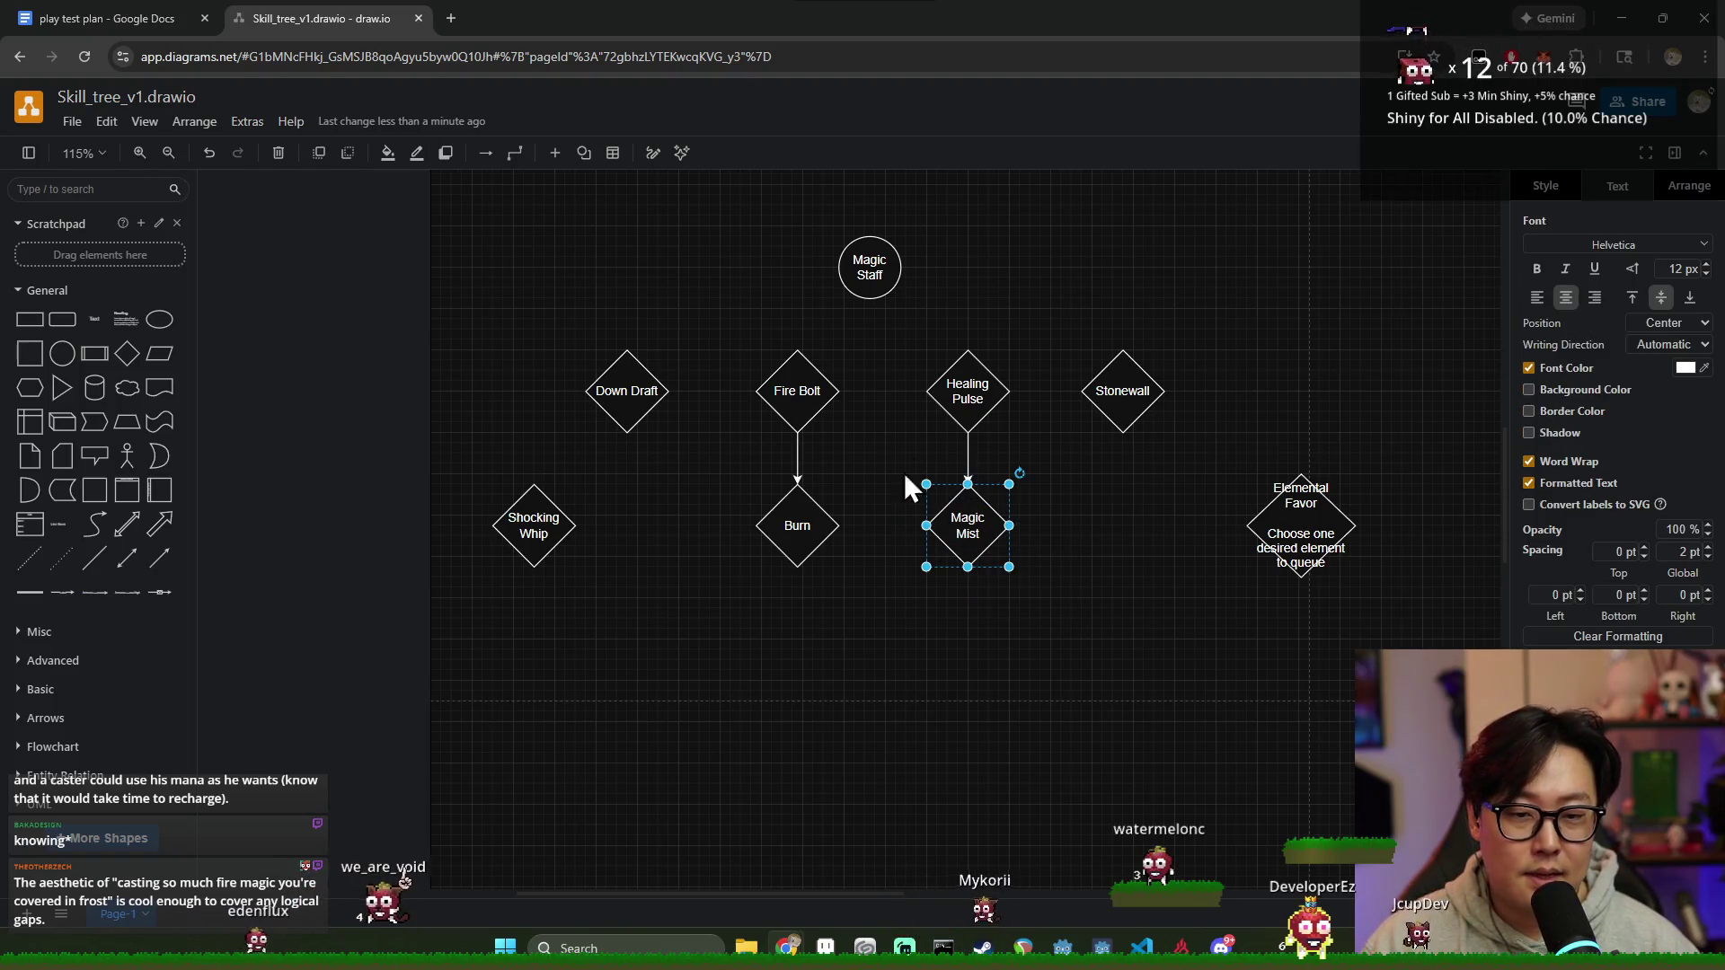
pyautogui.moveTo(967, 525)
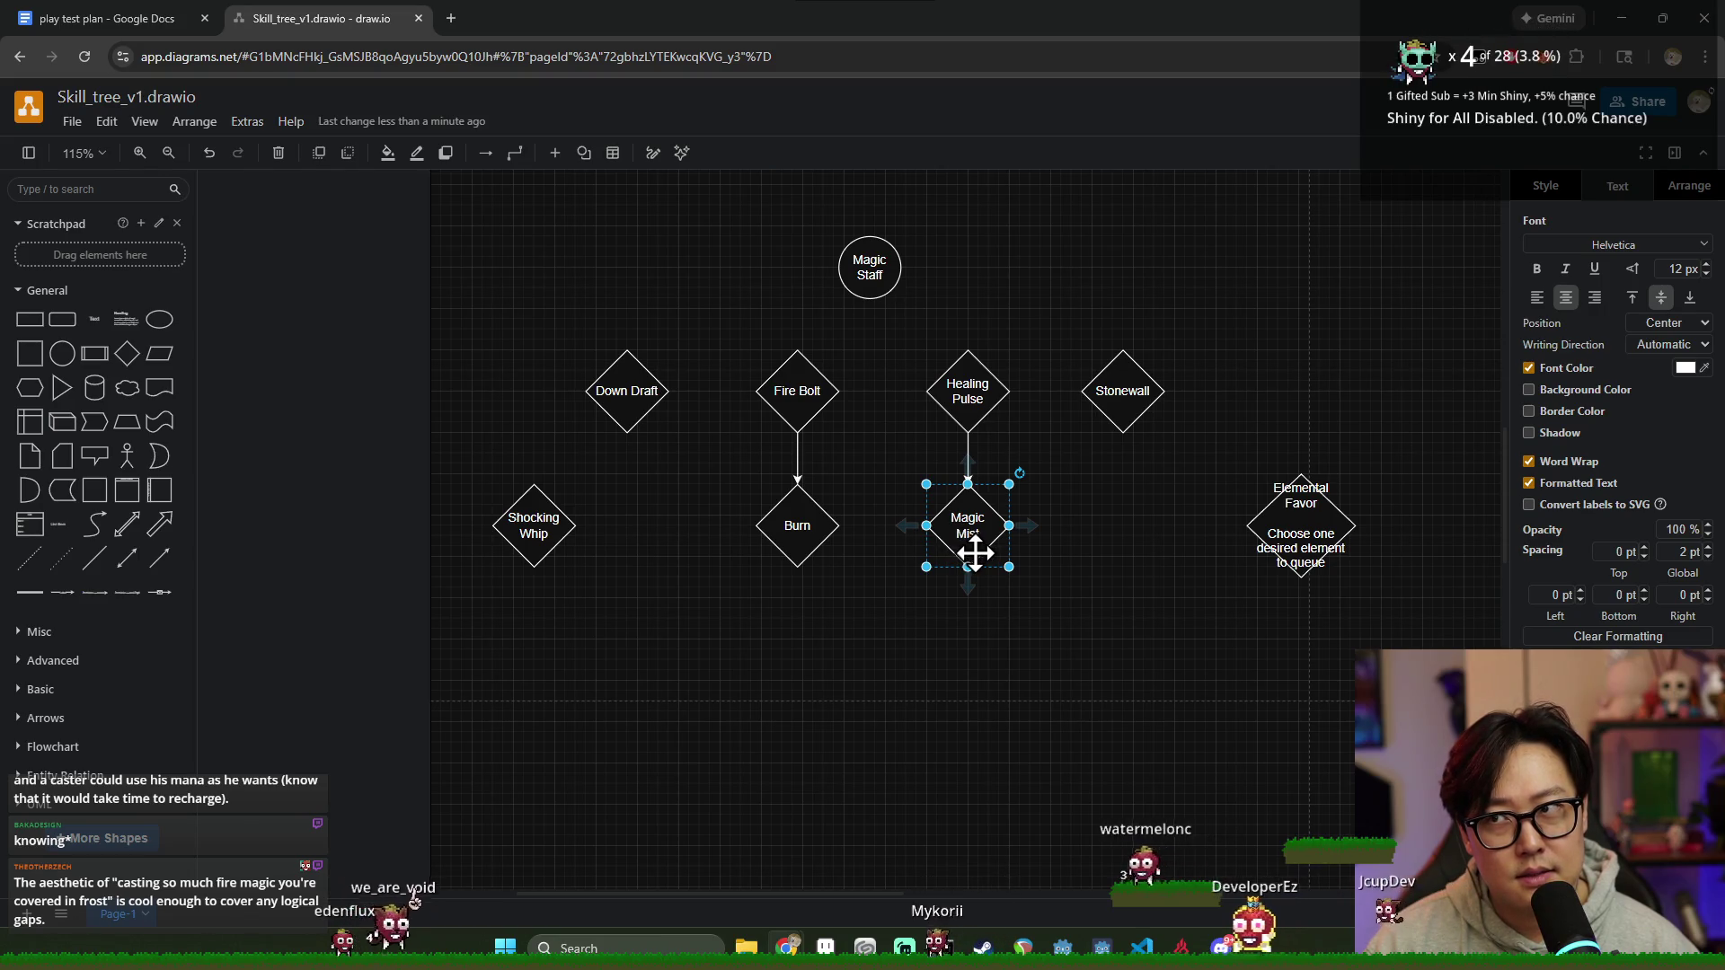
pyautogui.click(806, 524)
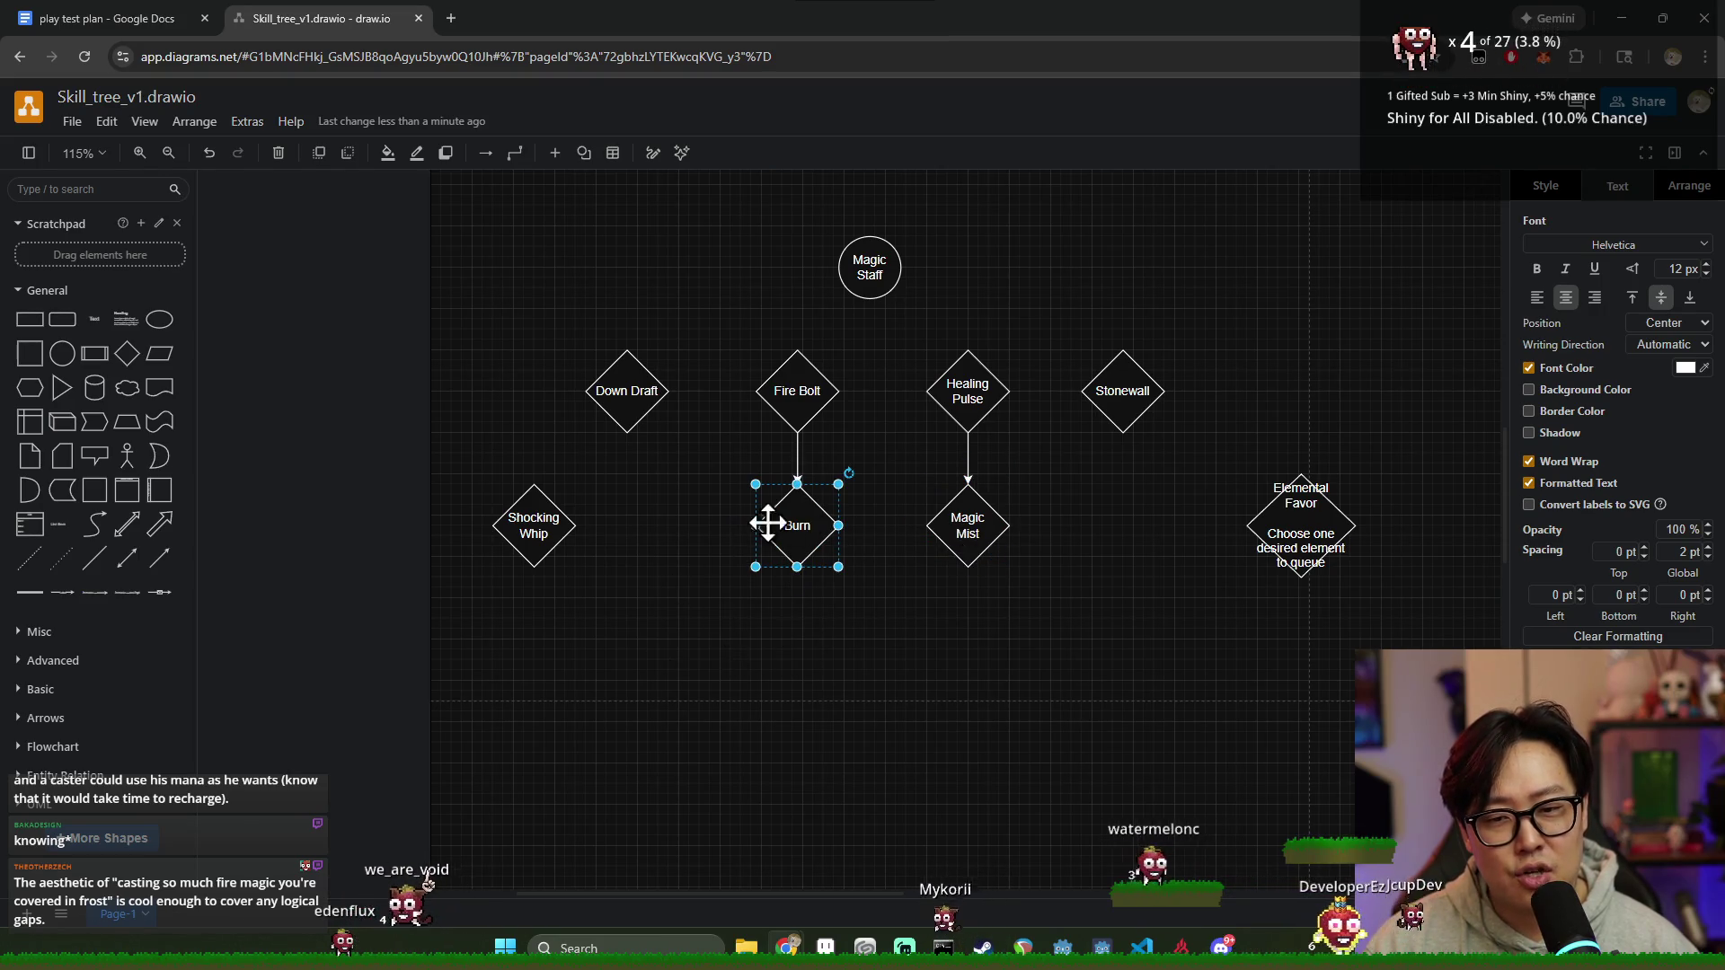
pyautogui.click(973, 507)
pyautogui.moveTo(966, 525)
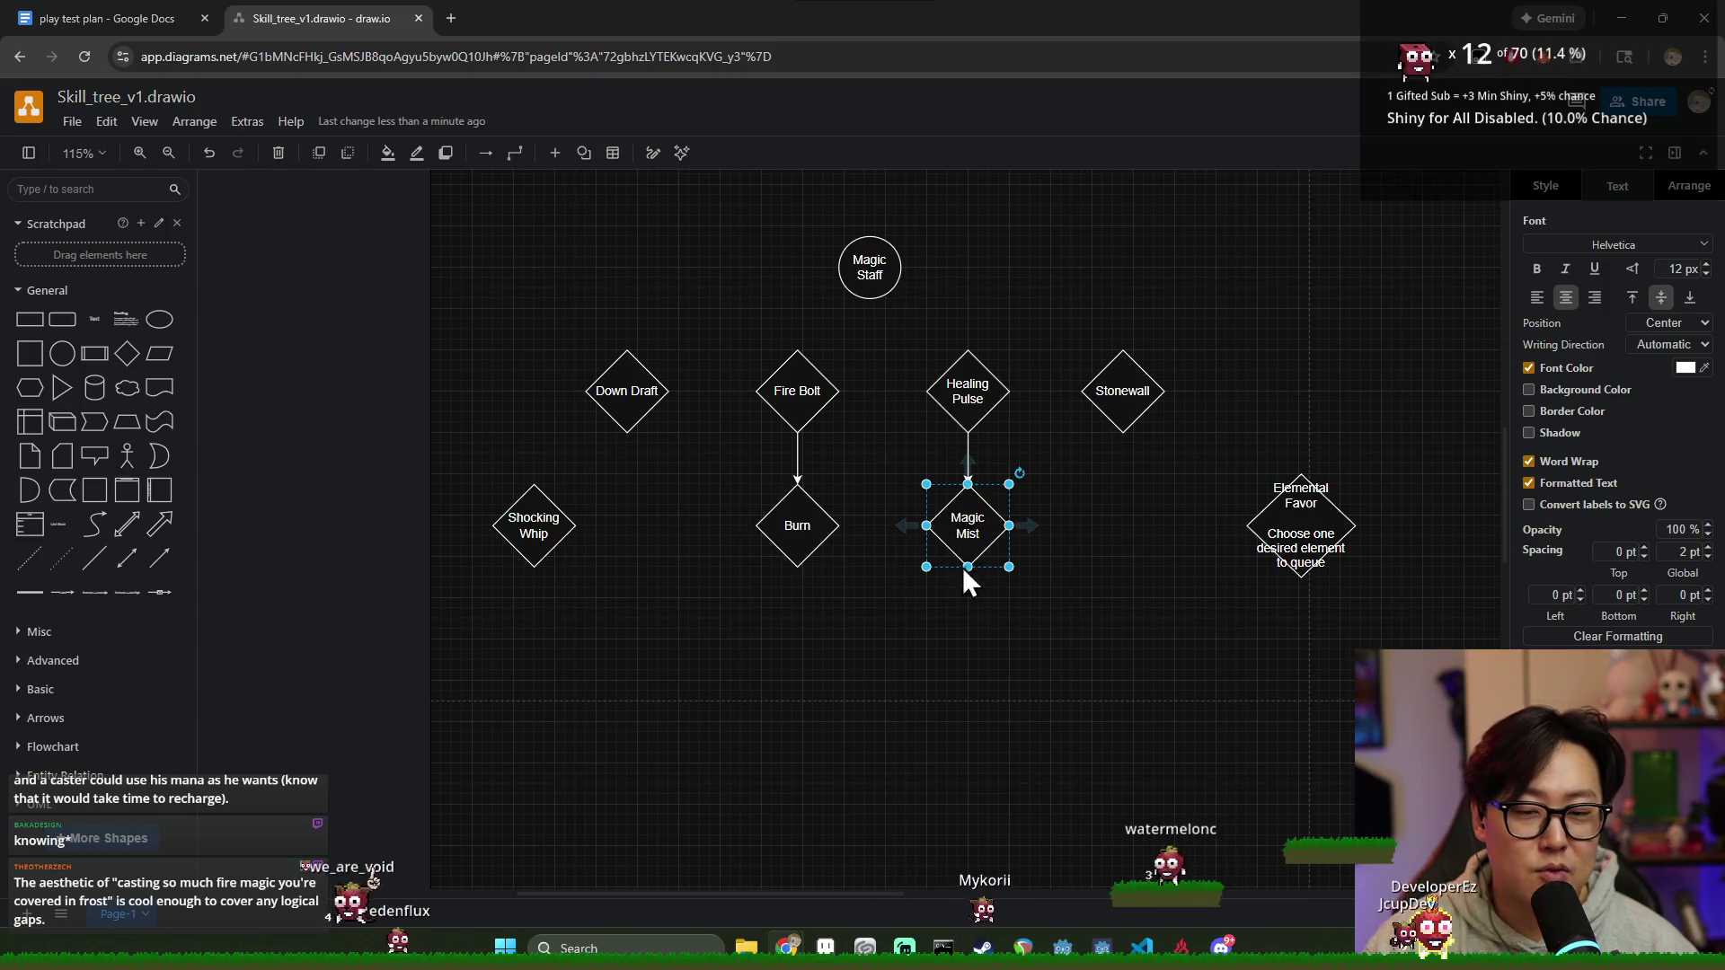
pyautogui.doubleClick(966, 534)
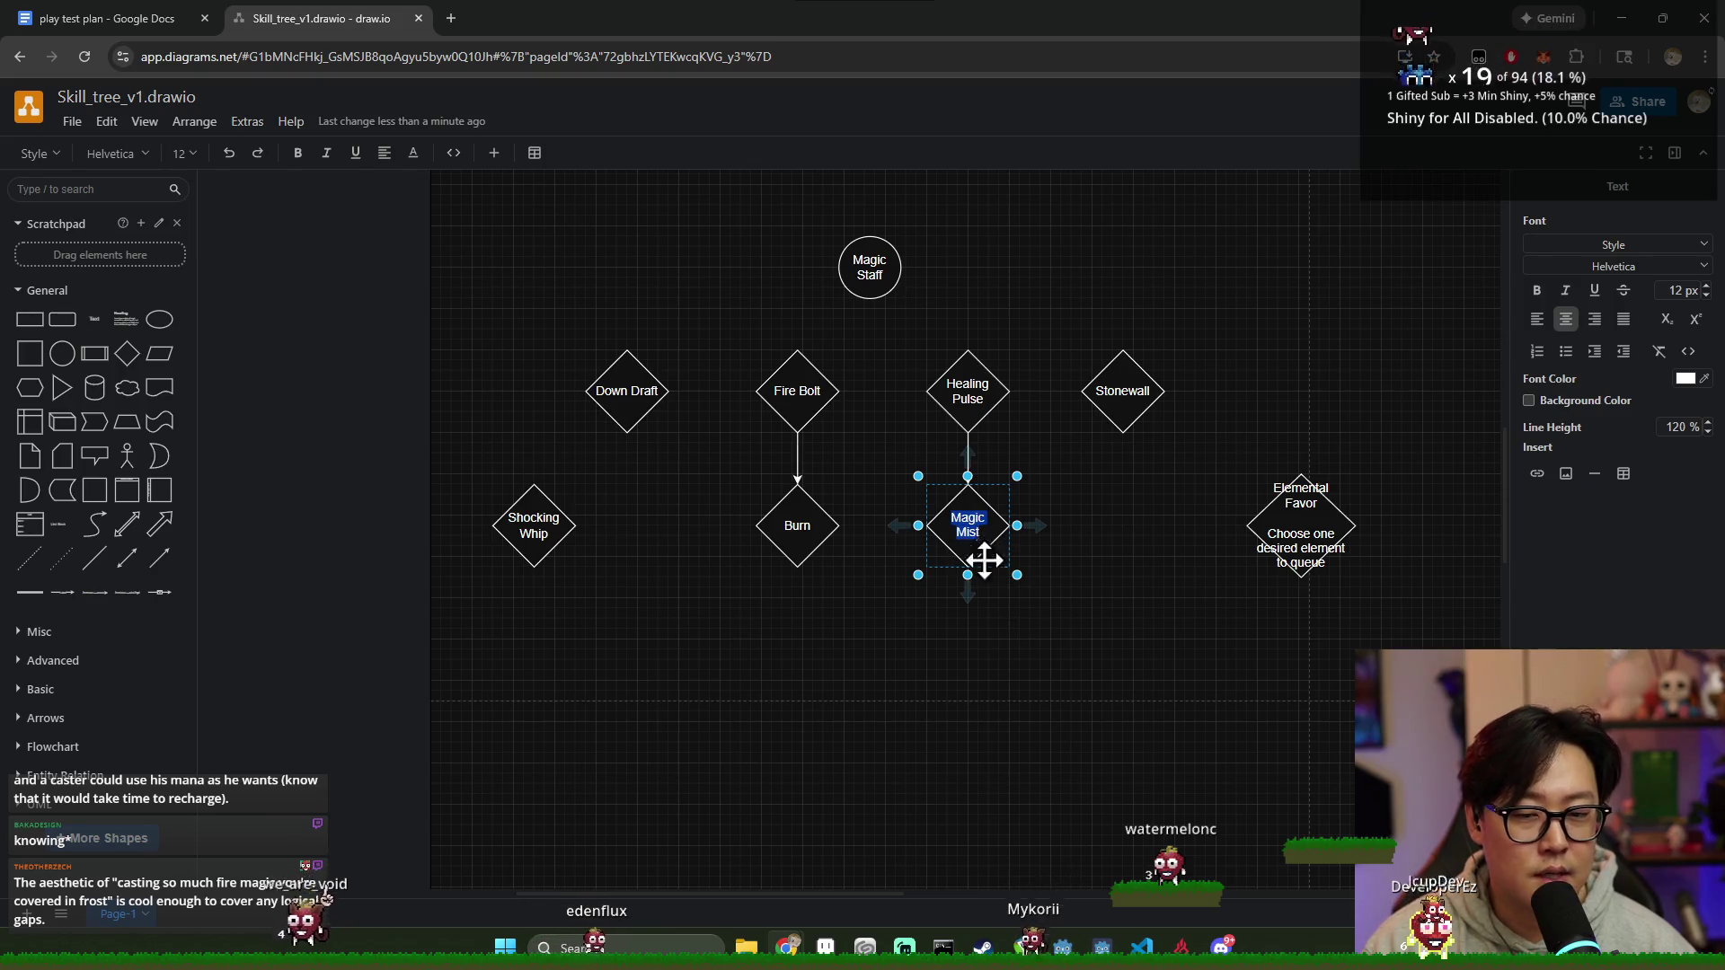
pyautogui.click(996, 655)
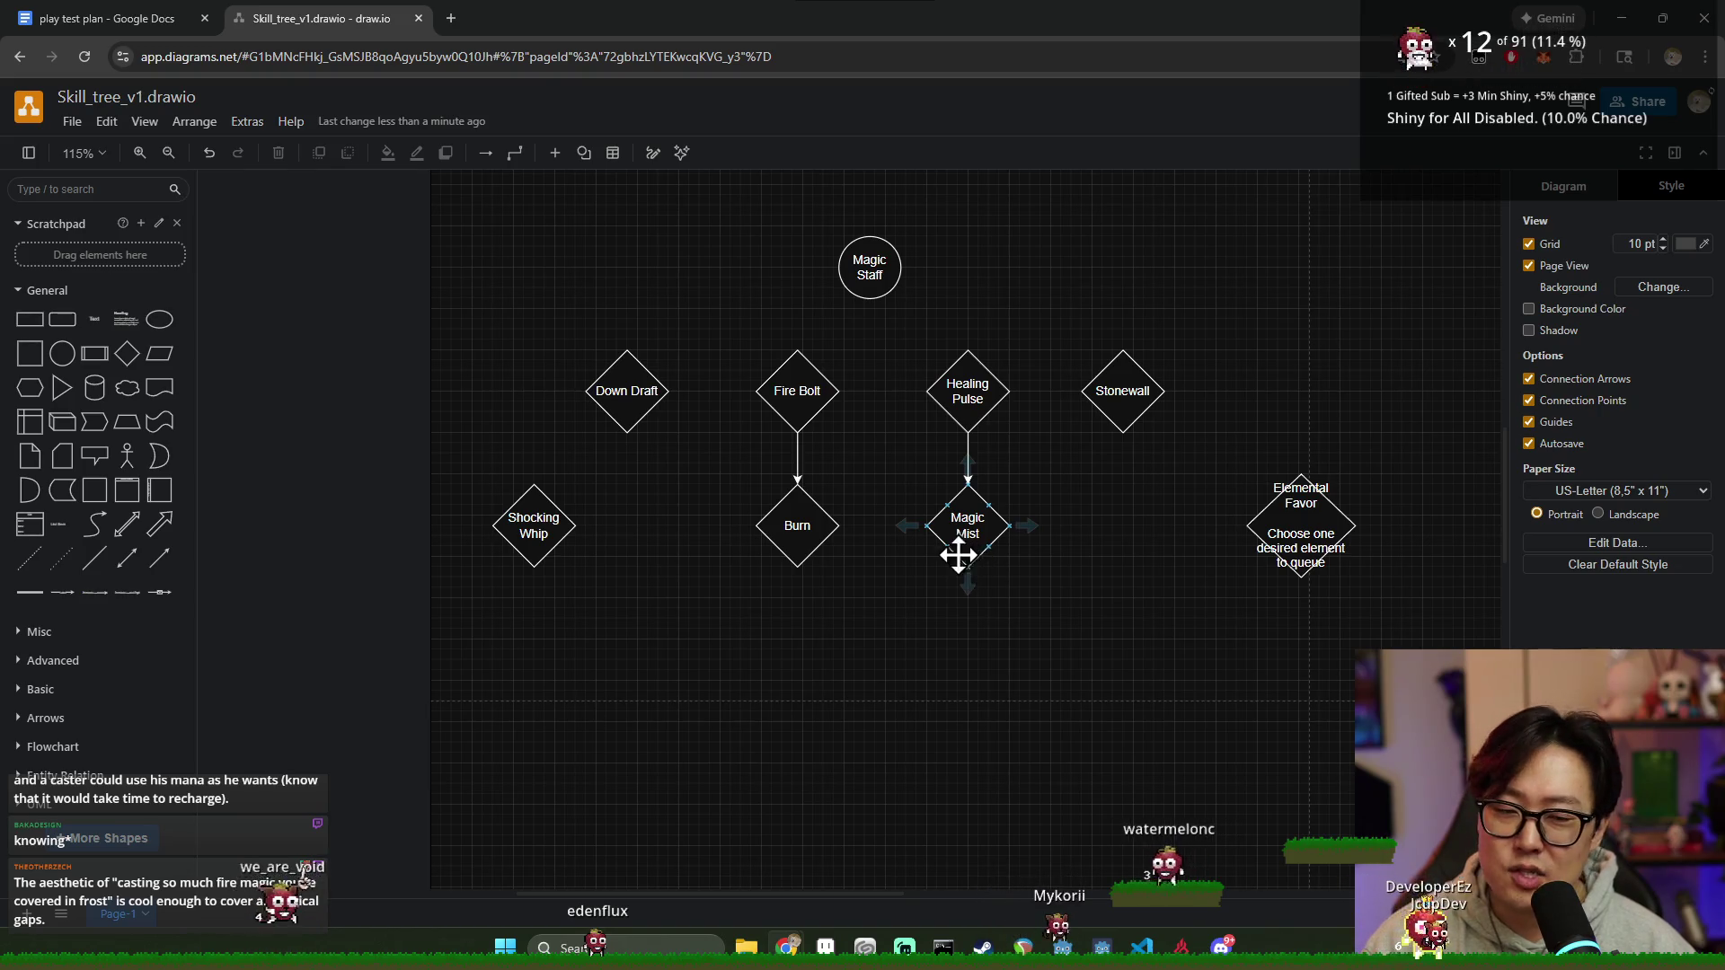
pyautogui.click(978, 536)
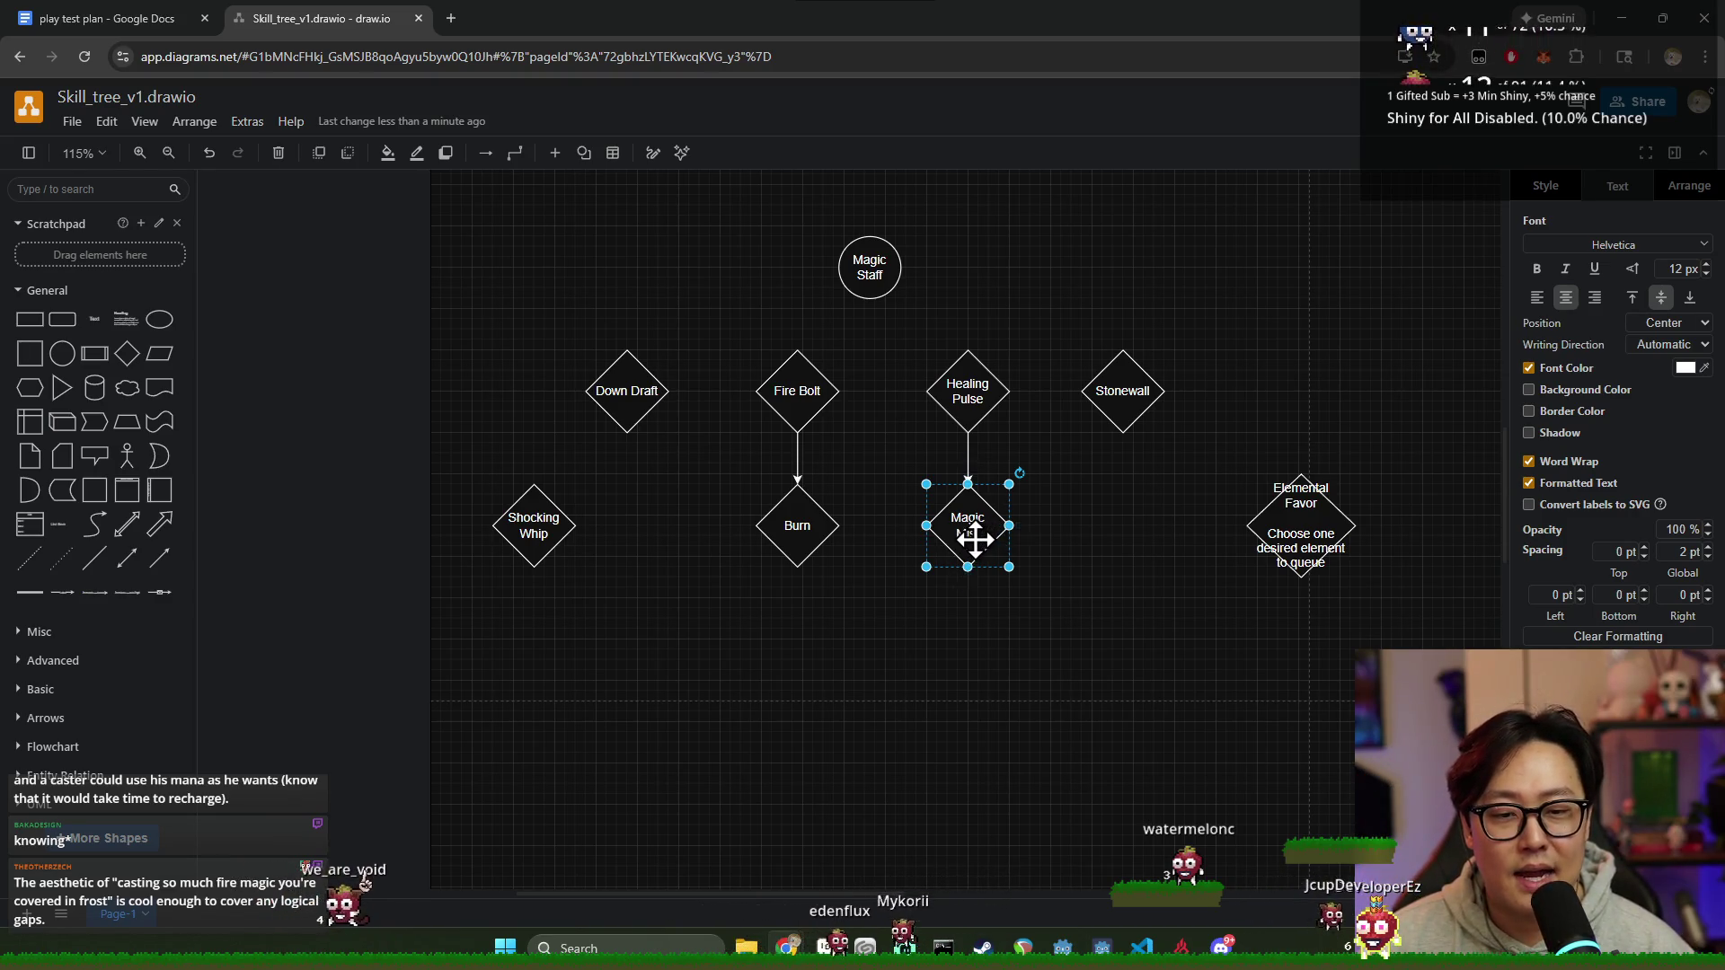
pyautogui.doubleClick(966, 546)
pyautogui.click(1012, 609)
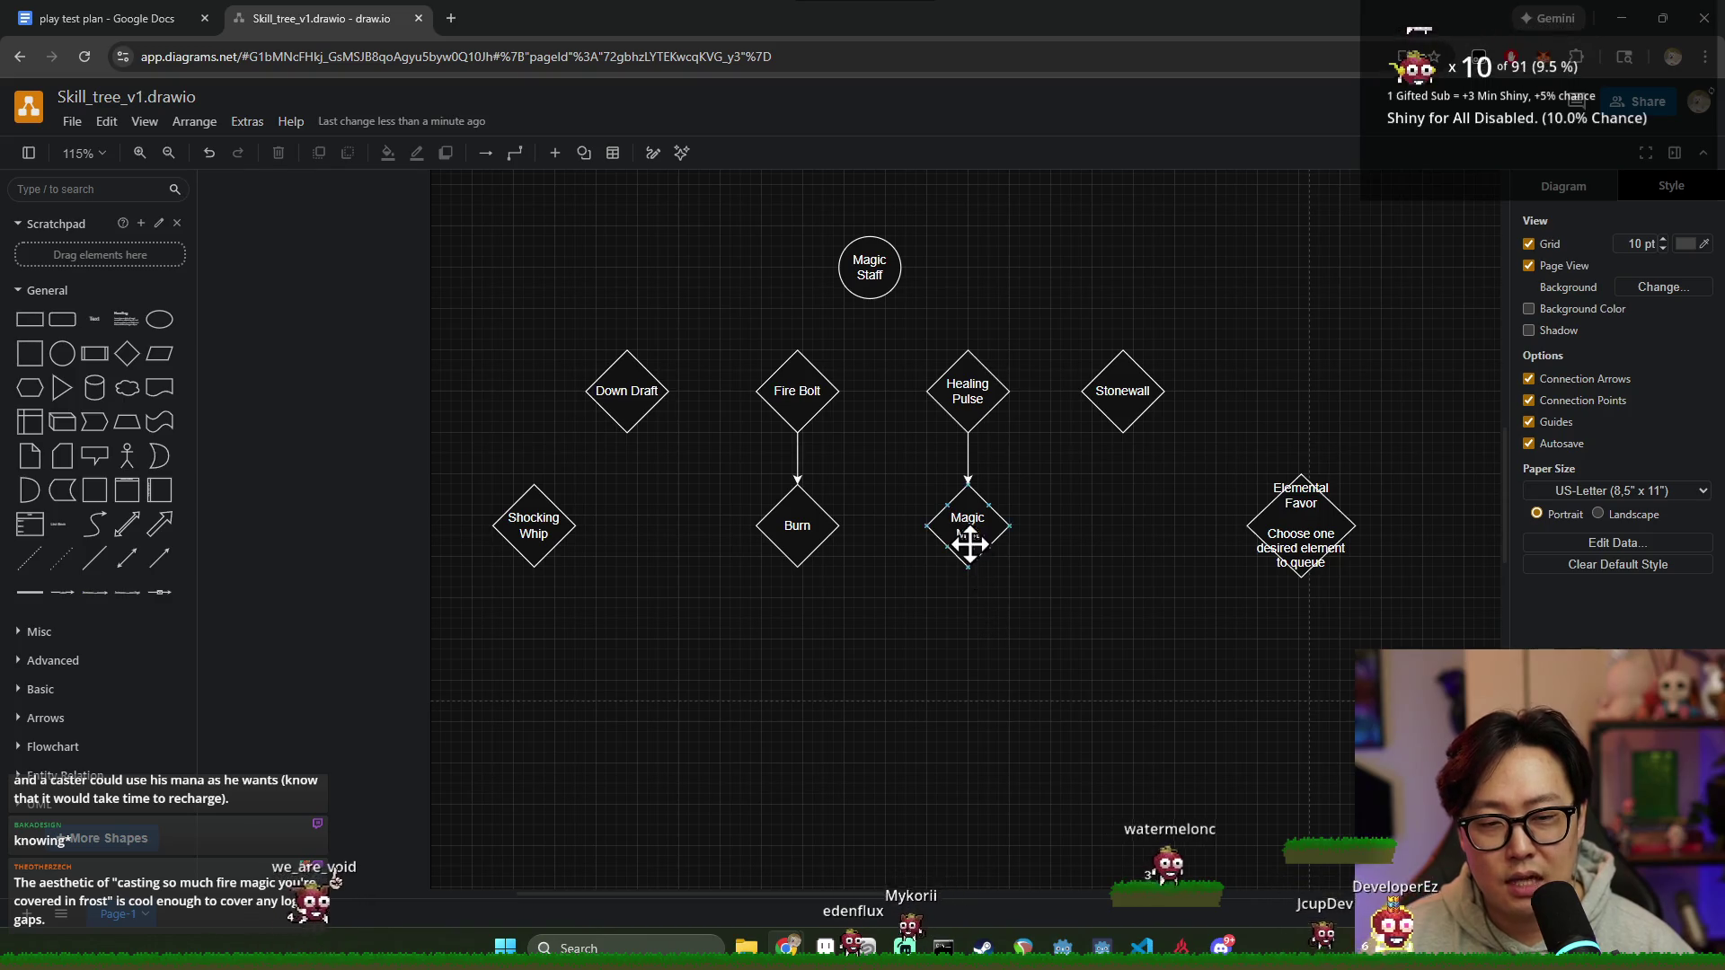
# Step: Move the Shocking Whip diamond slightly up and left among the spell nodes
pyautogui.click(970, 544)
pyautogui.click(986, 605)
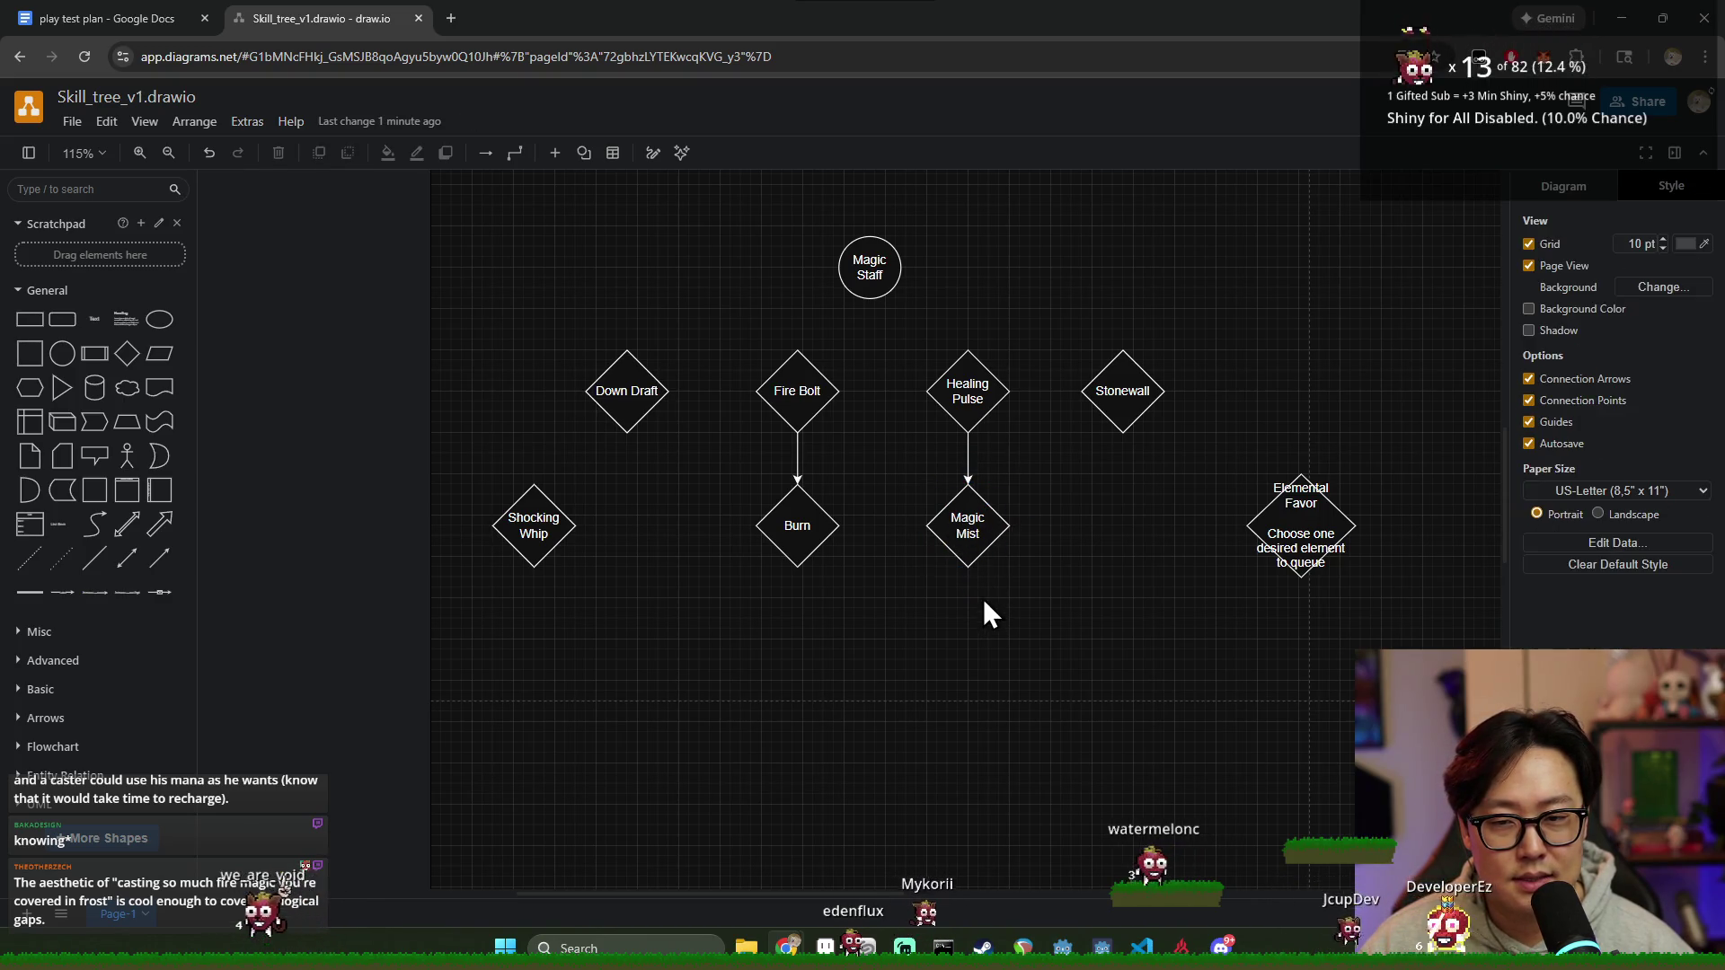
pyautogui.click(808, 521)
pyautogui.click(959, 535)
pyautogui.click(788, 396)
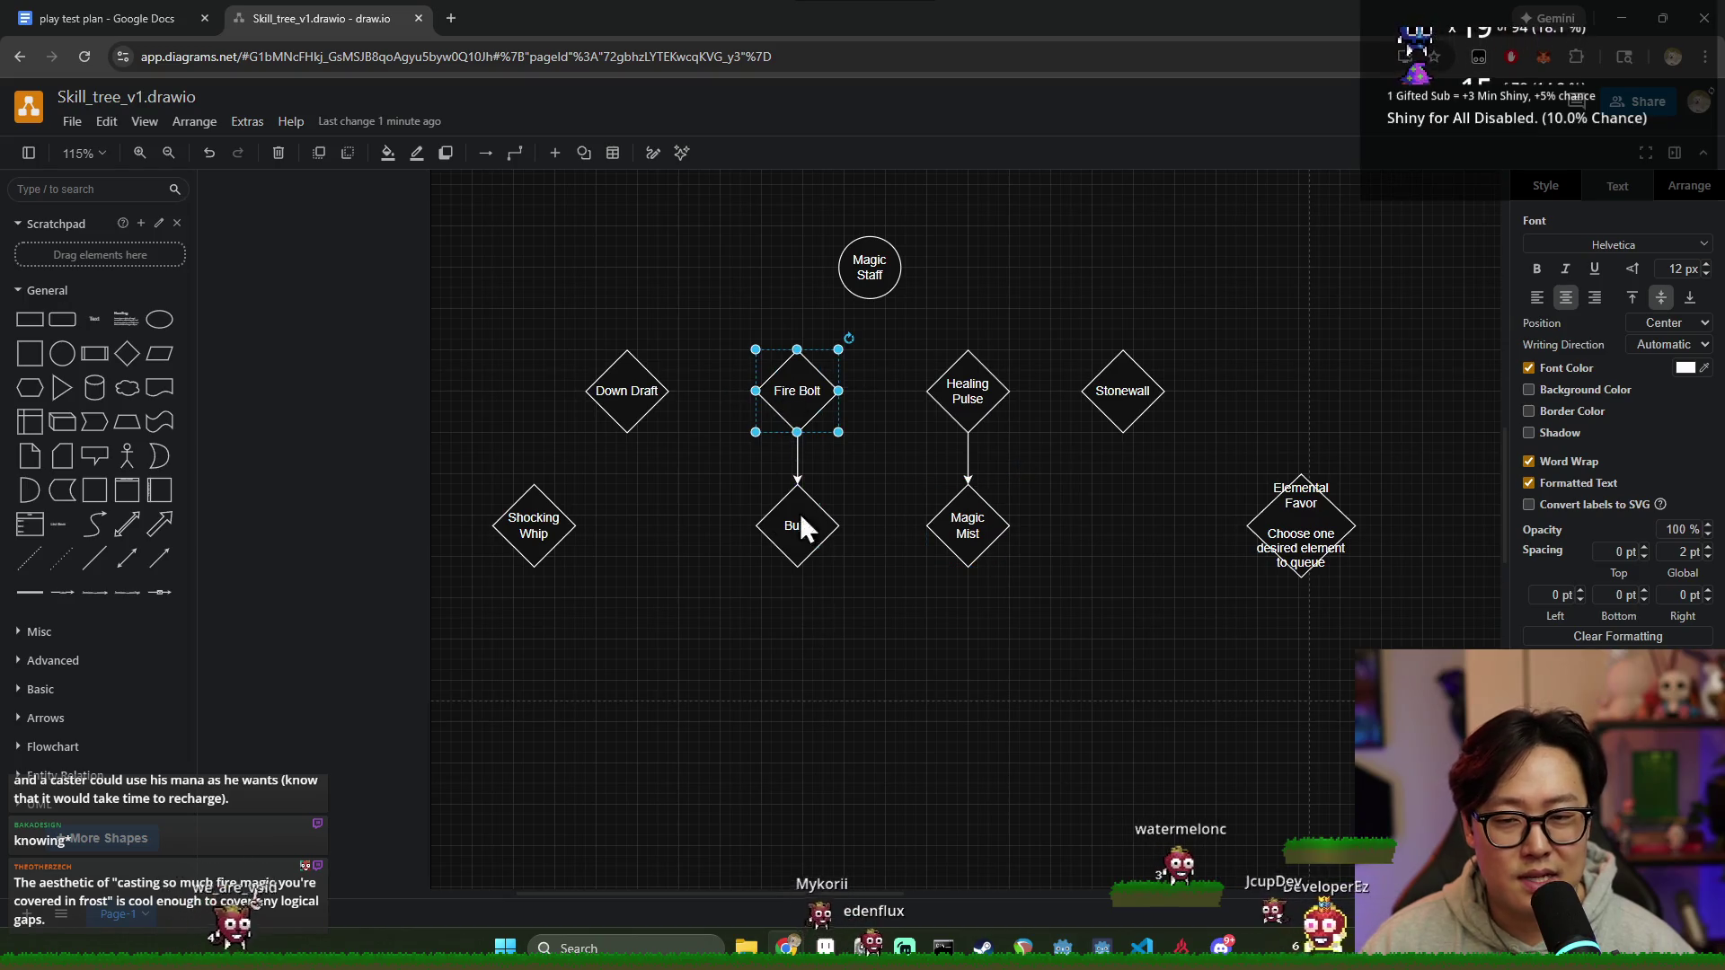
pyautogui.moveTo(537, 528); pyautogui.dragTo(517, 515)
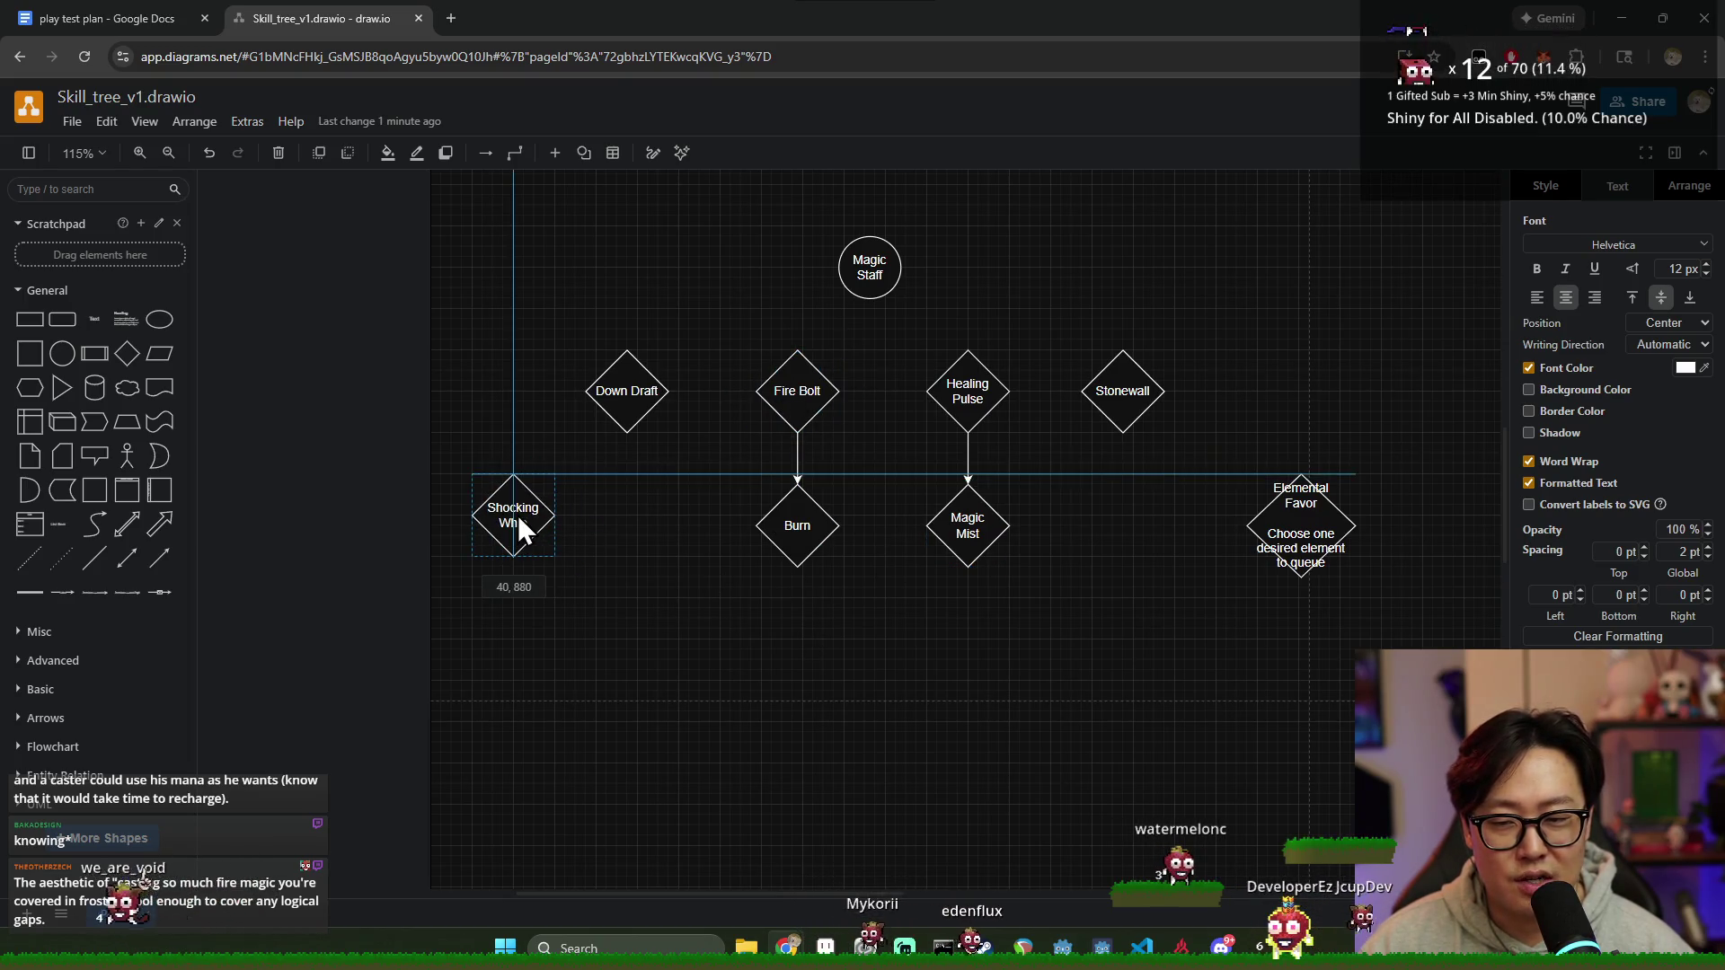
pyautogui.click(675, 579)
pyautogui.click(1110, 391)
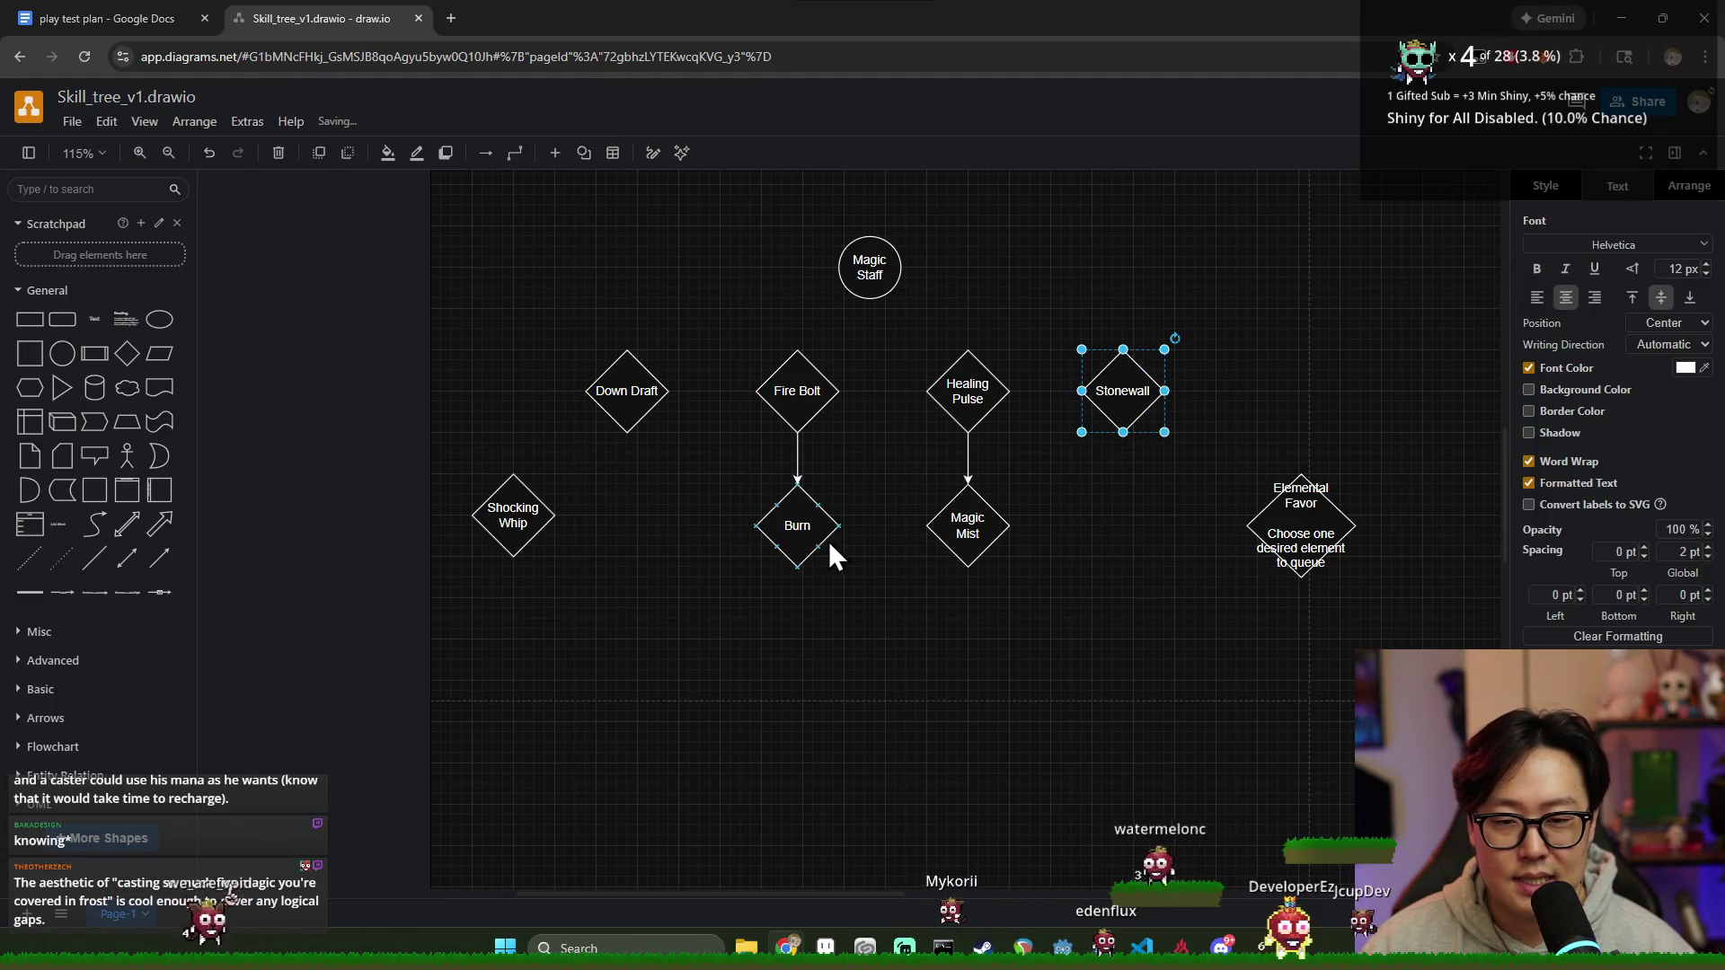
# Step: Copy a blank diamond beneath Down Draft and shift Shocking Whip slightly left
pyautogui.click(797, 526)
pyautogui.moveTo(850, 534); pyautogui.dragTo(634, 541)
pyautogui.moveTo(524, 529); pyautogui.dragTo(512, 530)
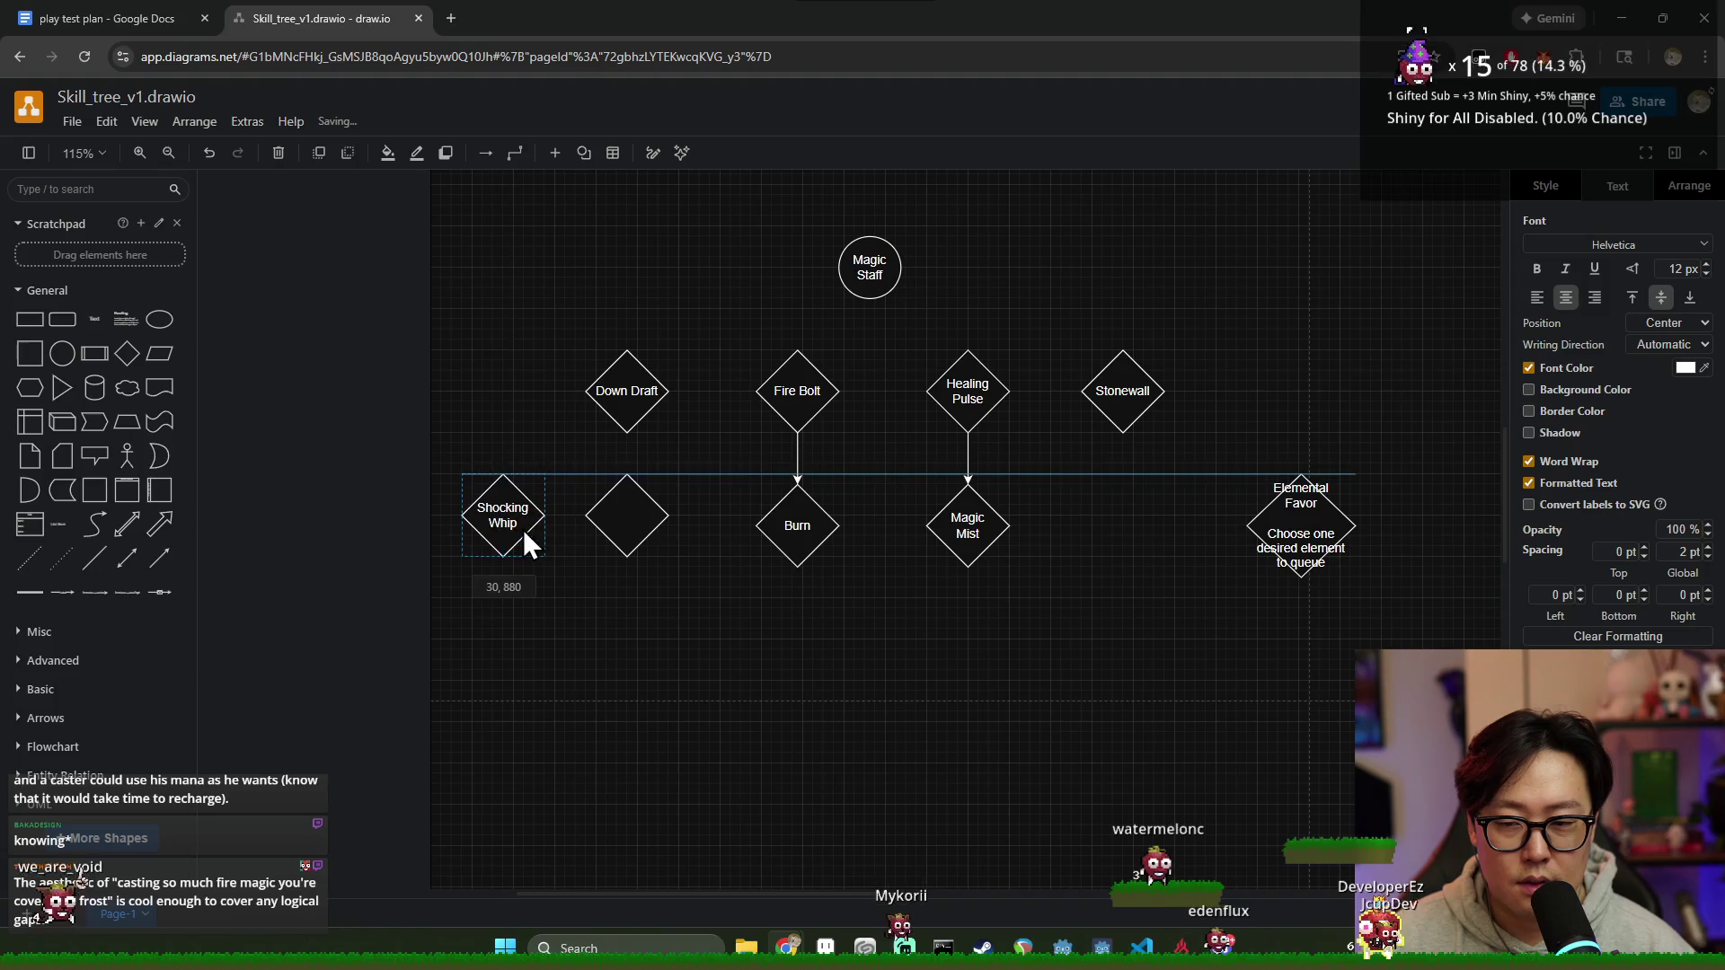
pyautogui.click(589, 620)
pyautogui.click(605, 521)
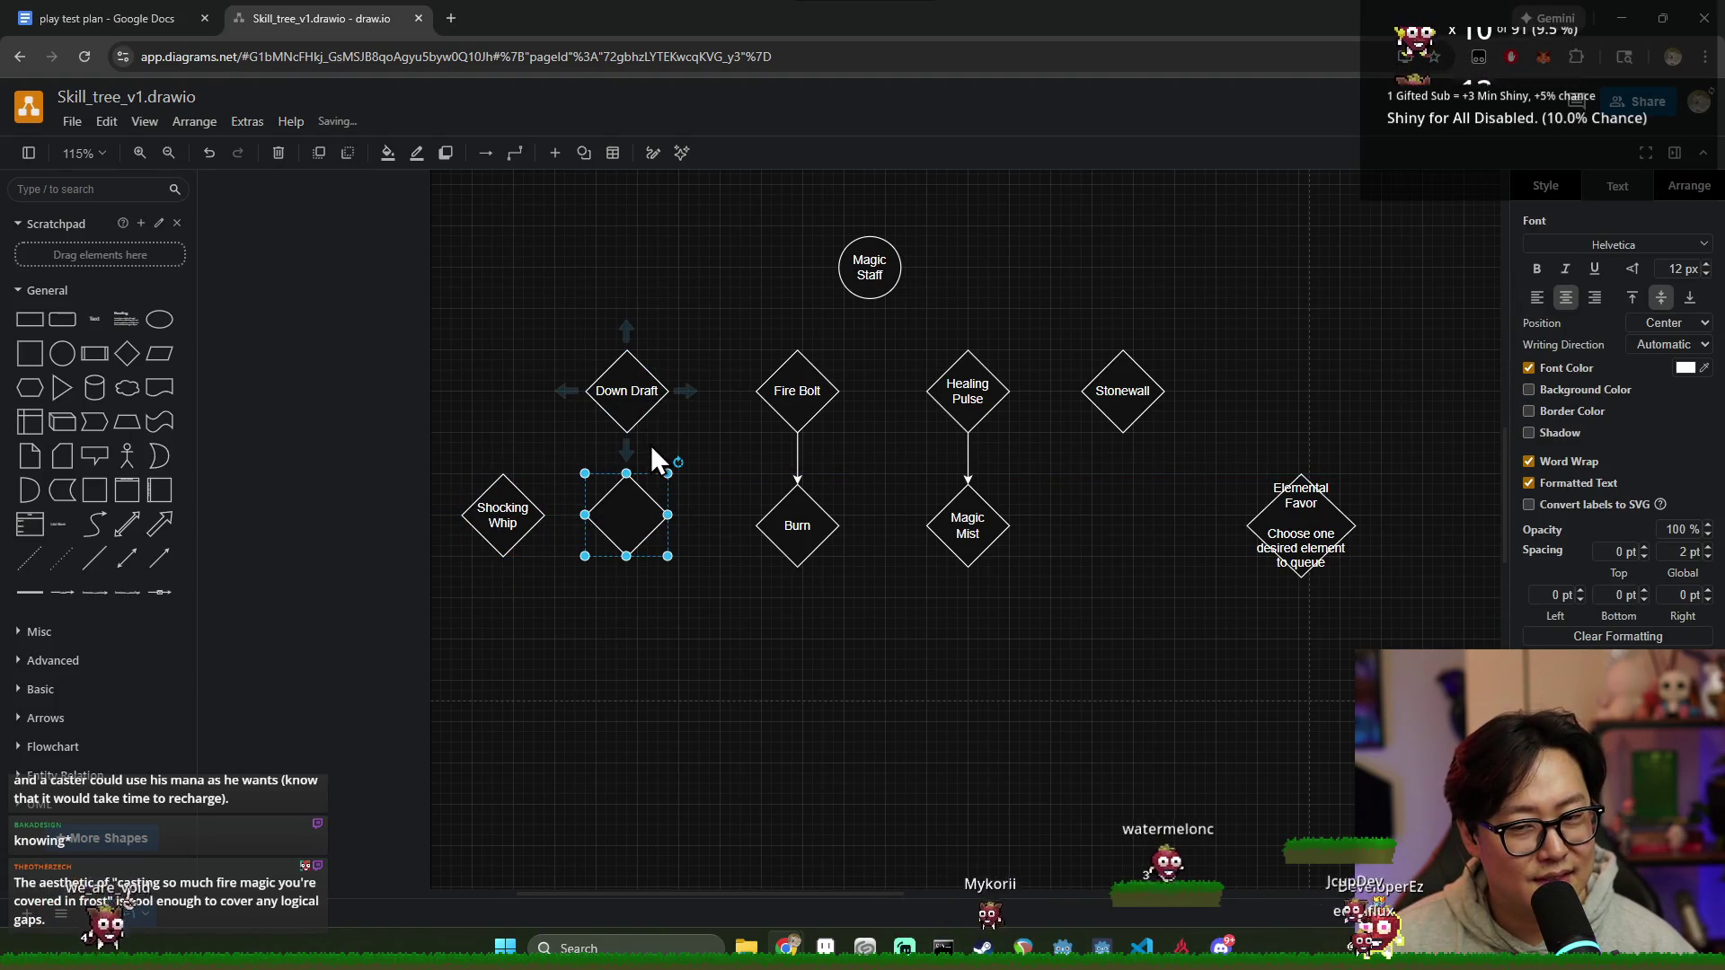
# Step: Connect Down Draft to the new diamond, placed lower, and label it 'Restful Breeze'
pyautogui.click(628, 396)
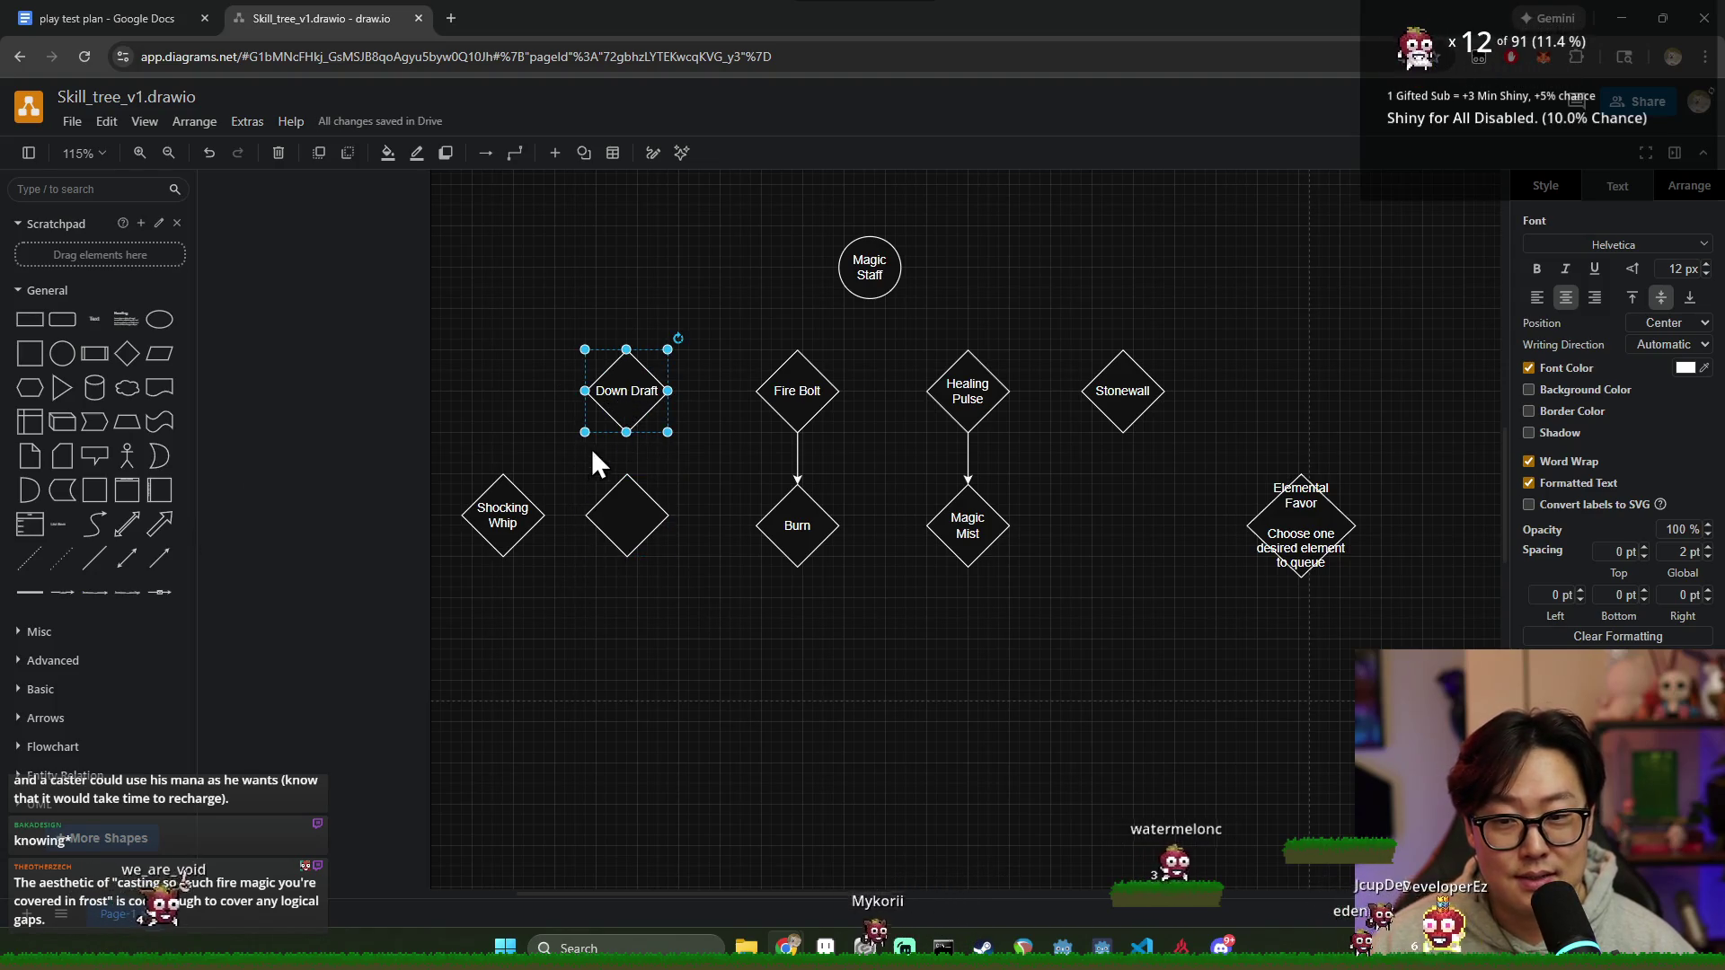
pyautogui.click(647, 465)
pyautogui.moveTo(627, 445); pyautogui.dragTo(621, 653)
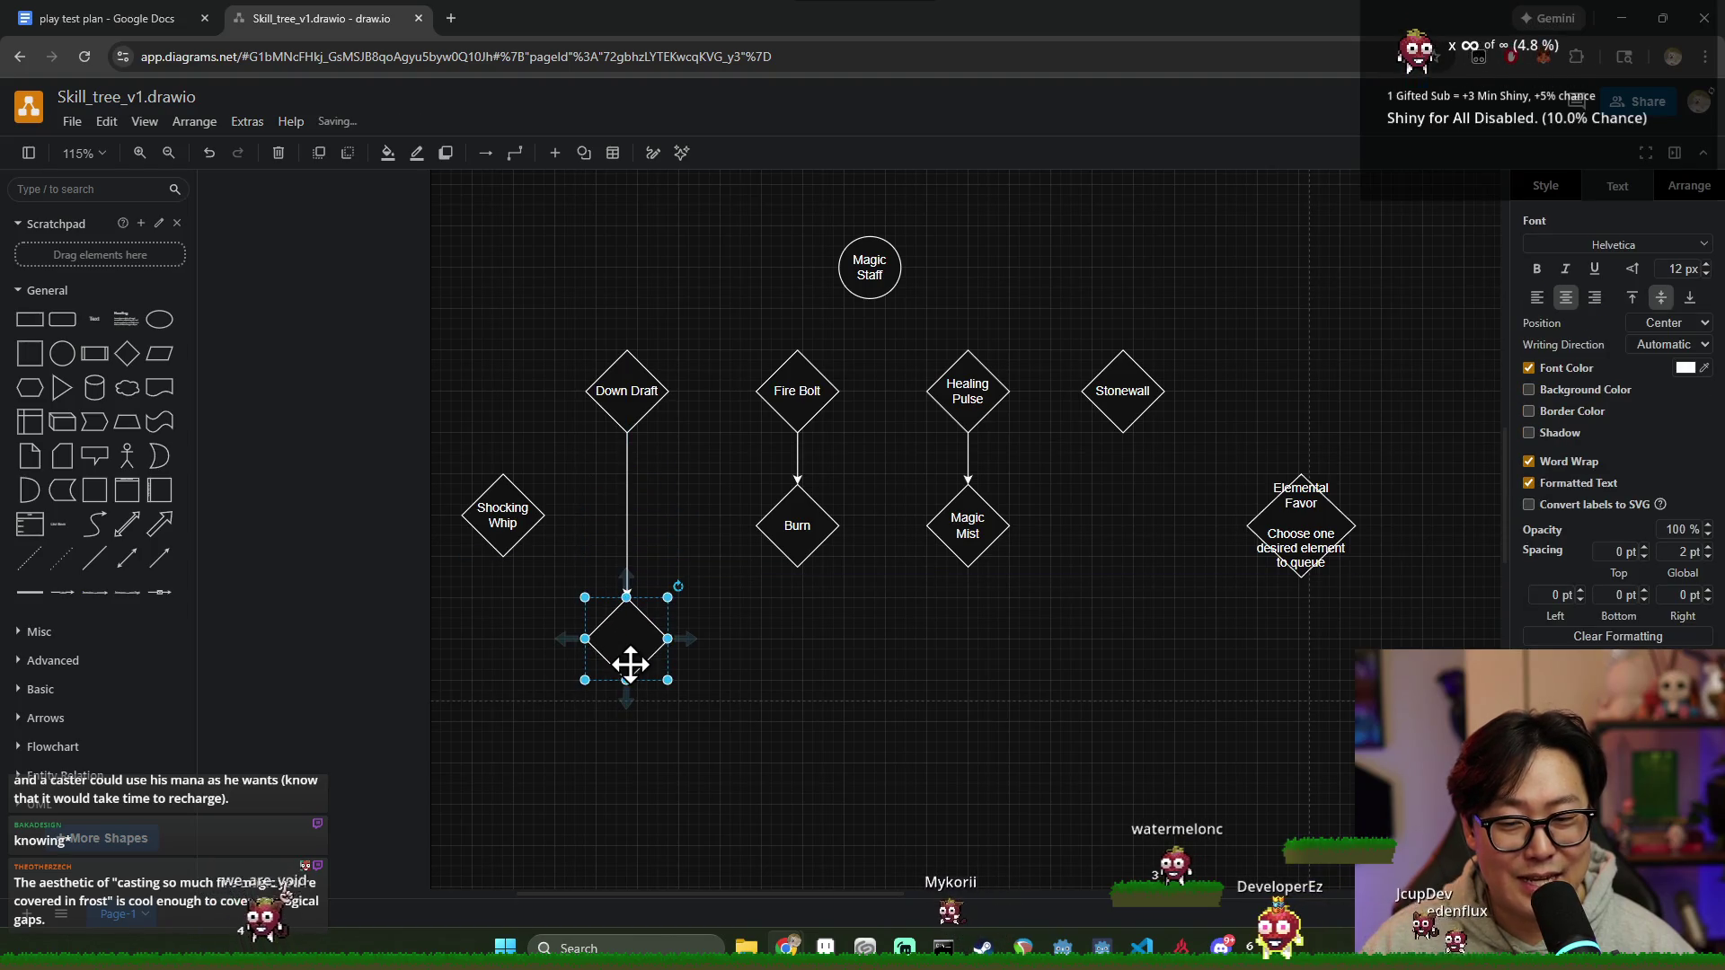
pyautogui.doubleClick(626, 641)
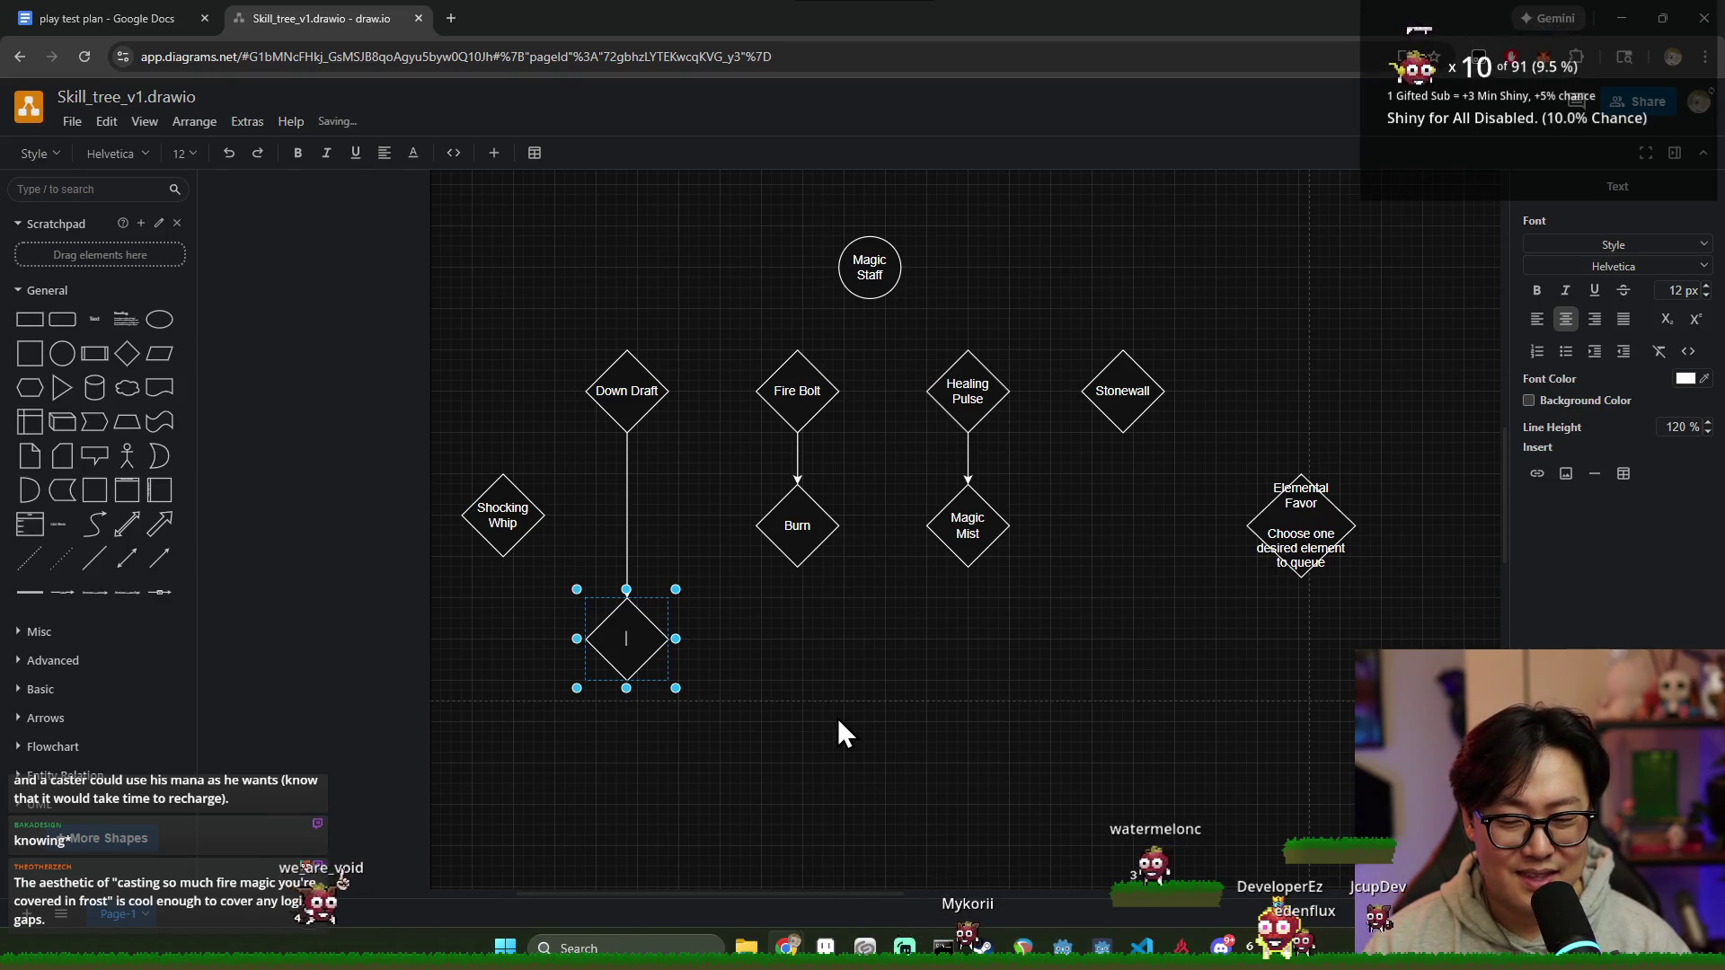
pyautogui.write('Restful')
pyautogui.press('Return')
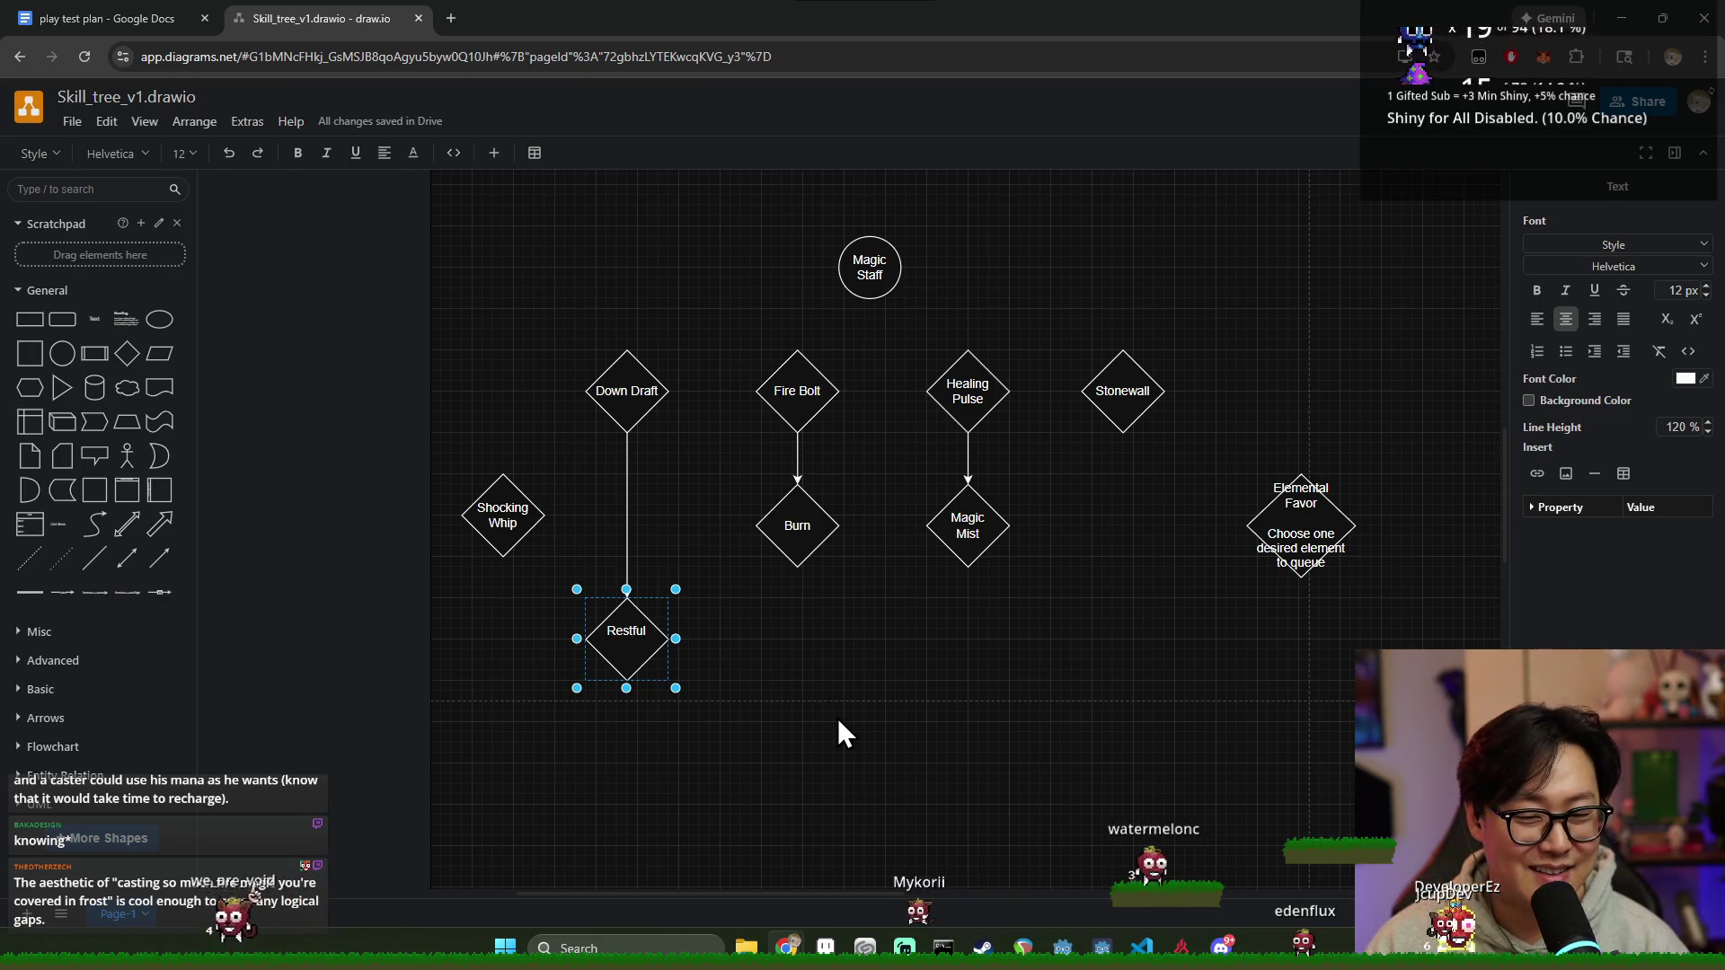
pyautogui.write('Breeze')
pyautogui.click(837, 733)
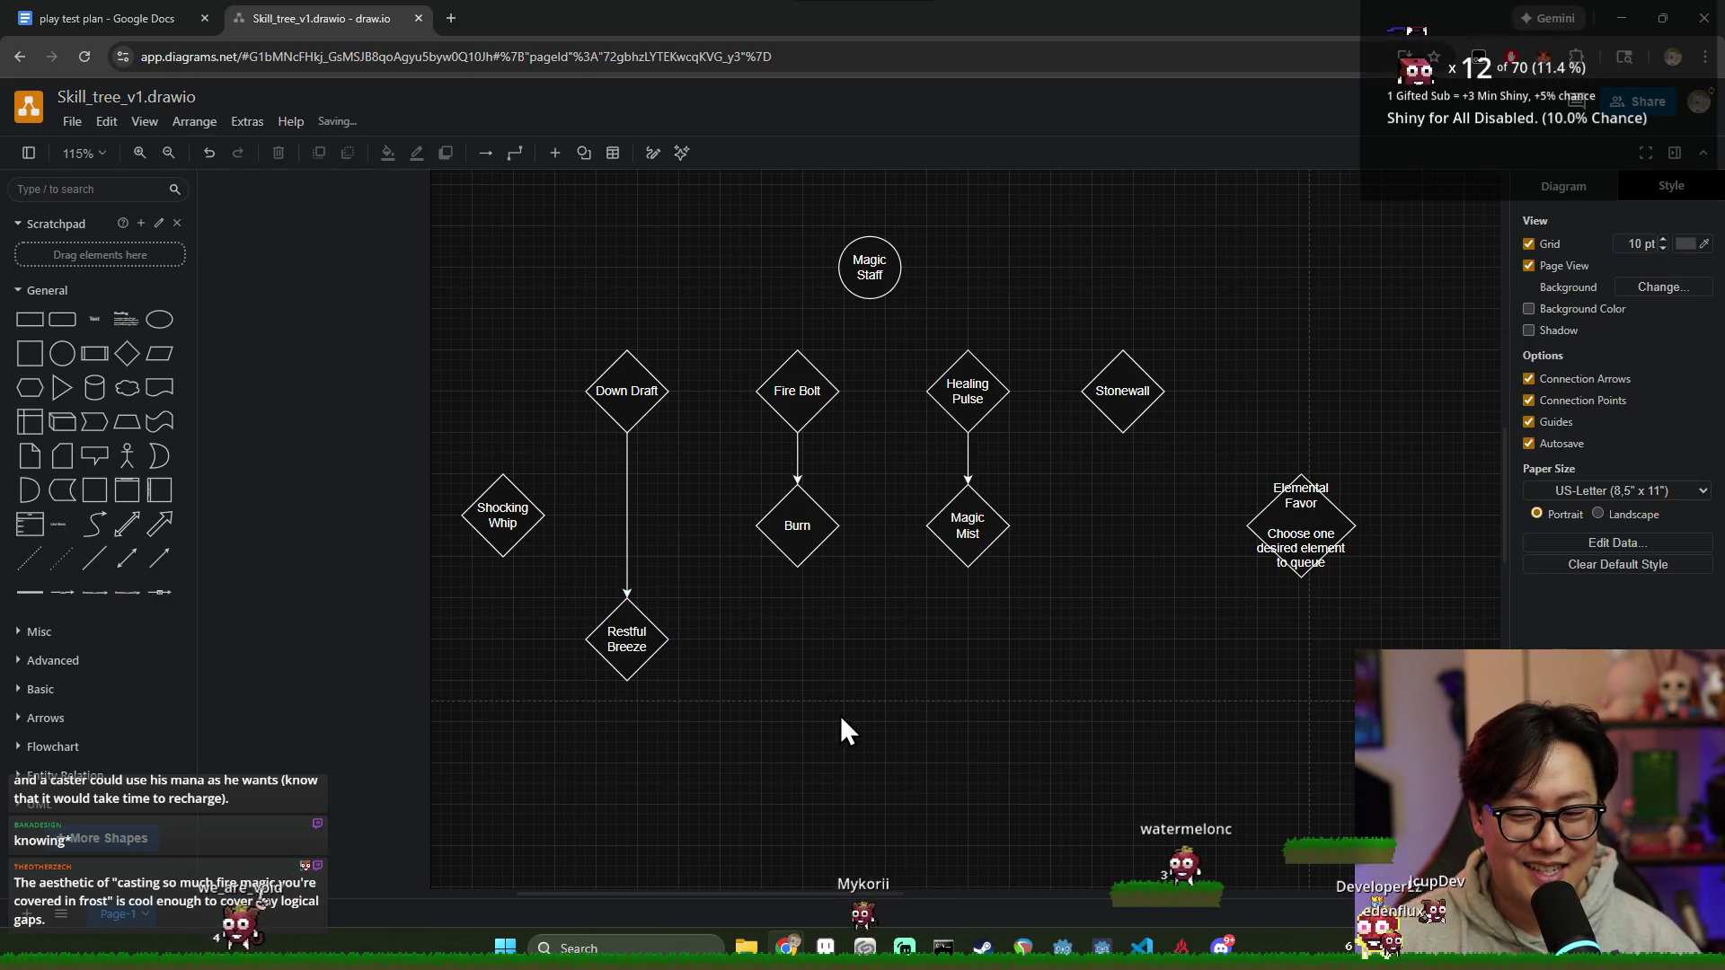
pyautogui.click(657, 644)
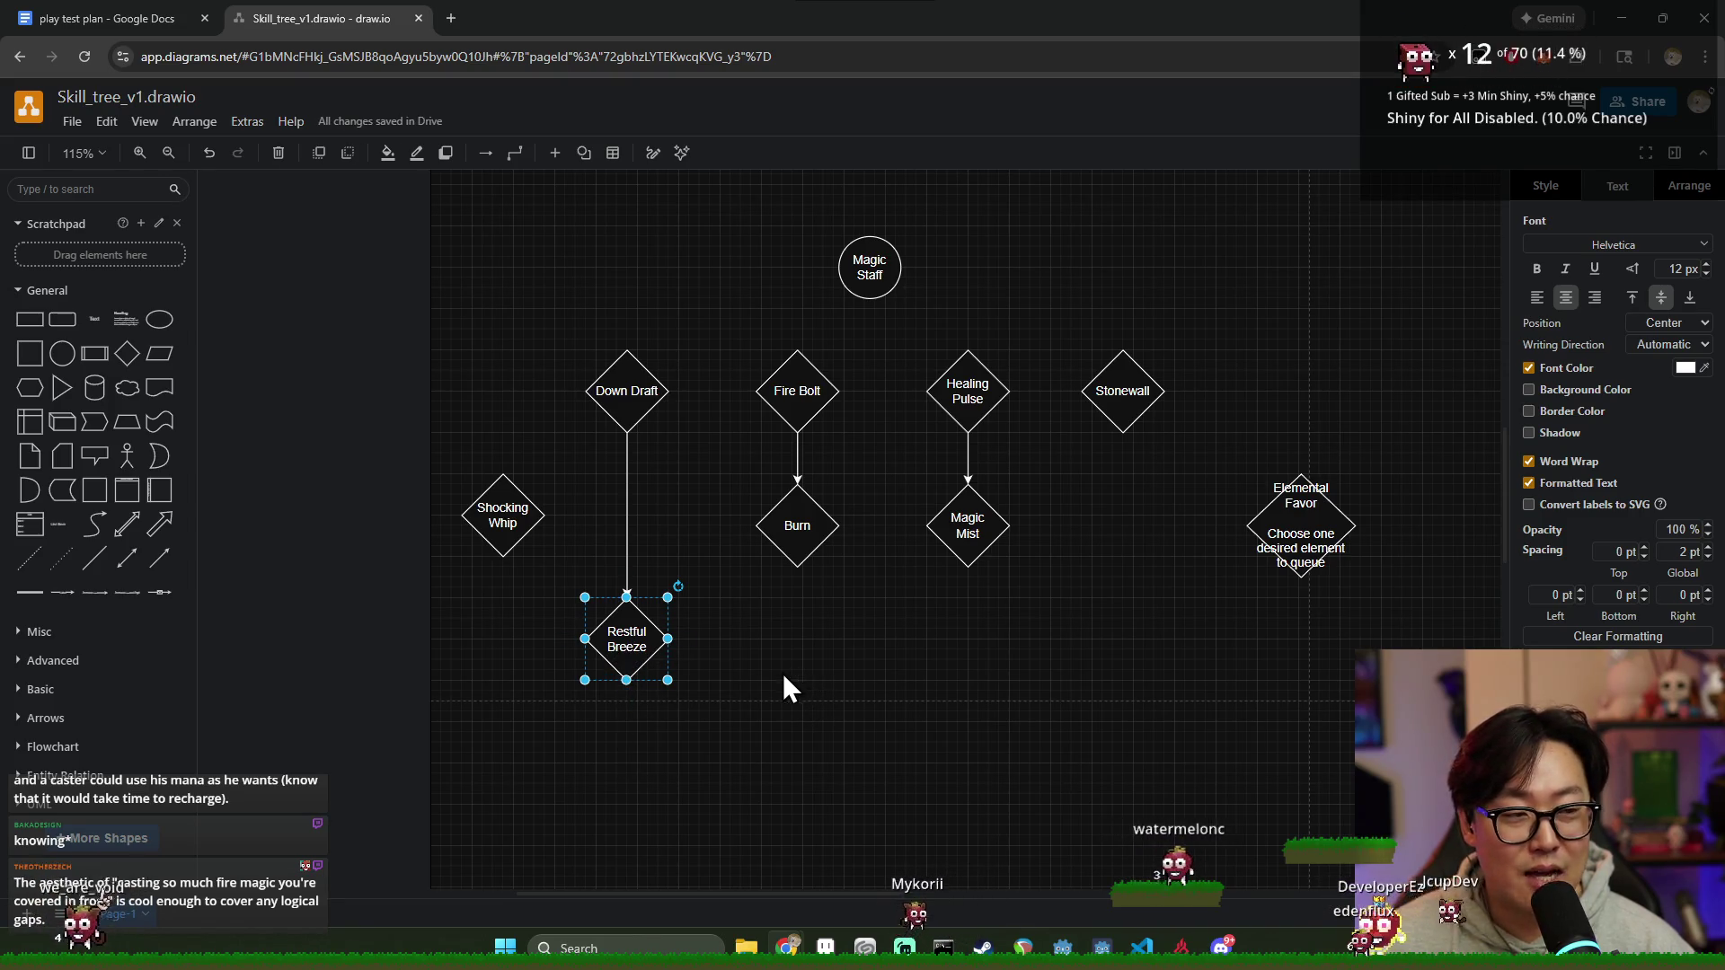
# Step: Move Shocking Whip up and right beside the Down Draft–Restful Breeze link
pyautogui.click(627, 644)
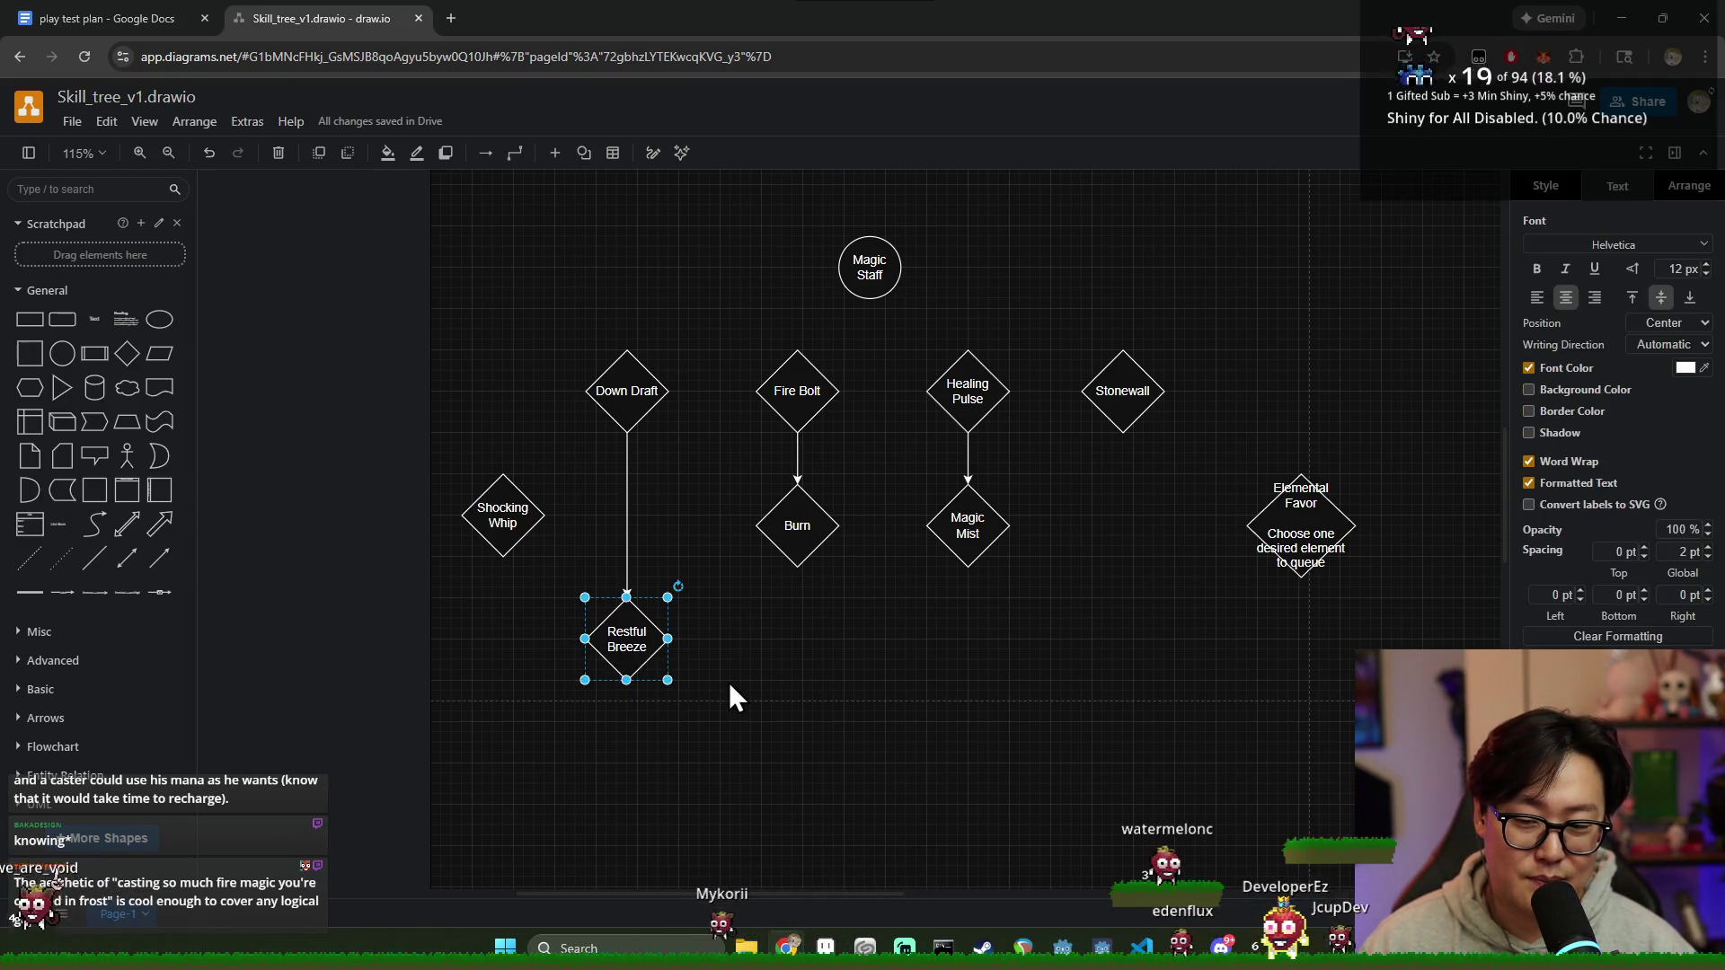
pyautogui.click(795, 653)
pyautogui.click(644, 650)
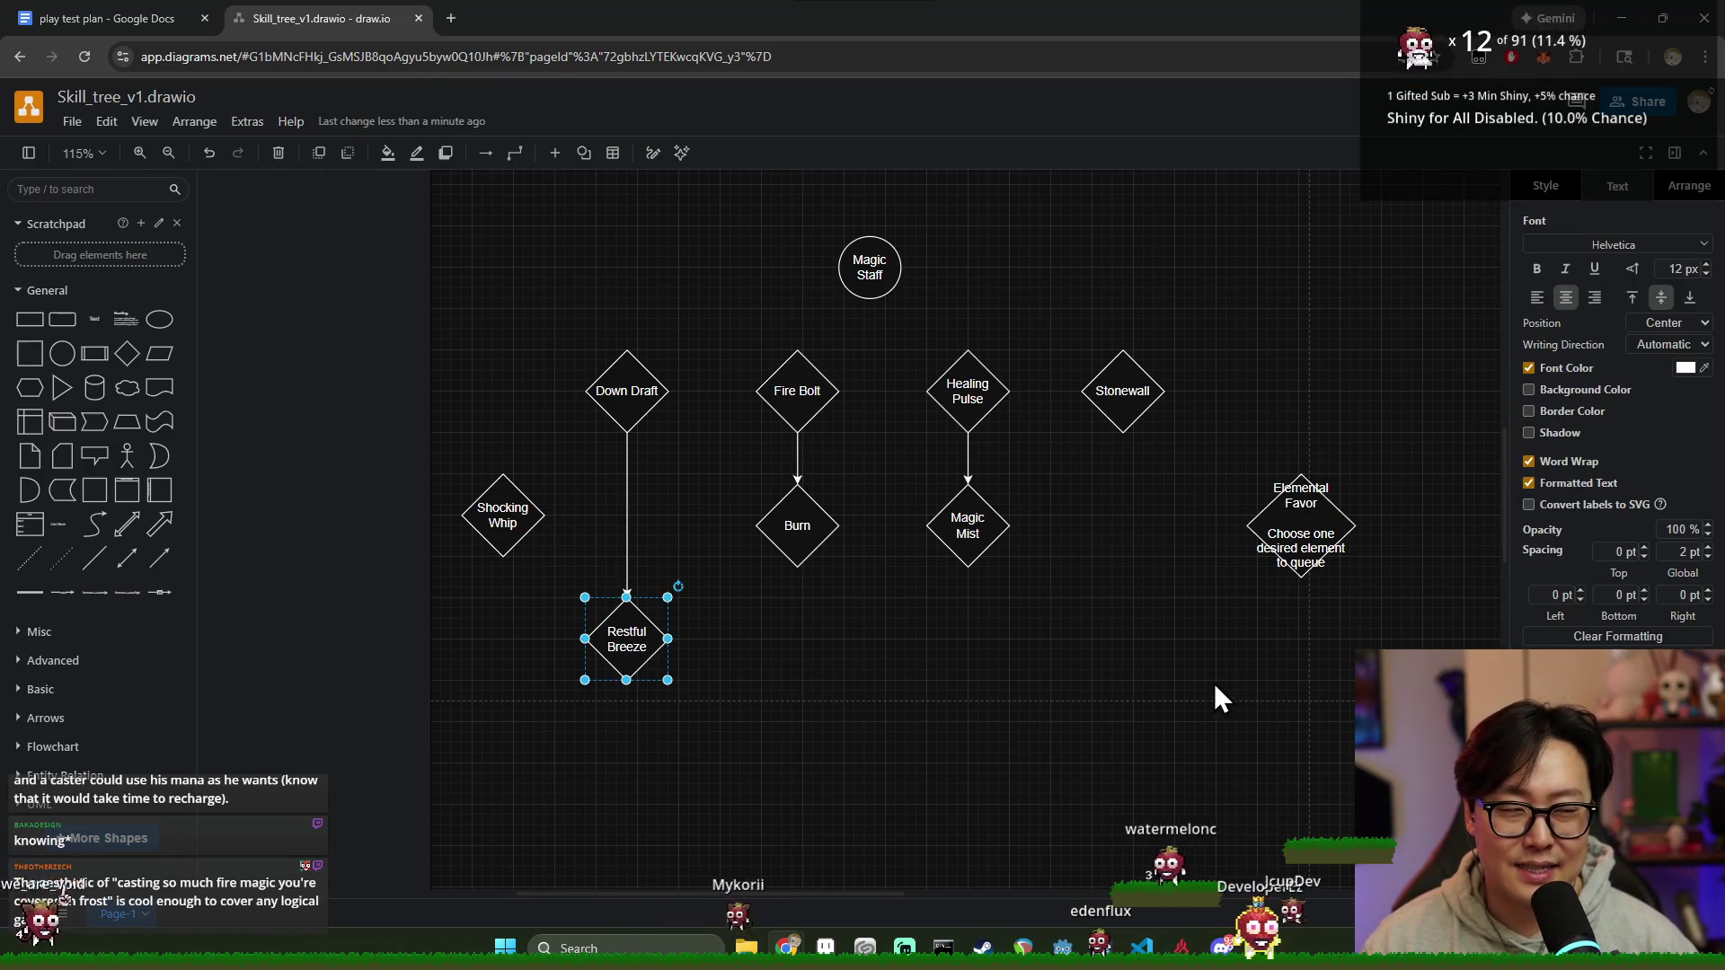
pyautogui.click(613, 647)
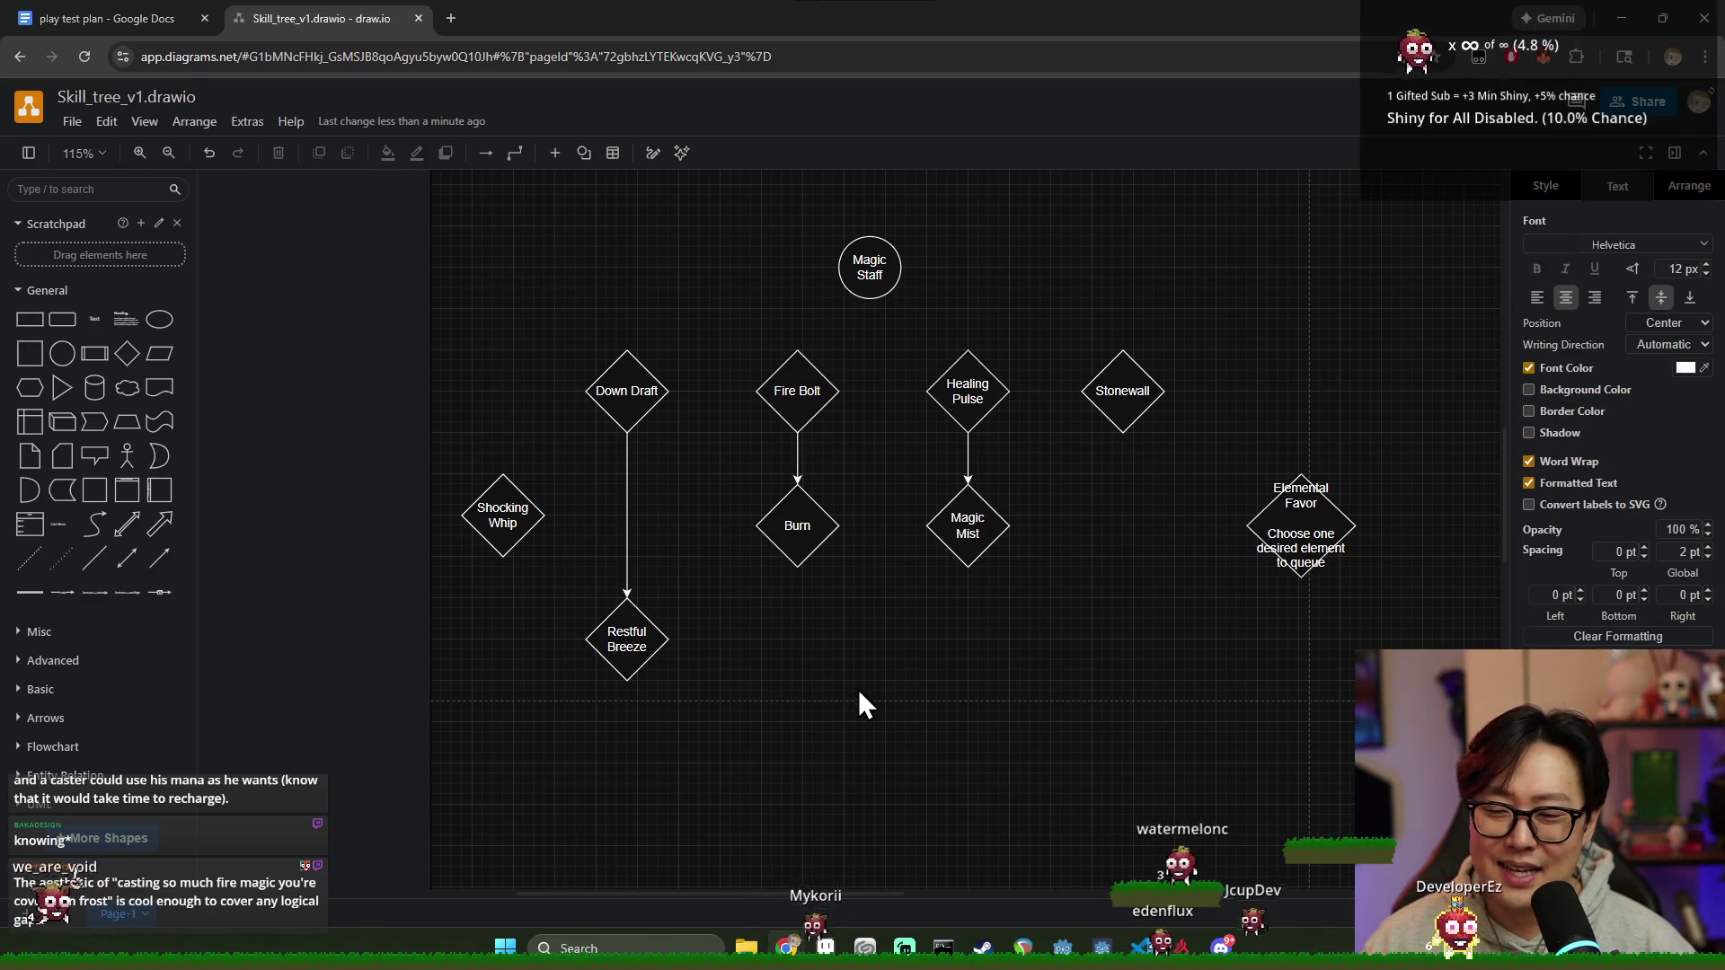
pyautogui.scroll(3, 762, 644)
pyautogui.scroll(-2, 775, 648)
pyautogui.scroll(1, 756, 644)
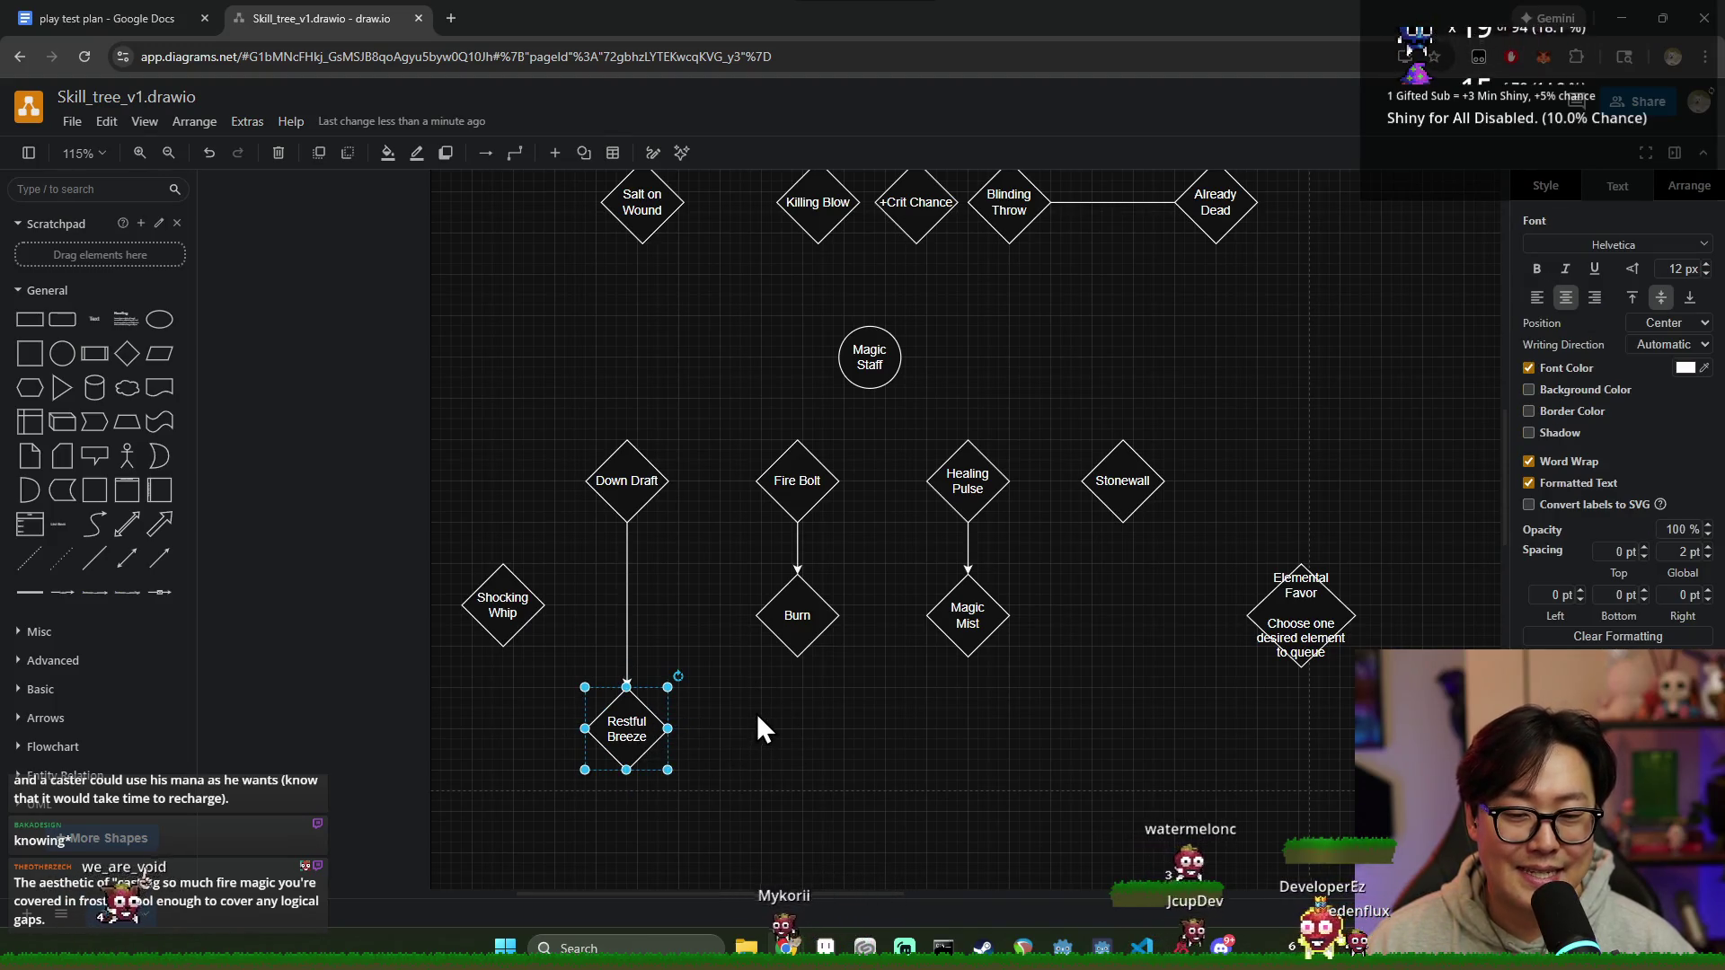
pyautogui.click(731, 722)
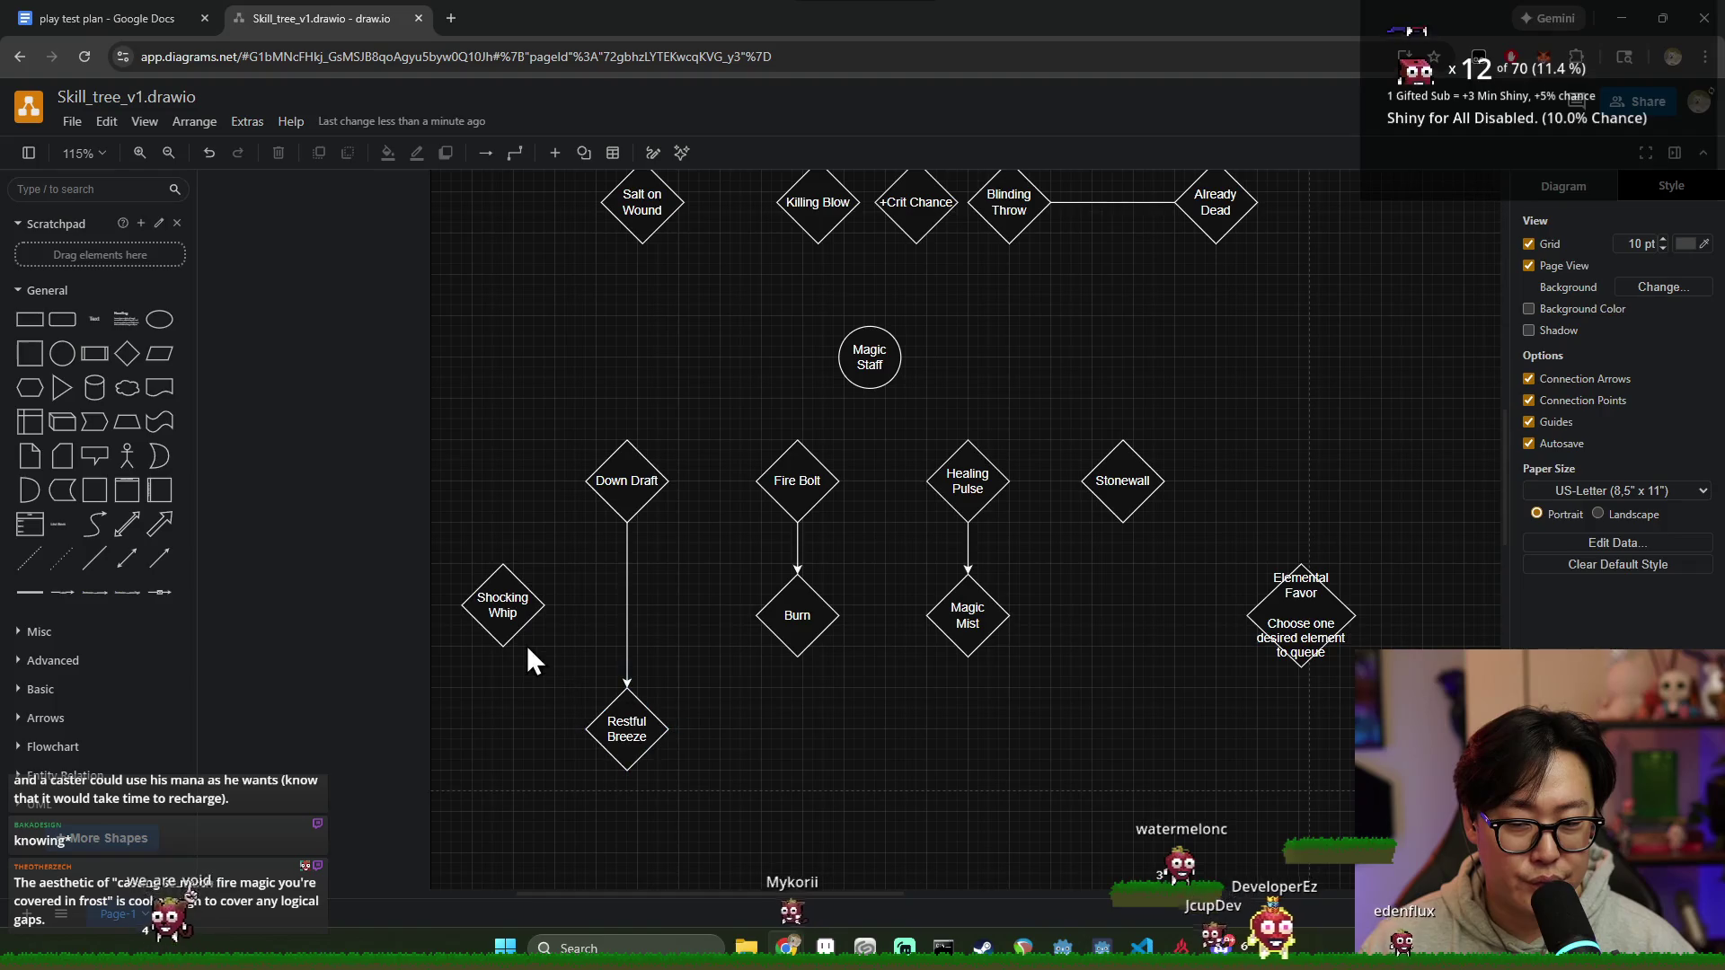
pyautogui.moveTo(510, 629); pyautogui.dragTo(531, 608)
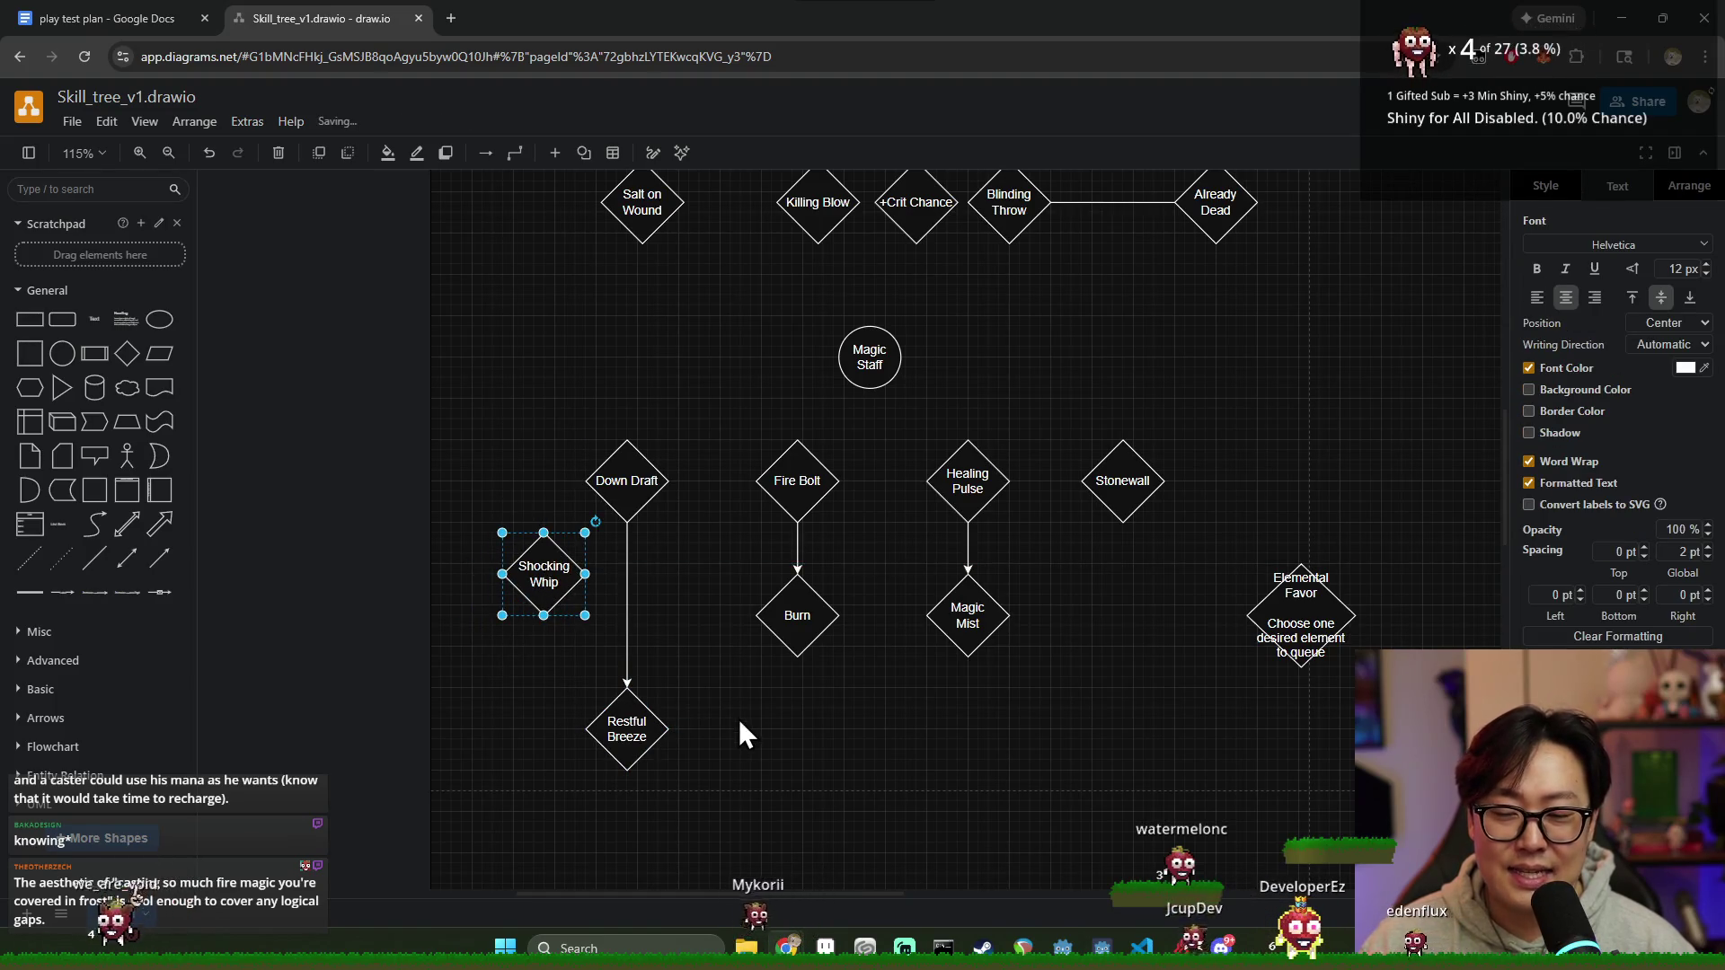
pyautogui.click(743, 715)
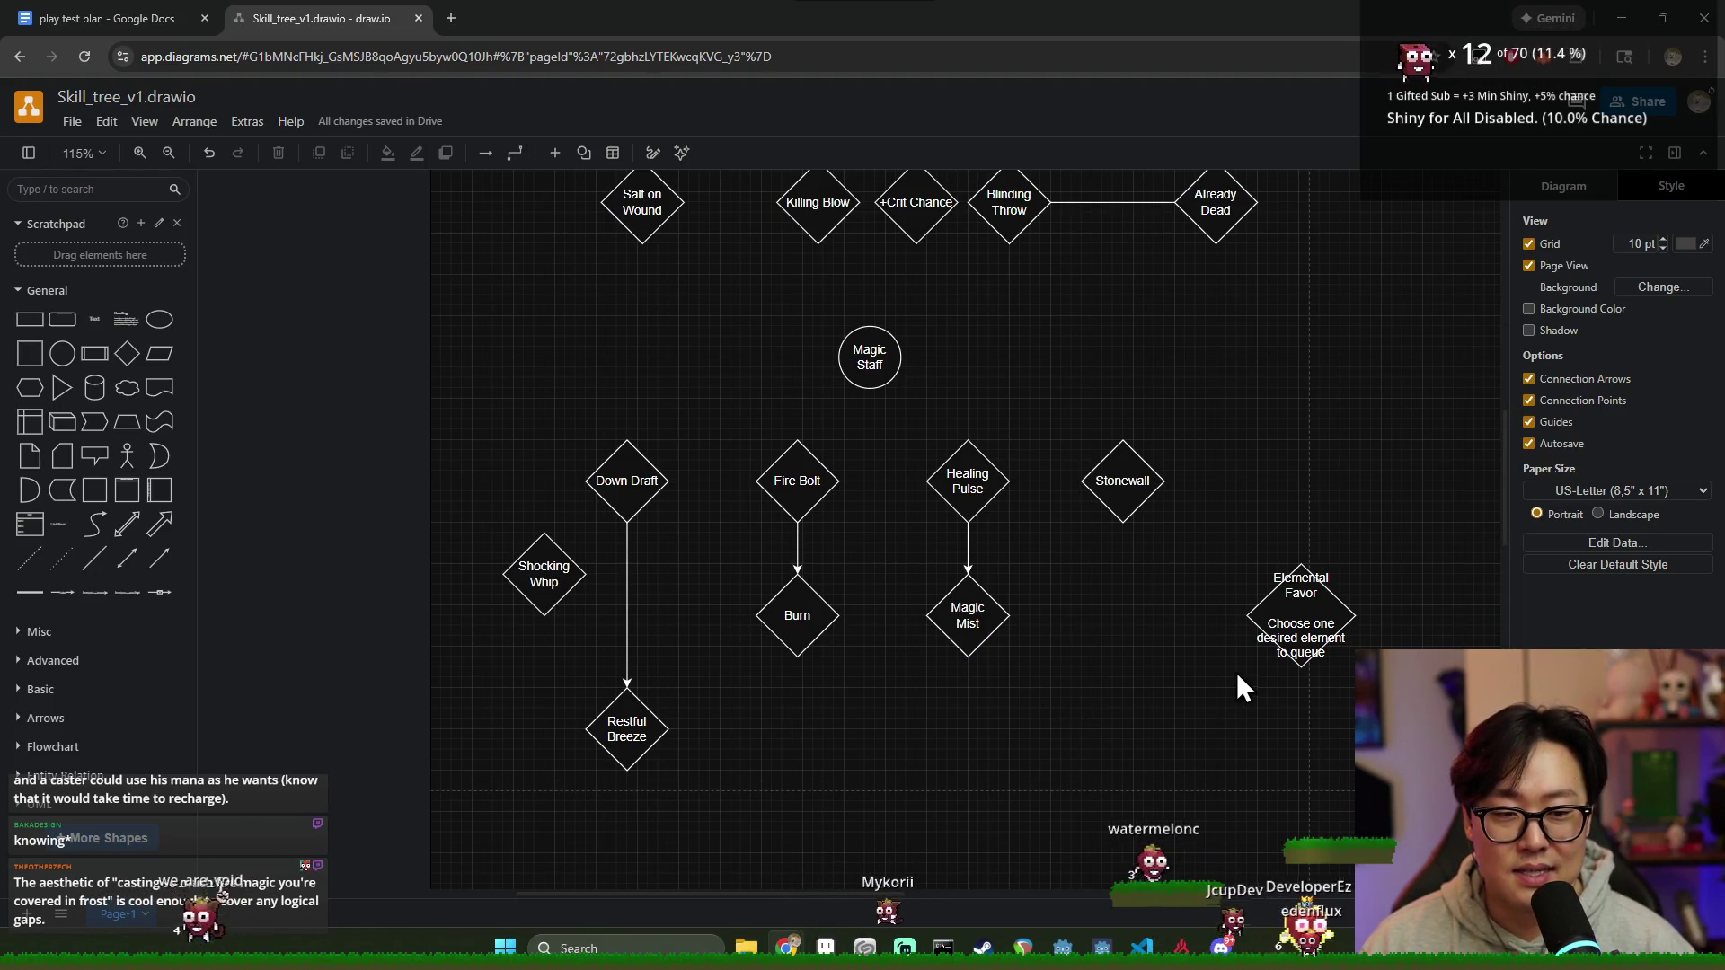
pyautogui.scroll(-2, 1156, 682)
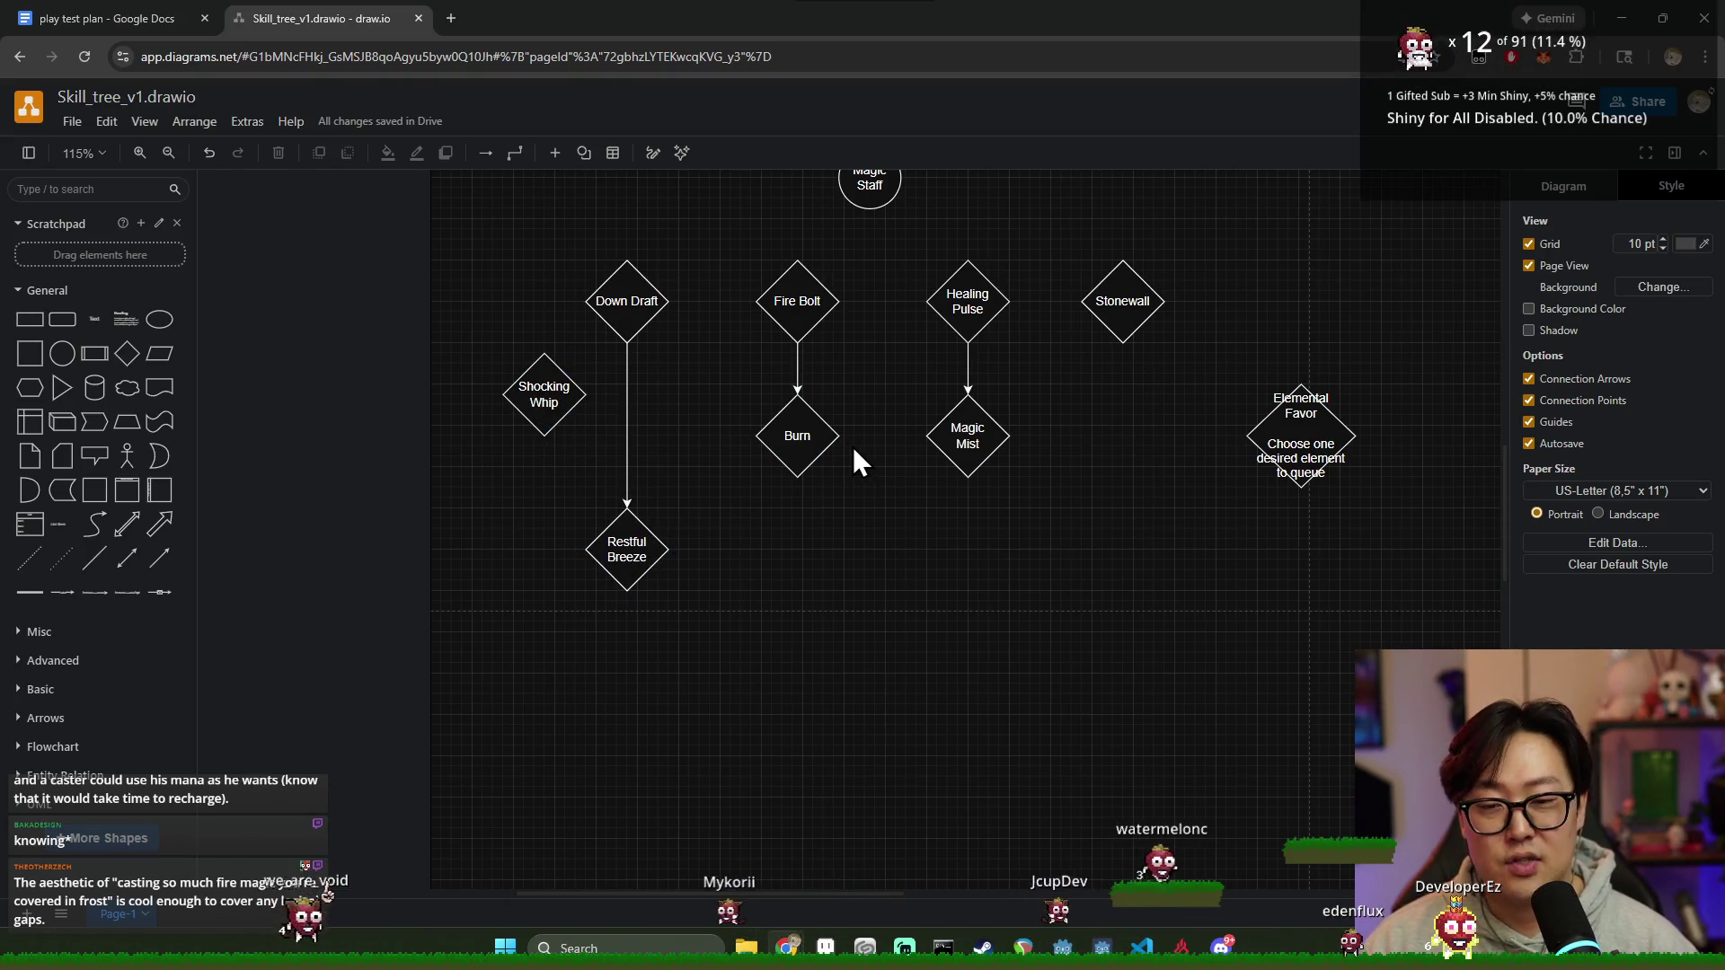
# Step: Align Stonewall and Down Draft above their rows and lower Magic Mist level with Restful Breeze
pyautogui.moveTo(1116, 305); pyautogui.dragTo(1127, 305)
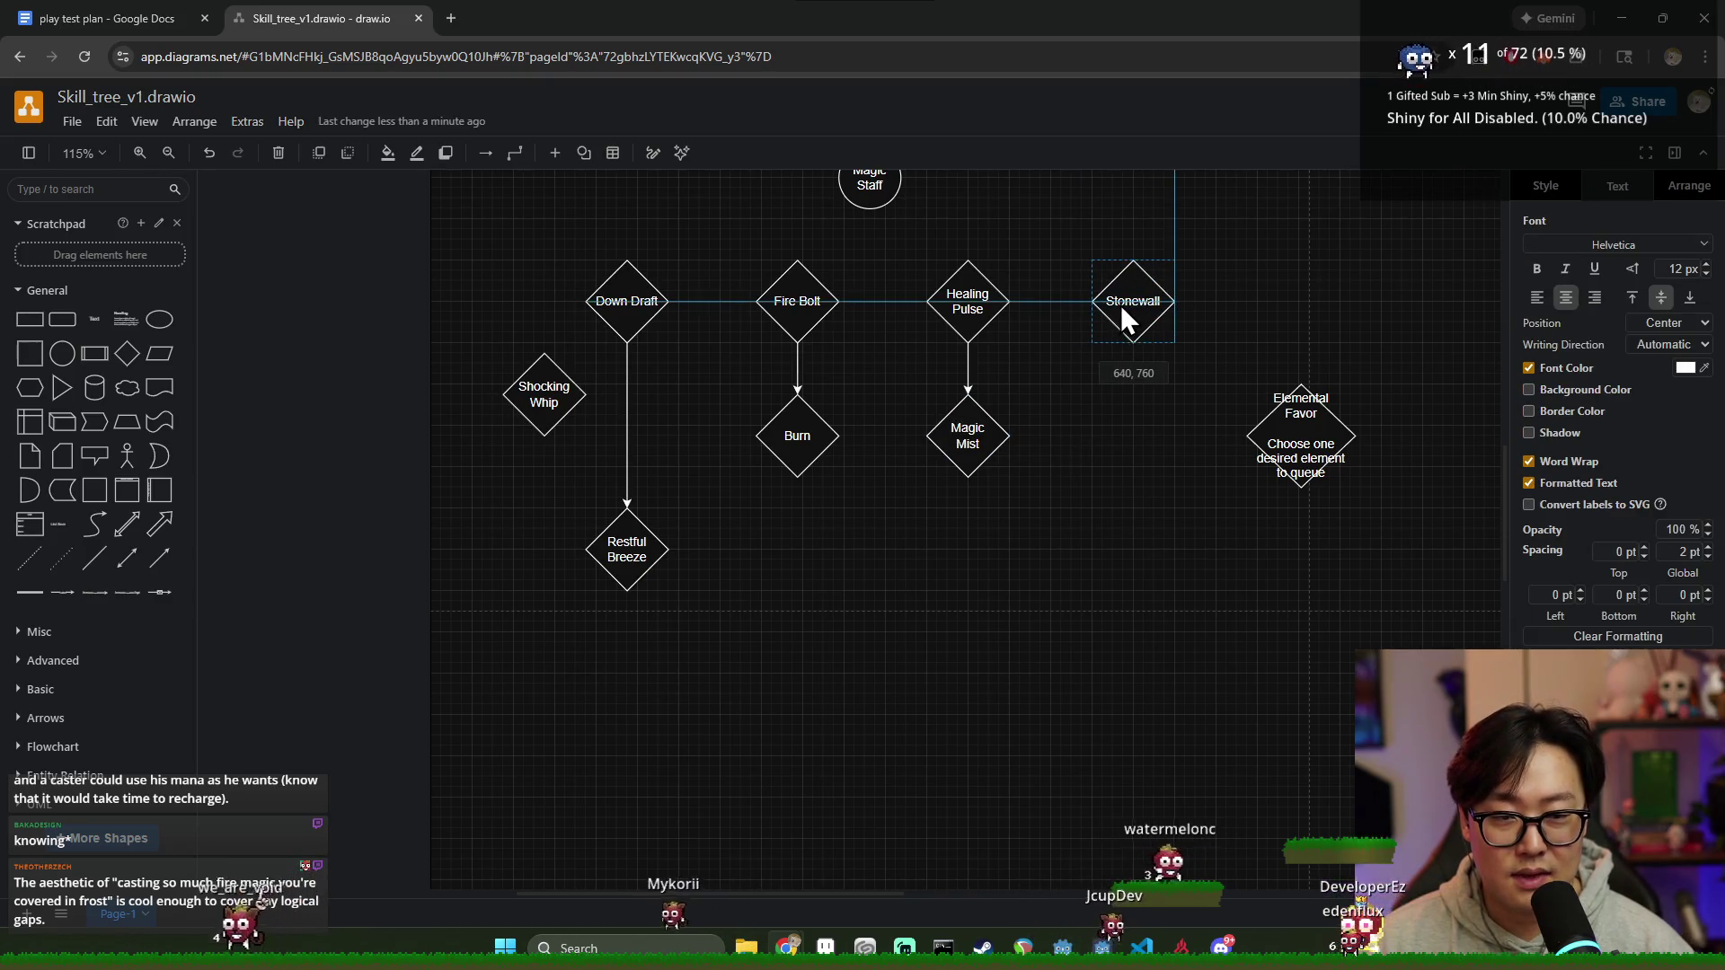
pyautogui.click(1080, 436)
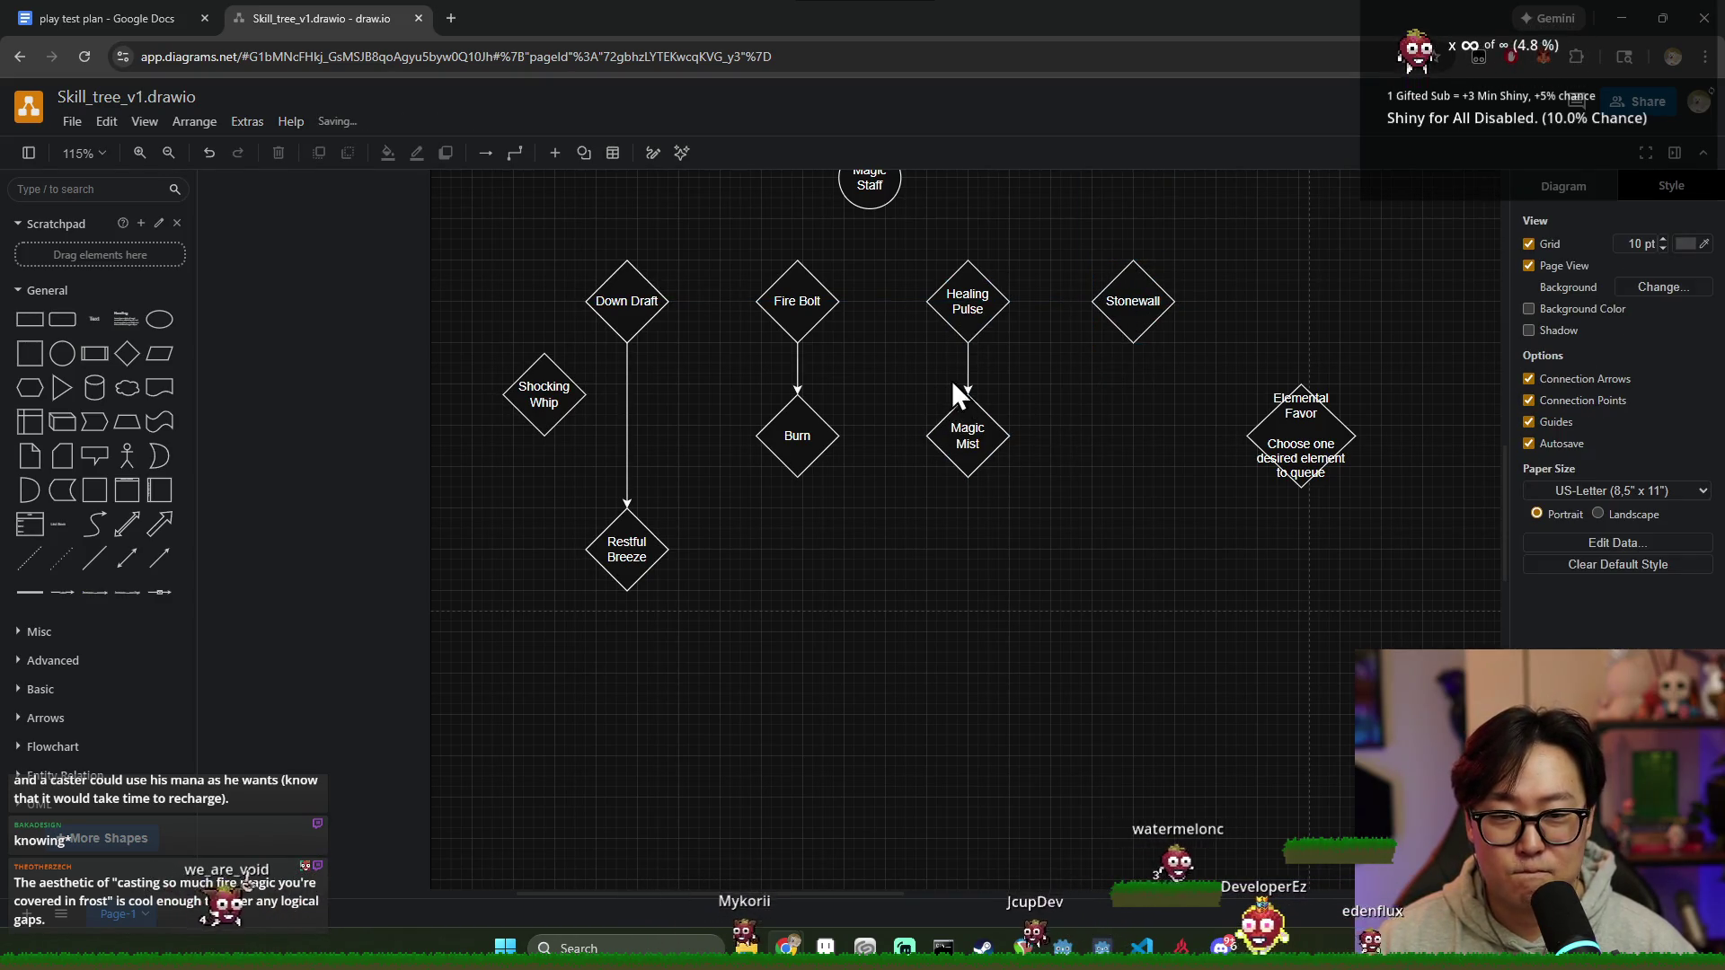
pyautogui.moveTo(635, 335); pyautogui.dragTo(644, 334)
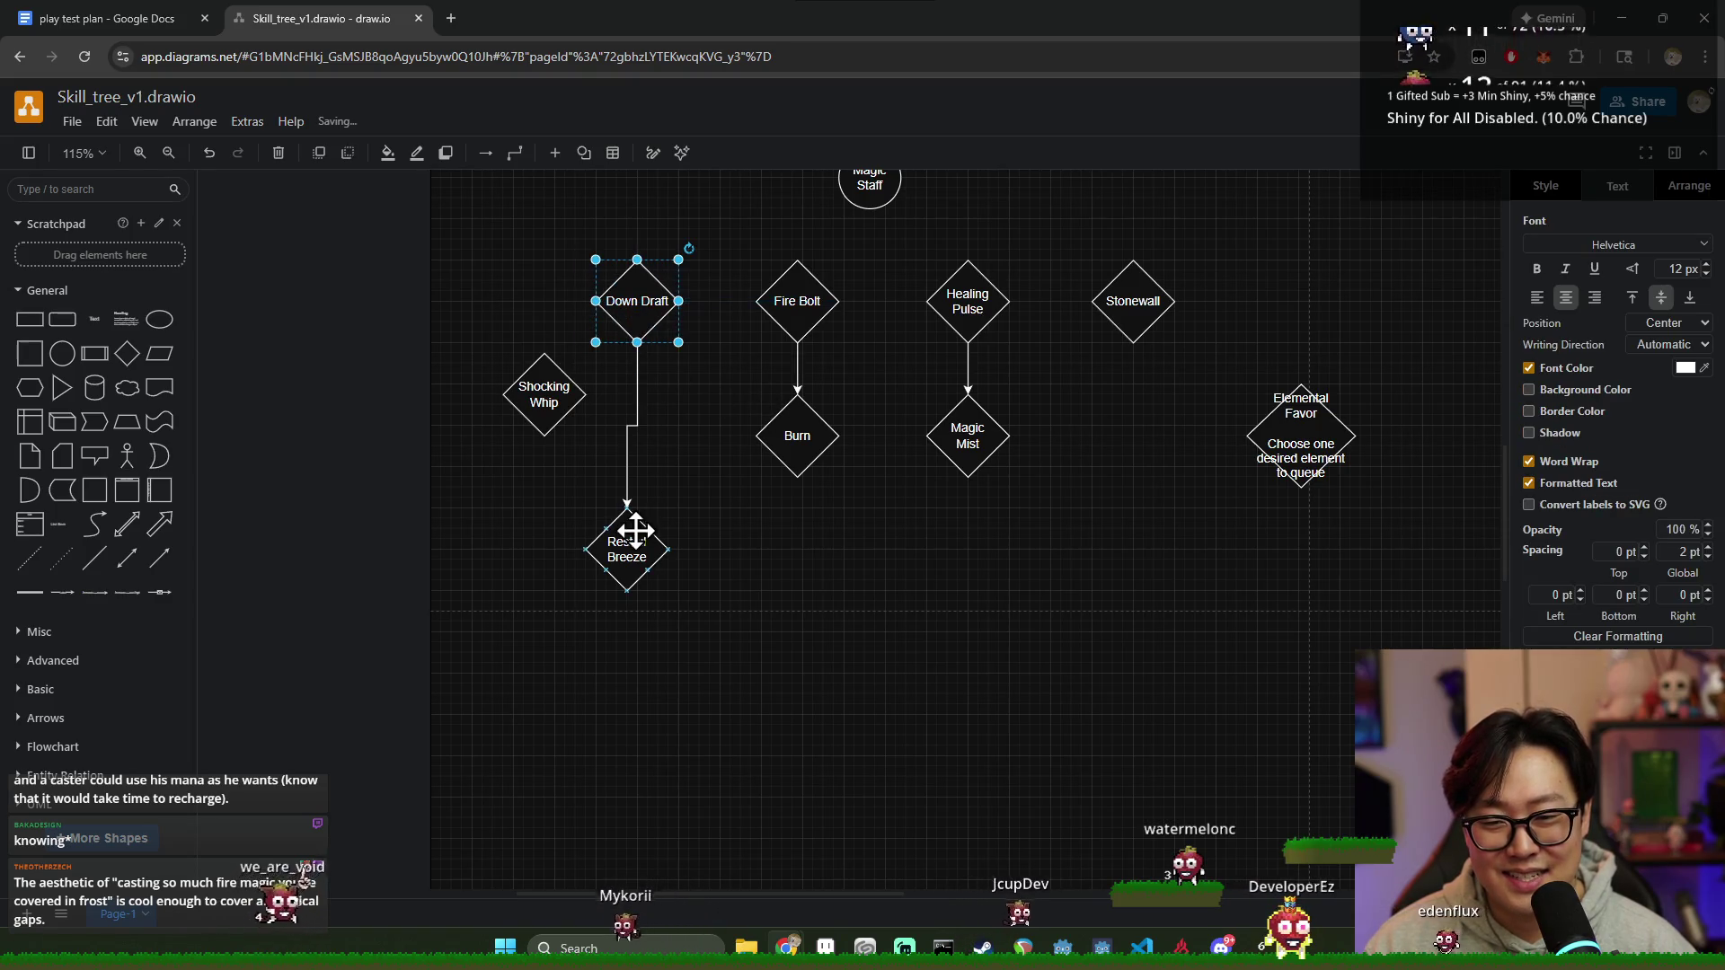
pyautogui.click(810, 566)
pyautogui.moveTo(980, 458); pyautogui.dragTo(980, 556)
pyautogui.click(1044, 525)
pyautogui.click(965, 447)
pyautogui.click(1002, 374)
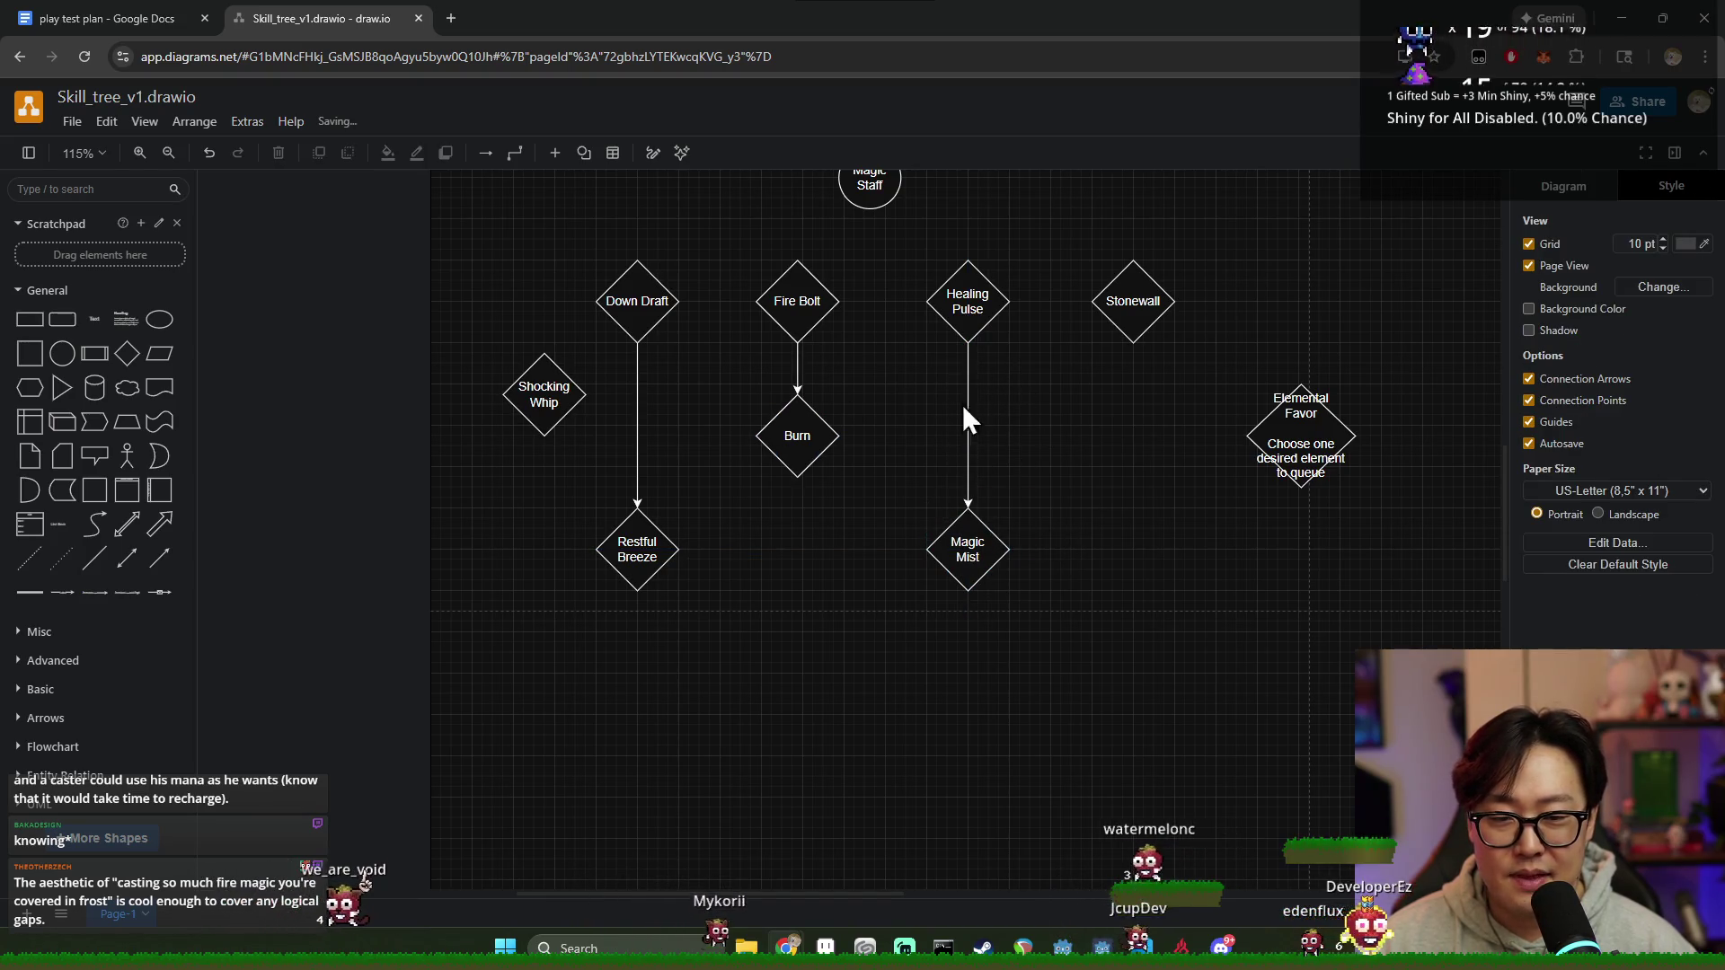
# Step: Nudge Shocking Whip slightly left and add a new blank diamond below Stonewall
pyautogui.moveTo(581, 419); pyautogui.dragTo(562, 417)
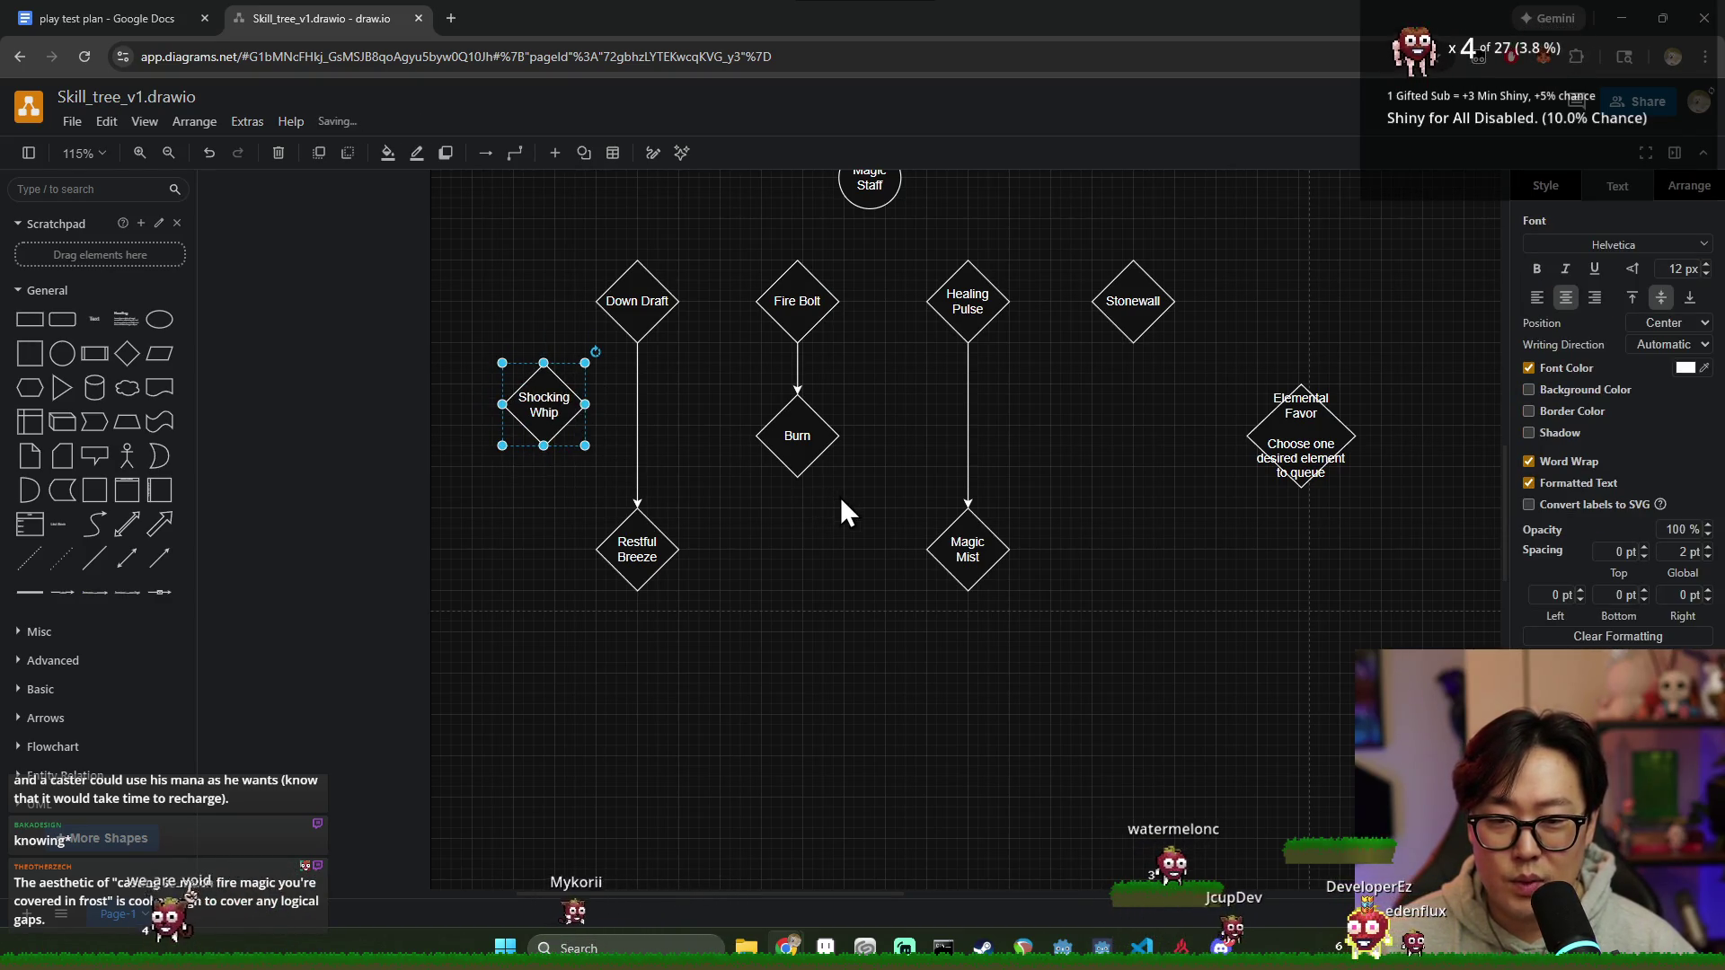
pyautogui.click(822, 475)
pyautogui.moveTo(796, 435)
pyautogui.click(805, 454)
pyautogui.click(822, 549)
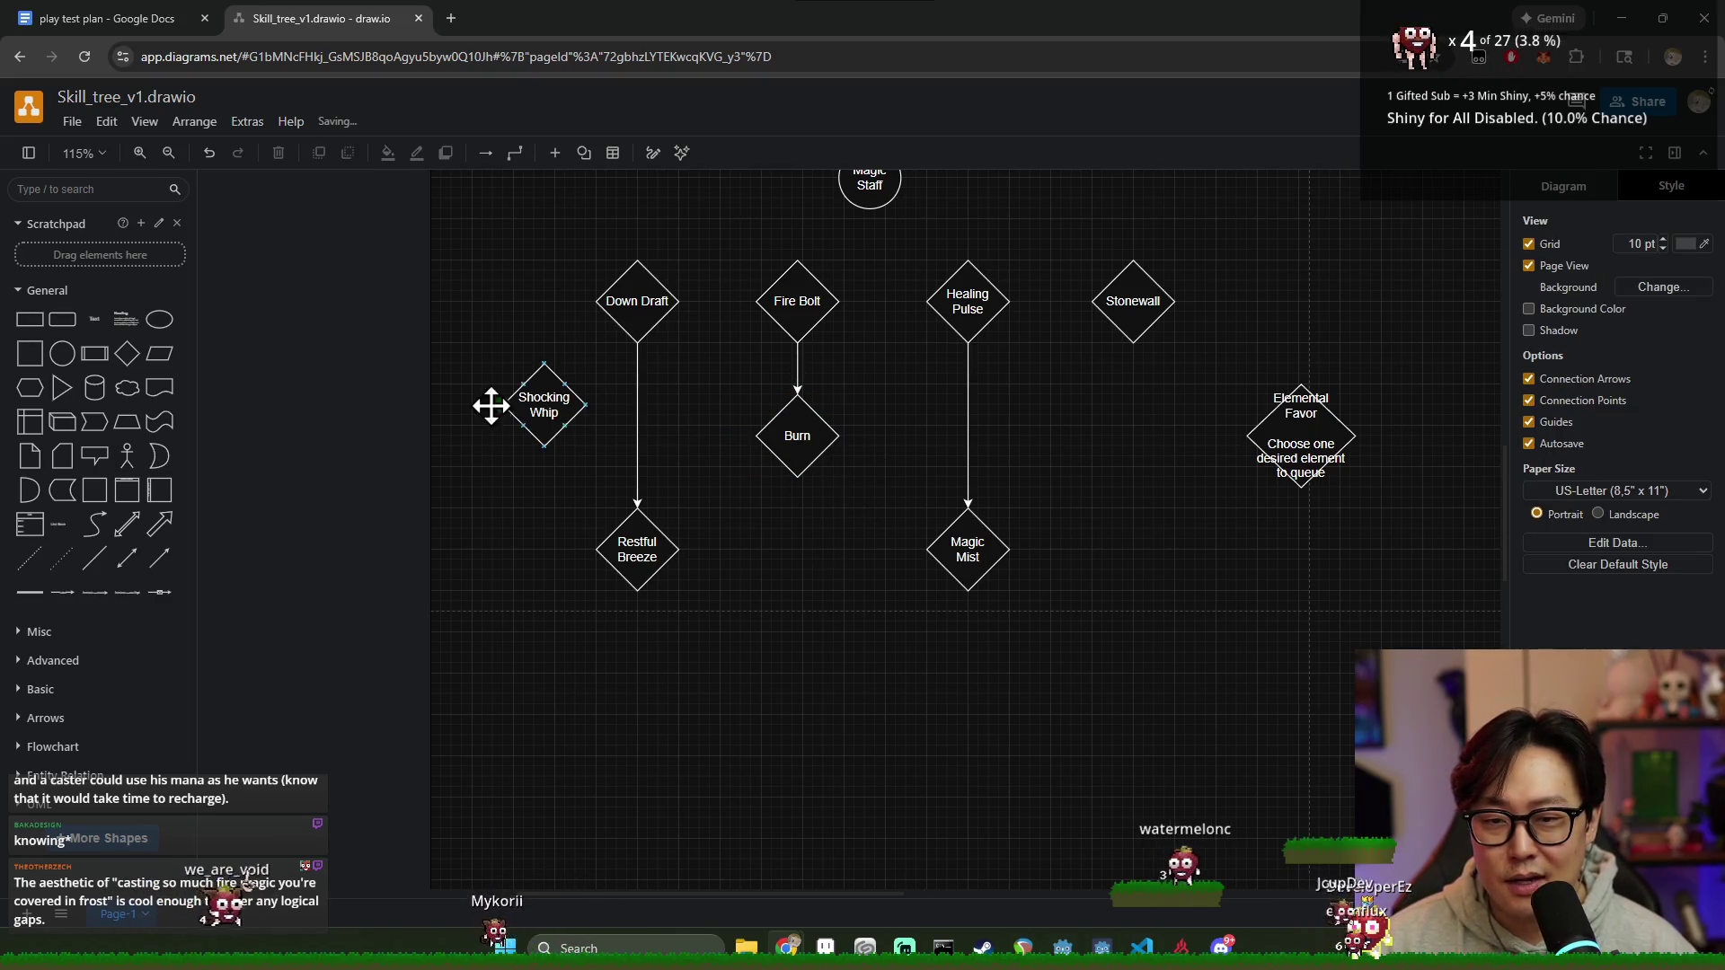
pyautogui.moveTo(555, 407); pyautogui.dragTo(546, 407)
pyautogui.click(847, 530)
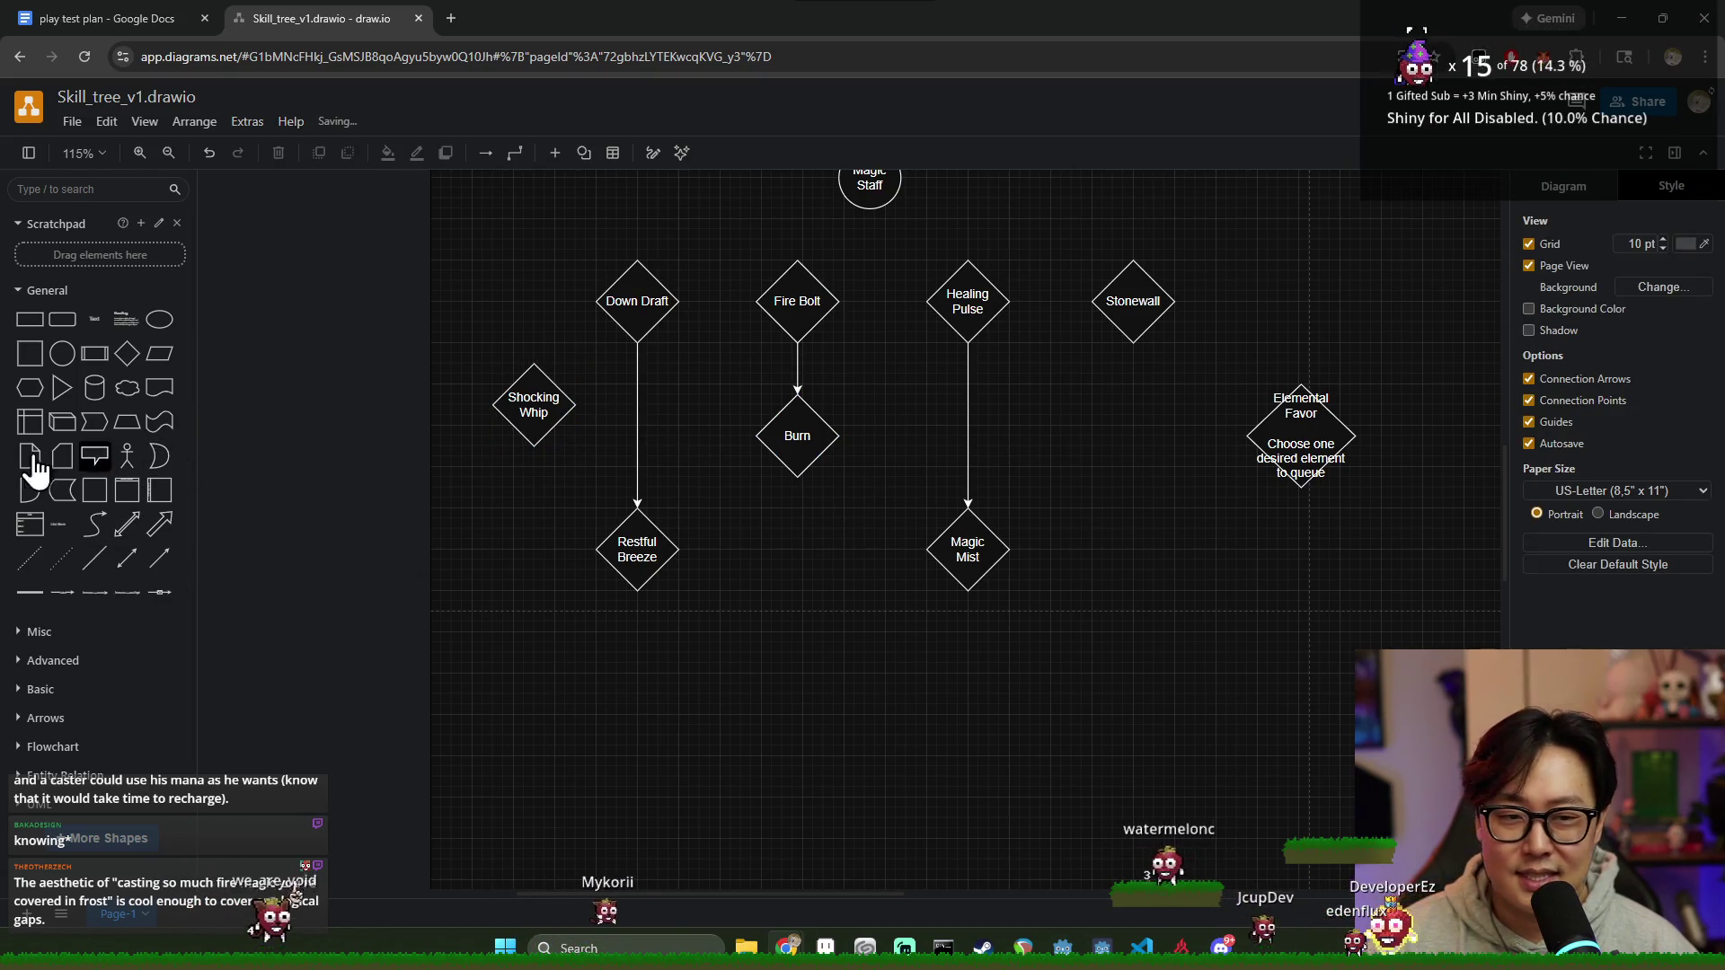
pyautogui.click(127, 353)
pyautogui.moveTo(862, 527); pyautogui.dragTo(1132, 442)
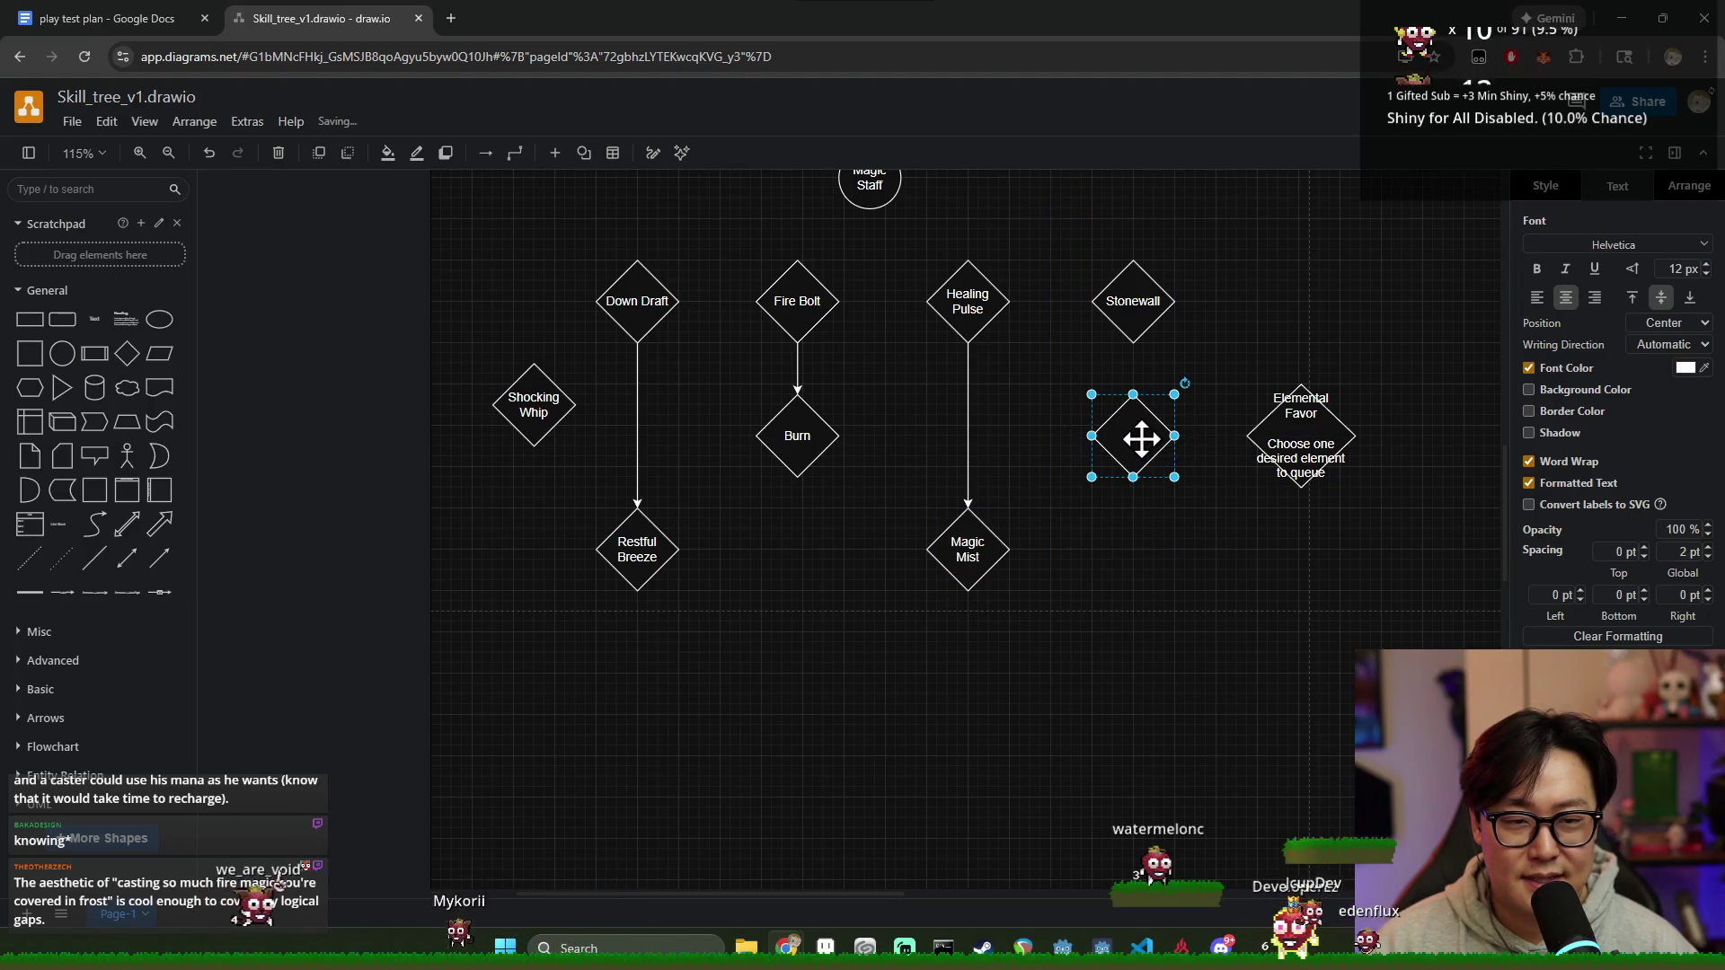
# Step: Label the new diamond 'Stone Skin' and move it down into the lower row
pyautogui.doubleClick(1132, 434)
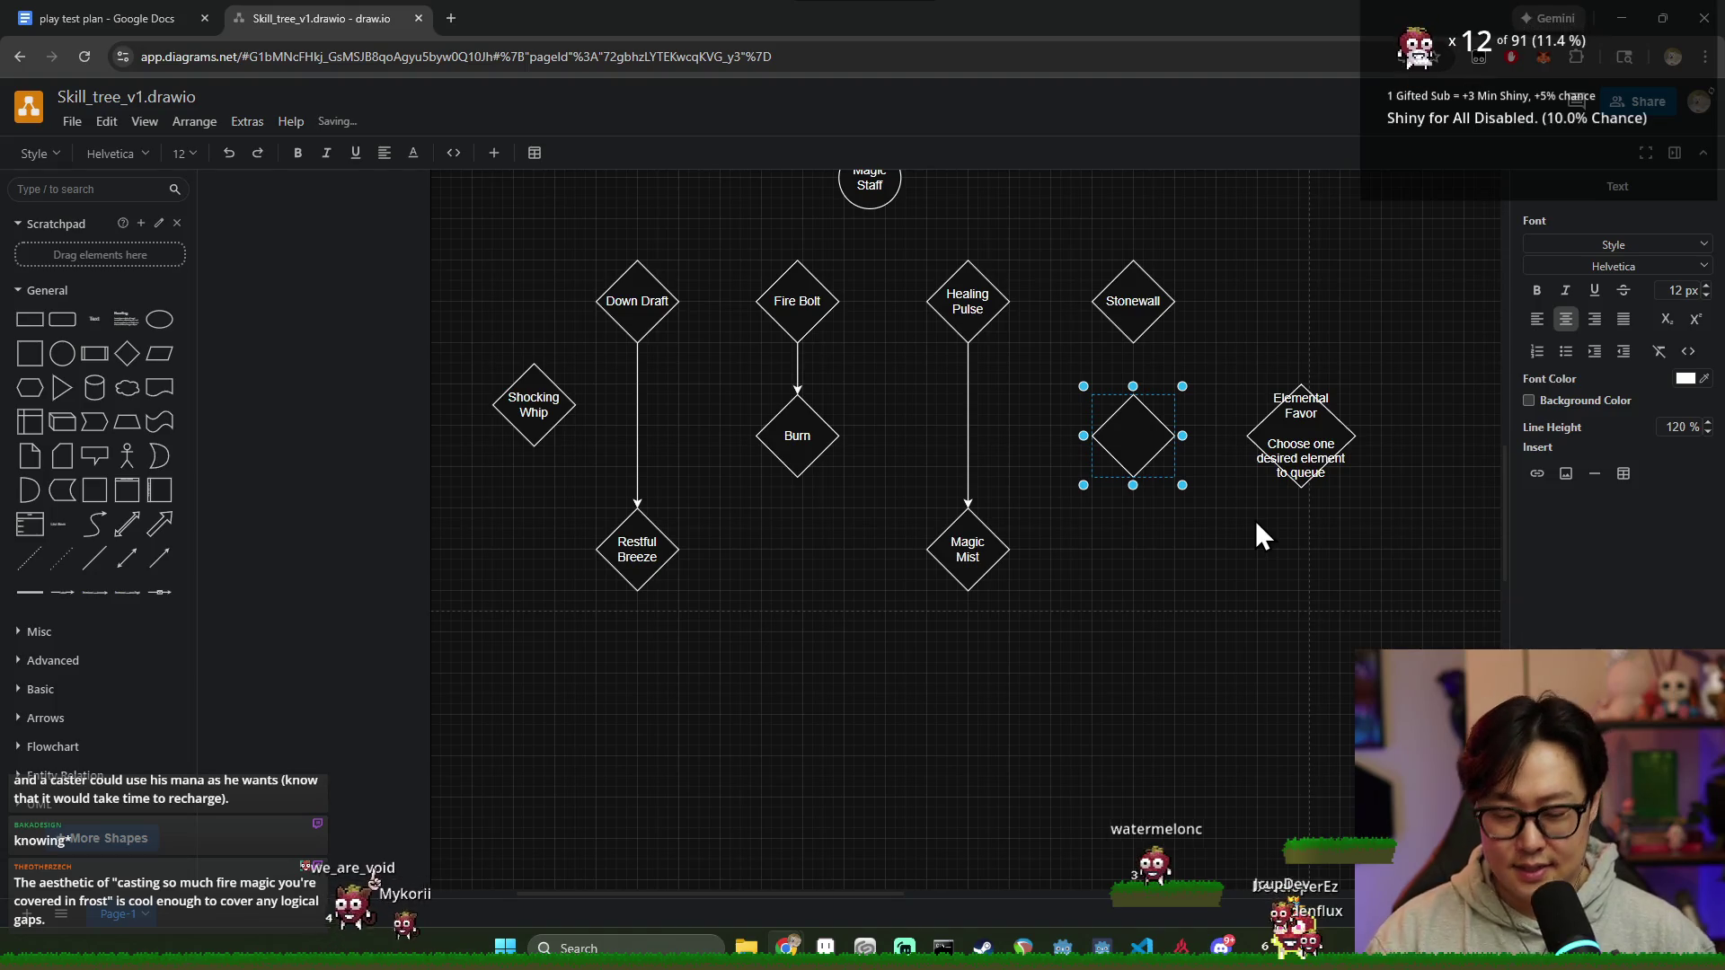
pyautogui.write('A')
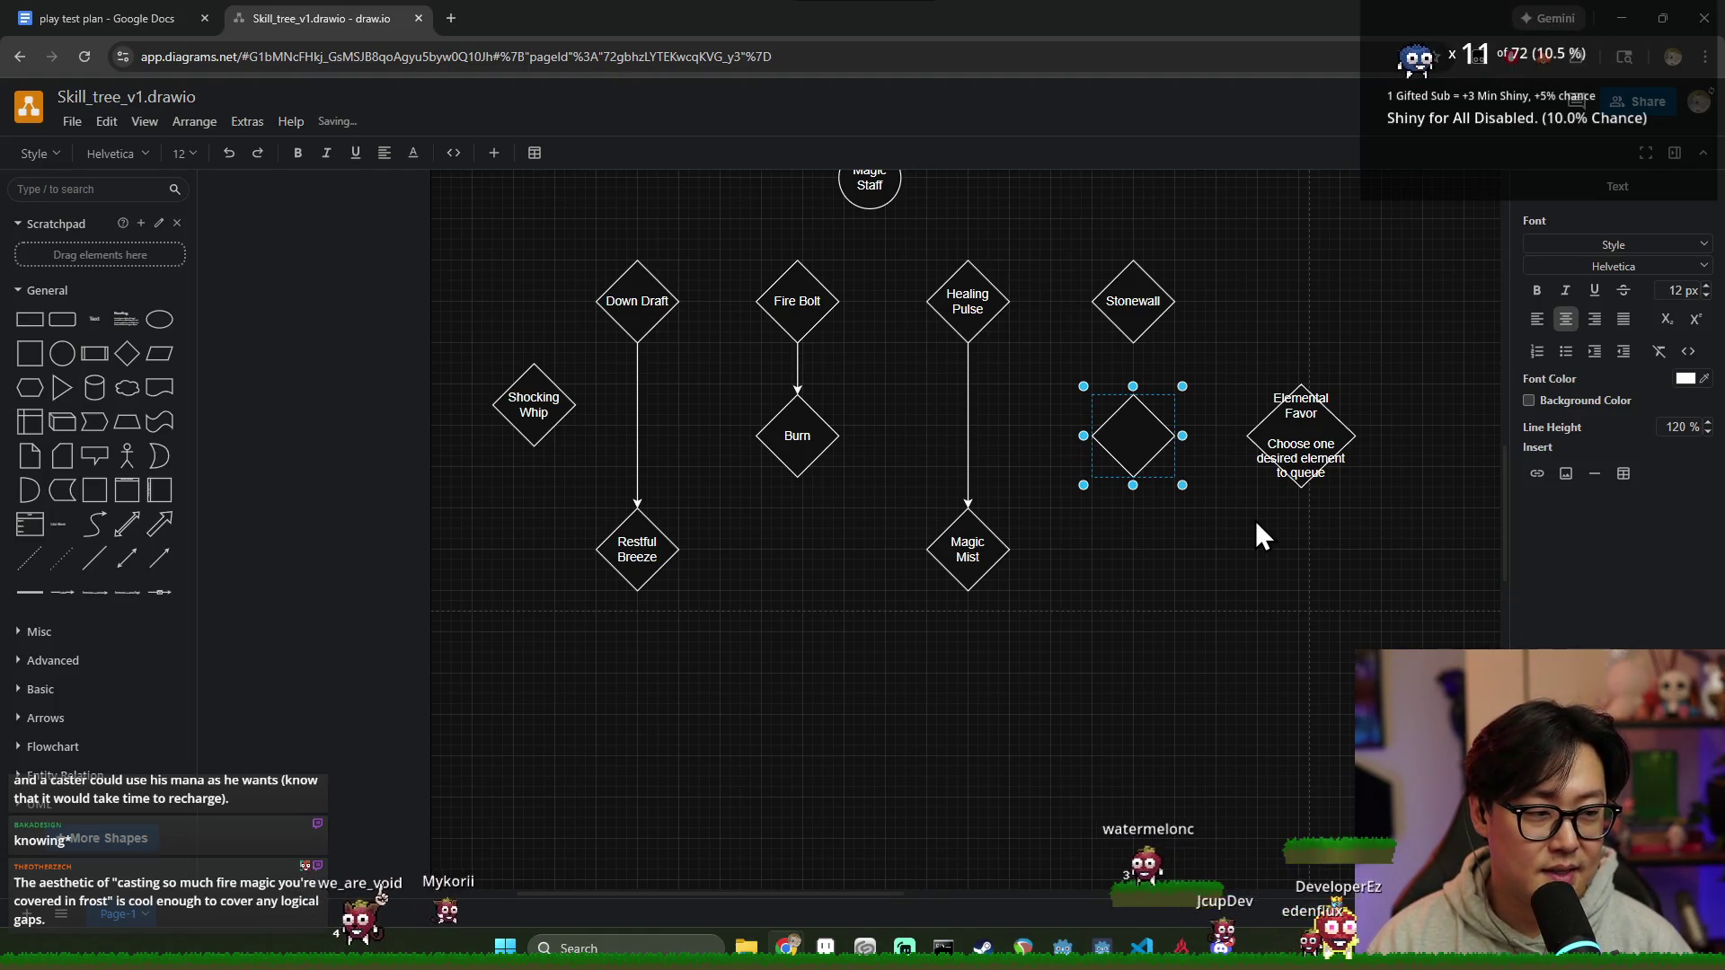
pyautogui.write('rmor')
pyautogui.press('BackSpace')
pyautogui.press('BackSpace')
pyautogui.press('BackSpace')
pyautogui.press('BackSpace')
pyautogui.press('BackSpace')
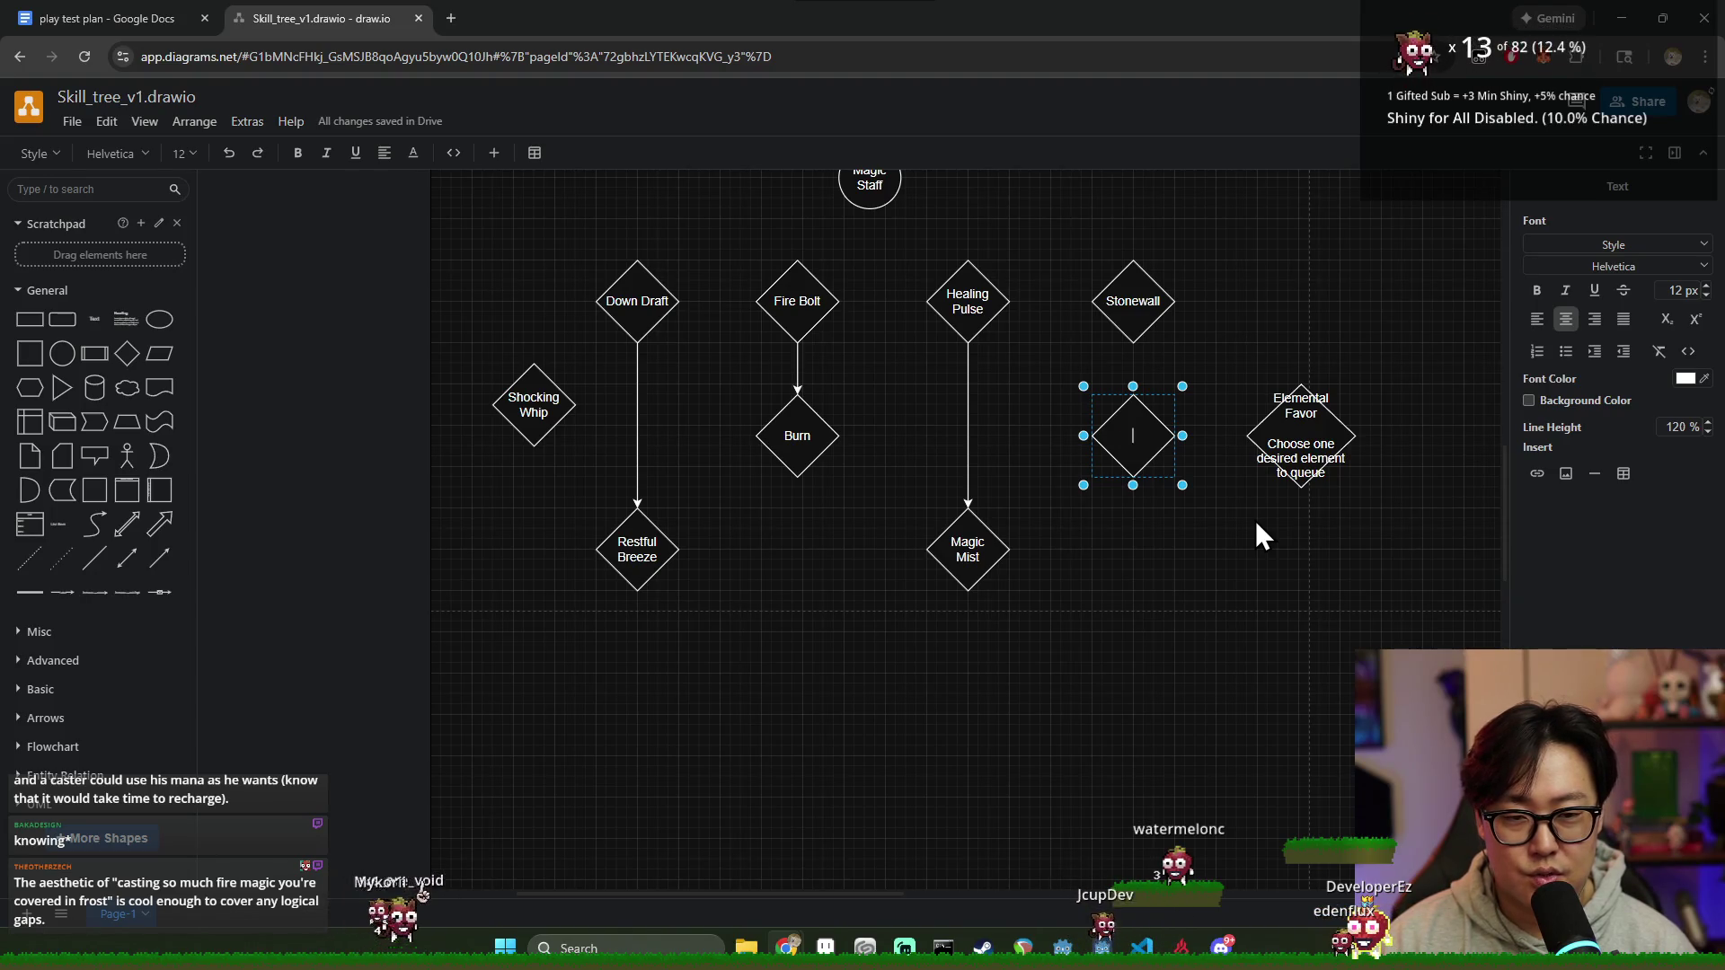
pyautogui.write('StoneSkin')
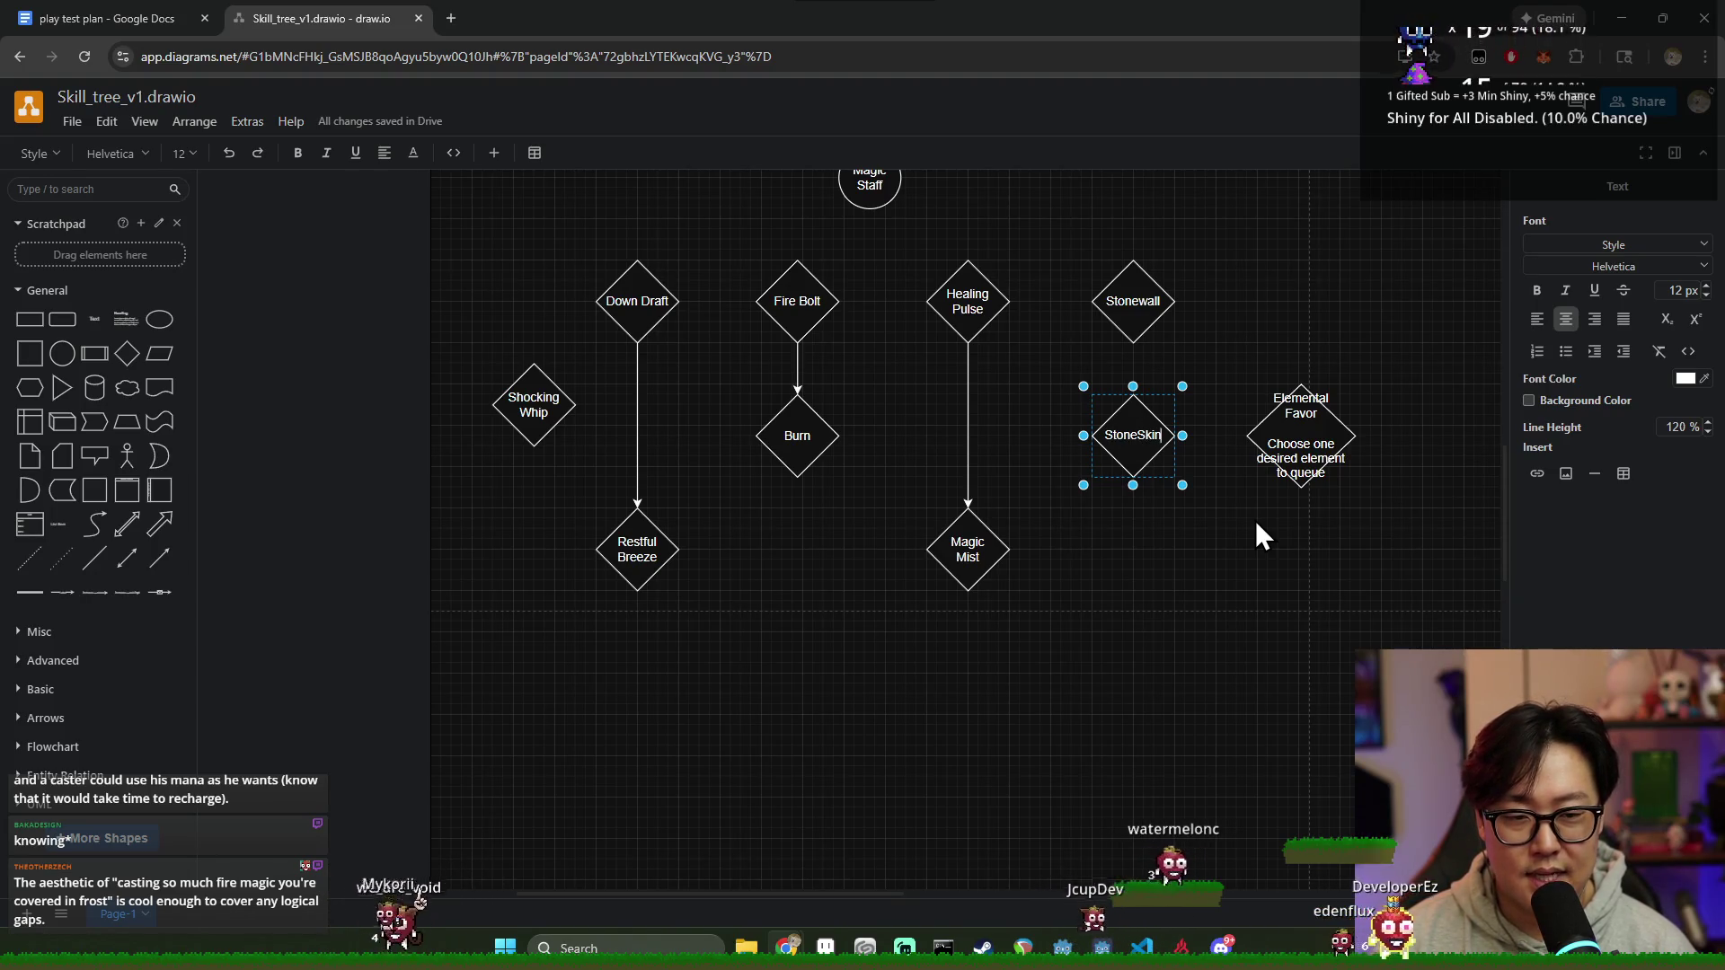
pyautogui.click(1136, 434)
pyautogui.click(1199, 554)
pyautogui.moveTo(1133, 468); pyautogui.dragTo(1127, 516)
pyautogui.click(1242, 538)
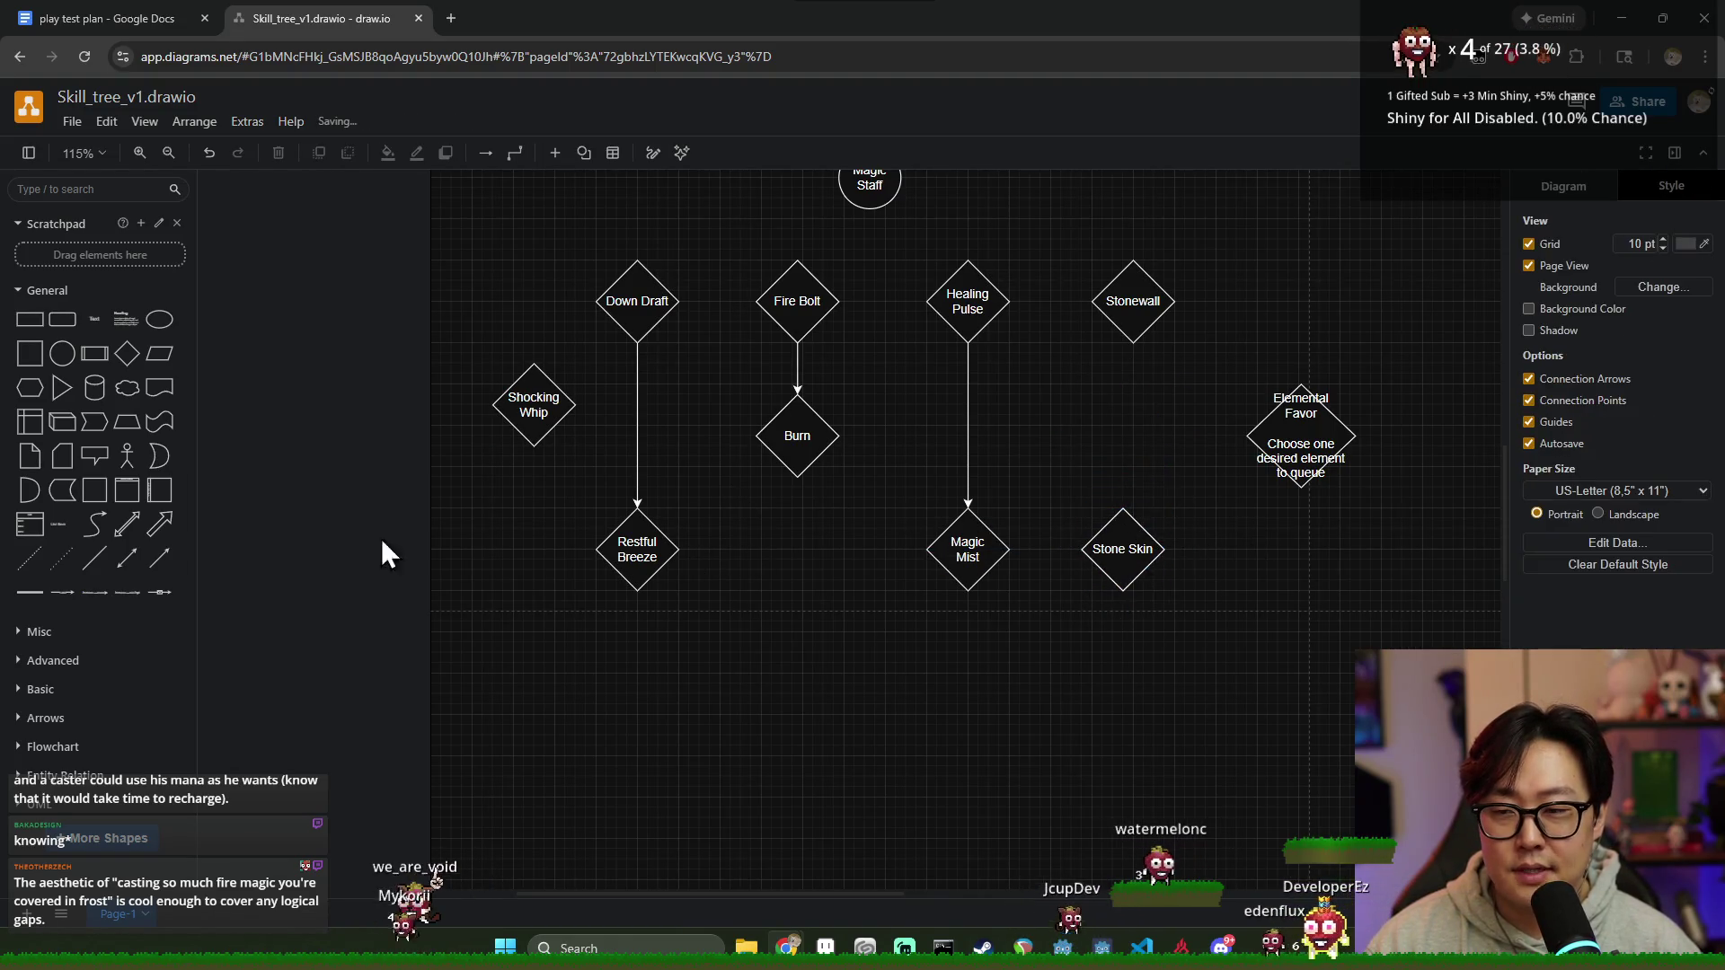
# Step: Connect Stonewall by arrow to Stone Skin, aligned directly beneath it
pyautogui.moveTo(1133, 342)
pyautogui.mouseDown()
pyautogui.moveTo(1122, 519)
pyautogui.moveTo(1141, 549)
pyautogui.mouseUp()
pyautogui.click(1233, 559)
pyautogui.click(1139, 536)
pyautogui.click(1146, 354)
pyautogui.click(1142, 323)
pyautogui.click(1206, 491)
pyautogui.click(1145, 549)
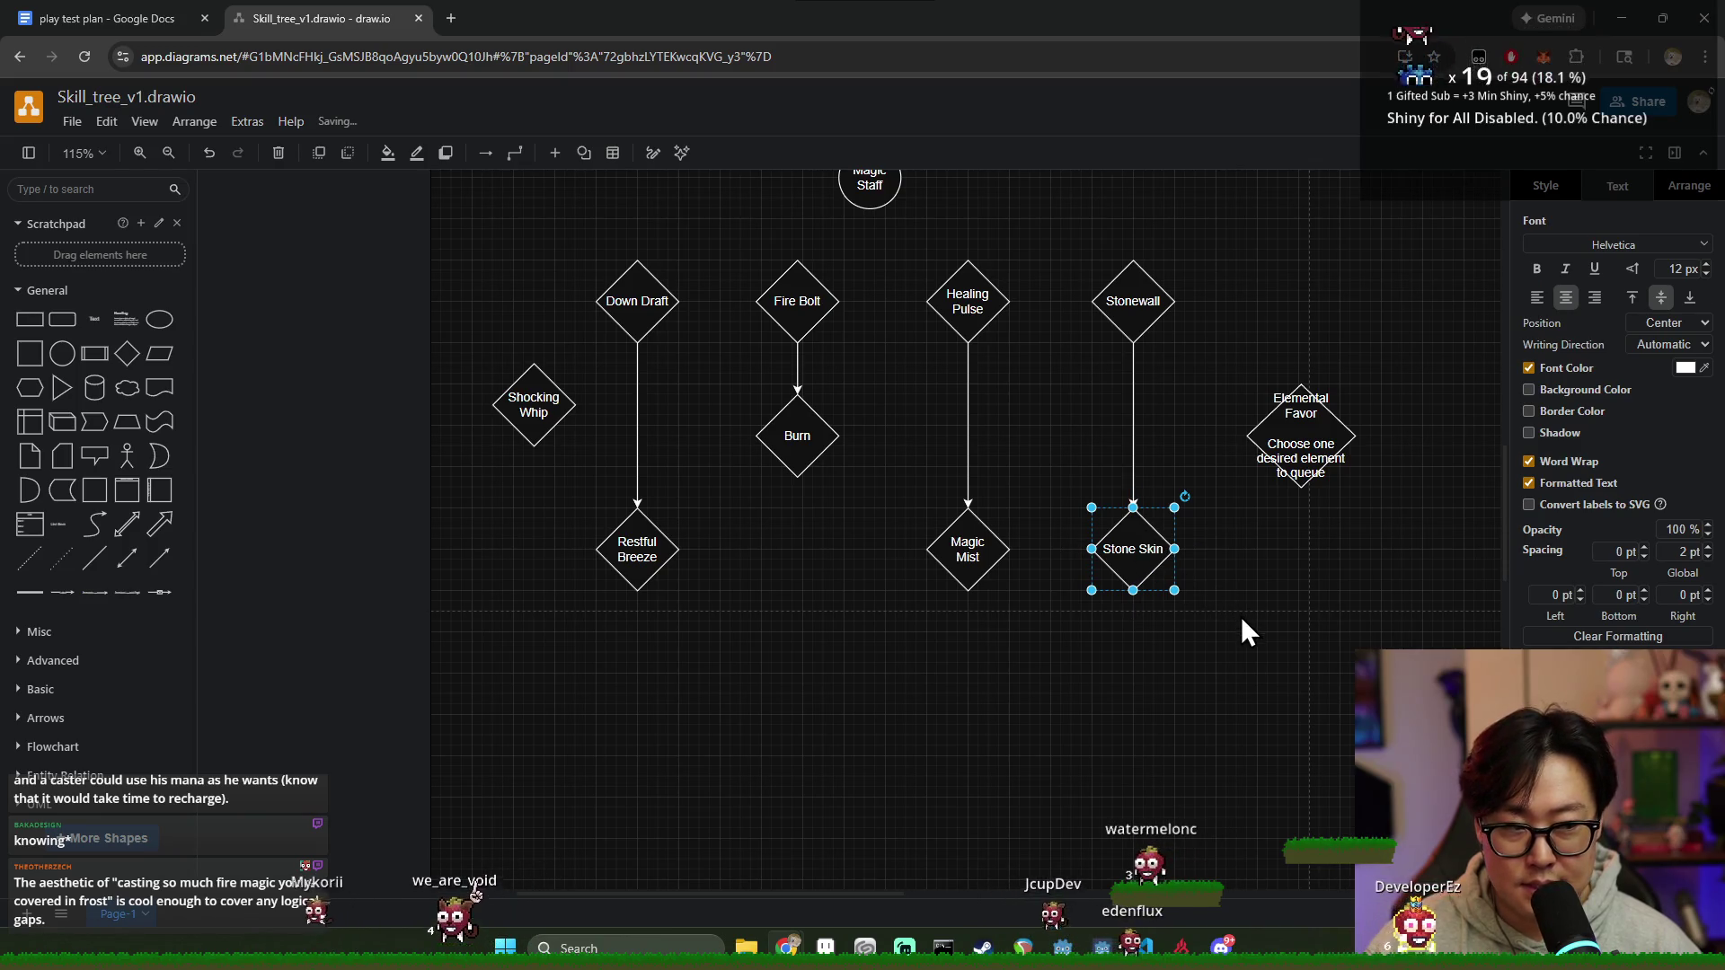
pyautogui.moveTo(1301, 436)
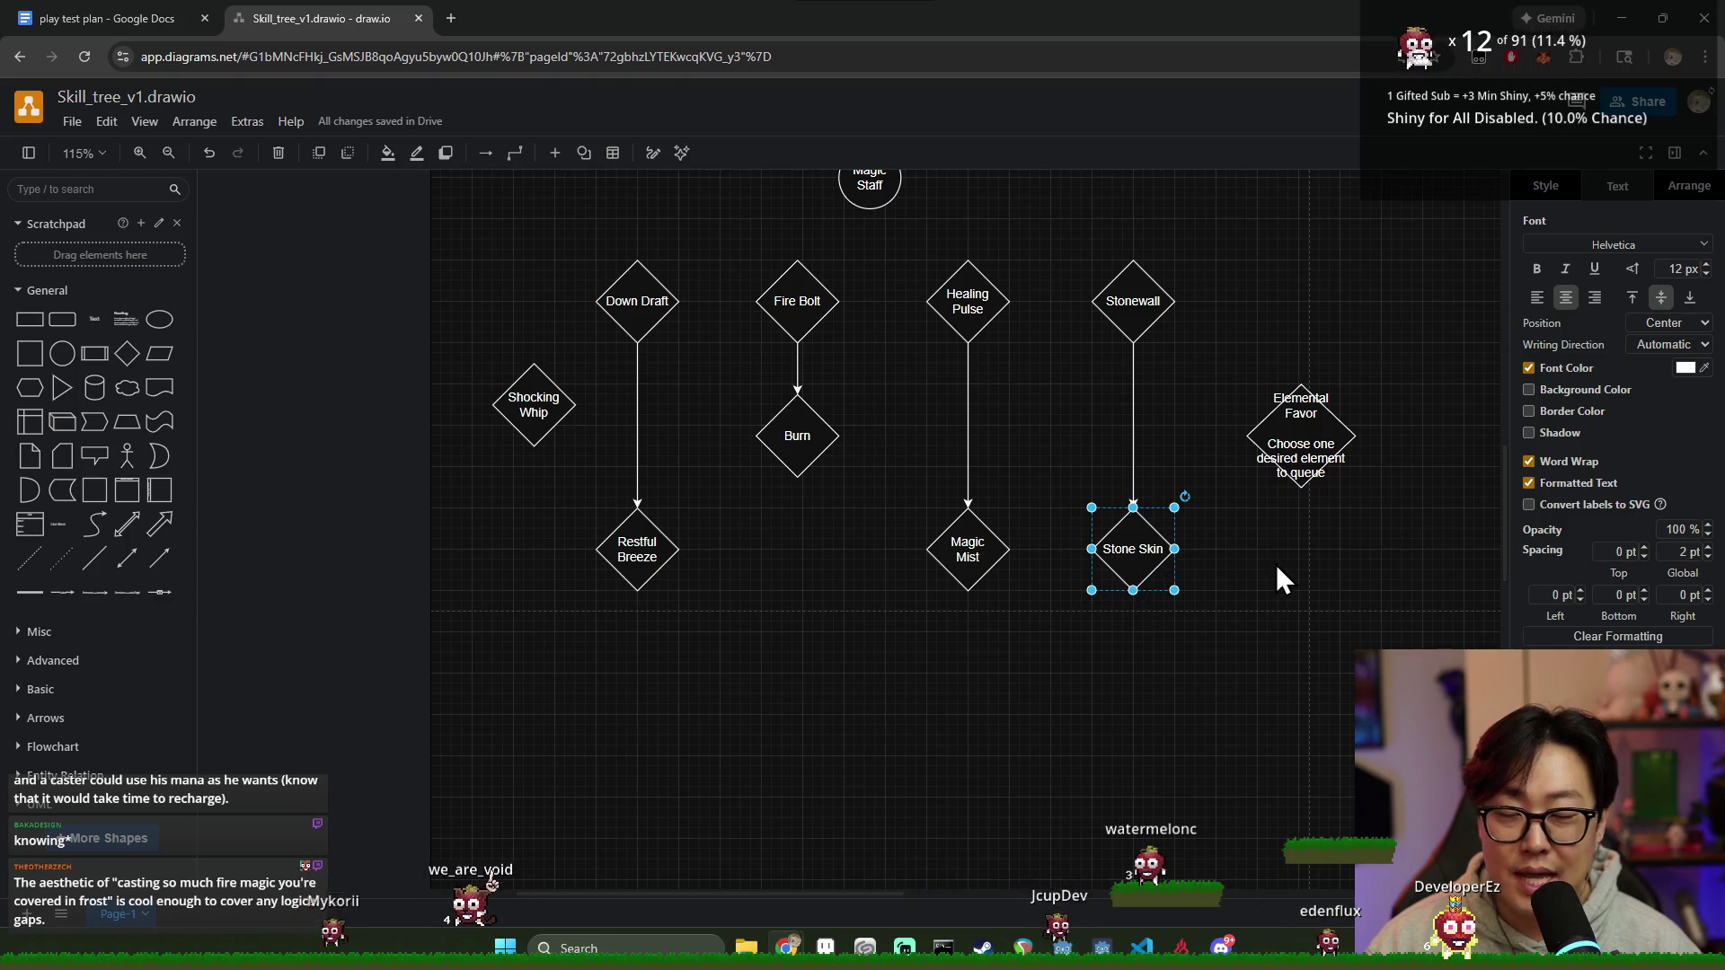
# Step: Check the lower-row nodes and raise Restful Breeze up toward Burn's row
pyautogui.click(1275, 556)
pyautogui.click(1134, 575)
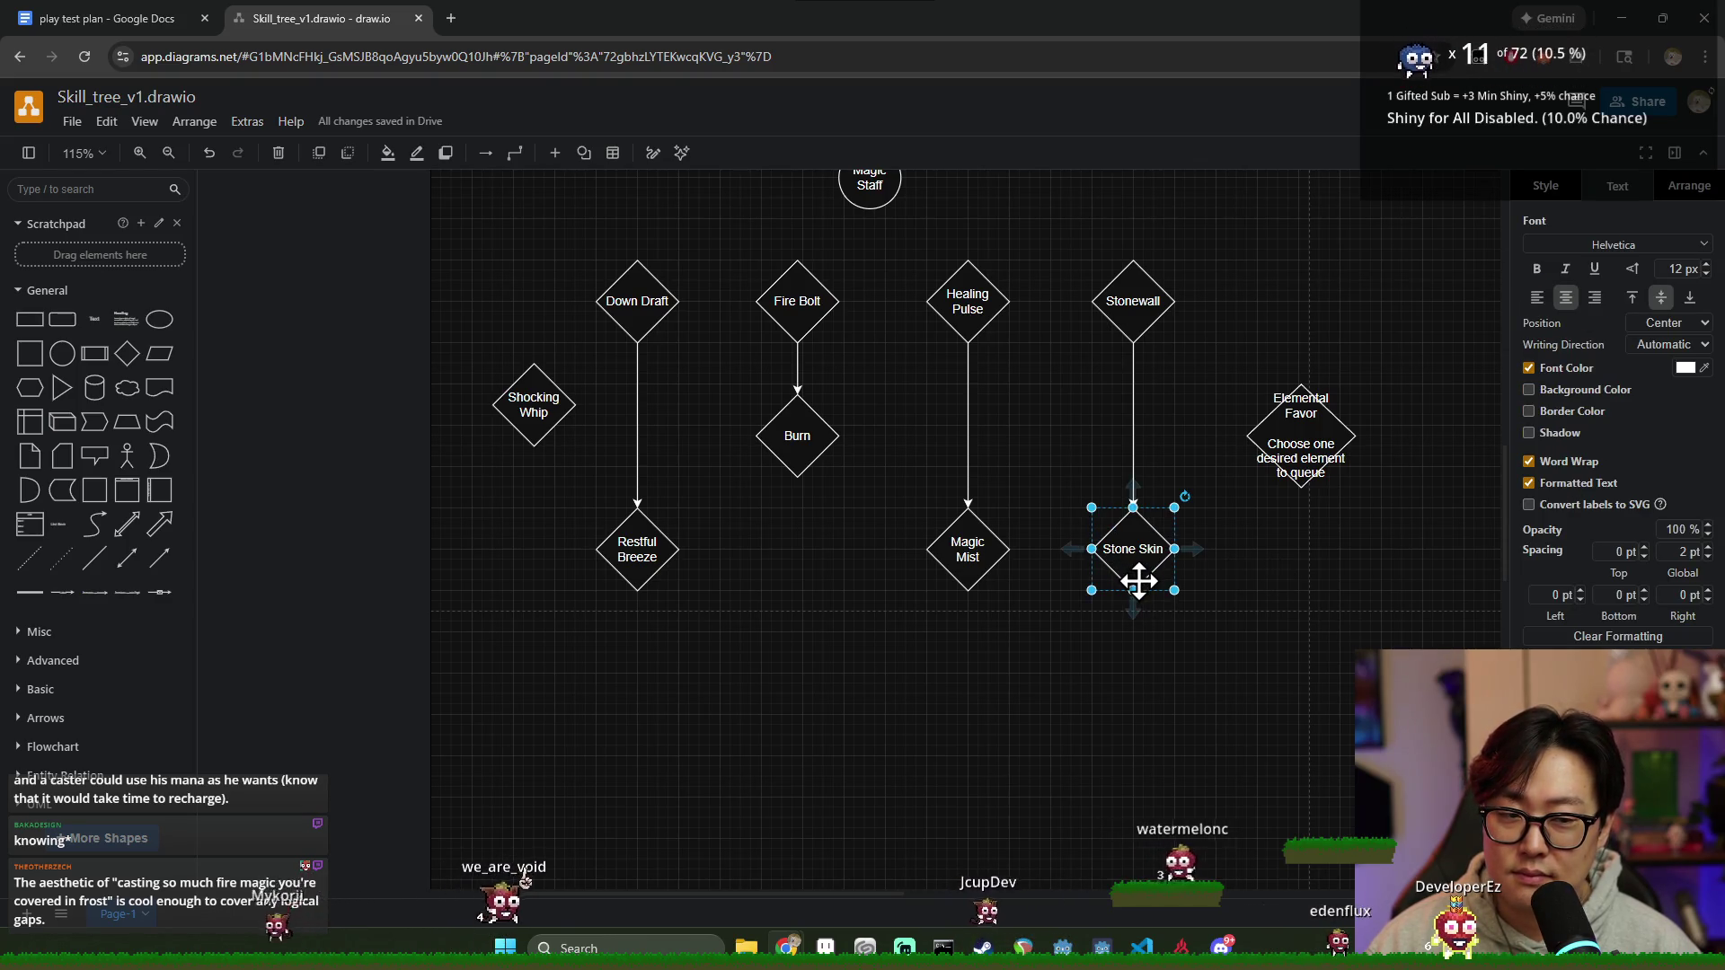
pyautogui.click(1225, 636)
pyautogui.click(1132, 553)
pyautogui.click(967, 552)
pyautogui.click(636, 552)
pyautogui.click(796, 444)
pyautogui.click(808, 550)
pyautogui.click(808, 430)
pyautogui.click(728, 539)
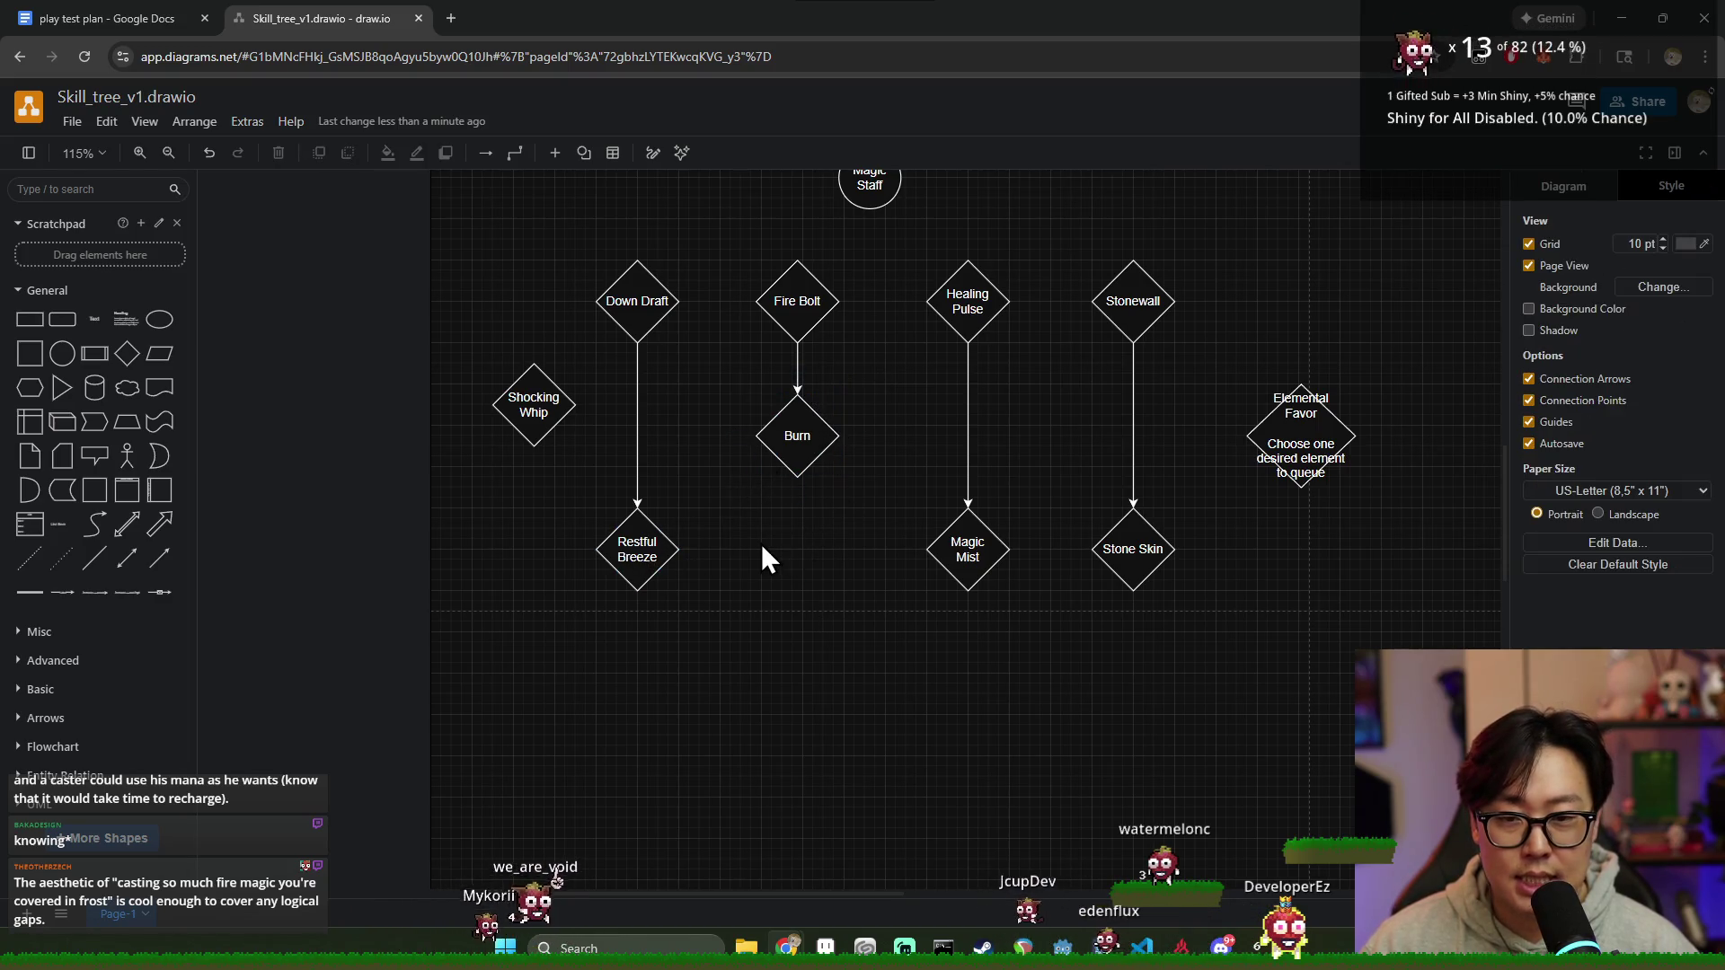
pyautogui.click(543, 401)
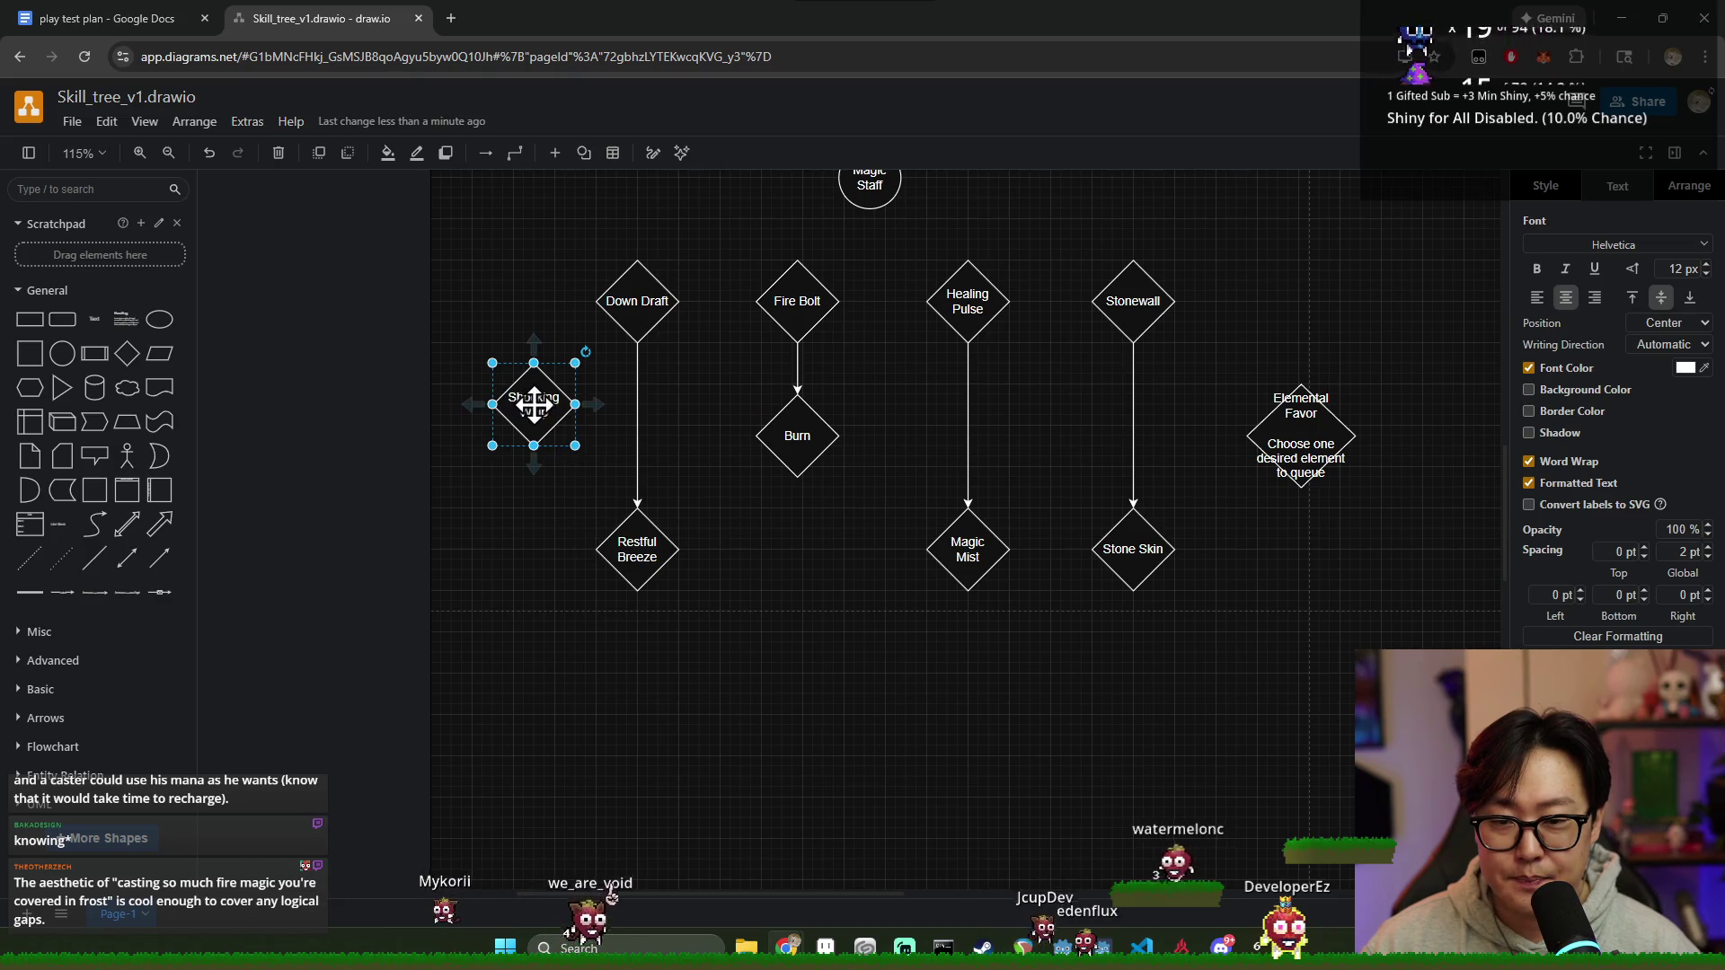
pyautogui.moveTo(637, 544); pyautogui.dragTo(639, 435)
# Step: Raise Magic Mist and Stone Skin together into Burn's row
pyautogui.click(811, 567)
pyautogui.moveTo(897, 474); pyautogui.dragTo(1253, 642)
pyautogui.moveTo(1155, 551); pyautogui.dragTo(1161, 442)
pyautogui.click(1198, 536)
# Step: Move Elemental Favor left level with the row and place Shocking Whip beneath it
pyautogui.moveTo(1303, 464); pyautogui.dragTo(1405, 438)
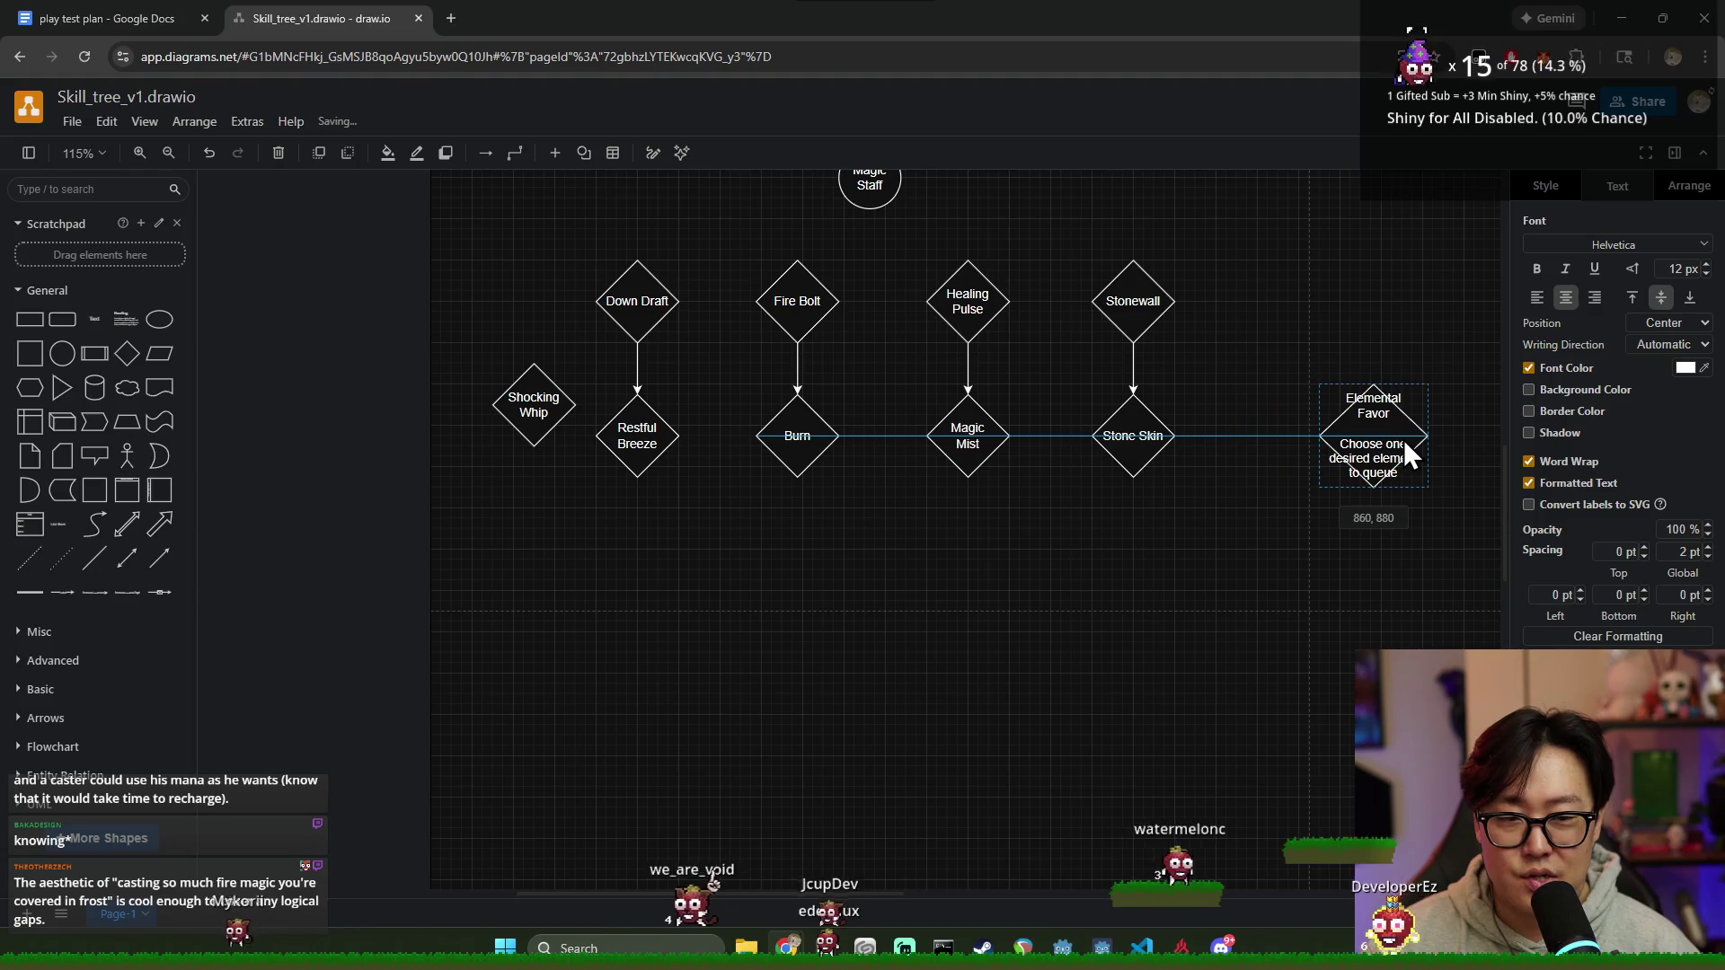
pyautogui.moveTo(516, 413); pyautogui.dragTo(1345, 552)
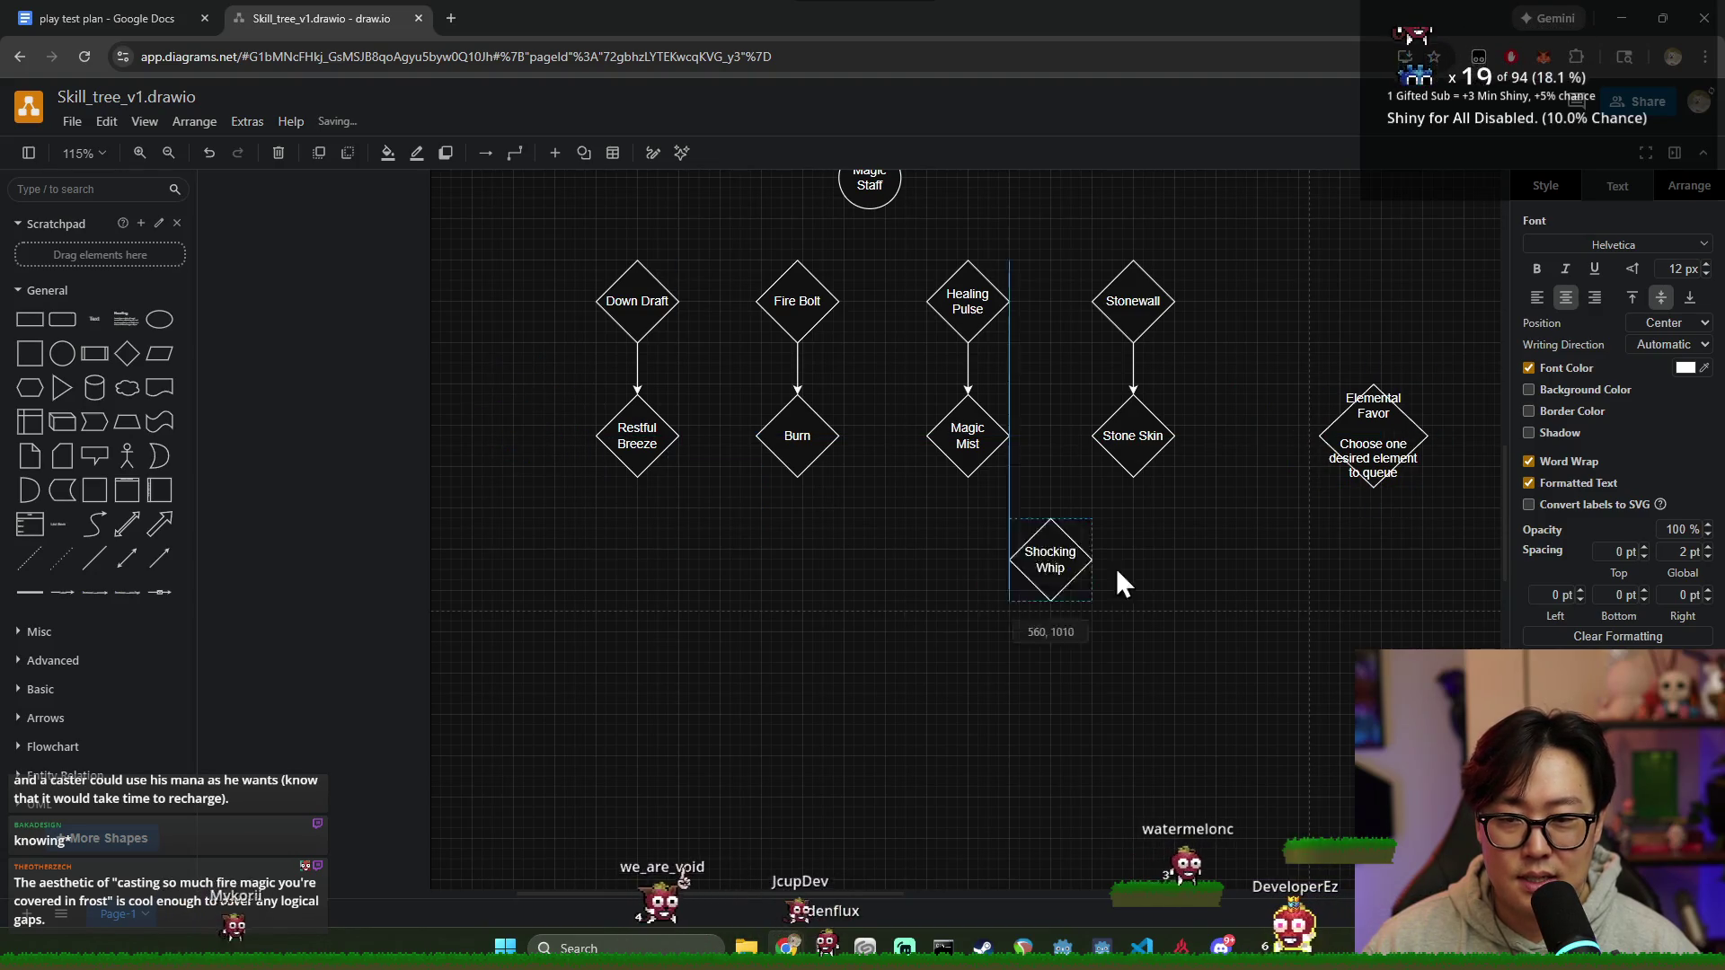
pyautogui.click(938, 590)
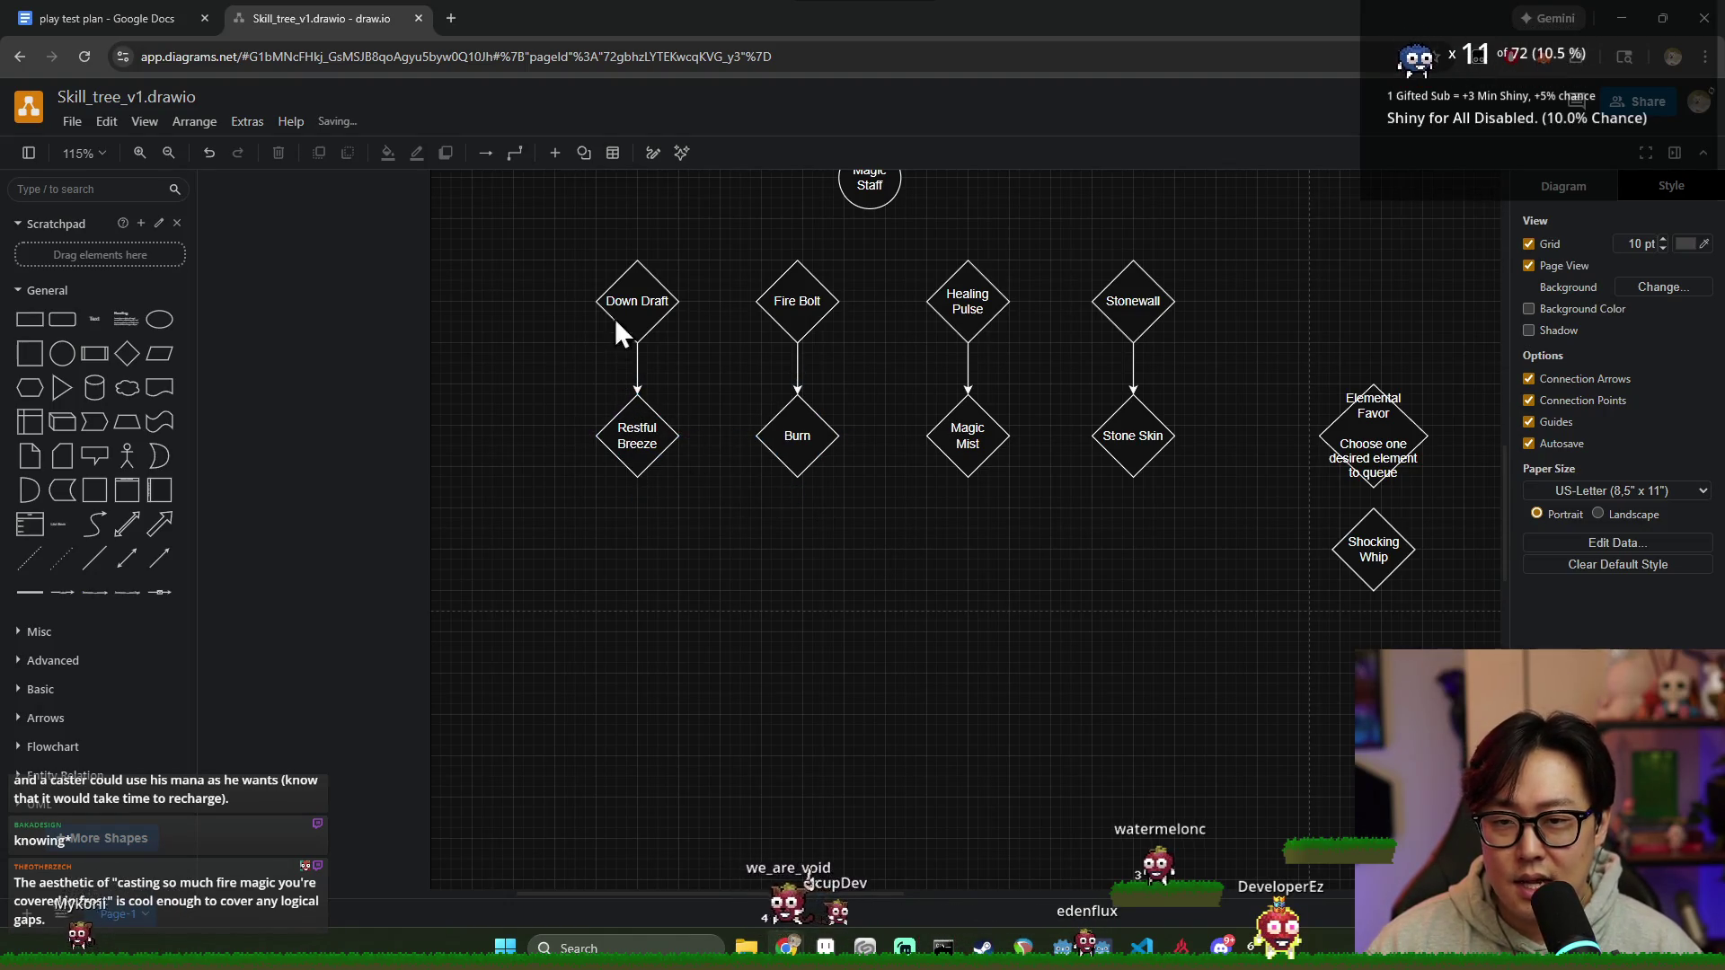
pyautogui.click(635, 302)
pyautogui.click(604, 551)
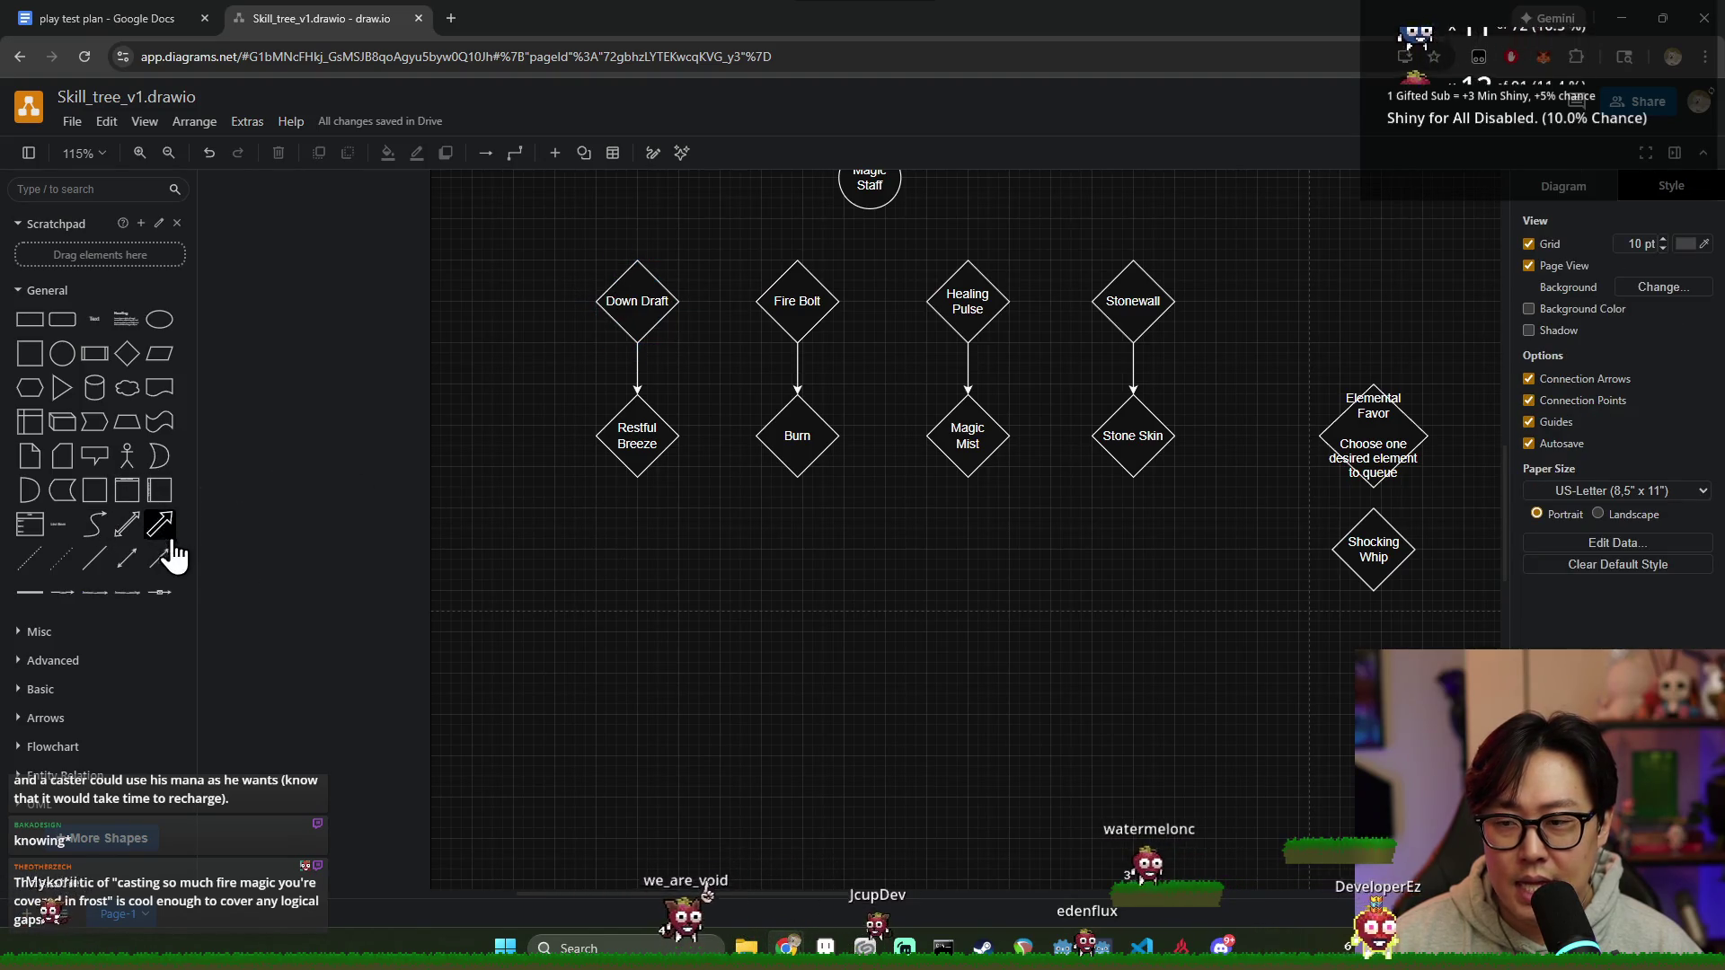
# Step: Add a new diamond and place it to the left of Restful Breeze, discarding a stray line shape
pyautogui.click(92, 573)
pyautogui.press('Delete')
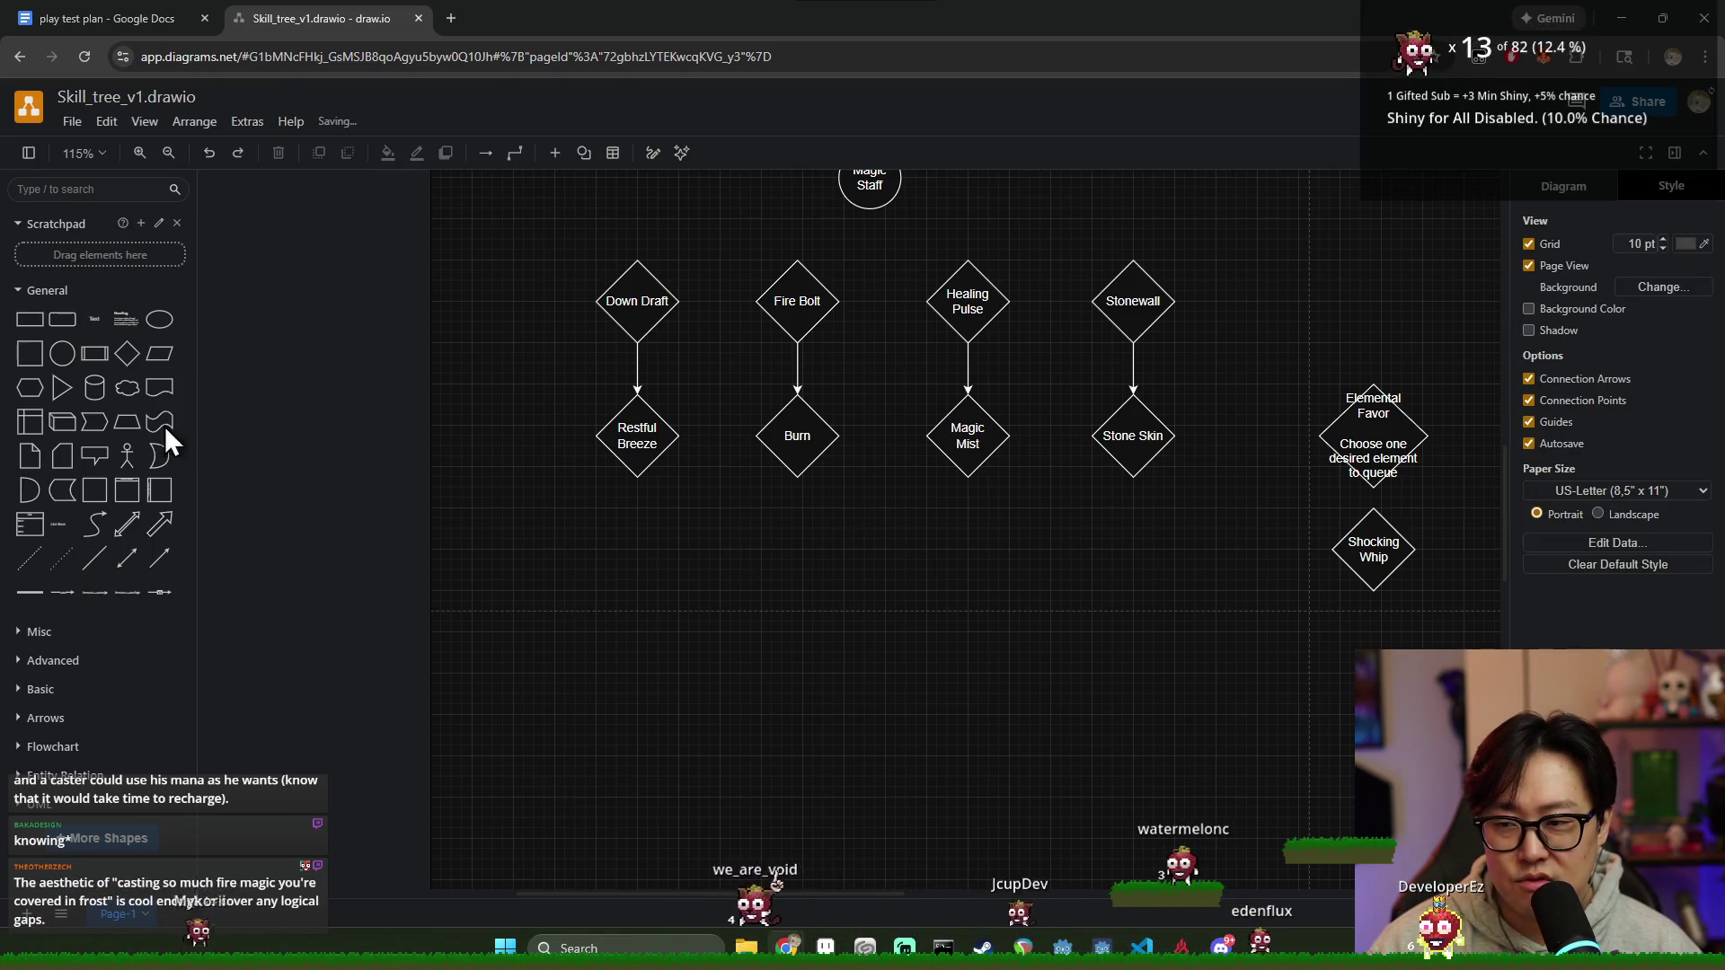
pyautogui.click(114, 375)
pyautogui.moveTo(849, 533); pyautogui.dragTo(775, 587)
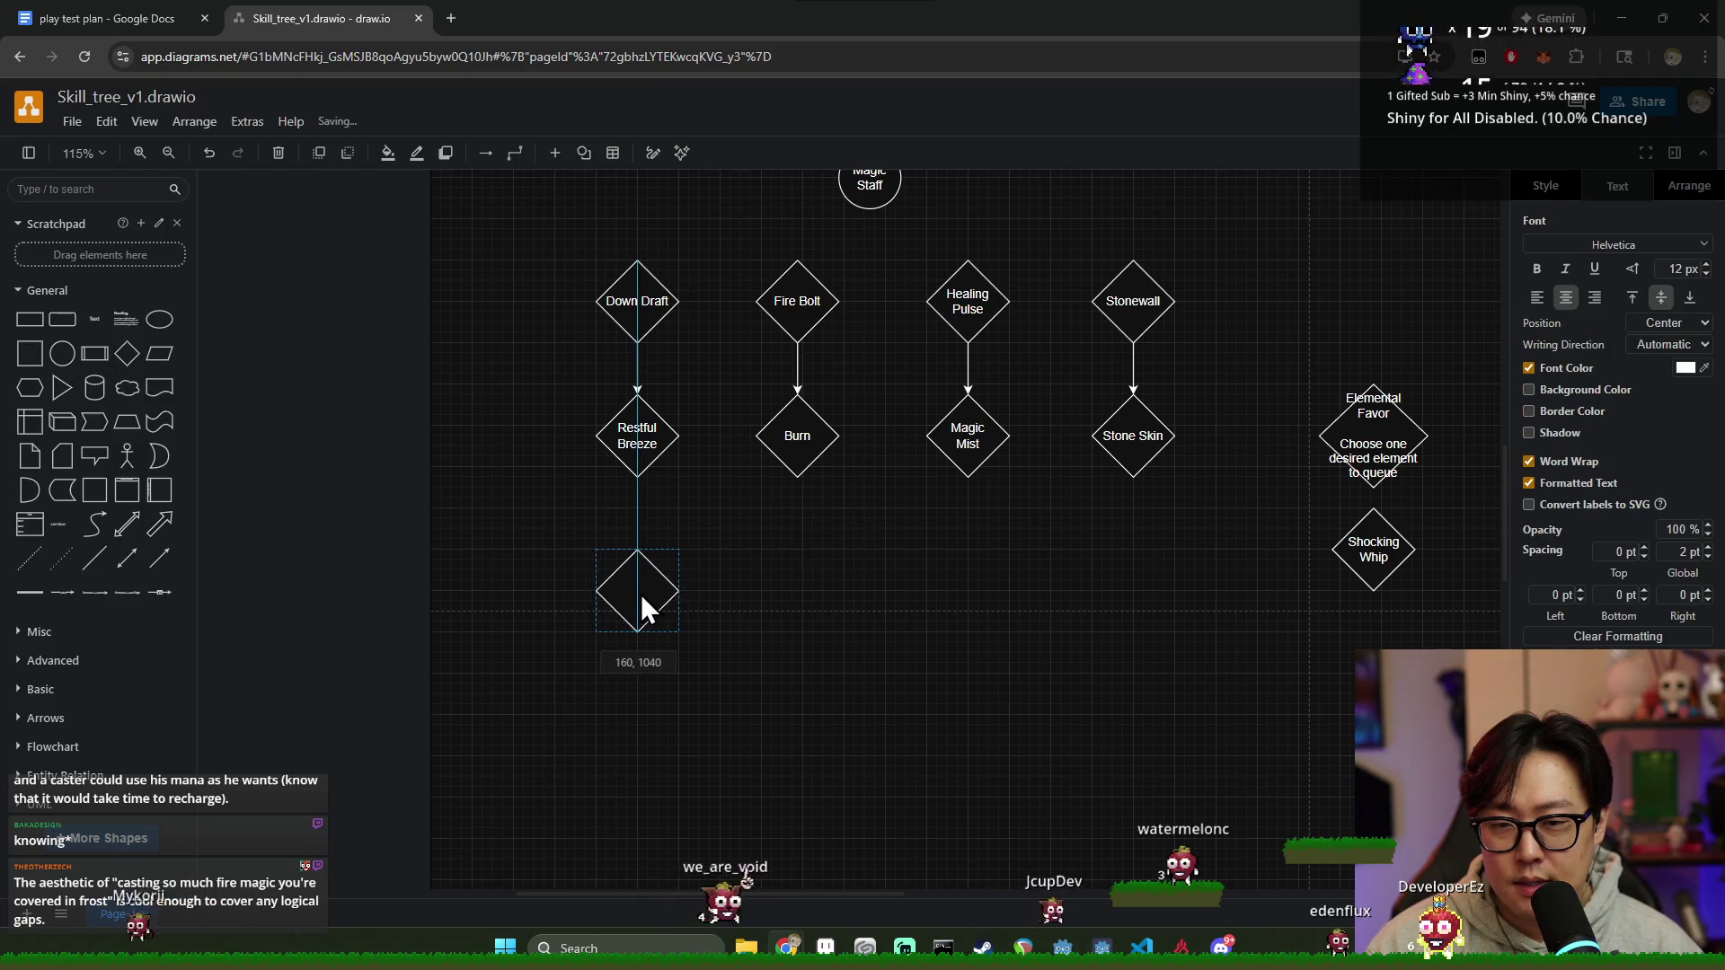
pyautogui.moveTo(582, 598); pyautogui.dragTo(579, 598)
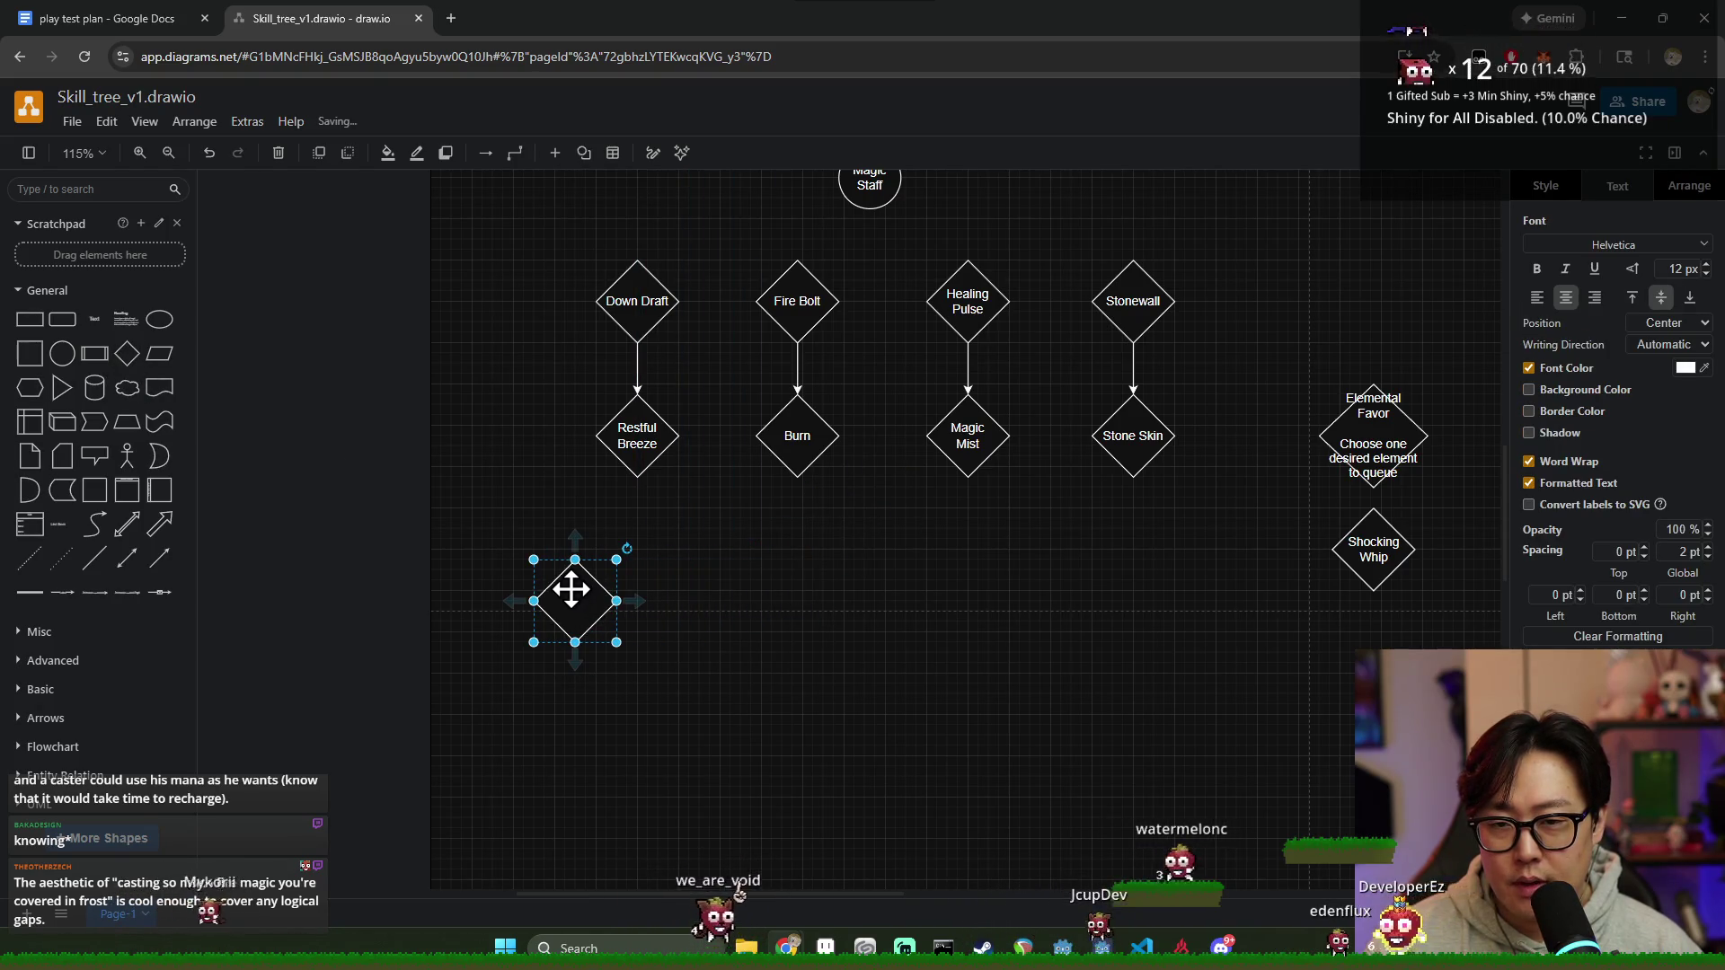
pyautogui.moveTo(543, 481); pyautogui.dragTo(521, 456)
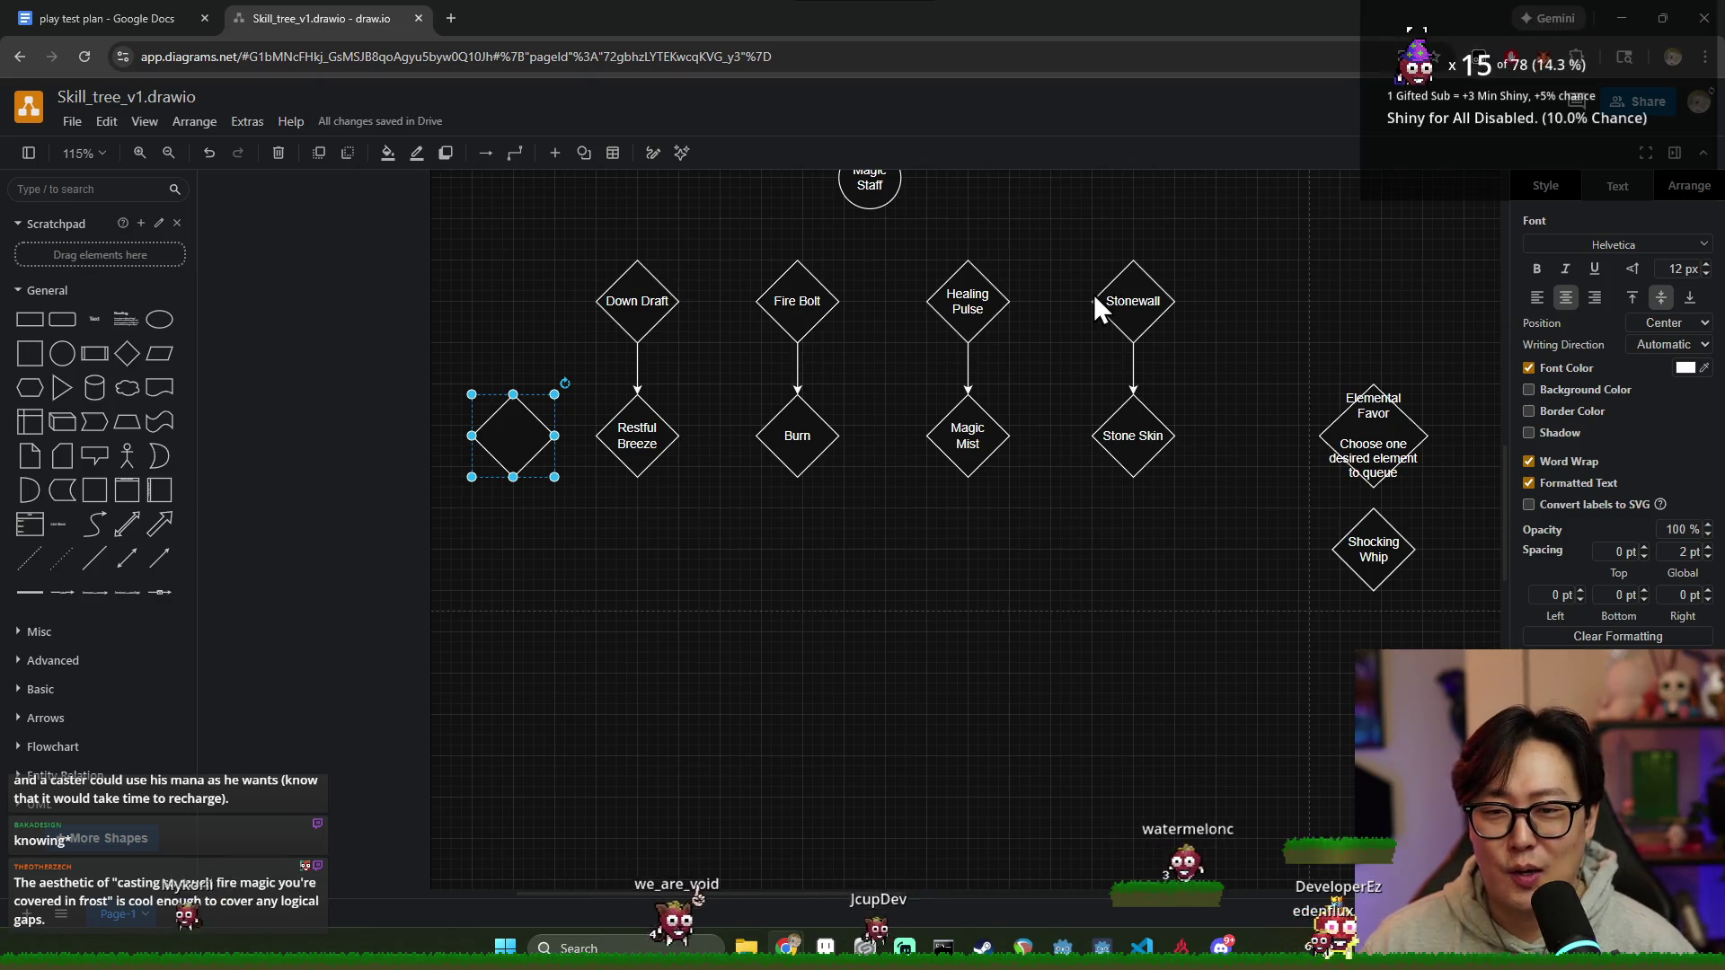
# Step: Label the new diamond 'Spell Attack +1' on two lines
pyautogui.click(657, 318)
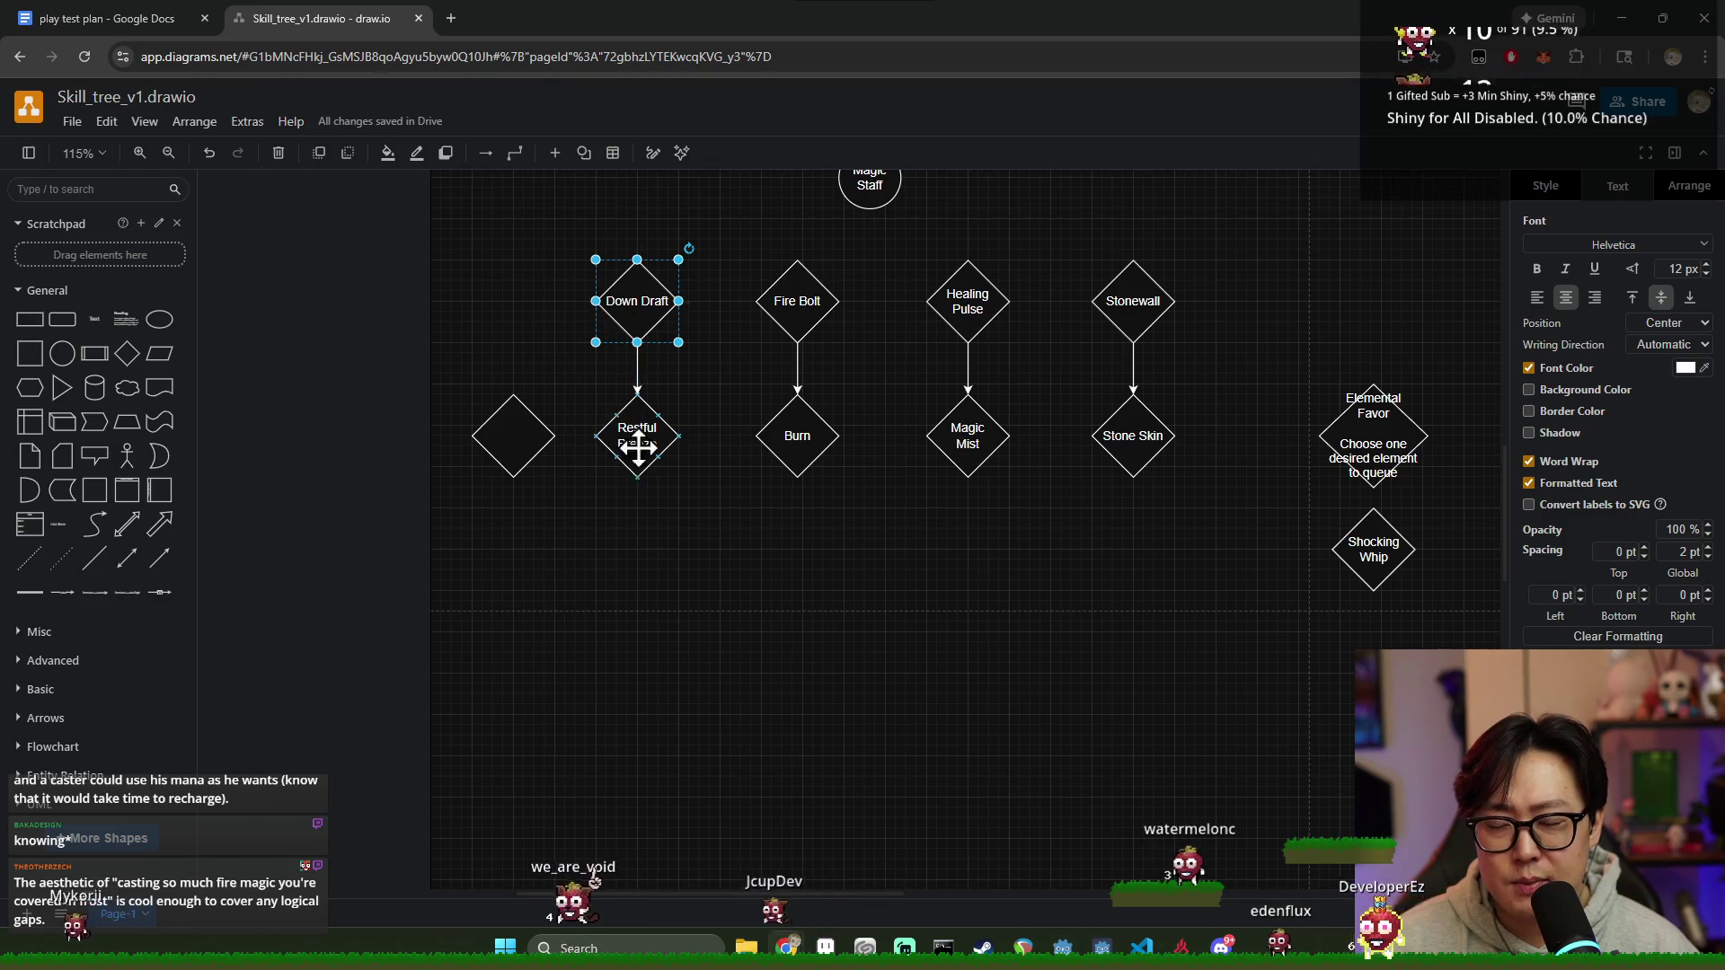
pyautogui.click(502, 435)
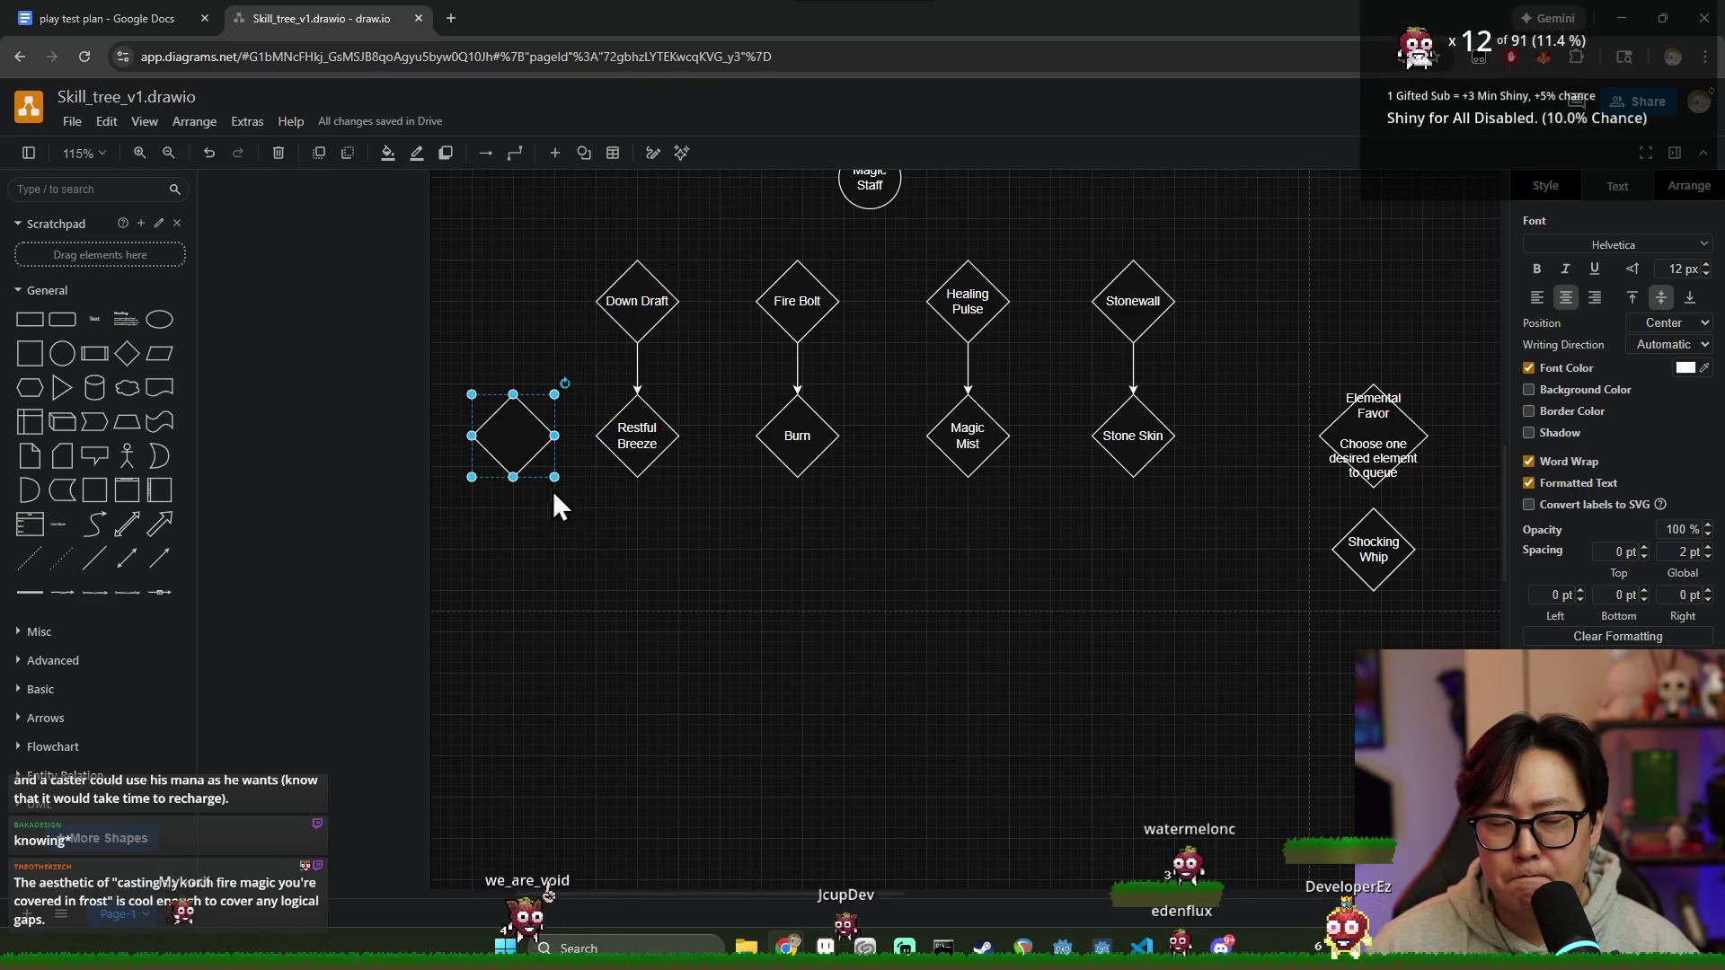
pyautogui.doubleClick(508, 440)
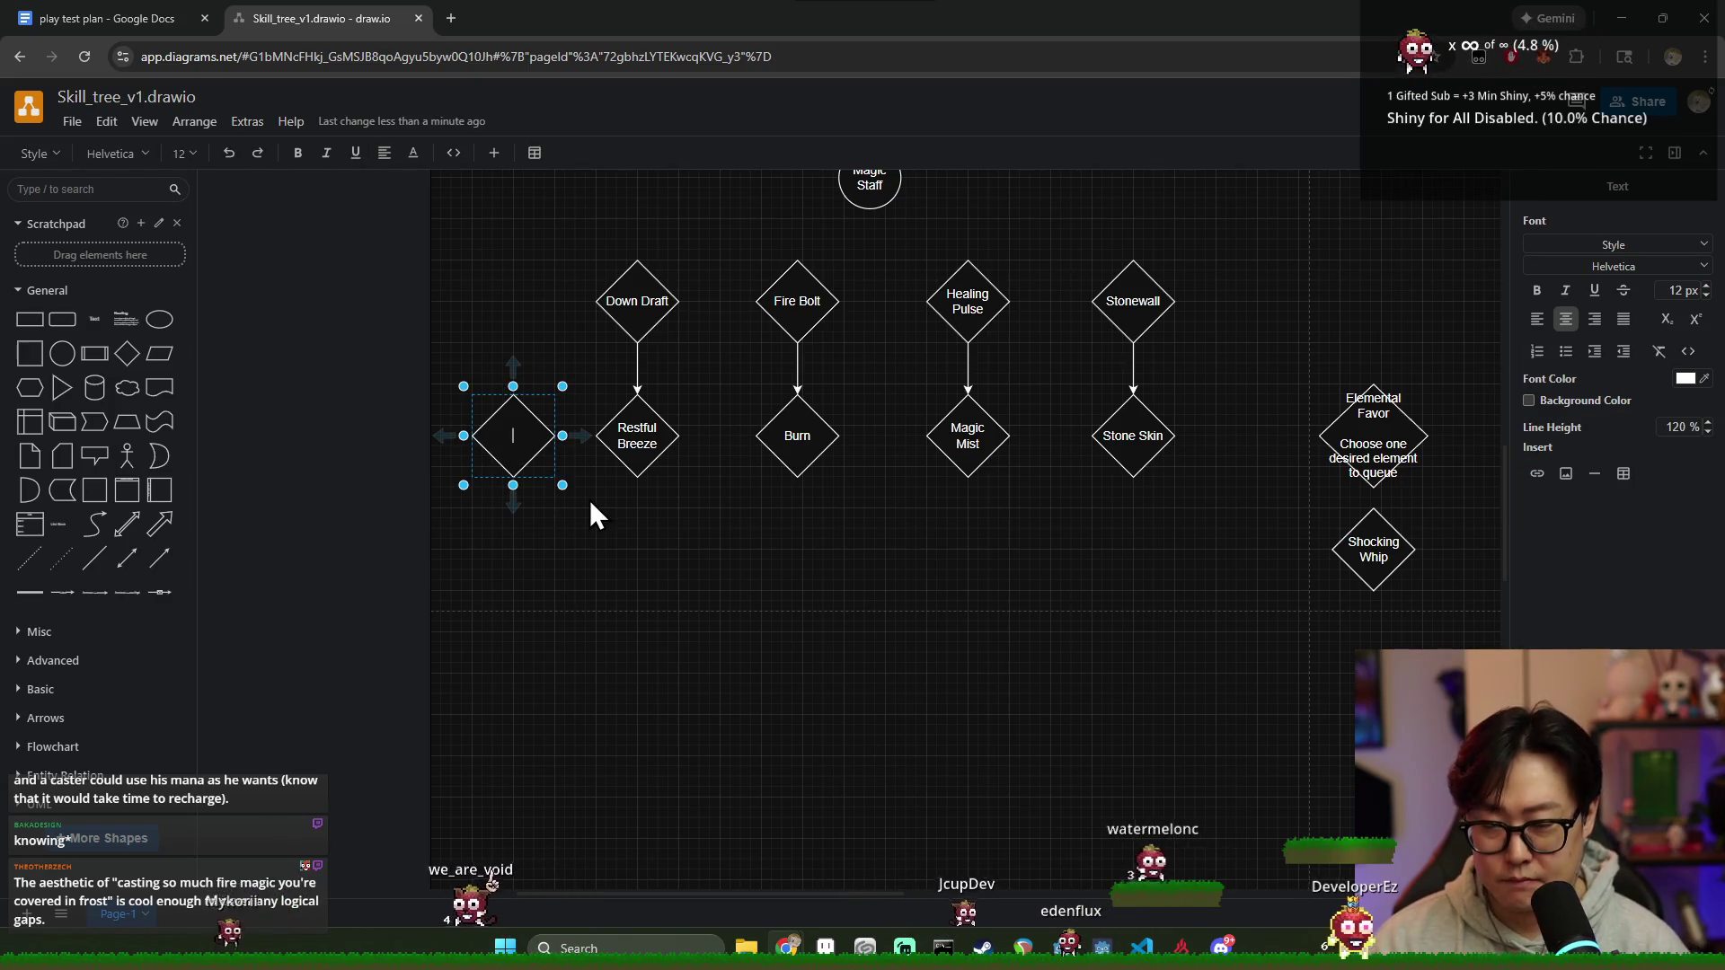
pyautogui.write('Spell Attack')
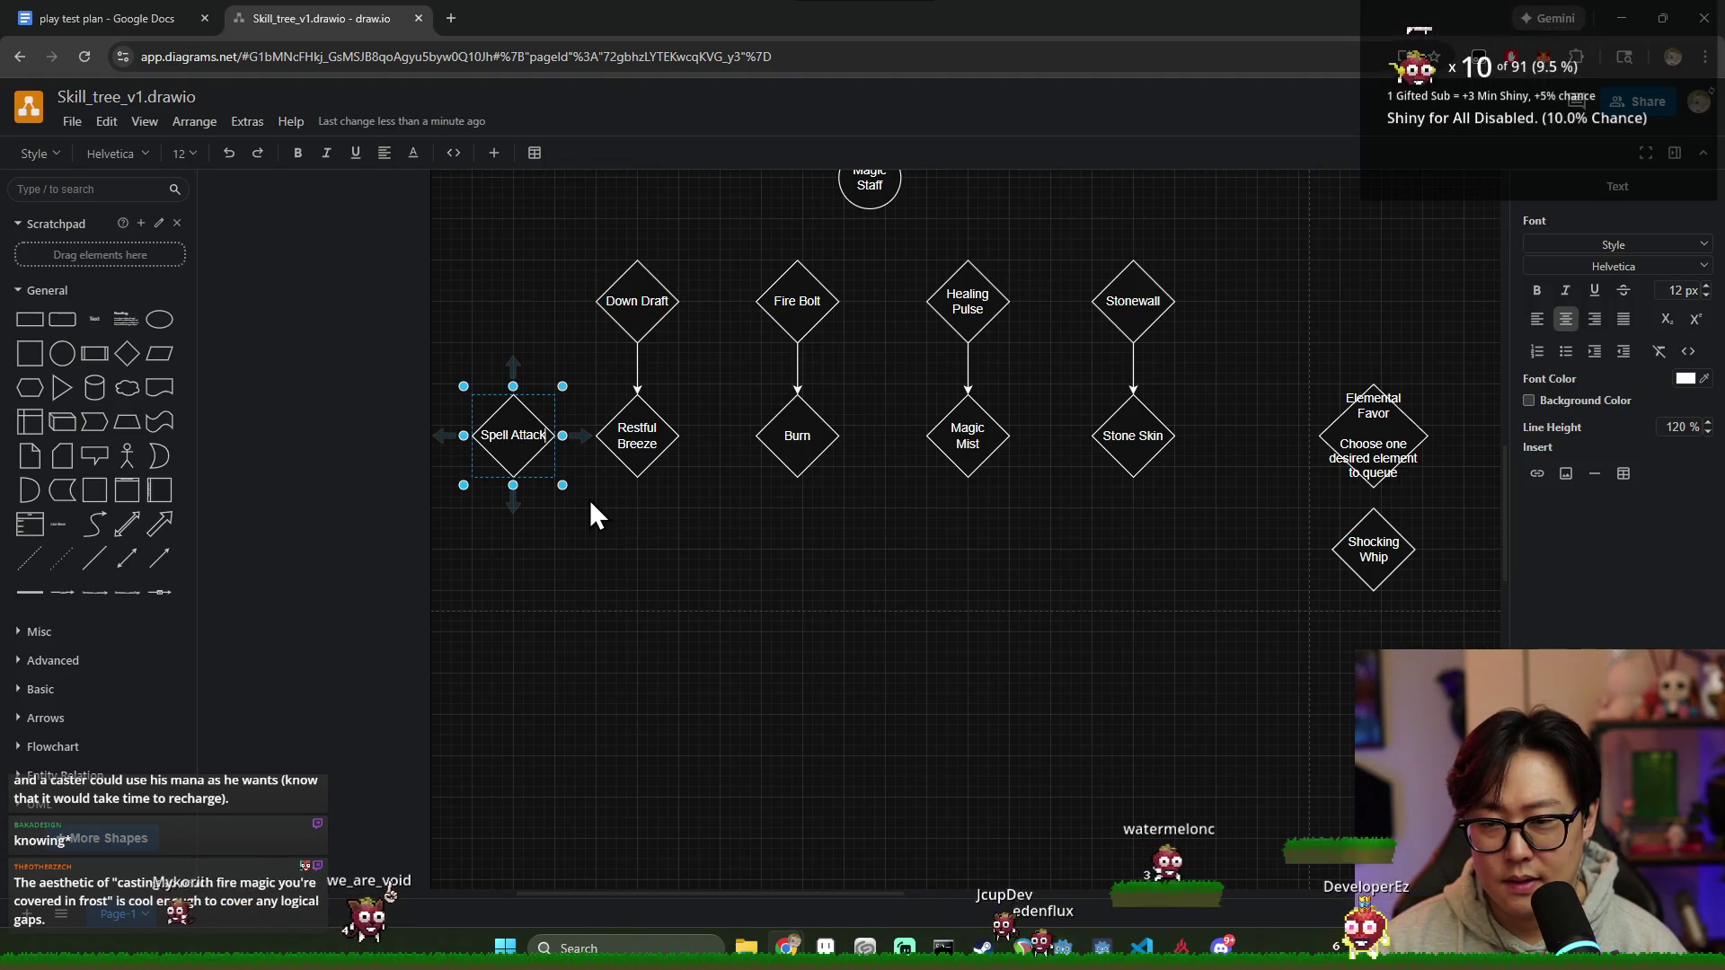
pyautogui.press('Return')
pyautogui.write('+1')
pyautogui.click(606, 610)
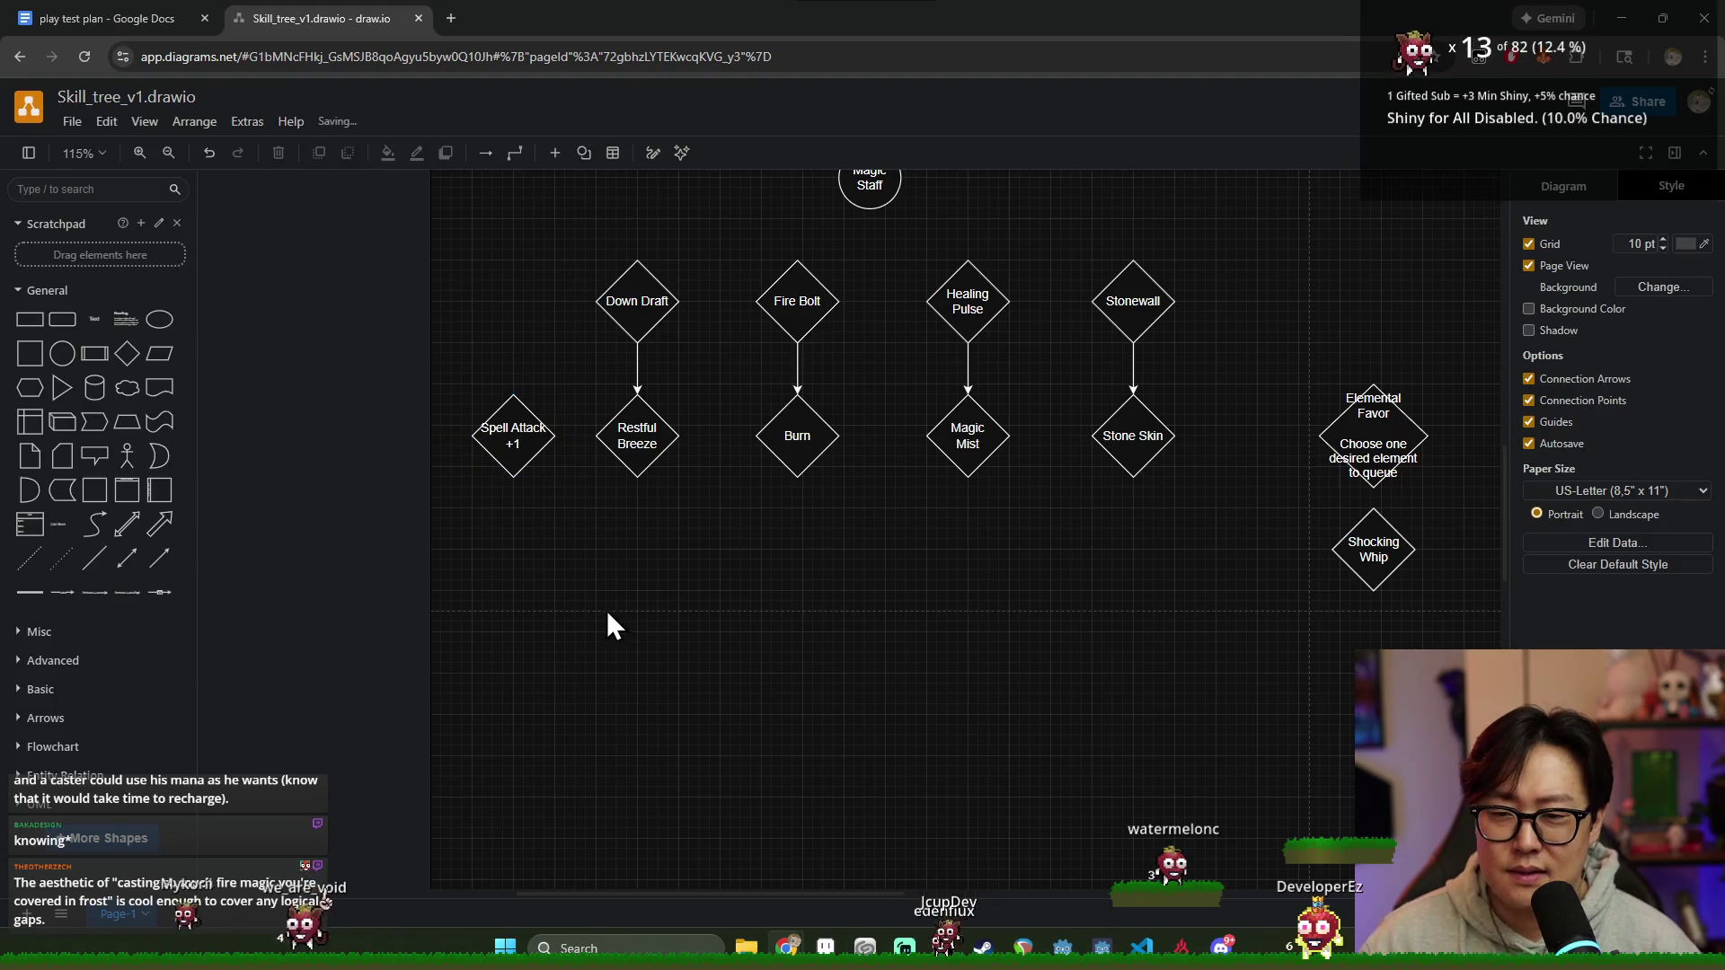
# Step: Move Spell Attack +1 beside Burn and connect Fire Bolt down to it
pyautogui.moveTo(527, 442); pyautogui.dragTo(896, 532)
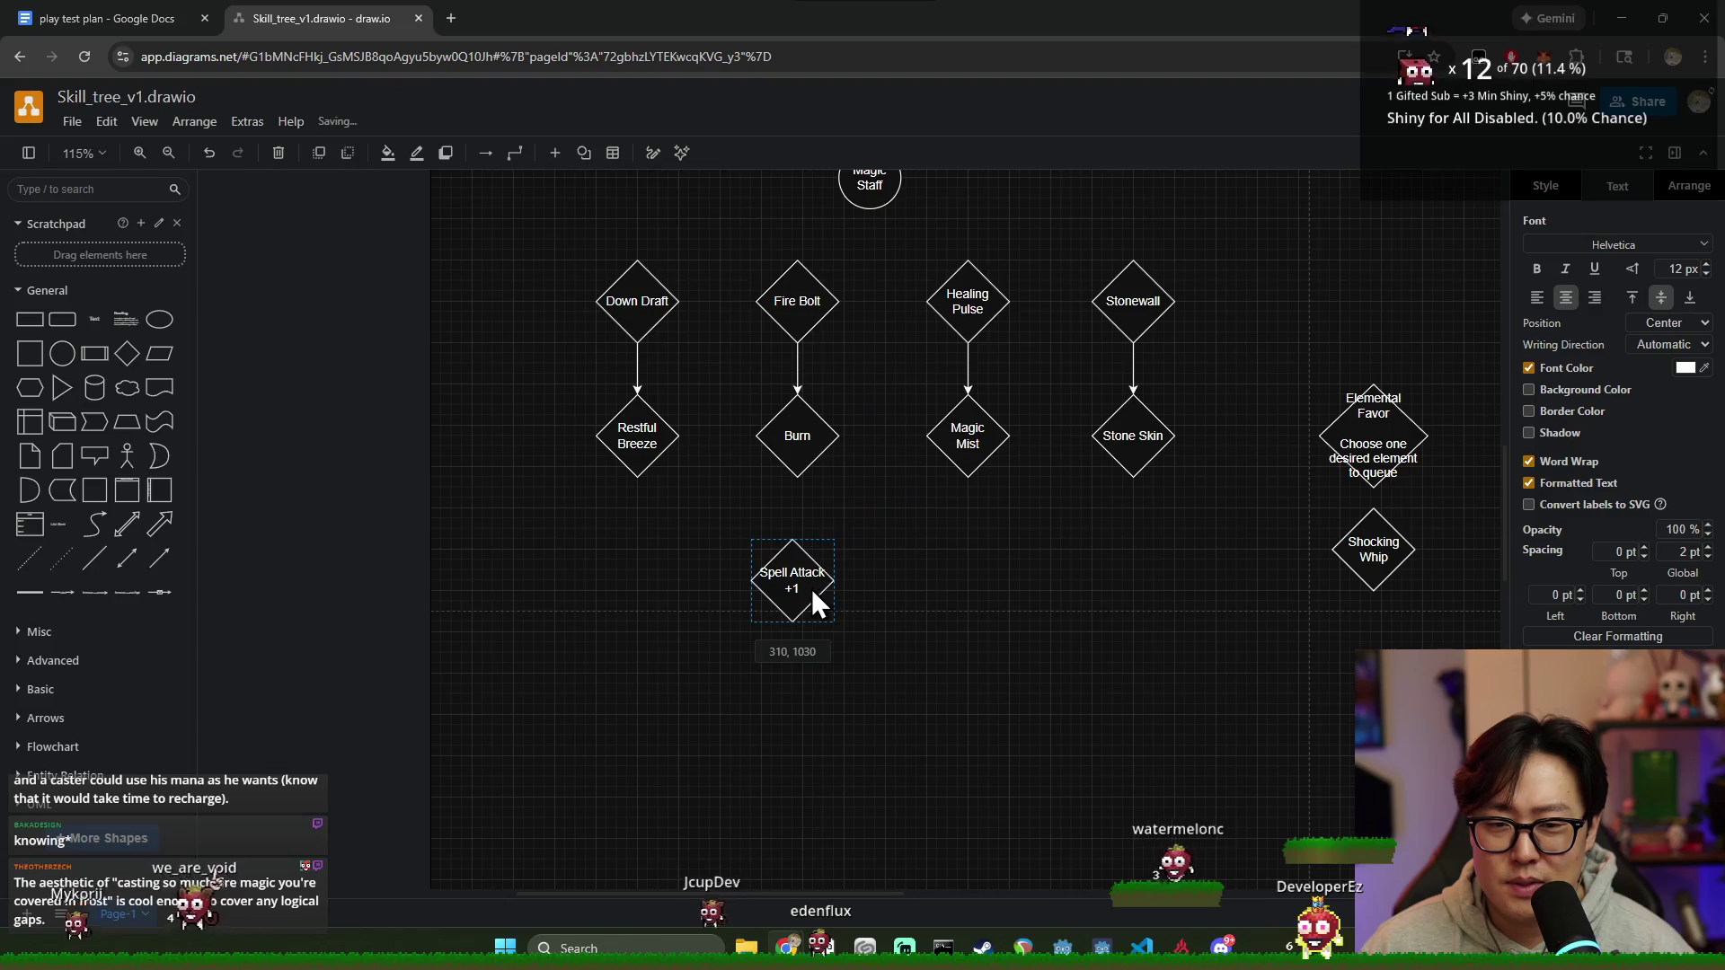
pyautogui.moveTo(896, 531); pyautogui.dragTo(901, 457)
pyautogui.moveTo(802, 435); pyautogui.dragTo(776, 445)
pyautogui.click(803, 375)
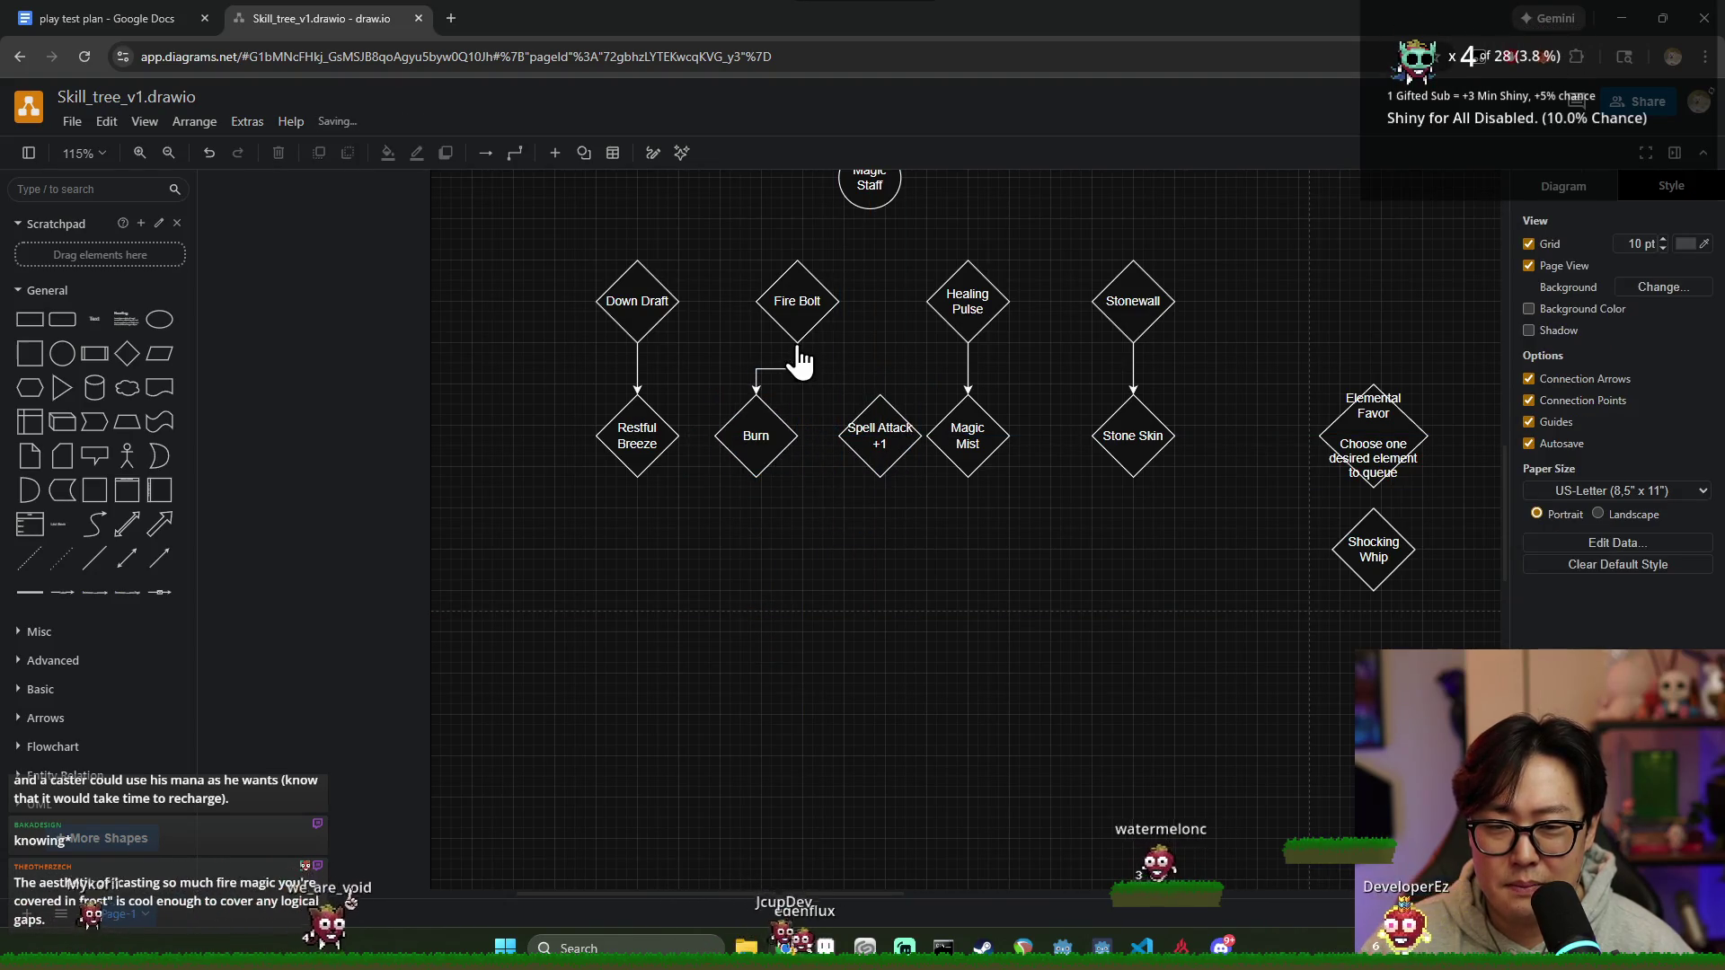
pyautogui.moveTo(807, 384); pyautogui.dragTo(867, 447)
# Step: Rename the Spell Attack +1 node to 'Spell Accuracy'
pyautogui.click(971, 553)
pyautogui.click(856, 431)
pyautogui.click(872, 597)
pyautogui.click(877, 439)
pyautogui.click(887, 551)
pyautogui.click(780, 452)
pyautogui.click(825, 492)
pyautogui.click(855, 431)
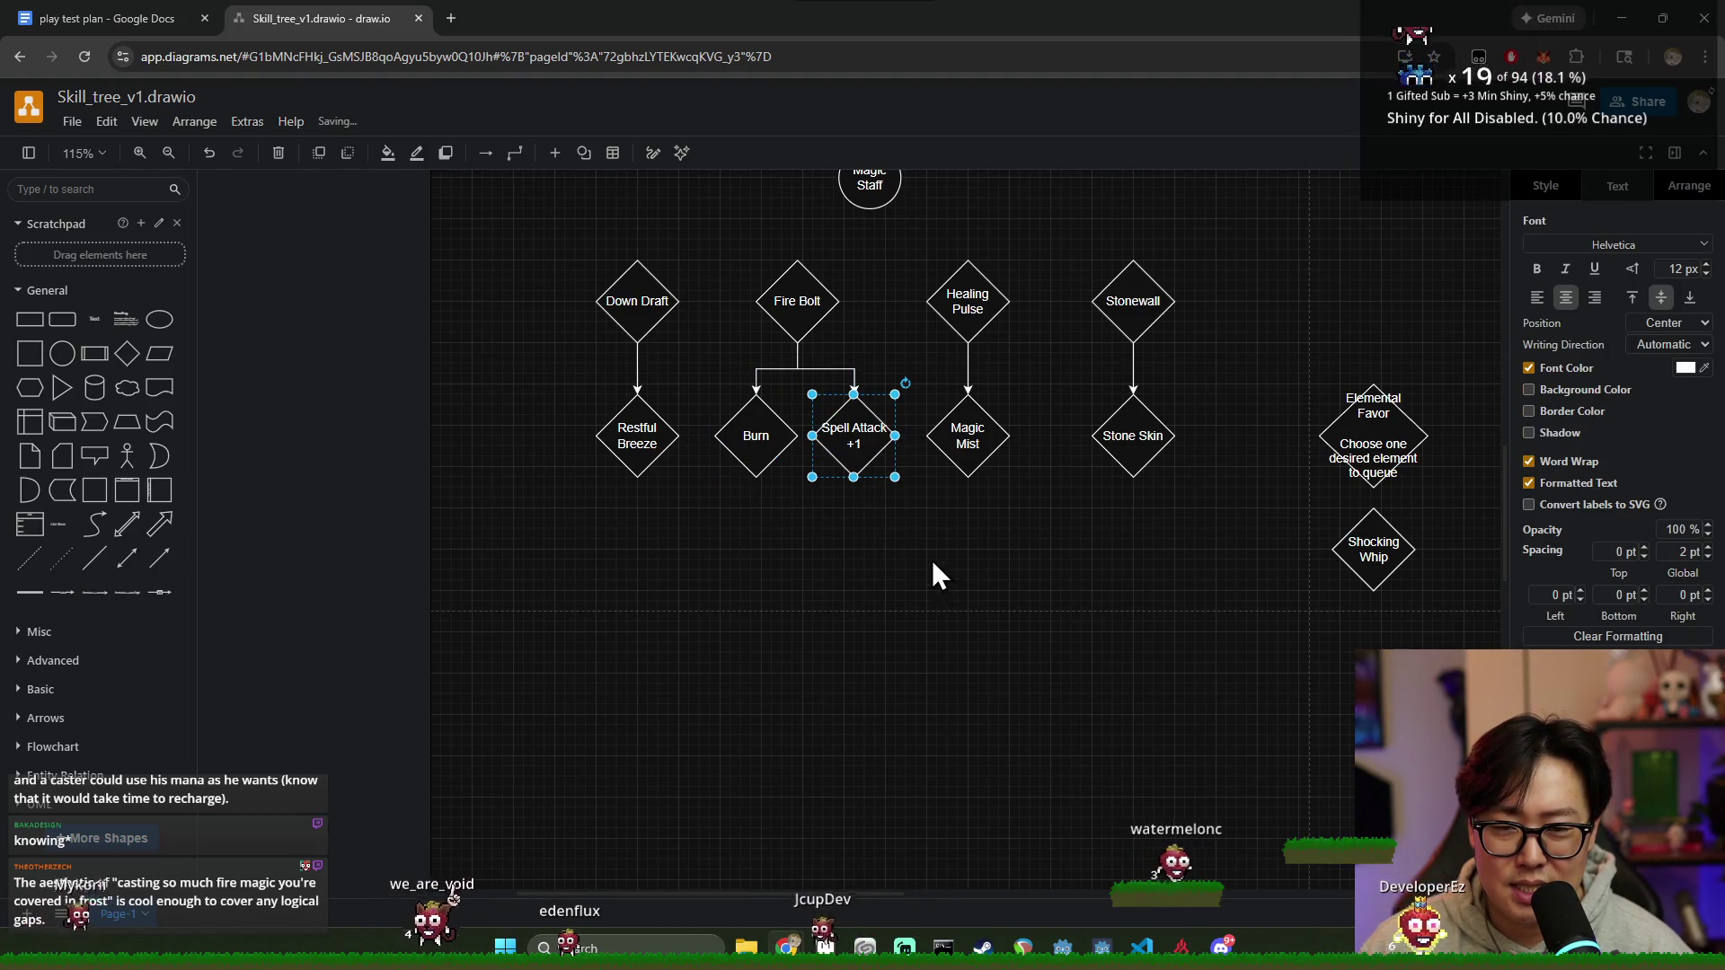
pyautogui.click(914, 574)
pyautogui.click(879, 443)
pyautogui.doubleClick(878, 444)
pyautogui.write('Spell Accuracy')
pyautogui.press('Escape')
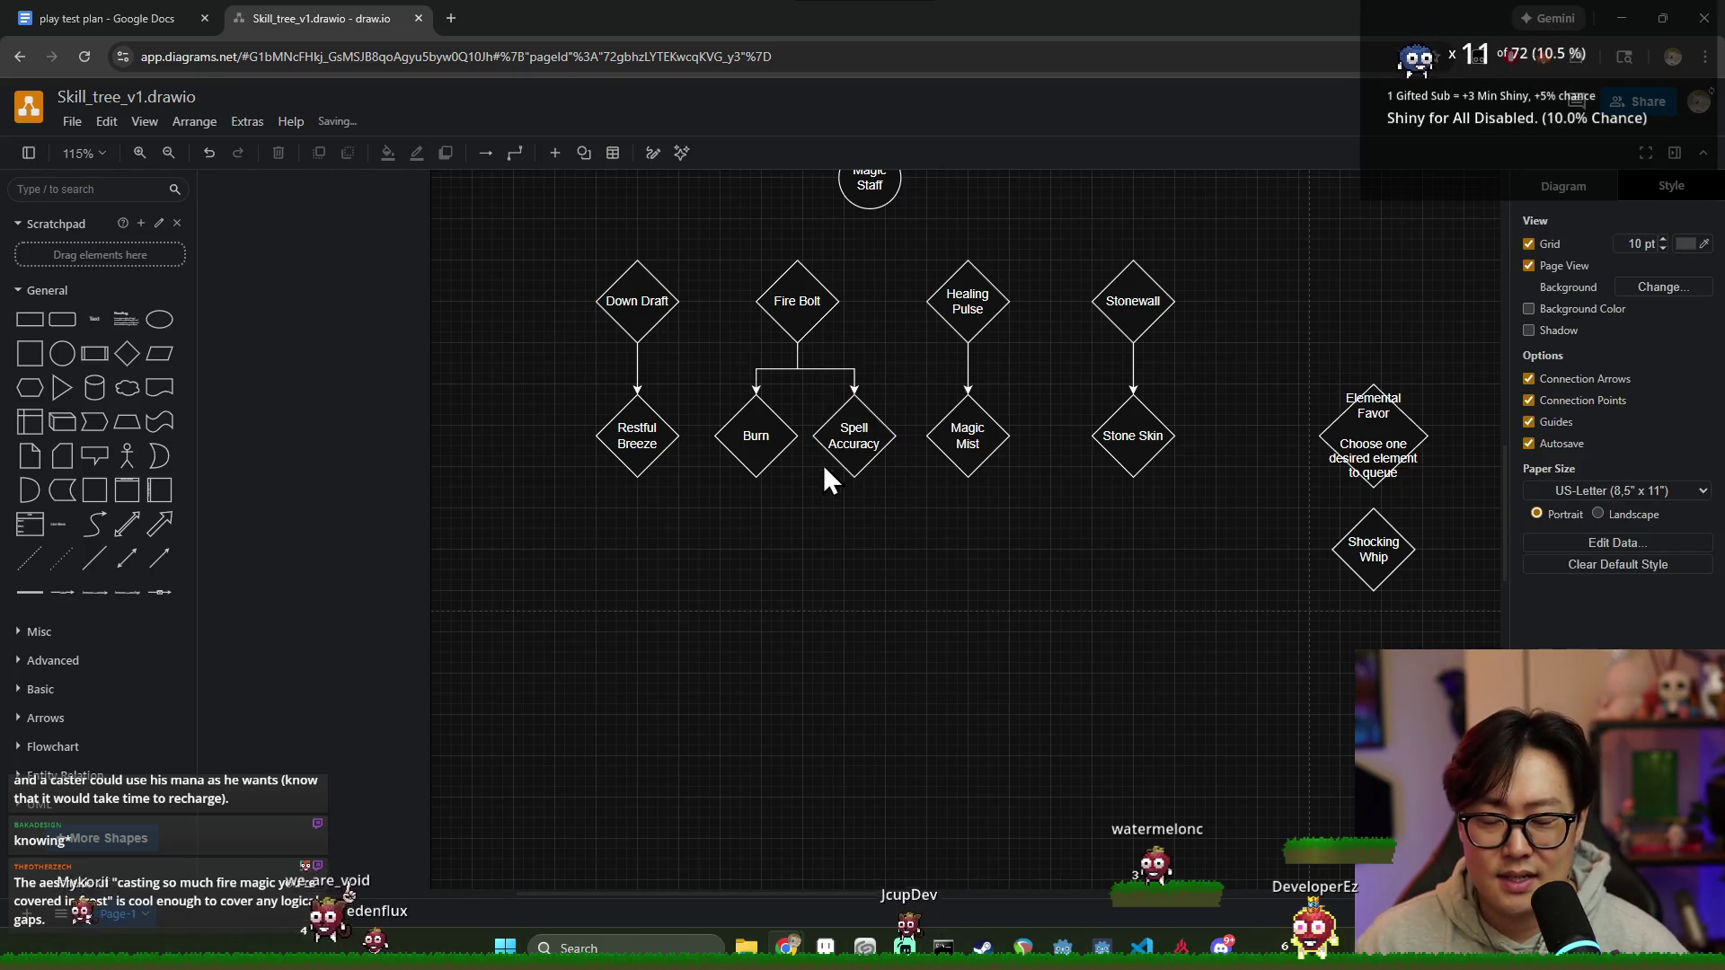
pyautogui.click(958, 538)
pyautogui.scroll(1, 912, 479)
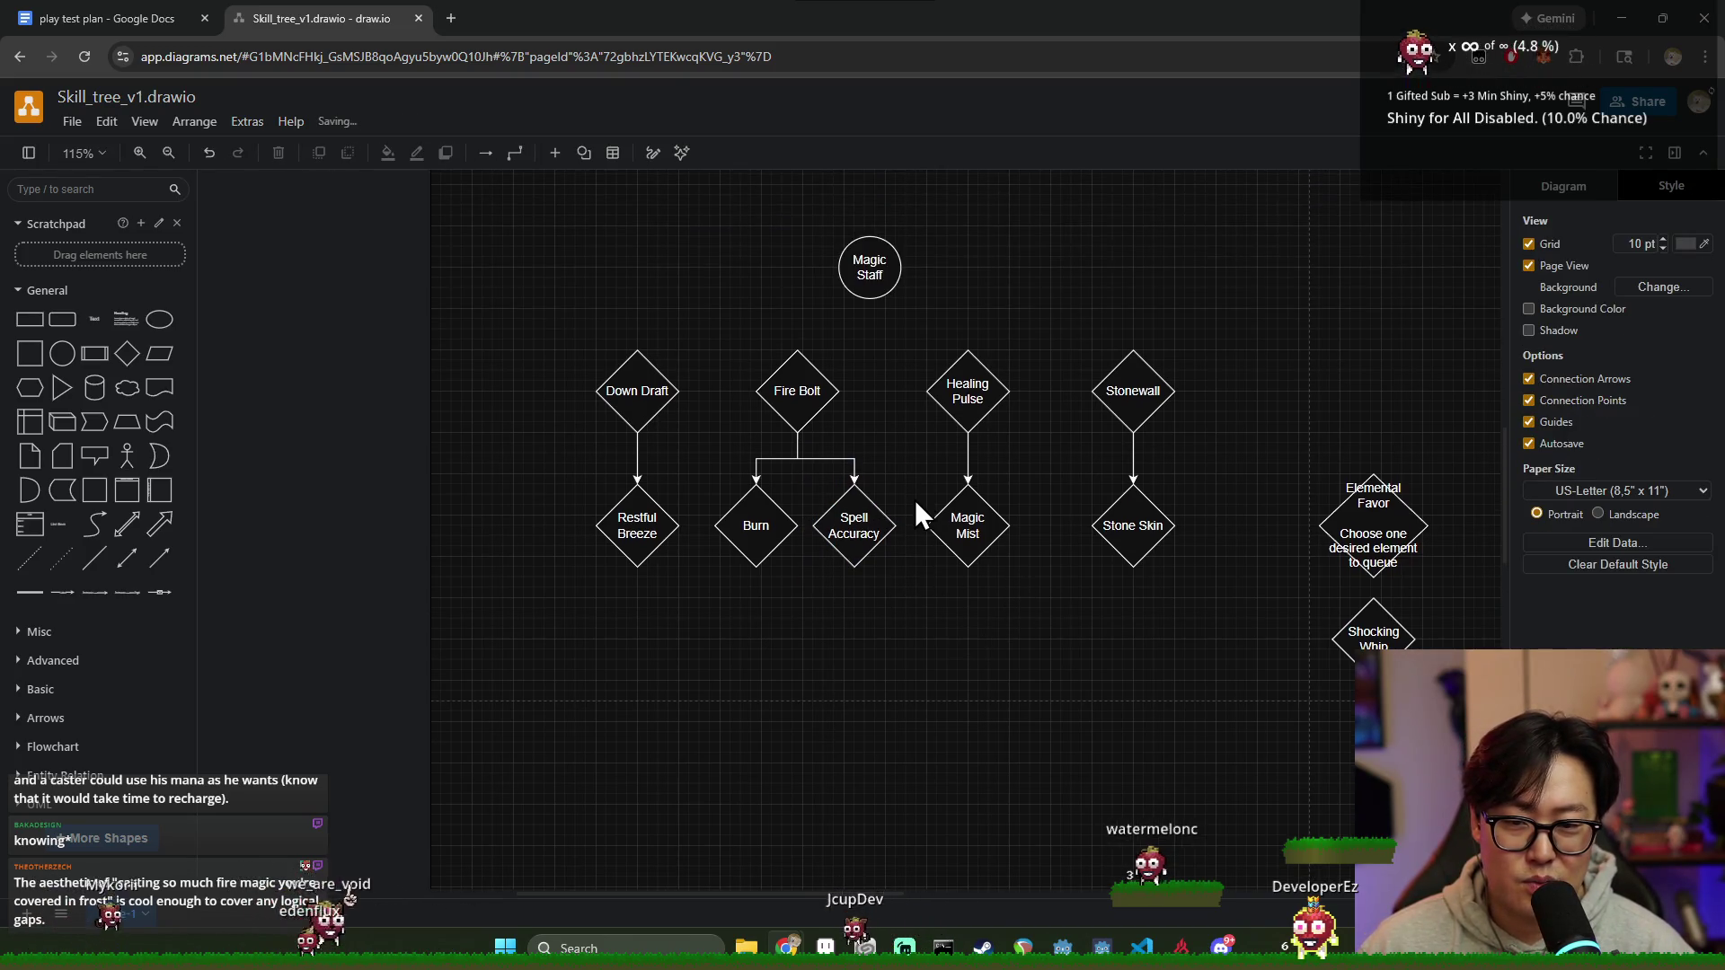
# Step: Align Fire Bolt above its two branches and shift Burn and Spell Accuracy slightly left
pyautogui.moveTo(800, 395); pyautogui.dragTo(789, 395)
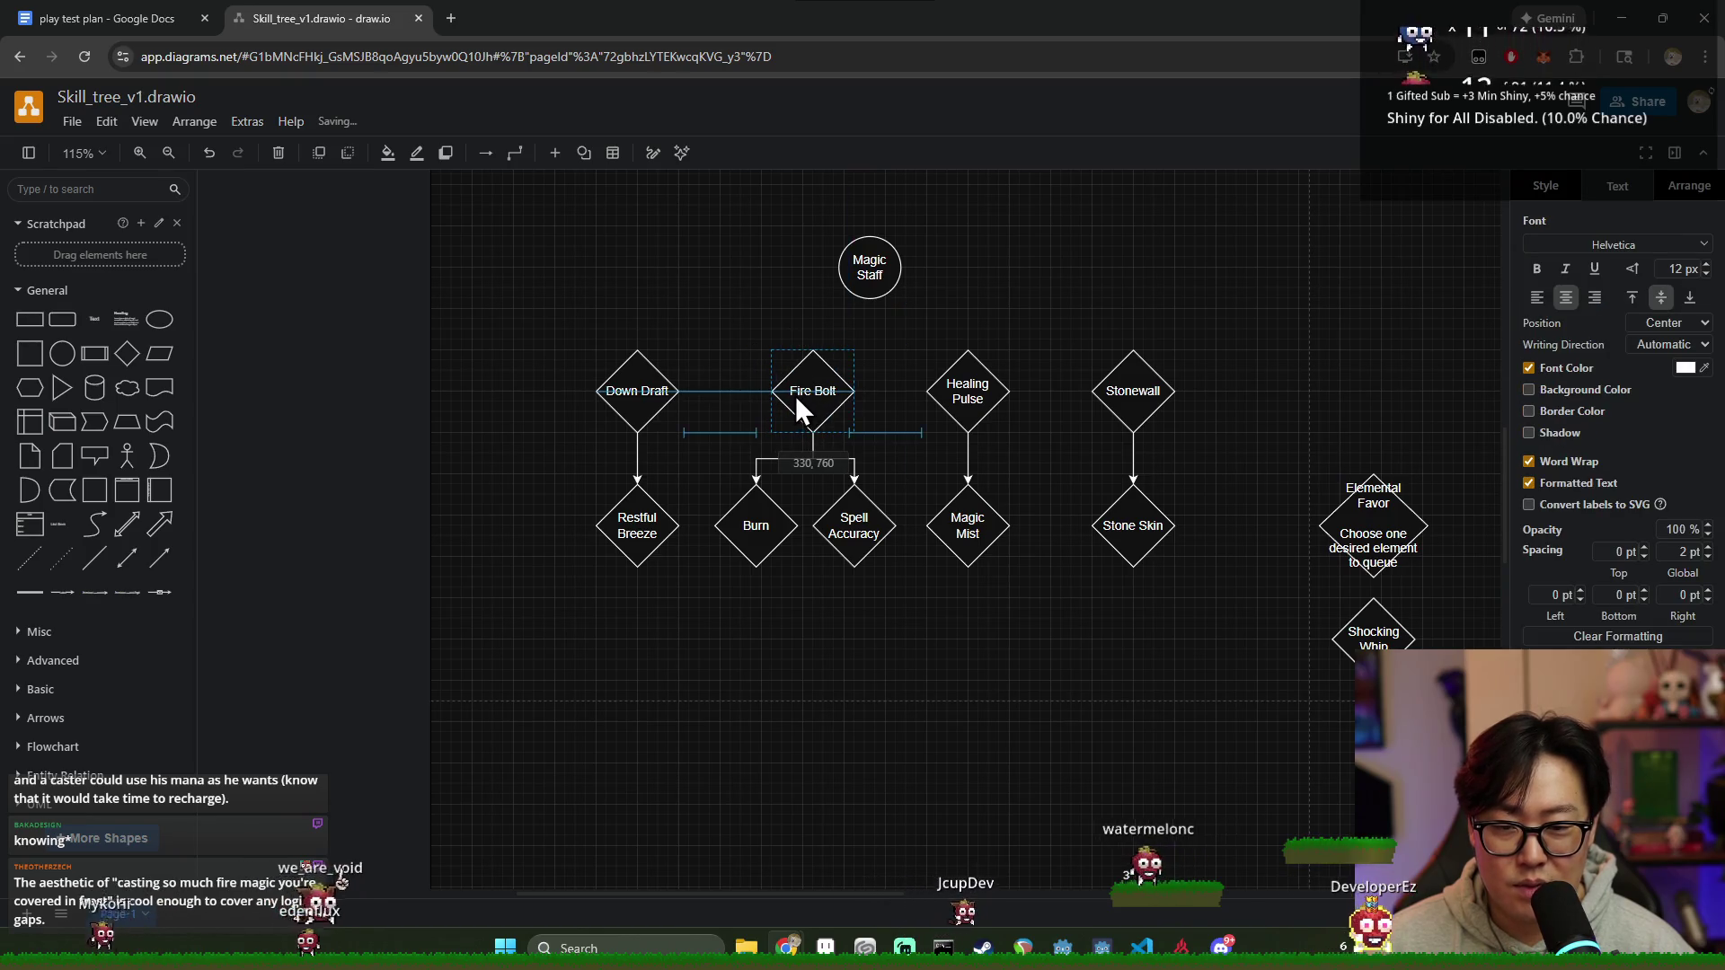
pyautogui.click(881, 472)
pyautogui.moveTo(913, 601); pyautogui.dragTo(698, 459)
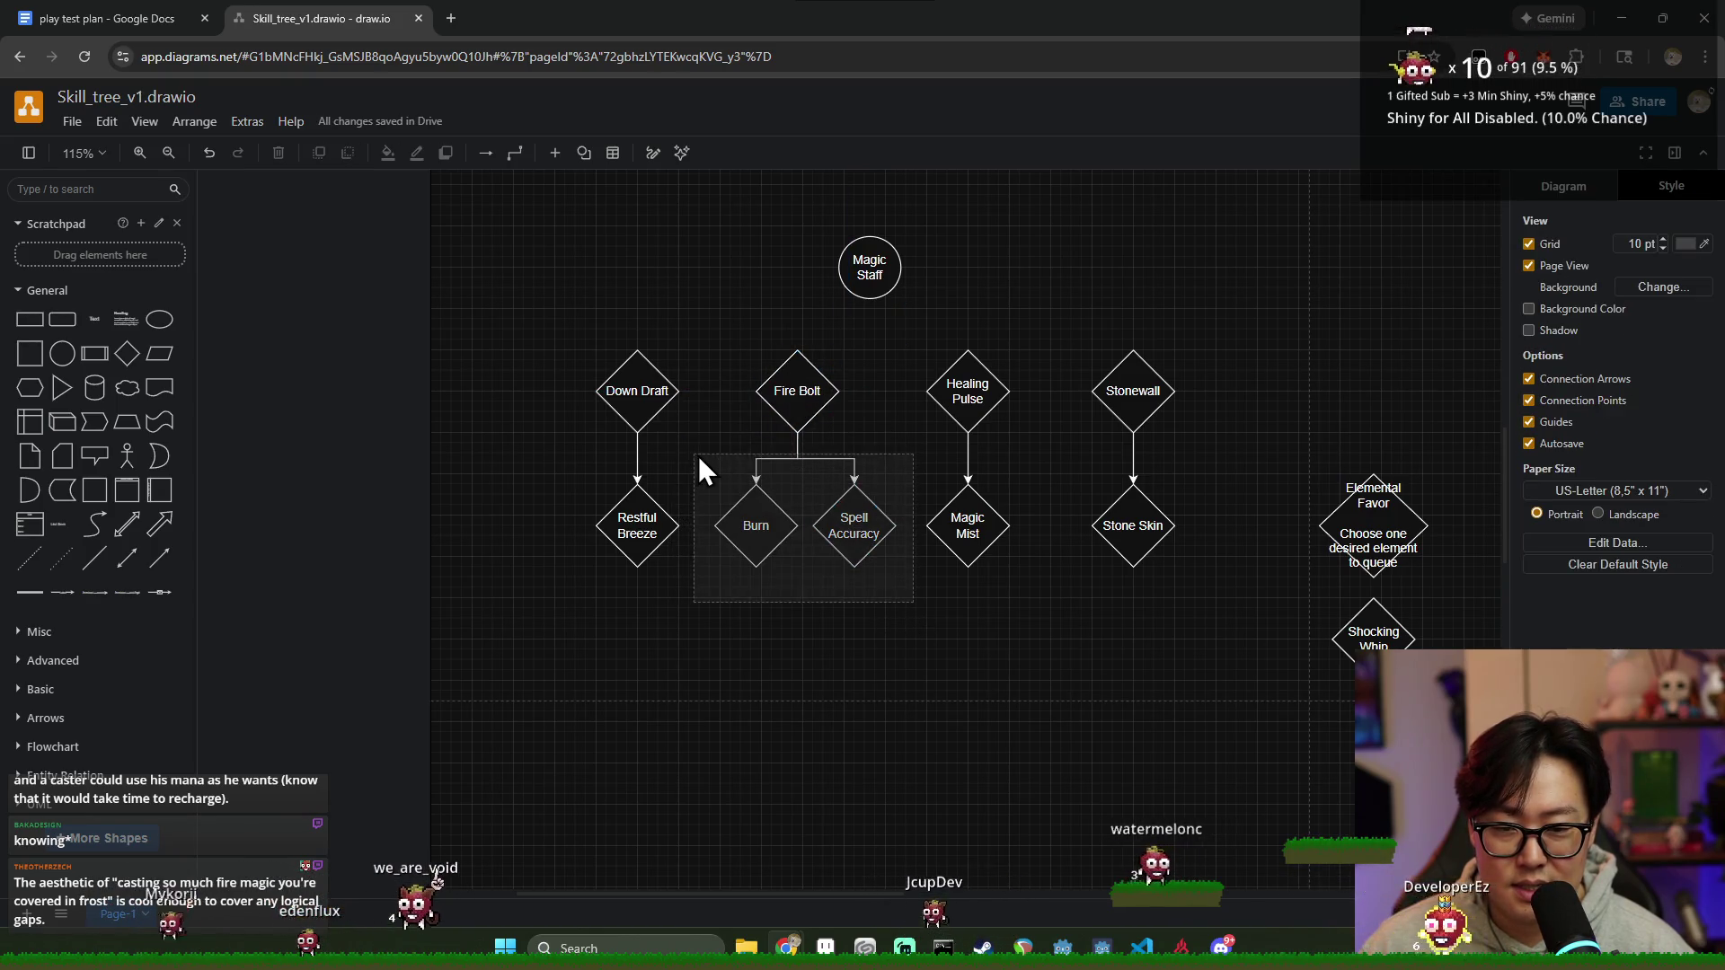
pyautogui.moveTo(751, 512); pyautogui.dragTo(746, 514)
pyautogui.click(952, 647)
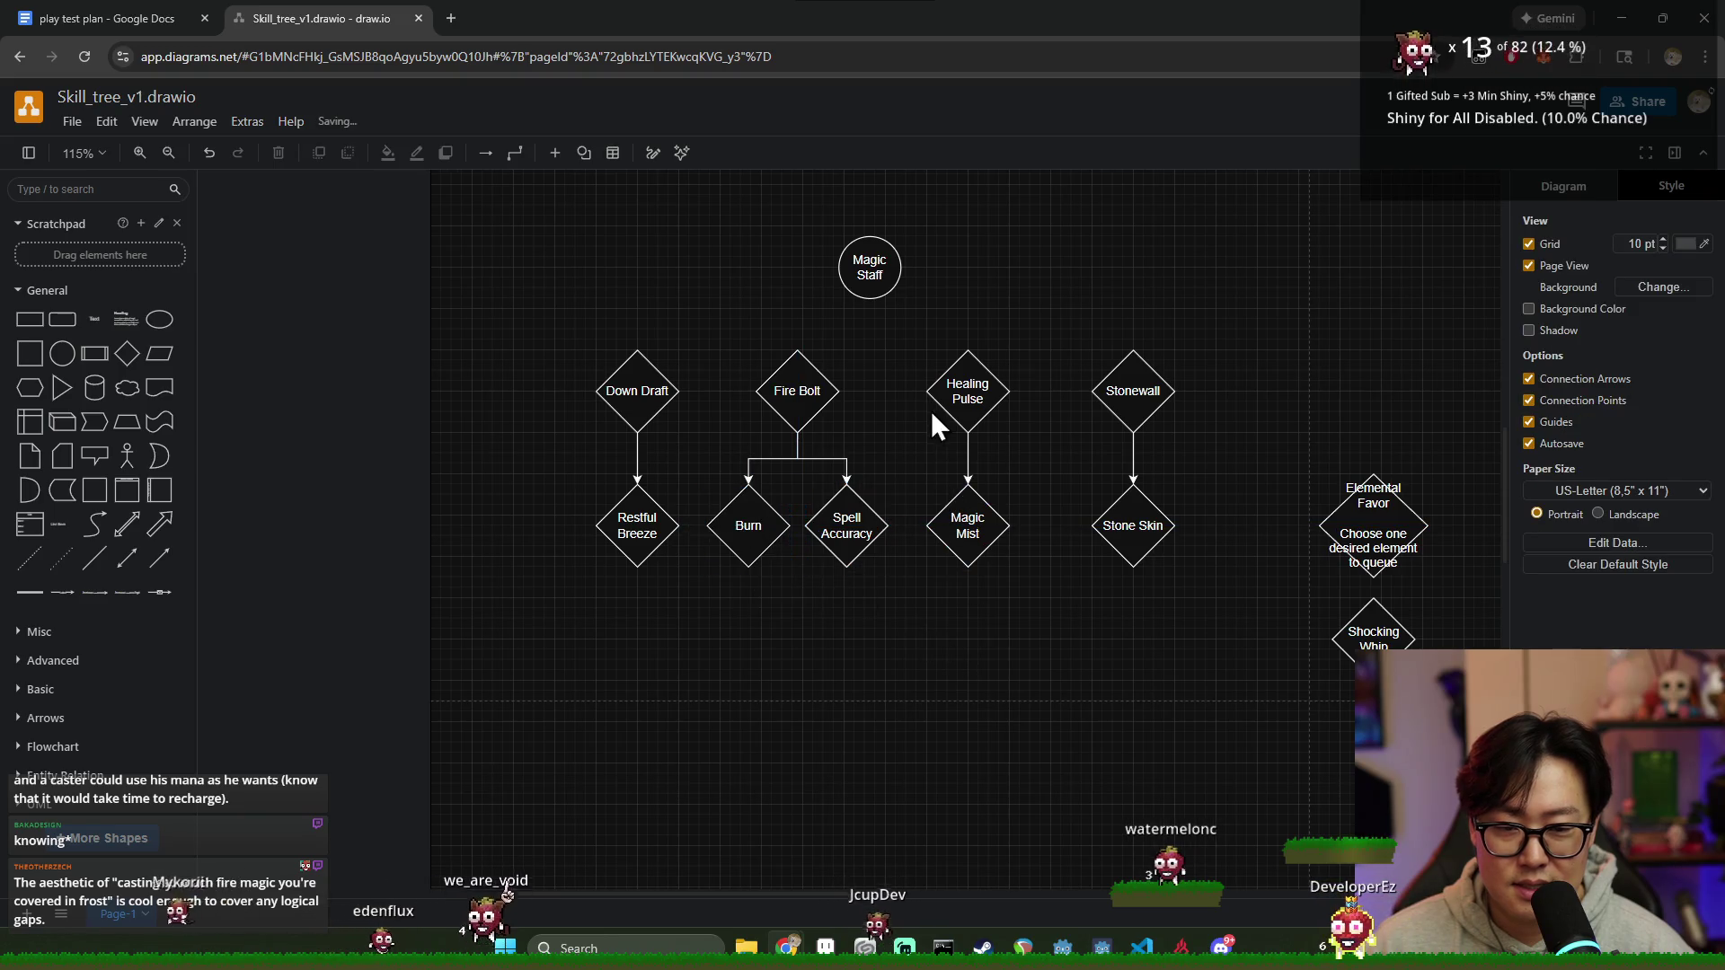
pyautogui.click(849, 517)
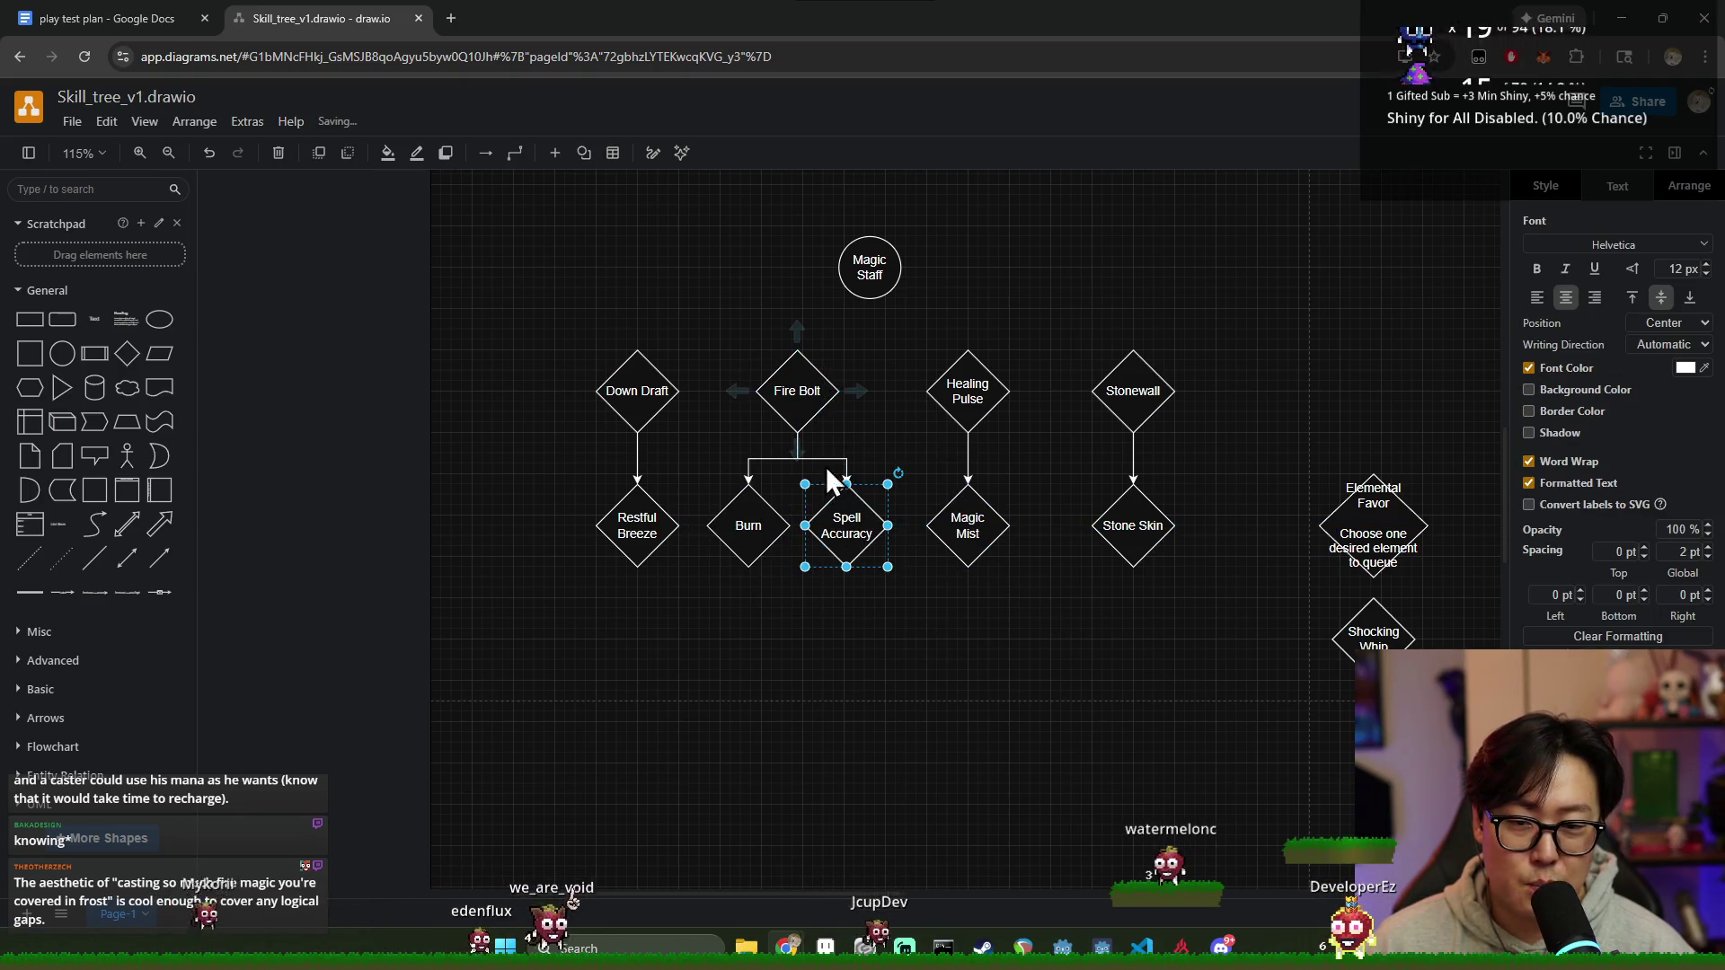
pyautogui.click(974, 619)
# Step: Check the Healing Pulse/Magic Mist and Down Draft/Restful Breeze pairs by selecting them
pyautogui.moveTo(900, 327); pyautogui.dragTo(1047, 616)
pyautogui.click(1058, 622)
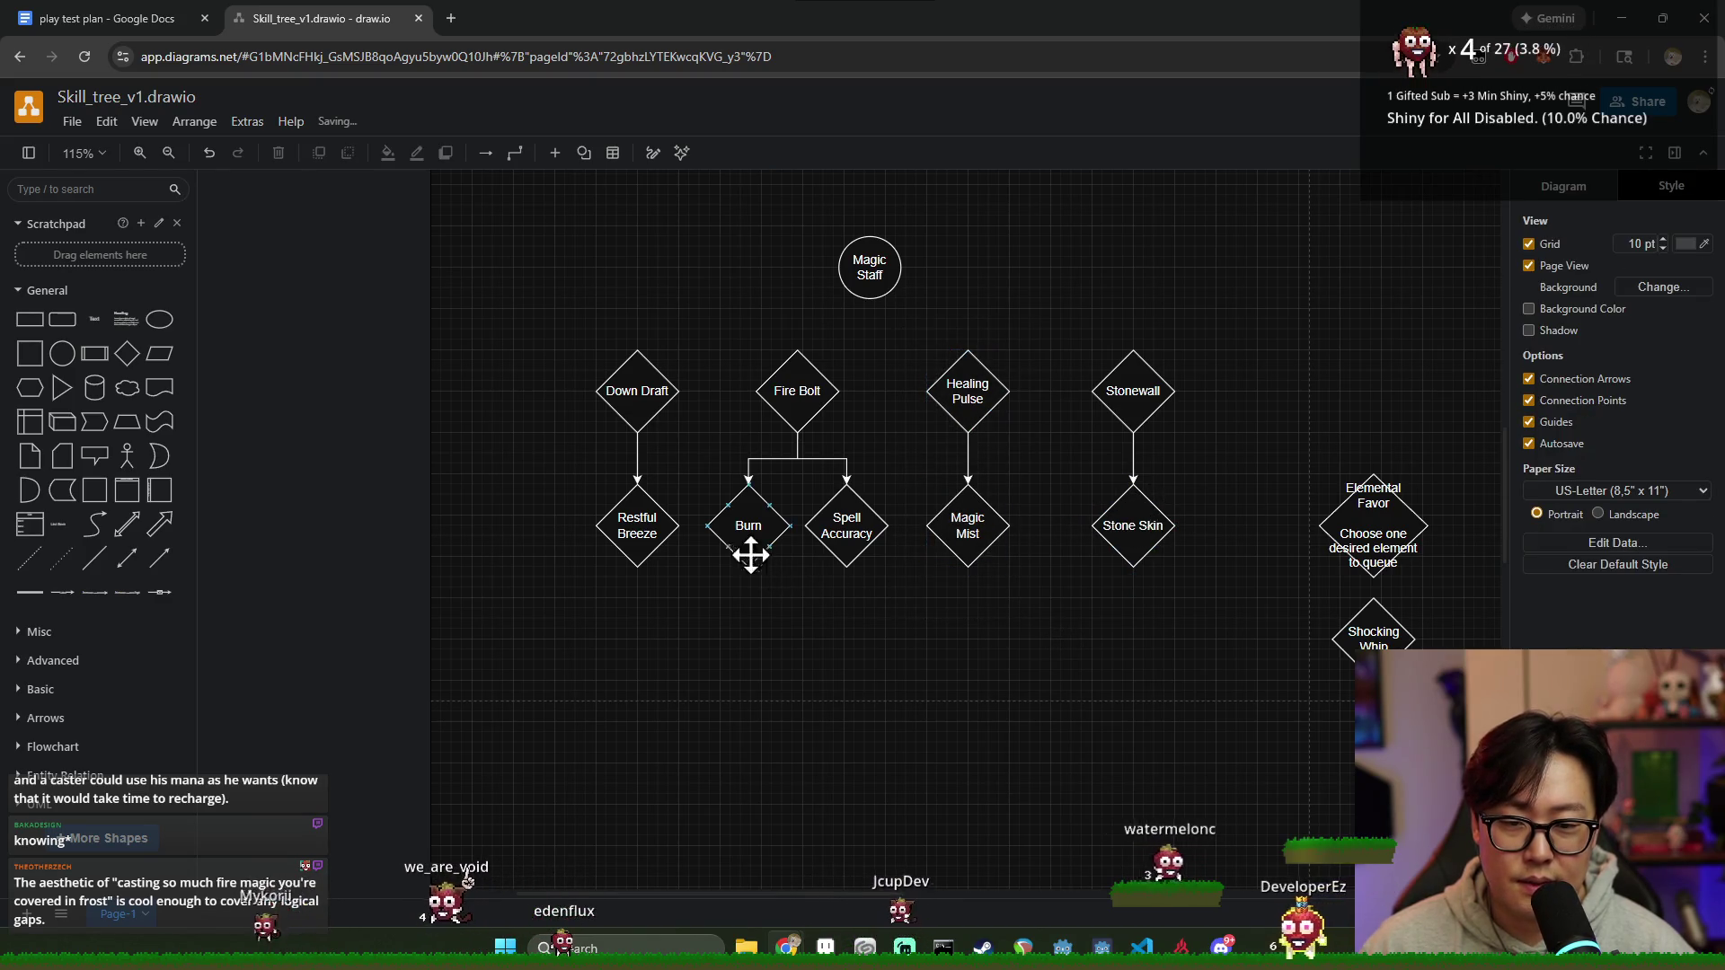
pyautogui.moveTo(504, 347); pyautogui.dragTo(696, 633)
pyautogui.click(636, 396)
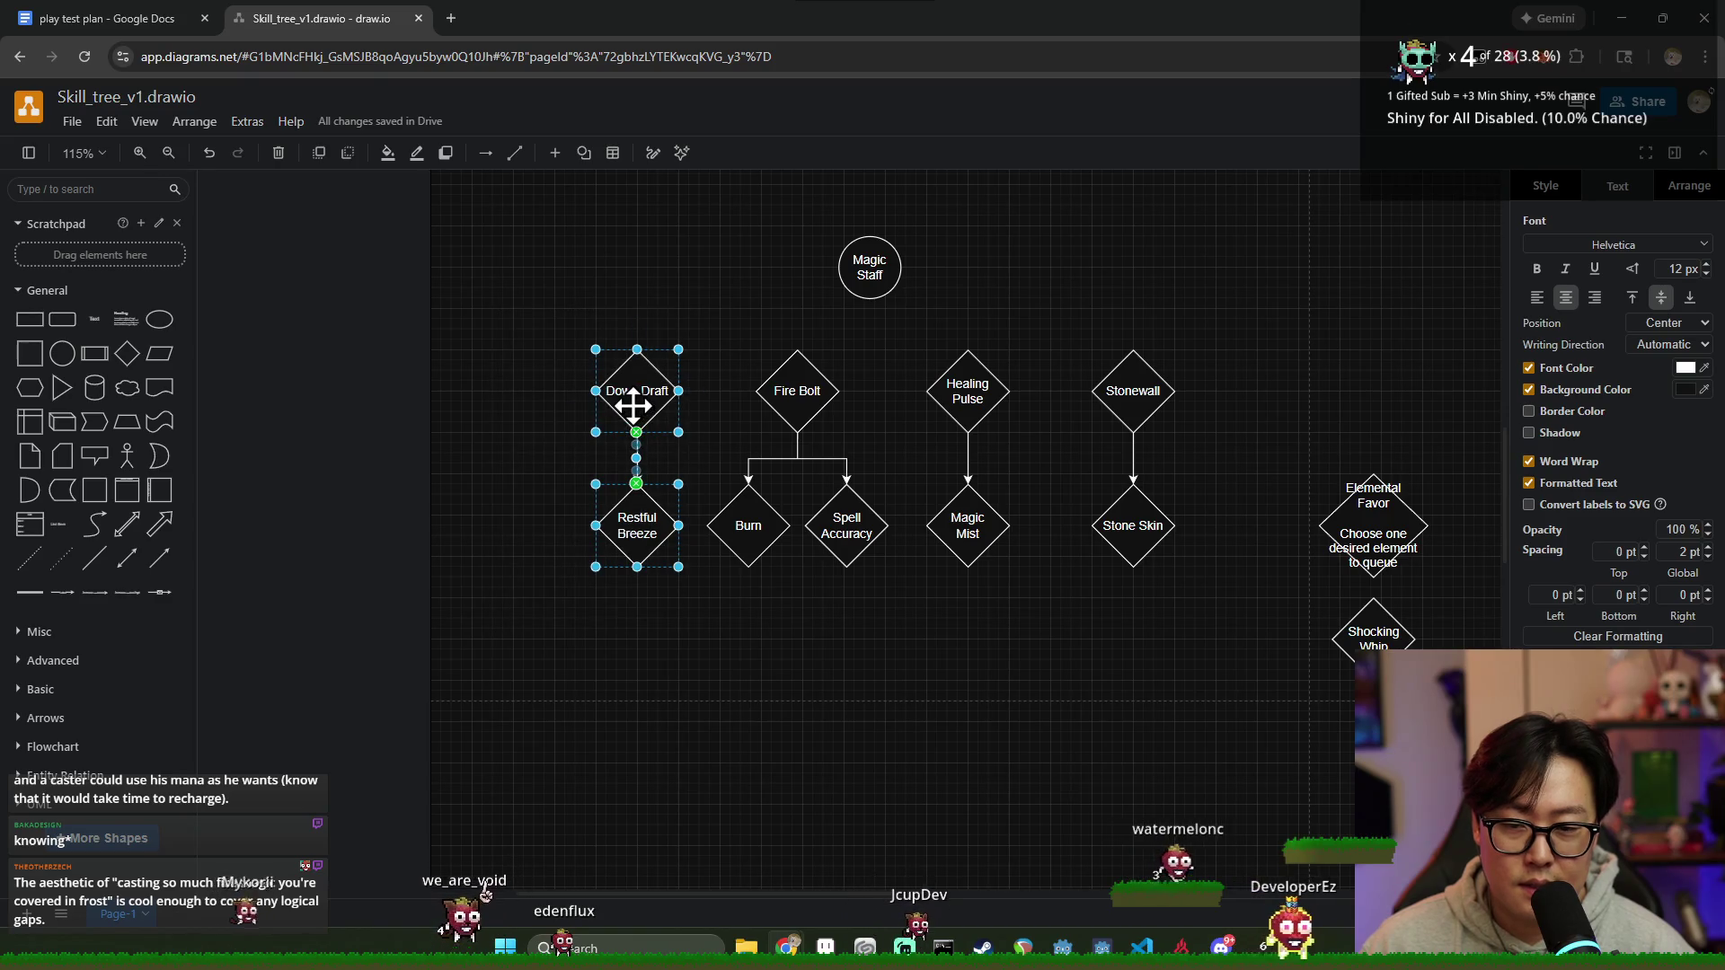
# Step: Shift Stonewall and Stone Skin slightly right and drop a new diamond between Magic Mist and Stone Skin
pyautogui.click(861, 652)
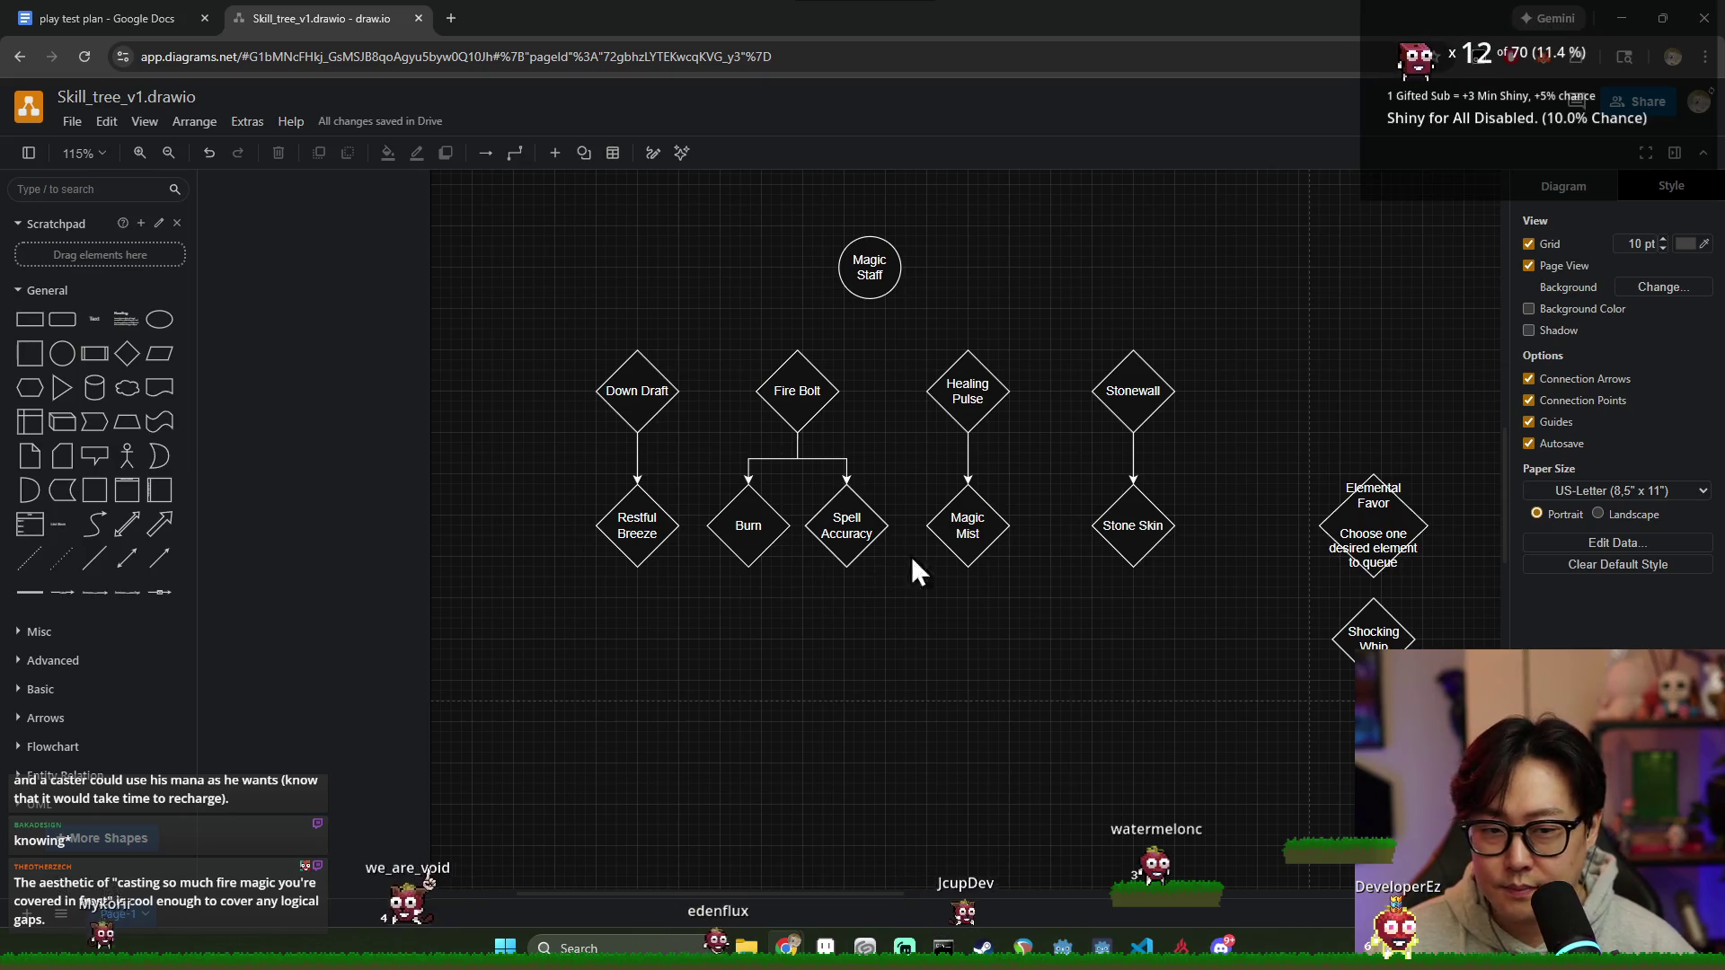
pyautogui.moveTo(1038, 322); pyautogui.dragTo(1231, 574)
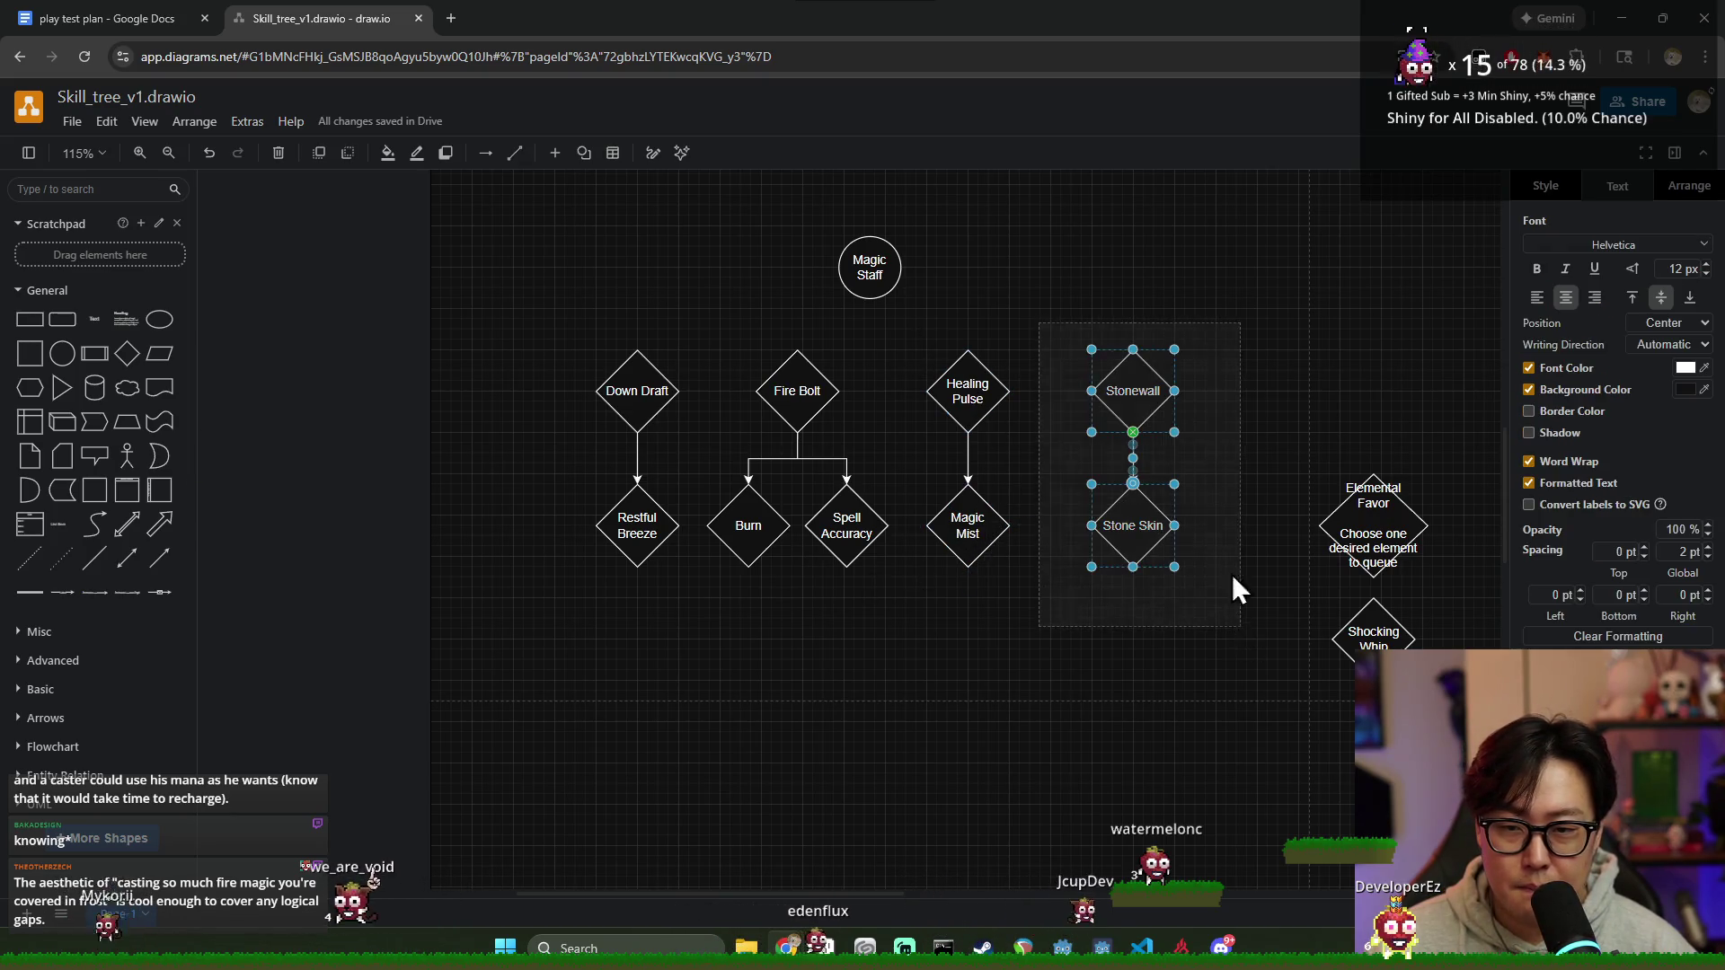
pyautogui.moveTo(1146, 392); pyautogui.dragTo(1177, 392)
pyautogui.click(1077, 391)
pyautogui.click(962, 390)
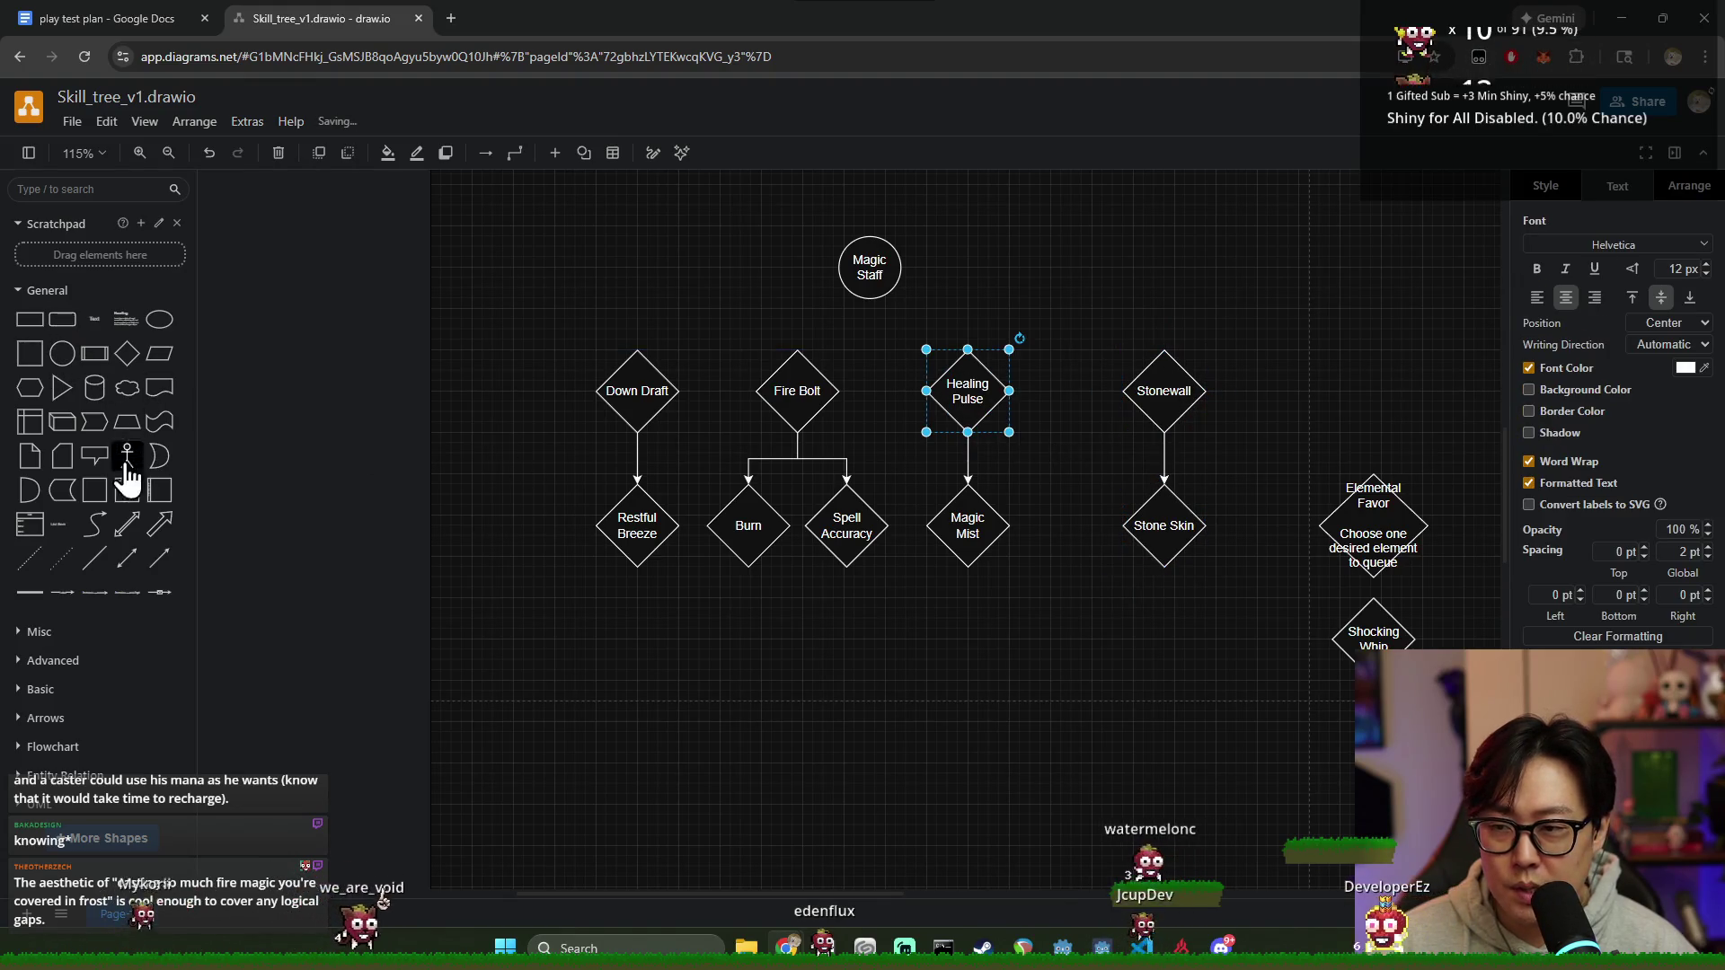
pyautogui.moveTo(126, 354); pyautogui.dragTo(1048, 531)
# Step: Label the new diamond 'Freze Ray' and push Stonewall and Stone Skin further right
pyautogui.press('F2')
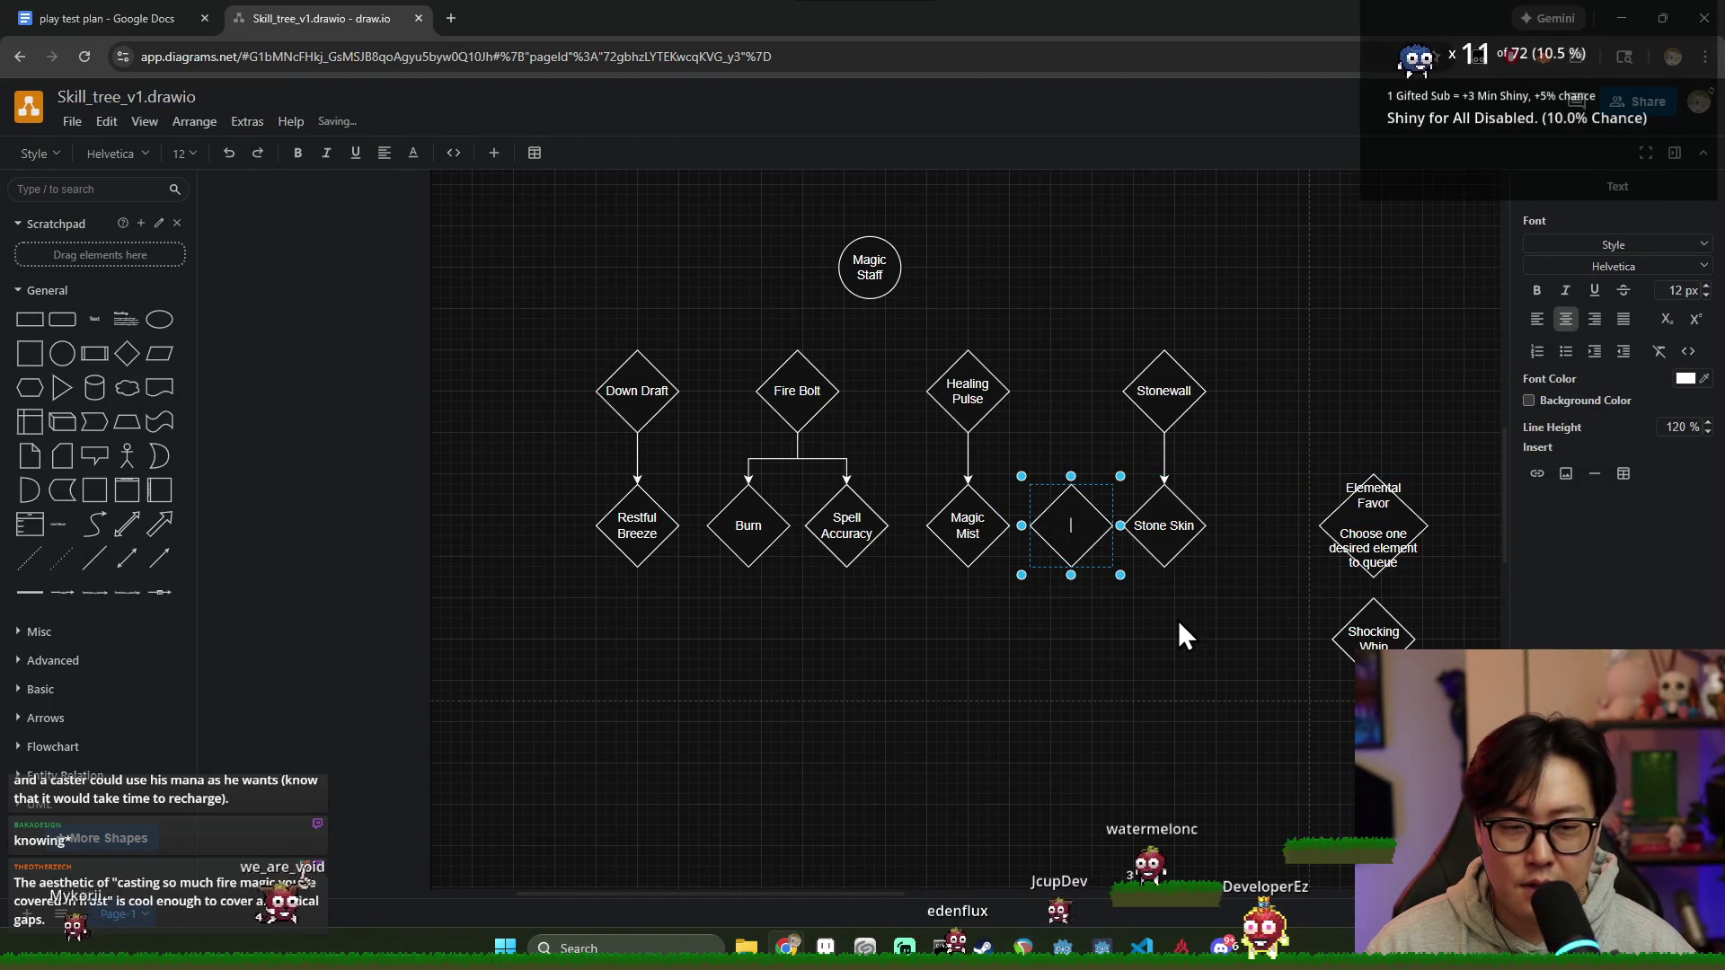
pyautogui.write('Frost')
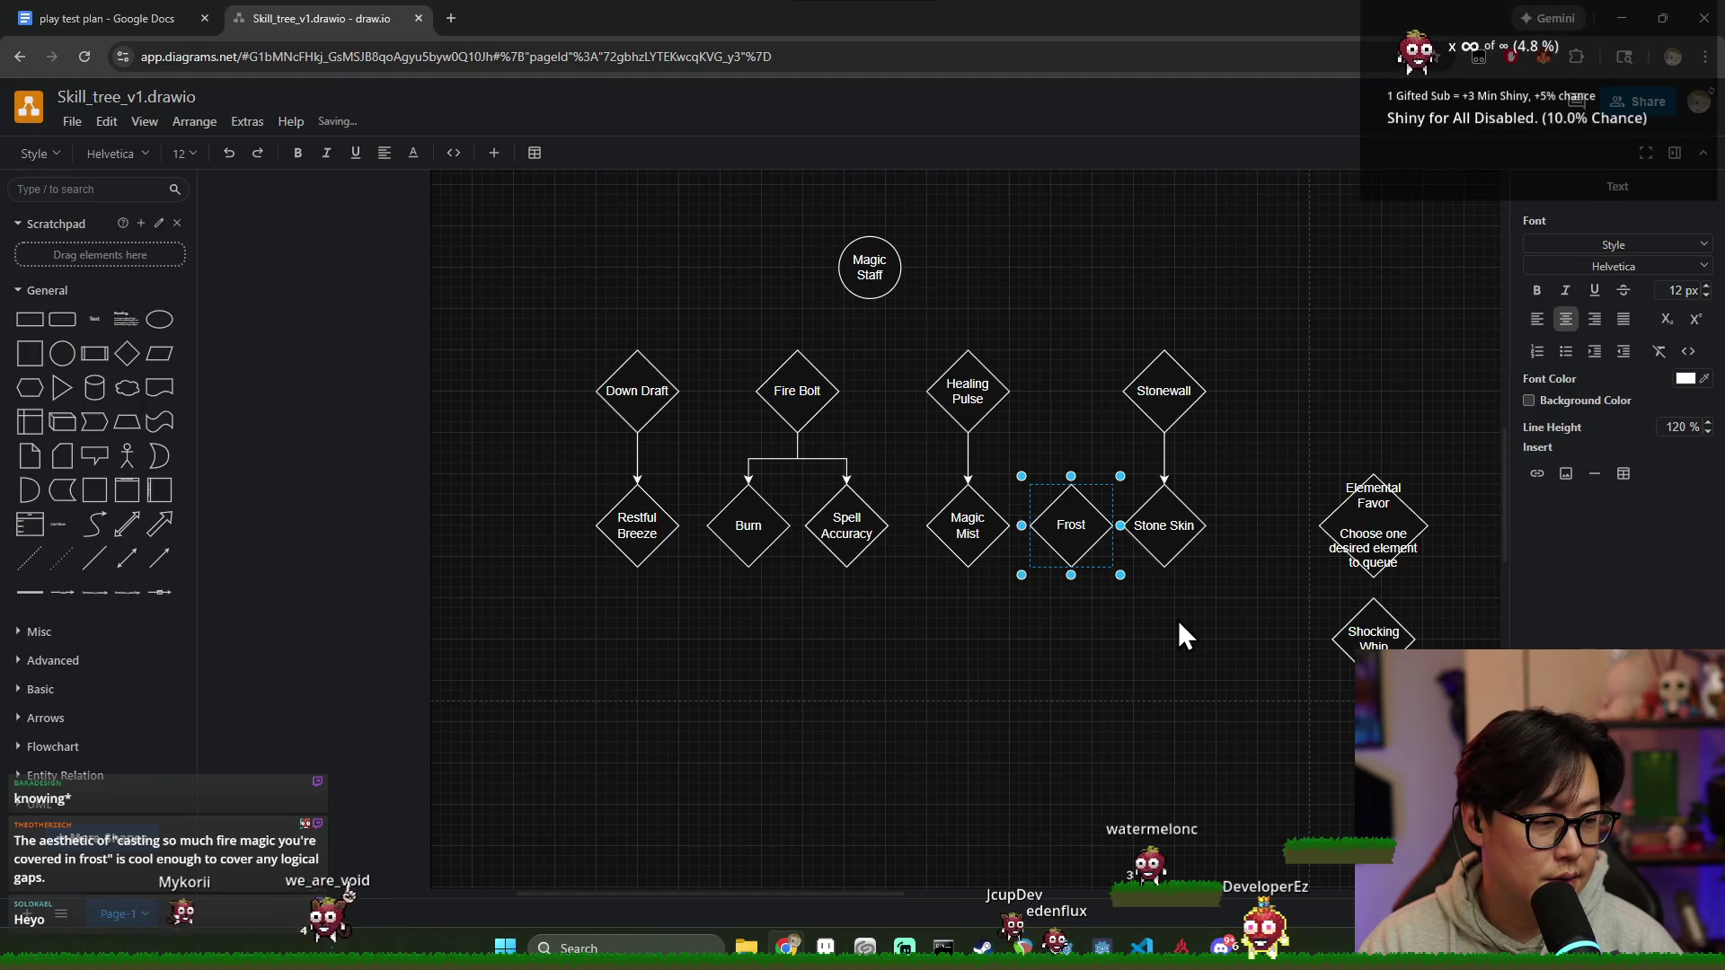
pyautogui.press('BackSpace')
pyautogui.press('BackSpace')
pyautogui.press('BackSpace')
pyautogui.write('Freze')
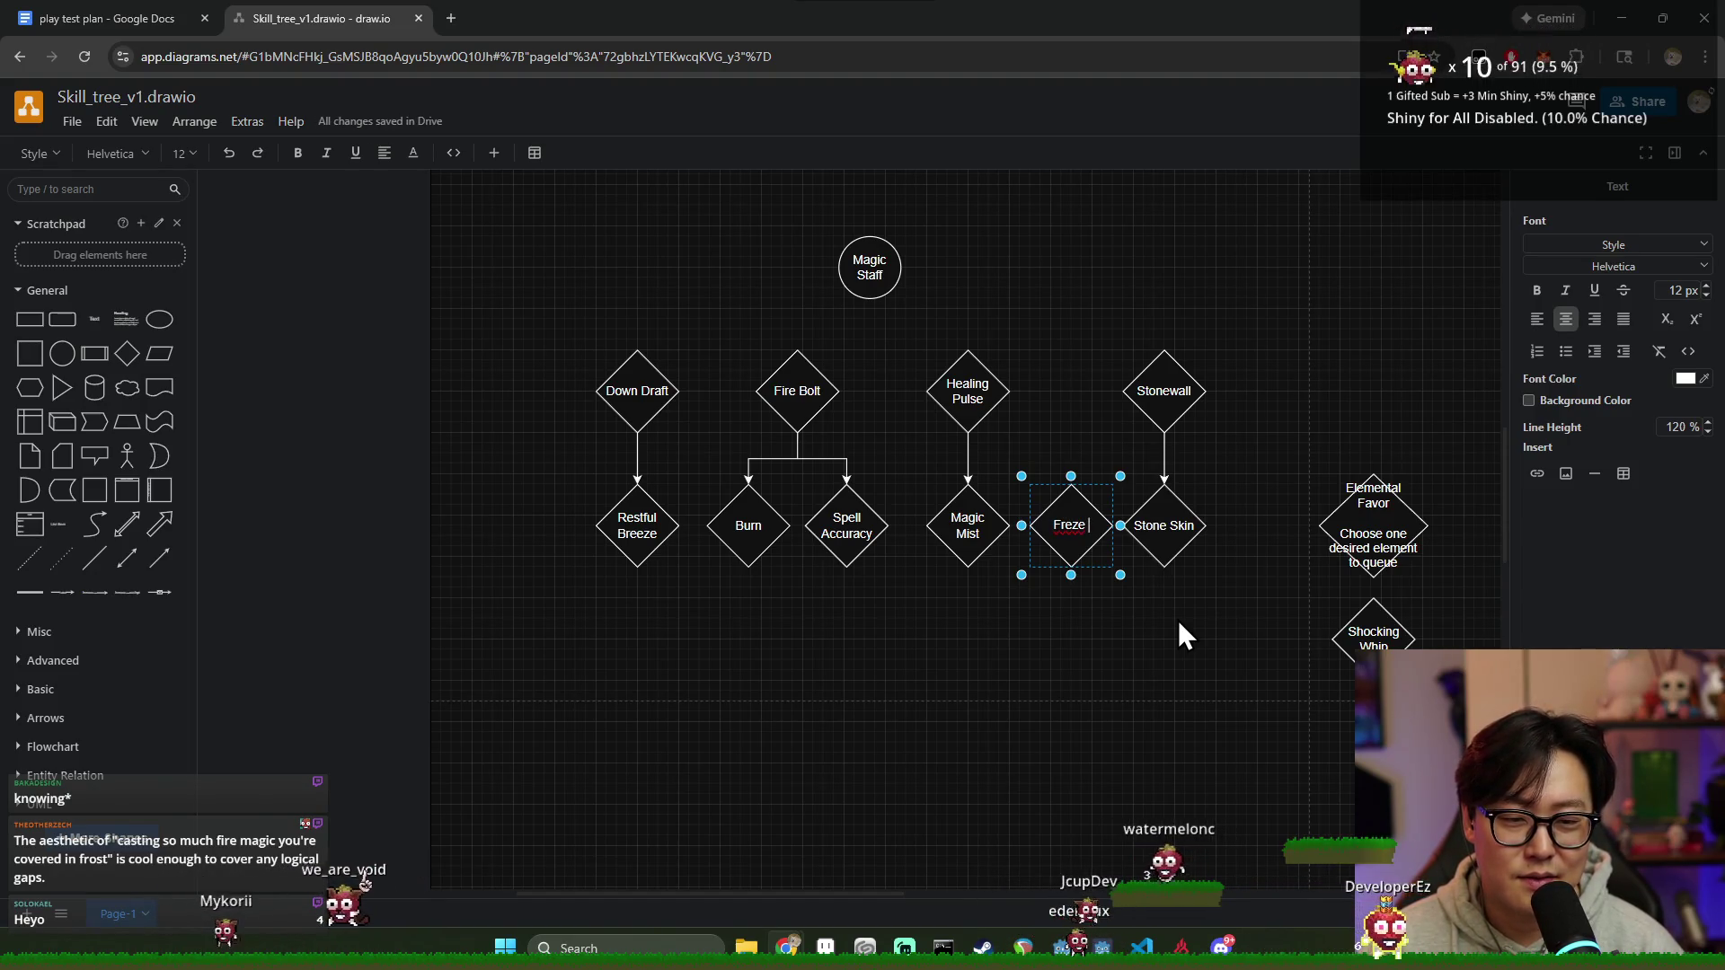
pyautogui.write(' Ray')
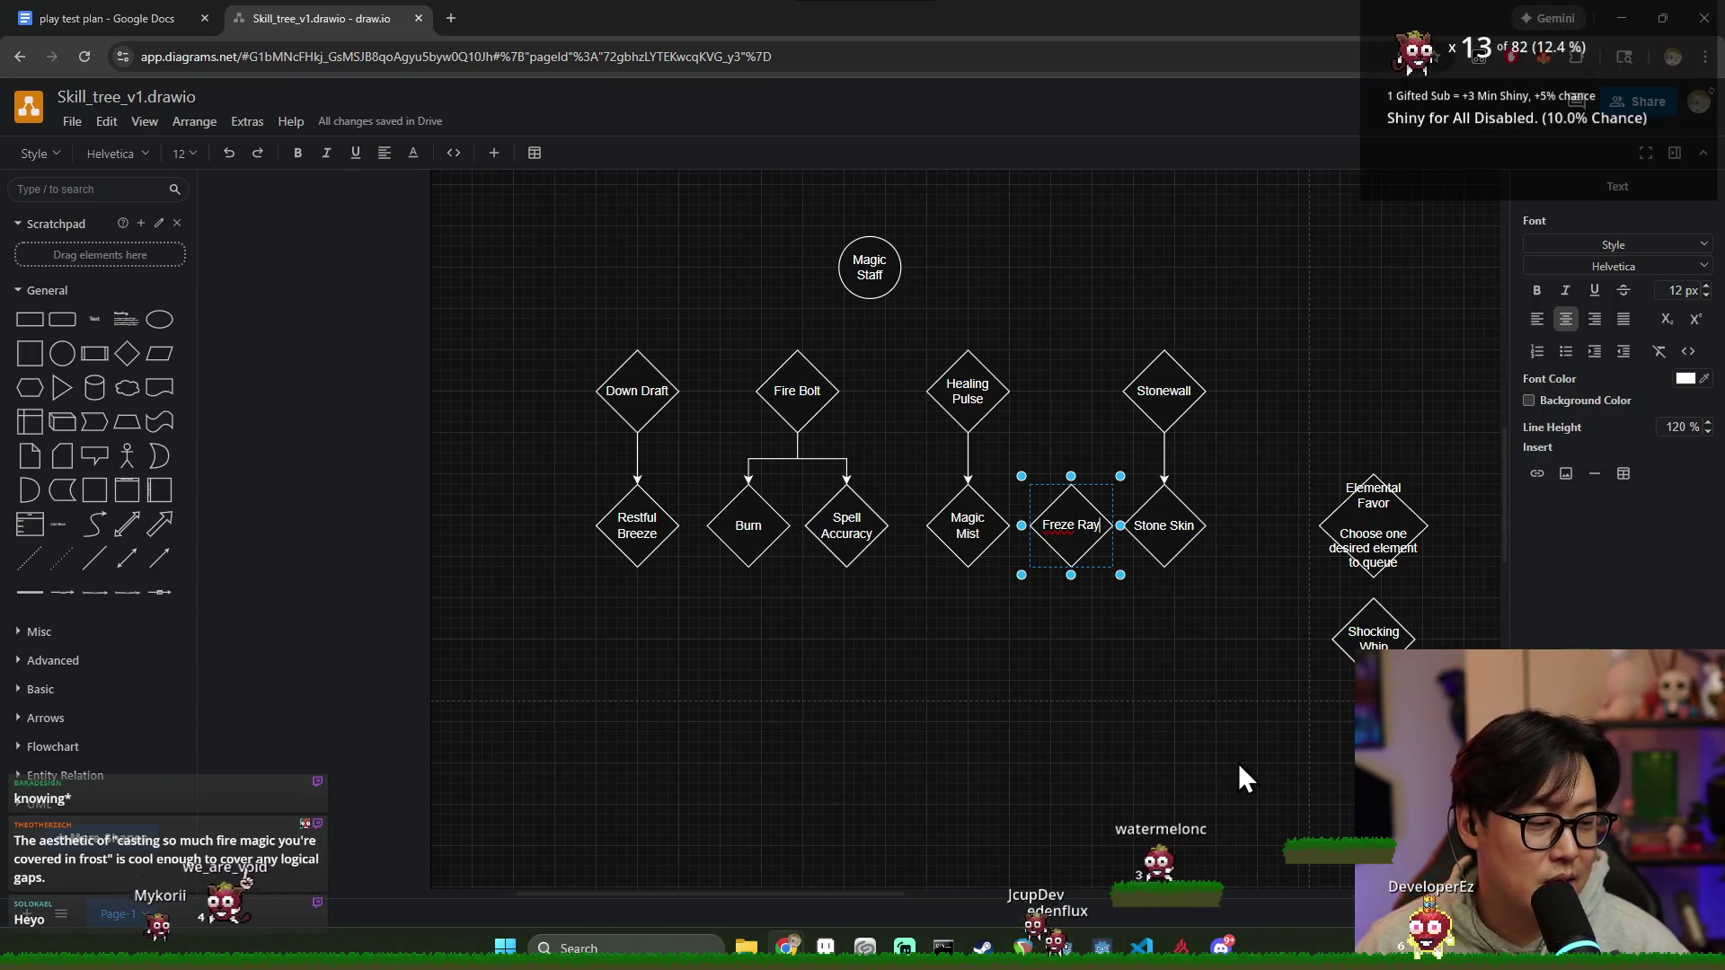
pyautogui.click(1168, 641)
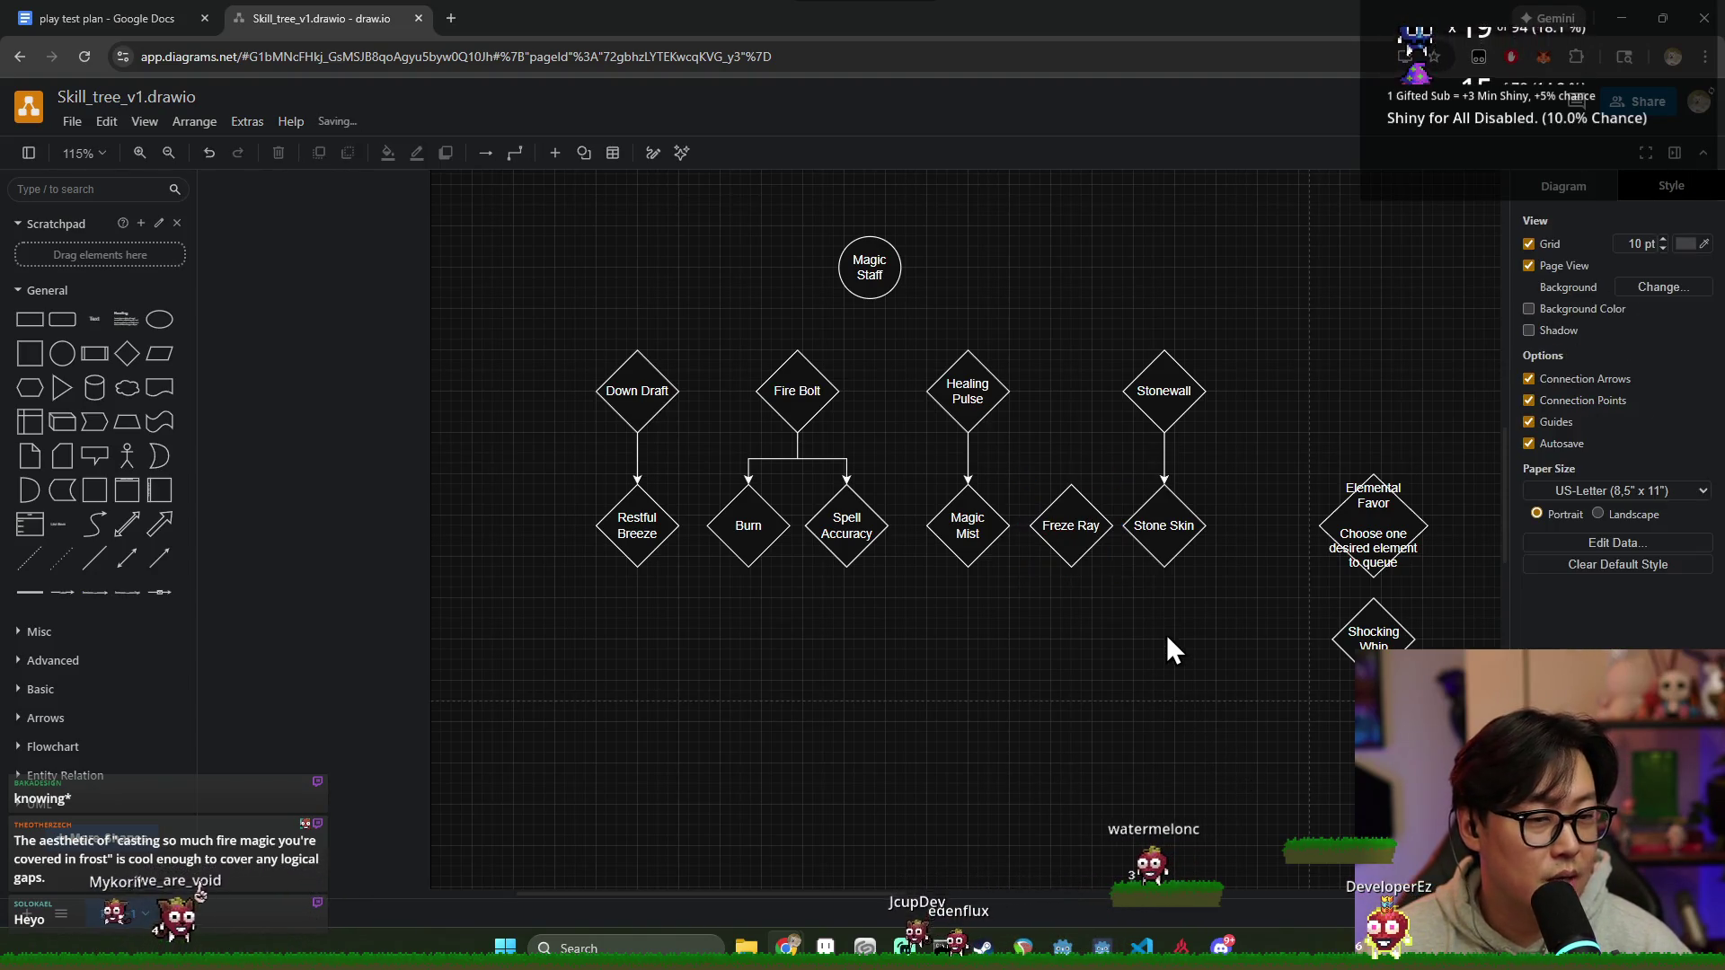
pyautogui.moveTo(1126, 391); pyautogui.dragTo(1255, 665)
pyautogui.moveTo(1157, 384); pyautogui.dragTo(1178, 383)
pyautogui.click(1124, 459)
# Step: Correct the label spelling to 'Freeze Ray'
pyautogui.click(1080, 549)
pyautogui.doubleClick(1057, 523)
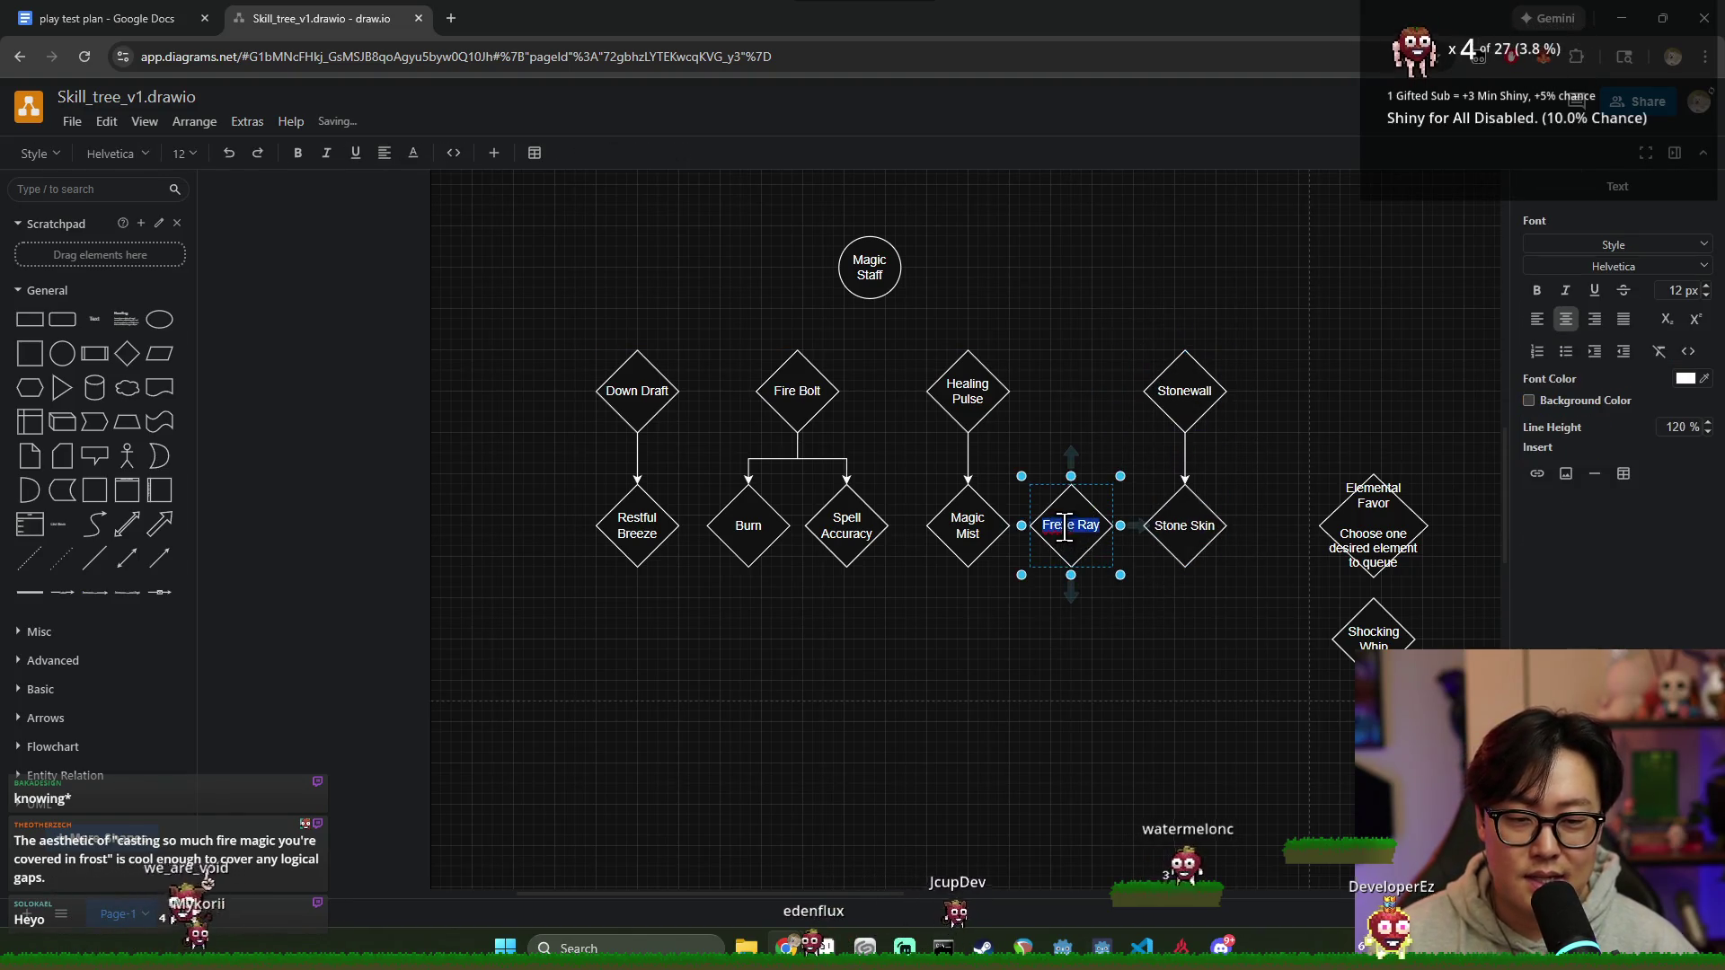
pyautogui.click(1112, 627)
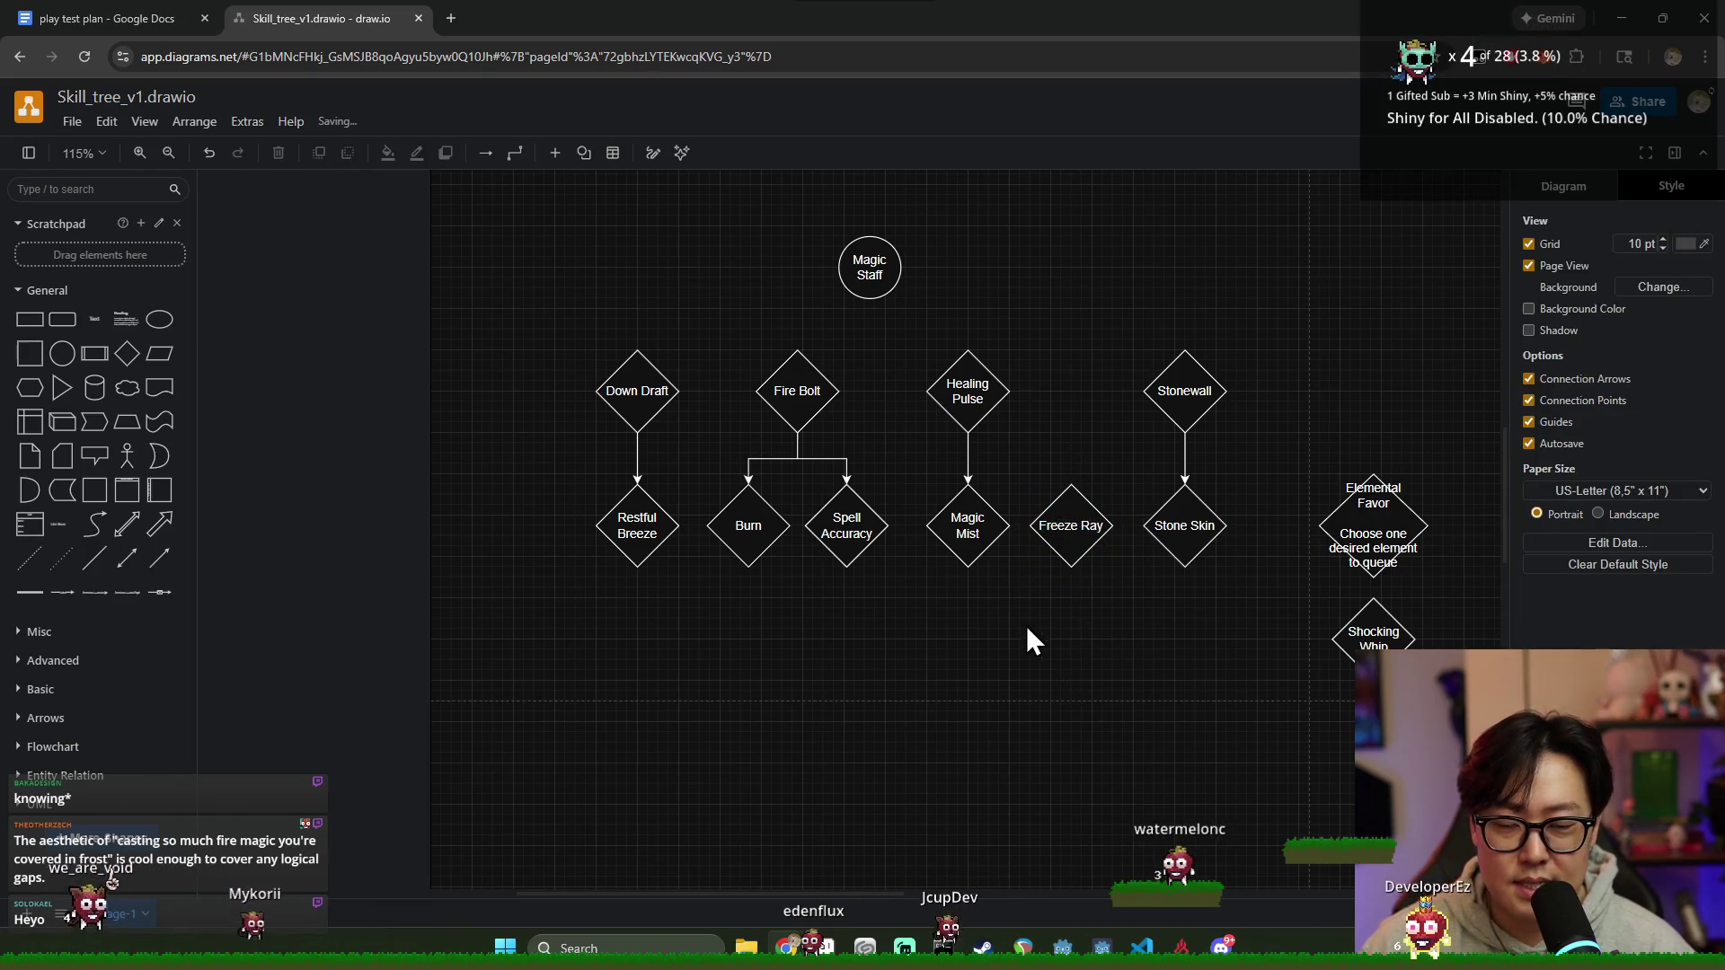
pyautogui.click(1054, 527)
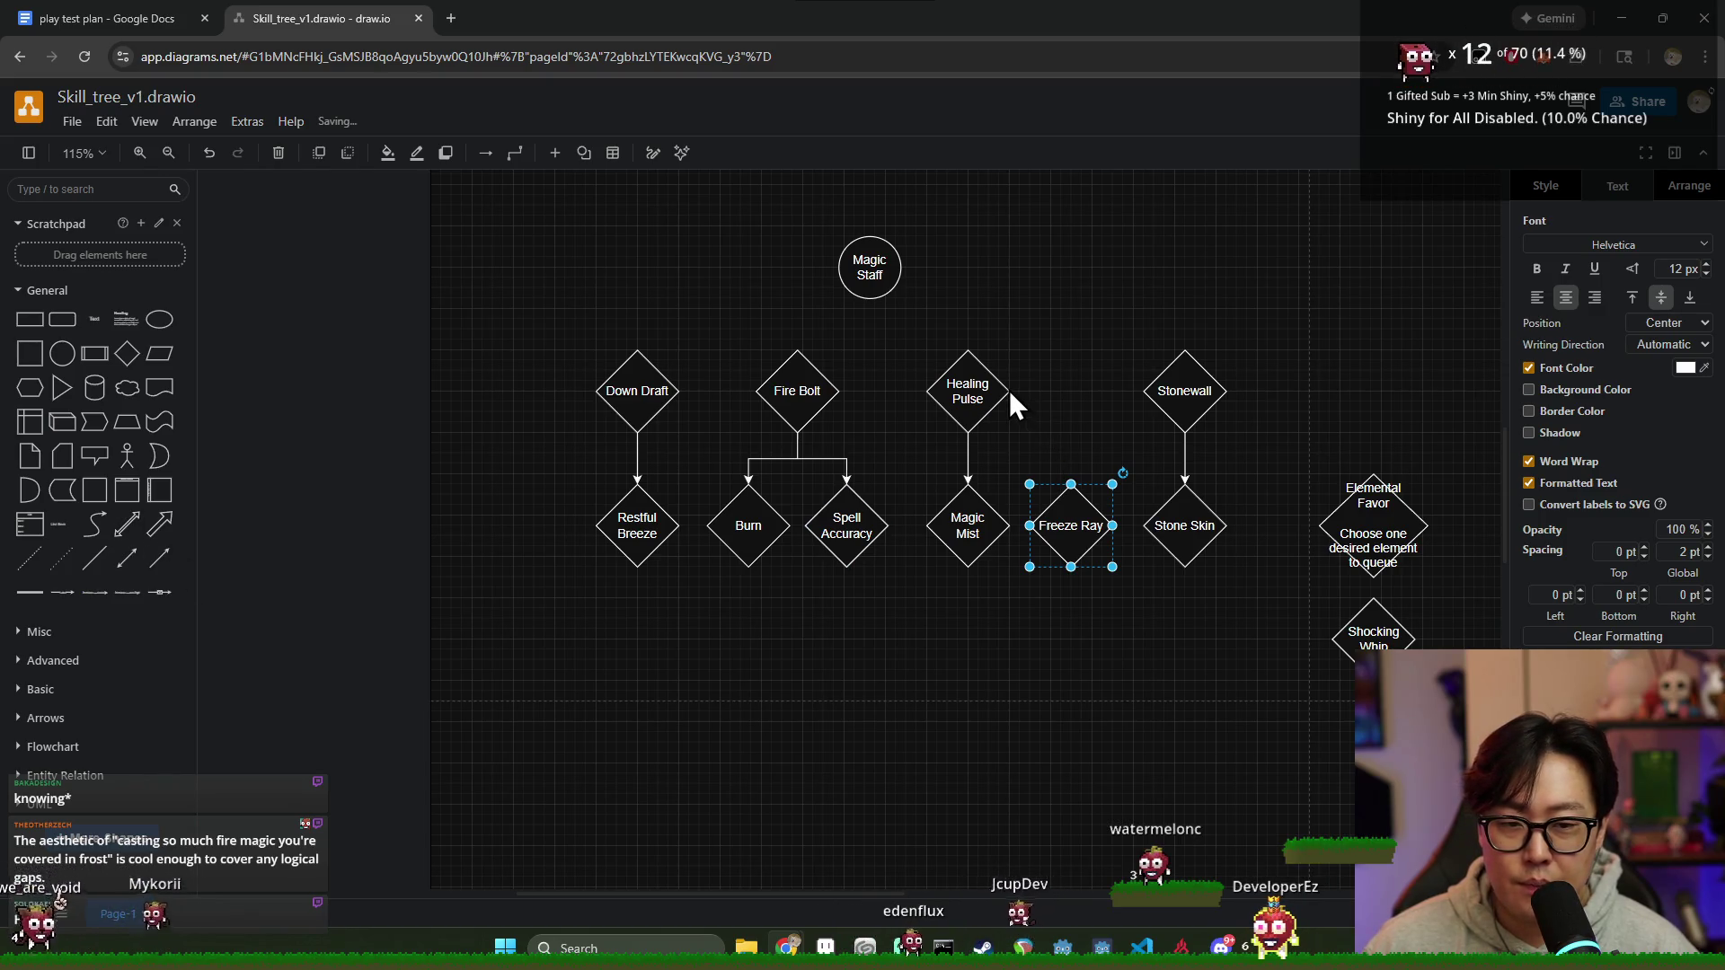
# Step: Connect Healing Pulse down to Freeze Ray alongside Magic Mist
pyautogui.click(1014, 462)
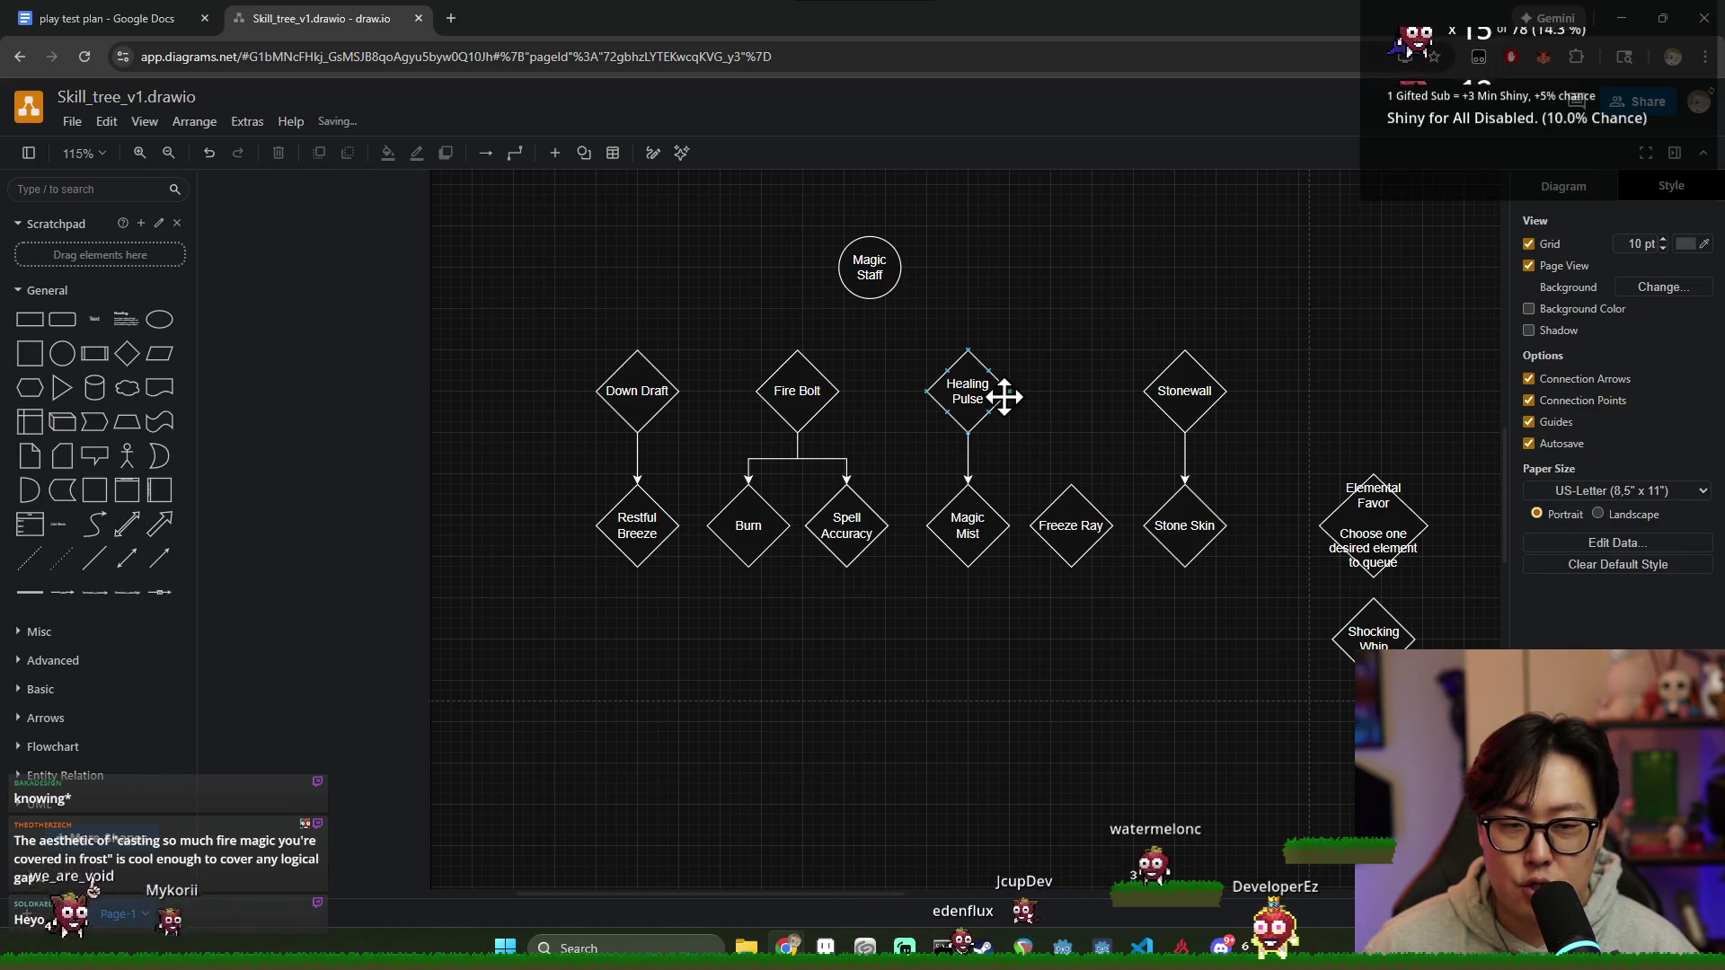
pyautogui.click(1077, 508)
pyautogui.click(1100, 683)
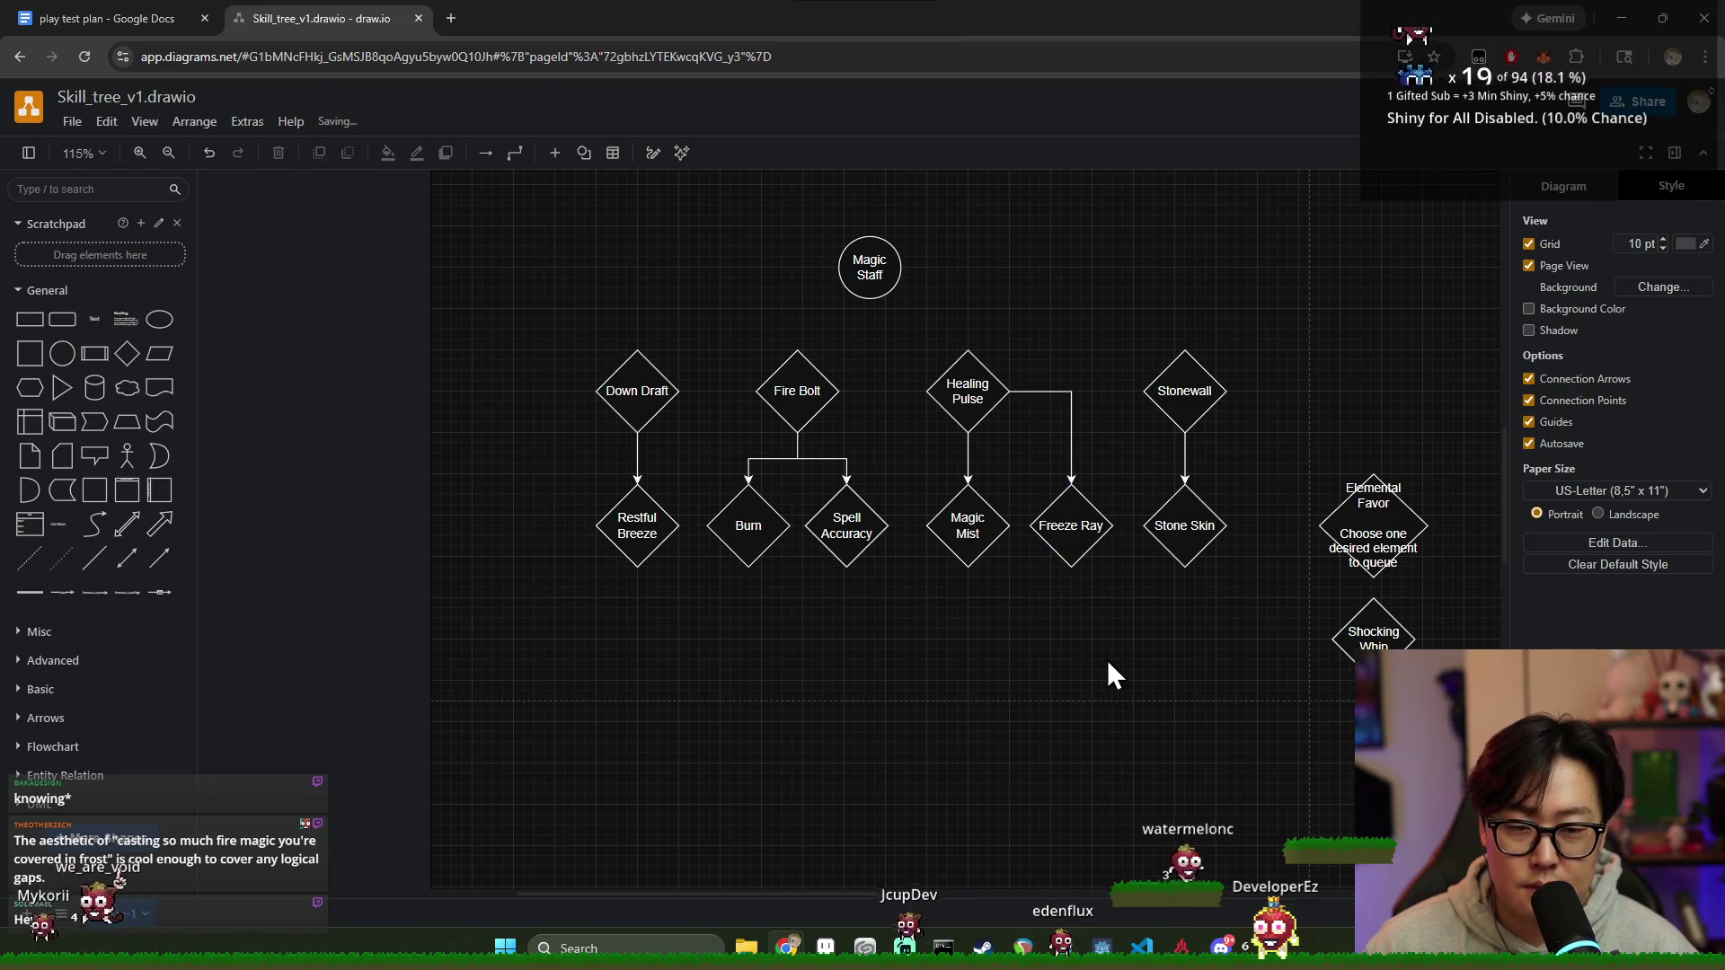
pyautogui.click(1066, 537)
pyautogui.click(1059, 673)
pyautogui.click(1055, 534)
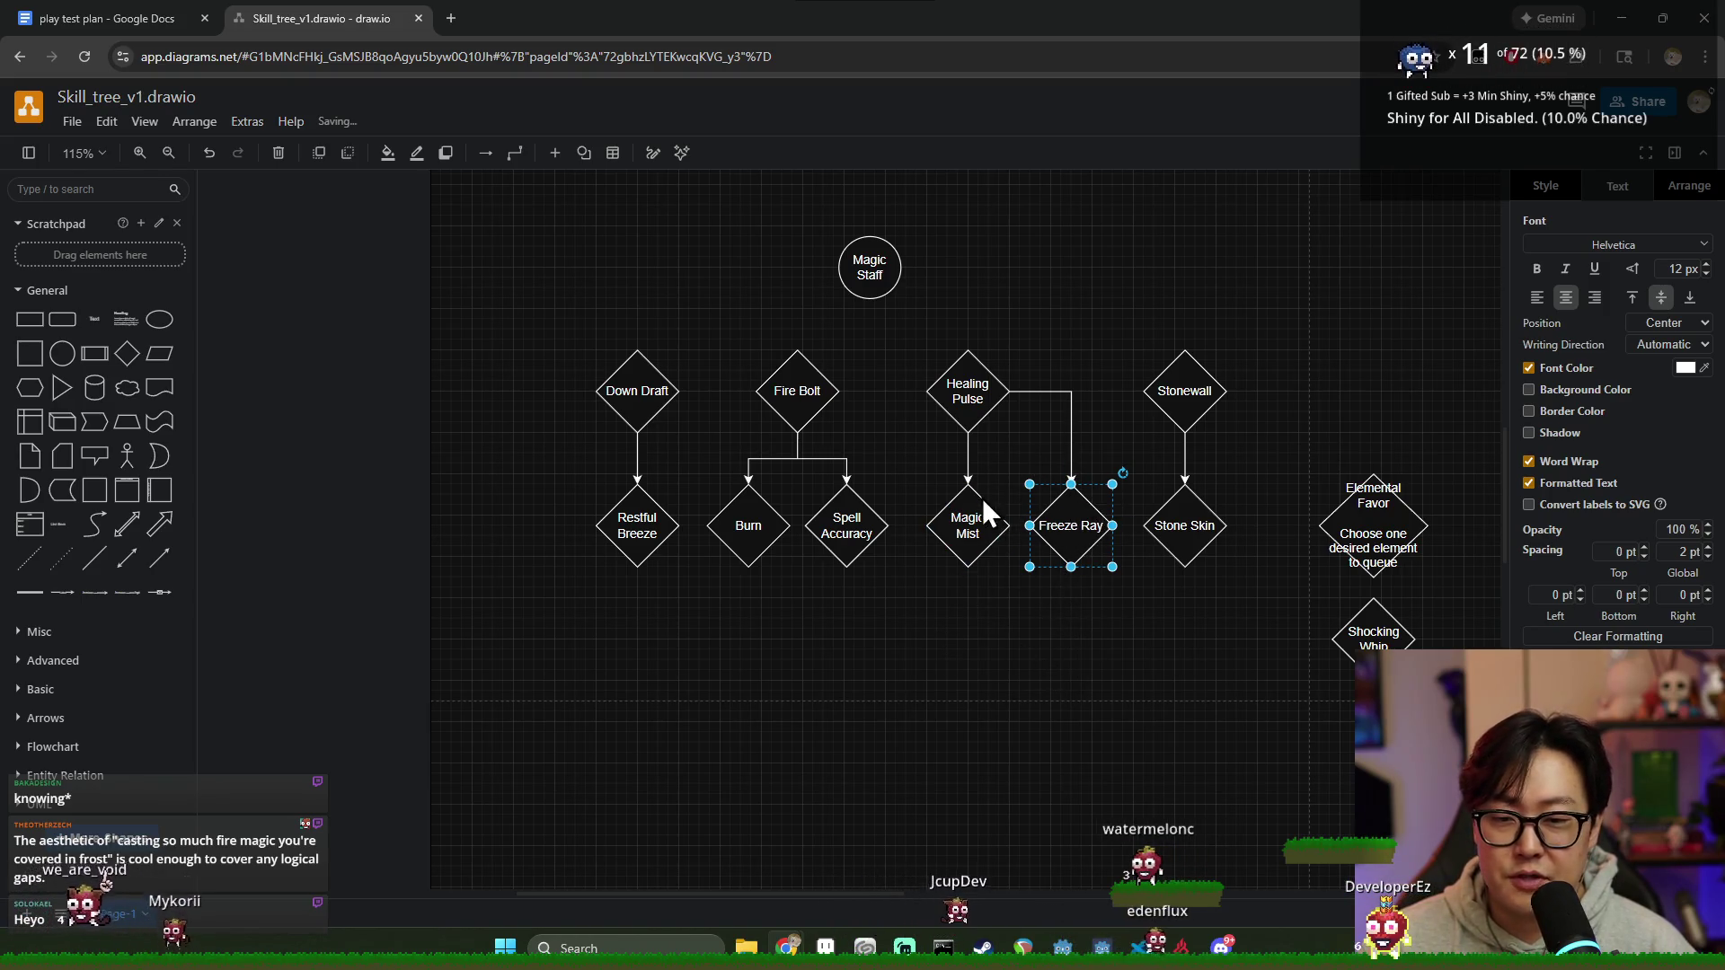
pyautogui.click(1078, 617)
pyautogui.click(1075, 526)
pyautogui.click(1081, 623)
pyautogui.scroll(-1, 1083, 621)
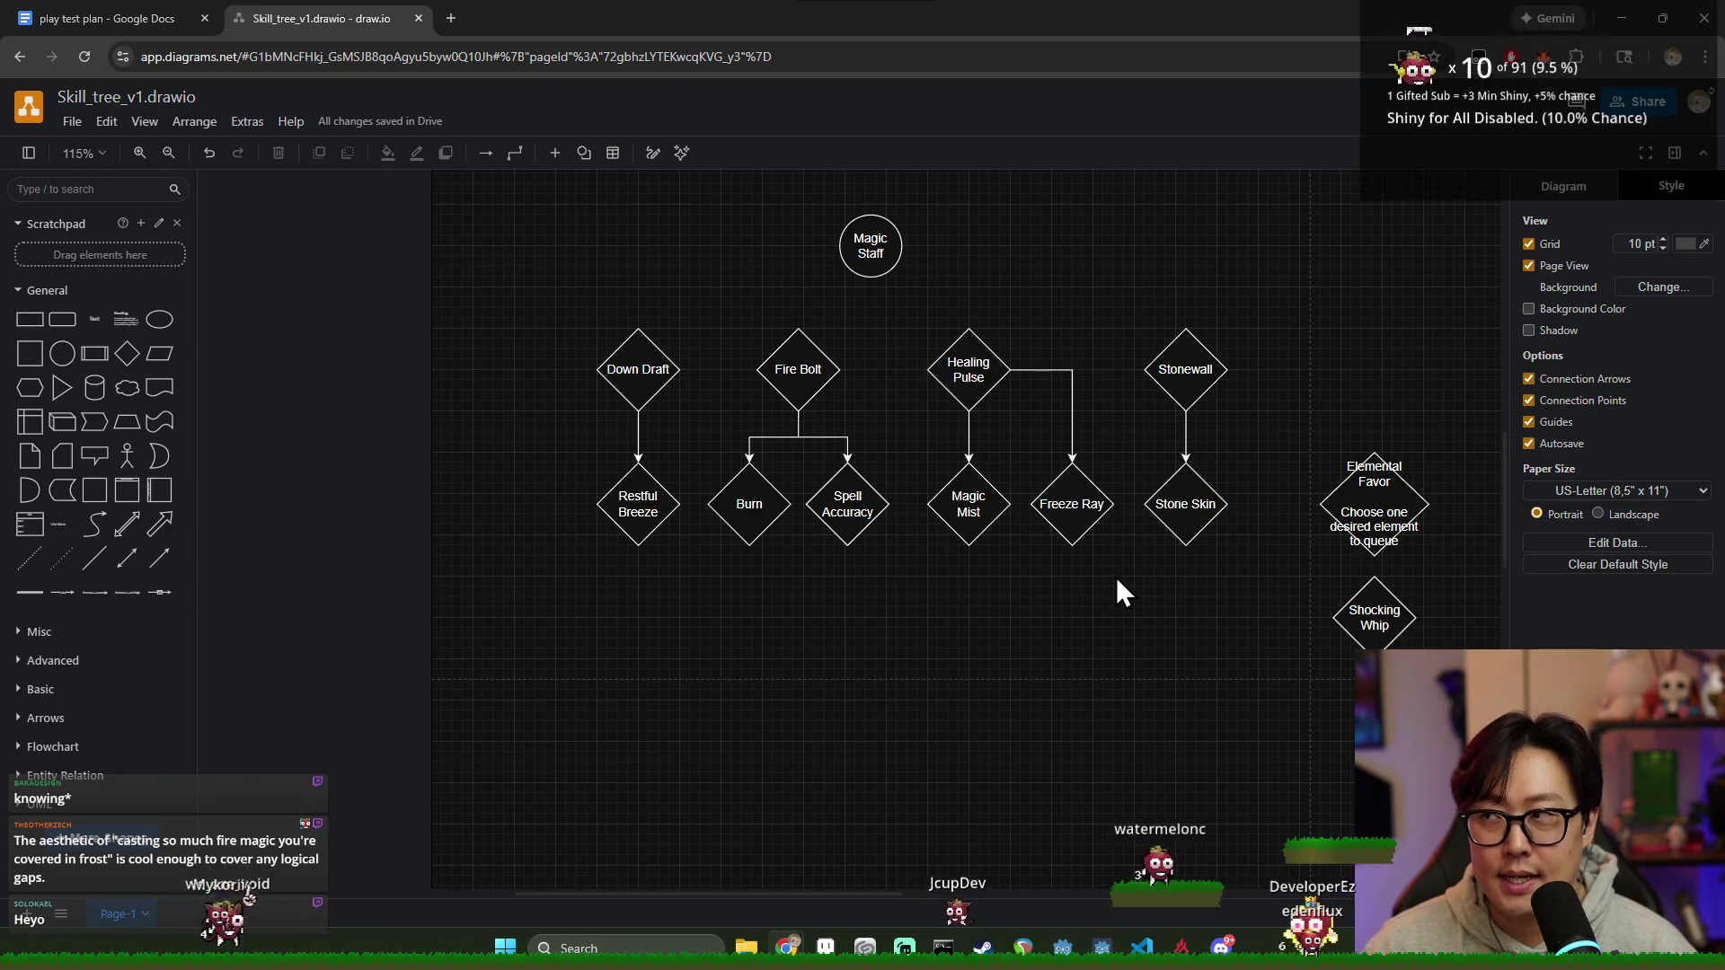
pyautogui.moveTo(1070, 504)
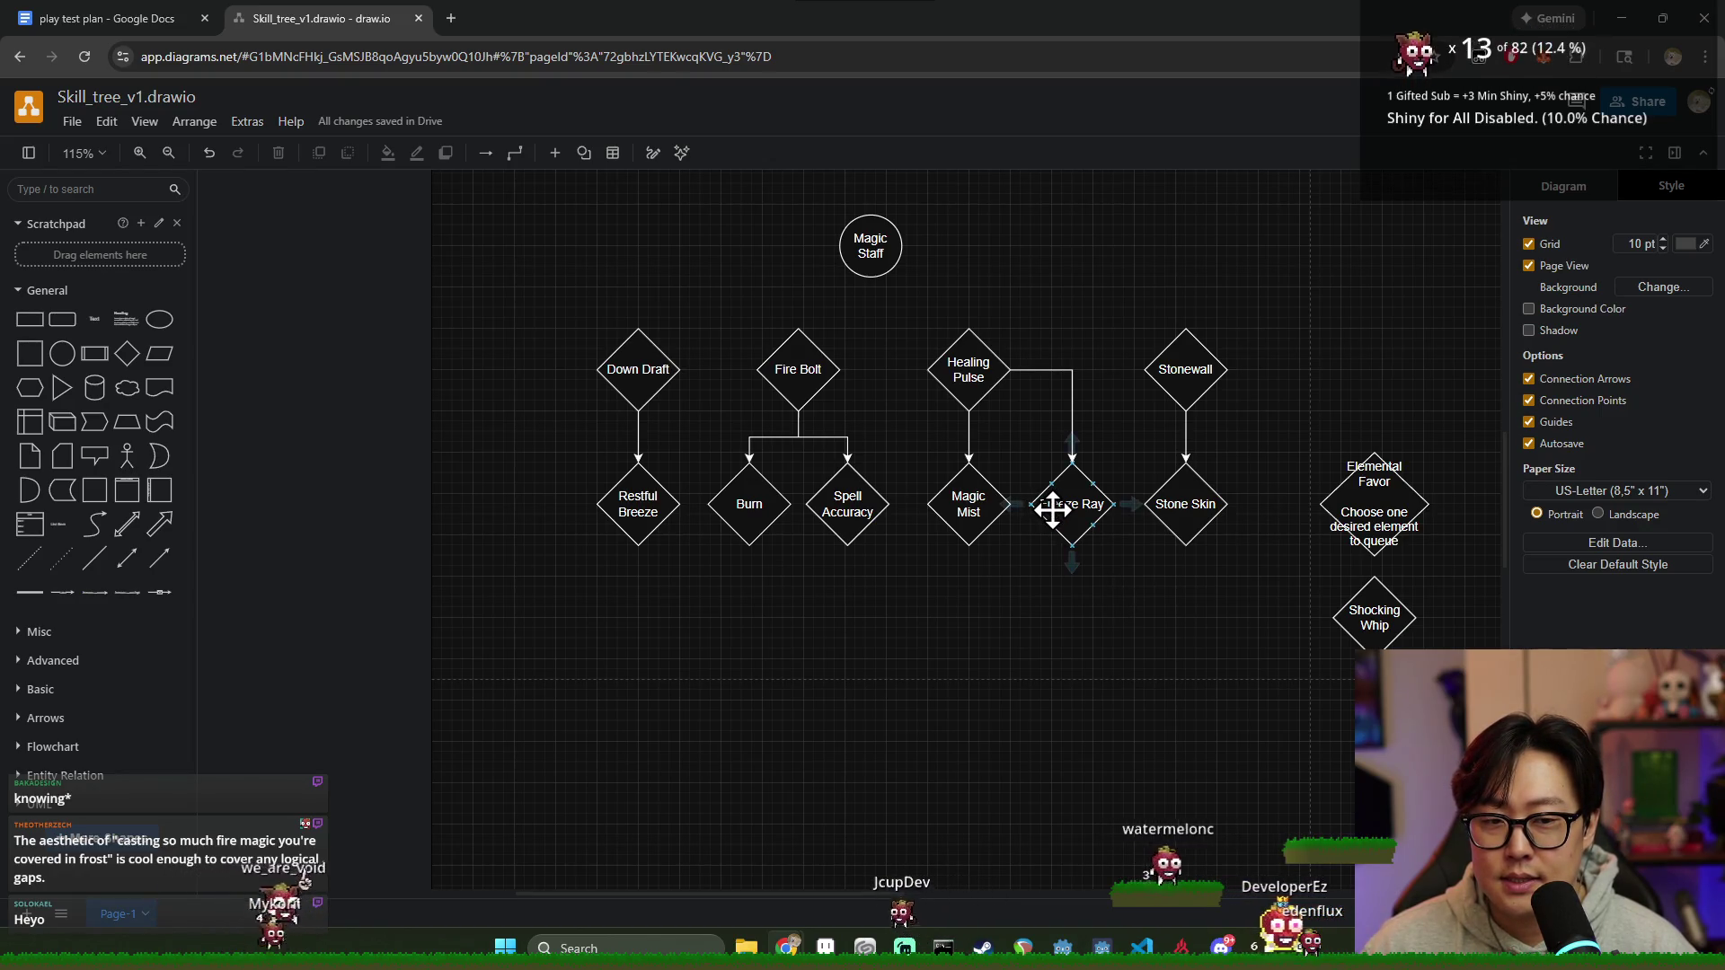
# Step: Nudge Stonewall and Stone Skin slightly left toward Freeze Ray and add a fresh blank diamond
pyautogui.moveTo(1123, 328); pyautogui.dragTo(1287, 623)
pyautogui.click(1159, 641)
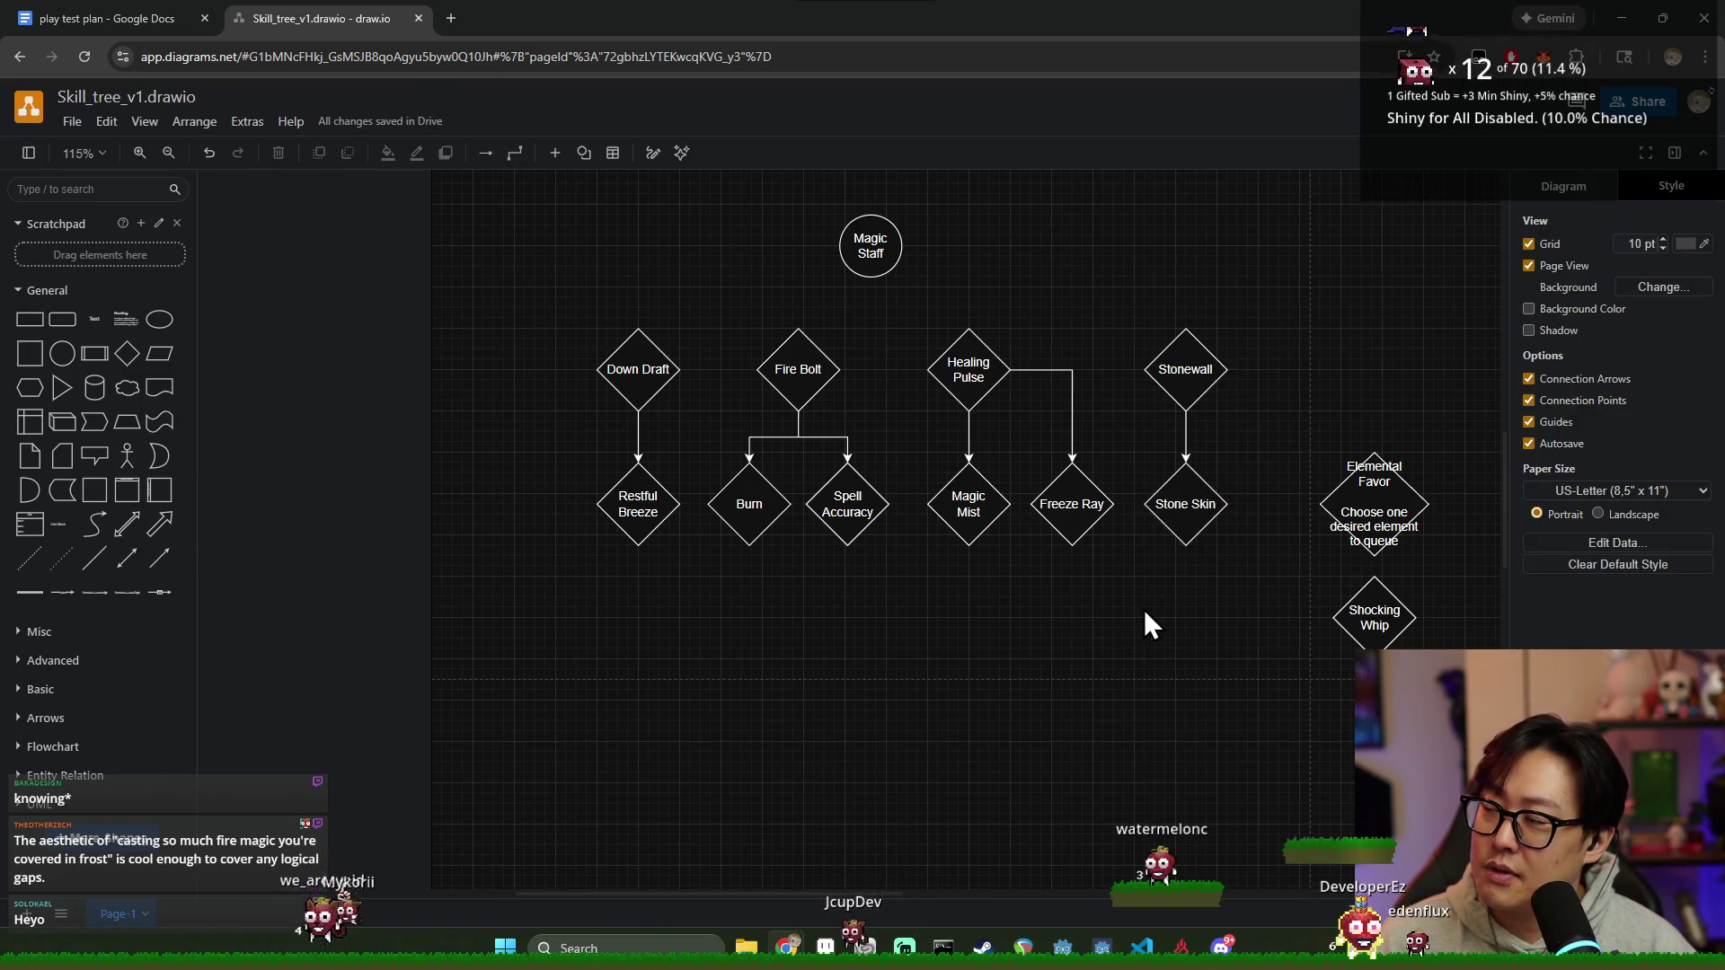
pyautogui.moveTo(1116, 319); pyautogui.dragTo(1267, 641)
pyautogui.click(1267, 640)
pyautogui.click(1184, 503)
pyautogui.click(1100, 556)
pyautogui.moveTo(1115, 308)
pyautogui.mouseDown()
pyautogui.moveTo(1233, 451)
pyautogui.moveTo(1255, 607)
pyautogui.mouseUp()
pyautogui.moveTo(1198, 373); pyautogui.dragTo(1187, 376)
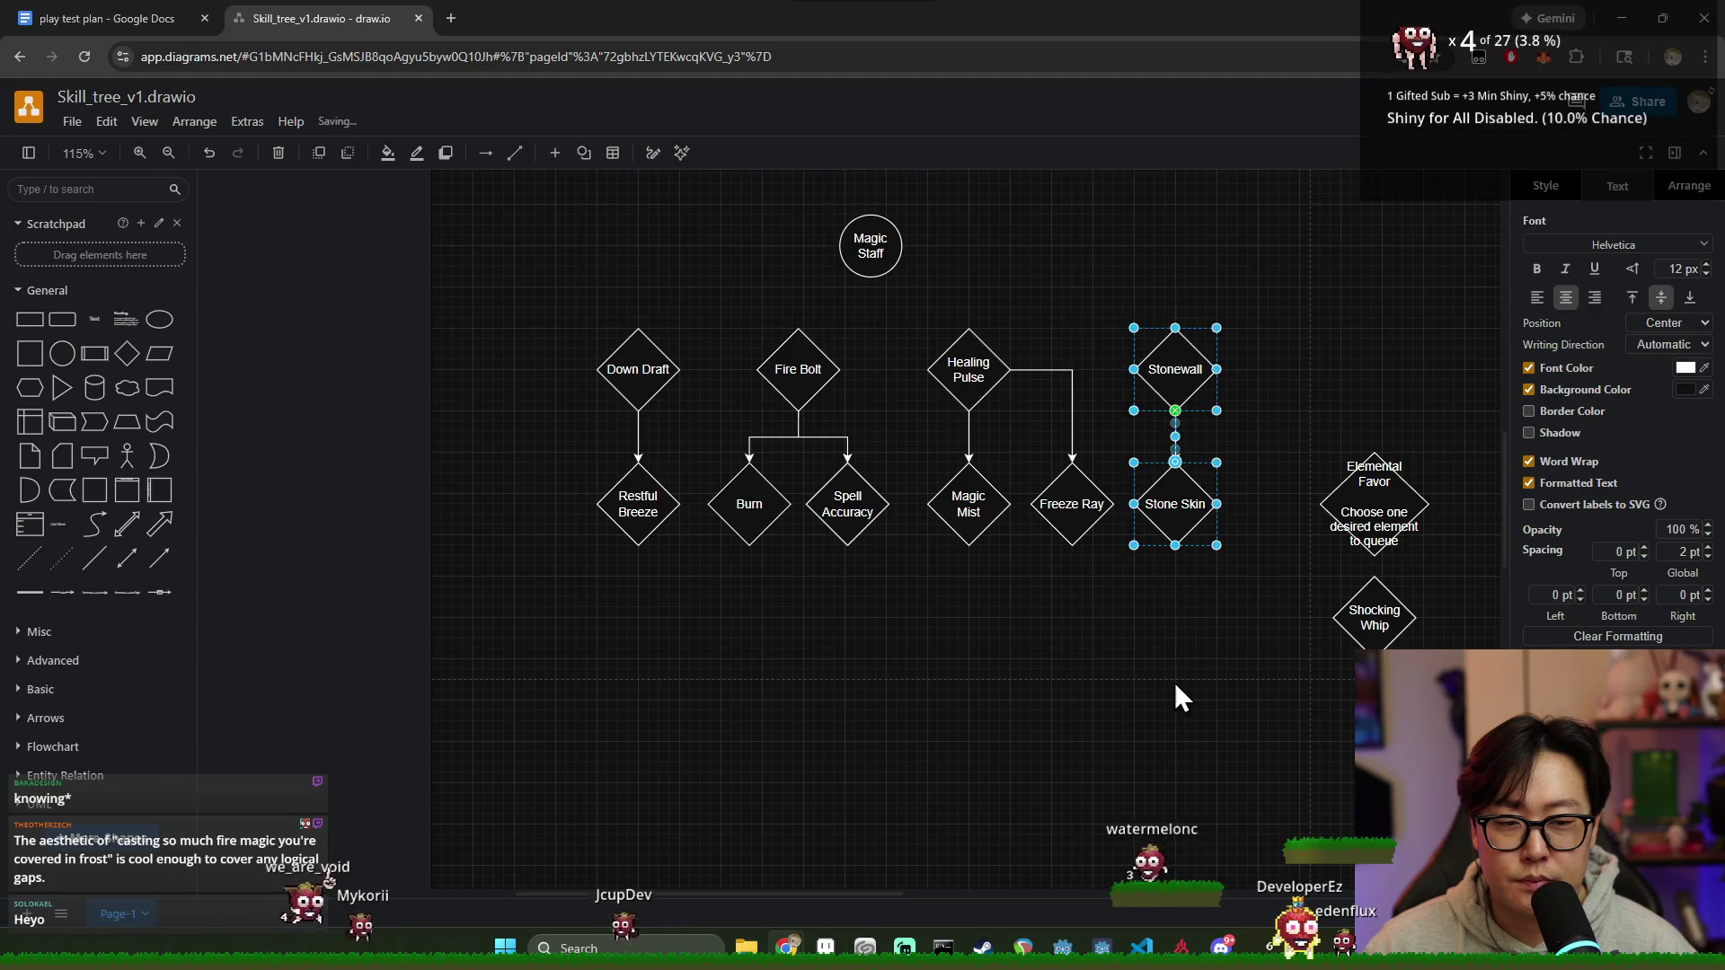
pyautogui.click(1100, 686)
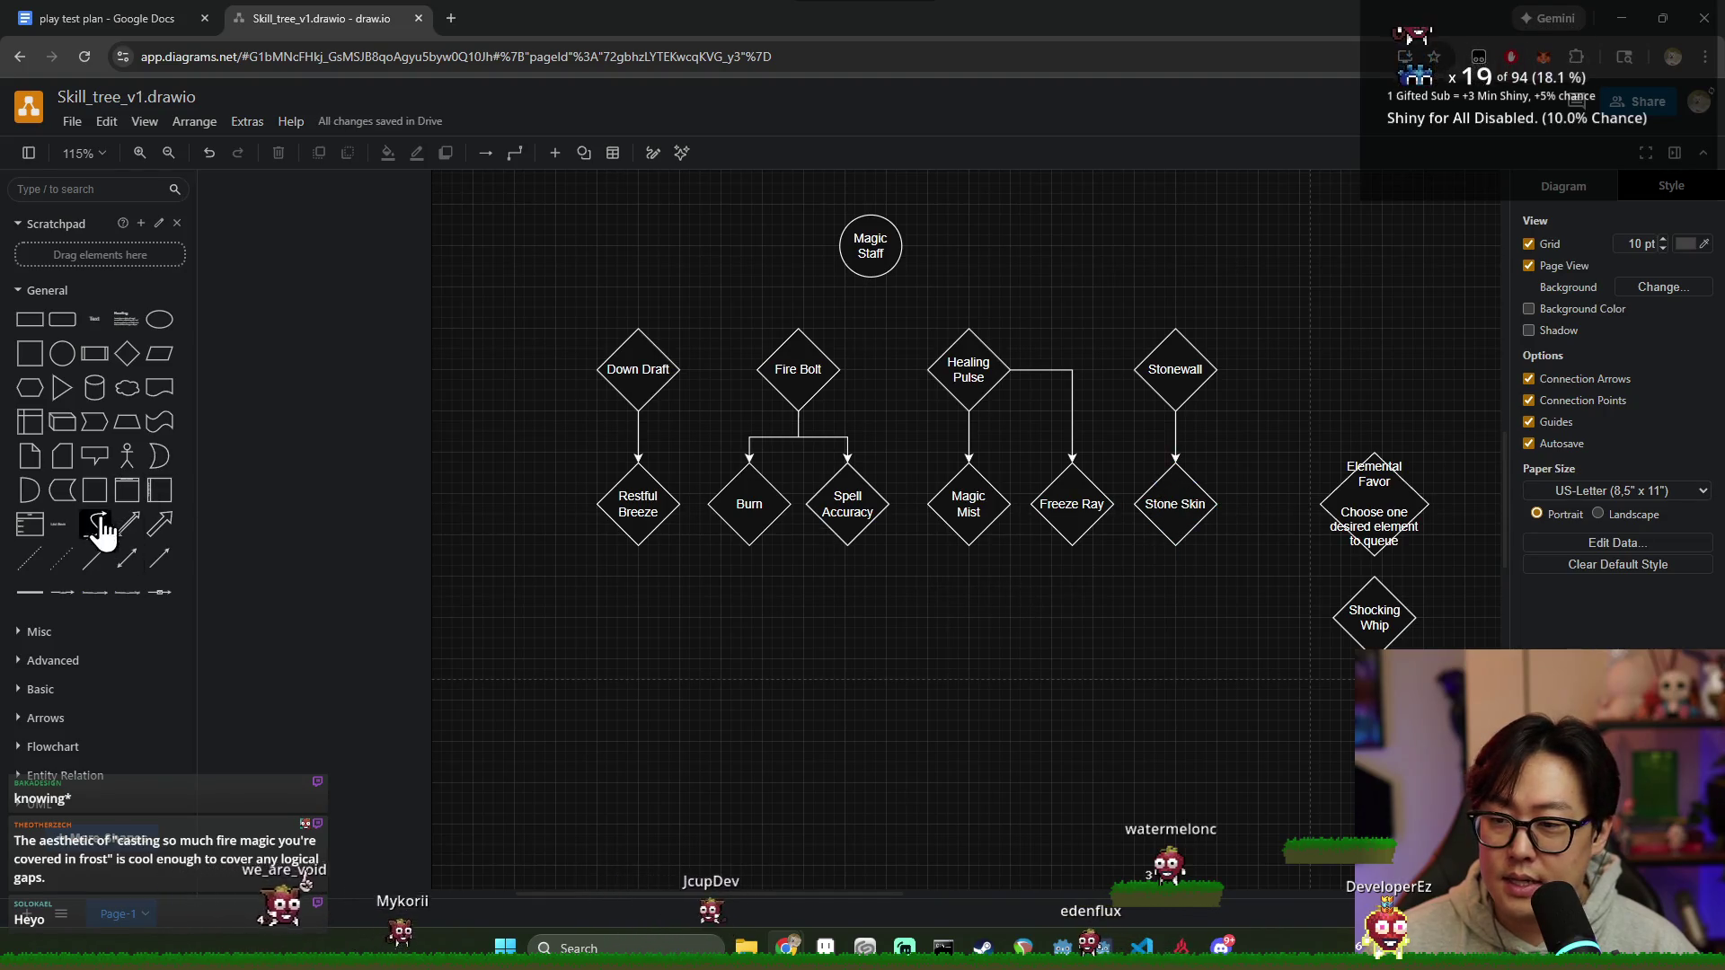
pyautogui.click(127, 353)
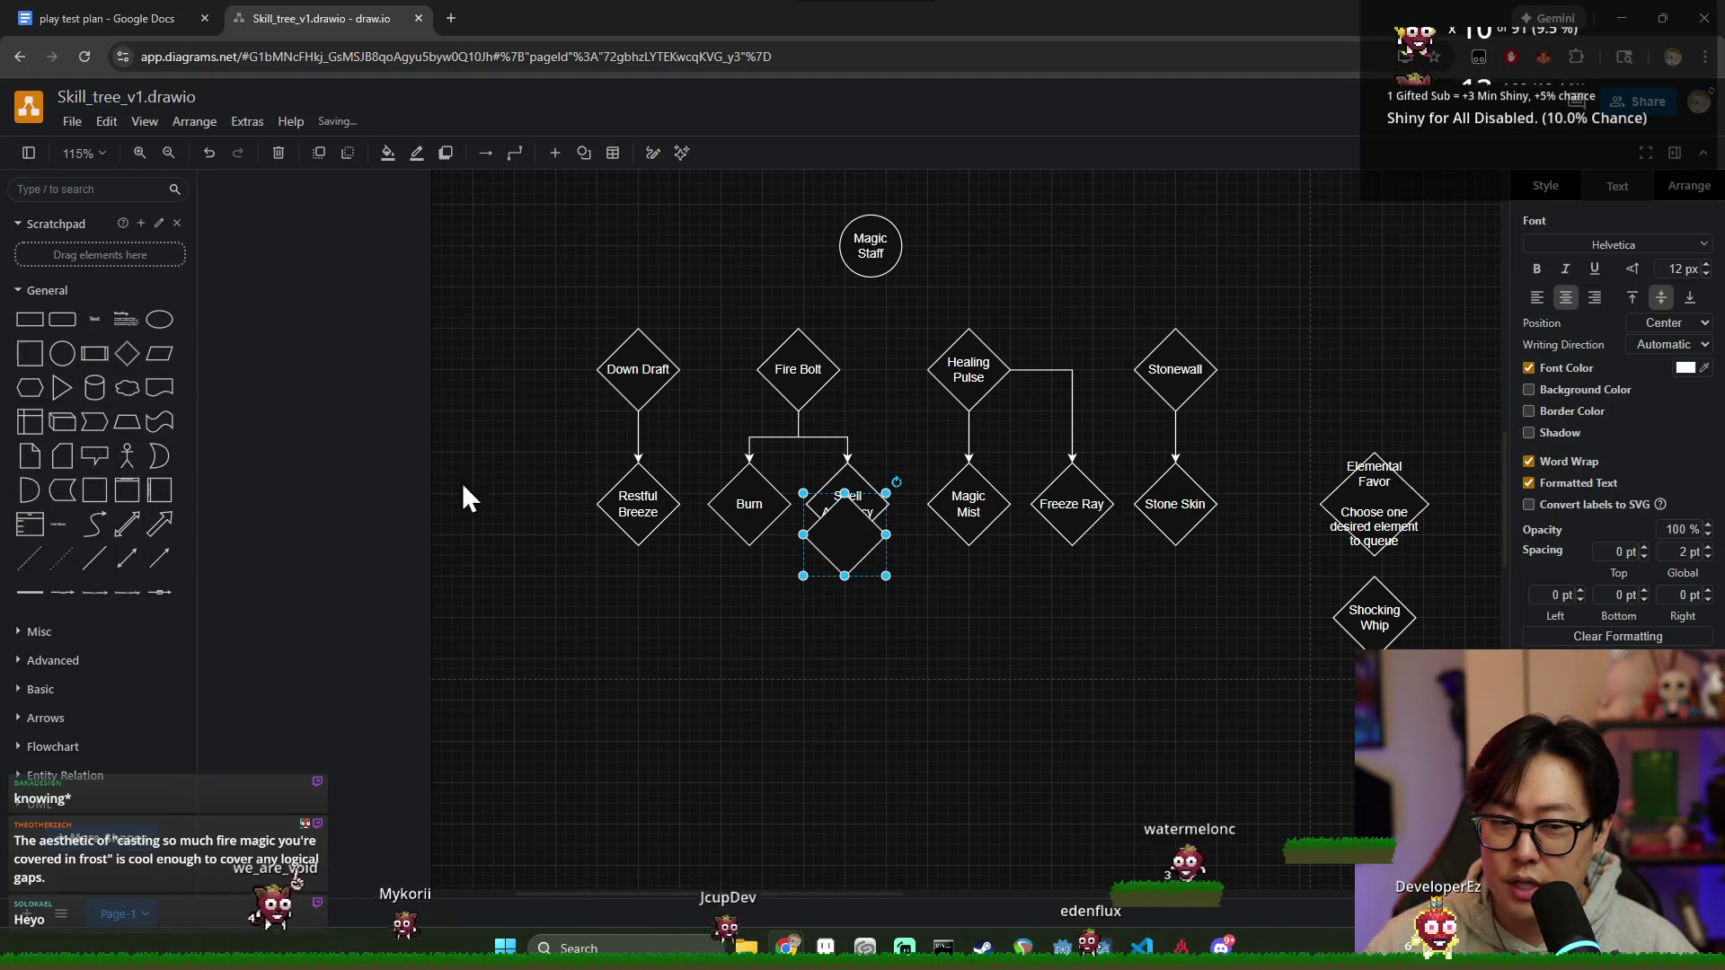
# Step: Place the new diamond below Stone Skin and draw a connector from Stone Skin into it
pyautogui.moveTo(848, 541); pyautogui.dragTo(1182, 660)
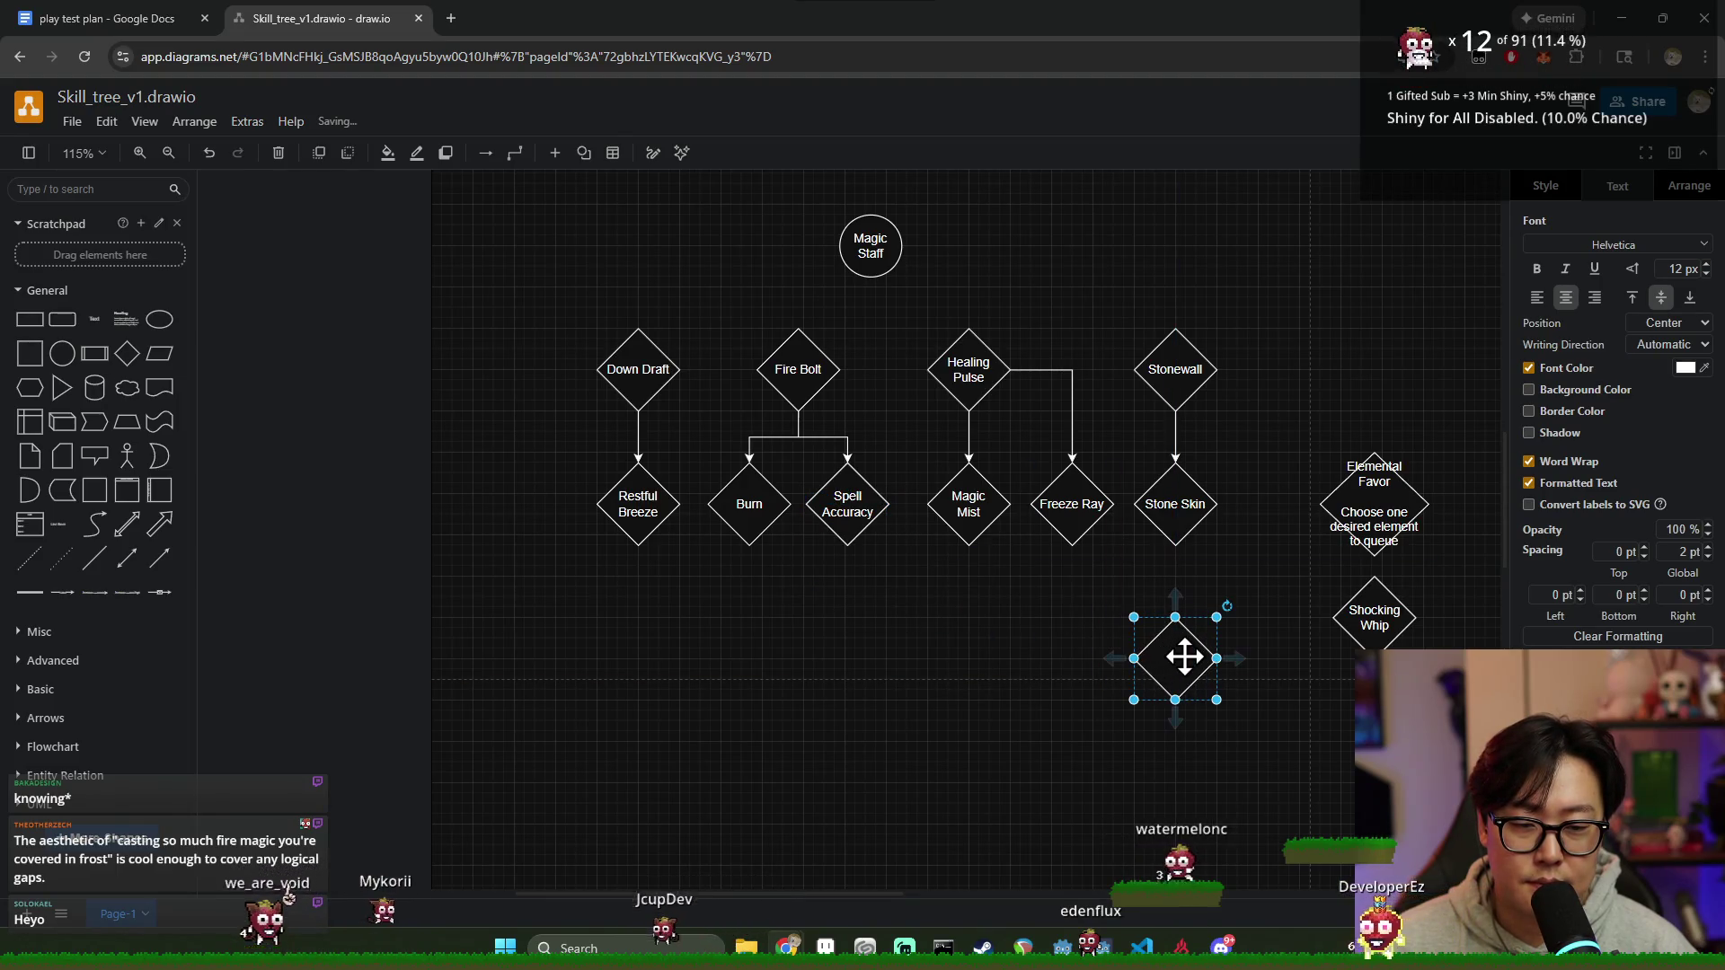
pyautogui.doubleClick(1182, 660)
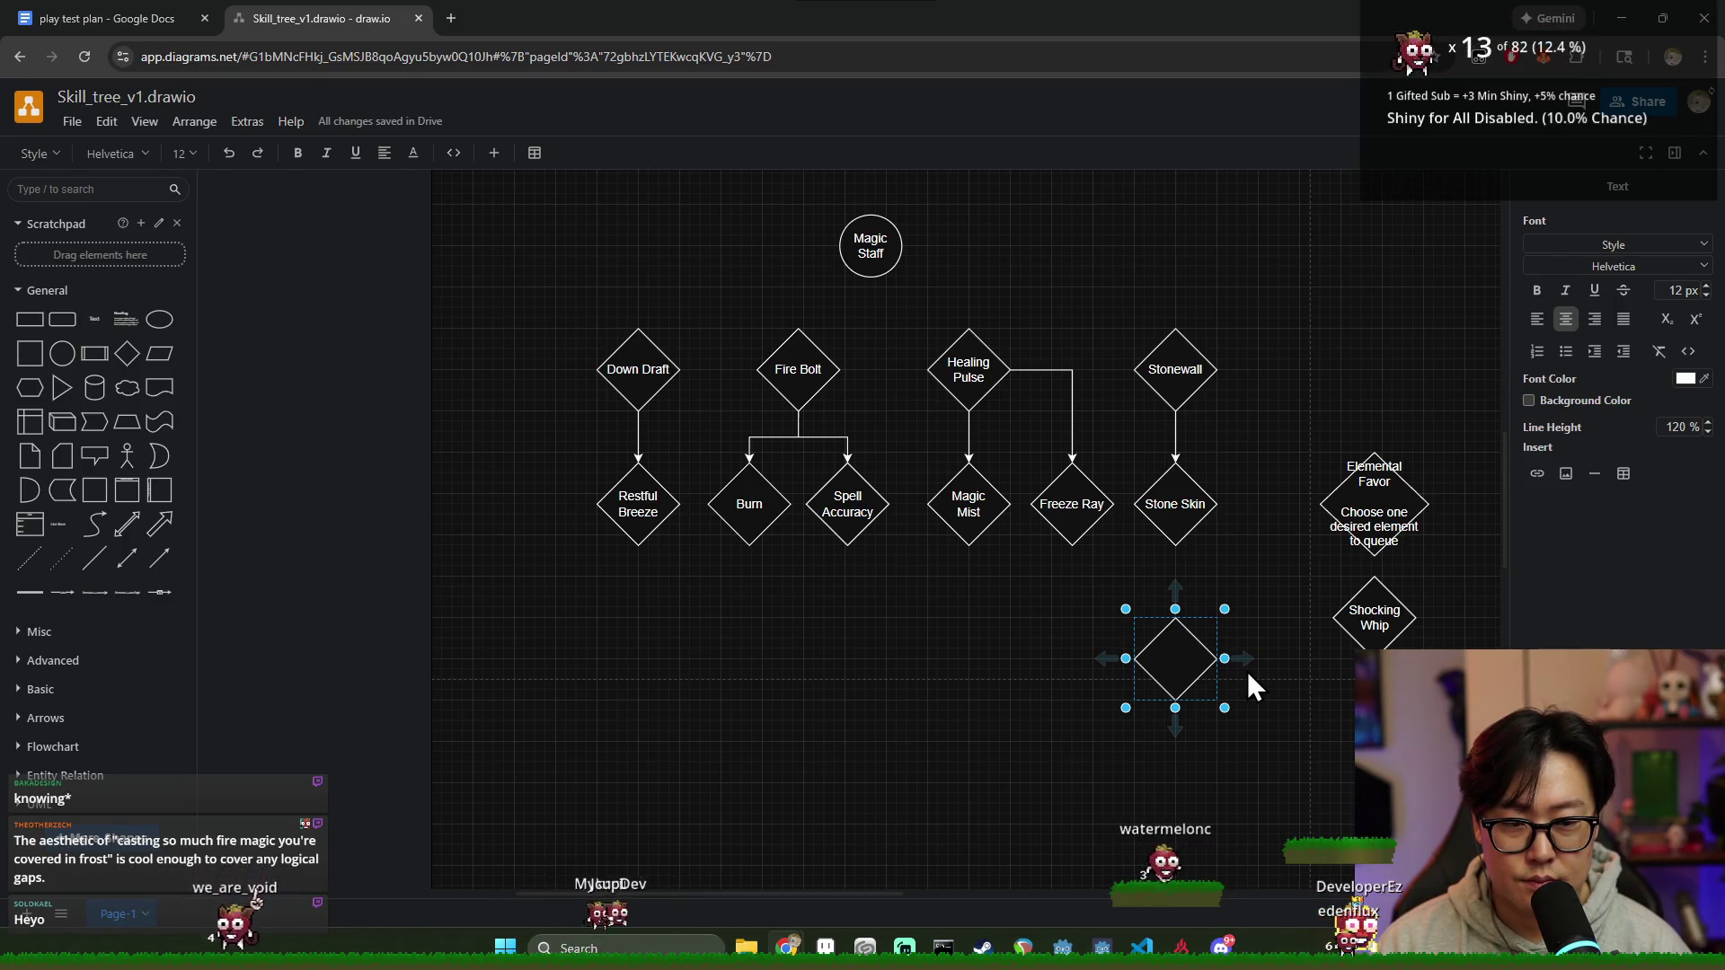
pyautogui.click(1109, 608)
pyautogui.moveTo(1111, 658)
pyautogui.mouseDown()
pyautogui.moveTo(1092, 656)
pyautogui.moveTo(1200, 673)
pyautogui.mouseUp()
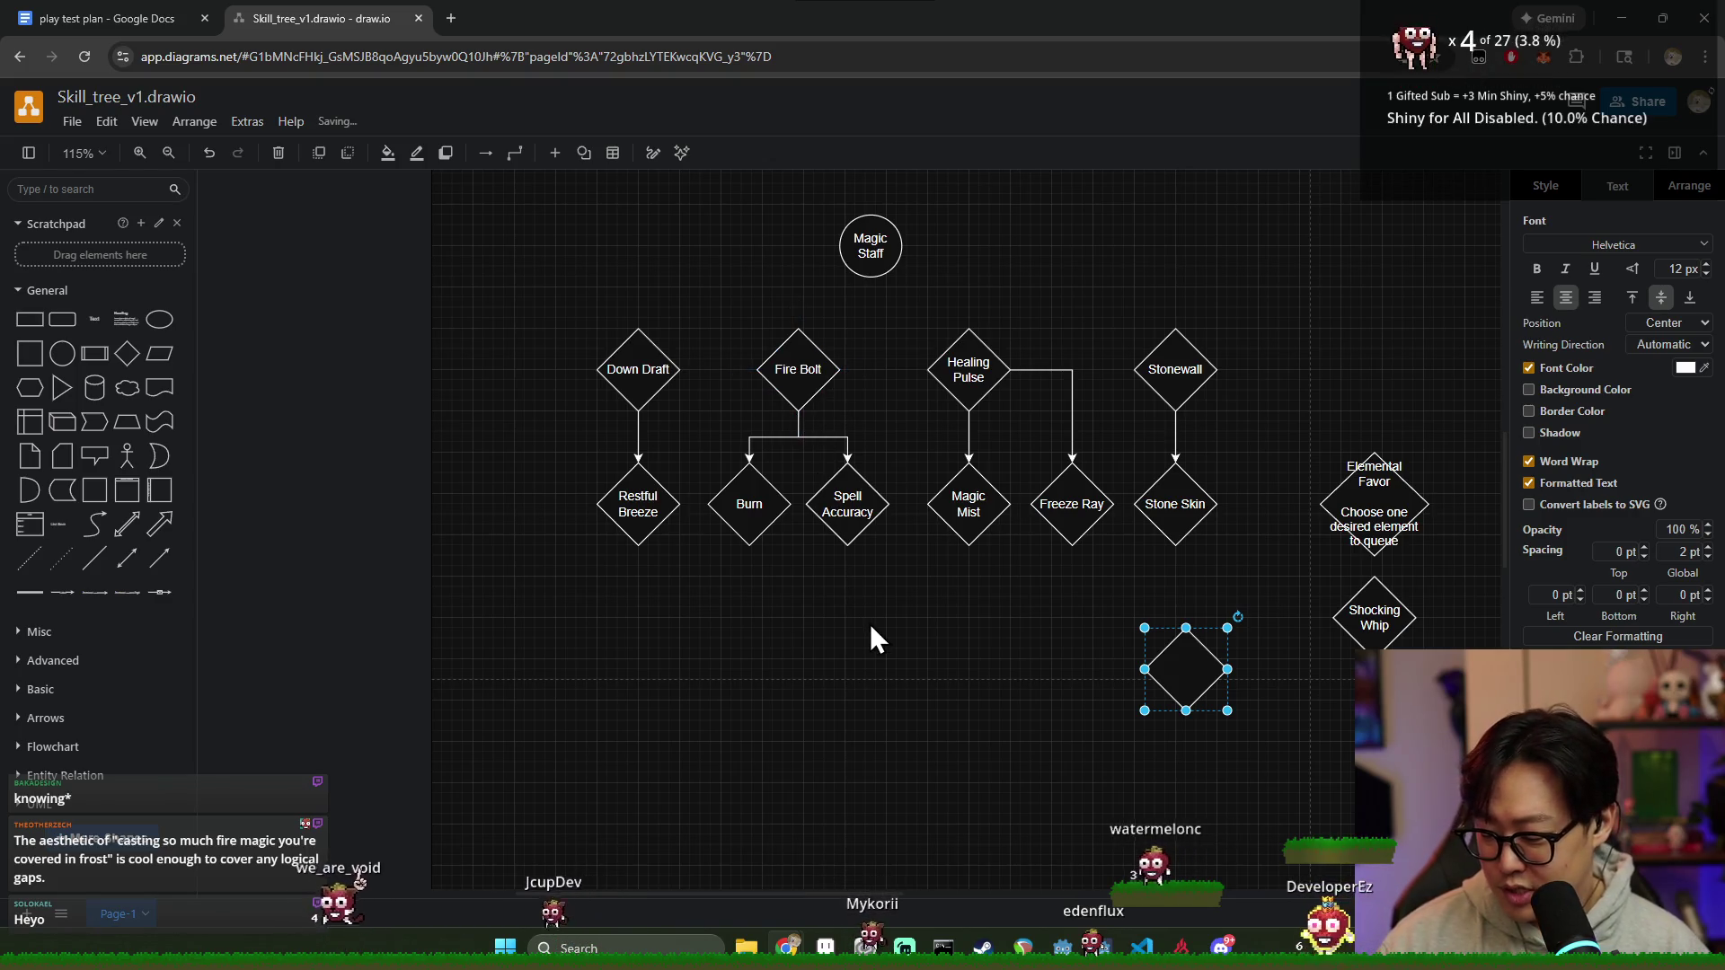
pyautogui.moveTo(1174, 681); pyautogui.dragTo(1174, 655)
# Step: Label the diamond 'Molt' and line it up under Stonewall
pyautogui.doubleClick(1183, 649)
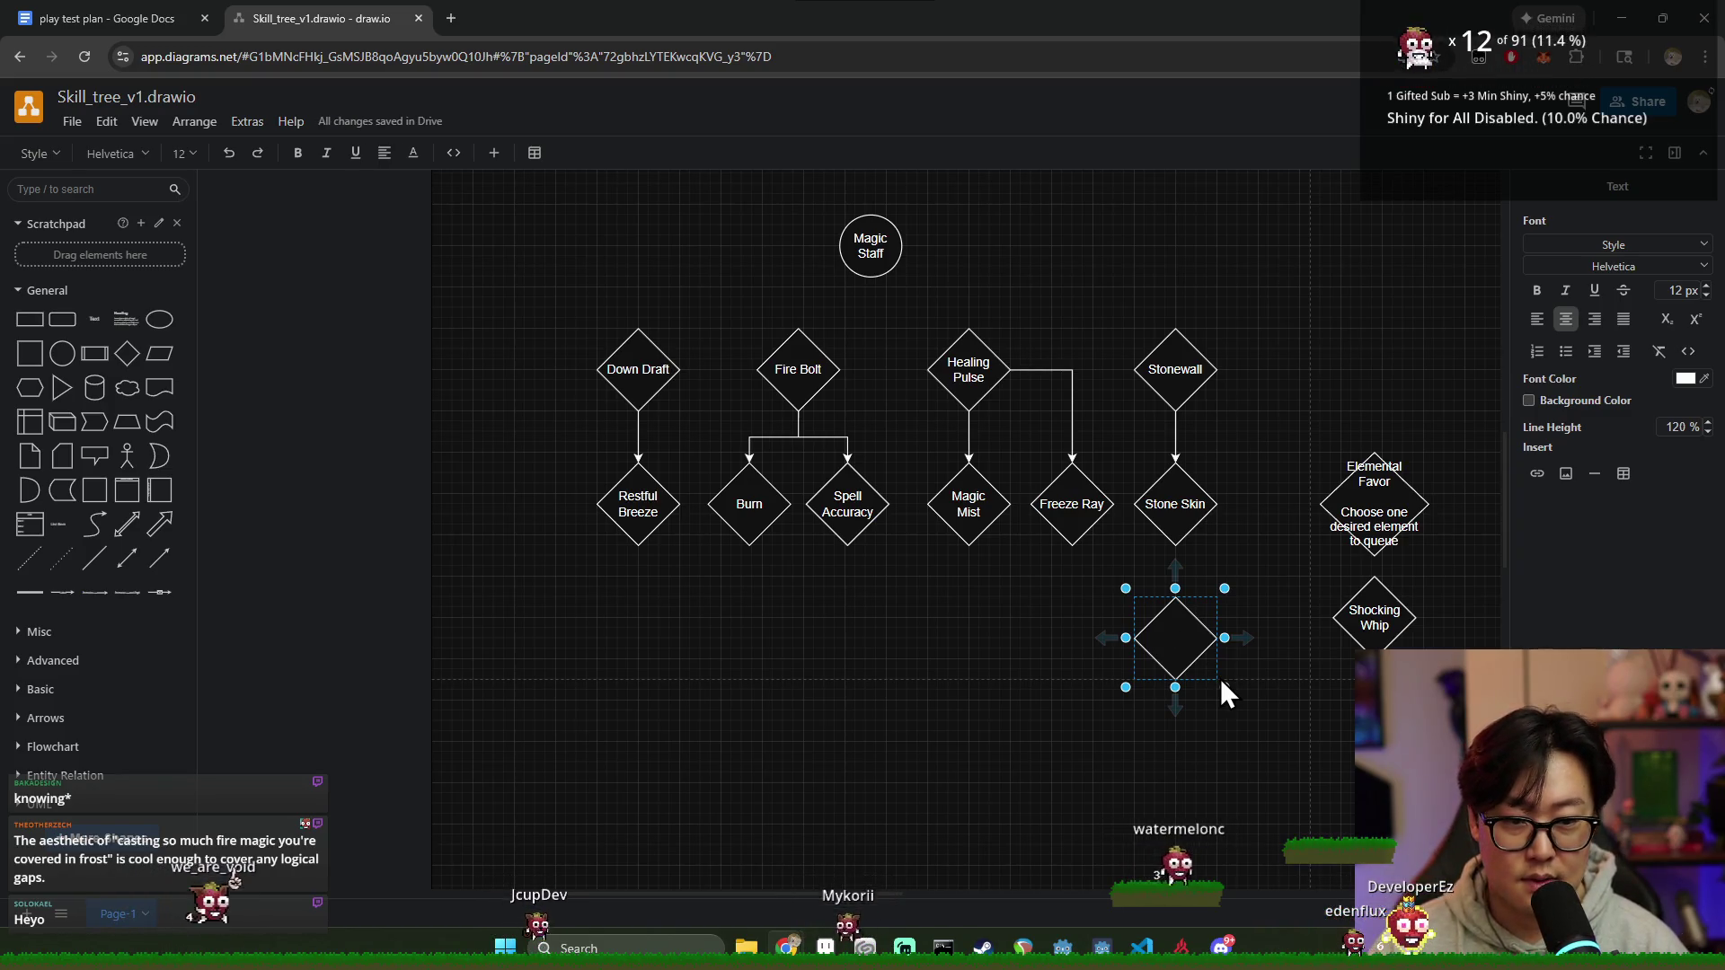
pyautogui.write('Desmo')
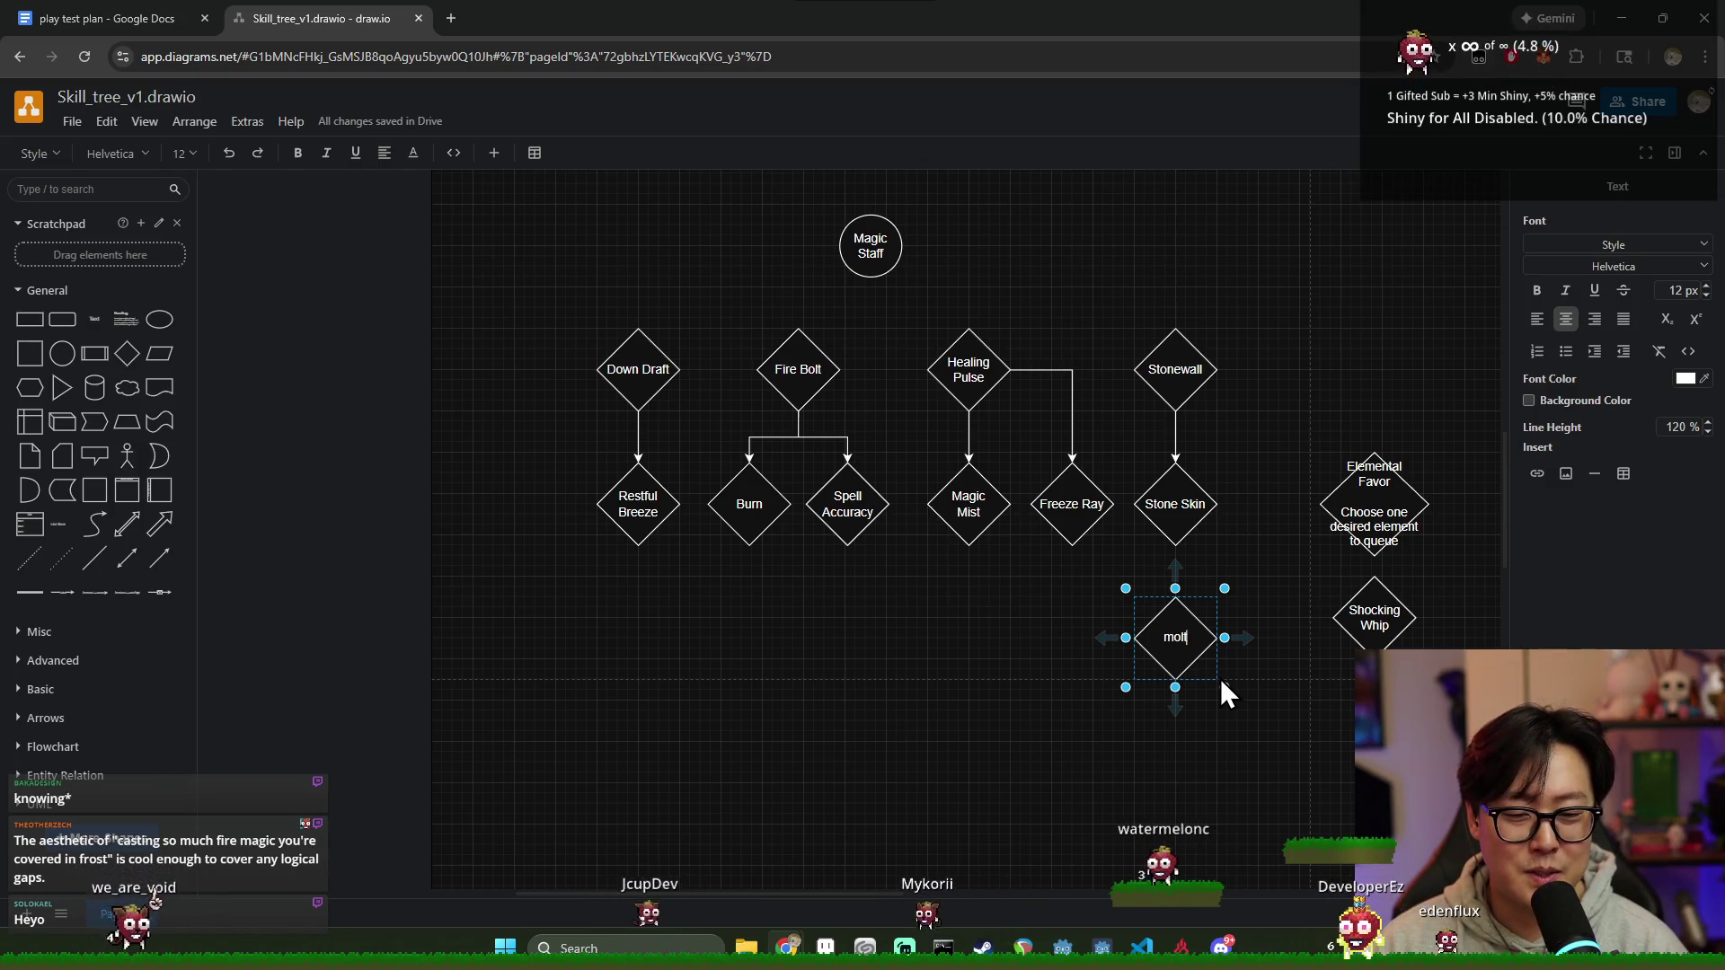
pyautogui.press('BackSpace')
pyautogui.write('Molt')
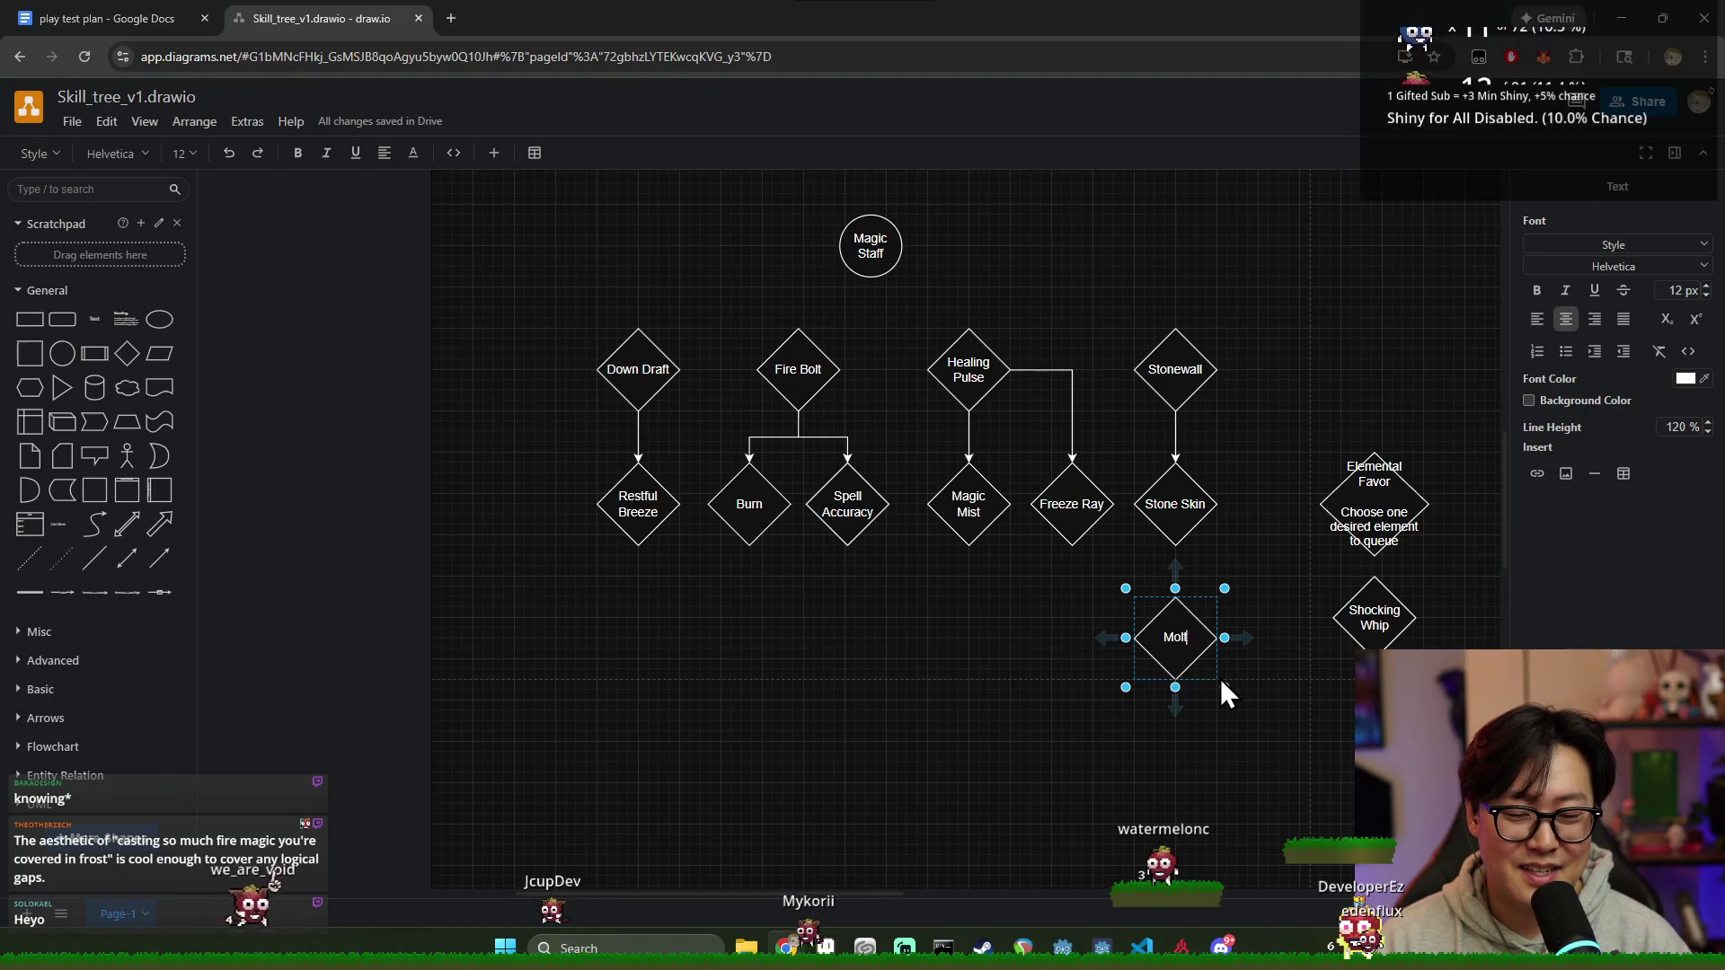
pyautogui.click(1214, 734)
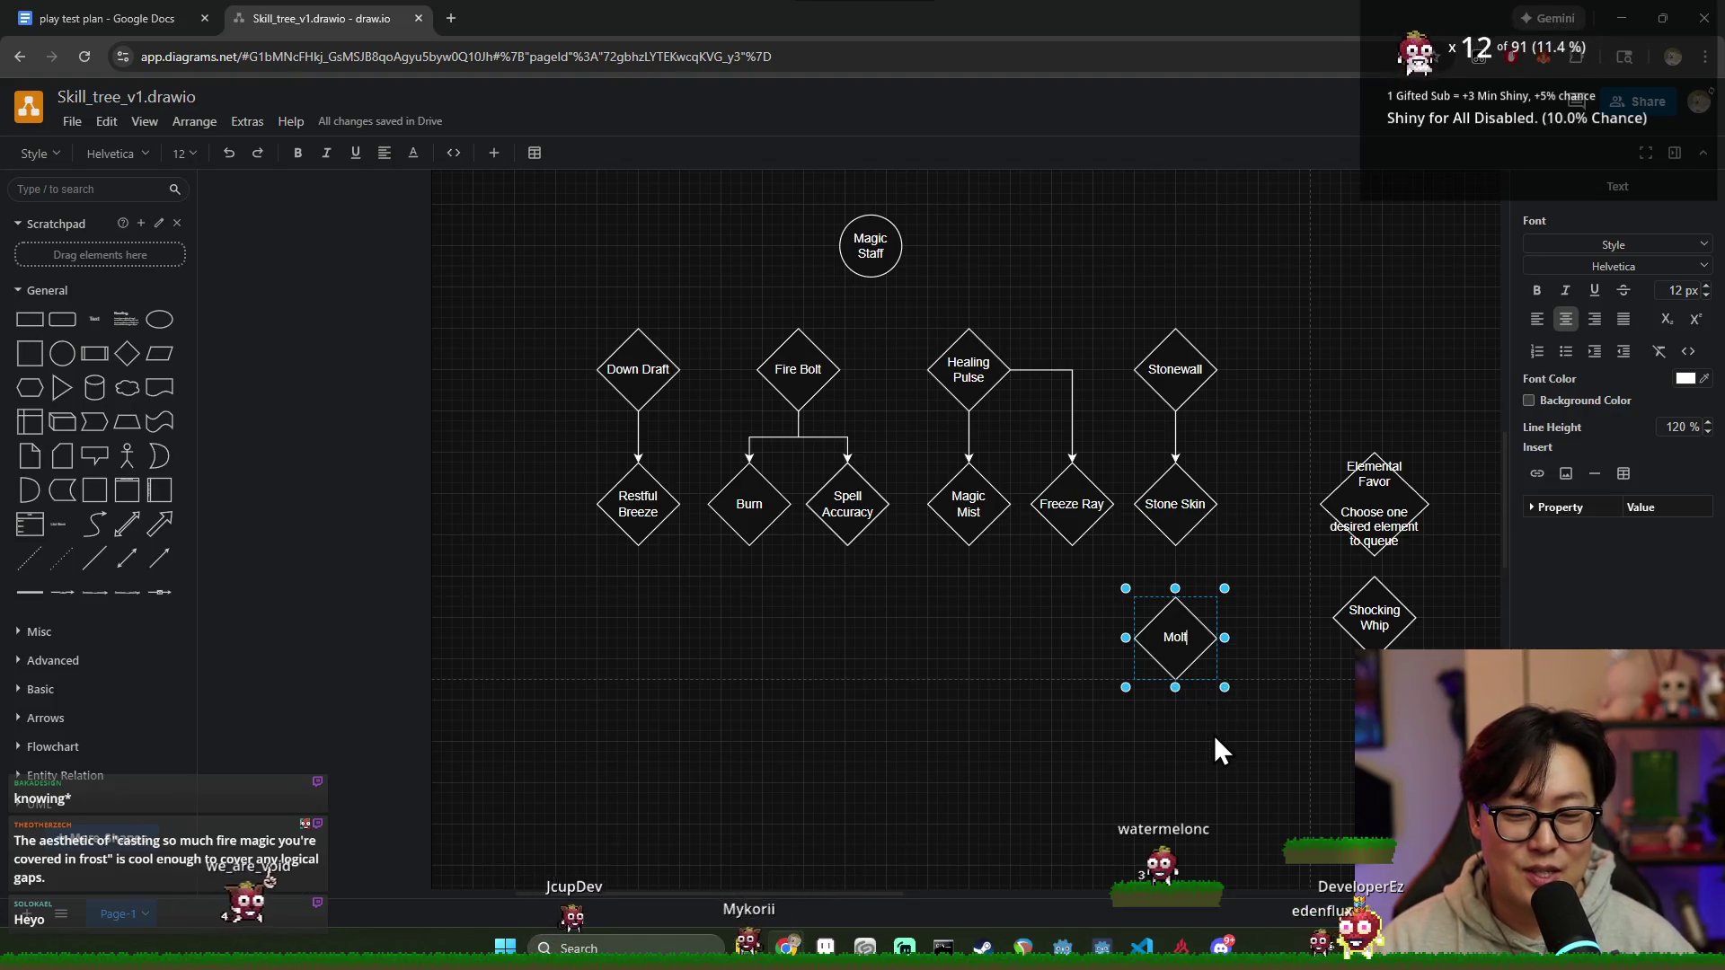
pyautogui.click(1183, 638)
pyautogui.moveTo(1184, 638); pyautogui.dragTo(1190, 629)
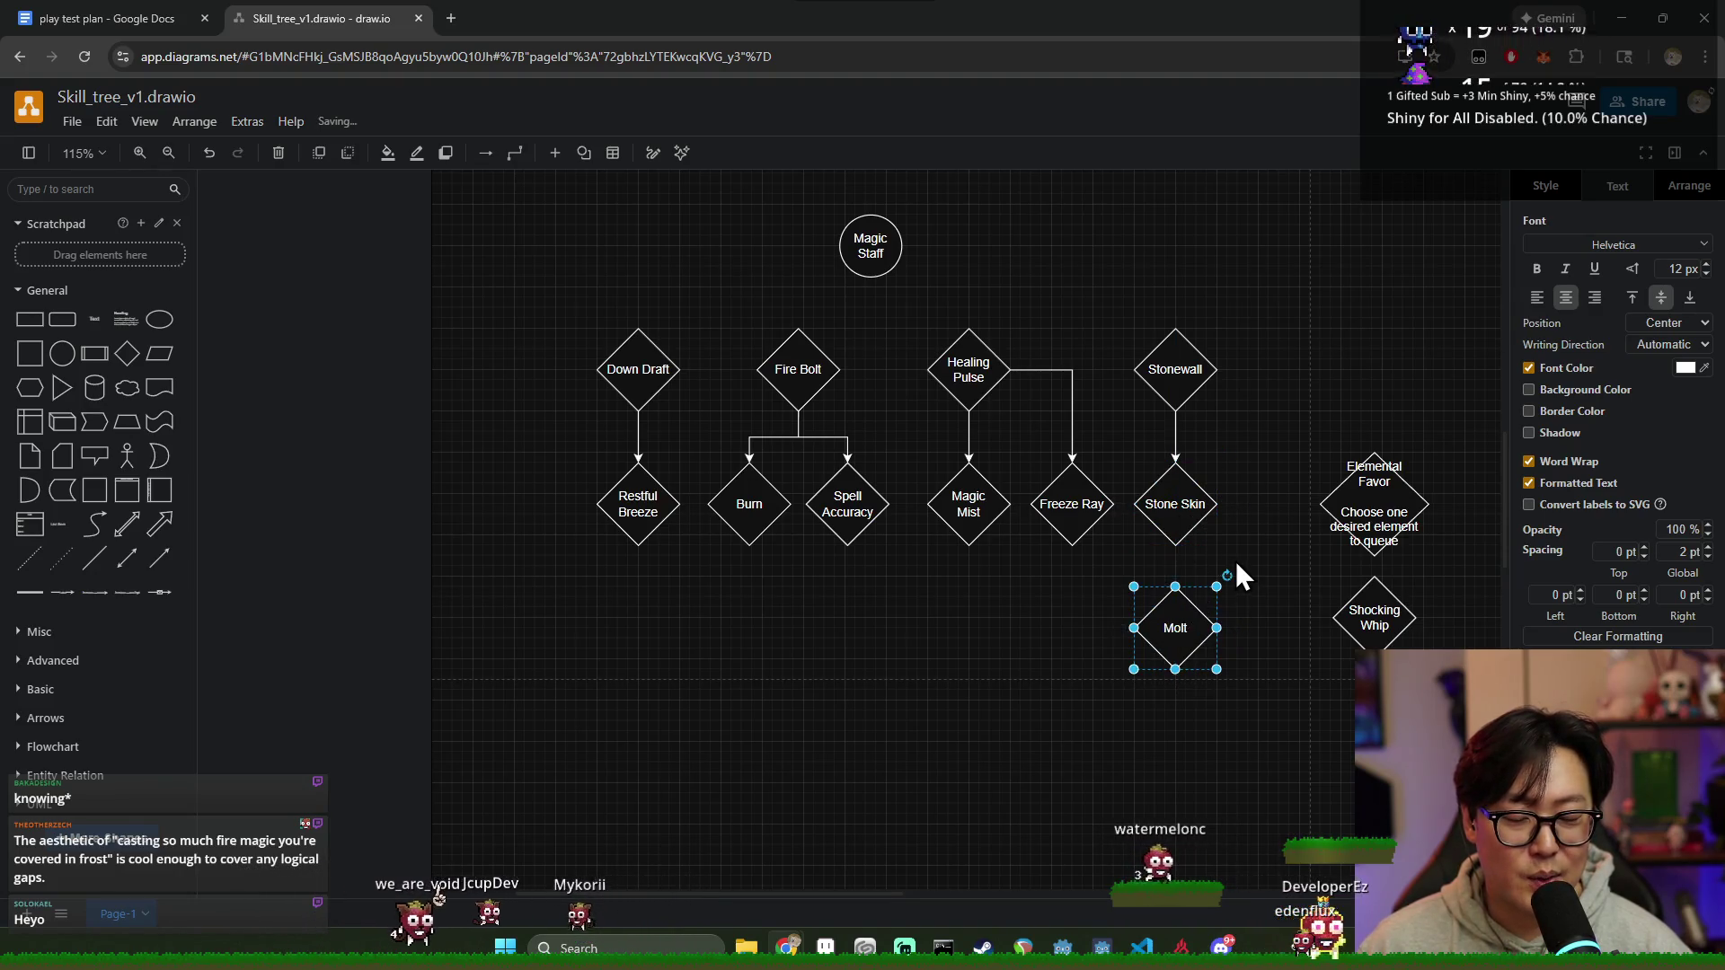
# Step: Shift Molt slightly right of Stone Skin and review the surrounding nodes
pyautogui.click(1176, 587)
pyautogui.click(1182, 627)
pyautogui.moveTo(1250, 629); pyautogui.dragTo(1263, 629)
pyautogui.click(1232, 687)
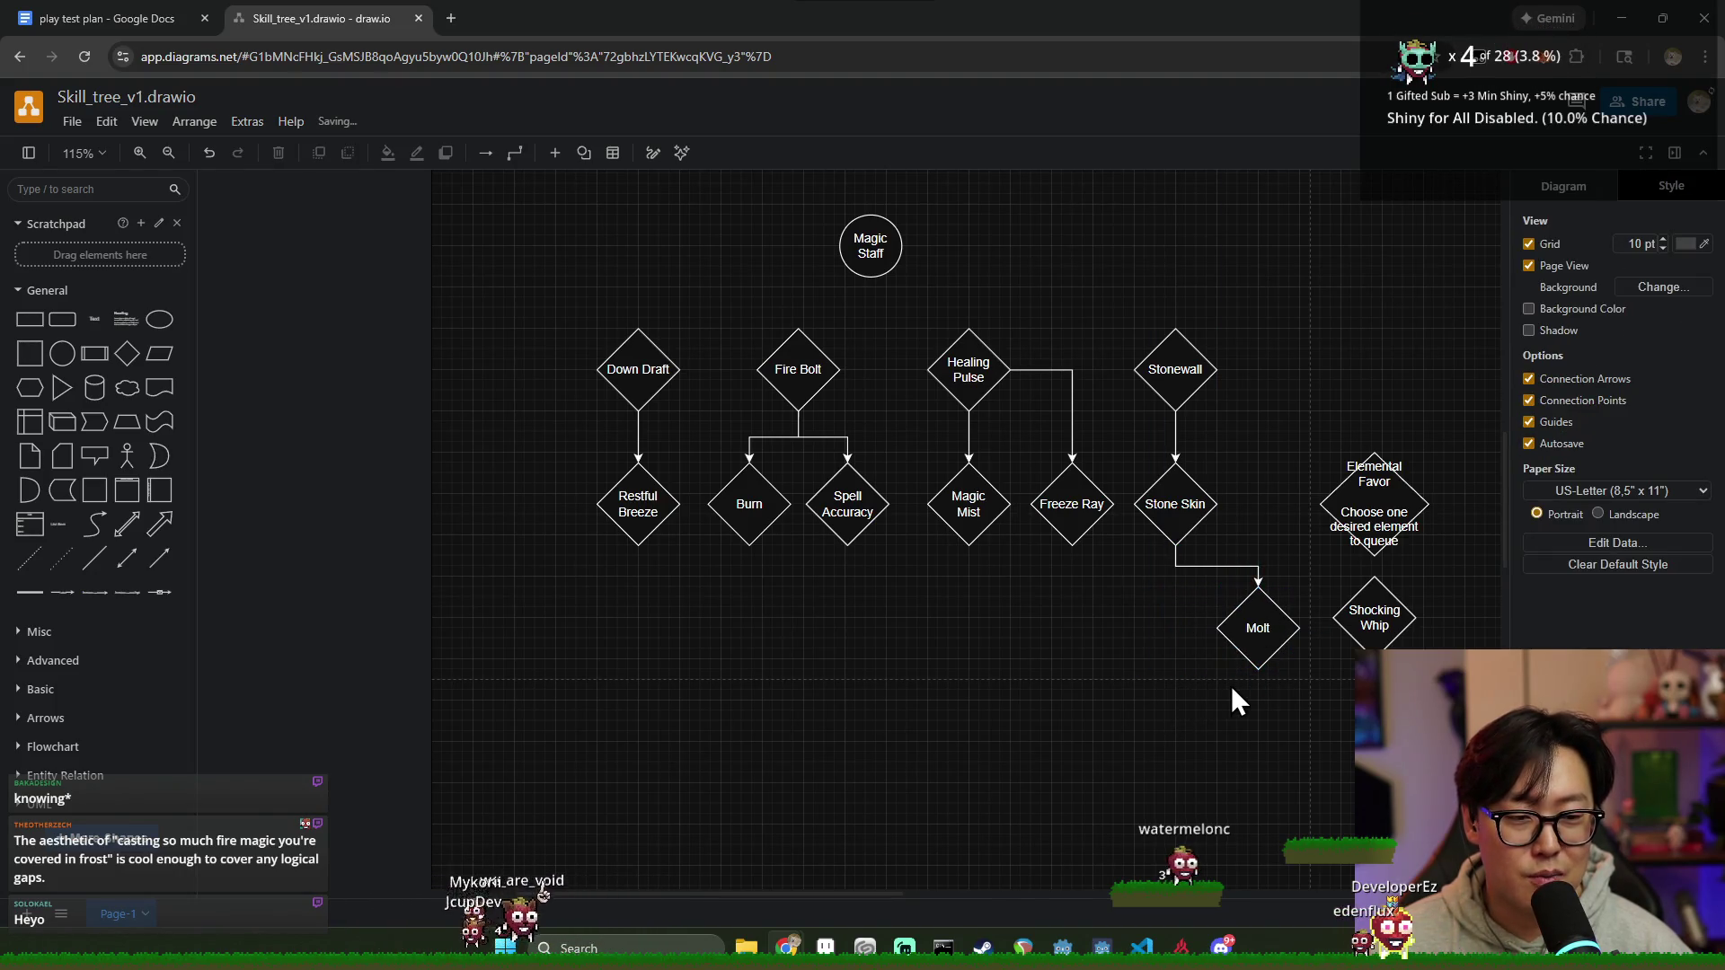
pyautogui.click(1252, 626)
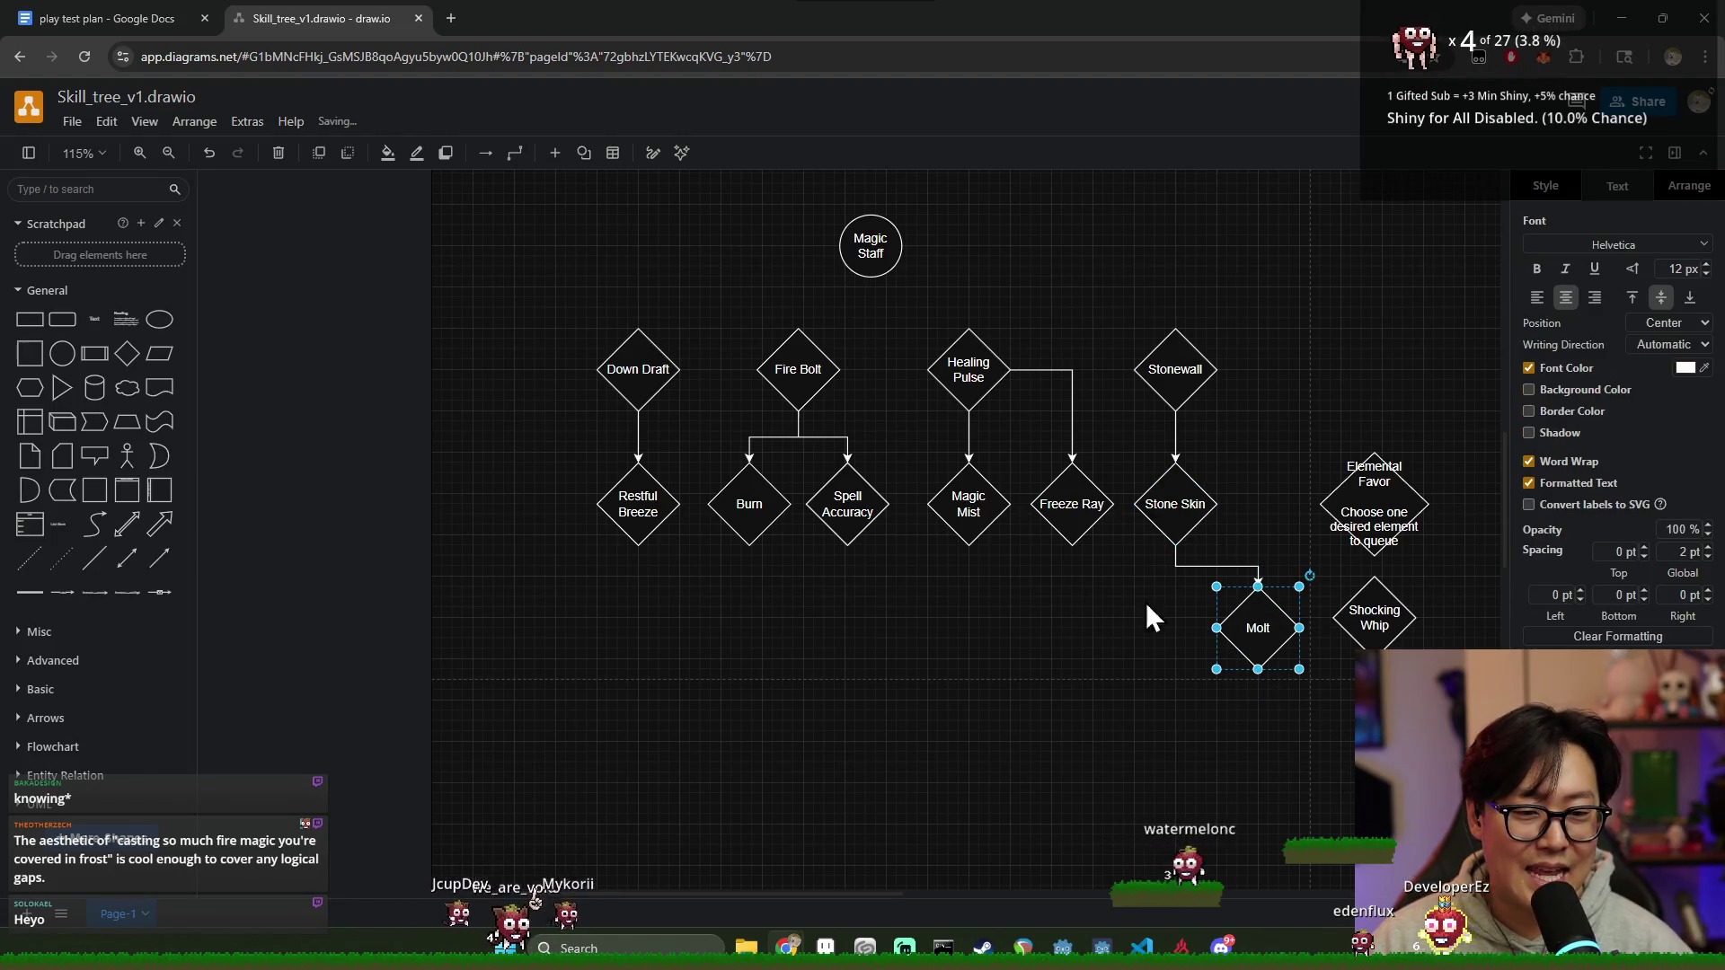
pyautogui.click(1167, 494)
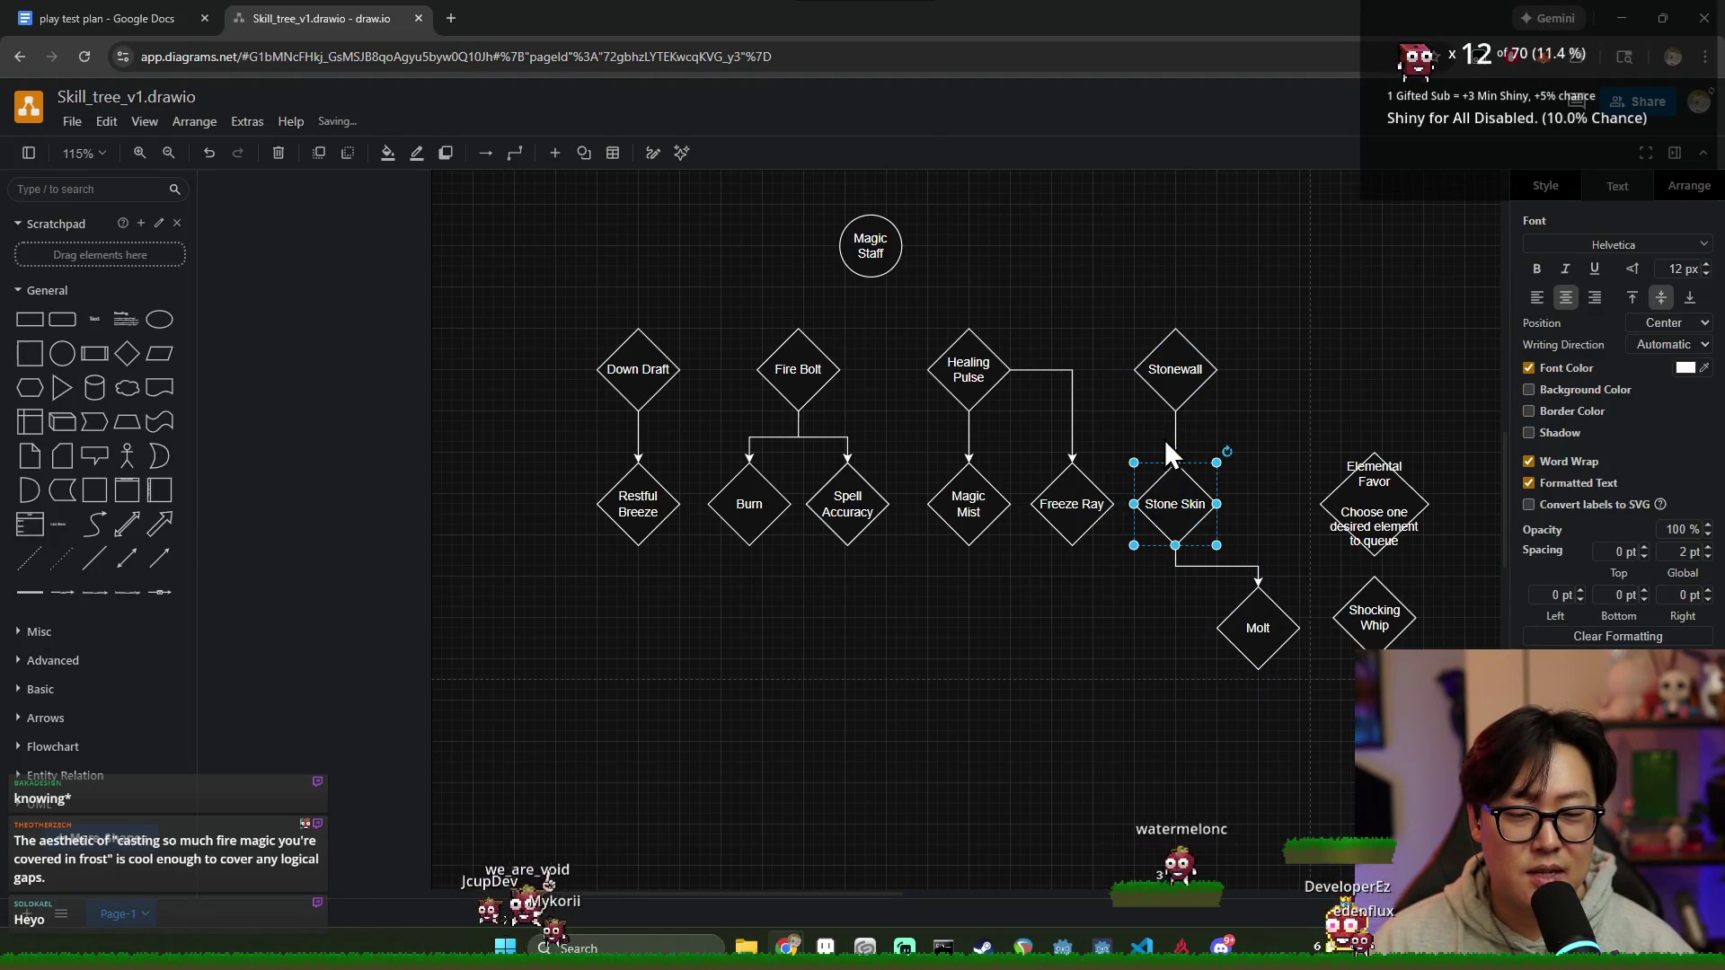
pyautogui.click(1264, 633)
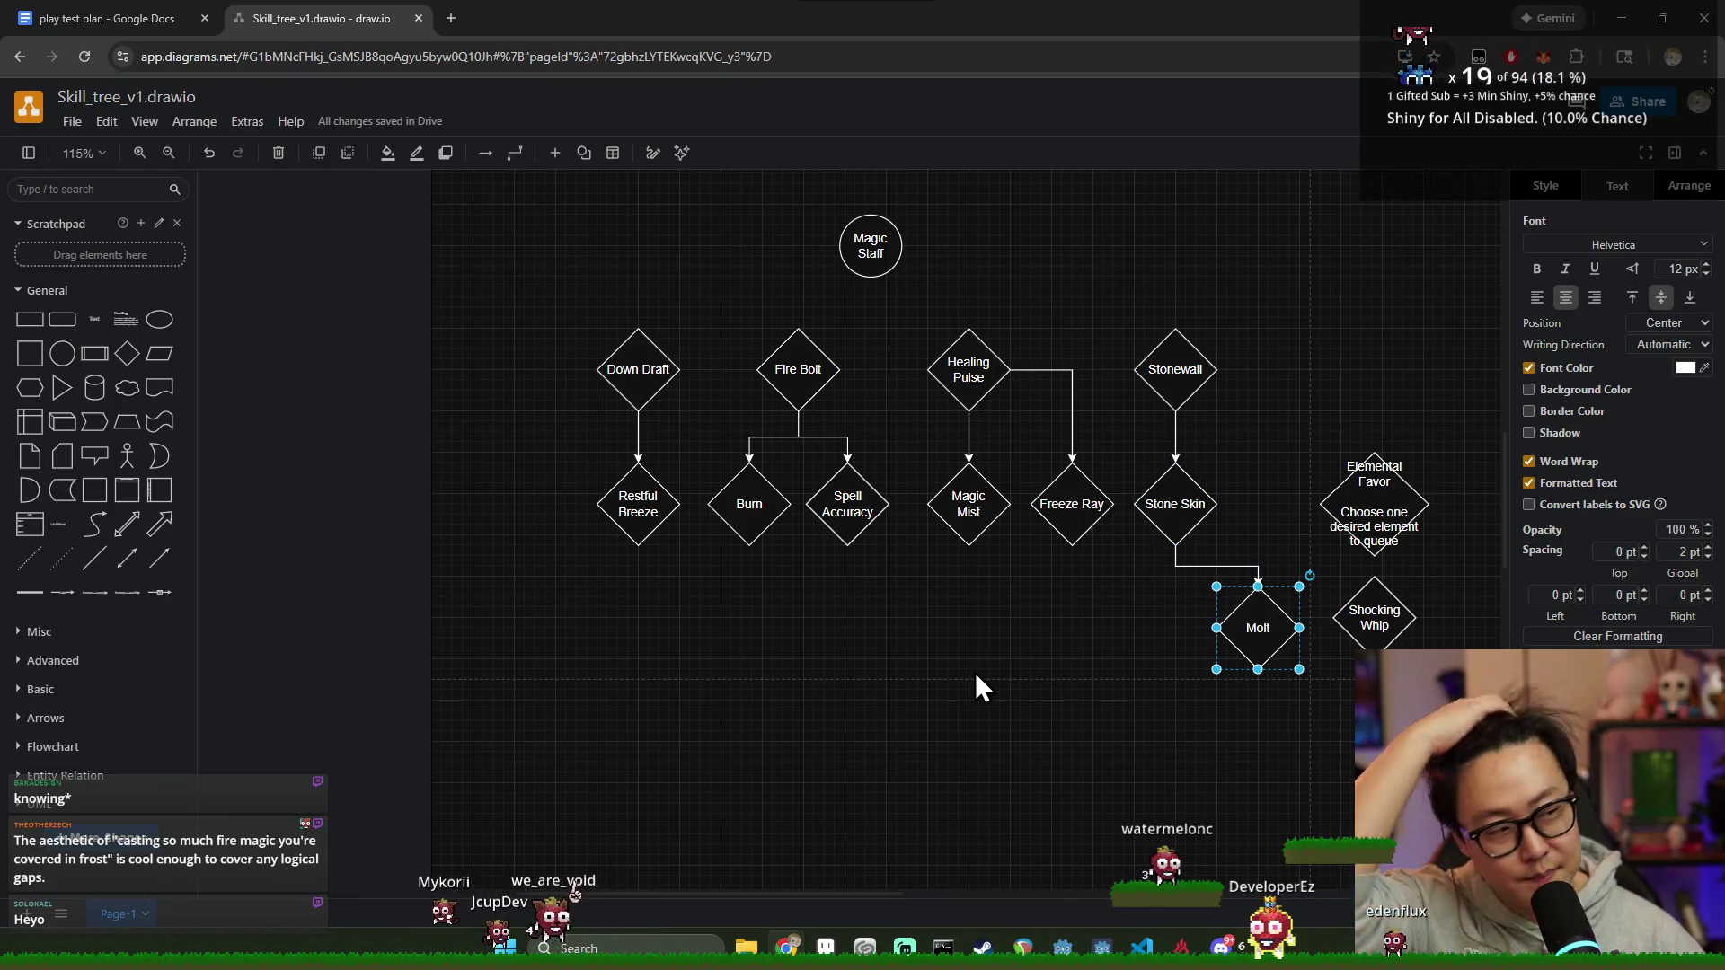
pyautogui.click(1019, 768)
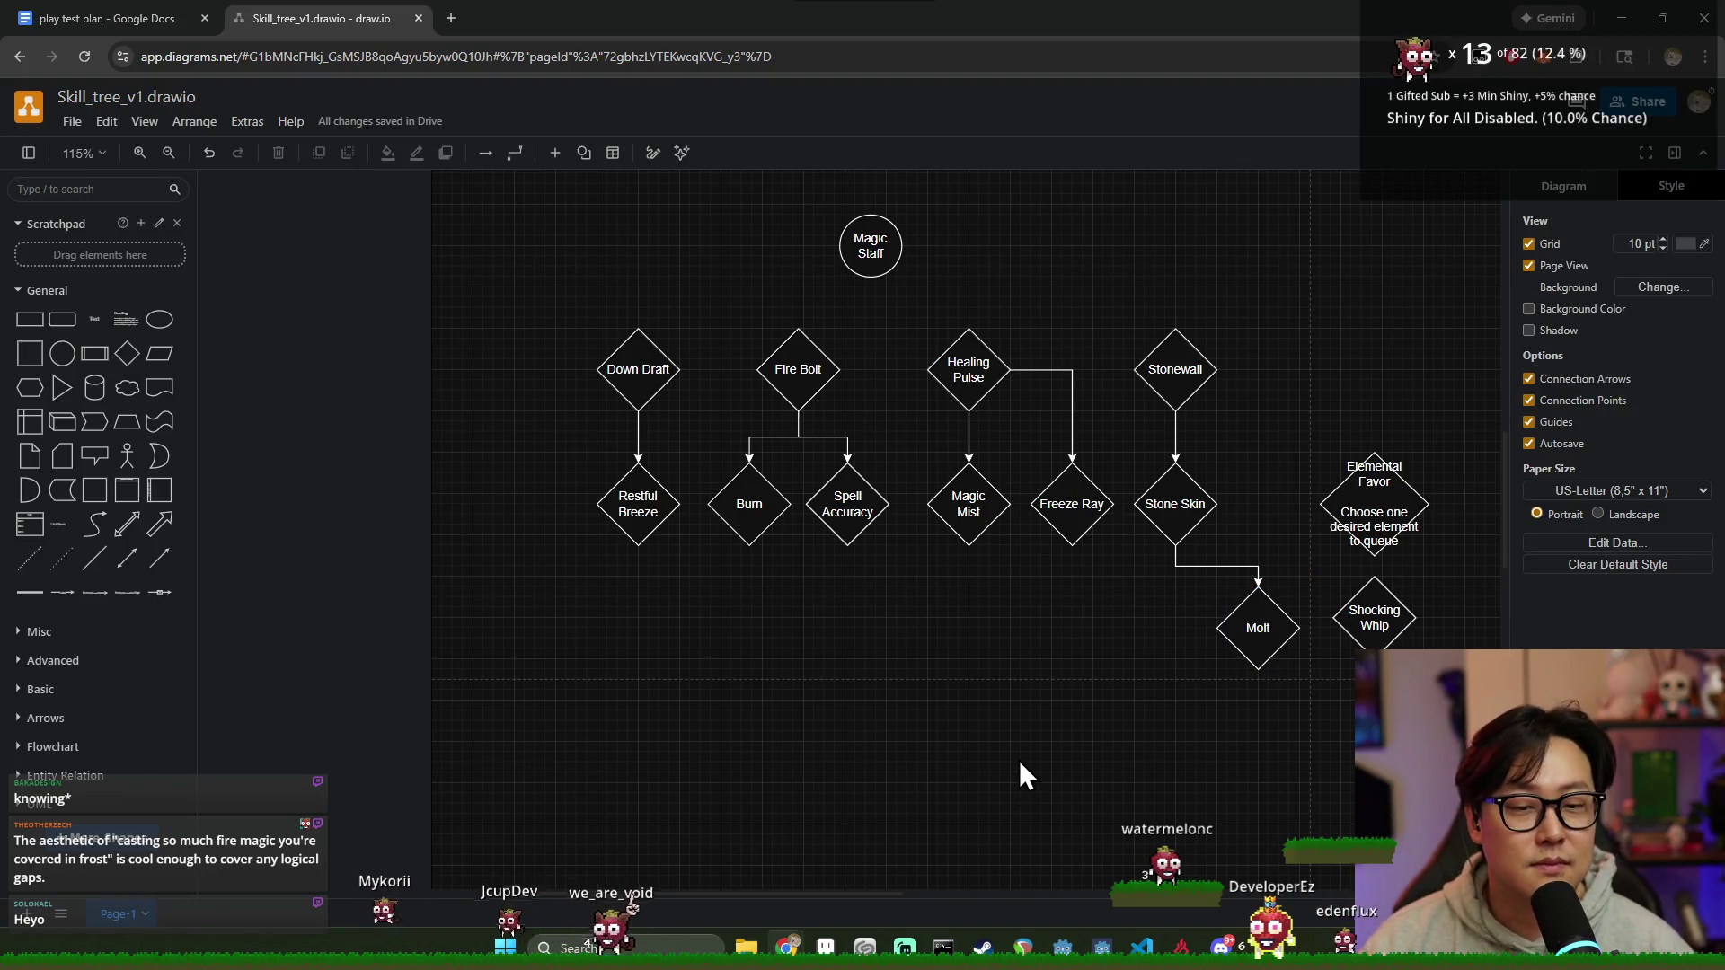
pyautogui.click(1055, 510)
pyautogui.click(1038, 638)
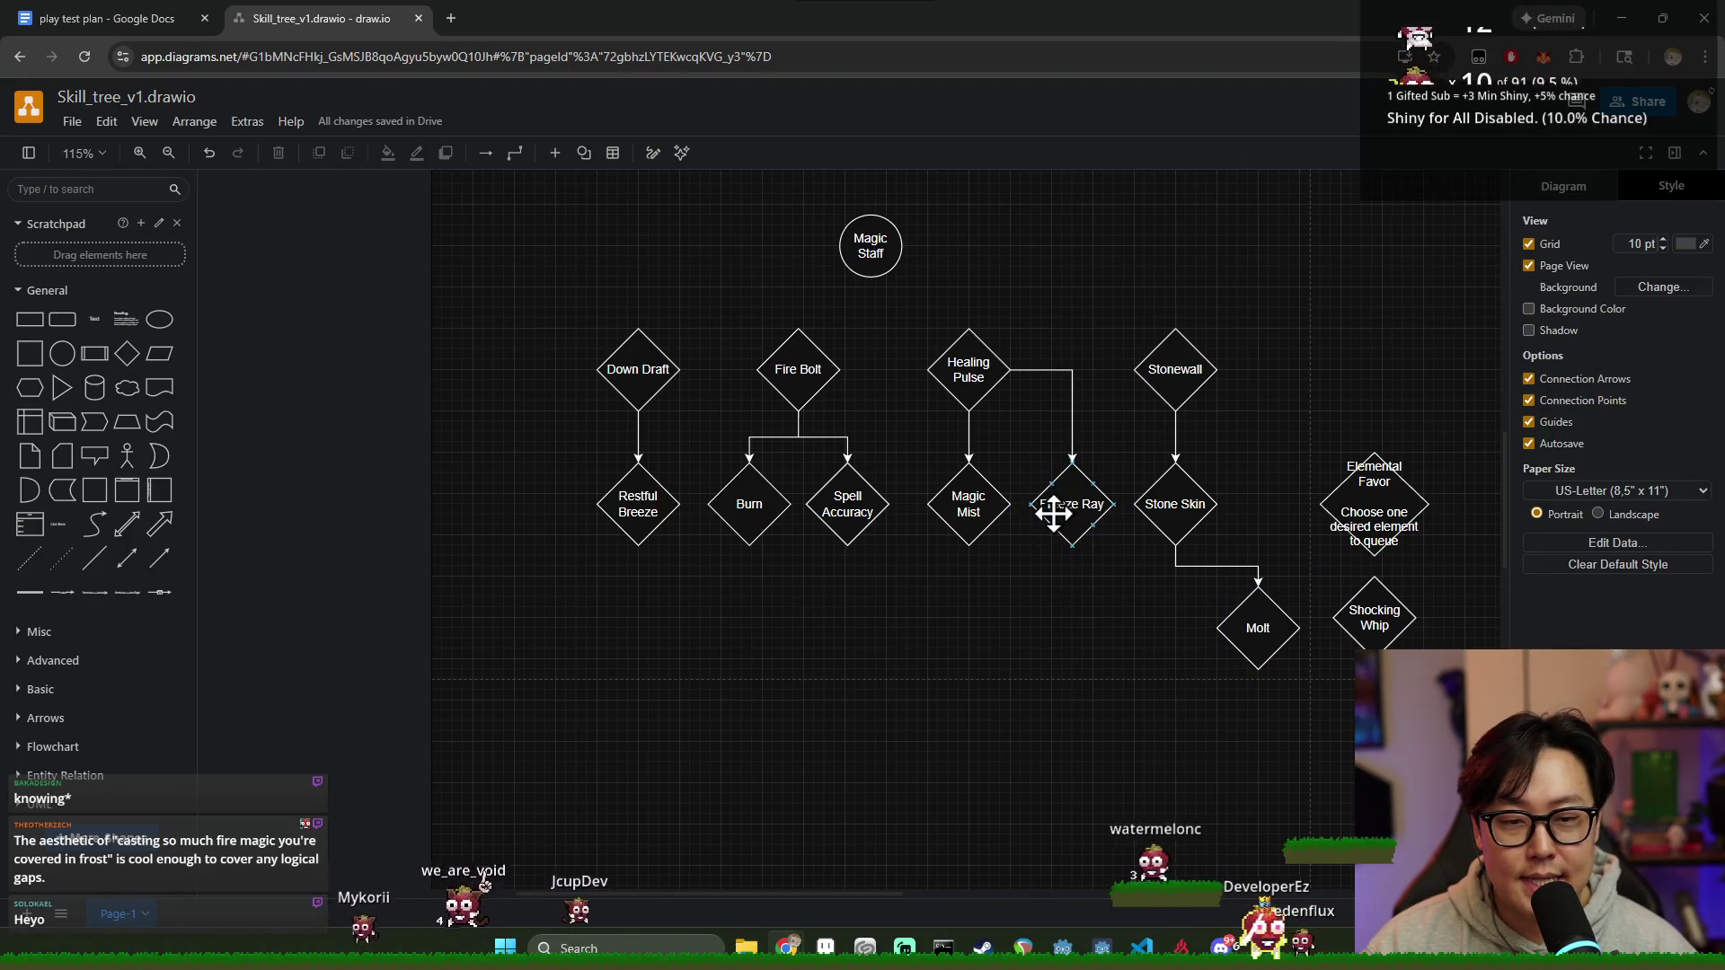
pyautogui.click(128, 354)
# Step: Add a 'Deep Freeze' diamond under Freeze Ray with an arrow from Freeze Ray
pyautogui.moveTo(845, 535); pyautogui.dragTo(1093, 656)
pyautogui.doubleClick(1070, 634)
pyautogui.write('Deep Freeze')
pyautogui.click(1139, 703)
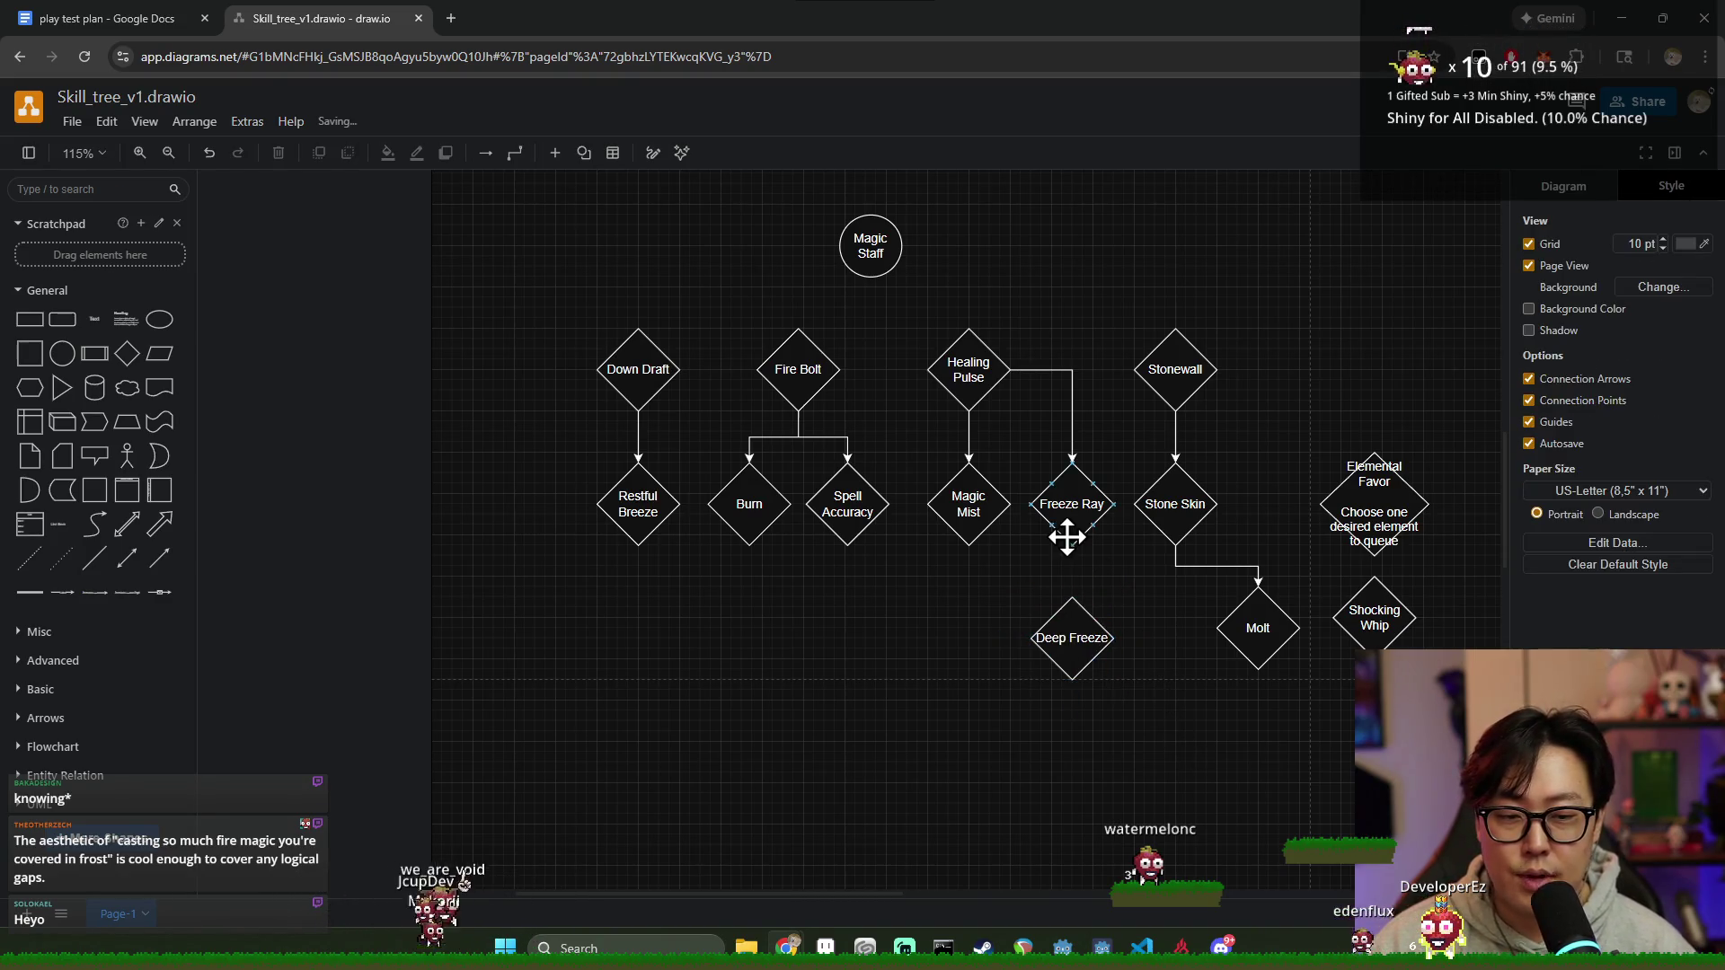
pyautogui.moveTo(1073, 566); pyautogui.dragTo(1085, 618)
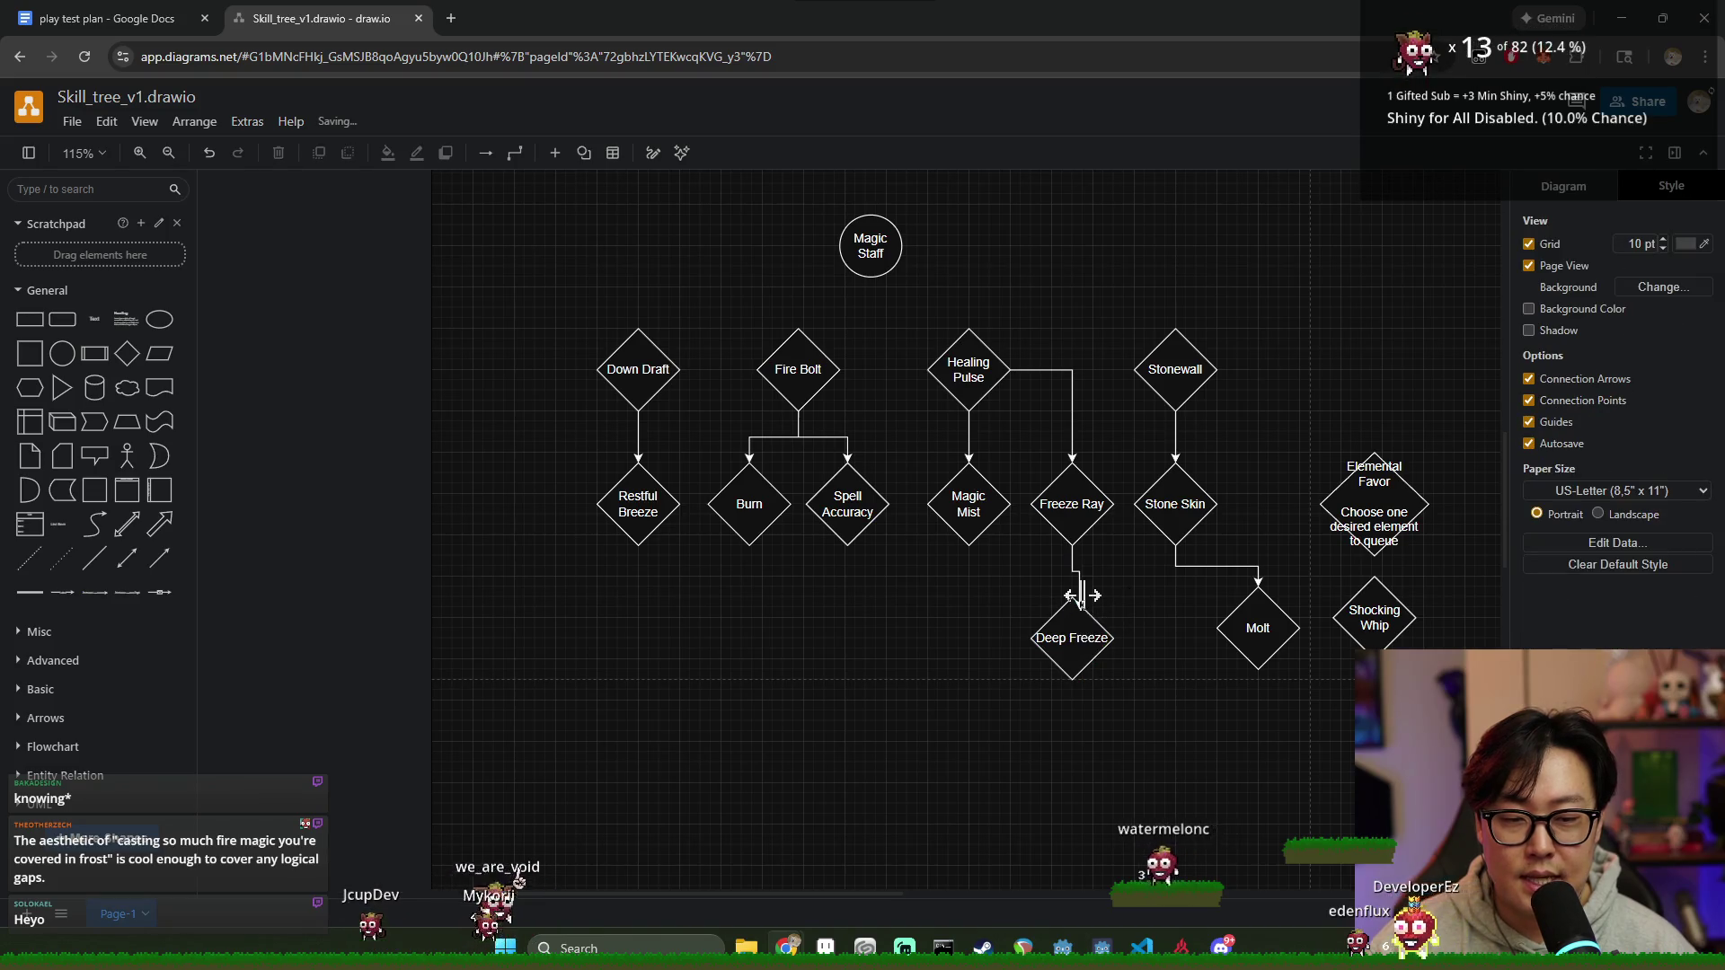
pyautogui.click(1095, 610)
pyautogui.click(1107, 641)
pyautogui.click(1184, 734)
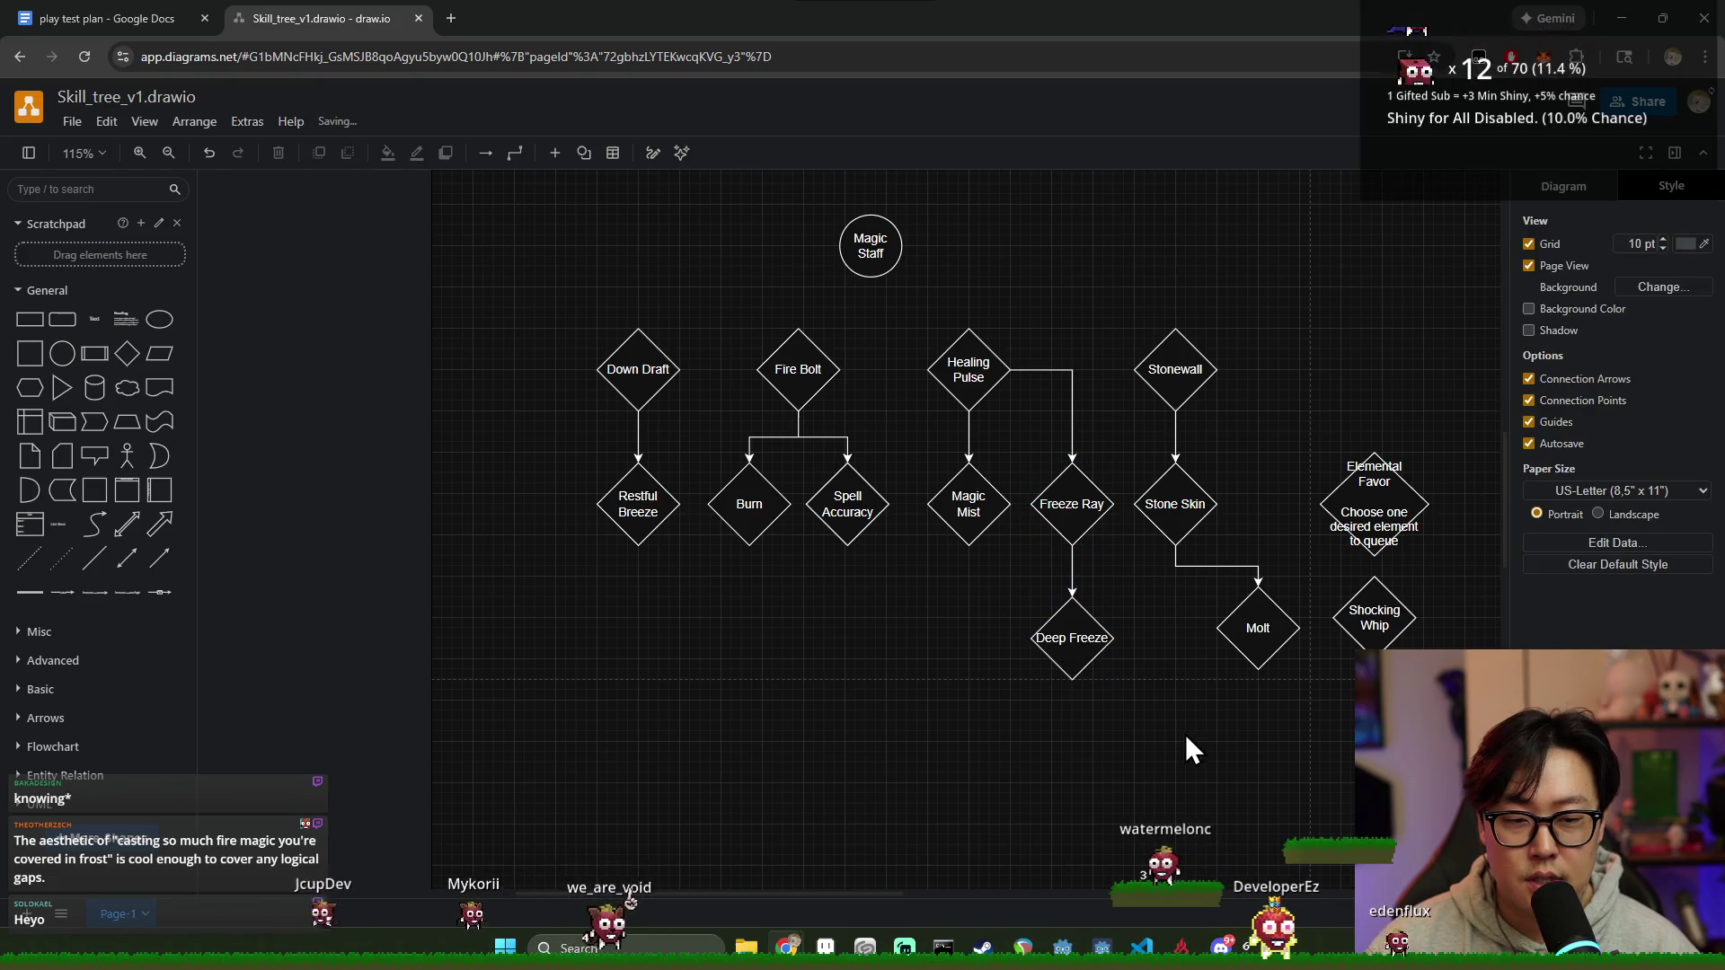
# Step: Lower Molt level with Deep Freeze and keep Deep Freeze directly under Freeze Ray
pyautogui.click(1274, 621)
pyautogui.moveTo(1276, 624); pyautogui.dragTo(1276, 633)
pyautogui.click(1066, 662)
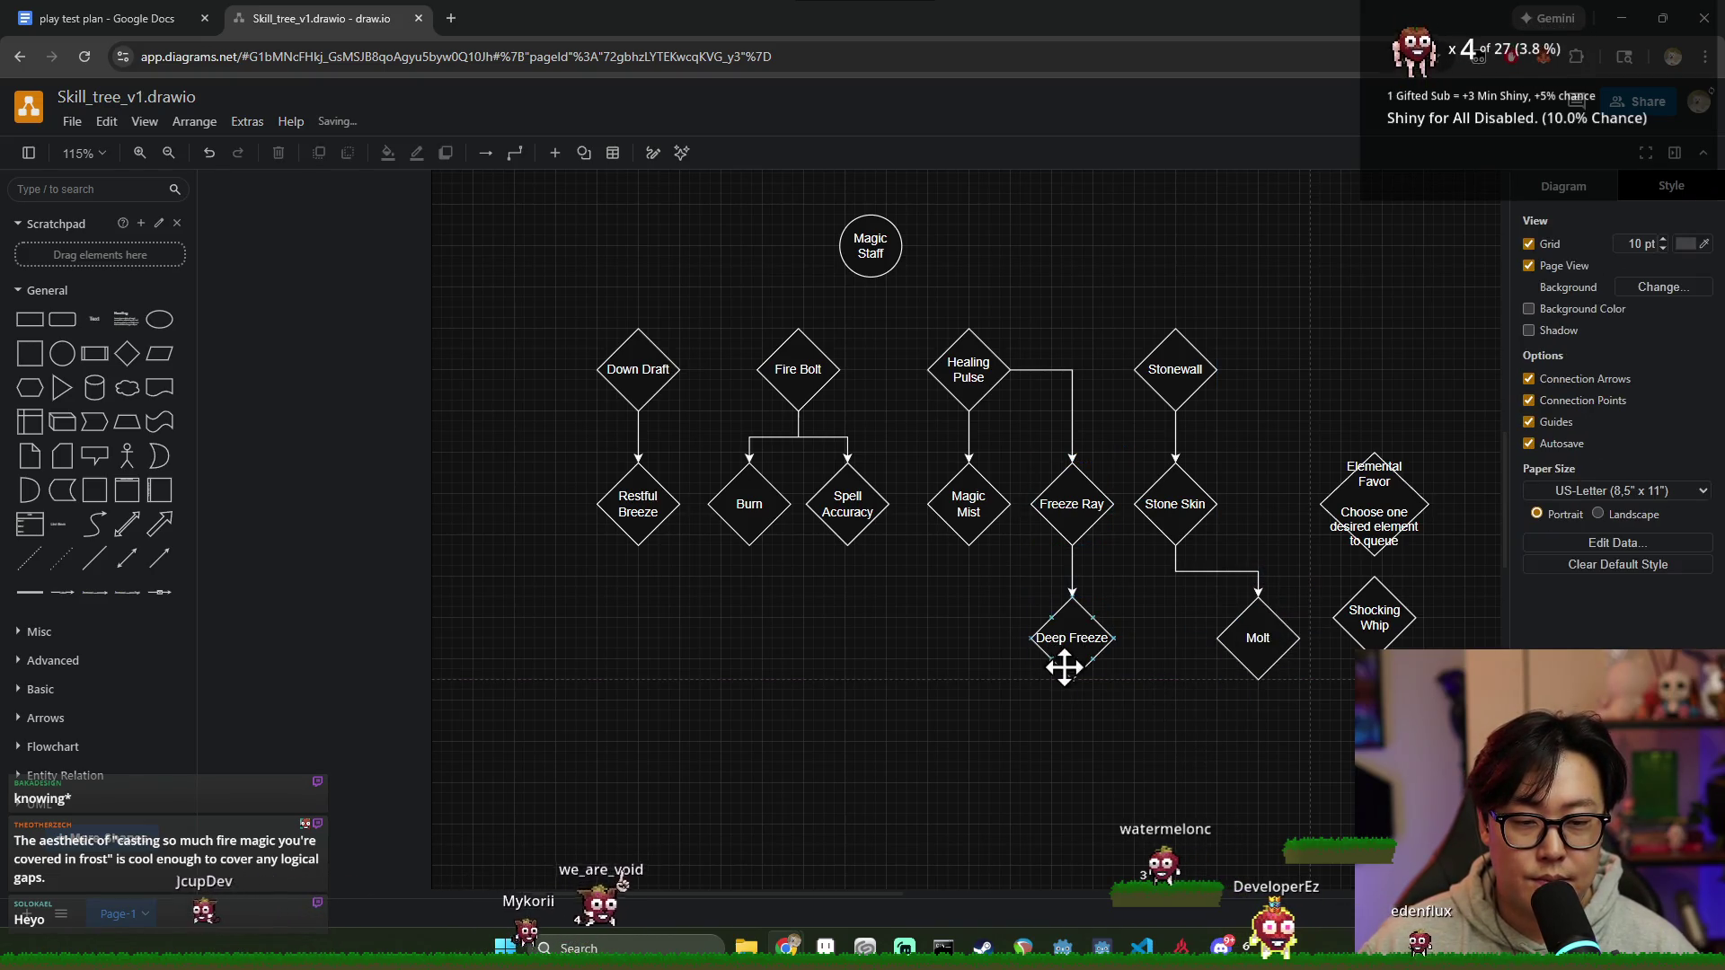
pyautogui.click(1071, 647)
pyautogui.moveTo(1071, 637)
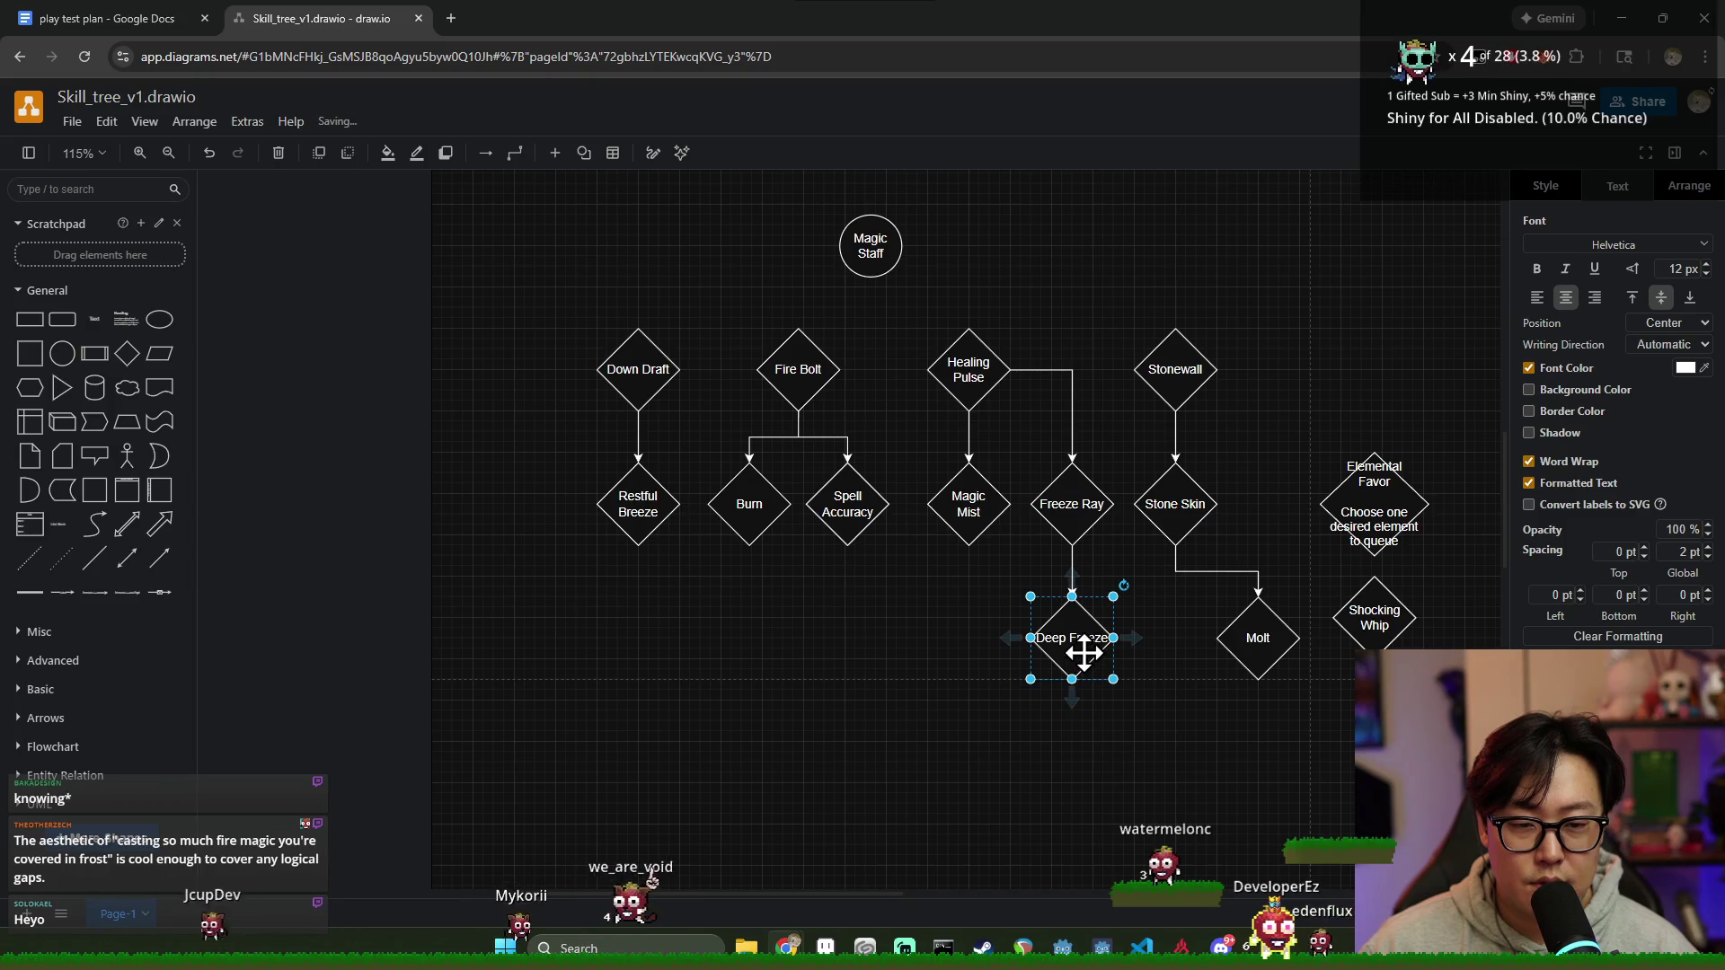
pyautogui.moveTo(1083, 653); pyautogui.dragTo(1038, 660)
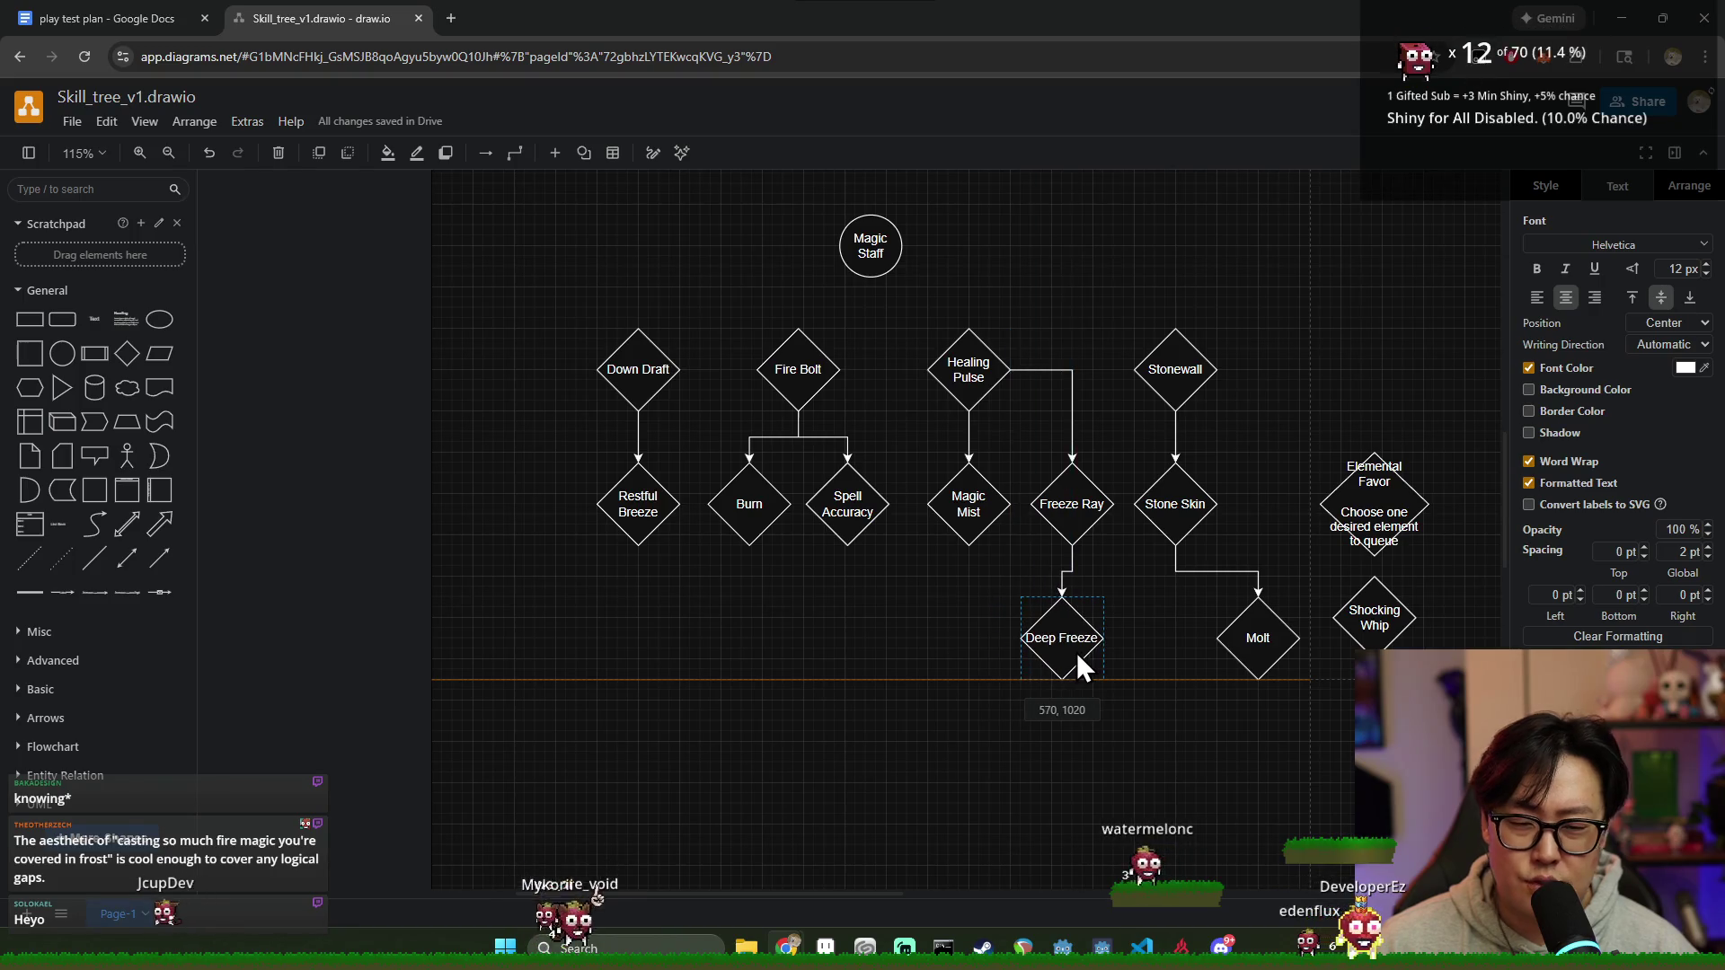
pyautogui.moveTo(1038, 654); pyautogui.dragTo(1078, 652)
pyautogui.click(1109, 734)
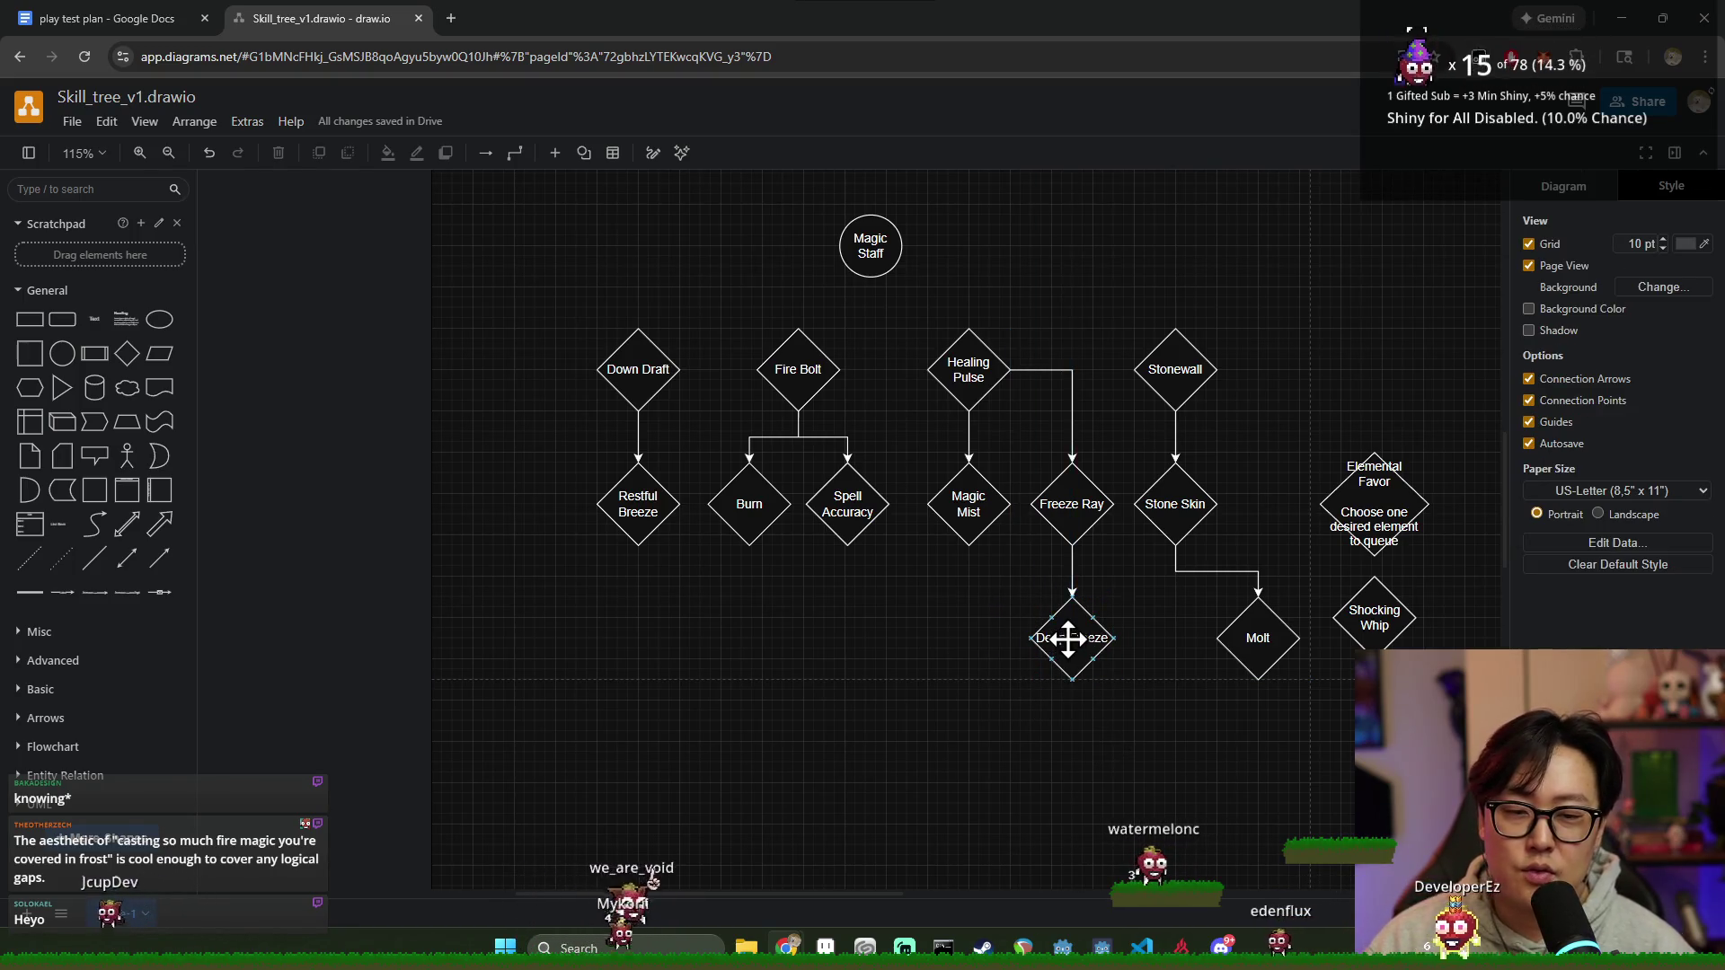
# Step: Add a 'Frostbite' diamond to the left of Deep Freeze
pyautogui.click(127, 354)
pyautogui.moveTo(844, 529); pyautogui.dragTo(967, 636)
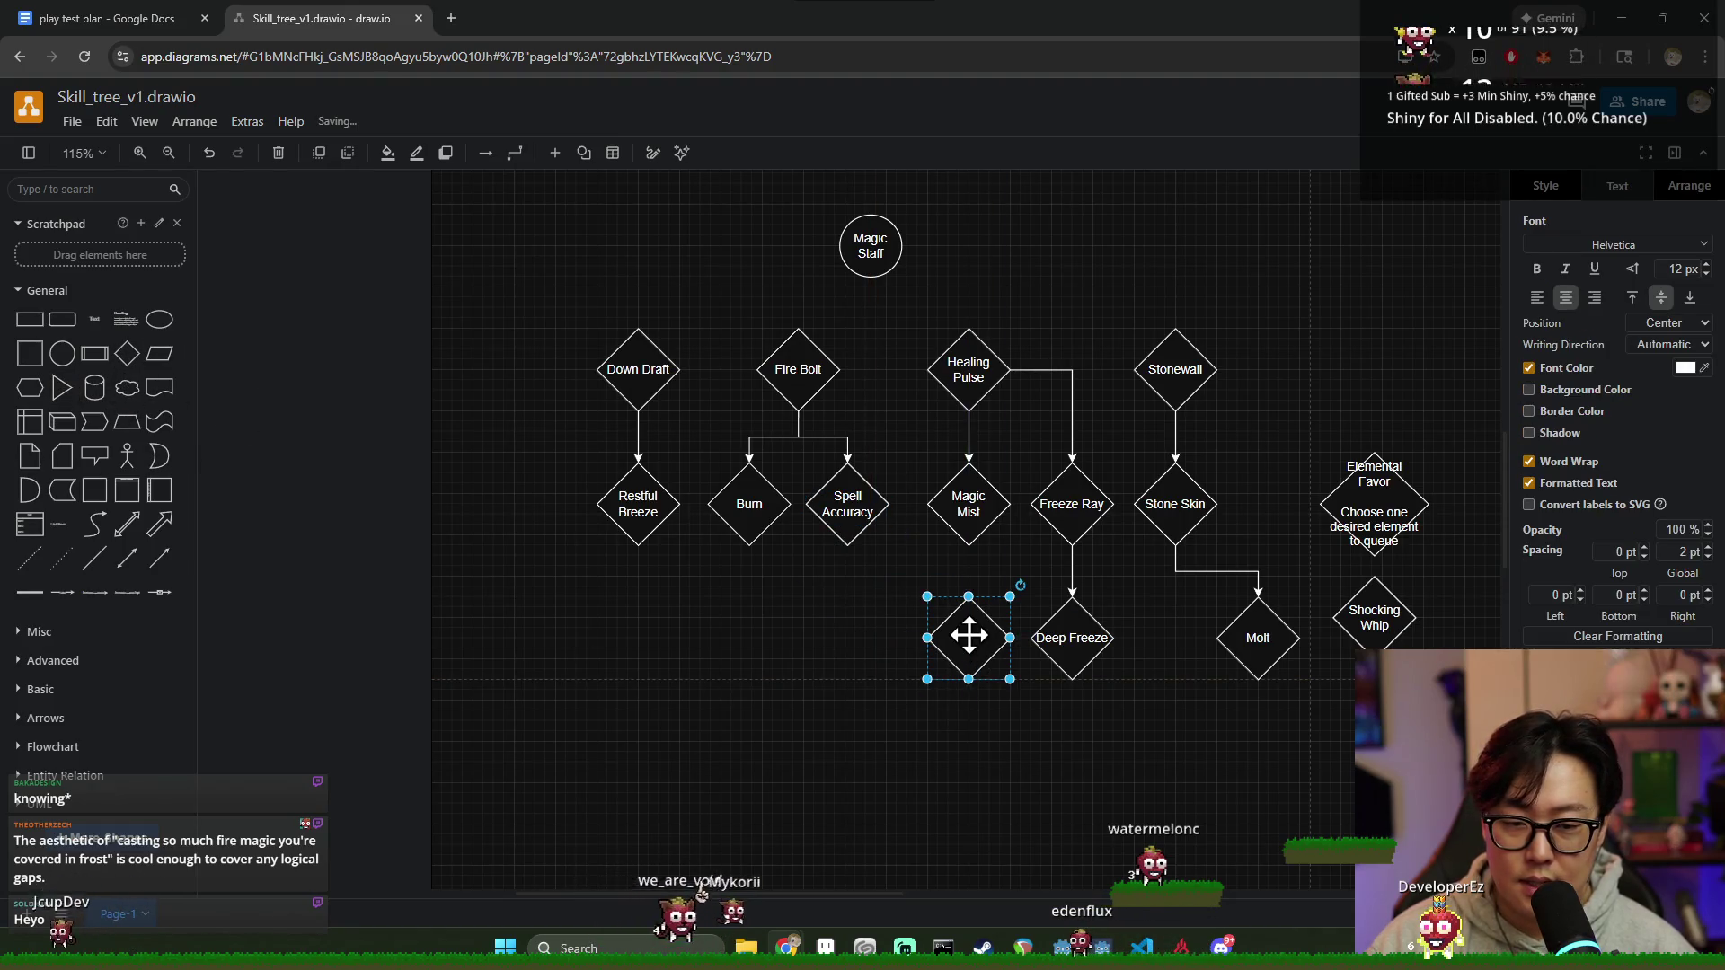
pyautogui.press('Return')
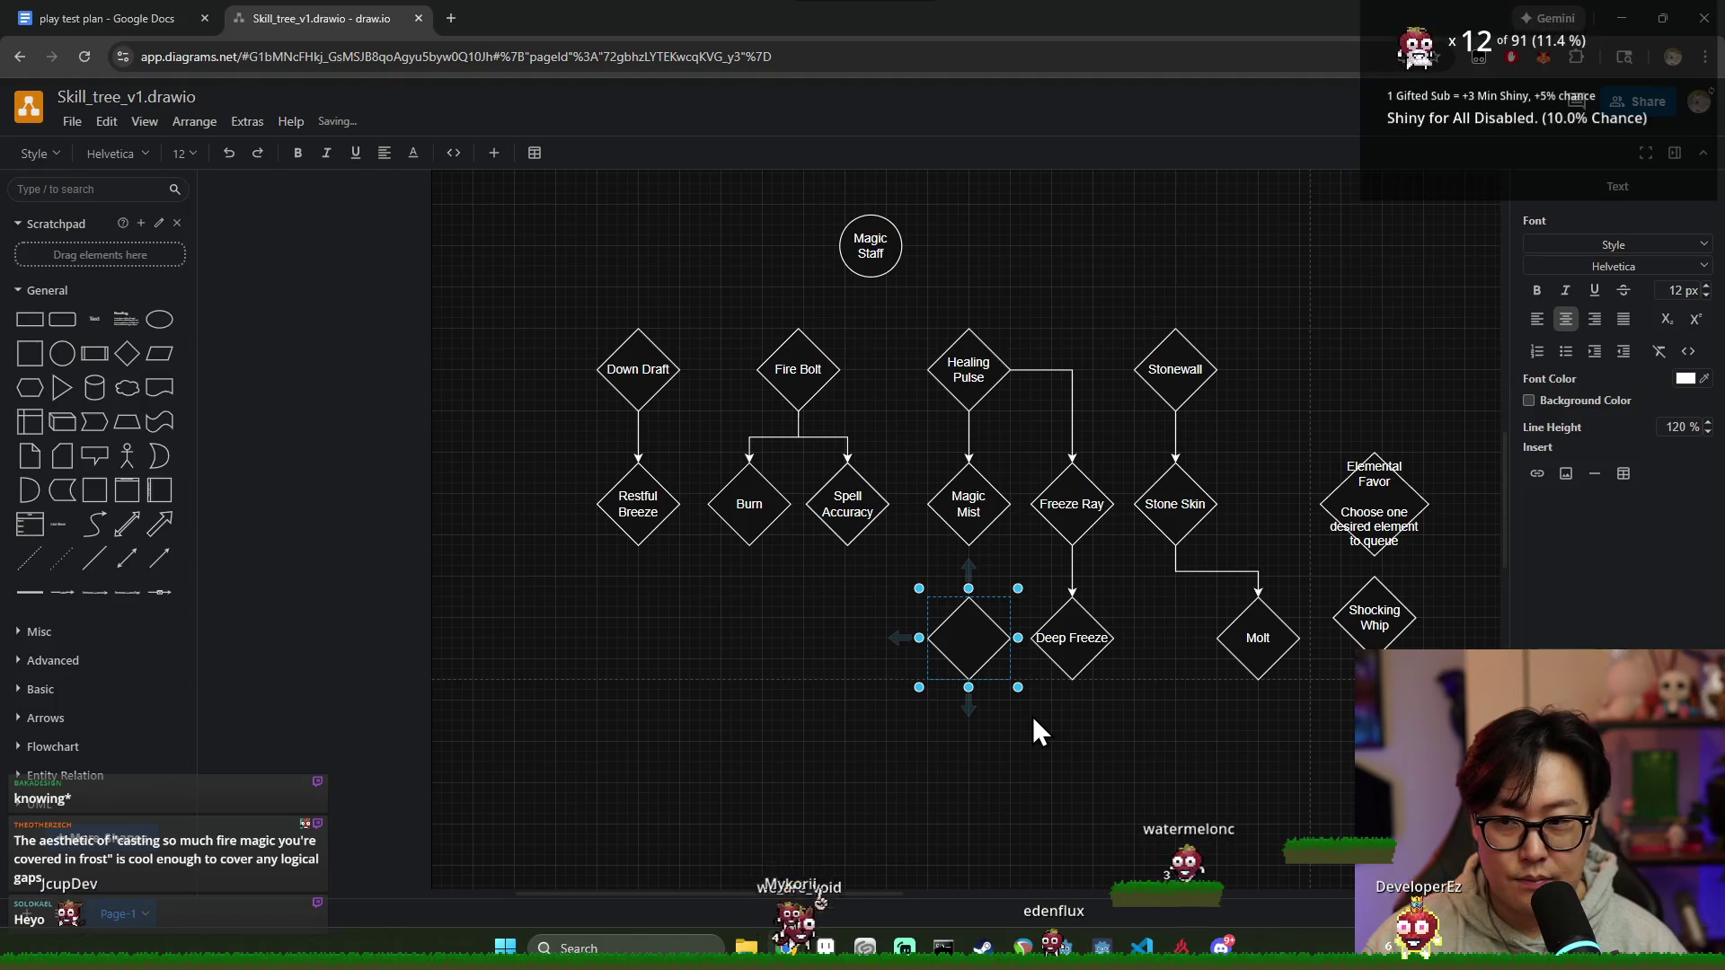
pyautogui.write('d')
pyautogui.press('BackSpace')
pyautogui.write('Fpor')
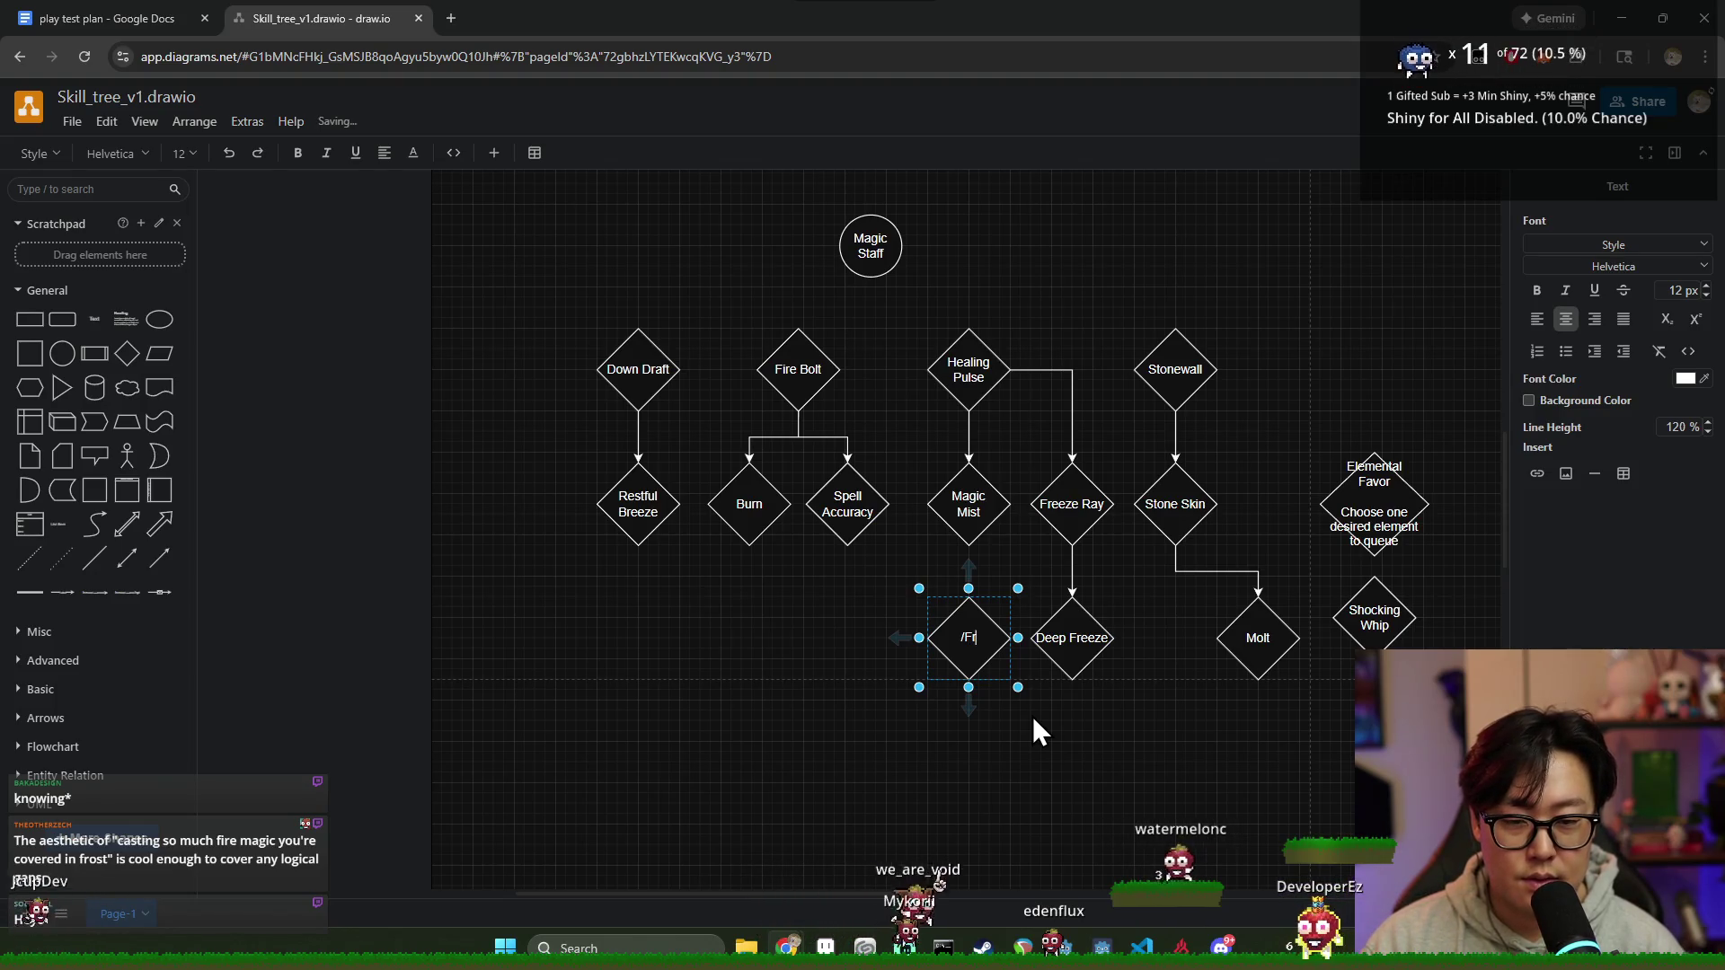
pyautogui.press('BackSpace')
pyautogui.press('BackSpace')
pyautogui.press('BackSpace')
pyautogui.write('rost')
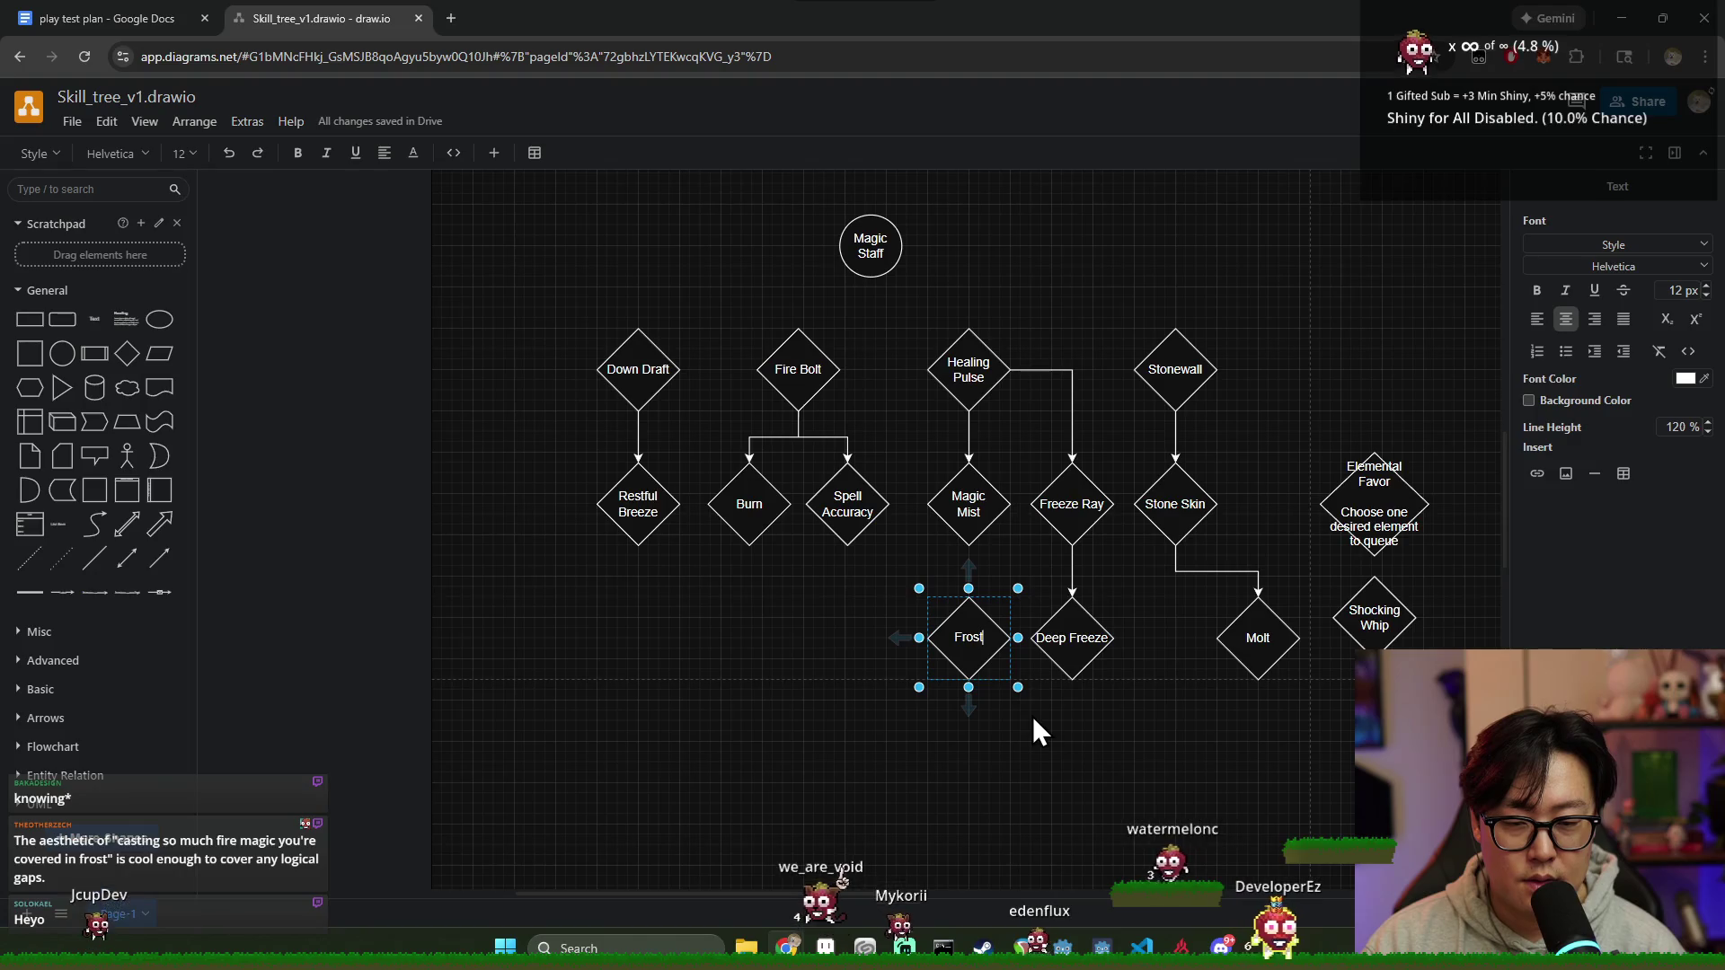
pyautogui.write('bite')
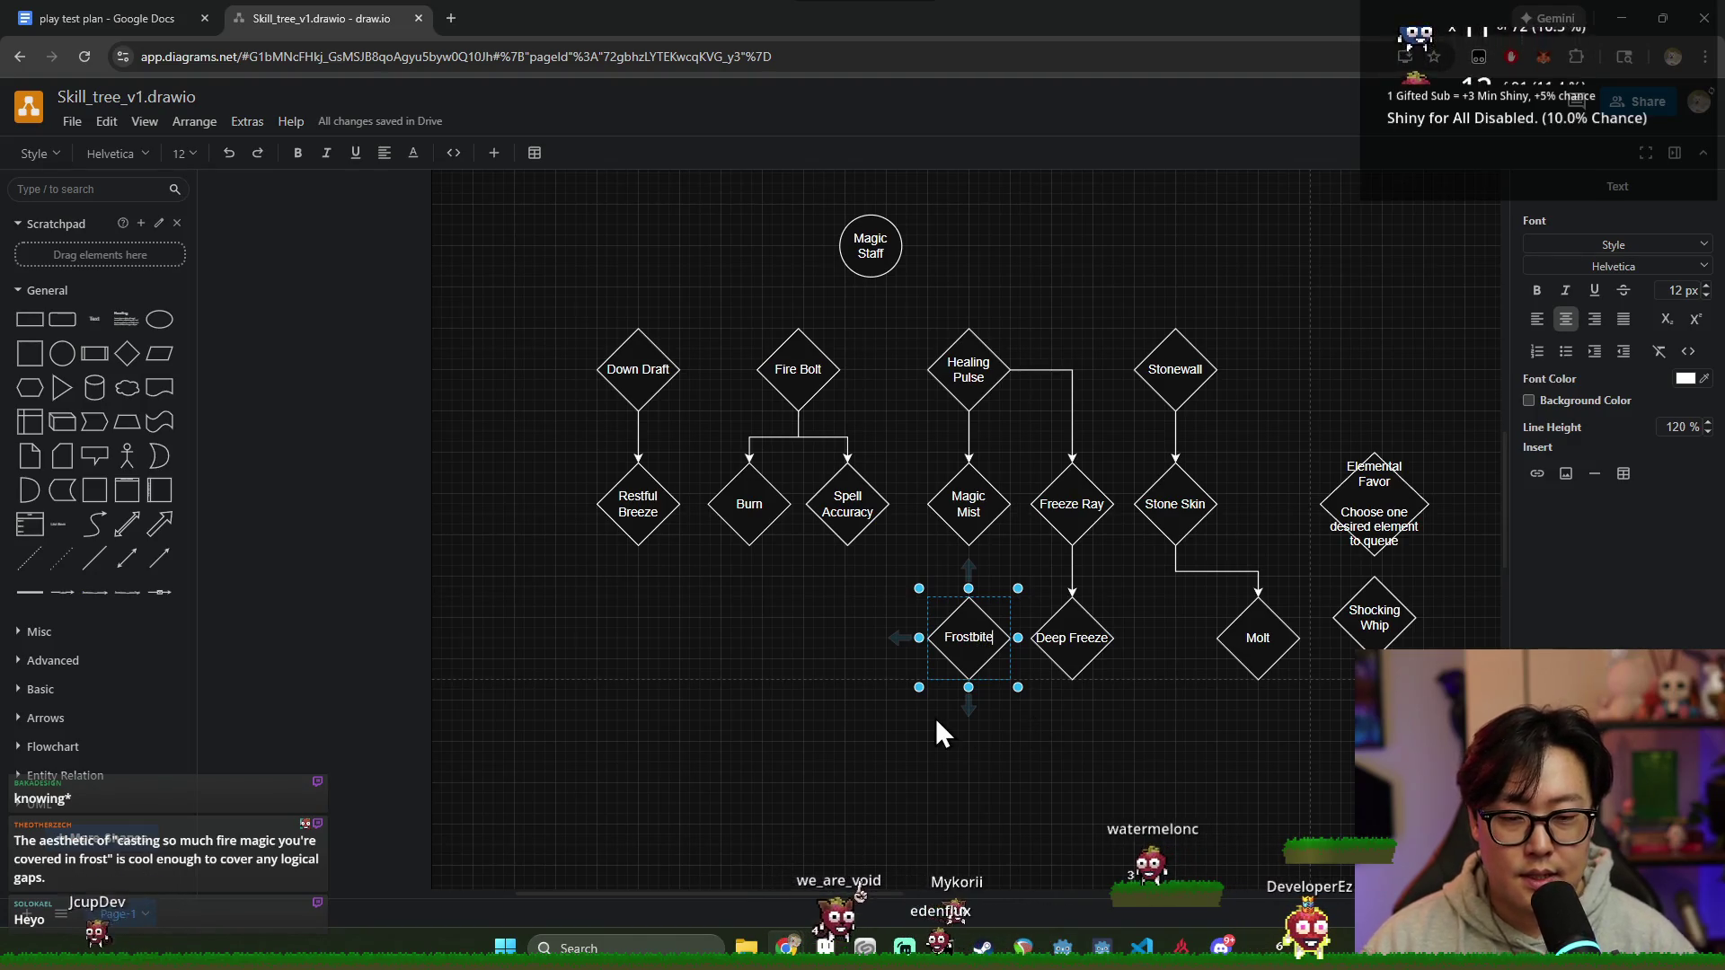
pyautogui.click(971, 714)
# Step: Space Frostbite and Deep Freeze apart beneath Freeze Ray
pyautogui.moveTo(1064, 645); pyautogui.dragTo(1101, 644)
pyautogui.moveTo(970, 645); pyautogui.dragTo(1025, 642)
pyautogui.click(1101, 734)
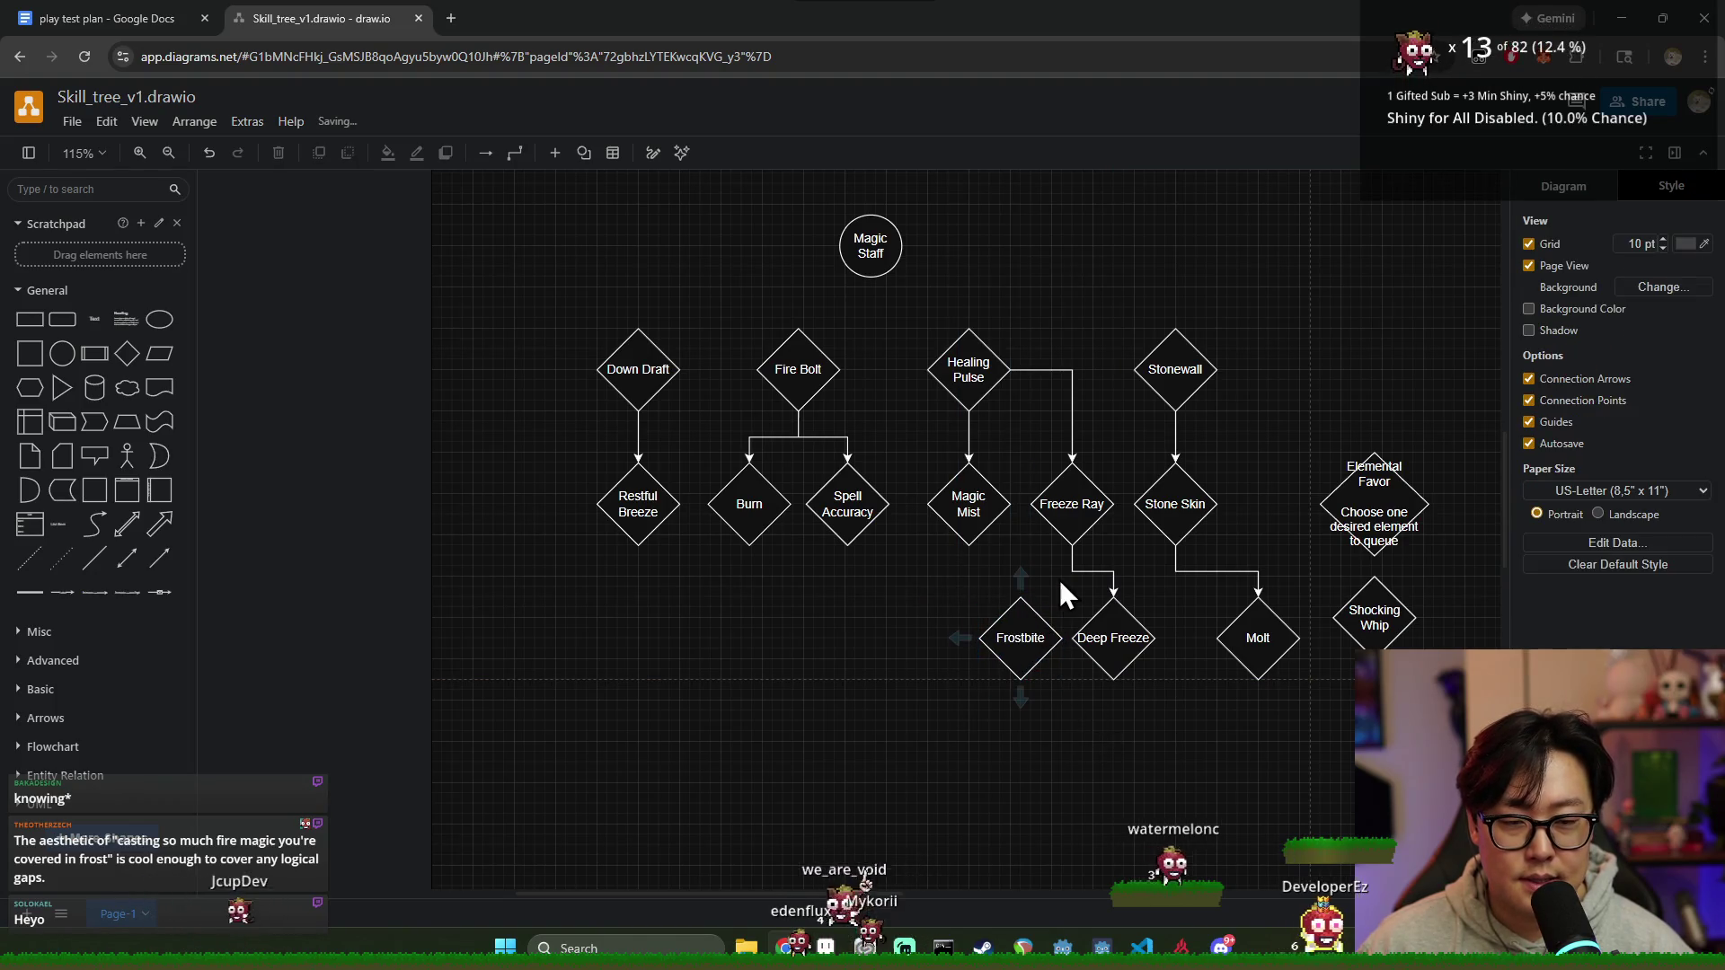
pyautogui.click(1071, 568)
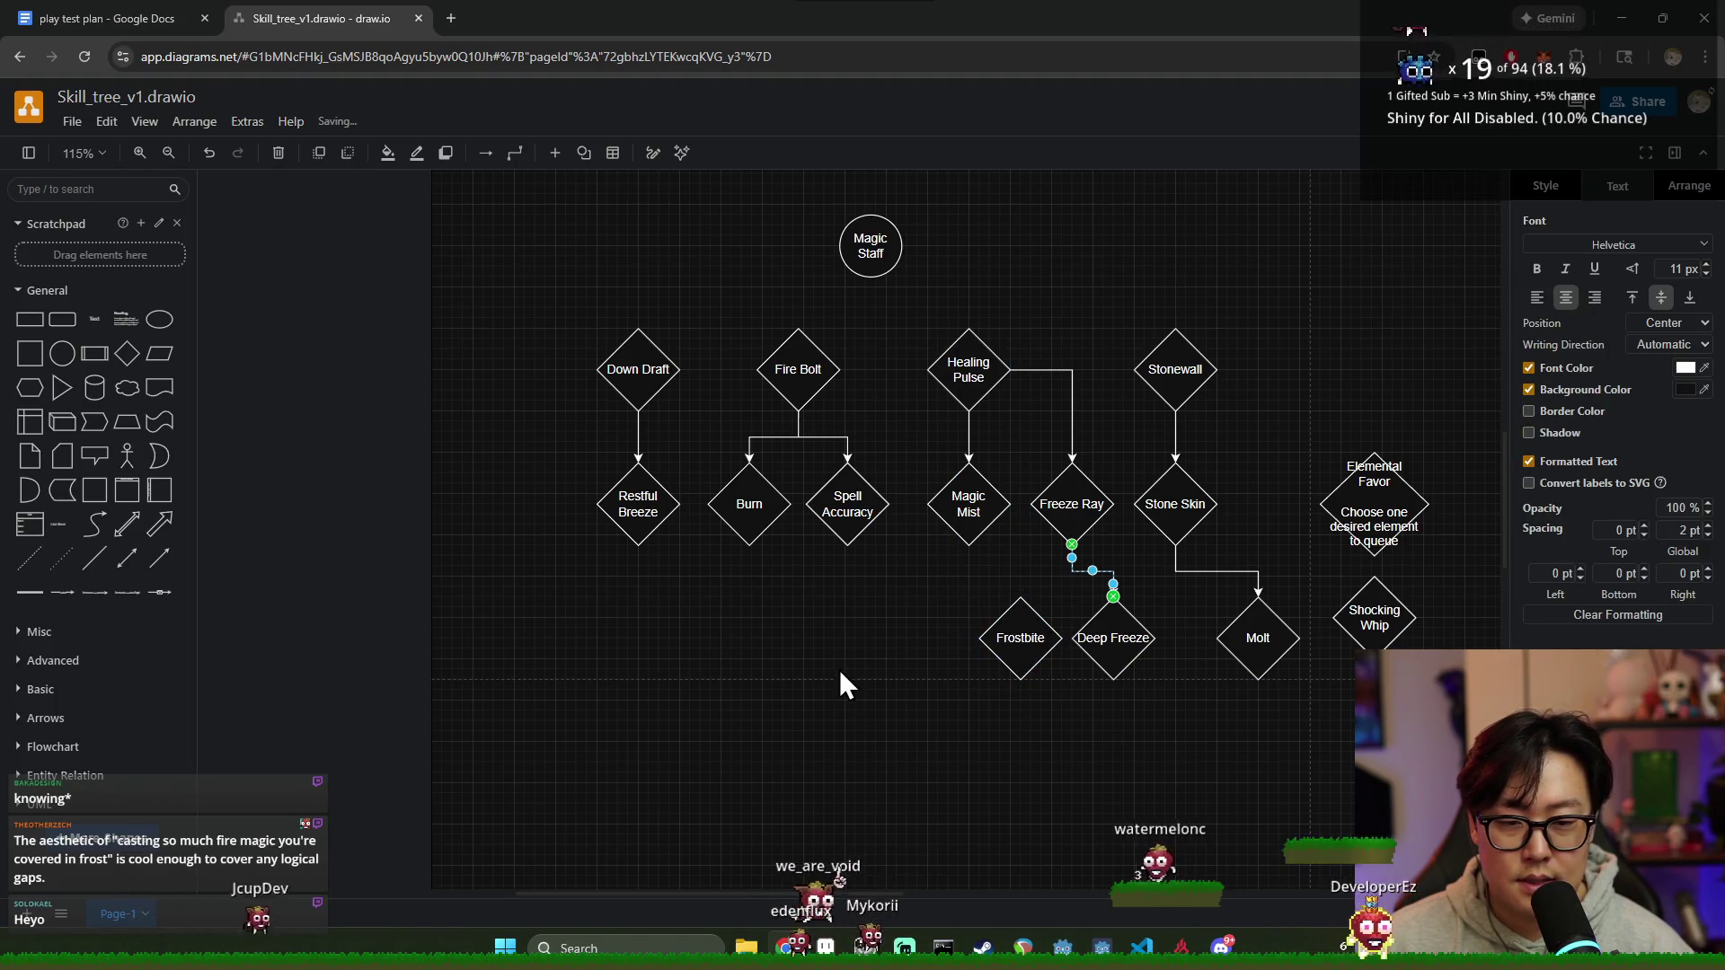
pyautogui.click(999, 575)
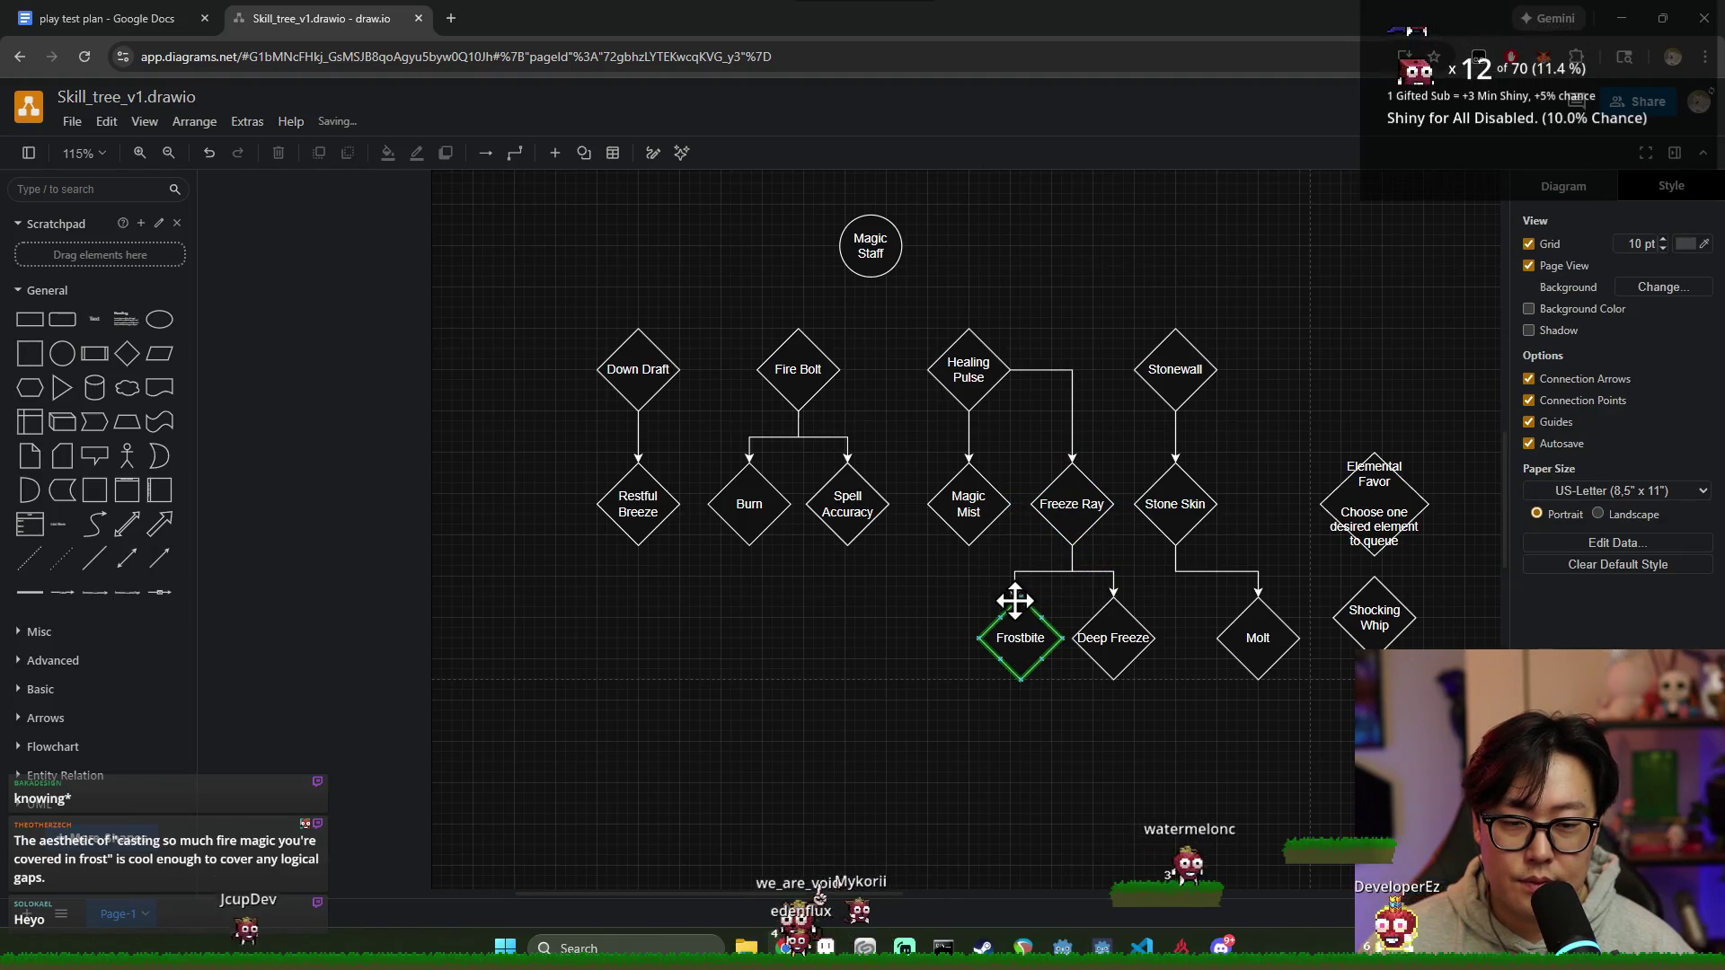
# Step: Branch Freeze Ray's connector so it reaches Frostbite as well as Deep Freeze
pyautogui.moveTo(1126, 636); pyautogui.dragTo(1136, 636)
pyautogui.click(1026, 643)
pyautogui.click(1067, 759)
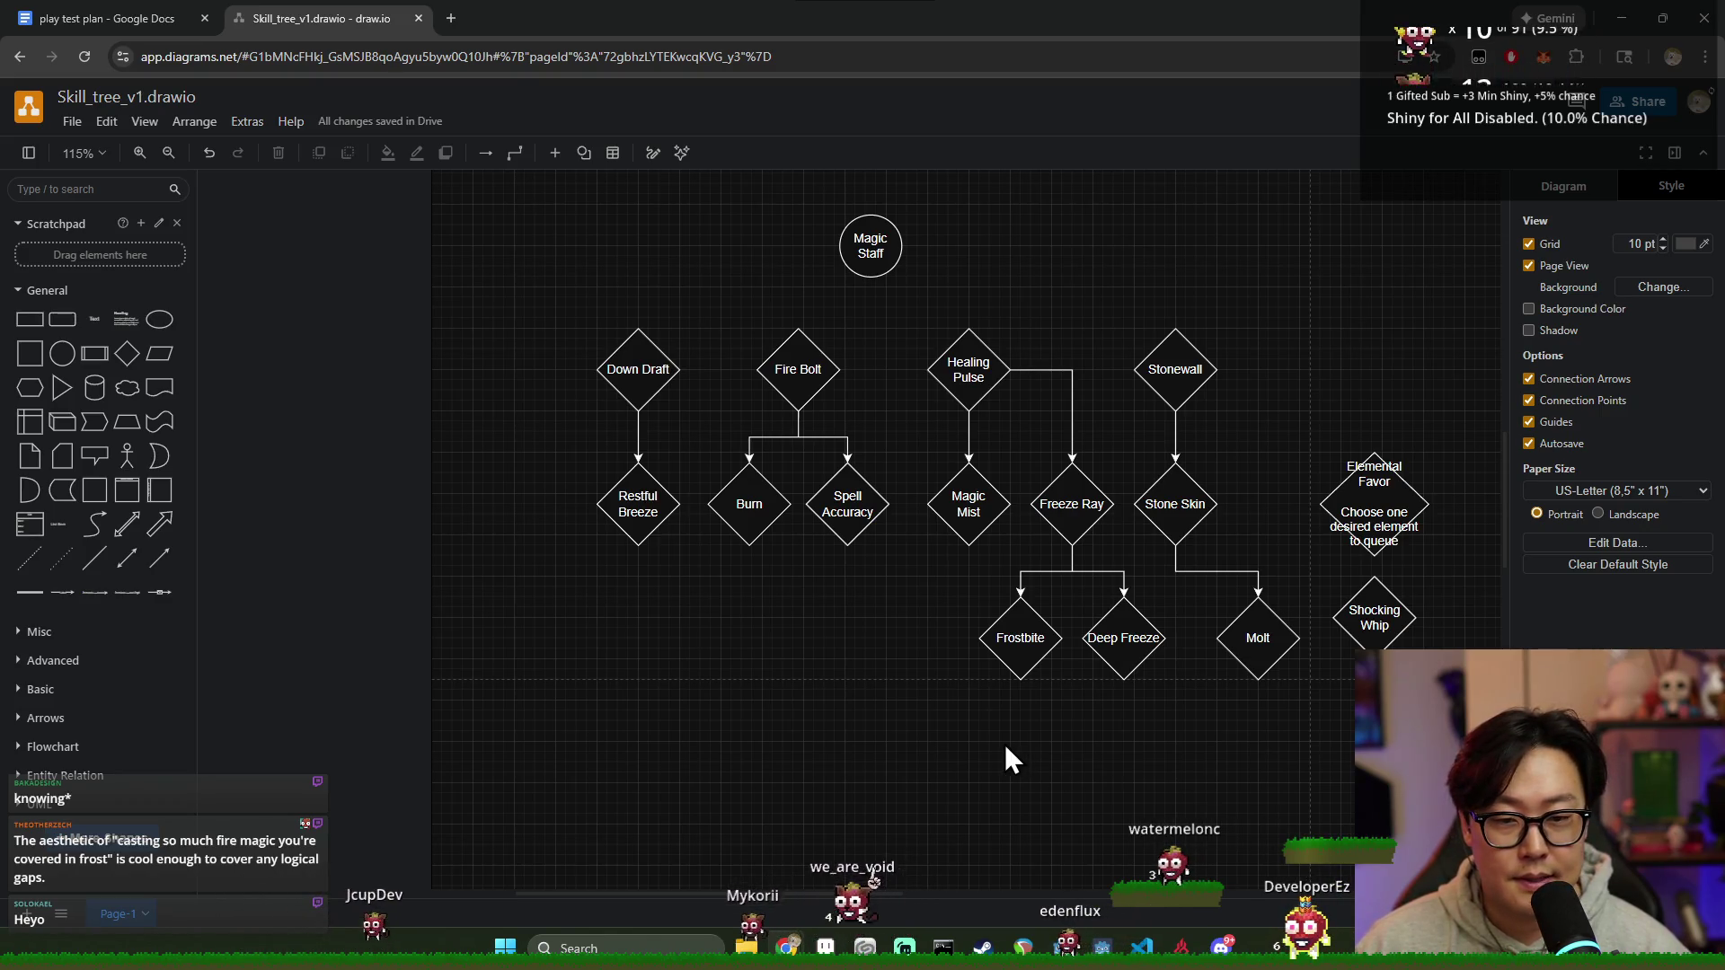
pyautogui.click(962, 527)
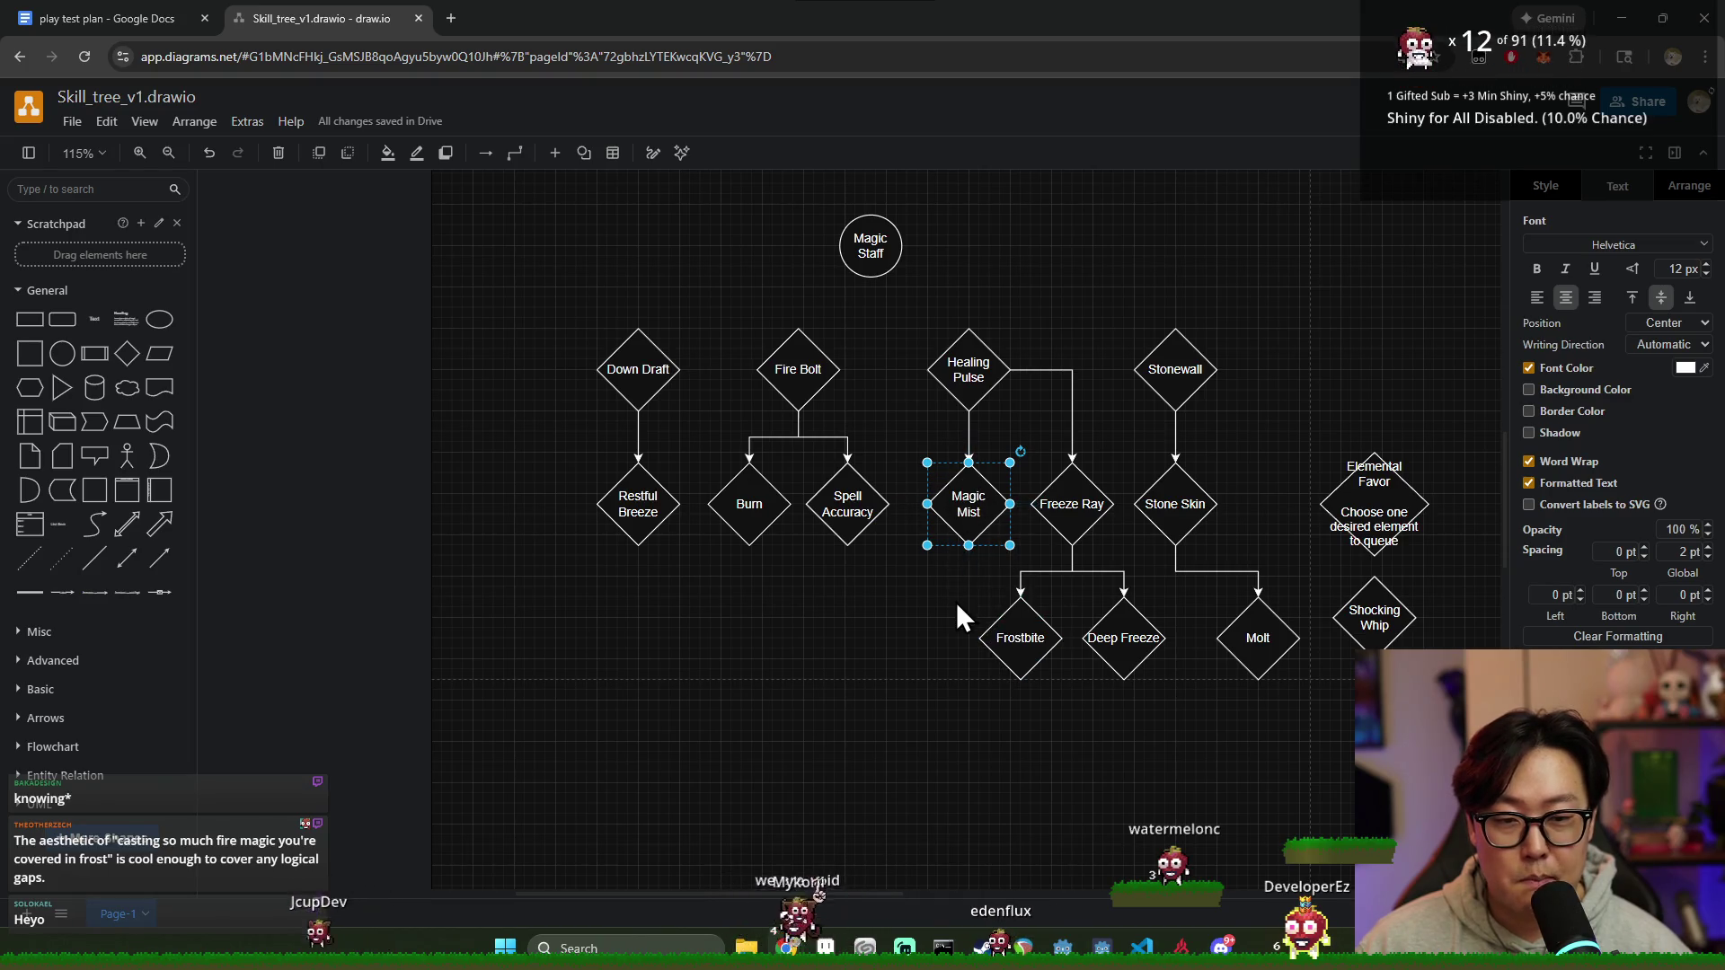
# Step: Connect Healing Pulse straight down to Magic Mist with an arrow
pyautogui.click(914, 646)
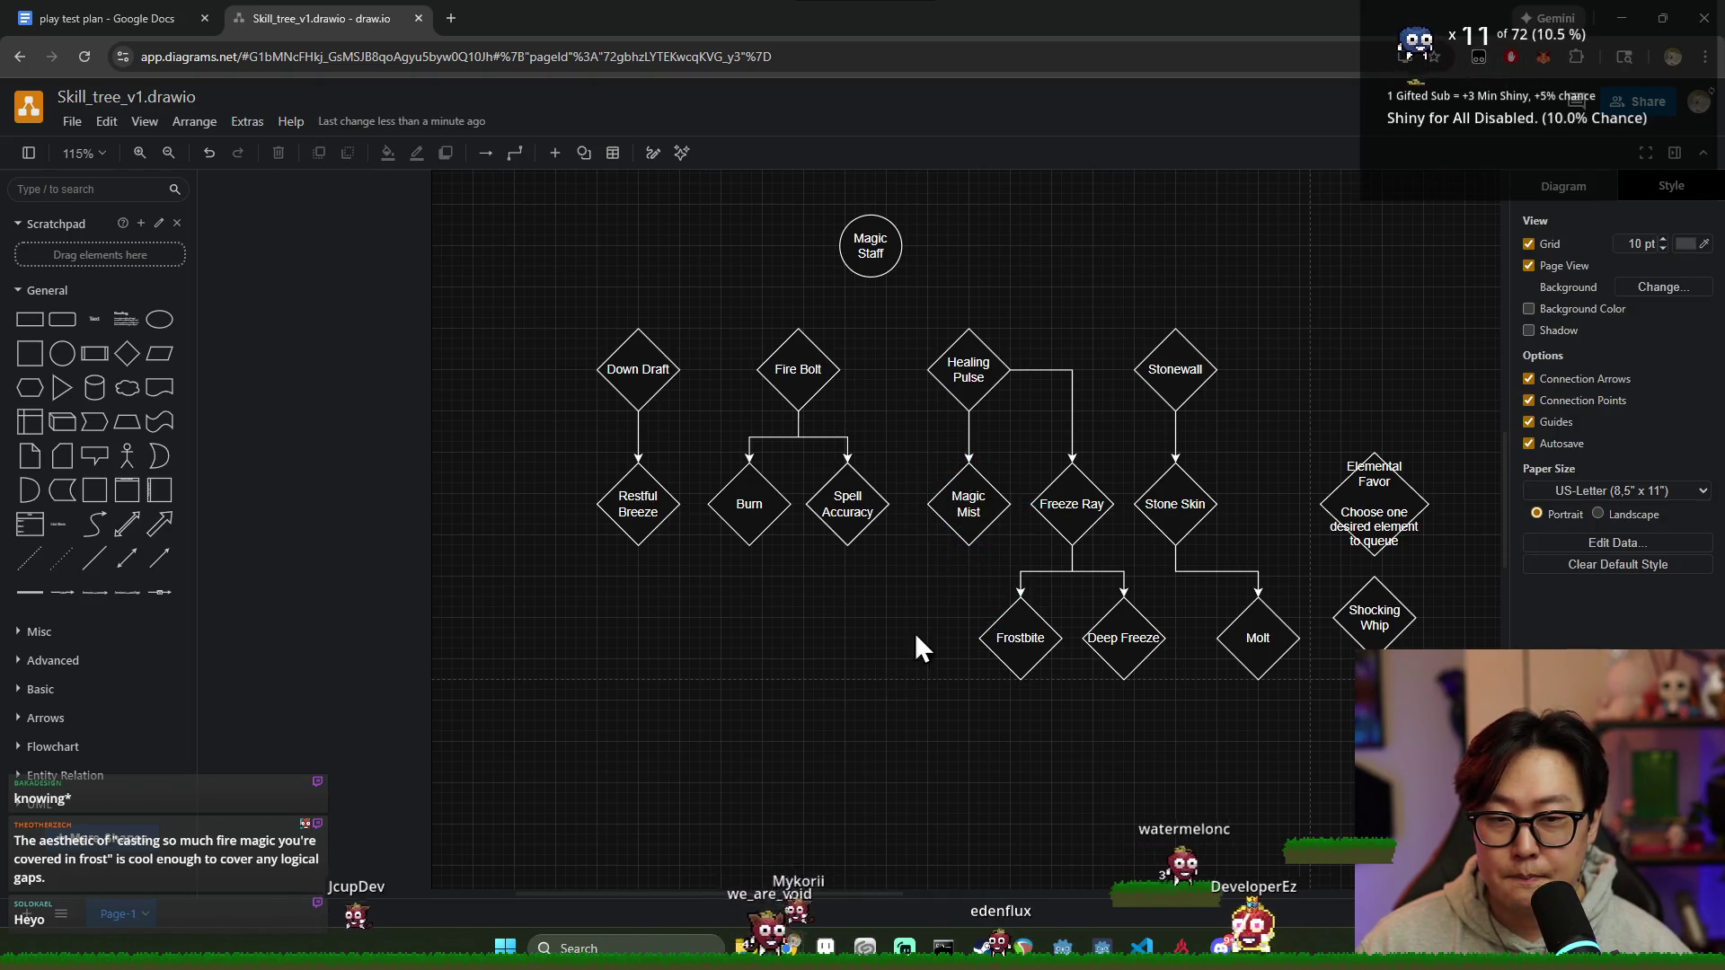
pyautogui.click(957, 375)
pyautogui.click(977, 512)
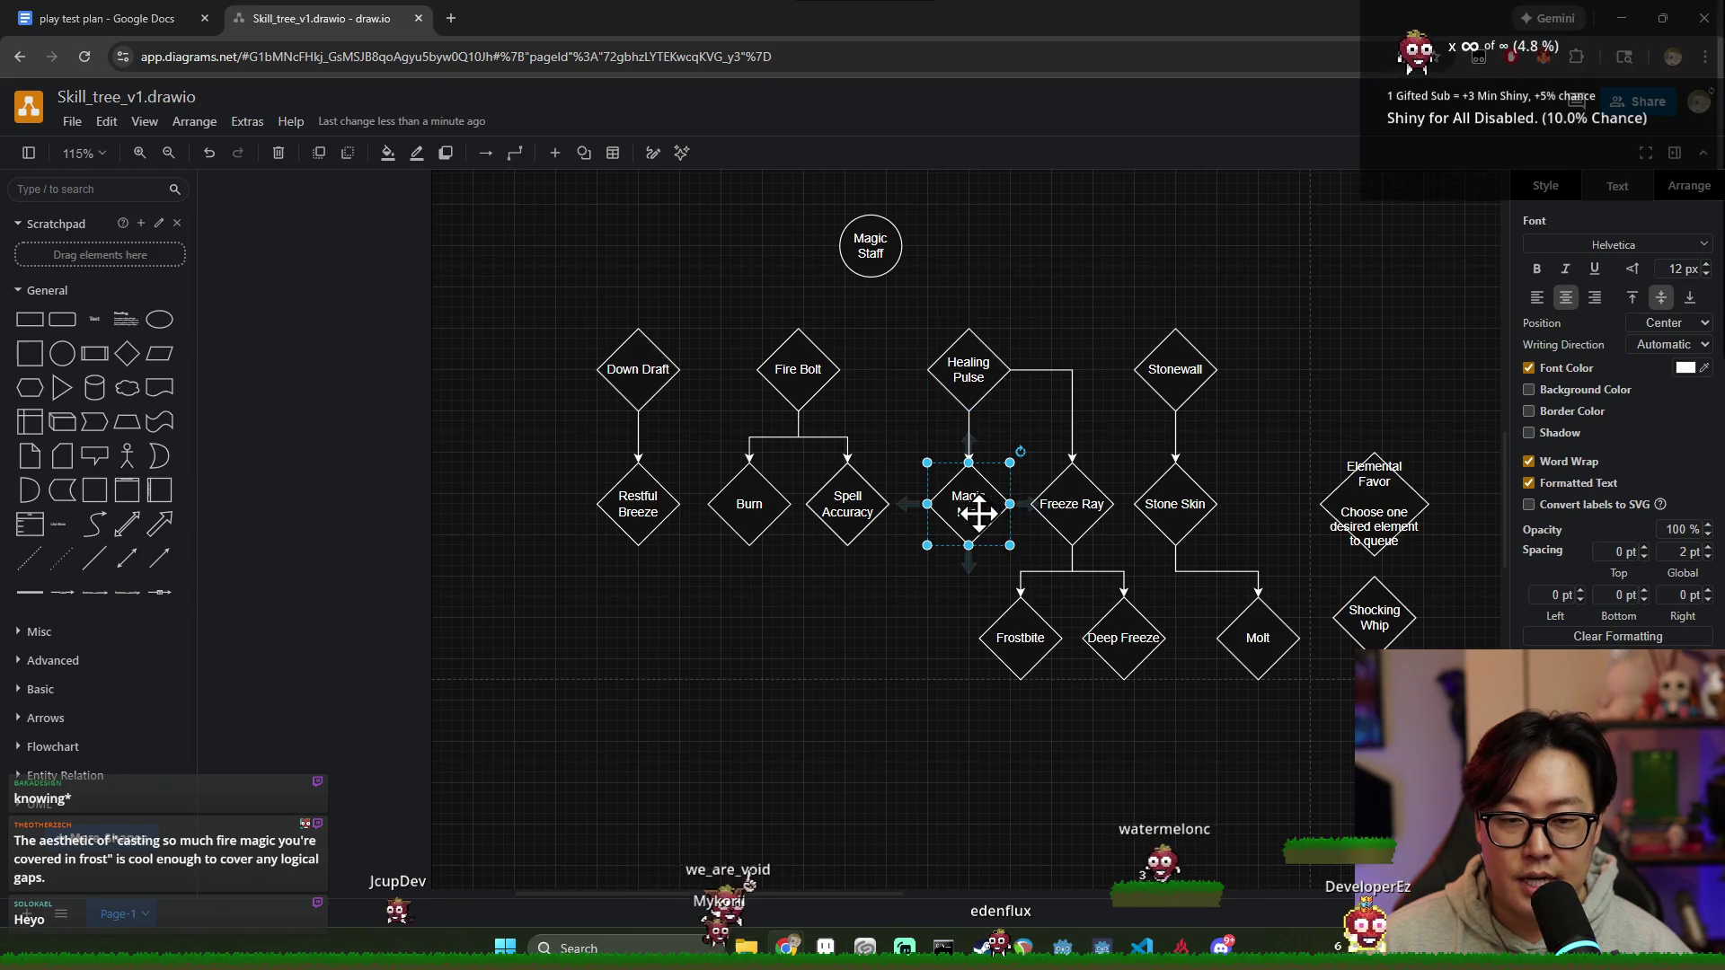
pyautogui.click(927, 624)
pyautogui.scroll(-3, 970, 551)
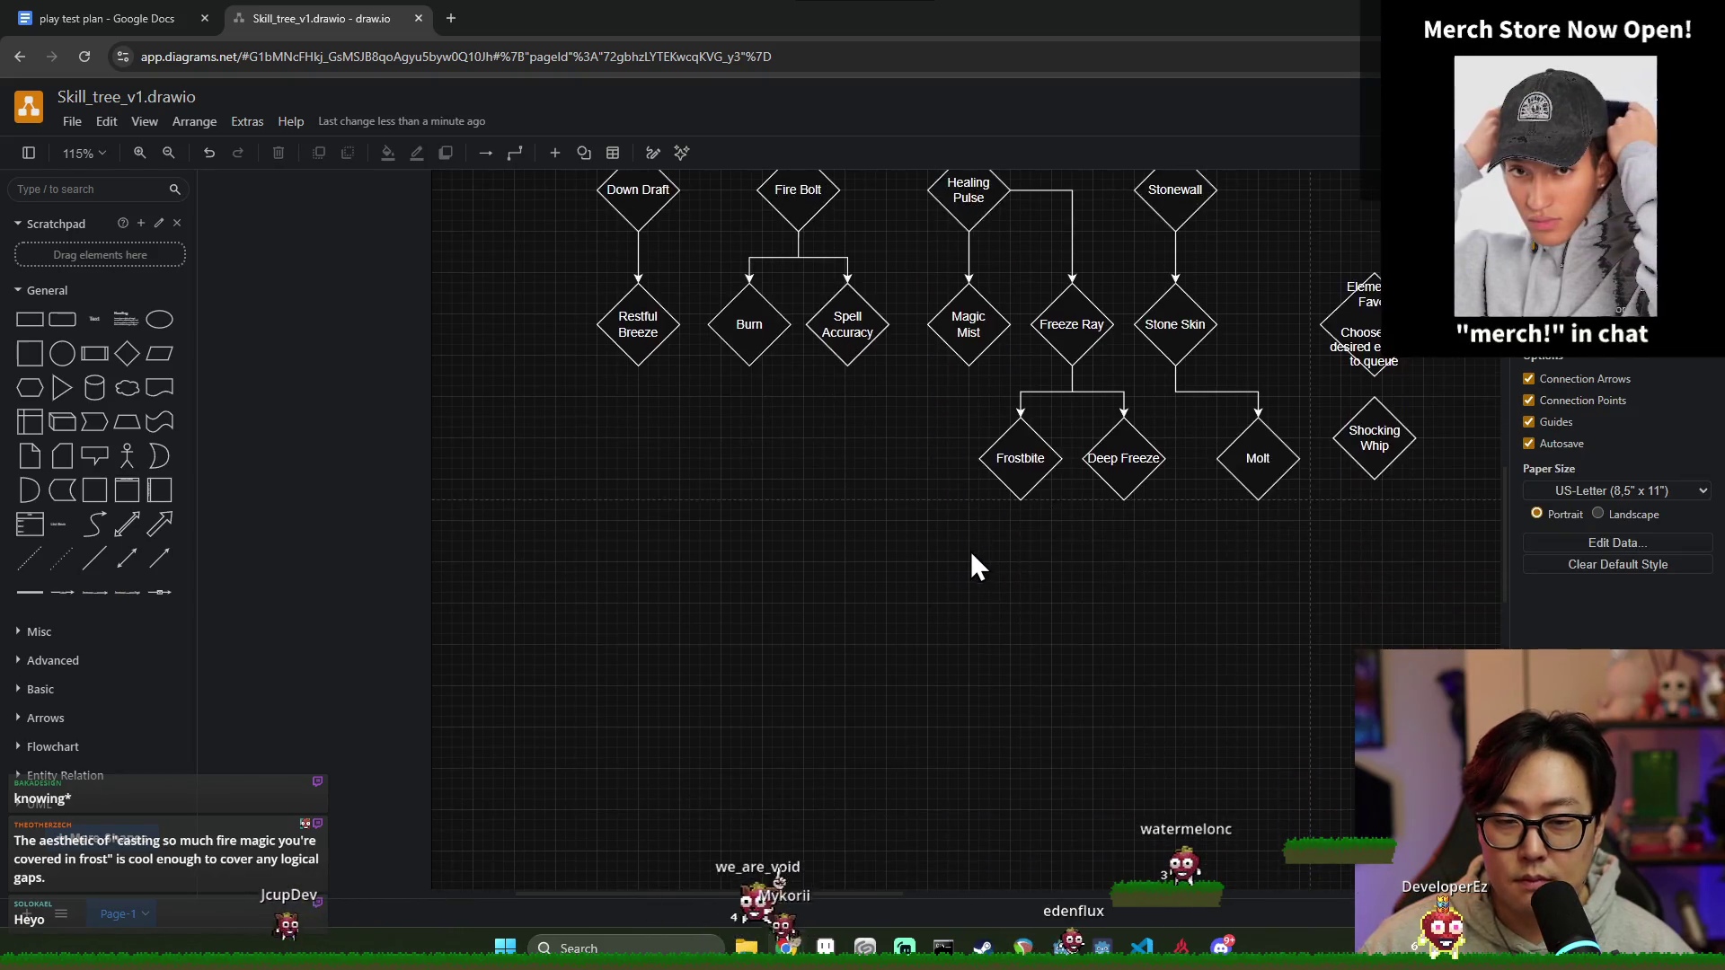
pyautogui.scroll(2, 972, 554)
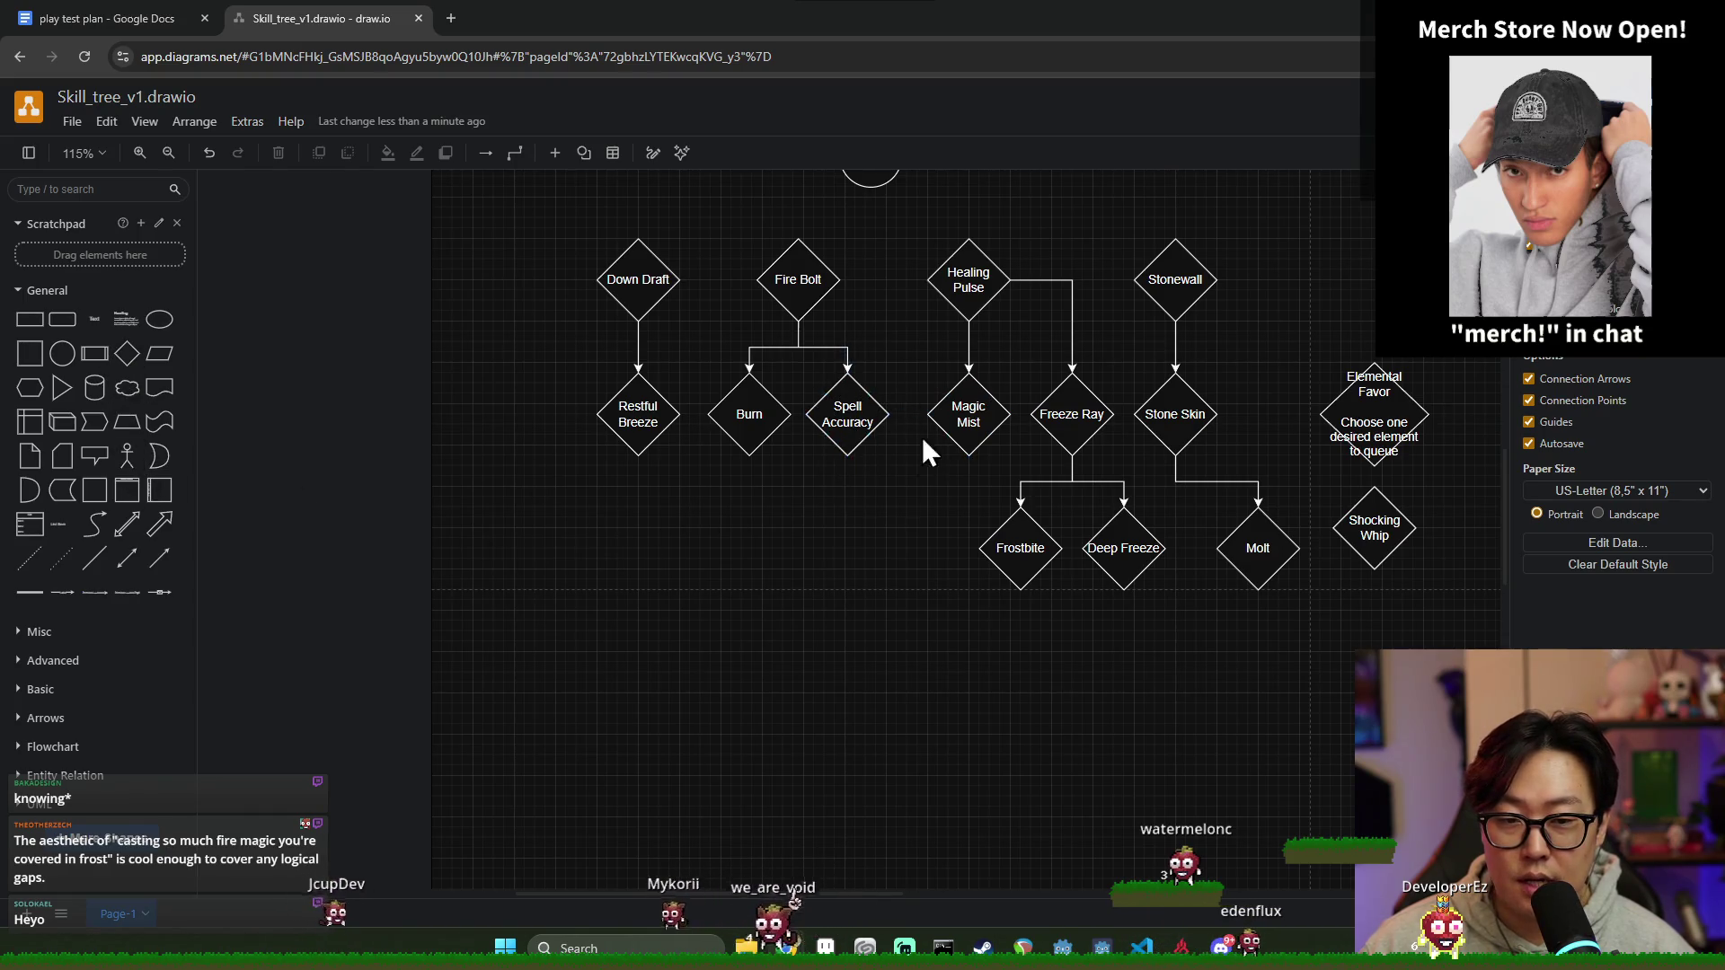
# Step: Add an empty diamond below Spell Accuracy and connect Magic Mist to it
pyautogui.click(841, 442)
pyautogui.moveTo(969, 413)
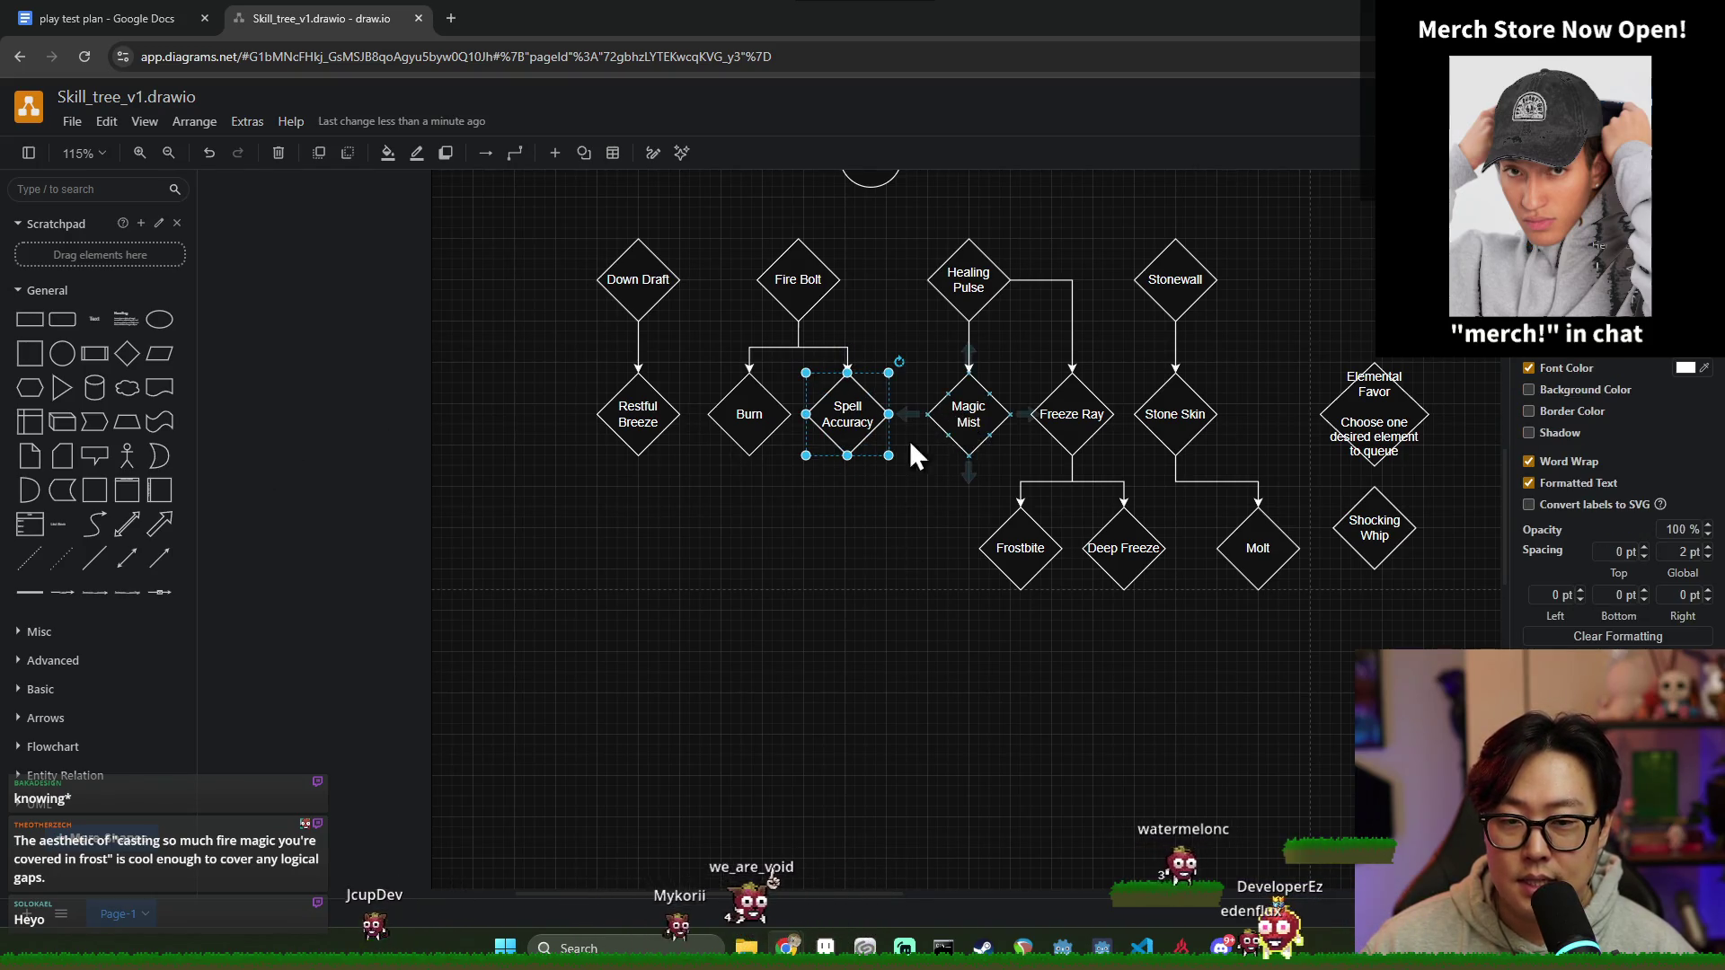
pyautogui.moveTo(127, 365)
pyautogui.mouseDown()
pyautogui.moveTo(843, 538)
pyautogui.moveTo(866, 559)
pyautogui.mouseUp()
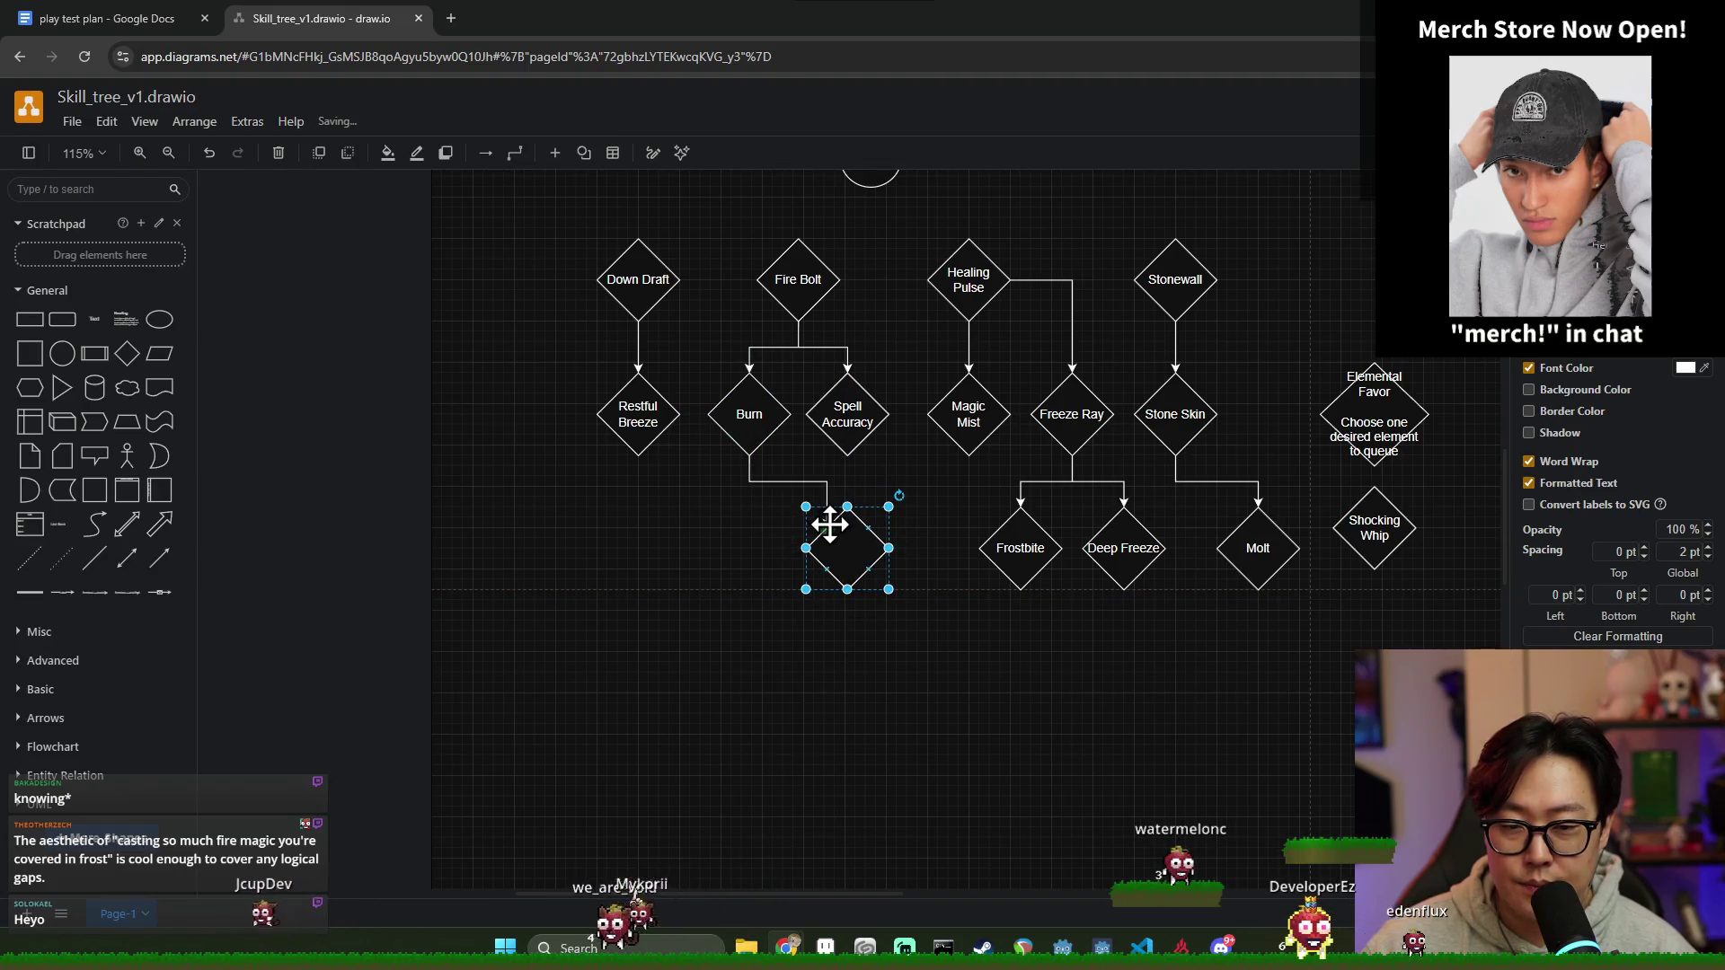
pyautogui.click(970, 463)
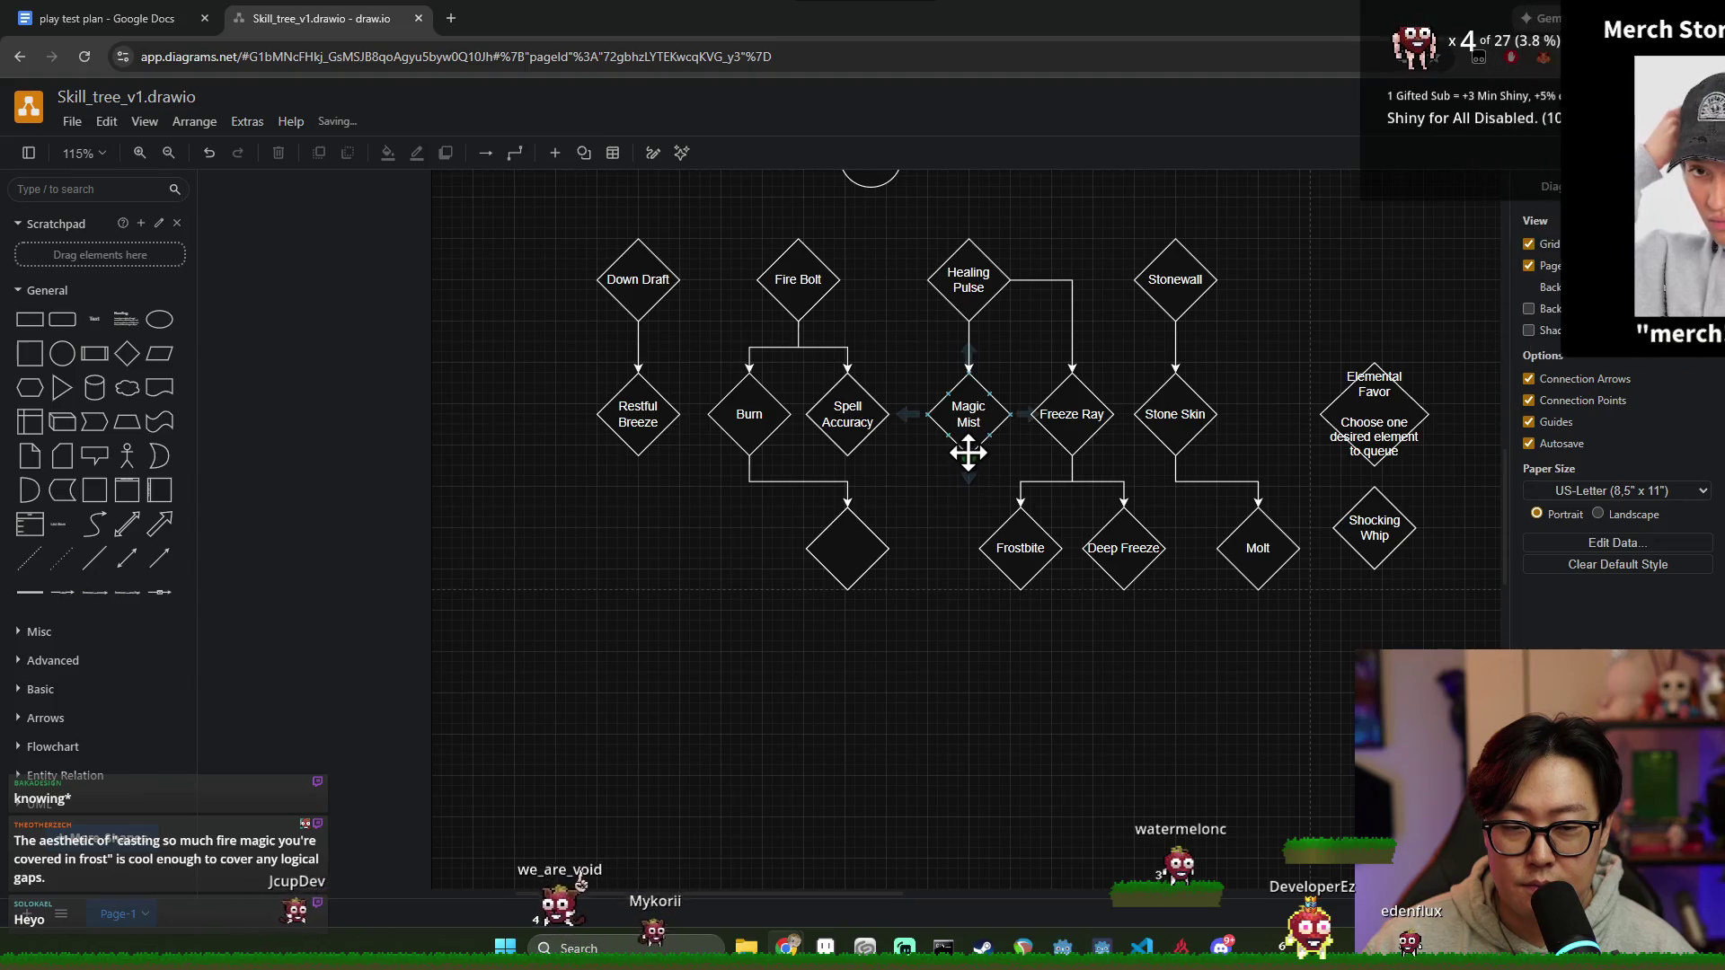
pyautogui.moveTo(968, 472)
pyautogui.mouseDown()
pyautogui.moveTo(842, 519)
pyautogui.moveTo(876, 562)
pyautogui.mouseUp()
pyautogui.click(846, 561)
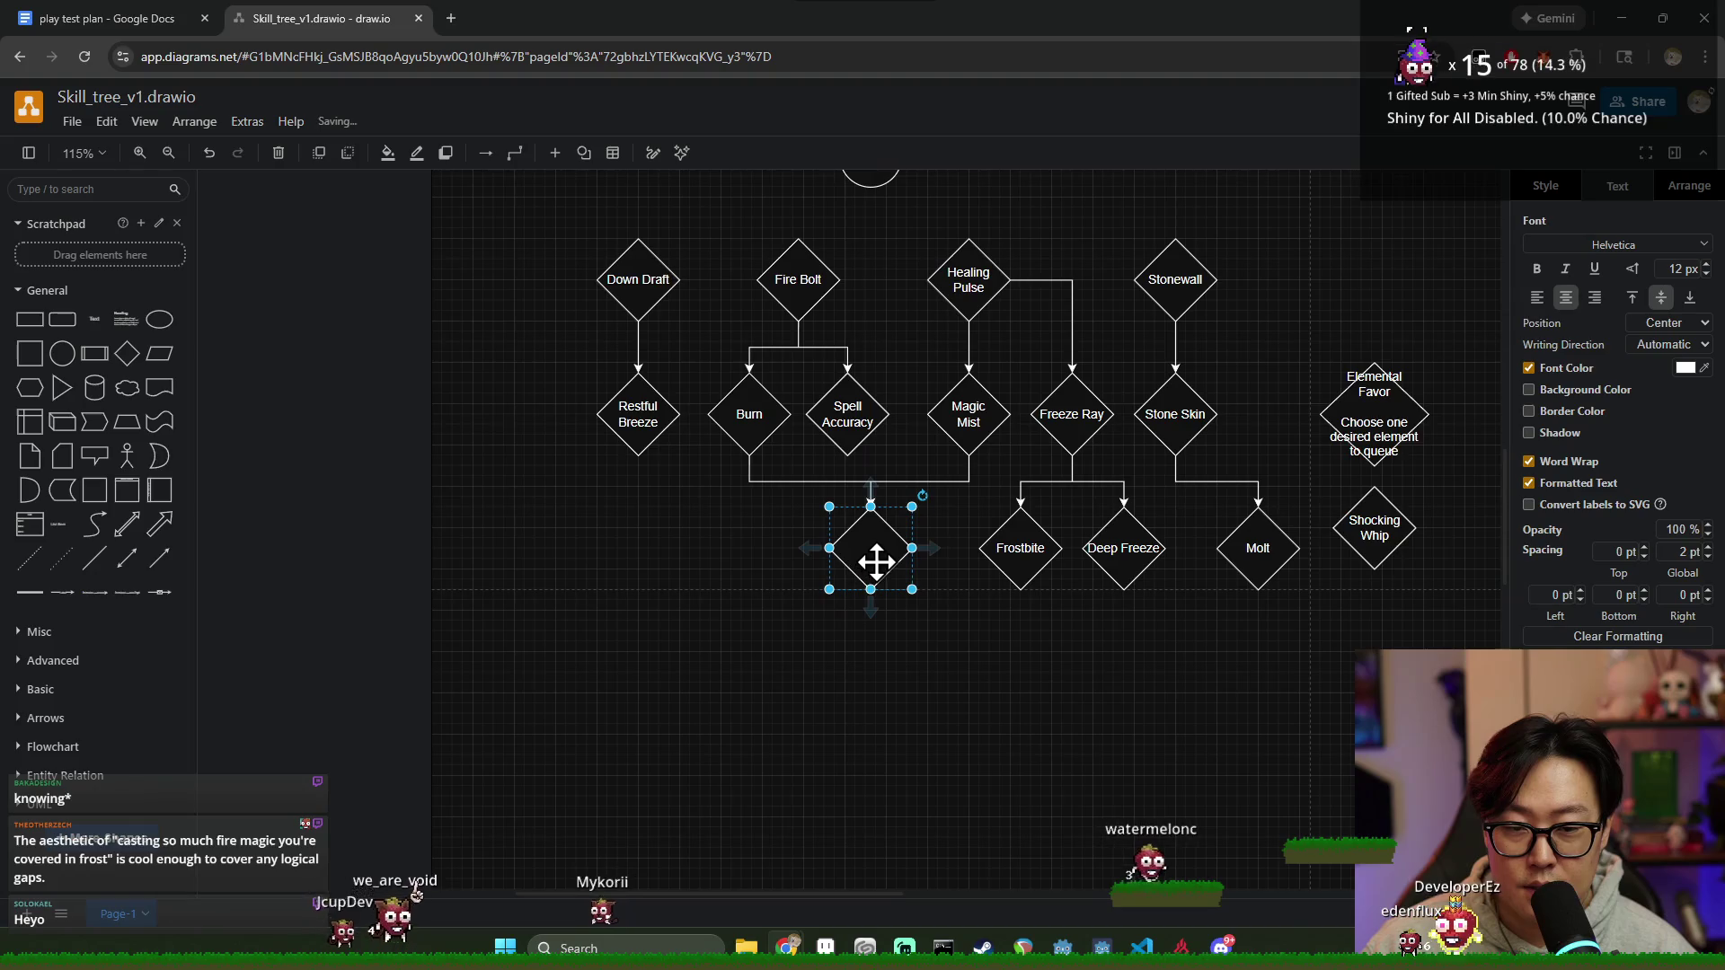
# Step: Label the new diamond 'Healing Fire'
pyautogui.doubleClick(877, 561)
pyautogui.moveTo(875, 569); pyautogui.dragTo(867, 567)
pyautogui.click(892, 600)
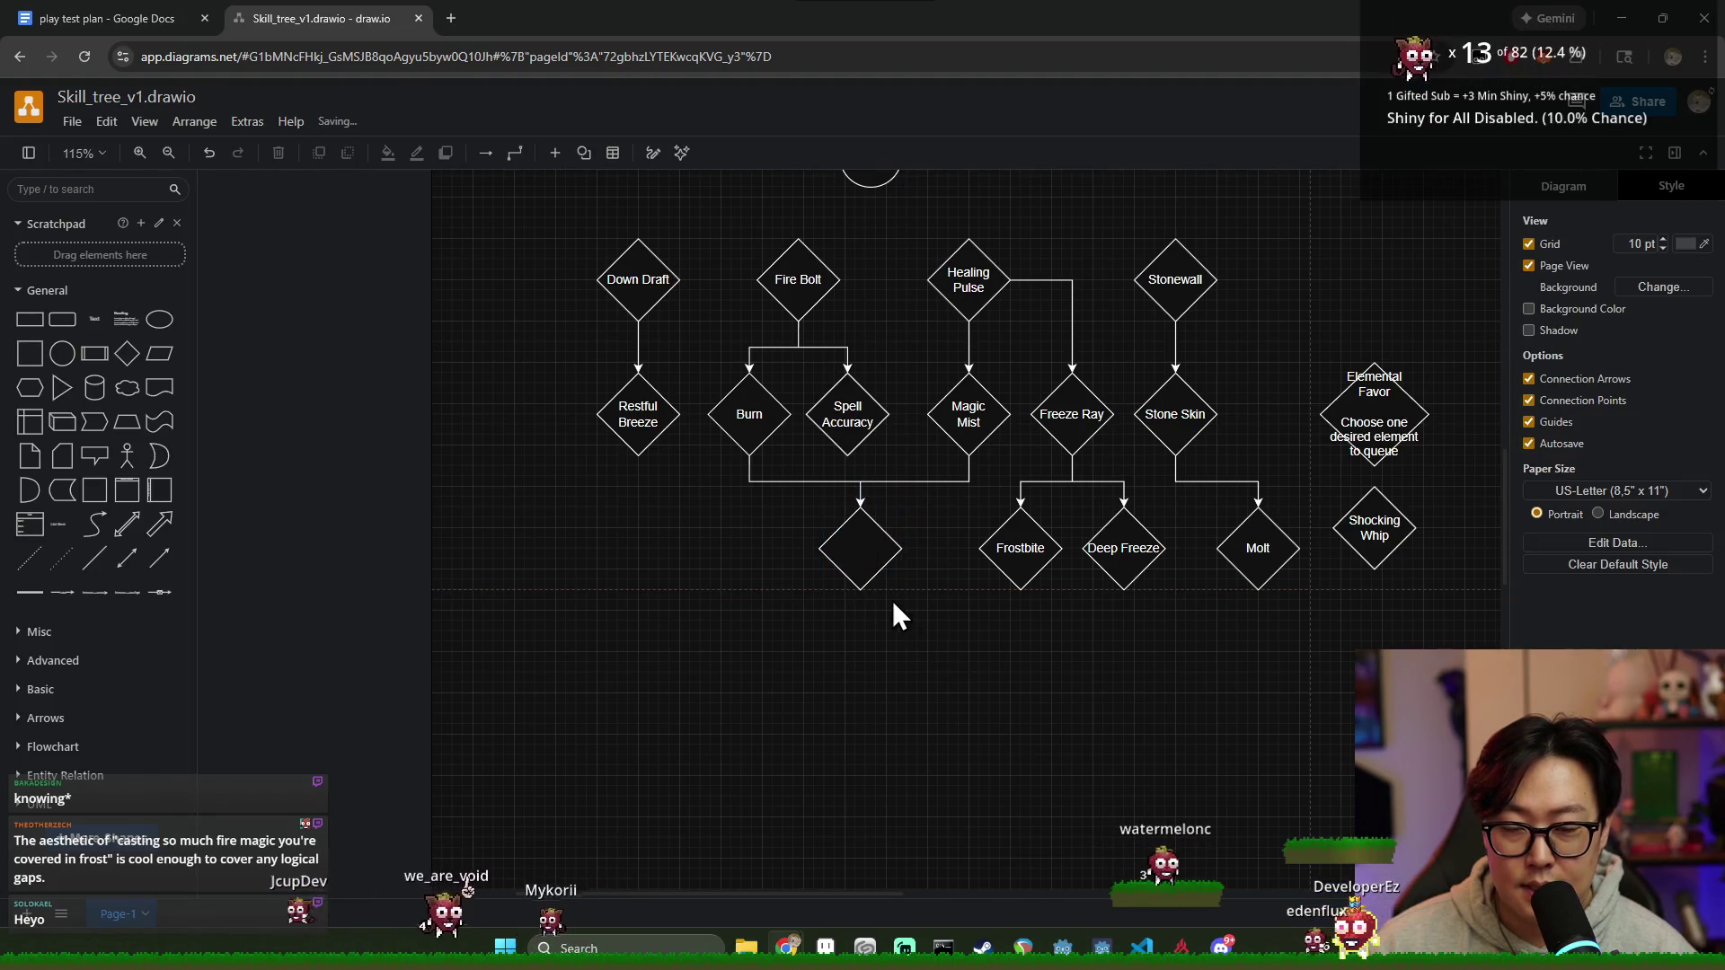
pyautogui.click(866, 550)
pyautogui.doubleClick(867, 550)
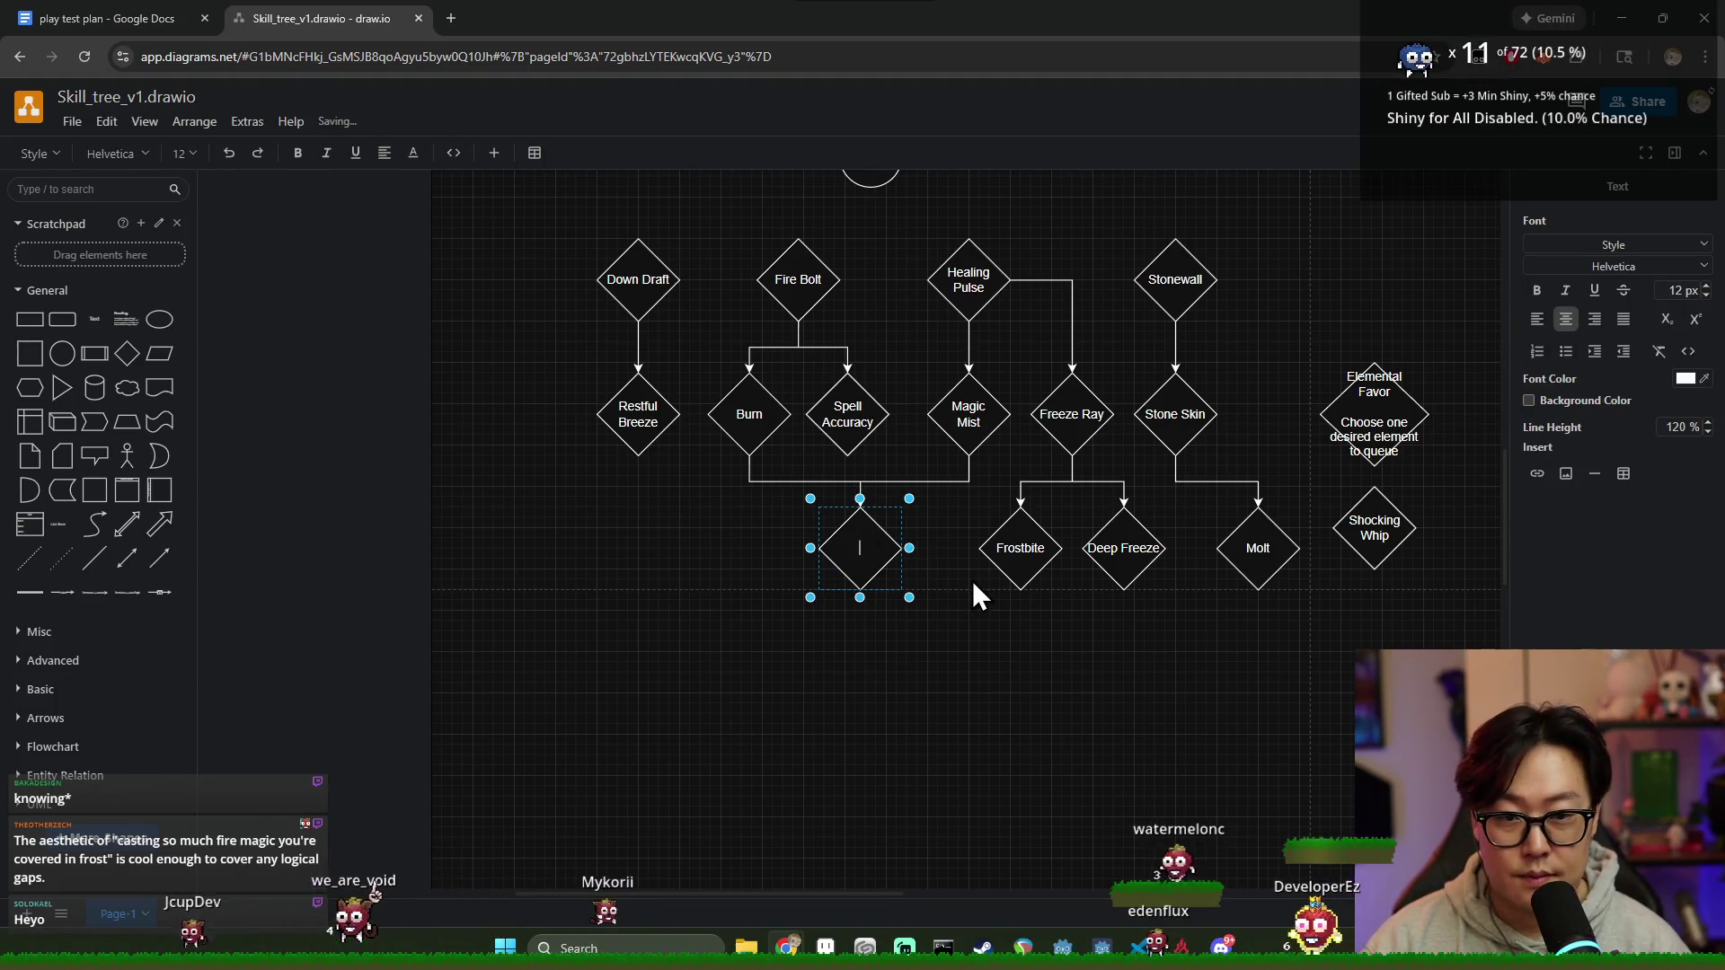
pyautogui.write('Healing Fire')
pyautogui.click(945, 697)
pyautogui.click(845, 577)
# Step: Seat Healing Fire under the merged arrows from Burn and Magic Mist
pyautogui.click(940, 654)
pyautogui.click(886, 541)
pyautogui.click(921, 620)
pyautogui.click(856, 556)
pyautogui.click(924, 635)
pyautogui.click(856, 552)
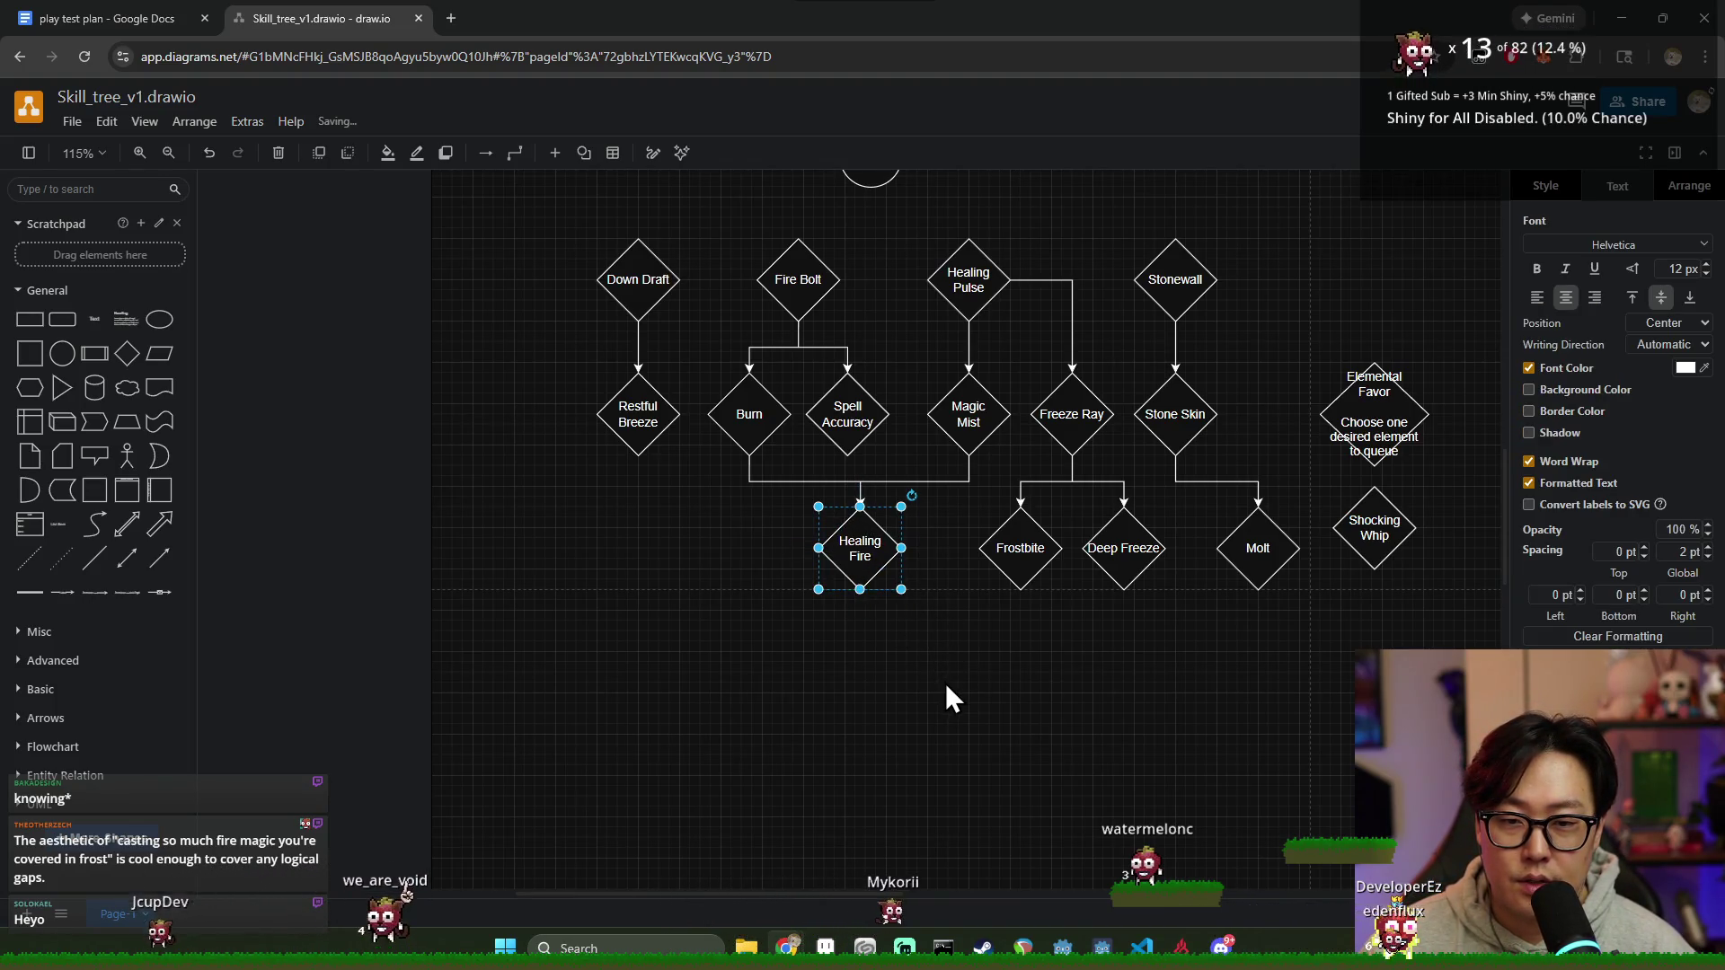
pyautogui.moveTo(875, 557); pyautogui.dragTo(866, 557)
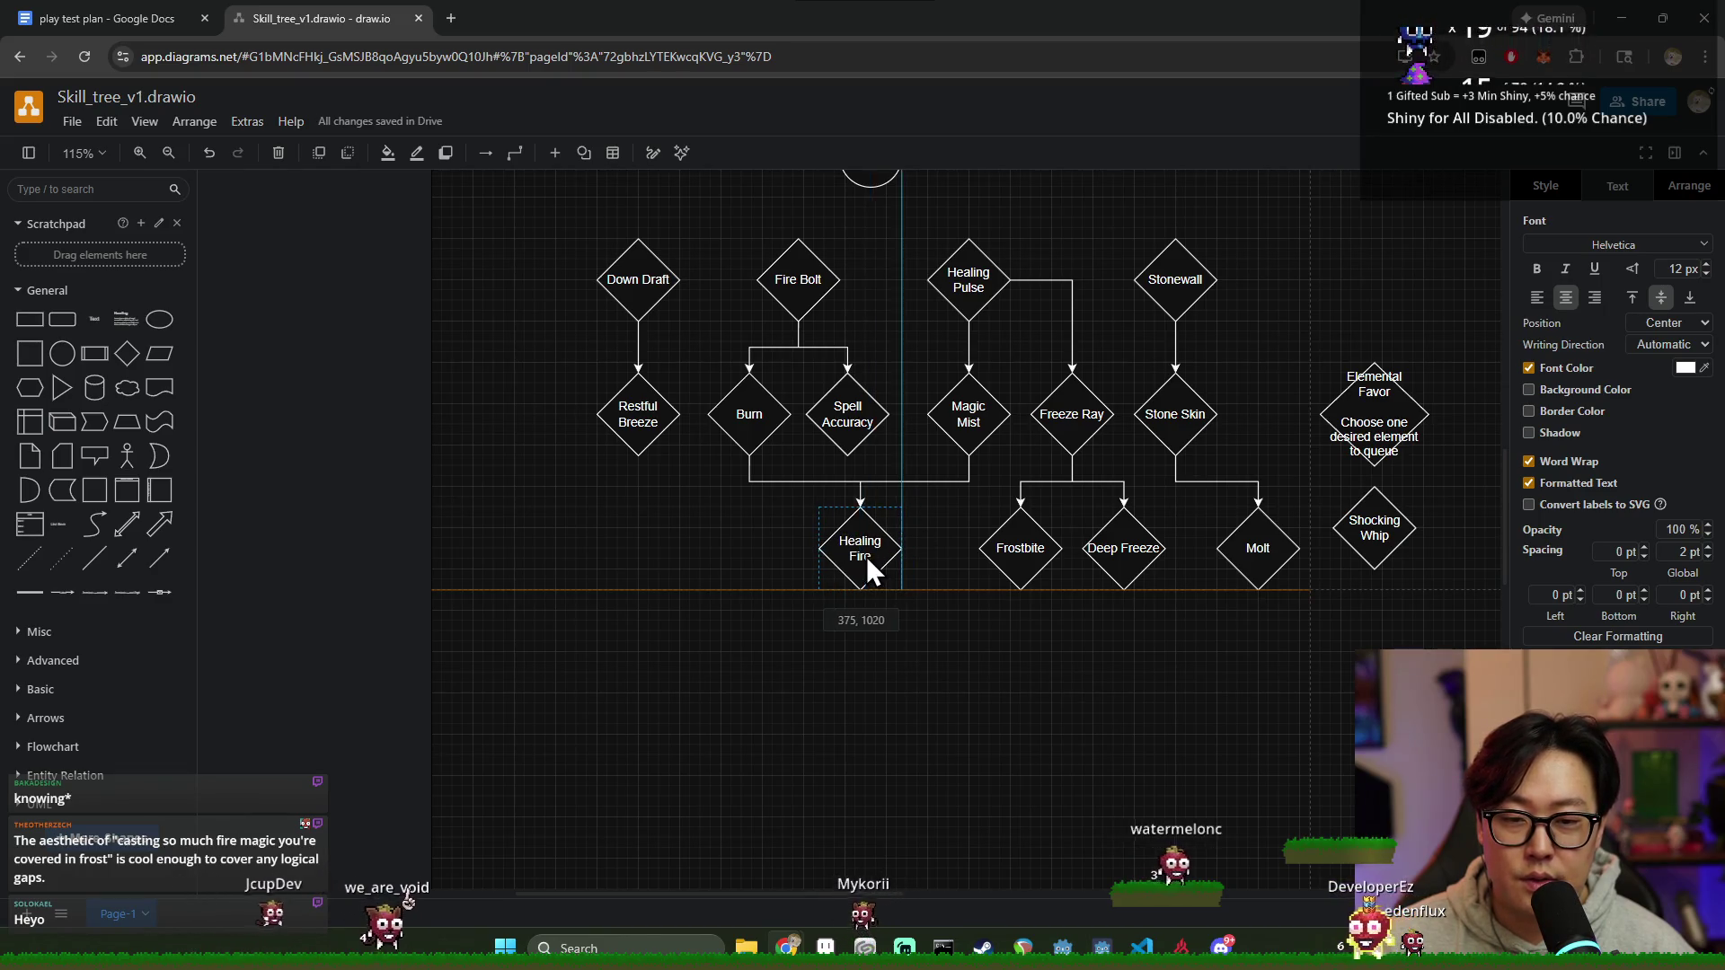
pyautogui.click(975, 658)
pyautogui.scroll(3, 952, 654)
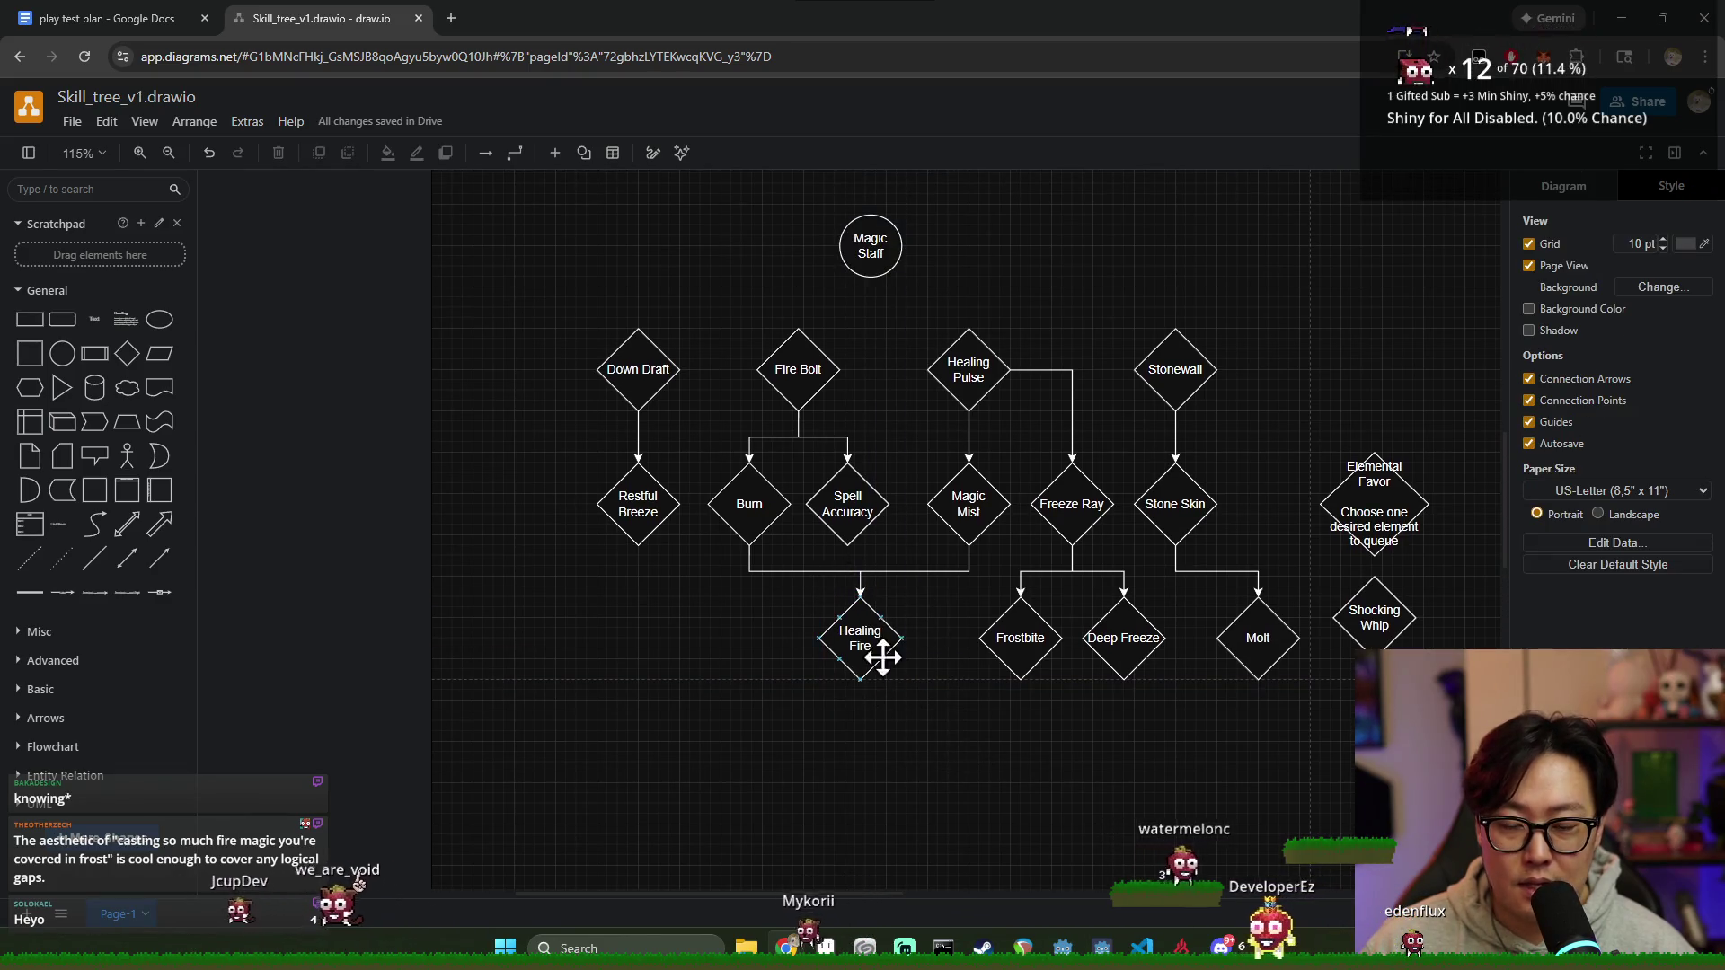
pyautogui.scroll(-3, 925, 689)
pyautogui.click(863, 566)
pyautogui.click(956, 678)
pyautogui.click(855, 550)
pyautogui.click(543, 530)
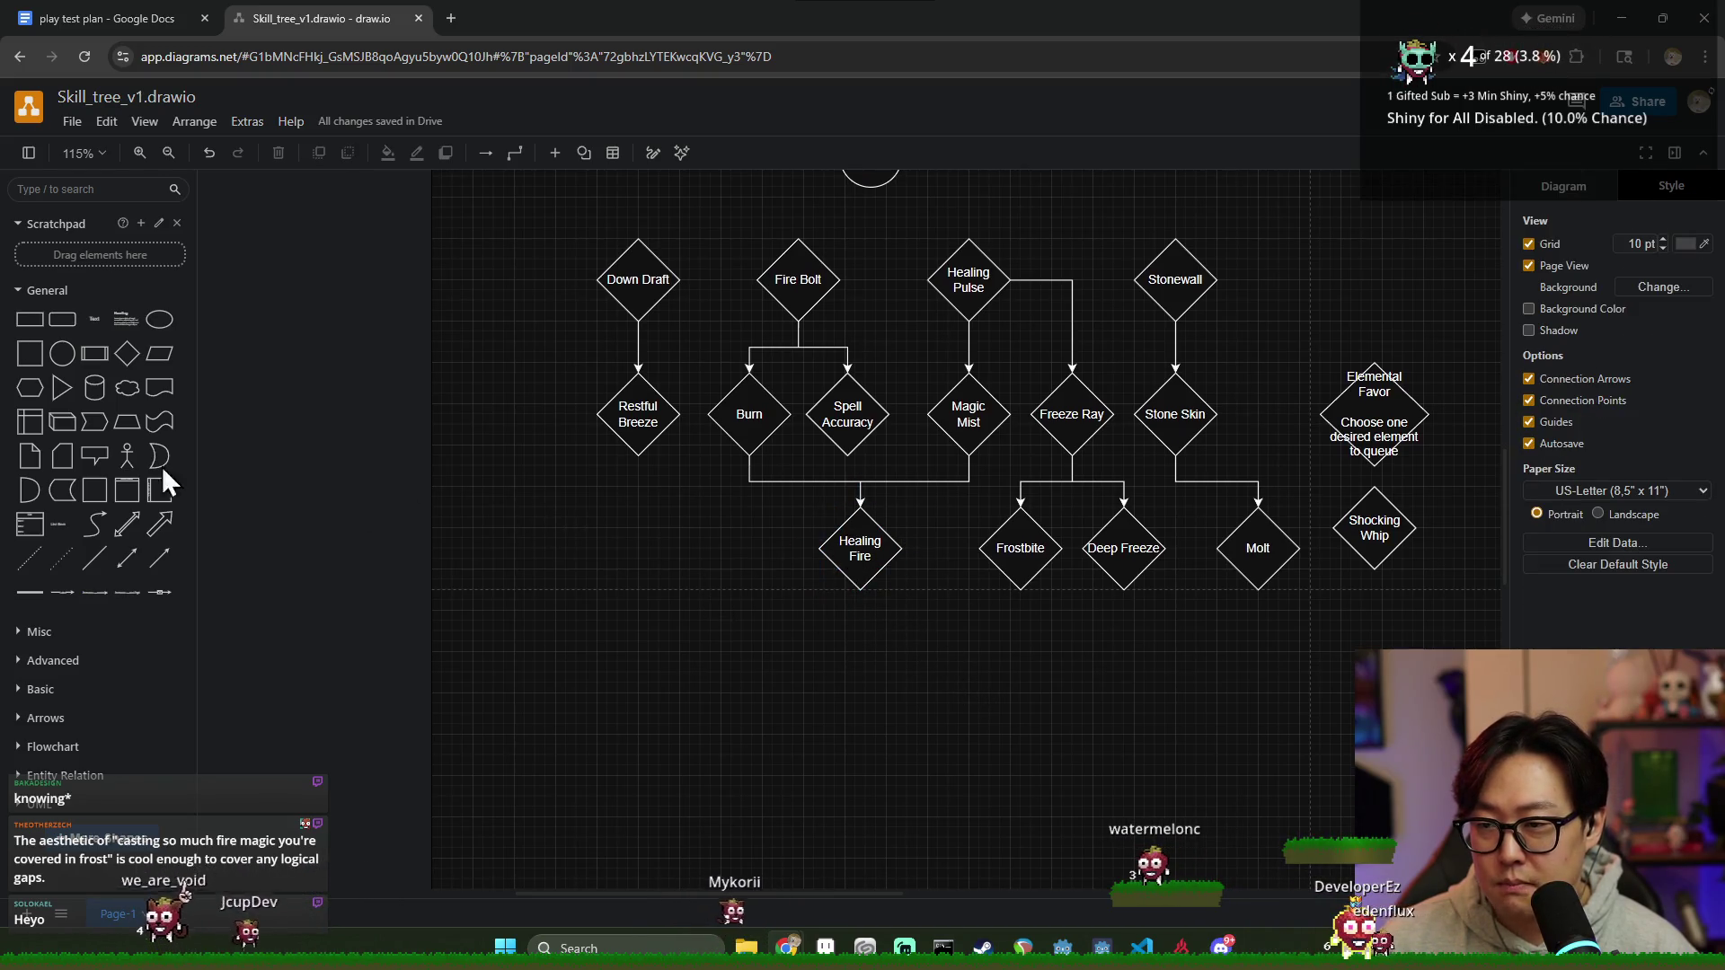
# Step: Add a diamond below Healing Fire labelled 'Greater Healing'
pyautogui.moveTo(126, 356); pyautogui.dragTo(821, 638)
pyautogui.write('Greater Healing')
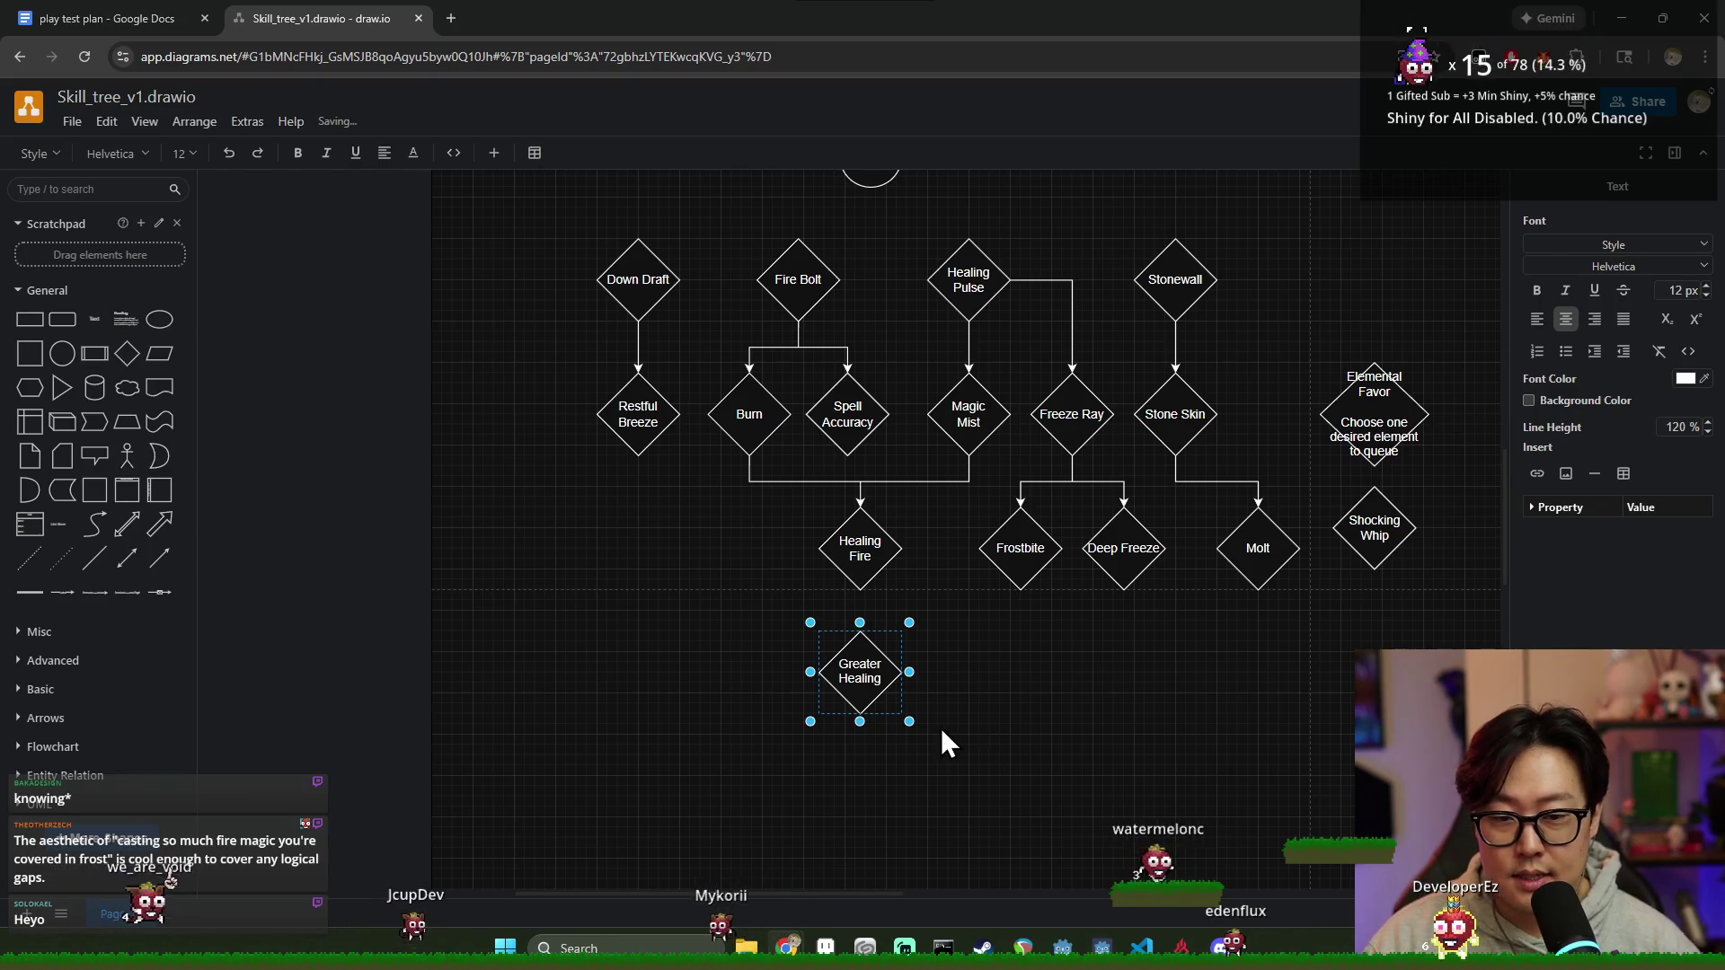
pyautogui.press('Escape')
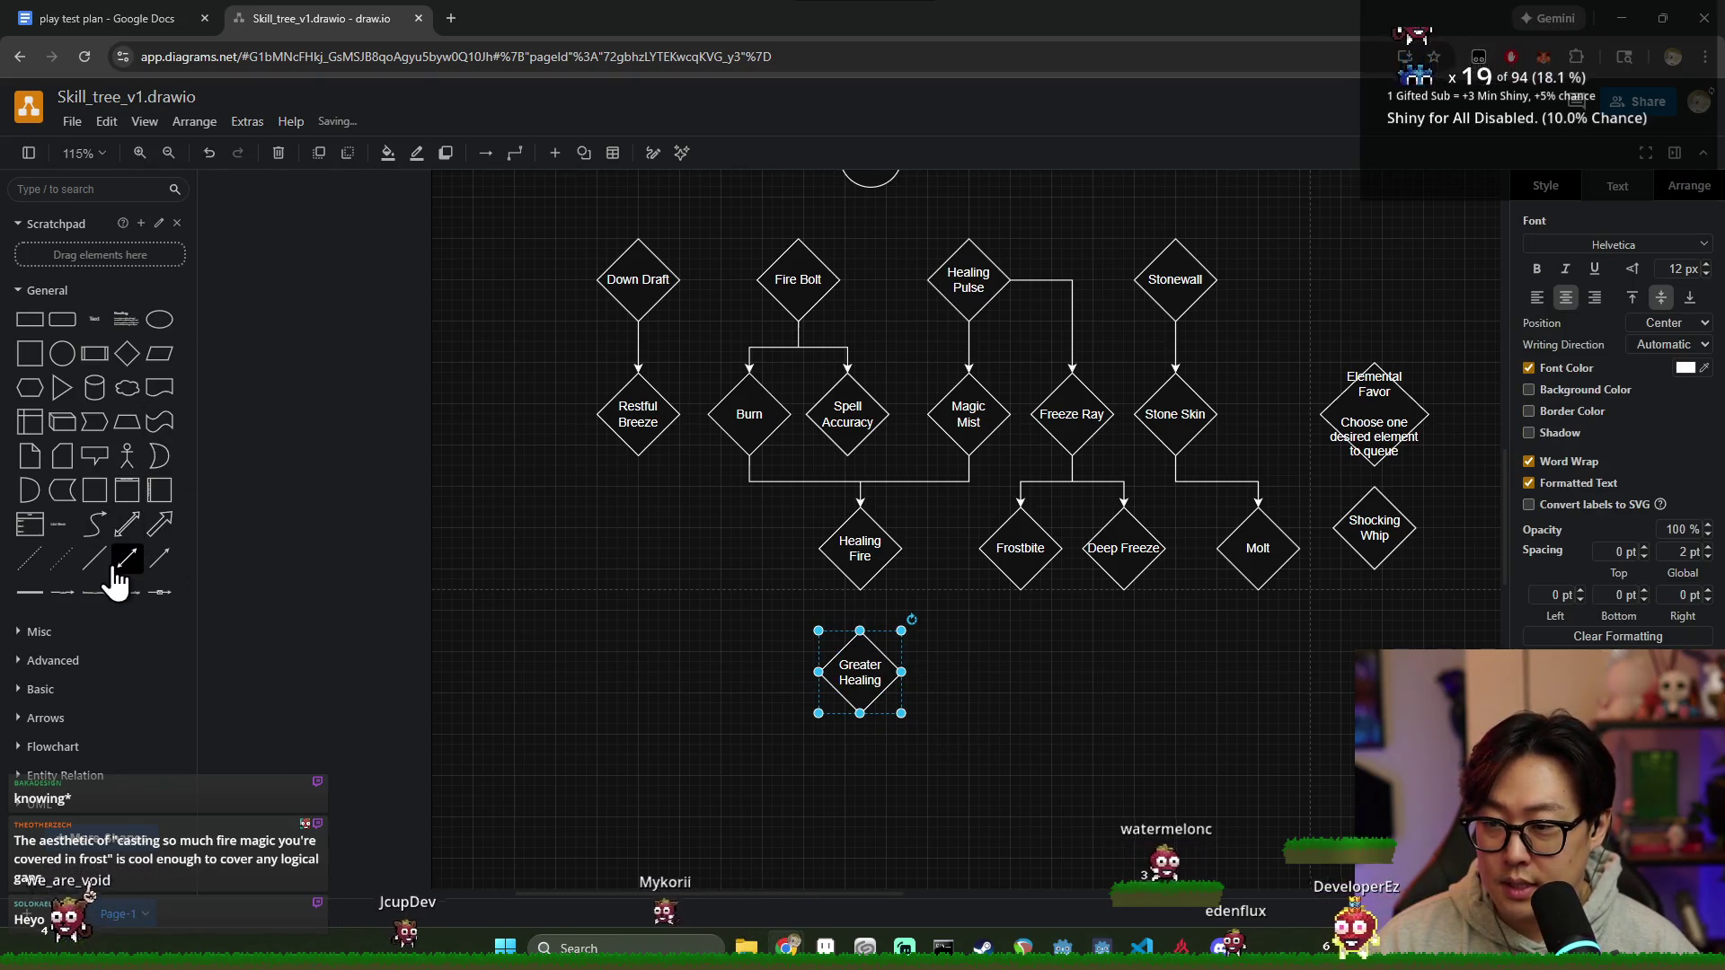
pyautogui.click(929, 588)
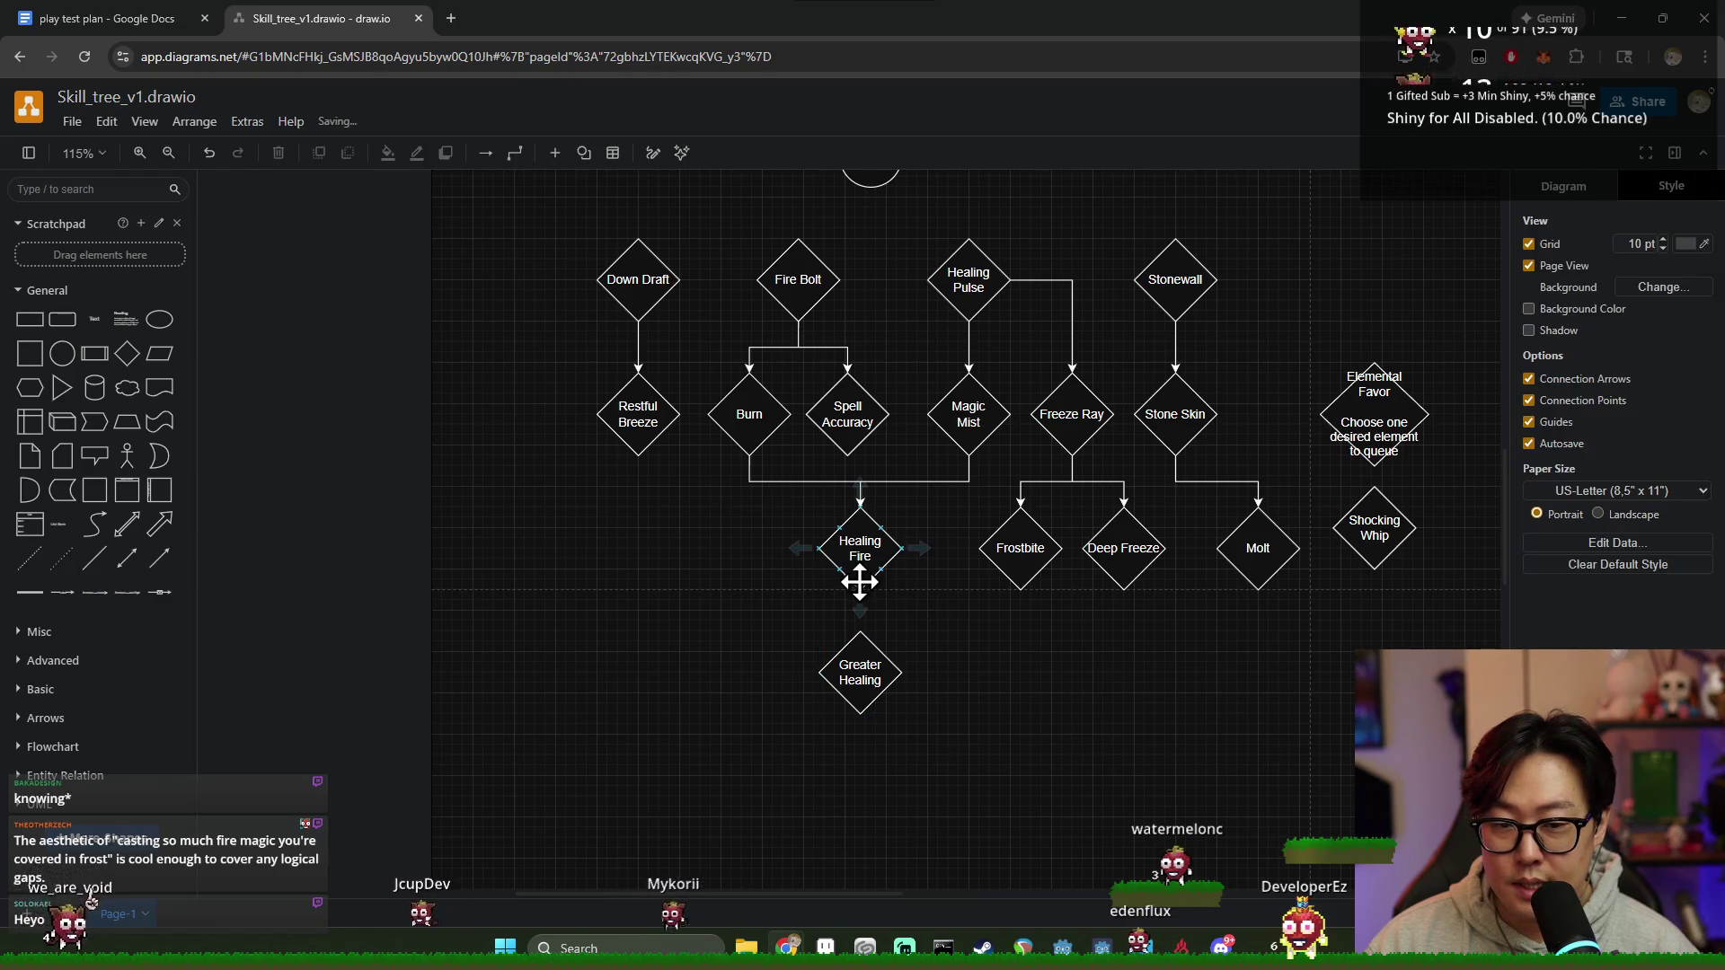
# Step: Connect Healing Fire down to Greater Healing and confirm its label
pyautogui.click(858, 649)
pyautogui.click(929, 715)
pyautogui.click(858, 670)
pyautogui.doubleClick(859, 670)
pyautogui.click(1041, 667)
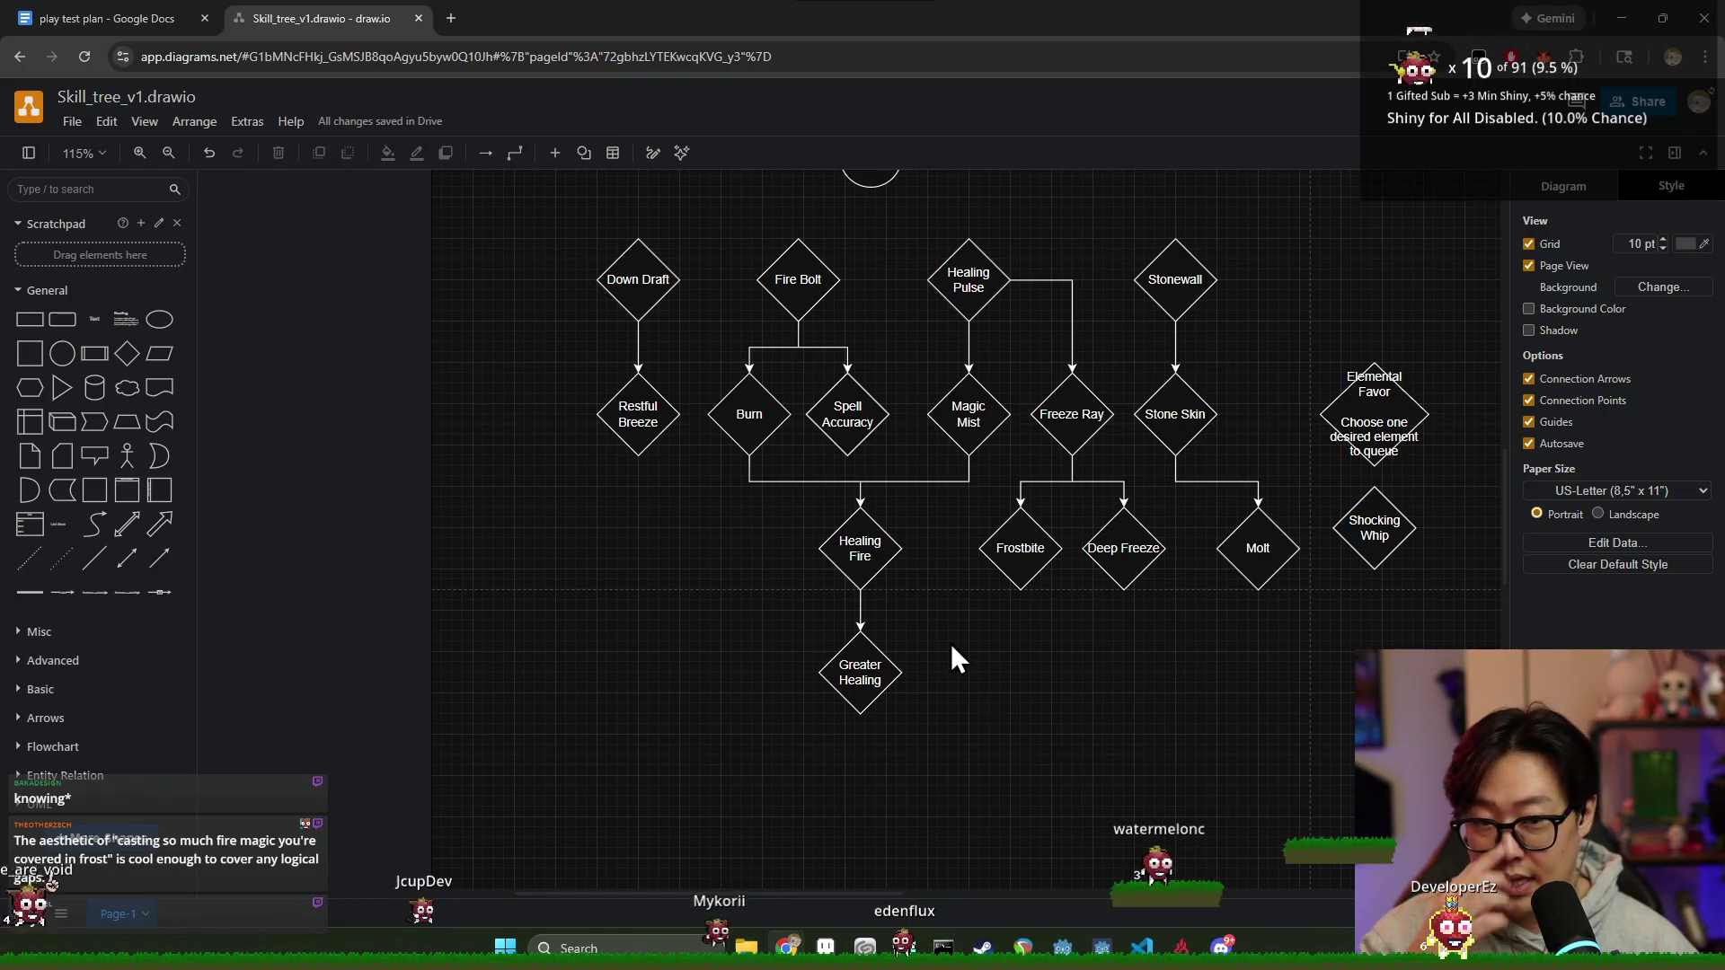
# Step: Check Healing Fire and Greater Healing together, then review Healing Fire and Burn
pyautogui.moveTo(908, 744); pyautogui.dragTo(784, 520)
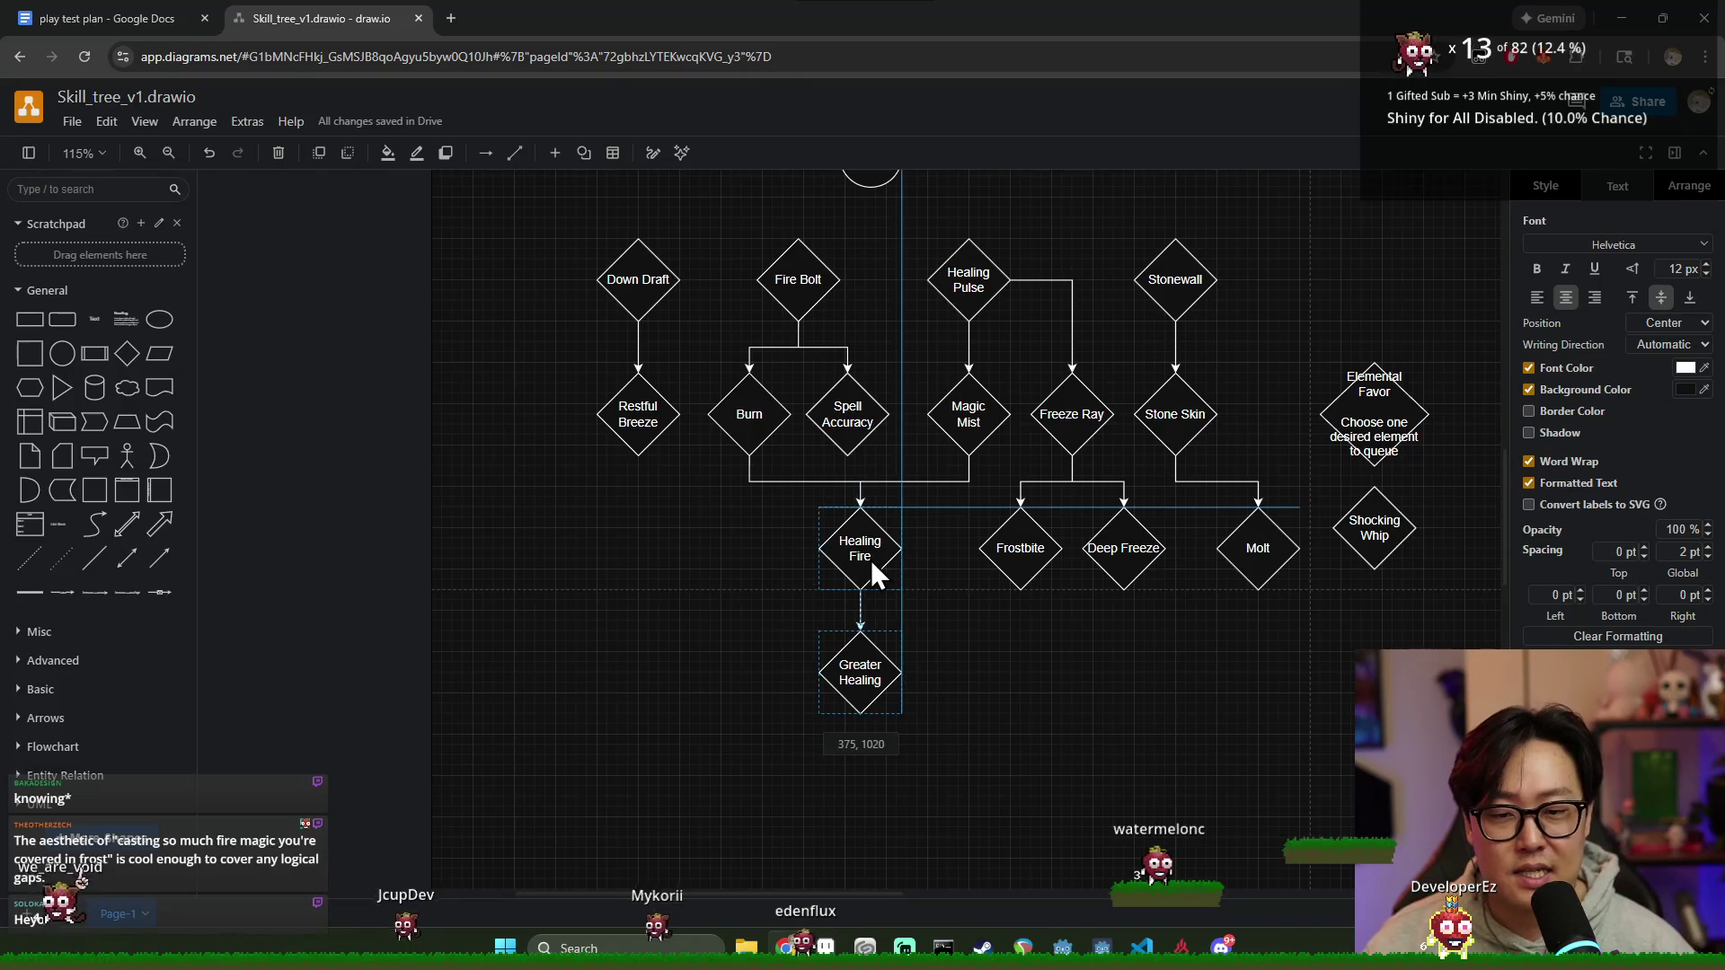
pyautogui.click(911, 675)
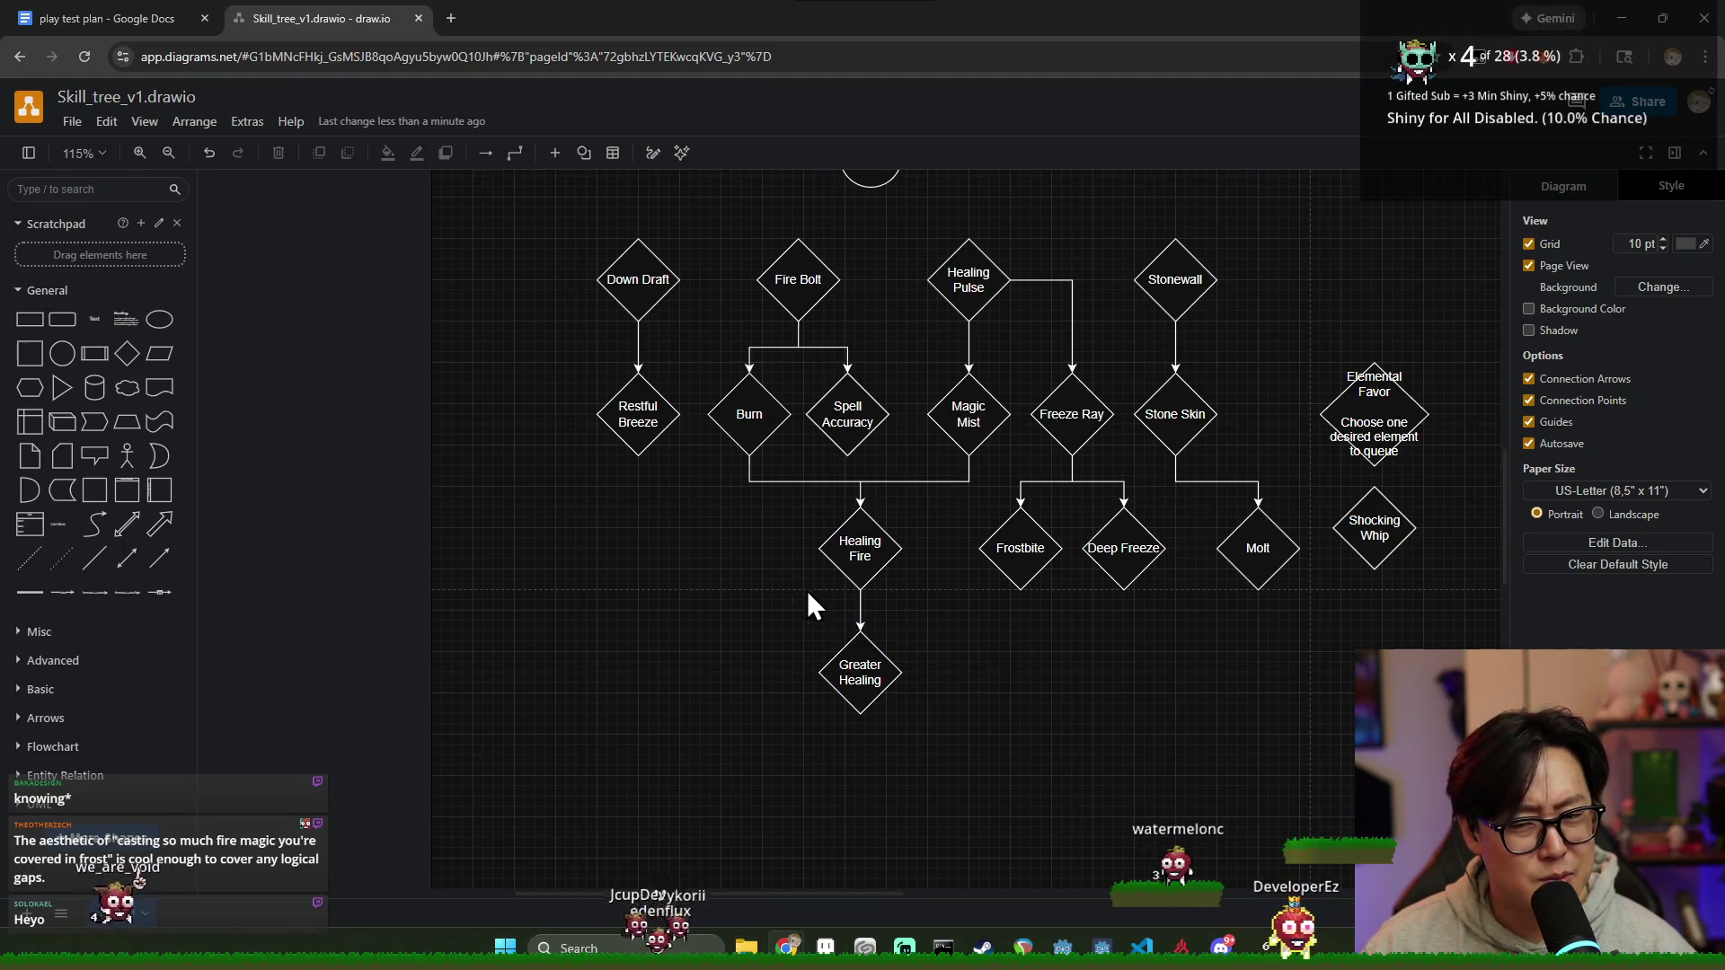
pyautogui.click(743, 444)
pyautogui.click(711, 607)
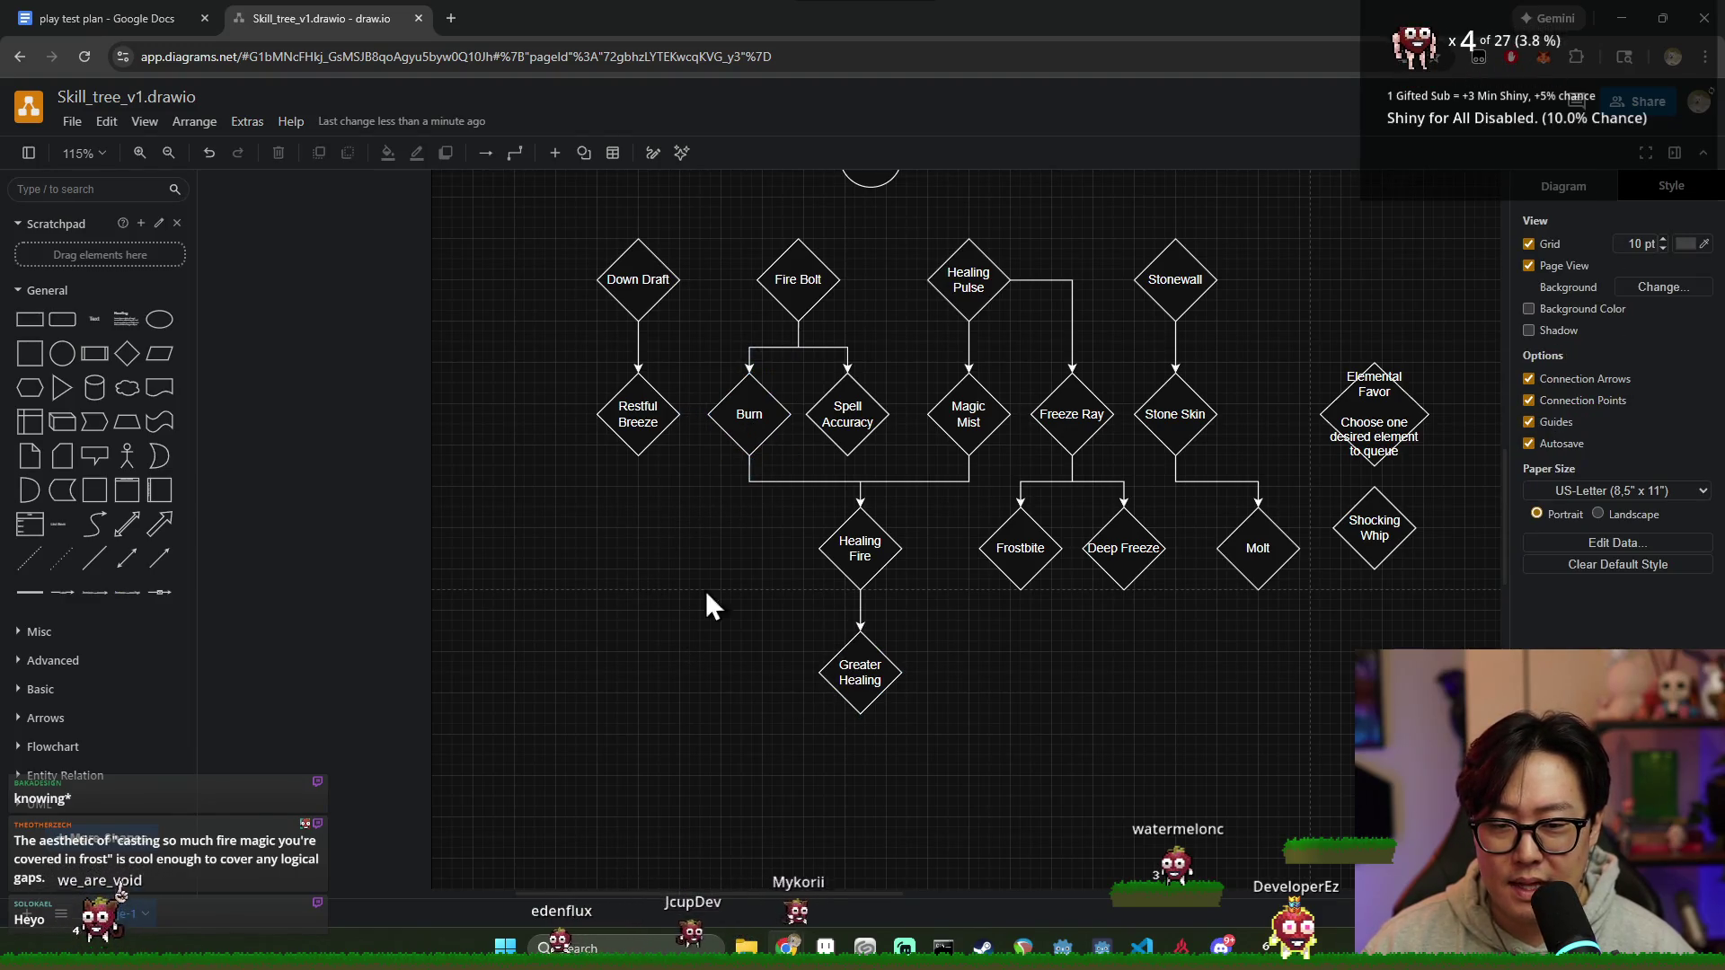
pyautogui.click(867, 543)
pyautogui.click(961, 630)
# Step: Insert a new blank diamond and place it left of Healing Fire
pyautogui.click(744, 439)
pyautogui.click(607, 528)
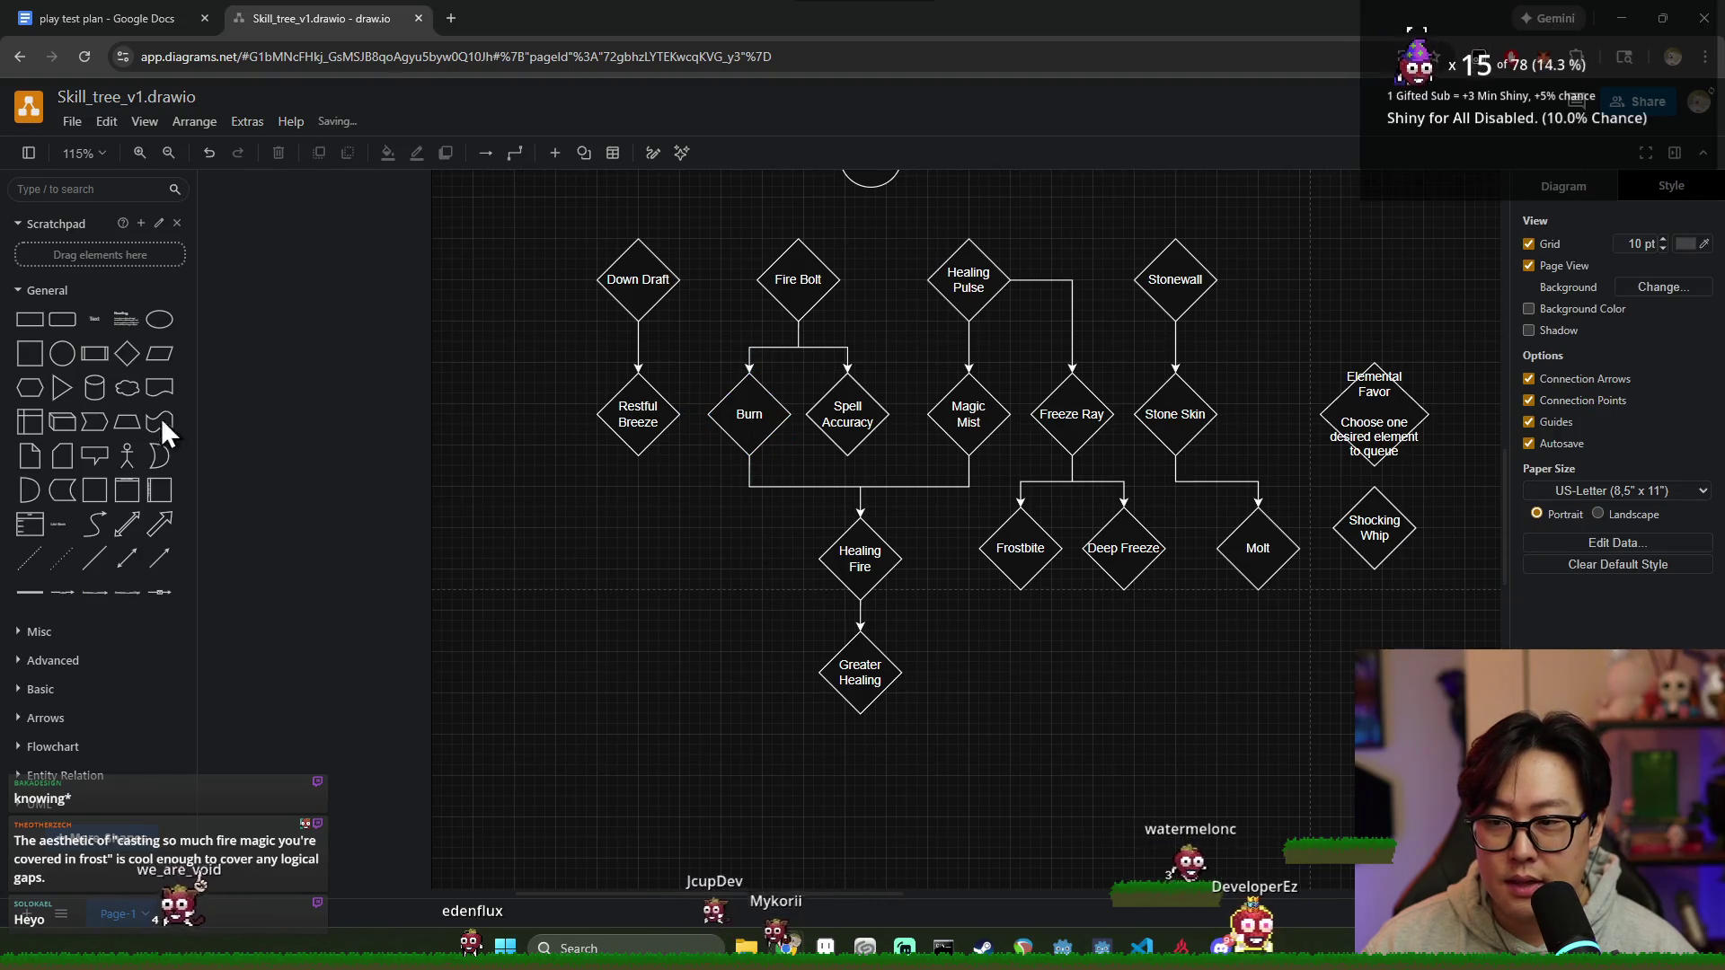
pyautogui.click(135, 364)
pyautogui.moveTo(837, 518)
pyautogui.mouseDown()
pyautogui.moveTo(682, 602)
pyautogui.moveTo(731, 594)
pyautogui.mouseUp()
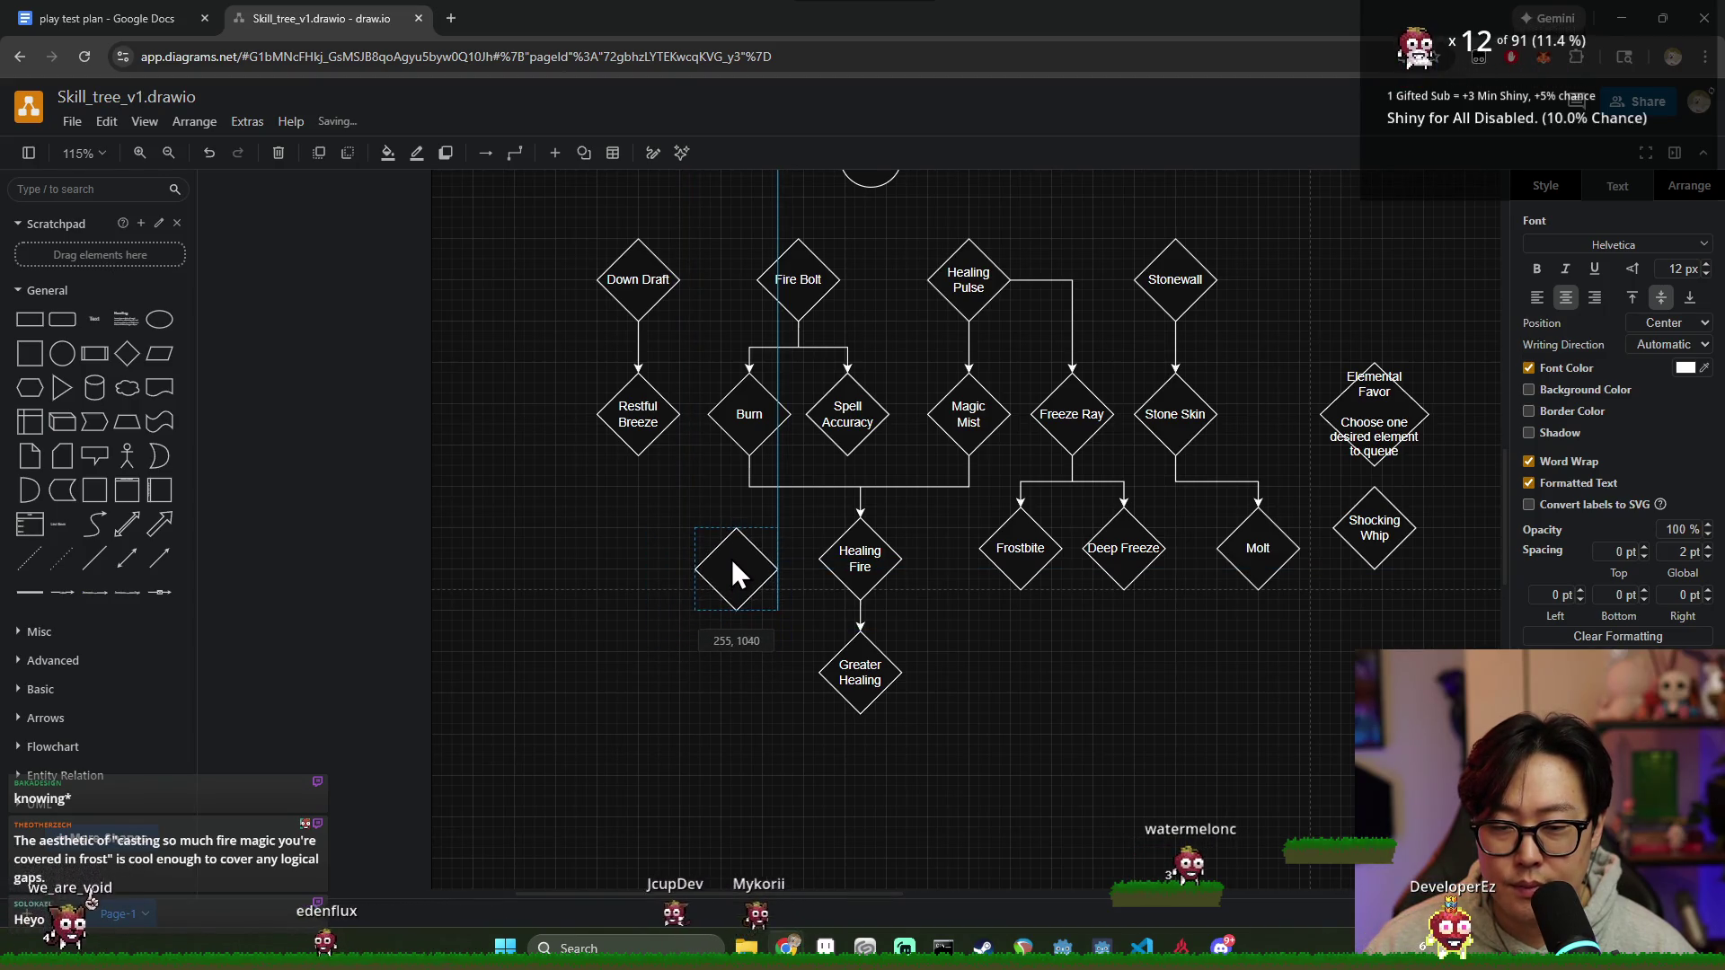
pyautogui.moveTo(732, 593); pyautogui.dragTo(737, 552)
pyautogui.click(1207, 680)
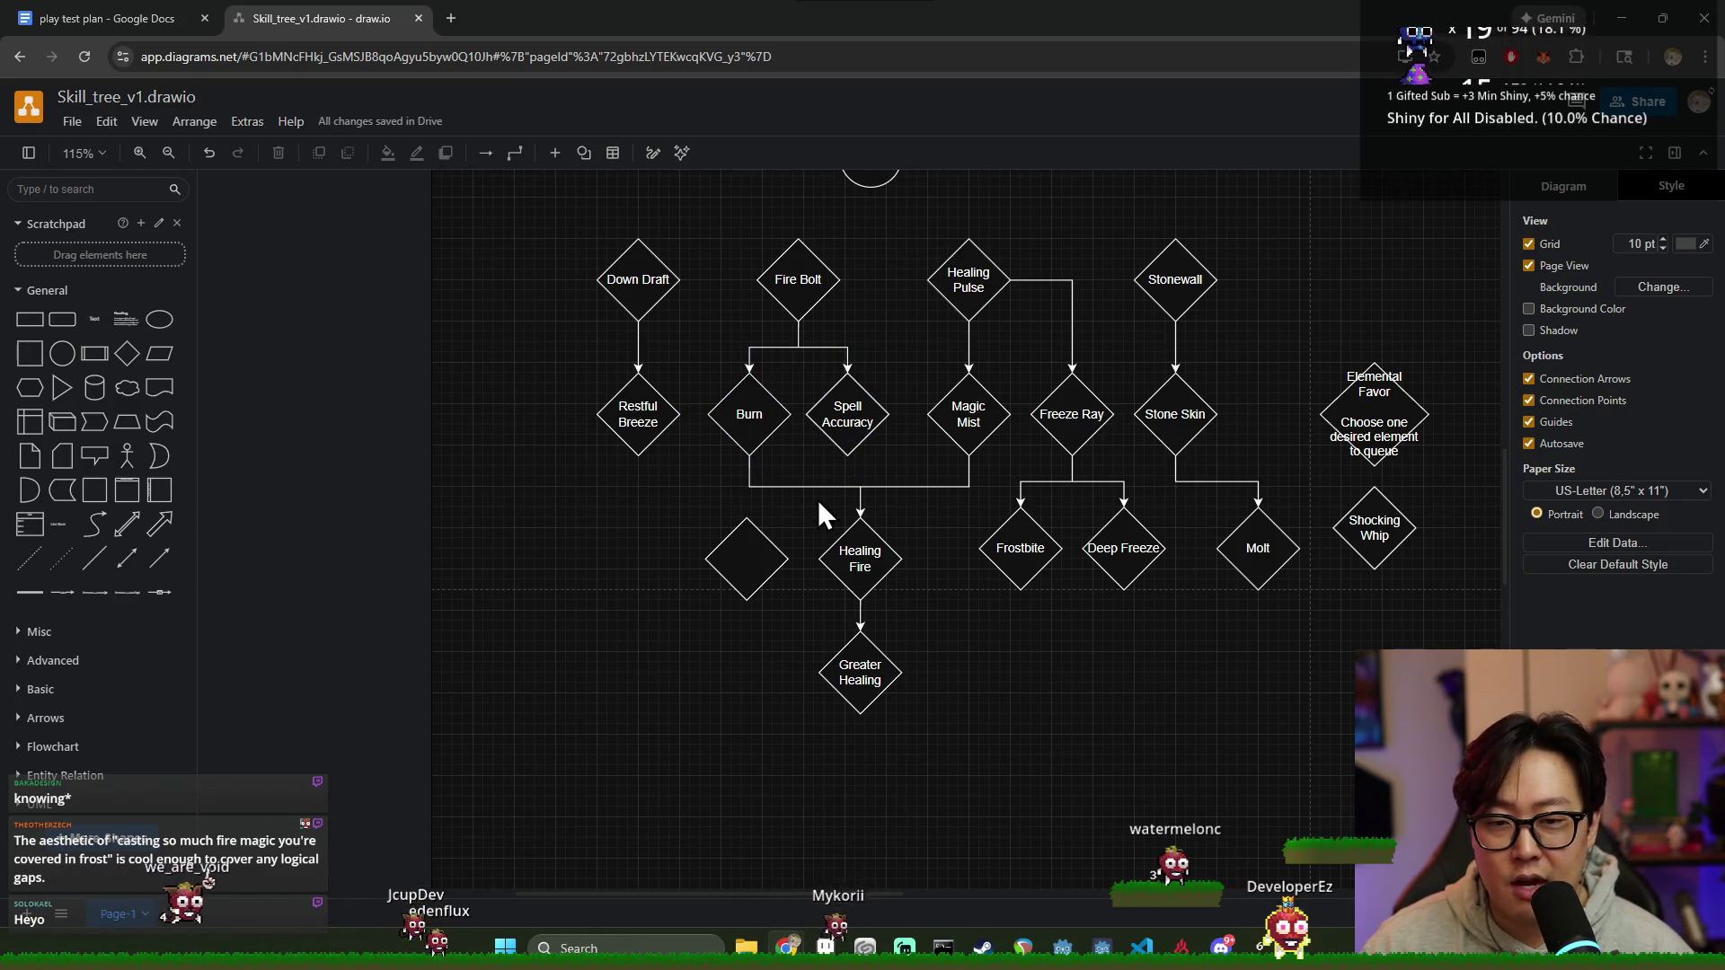
# Step: Connect Burn to the blank diamond and settle it under that connector
pyautogui.moveTo(748, 546); pyautogui.dragTo(695, 563)
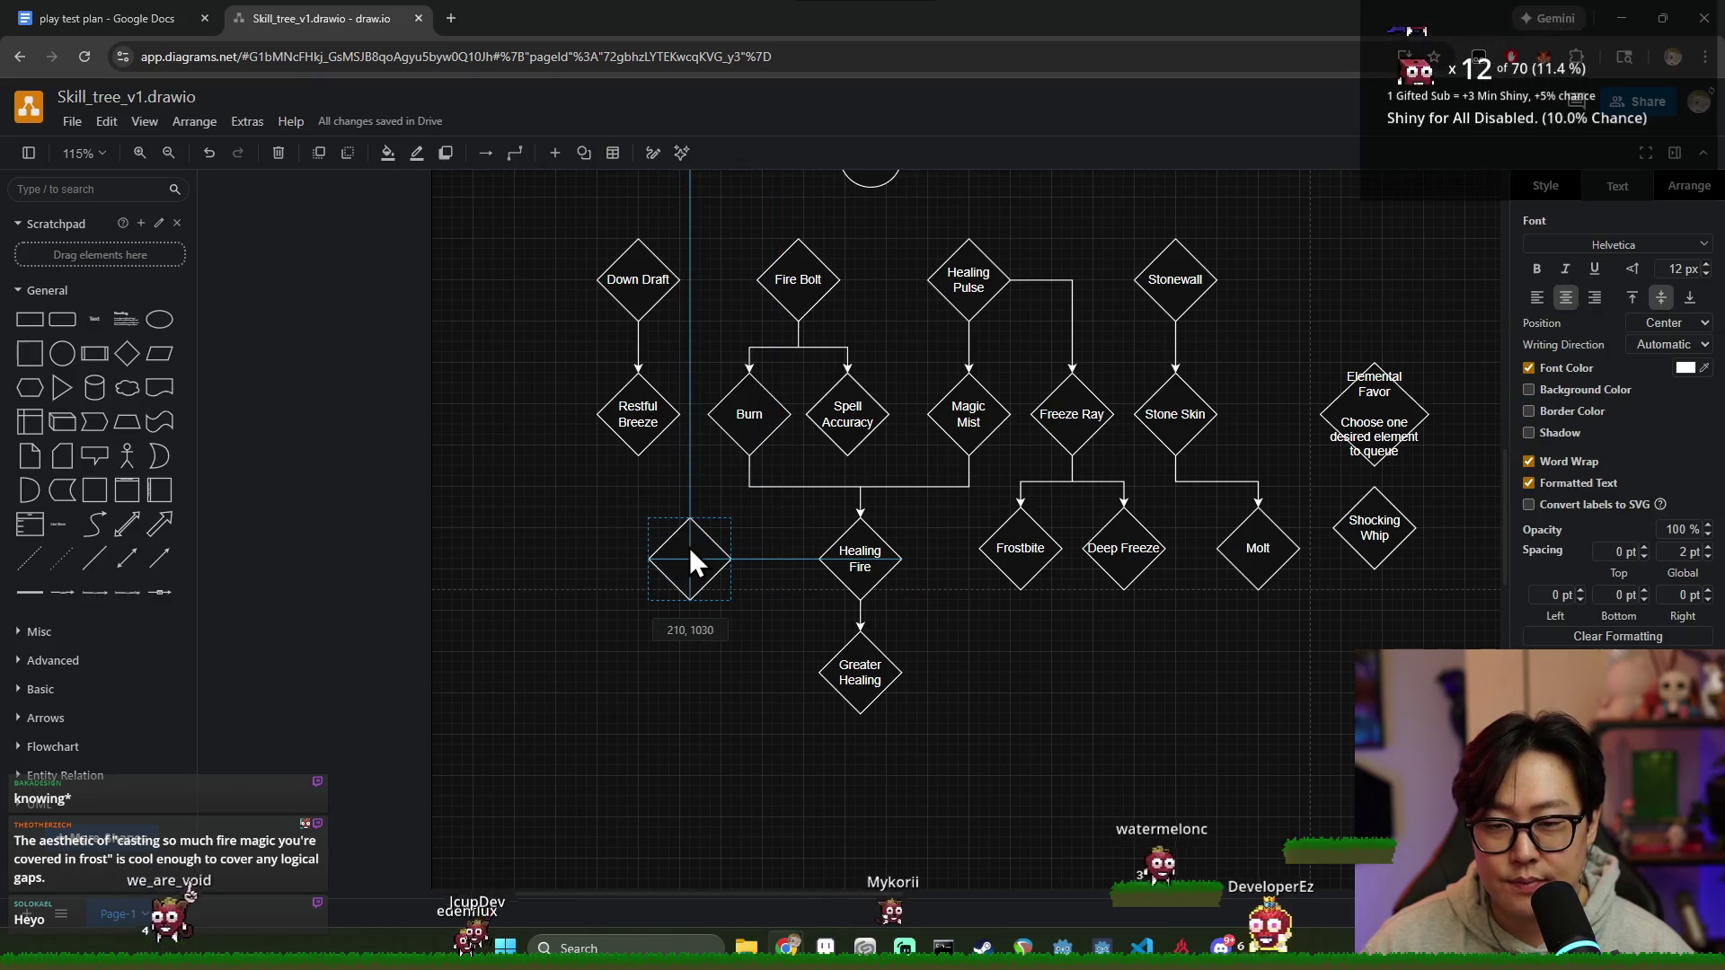
pyautogui.moveTo(696, 553)
pyautogui.mouseDown()
pyautogui.moveTo(746, 550)
pyautogui.moveTo(725, 556)
pyautogui.mouseUp()
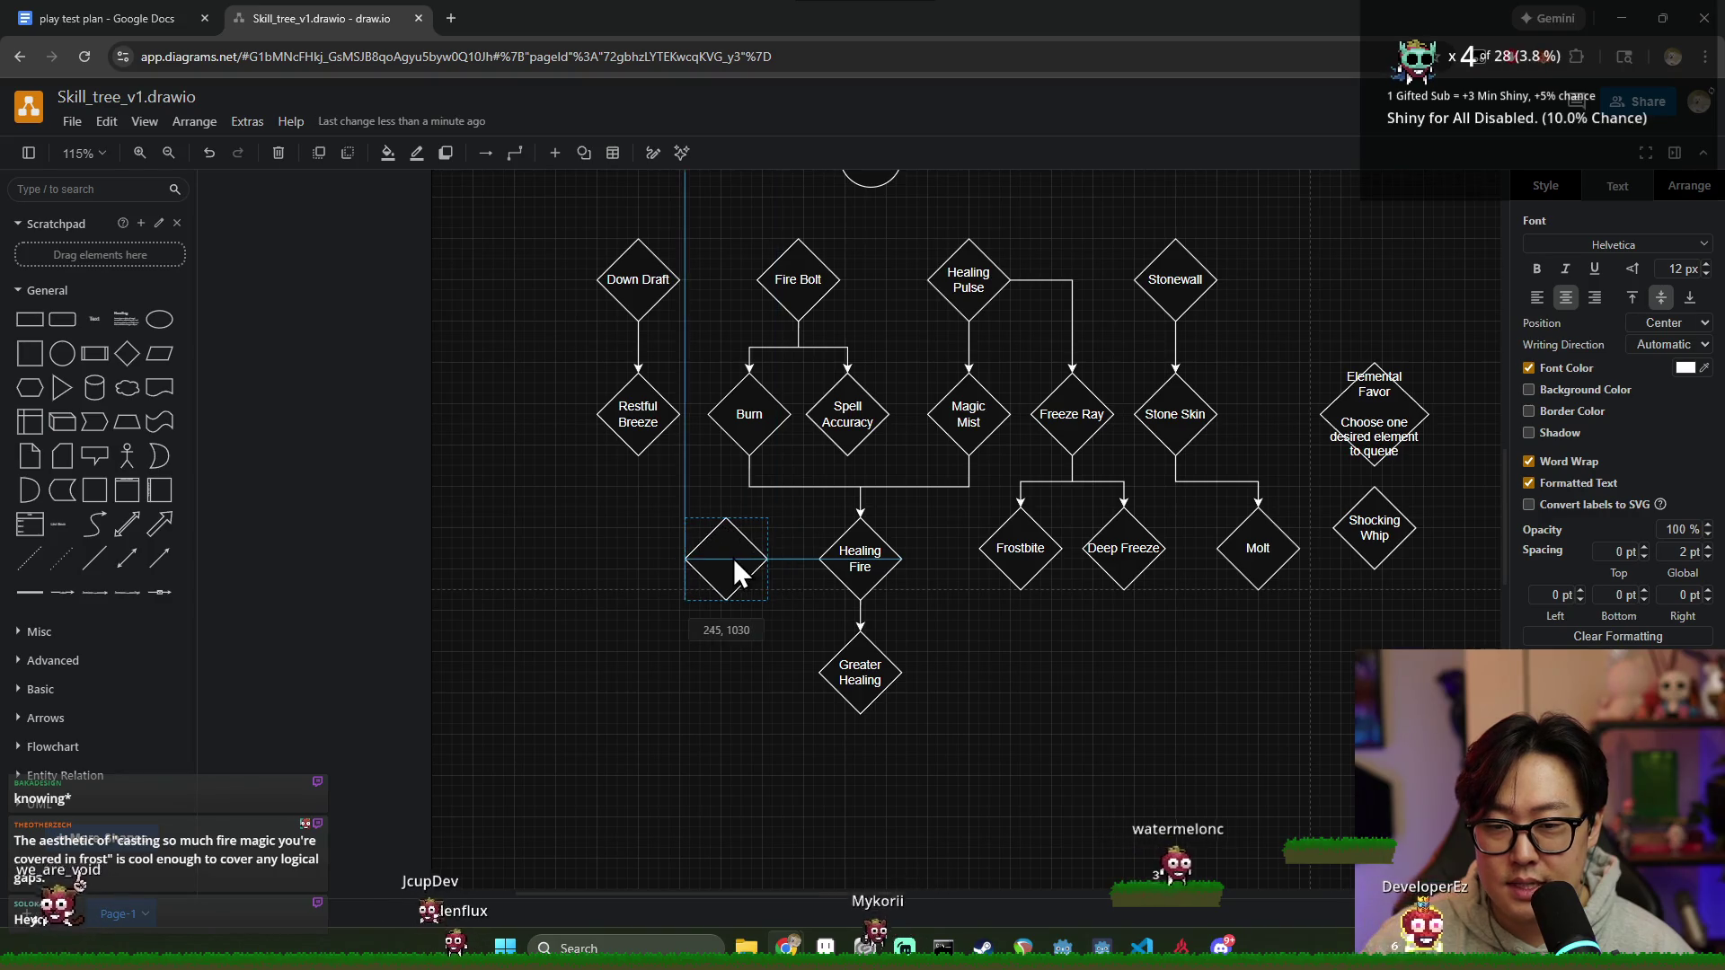
pyautogui.moveTo(703, 416)
pyautogui.mouseDown()
pyautogui.moveTo(702, 526)
pyautogui.moveTo(774, 641)
pyautogui.mouseUp()
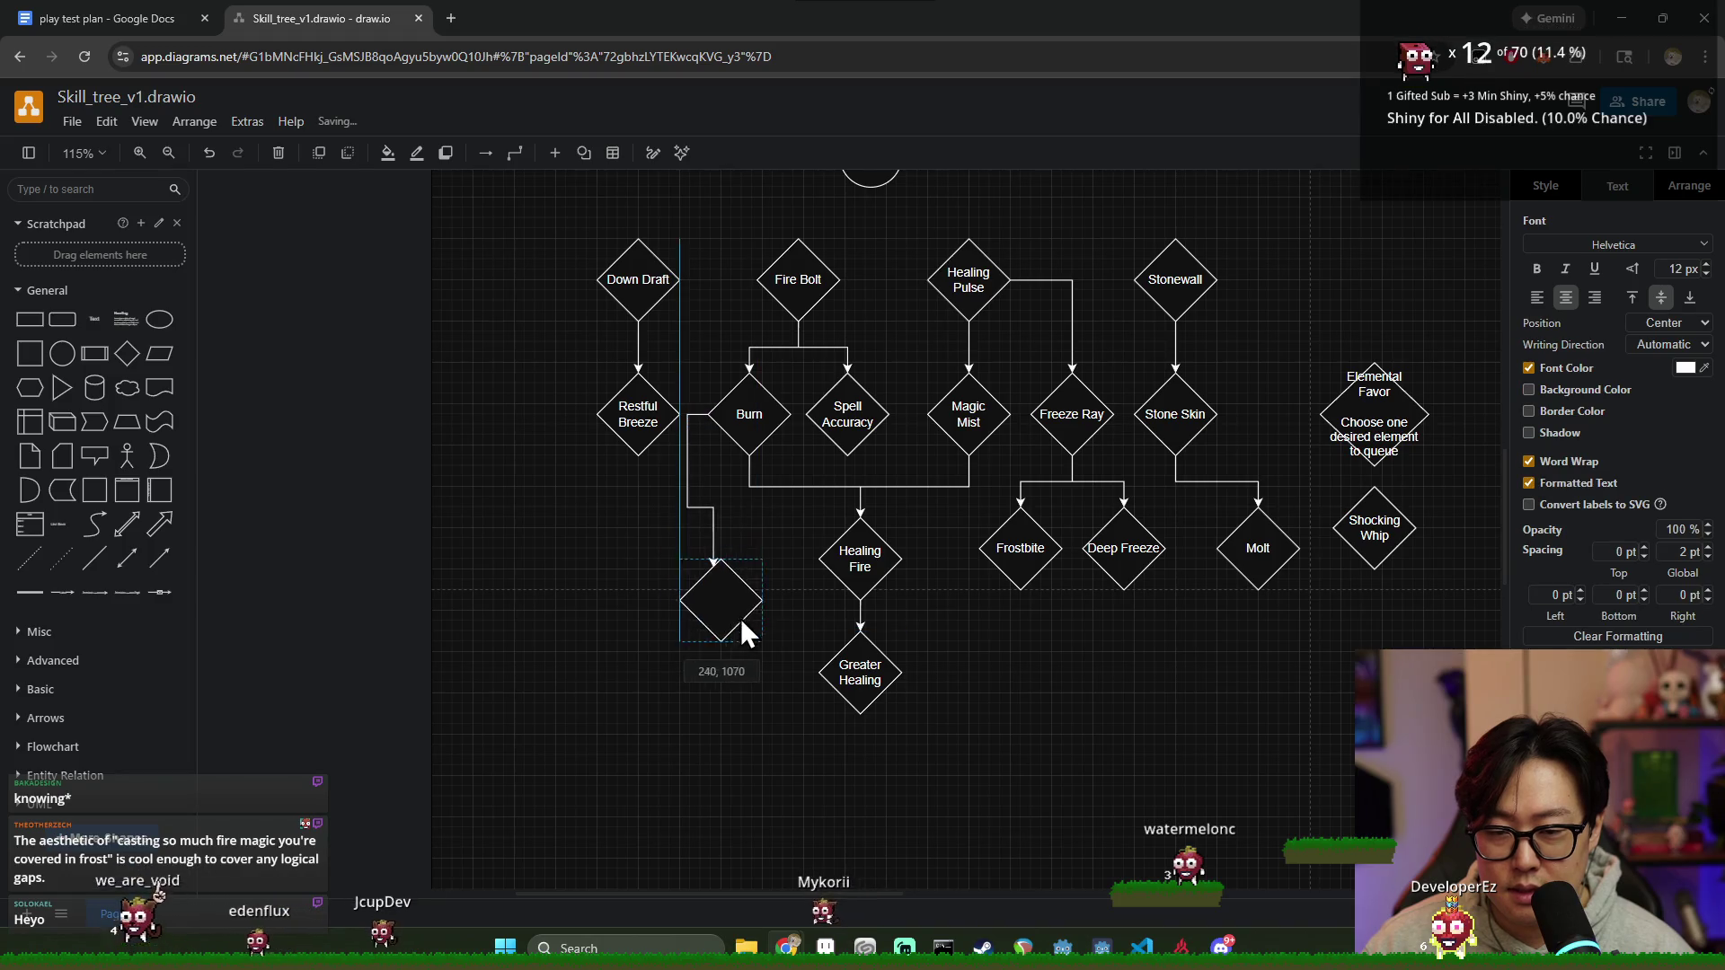
pyautogui.click(741, 543)
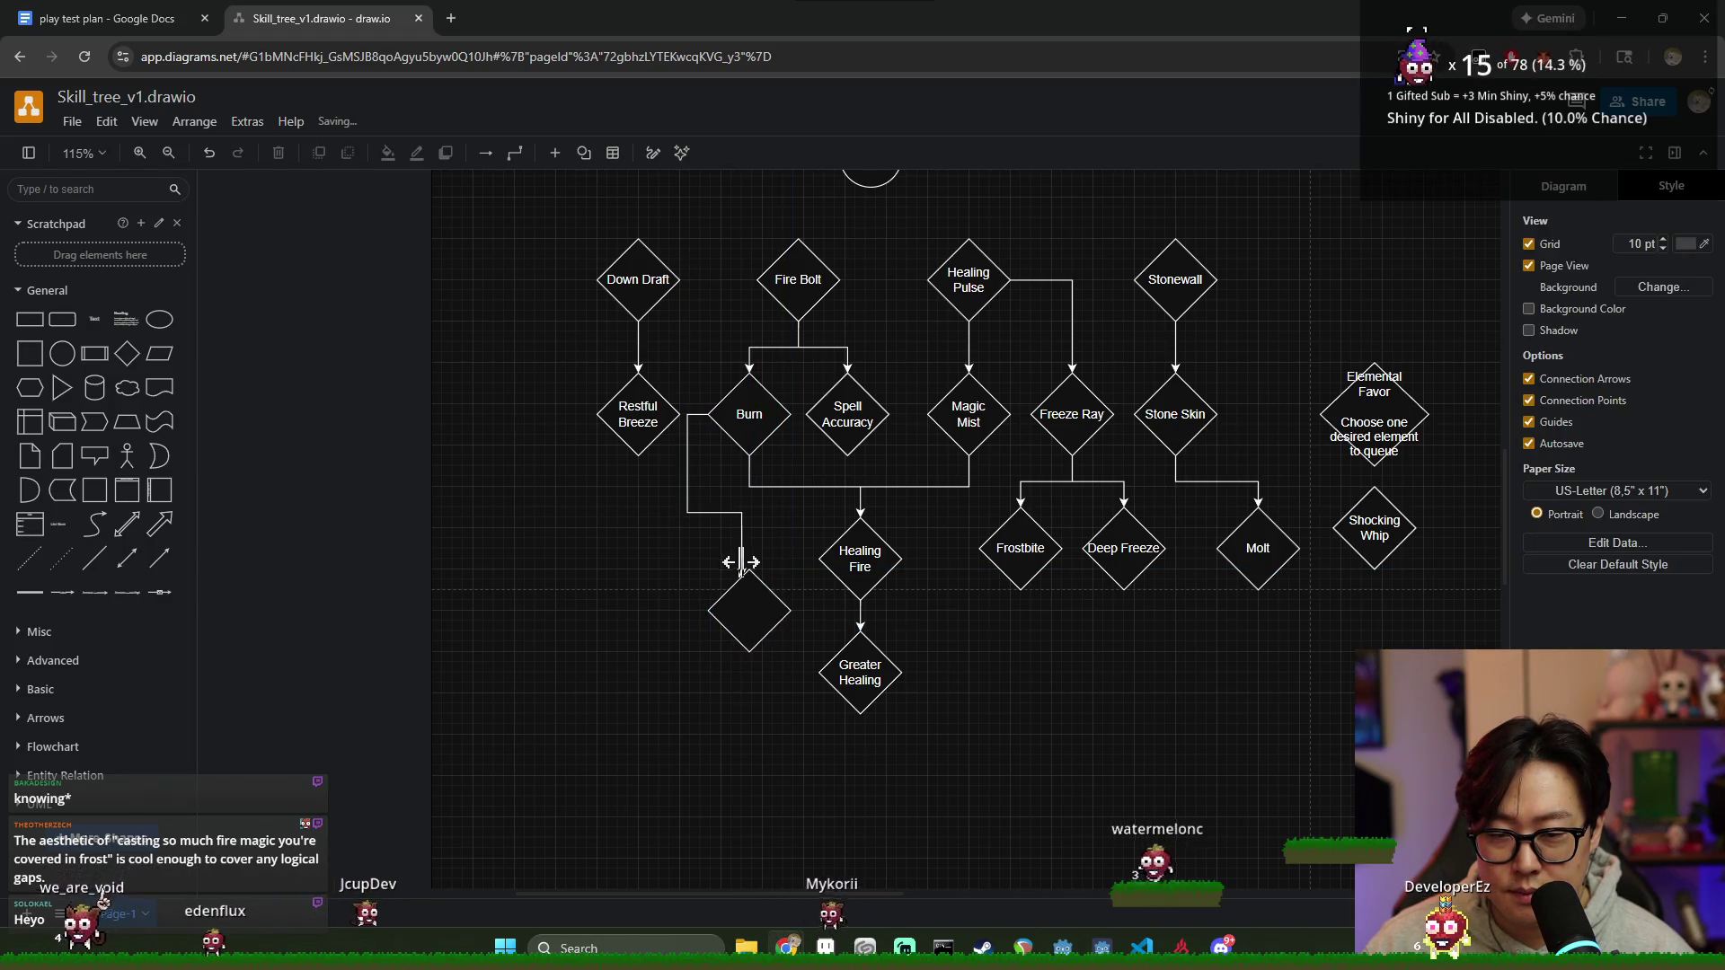
pyautogui.moveTo(744, 583)
pyautogui.mouseDown()
pyautogui.moveTo(750, 635)
pyautogui.moveTo(723, 585)
pyautogui.moveTo(679, 561)
pyautogui.mouseUp()
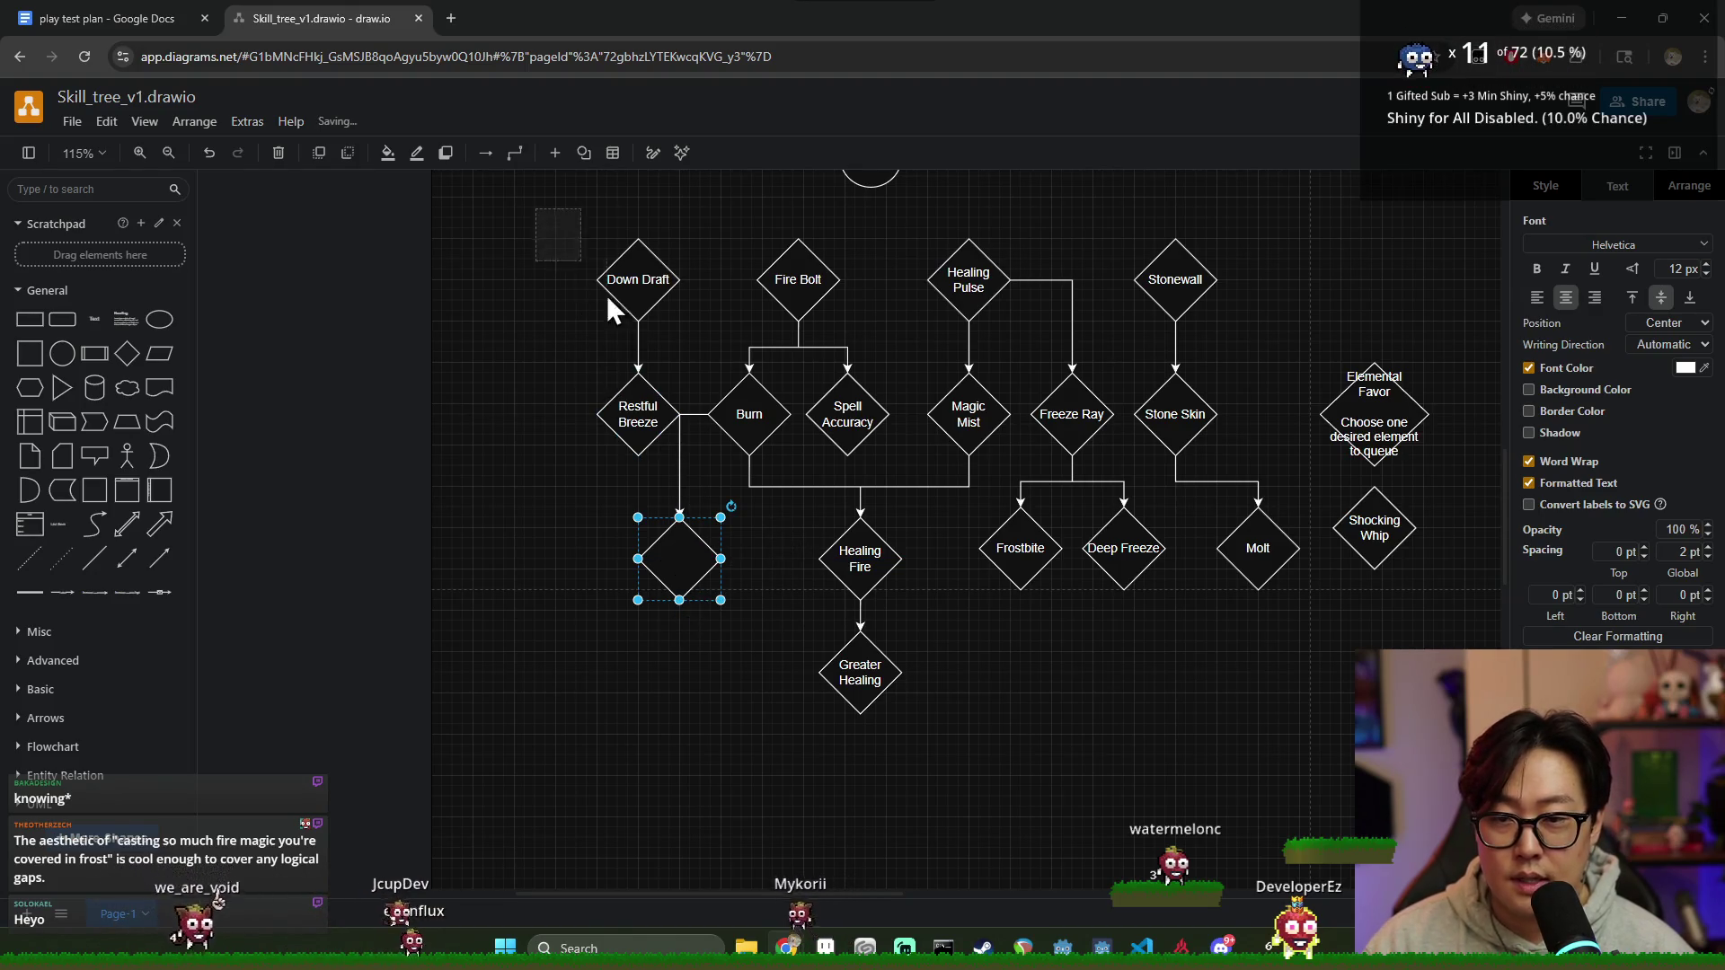
# Step: Shift Down Draft and Restful Breeze to the left
pyautogui.click(613, 427)
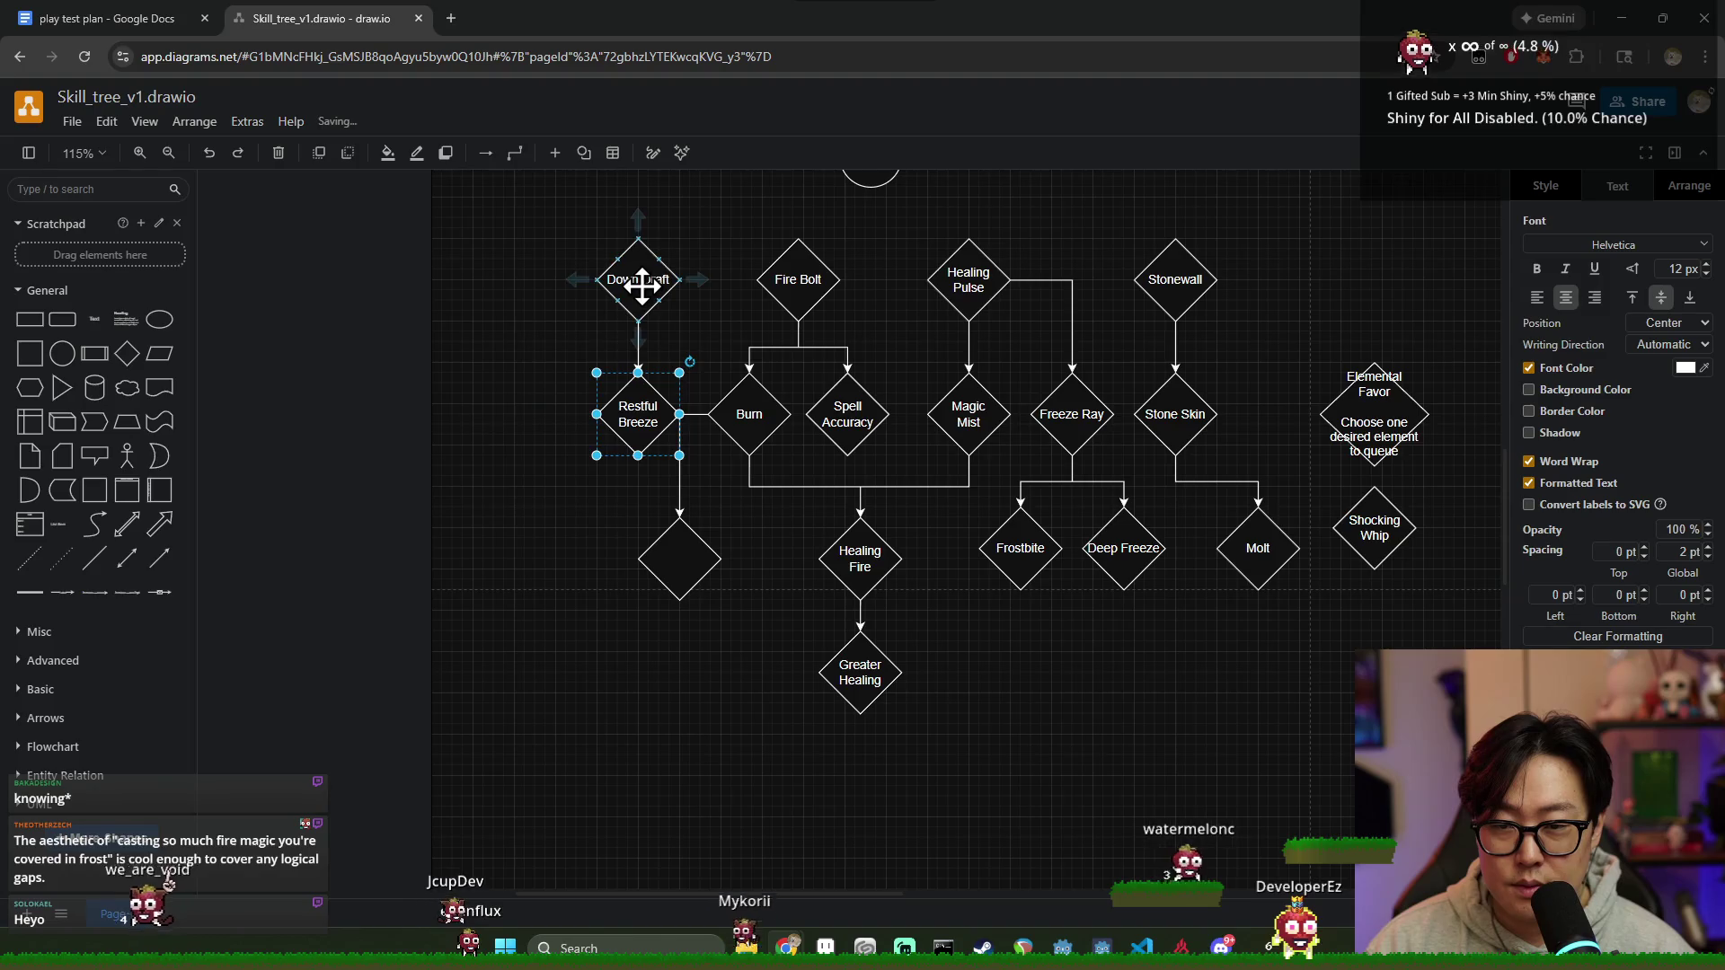
pyautogui.moveTo(641, 283); pyautogui.dragTo(578, 283)
pyautogui.moveTo(656, 422); pyautogui.dragTo(594, 422)
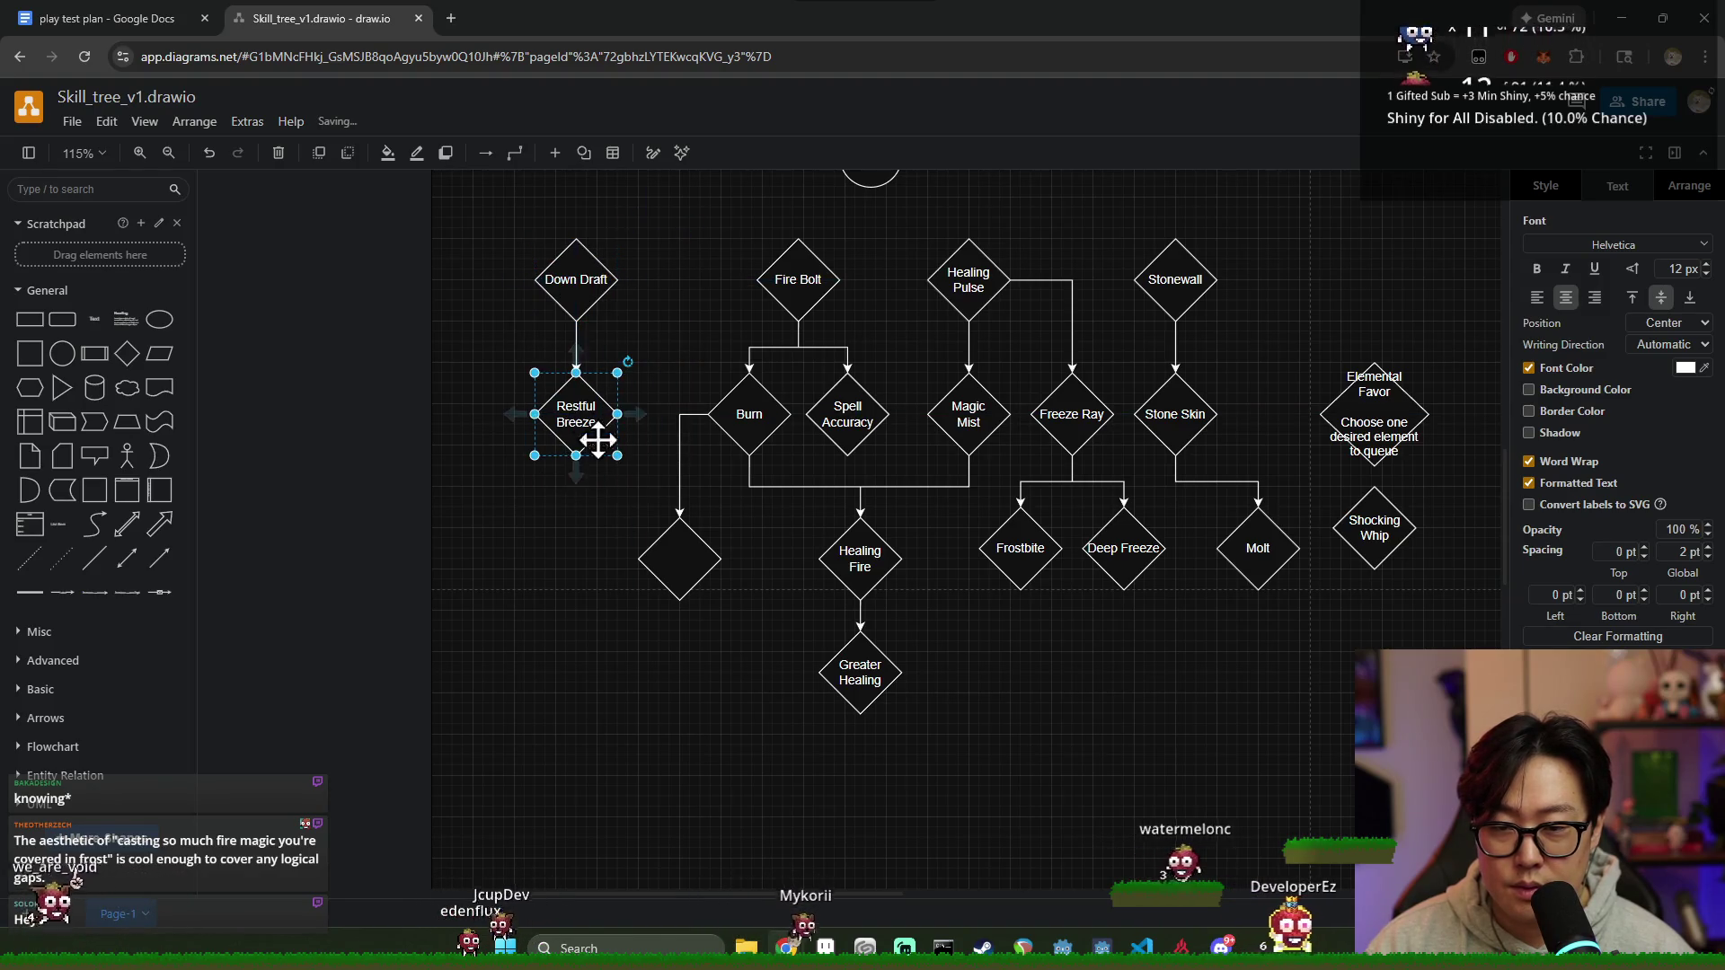
# Step: Label the empty diamond 'Fire Ball' and move it toward Burn's connector
pyautogui.doubleClick(677, 567)
pyautogui.write('Fire Ball')
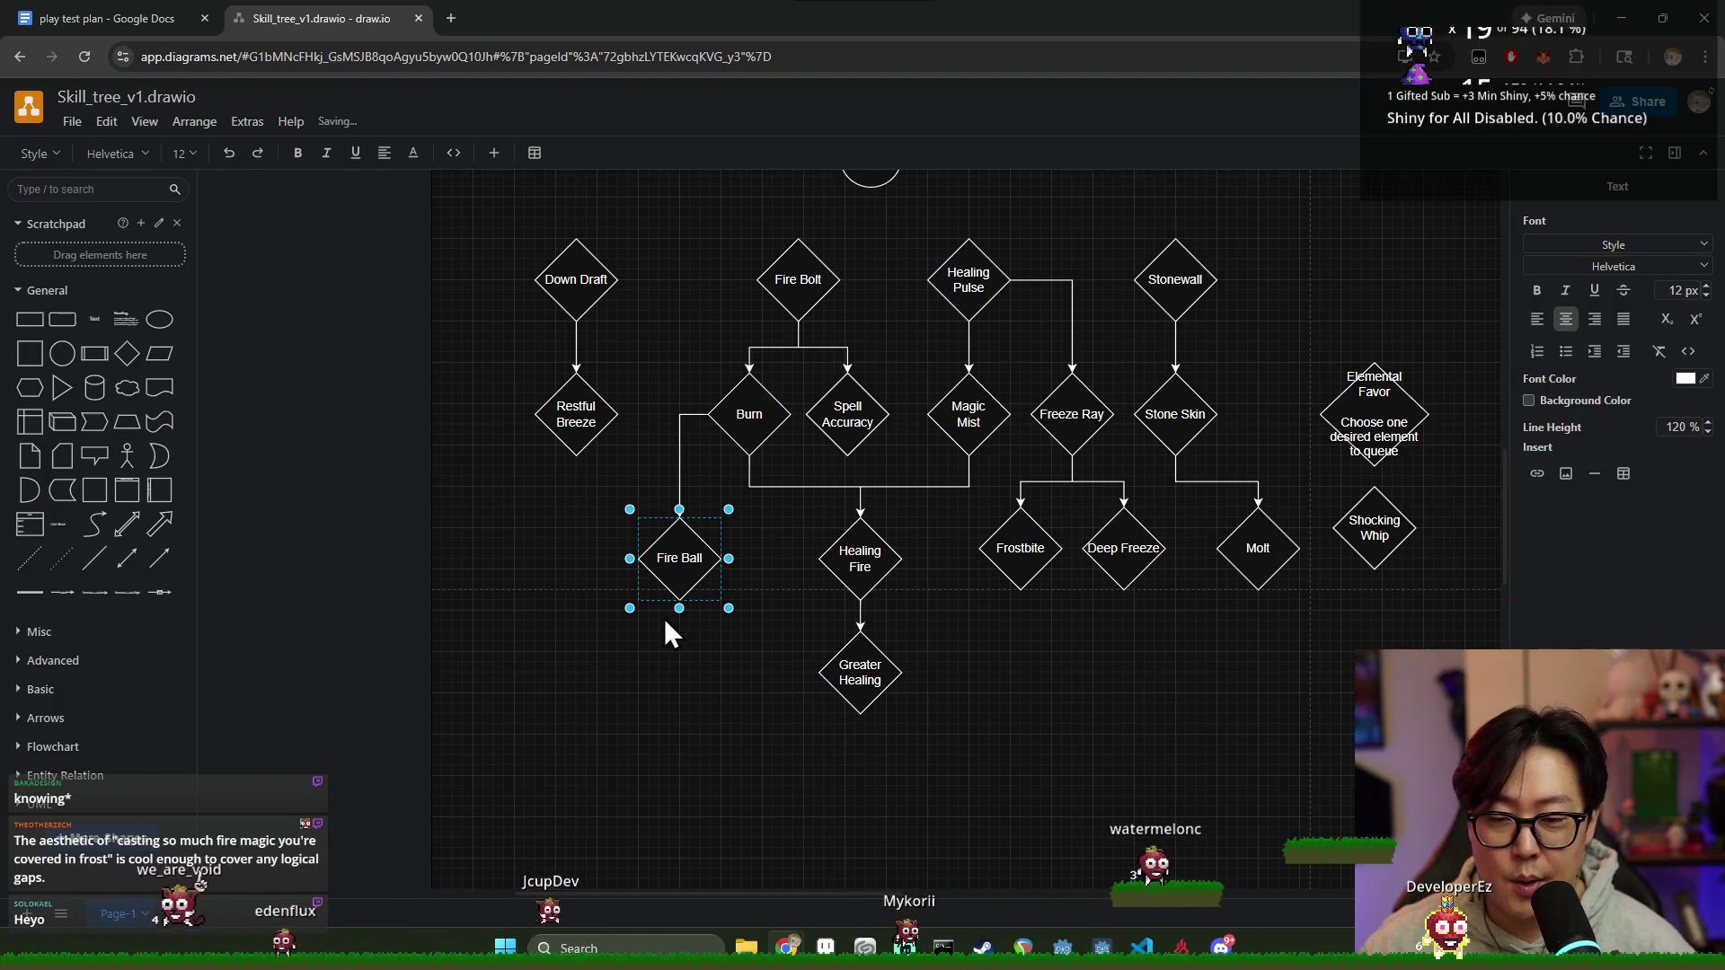
pyautogui.click(665, 622)
pyautogui.moveTo(685, 547); pyautogui.dragTo(689, 562)
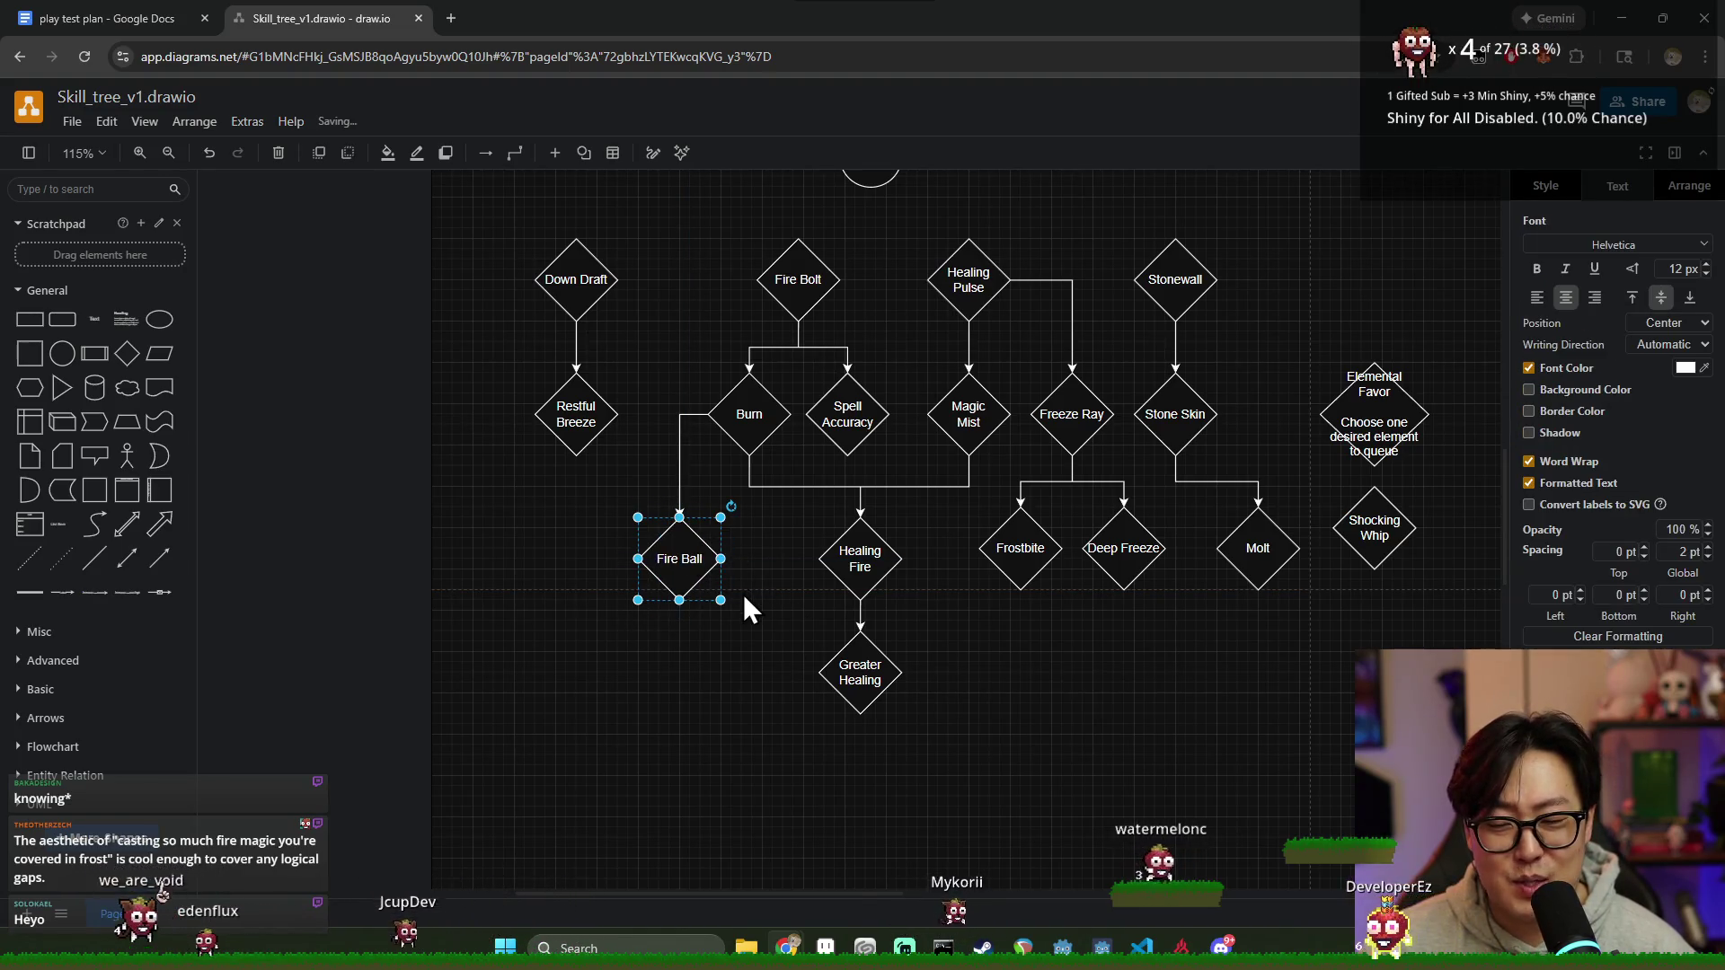
# Step: Attach Fire Ball beneath Burn's connector and review its placement
pyautogui.click(759, 635)
pyautogui.click(689, 541)
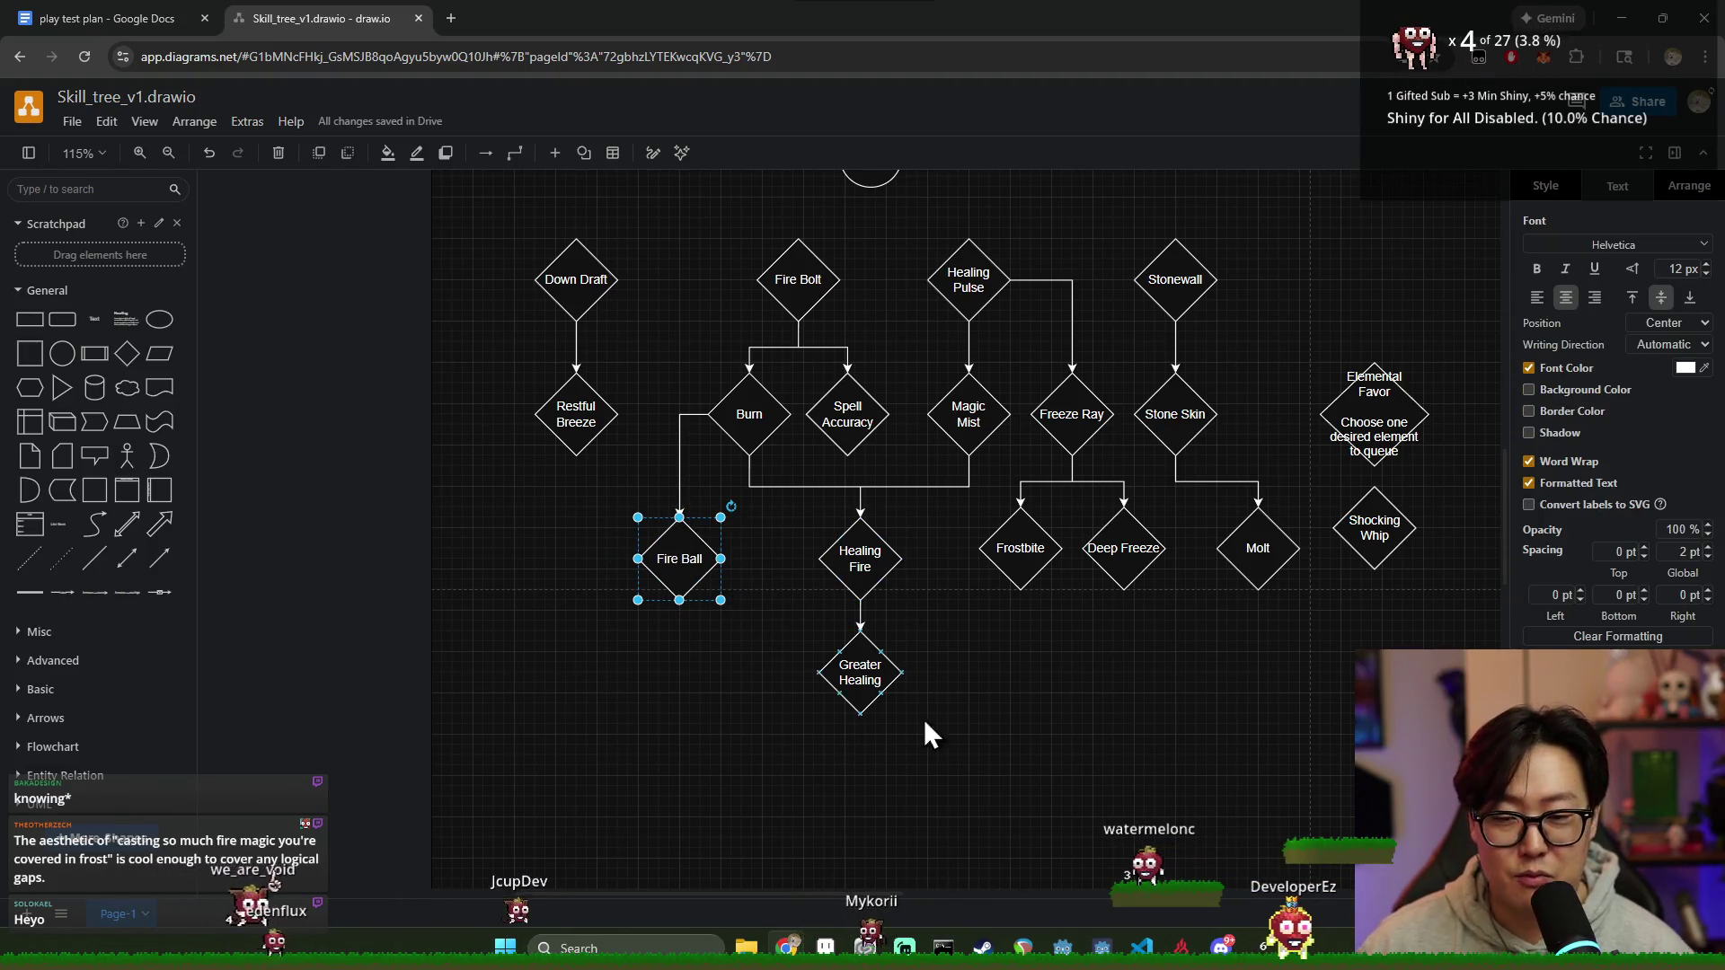
pyautogui.click(777, 665)
pyautogui.click(682, 558)
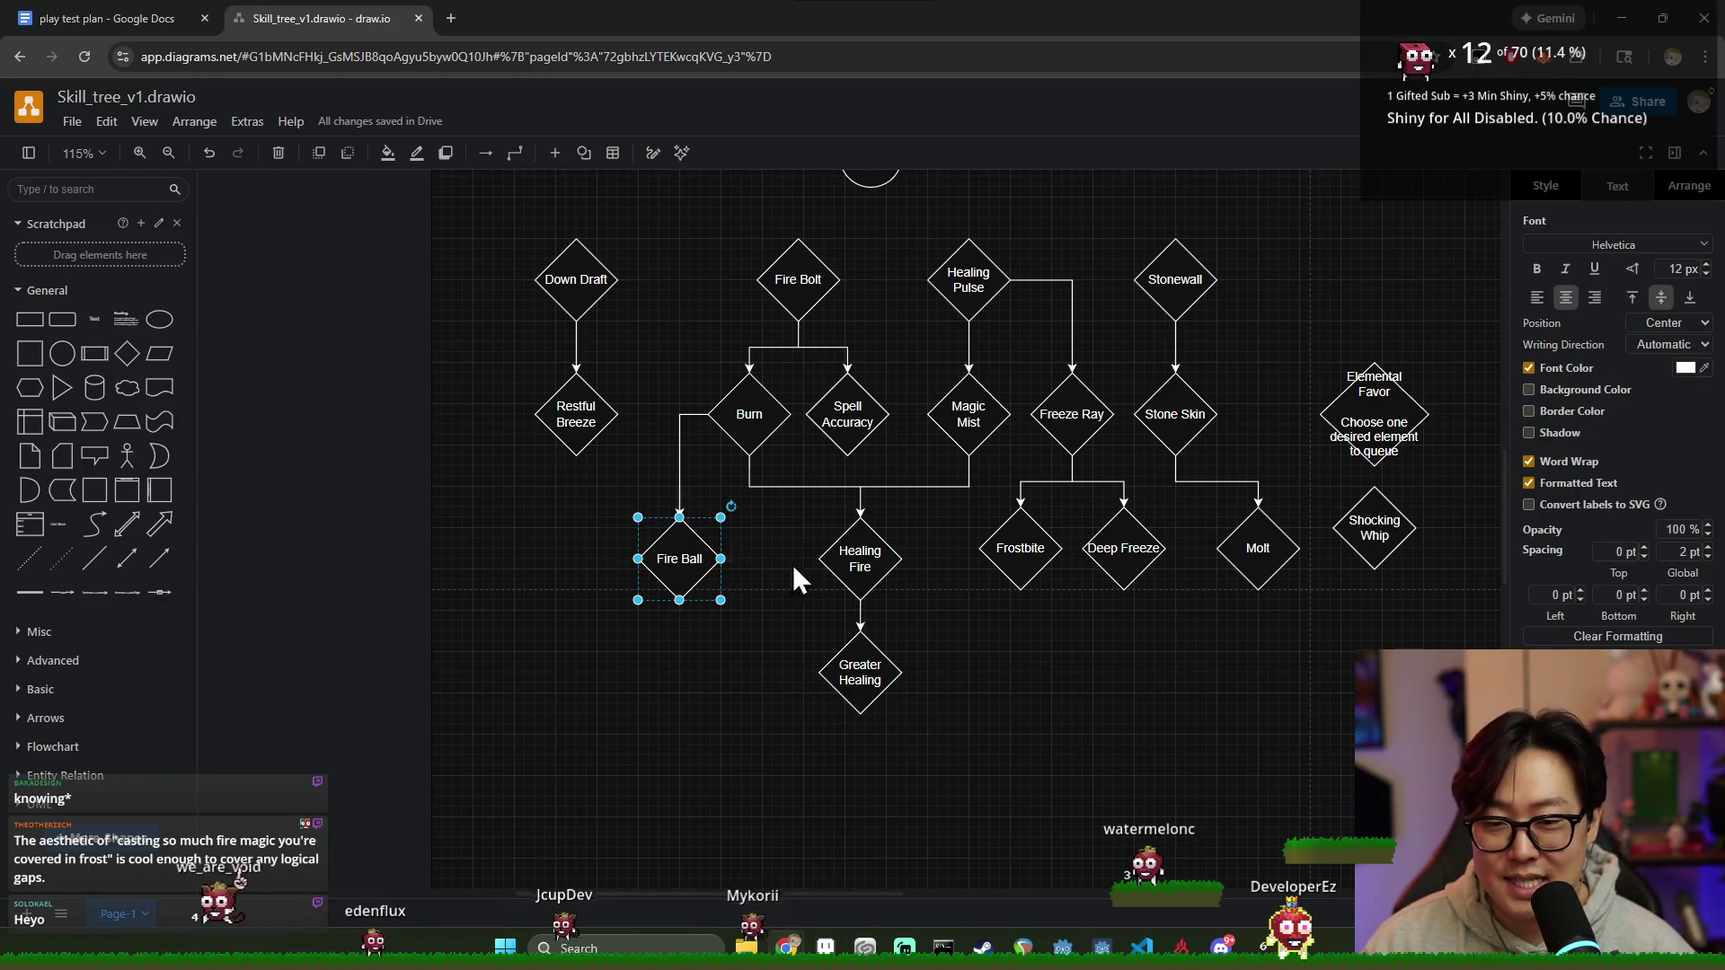
pyautogui.click(711, 711)
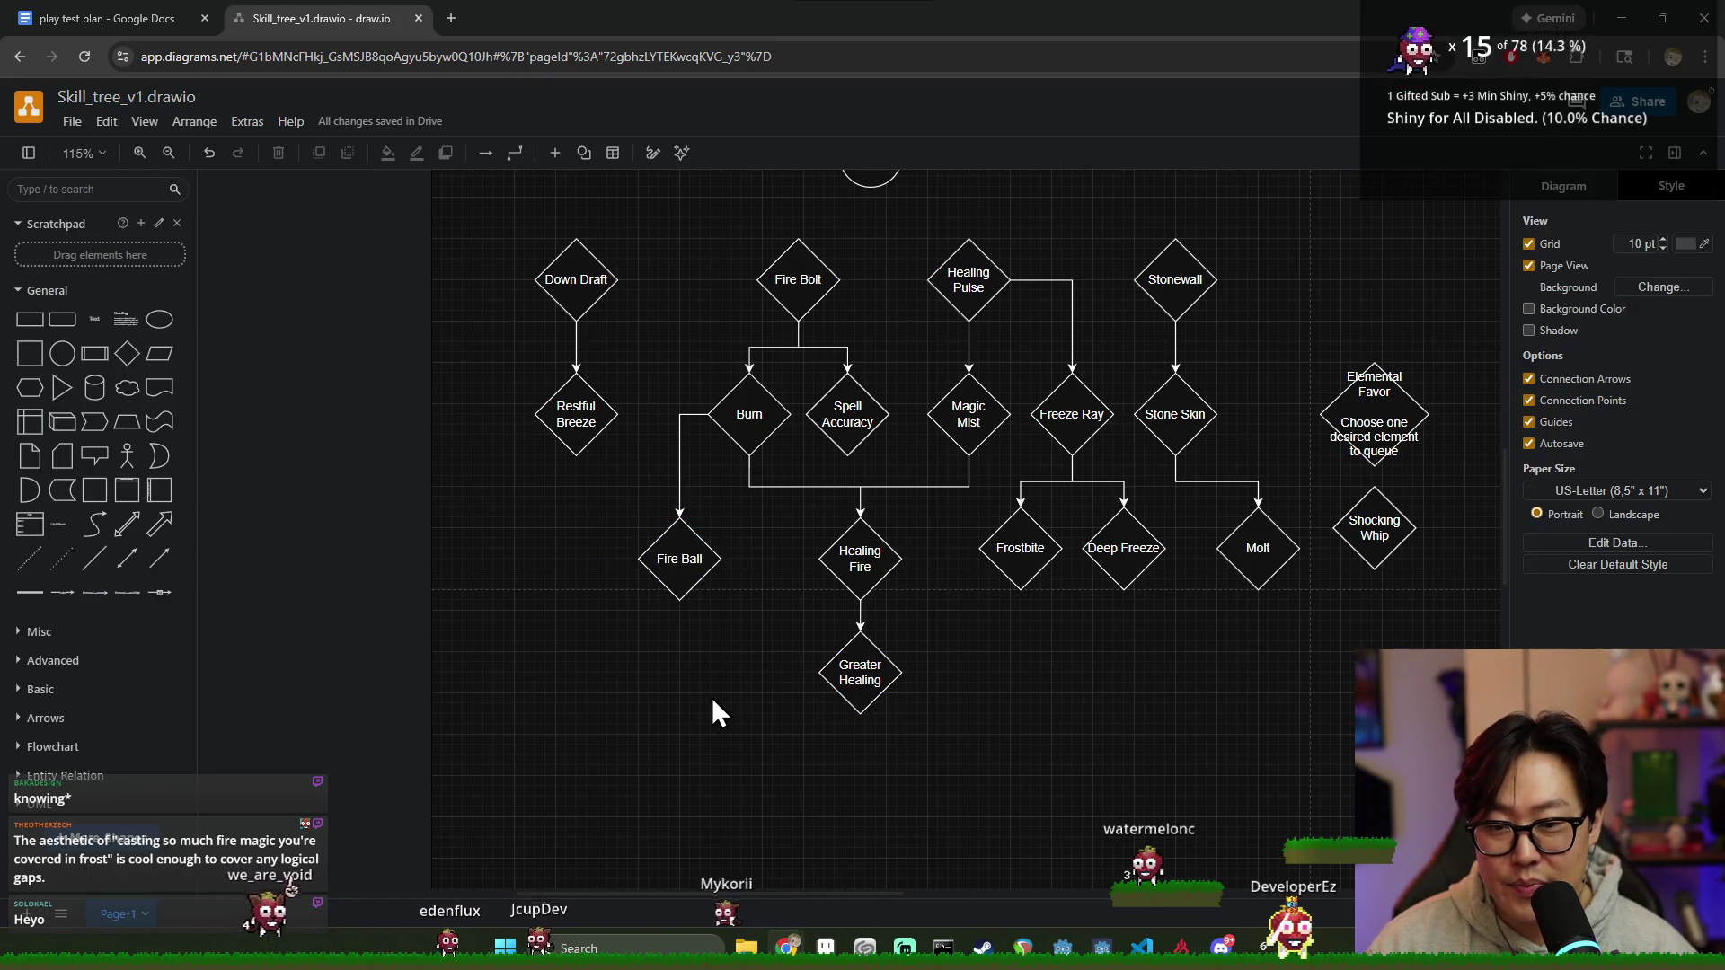
pyautogui.click(690, 564)
pyautogui.click(778, 624)
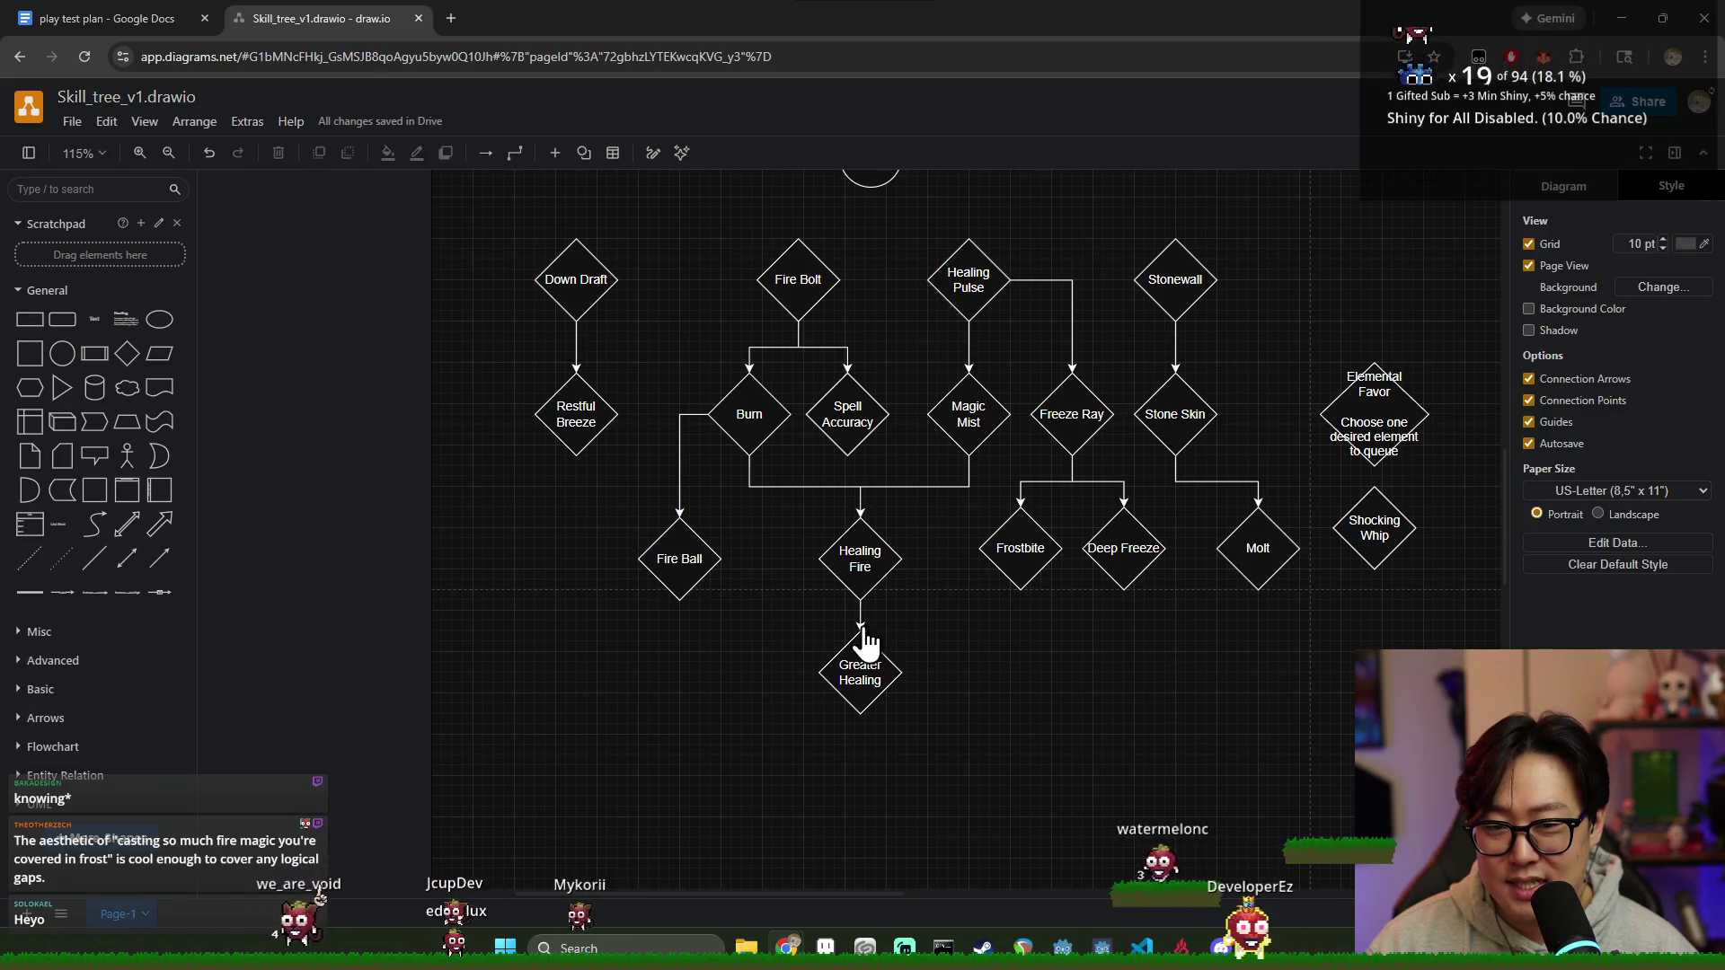
pyautogui.click(674, 552)
pyautogui.click(741, 660)
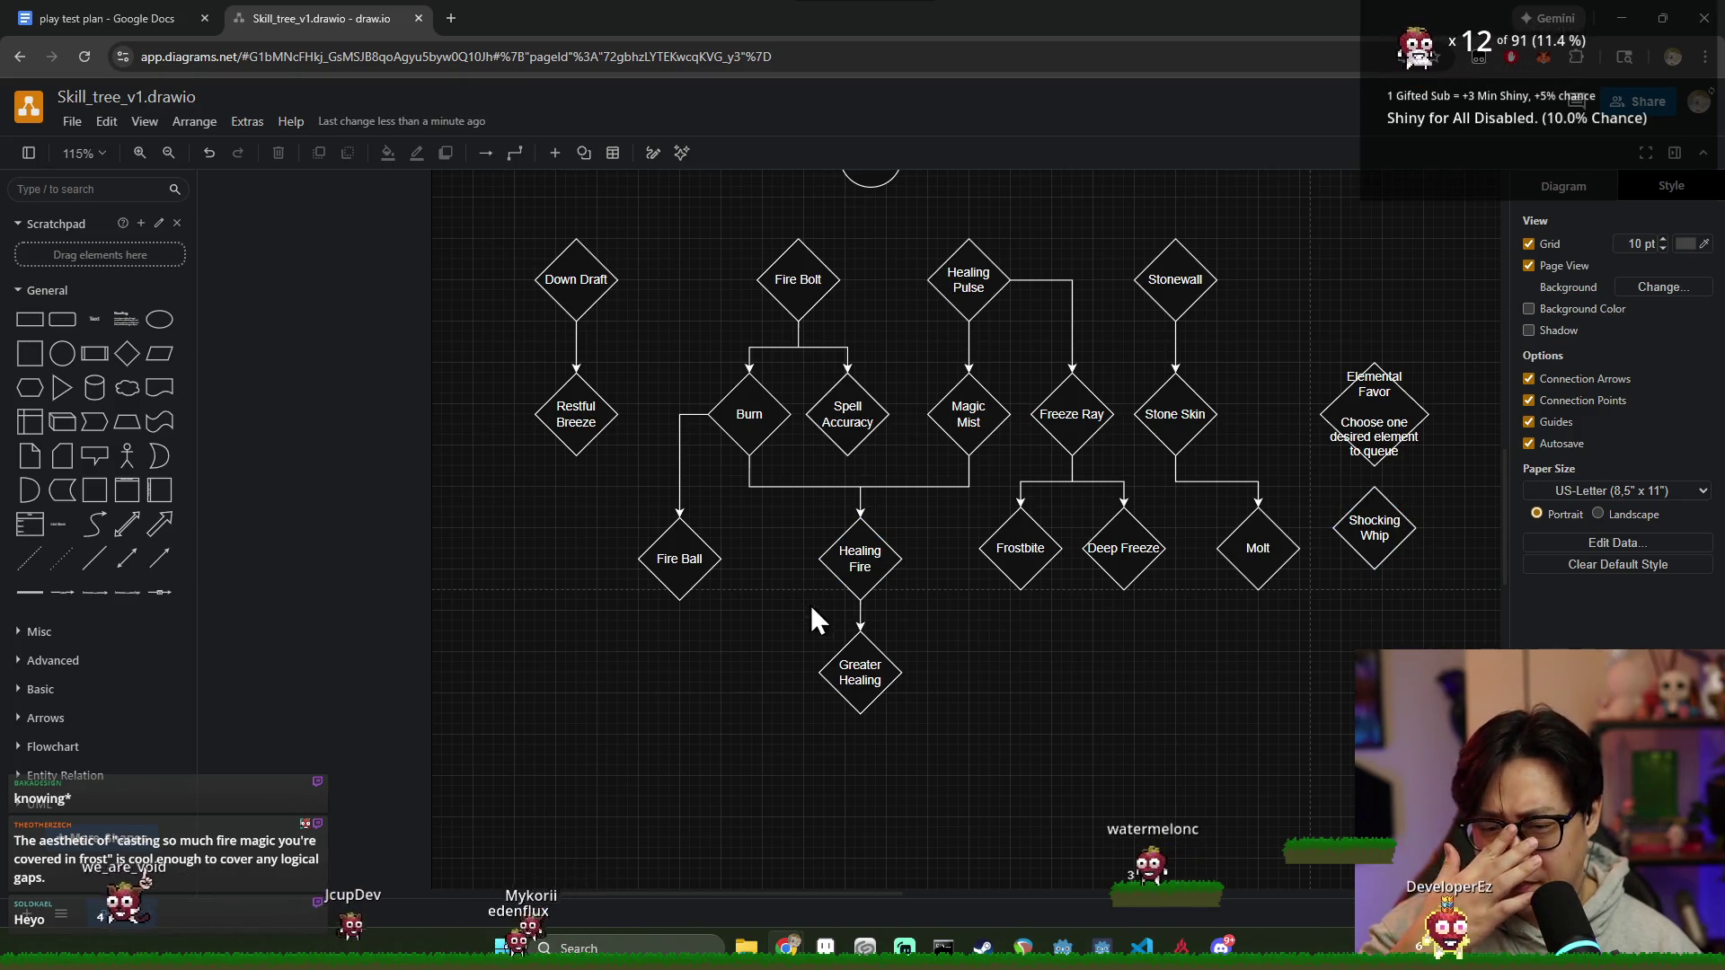
pyautogui.click(678, 563)
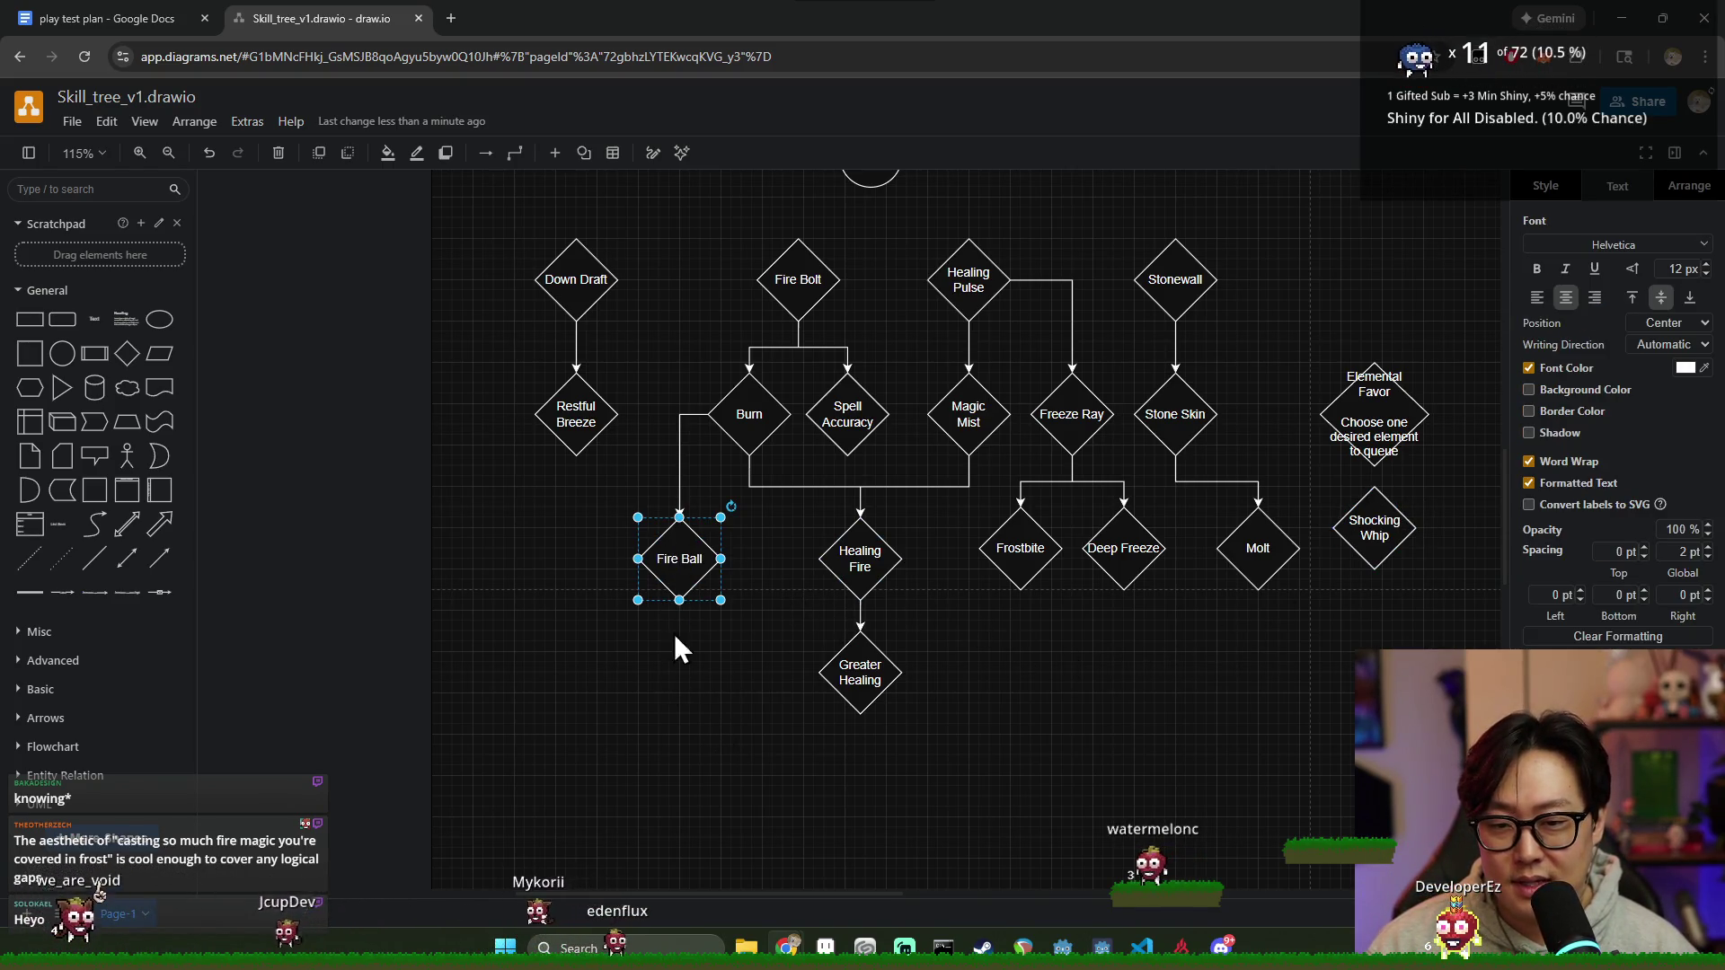
pyautogui.click(704, 659)
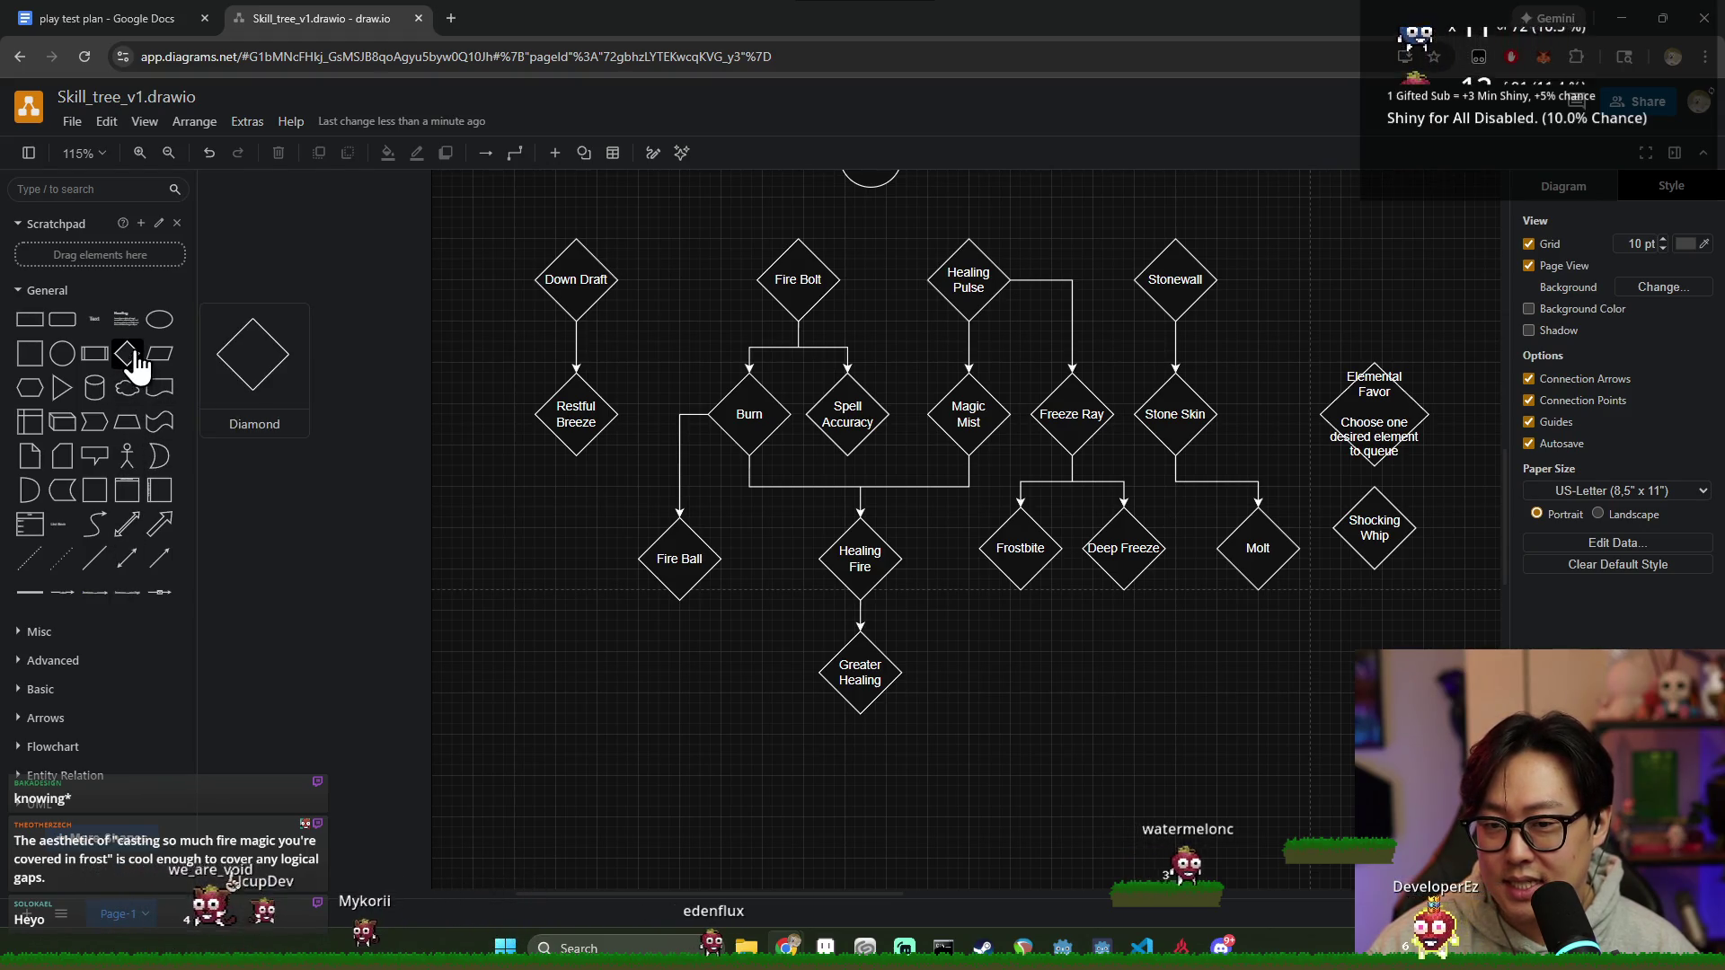
# Step: Add a diamond below Fire Ball labelled 'Double Burn'
pyautogui.moveTo(131, 365)
pyautogui.mouseDown()
pyautogui.moveTo(670, 646)
pyautogui.moveTo(680, 674)
pyautogui.mouseUp()
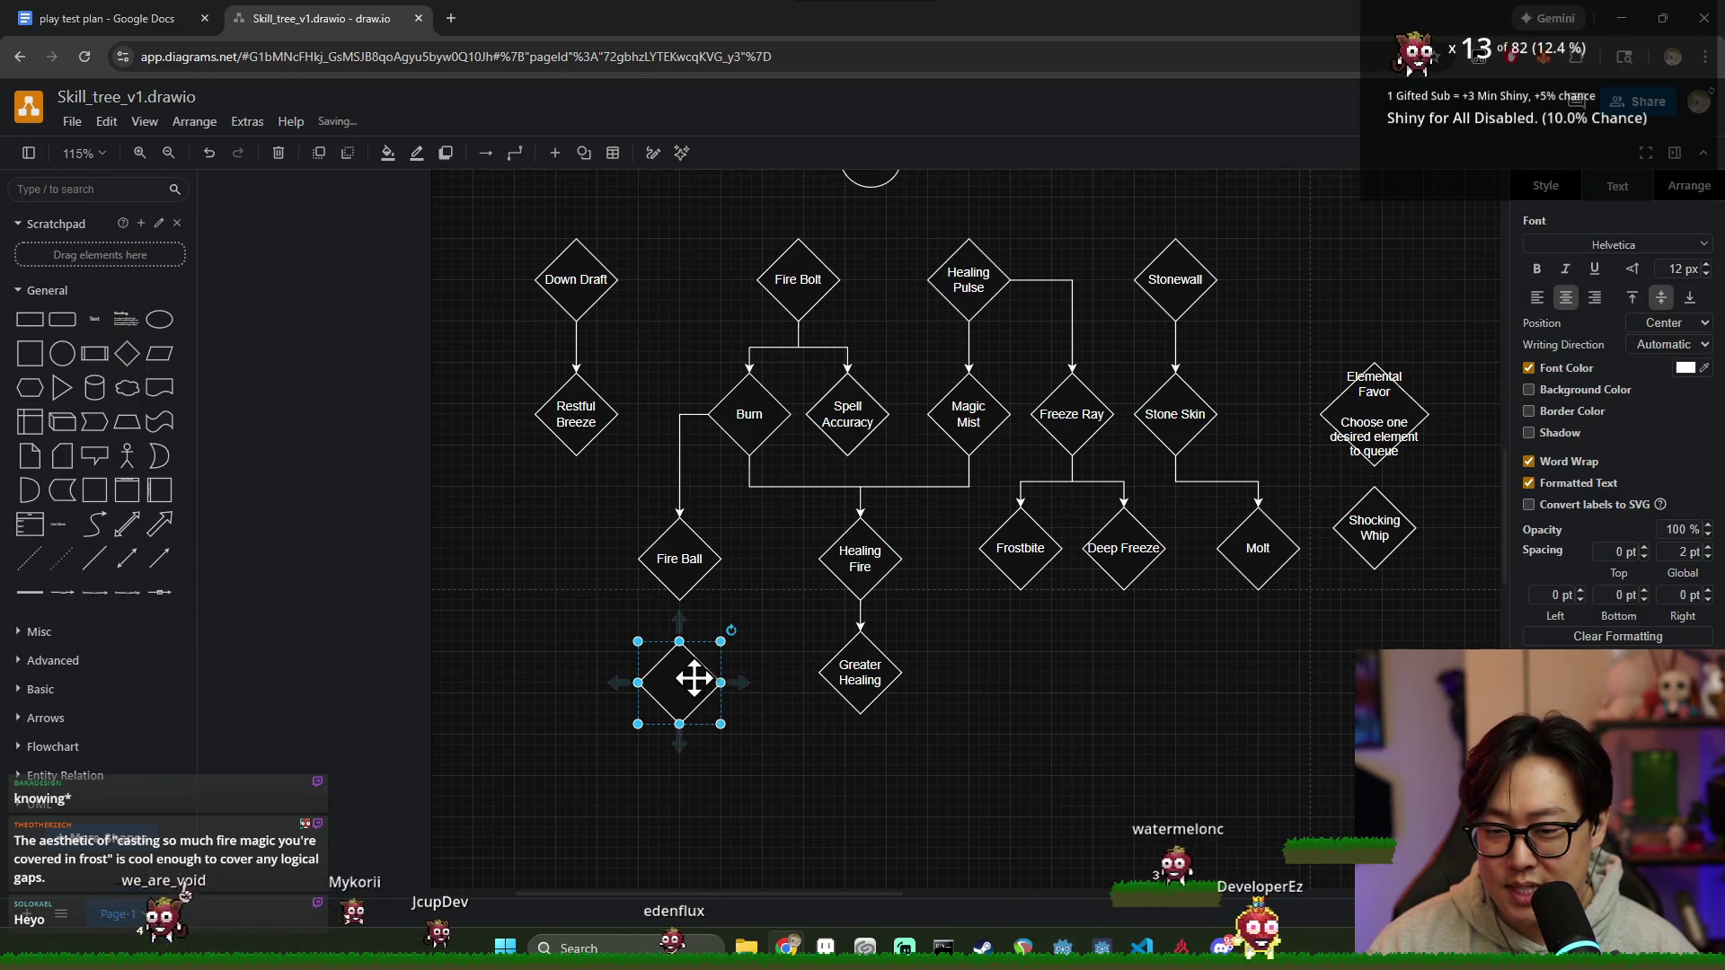
pyautogui.doubleClick(683, 679)
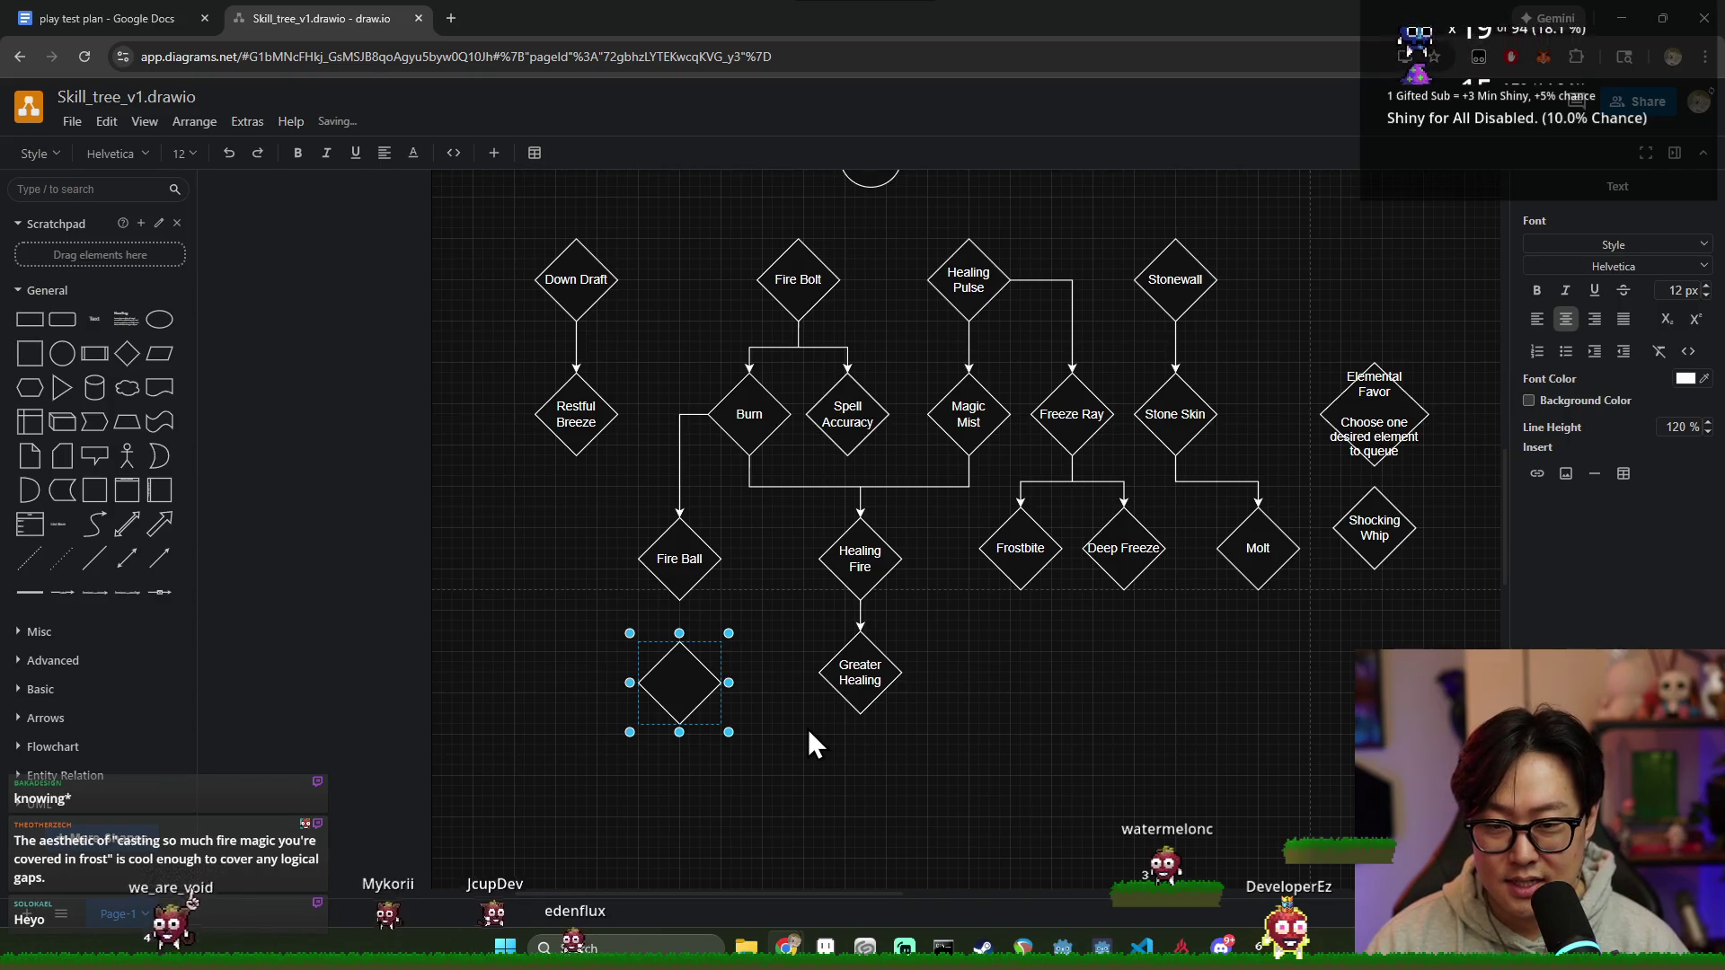
pyautogui.write('Double ')
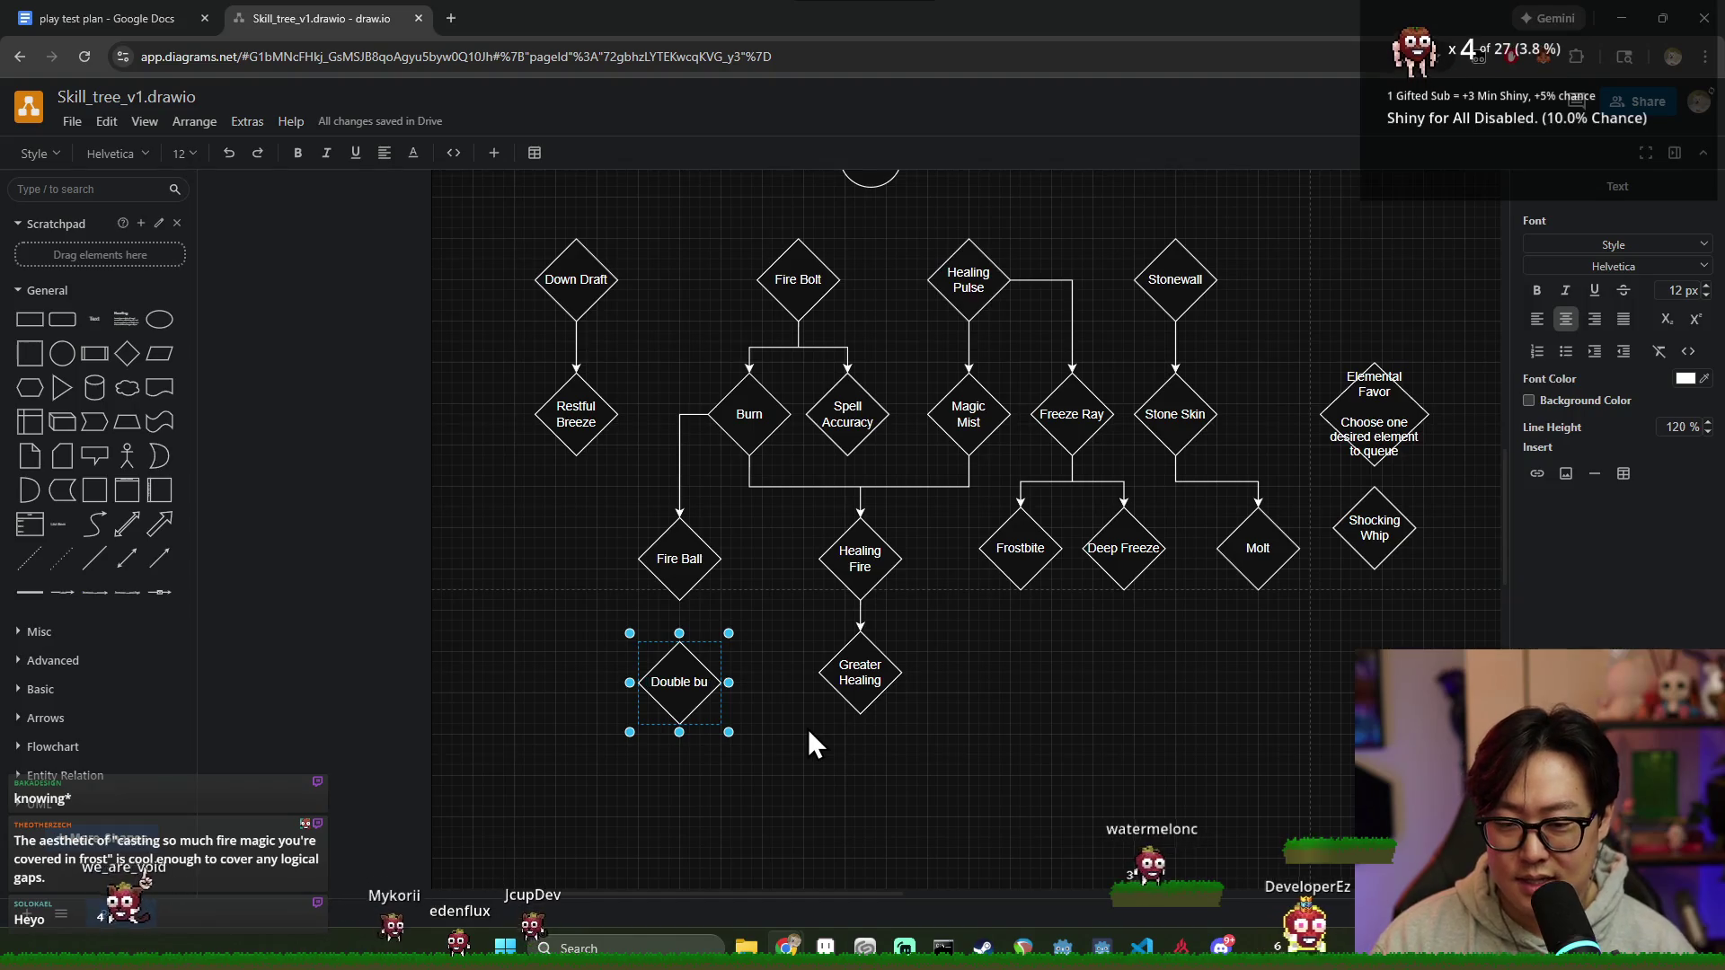
pyautogui.write('Burn')
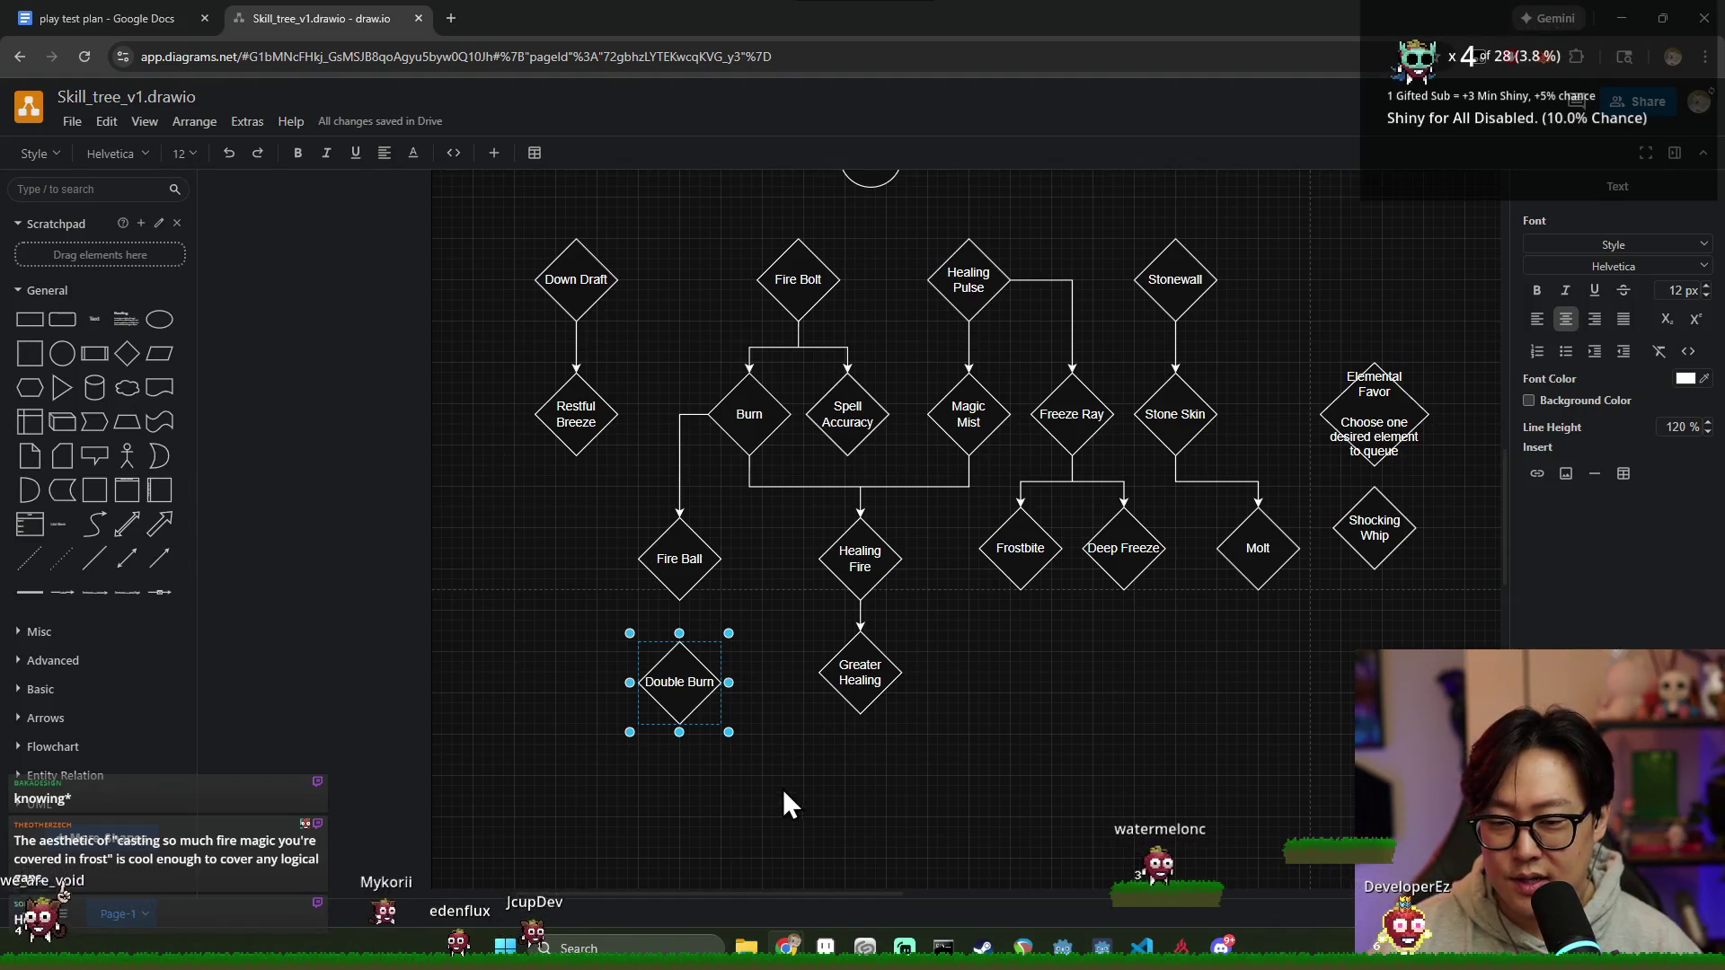
pyautogui.click(782, 789)
pyautogui.click(679, 688)
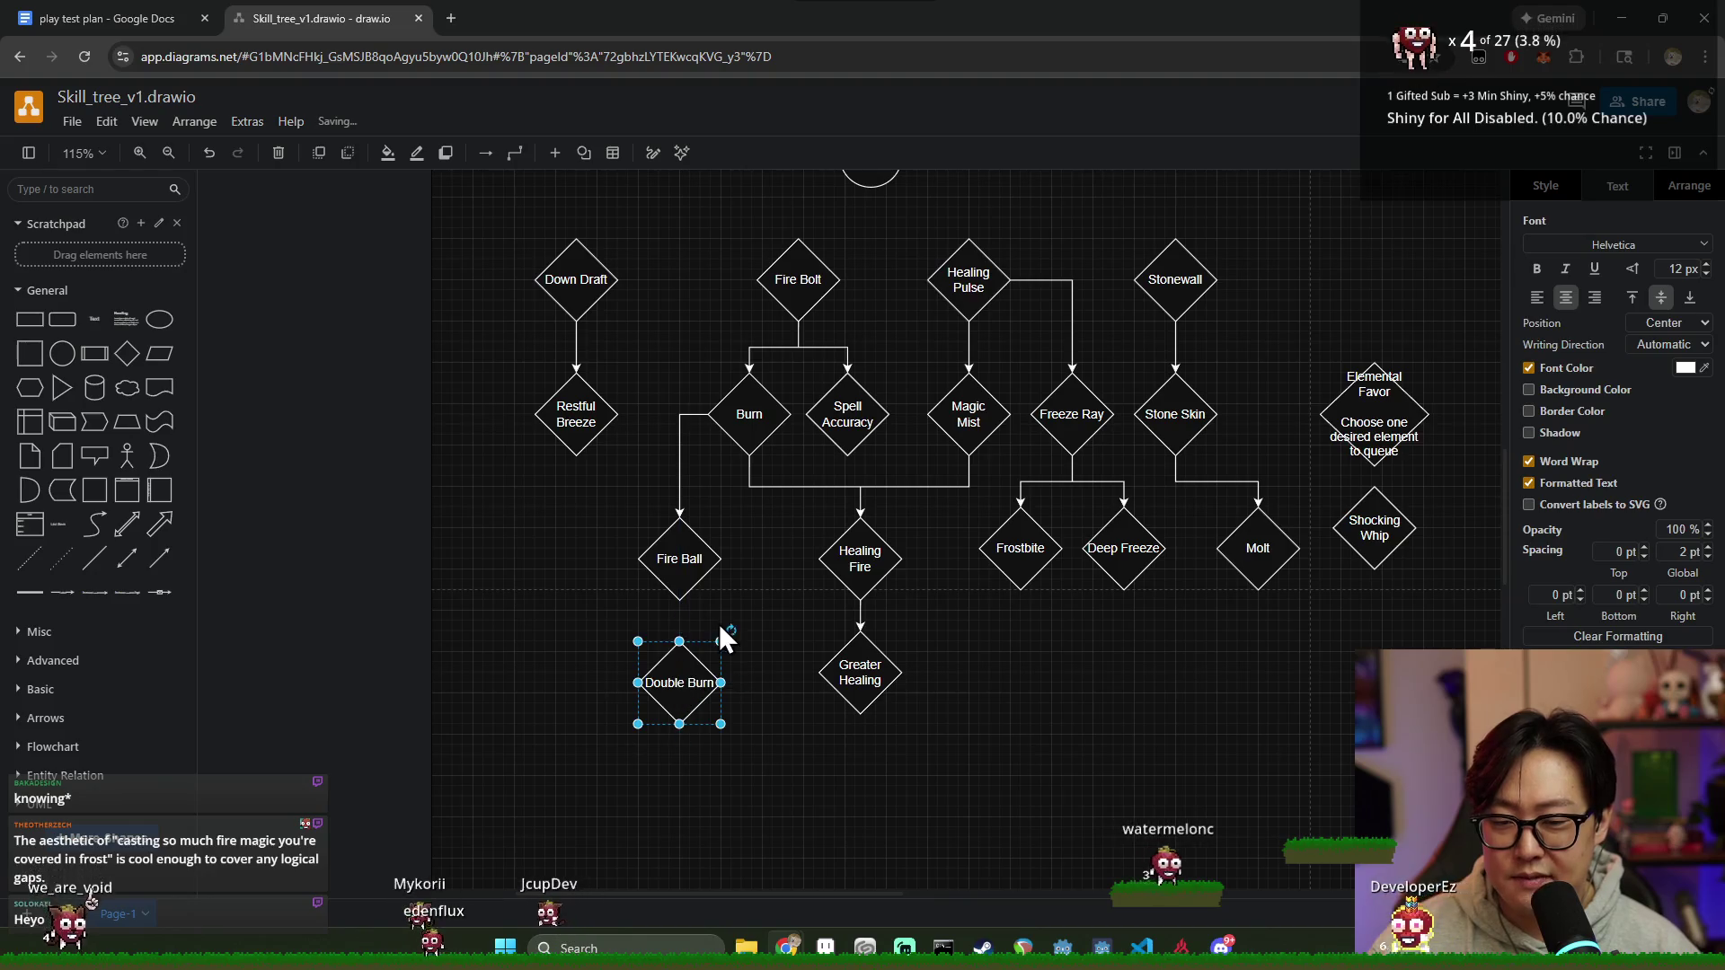
pyautogui.click(683, 618)
# Step: Move Double Burn up to join Fire Ball and review the neighbouring nodes
pyautogui.click(682, 674)
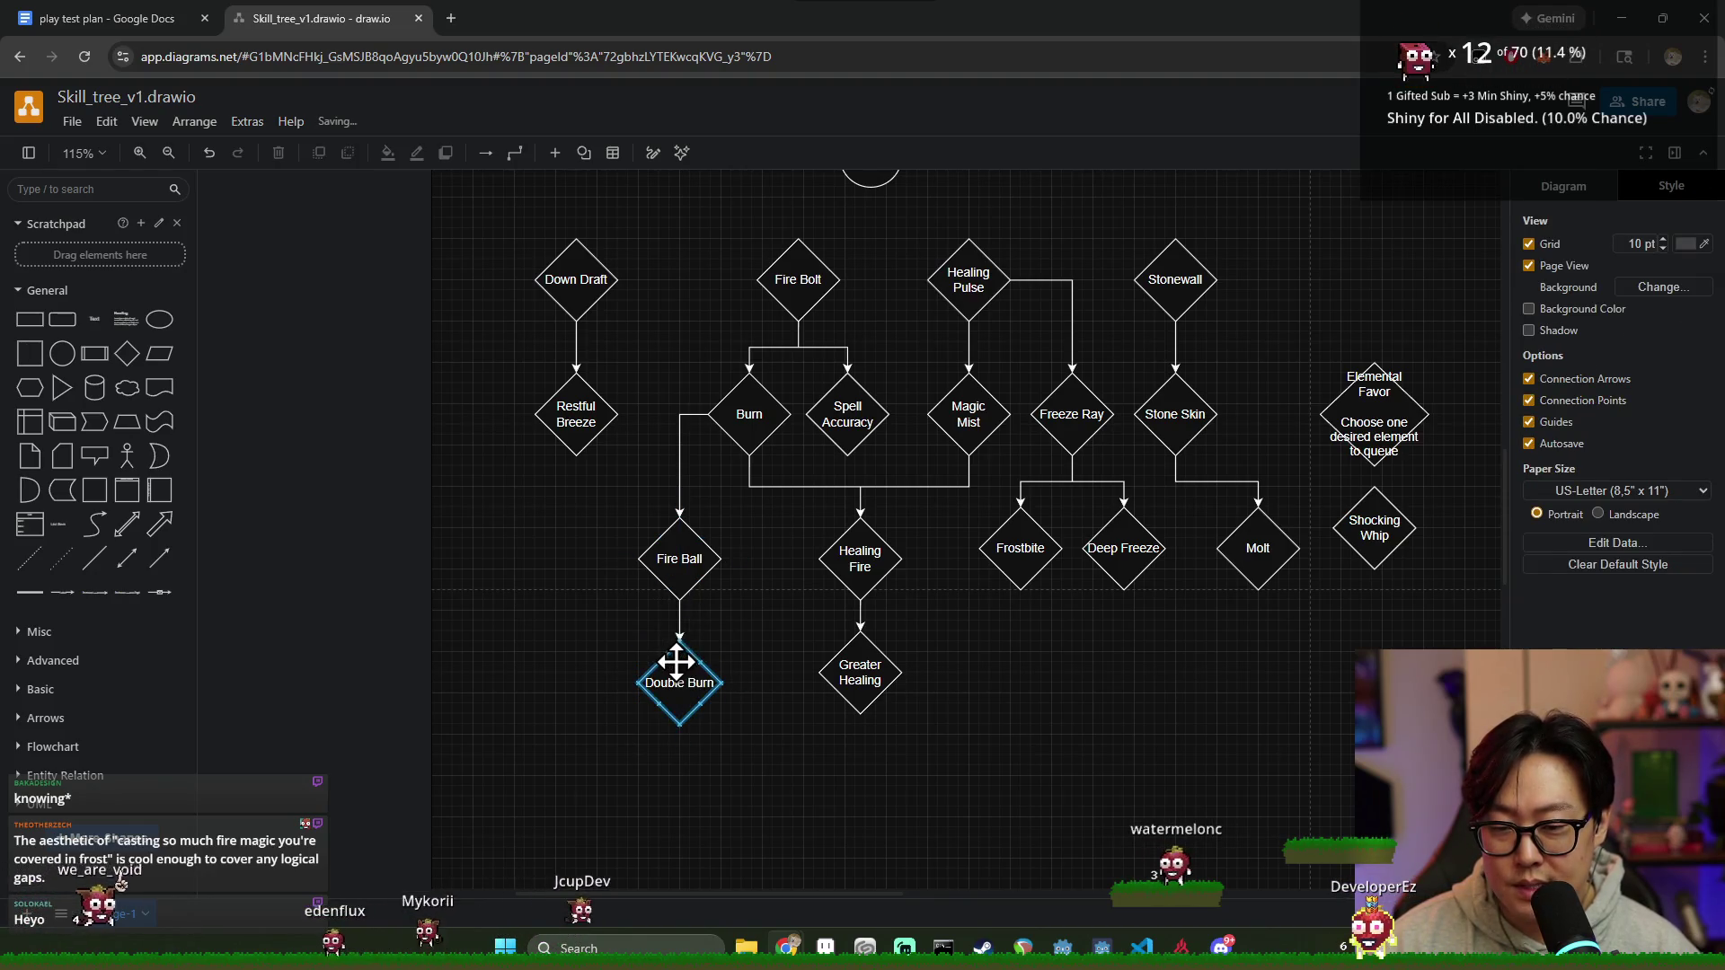
pyautogui.moveTo(688, 691); pyautogui.dragTo(688, 677)
pyautogui.click(751, 649)
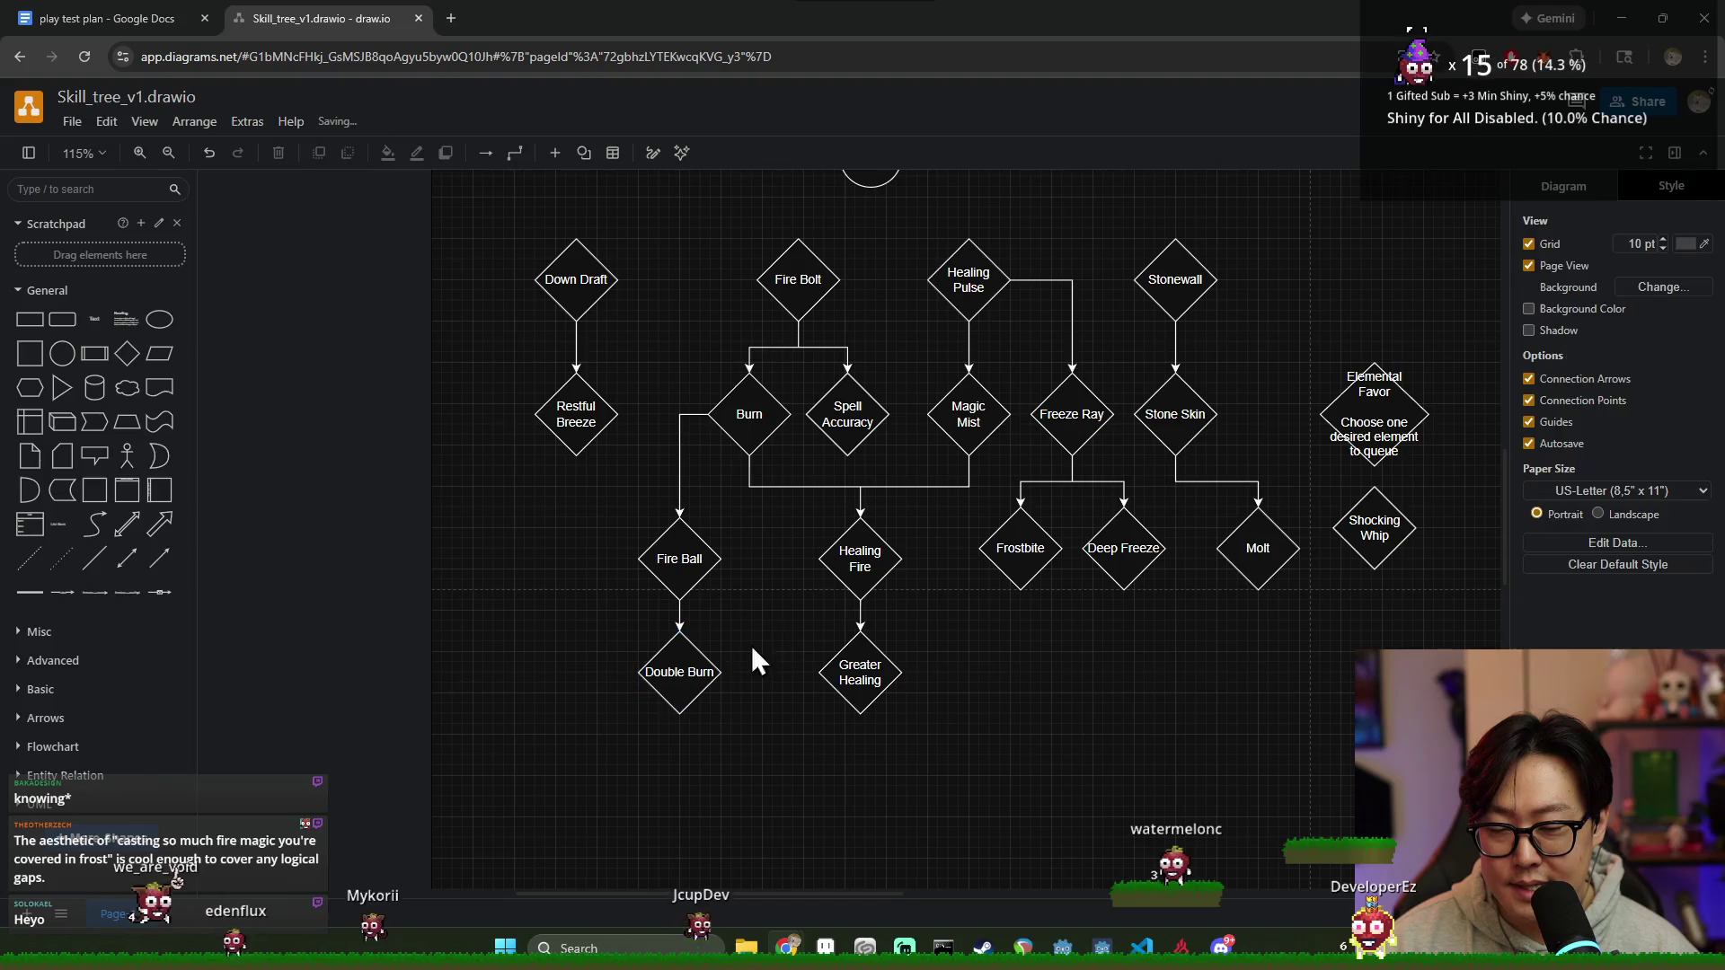
pyautogui.click(849, 671)
pyautogui.click(924, 705)
pyautogui.click(684, 567)
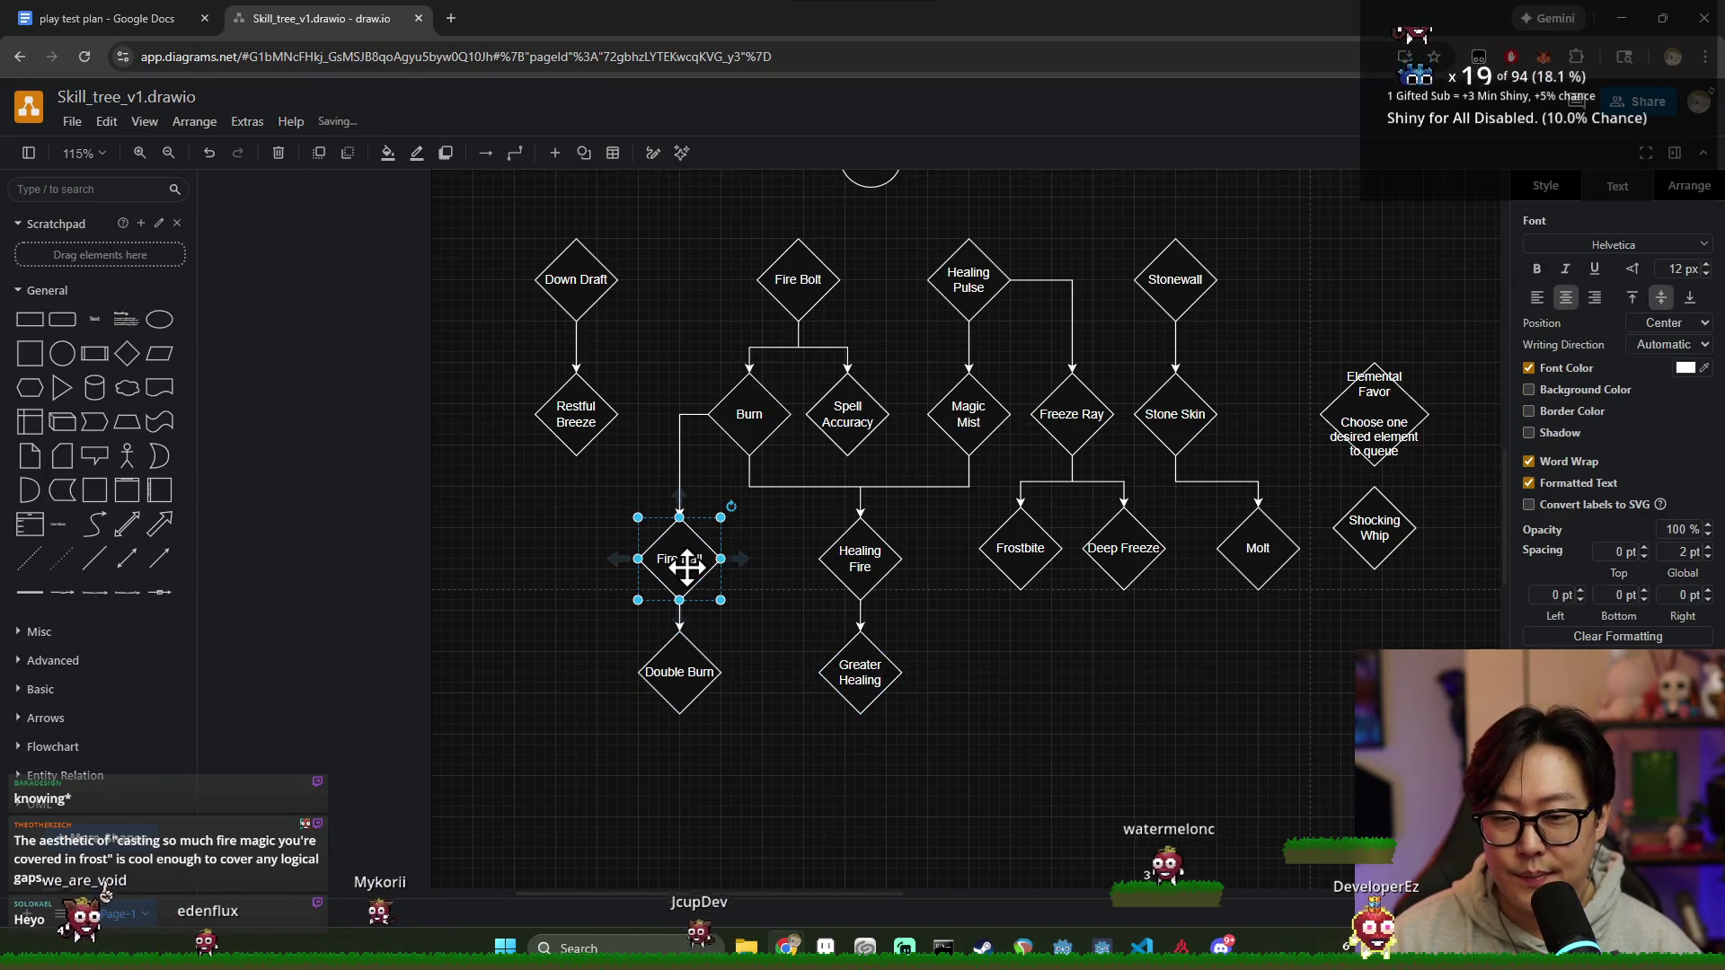
pyautogui.click(775, 557)
pyautogui.click(685, 563)
pyautogui.click(758, 644)
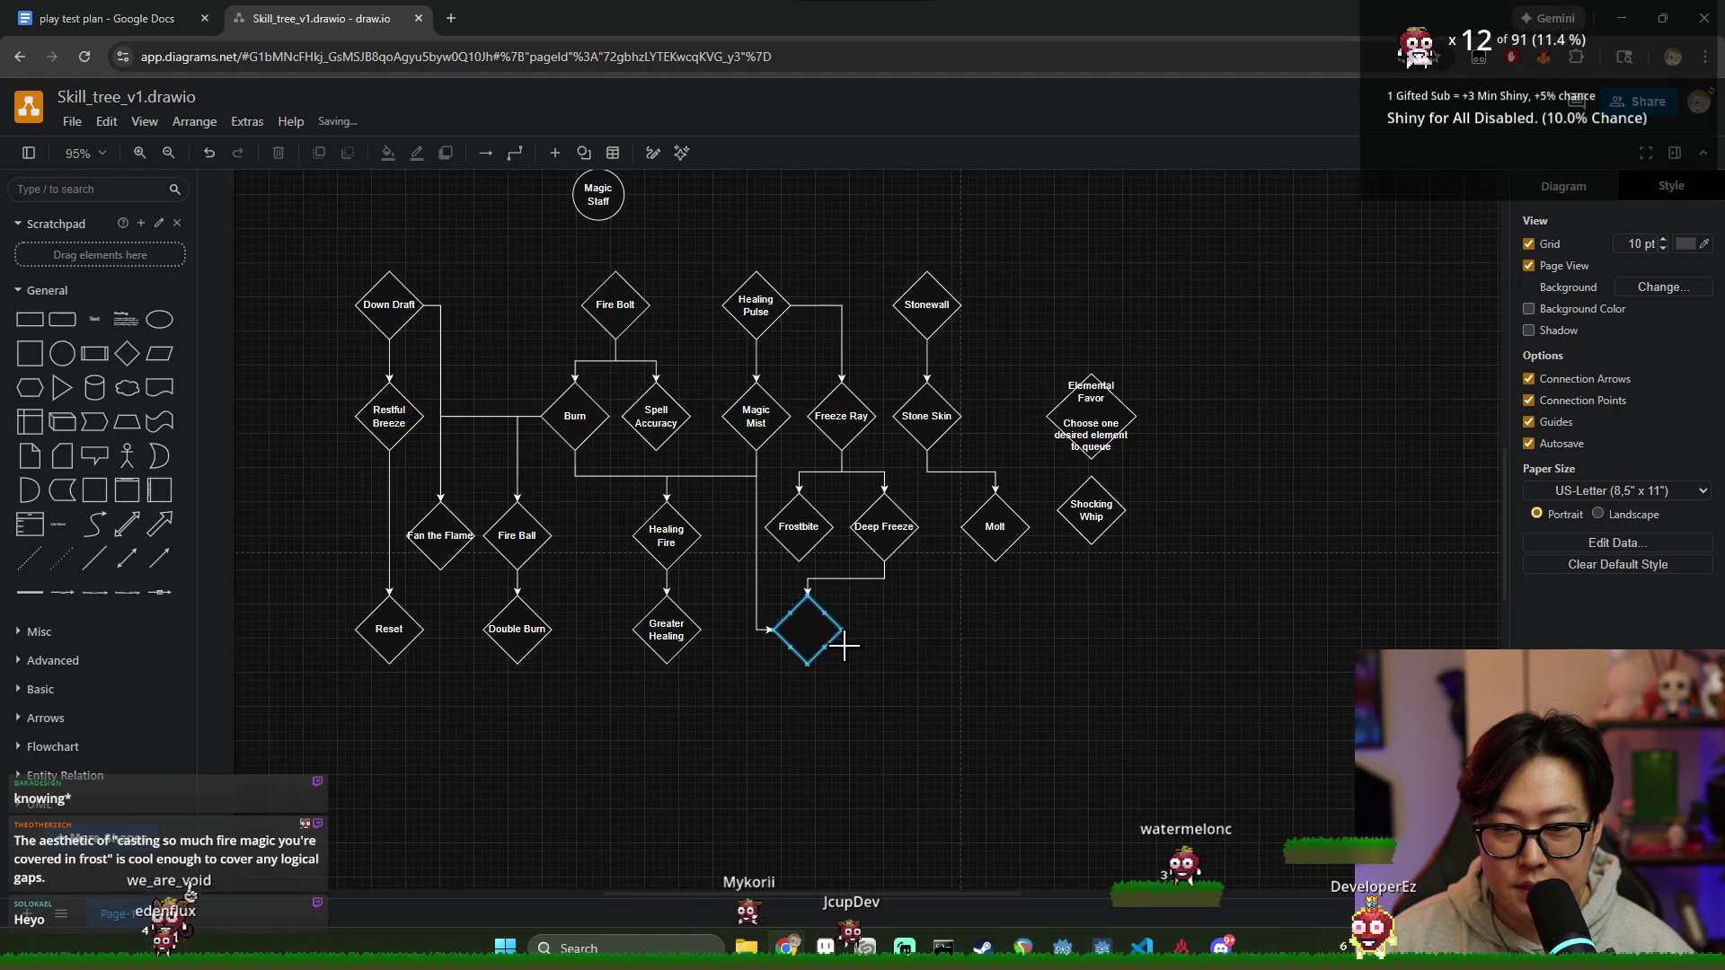
# Step: Label the empty diamond under Deep Freeze 'Frozen Elixir' and pick it up to move
pyautogui.doubleClick(816, 643)
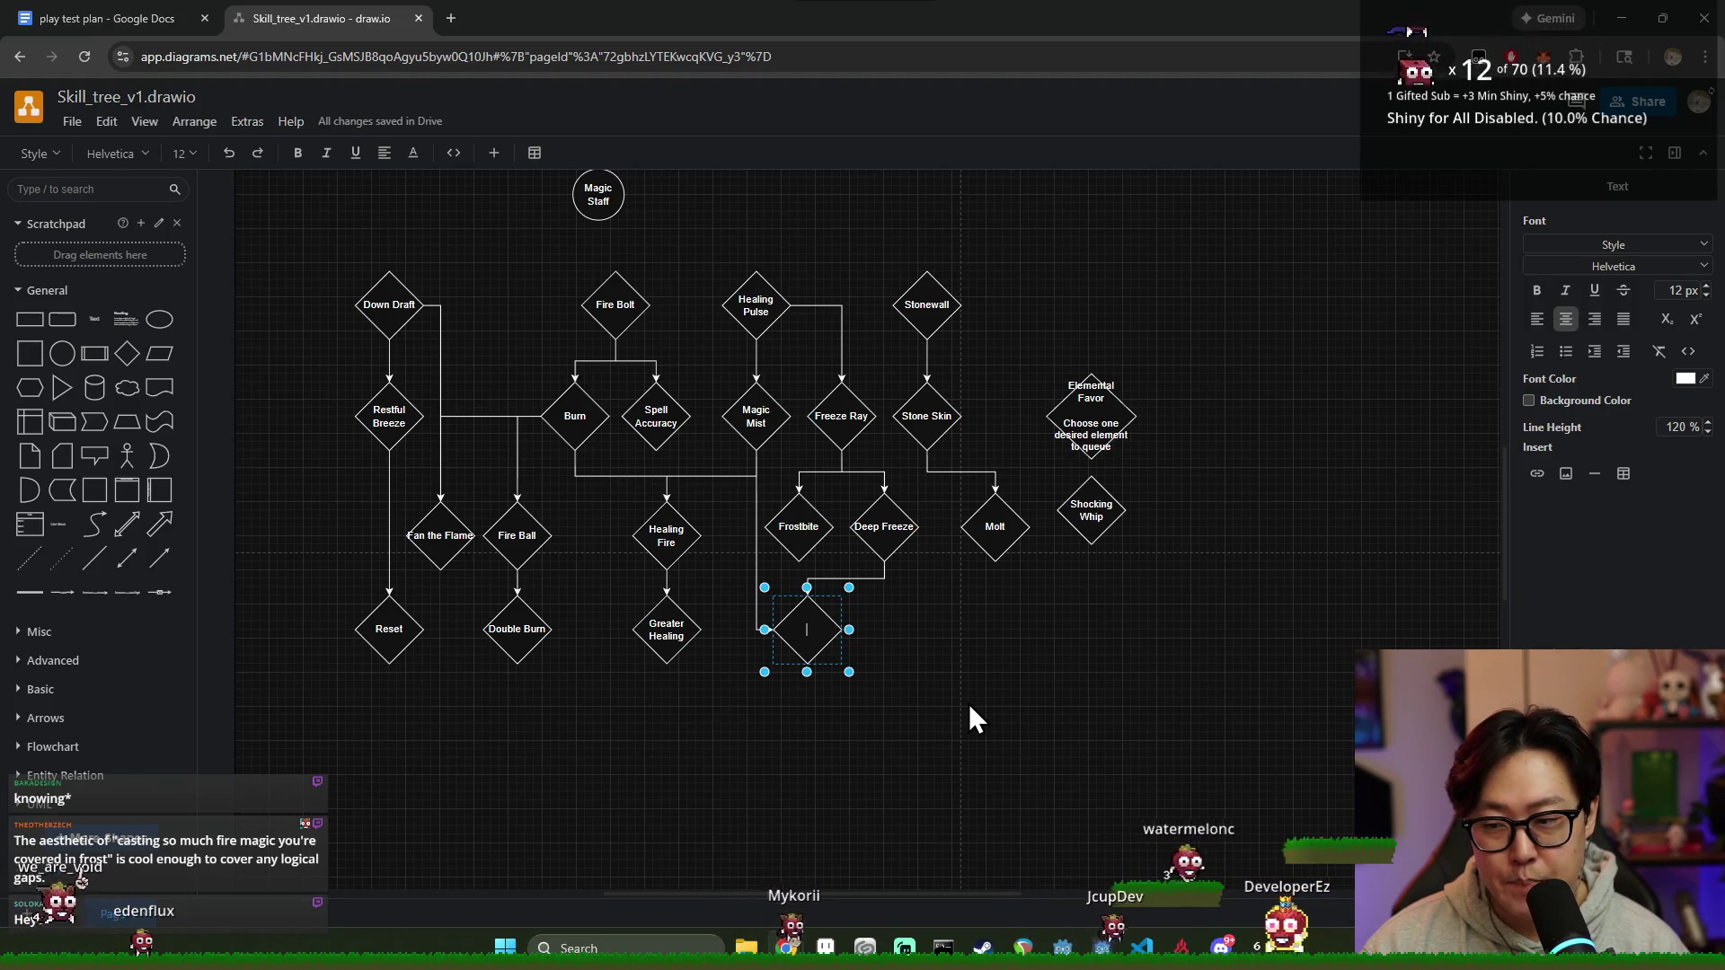
pyautogui.write('Frozen E')
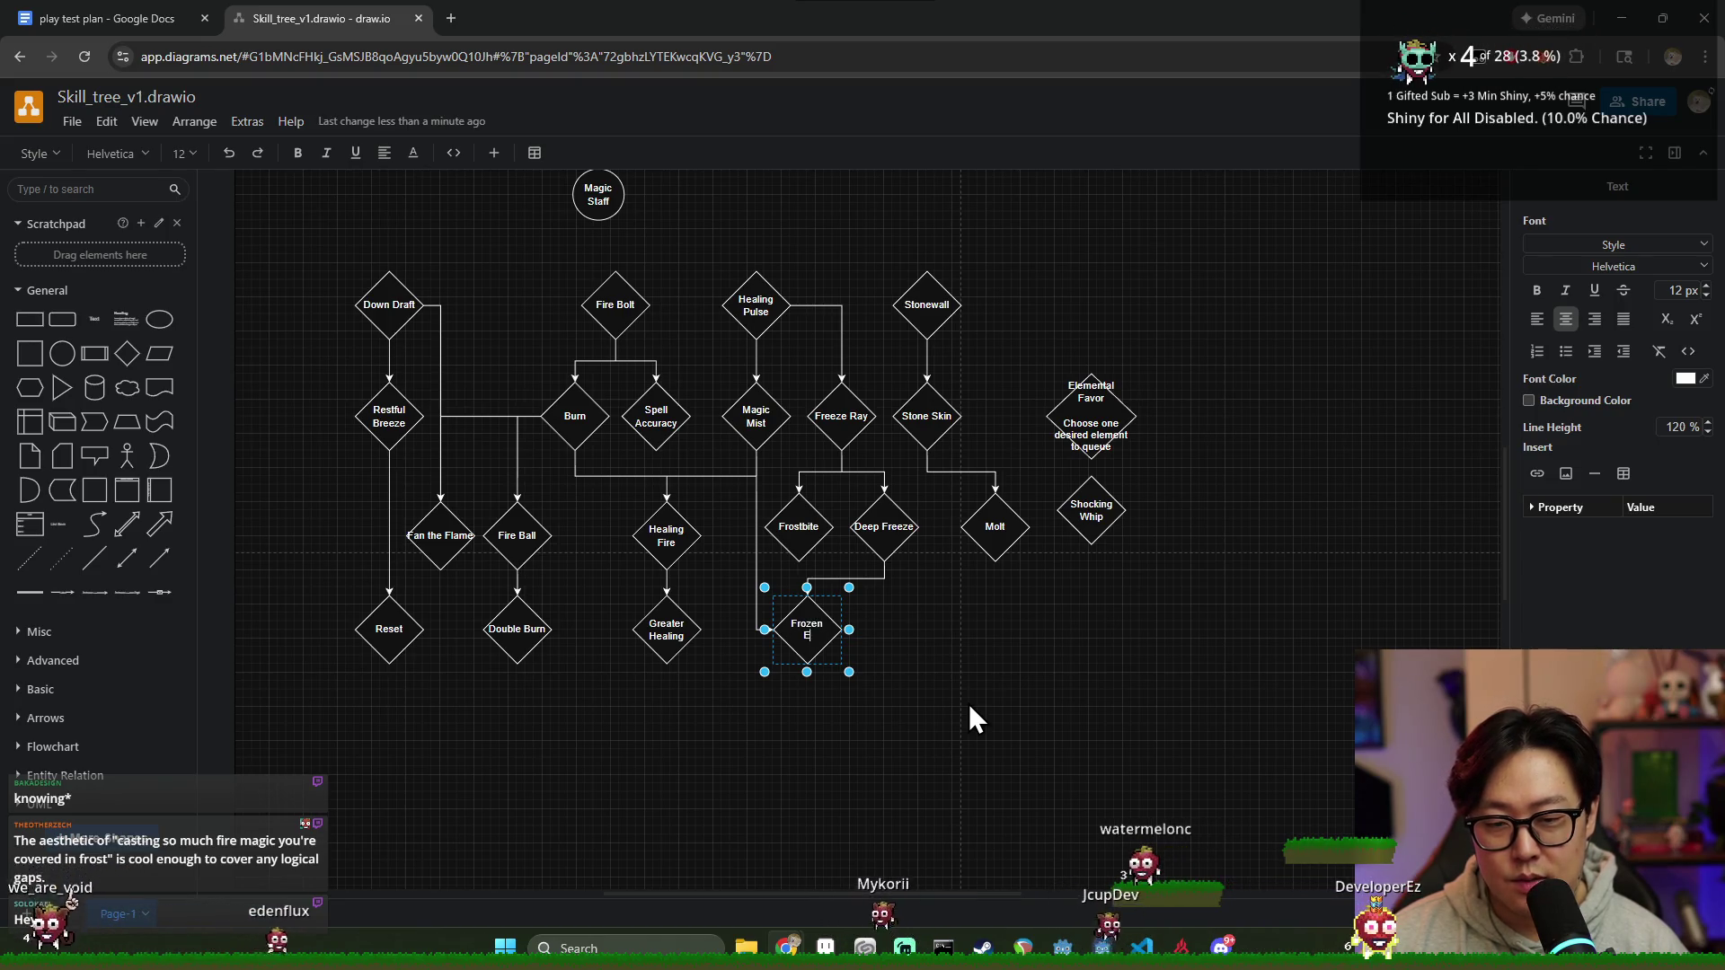
pyautogui.write('lixir')
pyautogui.press('Escape')
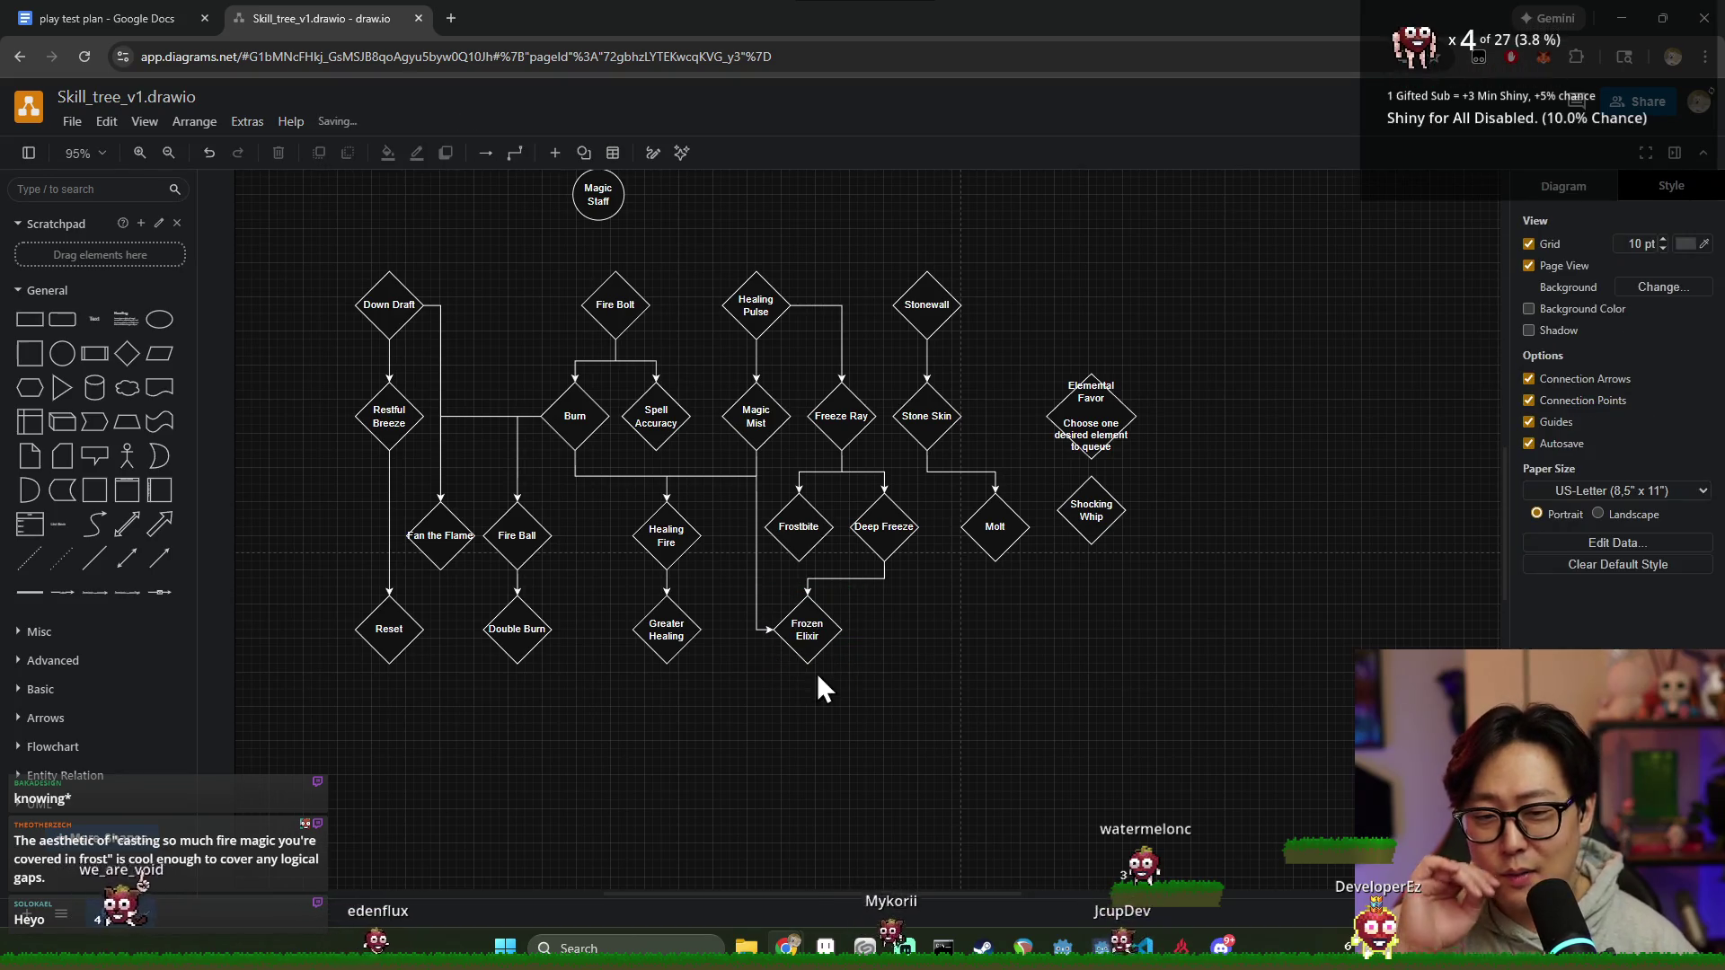
pyautogui.click(901, 734)
pyautogui.click(822, 649)
pyautogui.click(873, 661)
pyautogui.click(805, 634)
pyautogui.click(915, 692)
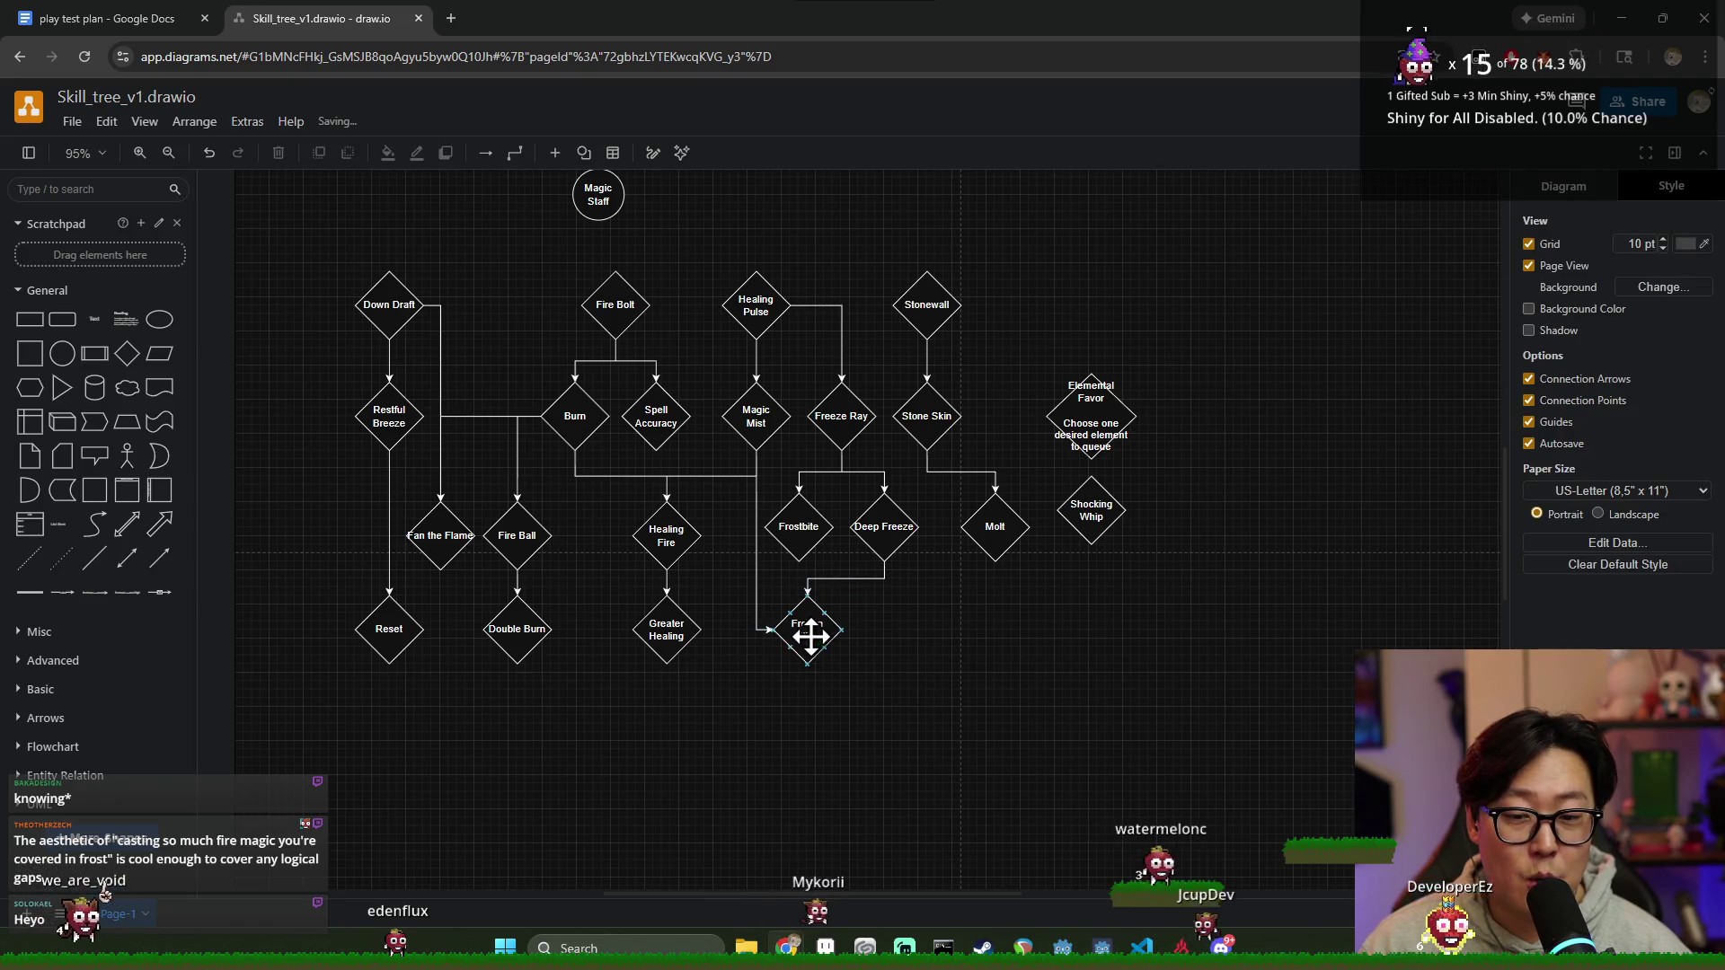
pyautogui.click(805, 633)
pyautogui.click(873, 606)
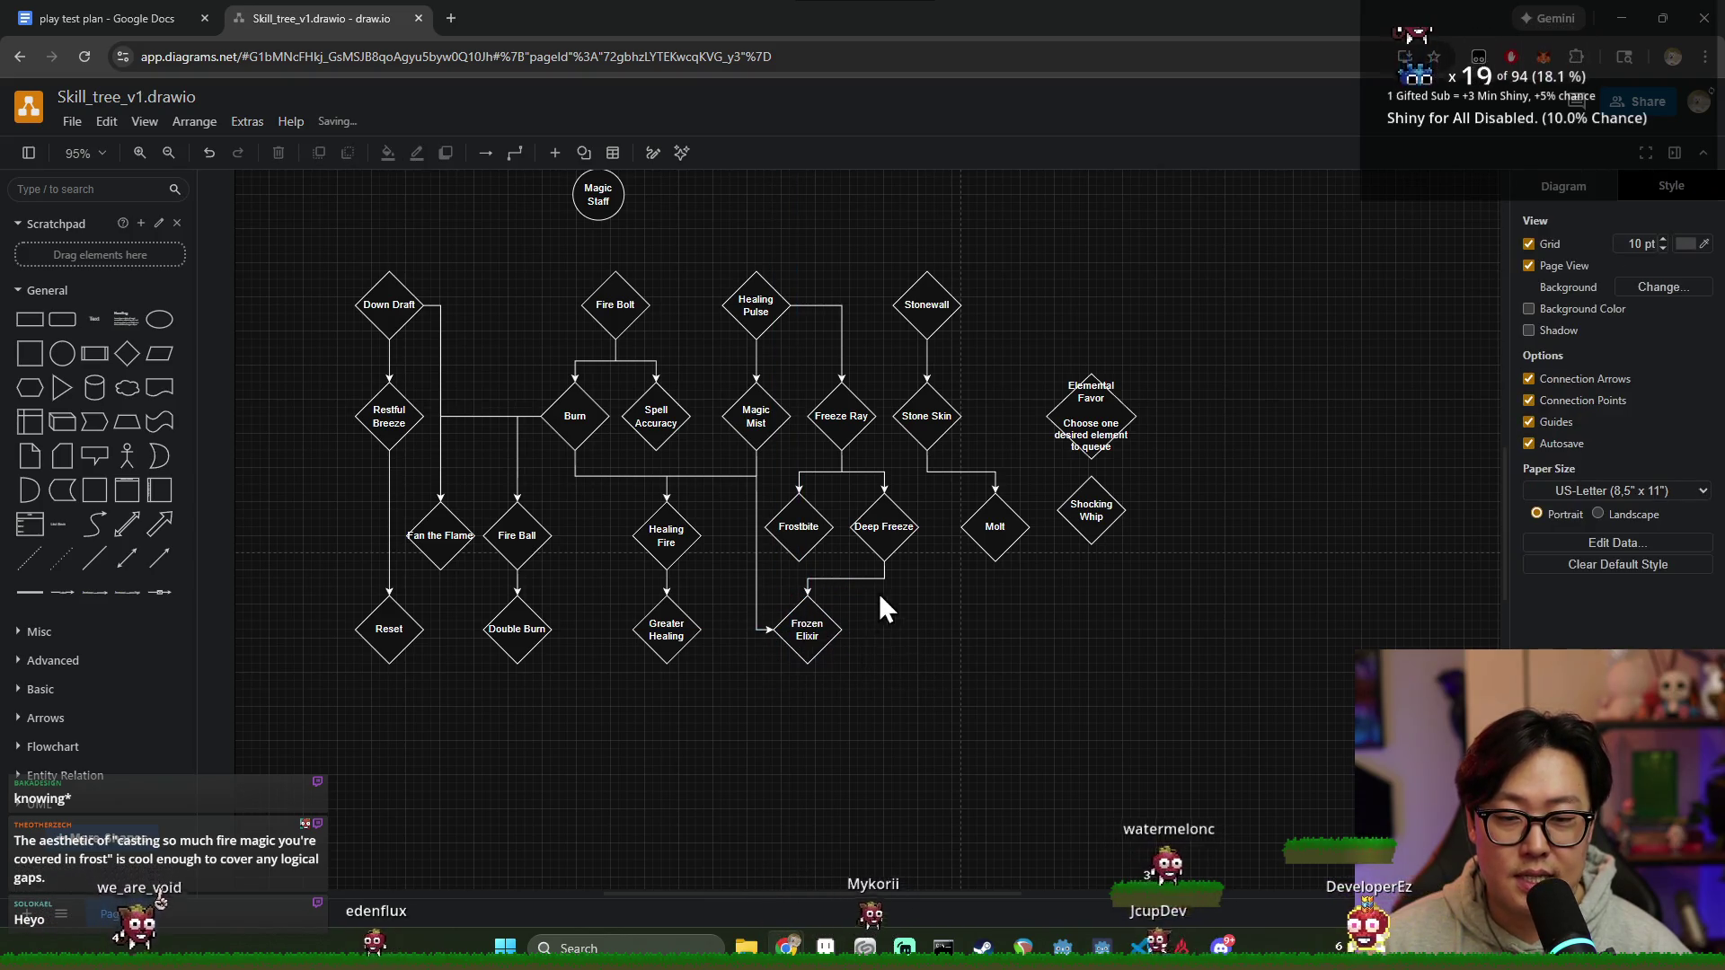
# Step: Move Frozen Elixir slightly right and check its new position
pyautogui.moveTo(801, 642); pyautogui.dragTo(832, 645)
pyautogui.click(960, 666)
pyautogui.click(846, 645)
pyautogui.click(862, 693)
pyautogui.click(834, 627)
pyautogui.click(903, 727)
pyautogui.click(830, 629)
pyautogui.click(885, 693)
pyautogui.click(804, 633)
pyautogui.click(827, 682)
pyautogui.click(831, 629)
# Step: Compare Frozen Elixir against the Reset node, then check Fire Ball
pyautogui.click(390, 630)
pyautogui.click(830, 628)
pyautogui.click(391, 629)
pyautogui.click(830, 627)
pyautogui.click(393, 622)
pyautogui.click(451, 627)
pyautogui.click(513, 545)
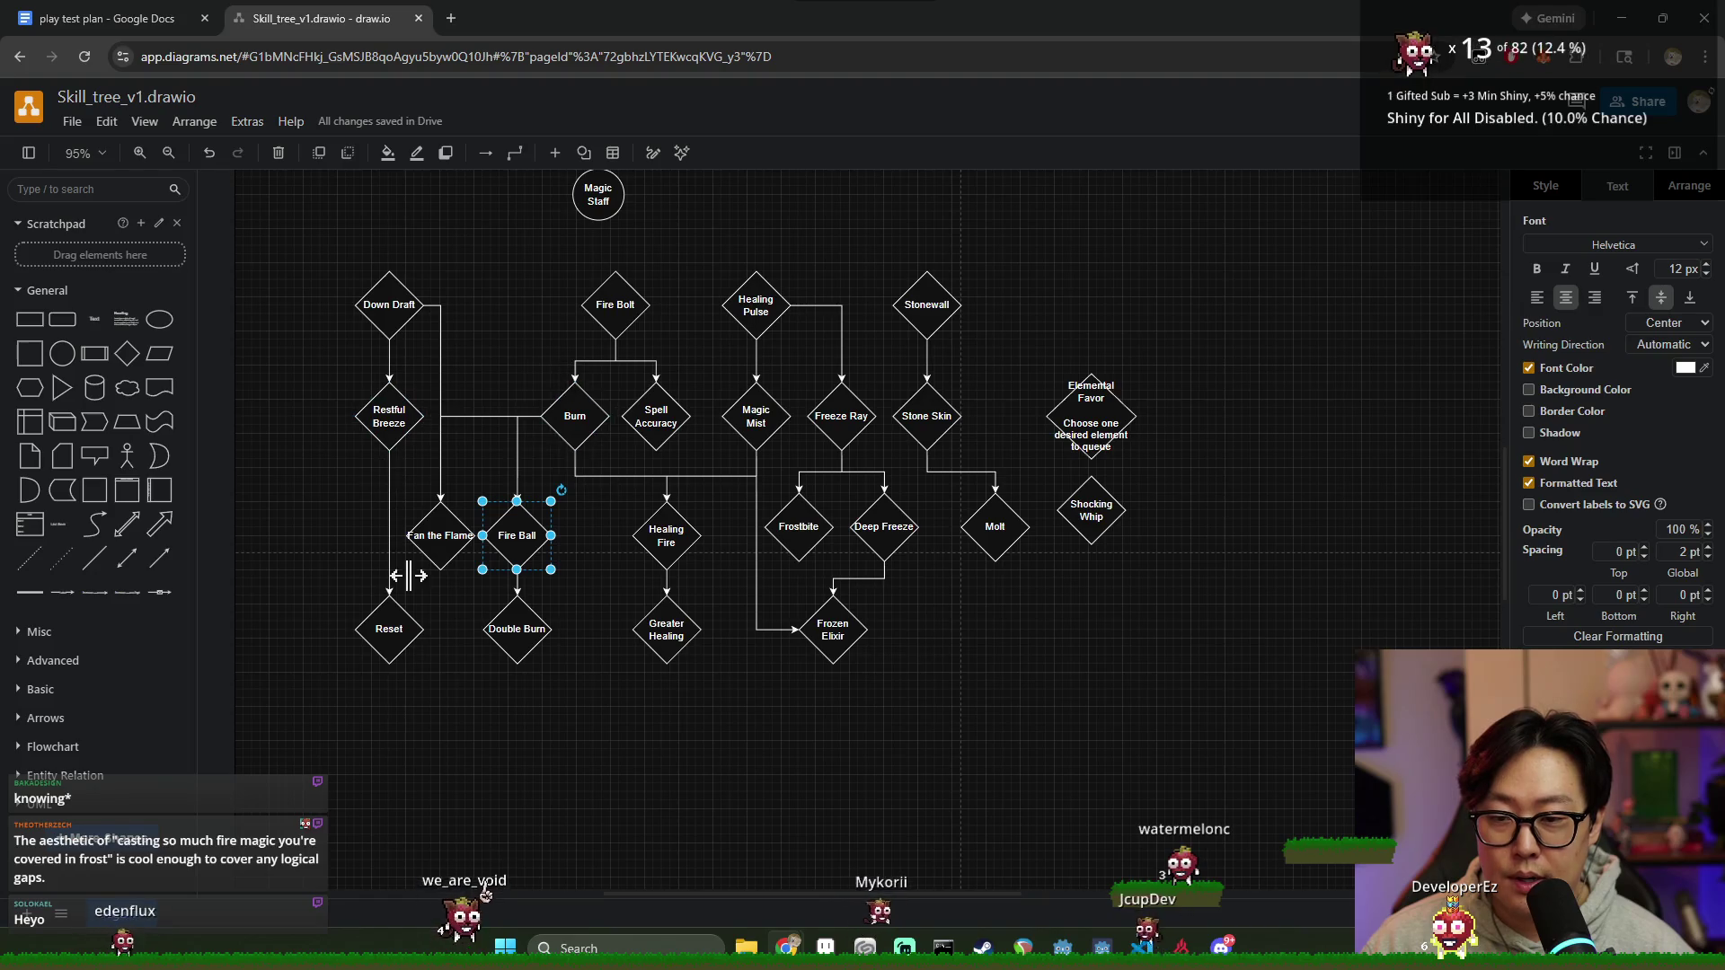
# Step: Inspect the Molt and Stone Skin nodes
pyautogui.click(995, 521)
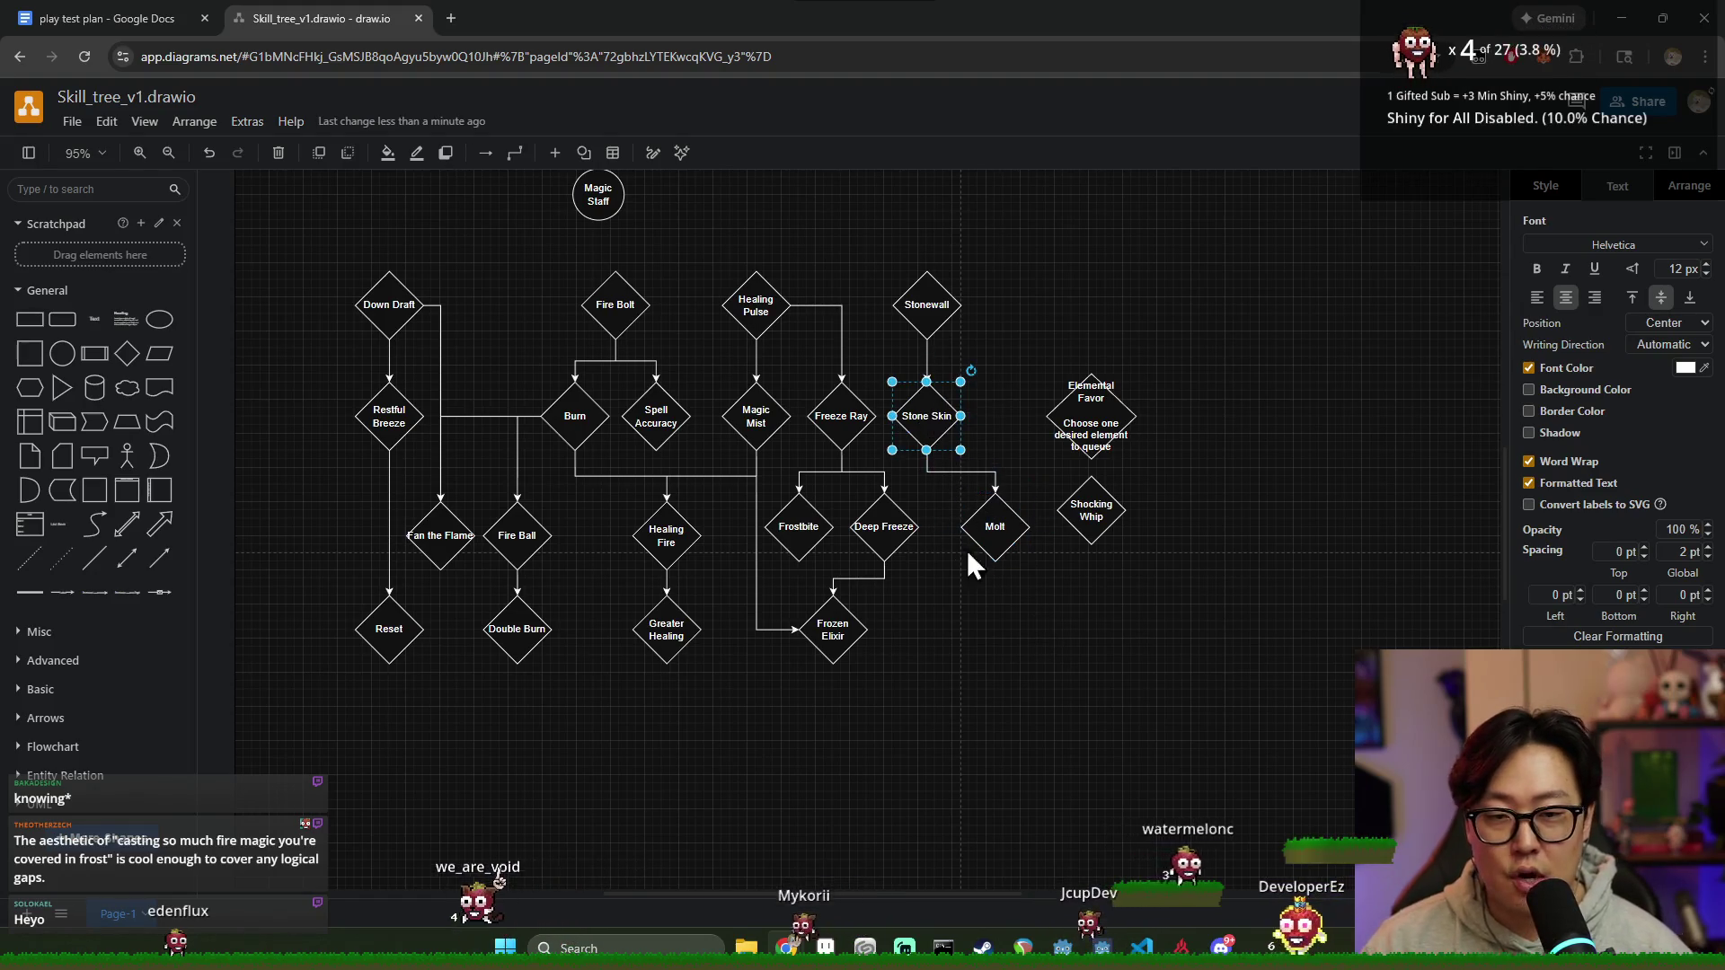
pyautogui.click(969, 608)
pyautogui.click(983, 526)
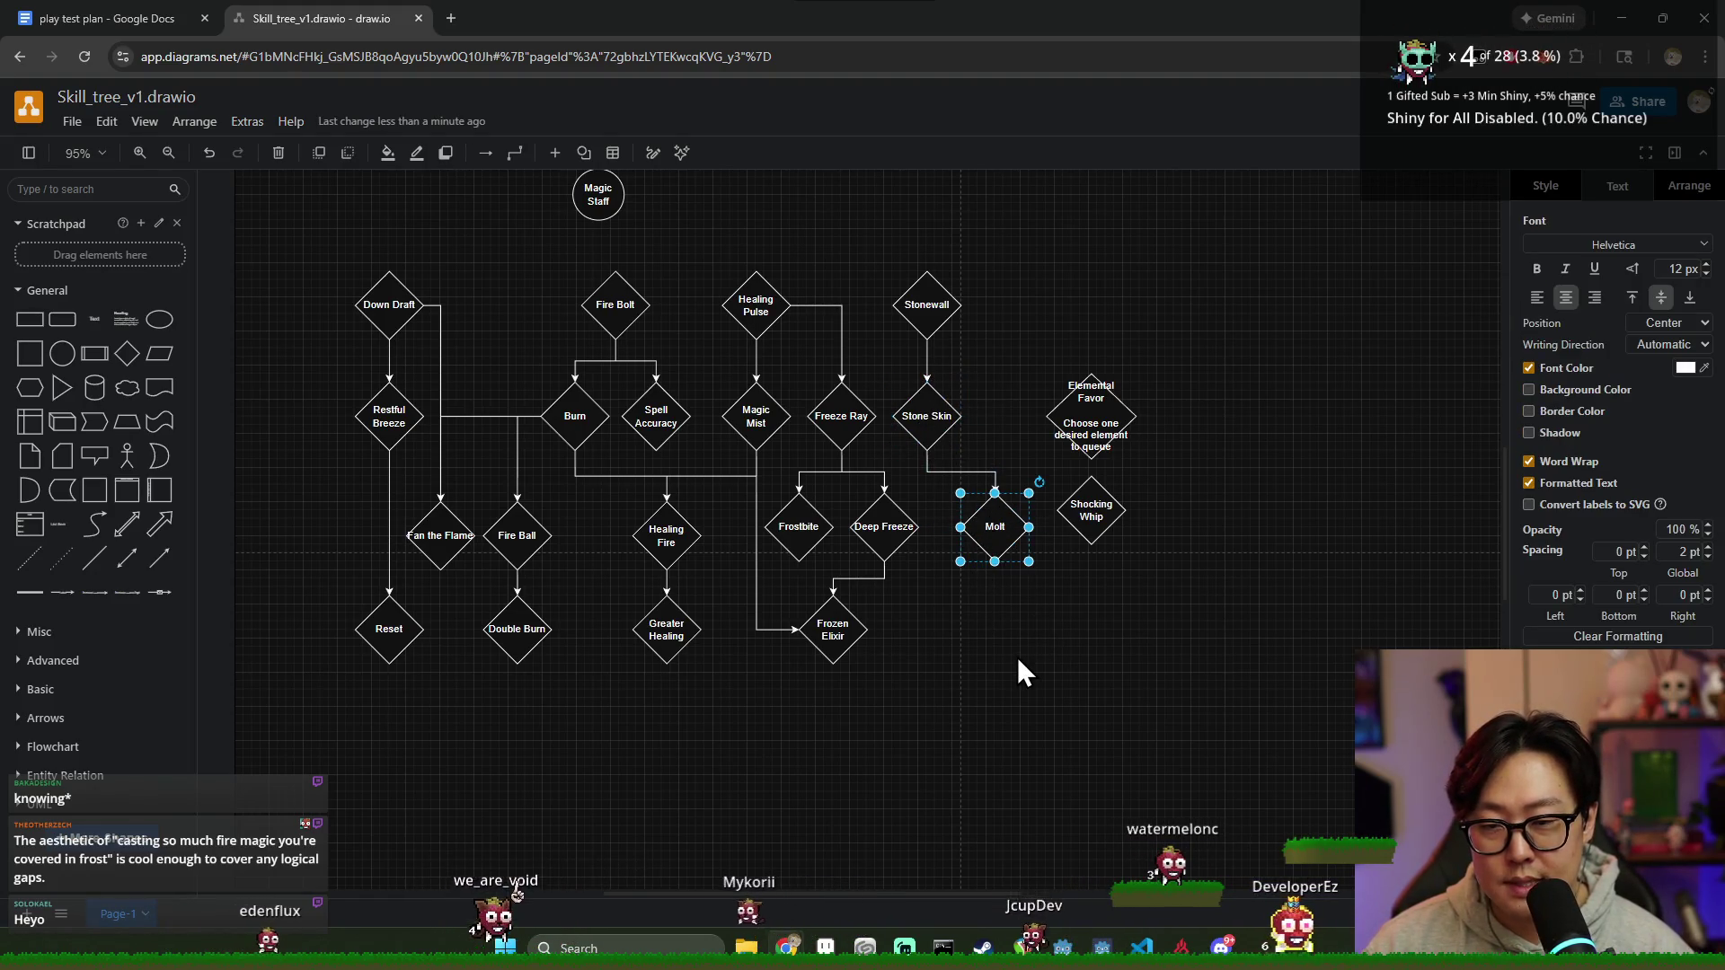
pyautogui.click(1018, 656)
pyautogui.click(944, 415)
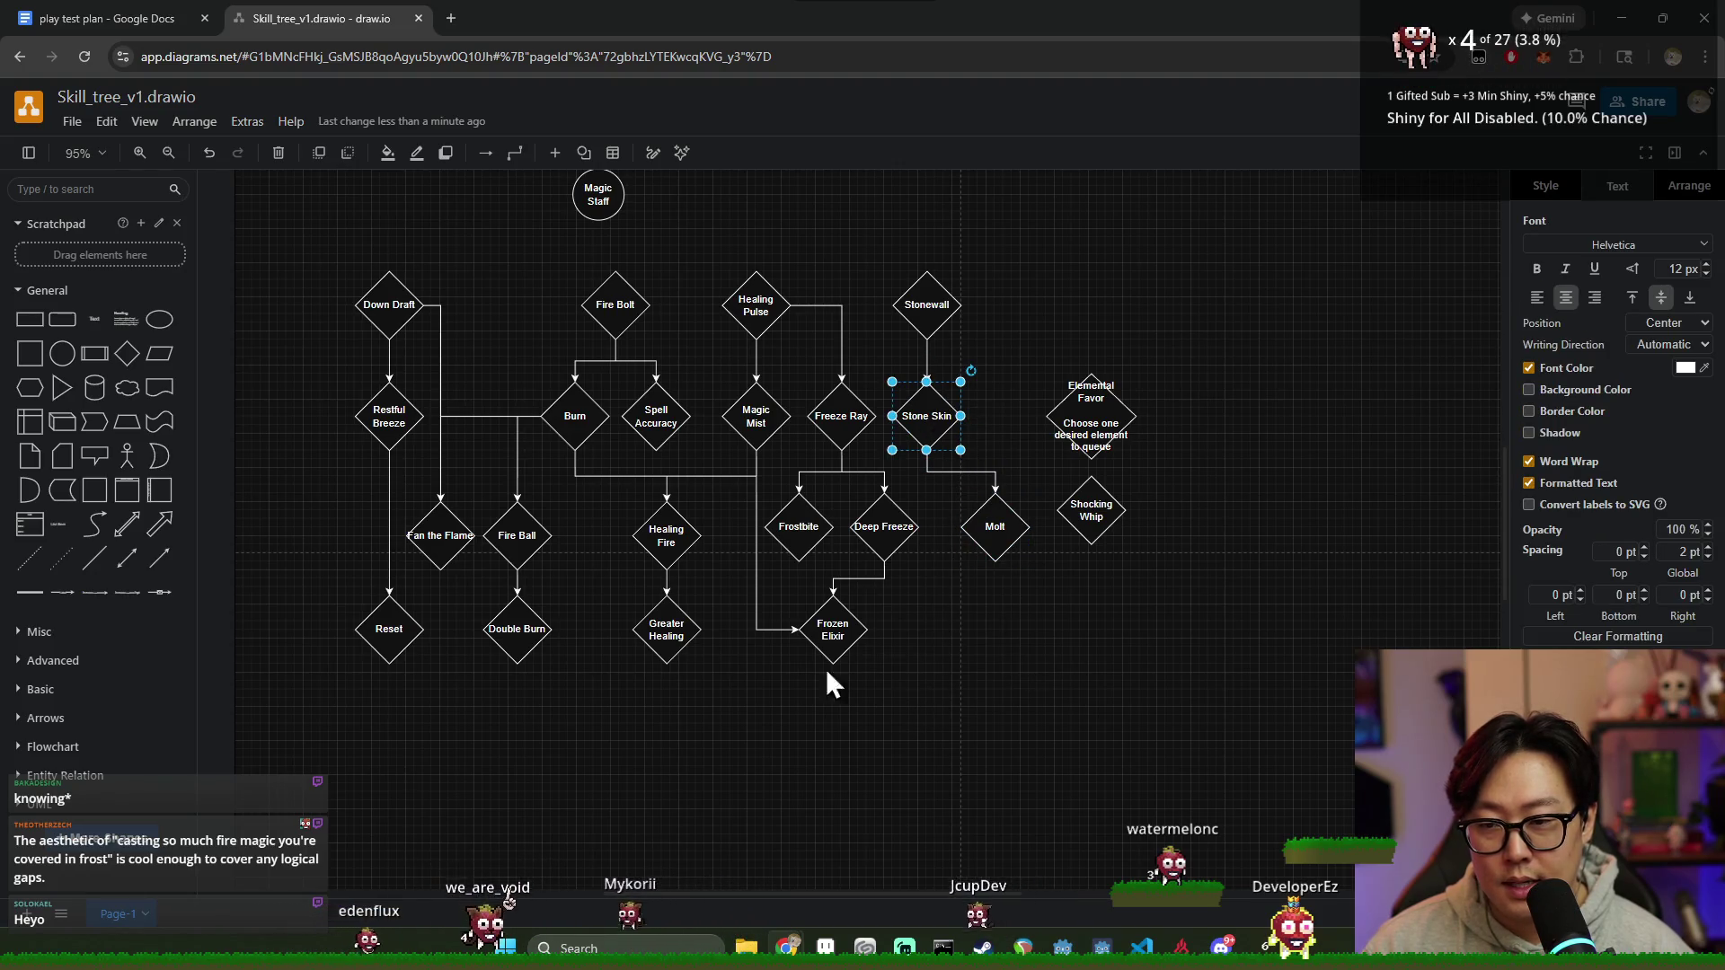
pyautogui.moveTo(926, 416)
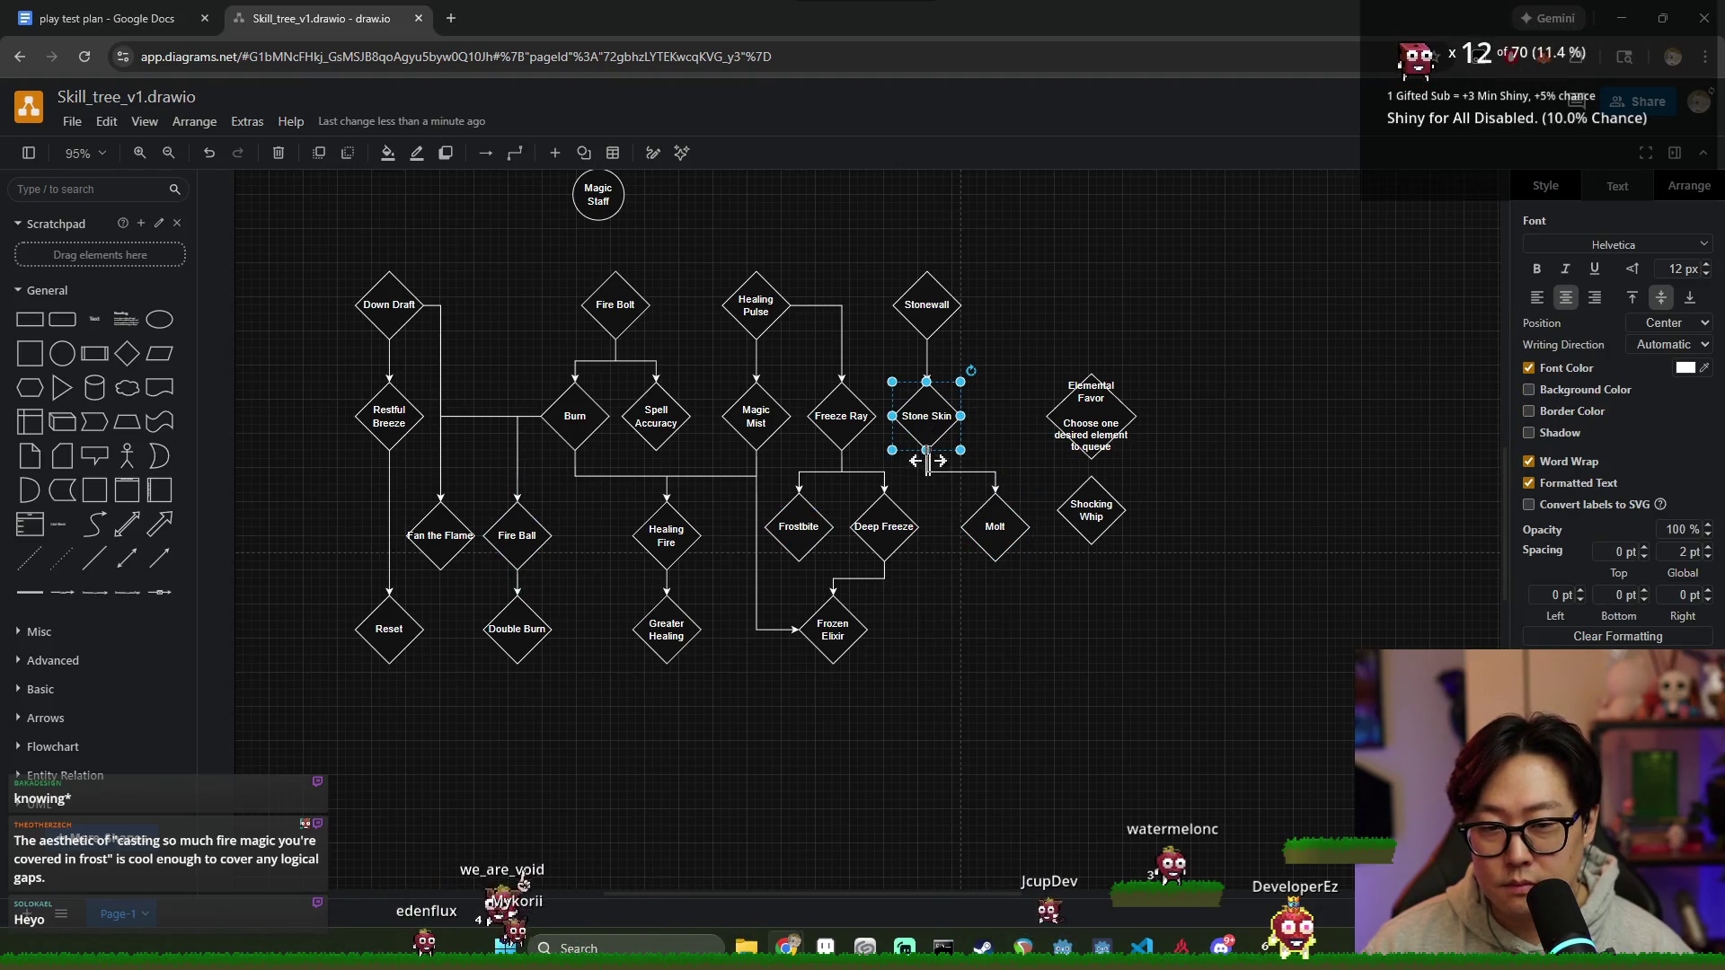
pyautogui.click(906, 741)
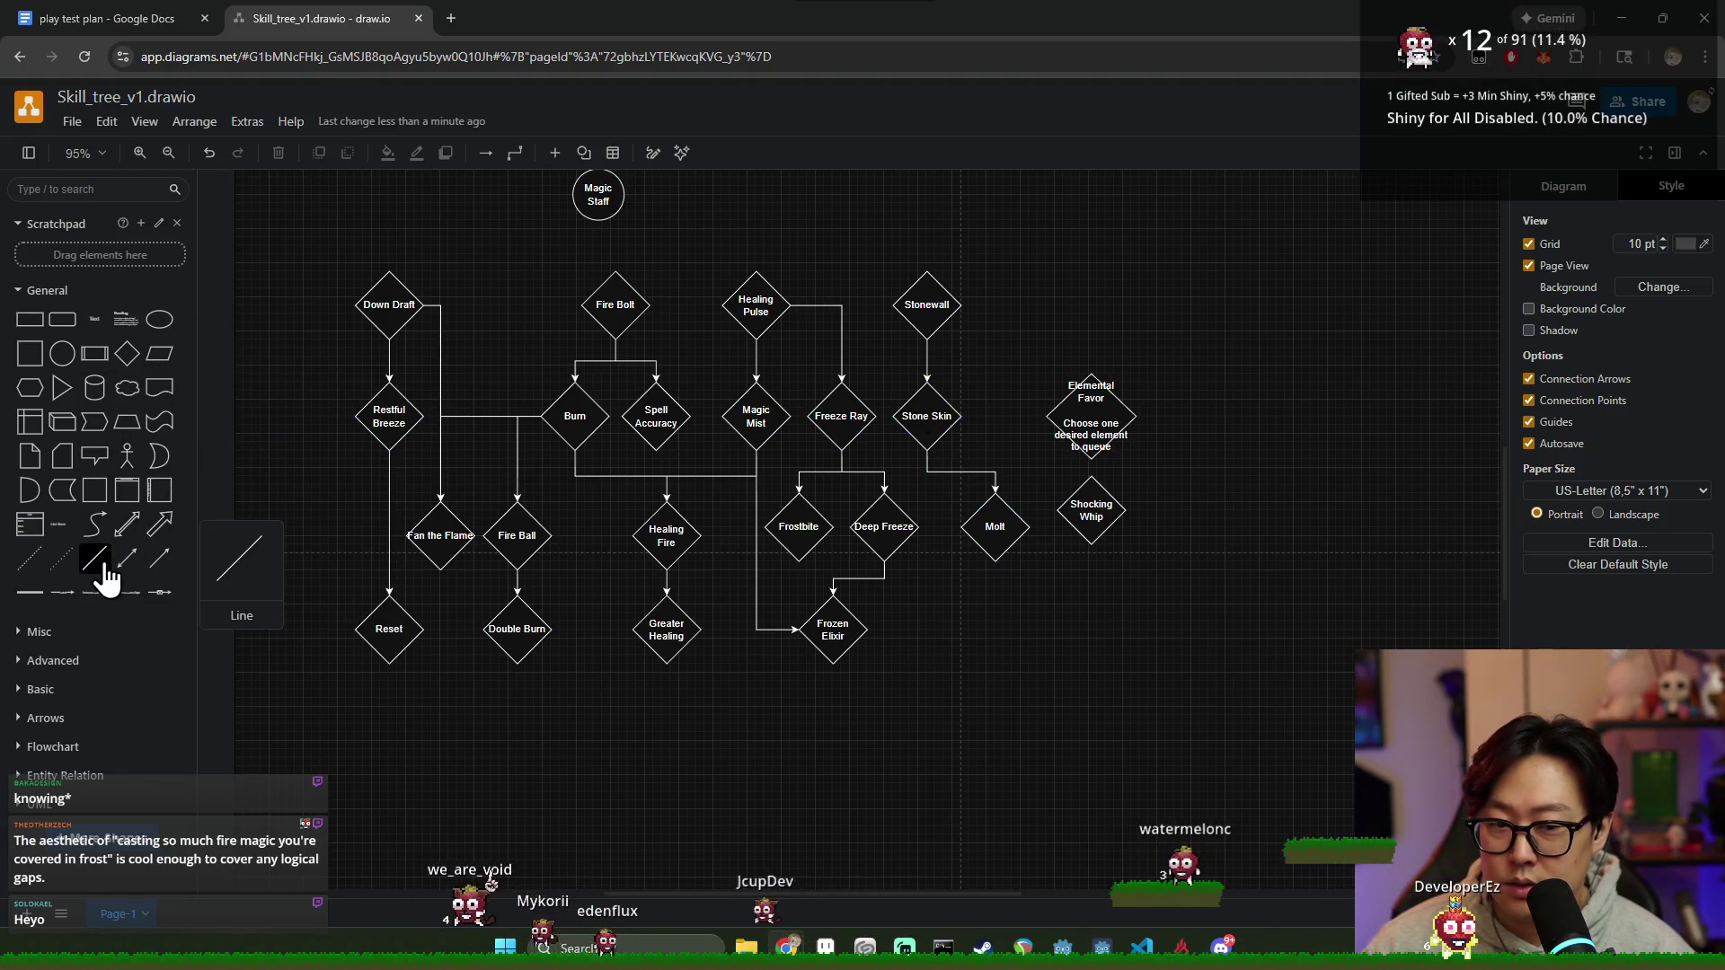
# Step: Add a blank diamond right of Frozen Elixir and connect Deep Freeze and Stone Skin to it
pyautogui.click(127, 353)
pyautogui.moveTo(862, 545); pyautogui.dragTo(925, 637)
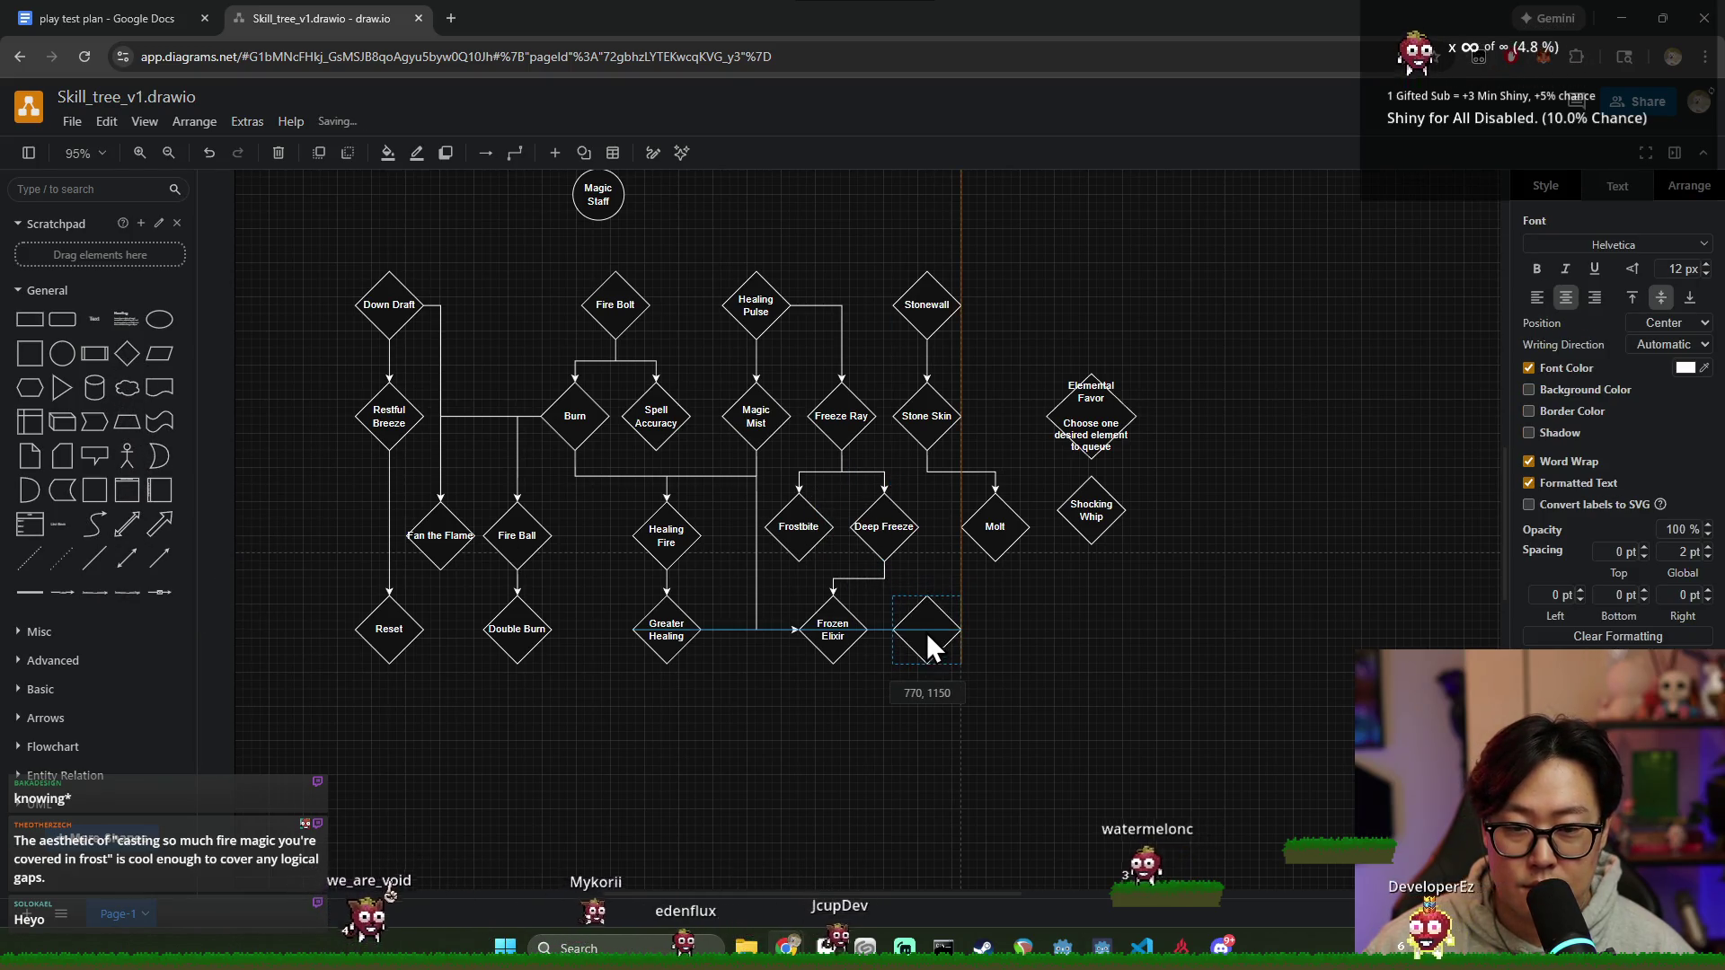
pyautogui.click(952, 571)
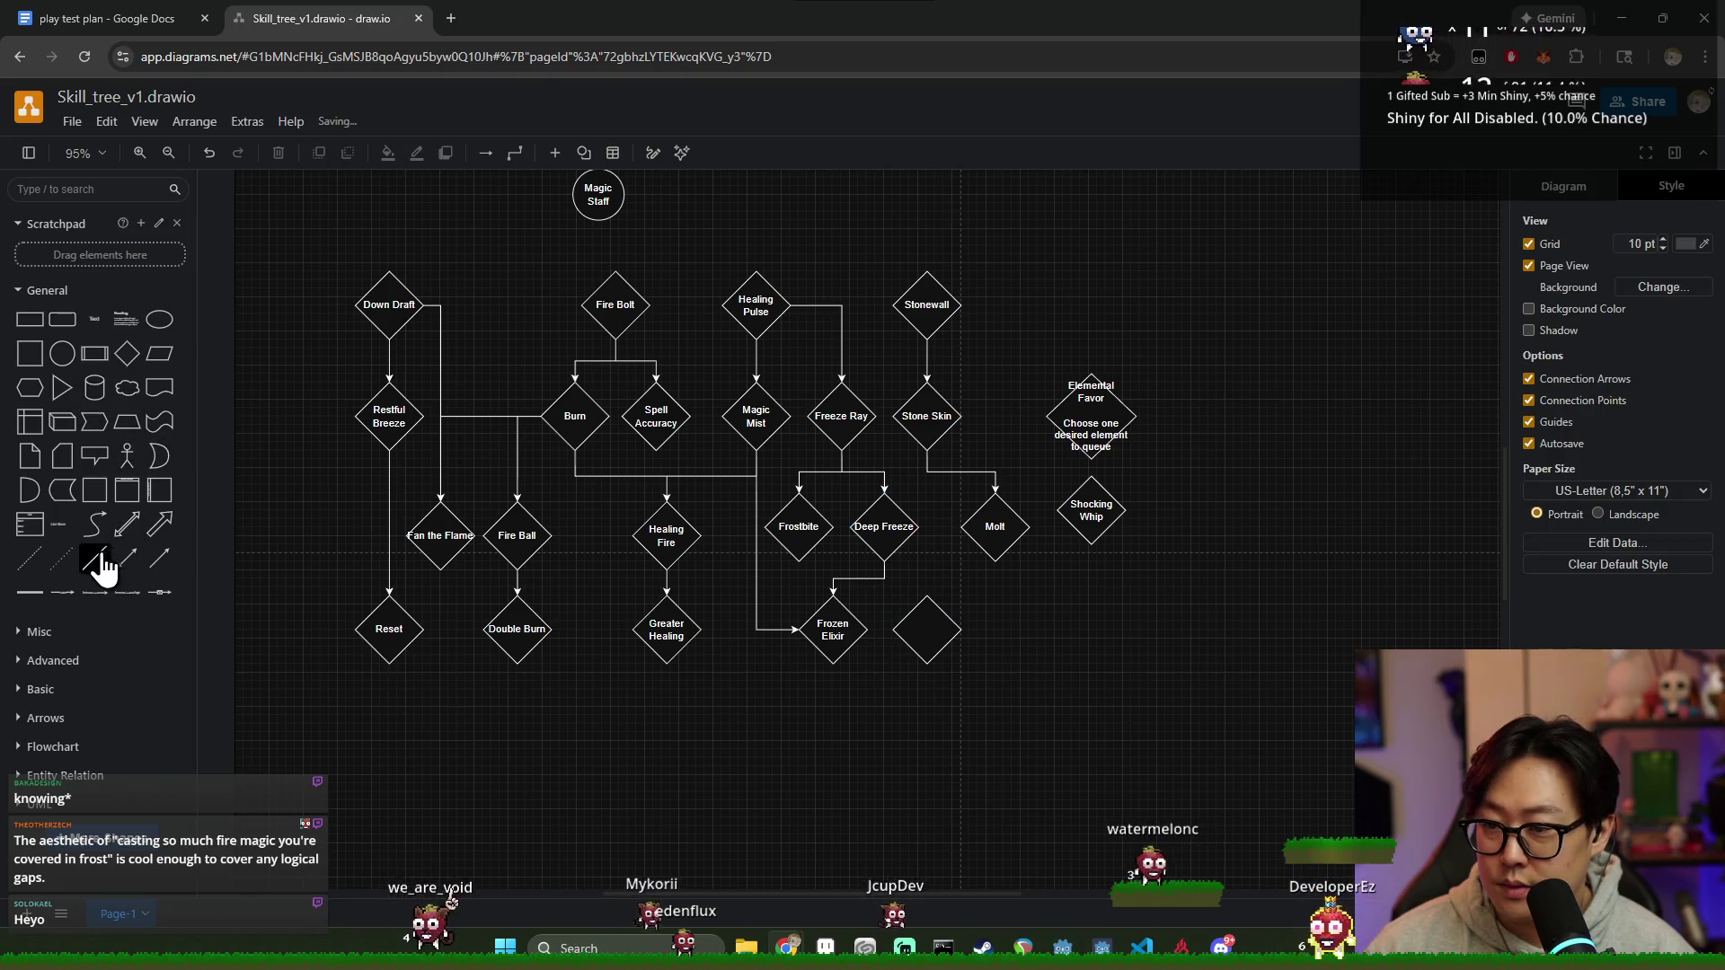
pyautogui.moveTo(917, 528); pyautogui.dragTo(926, 612)
pyautogui.moveTo(926, 469)
pyautogui.mouseDown()
pyautogui.moveTo(929, 615)
pyautogui.moveTo(953, 656)
pyautogui.mouseUp()
pyautogui.press('Escape')
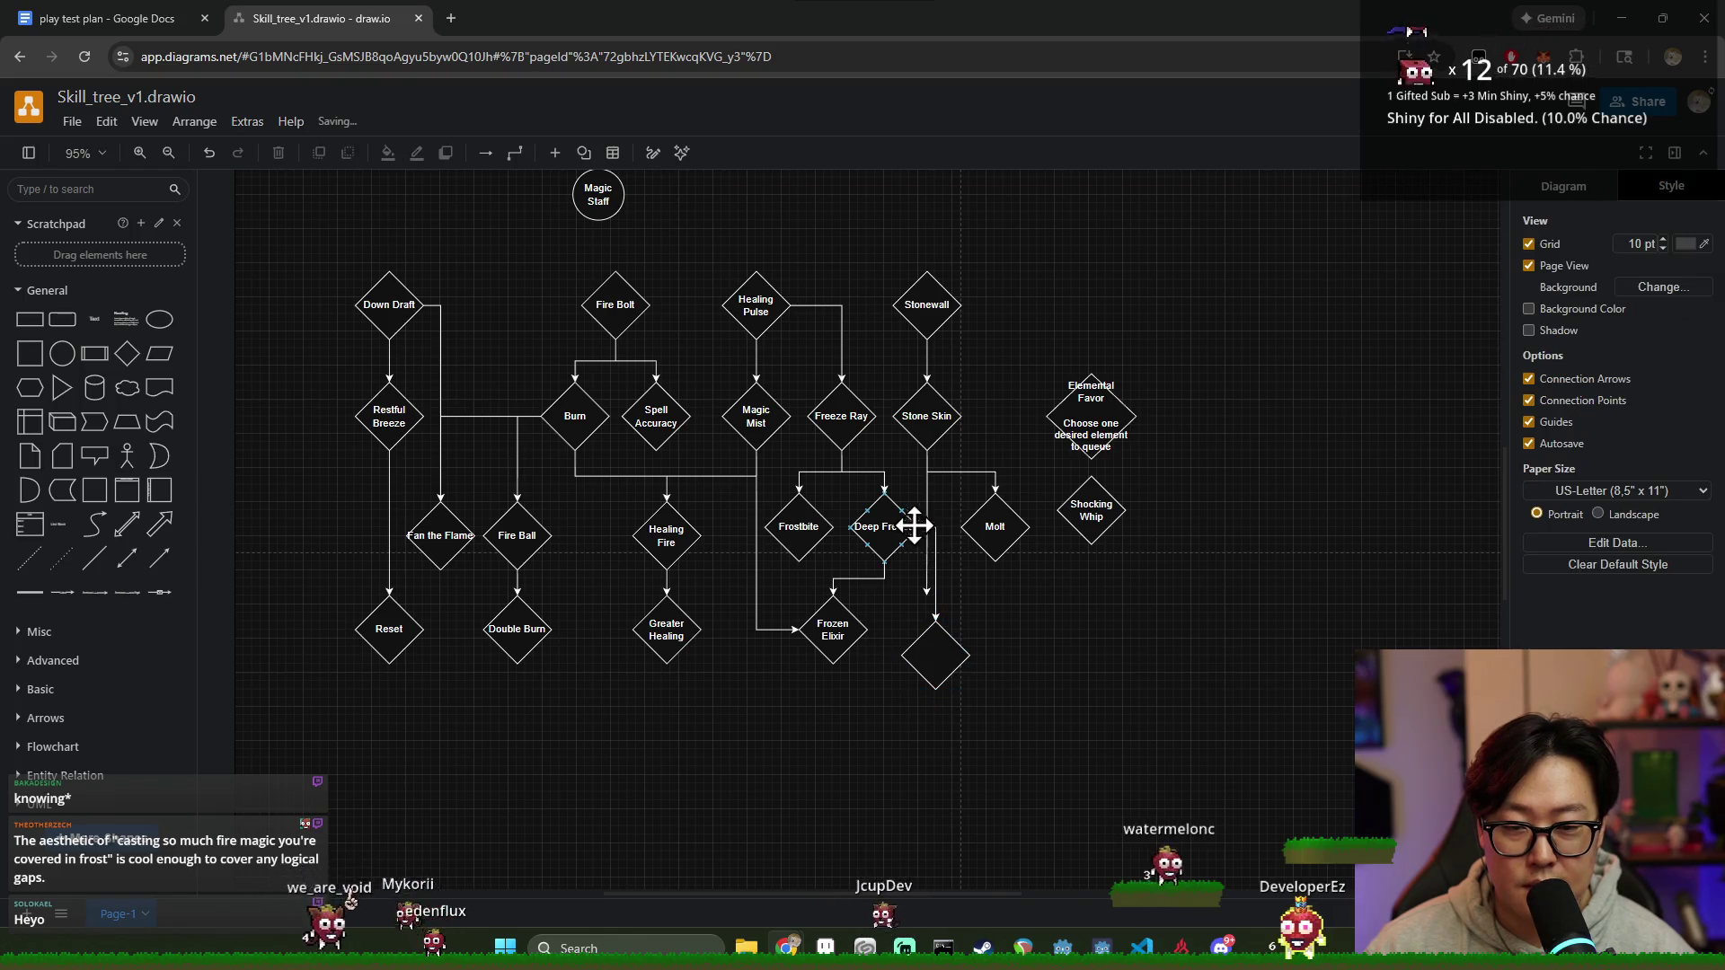
# Step: Line the blank diamond up under Stone Skin and move Molt right beside Shocking Whip
pyautogui.click(925, 497)
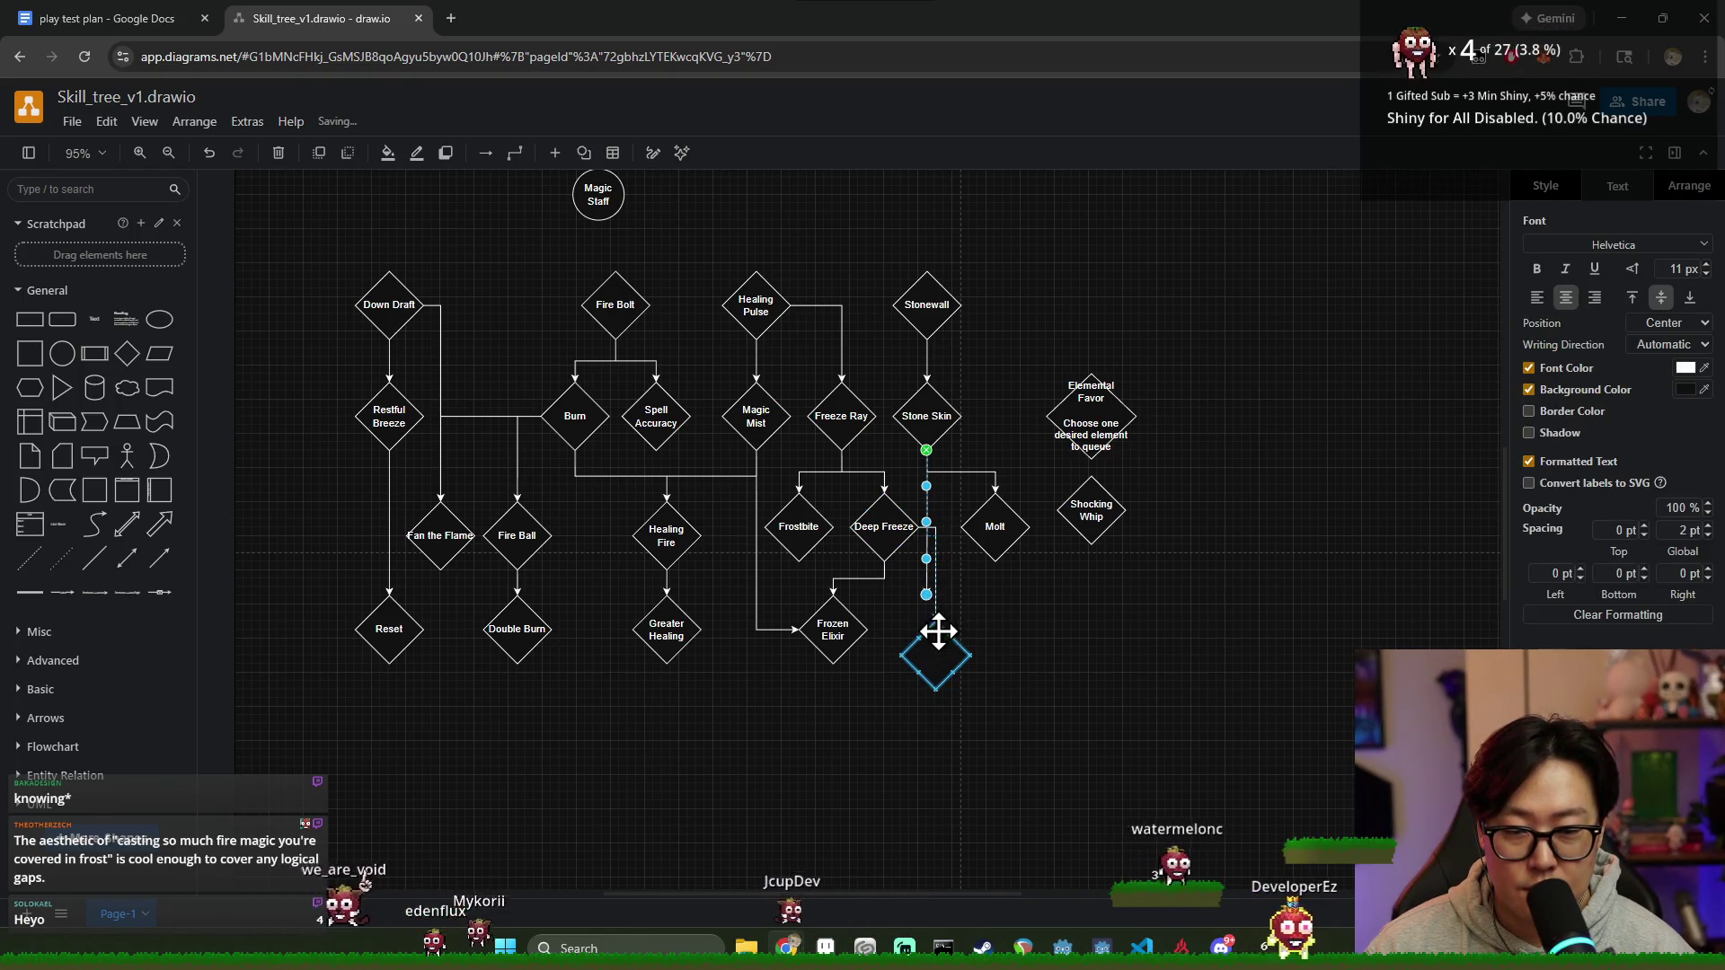
pyautogui.click(1033, 651)
pyautogui.scroll(-1, 975, 596)
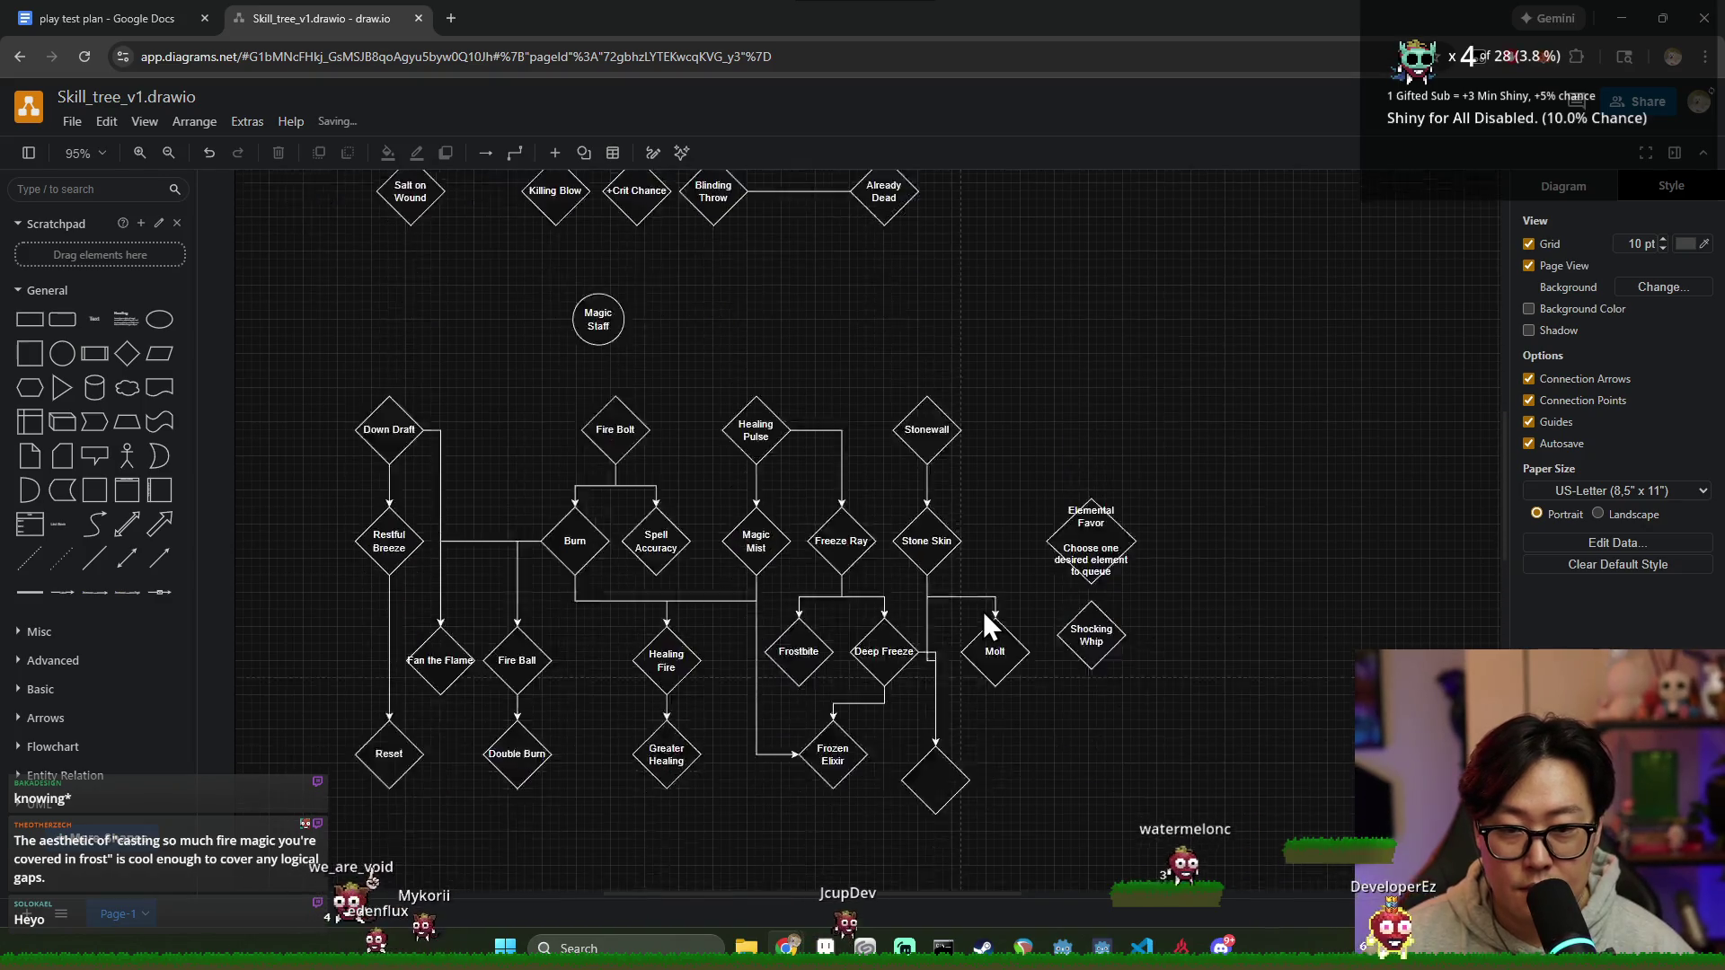
pyautogui.keyDown('ctrl'); pyautogui.scroll(3, 978, 581); pyautogui.keyUp('ctrl')
pyautogui.click(925, 633)
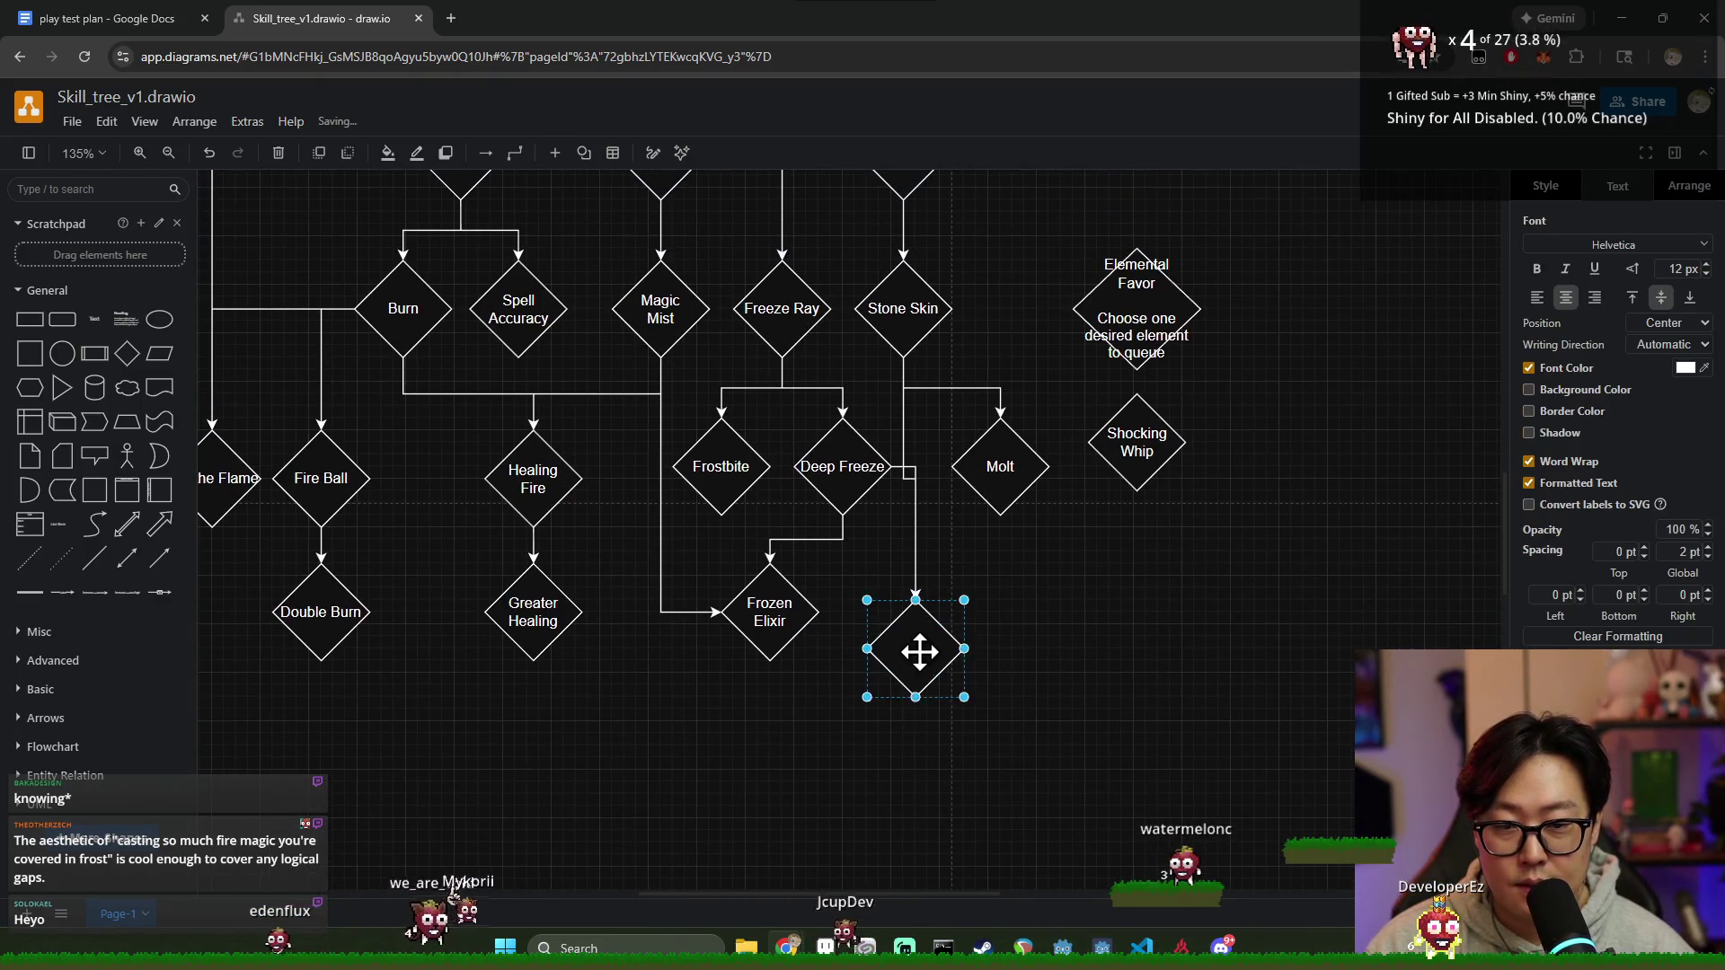
pyautogui.moveTo(923, 626); pyautogui.dragTo(938, 625)
pyautogui.click(970, 638)
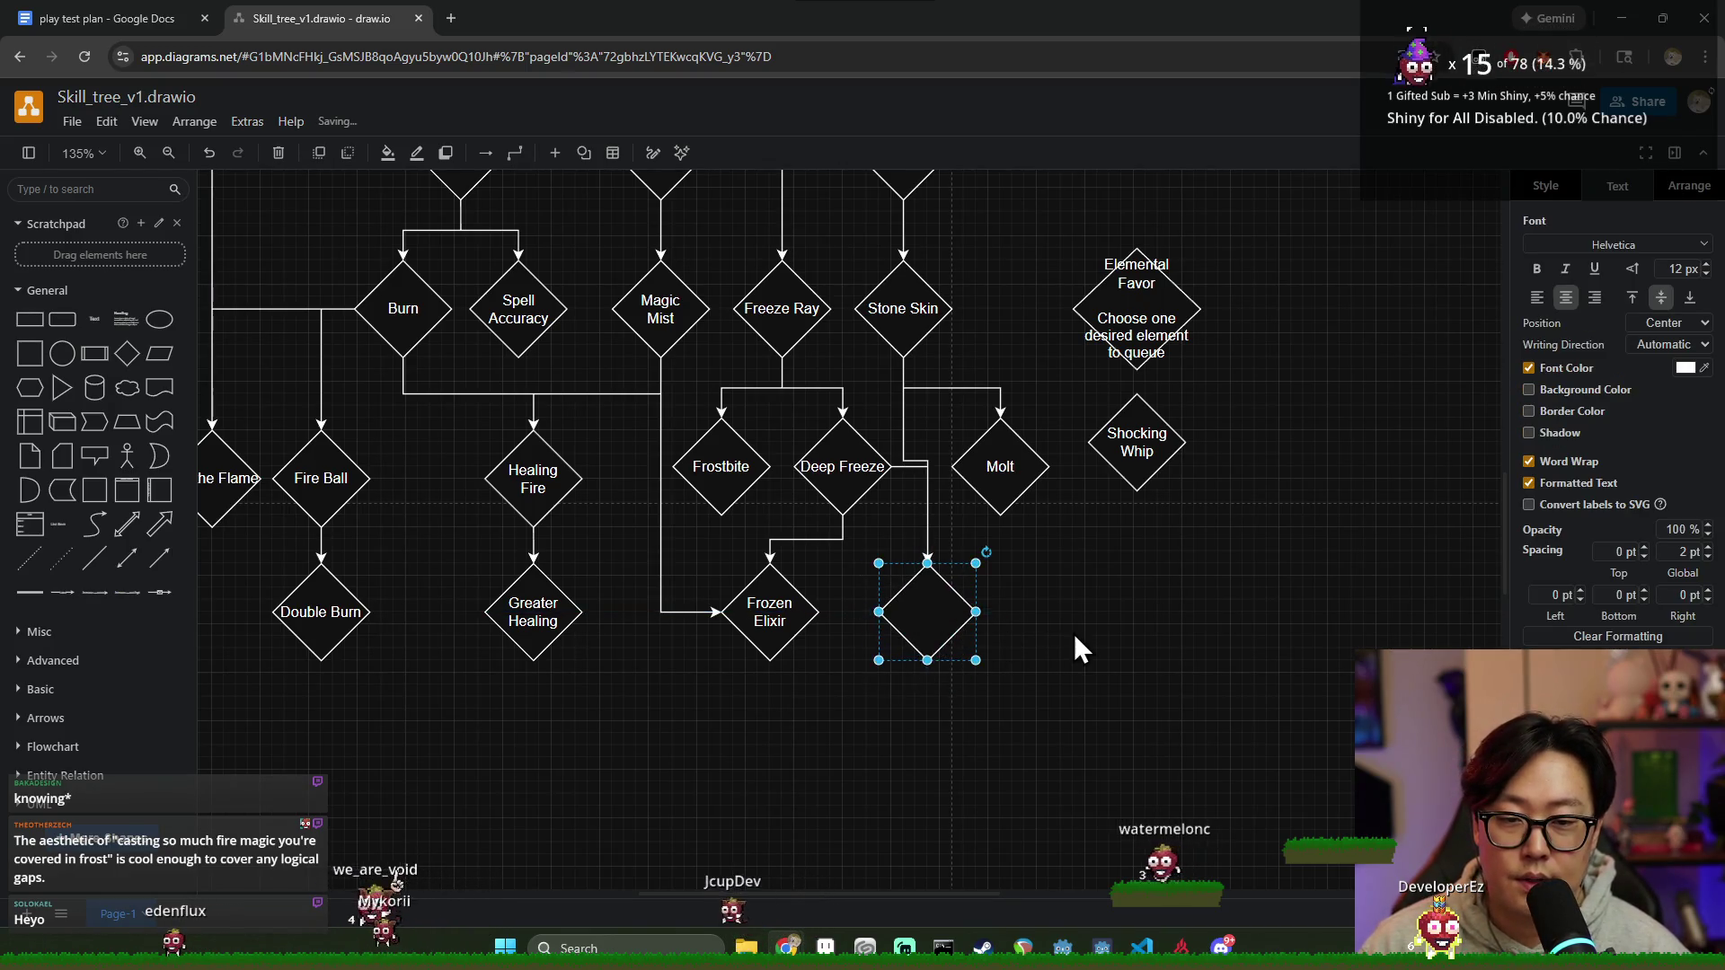
pyautogui.click(1074, 633)
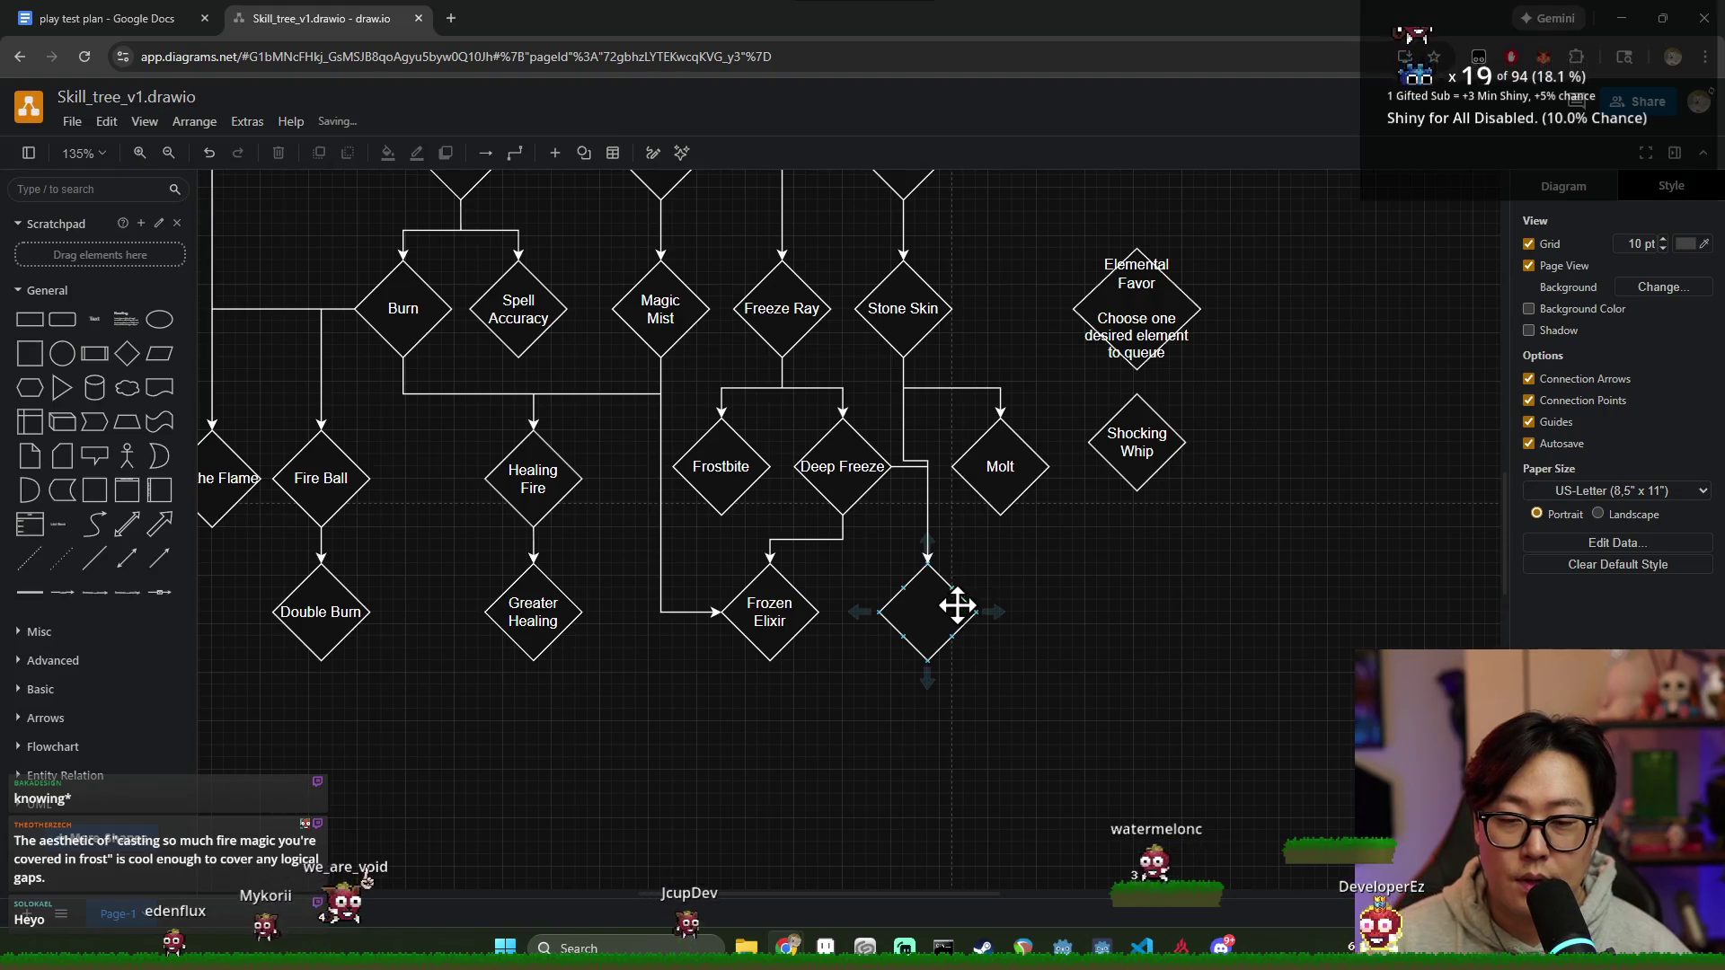
pyautogui.scroll(1, 951, 607)
pyautogui.scroll(-1, 951, 613)
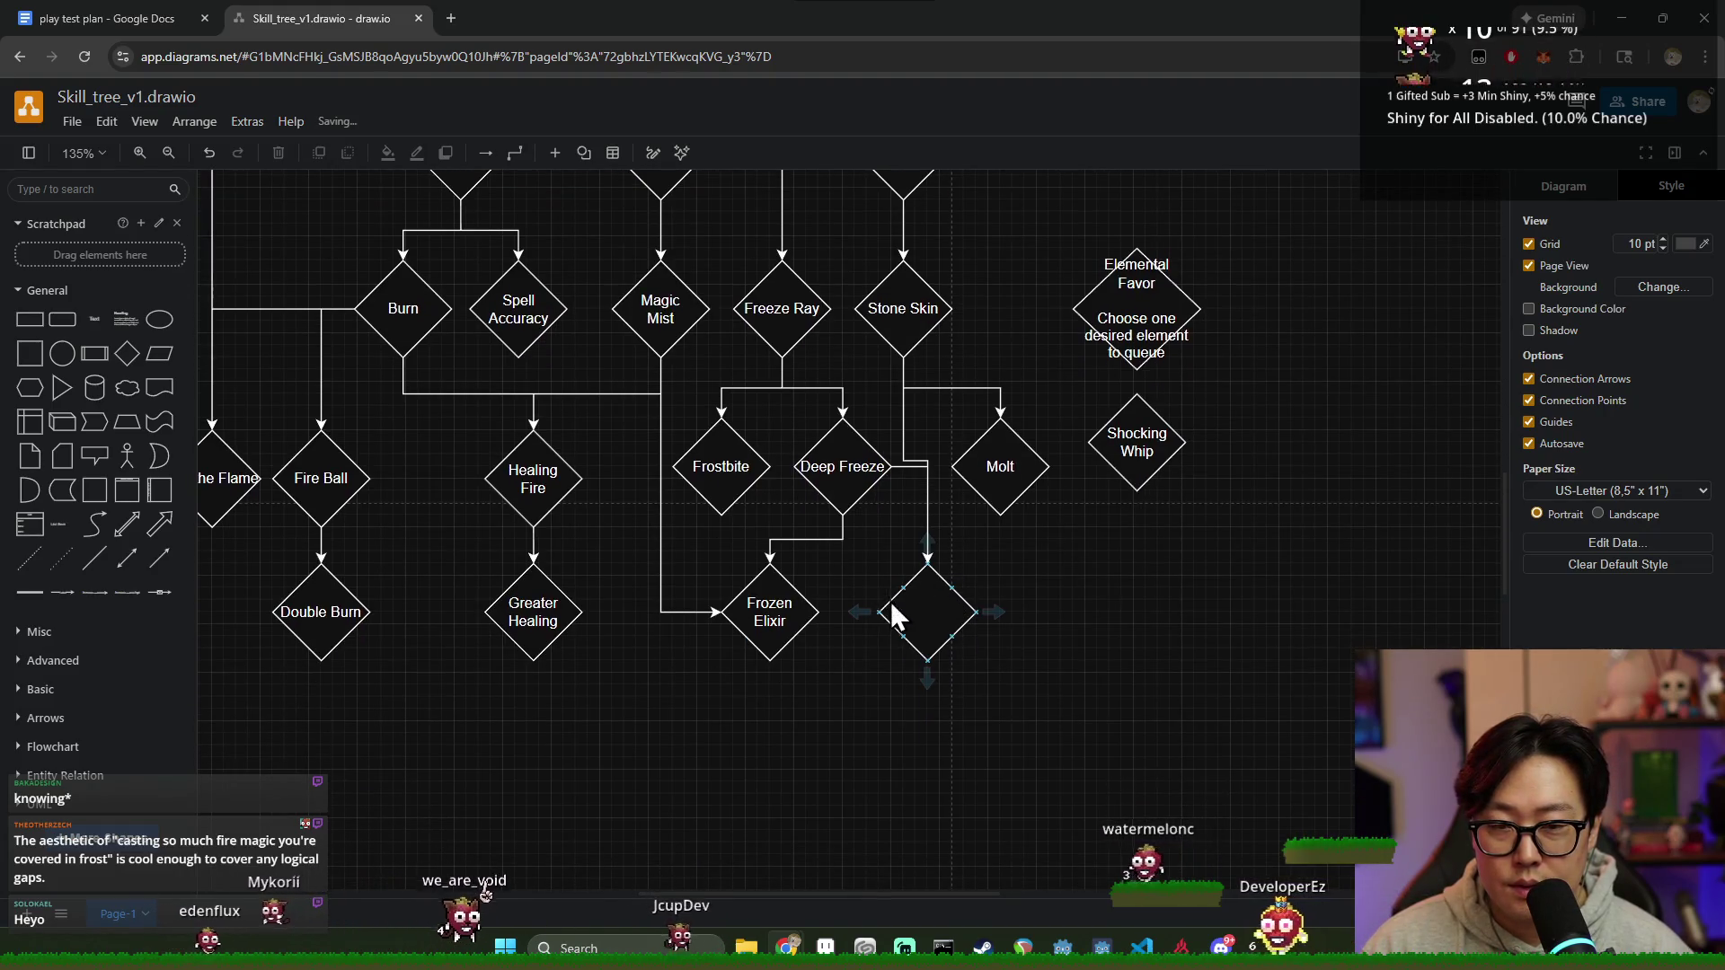
pyautogui.moveTo(947, 620); pyautogui.dragTo(932, 624)
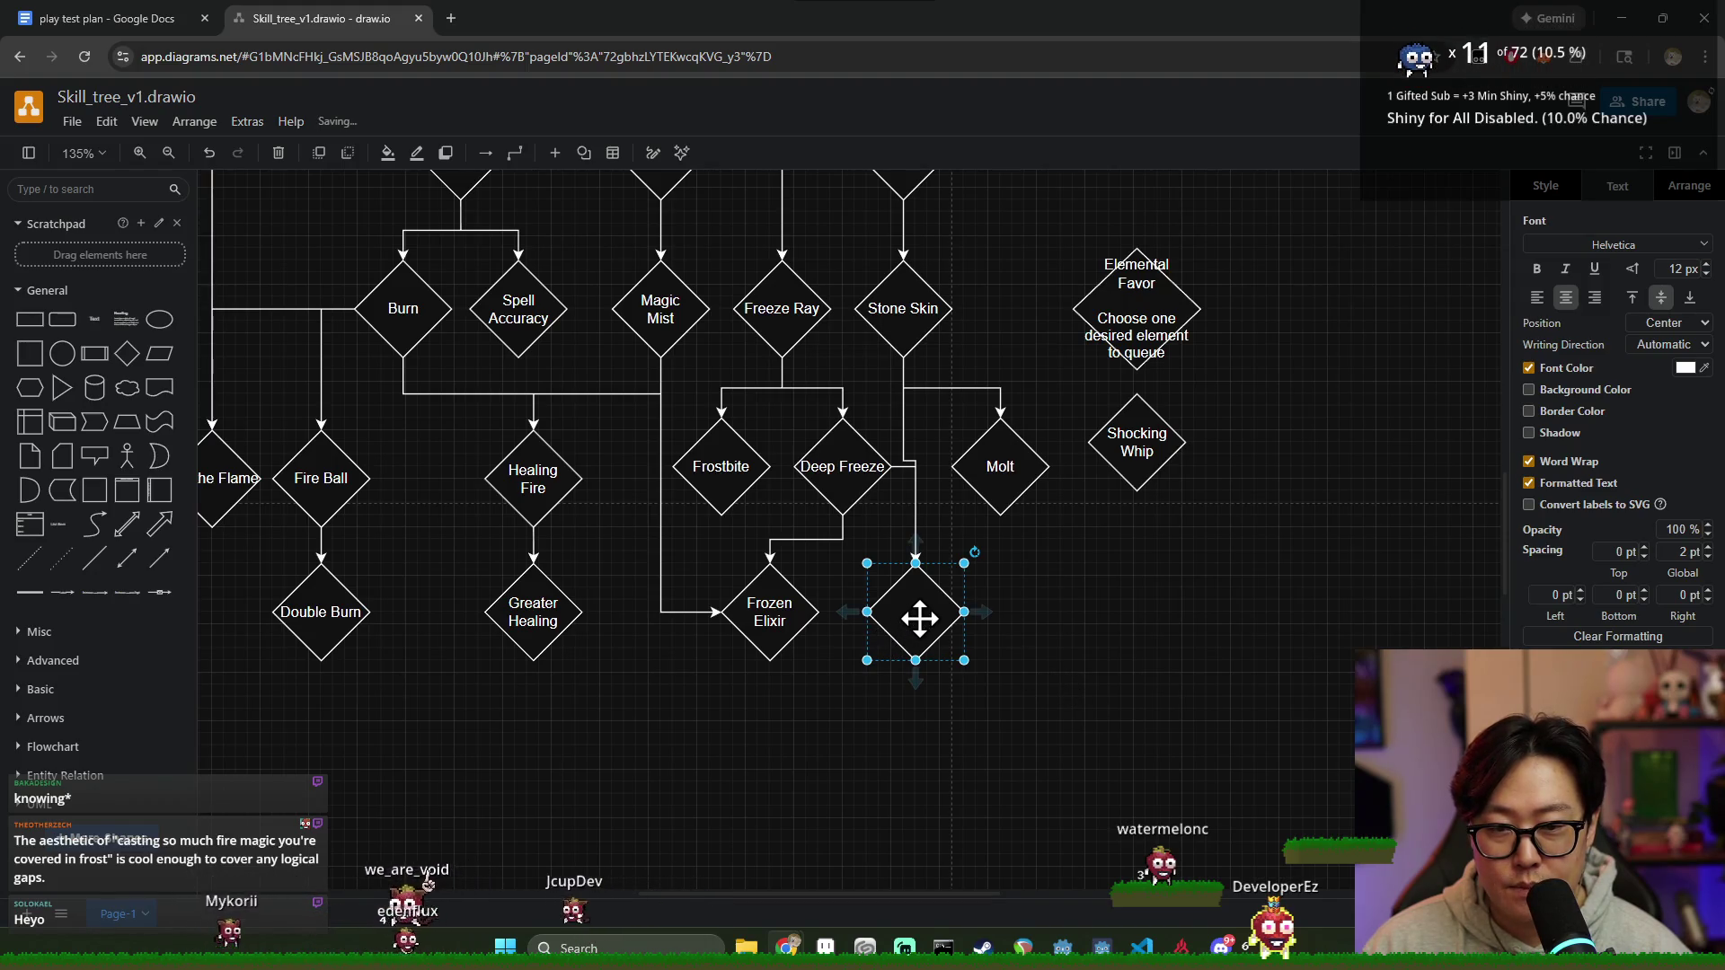
pyautogui.moveTo(919, 621); pyautogui.dragTo(918, 631)
pyautogui.click(993, 472)
pyautogui.moveTo(993, 471)
pyautogui.mouseDown()
pyautogui.moveTo(1051, 496)
pyautogui.moveTo(1157, 364)
pyautogui.mouseUp()
pyautogui.scroll(-2, 1137, 465)
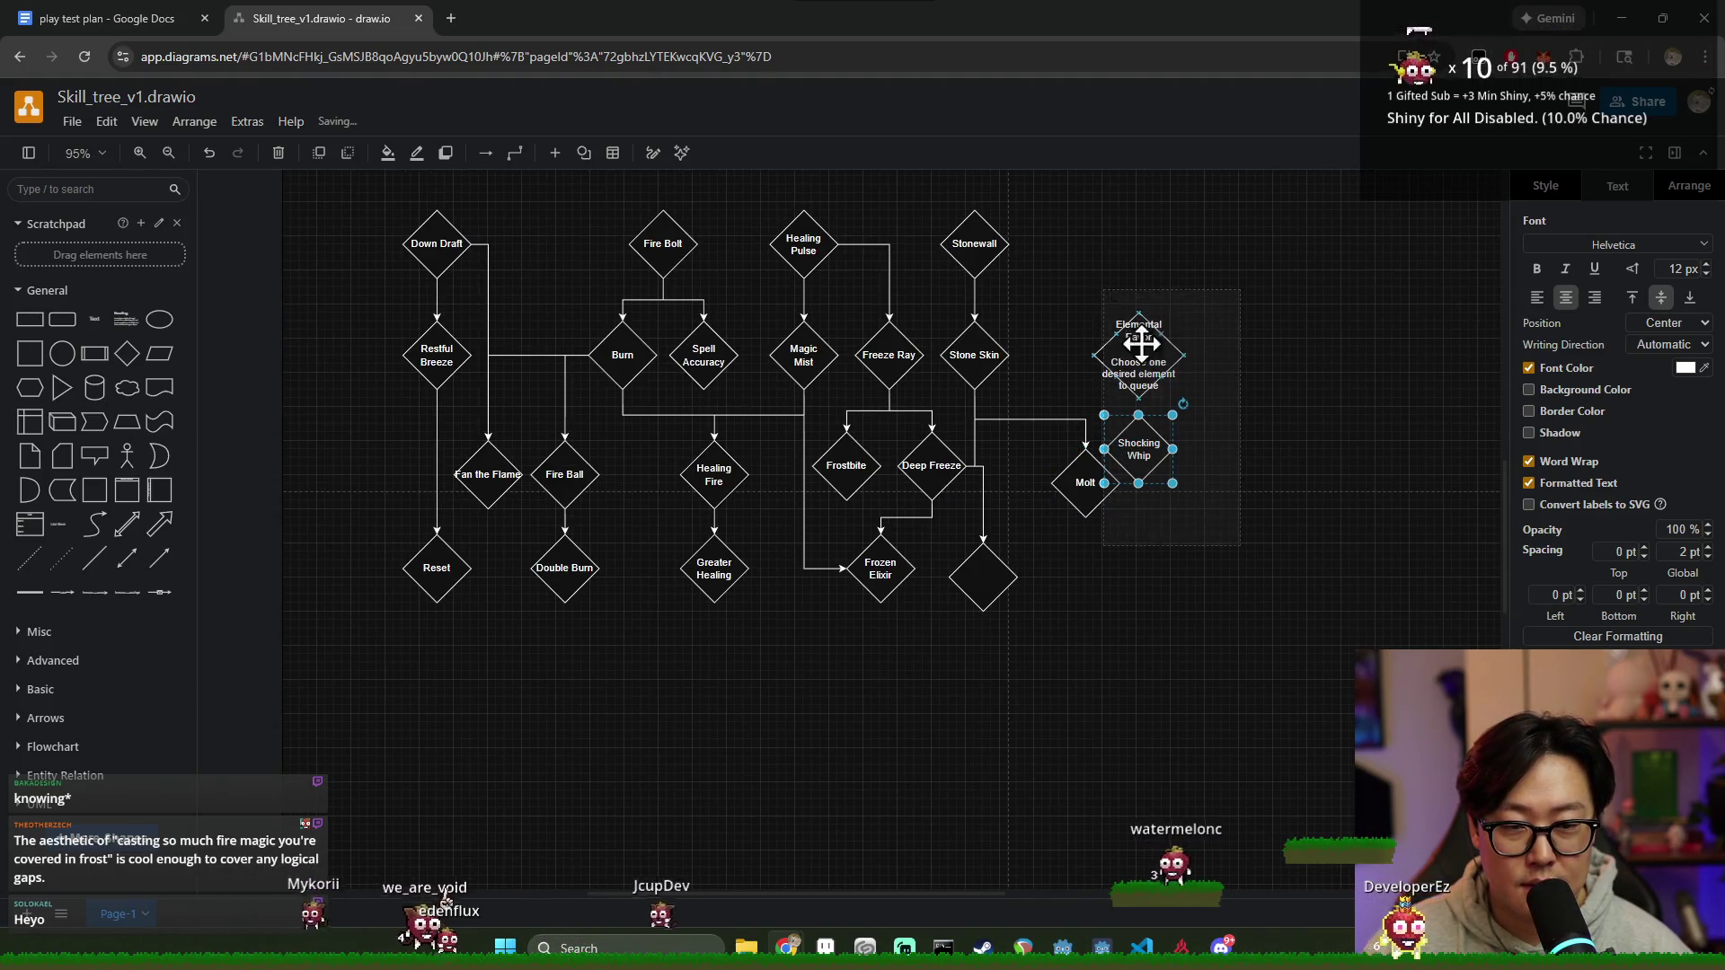
# Step: Move Elemental Favor and Shocking Whip further right and place Molt level with Stone Skin
pyautogui.moveTo(1146, 348); pyautogui.dragTo(1422, 343)
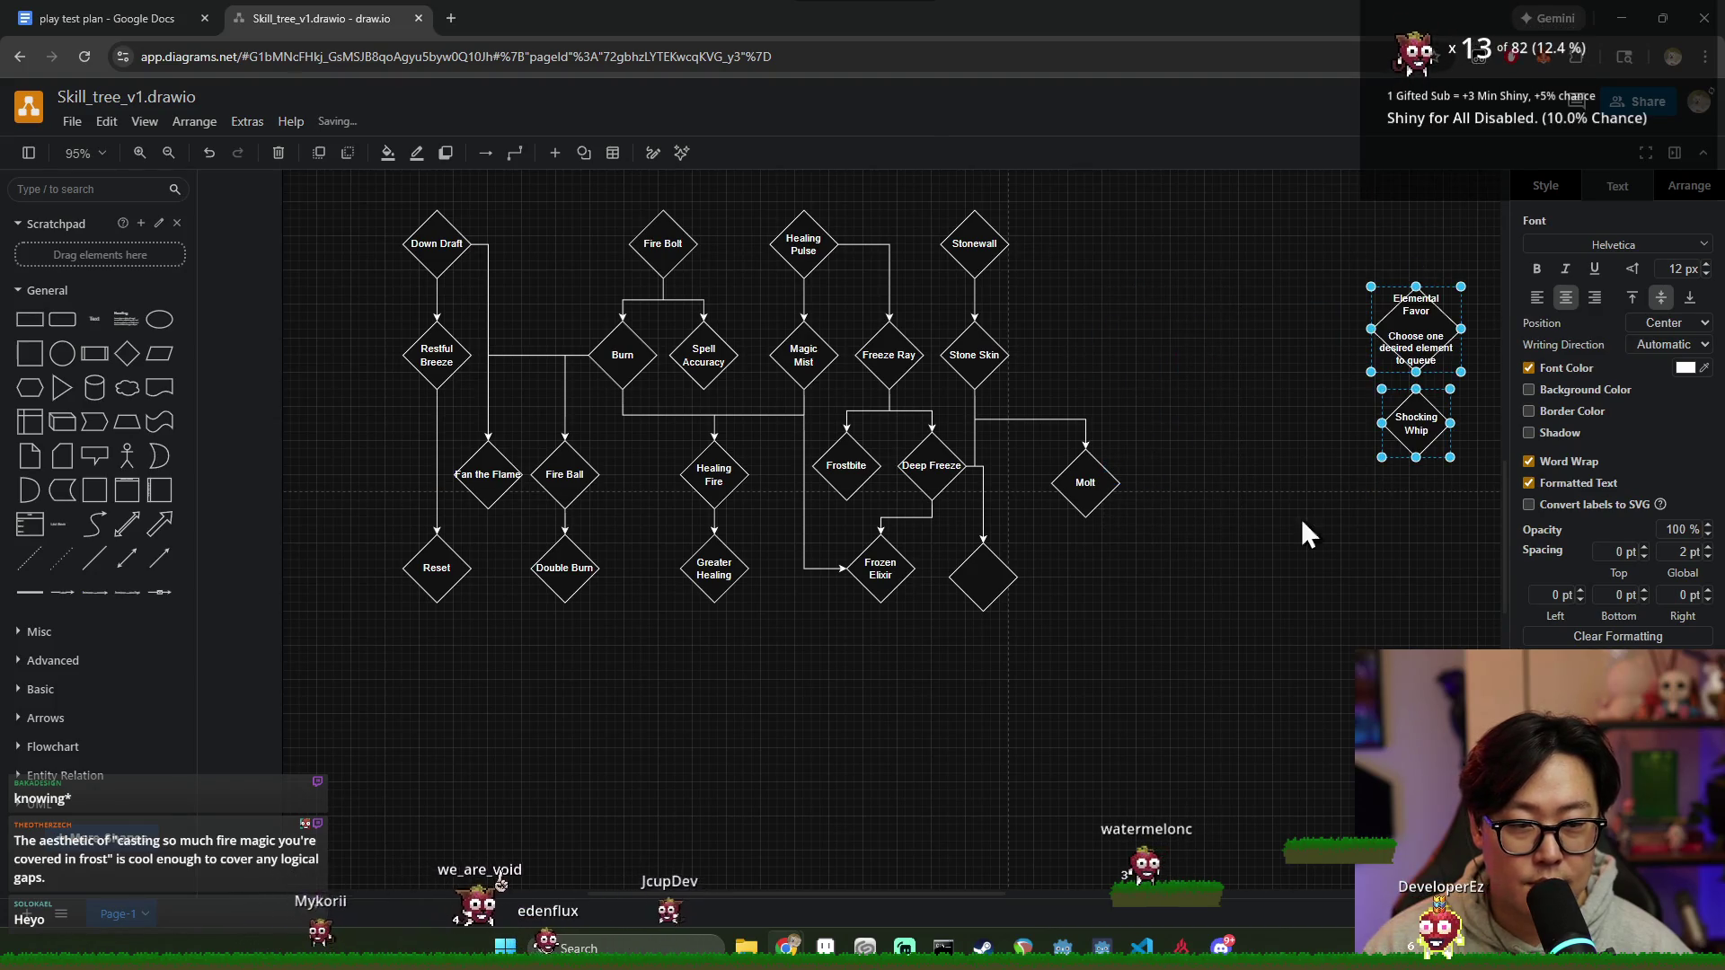
pyautogui.click(1300, 520)
pyautogui.click(943, 472)
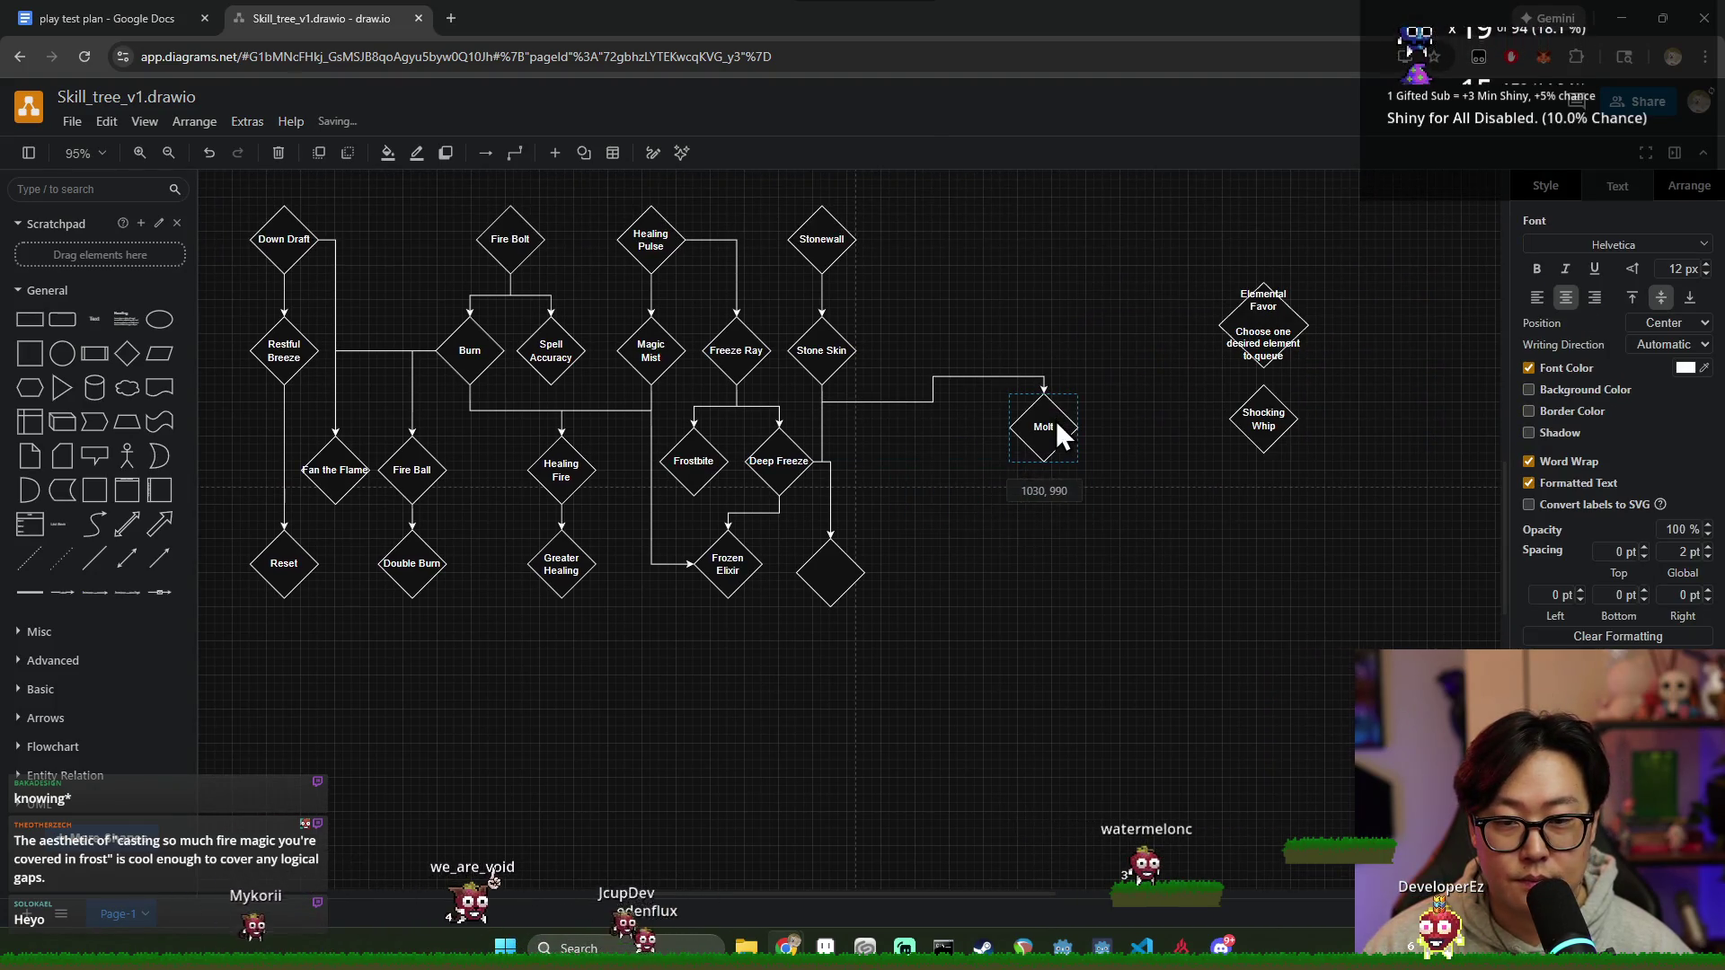
pyautogui.moveTo(1056, 420); pyautogui.dragTo(991, 418)
pyautogui.moveTo(994, 351); pyautogui.dragTo(994, 342)
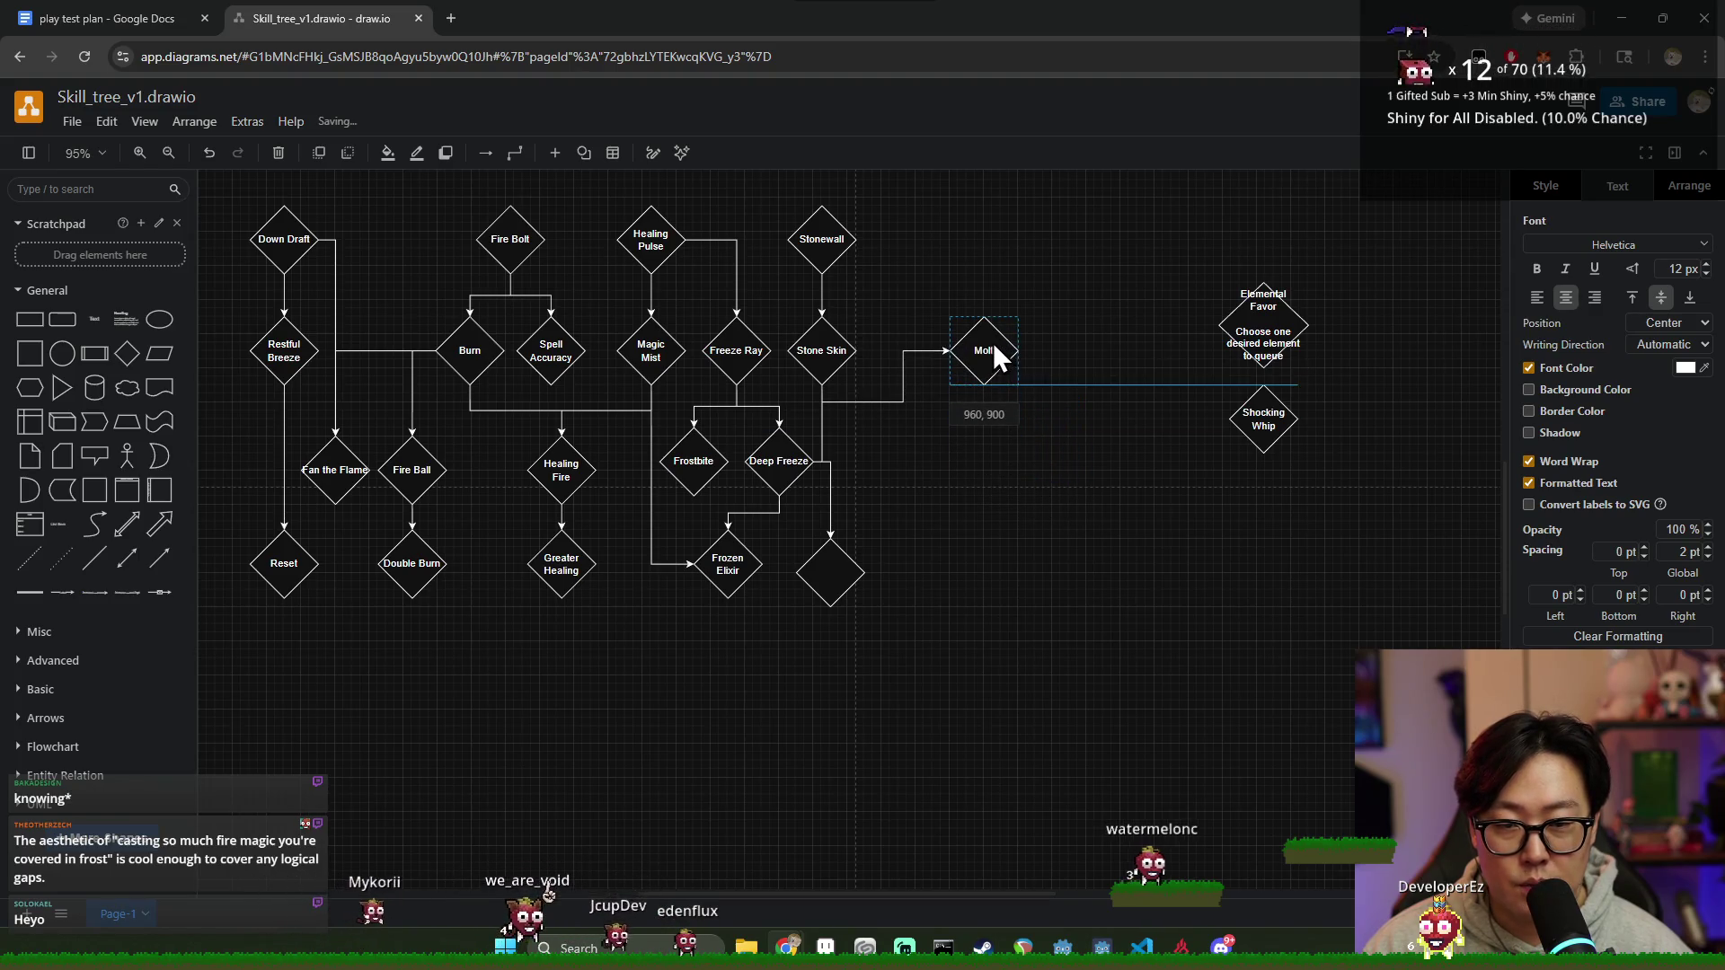
# Step: Replace the old Stone Skin–Molt connector with a new arrow from Stone Skin to Molt
pyautogui.click(904, 416)
pyautogui.press('Delete')
pyautogui.click(843, 352)
pyautogui.click(851, 348)
pyautogui.moveTo(853, 348); pyautogui.dragTo(967, 351)
pyautogui.click(958, 421)
# Step: Shift the Stonewall–Stone Skin–Molt column right and begin labelling the blank diamond below Stone Skin
pyautogui.moveTo(838, 582)
pyautogui.mouseDown()
pyautogui.moveTo(864, 582)
pyautogui.moveTo(905, 457)
pyautogui.moveTo(859, 457)
pyautogui.moveTo(877, 457)
pyautogui.mouseUp()
pyautogui.moveTo(769, 205)
pyautogui.mouseDown()
pyautogui.moveTo(862, 375)
pyautogui.moveTo(887, 349)
pyautogui.mouseUp()
pyautogui.click(1002, 611)
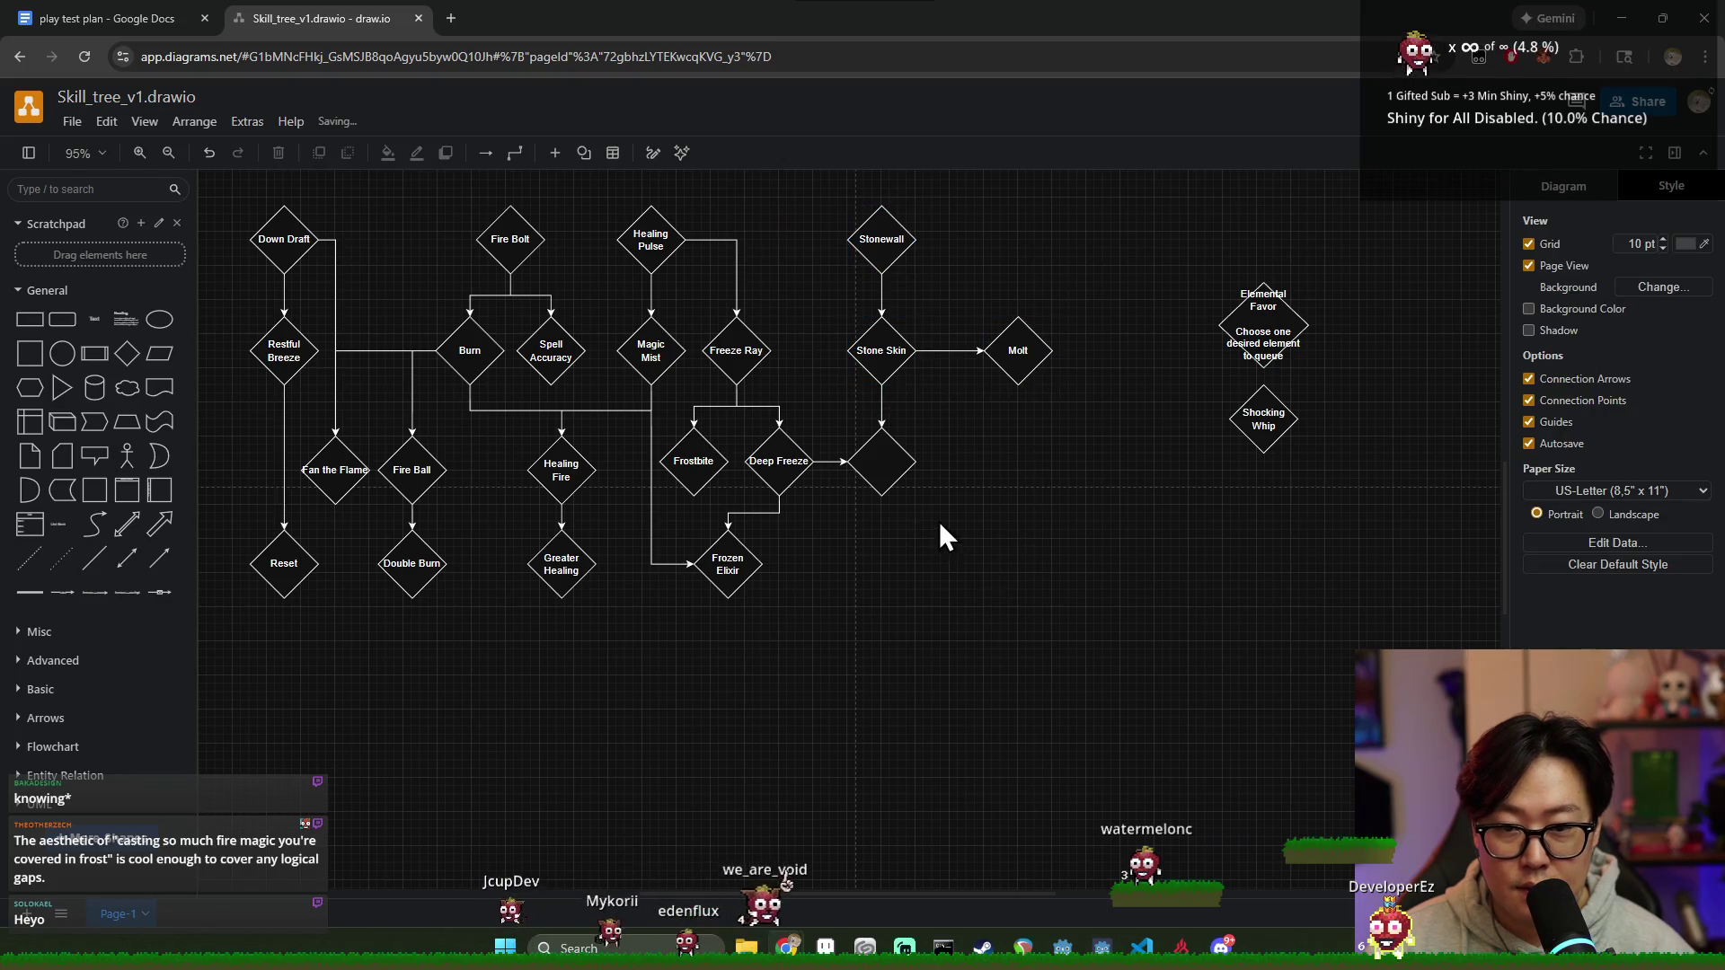
pyautogui.click(881, 464)
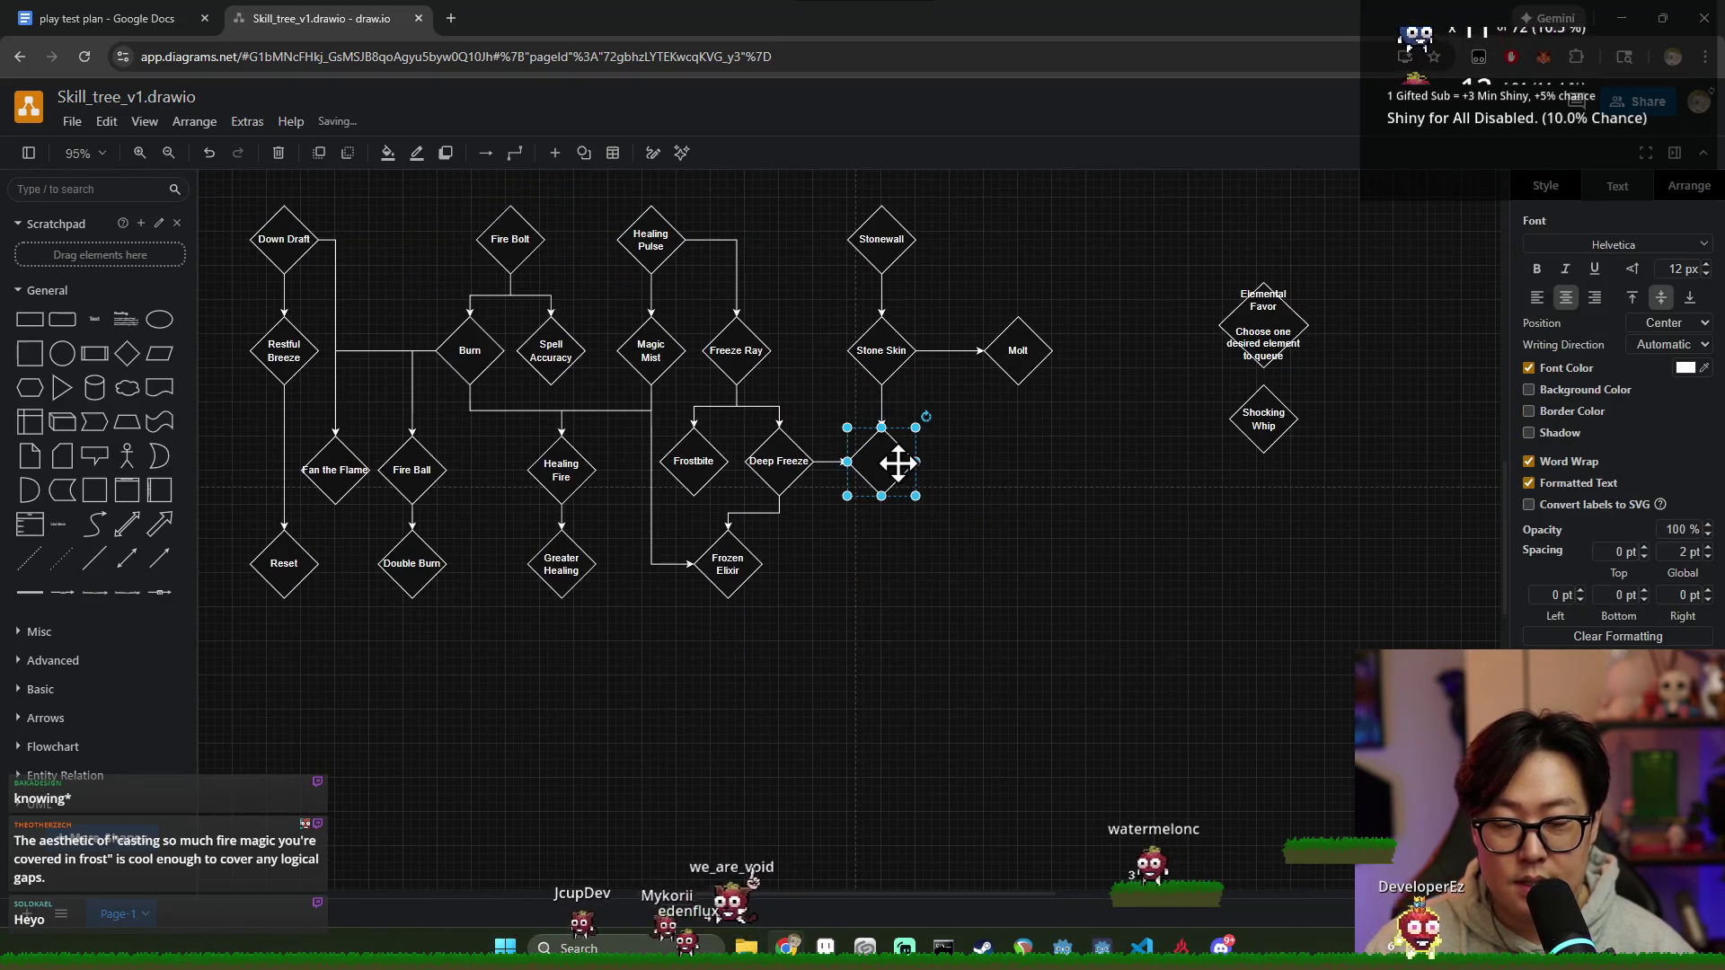
pyautogui.doubleClick(889, 465)
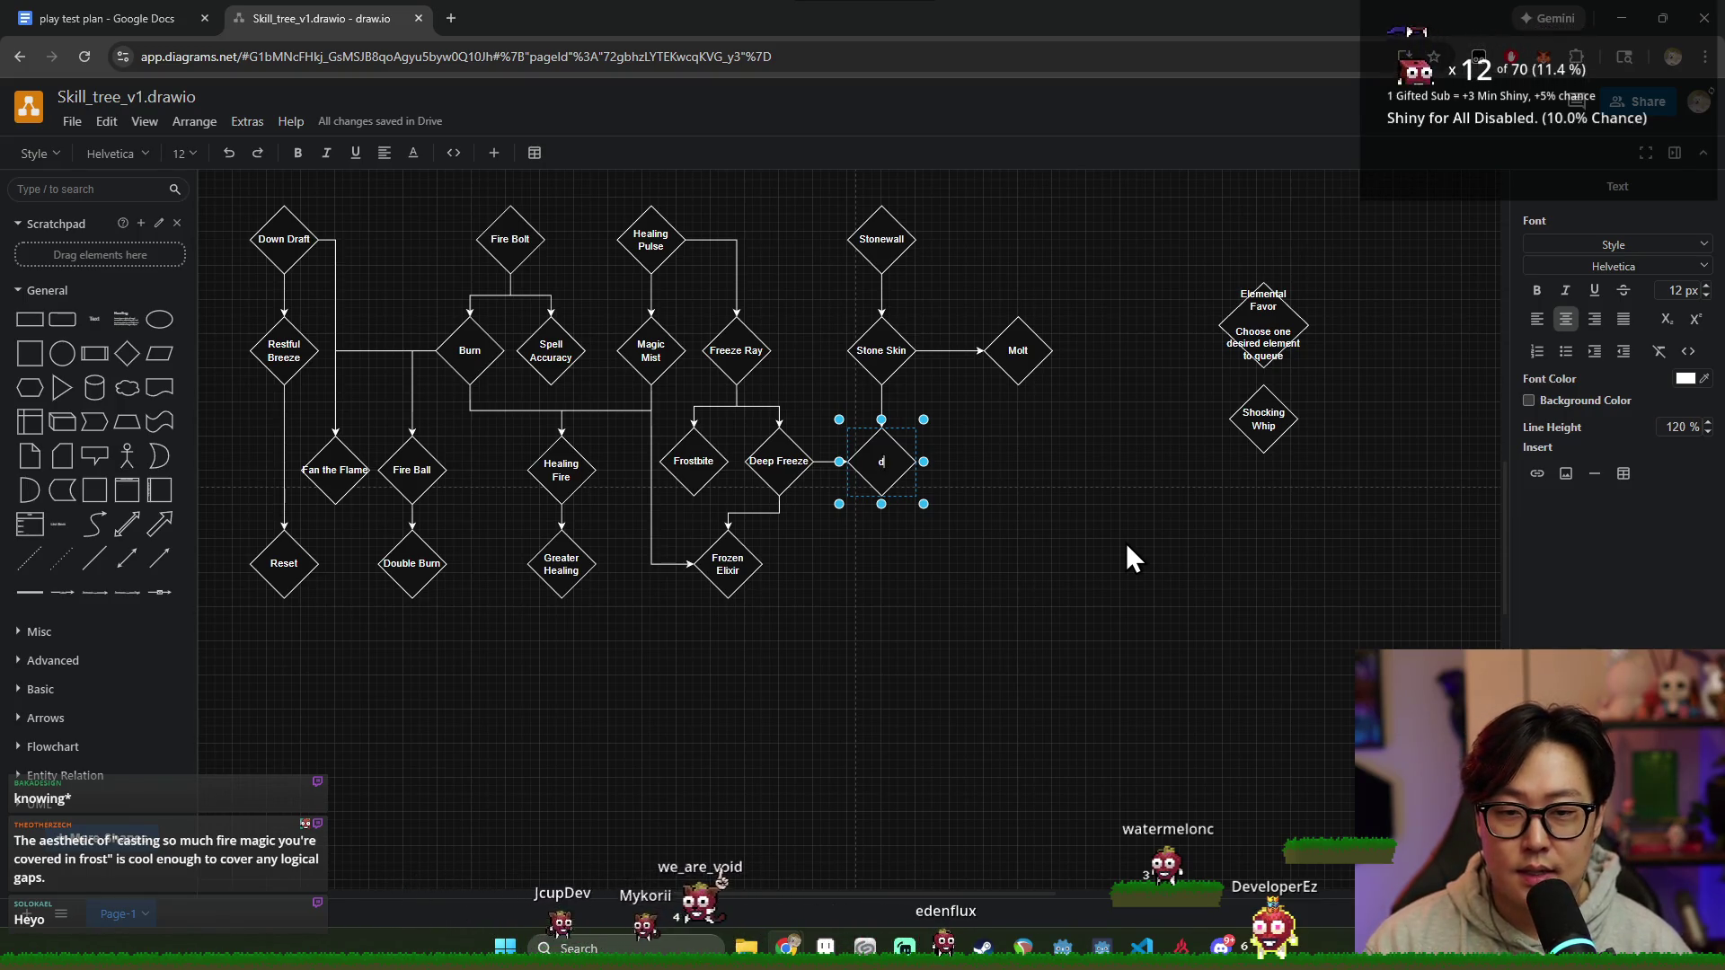
pyautogui.write('Restr')
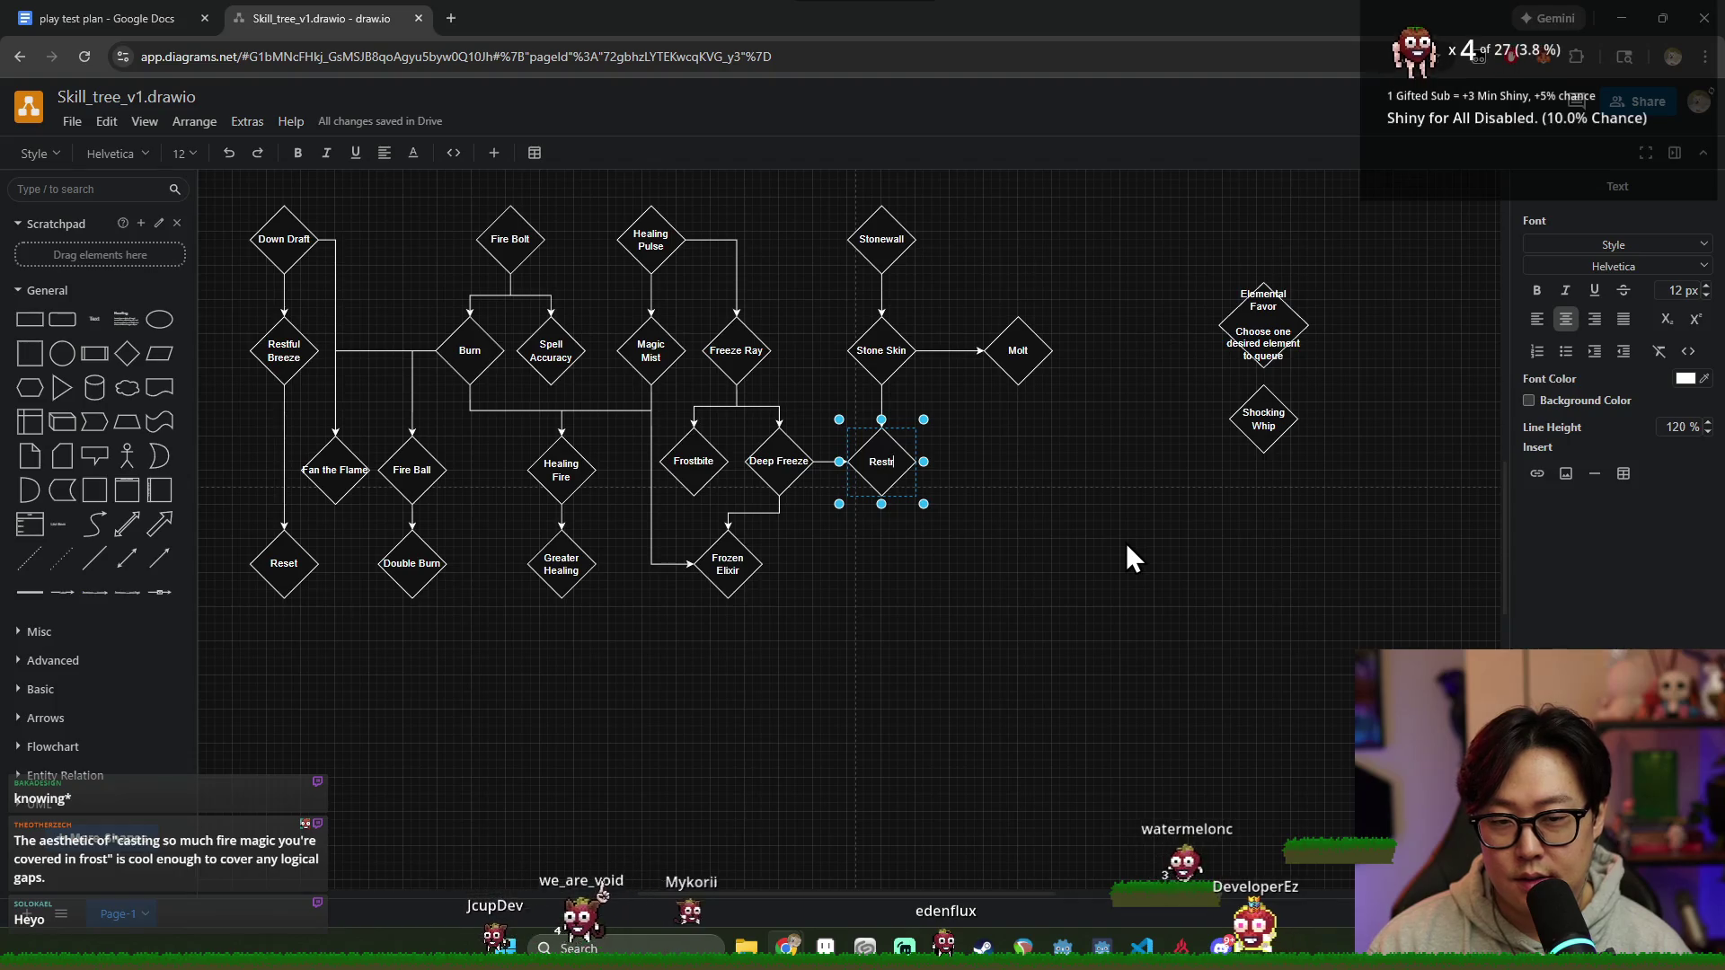
pyautogui.write('aining Str')
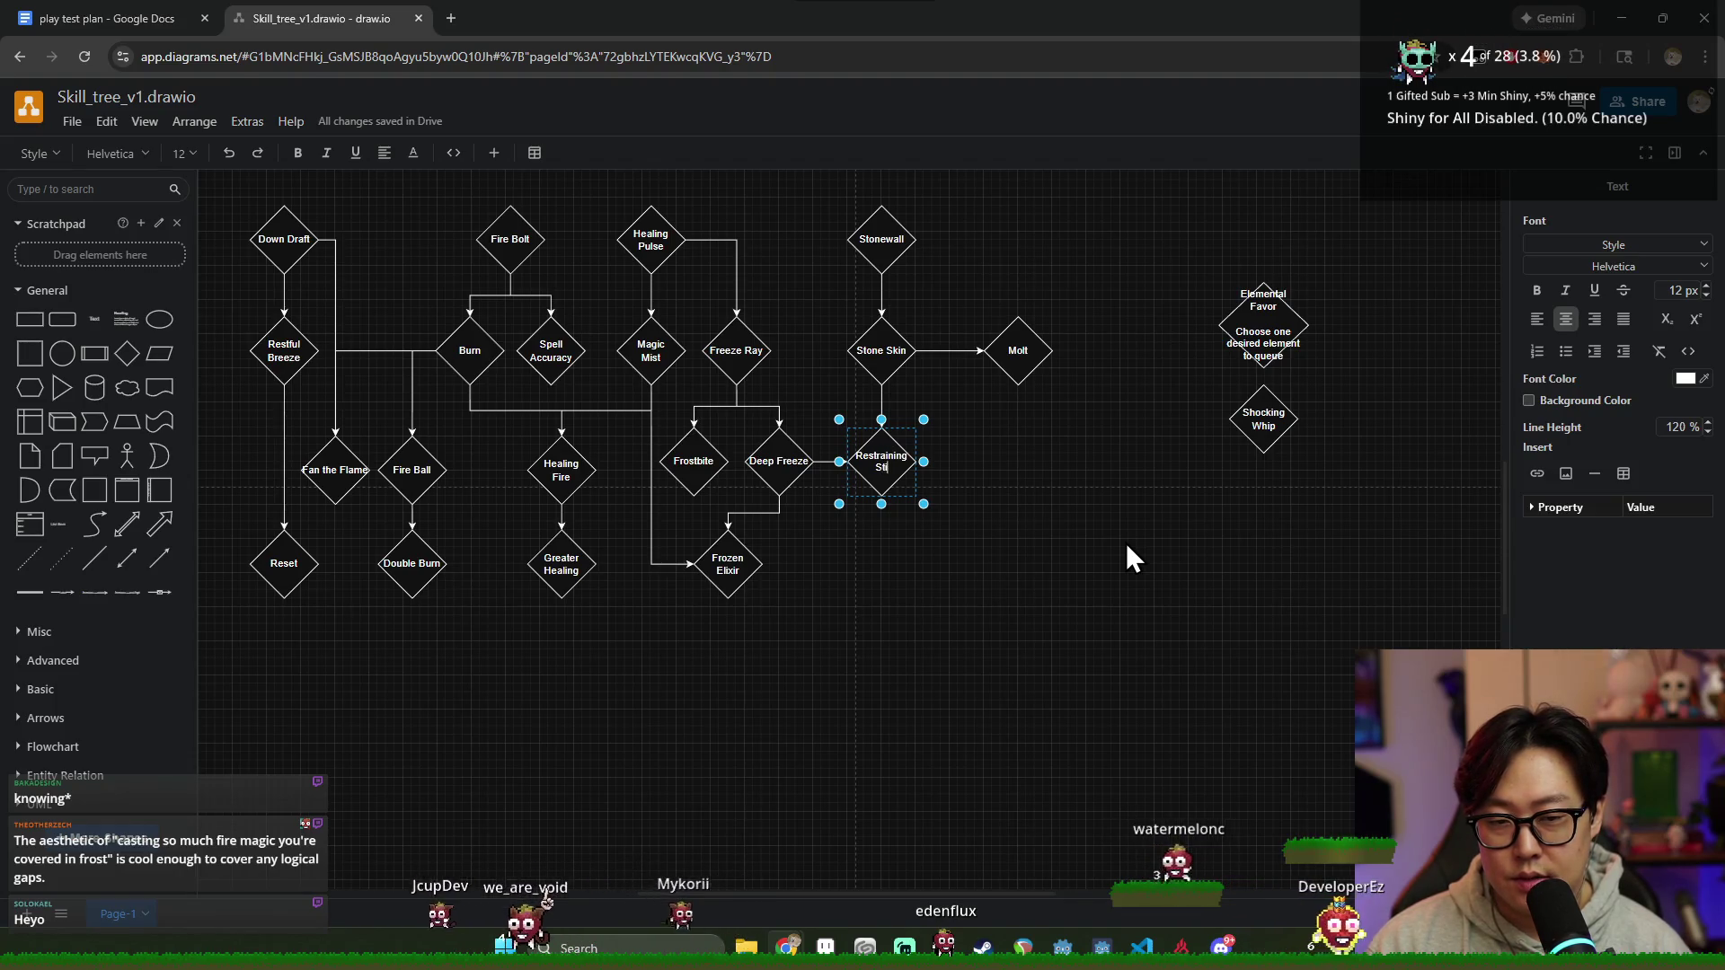
pyautogui.write('ike')
# Step: Finish the Restraining Strike label and review the Stonewall, Stone Skin, Molt and Restraining Strike group
pyautogui.press('Escape')
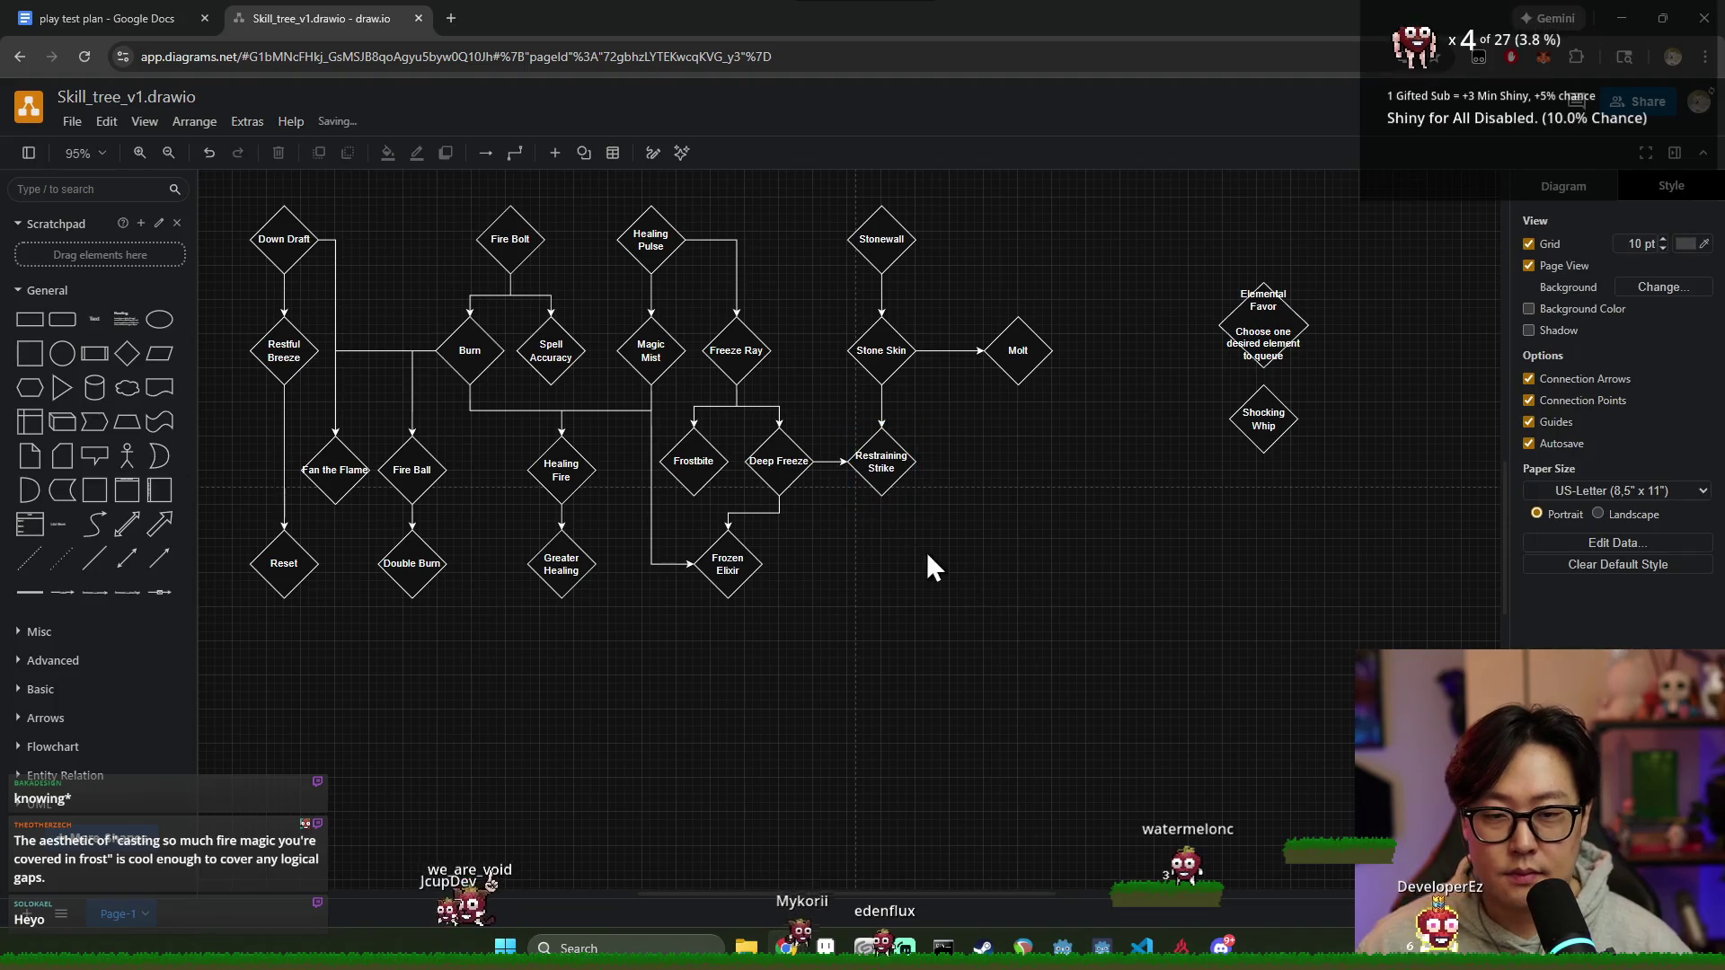
pyautogui.scroll(2, 935, 525)
pyautogui.scroll(-2, 936, 538)
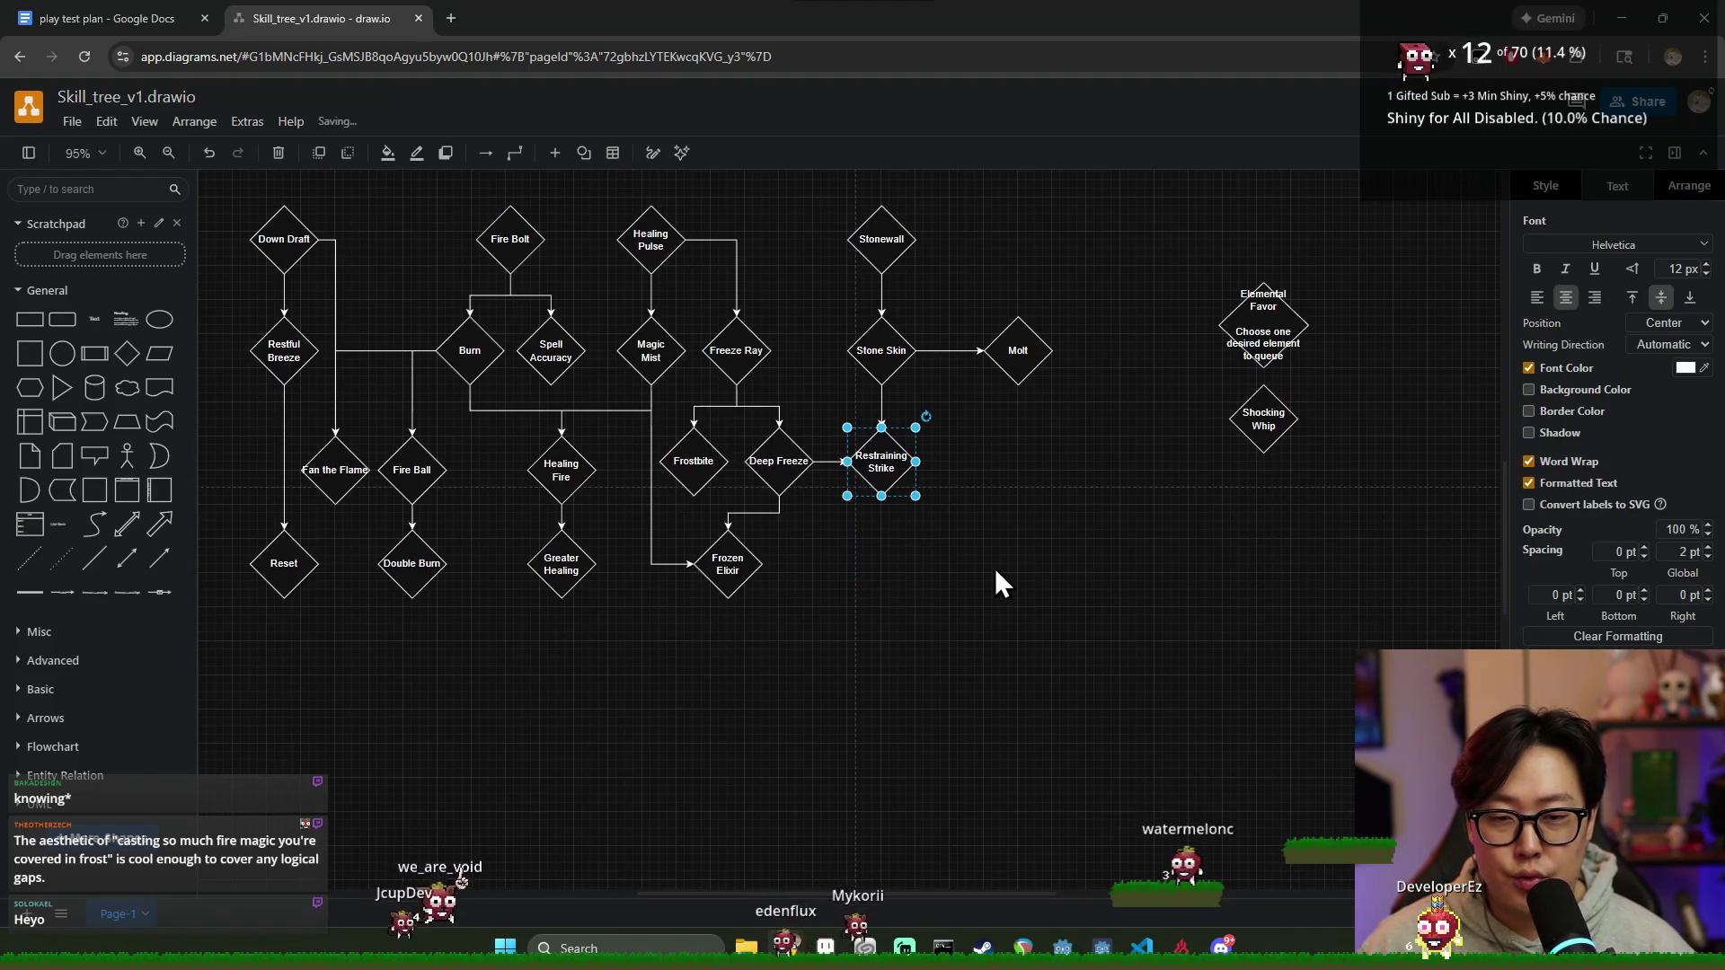
pyautogui.click(993, 568)
pyautogui.moveTo(1100, 536)
pyautogui.mouseDown()
pyautogui.moveTo(866, 272)
pyautogui.moveTo(837, 192)
pyautogui.mouseUp()
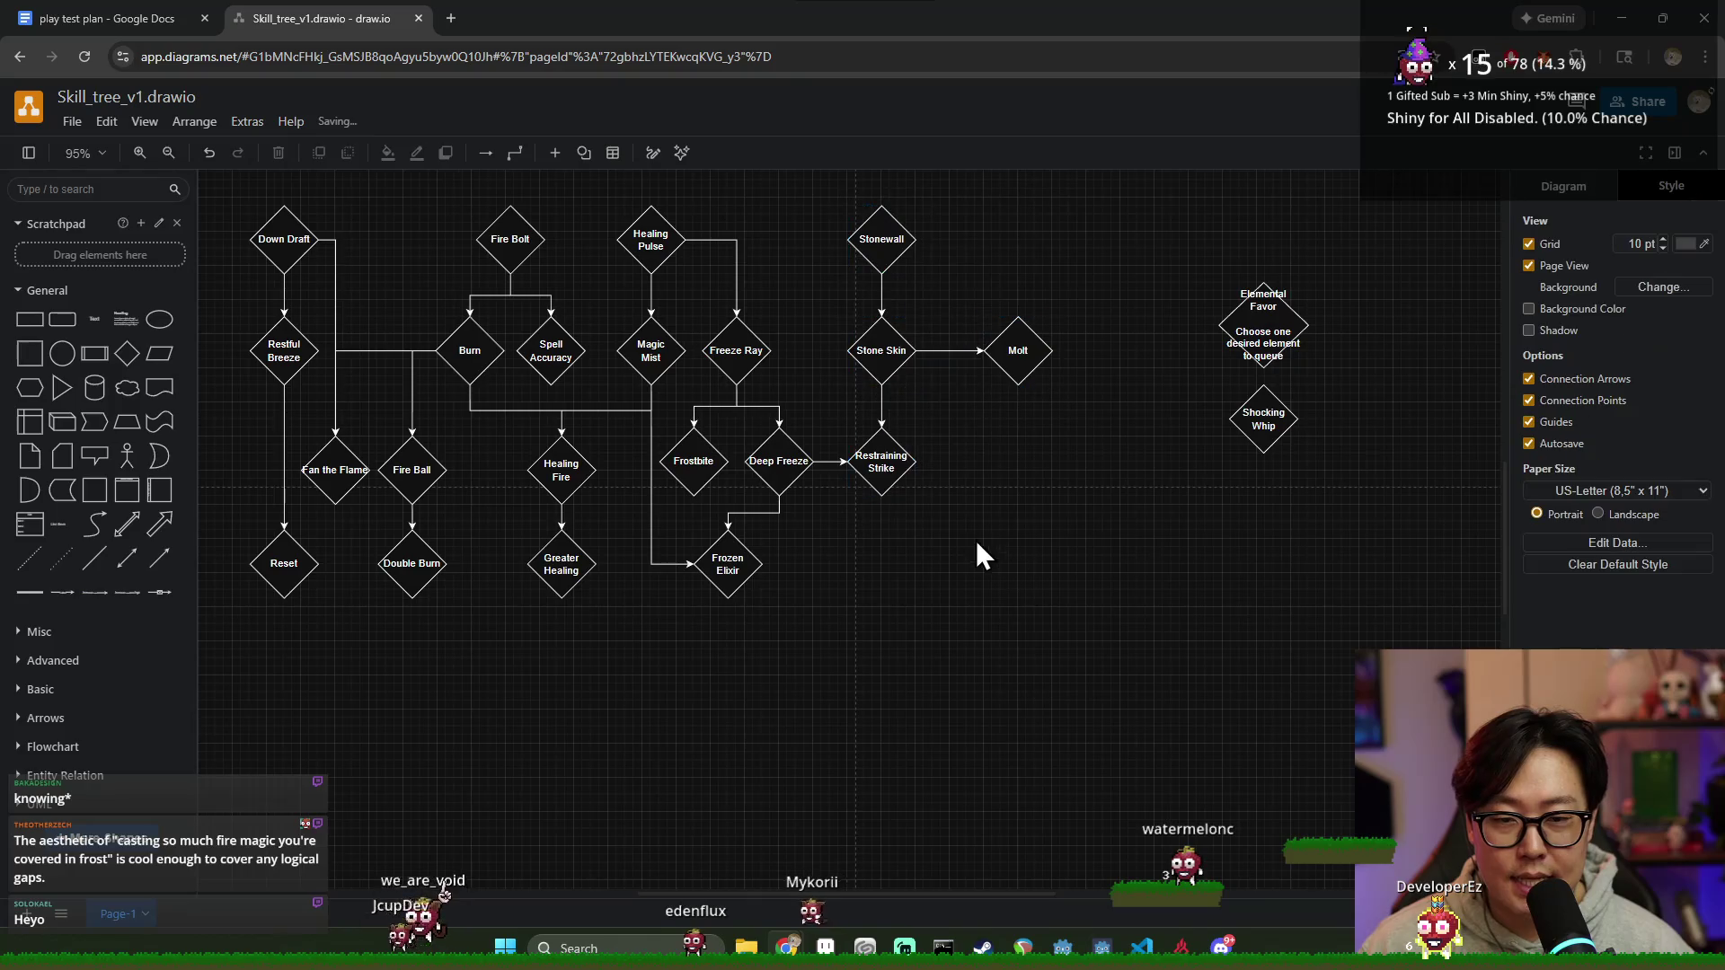
pyautogui.click(899, 482)
pyautogui.click(953, 569)
pyautogui.click(877, 358)
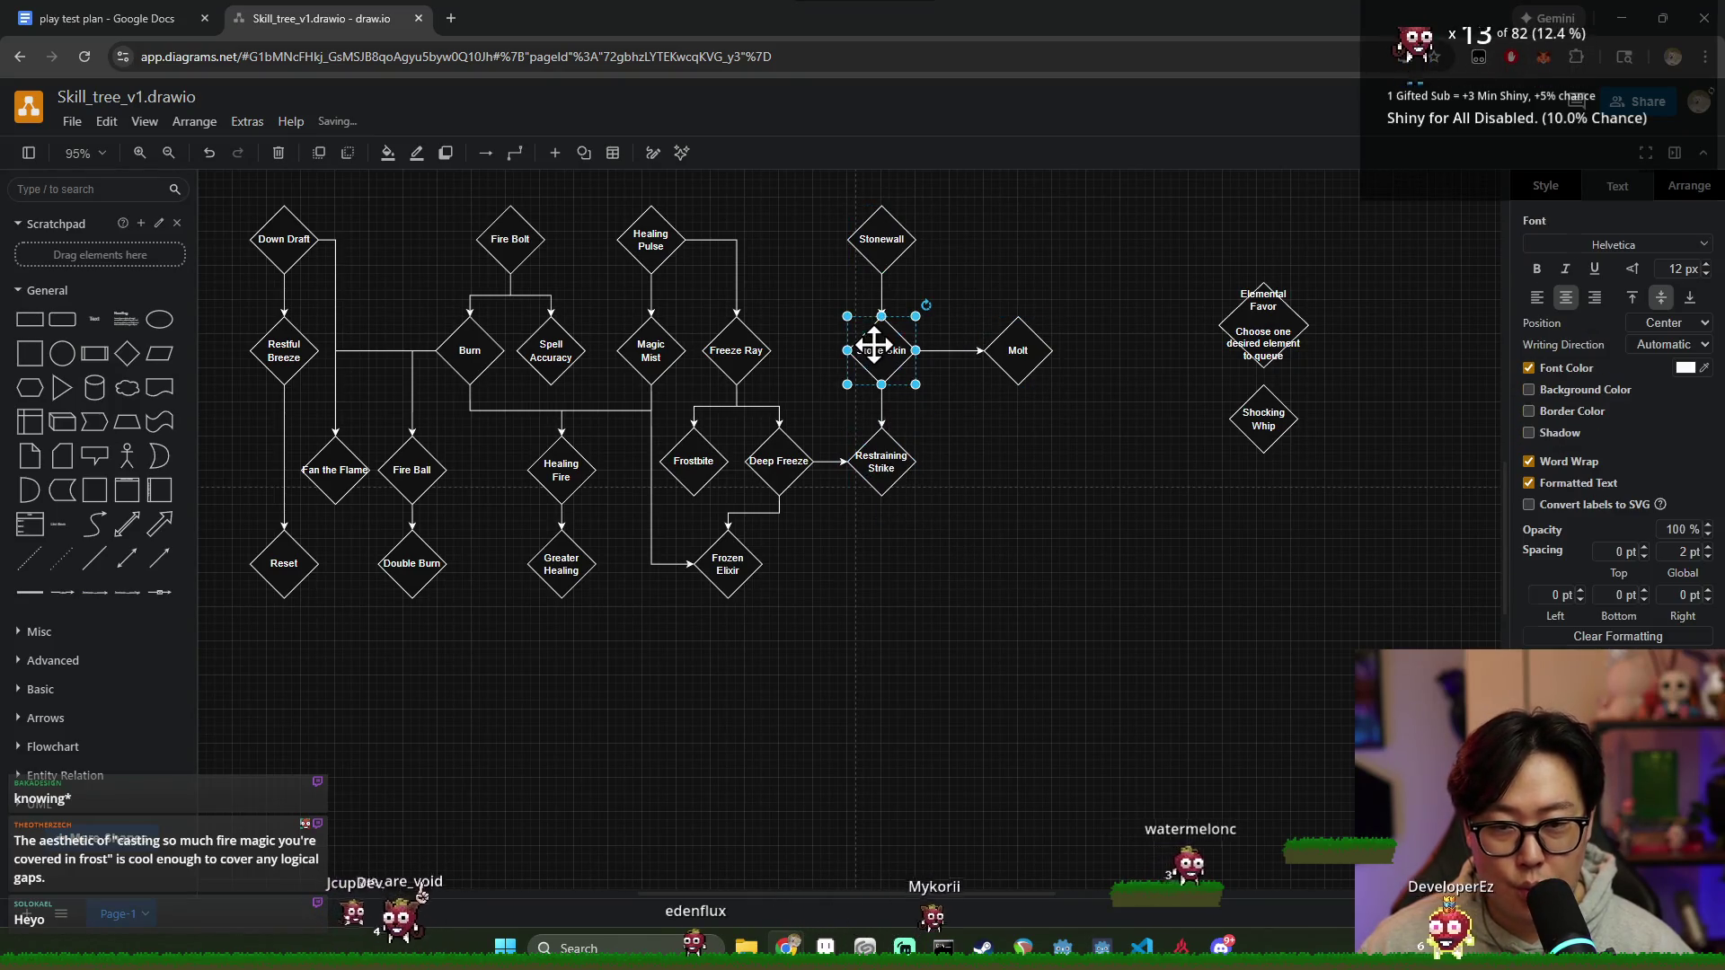
pyautogui.click(985, 426)
pyautogui.moveTo(1094, 509); pyautogui.dragTo(833, 198)
pyautogui.click(945, 530)
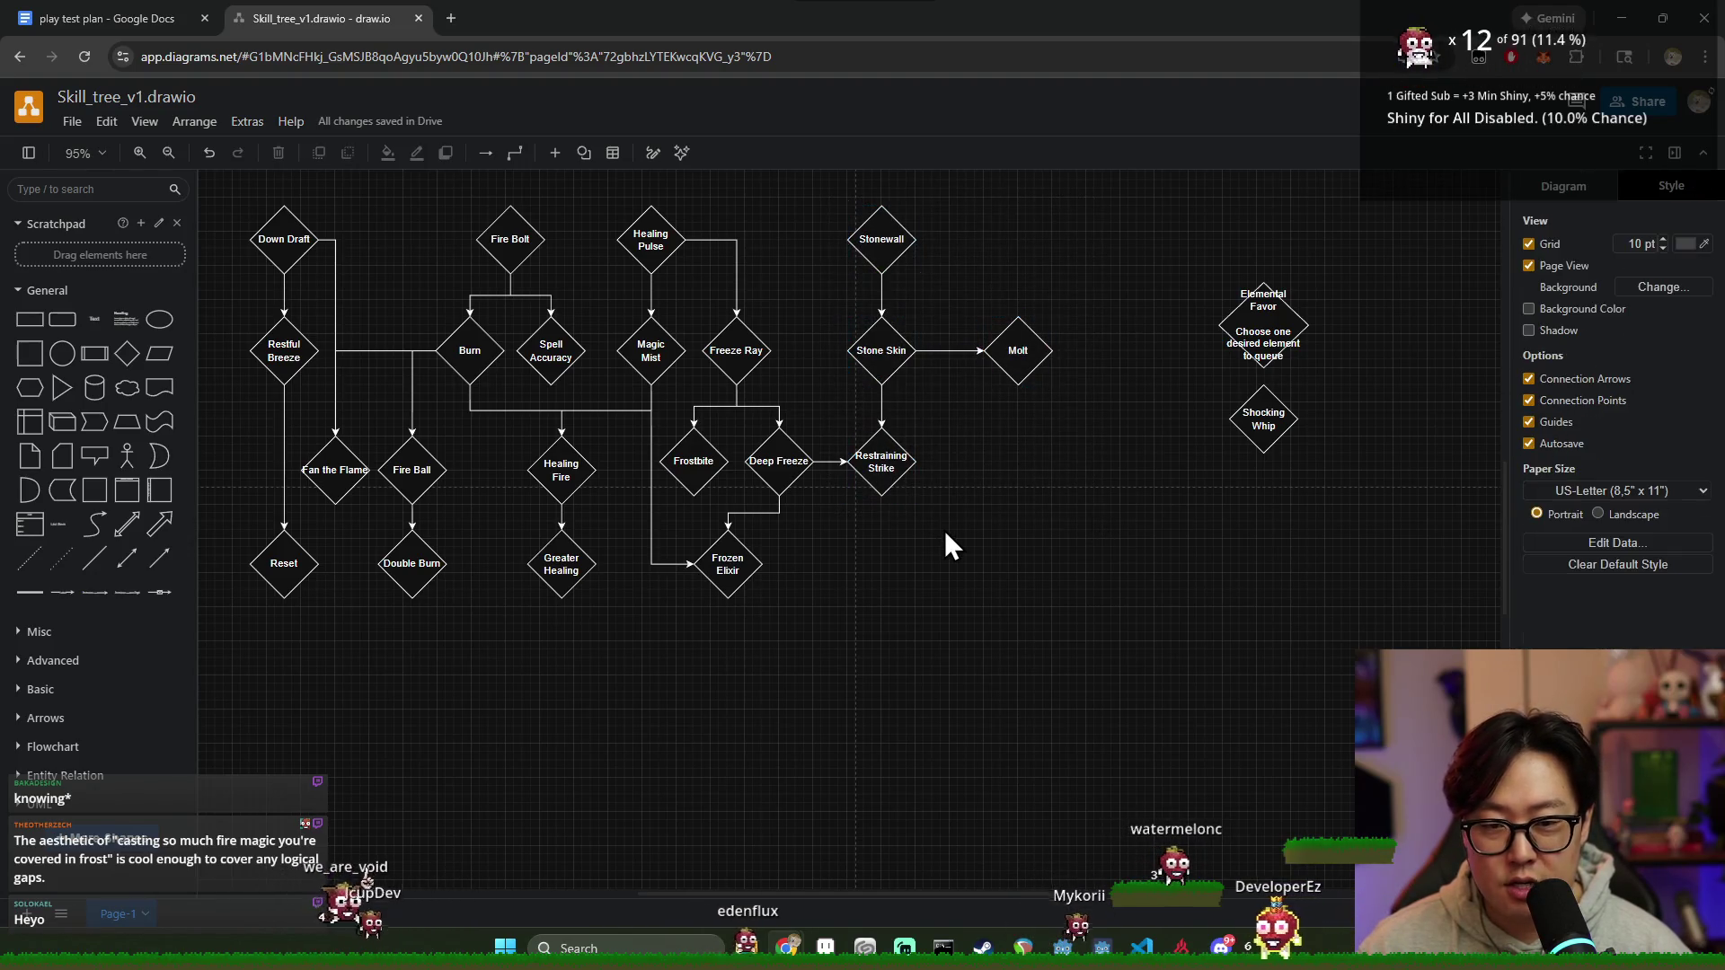
# Step: Repeatedly select and deselect Restraining Strike and the four right-hand shapes to check their placement
pyautogui.click(896, 472)
pyautogui.click(1117, 525)
pyautogui.click(879, 460)
pyautogui.click(926, 544)
pyautogui.click(882, 460)
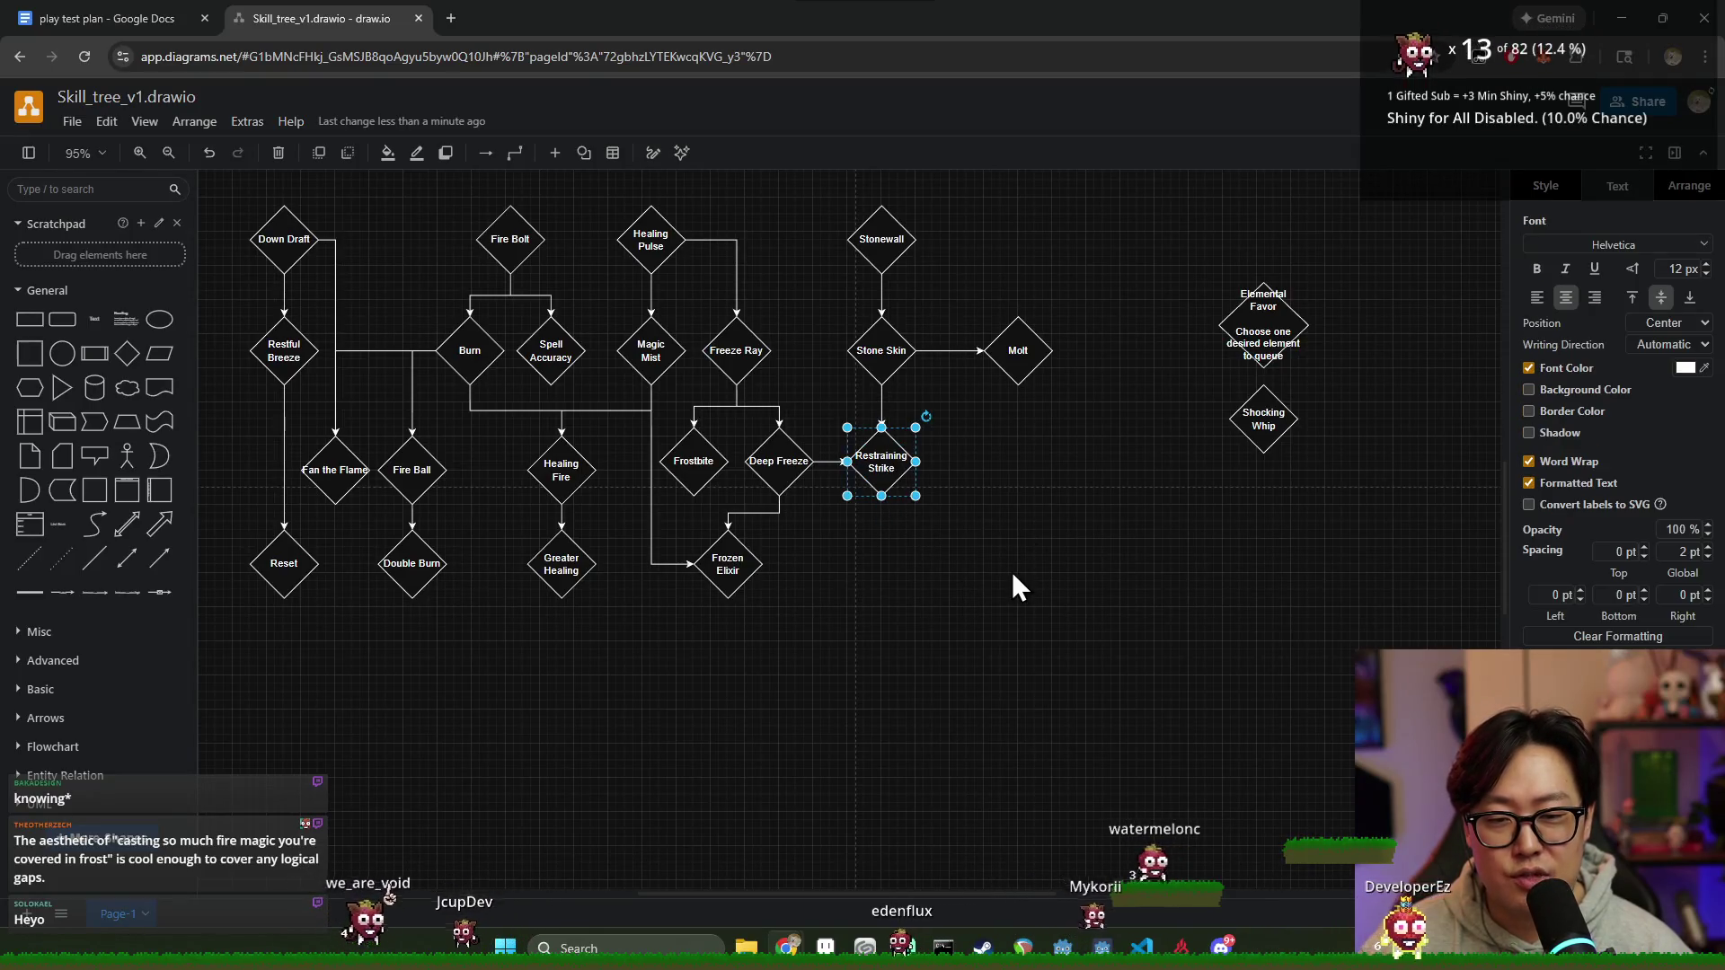
pyautogui.click(970, 521)
pyautogui.moveTo(1119, 553); pyautogui.dragTo(827, 185)
pyautogui.click(1002, 463)
pyautogui.moveTo(1080, 510); pyautogui.dragTo(789, 167)
pyautogui.click(1039, 474)
pyautogui.click(881, 351)
pyautogui.click(1144, 520)
pyautogui.moveTo(1140, 512); pyautogui.dragTo(809, 180)
pyautogui.click(921, 455)
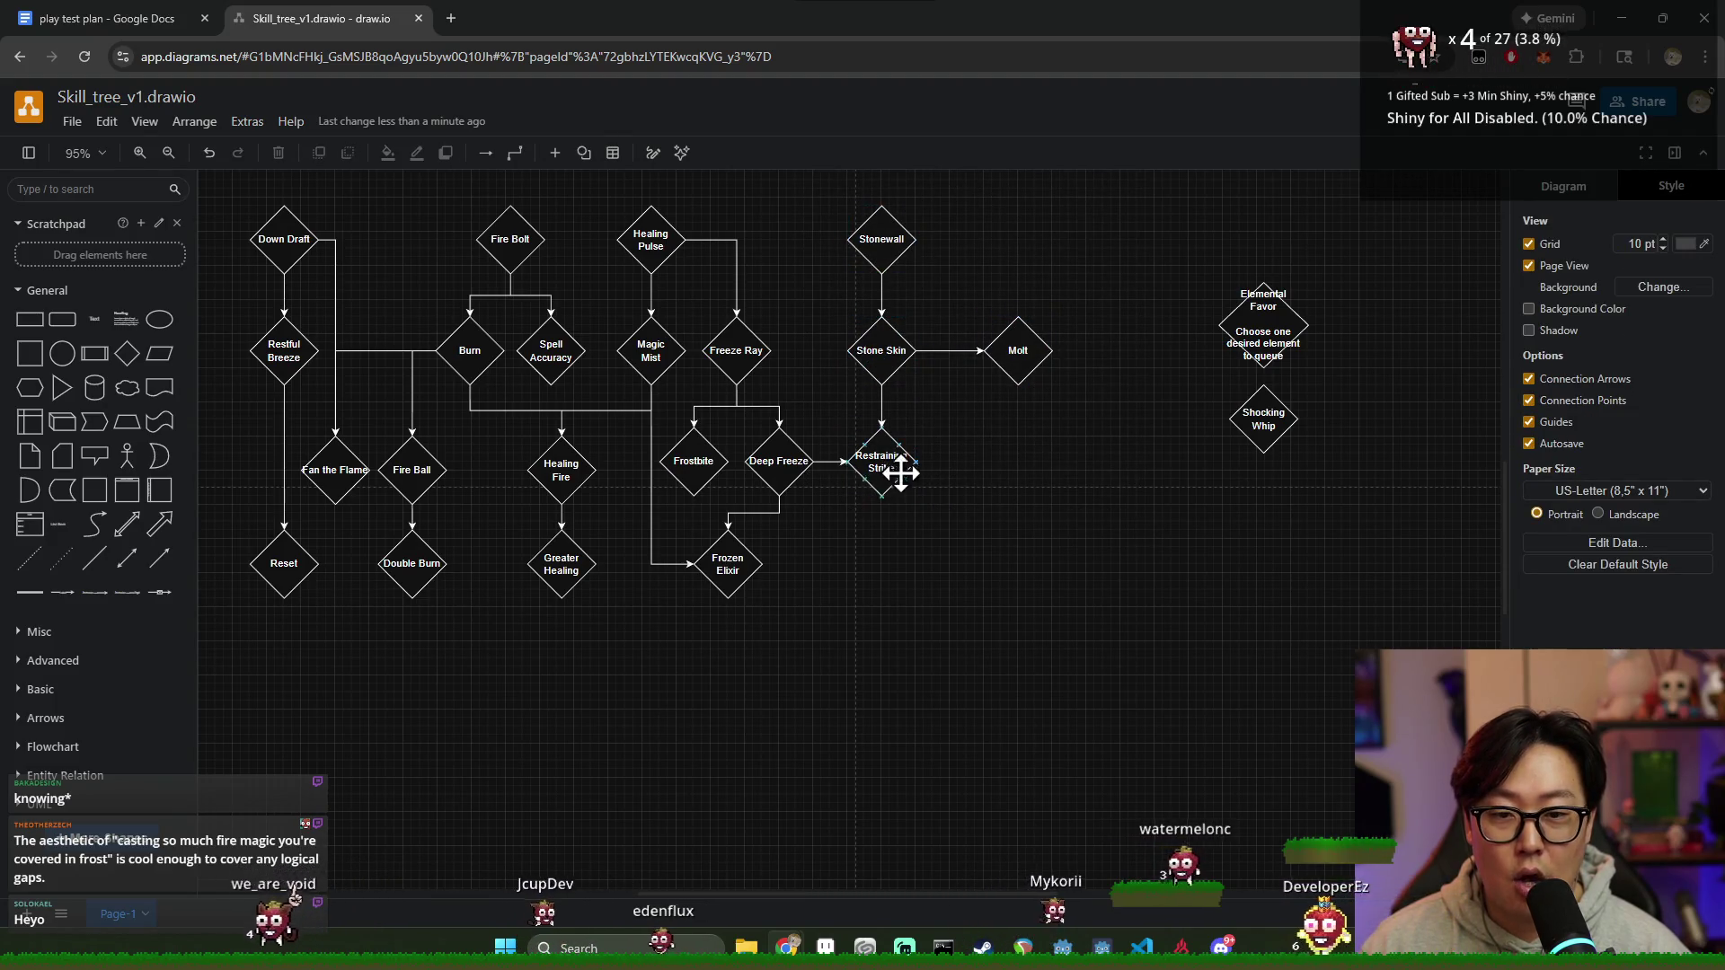
pyautogui.click(893, 462)
pyautogui.doubleClick(916, 505)
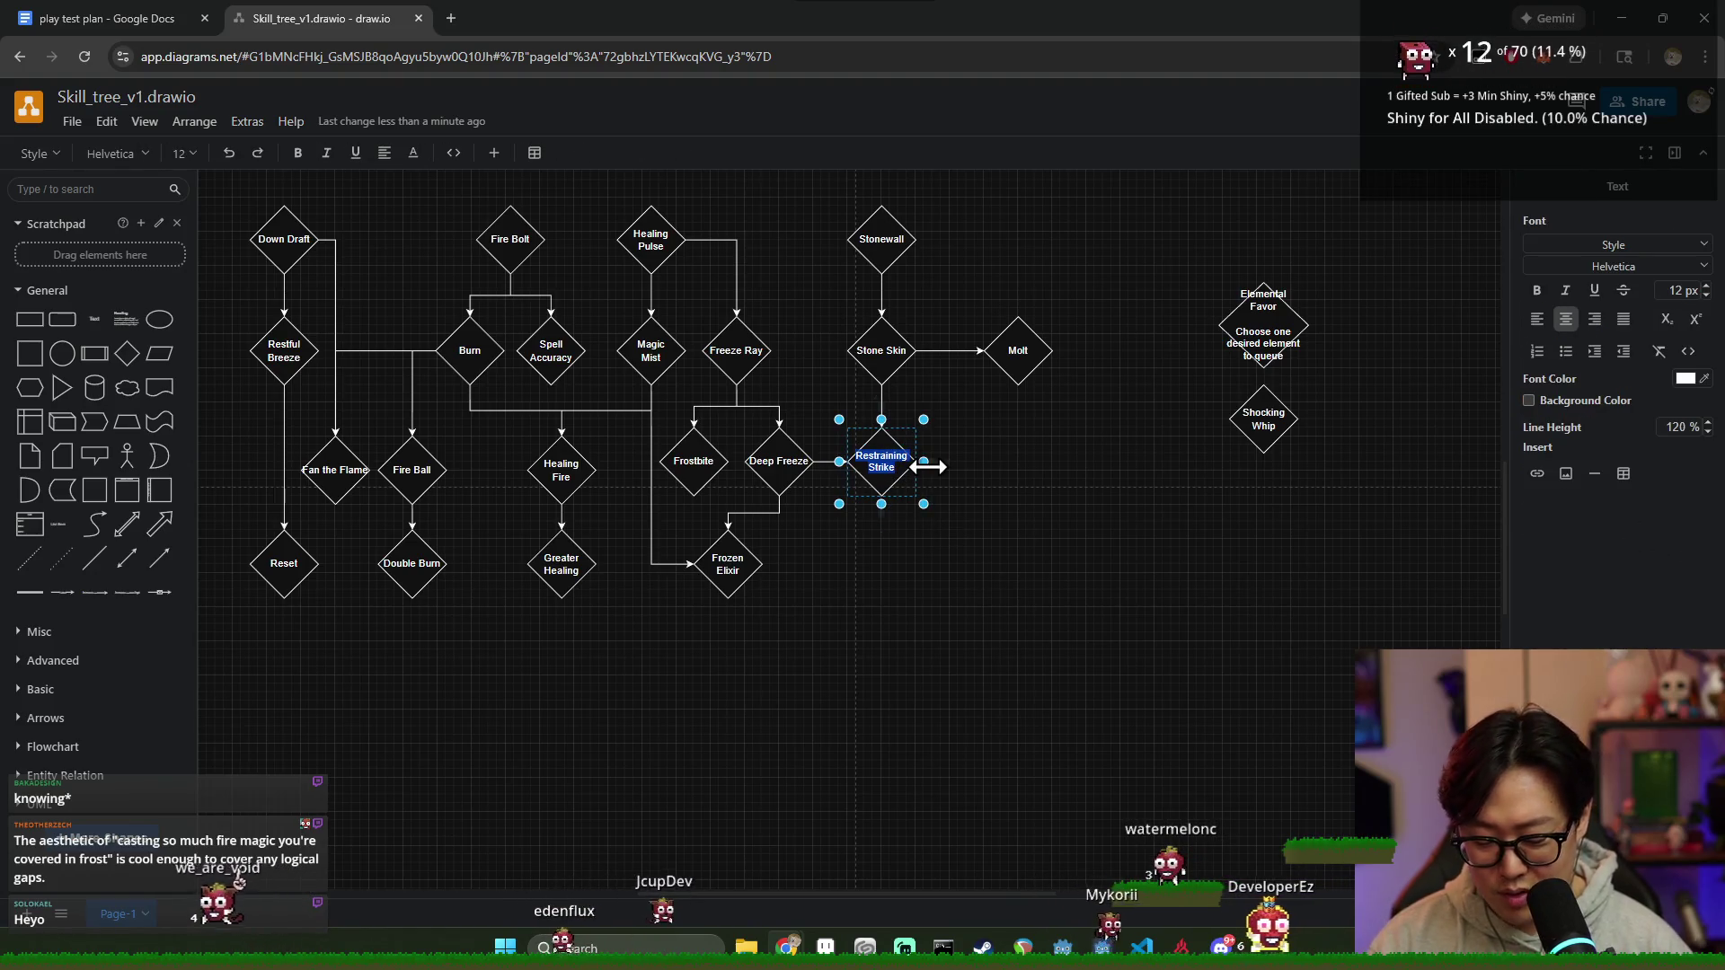
pyautogui.write('Armo')
pyautogui.press('BackSpace')
pyautogui.press('BackSpace')
pyautogui.press('BackSpace')
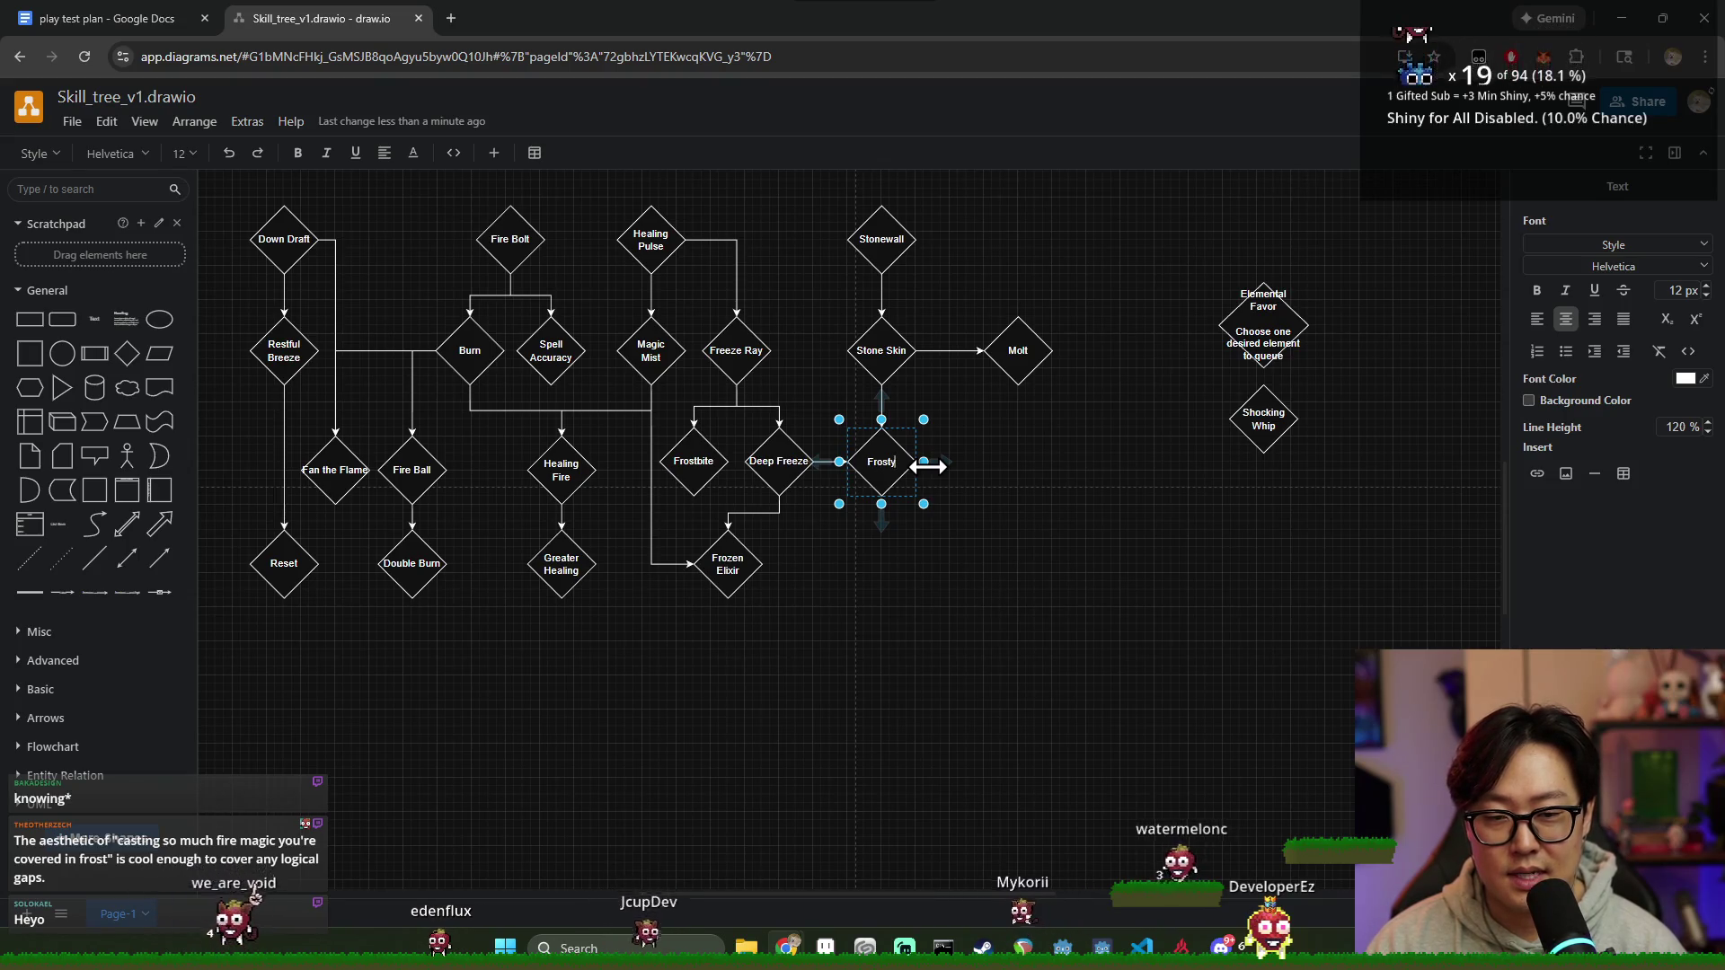
pyautogui.write('or')
pyautogui.click(1104, 485)
pyautogui.click(877, 463)
pyautogui.click(1020, 513)
pyautogui.moveTo(1159, 539); pyautogui.dragTo(792, 175)
pyautogui.click(1039, 563)
pyautogui.click(884, 466)
pyautogui.click(1066, 565)
pyautogui.moveTo(1109, 520); pyautogui.dragTo(839, 211)
pyautogui.click(1033, 490)
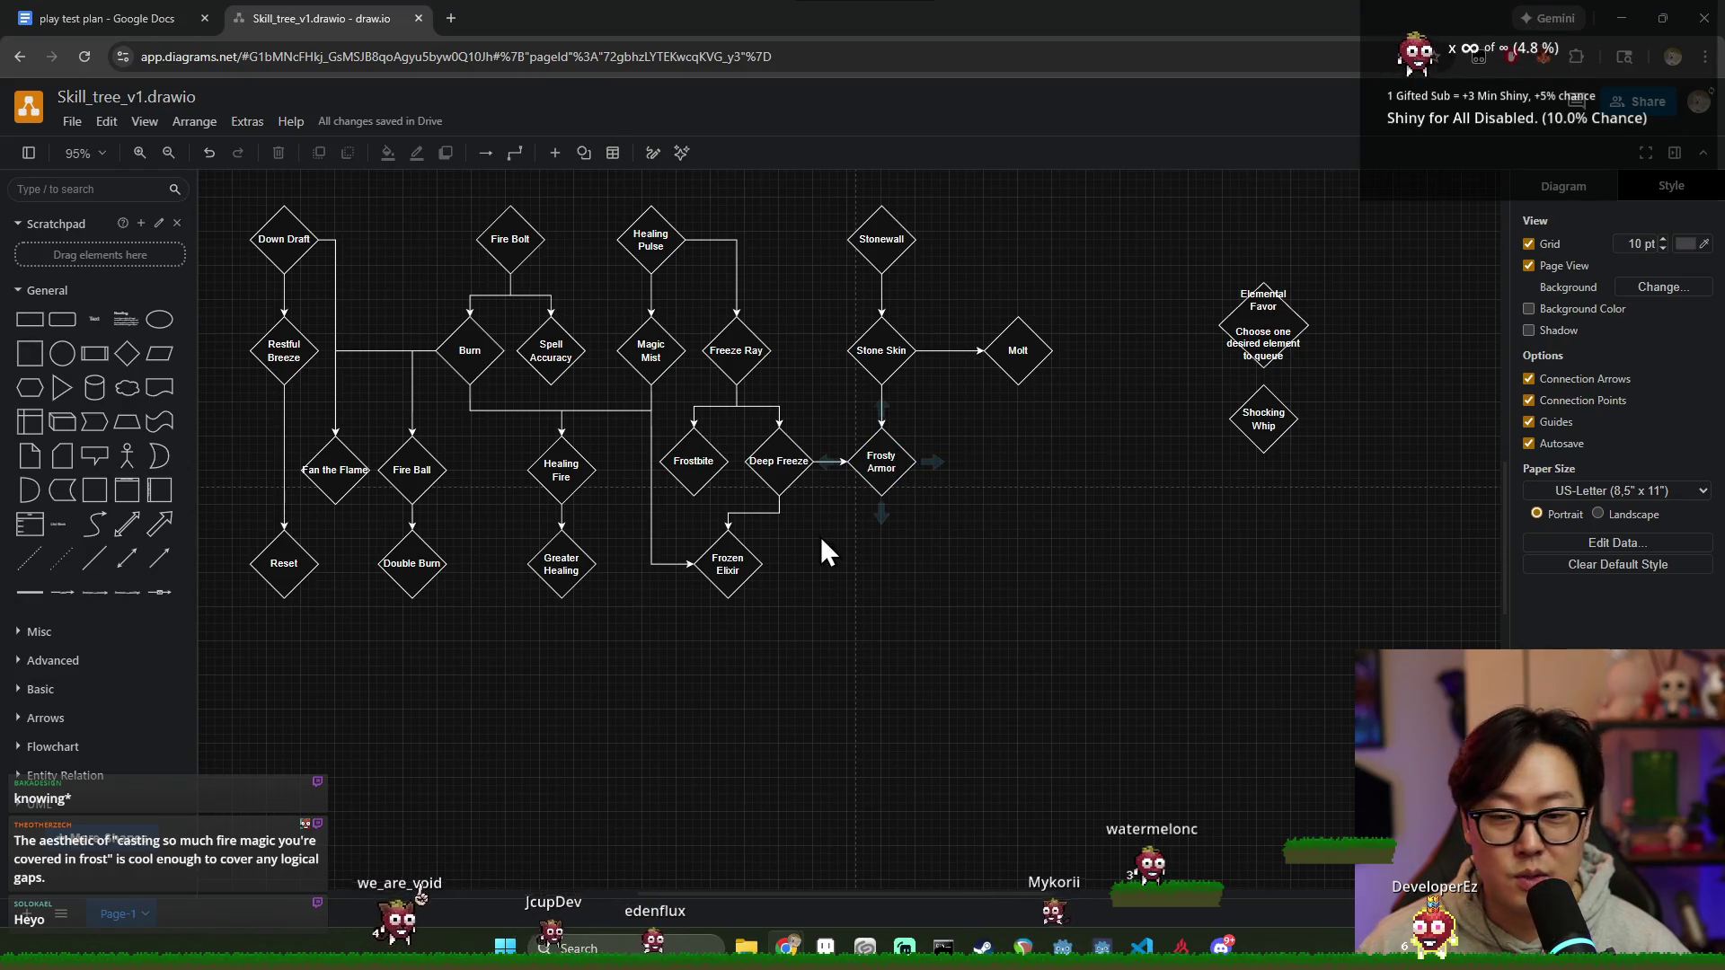
pyautogui.click(1018, 351)
pyautogui.click(1032, 521)
pyautogui.click(1005, 351)
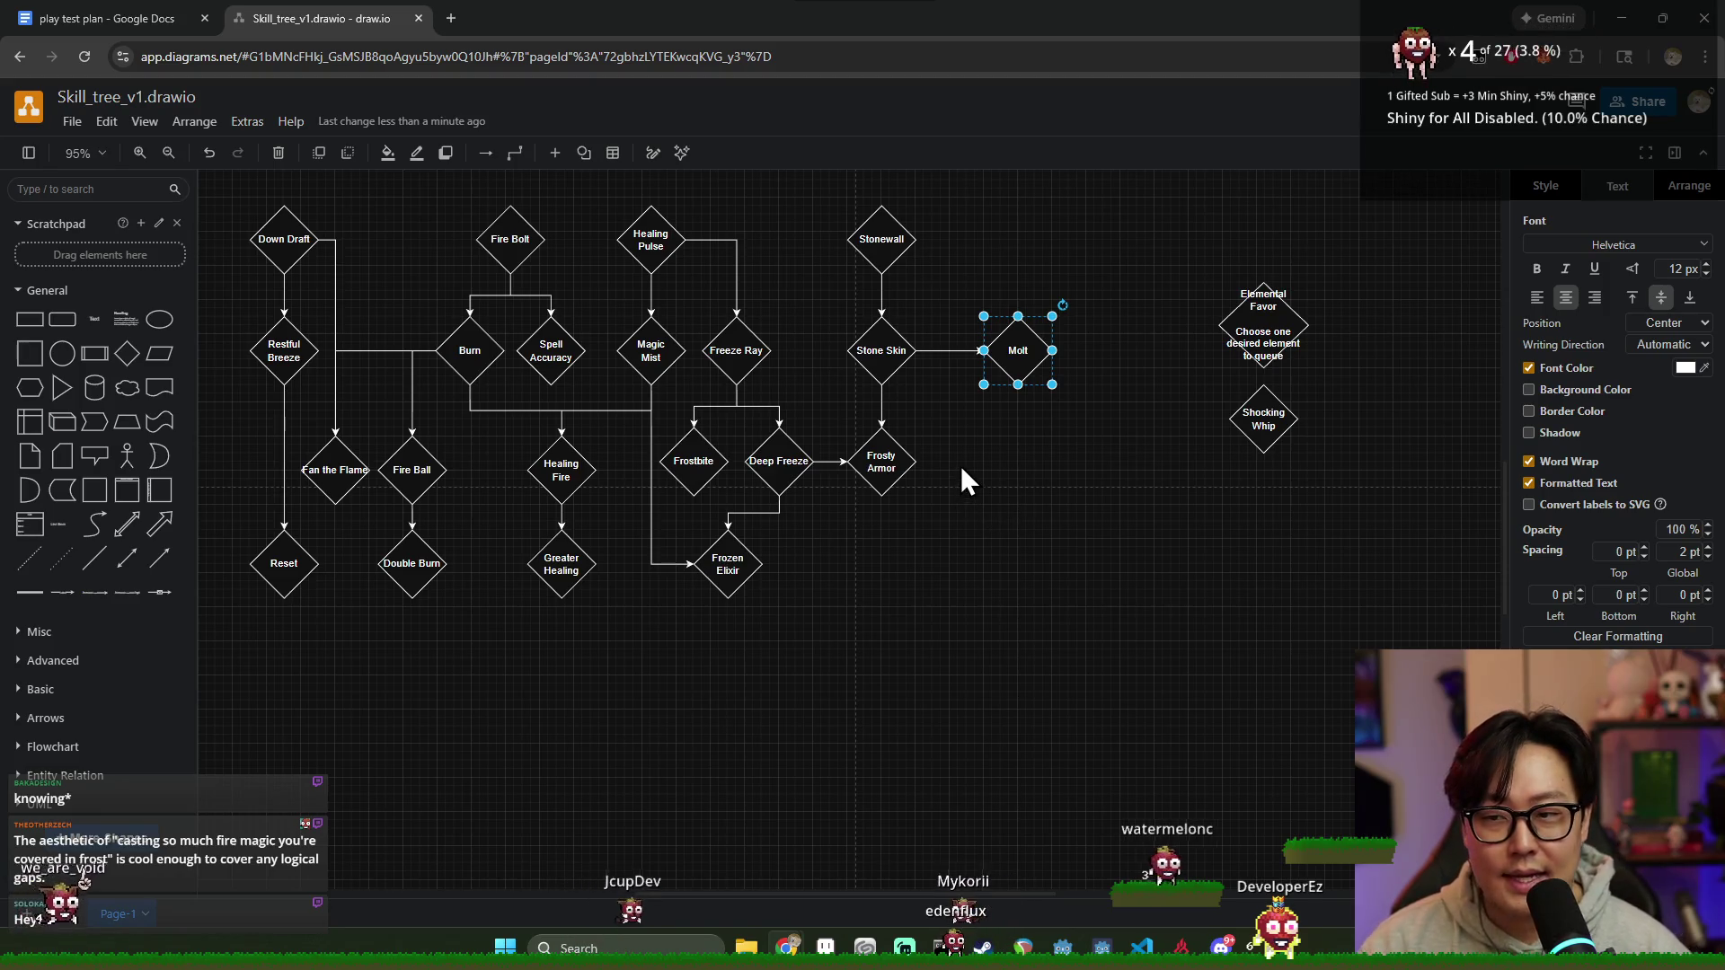
pyautogui.click(968, 489)
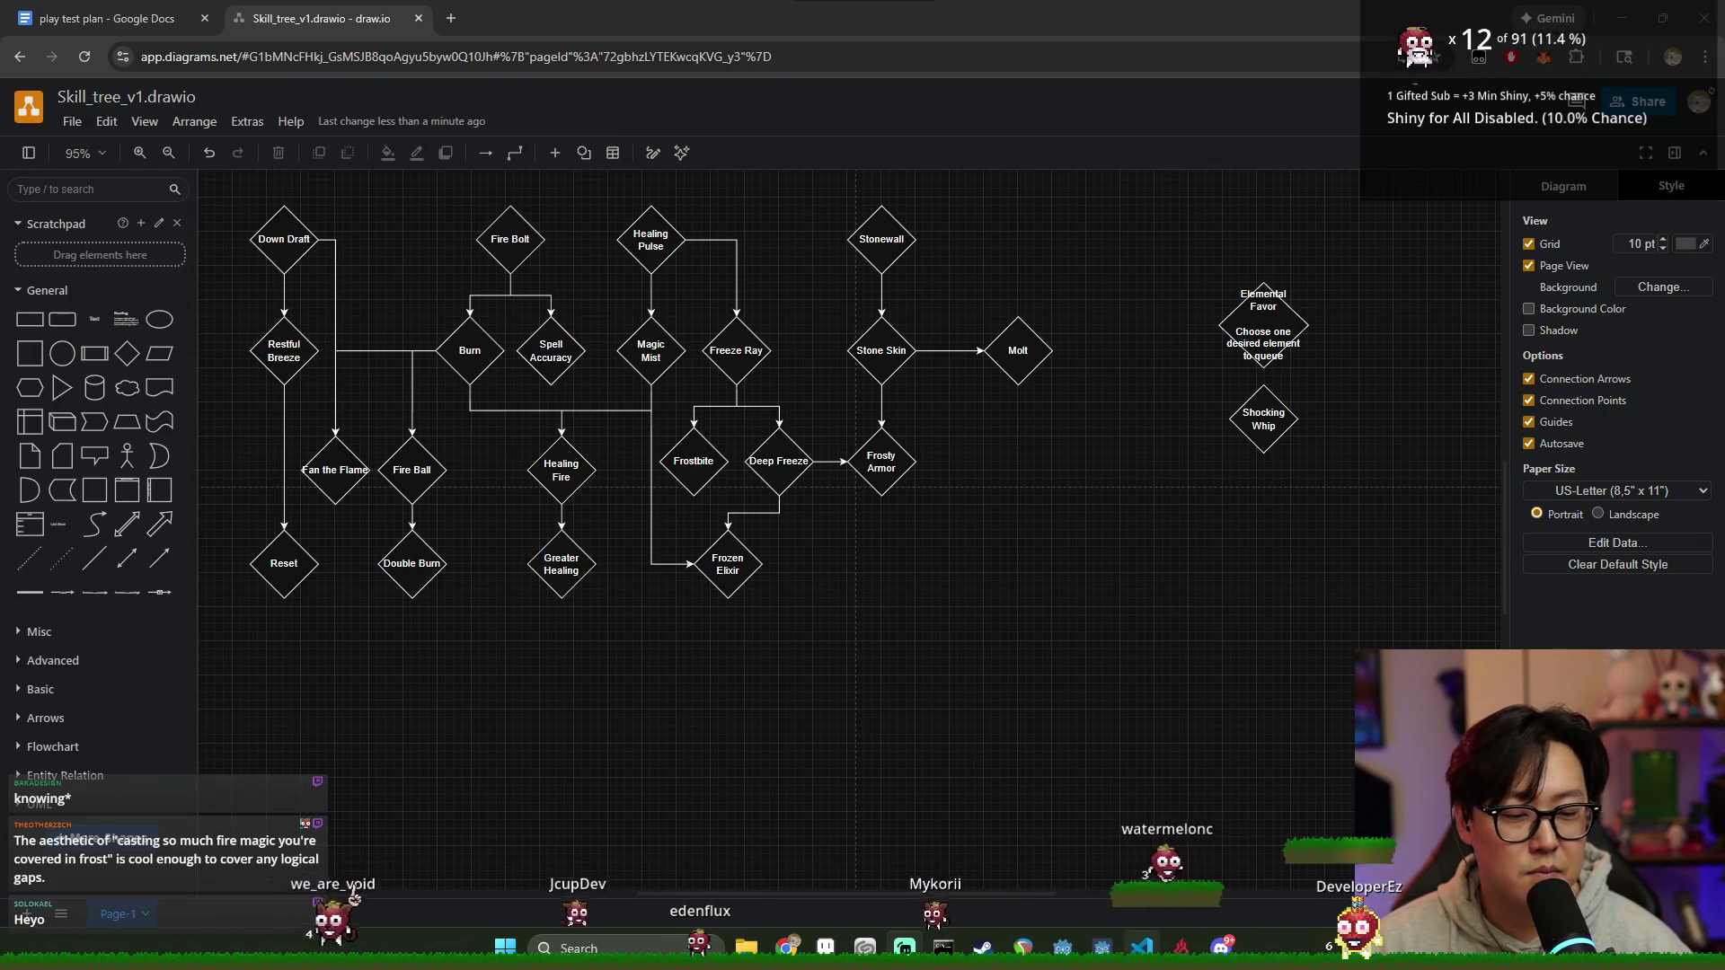
pyautogui.hotkey('alt', 'Tab')
pyautogui.hotkey('alt', 'Tab')
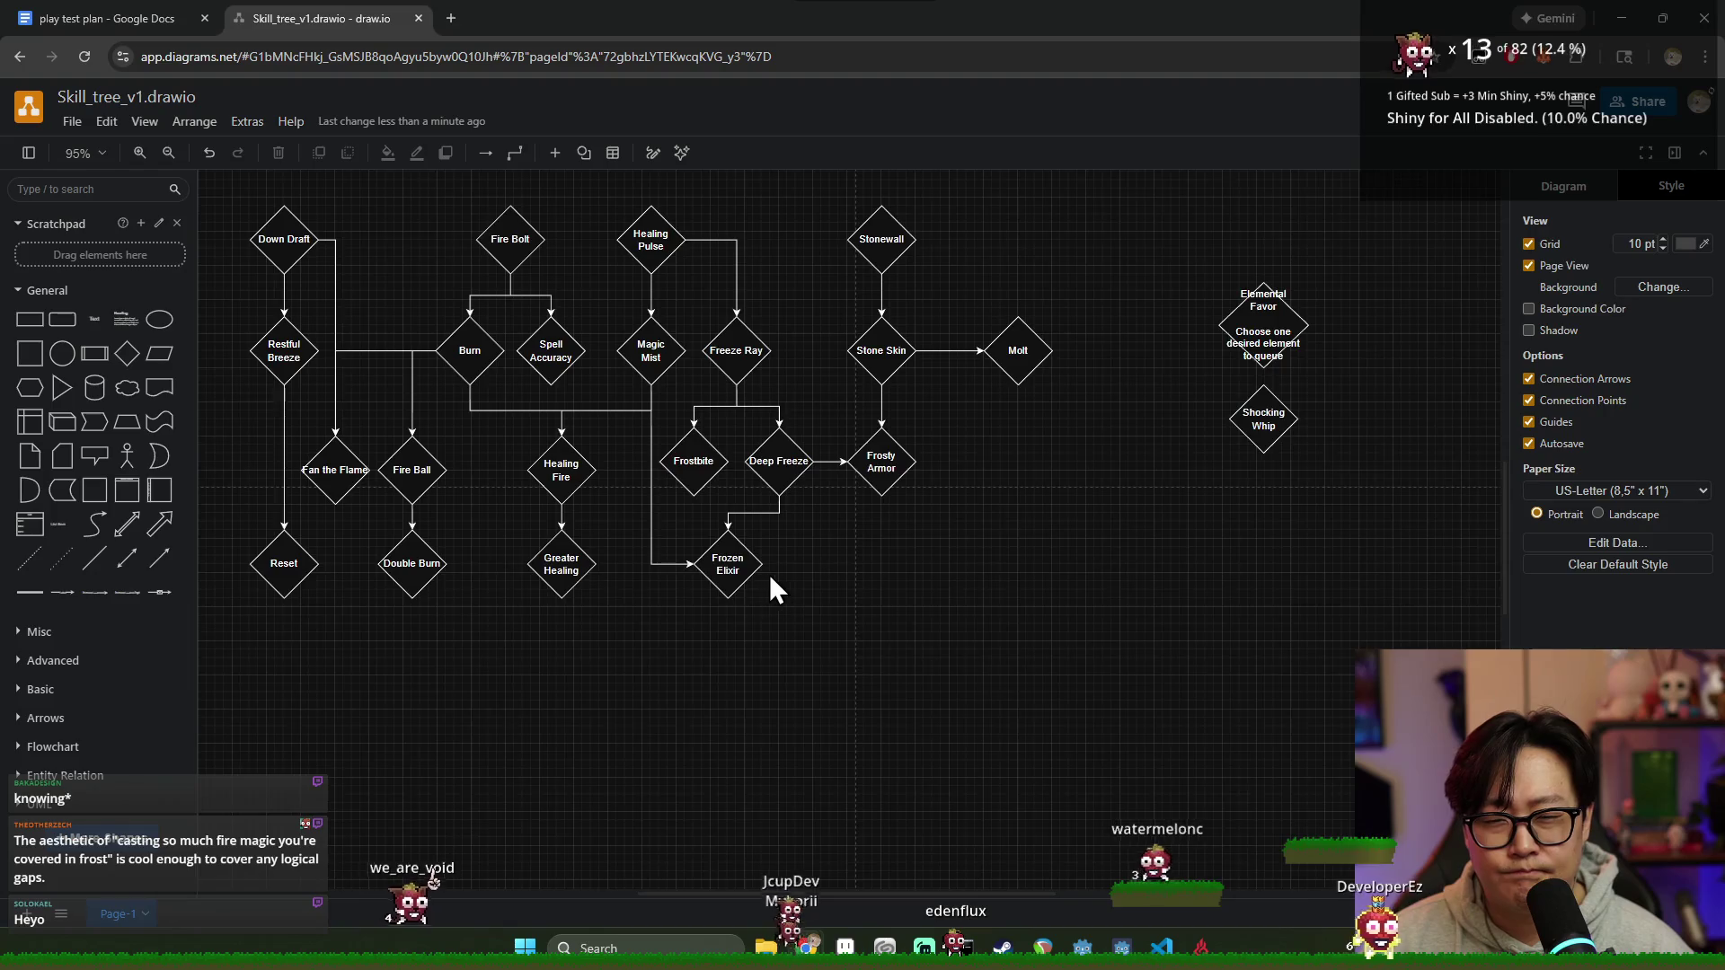
pyautogui.hscroll(-3, 1031, 488)
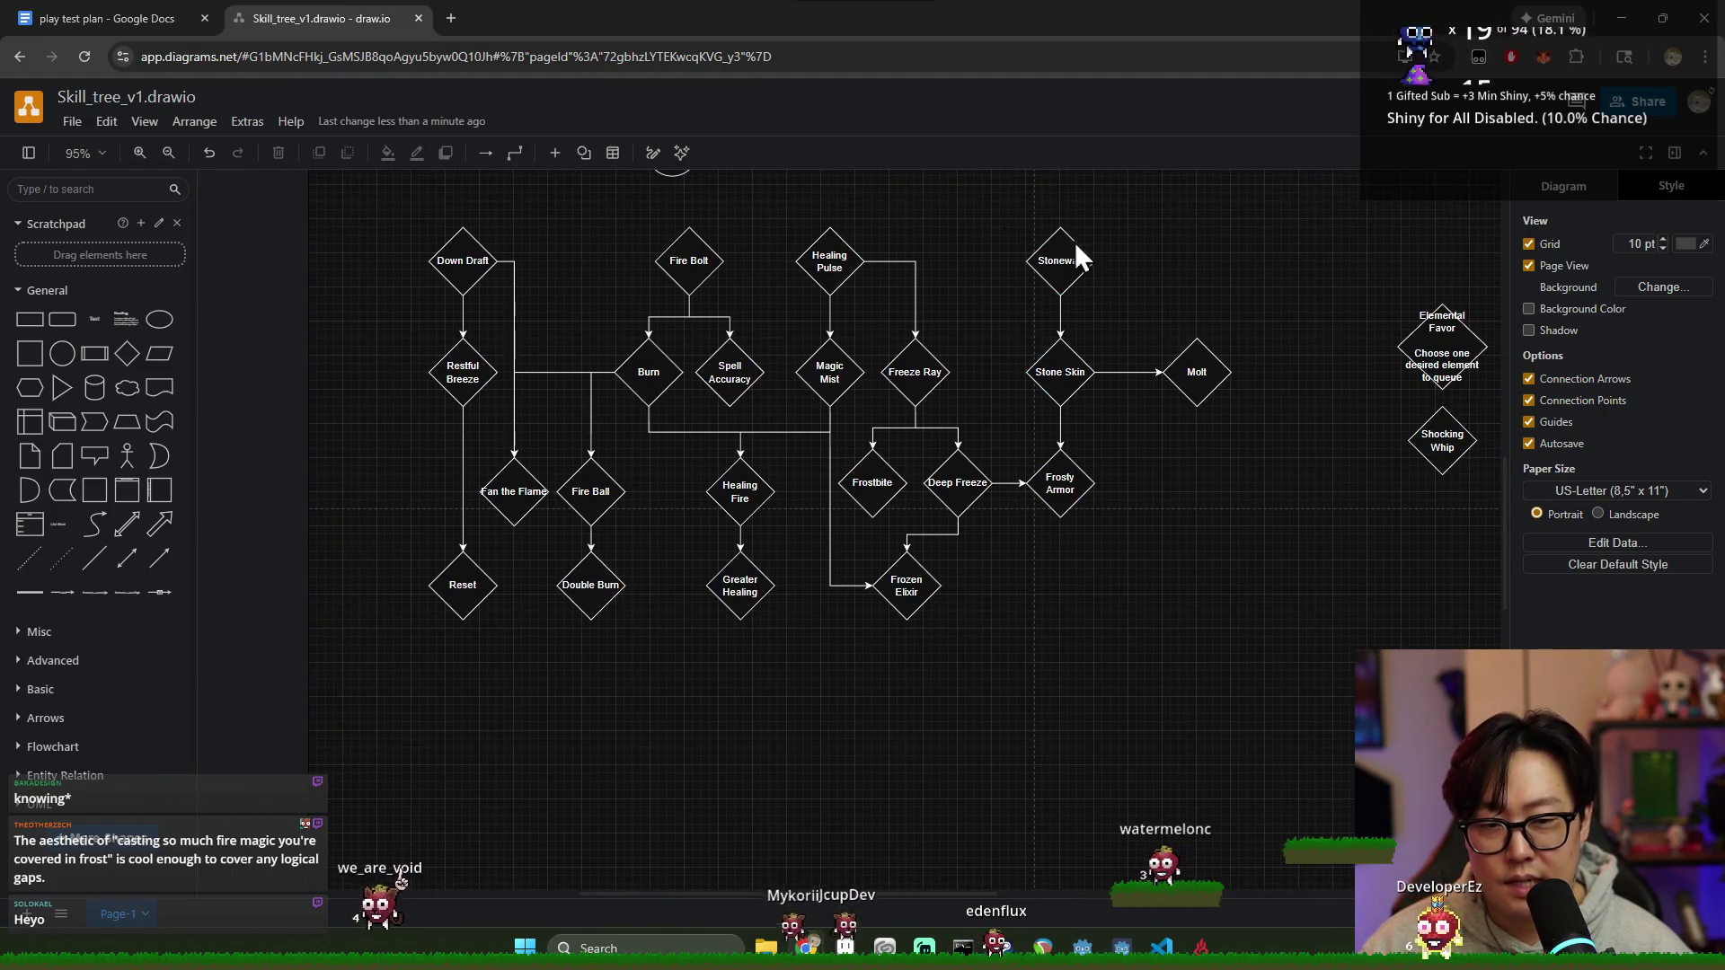
# Step: Inspect the Stonewall, Frosty Armor, Restful Breeze, Fan the Flame, Burn and Down Draft nodes across the tree
pyautogui.click(1064, 260)
pyautogui.click(1063, 375)
pyautogui.click(1196, 372)
pyautogui.click(1035, 471)
pyautogui.moveTo(463, 373)
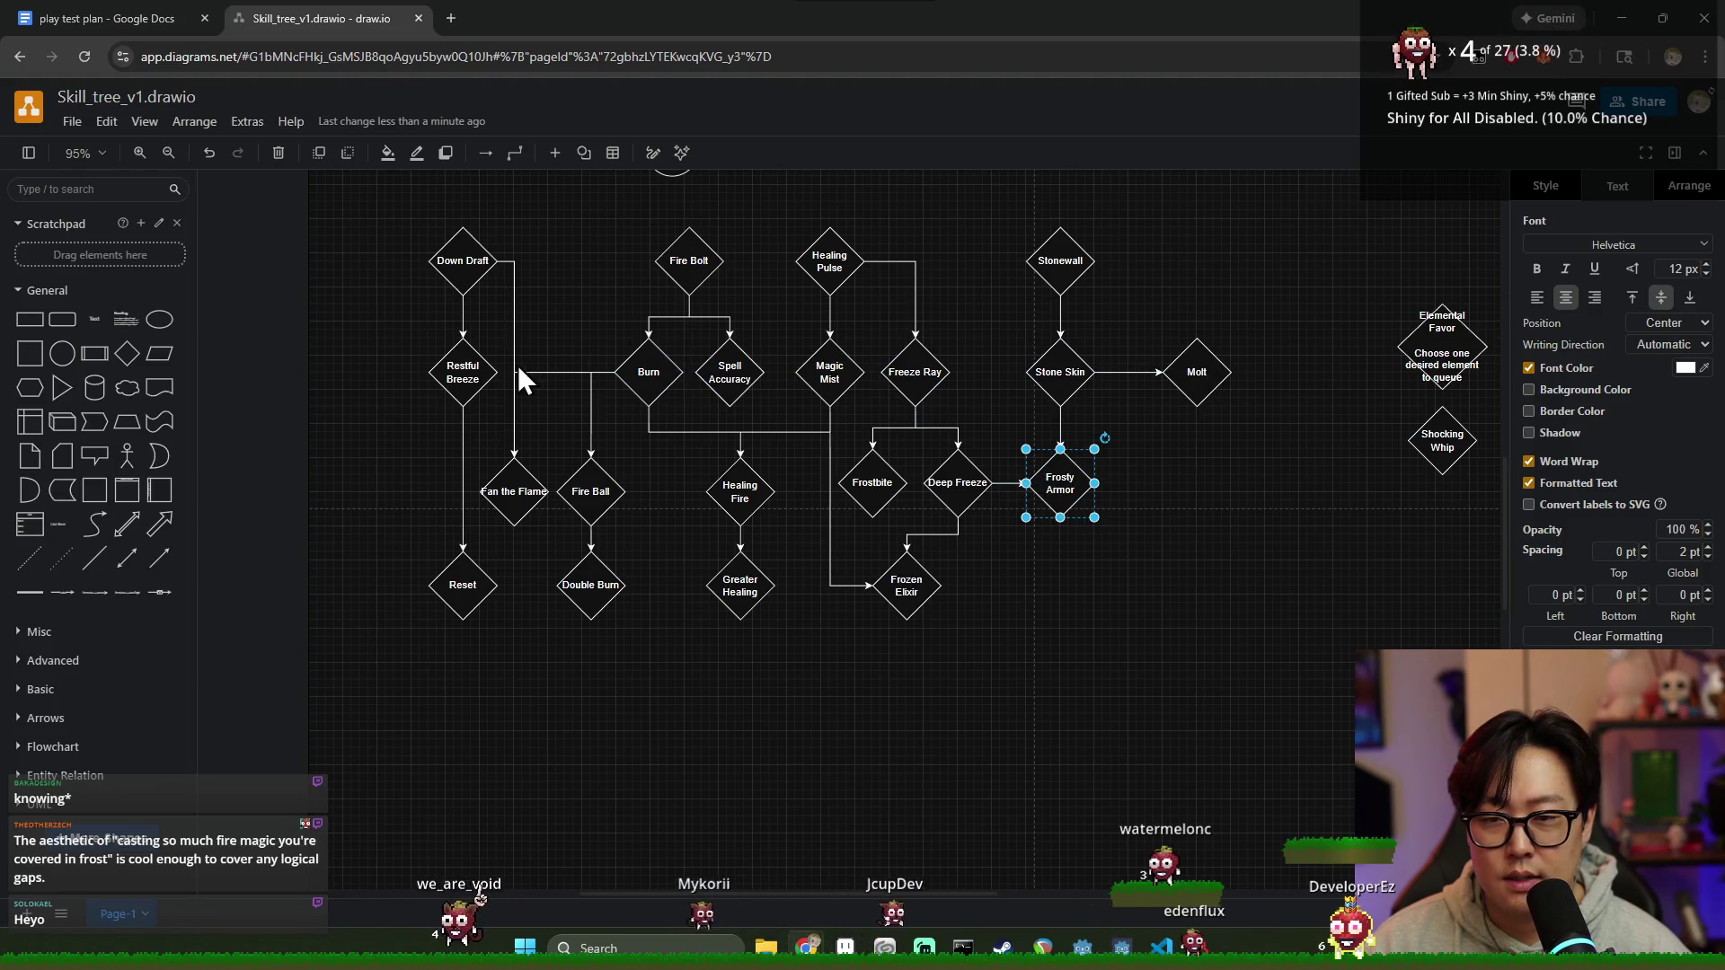
pyautogui.click(455, 365)
pyautogui.click(519, 492)
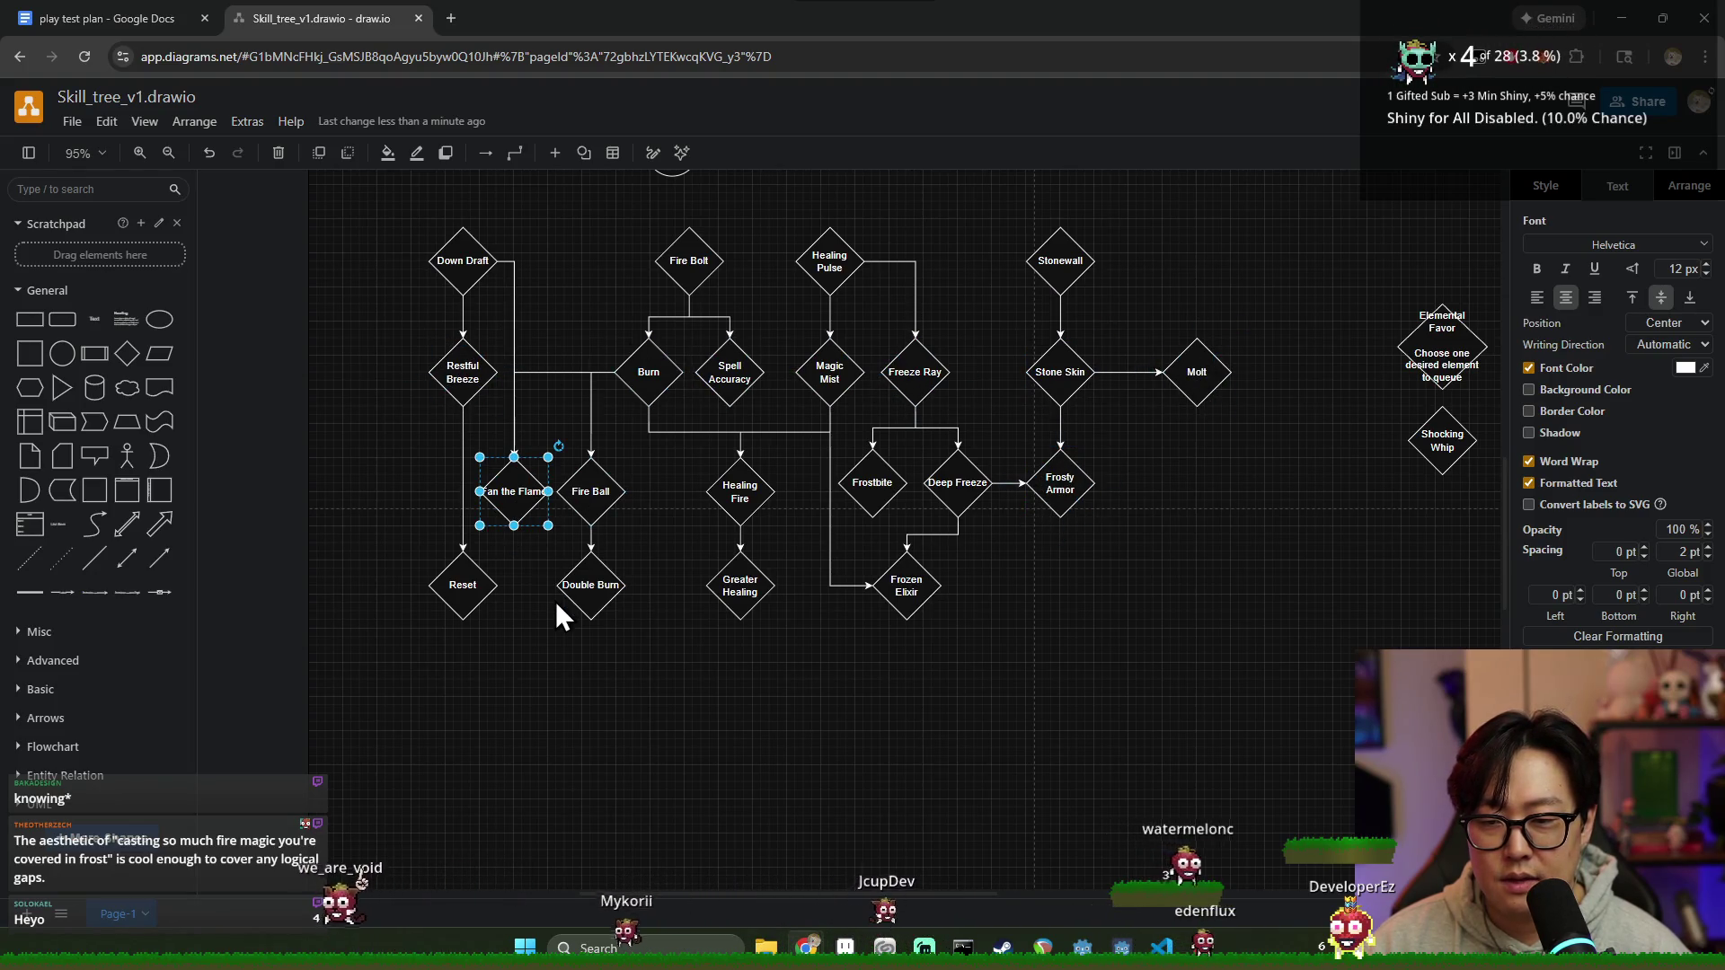
pyautogui.click(639, 373)
pyautogui.click(465, 260)
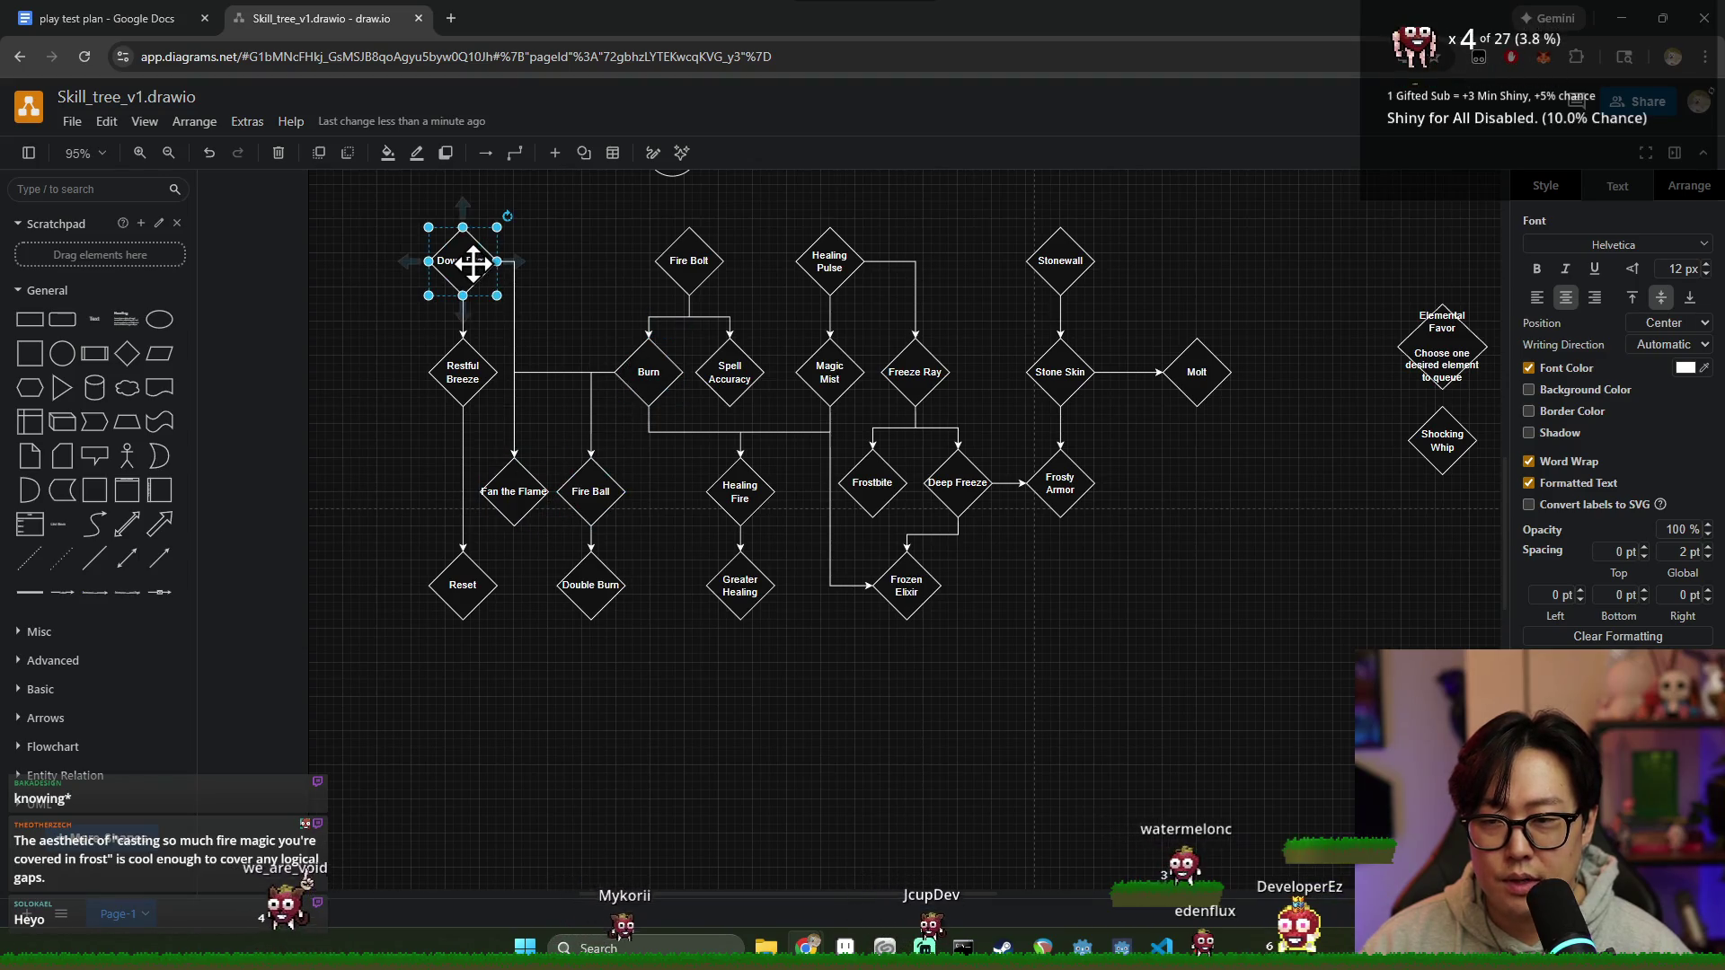
pyautogui.click(465, 378)
pyautogui.click(462, 264)
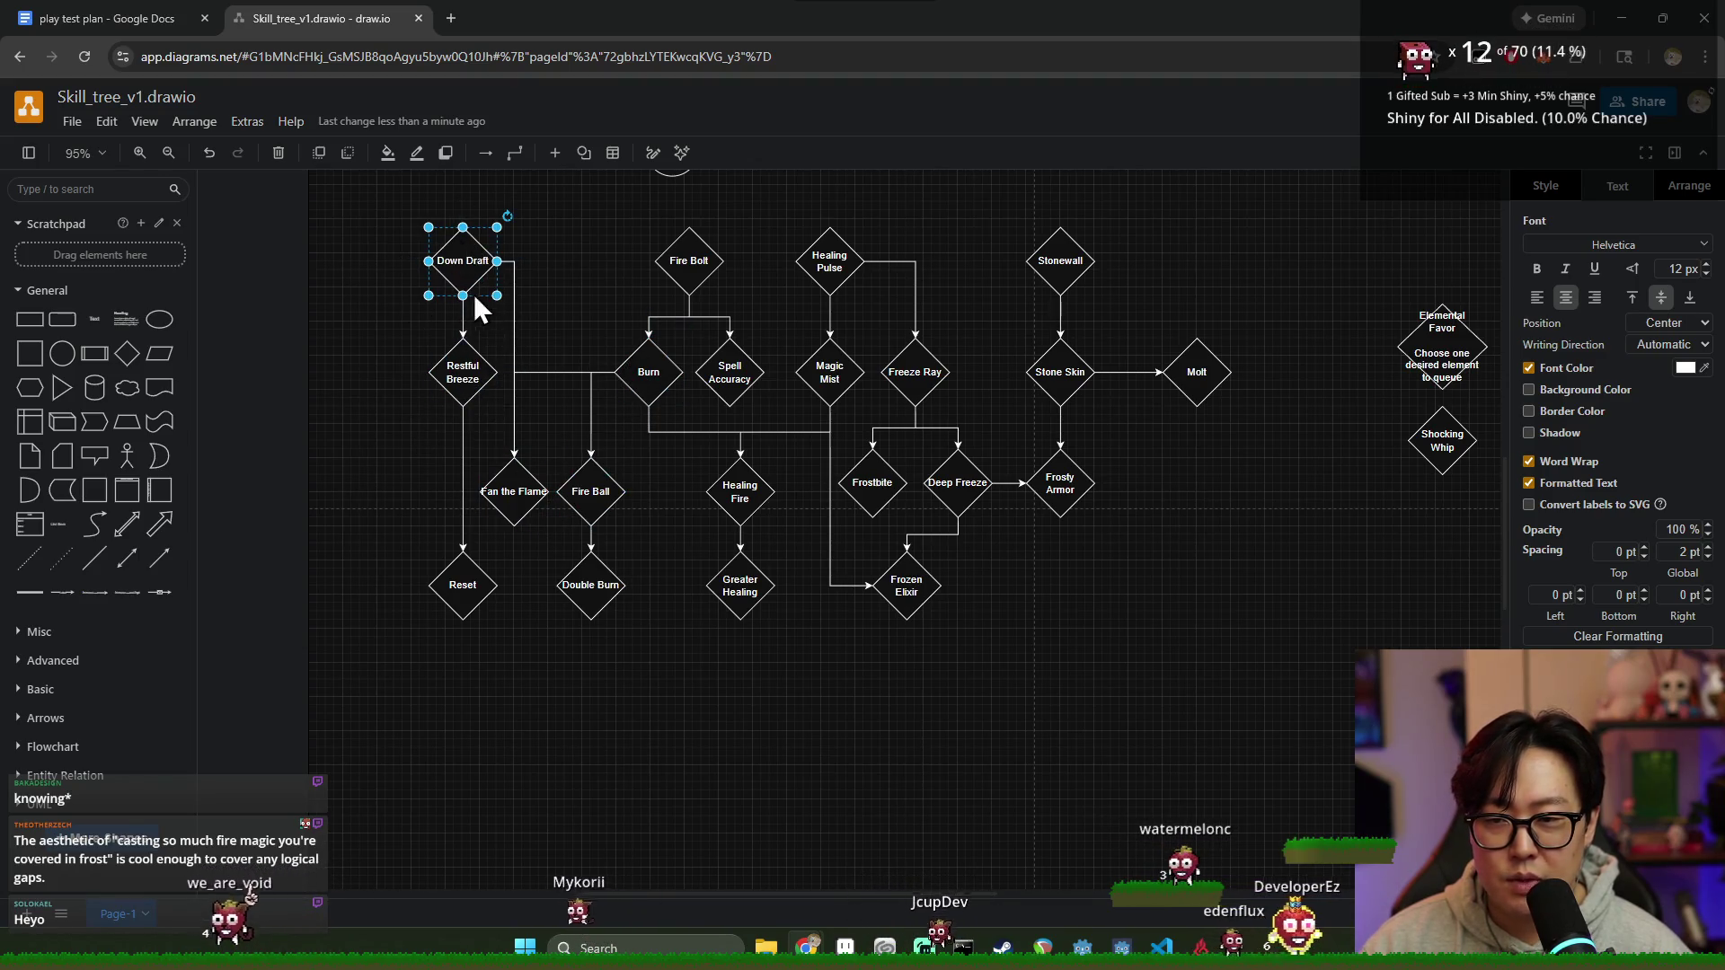
pyautogui.click(1047, 263)
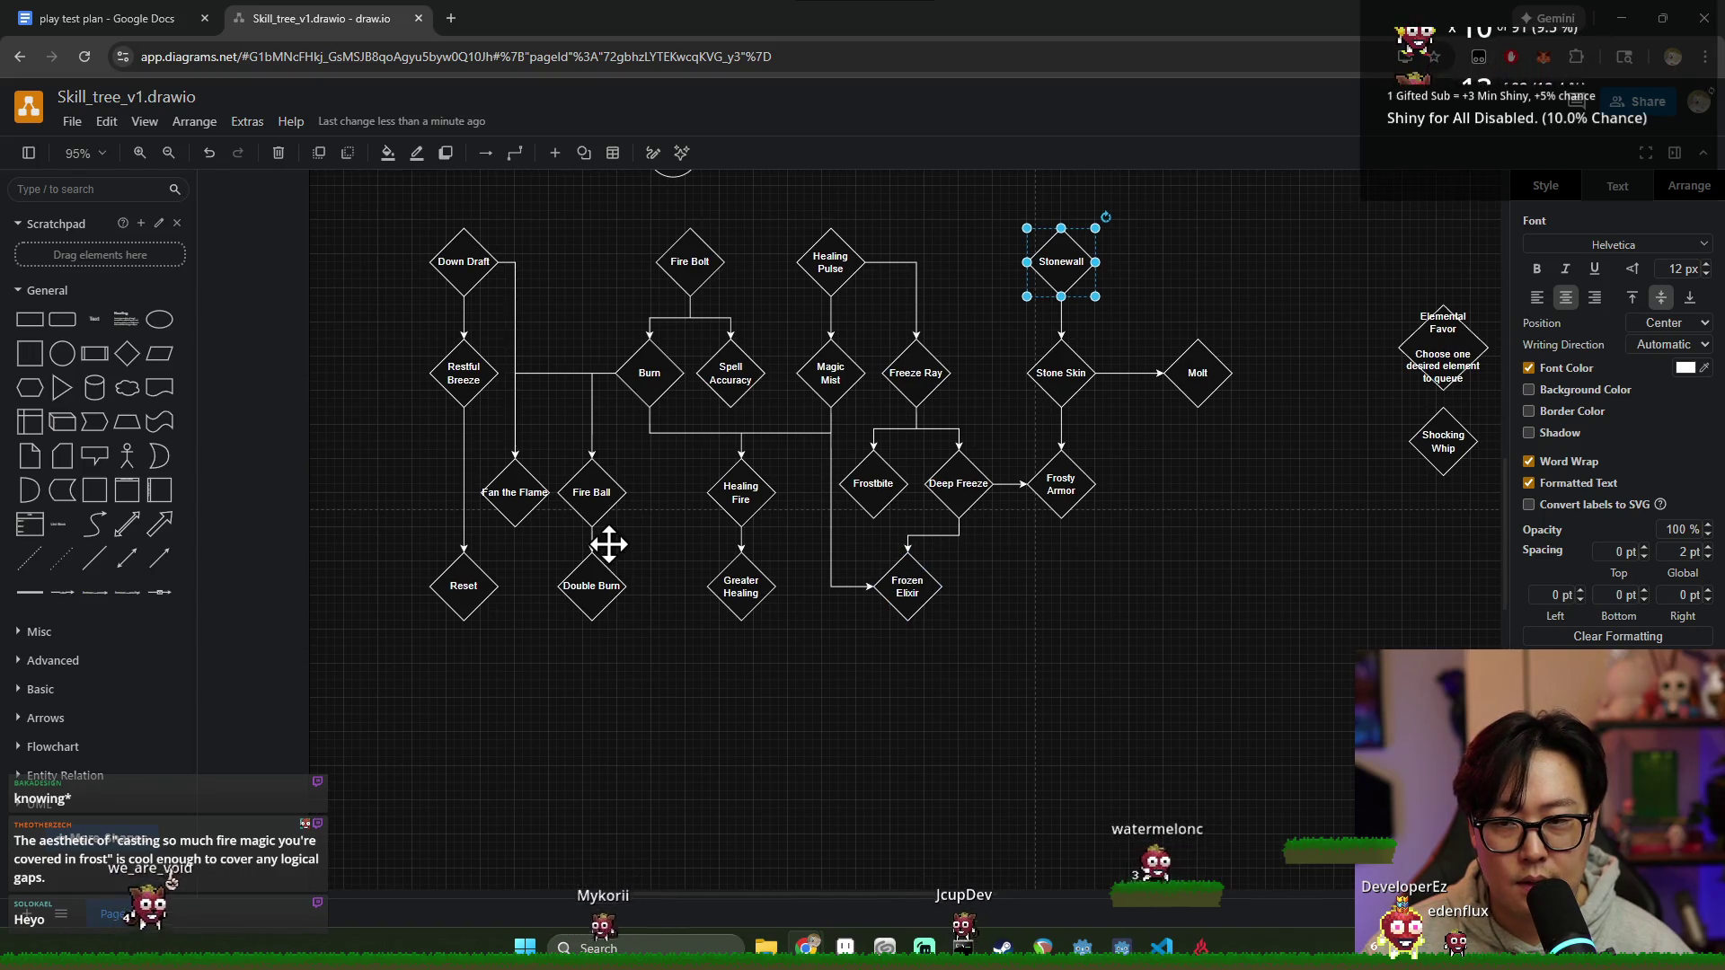
pyautogui.moveTo(605, 544); pyautogui.dragTo(622, 543)
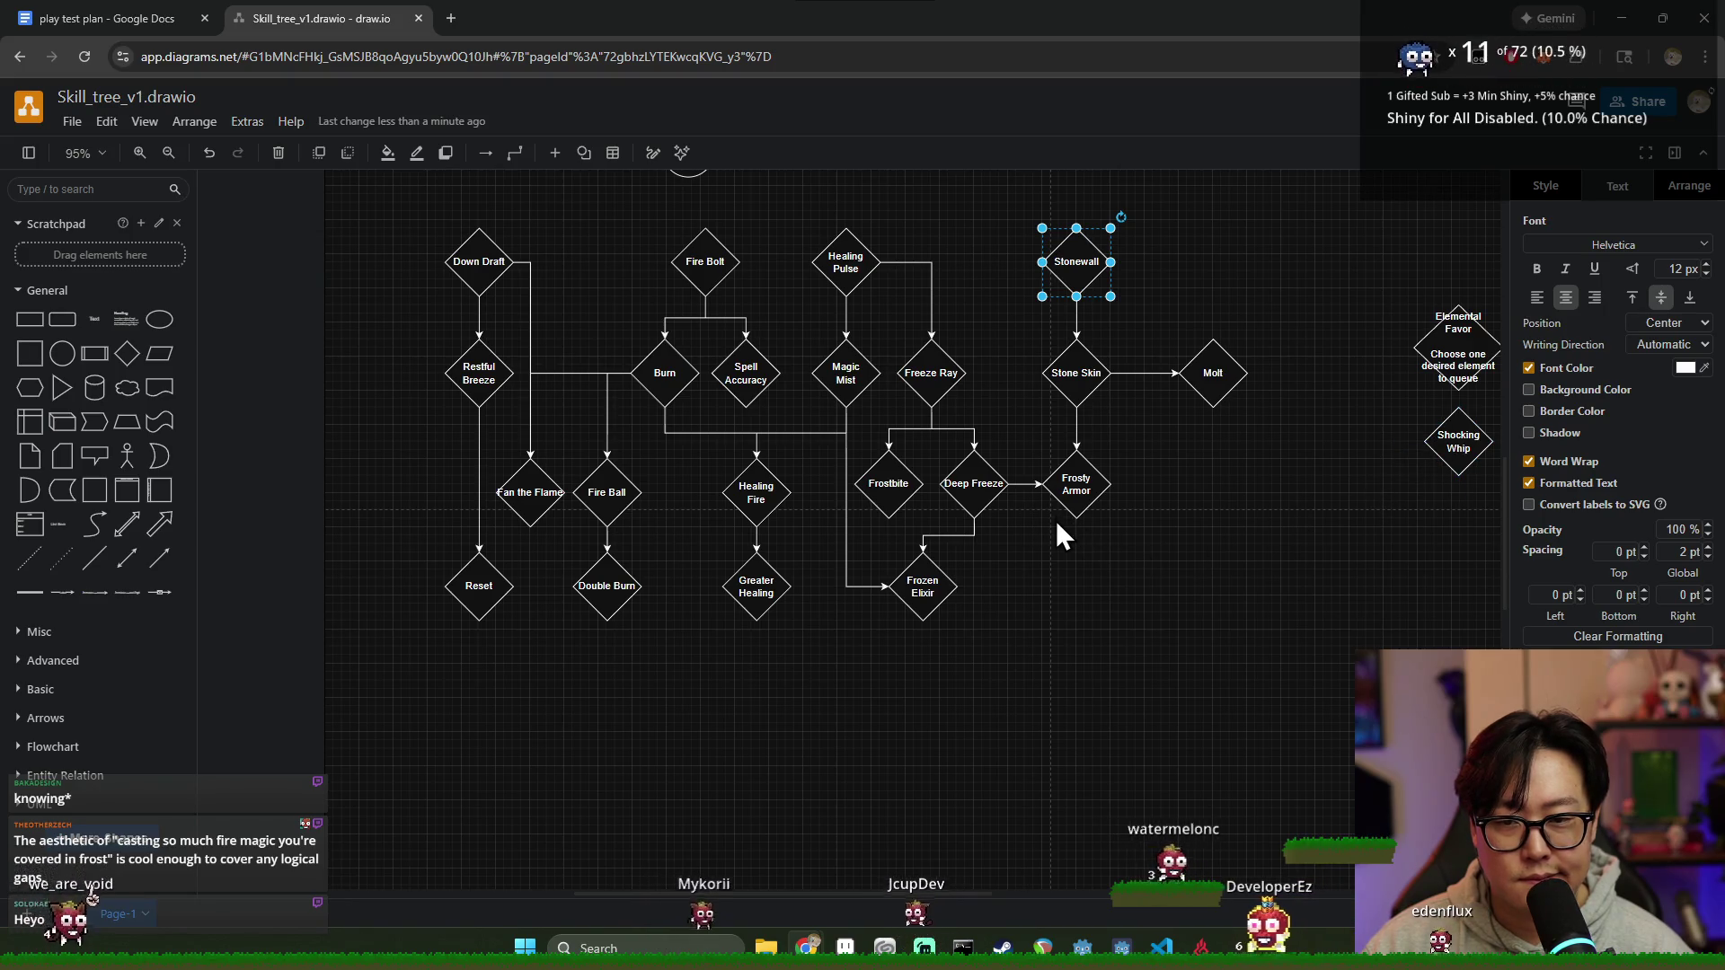
pyautogui.scroll(1, 1011, 567)
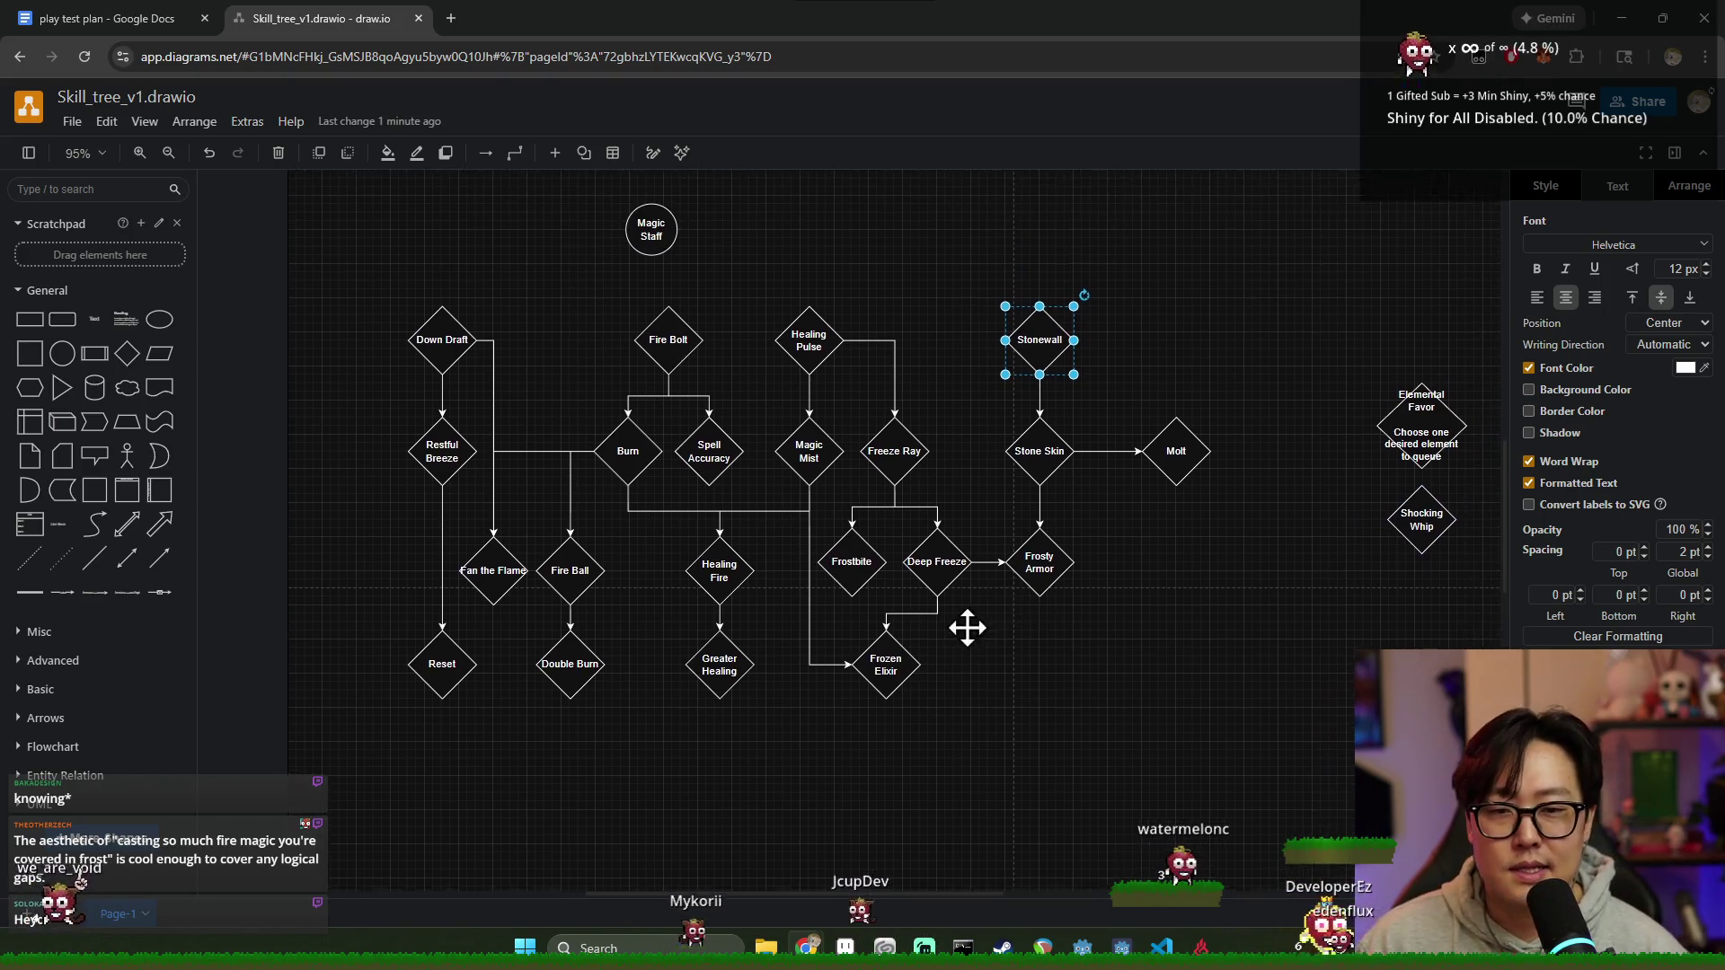
# Step: Shift Molt slightly closer to Stone Skin and bring a new diamond onto the canvas
pyautogui.click(1172, 472)
pyautogui.moveTo(1173, 459)
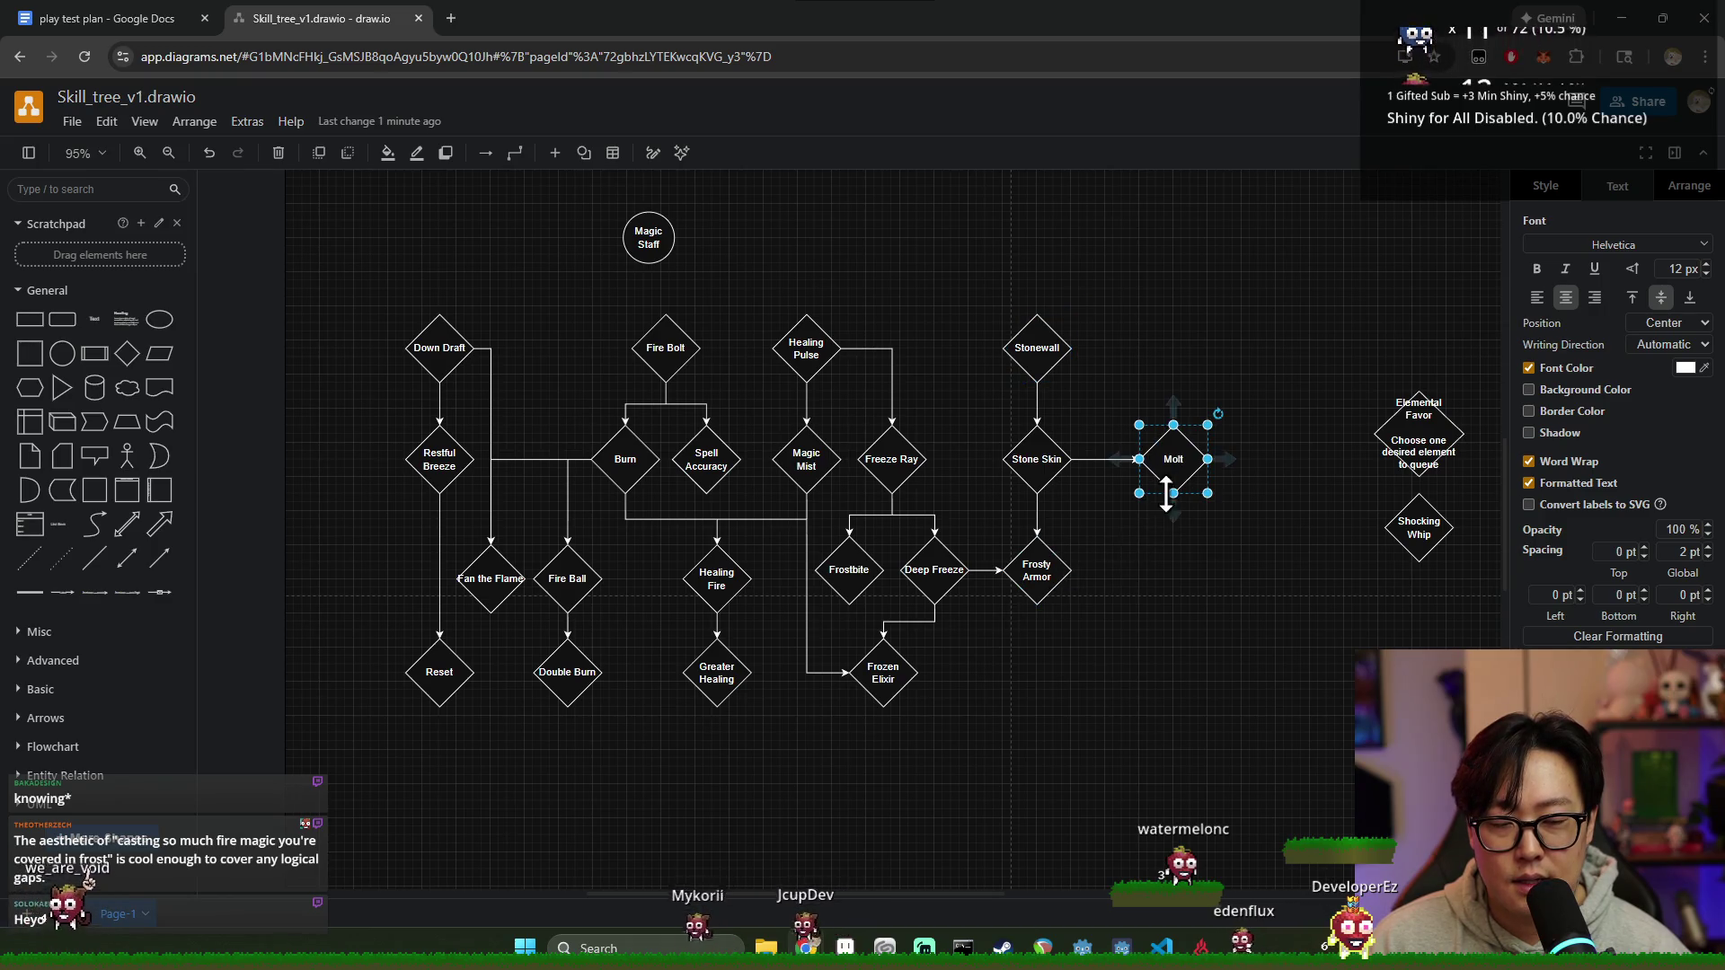
pyautogui.hscroll(1, 1146, 546)
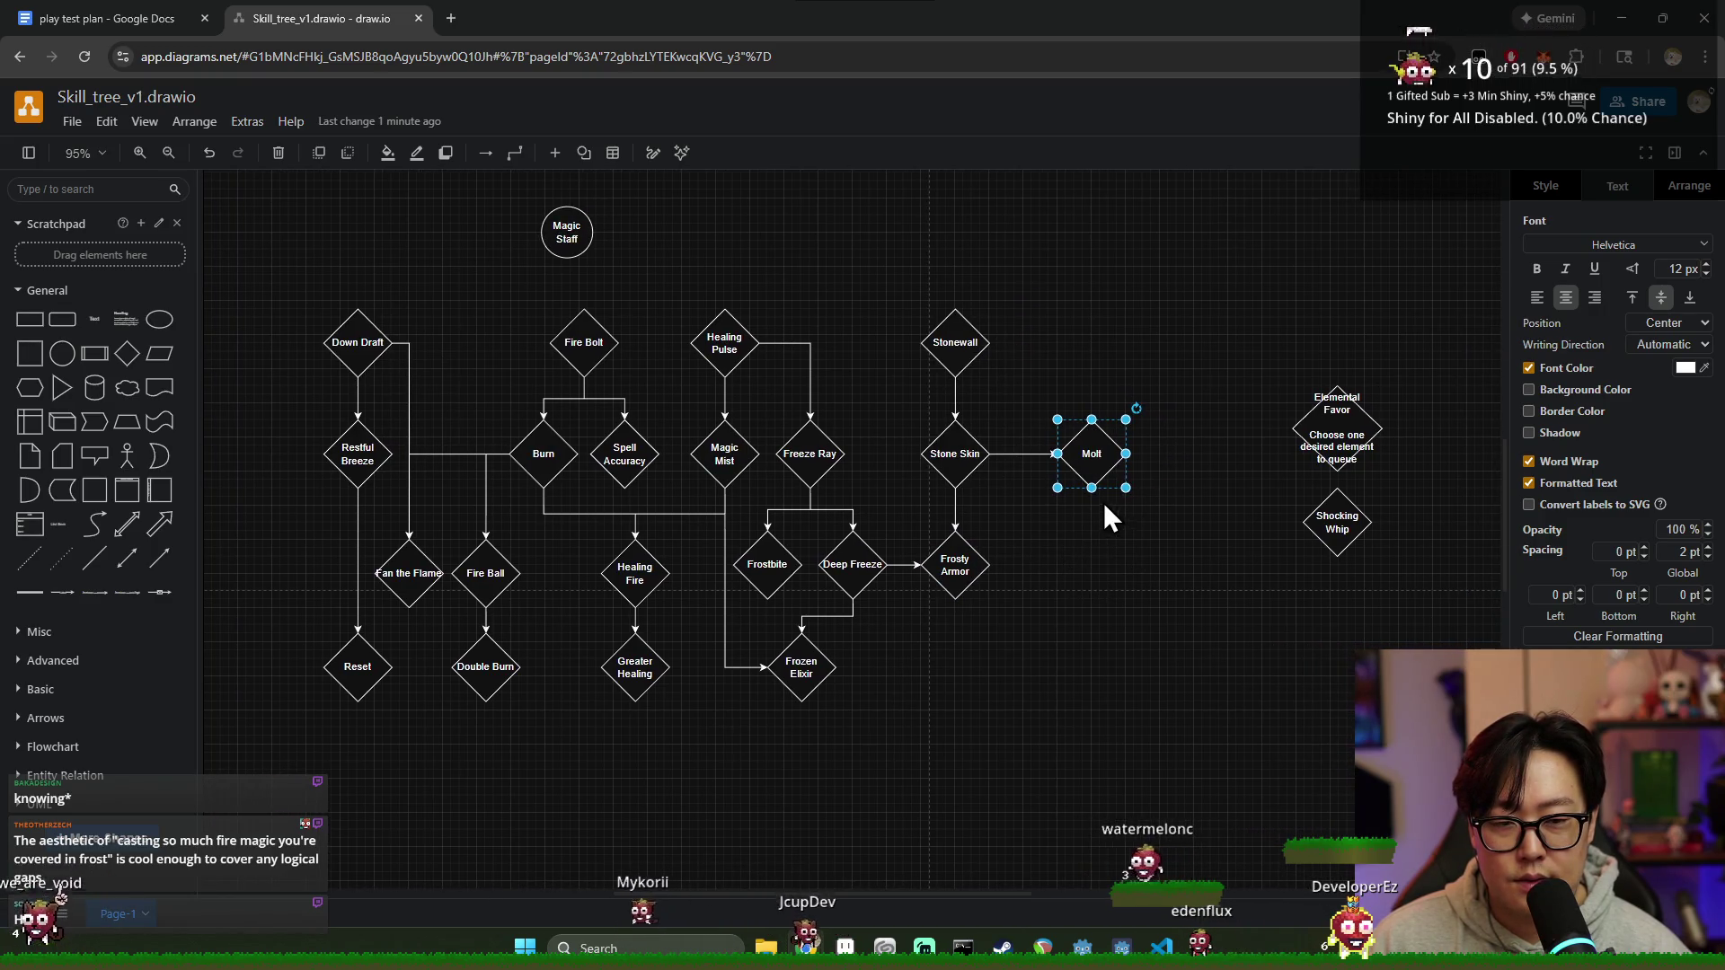
pyautogui.hscroll(1, 1064, 471)
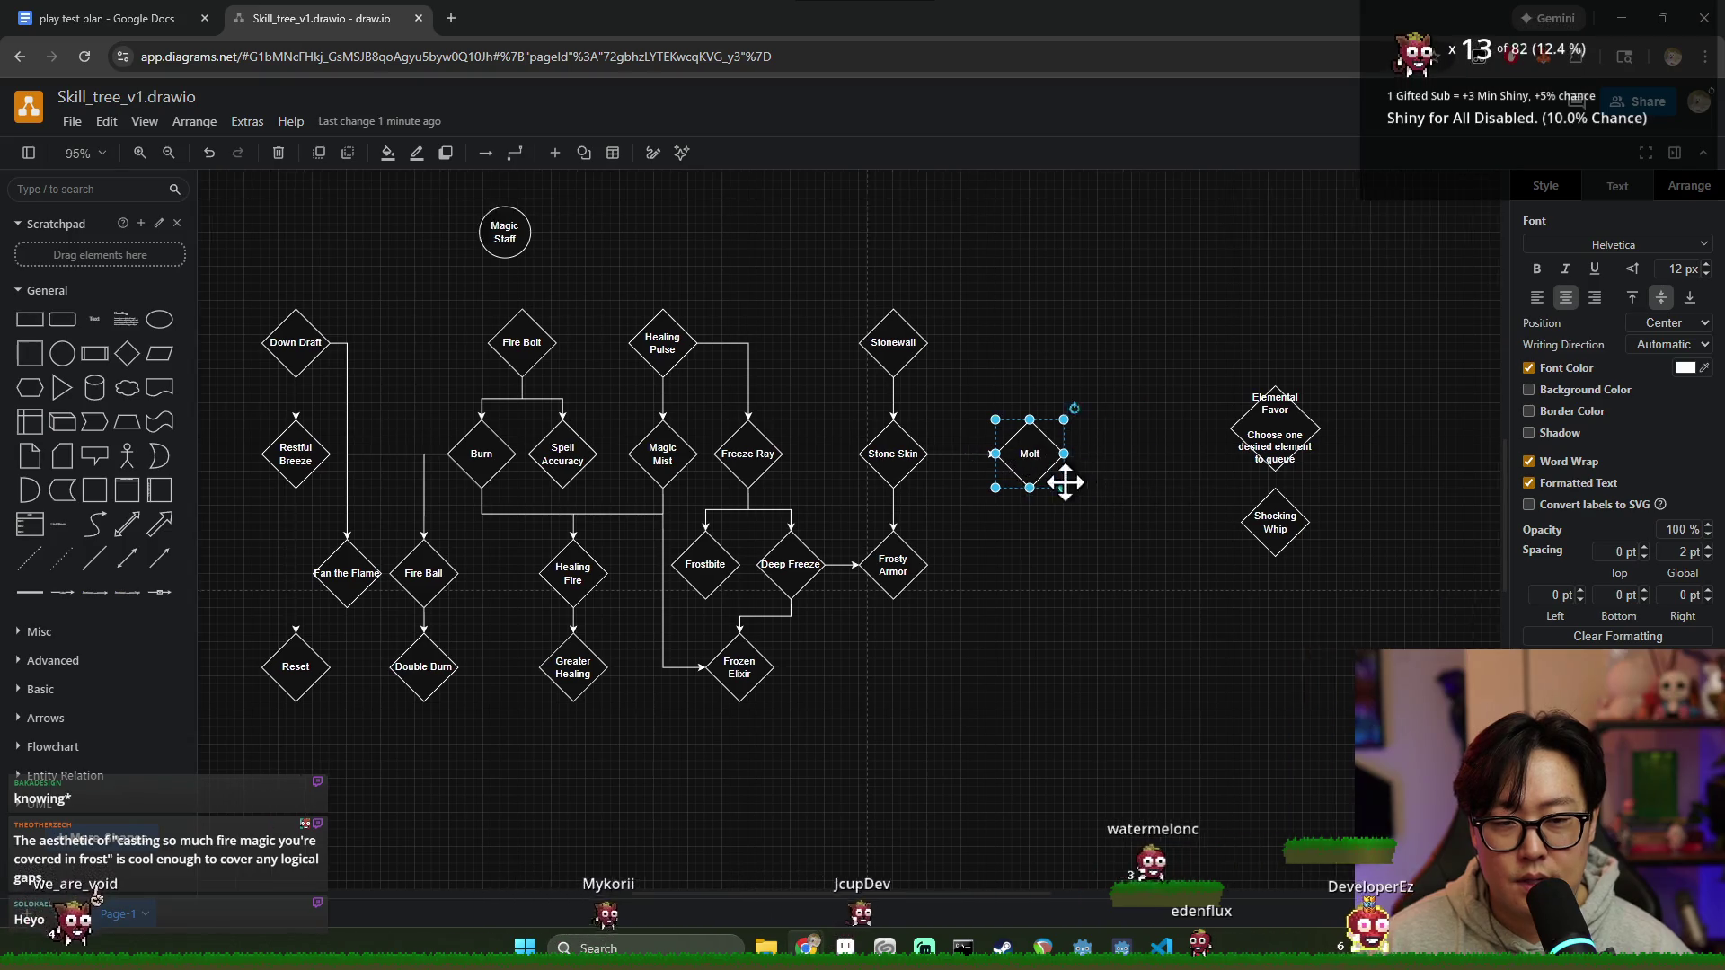
pyautogui.hscroll(1, 997, 464)
pyautogui.moveTo(947, 458); pyautogui.dragTo(935, 462)
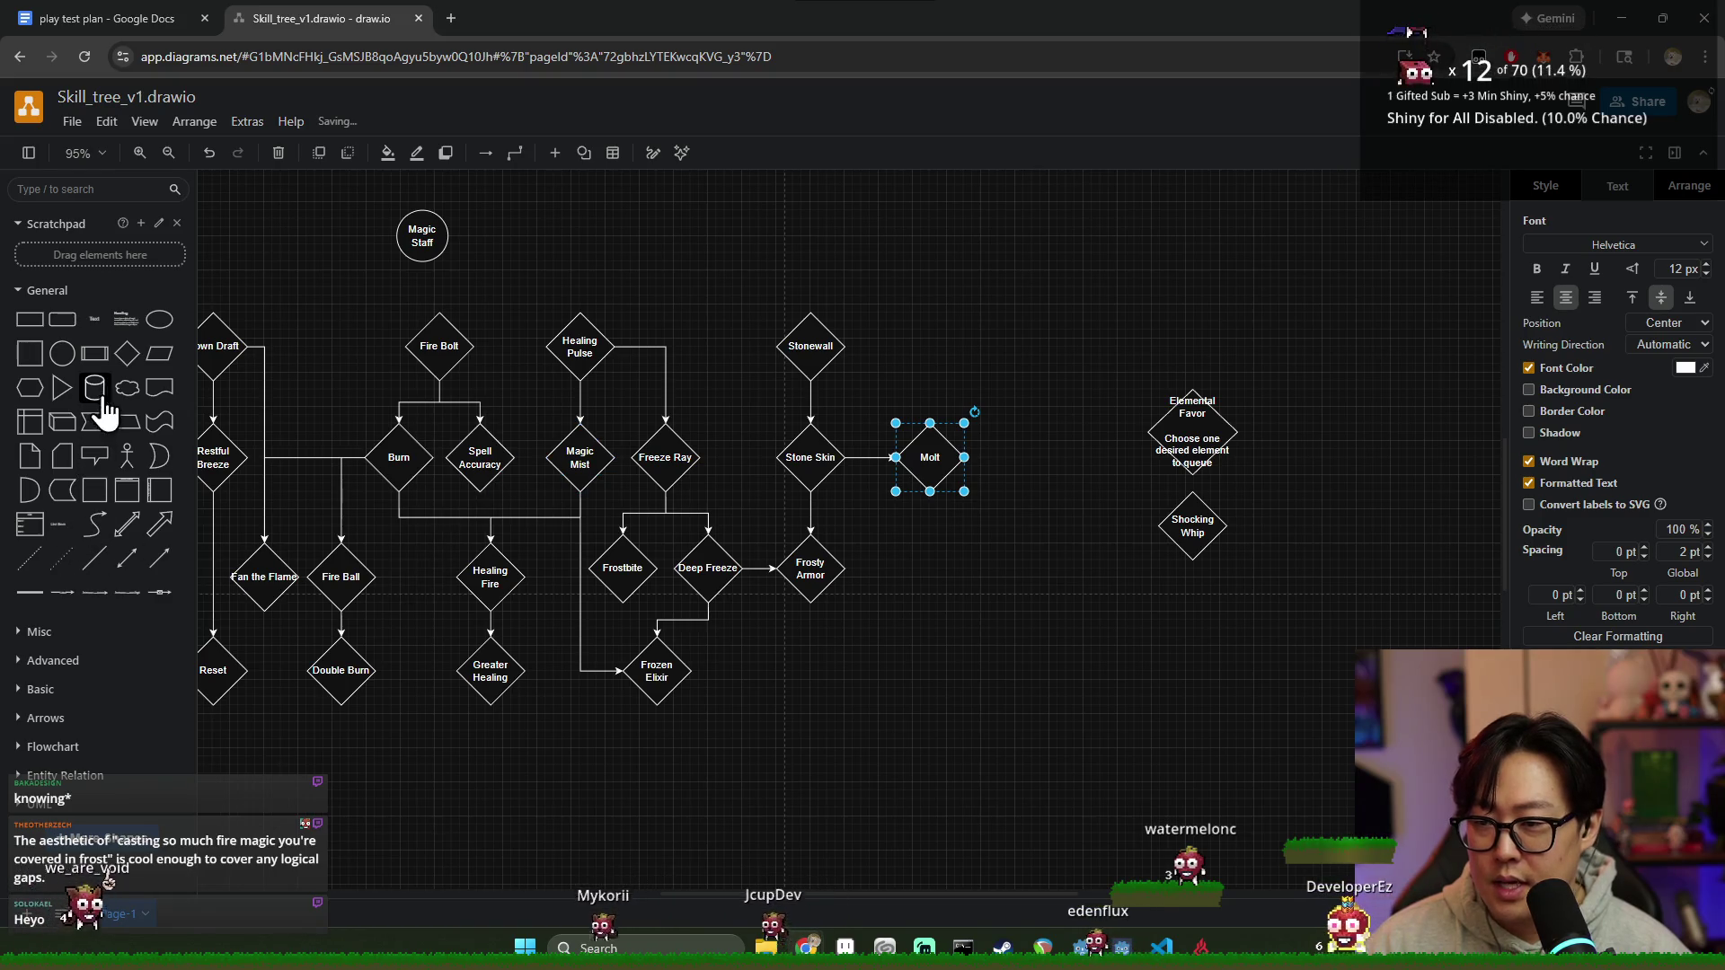
pyautogui.moveTo(127, 353)
pyautogui.mouseDown()
pyautogui.moveTo(992, 546)
pyautogui.moveTo(927, 577)
pyautogui.mouseUp()
# Step: Place the new diamond below Molt and label it Melting Skin
pyautogui.click(982, 530)
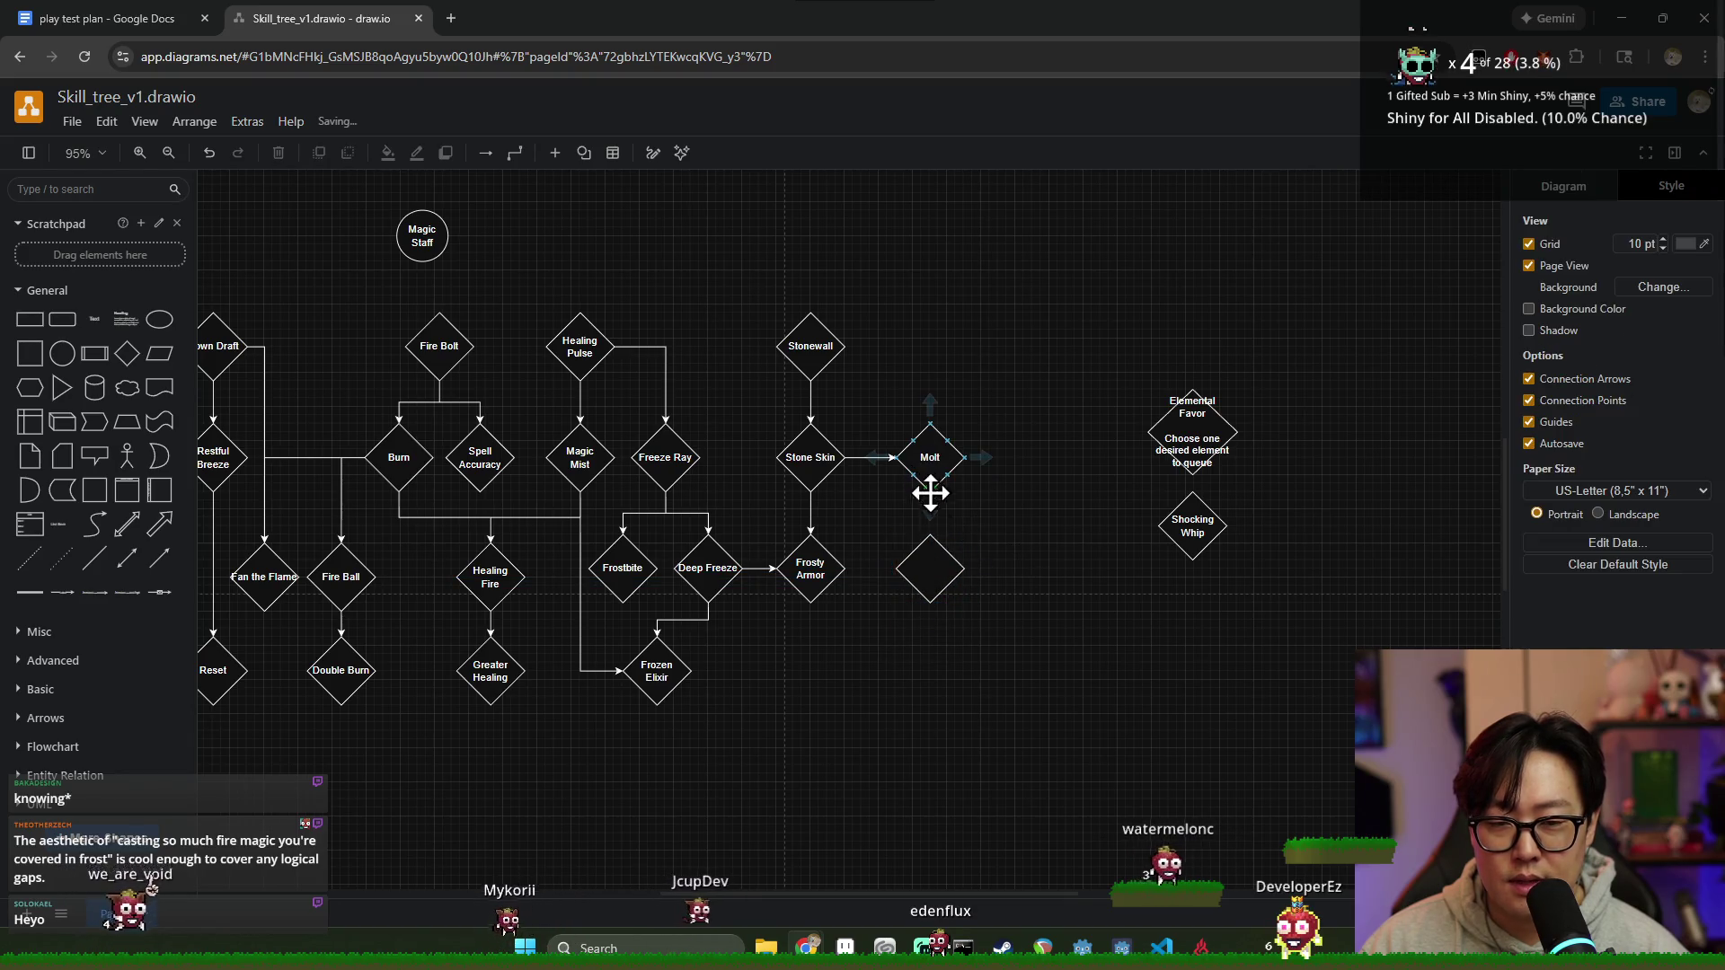
pyautogui.doubleClick(926, 573)
pyautogui.write('Melting Skin')
pyautogui.click(1012, 620)
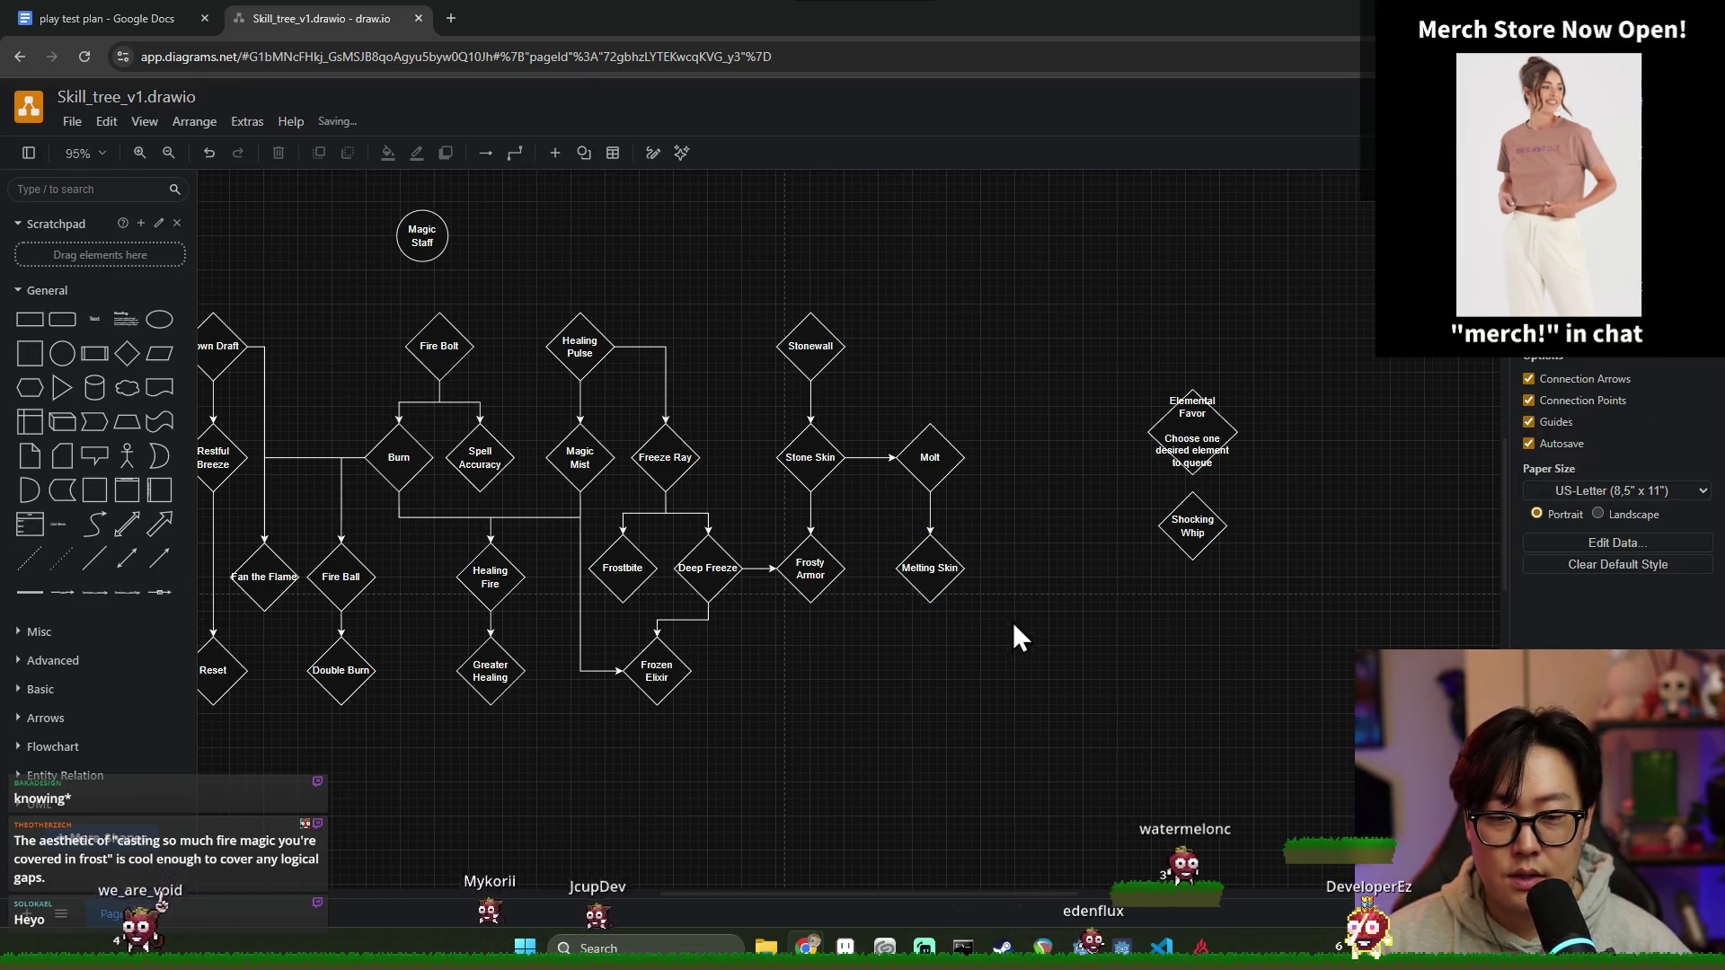
pyautogui.click(930, 566)
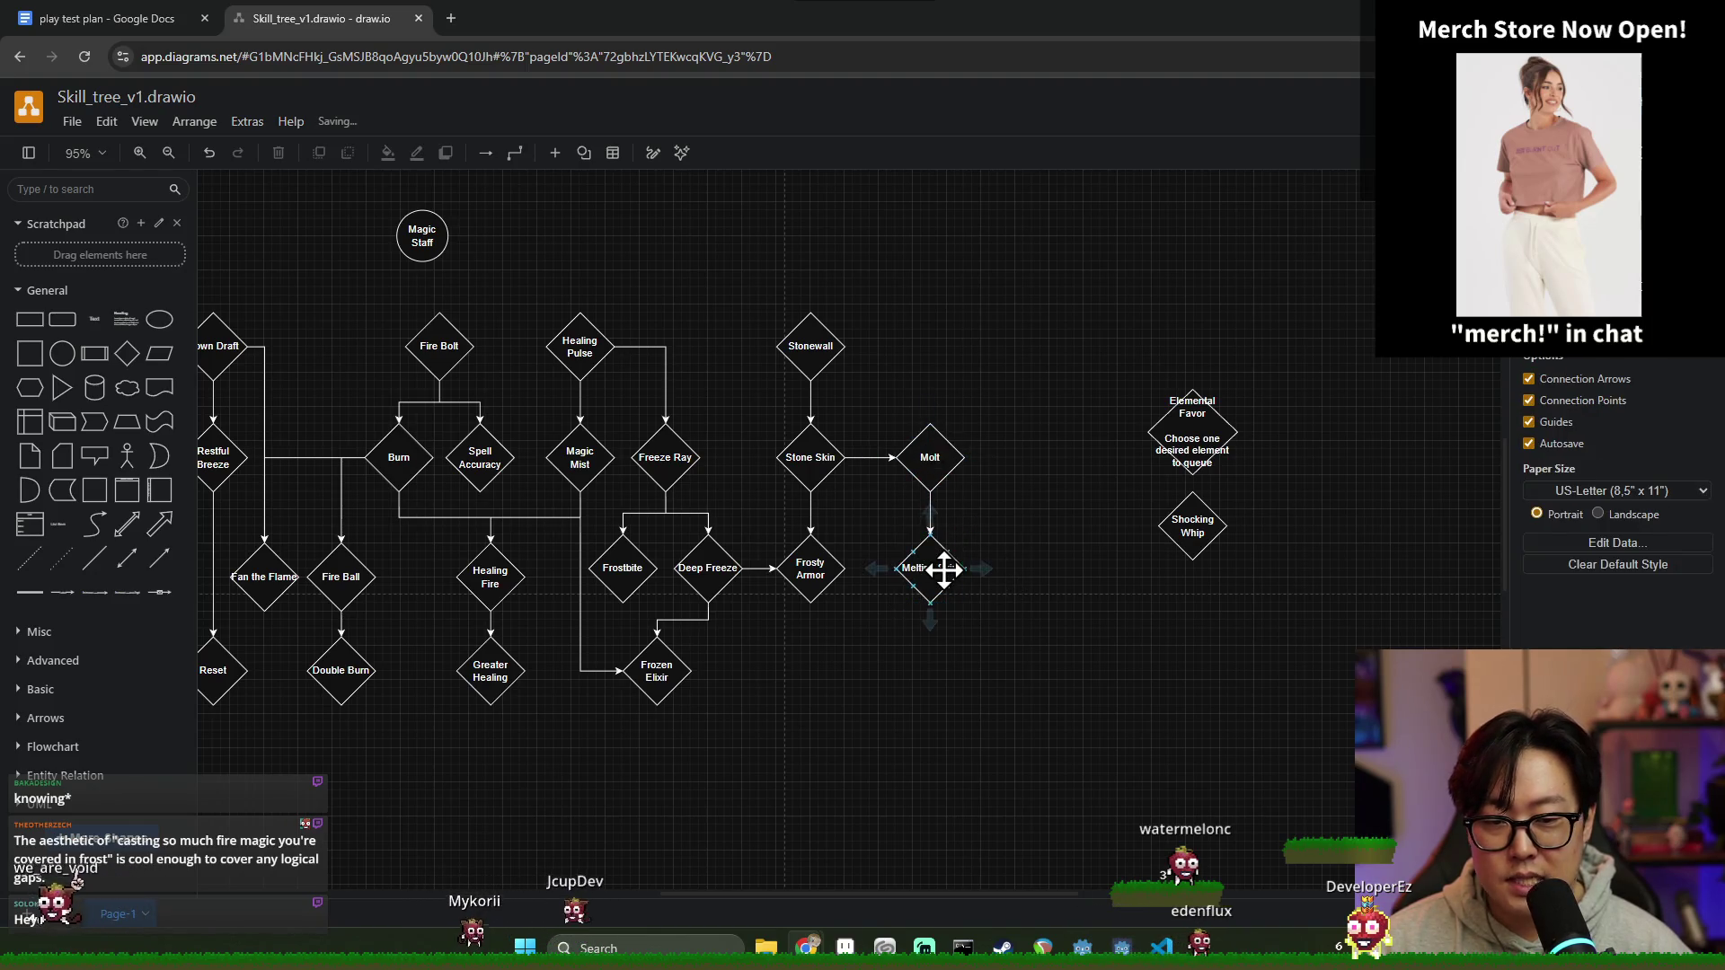
pyautogui.click(927, 453)
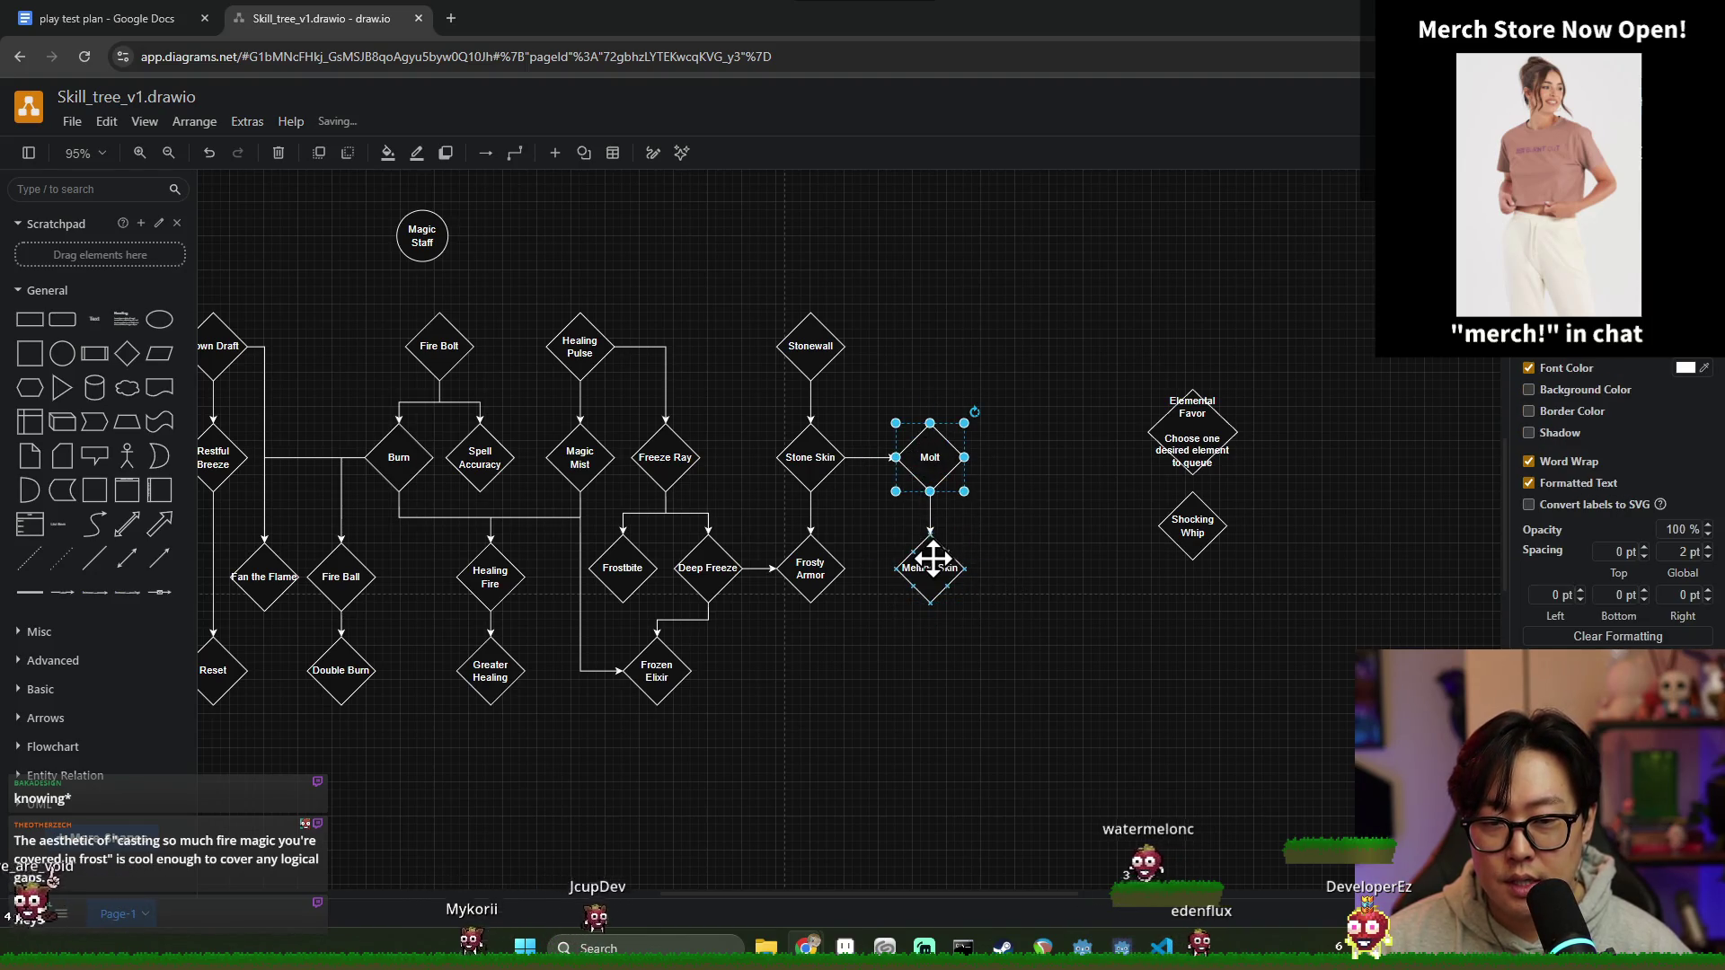
pyautogui.click(1105, 598)
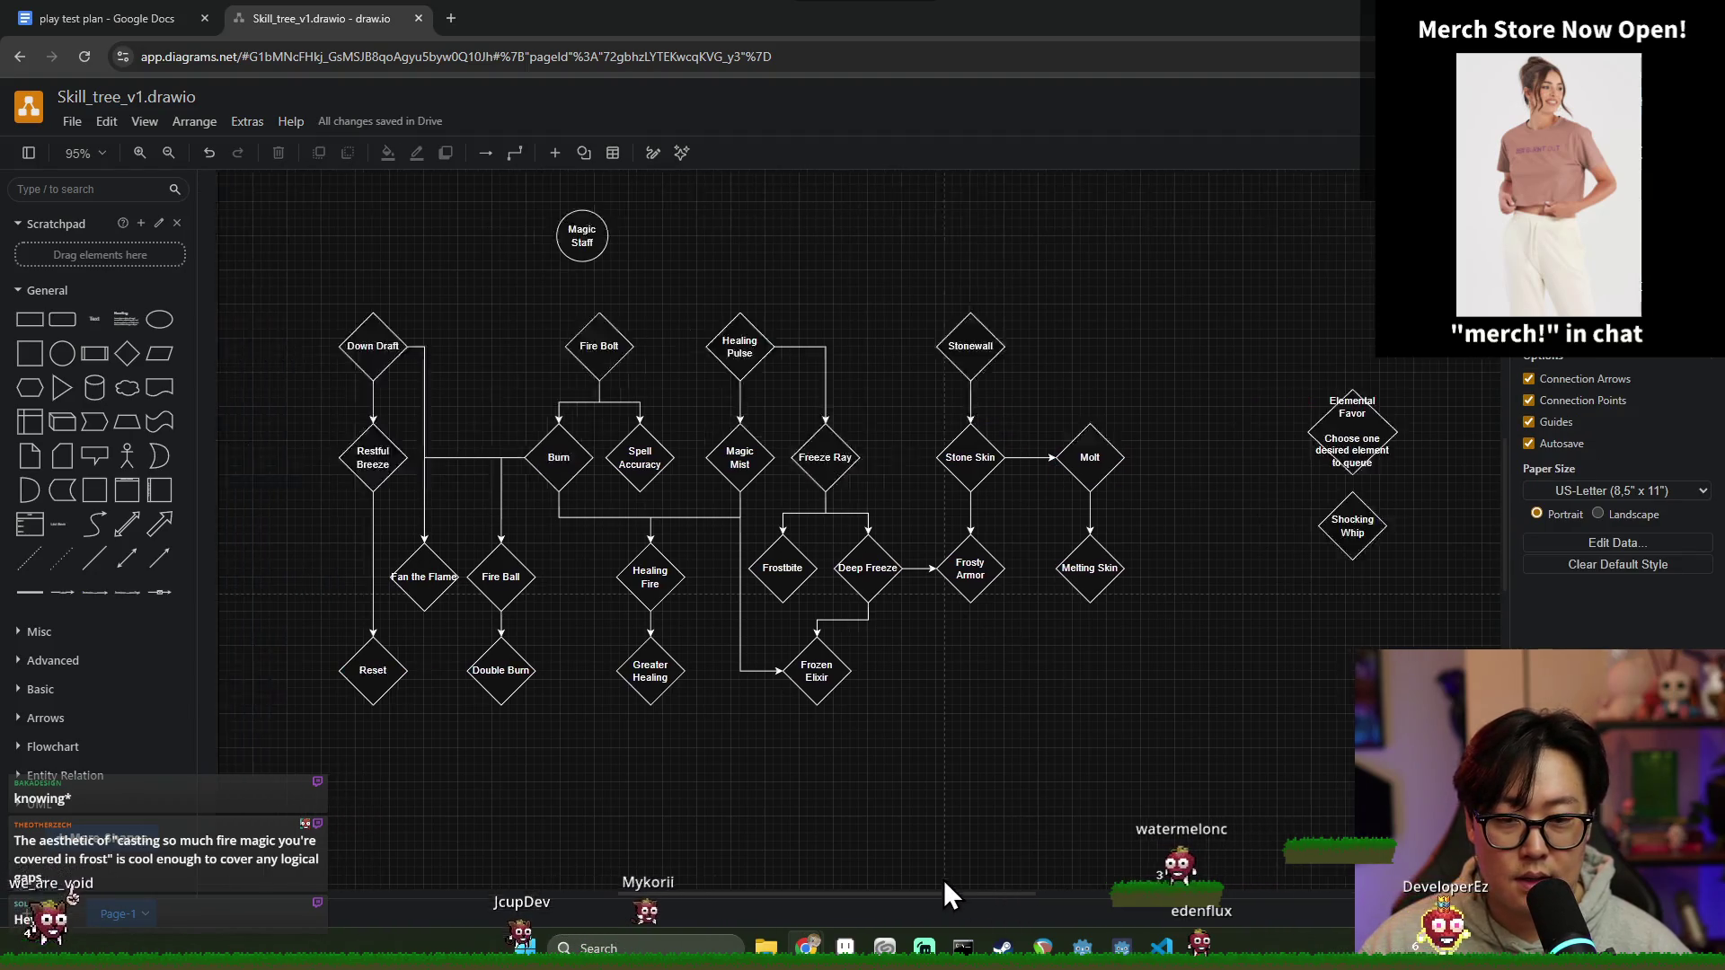
# Step: Review the Frosty Armor, Stonewall, Stone Skin and Molt nodes around the new Melting Skin node
pyautogui.click(1024, 587)
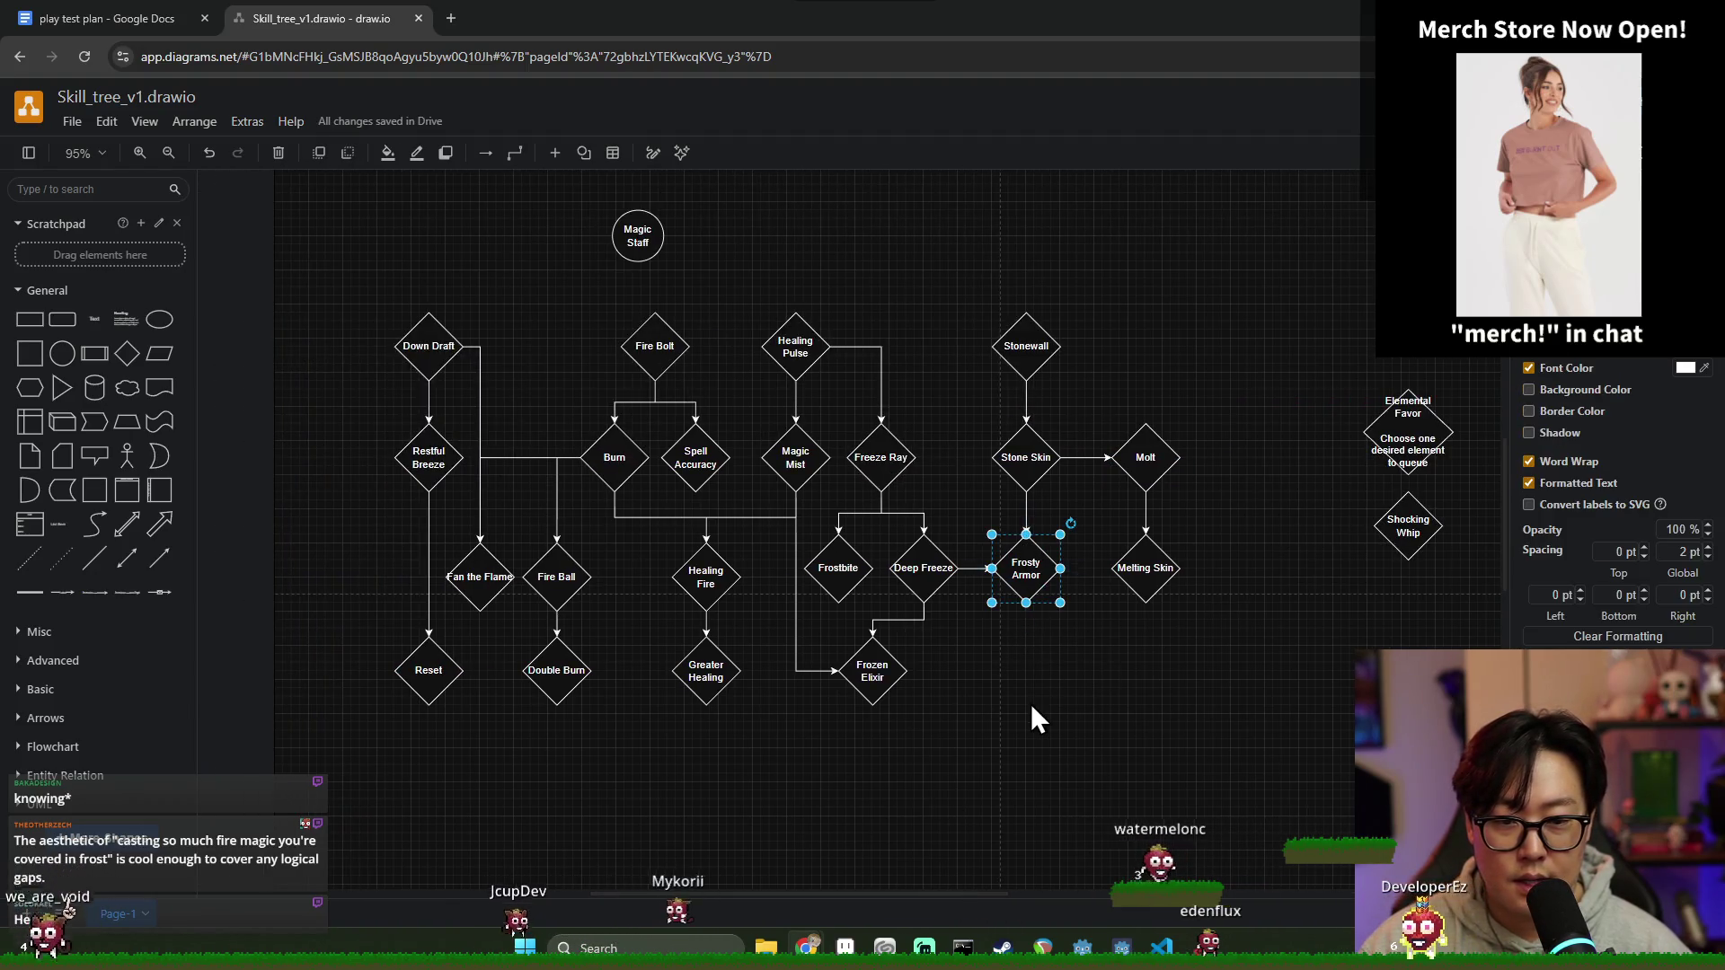
pyautogui.click(1079, 704)
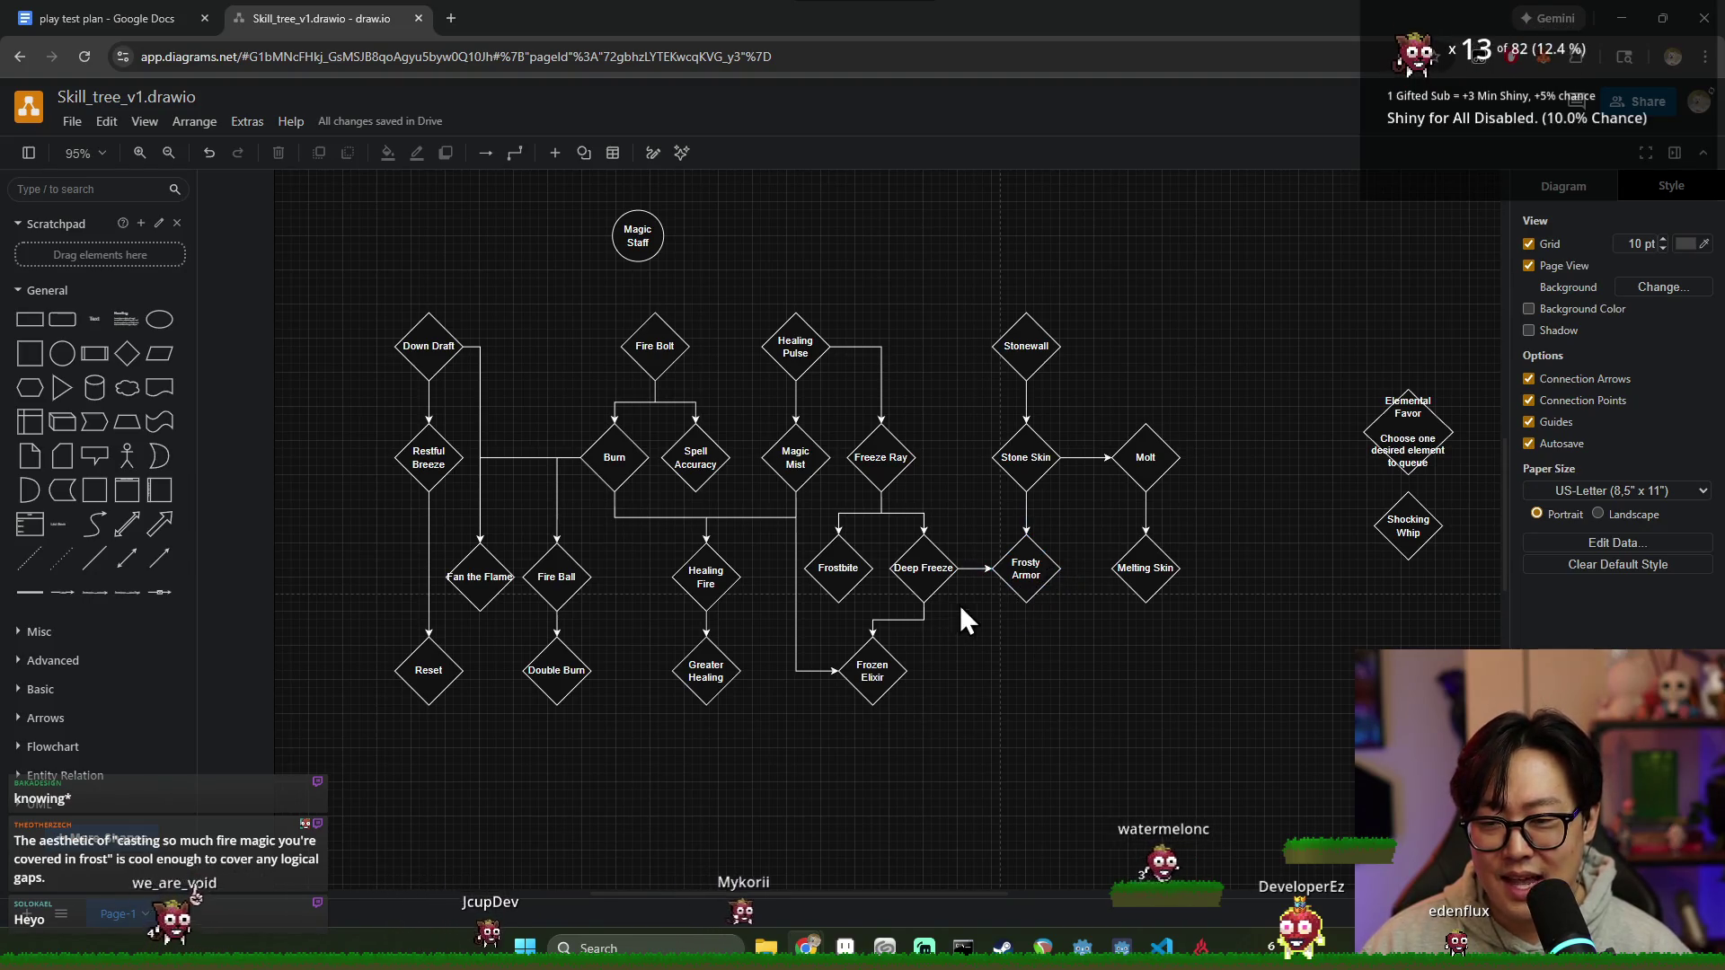
pyautogui.click(1020, 577)
pyautogui.click(1023, 669)
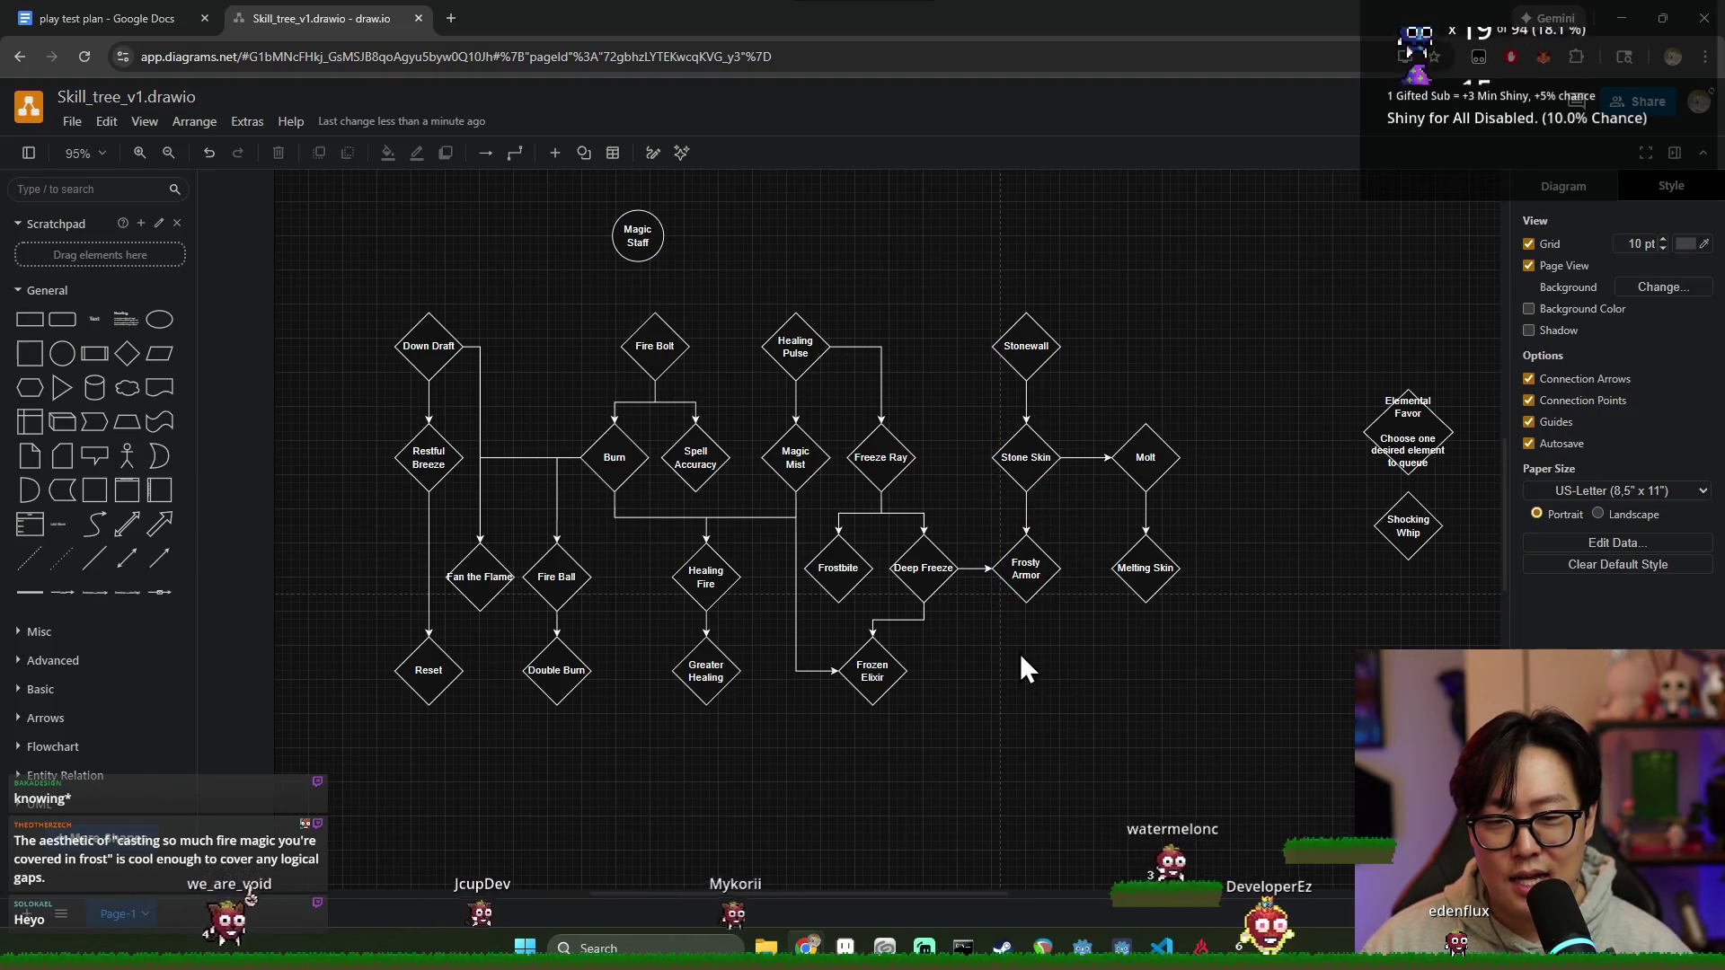
pyautogui.click(1025, 349)
pyautogui.click(1013, 391)
pyautogui.click(1026, 348)
pyautogui.click(1032, 450)
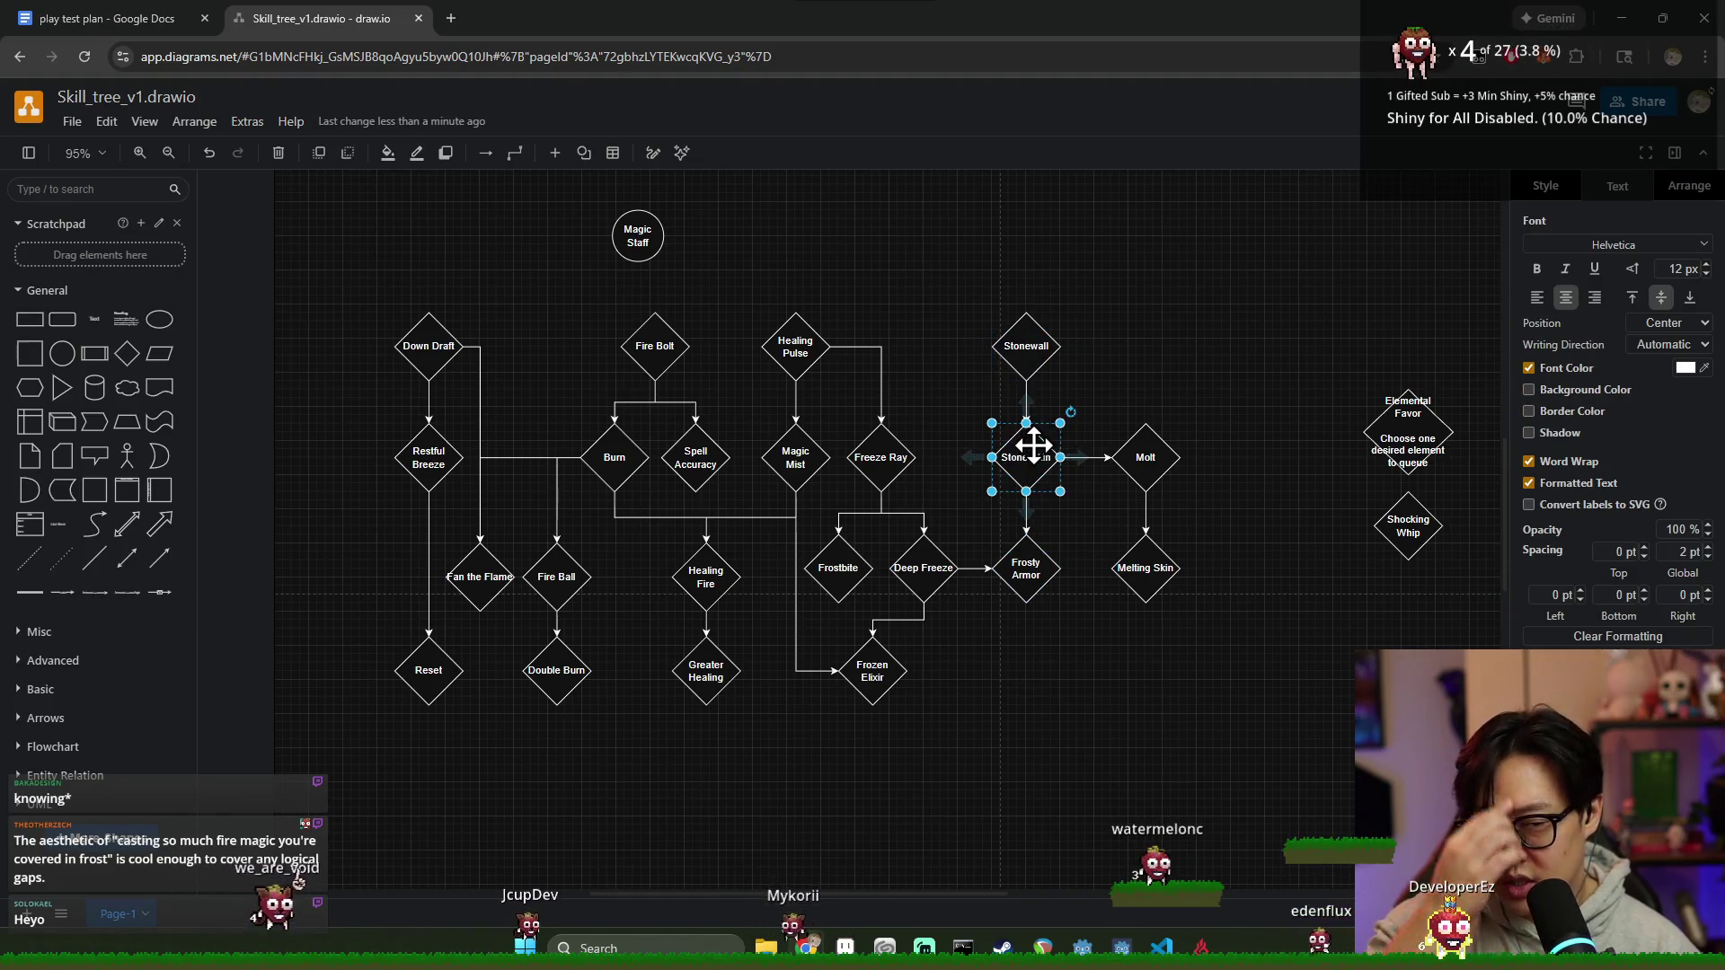
pyautogui.click(1144, 457)
pyautogui.click(1026, 457)
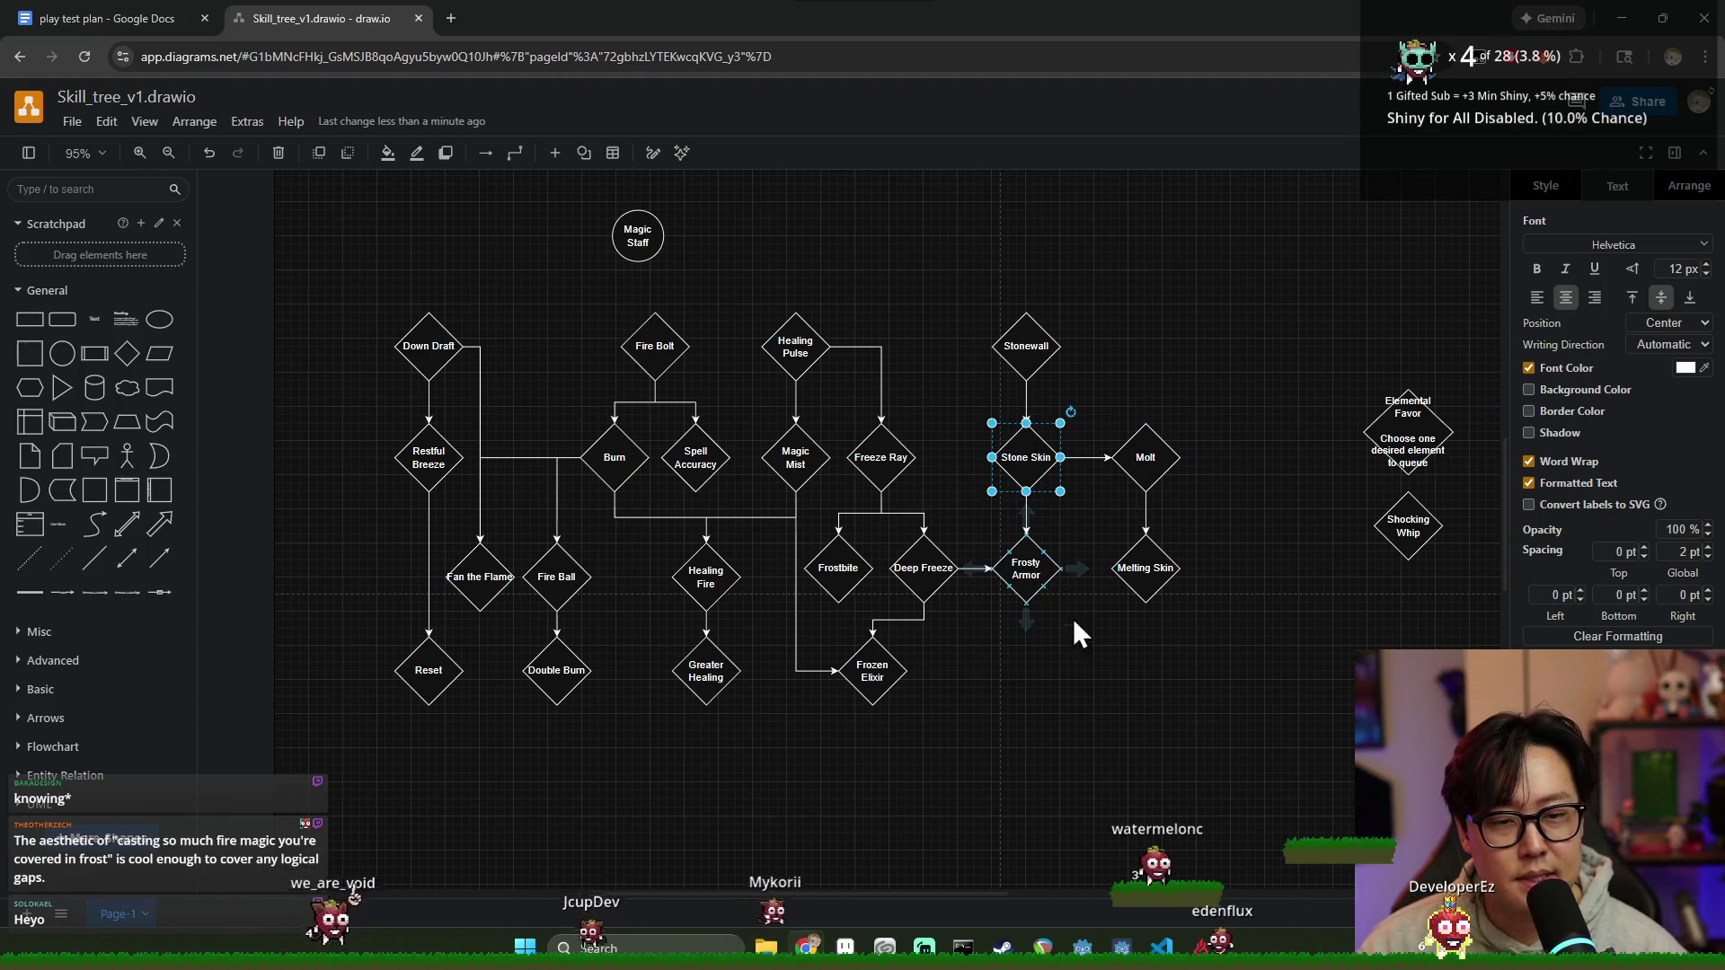
pyautogui.click(1070, 562)
# Step: Check Stonewall, Frosty Armor, Restful Breeze and Reset, then pan the diagram up and left
pyautogui.click(1018, 349)
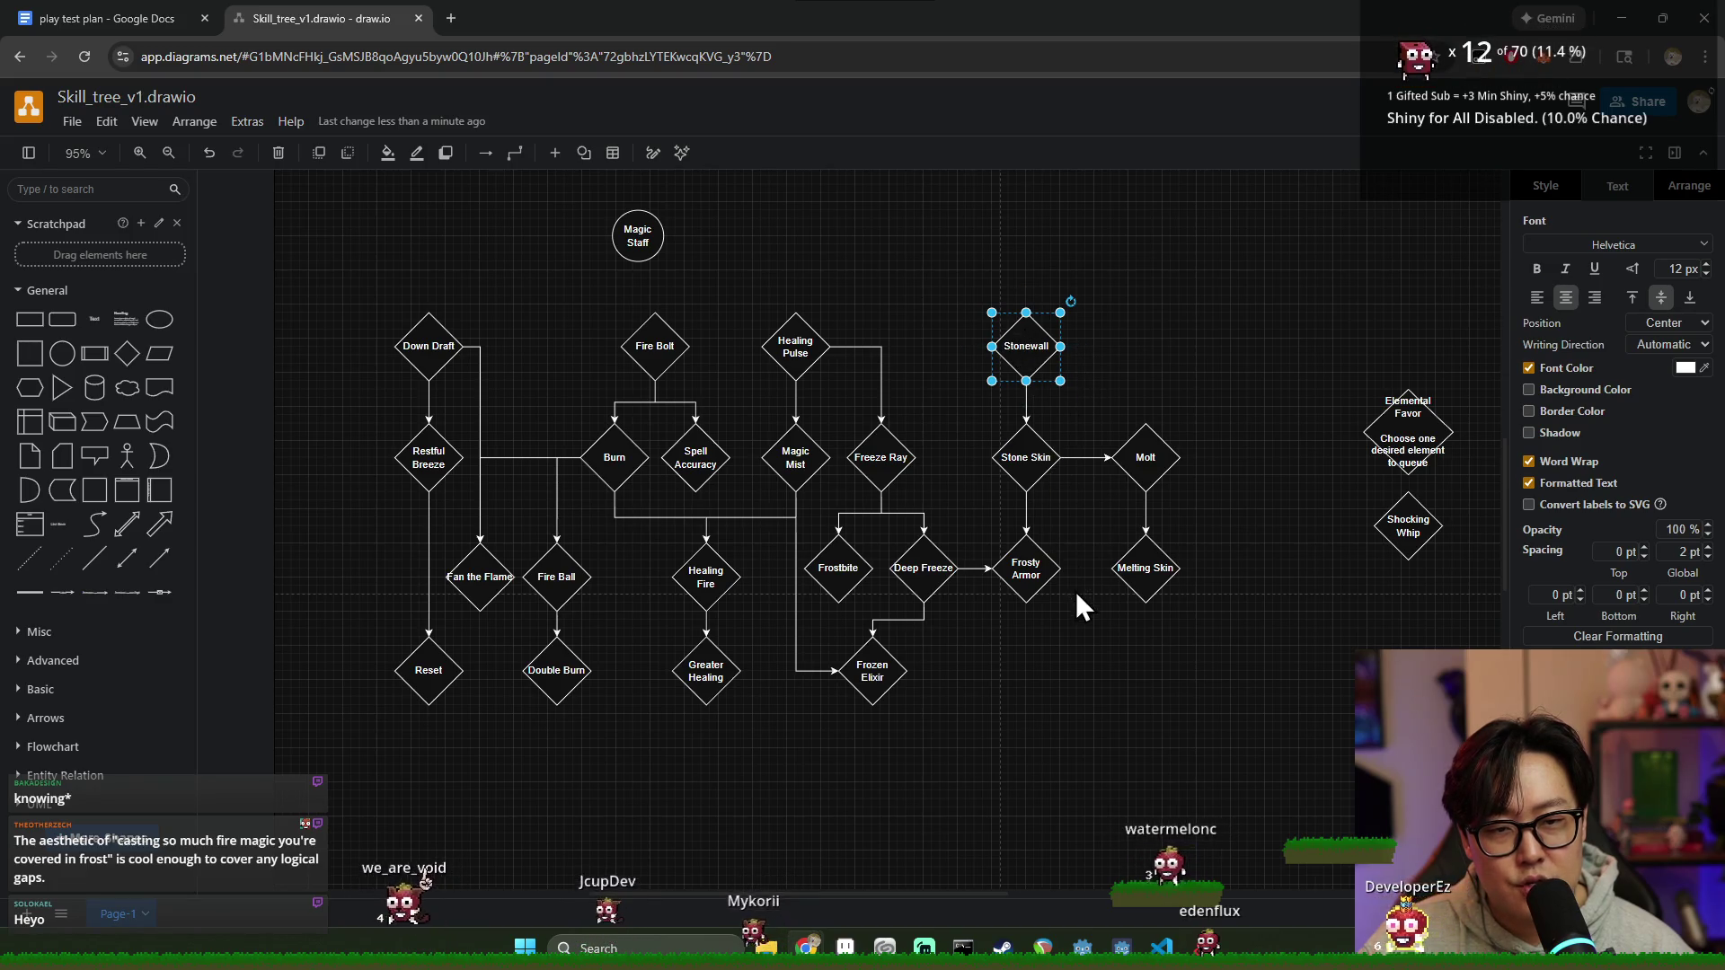
pyautogui.click(1062, 631)
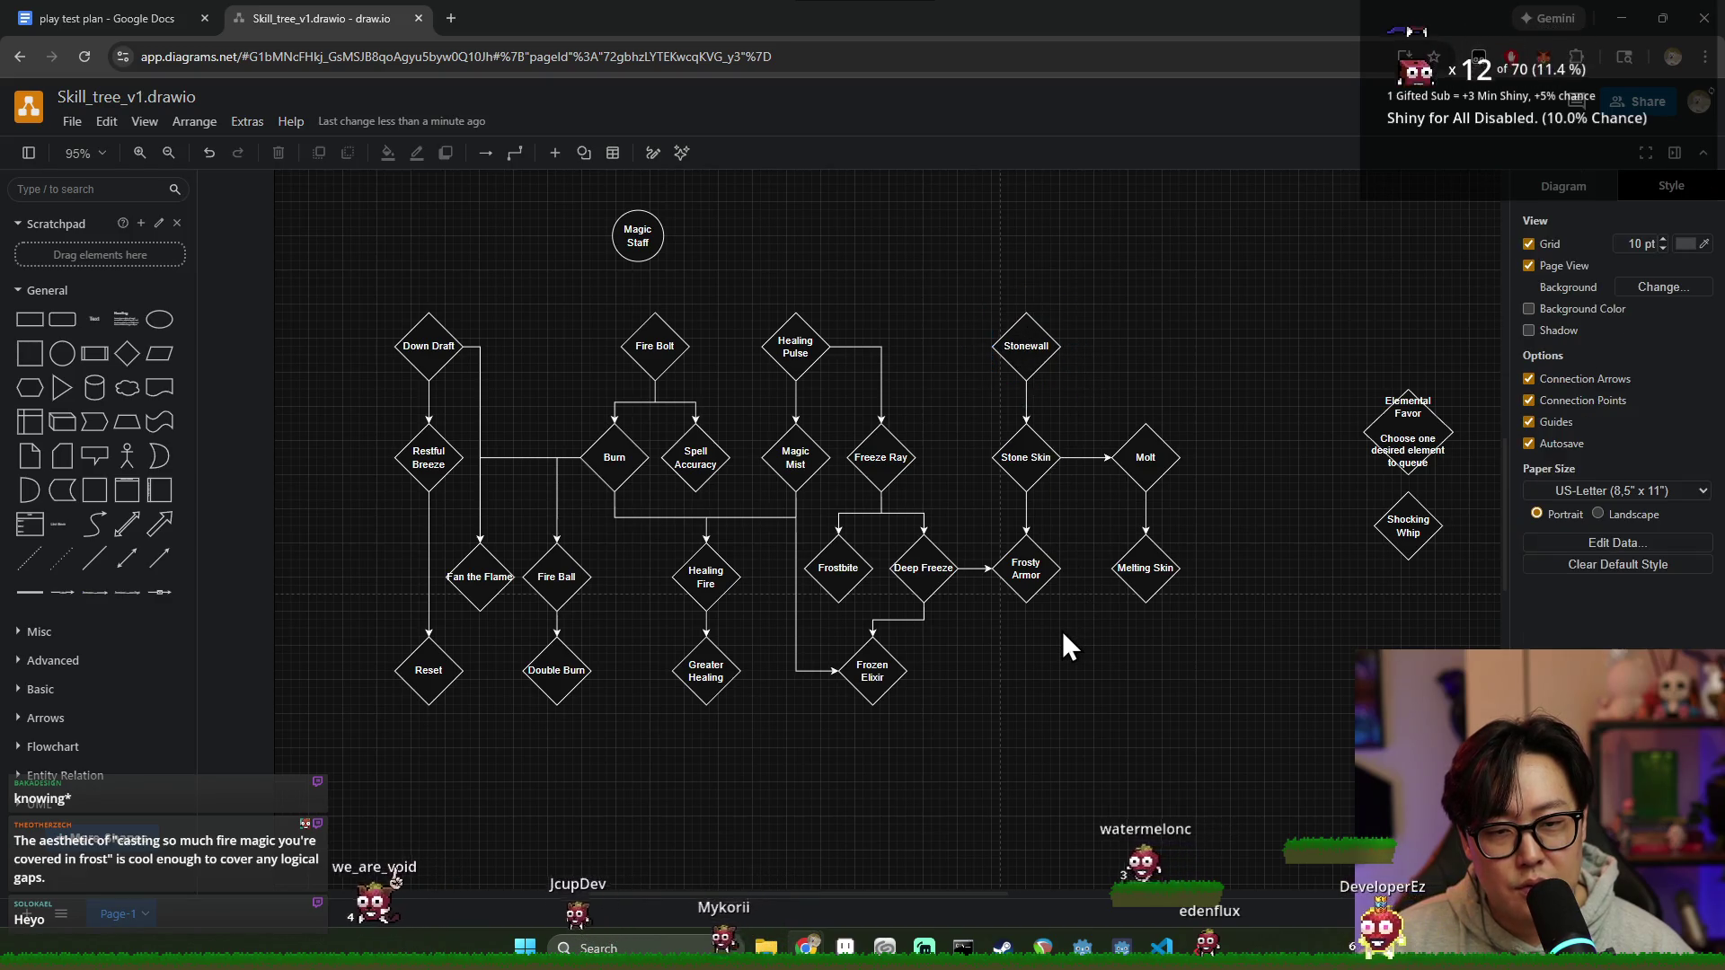
pyautogui.click(1025, 347)
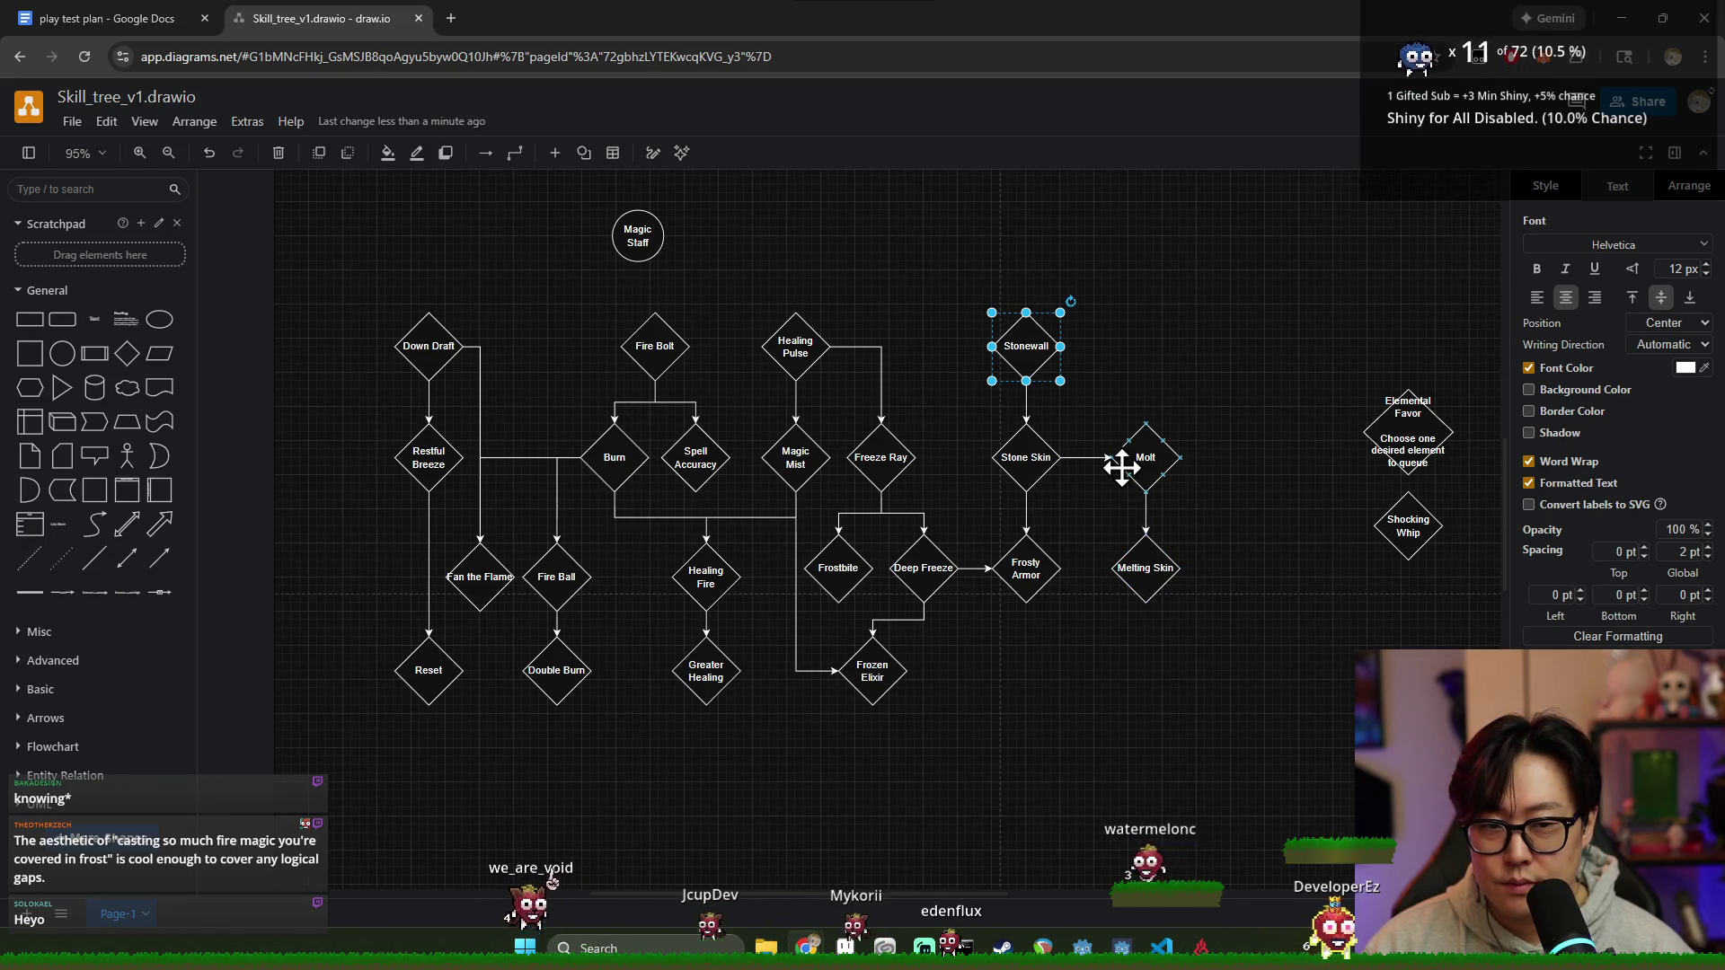
pyautogui.click(1139, 378)
pyautogui.click(1026, 567)
pyautogui.moveTo(1231, 694)
pyautogui.mouseDown()
pyautogui.moveTo(971, 324)
pyautogui.moveTo(1132, 716)
pyautogui.mouseUp()
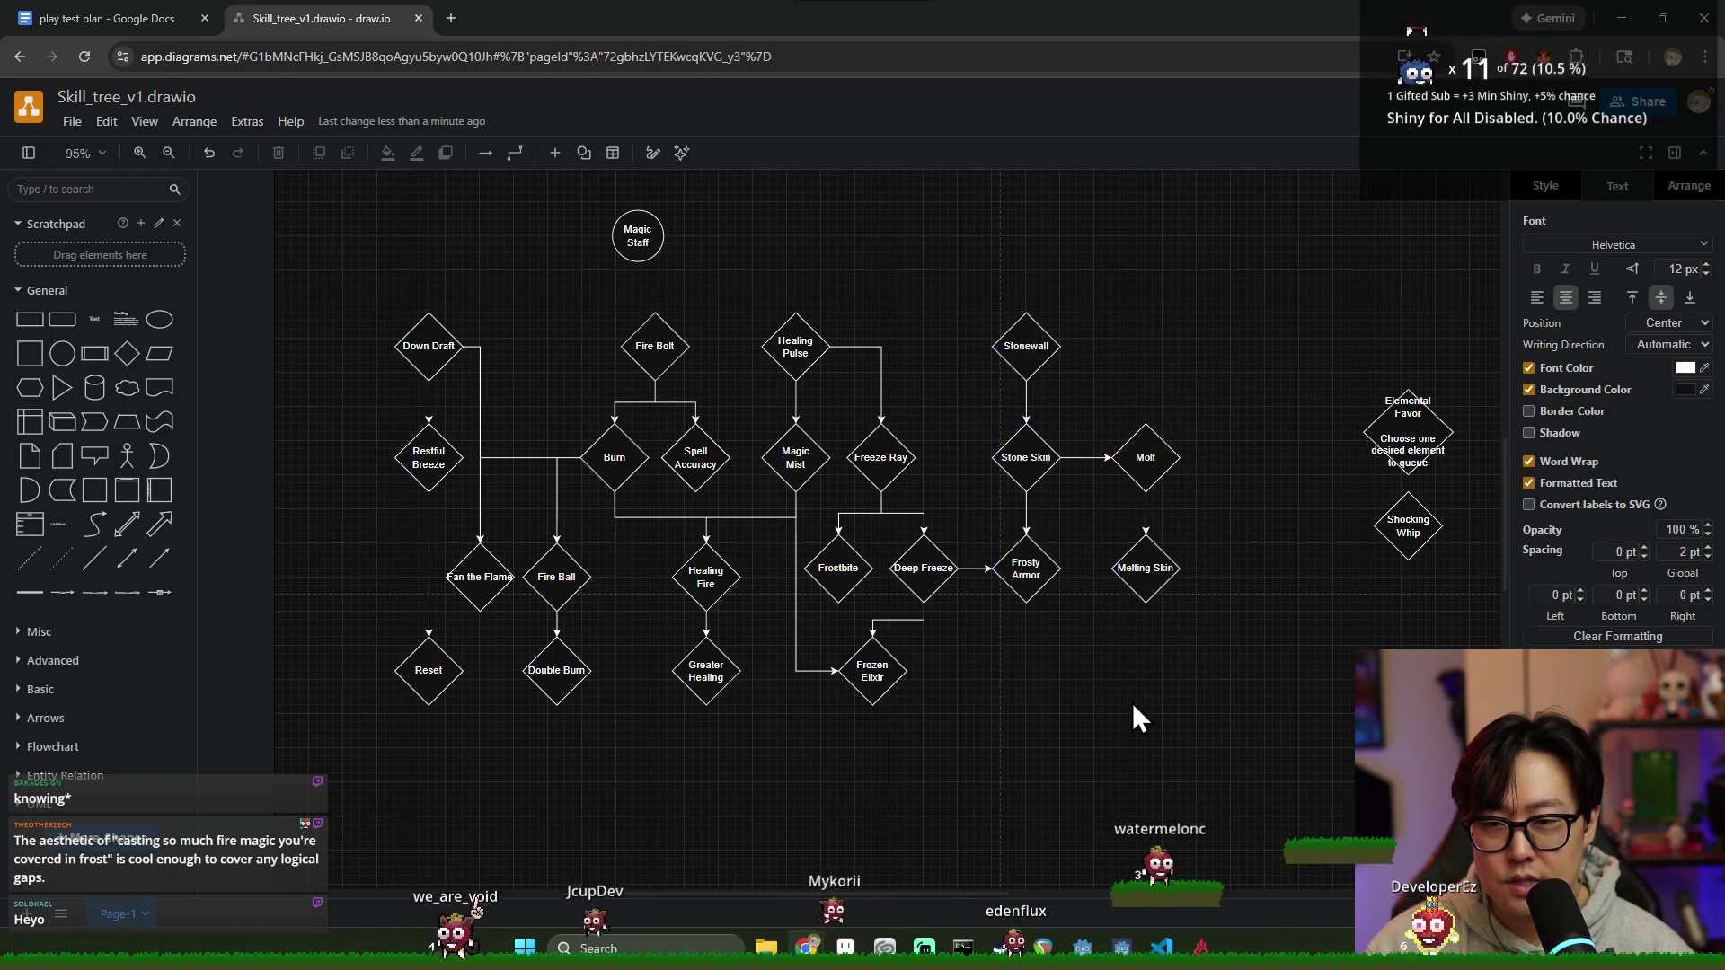
pyautogui.click(404, 464)
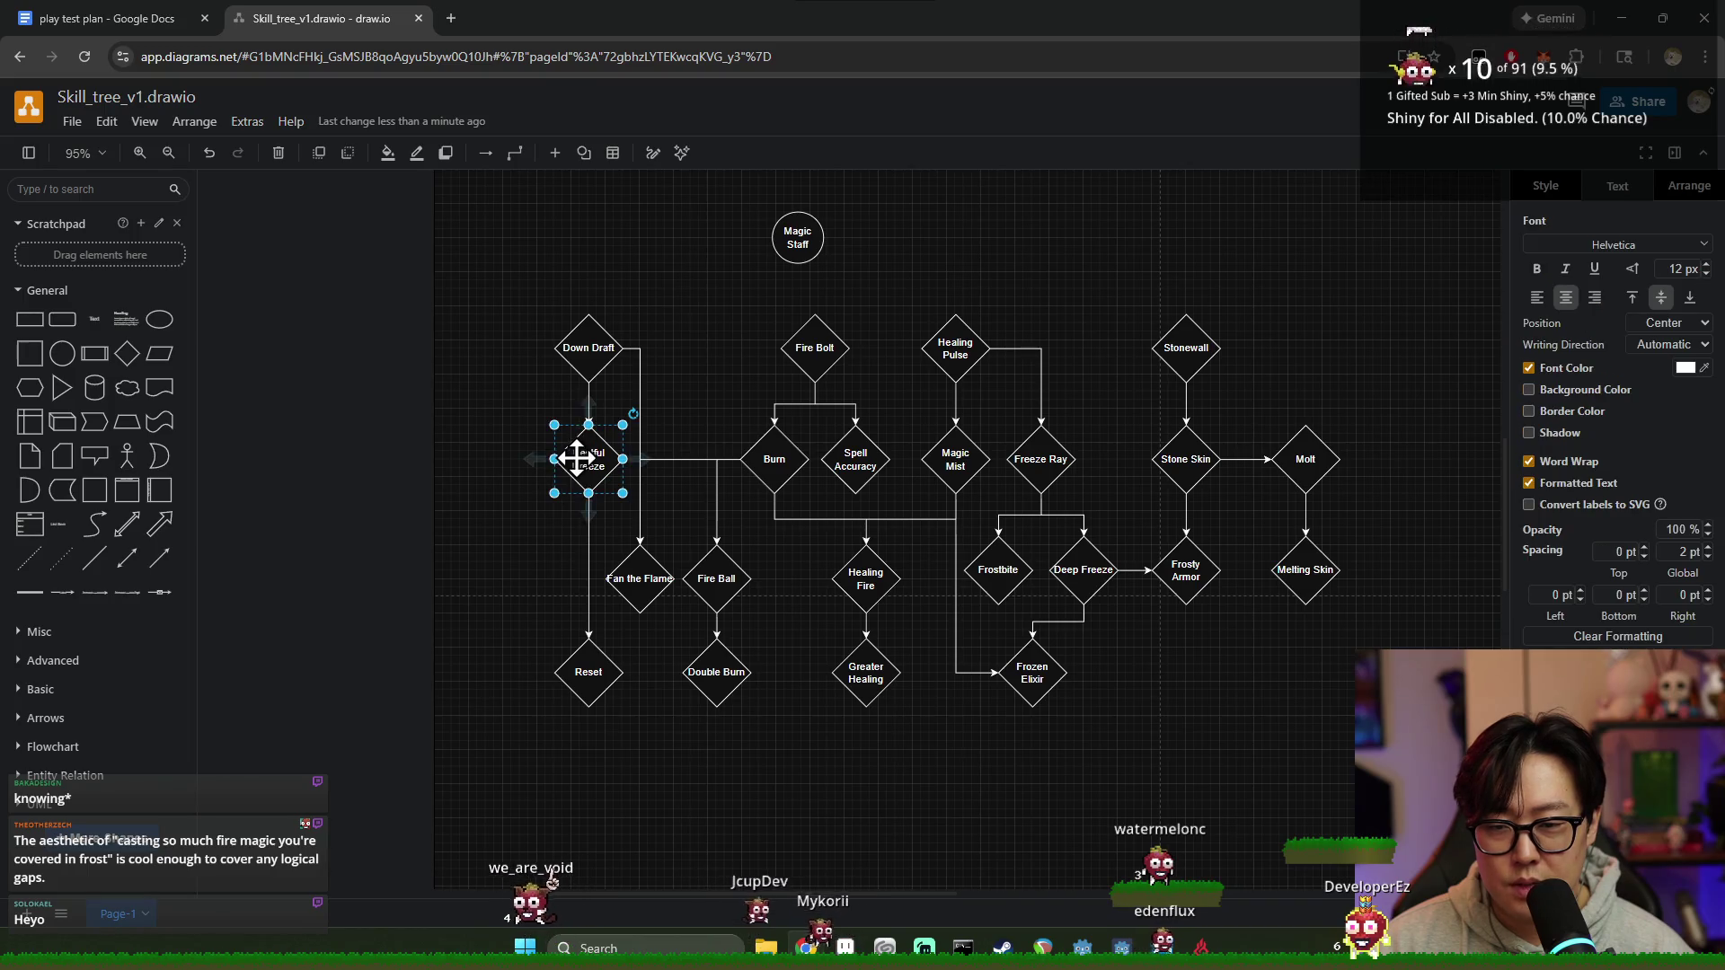
pyautogui.click(589, 666)
pyautogui.moveTo(818, 655)
pyautogui.mouseDown()
pyautogui.moveTo(1002, 657)
pyautogui.moveTo(925, 628)
pyautogui.mouseUp()
pyautogui.scroll(-1, 1033, 624)
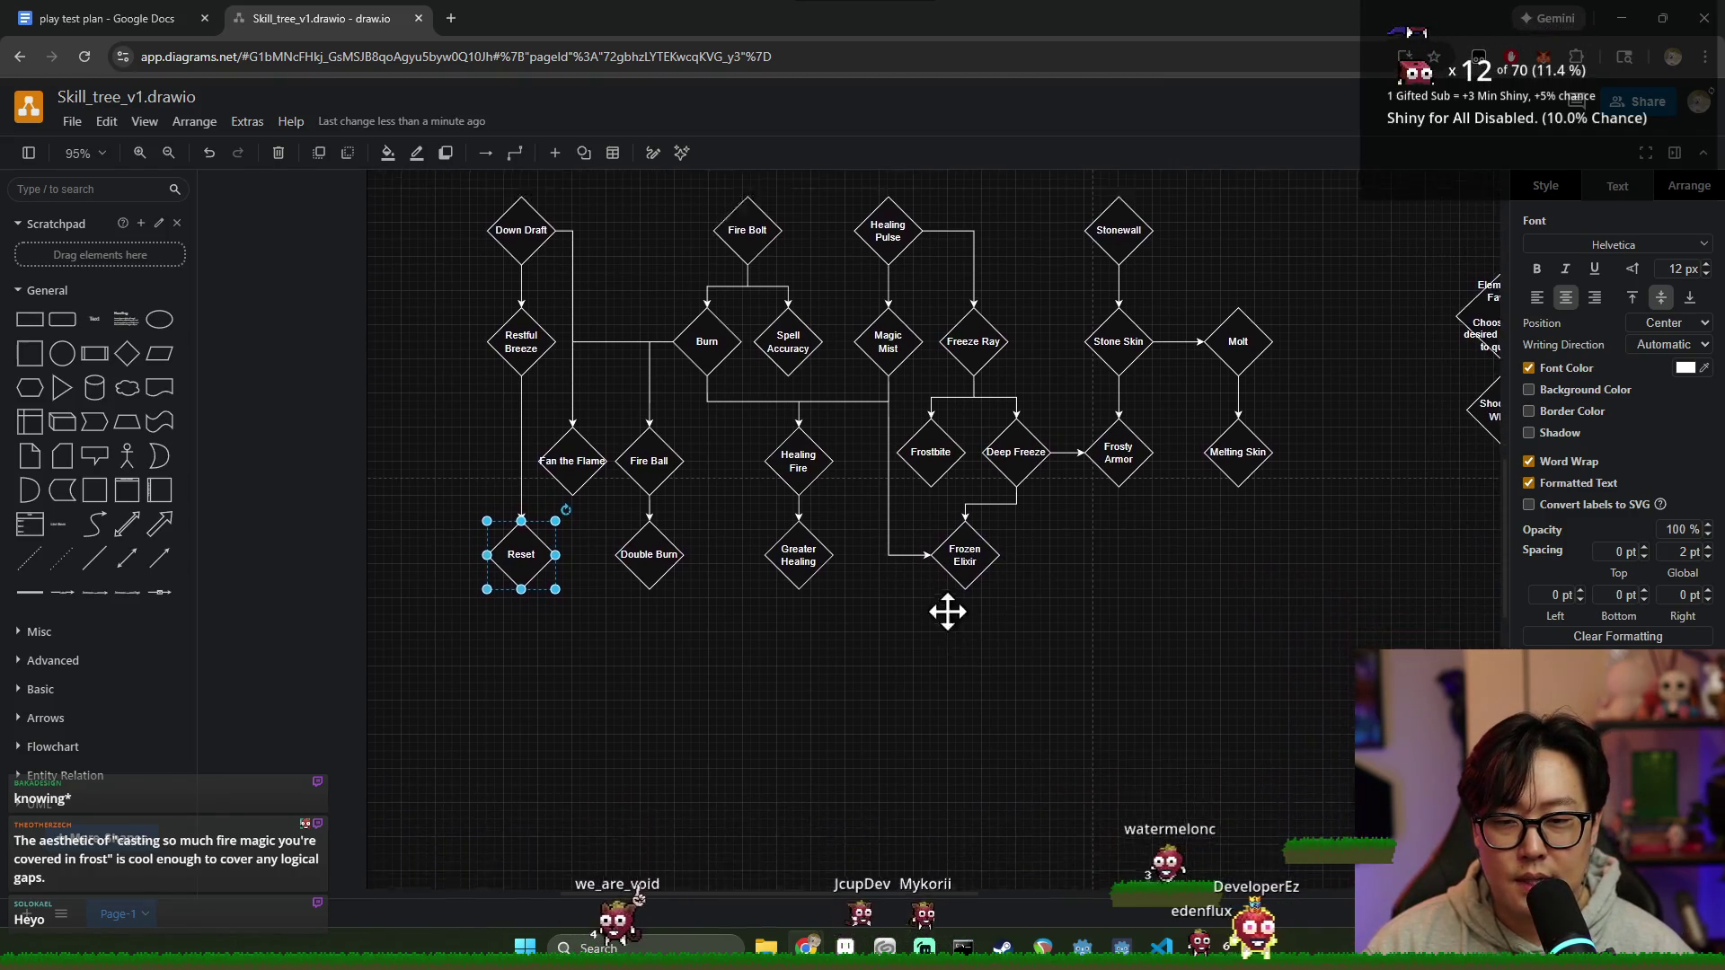
pyautogui.scroll(-1, 947, 607)
# Step: Add a diamond labelled +1 Max Mana and move it up beside Burn
pyautogui.click(127, 353)
pyautogui.moveTo(837, 546); pyautogui.dragTo(711, 465)
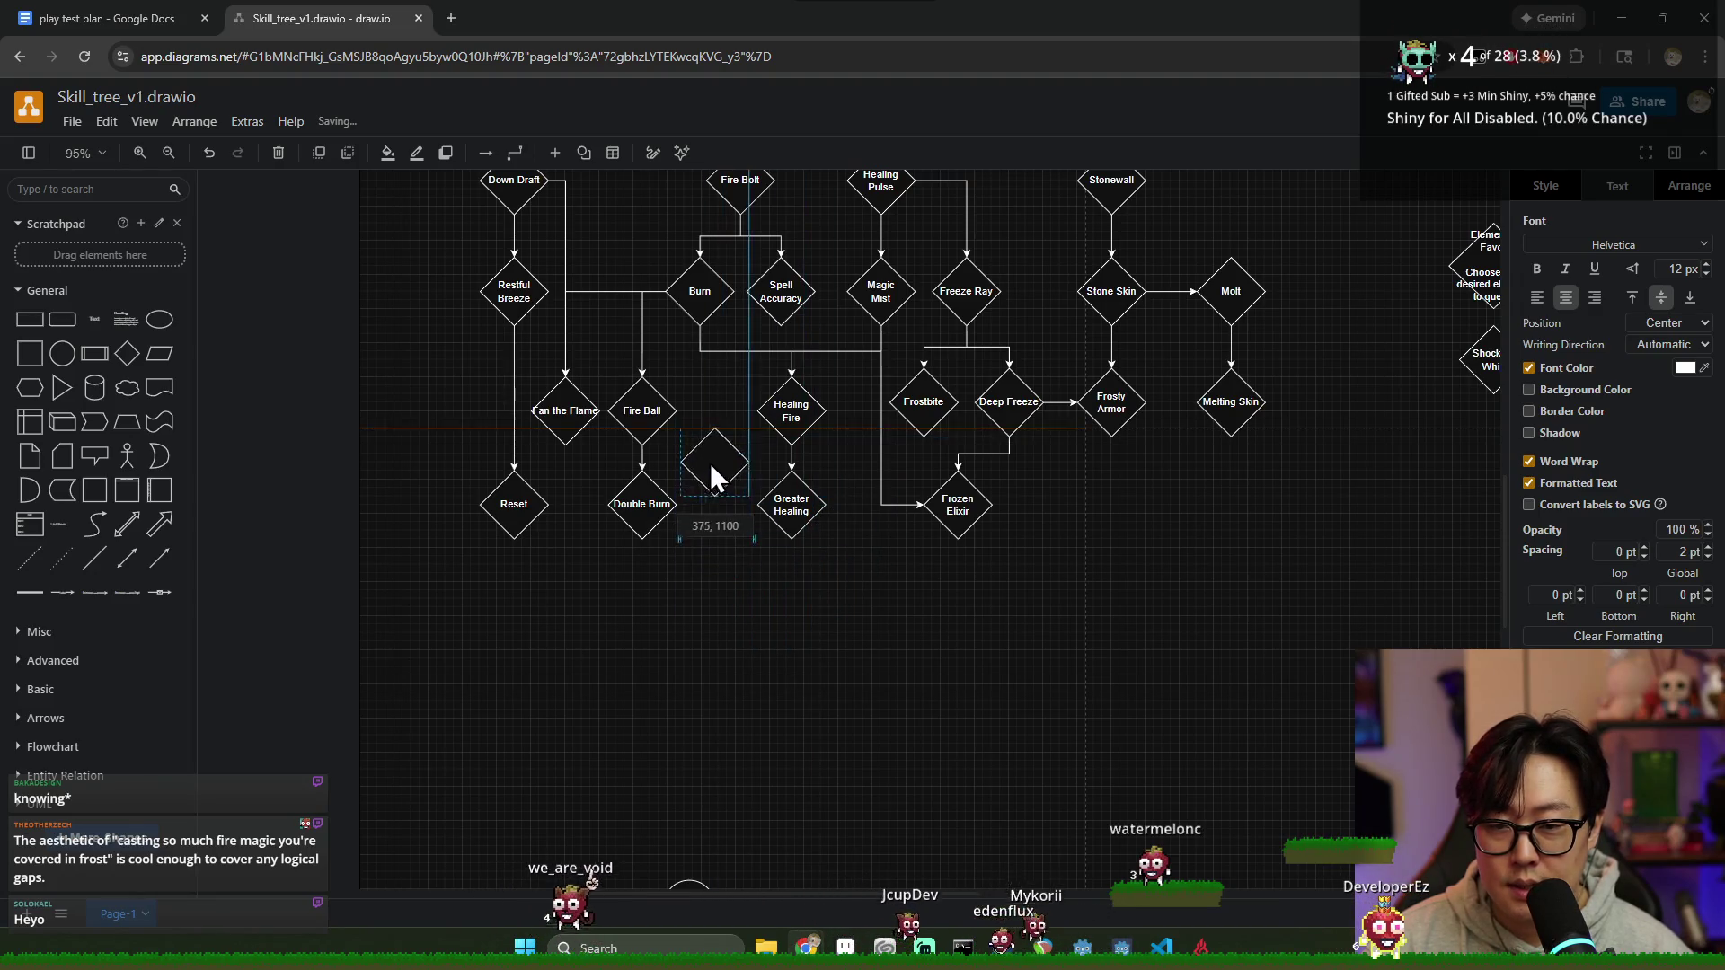
pyautogui.moveTo(711, 472); pyautogui.dragTo(717, 506)
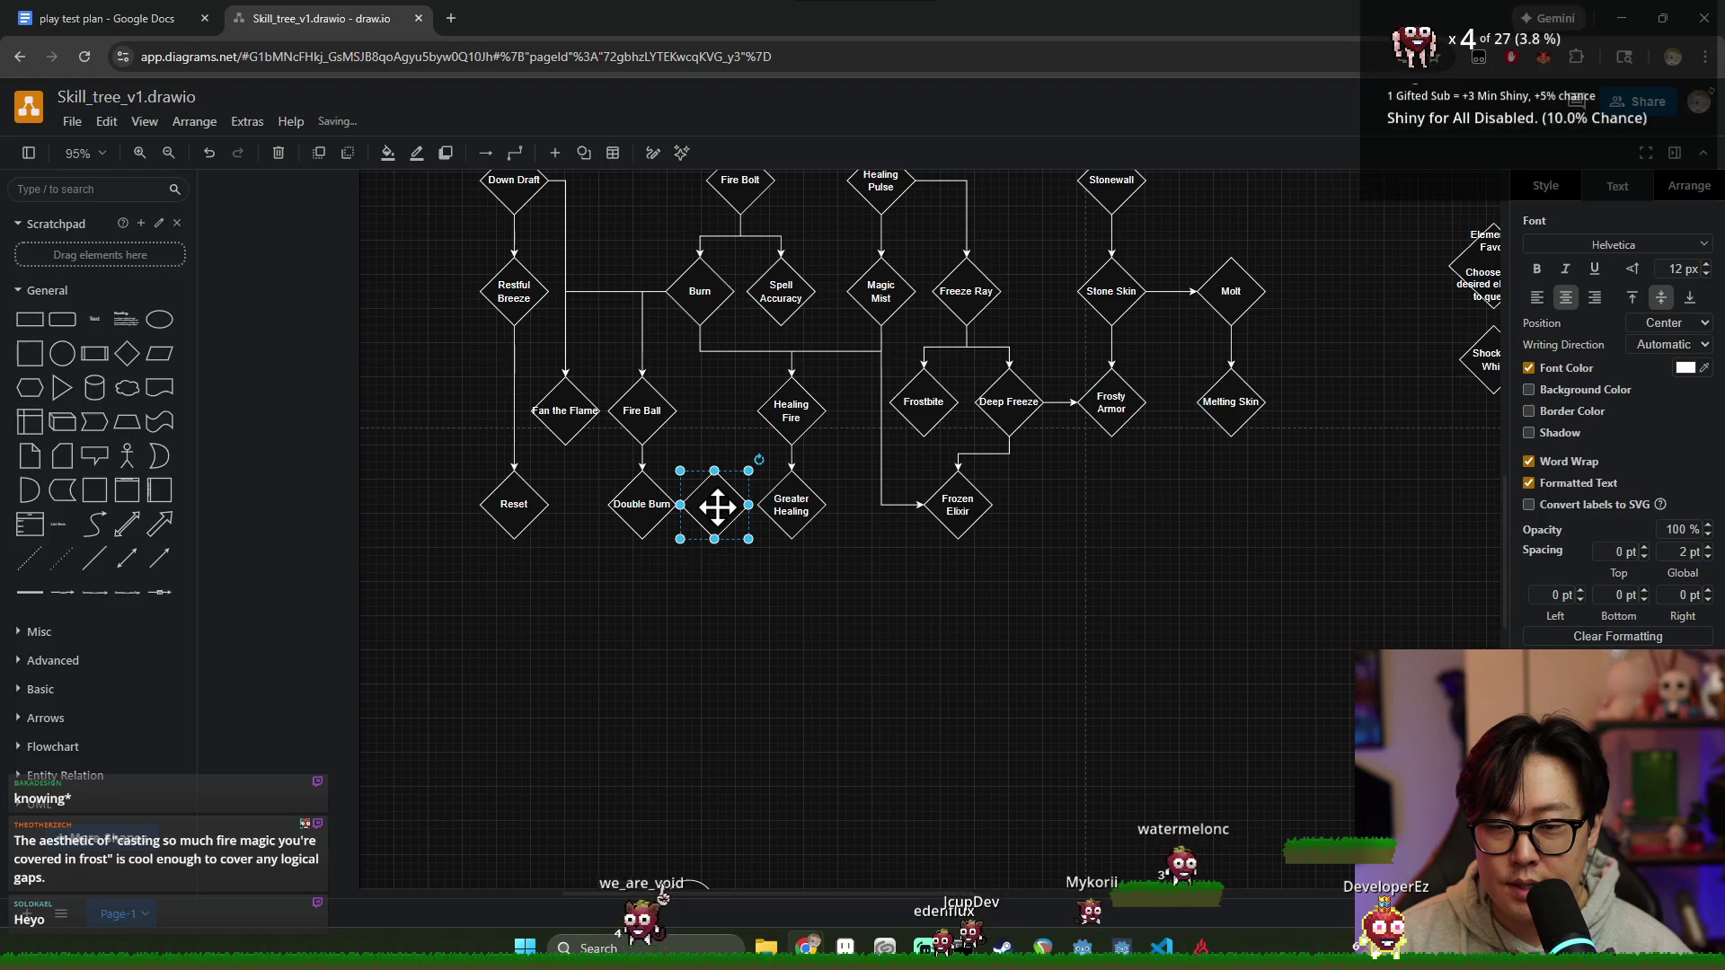
pyautogui.write('-1 CD')
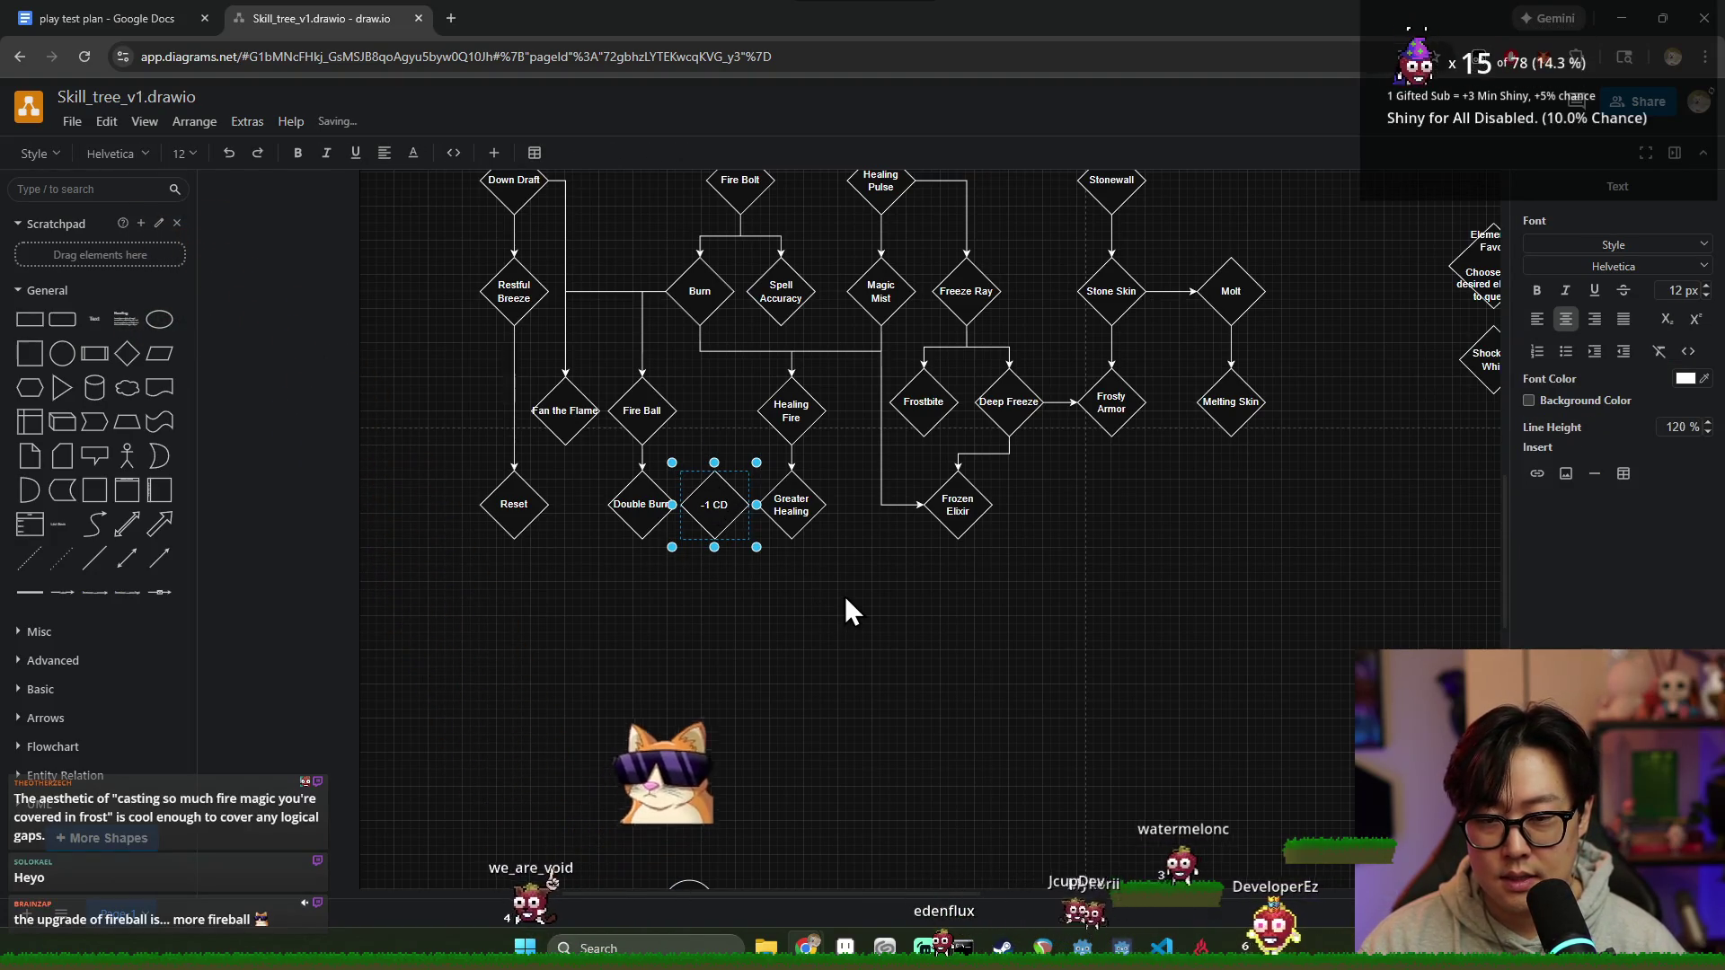
pyautogui.press('BackSpace')
pyautogui.press('BackSpace')
pyautogui.press('BackSpace')
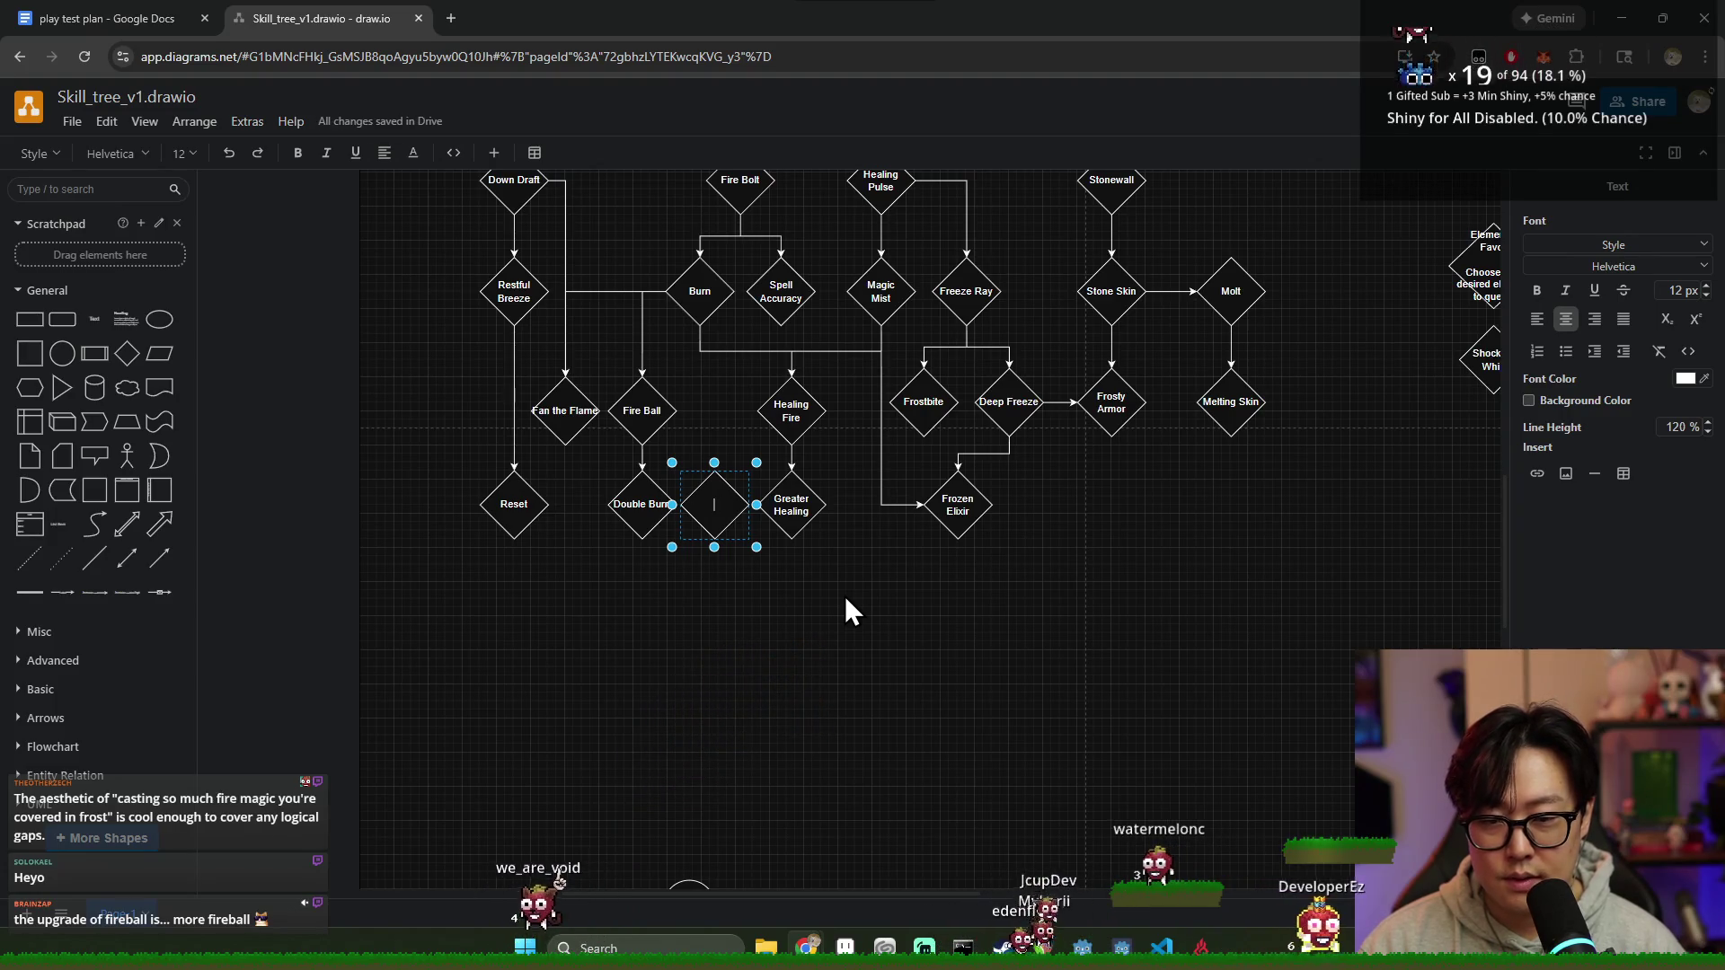
pyautogui.write('+1 Max Mana')
pyautogui.moveTo(713, 501); pyautogui.dragTo(706, 451)
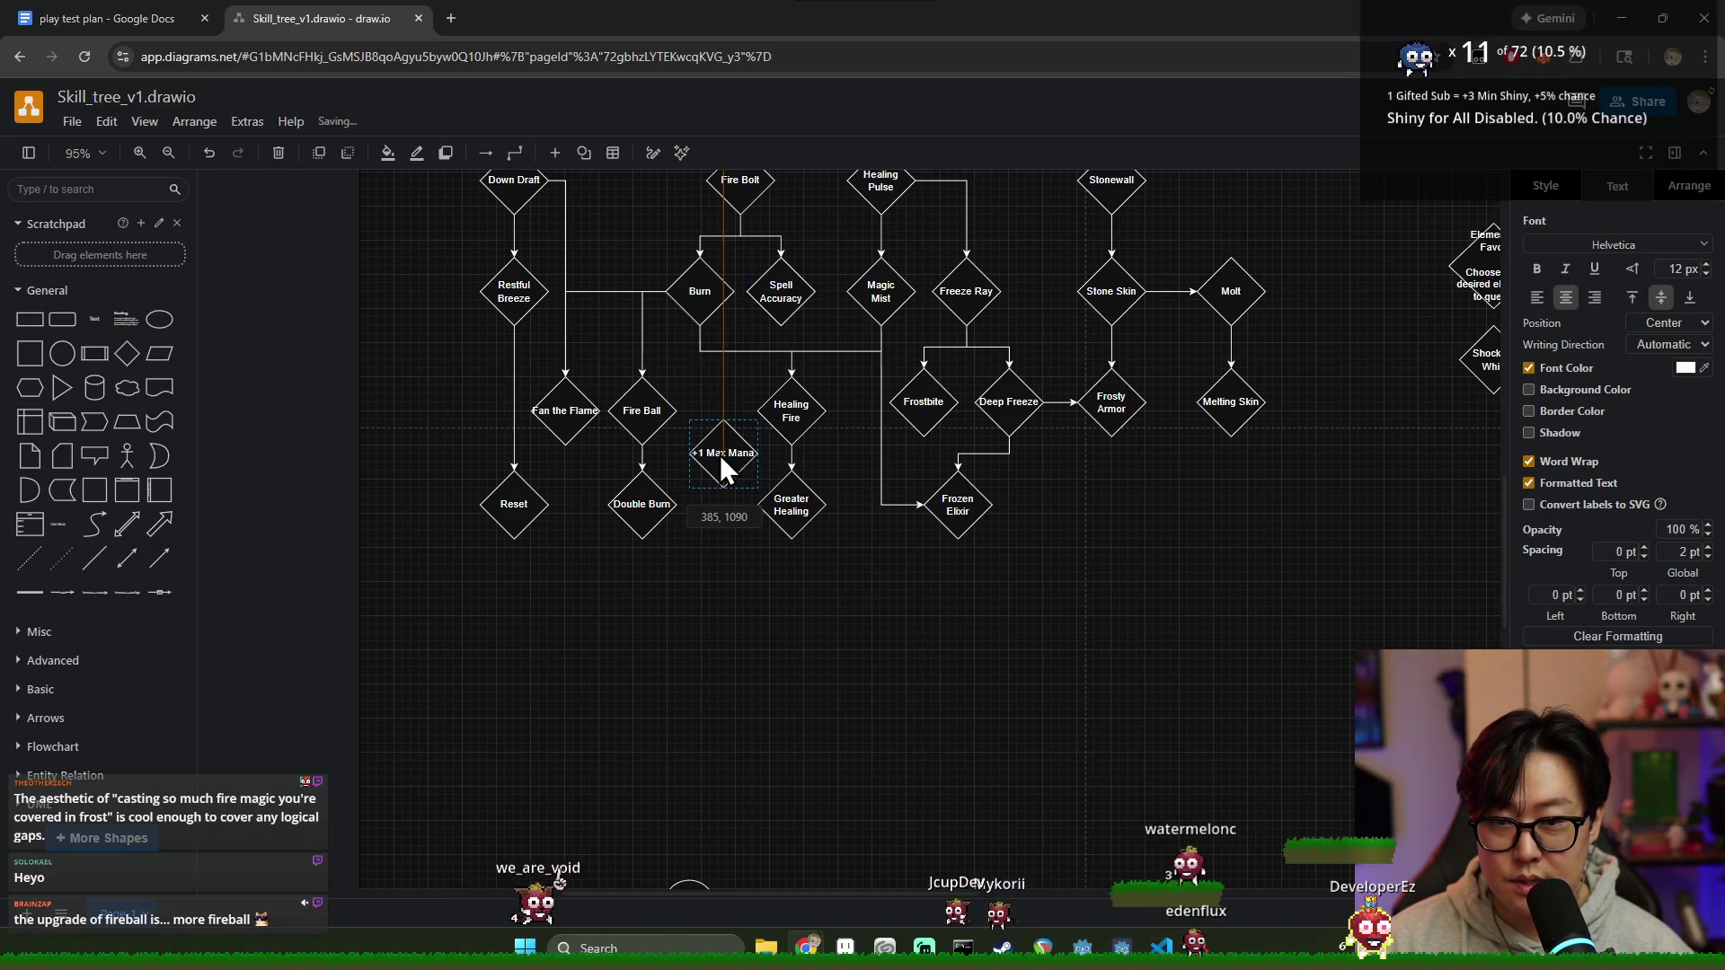
pyautogui.moveTo(715, 450); pyautogui.dragTo(714, 409)
pyautogui.moveTo(740, 490)
pyautogui.mouseDown()
pyautogui.moveTo(659, 320)
pyautogui.moveTo(639, 372)
pyautogui.moveTo(649, 325)
pyautogui.mouseUp()
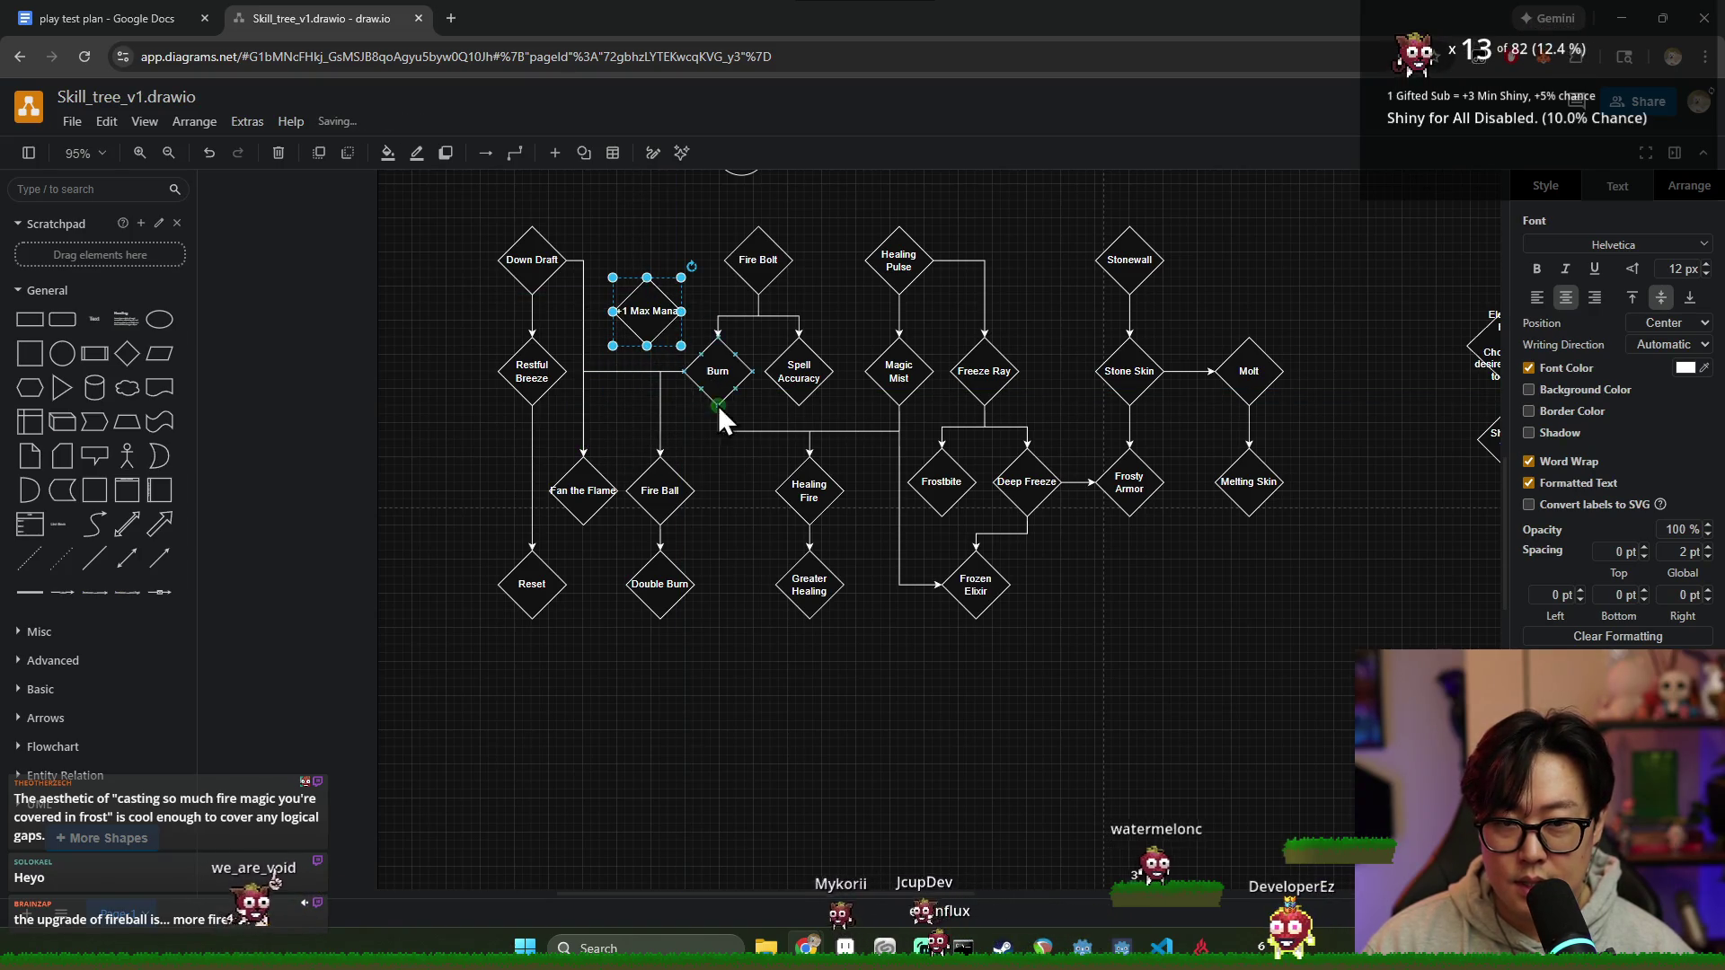
# Step: Copy +1 Max Mana down beside Frozen Elixir and add another blank diamond
pyautogui.moveTo(647, 312)
pyautogui.mouseDown()
pyautogui.moveTo(729, 388)
pyautogui.moveTo(723, 576)
pyautogui.mouseUp()
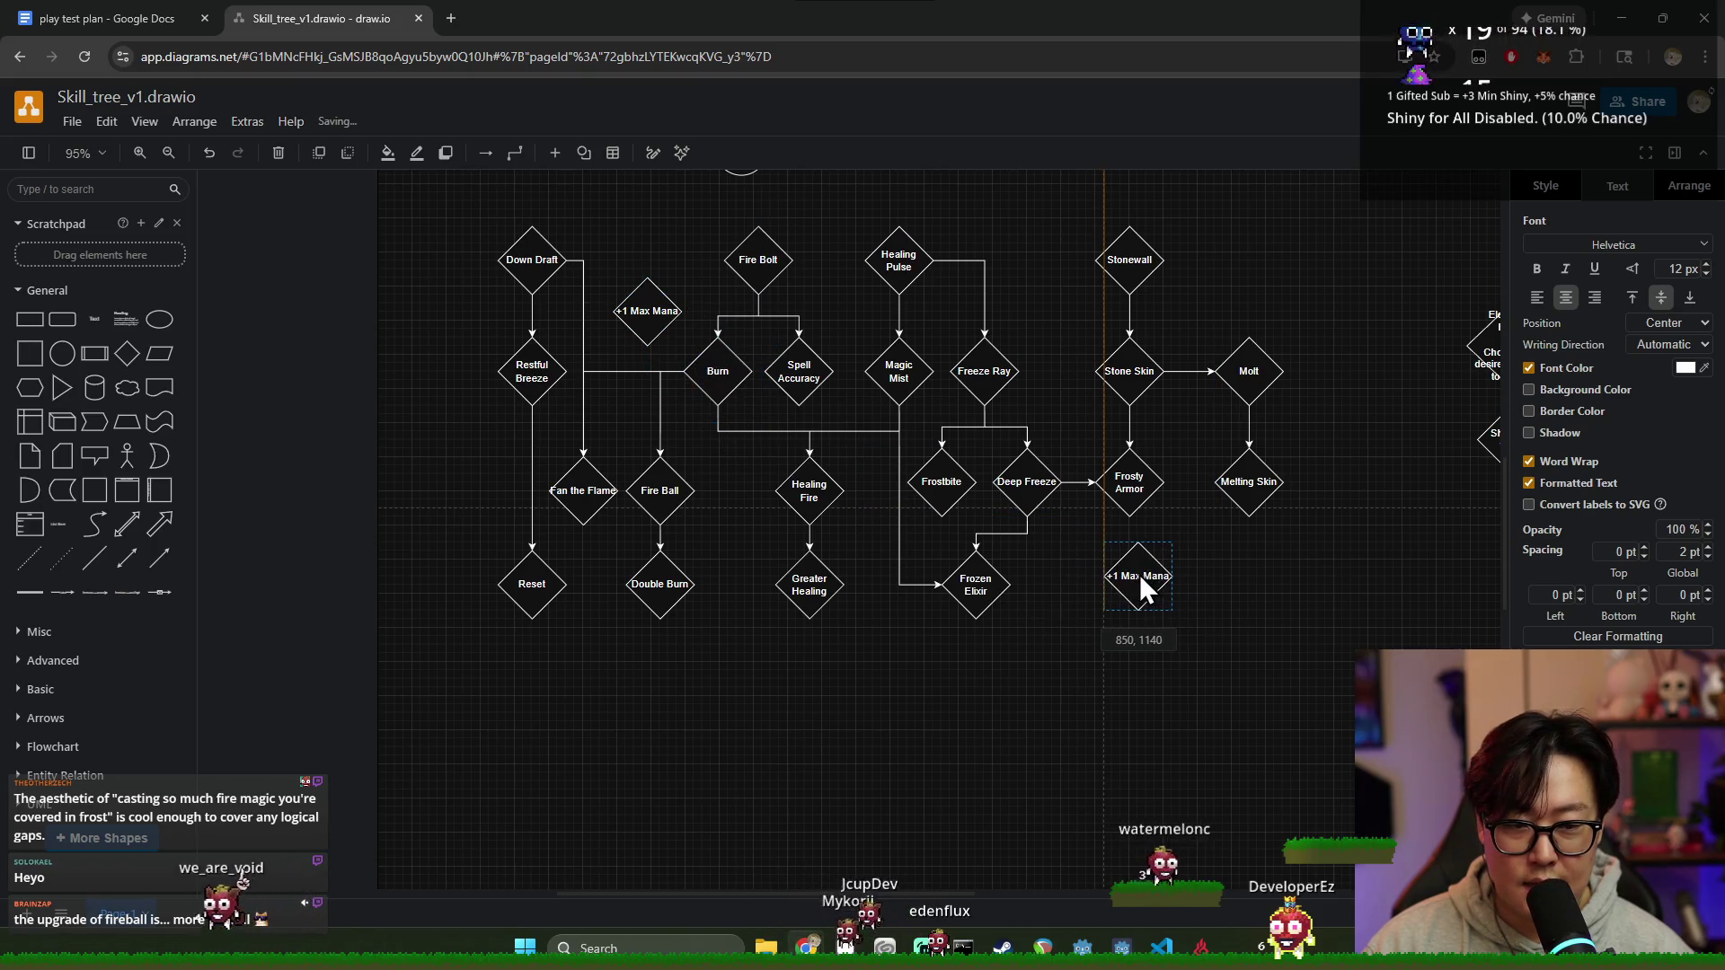
pyautogui.moveTo(722, 575)
pyautogui.mouseDown()
pyautogui.moveTo(882, 585)
pyautogui.moveTo(650, 669)
pyautogui.moveTo(1122, 601)
pyautogui.moveTo(1074, 584)
pyautogui.mouseUp()
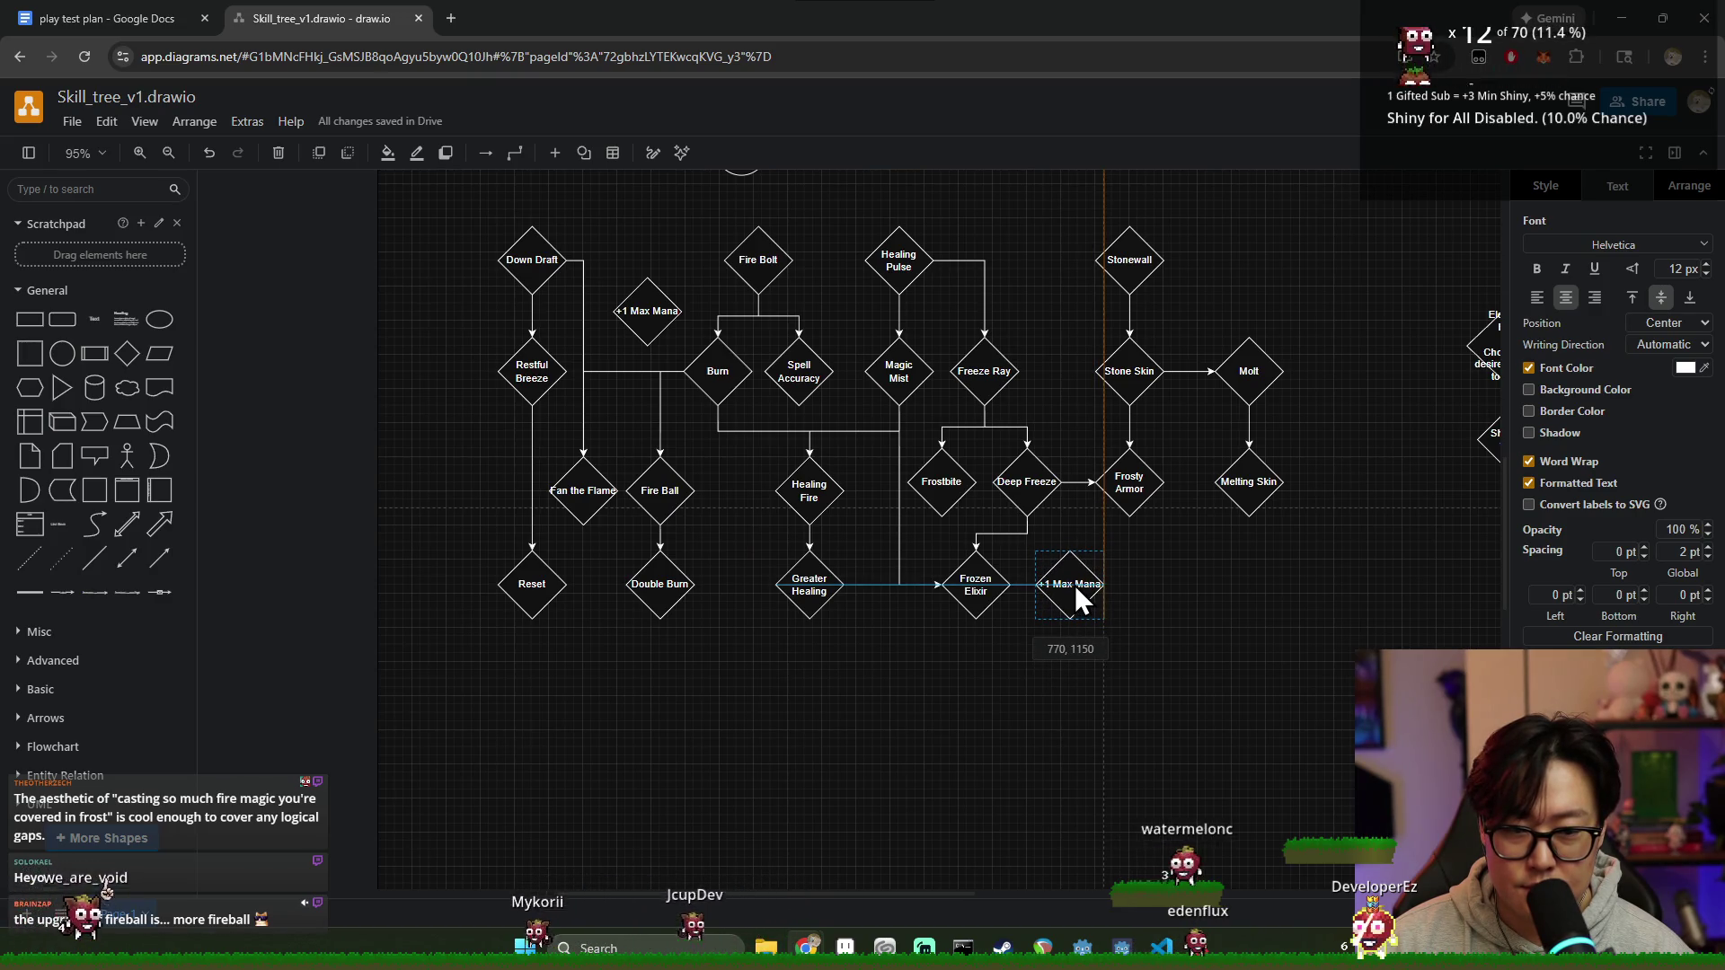
pyautogui.click(1173, 620)
pyautogui.click(606, 296)
pyautogui.click(1032, 557)
pyautogui.click(1021, 707)
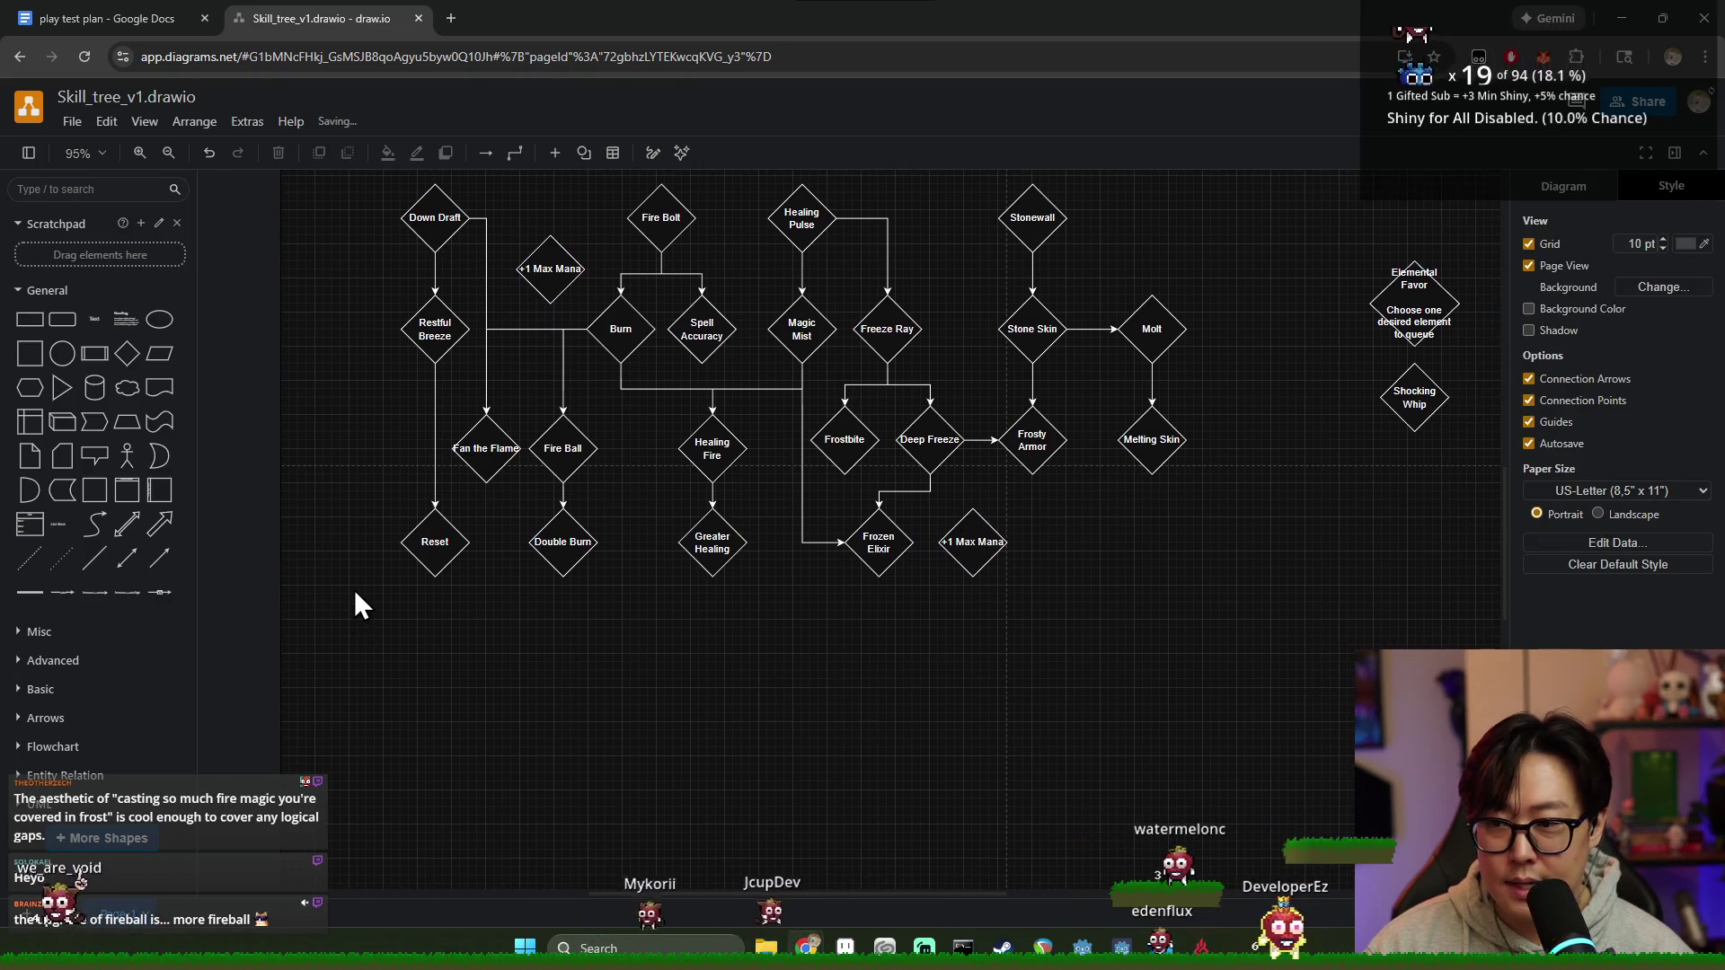
pyautogui.click(128, 355)
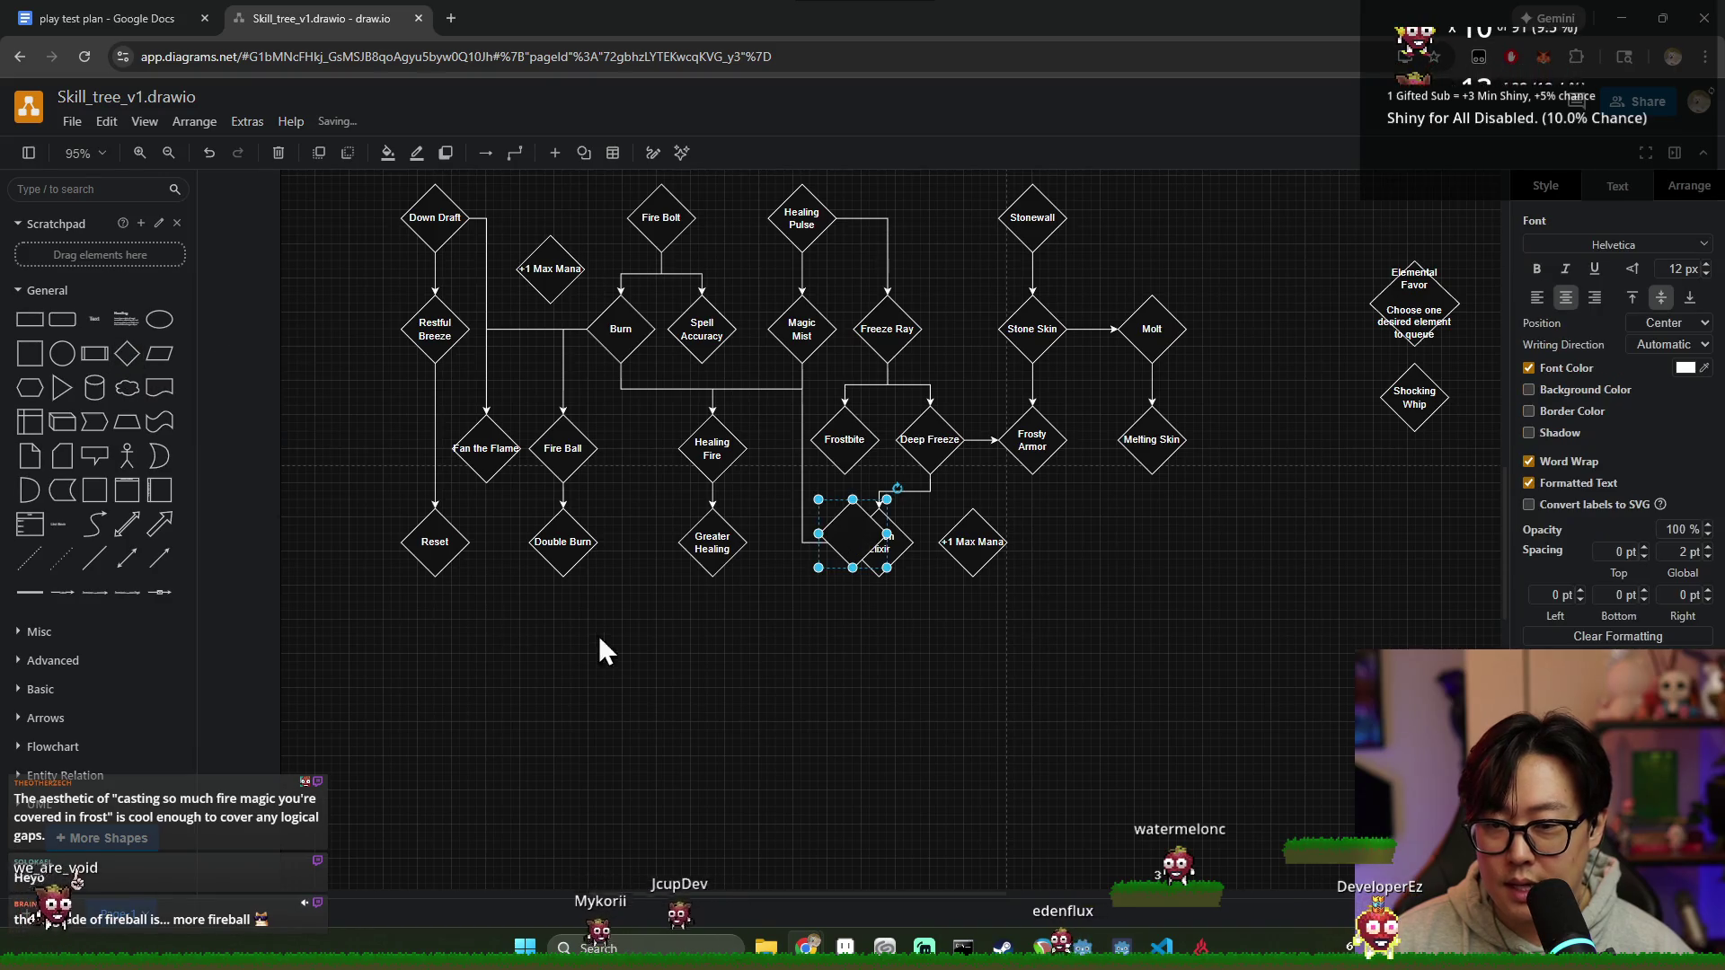
# Step: Label the new diamond Elemental Rush and set it below Greater Healing
pyautogui.moveTo(847, 533); pyautogui.dragTo(805, 648)
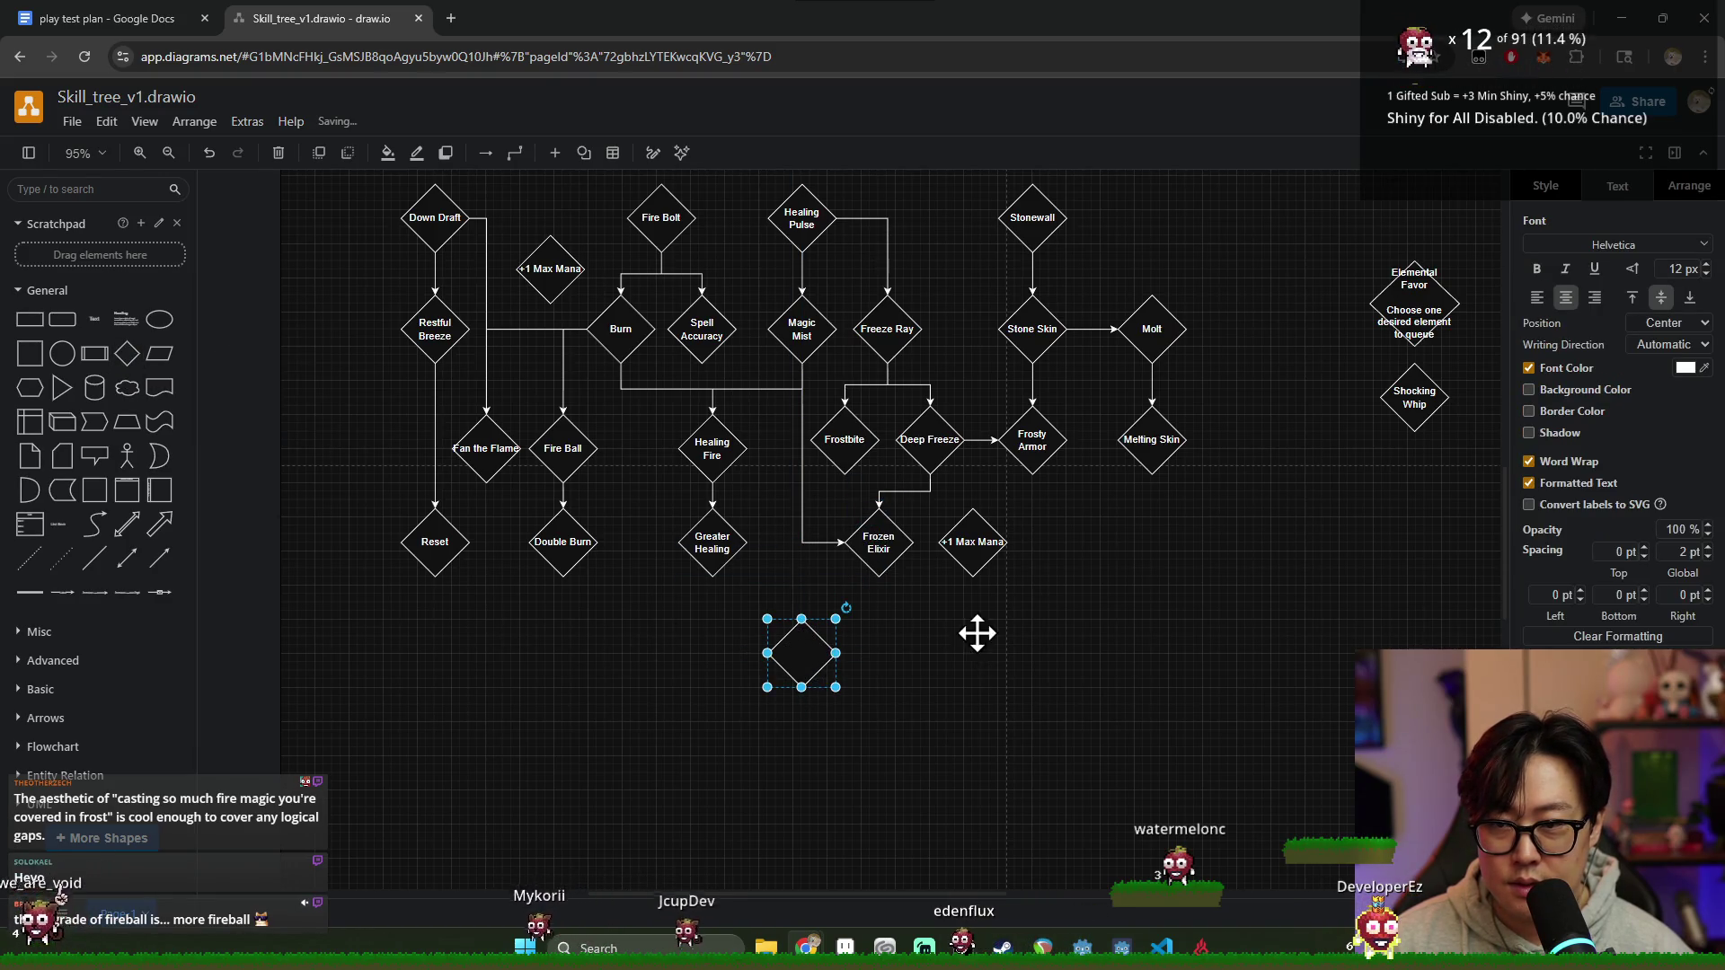
pyautogui.doubleClick(813, 658)
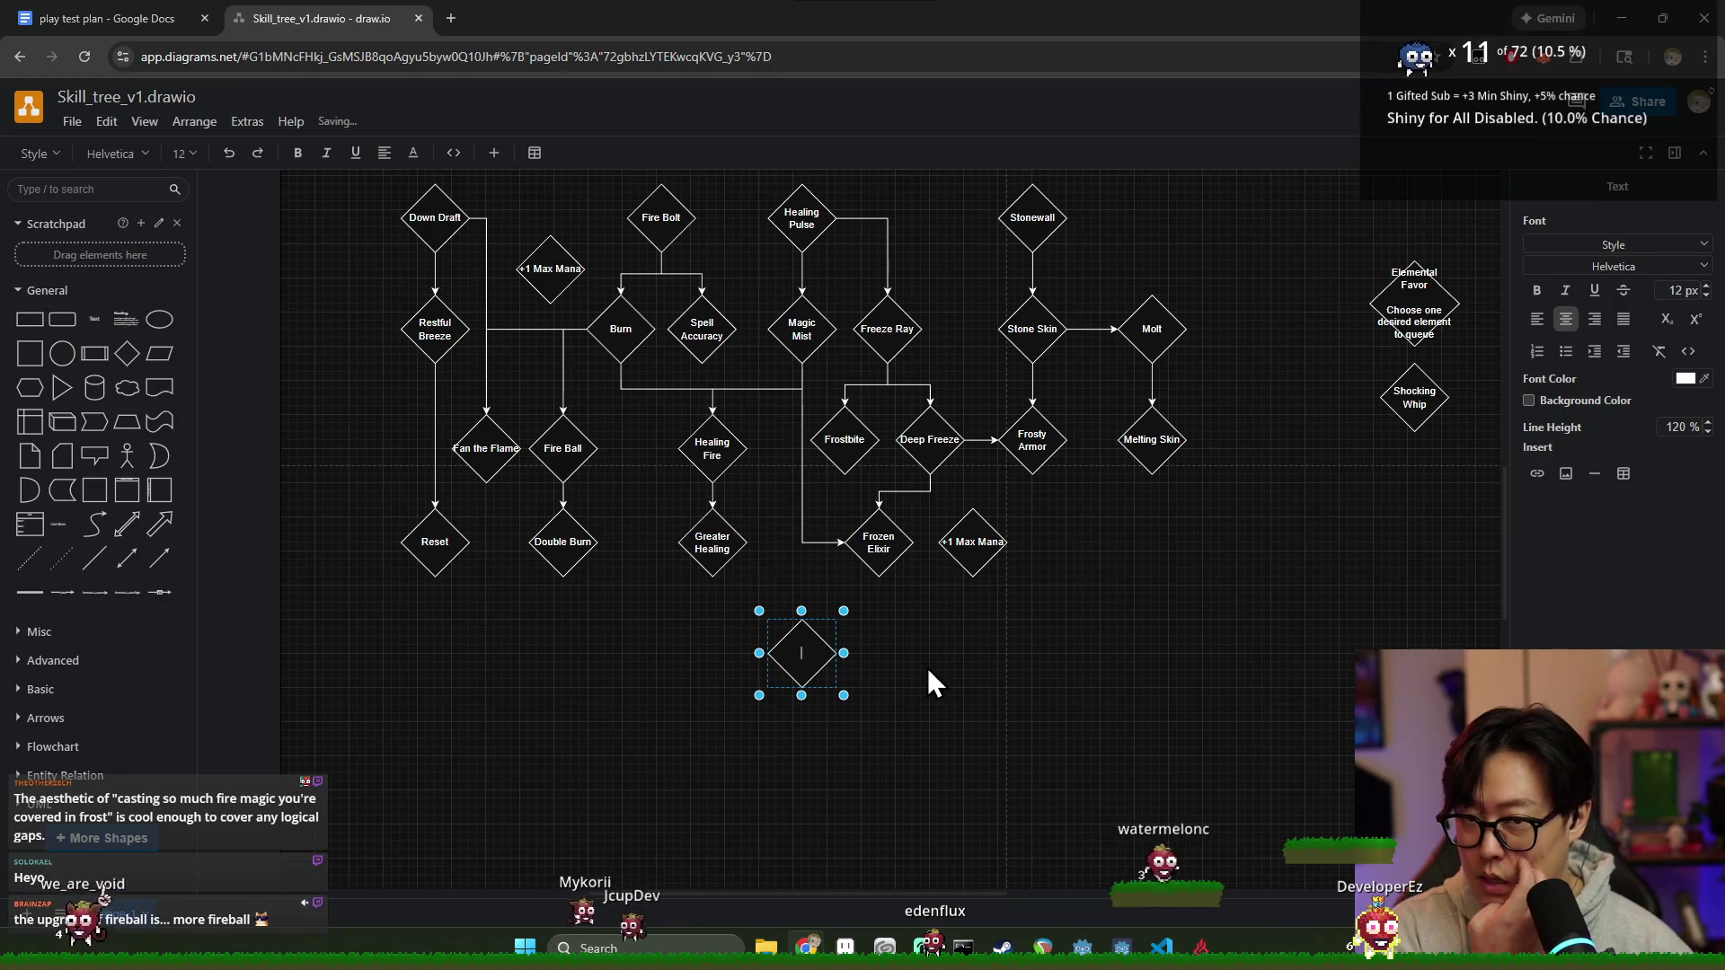
pyautogui.write('Elemental')
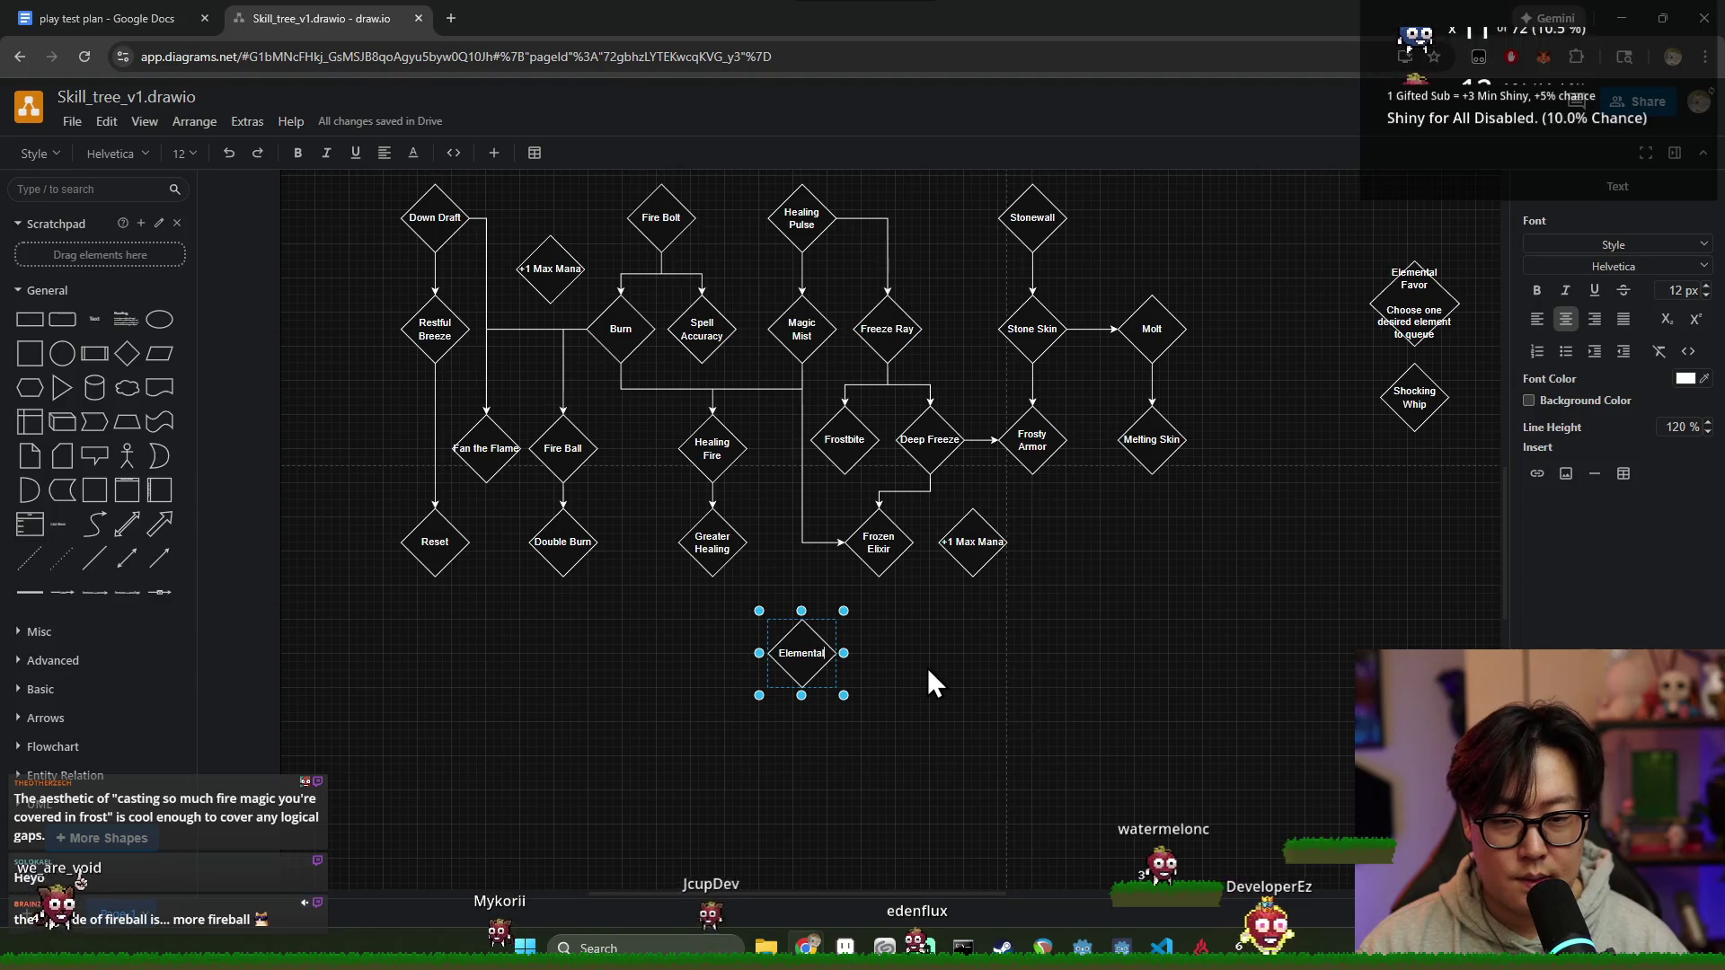
pyautogui.write(' Rush')
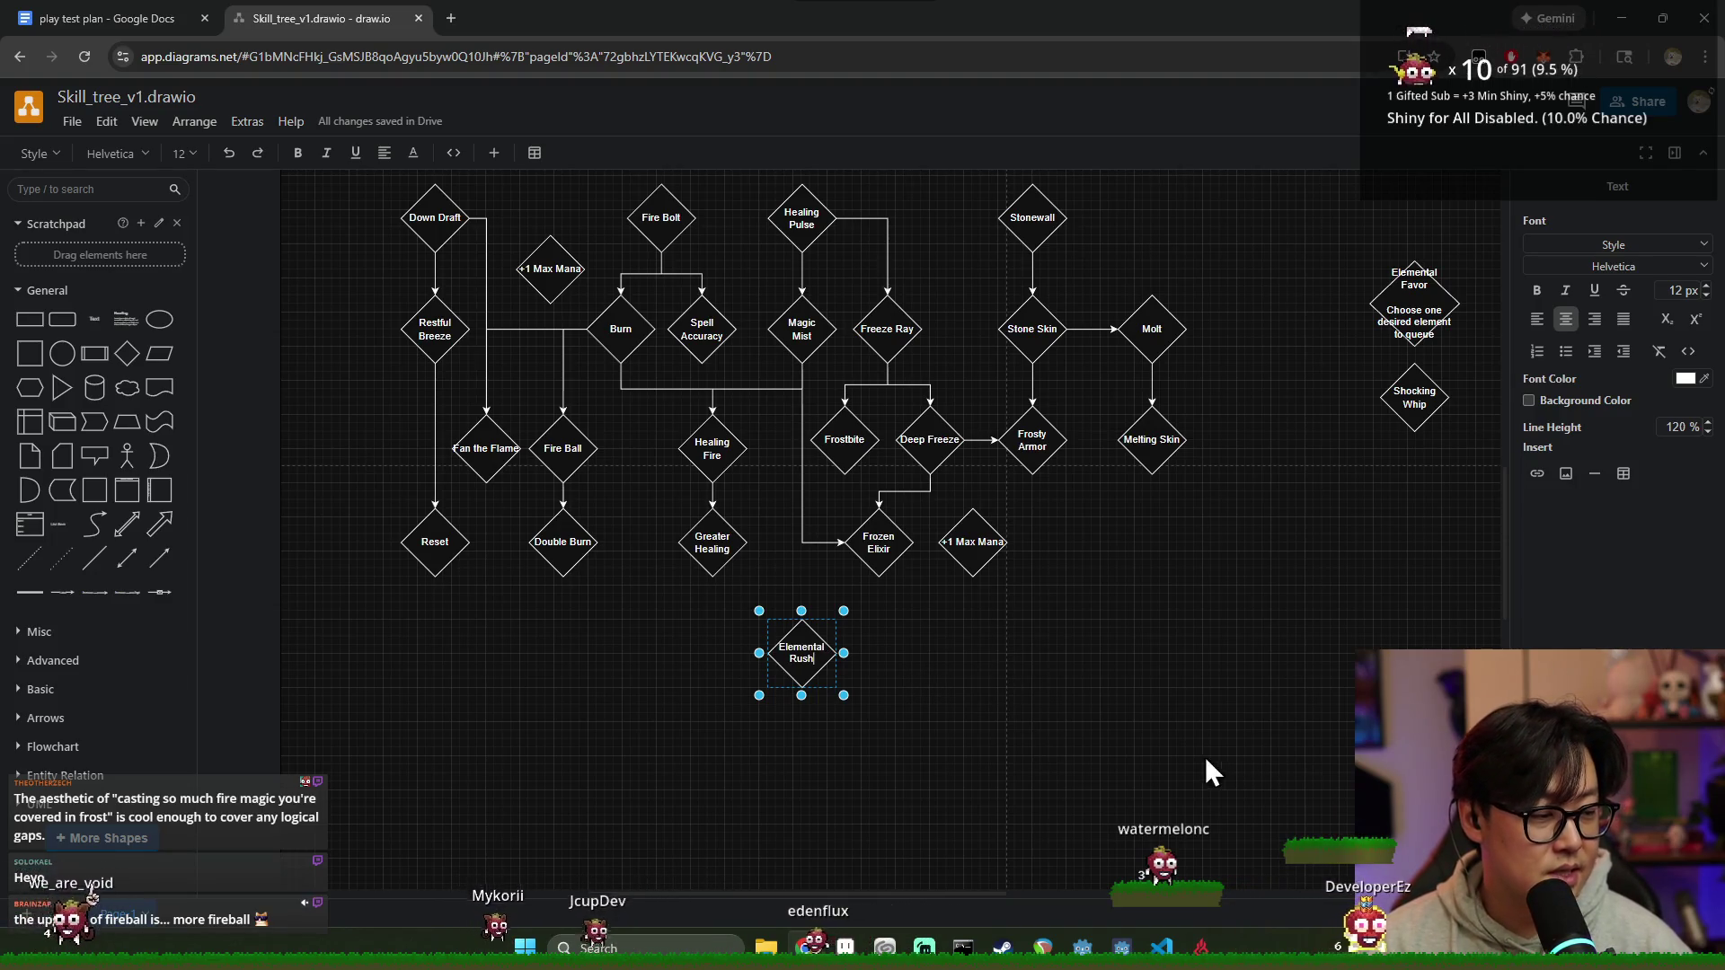
pyautogui.click(1047, 738)
pyautogui.click(614, 541)
pyautogui.click(613, 447)
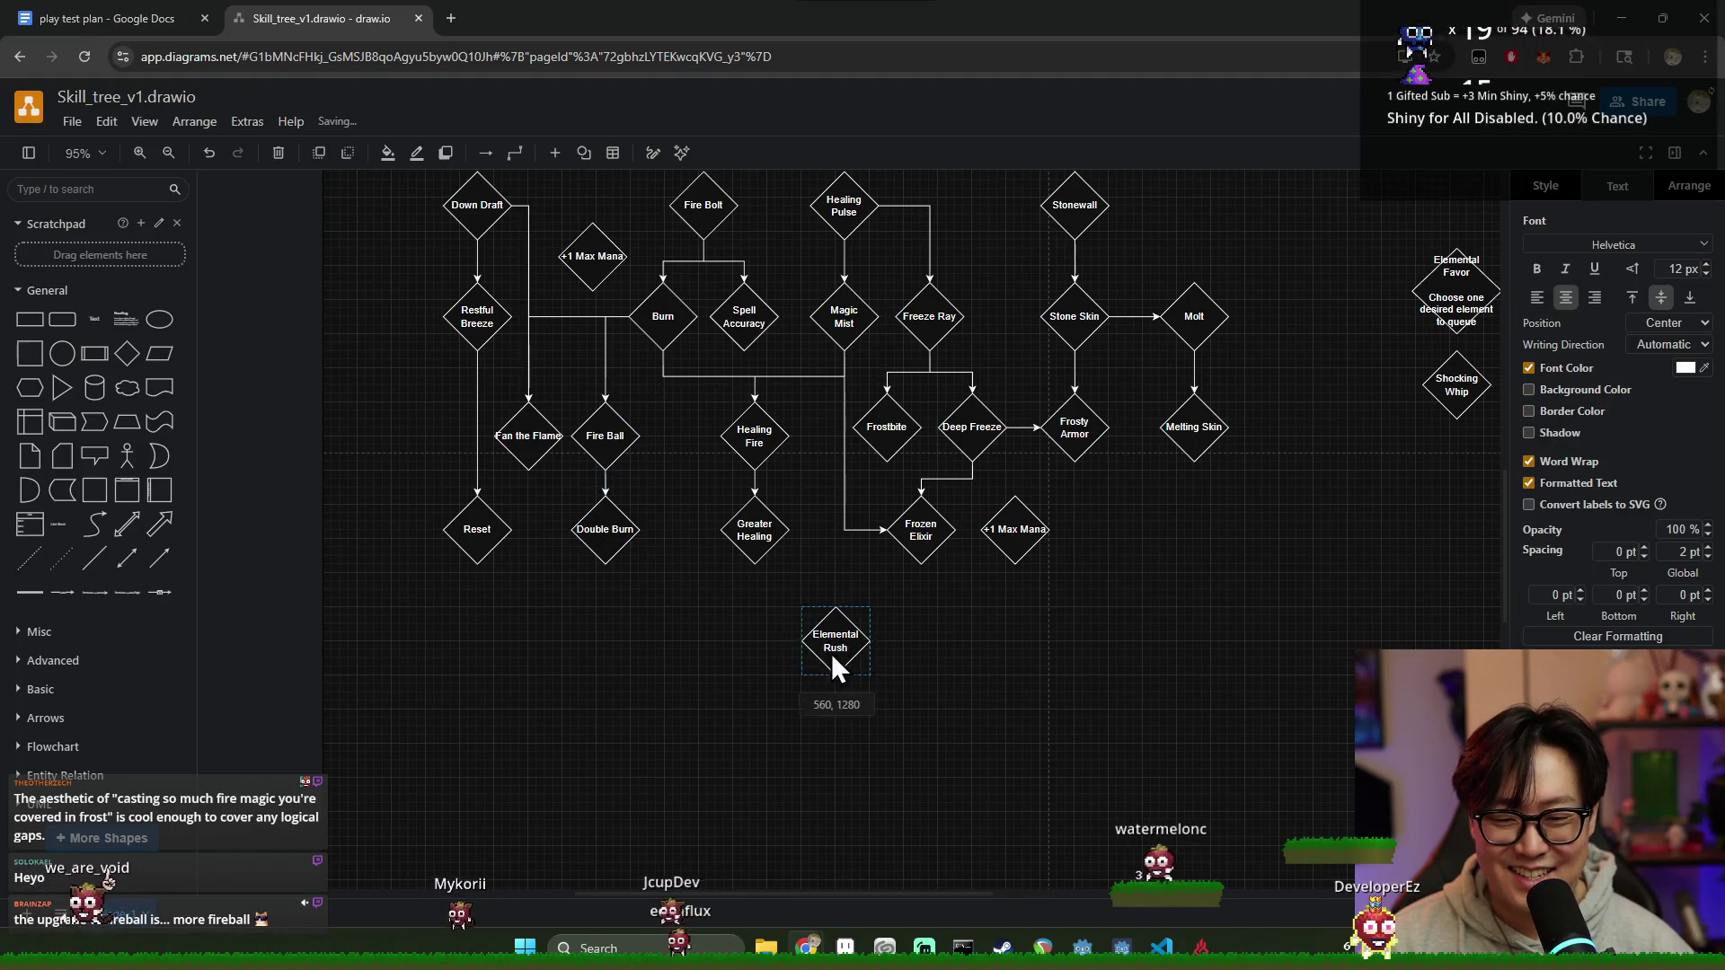
pyautogui.moveTo(759, 651); pyautogui.dragTo(756, 649)
pyautogui.click(872, 659)
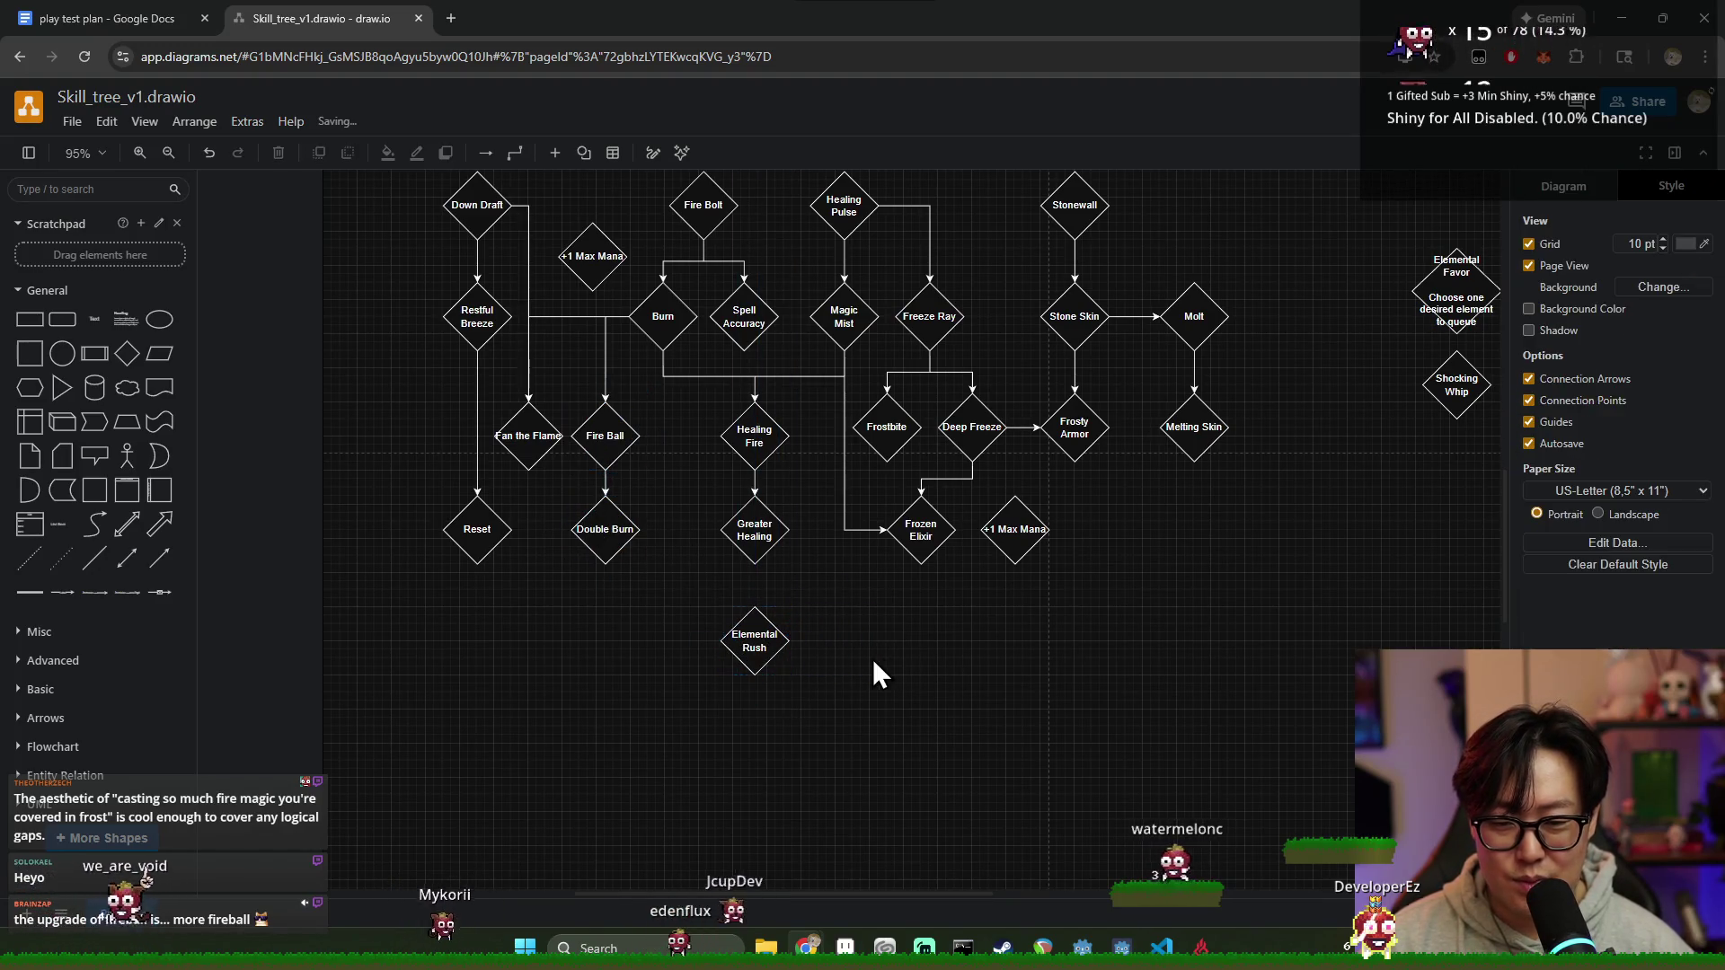
pyautogui.doubleClick(759, 644)
pyautogui.click(944, 686)
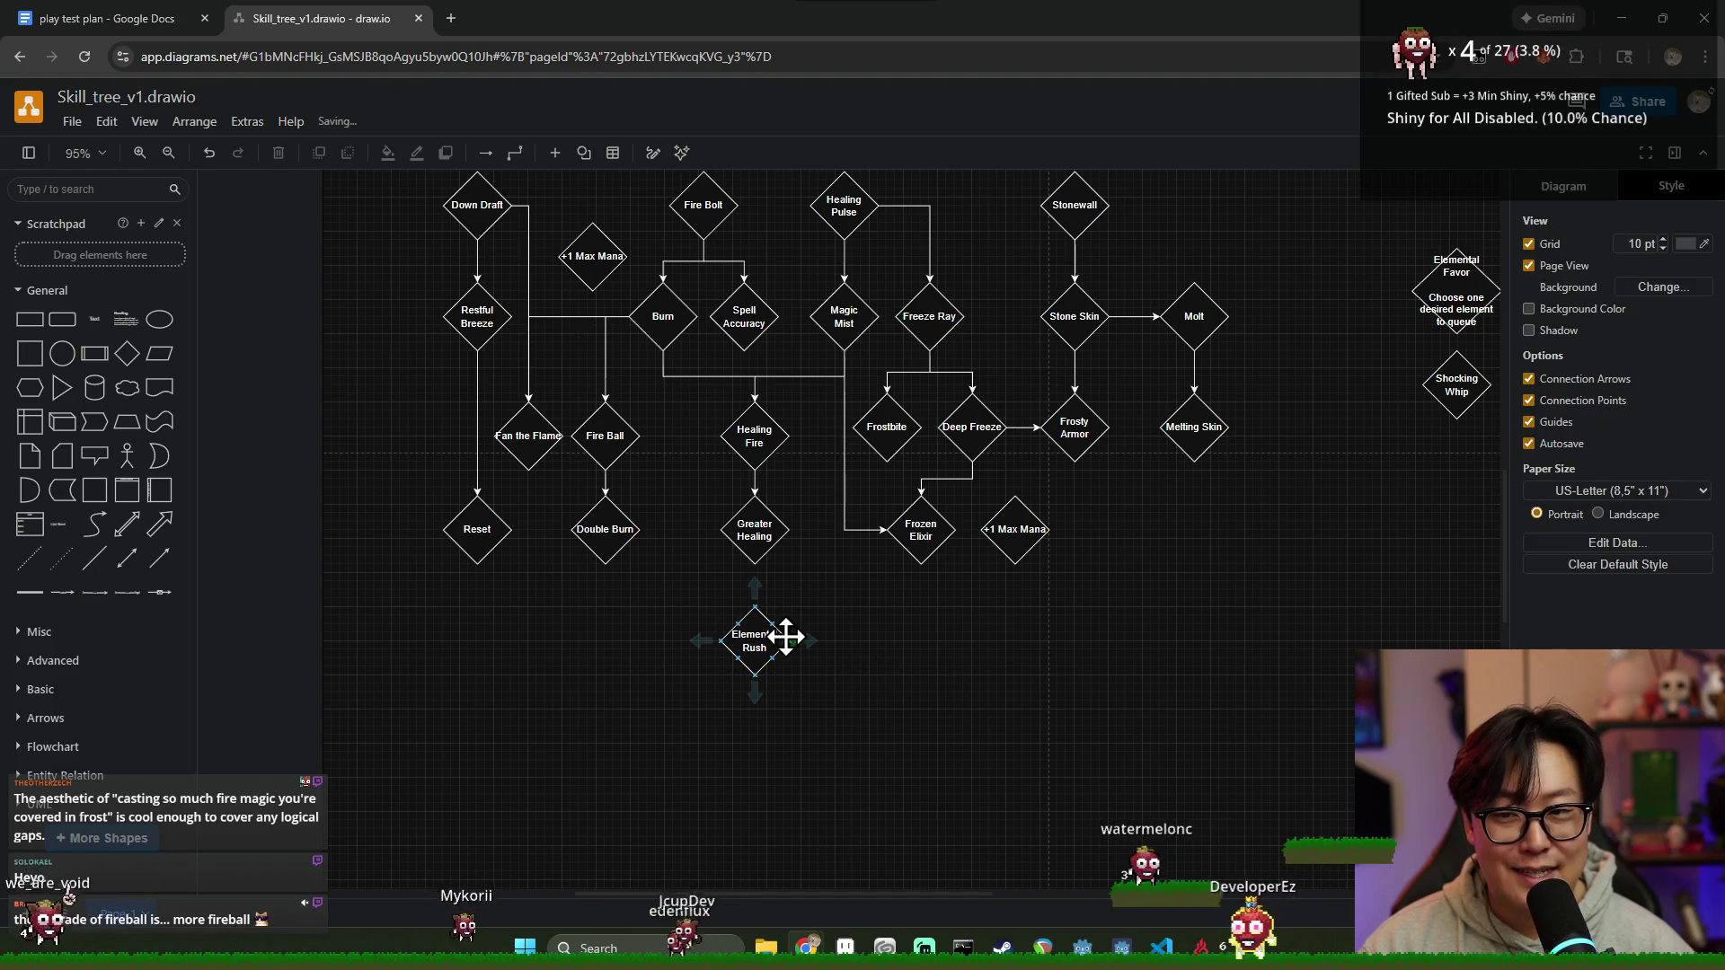
# Step: Select and deselect Elemental Rush a few times to check its position
pyautogui.click(734, 646)
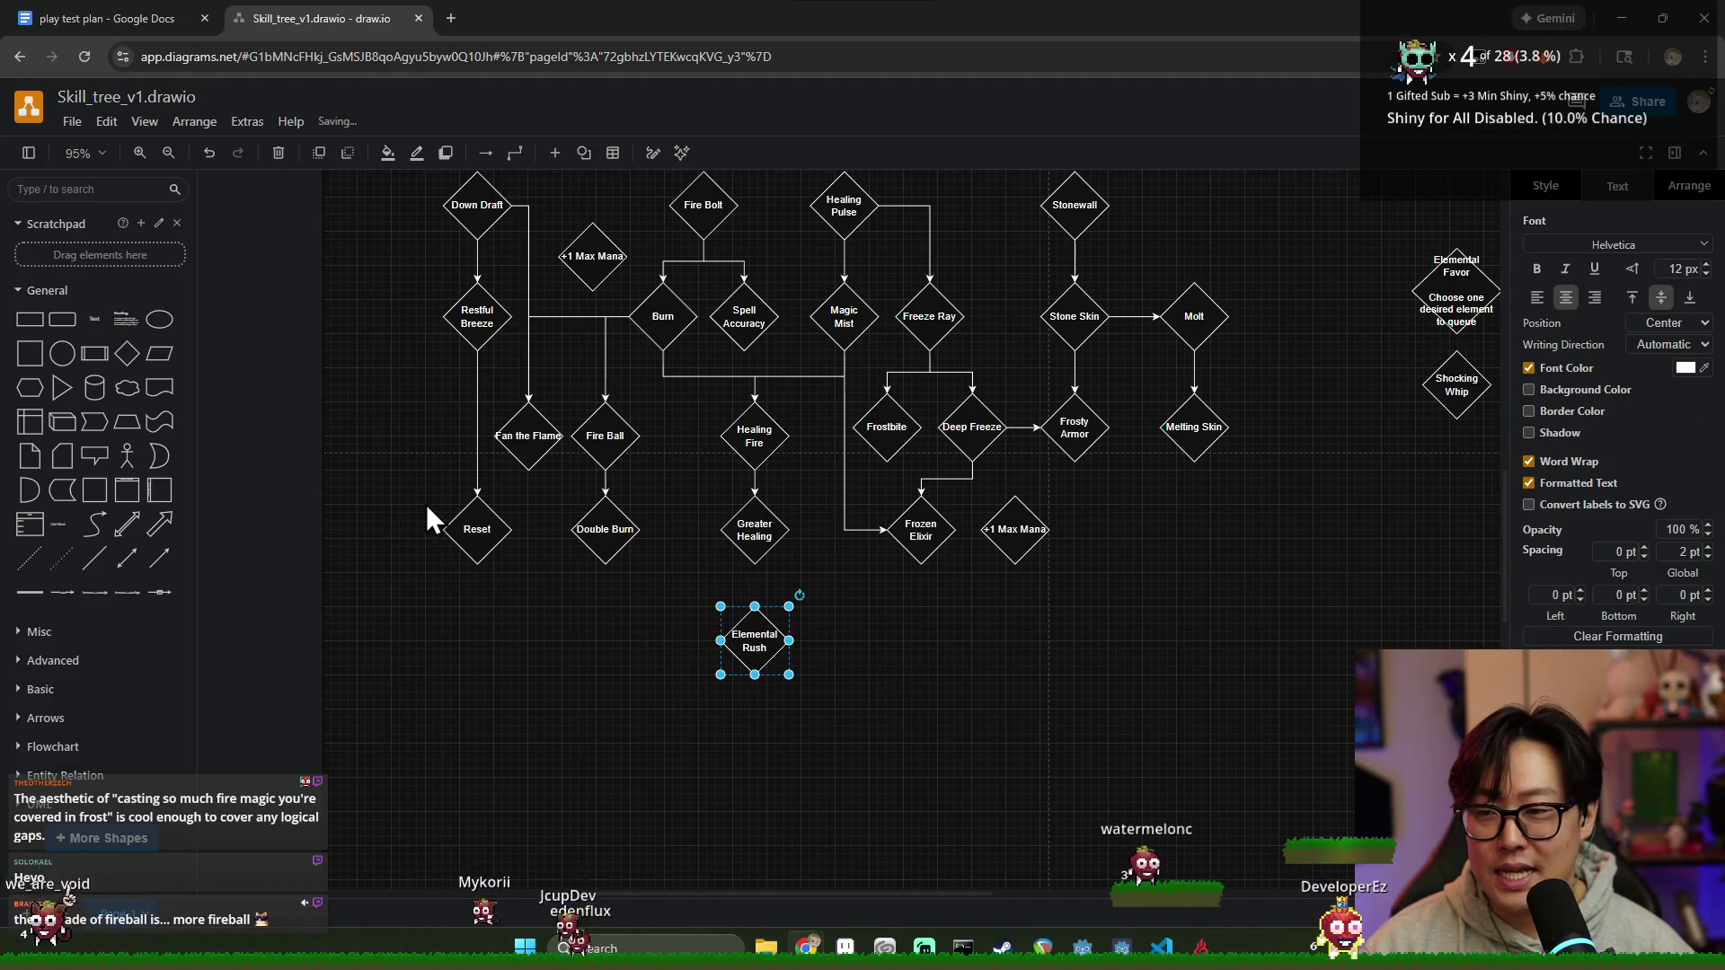
pyautogui.click(906, 682)
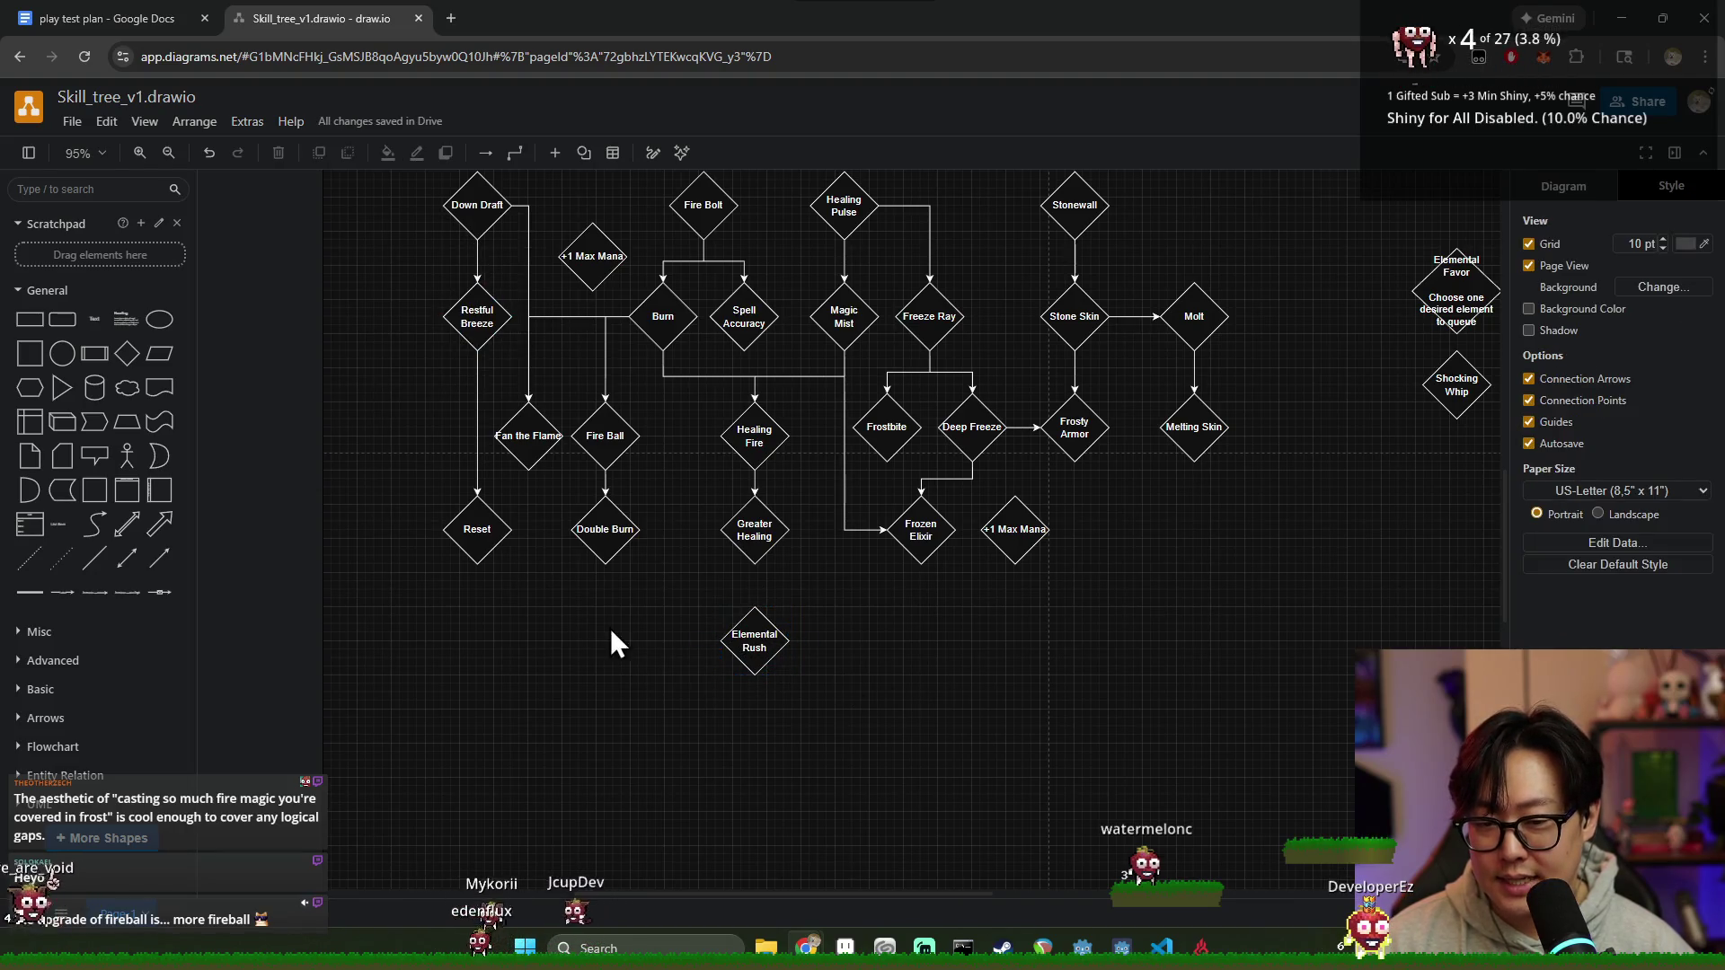
pyautogui.click(772, 639)
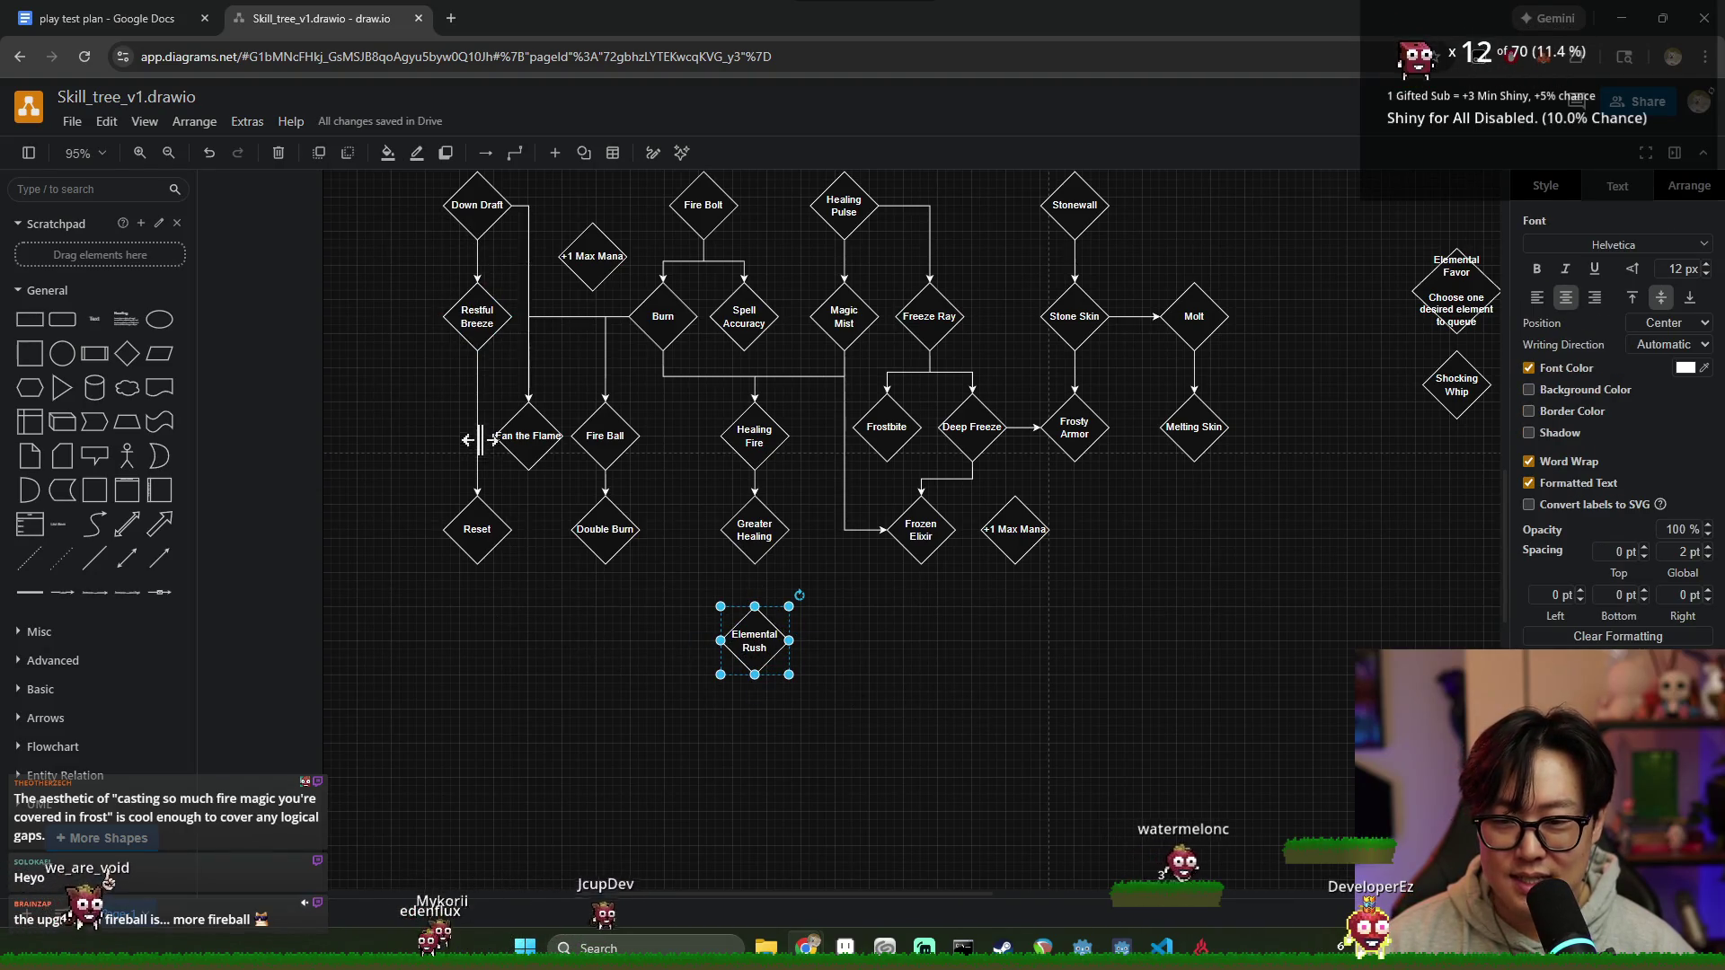
pyautogui.click(533, 628)
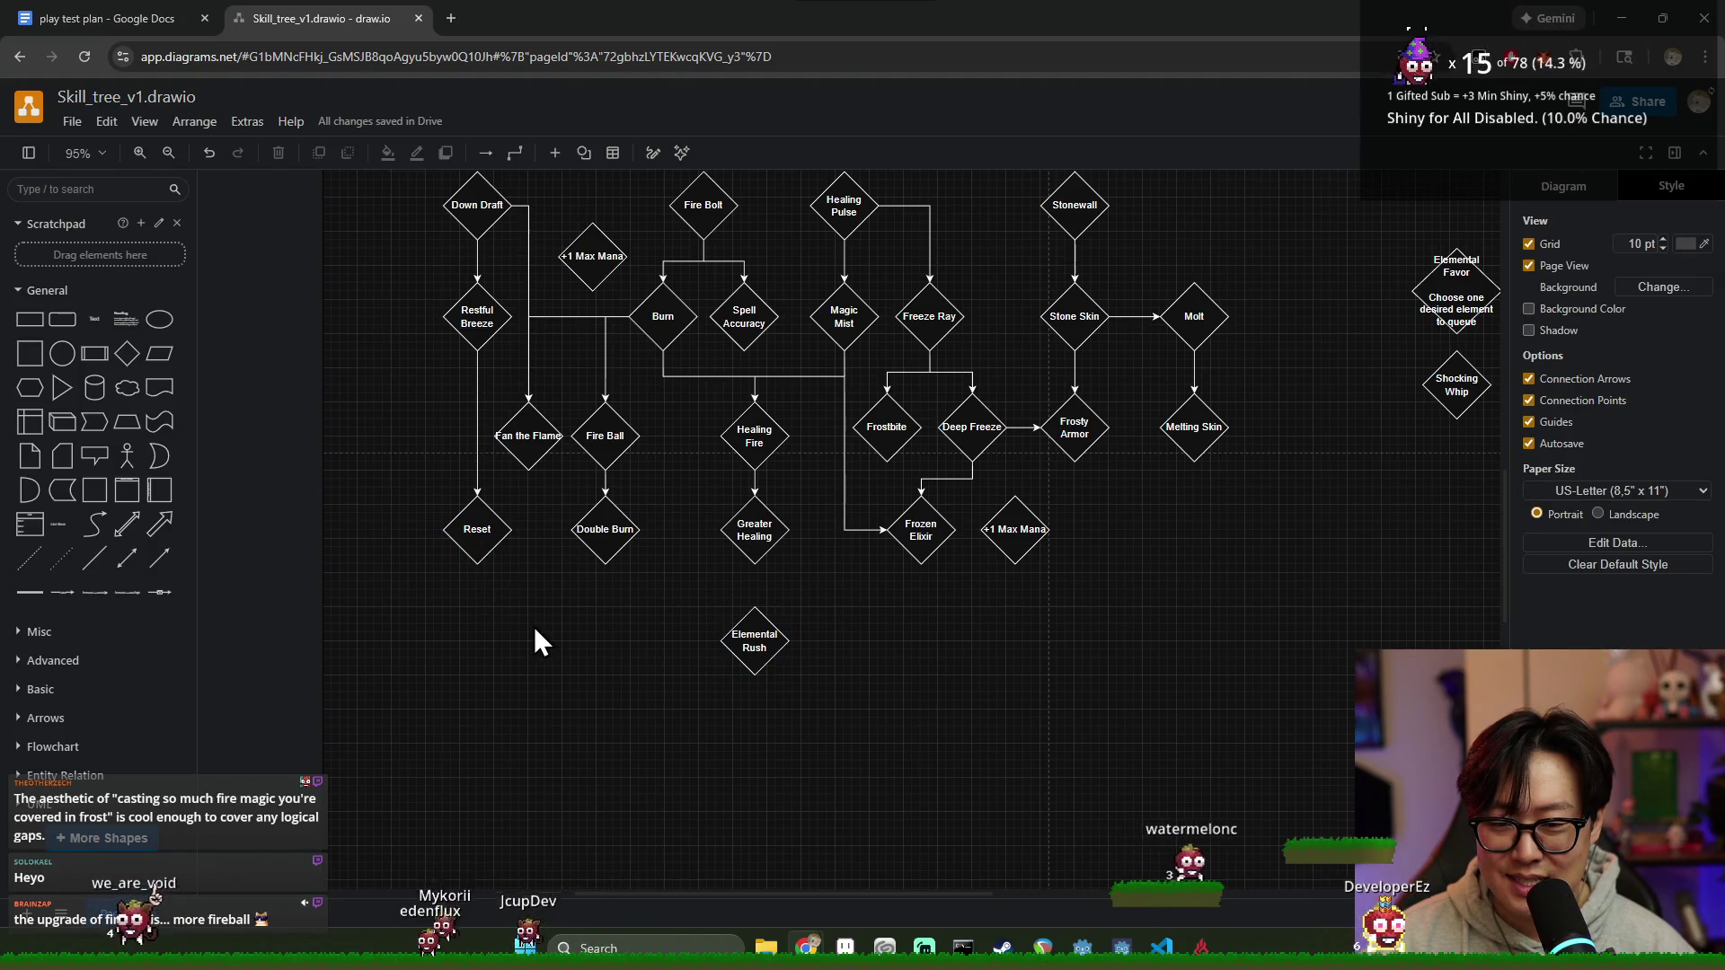
pyautogui.click(760, 641)
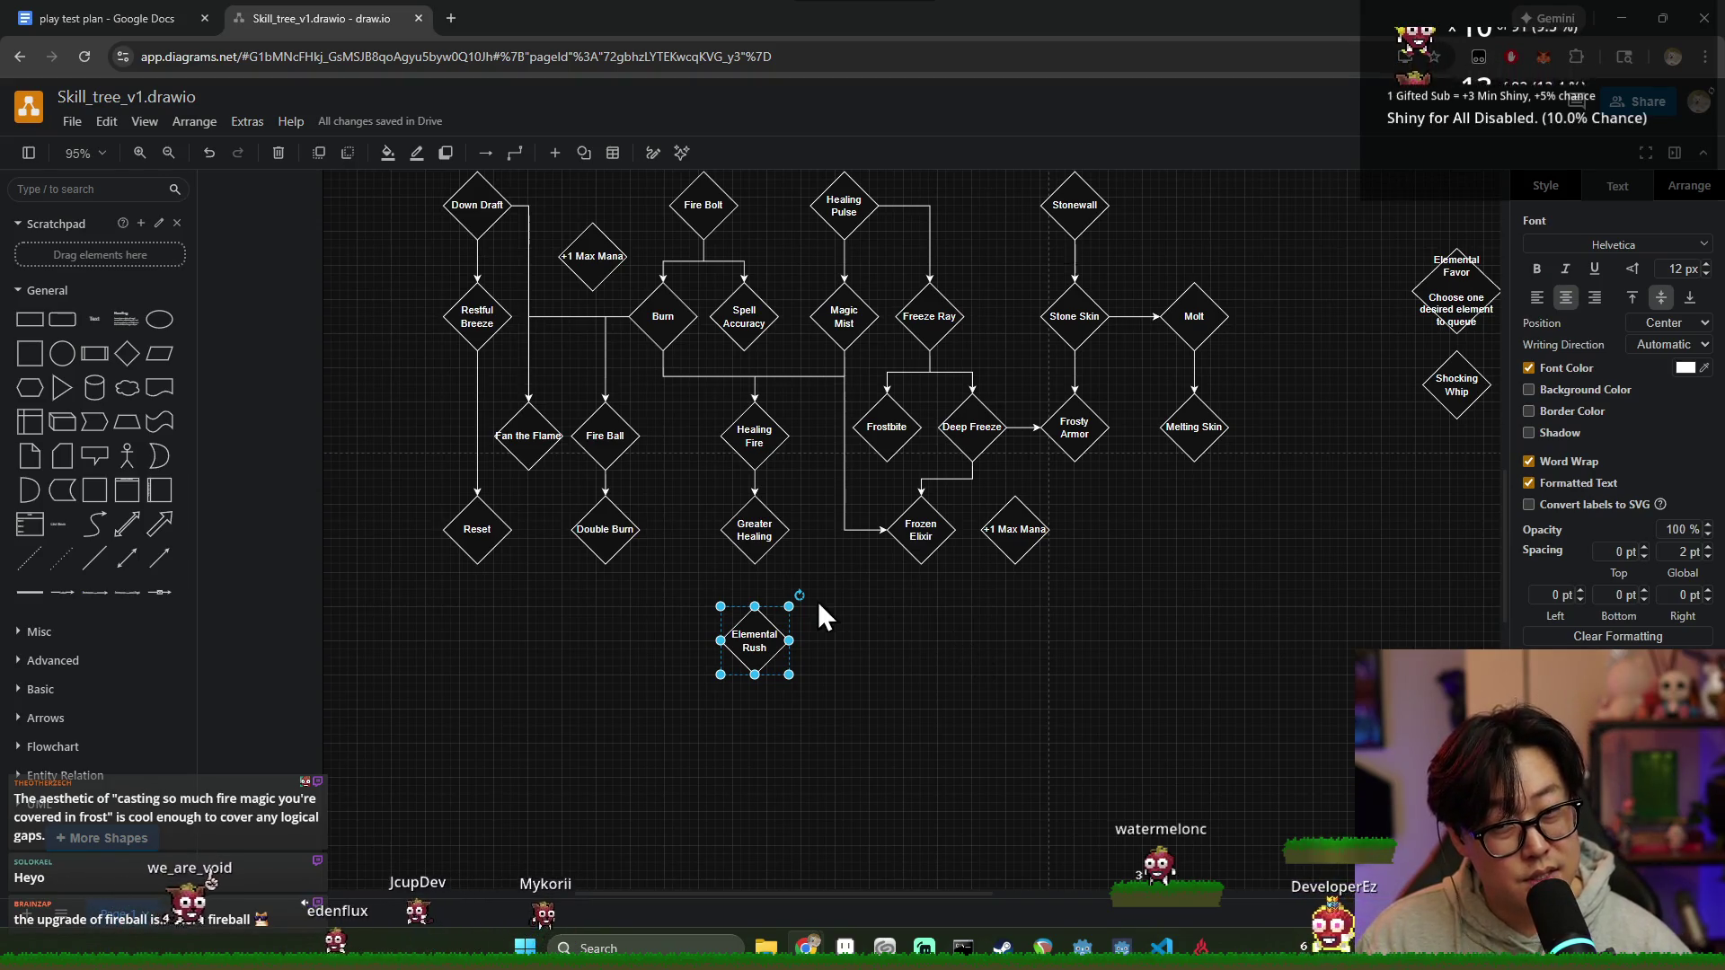
pyautogui.click(916, 606)
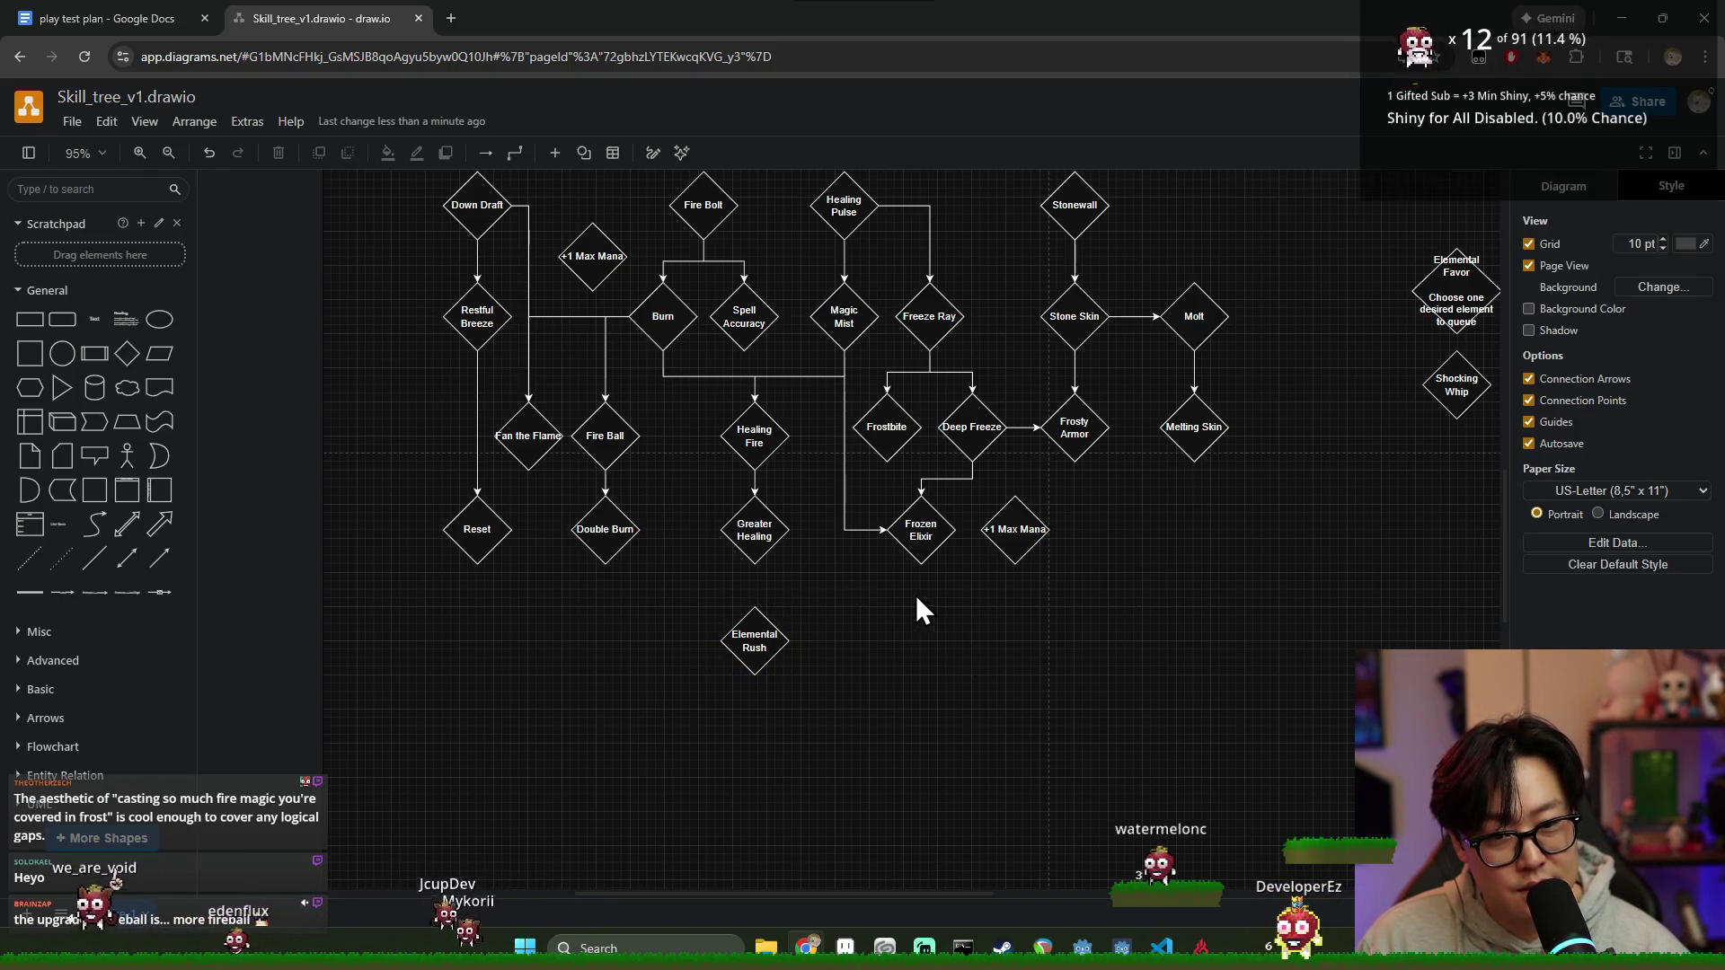
# Step: Attempt a Reset to Elemental Rush connector, then undo the stray edge below Reset
pyautogui.click(477, 546)
pyautogui.moveTo(478, 565); pyautogui.dragTo(728, 649)
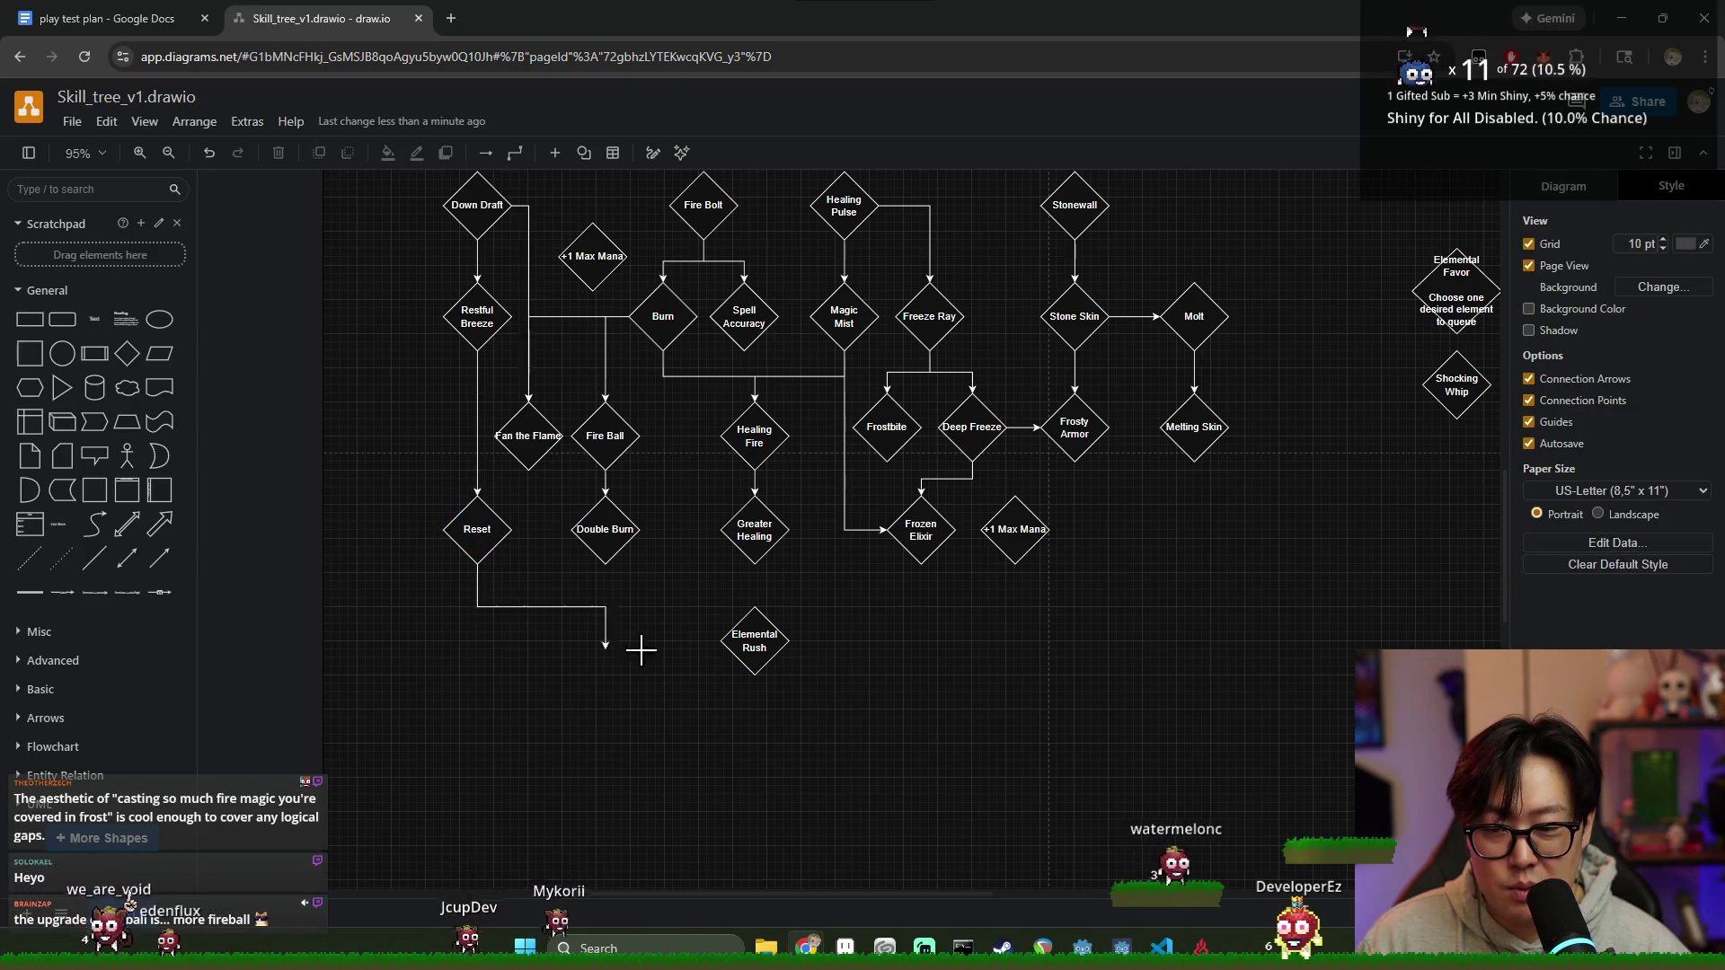
pyautogui.click(471, 580)
pyautogui.hotkey('ctrl', 'z')
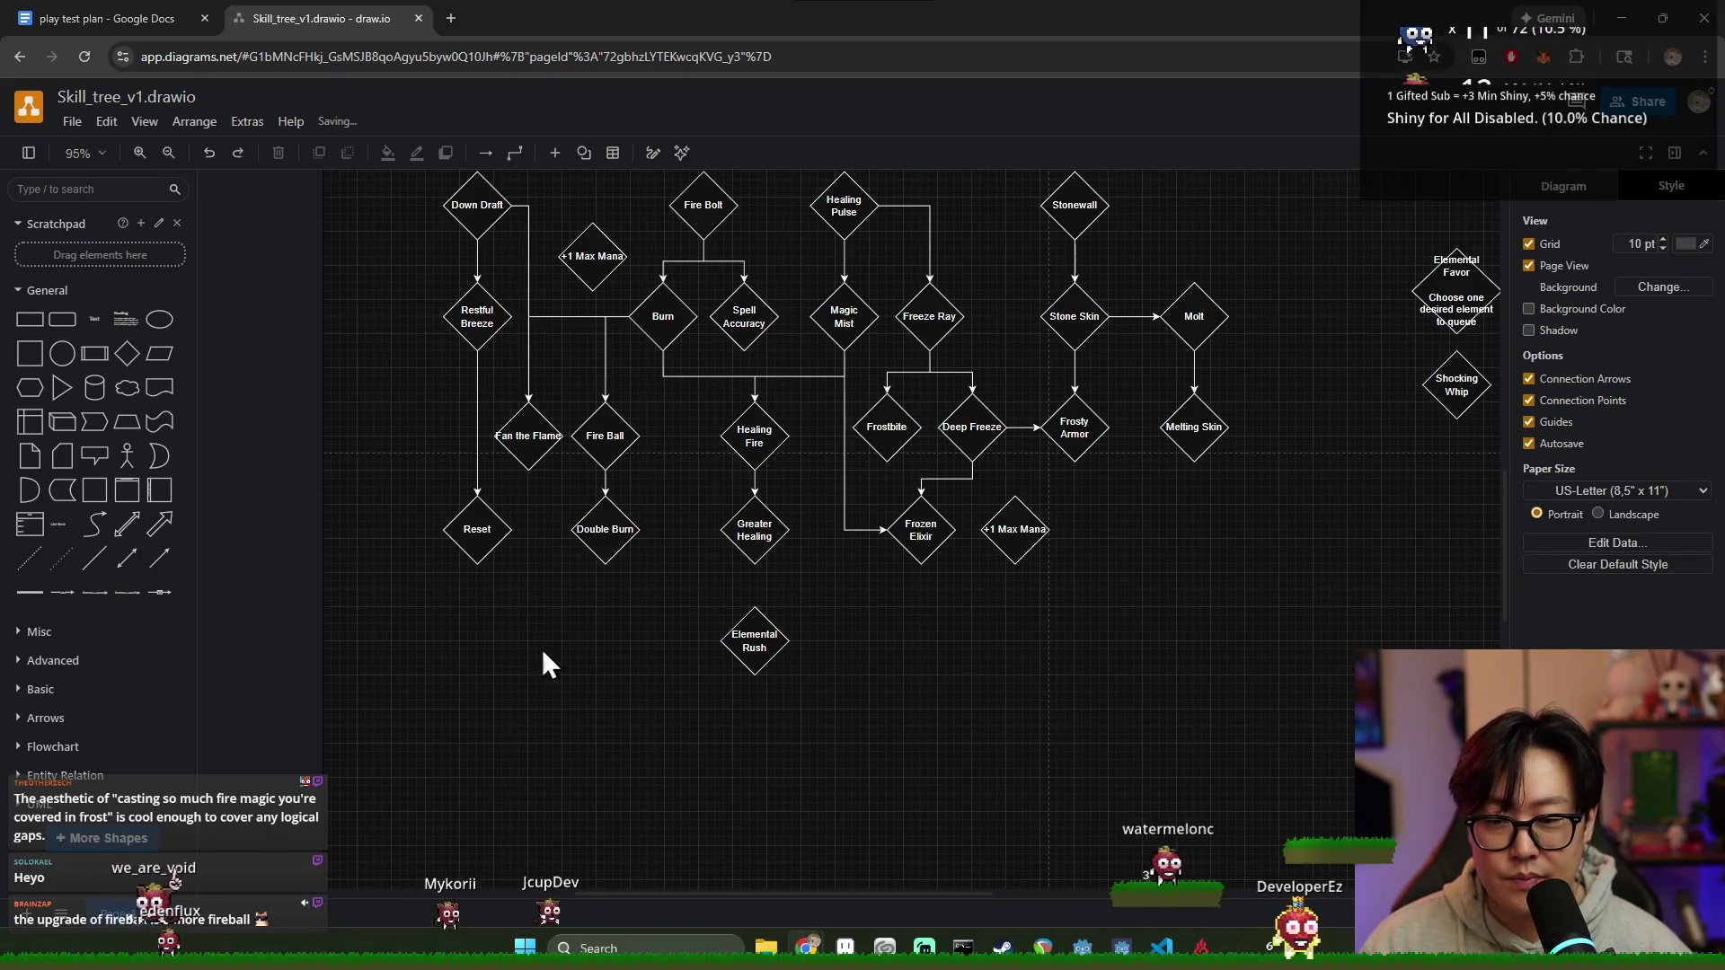
# Step: Nudge Elemental Rush slightly upward, keeping it directly below Greater Healing
pyautogui.click(758, 634)
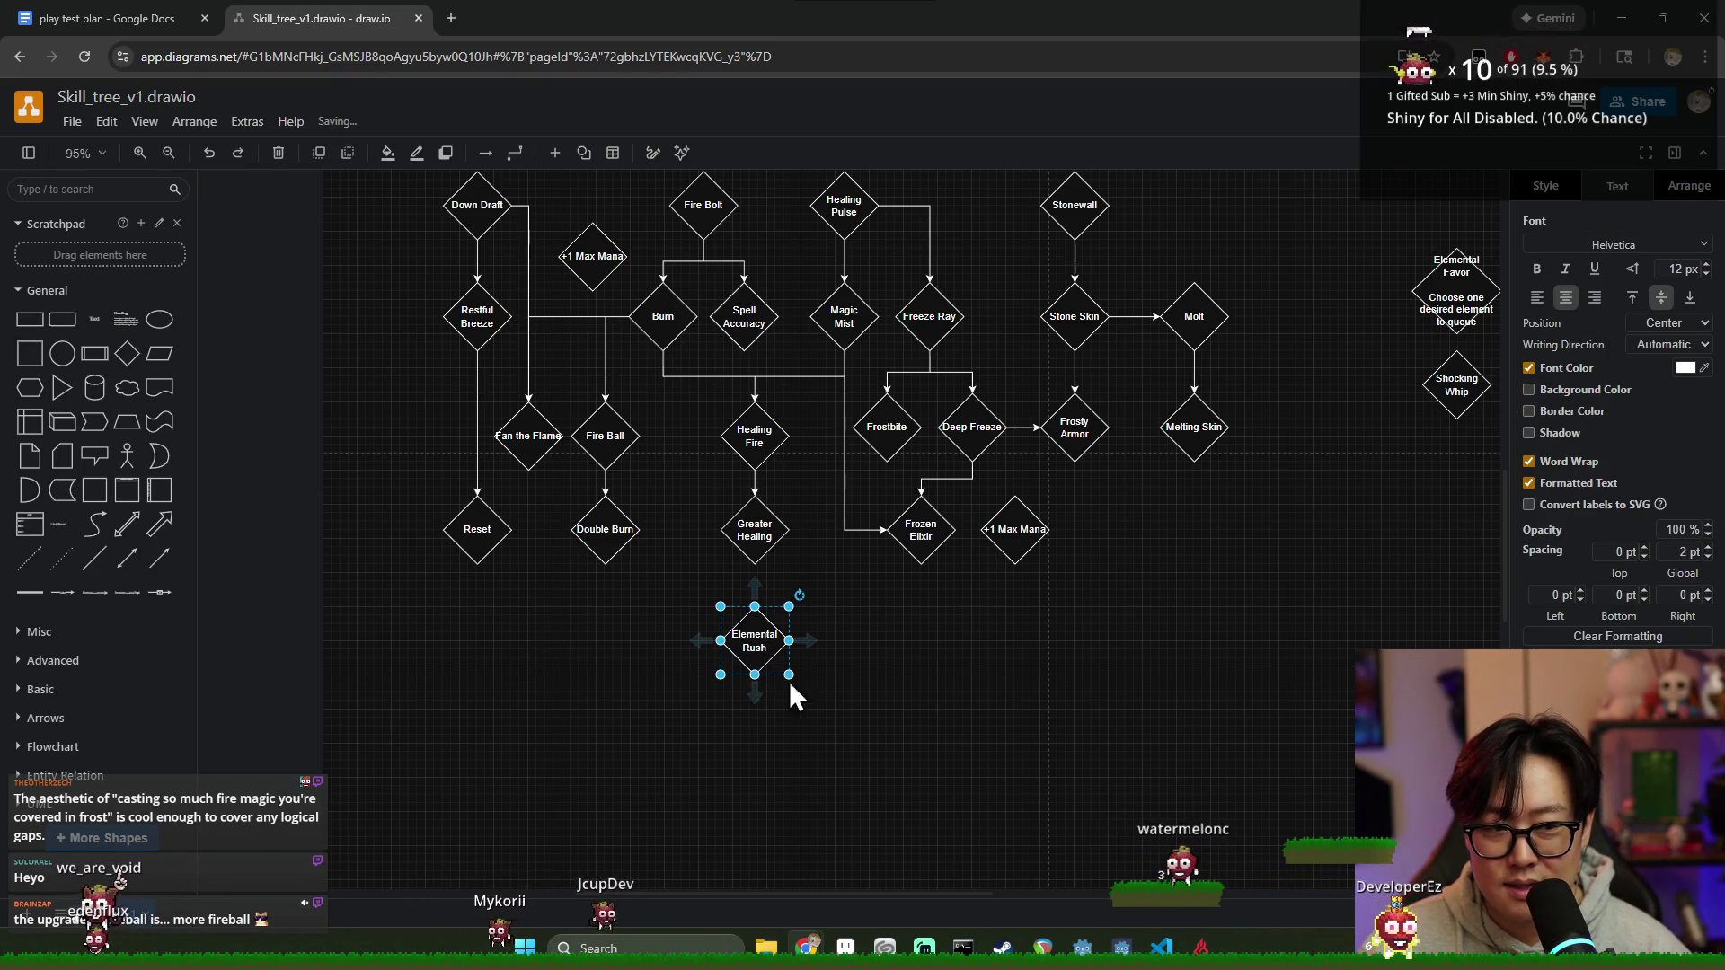
pyautogui.click(1025, 677)
pyautogui.click(761, 641)
pyautogui.moveTo(922, 723); pyautogui.dragTo(675, 601)
pyautogui.moveTo(759, 641); pyautogui.dragTo(759, 632)
pyautogui.click(900, 702)
pyautogui.moveTo(902, 695)
pyautogui.mouseDown()
pyautogui.moveTo(693, 603)
pyautogui.moveTo(689, 583)
pyautogui.mouseUp()
pyautogui.click(951, 638)
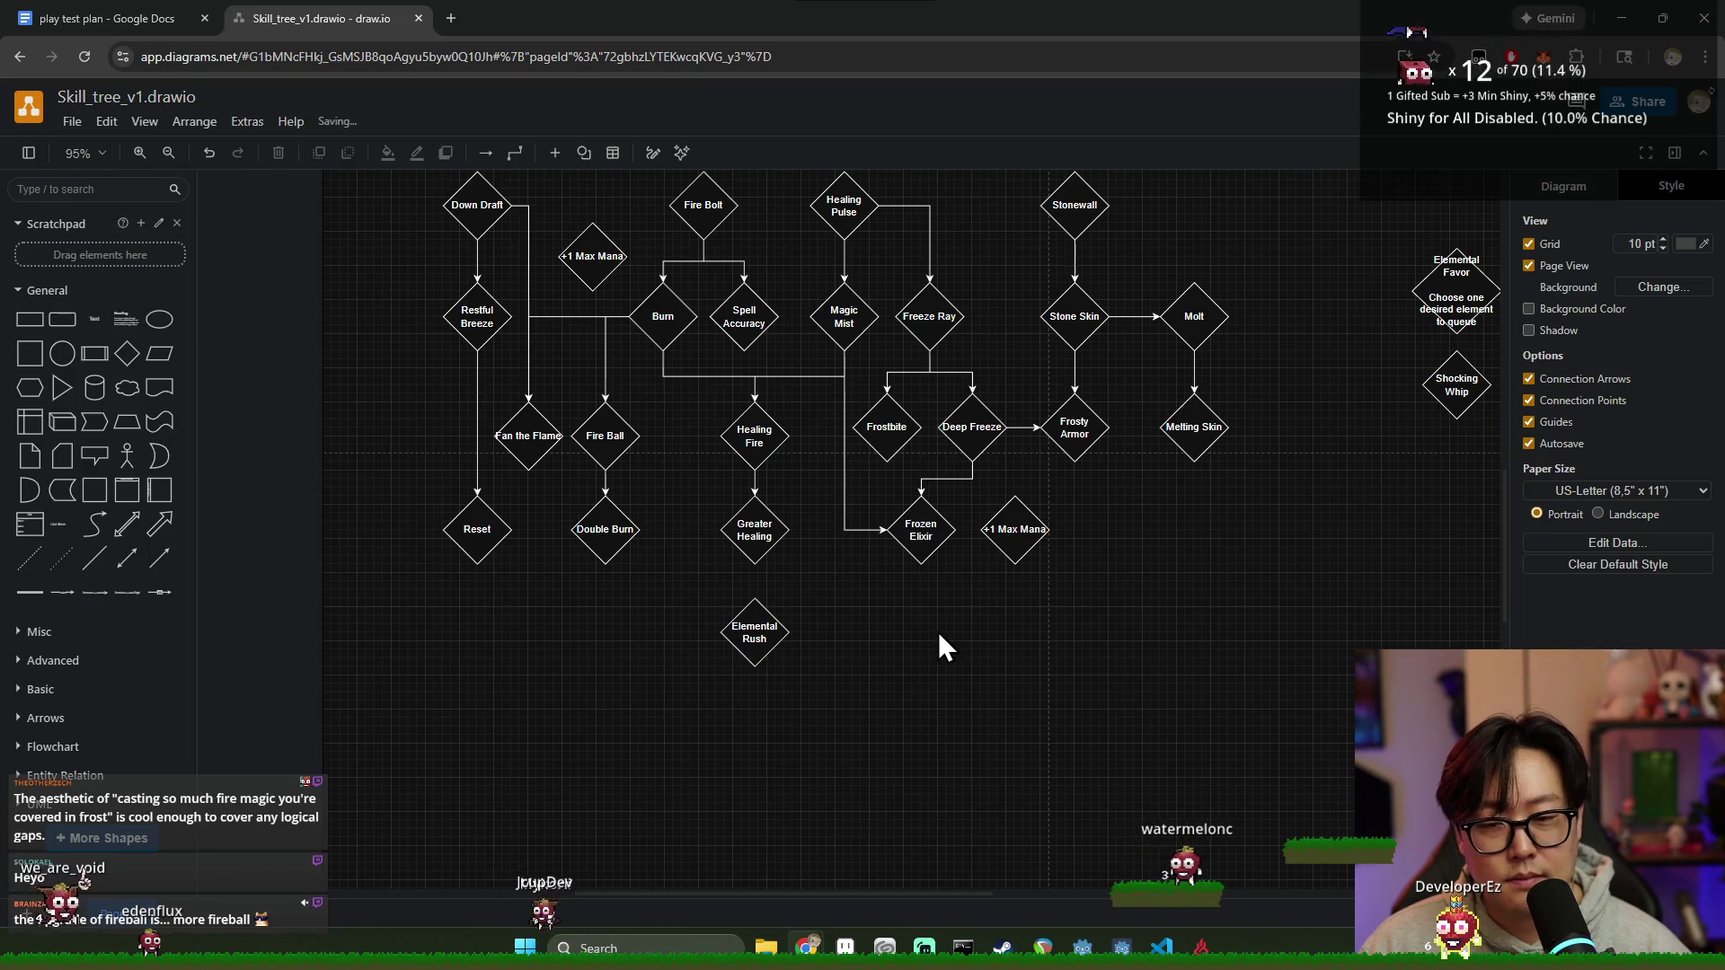
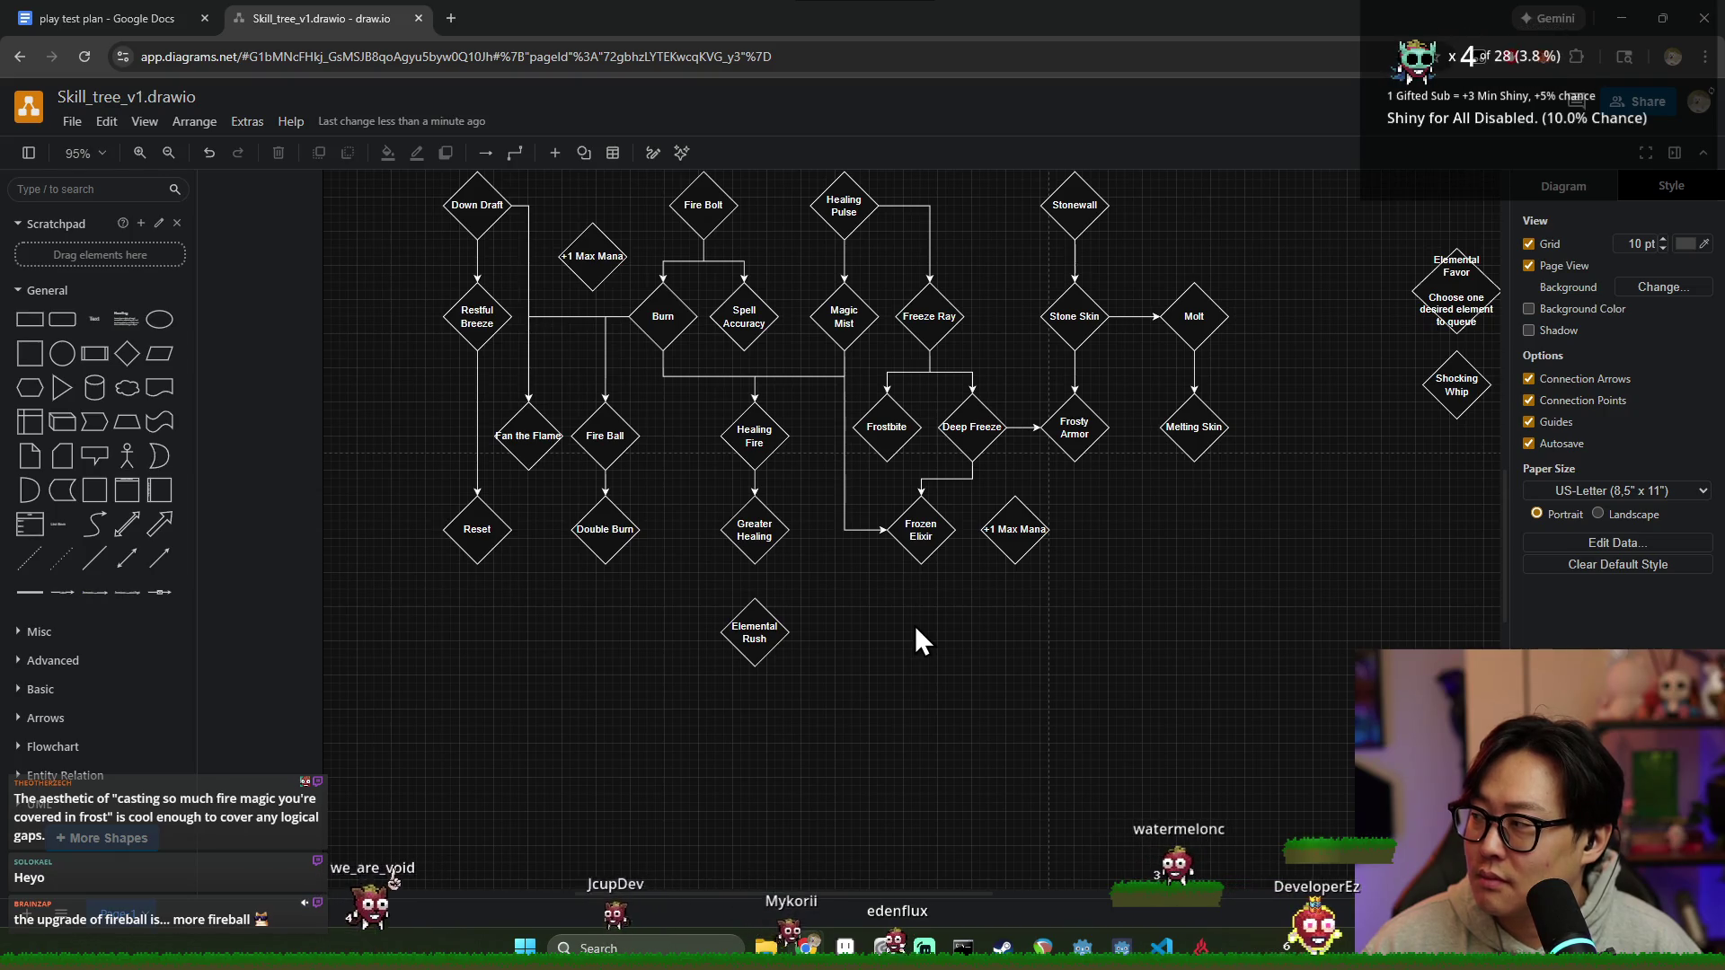
# Step: Select the Elemental Rush diamond at the bottom of the tree and nudge it slightly lower
pyautogui.click(759, 646)
pyautogui.click(832, 711)
pyautogui.click(764, 623)
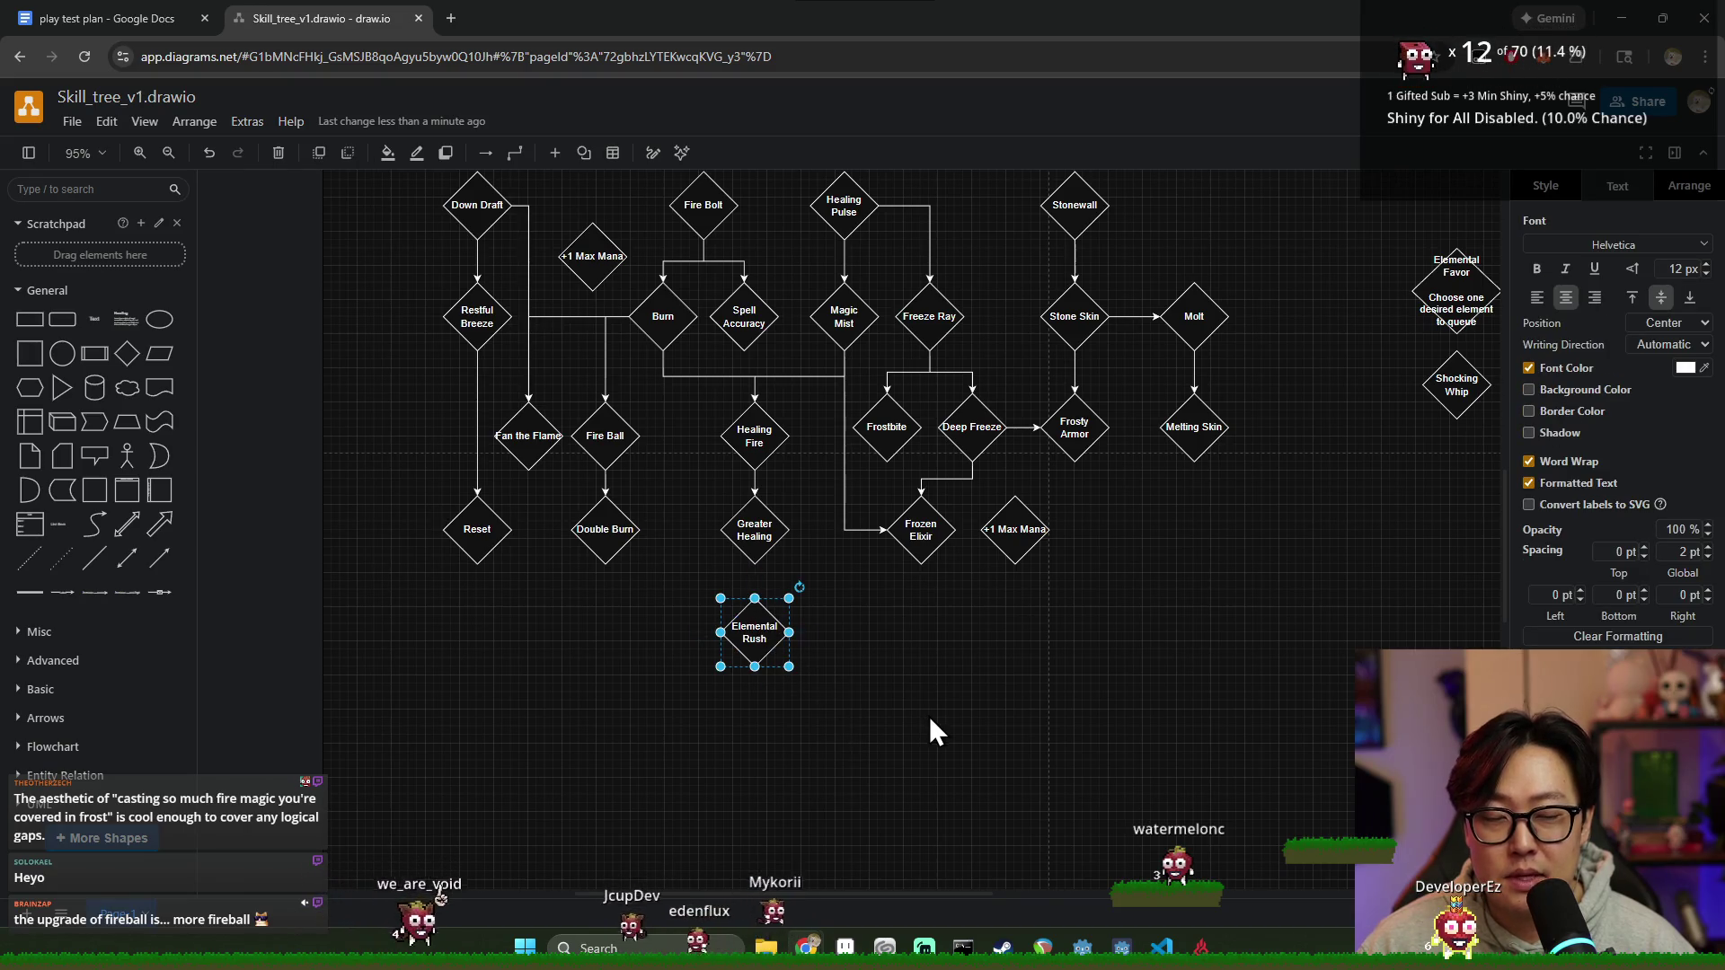
pyautogui.click(820, 729)
pyautogui.click(765, 642)
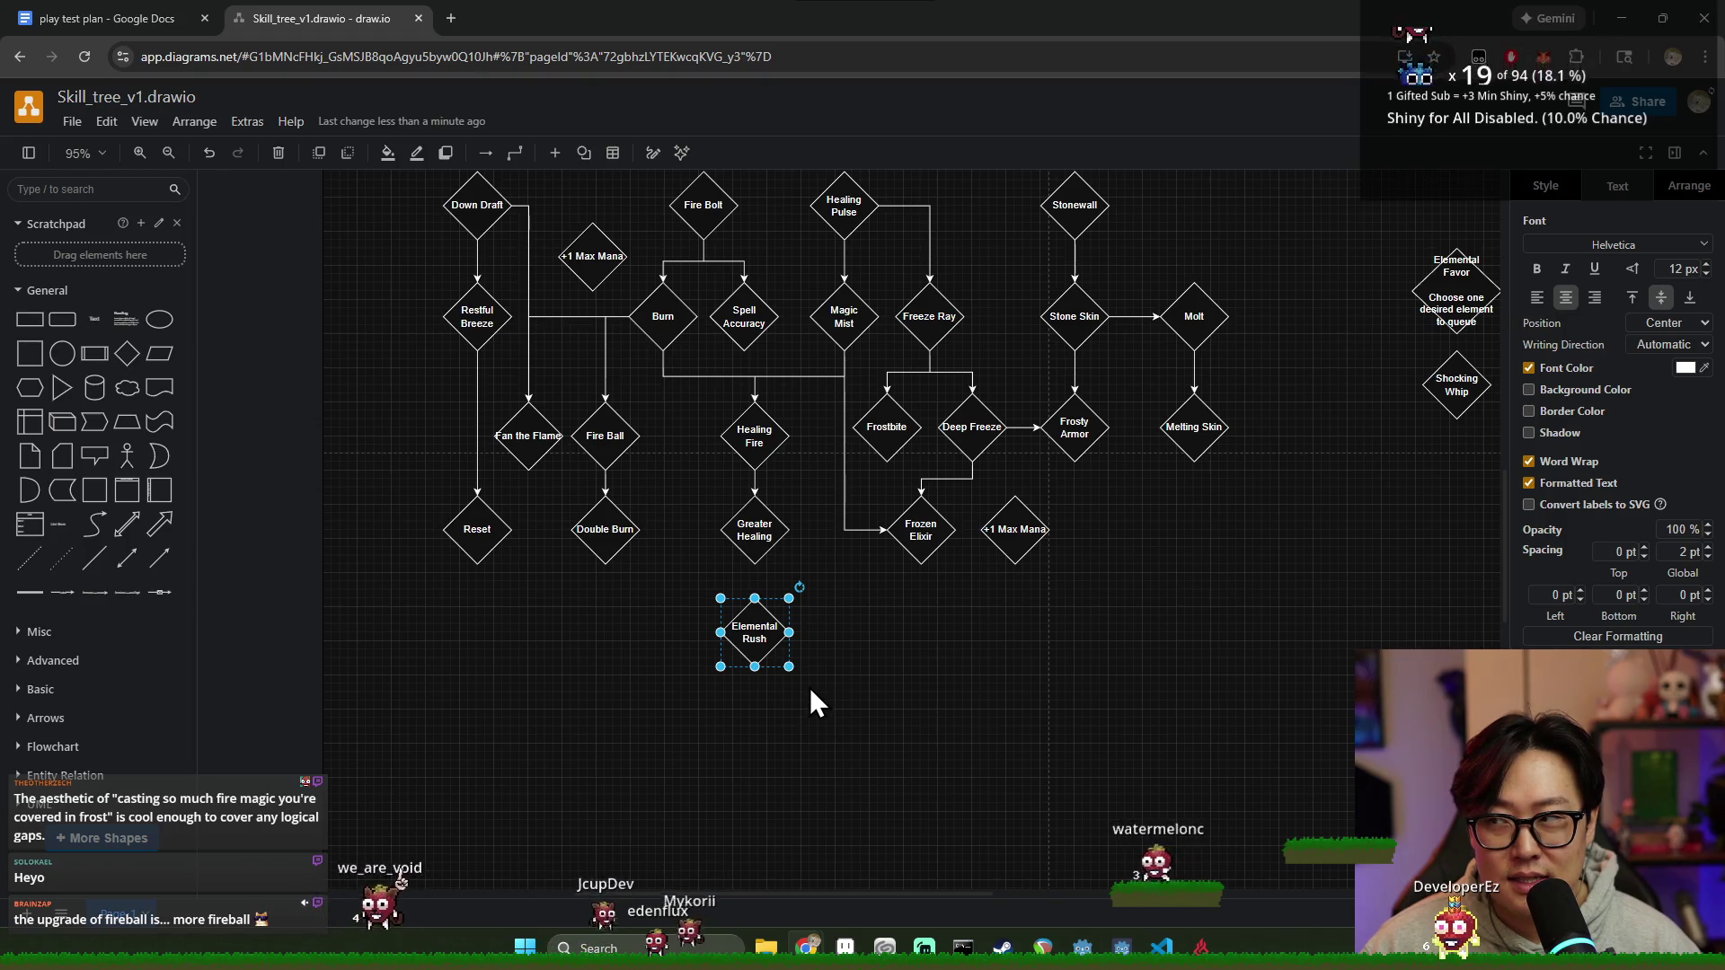
pyautogui.moveTo(755, 632)
pyautogui.moveTo(765, 633); pyautogui.dragTo(765, 642)
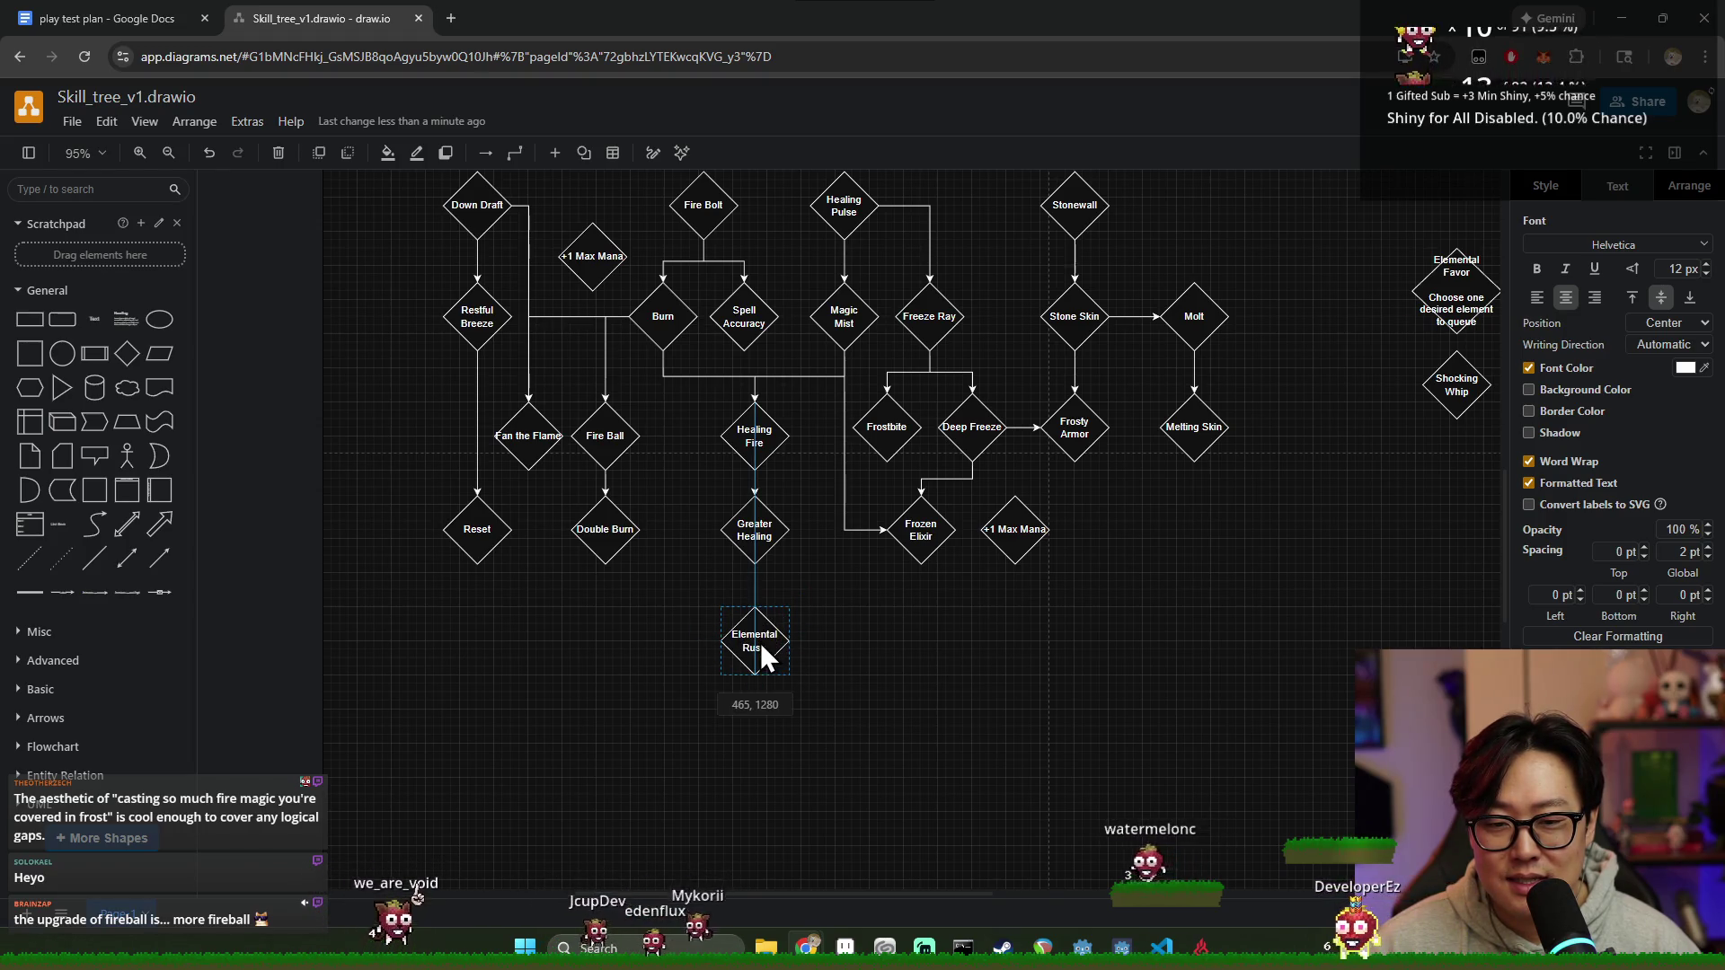
pyautogui.click(790, 661)
pyautogui.click(877, 666)
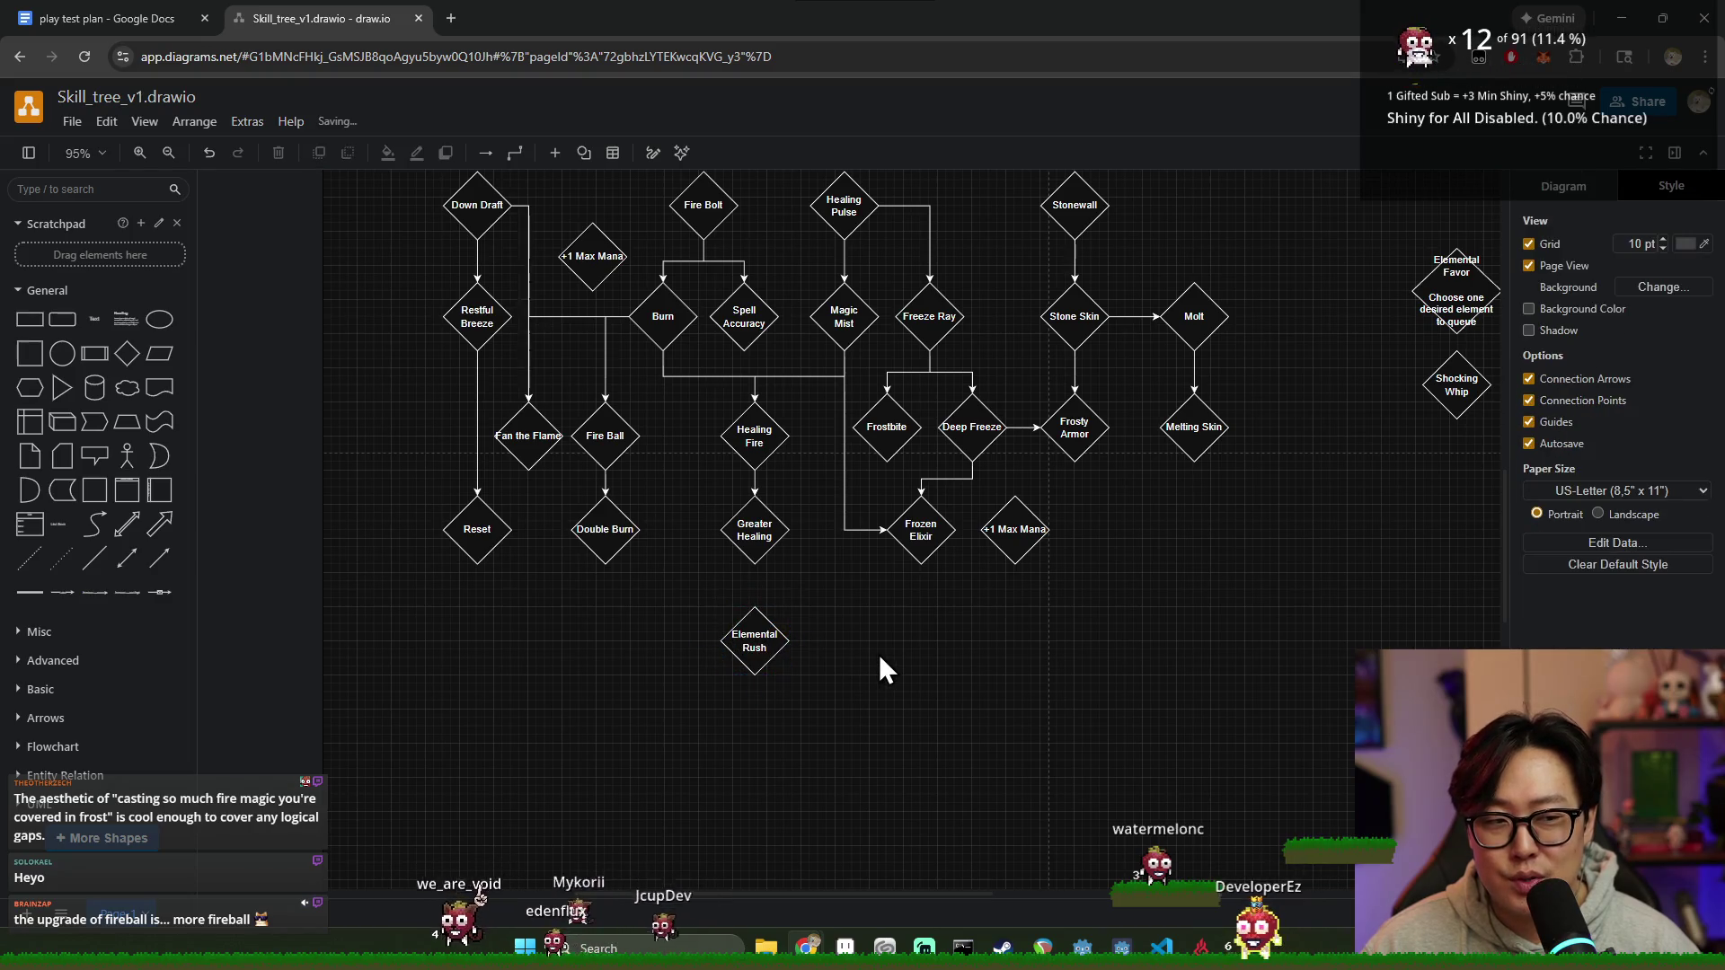
pyautogui.click(761, 645)
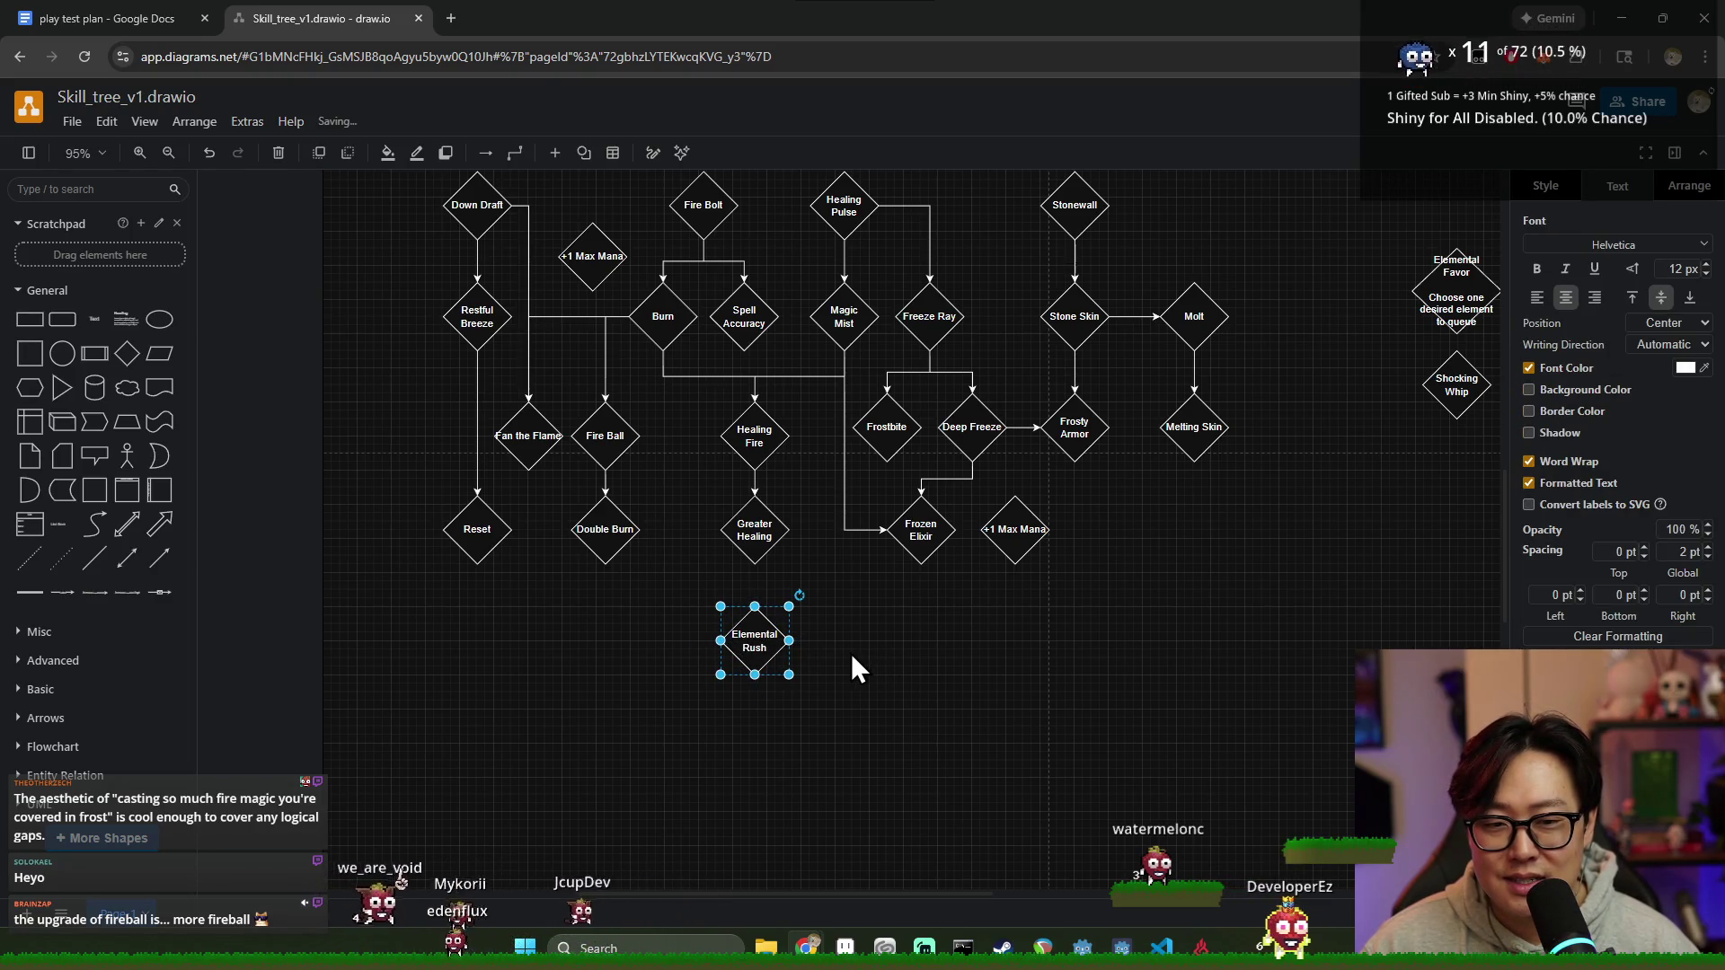
pyautogui.click(849, 653)
pyautogui.click(759, 644)
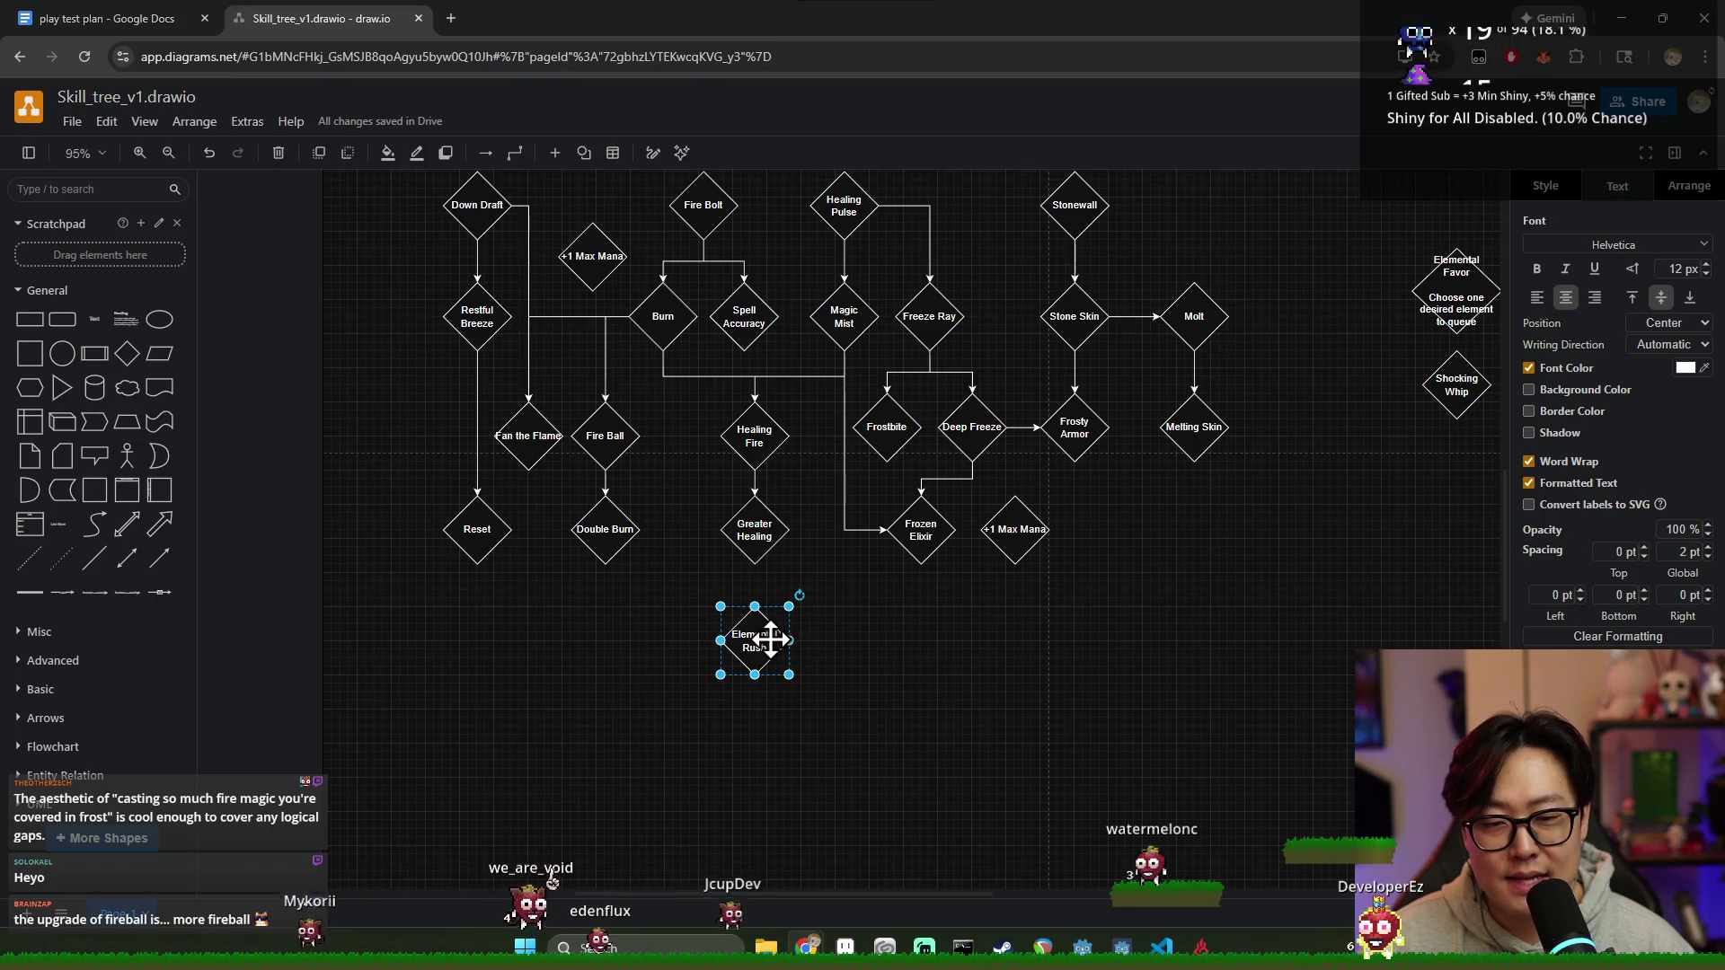
# Step: Reselect the Elemental Rush node and delete it from the skill tree
pyautogui.click(888, 631)
pyautogui.click(773, 635)
pyautogui.click(898, 655)
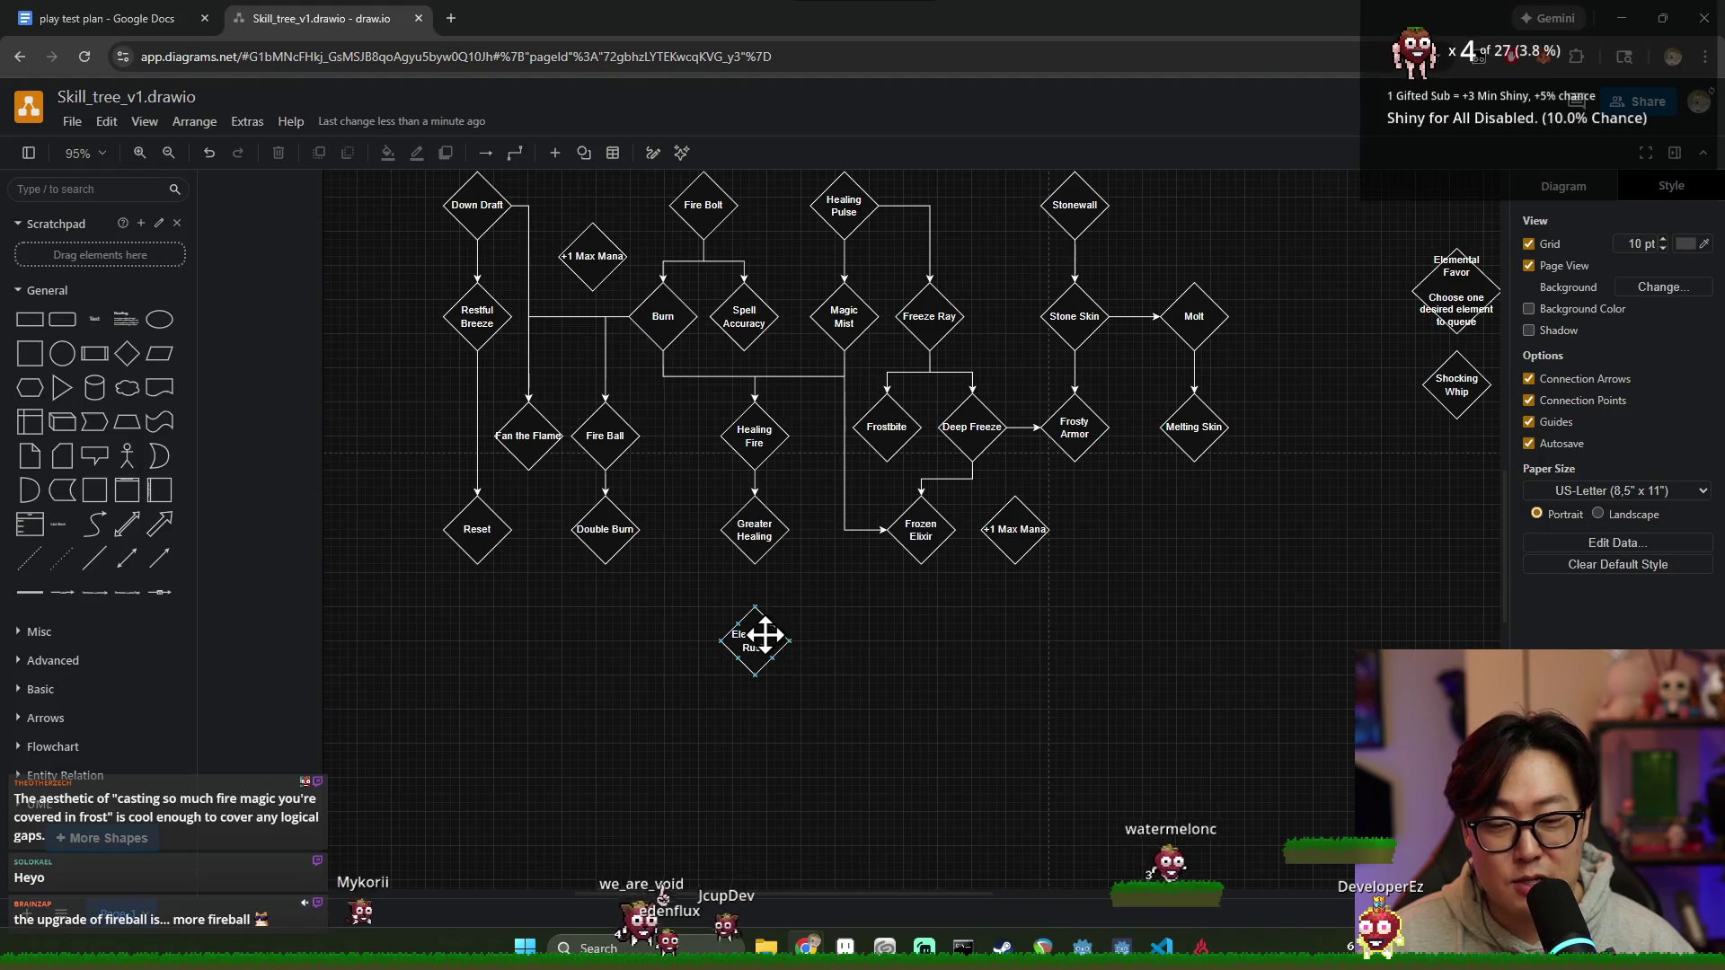
pyautogui.click(738, 643)
pyautogui.click(610, 439)
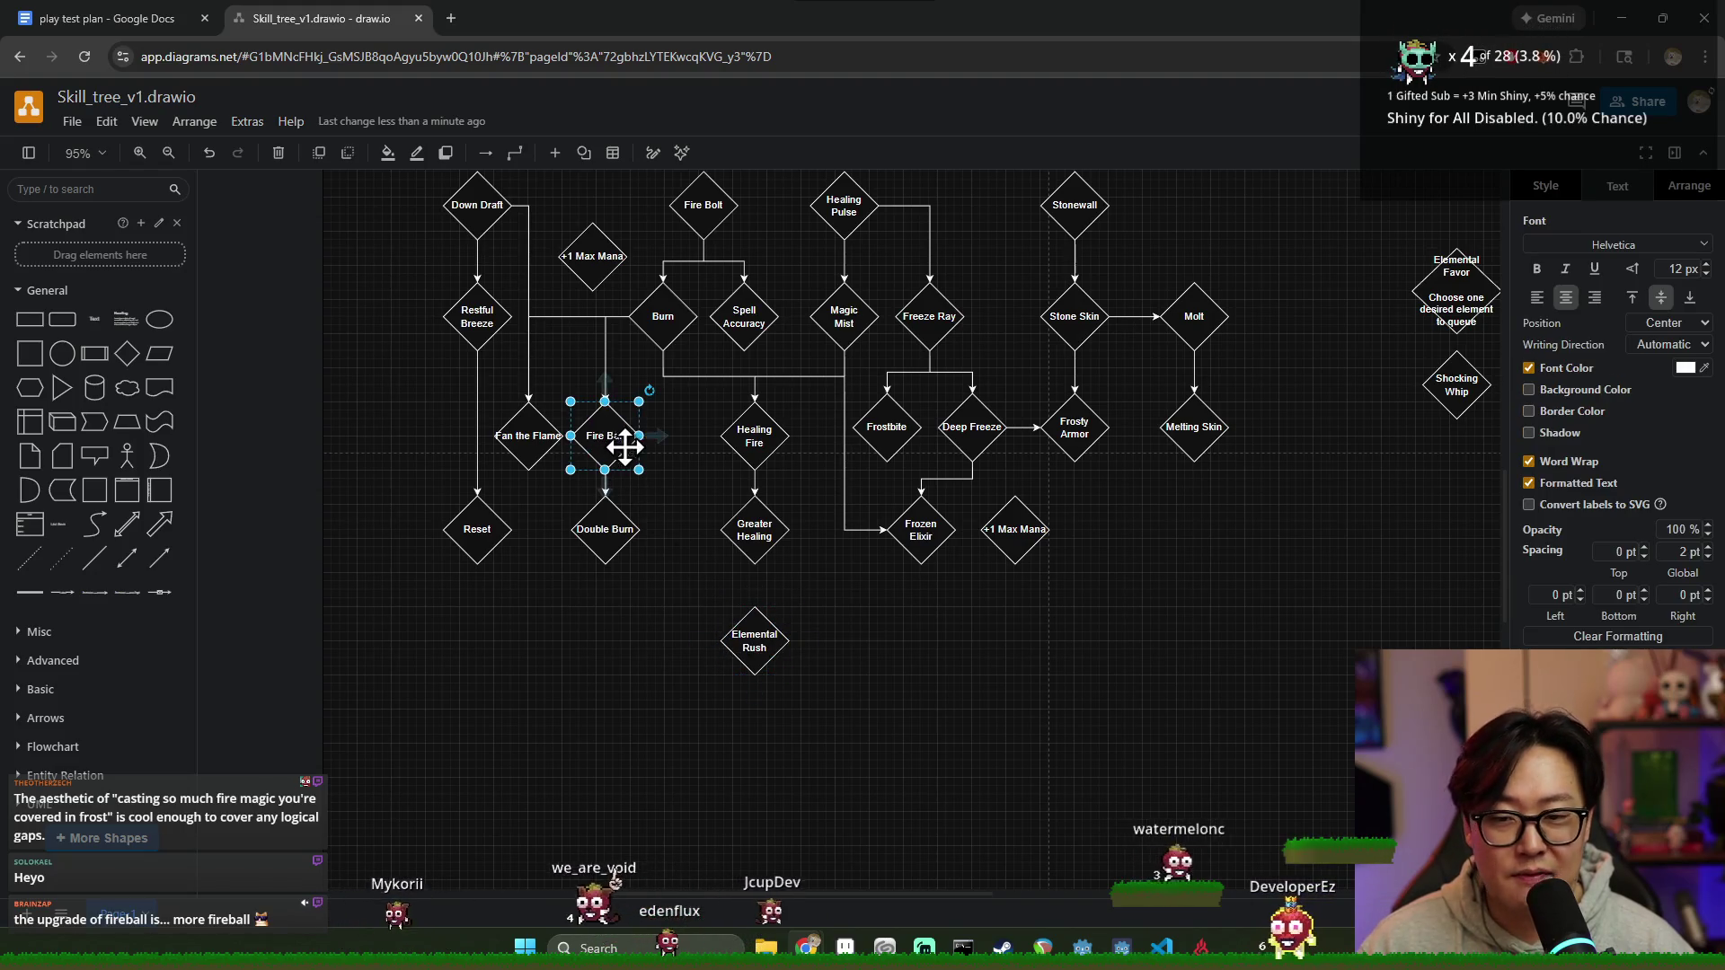
pyautogui.click(681, 599)
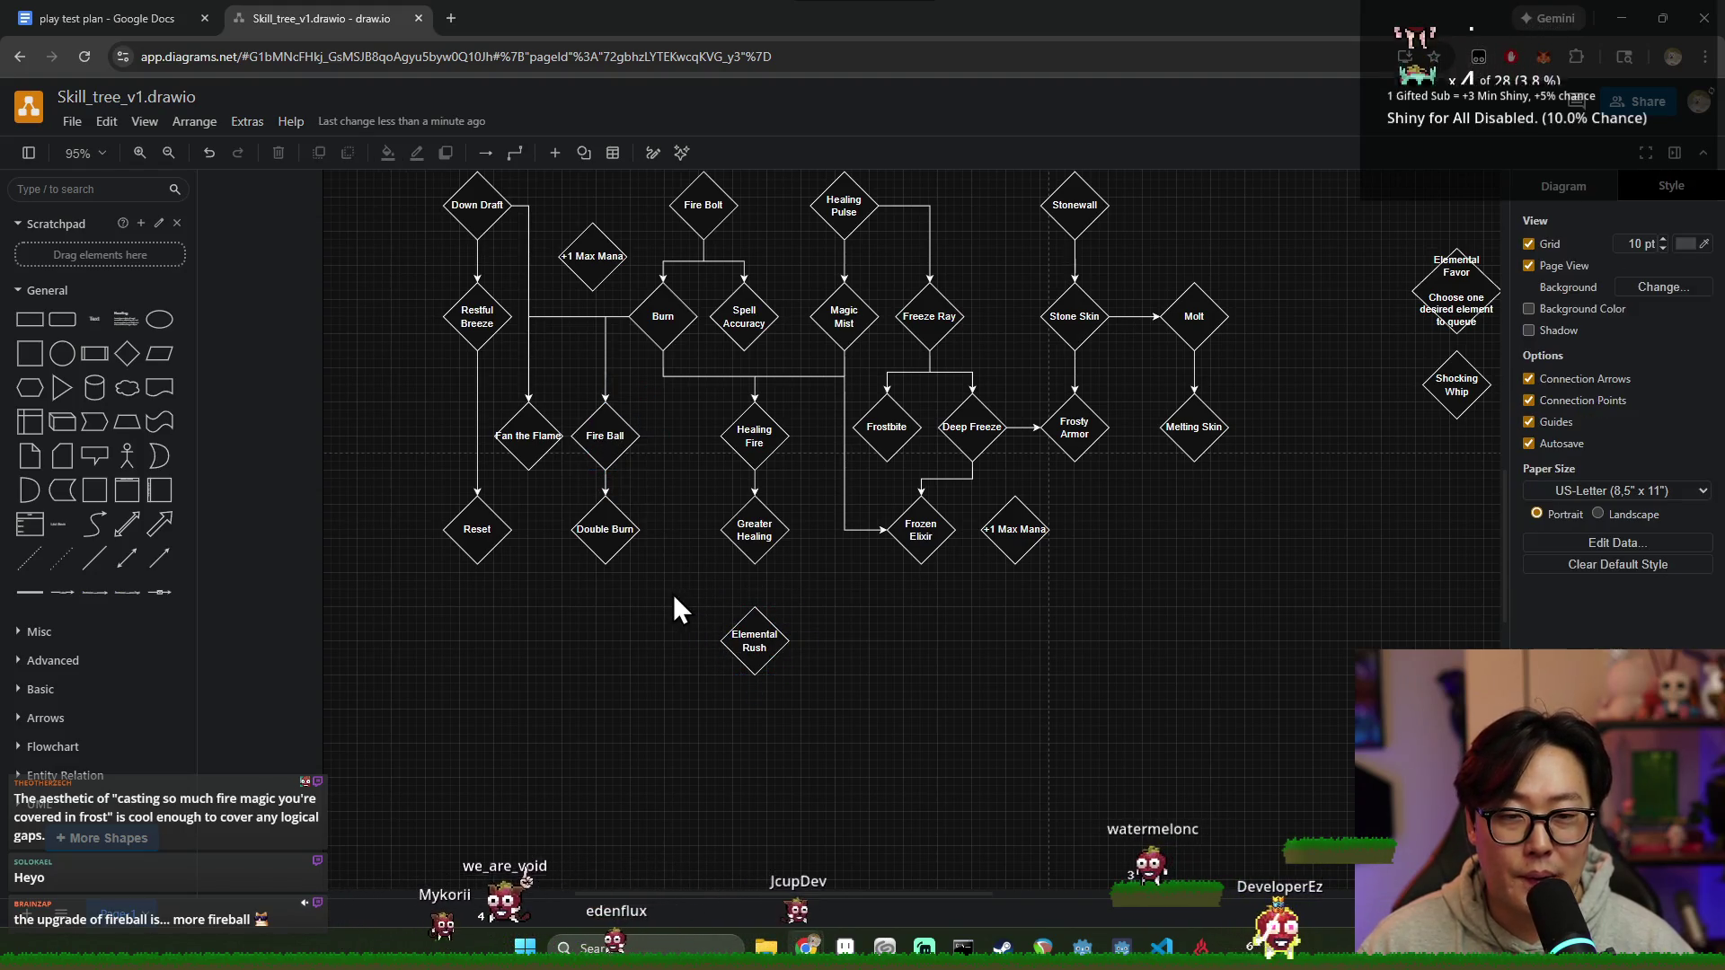
pyautogui.click(751, 635)
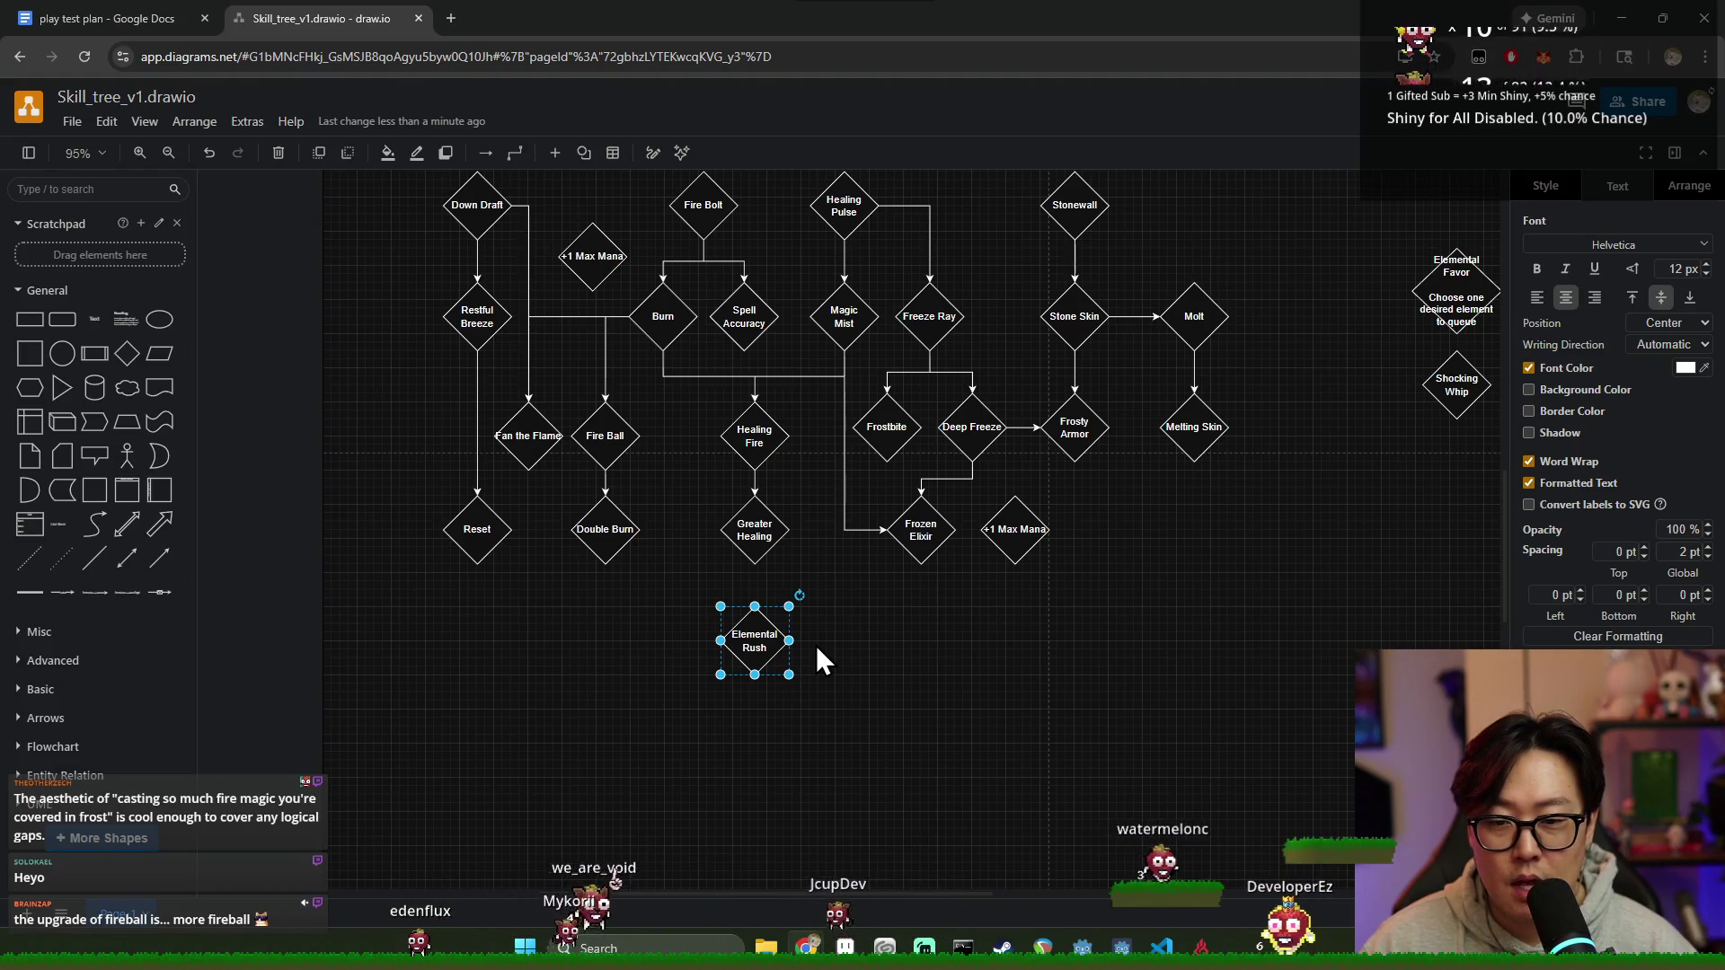
pyautogui.press('Delete')
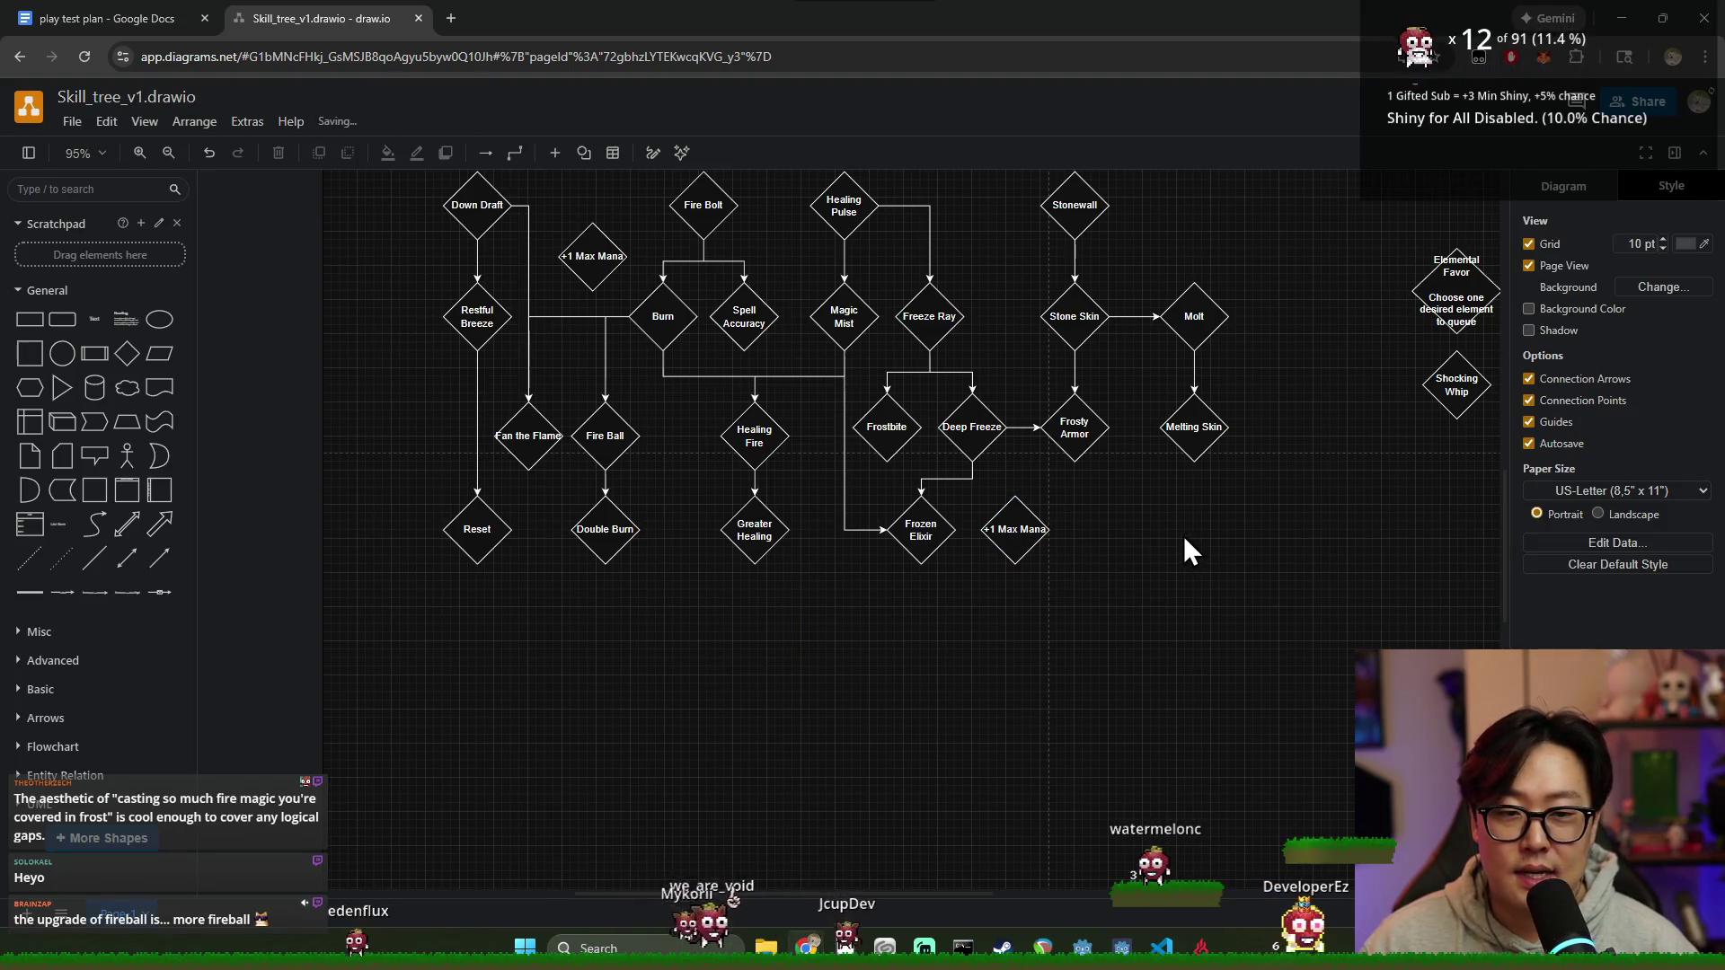
pyautogui.moveTo(661, 316)
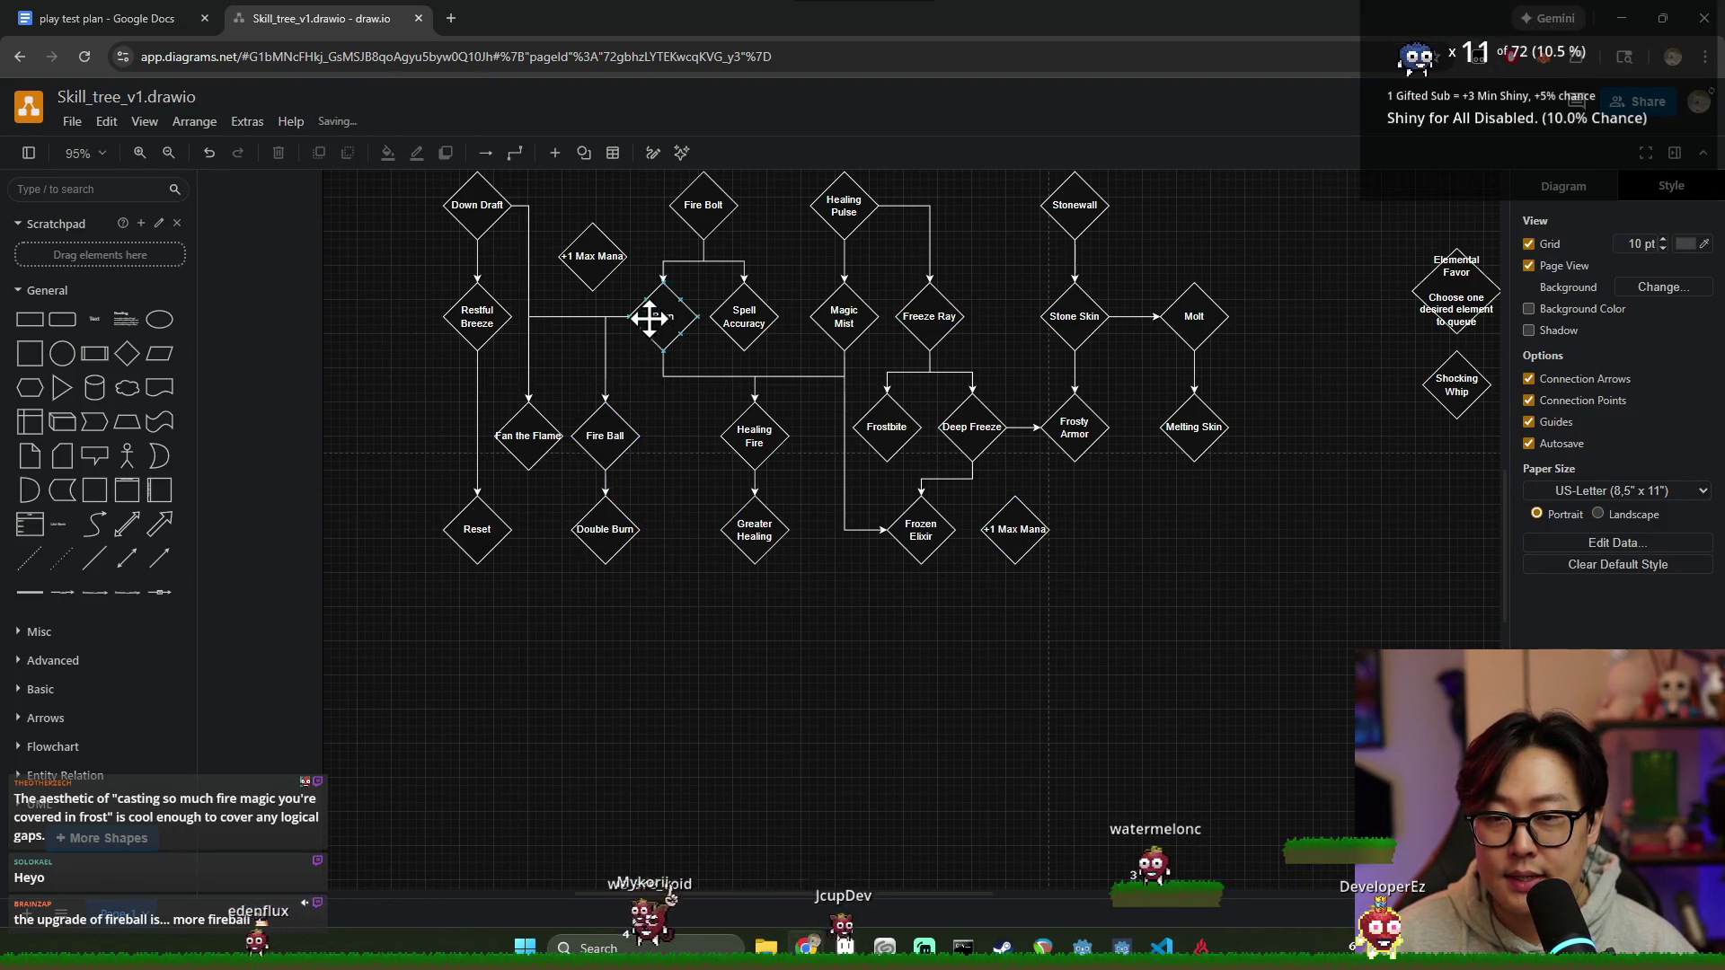
pyautogui.moveTo(848, 497); pyautogui.dragTo(806, 501)
pyautogui.moveTo(1062, 486); pyautogui.dragTo(1053, 494)
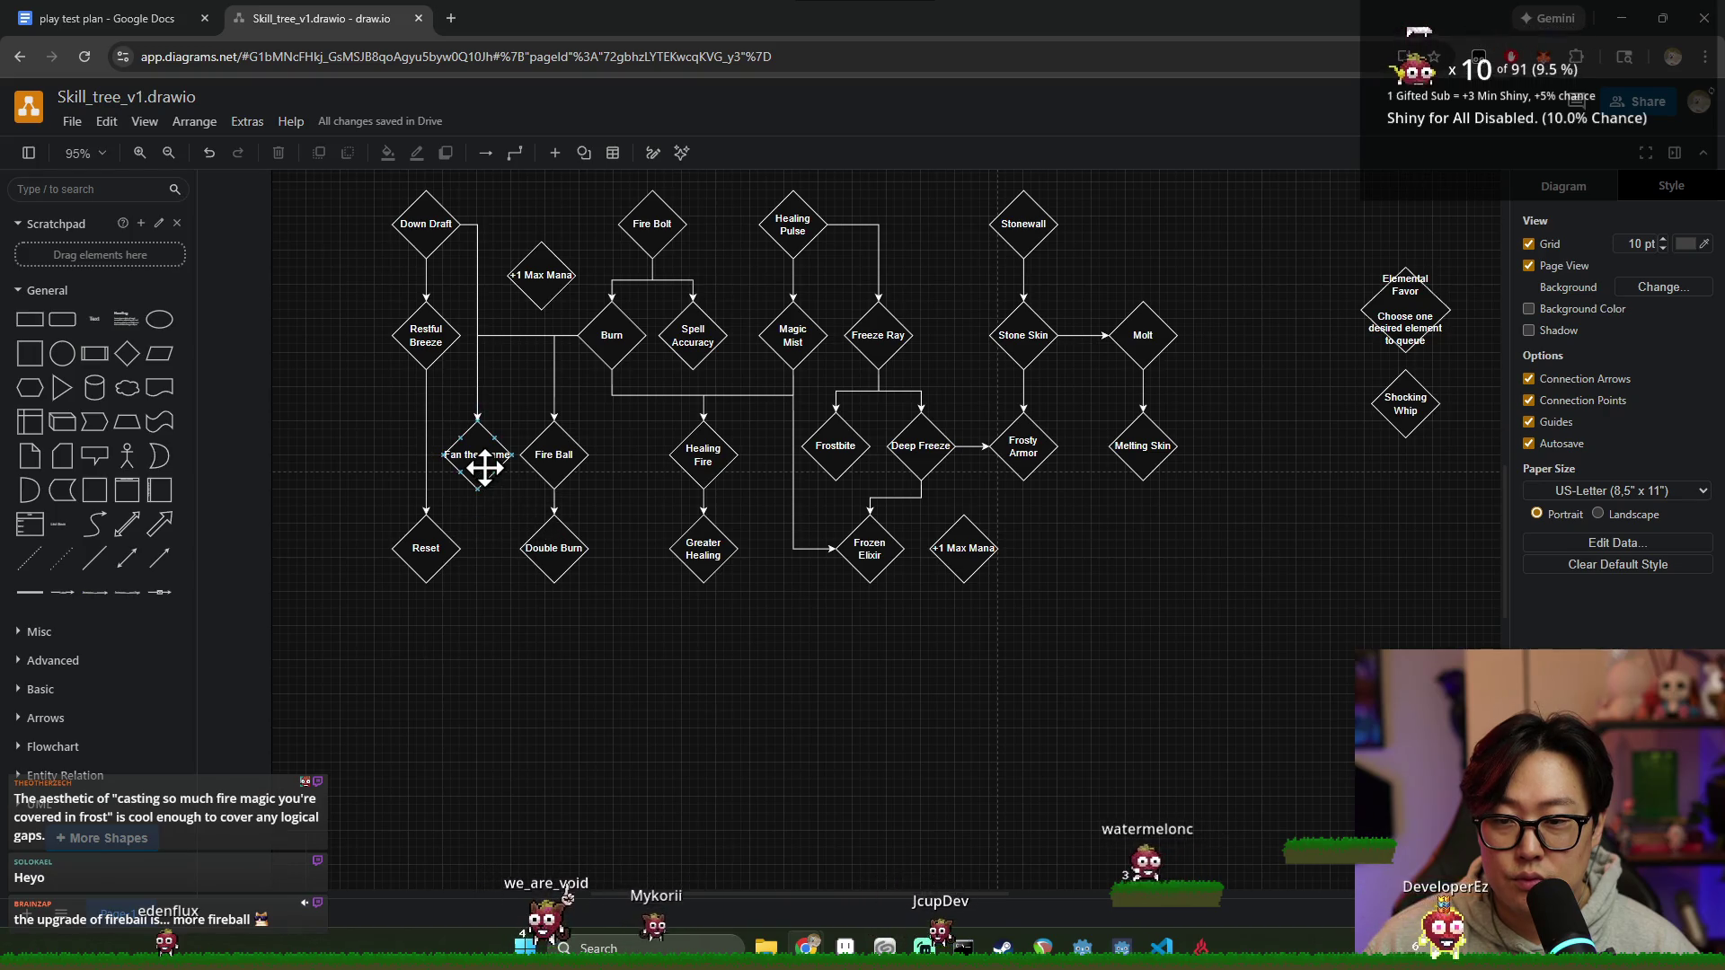
pyautogui.click(431, 354)
pyautogui.click(426, 547)
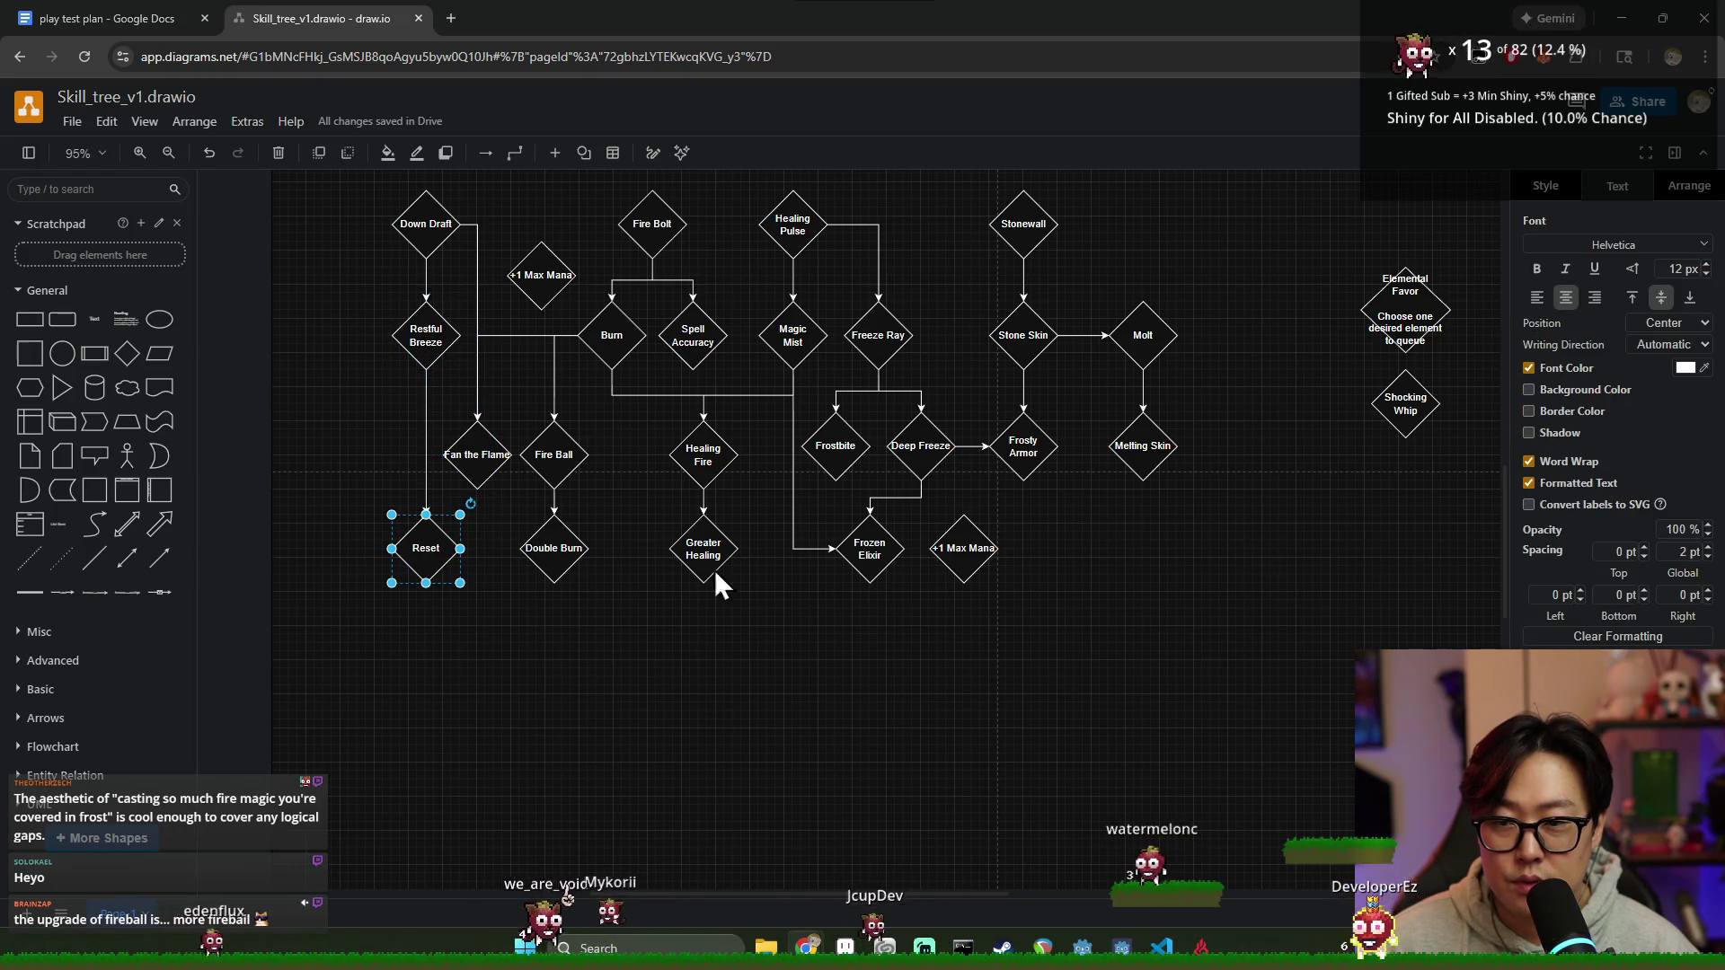
pyautogui.hscroll(2, 1083, 547)
pyautogui.hscroll(-3, 735, 561)
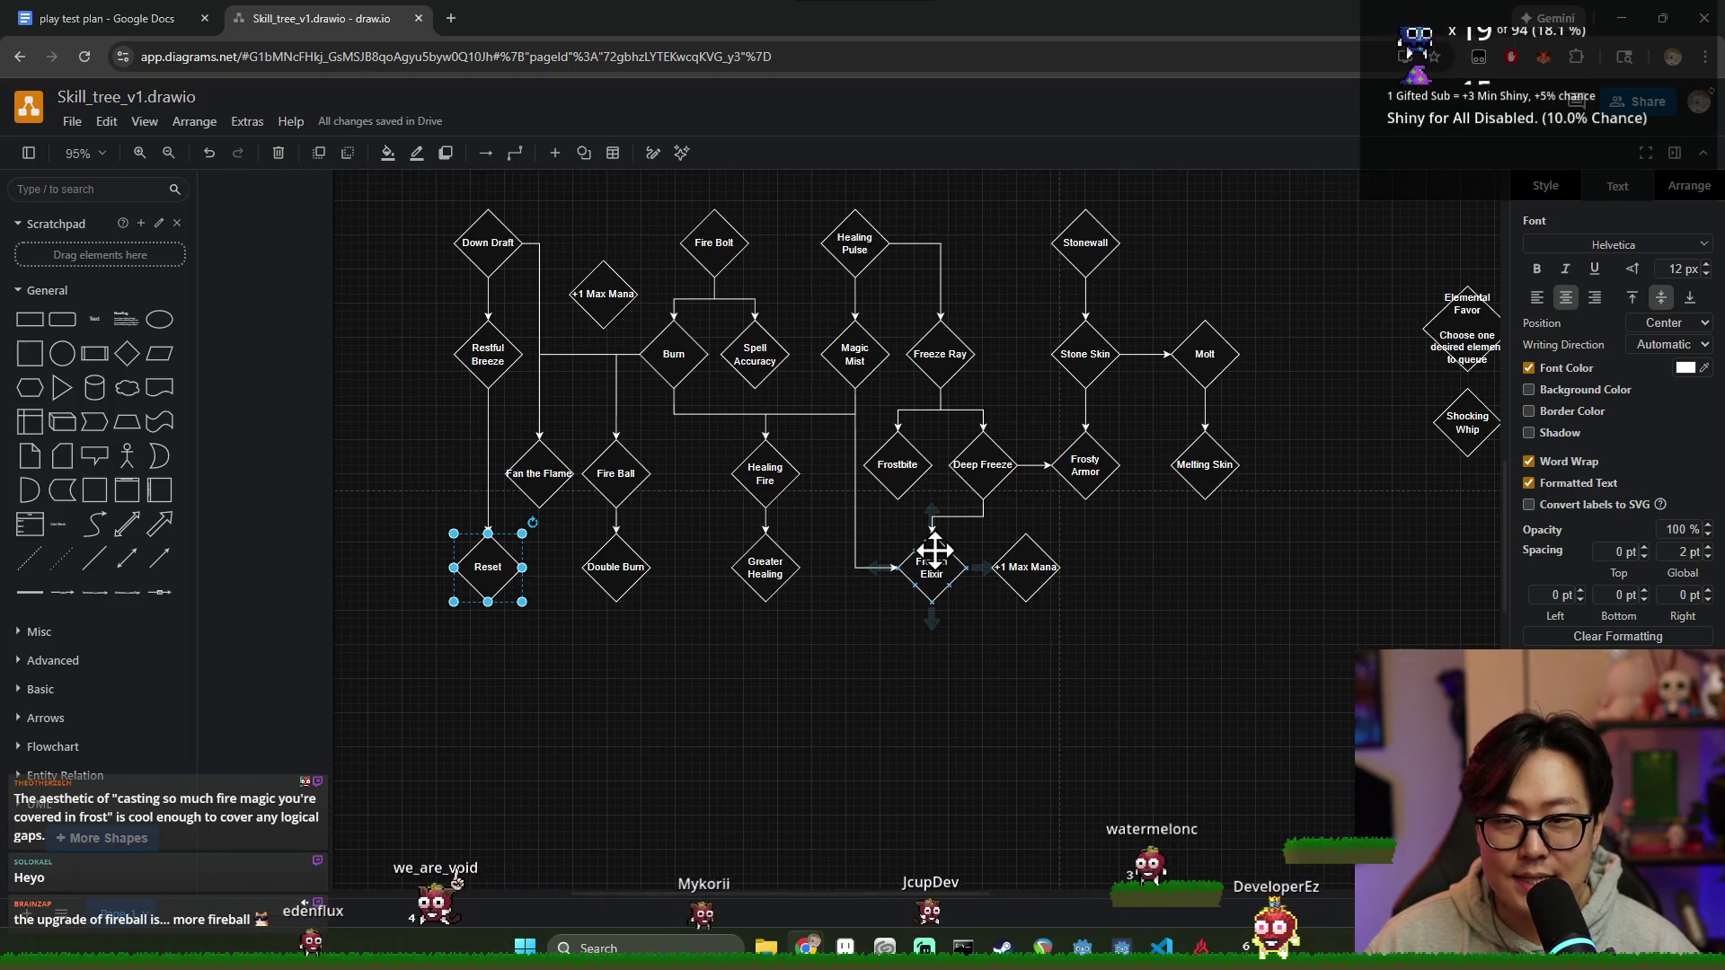
pyautogui.hscroll(1, 1080, 535)
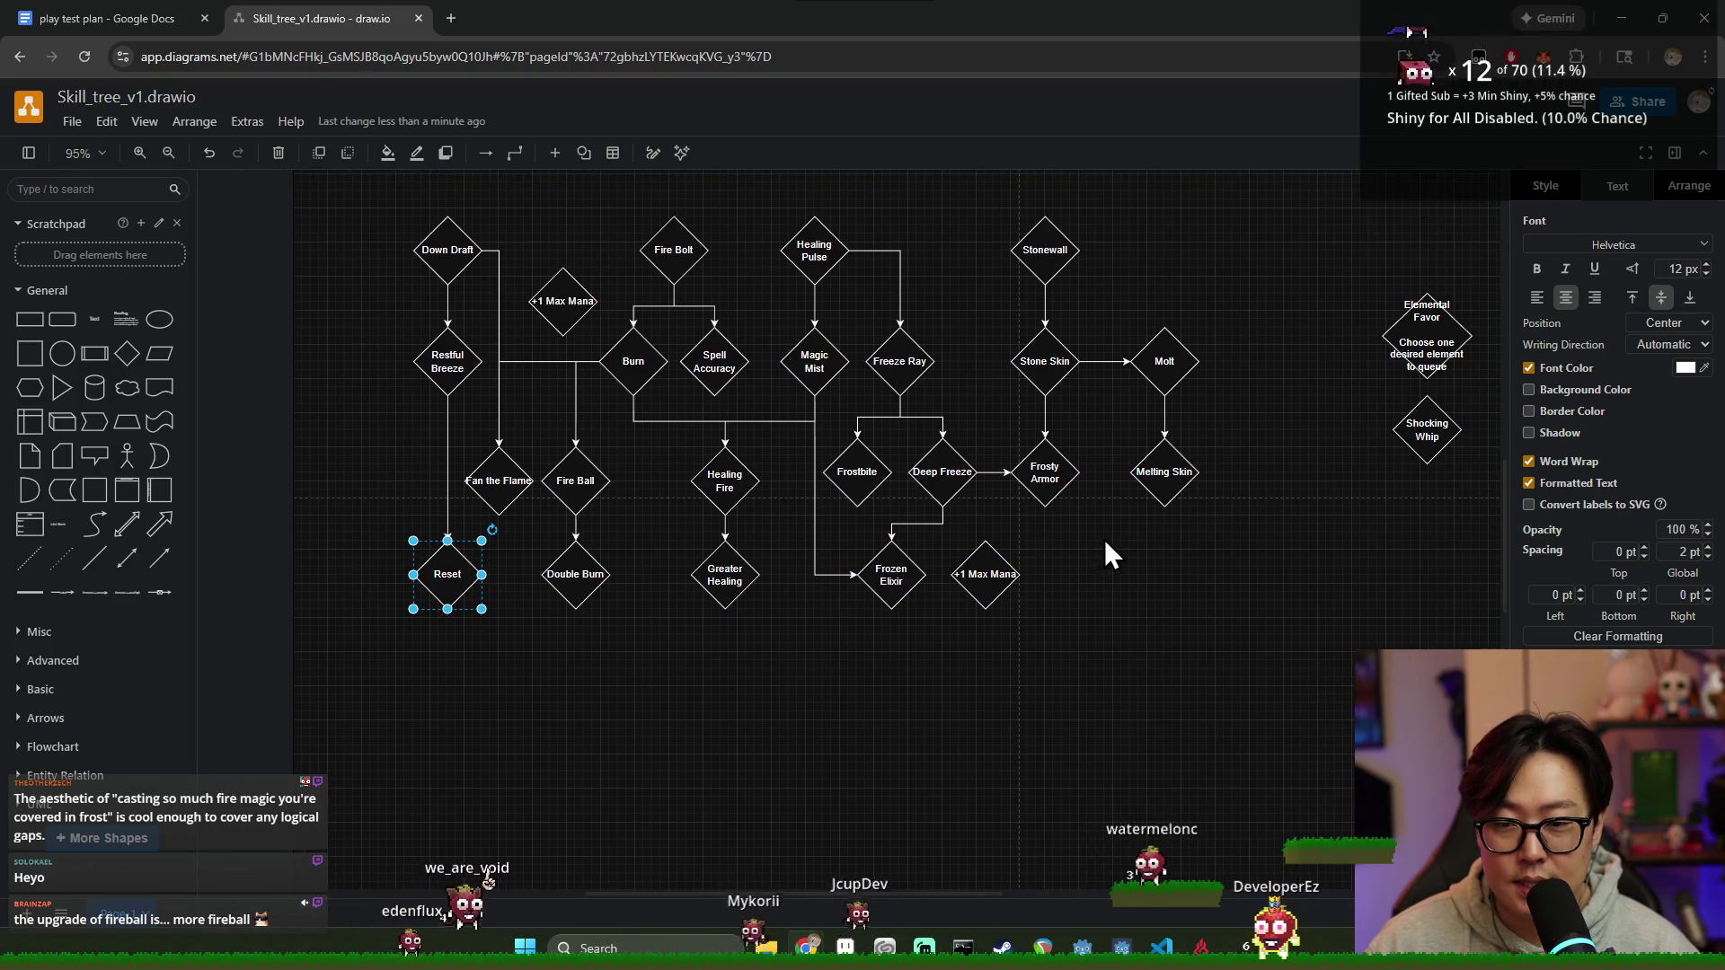
pyautogui.hscroll(3, 1078, 544)
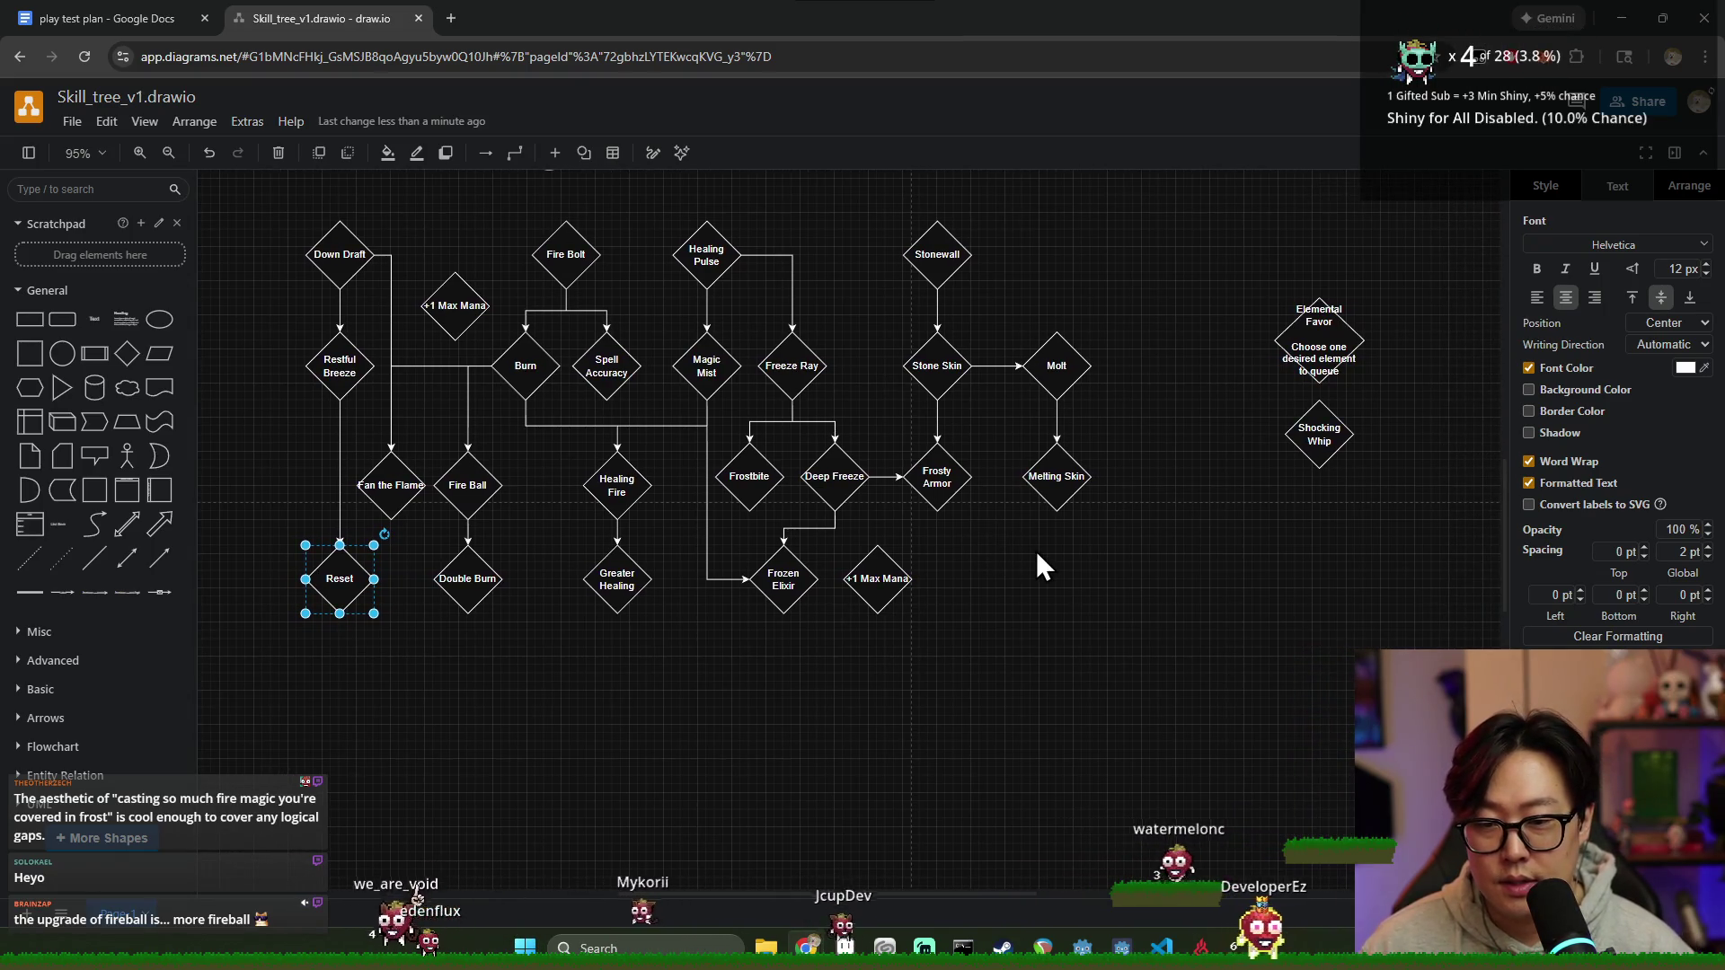
pyautogui.hscroll(-1, 656, 622)
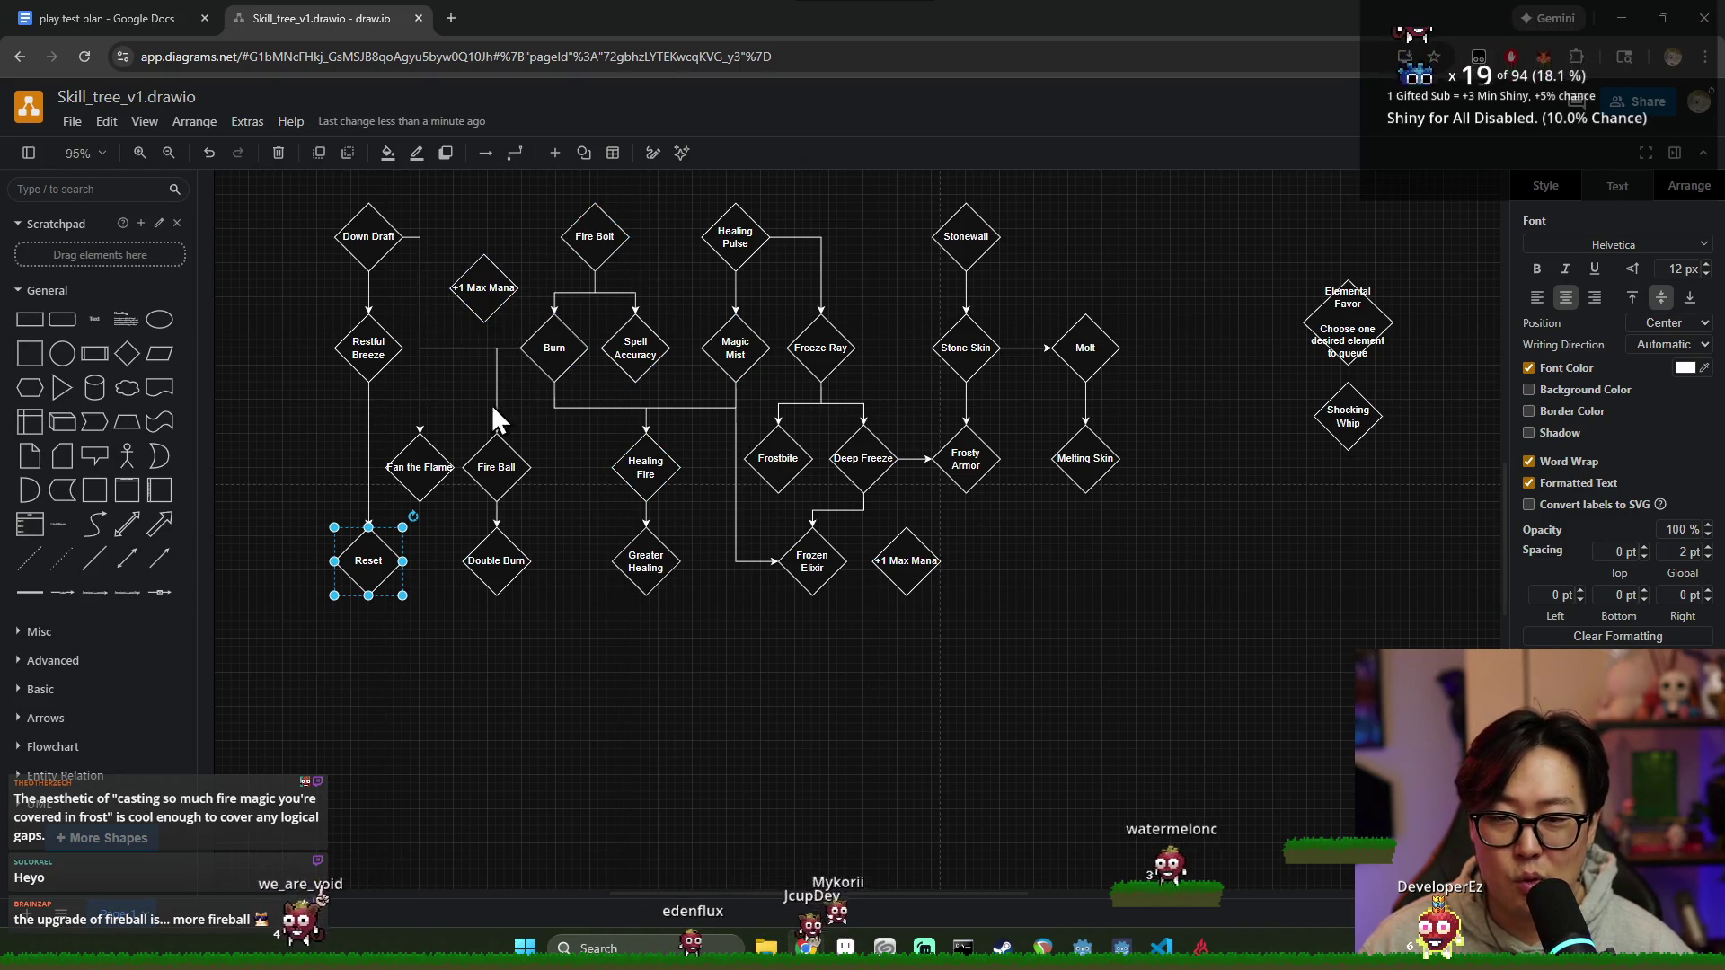
pyautogui.scroll(1, 630, 419)
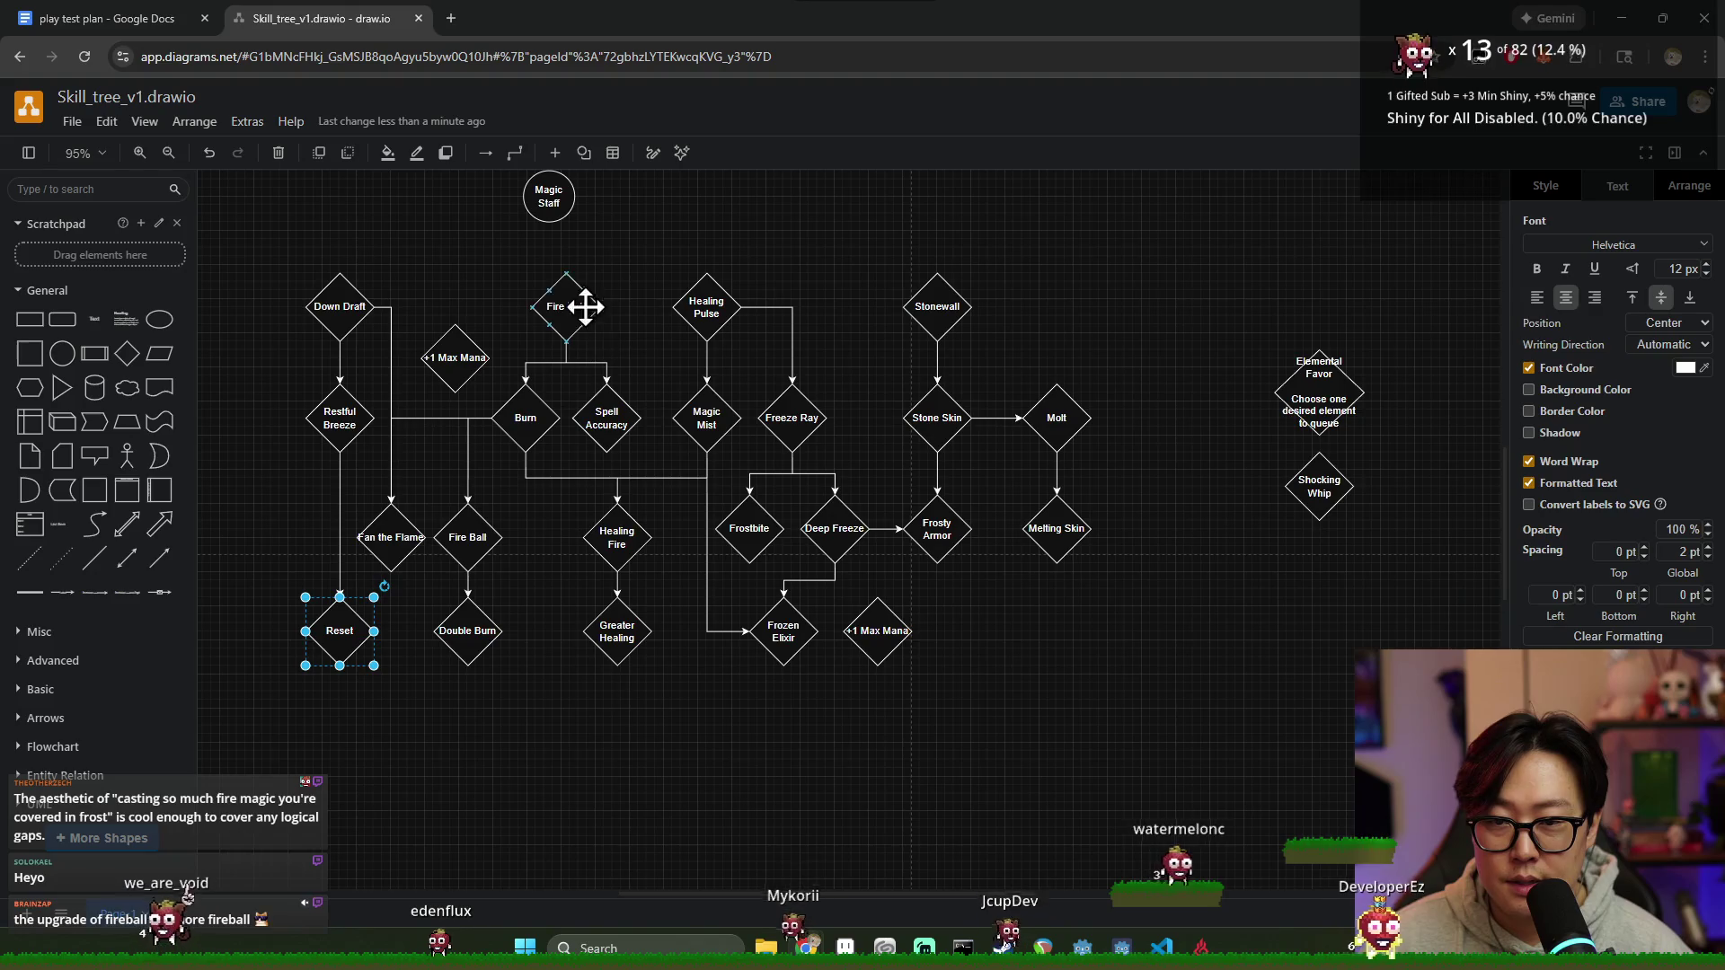
pyautogui.keyDown('shift'); pyautogui.click(616, 630); pyautogui.keyUp('shift')
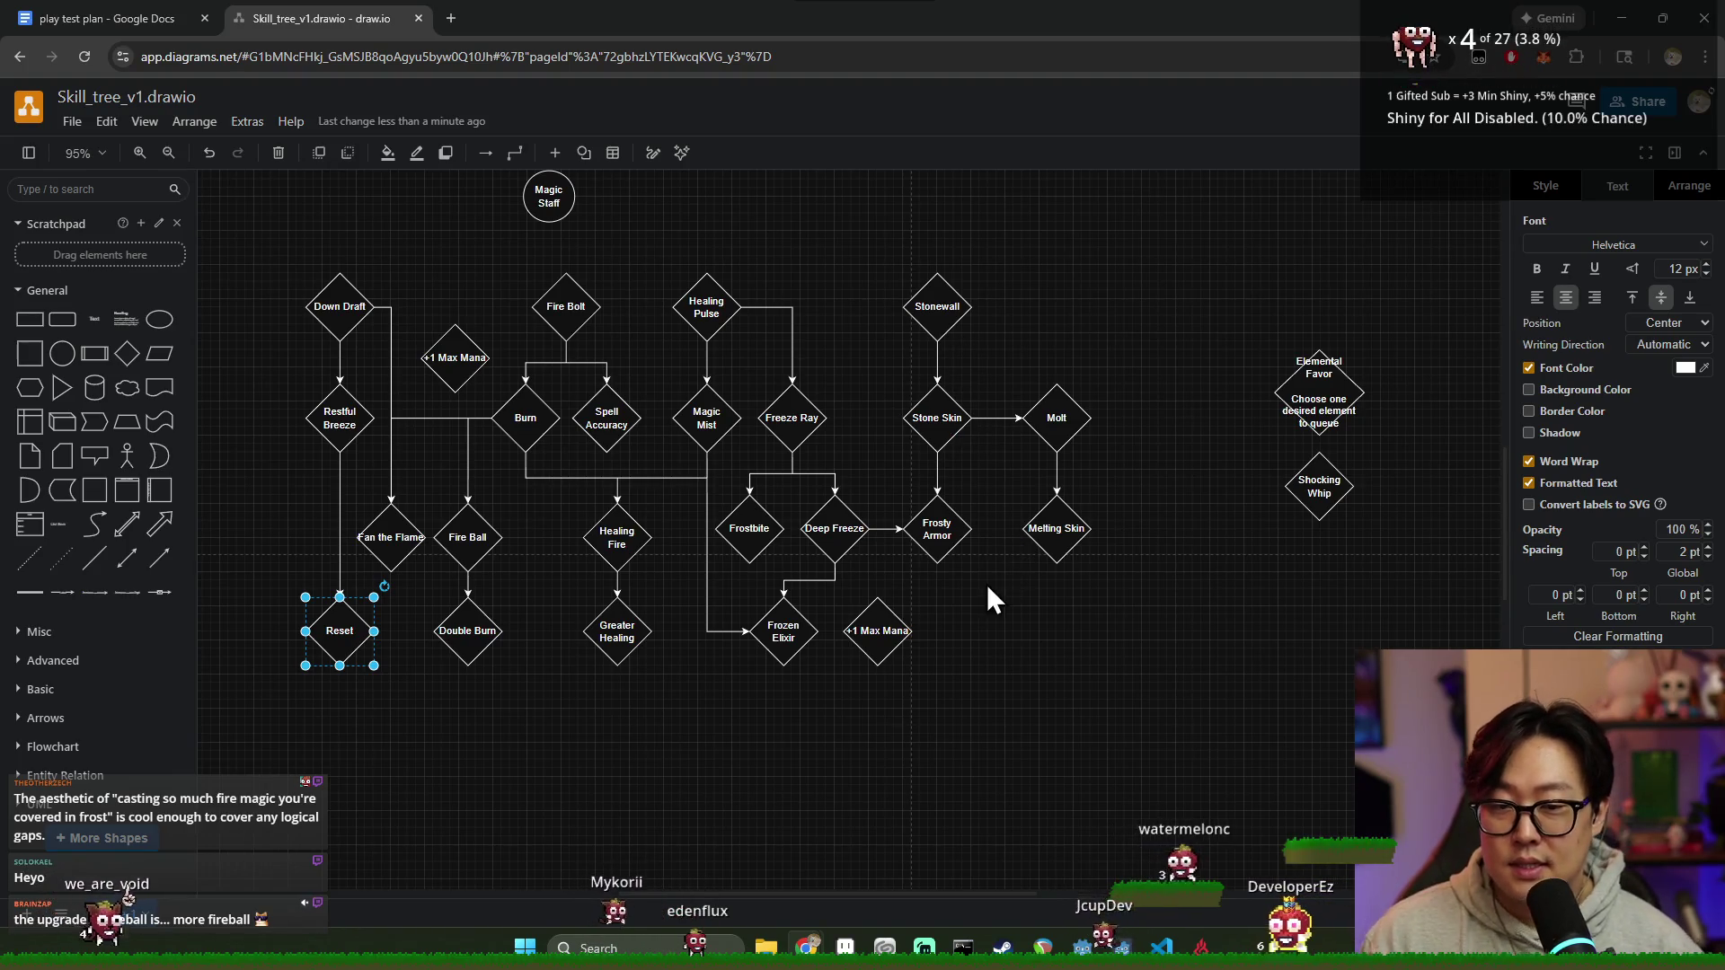
pyautogui.scroll(1, 863, 540)
pyautogui.scroll(5, 817, 485)
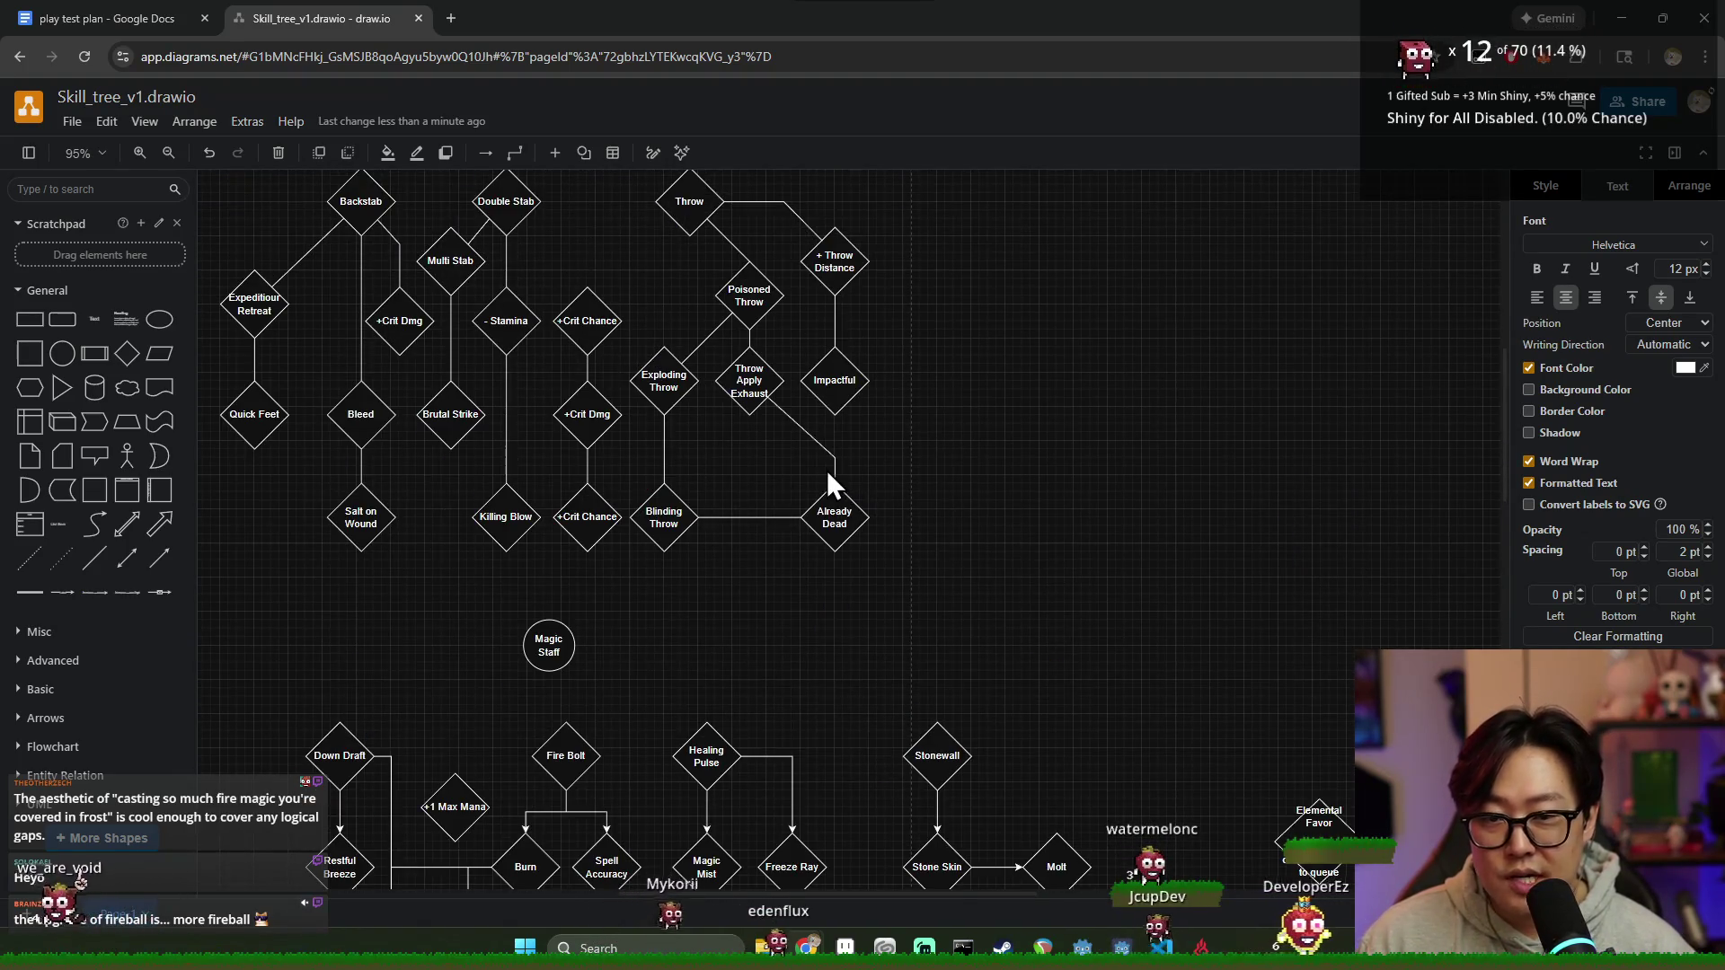
pyautogui.scroll(1, 943, 452)
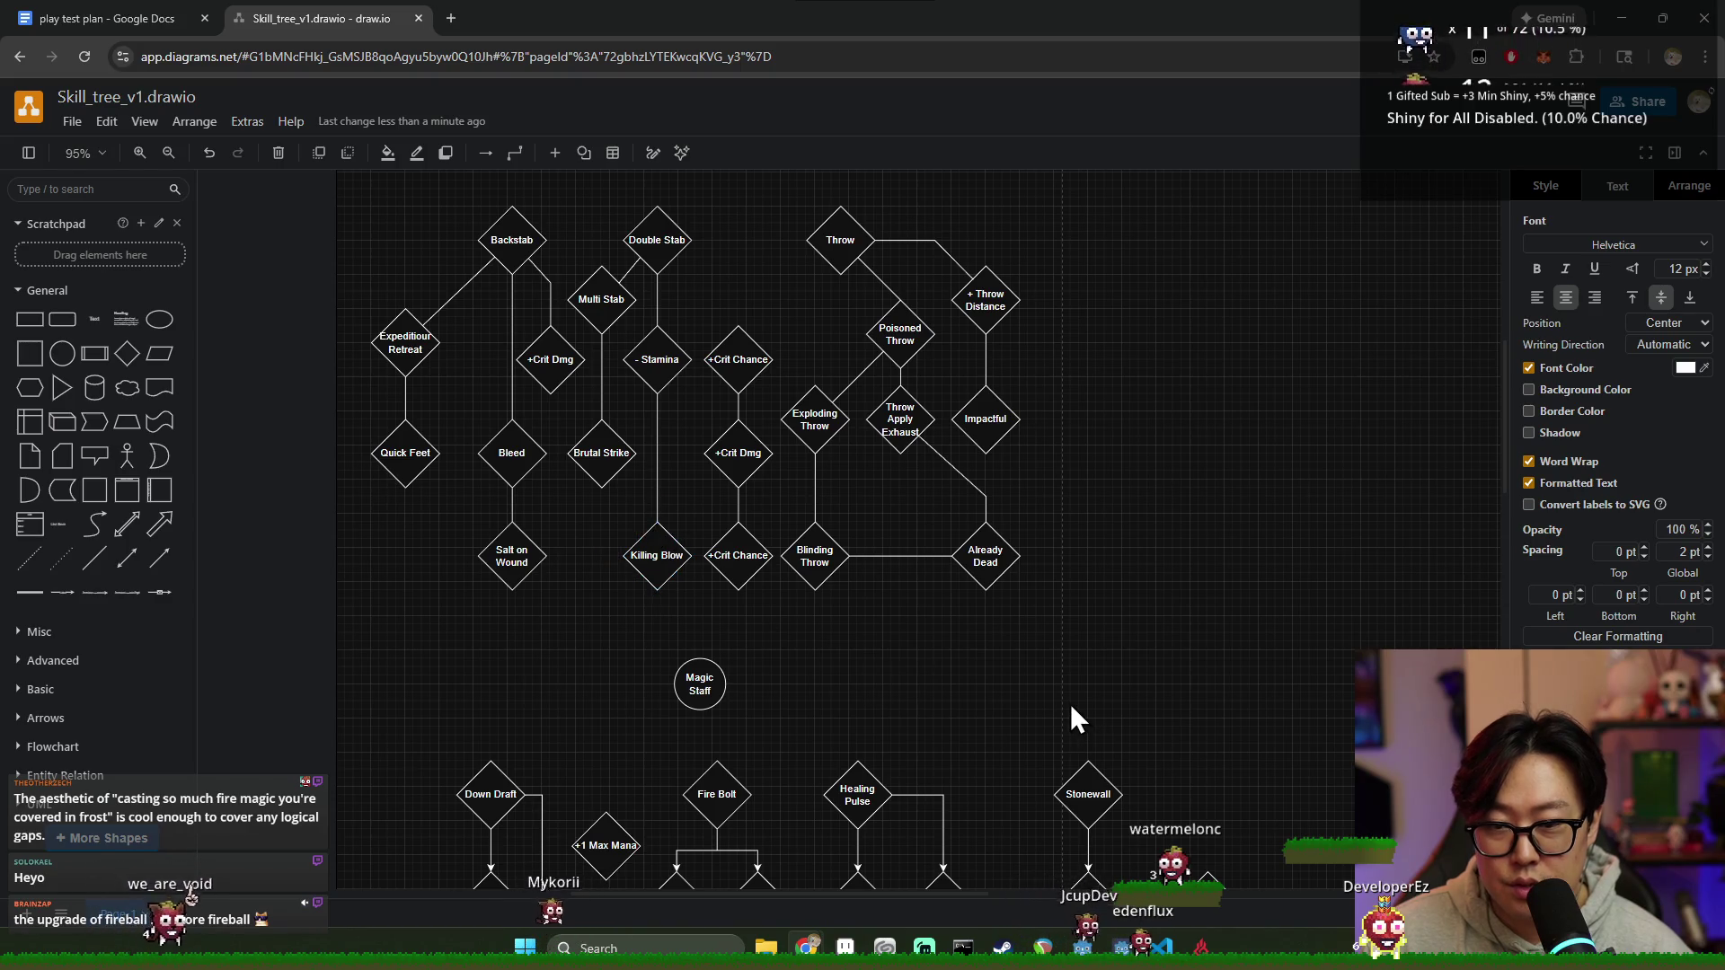
pyautogui.scroll(-1, 1070, 719)
pyautogui.scroll(-3, 1036, 647)
pyautogui.scroll(-3, 1128, 677)
pyautogui.scroll(-1, 758, 662)
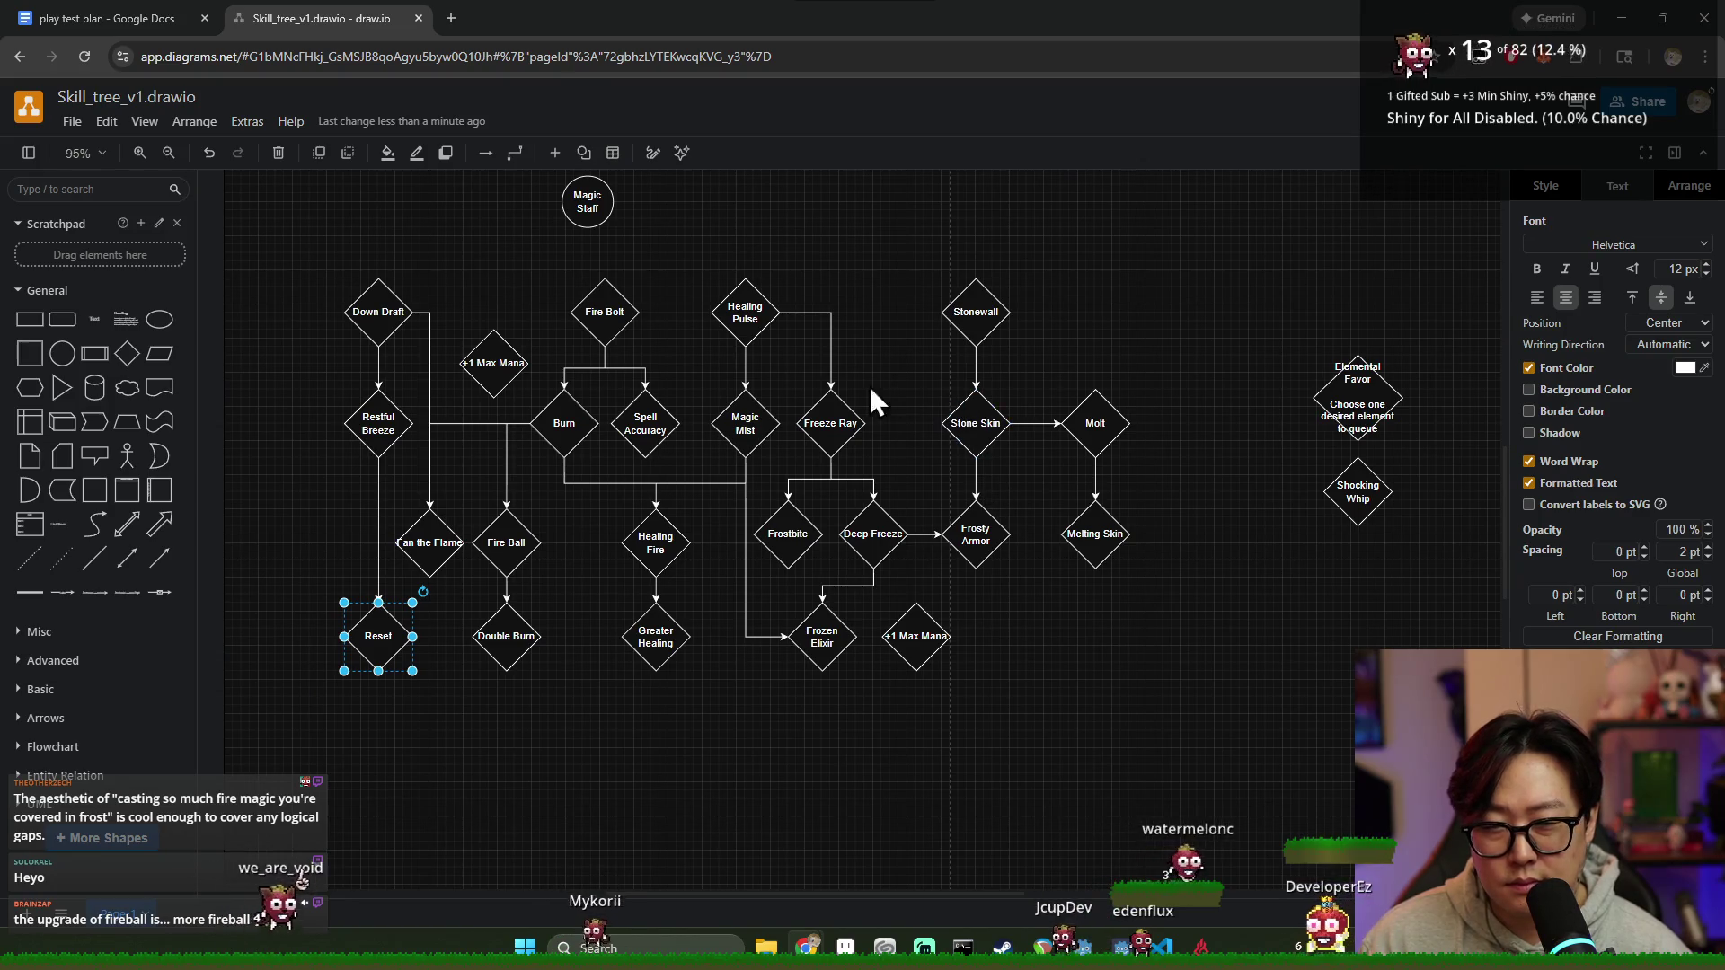
pyautogui.click(884, 751)
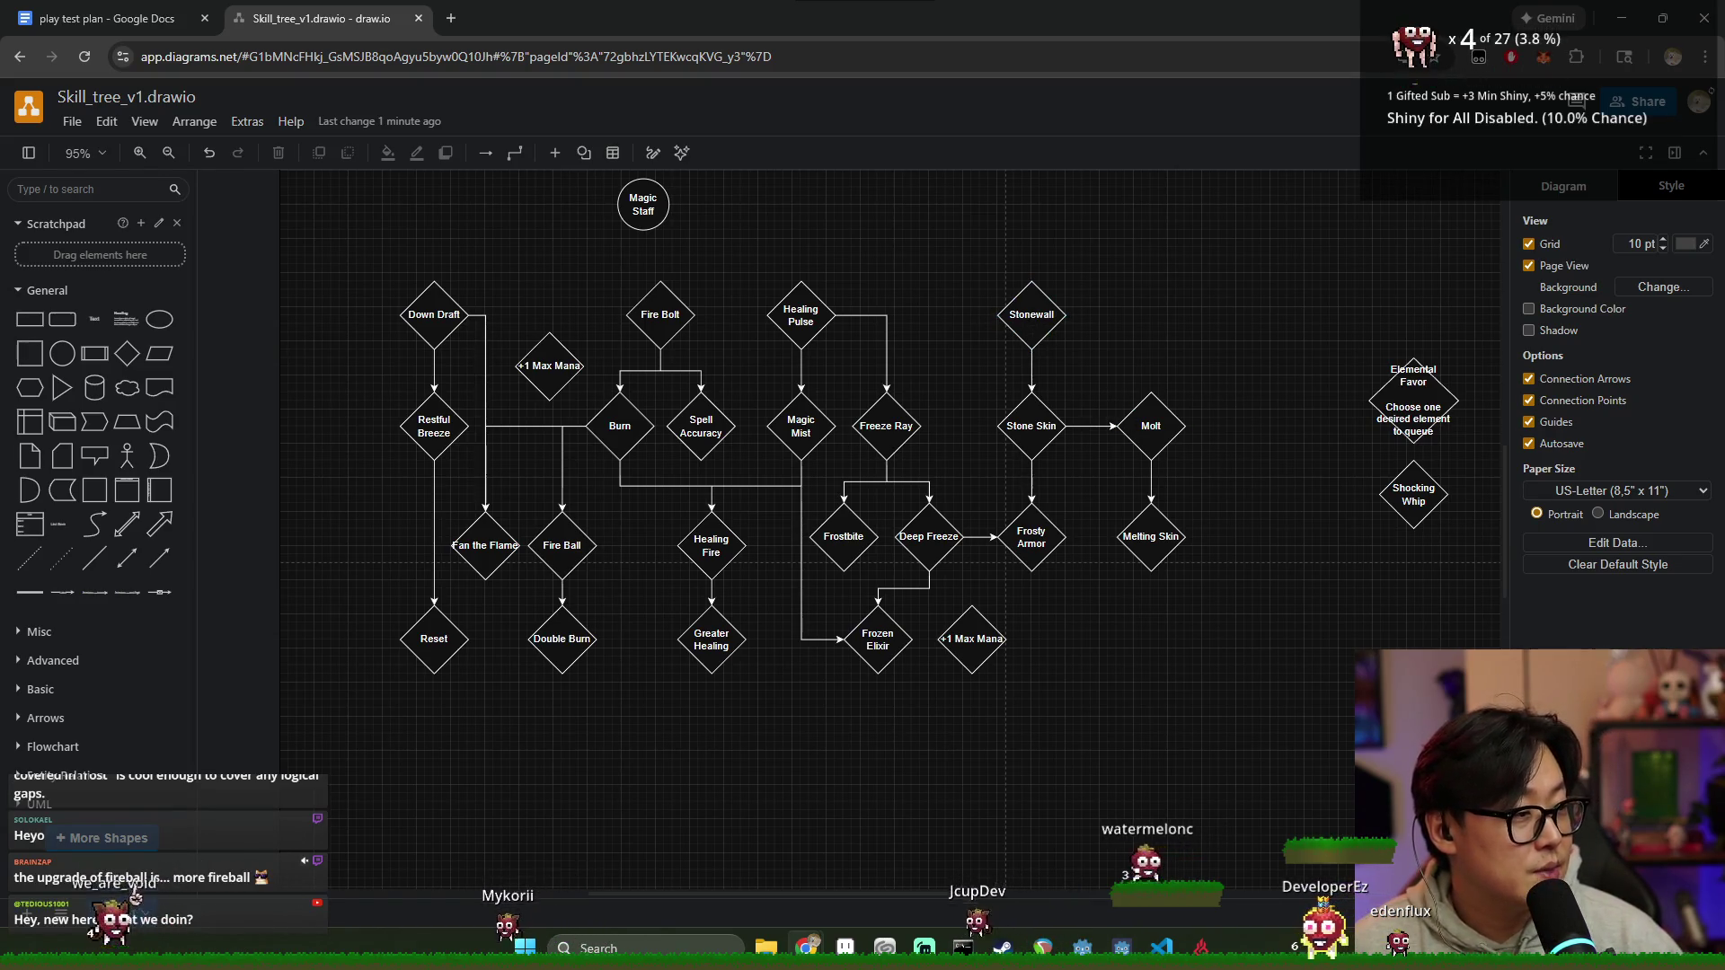
pyautogui.scroll(1, 943, 444)
# Step: Move the Magic Staff circle right to centre it and shift Elemental Favor and Shocking Whip left toward it
pyautogui.moveTo(758, 278); pyautogui.dragTo(918, 276)
pyautogui.click(997, 293)
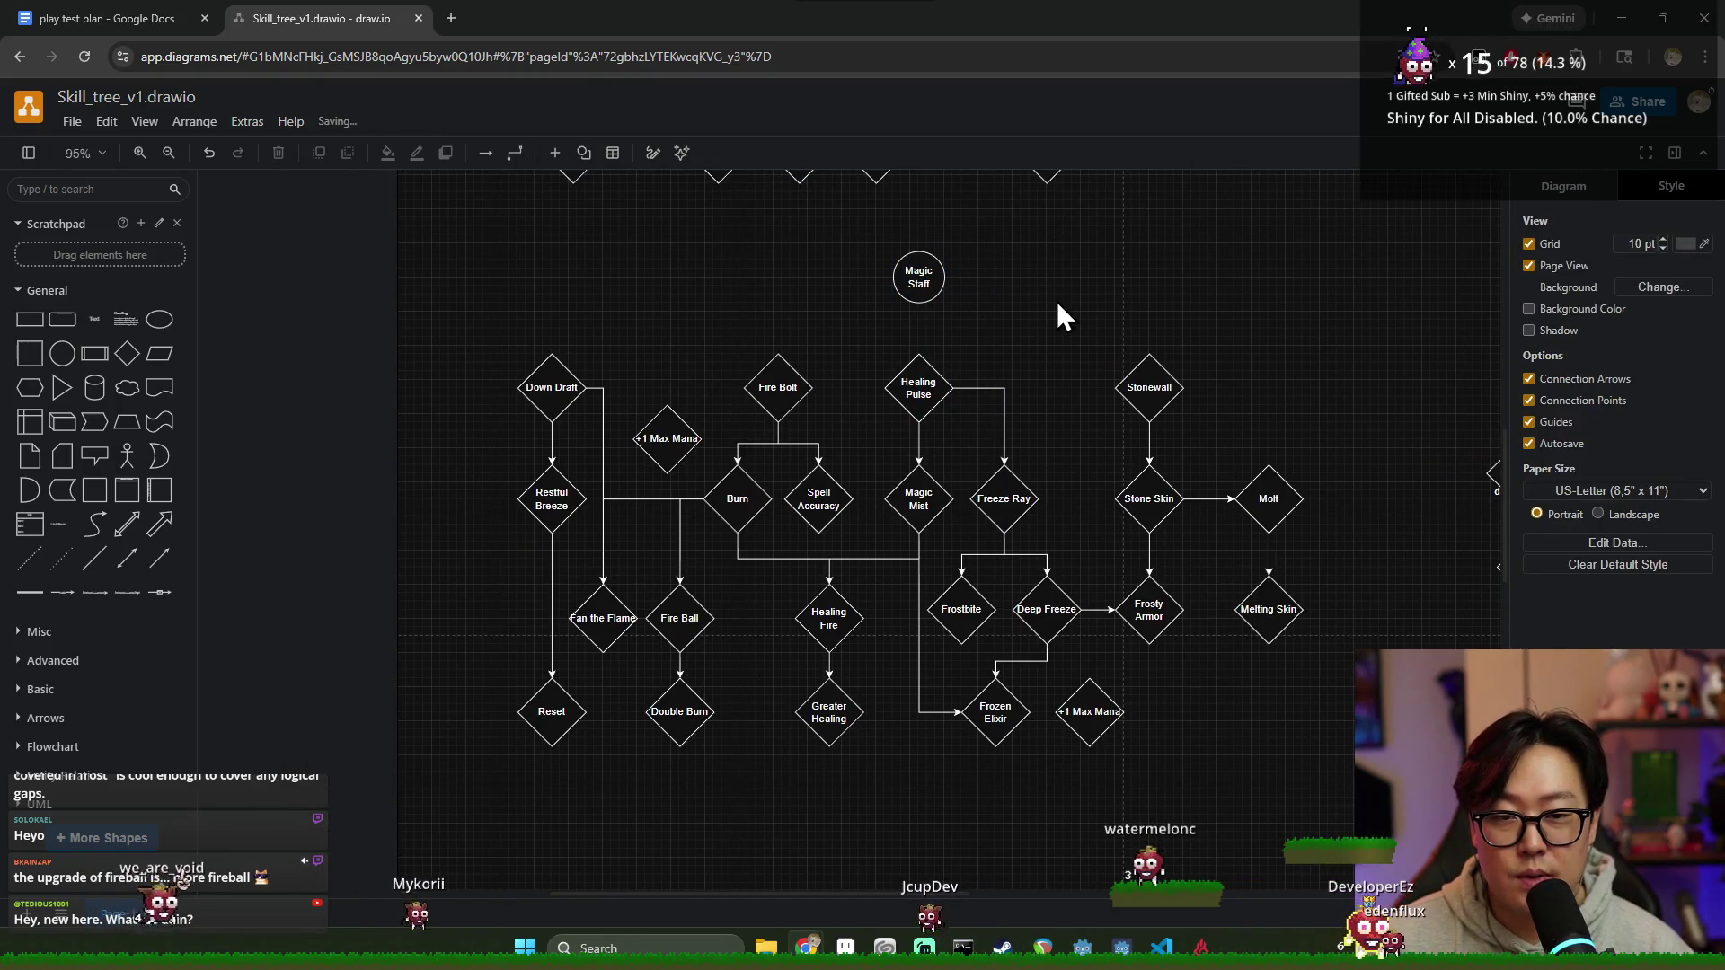
pyautogui.hscroll(2, 973, 346)
pyautogui.scroll(2, 981, 355)
pyautogui.scroll(2, 1021, 416)
pyautogui.scroll(-5, 1033, 462)
pyautogui.moveTo(1271, 364); pyautogui.dragTo(1414, 580)
pyautogui.moveTo(1379, 445); pyautogui.dragTo(1335, 441)
pyautogui.click(1196, 425)
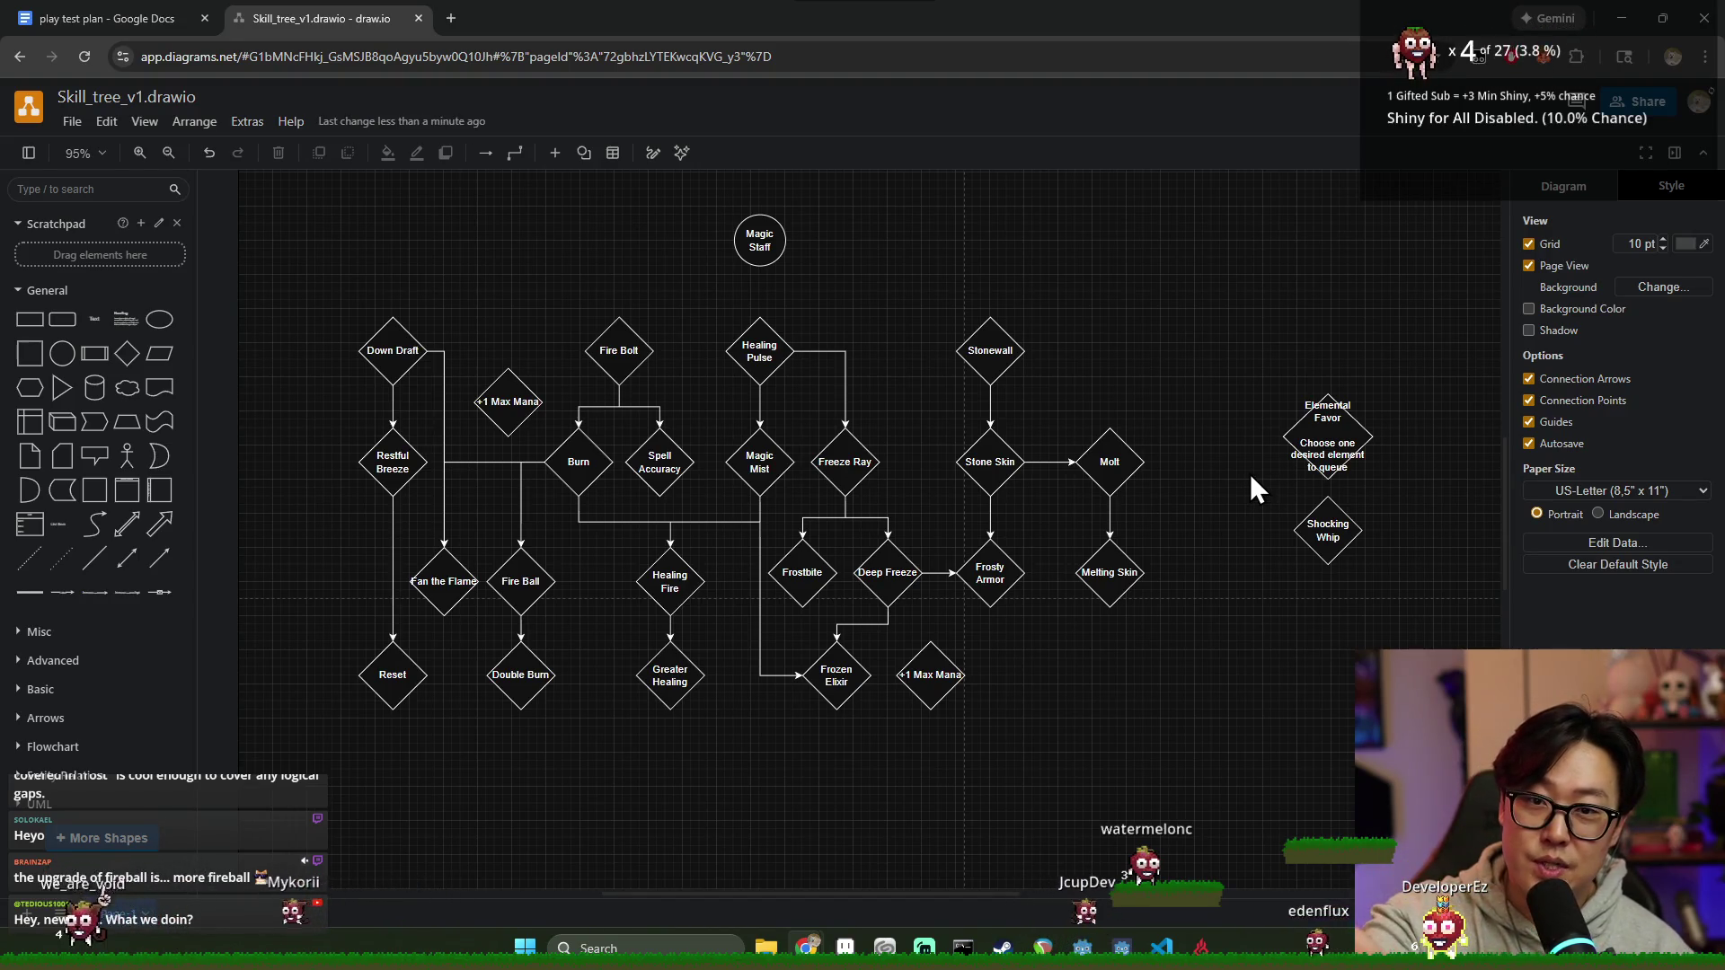
pyautogui.hotkey('alt', 'Tab')
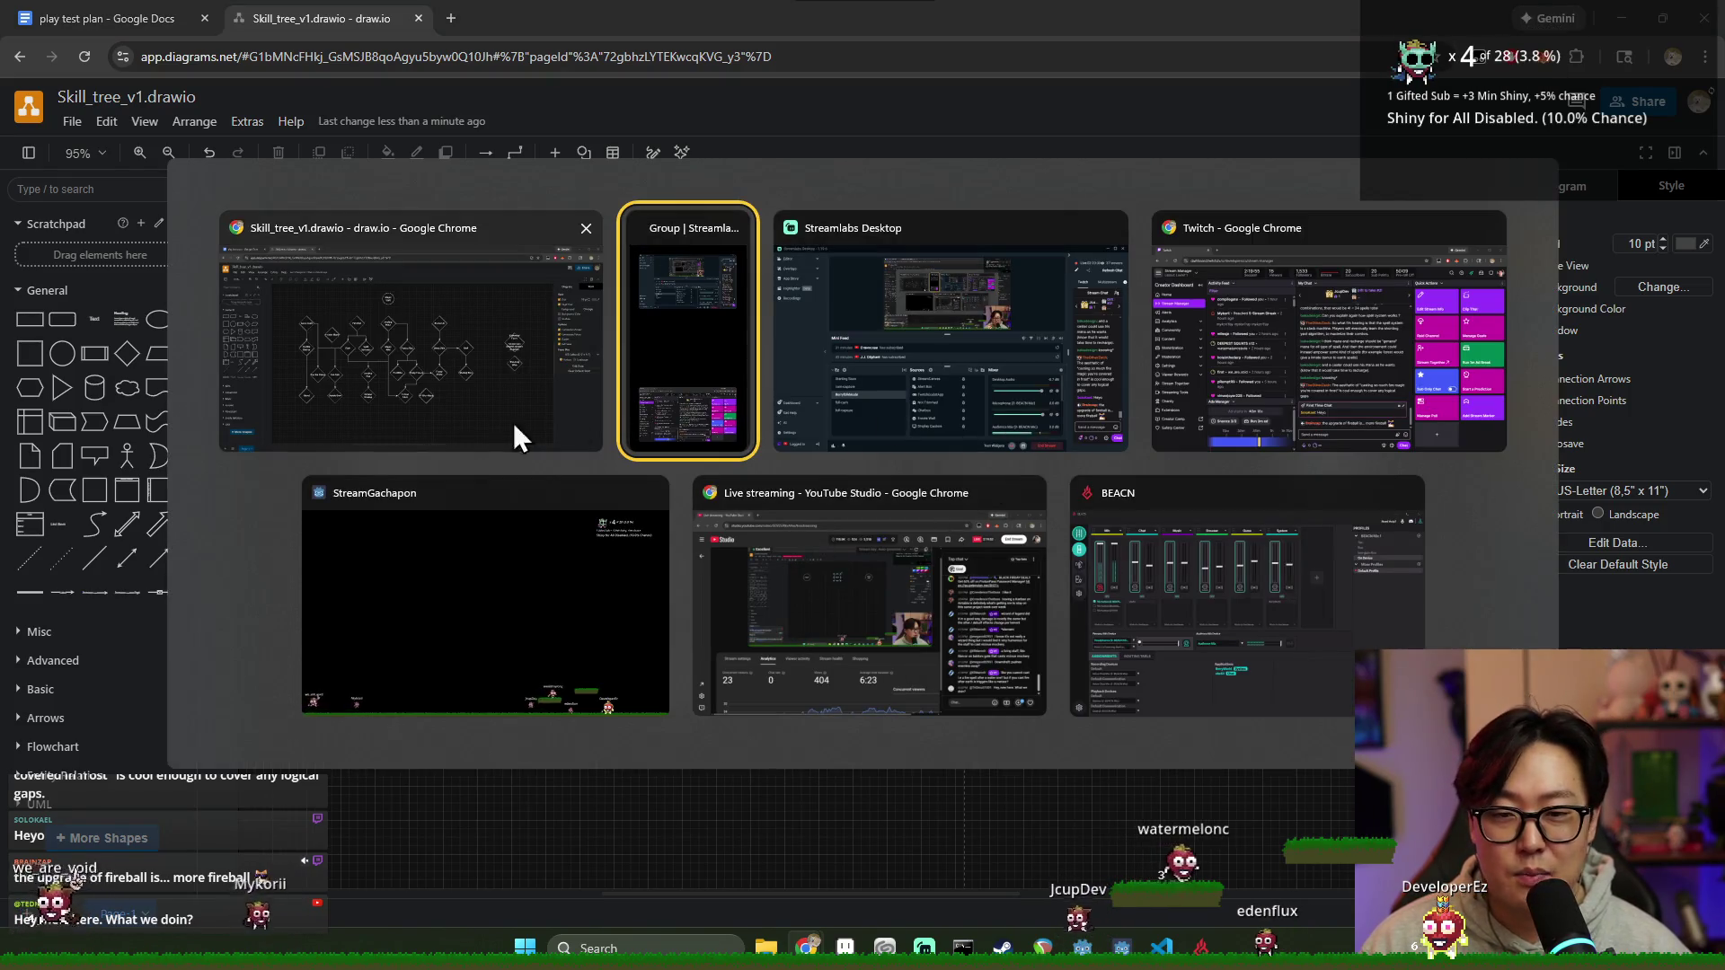
# Step: View the shared map mockup at full size in Discord, then return to the draw.io skill tree
pyautogui.click(496, 401)
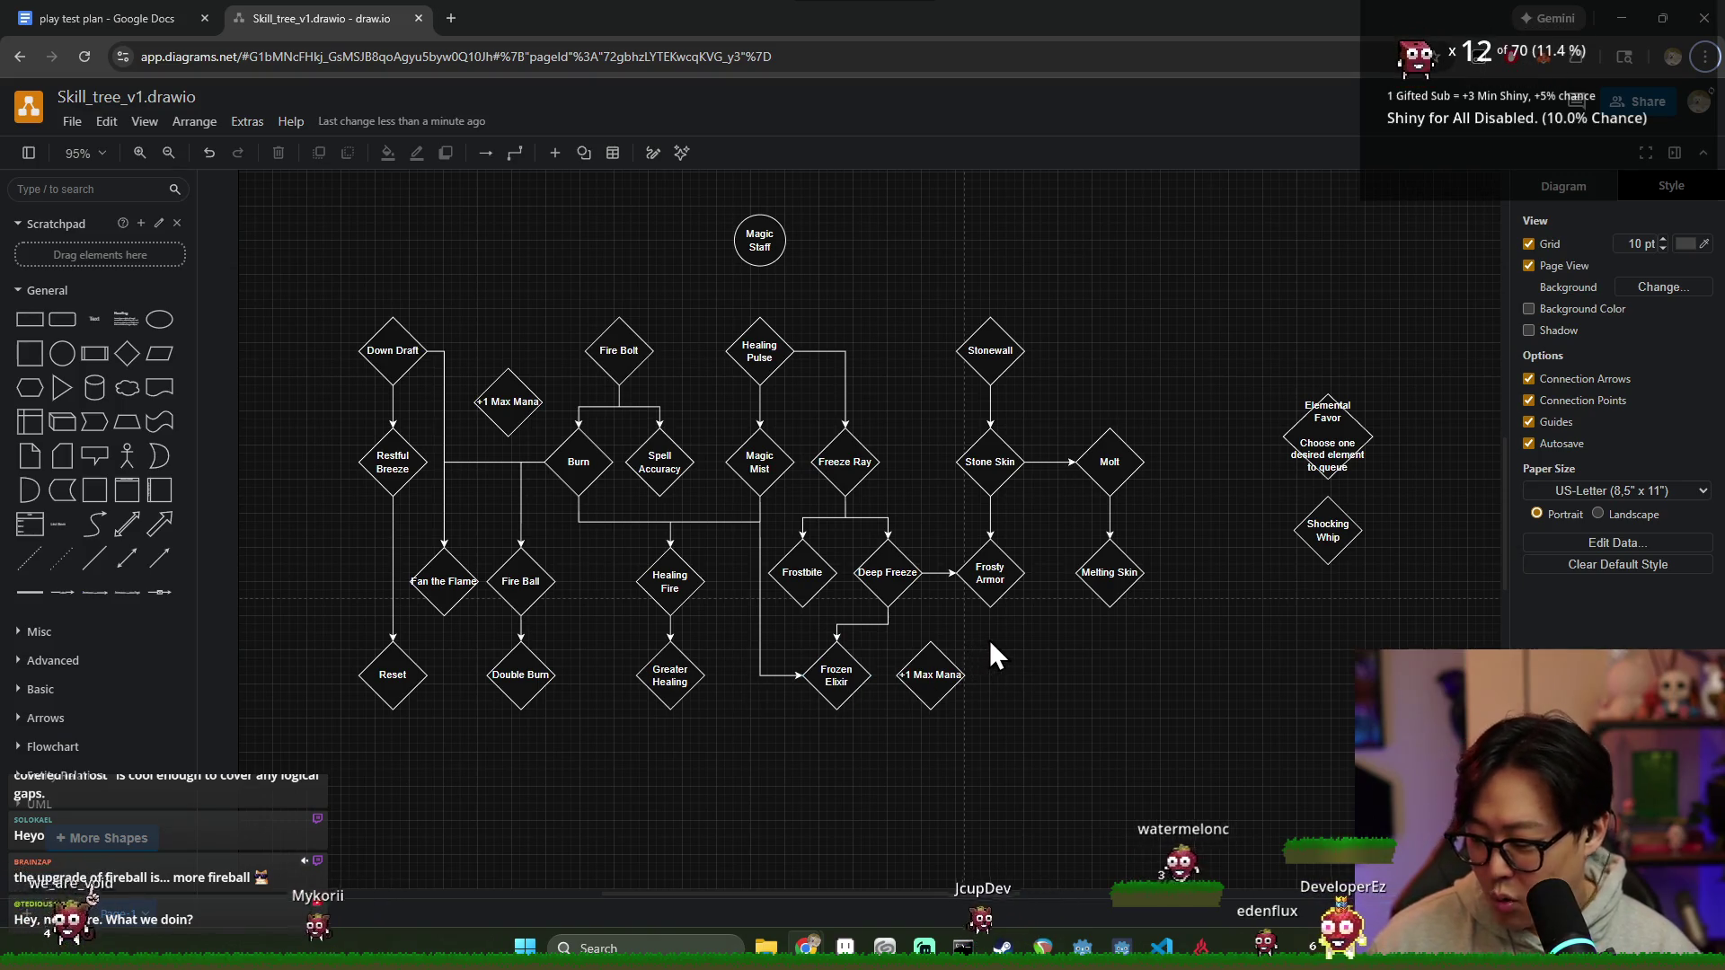
pyautogui.hotkey('alt', 'Tab')
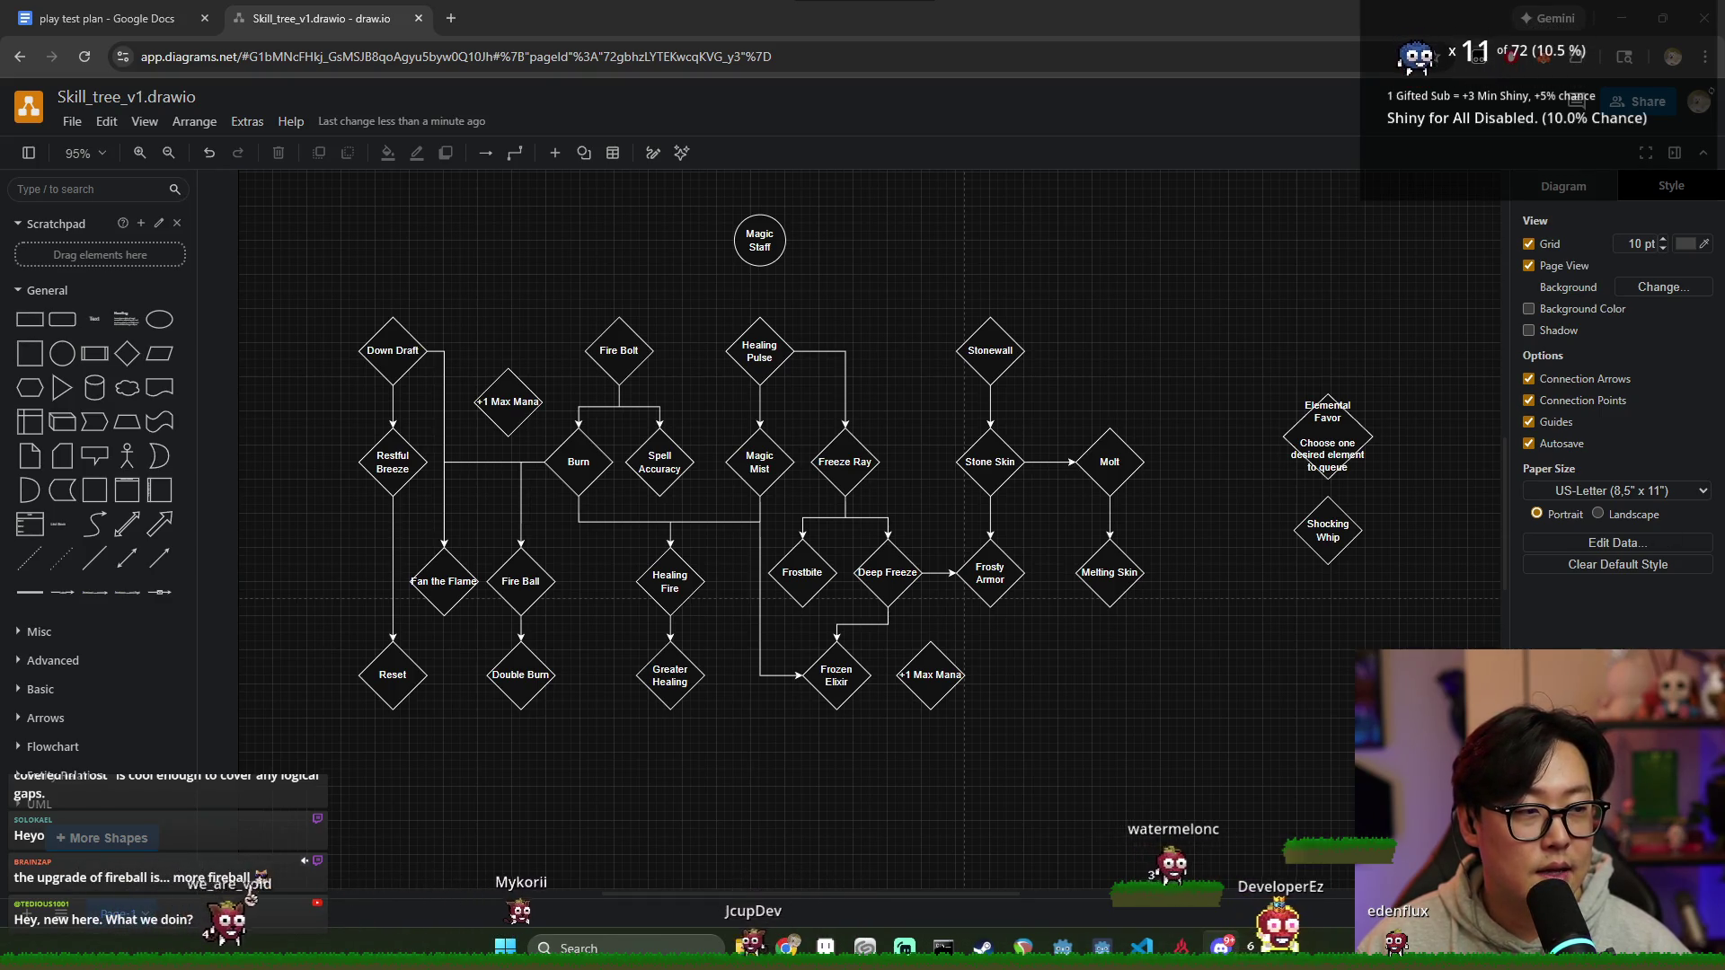
pyautogui.hotkey('alt', 'Tab')
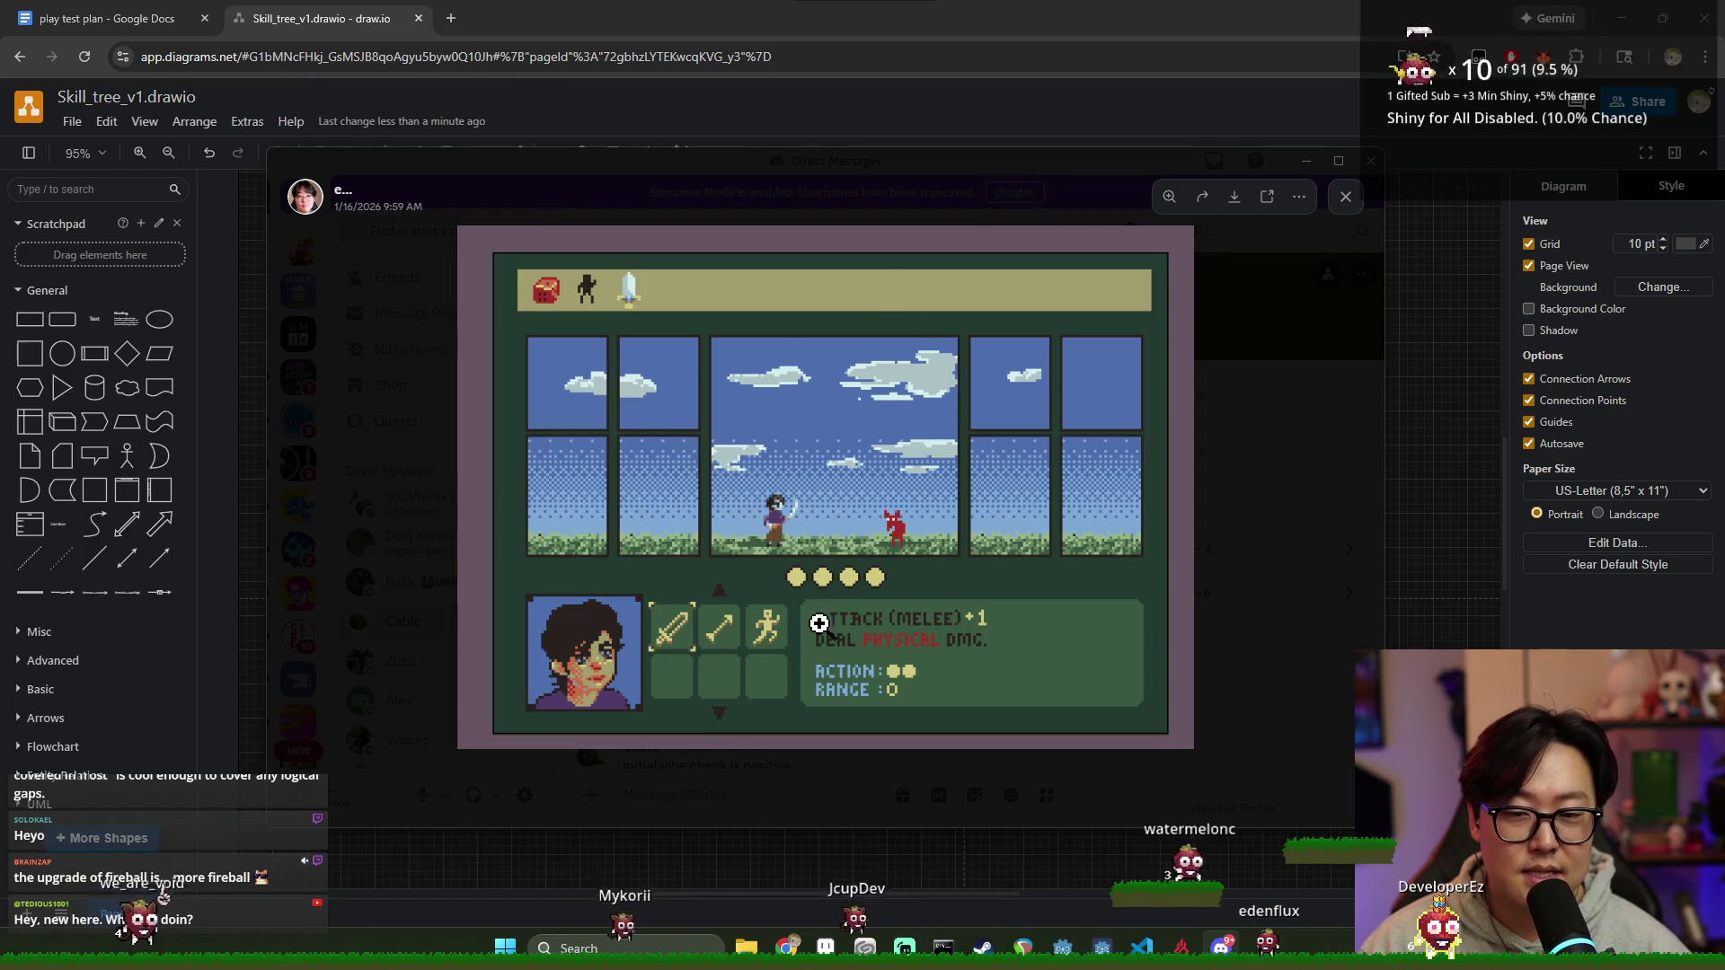
pyautogui.click(1330, 569)
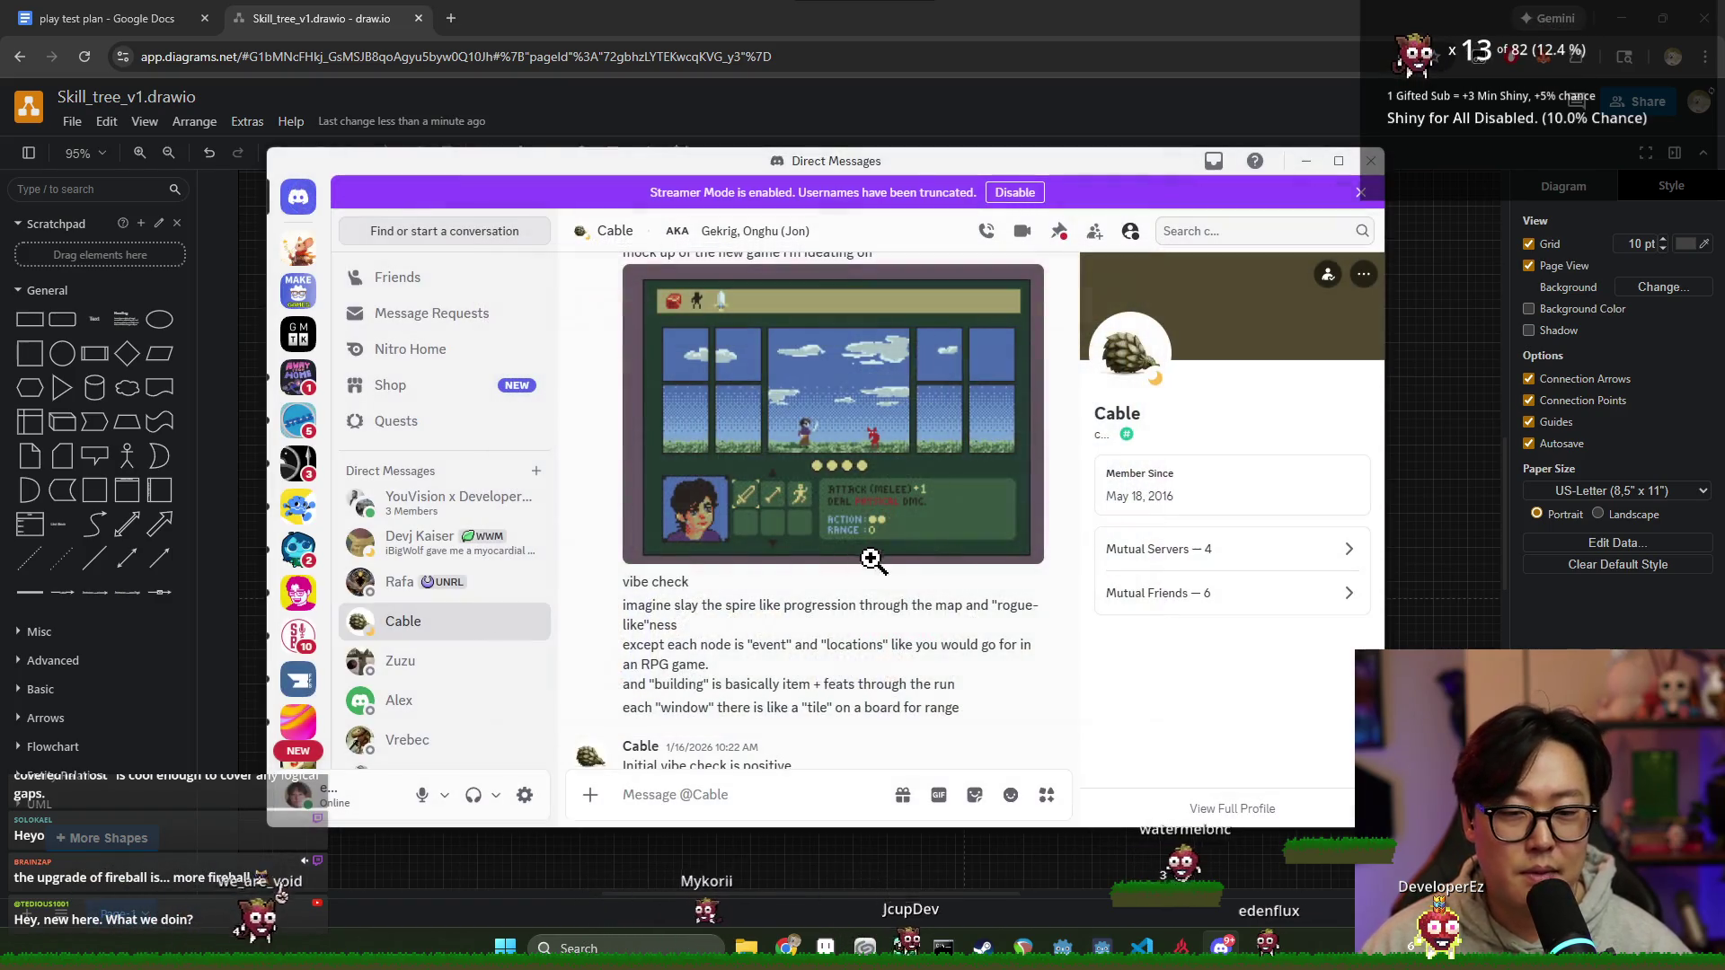
pyautogui.scroll(-5, 895, 560)
pyautogui.scroll(-5, 862, 513)
pyautogui.click(808, 408)
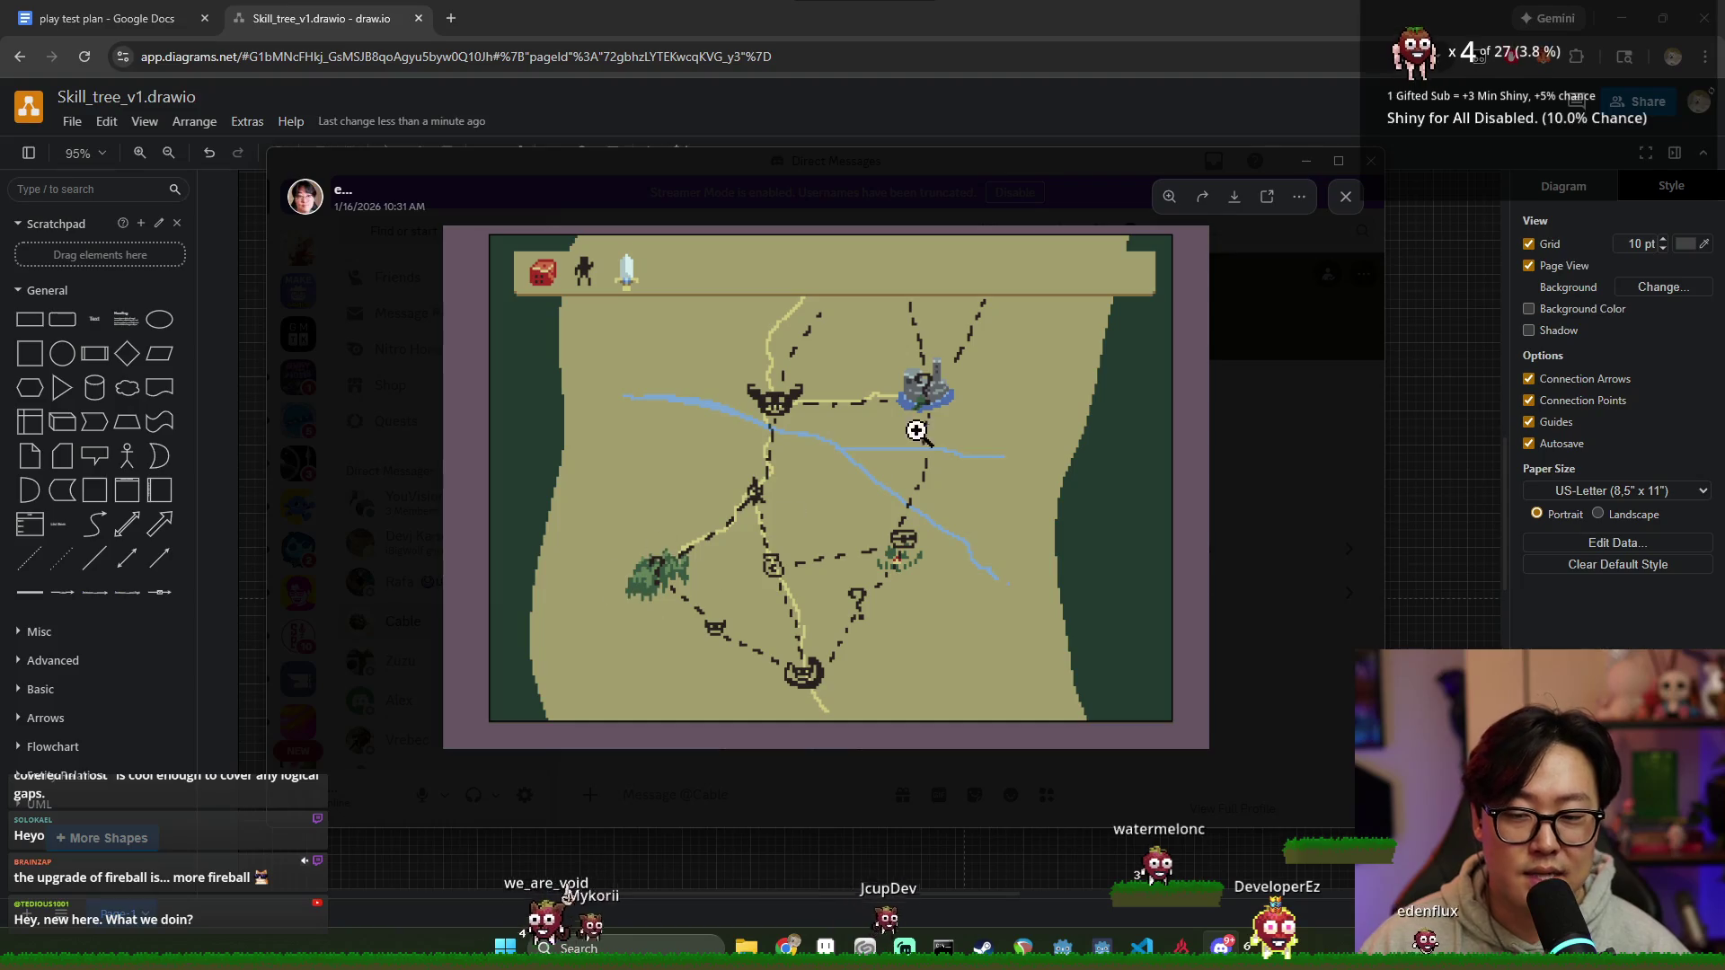
pyautogui.hotkey('alt', 'Tab')
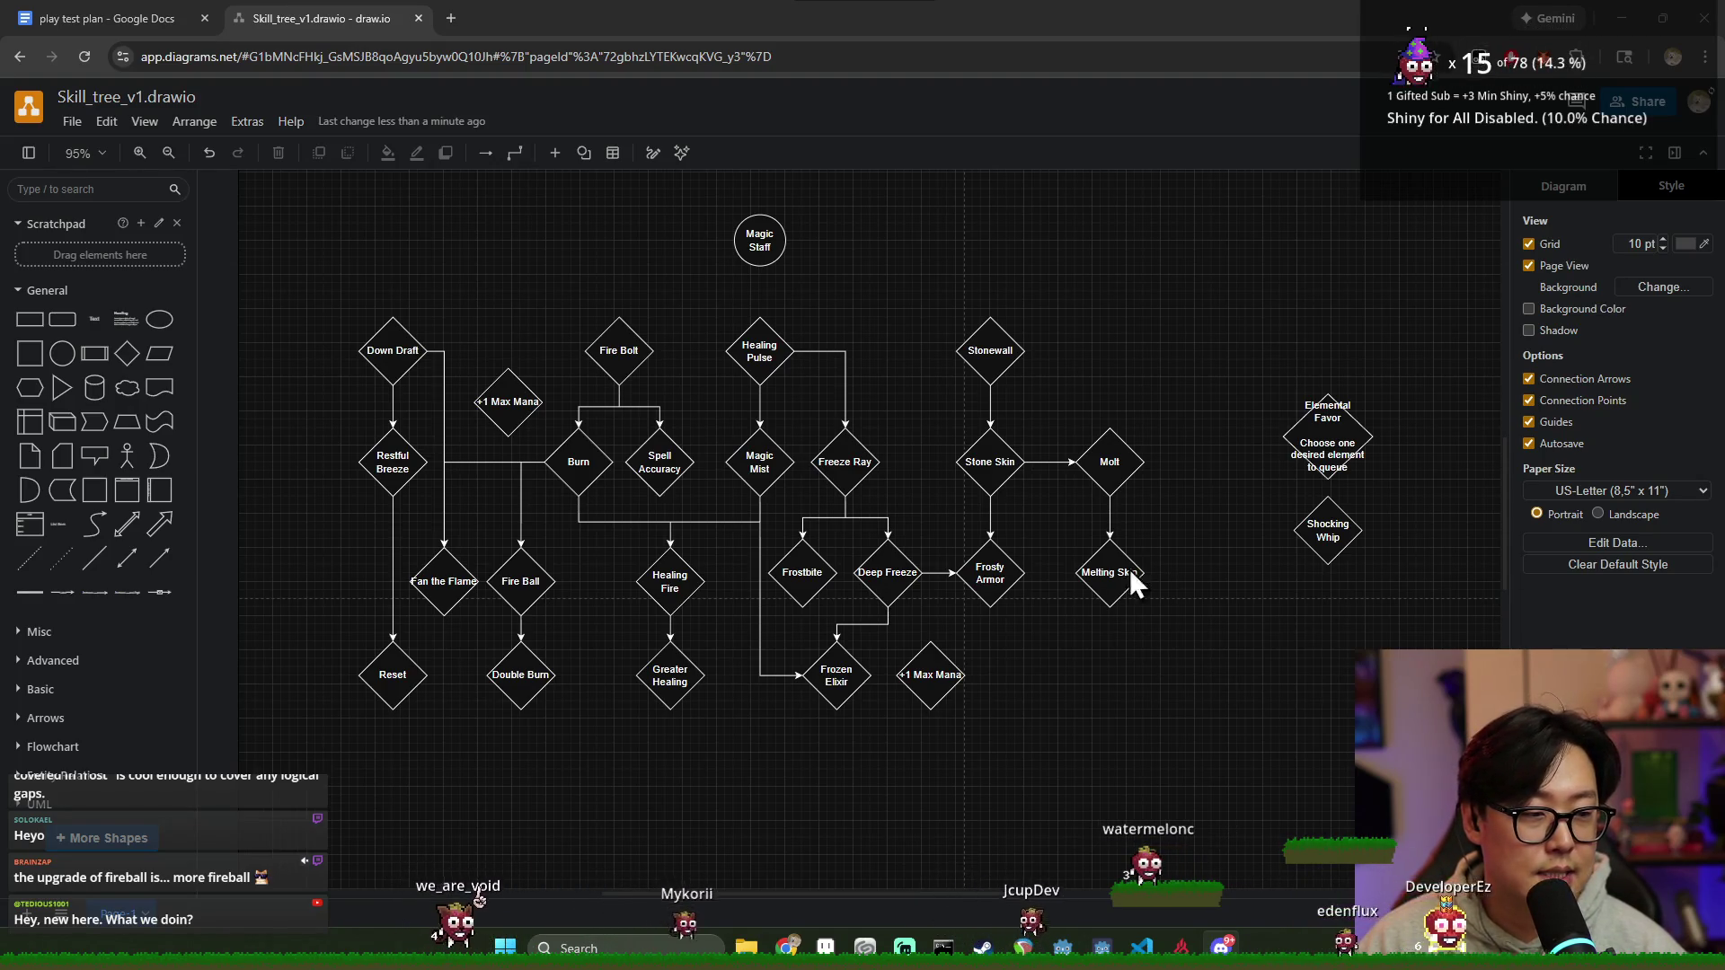
pyautogui.scroll(3, 1174, 648)
pyautogui.scroll(-5, 1188, 621)
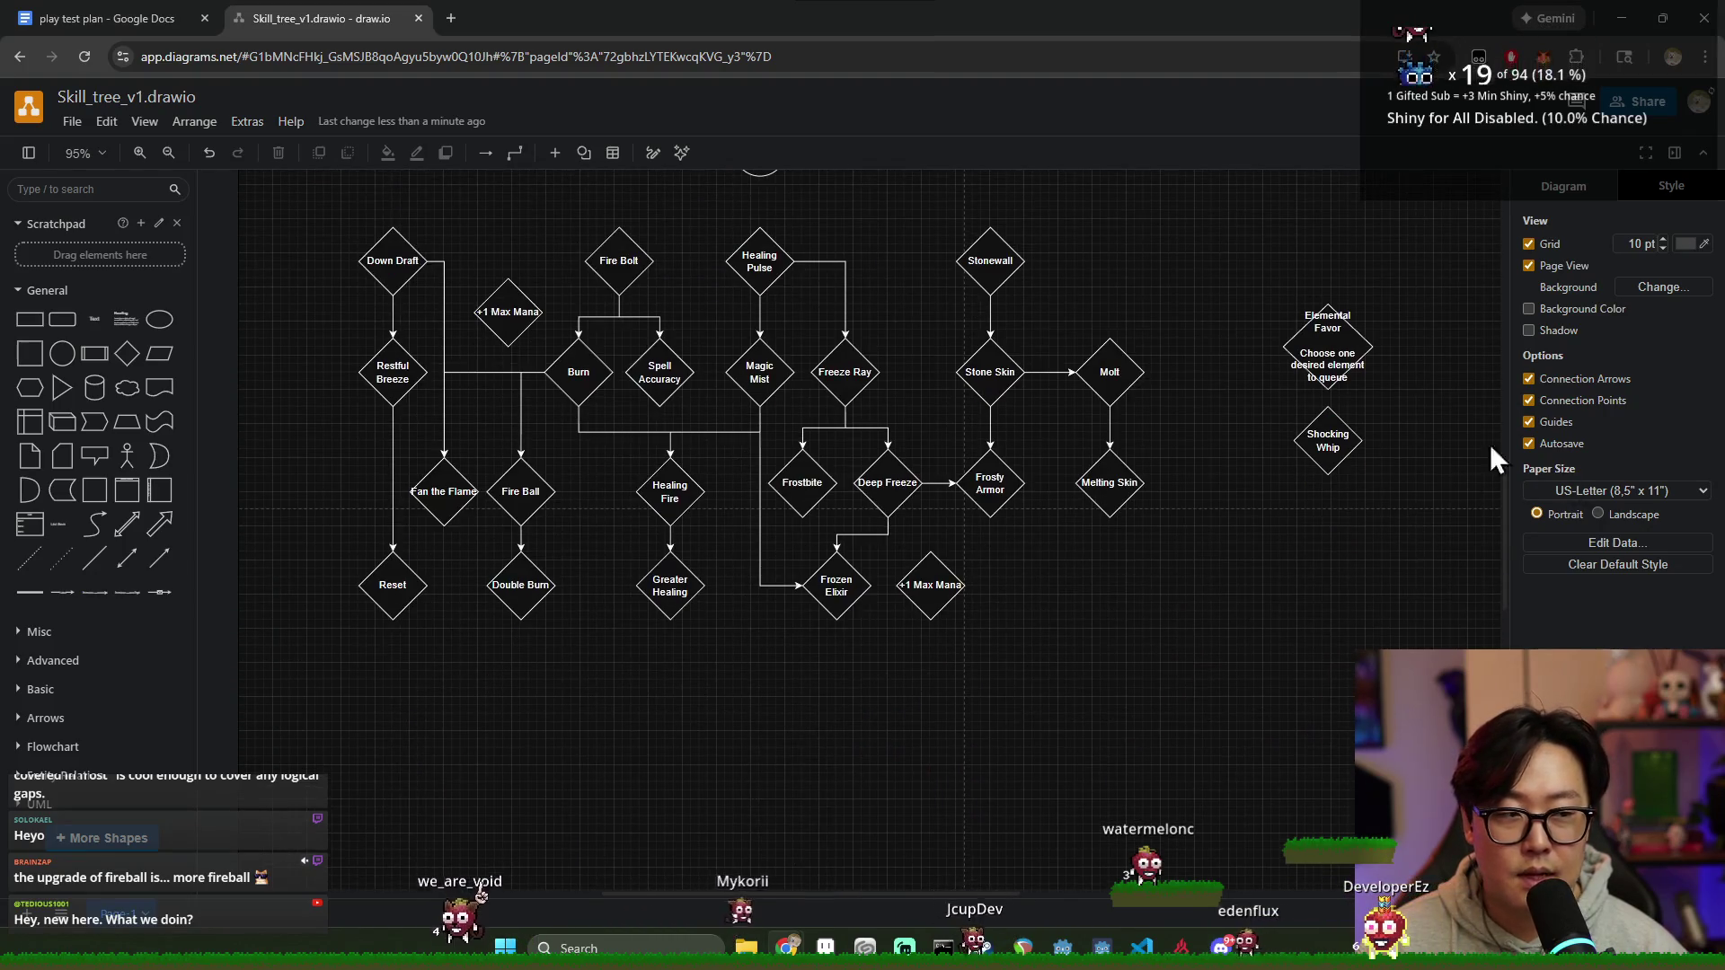
pyautogui.scroll(2, 993, 597)
pyautogui.scroll(3, 633, 323)
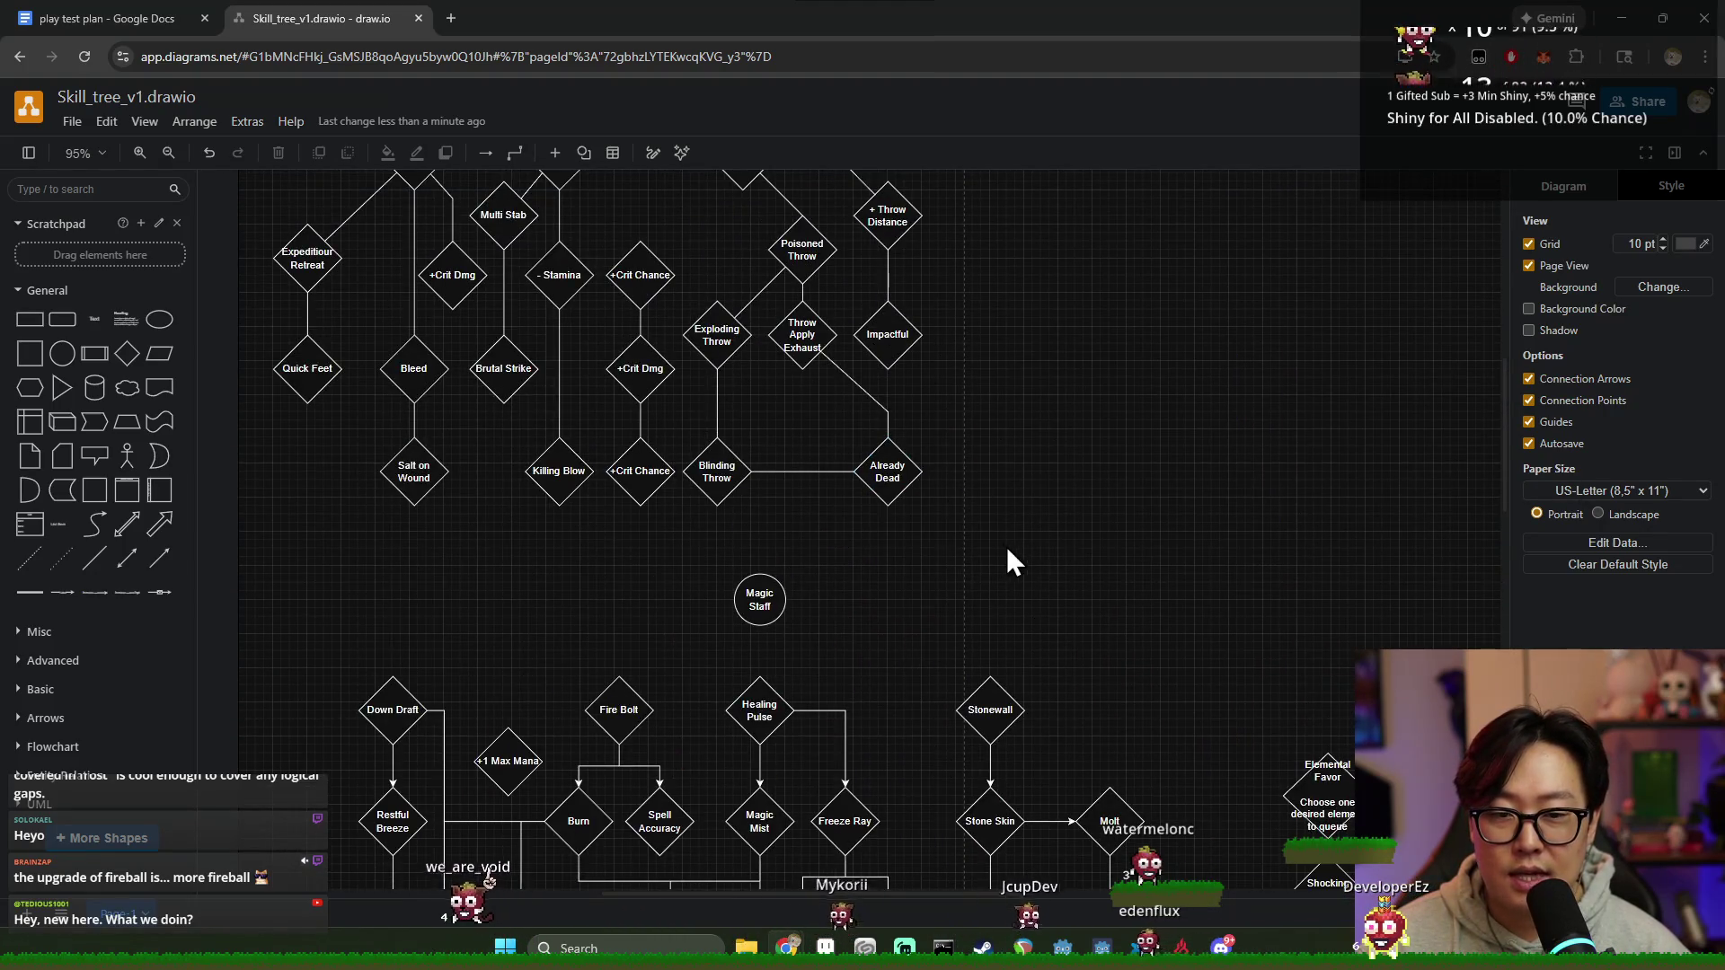
pyautogui.scroll(2, 1007, 545)
pyautogui.moveTo(223, 303); pyautogui.dragTo(1020, 745)
# Step: Select every shape in the Magic Staff tree and nudge the whole tree one step left
pyautogui.click(1020, 742)
pyautogui.scroll(-3, 1049, 667)
pyautogui.moveTo(262, 426); pyautogui.dragTo(1229, 930)
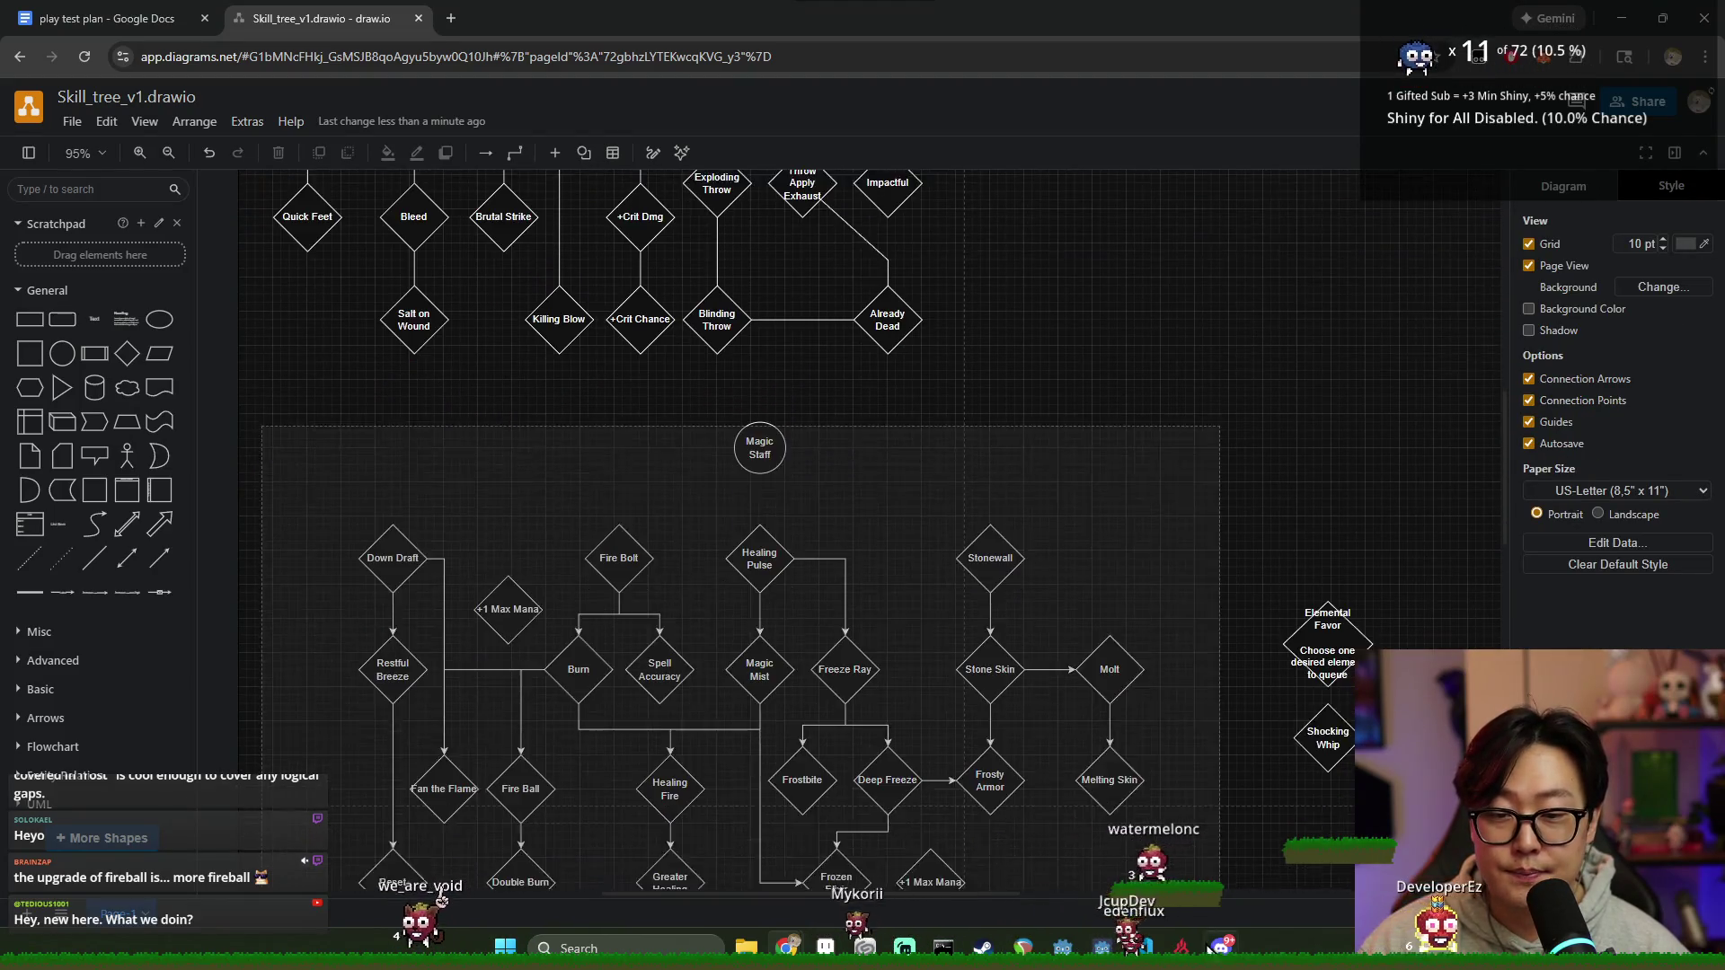
pyautogui.click(1078, 712)
pyautogui.scroll(-3, 1080, 712)
pyautogui.moveTo(1213, 651); pyautogui.dragTo(311, 163)
pyautogui.click(958, 682)
pyautogui.scroll(2, 945, 654)
pyautogui.scroll(1, 947, 661)
pyautogui.moveTo(303, 472); pyautogui.dragTo(948, 797)
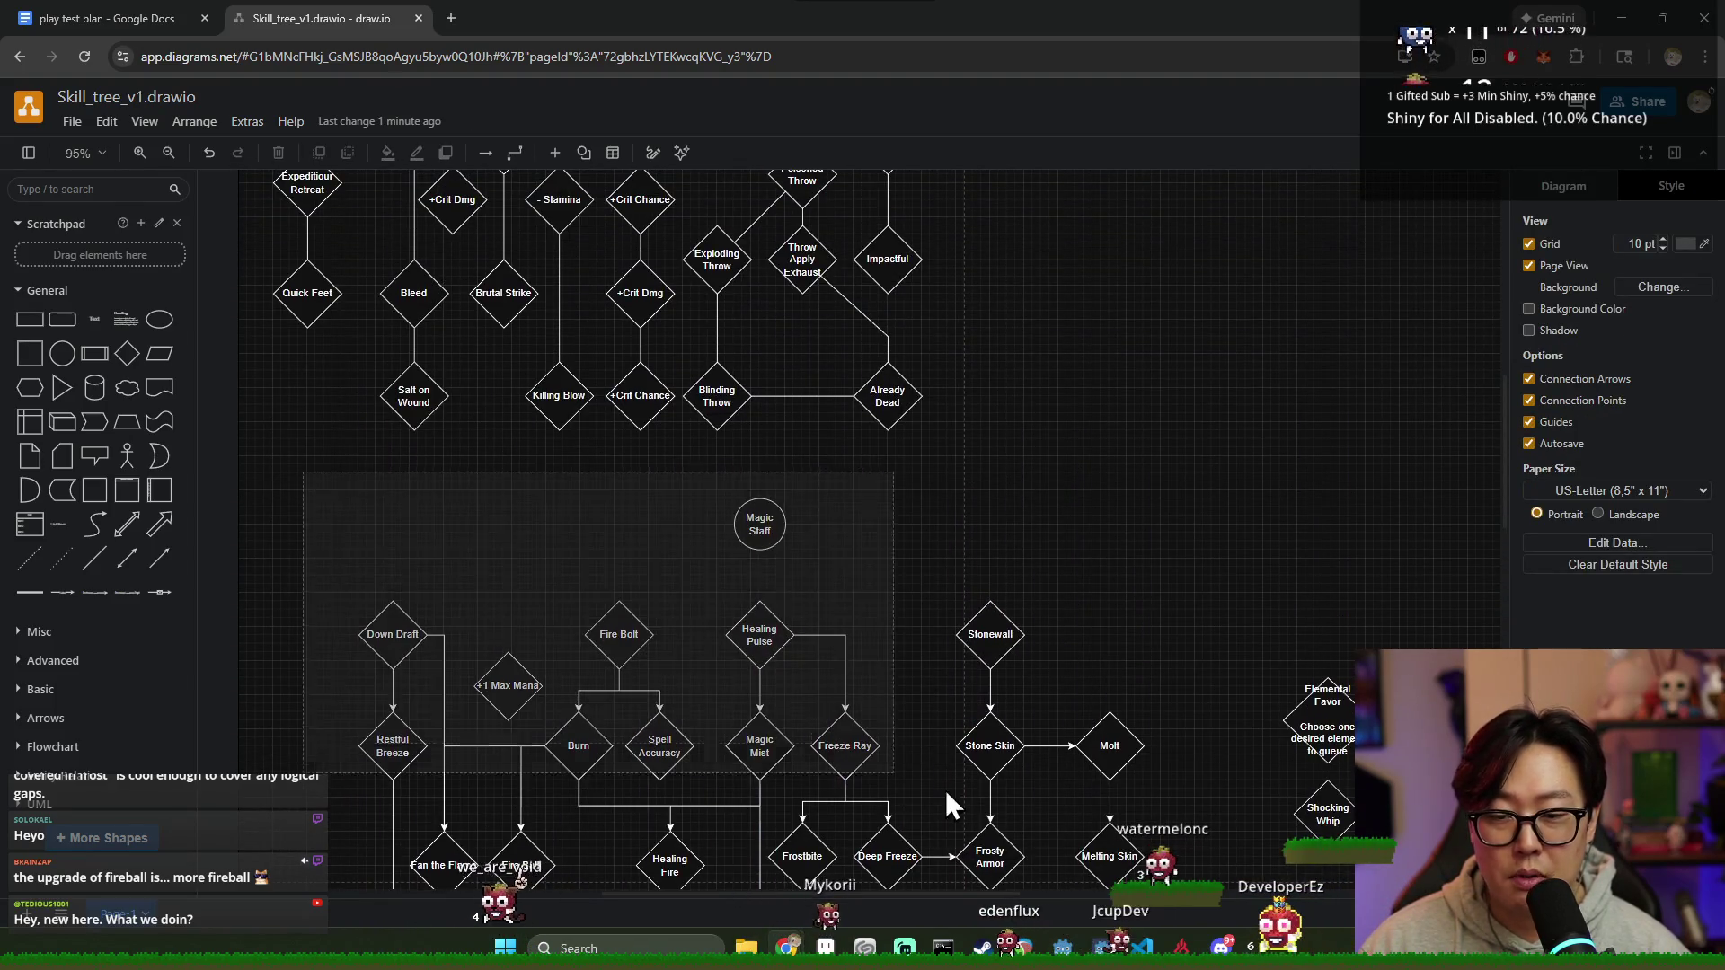
pyautogui.click(273, 520)
pyautogui.scroll(-3, 520, 500)
pyautogui.scroll(2, 672, 534)
pyautogui.scroll(3, 576, 467)
pyautogui.scroll(2, 647, 488)
pyautogui.moveTo(259, 278); pyautogui.dragTo(1129, 794)
pyautogui.click(1079, 821)
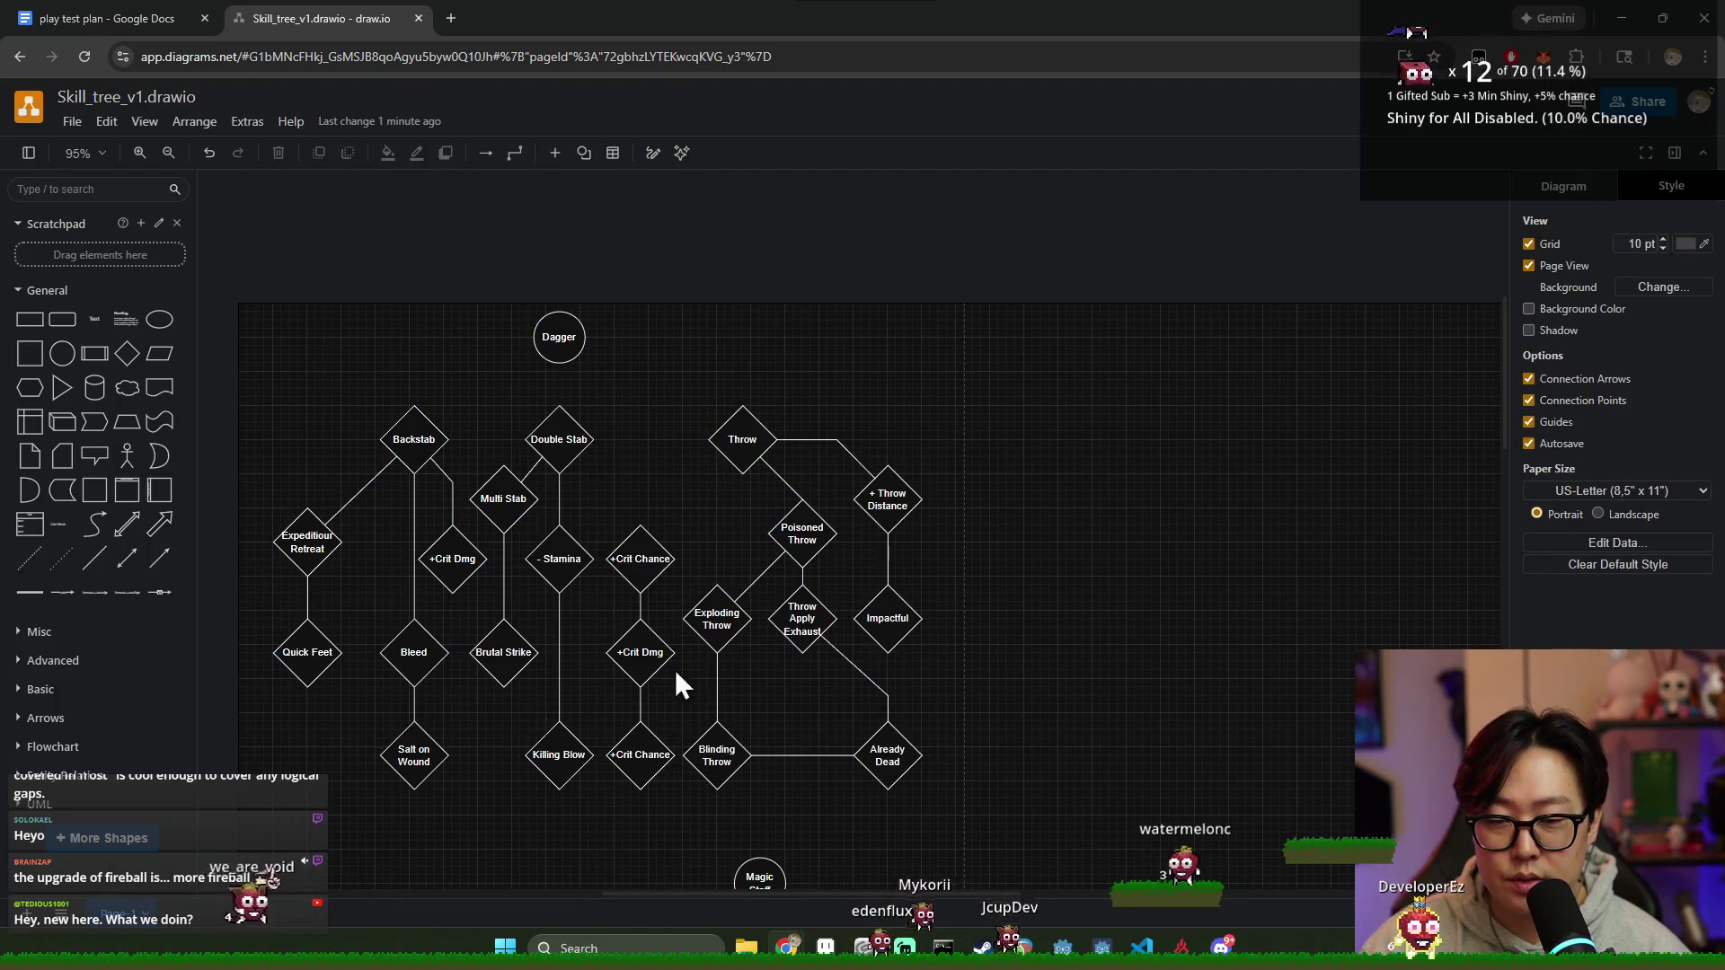
pyautogui.scroll(-4, 865, 642)
pyautogui.scroll(-2, 864, 627)
pyautogui.moveTo(1196, 863); pyautogui.dragTo(270, 287)
pyautogui.click(493, 373)
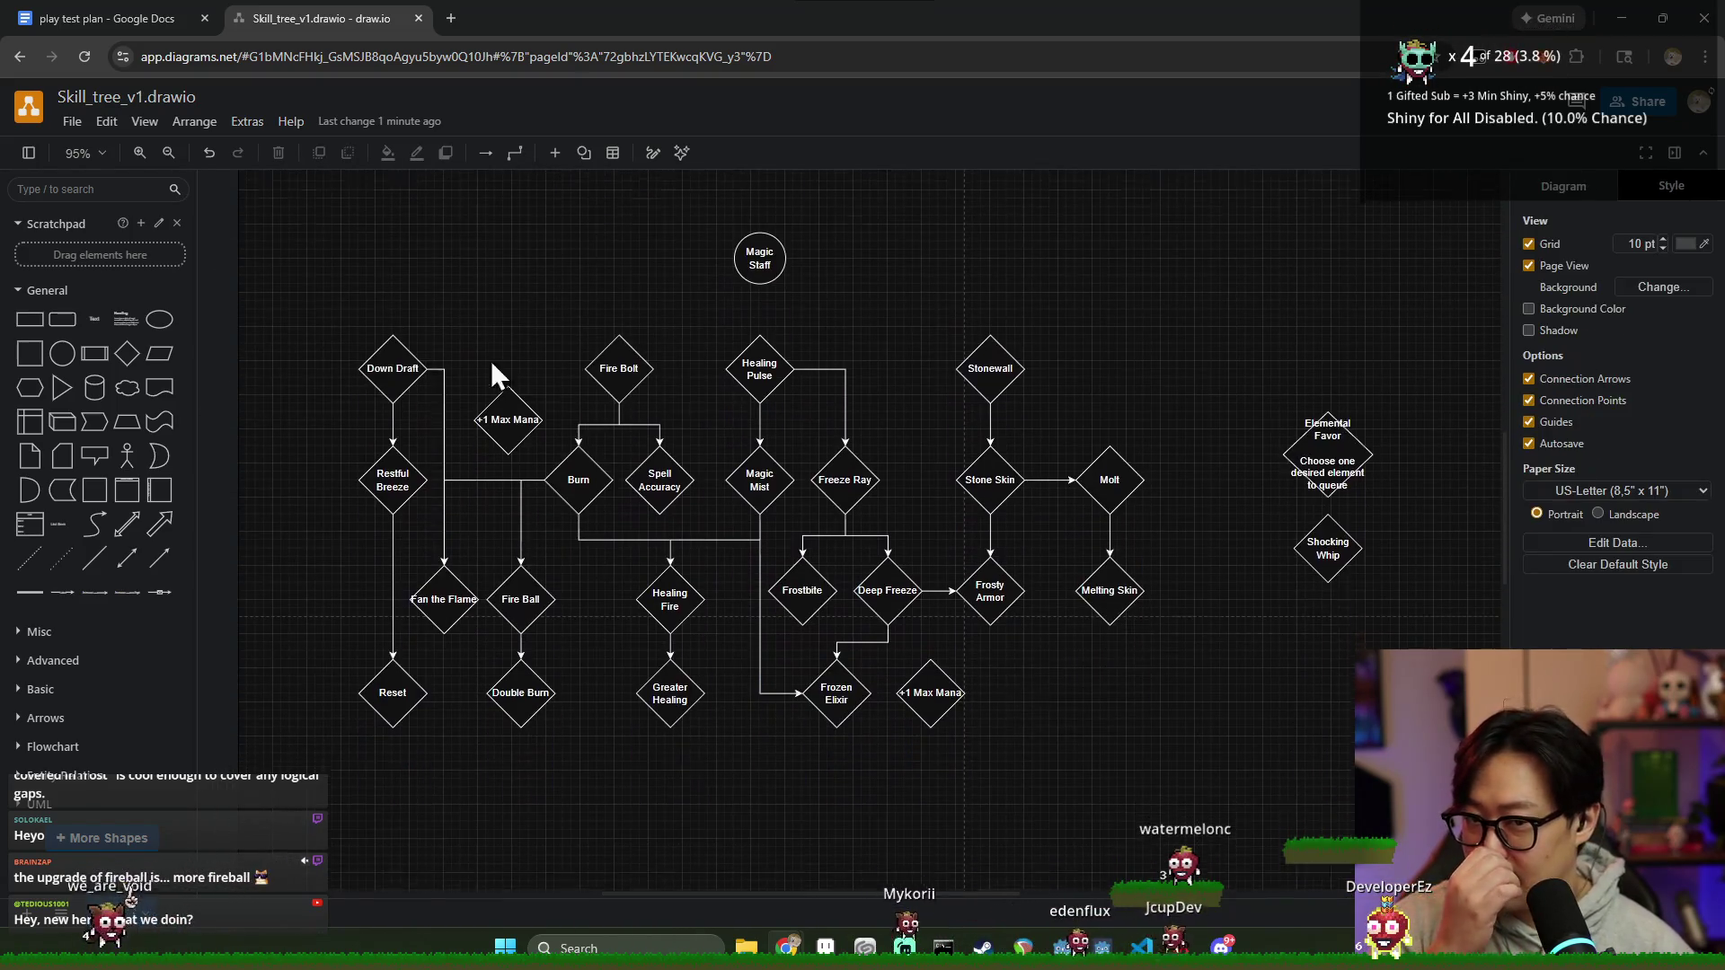
pyautogui.scroll(-3, 1170, 851)
pyautogui.hotkey('ctrl', 'a')
pyautogui.scroll(2, 813, 291)
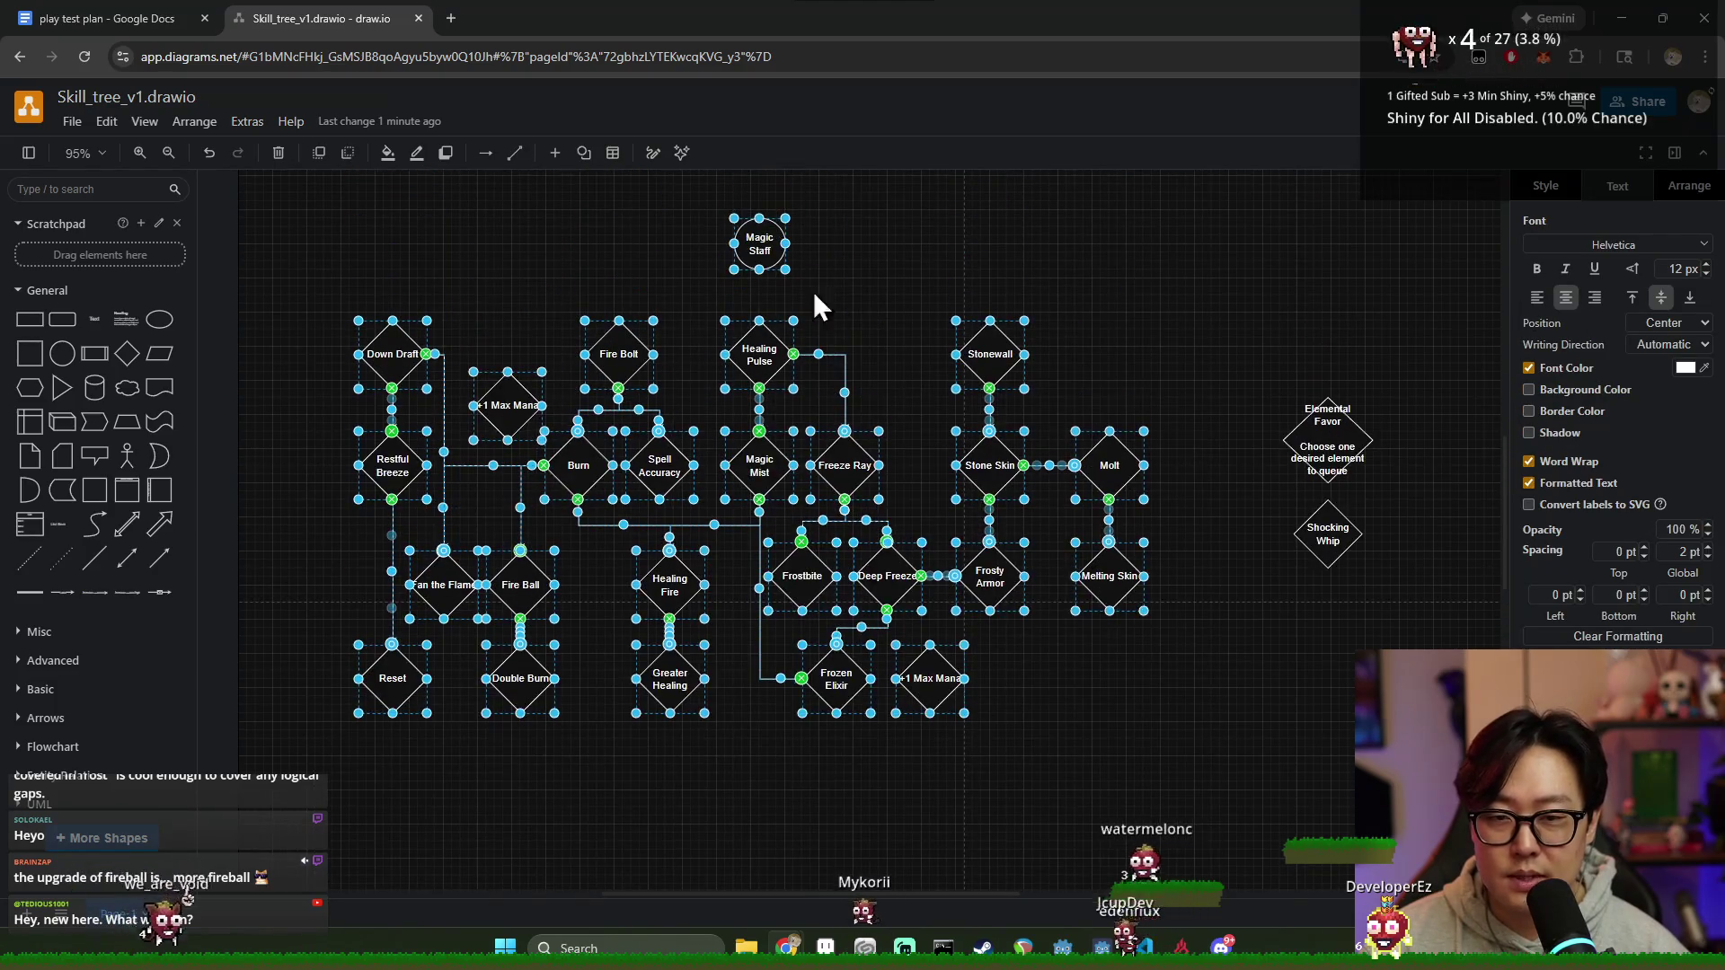
pyautogui.hotkey('shift', 'Left')
pyautogui.hotkey('shift', 'Left')
pyautogui.hotkey('shift', 'Left')
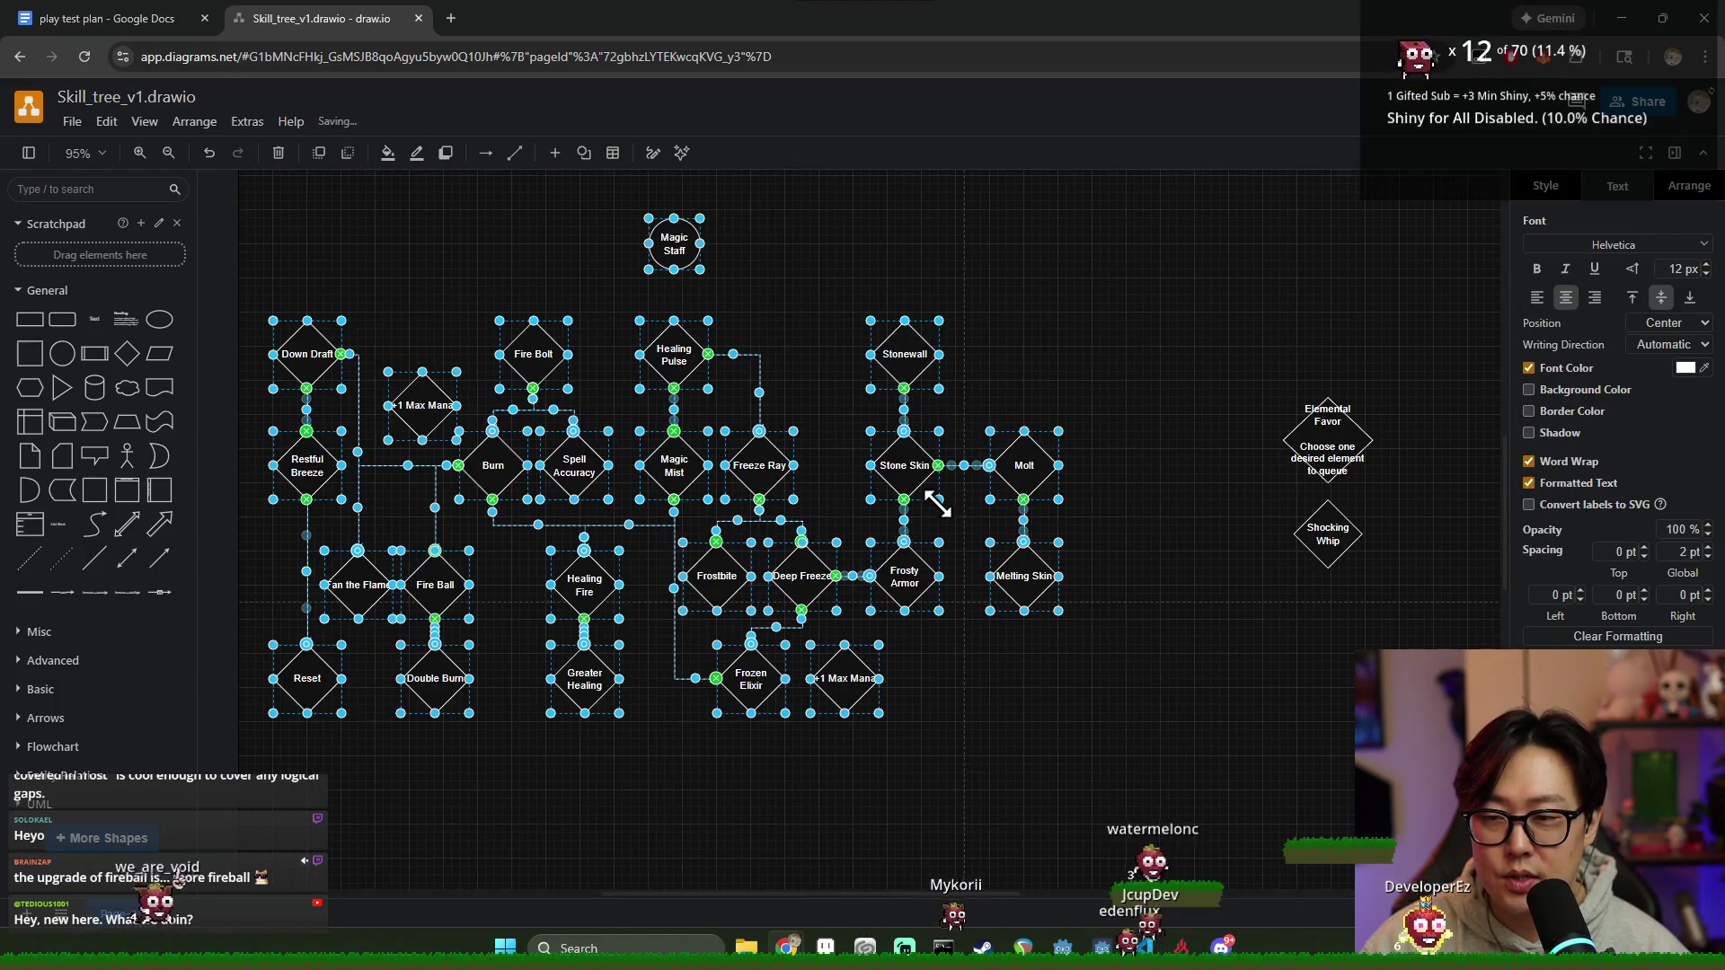
pyautogui.click(1090, 694)
pyautogui.scroll(-4, 1089, 695)
pyautogui.scroll(-1, 803, 659)
pyautogui.scroll(4, 803, 675)
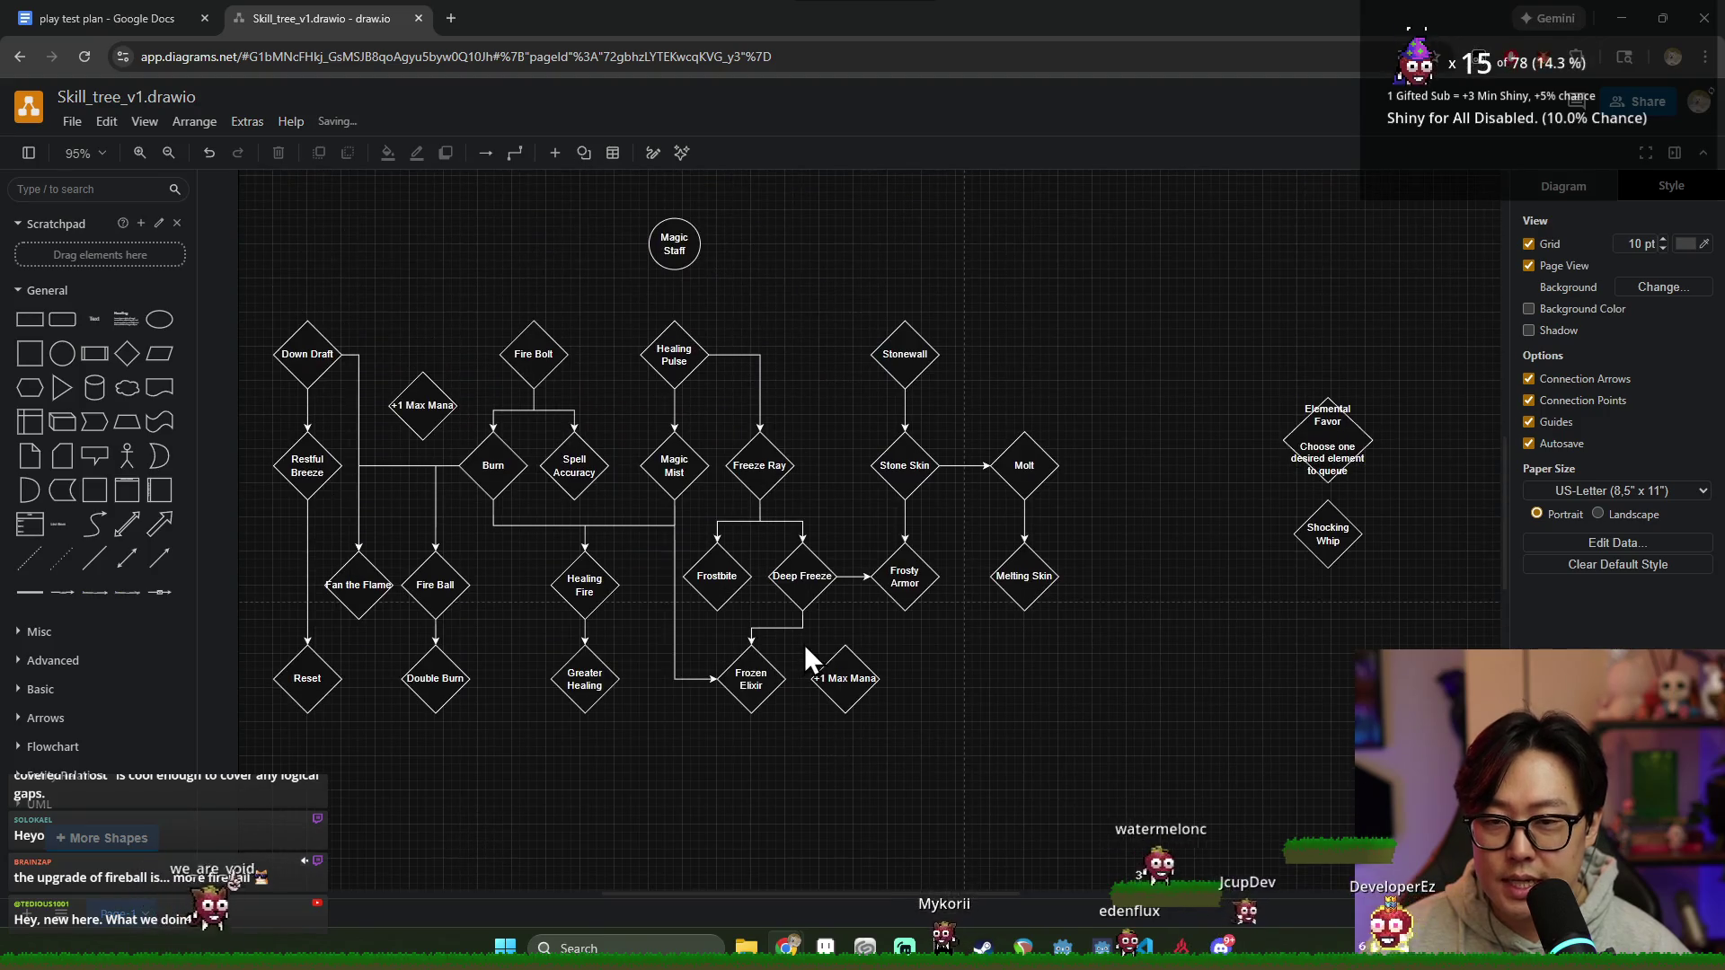
pyautogui.scroll(3, 1118, 660)
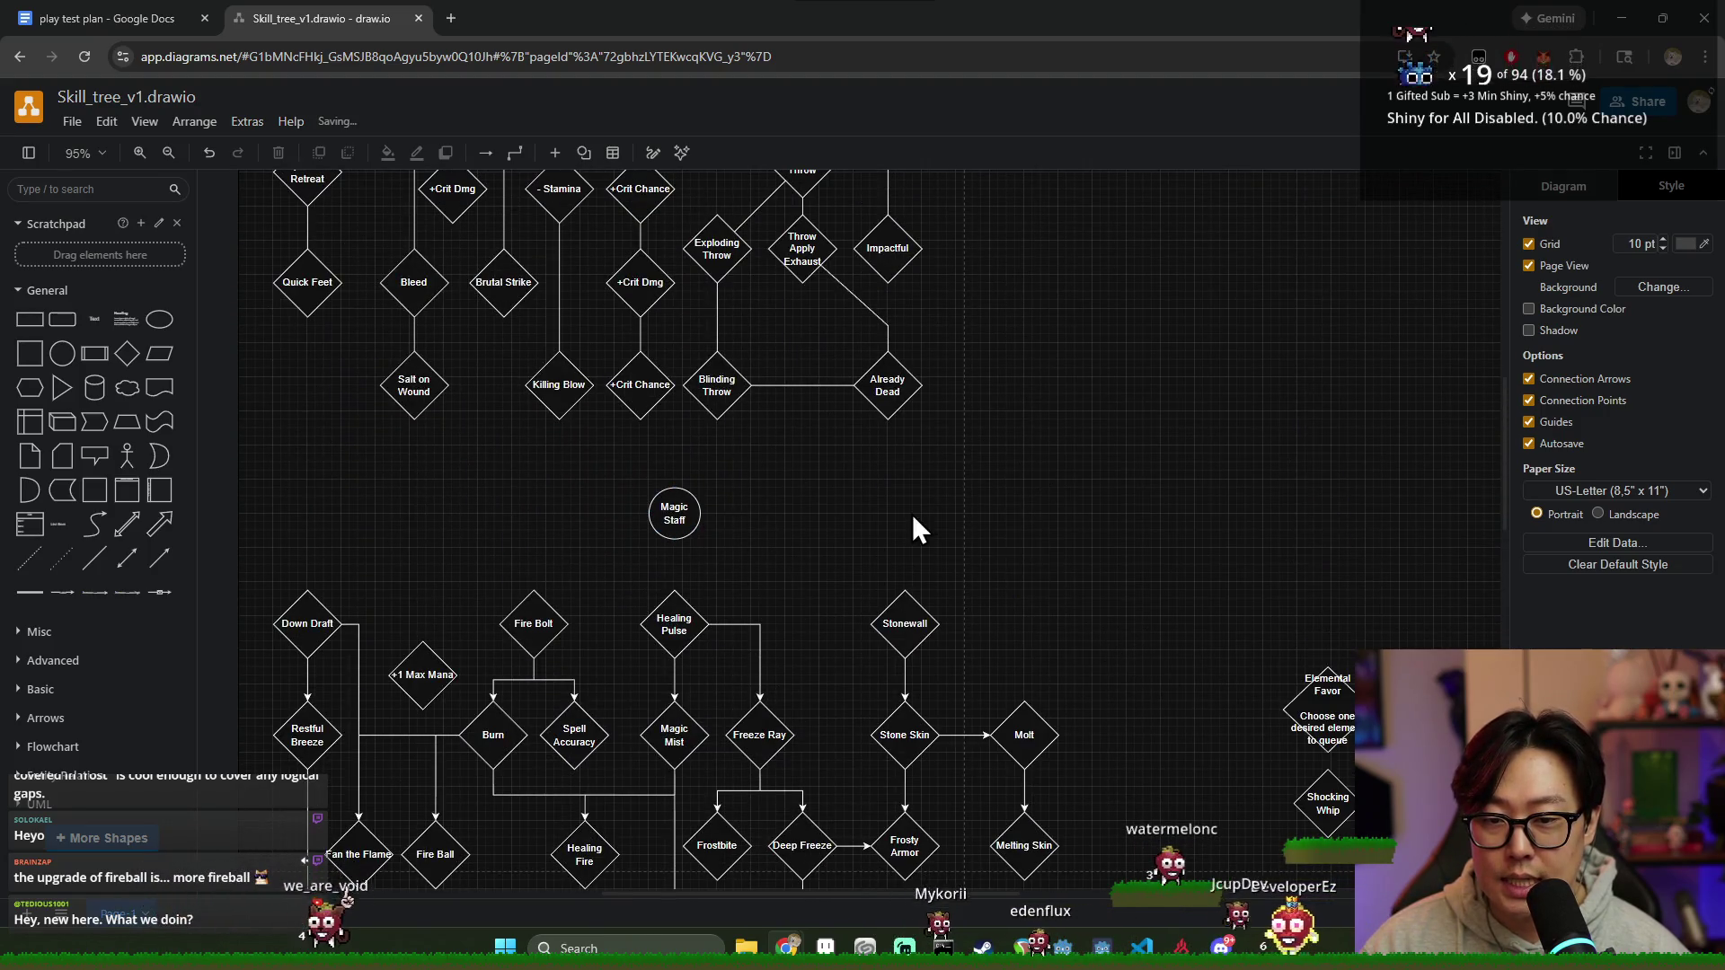
pyautogui.scroll(2, 917, 539)
pyautogui.scroll(2, 822, 560)
pyautogui.scroll(-2, 809, 553)
pyautogui.scroll(-2, 823, 539)
pyautogui.scroll(-3, 943, 565)
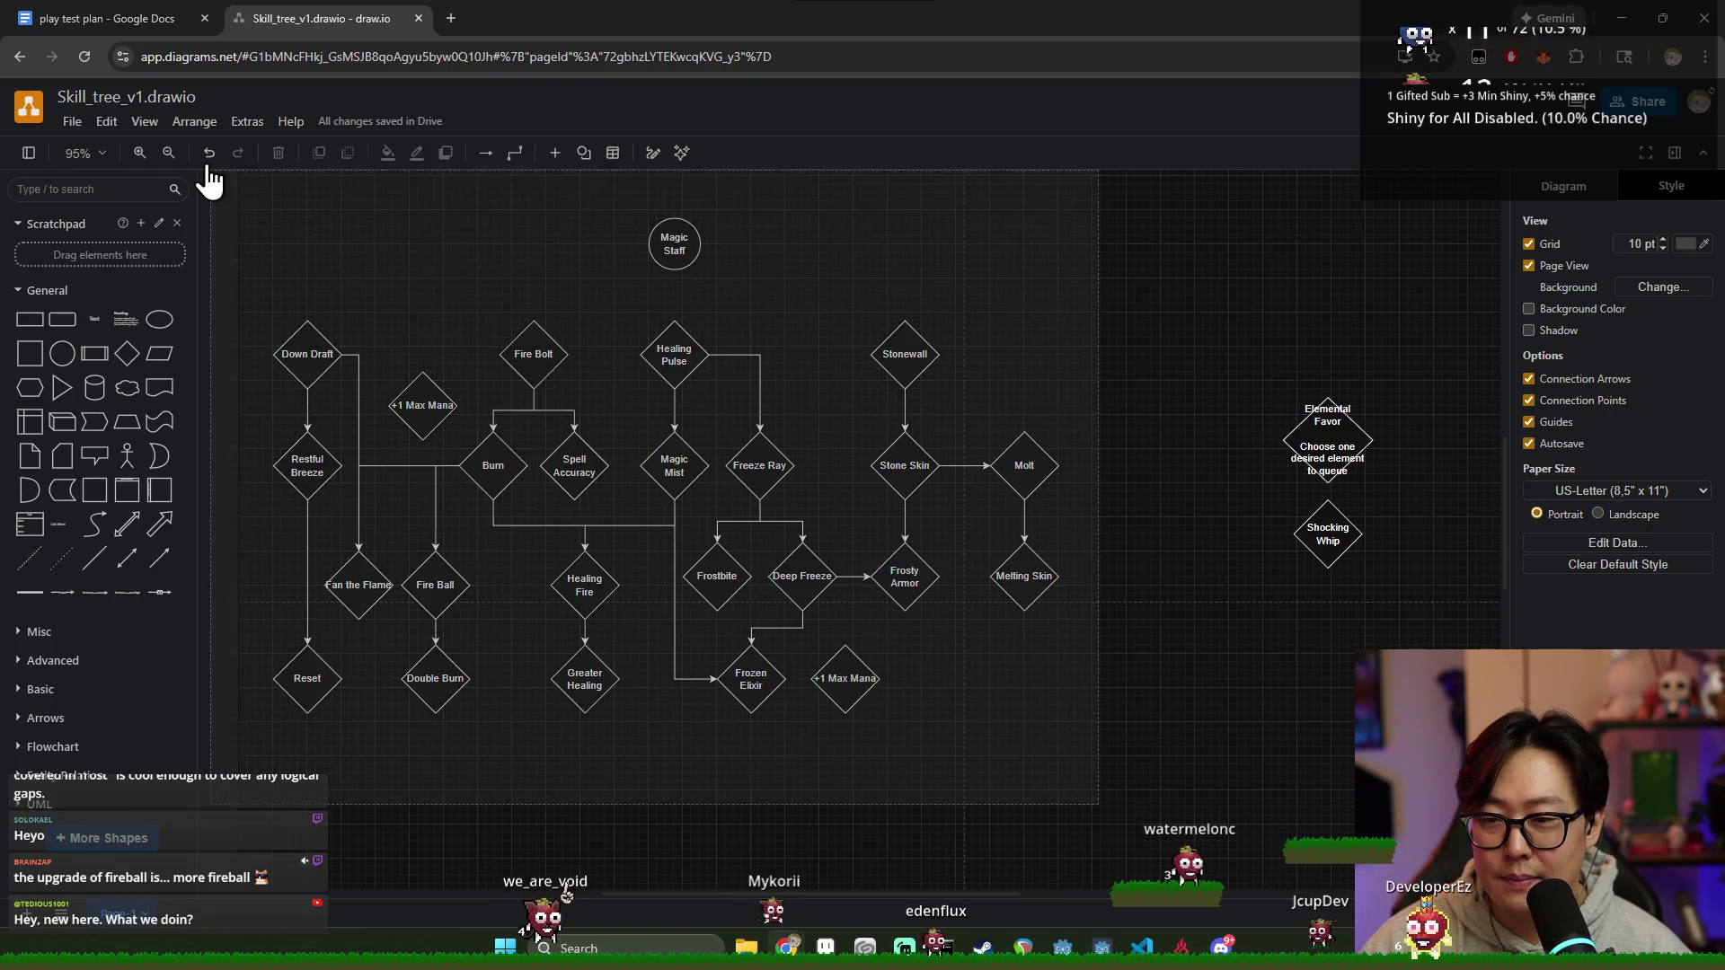
# Step: Nudge all shapes slightly down, then switch to the Google Docs play test plan
pyautogui.hotkey('ctrl', 'a')
pyautogui.hotkey('shift', 'Down')
pyautogui.click(550, 339)
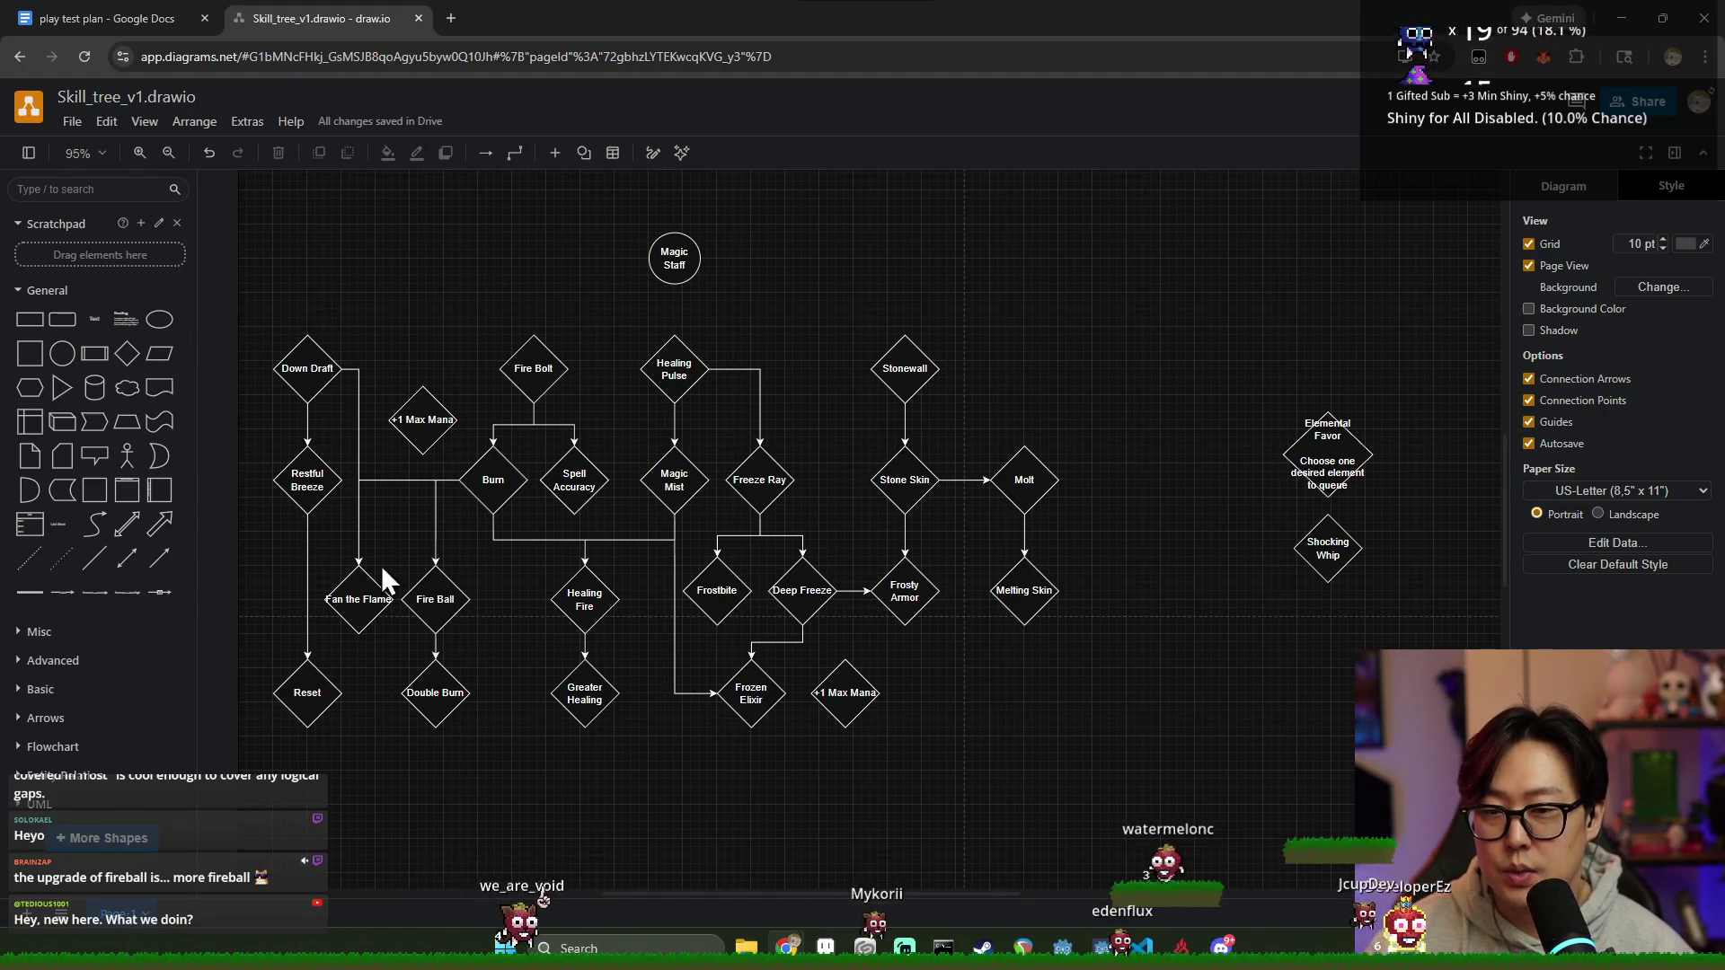
pyautogui.click(80, 16)
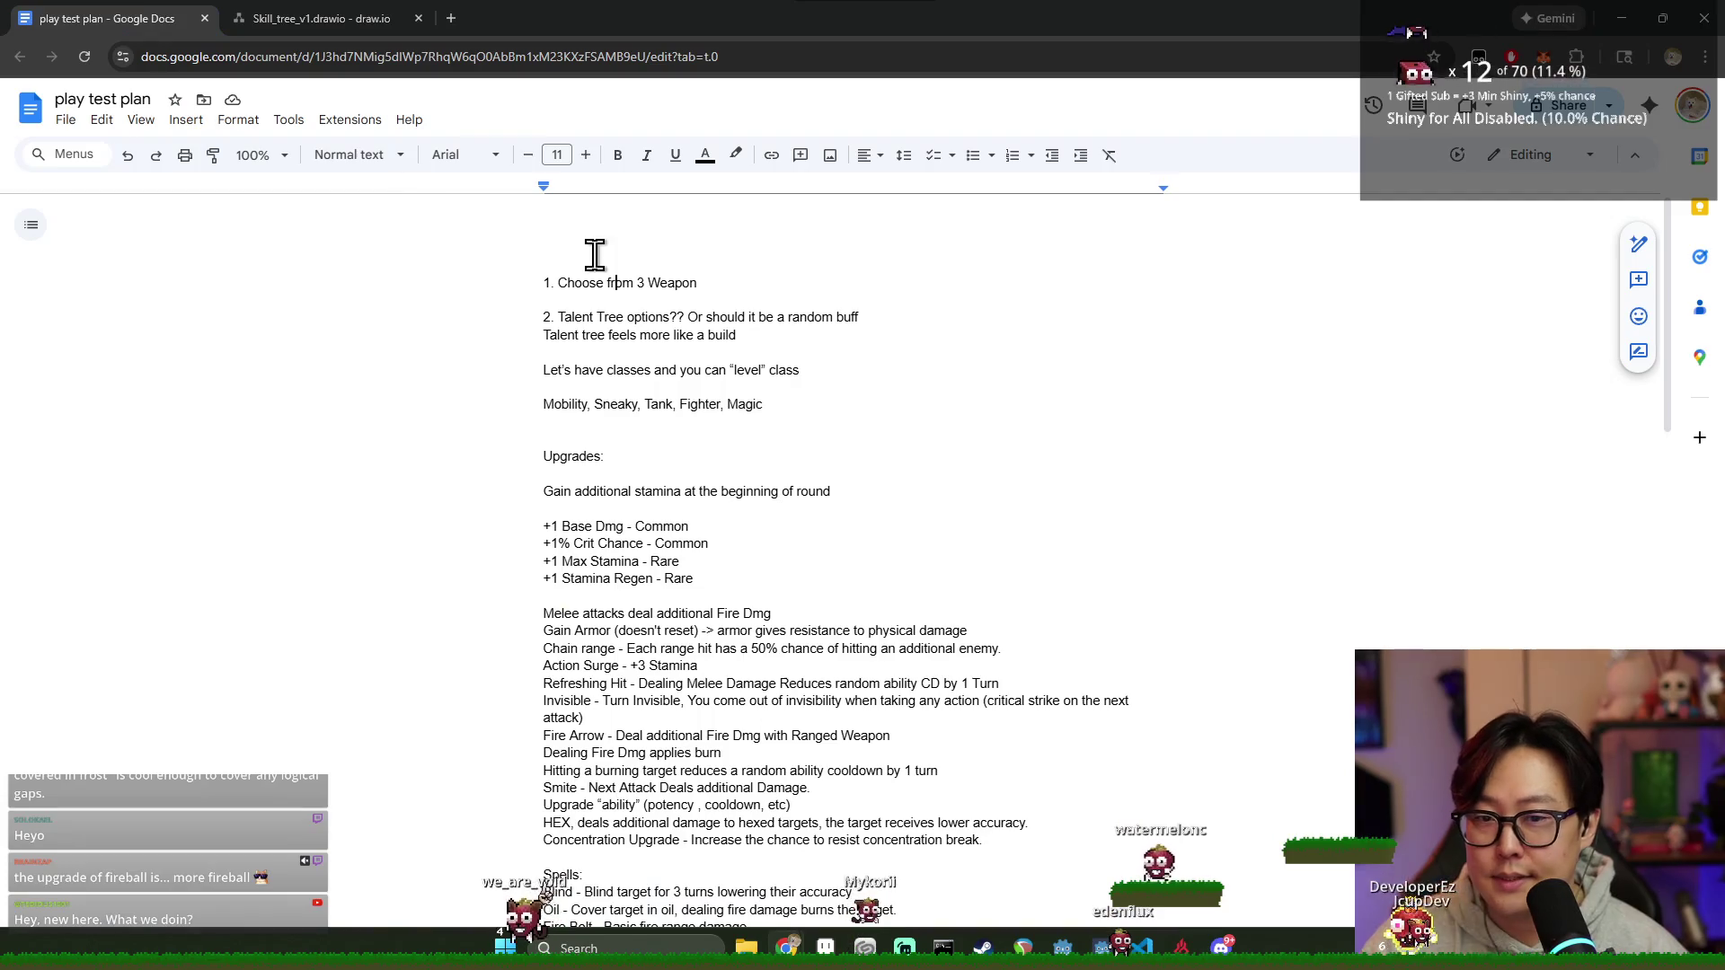
pyautogui.click(324, 18)
pyautogui.scroll(1, 698, 471)
pyautogui.scroll(5, 698, 471)
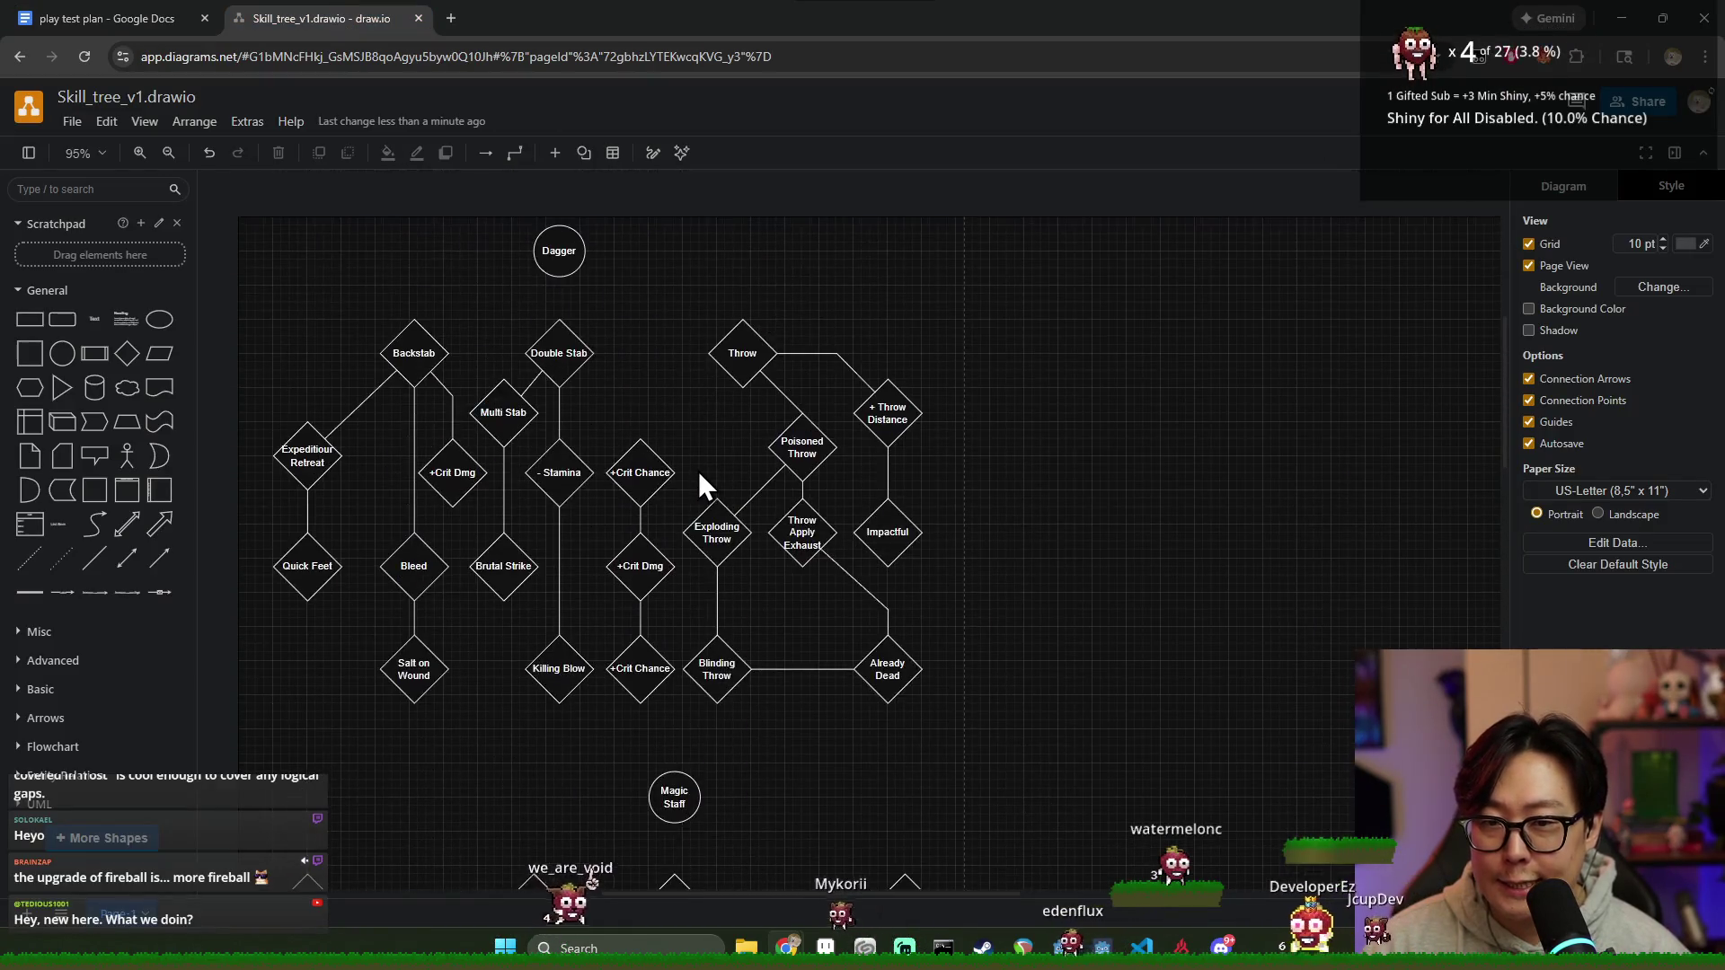
pyautogui.scroll(-1, 699, 470)
pyautogui.click(560, 270)
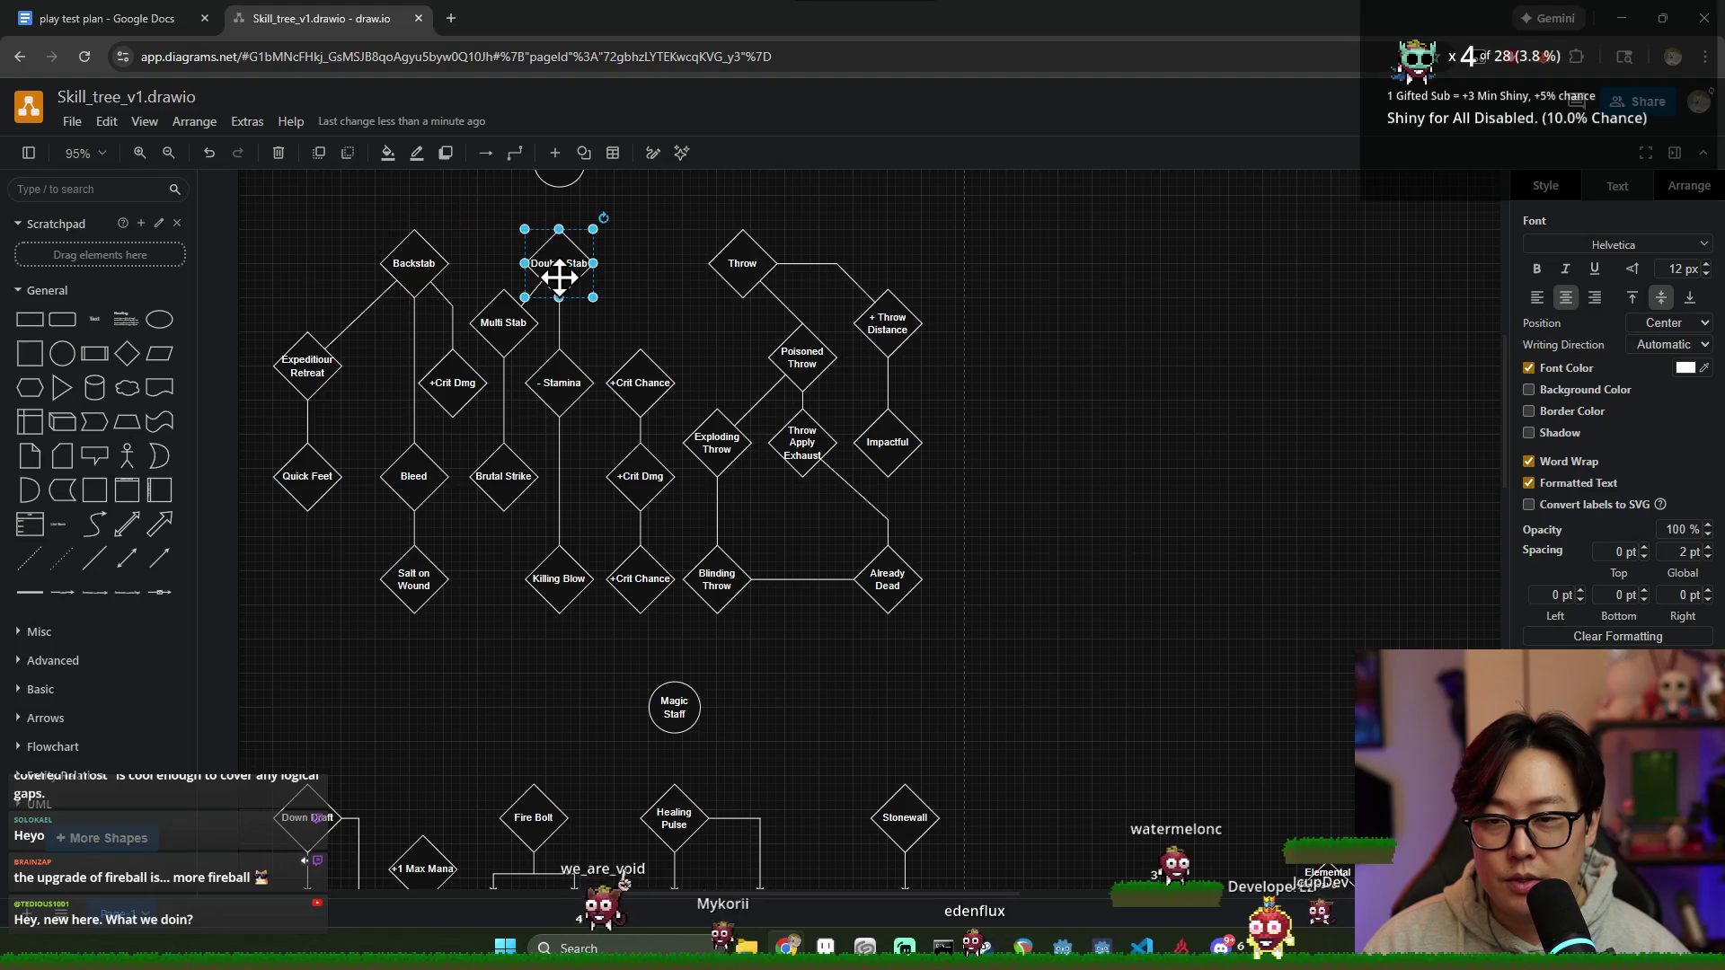
pyautogui.click(108, 17)
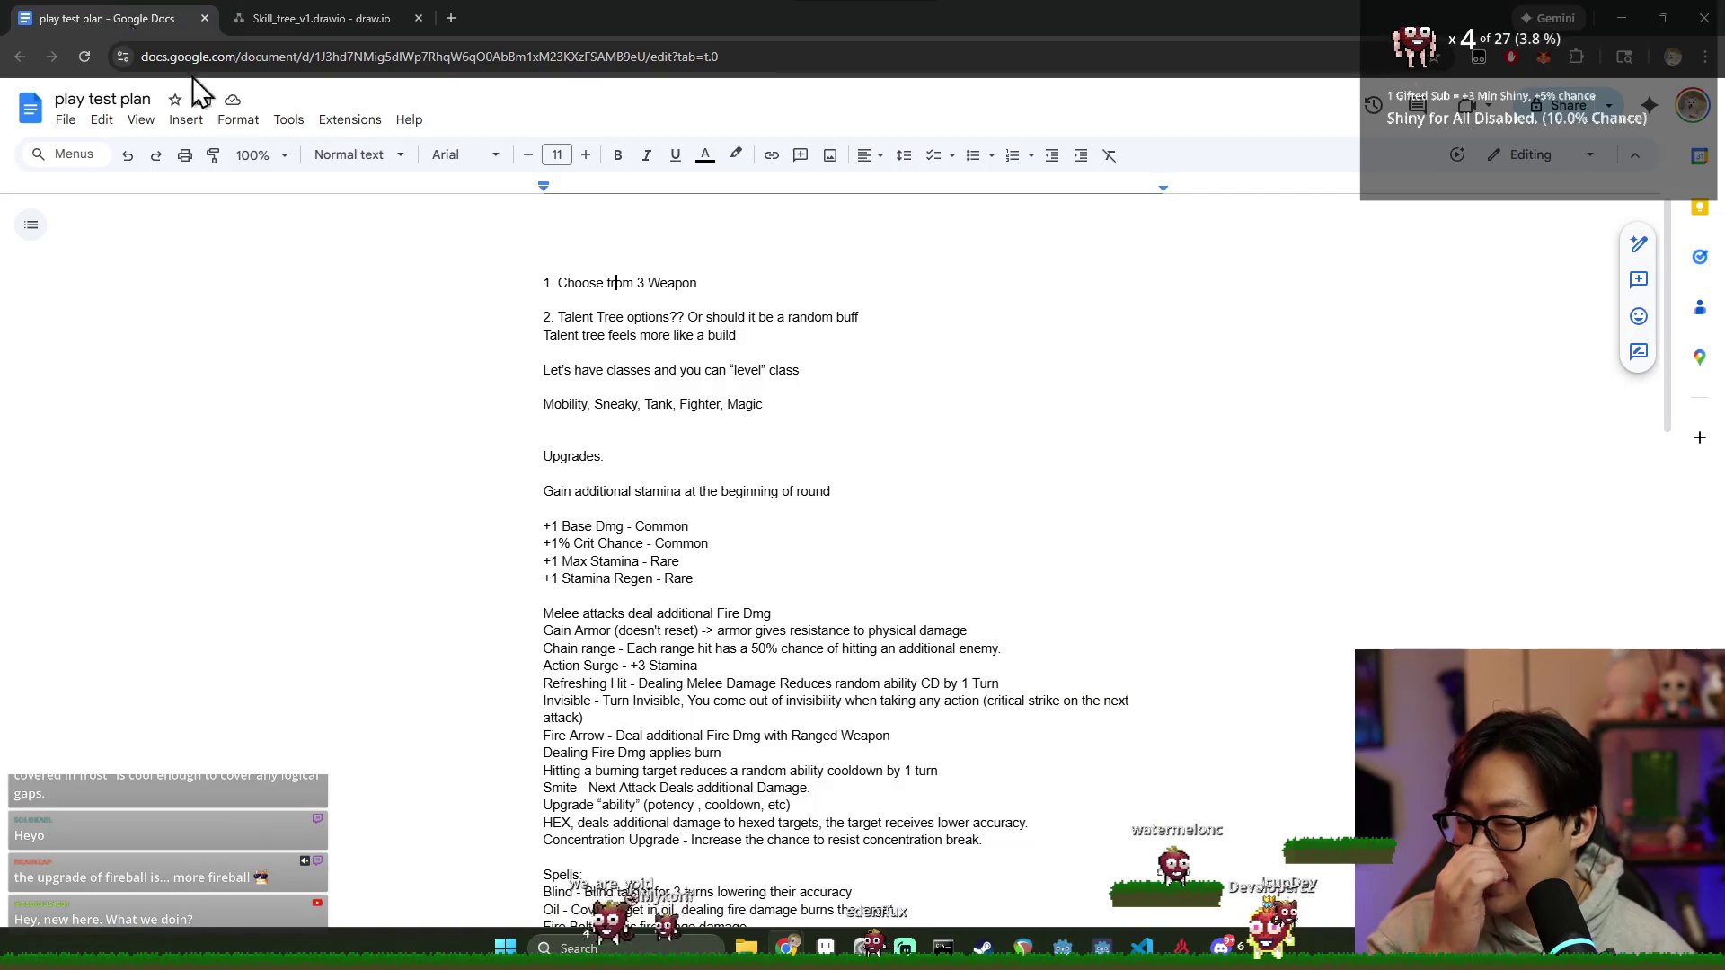
pyautogui.scroll(-2, 1493, 543)
pyautogui.scroll(-2, 1494, 544)
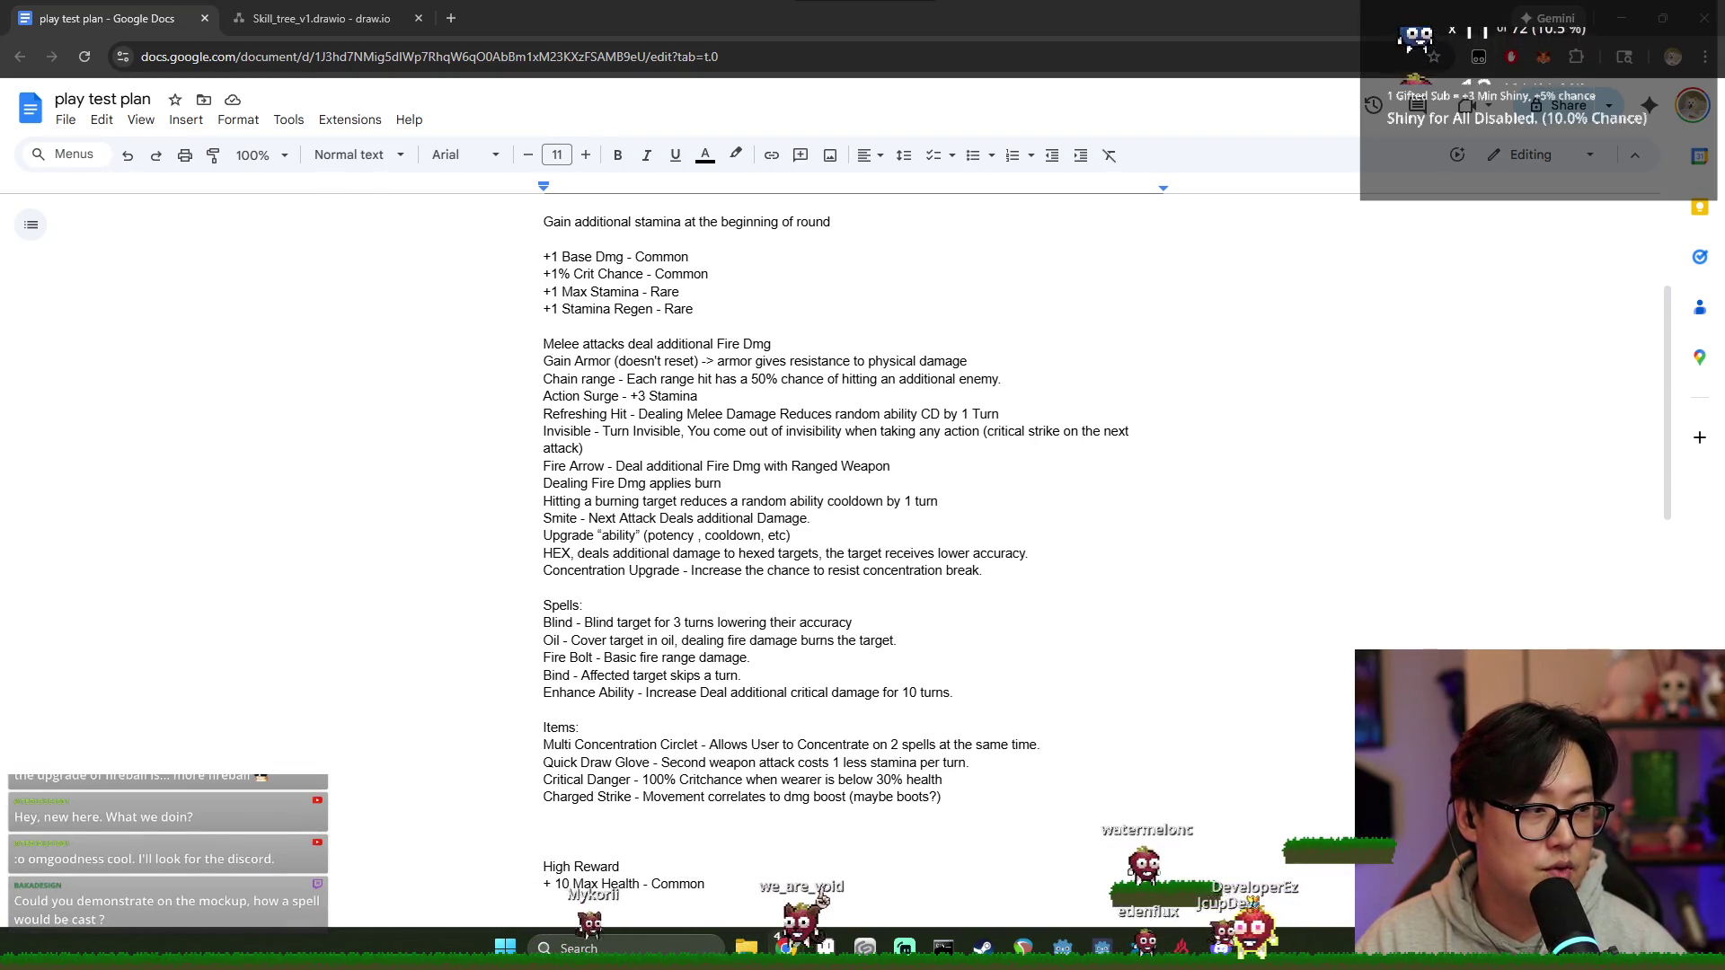
# Step: Bring the Discord server window to the front over the play test plan
pyautogui.hotkey('alt', 'Tab')
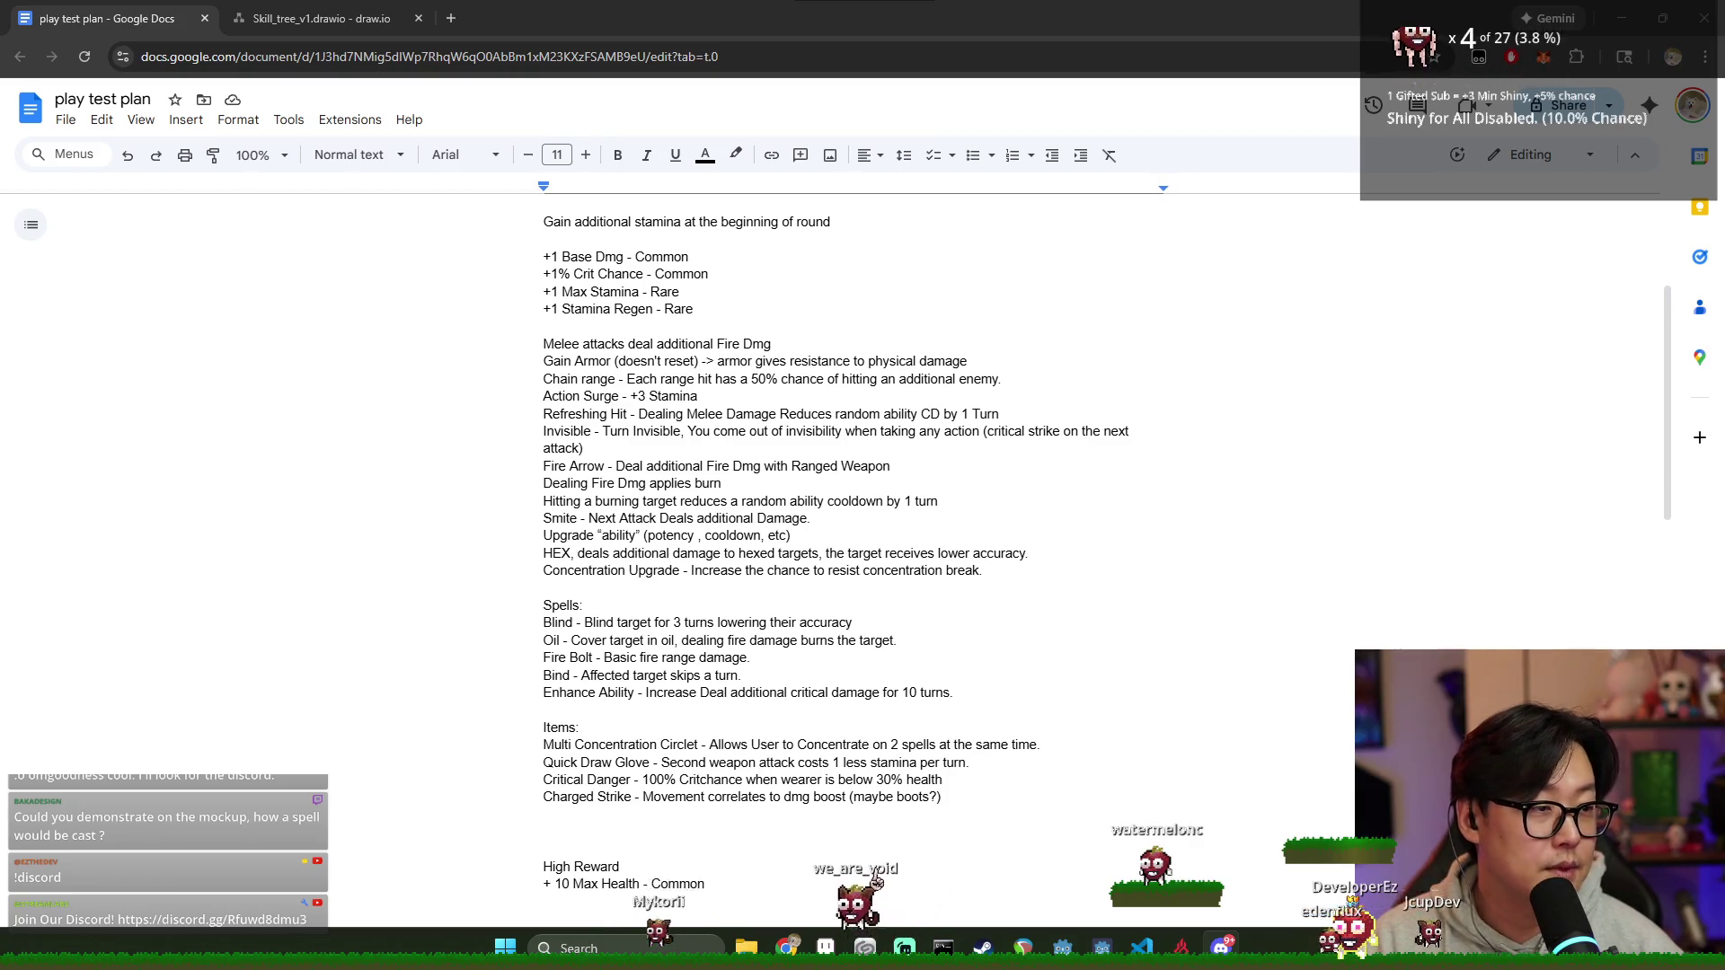
pyautogui.hotkey('alt', 'Tab')
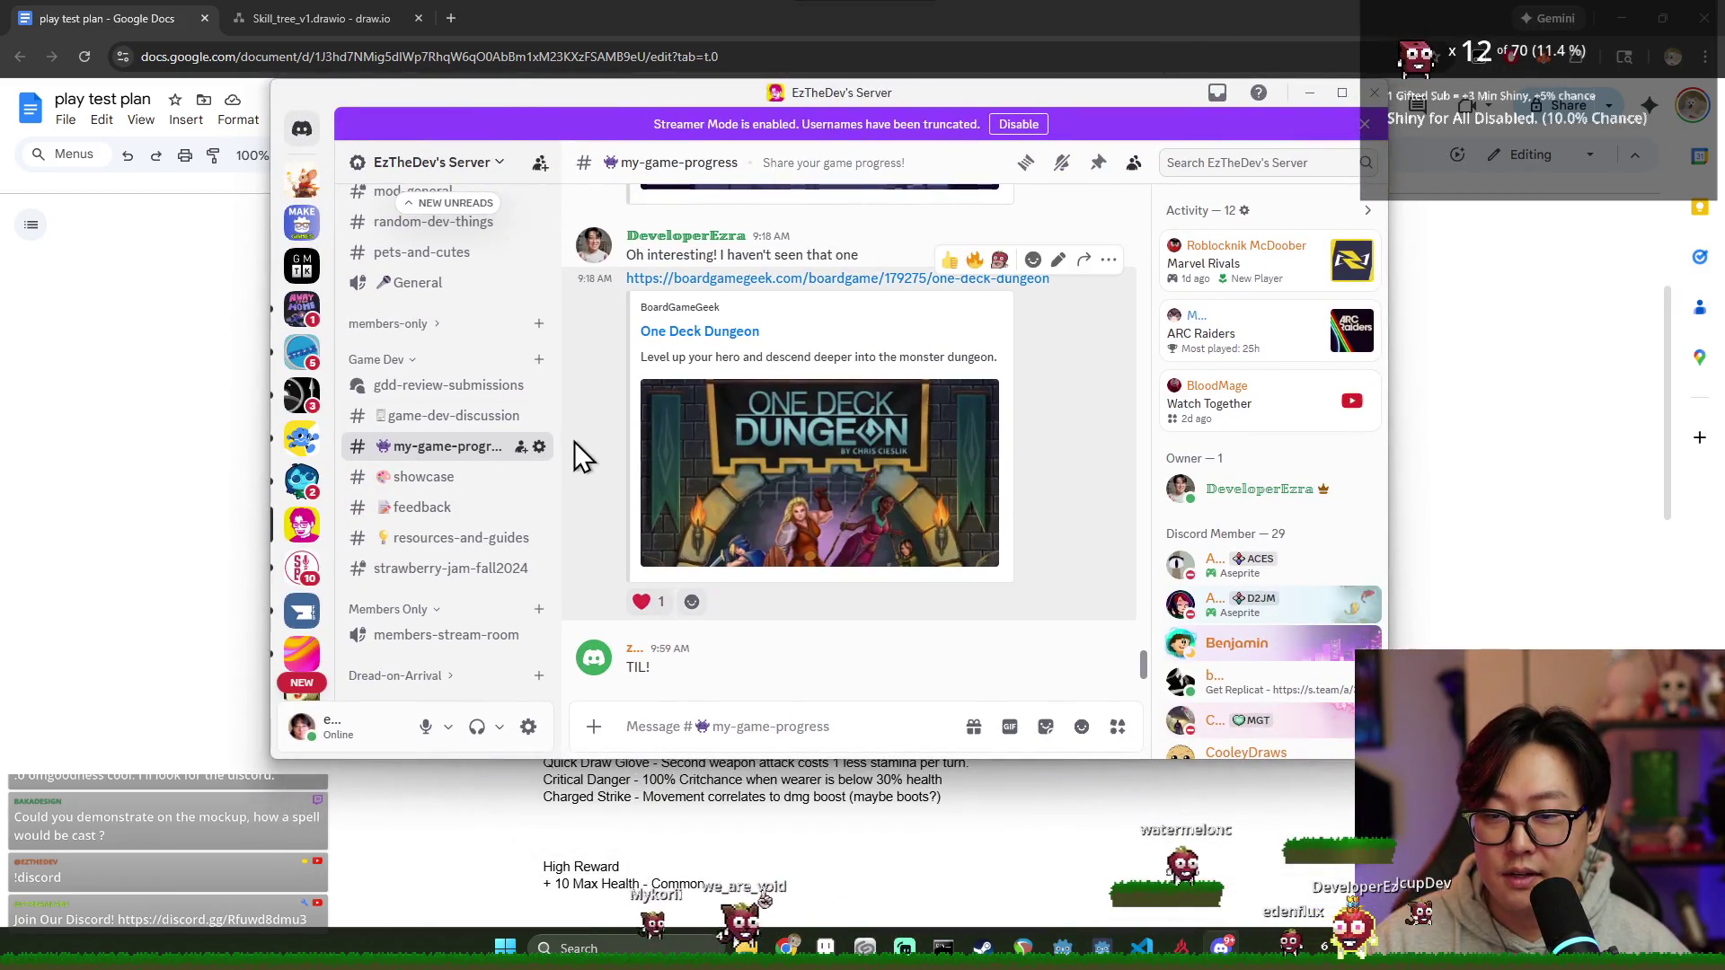
# Step: Widen the channel list, maximize Discord to read the game-progress history, then minimize it
pyautogui.moveTo(560, 445); pyautogui.dragTo(647, 453)
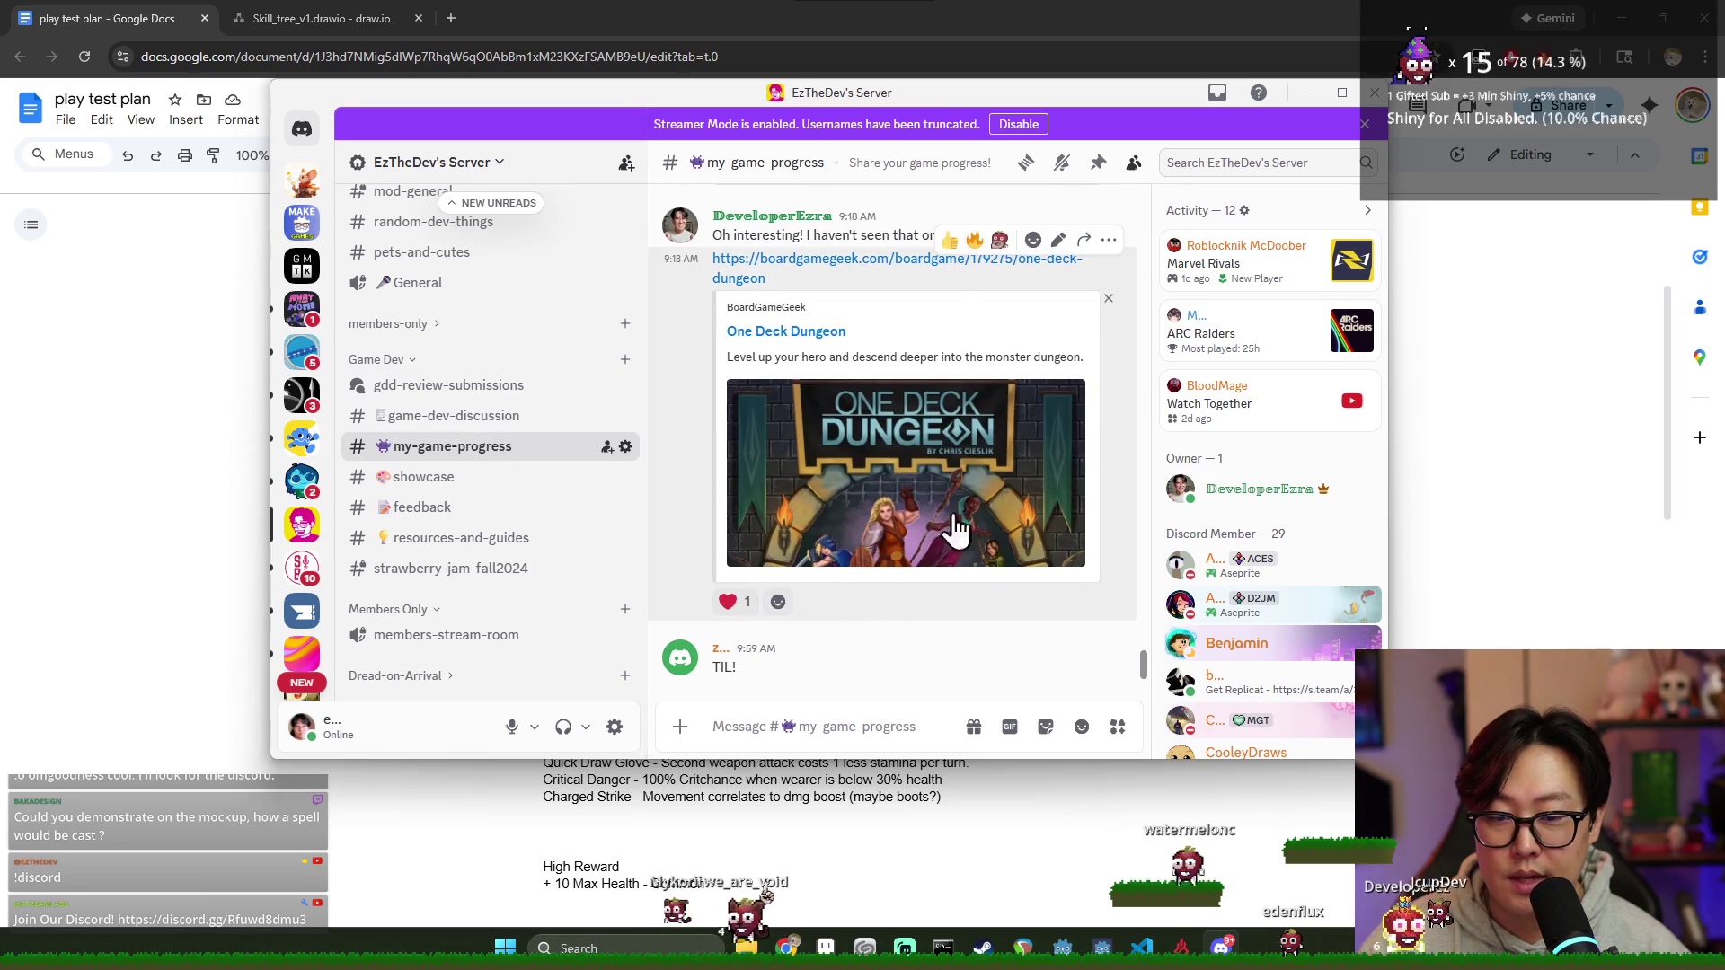
pyautogui.doubleClick(928, 91)
pyautogui.scroll(3, 782, 569)
pyautogui.scroll(3, 756, 578)
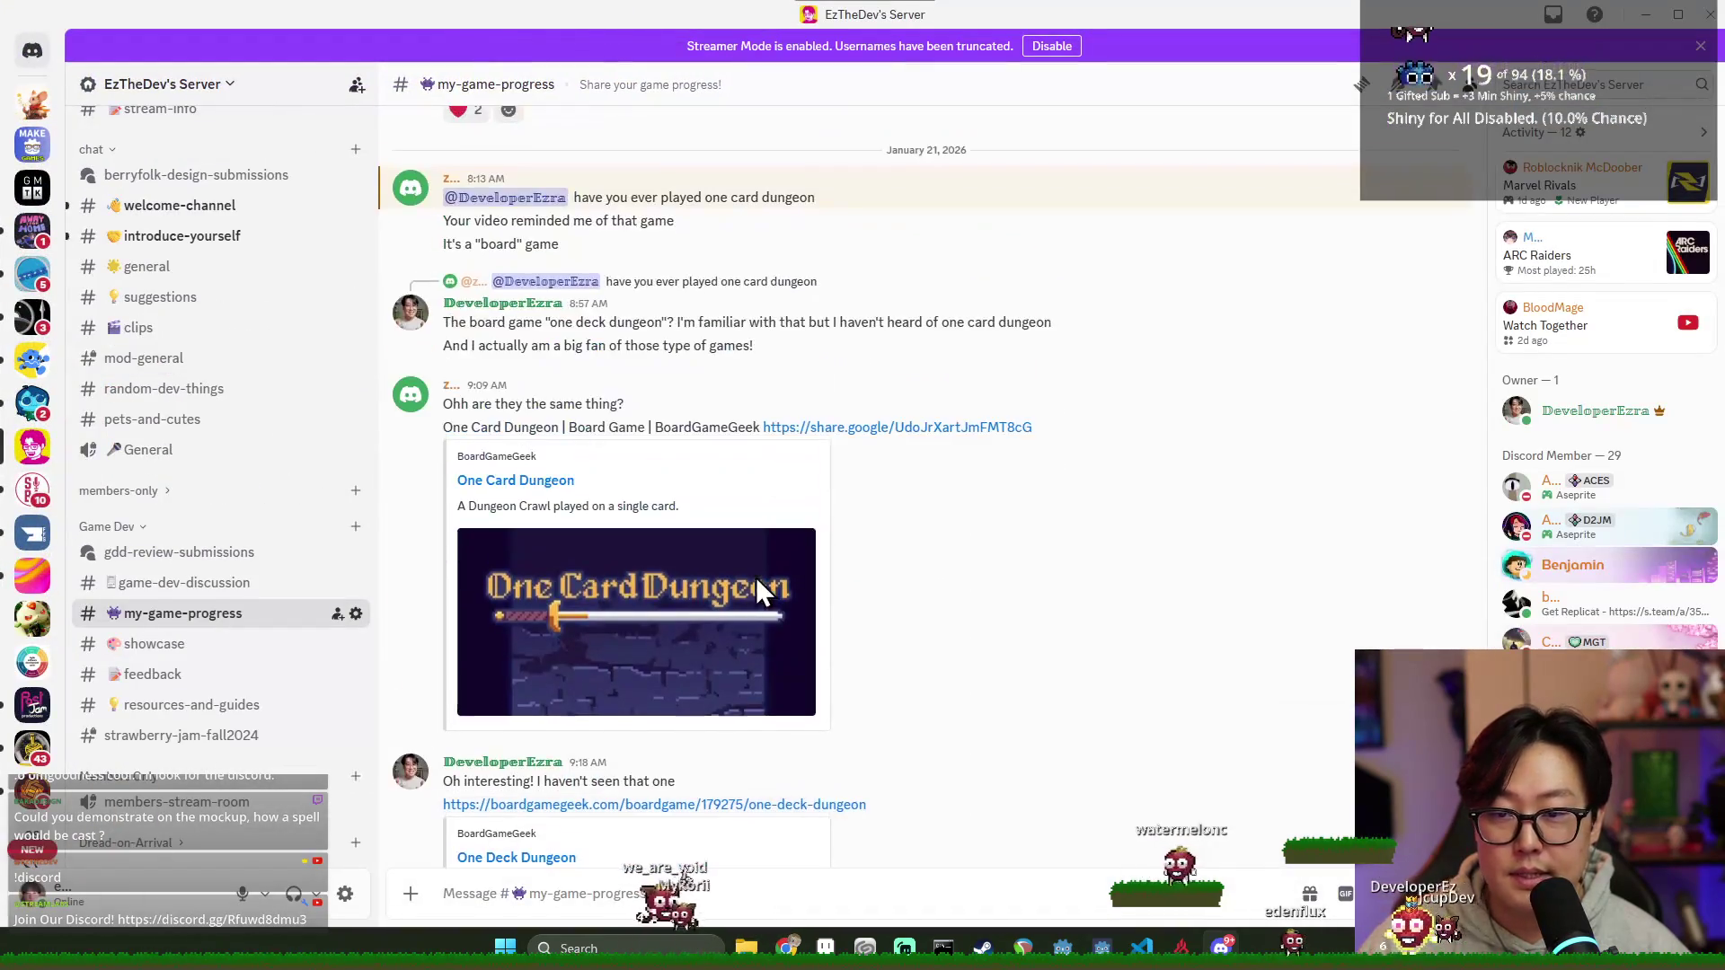
pyautogui.scroll(3, 752, 579)
pyautogui.scroll(3, 675, 539)
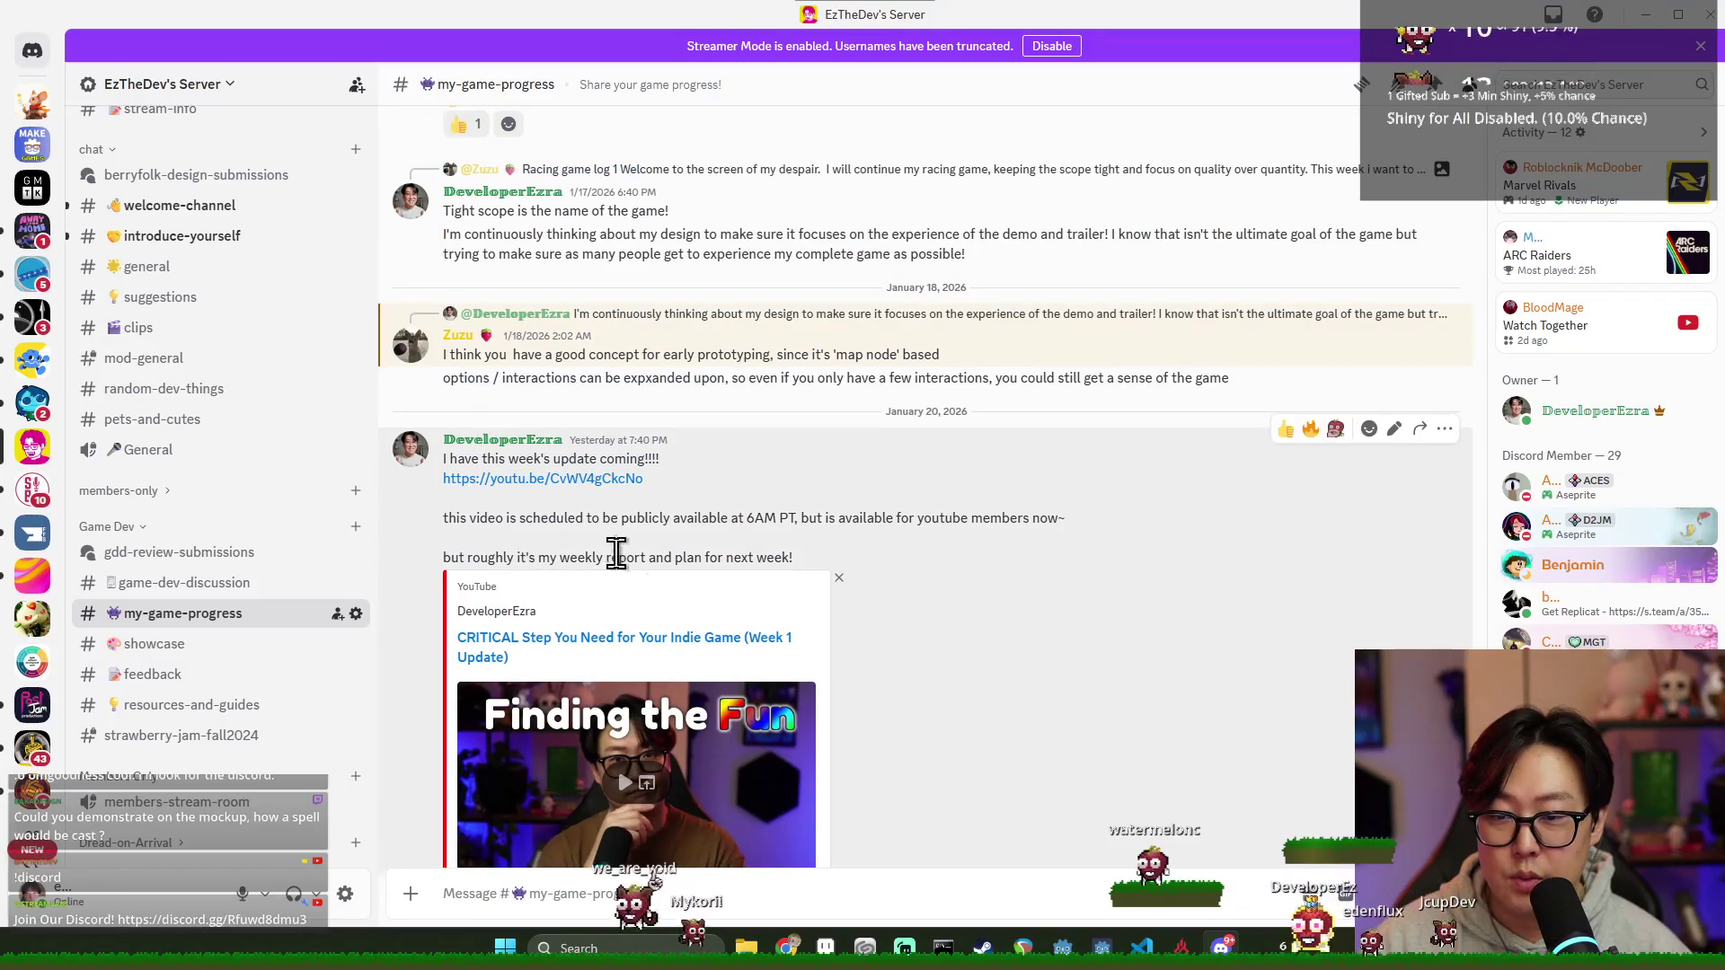
pyautogui.scroll(-2, 634, 473)
pyautogui.scroll(2, 739, 459)
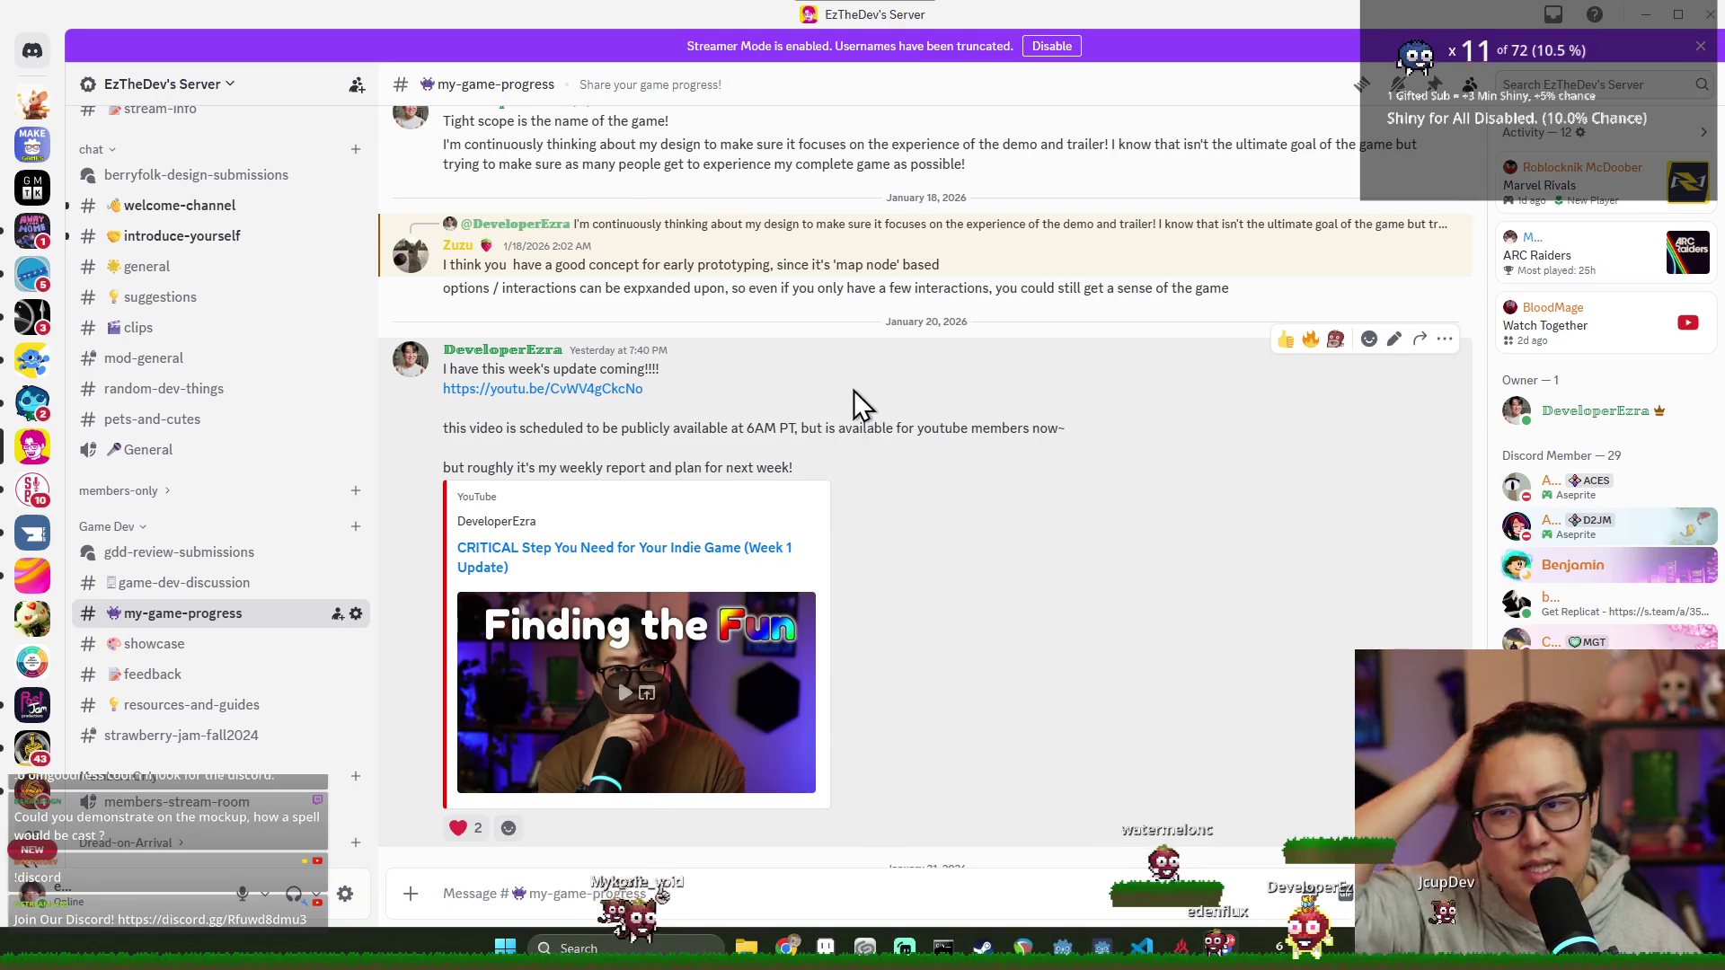
pyautogui.scroll(3, 854, 390)
pyautogui.scroll(2, 858, 449)
pyautogui.scroll(2, 857, 452)
pyautogui.scroll(2, 866, 471)
pyautogui.scroll(2, 870, 461)
pyautogui.scroll(2, 870, 470)
pyautogui.scroll(3, 883, 485)
pyautogui.scroll(-5, 897, 490)
pyautogui.scroll(-5, 883, 483)
pyautogui.scroll(-5, 878, 476)
pyautogui.scroll(-5, 888, 486)
pyautogui.scroll(-2, 891, 493)
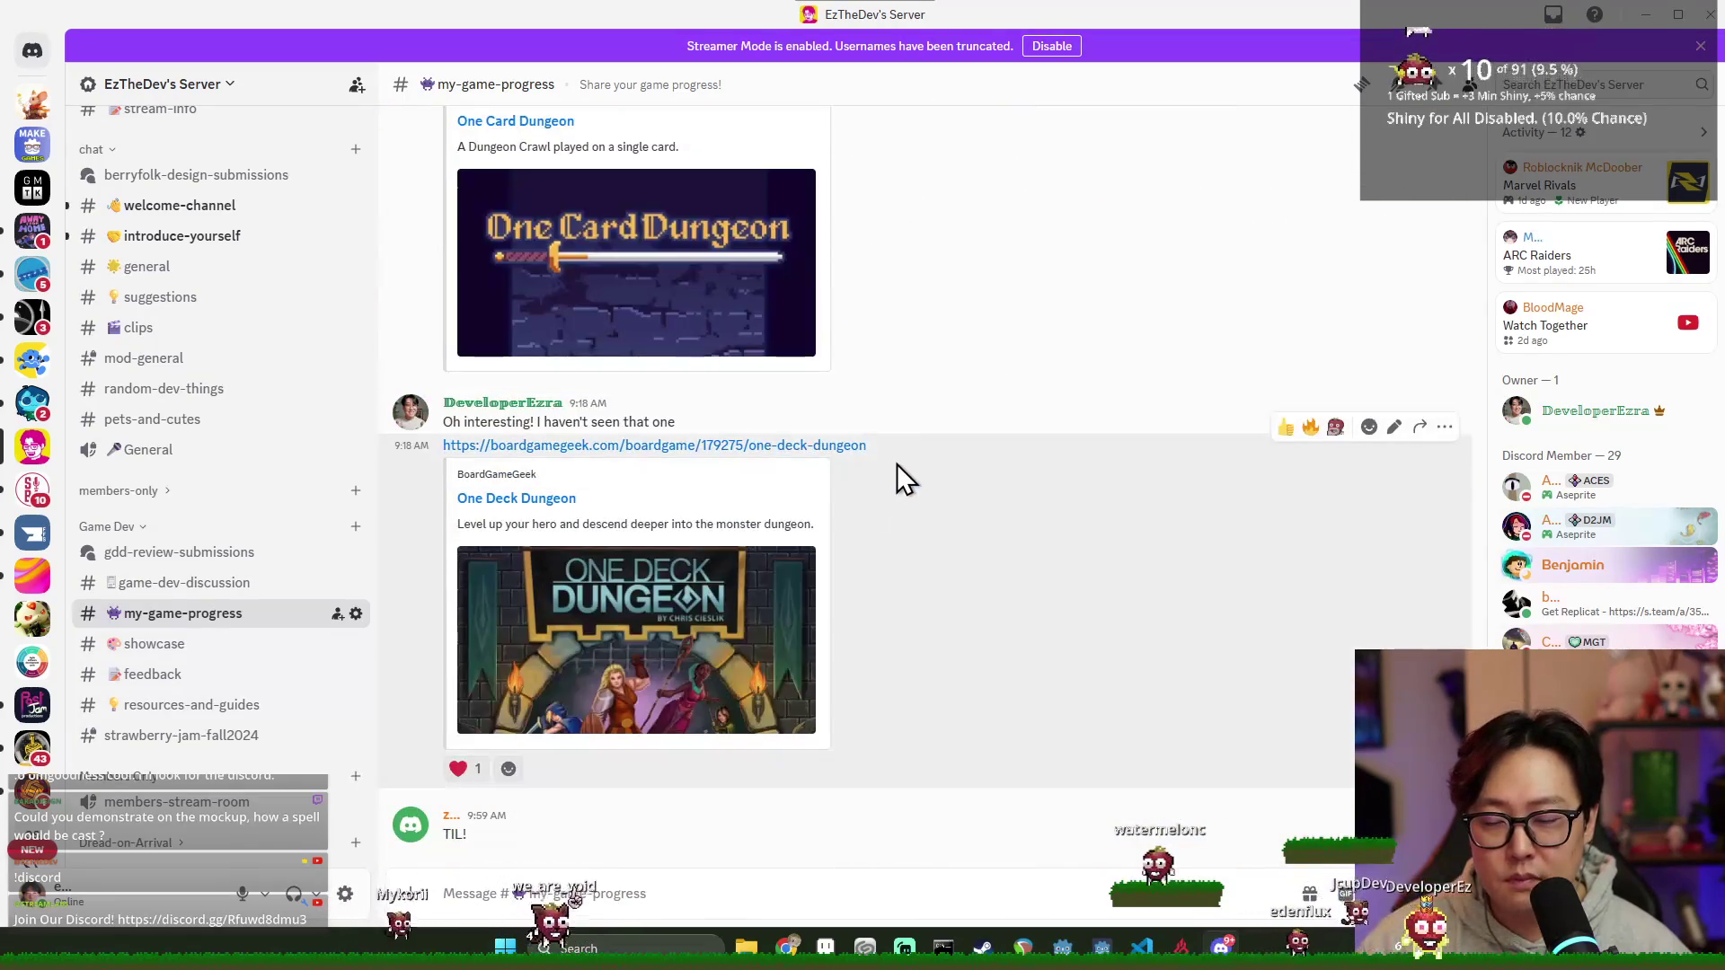
pyautogui.scroll(5, 917, 519)
pyautogui.scroll(5, 928, 501)
pyautogui.scroll(5, 929, 517)
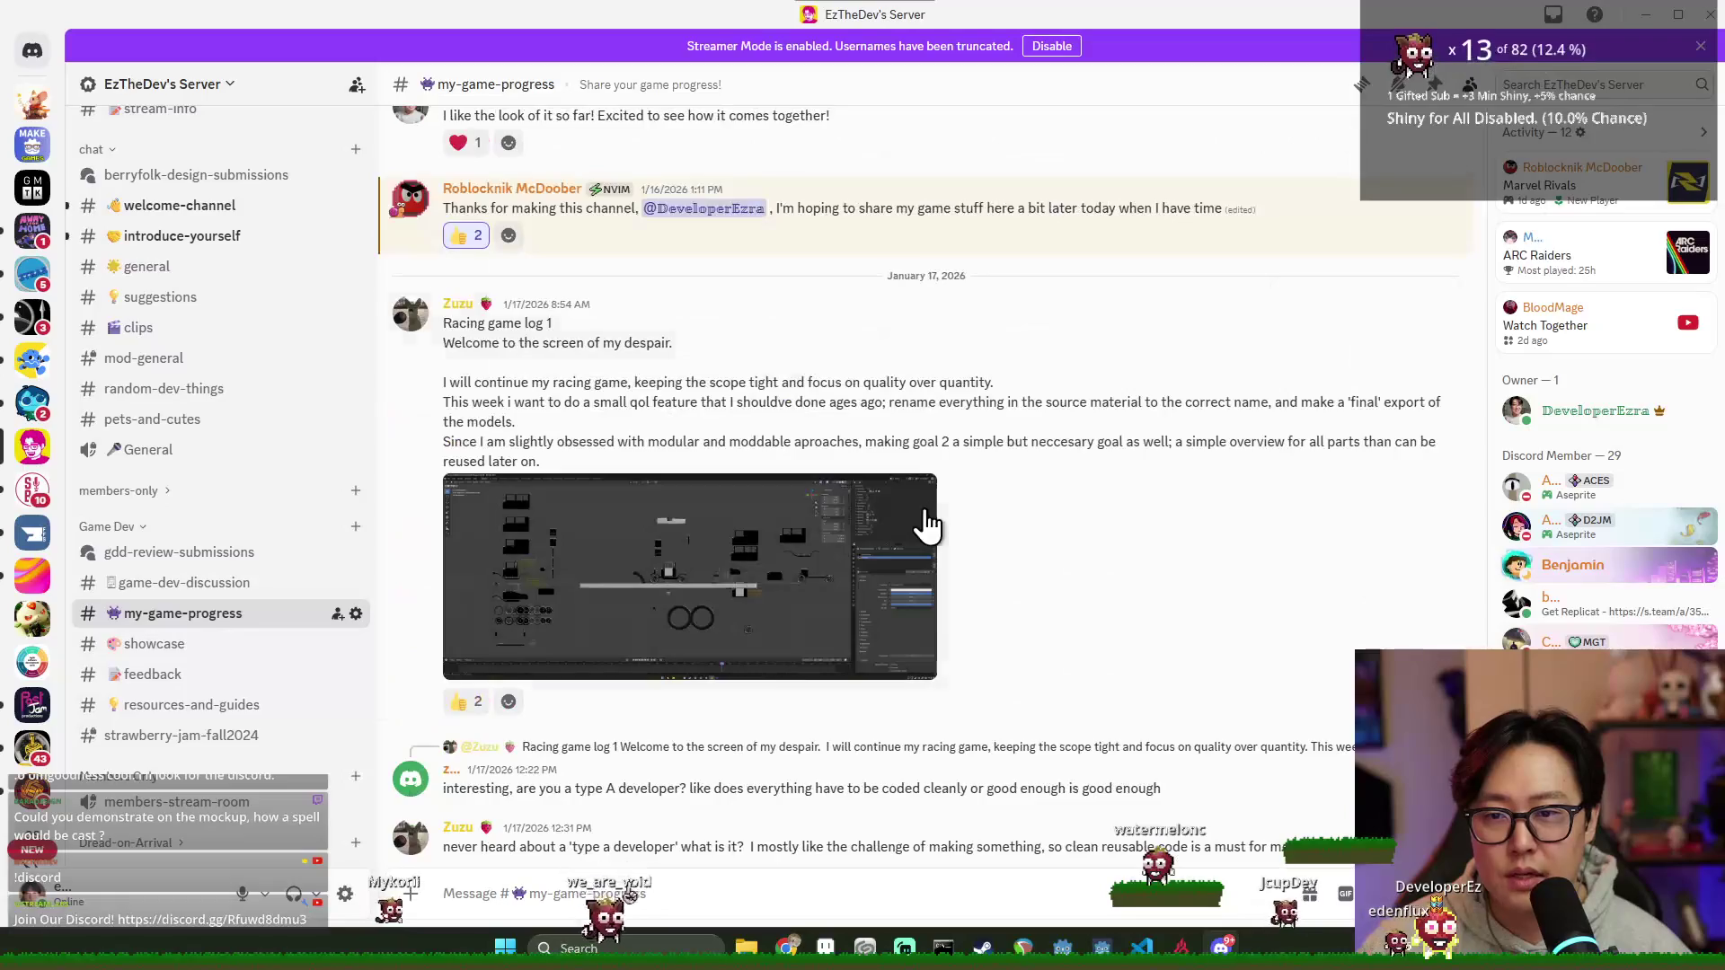
pyautogui.scroll(5, 929, 527)
pyautogui.scroll(5, 903, 545)
pyautogui.scroll(5, 885, 551)
pyautogui.scroll(5, 894, 552)
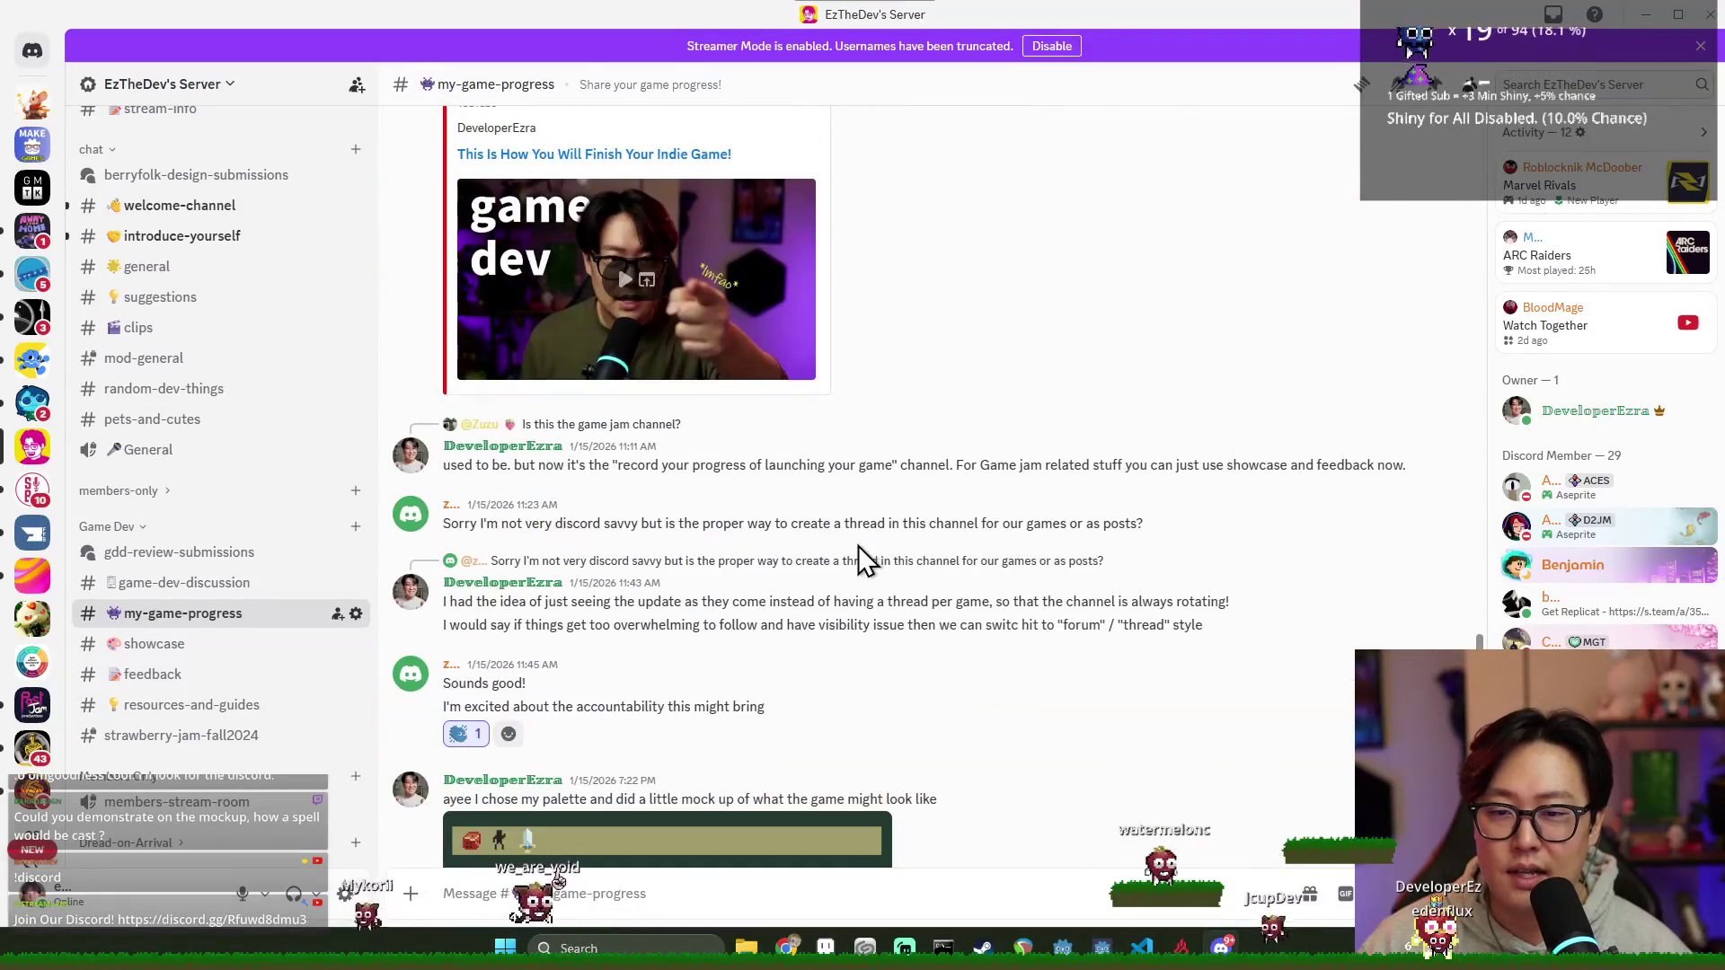
pyautogui.scroll(5, 862, 561)
pyautogui.scroll(5, 943, 404)
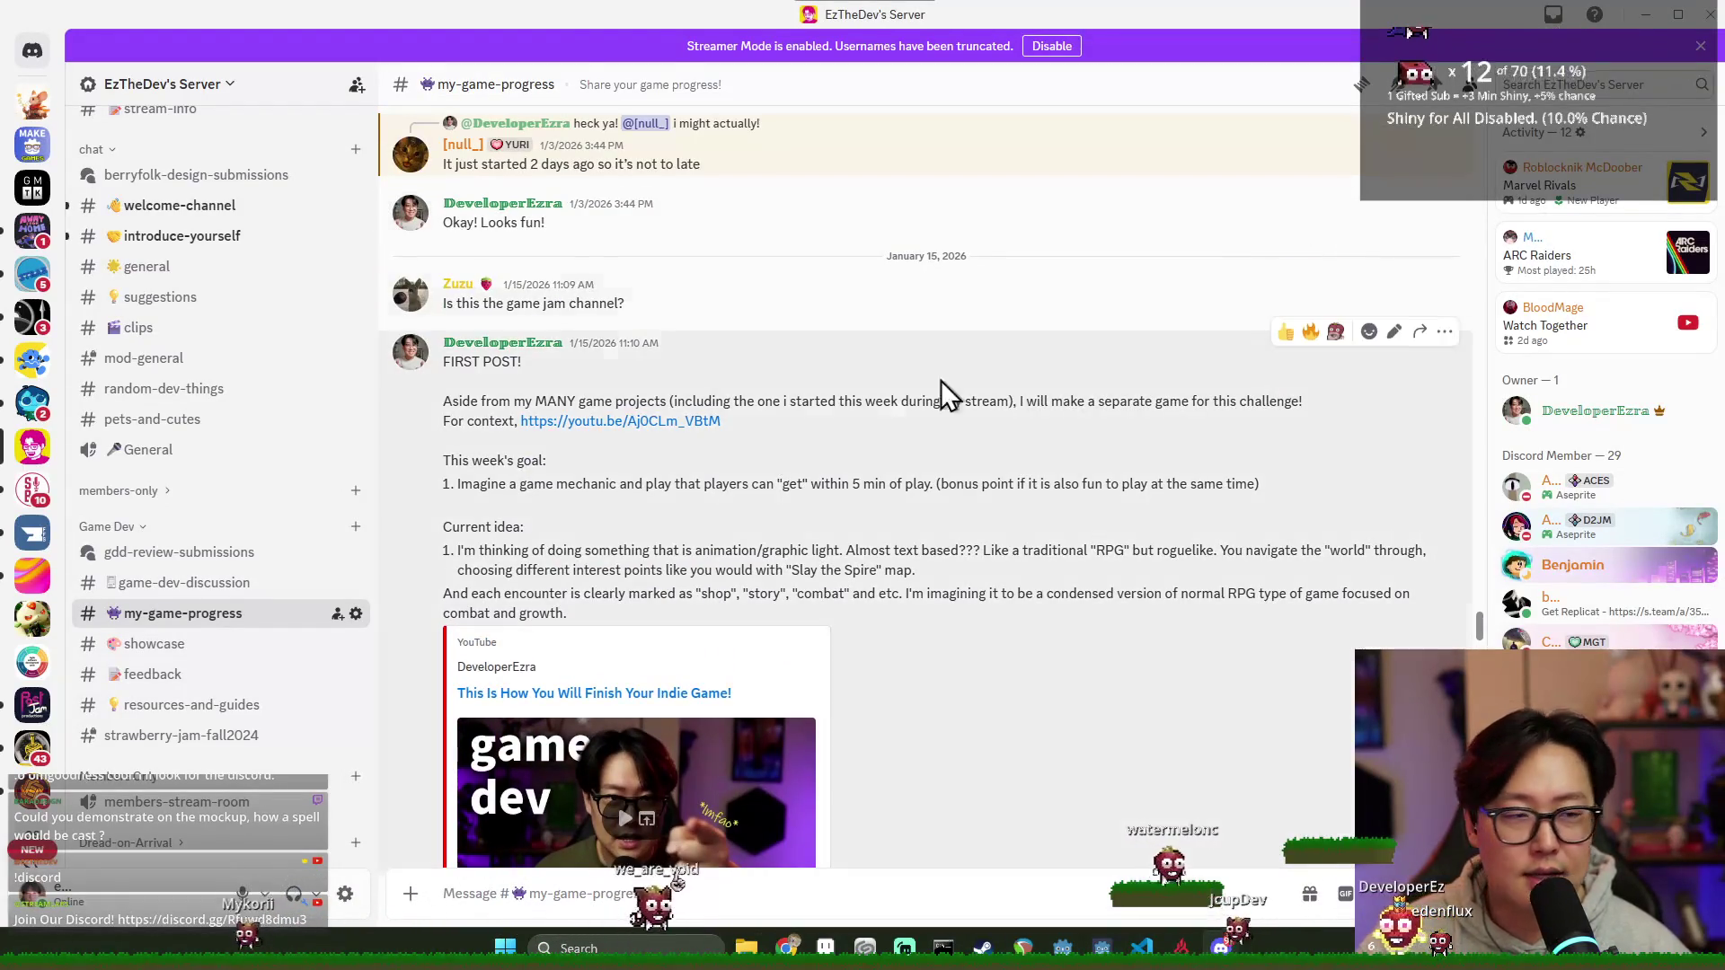
pyautogui.click(1218, 947)
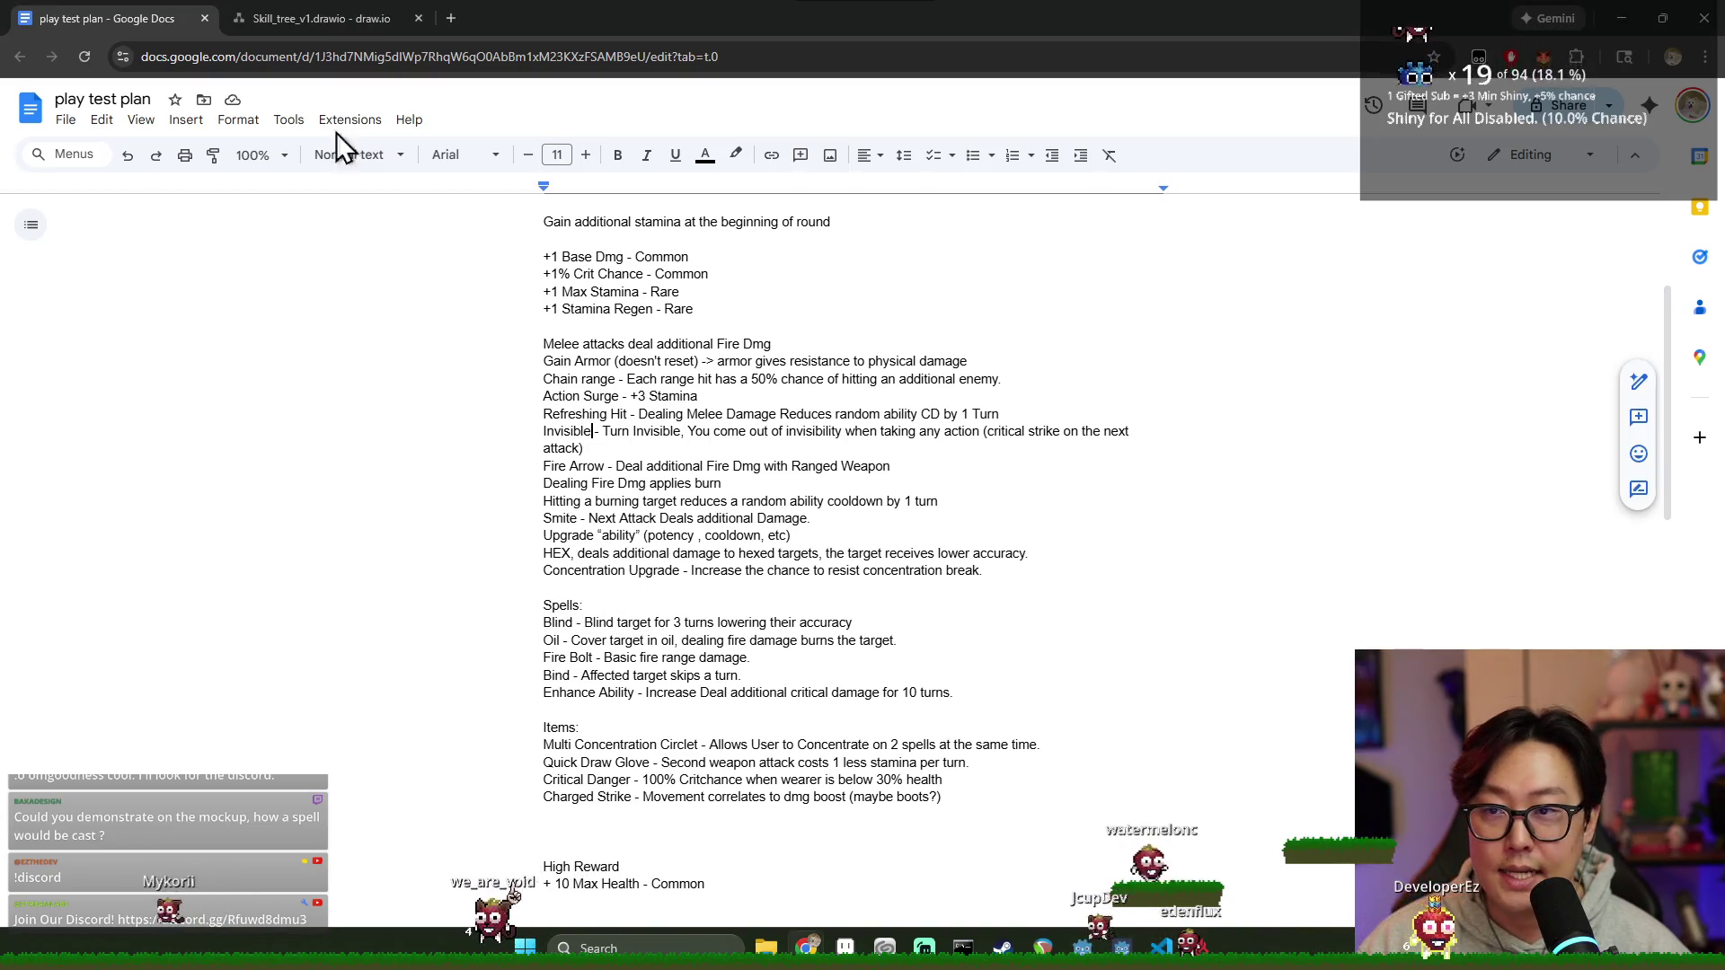
# Step: Return to the skill-tree diagram, close the microphone settings window and launch Aseprite from the taskbar
pyautogui.click(354, 19)
pyautogui.scroll(1, 767, 566)
pyautogui.scroll(-4, 876, 606)
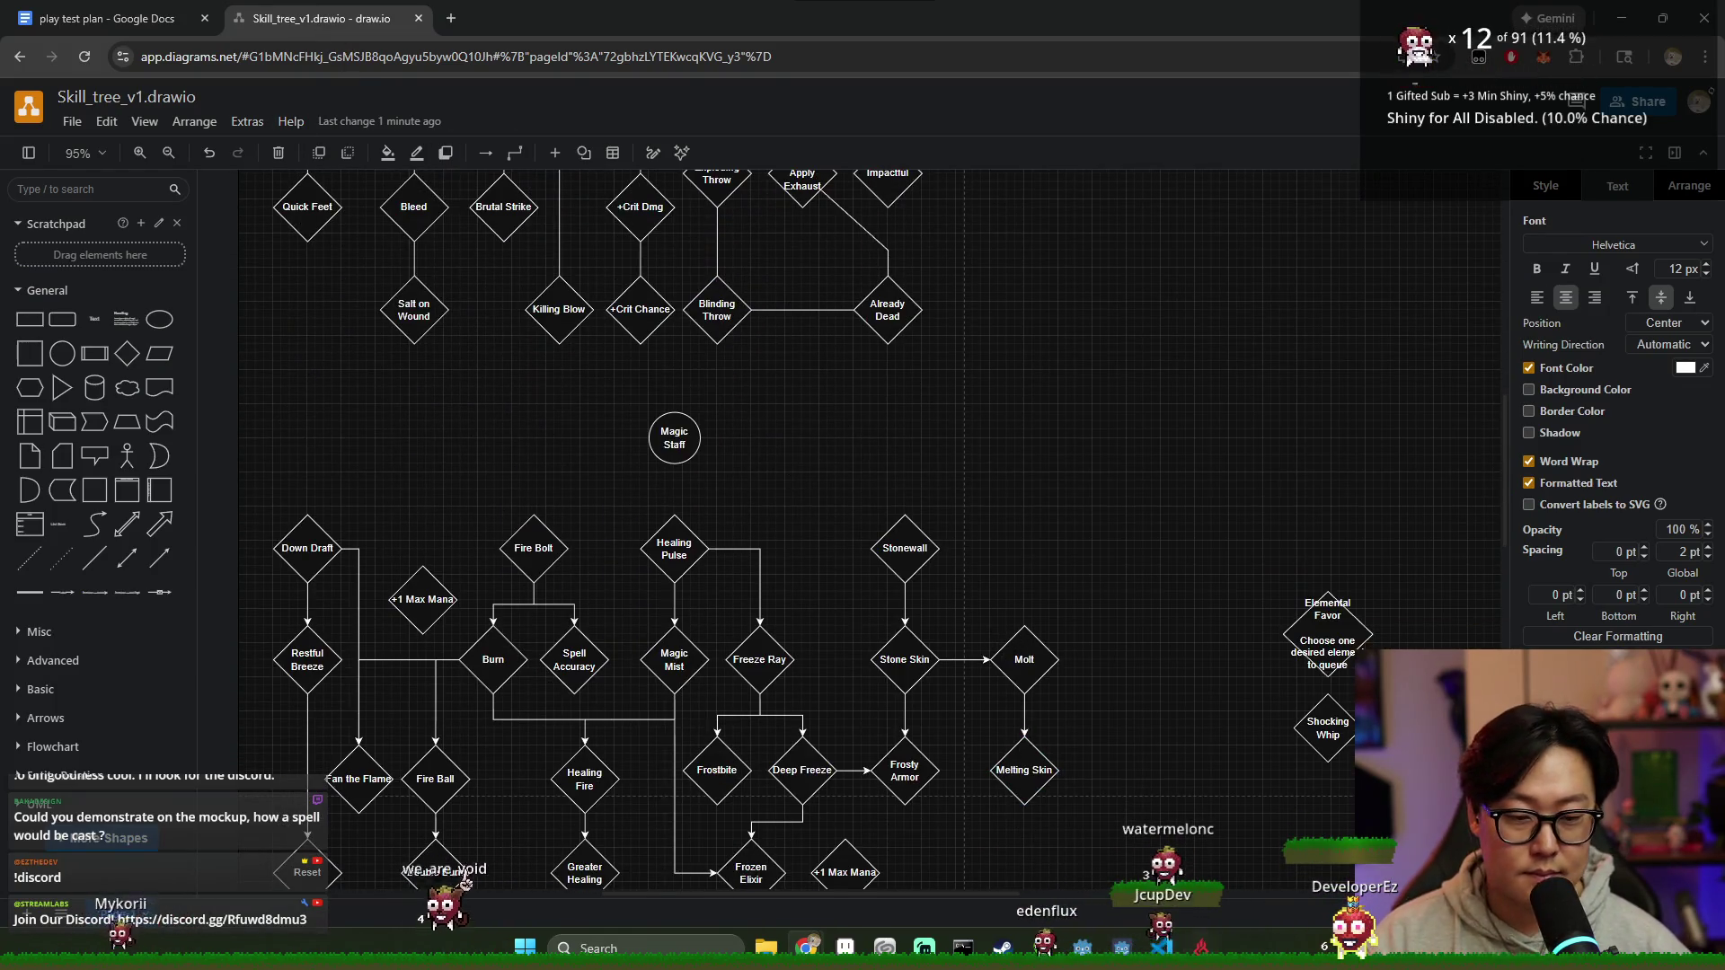
pyautogui.hotkey('alt', 'Tab')
pyautogui.click(1340, 571)
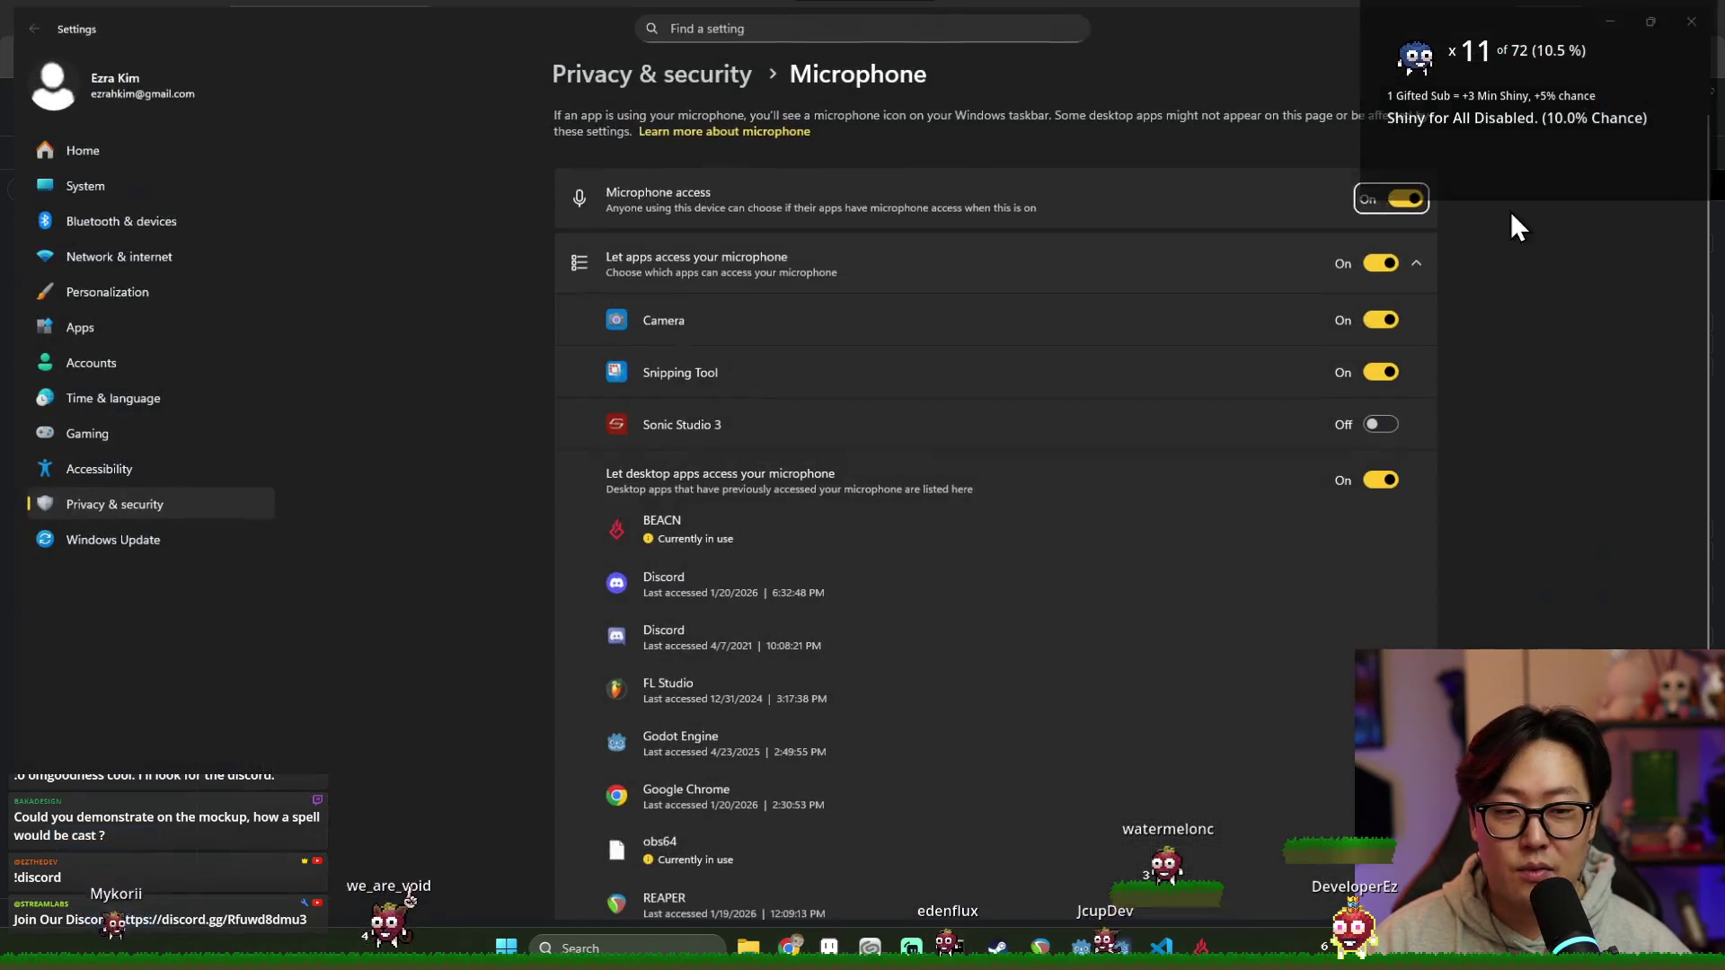
pyautogui.click(1708, 19)
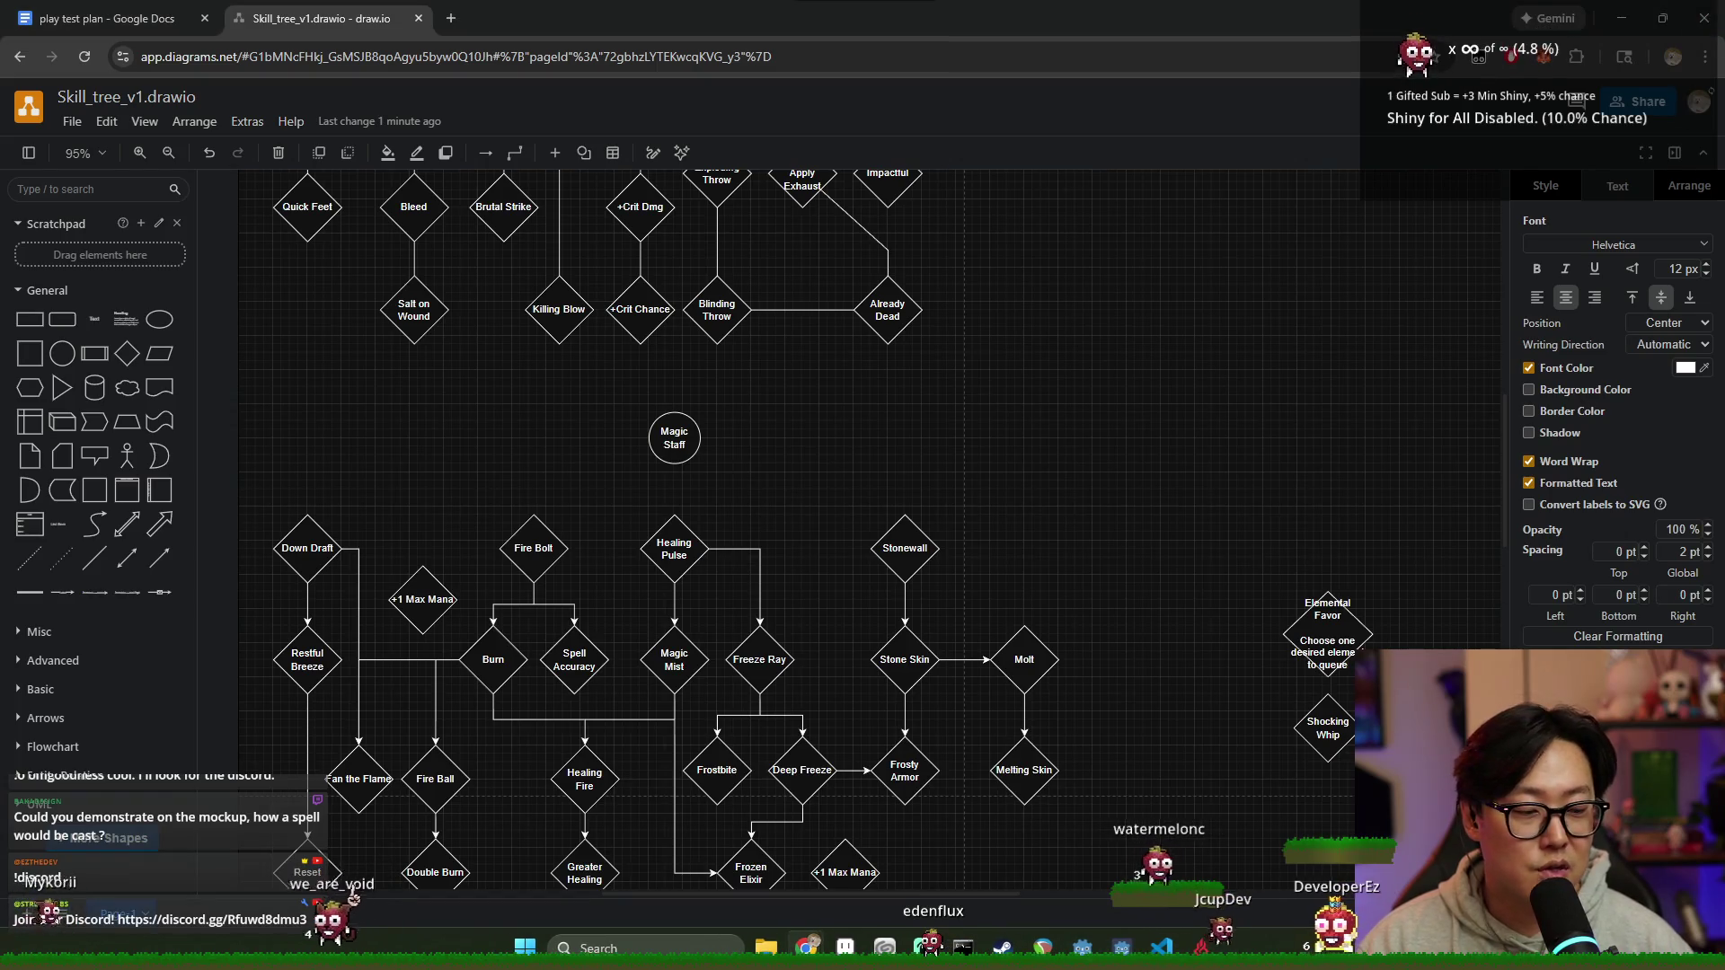
pyautogui.click(1200, 948)
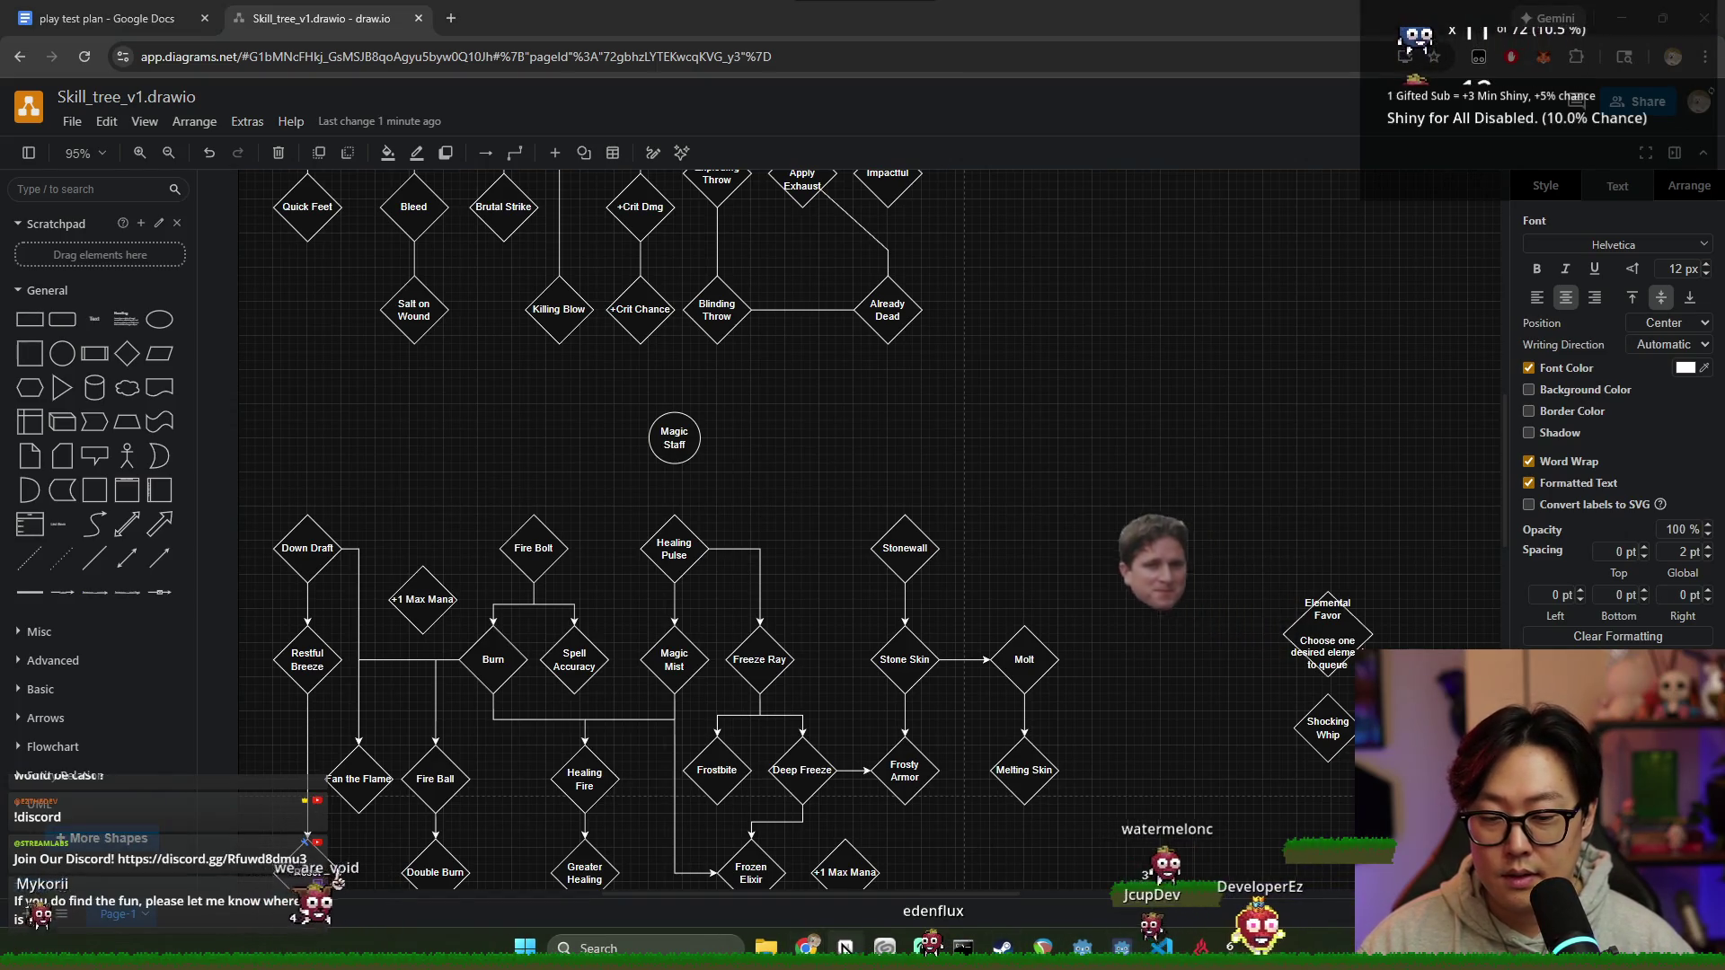
# Step: Create a new sprite 256 px wide
pyautogui.hotkey('alt', 'f')
pyautogui.press('Return')
pyautogui.write('256')
pyautogui.press('Tab')
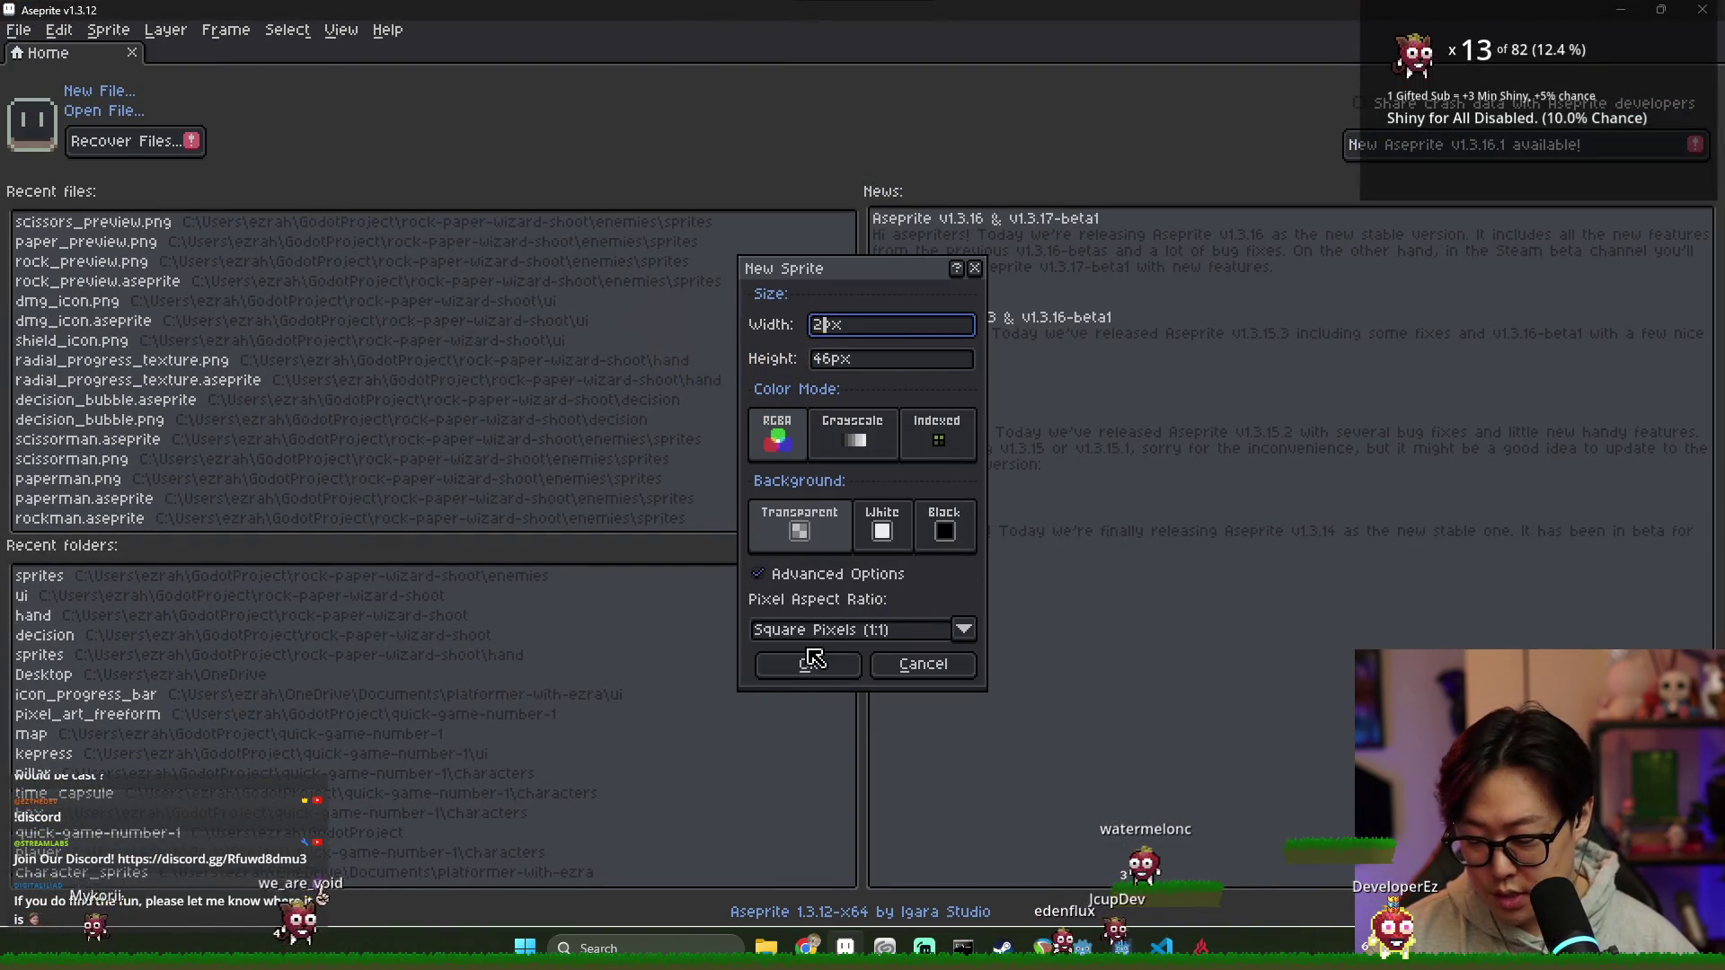
pyautogui.write('25')
pyautogui.click(813, 662)
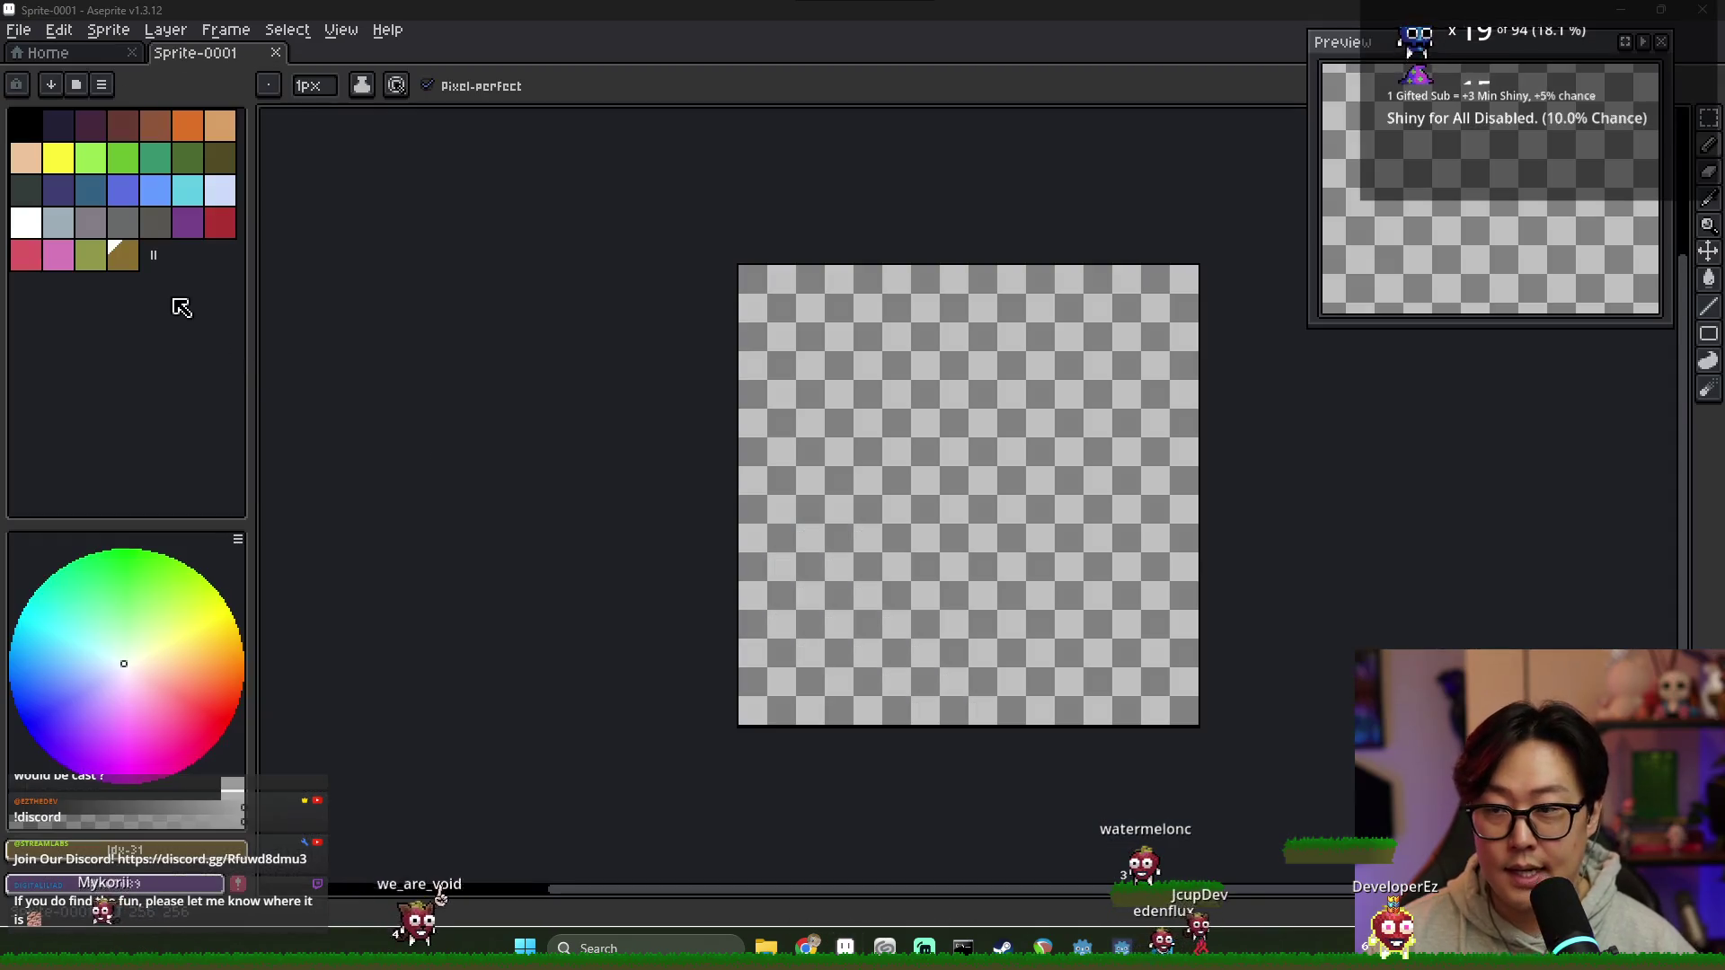
# Step: Load the A64 palette preset and bucket-fill the whole canvas olive
pyautogui.click(77, 85)
pyautogui.doubleClick(231, 176)
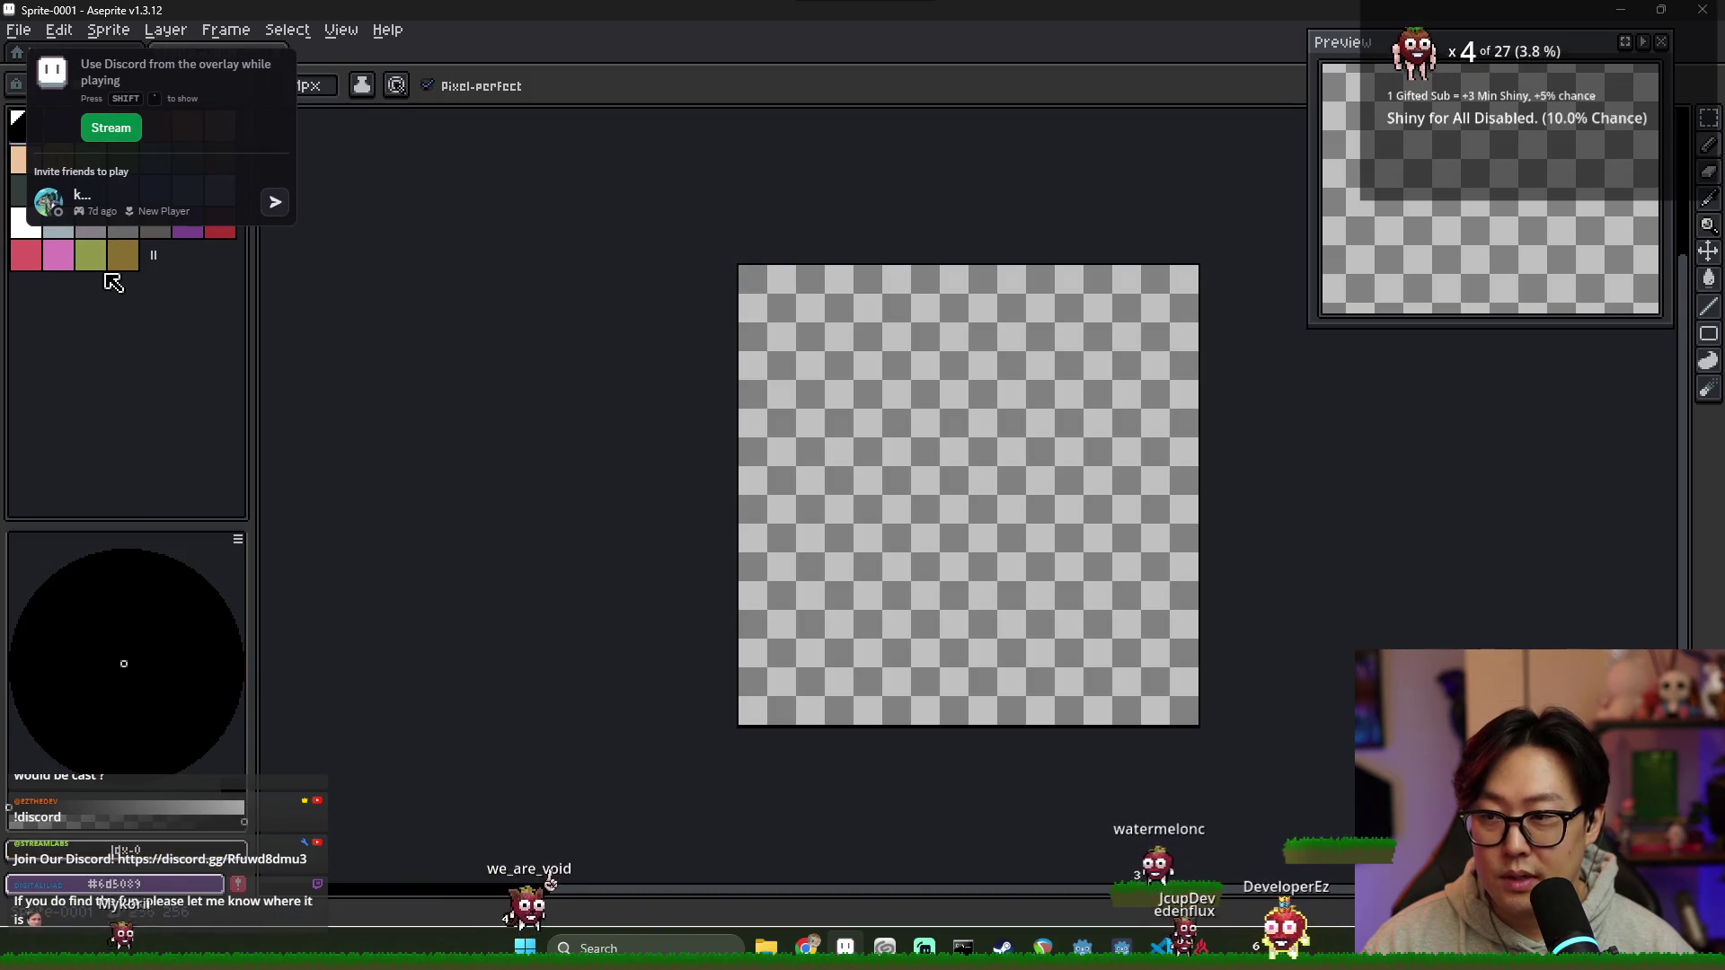
pyautogui.click(119, 258)
pyautogui.press('g')
pyautogui.click(1060, 529)
pyautogui.press('Tab')
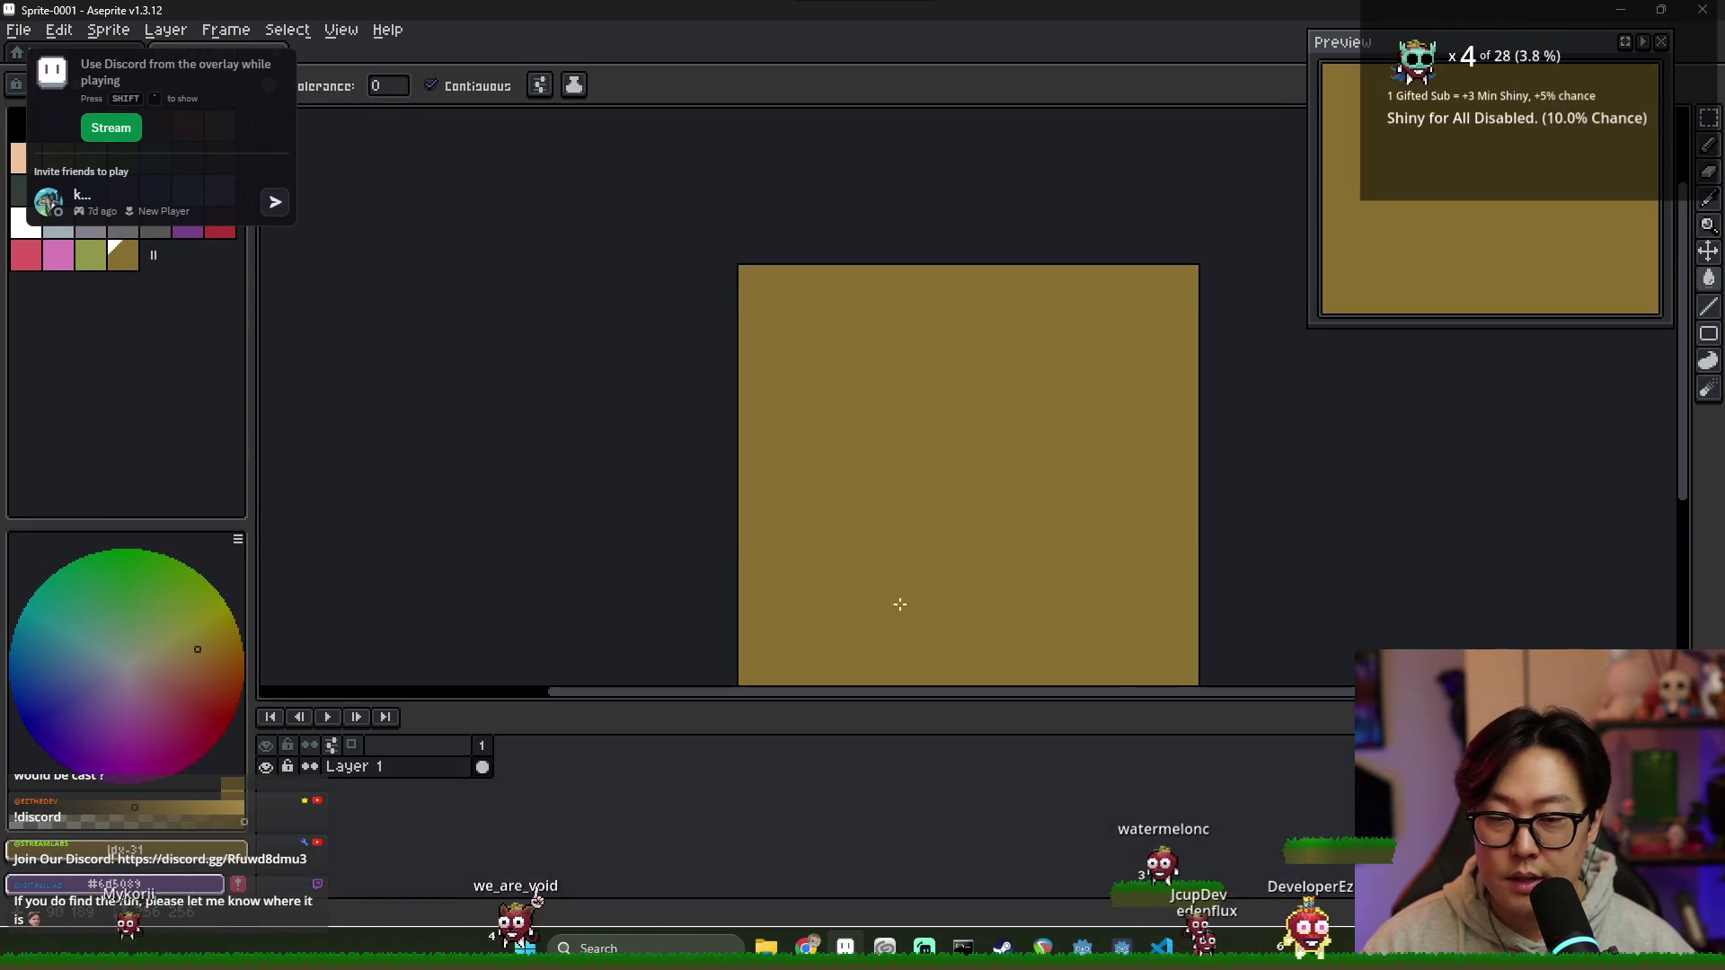
pyautogui.scroll(2, 966, 436)
pyautogui.scroll(-1, 788, 378)
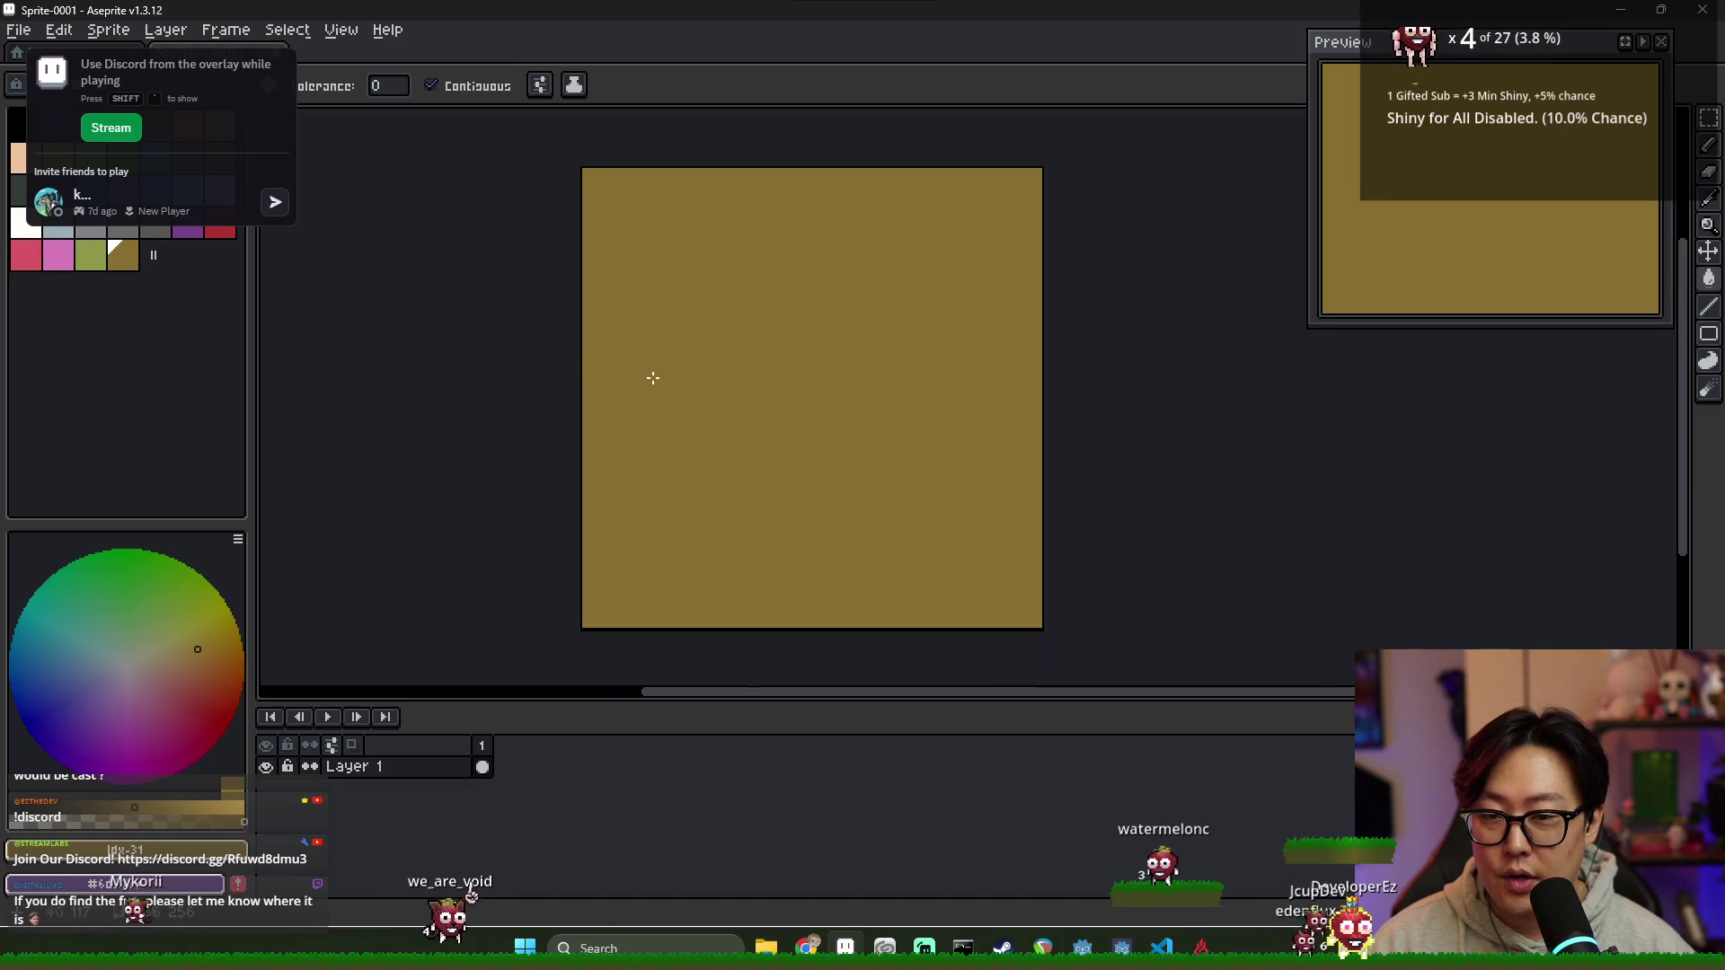
# Step: Glance through the open windows and drag the Discord window out of the way
pyautogui.hotkey('alt', 'Tab')
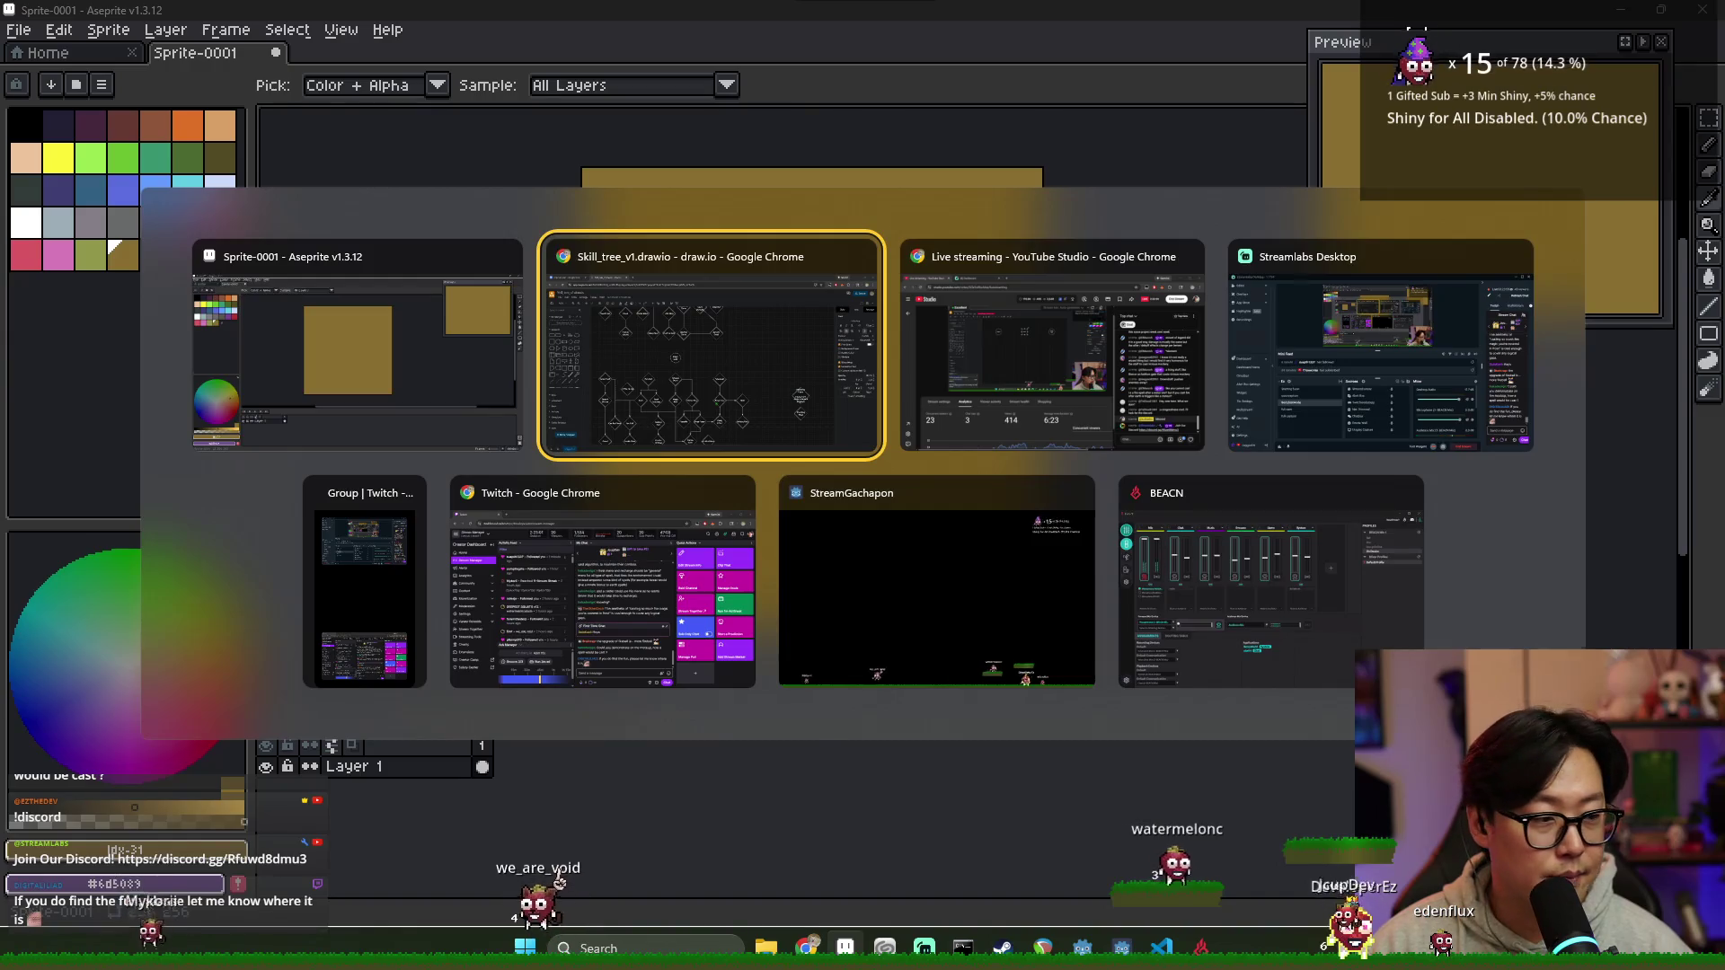
pyautogui.moveTo(357, 349)
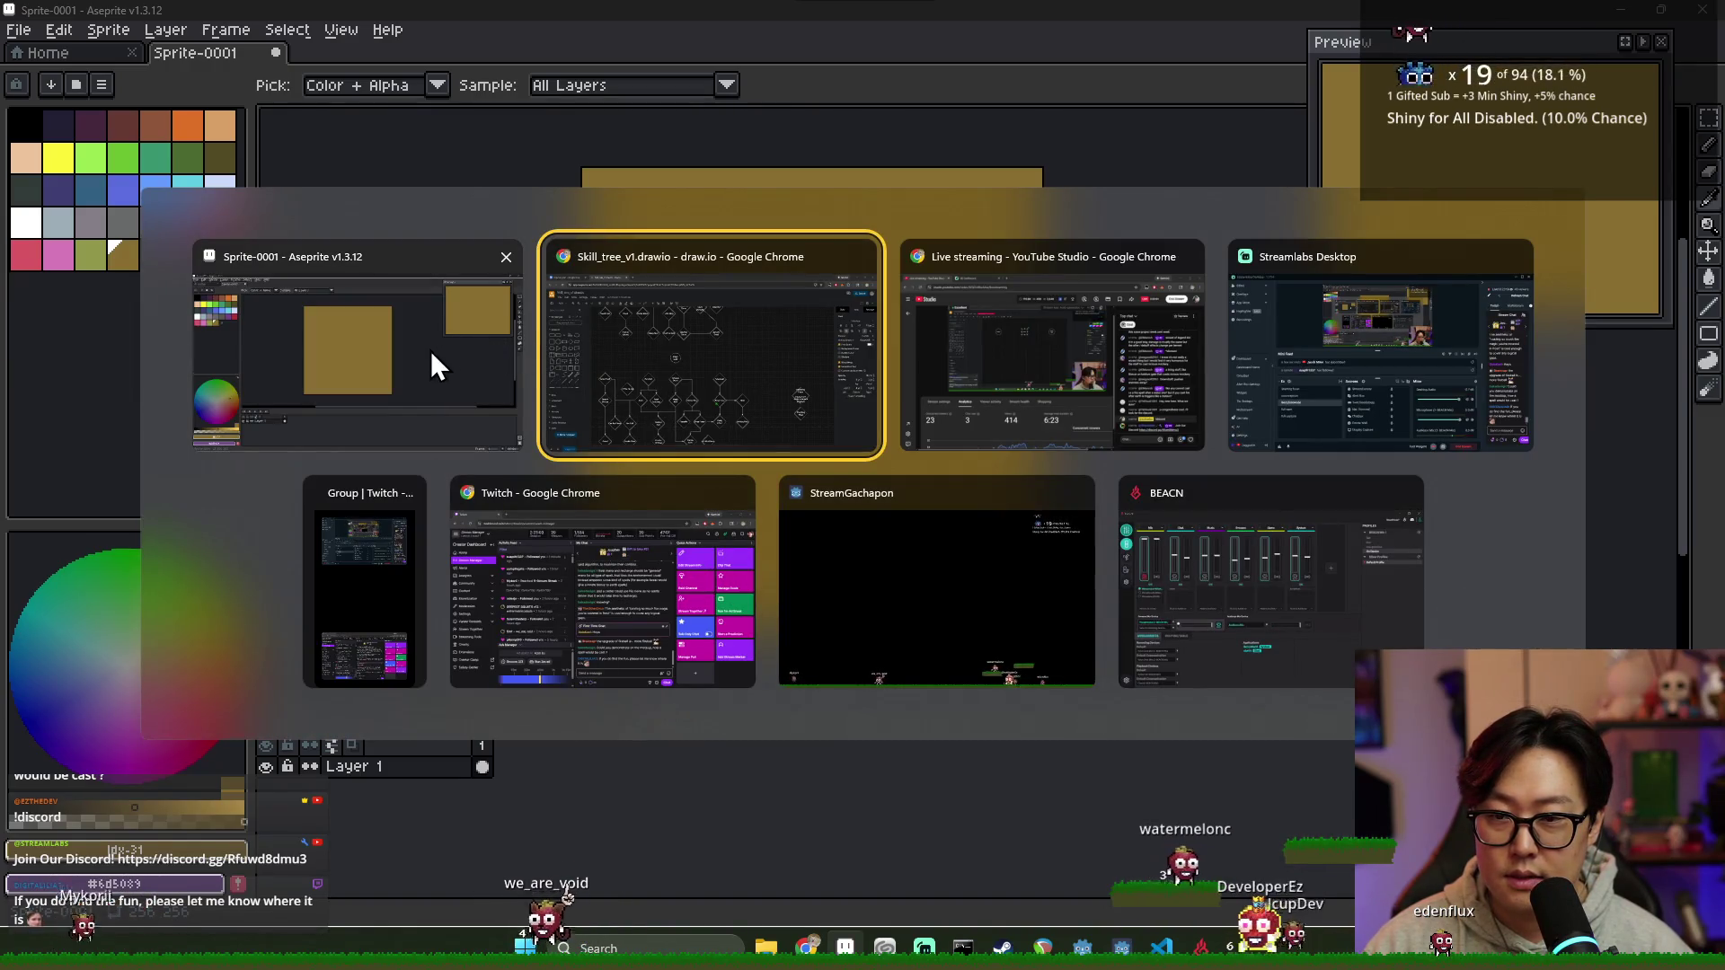
pyautogui.press('Escape')
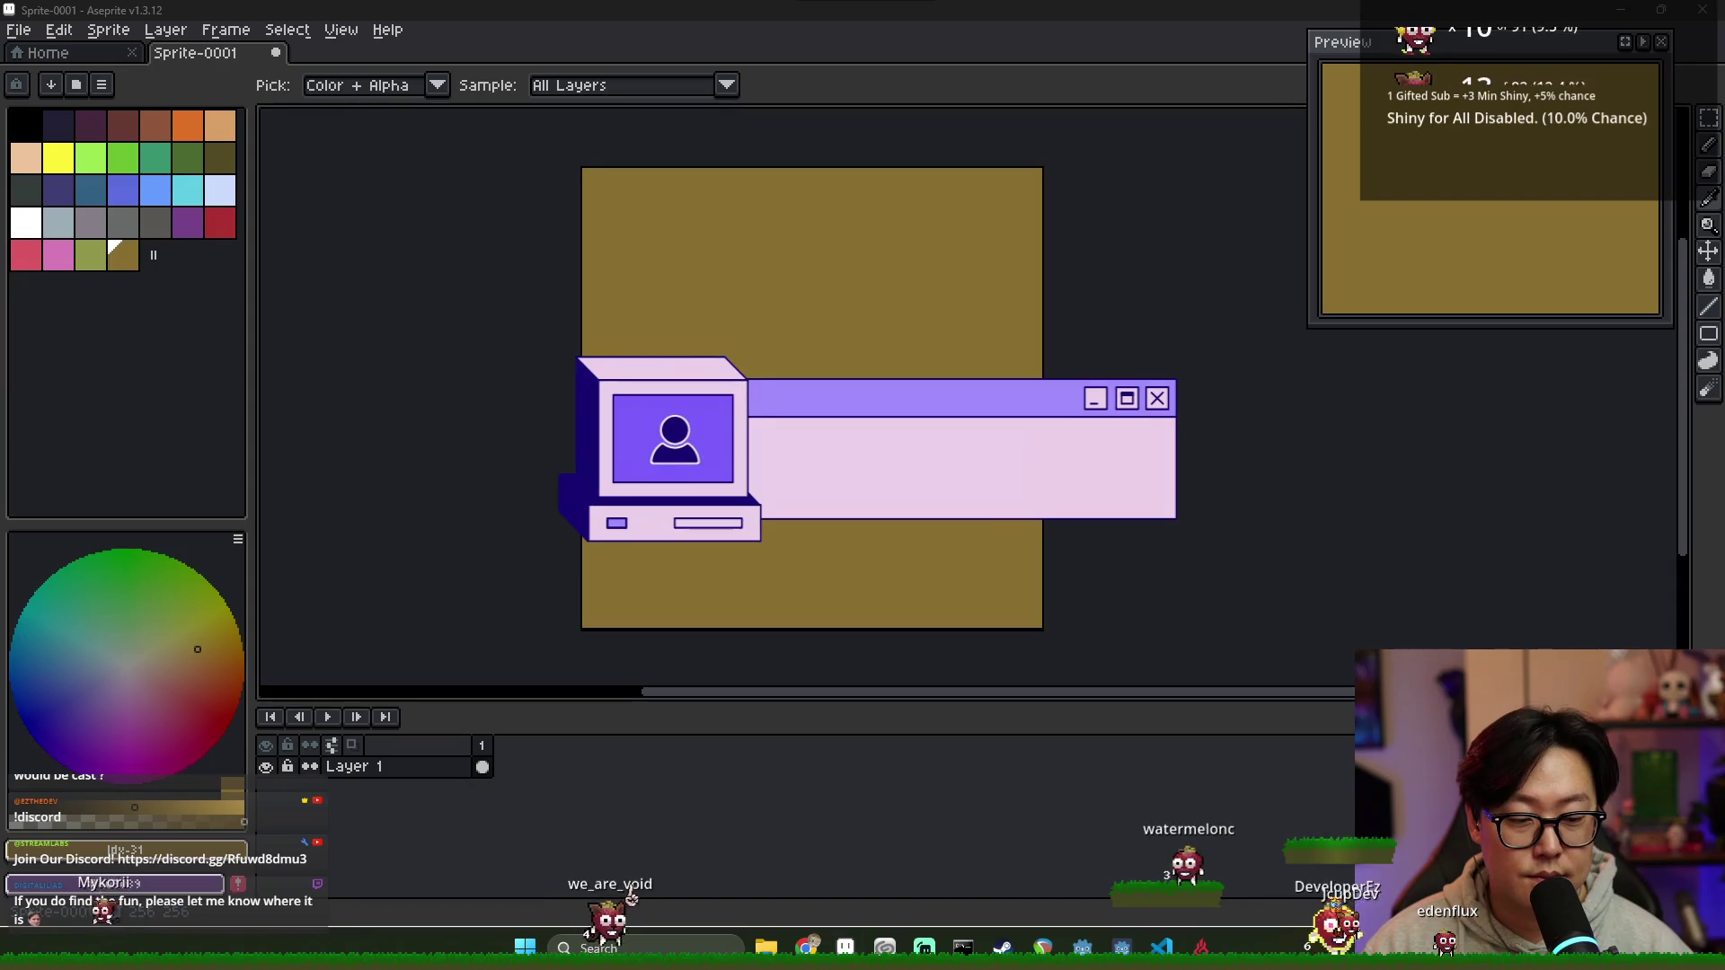
pyautogui.press('alt')
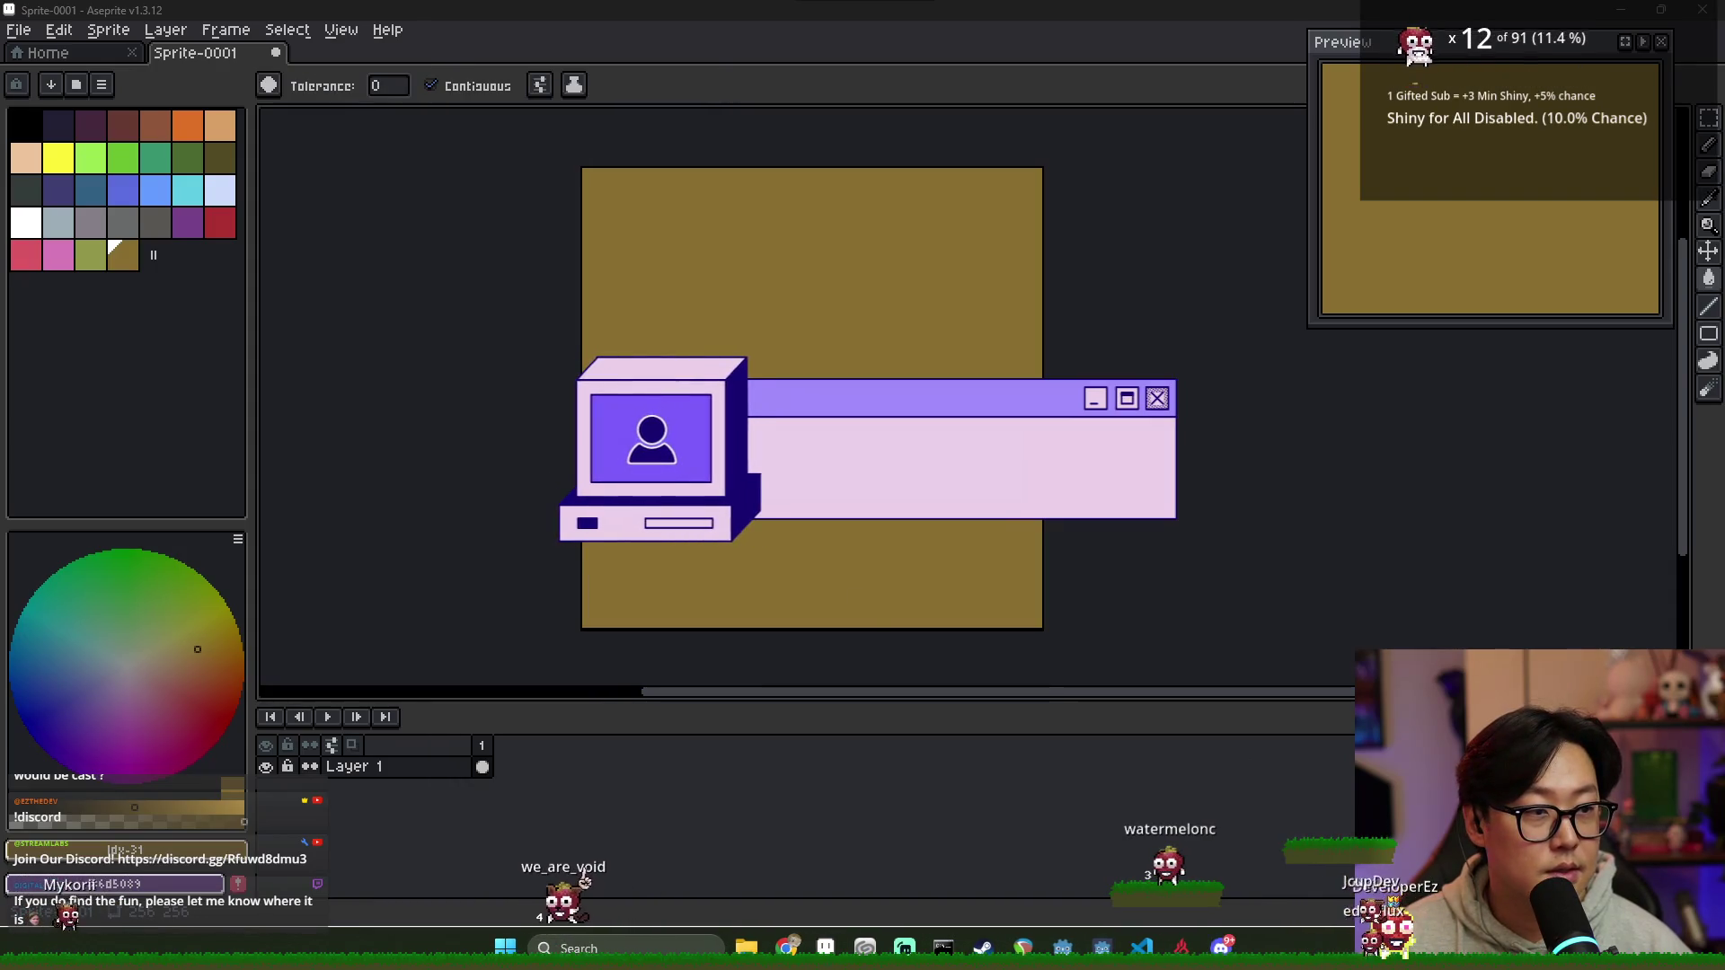
pyautogui.hotkey('alt', 'Tab')
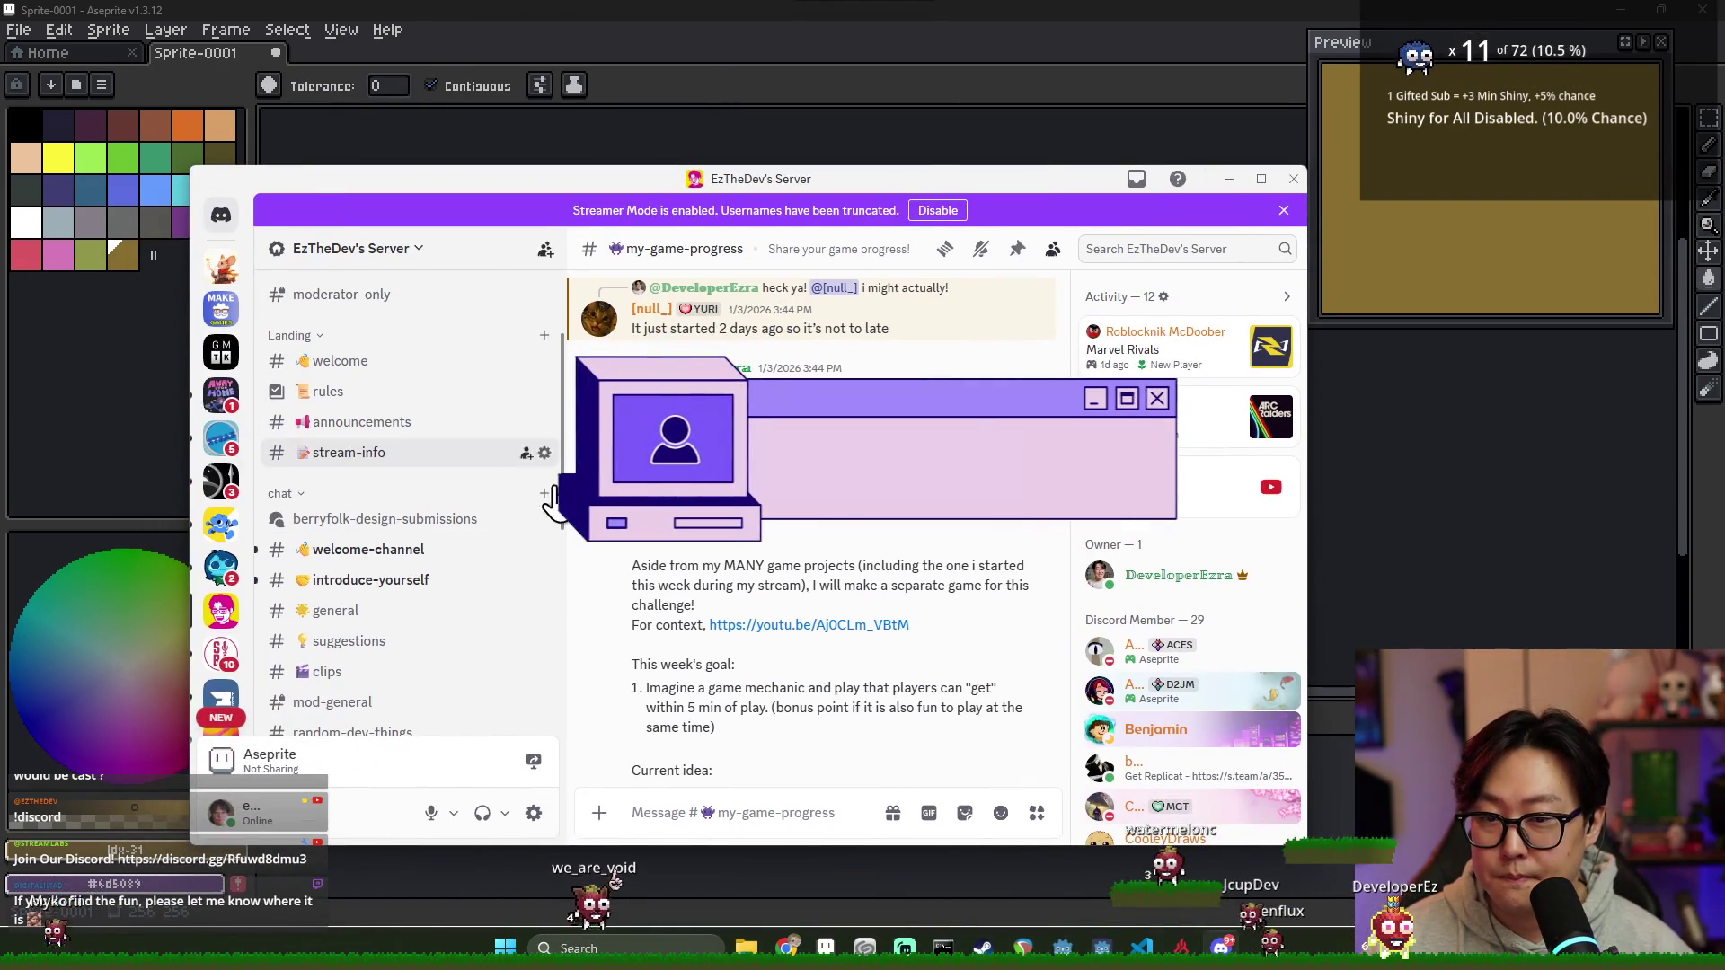
pyautogui.scroll(5, 808, 566)
pyautogui.scroll(5, 808, 567)
pyautogui.scroll(5, 808, 567)
pyautogui.scroll(5, 809, 566)
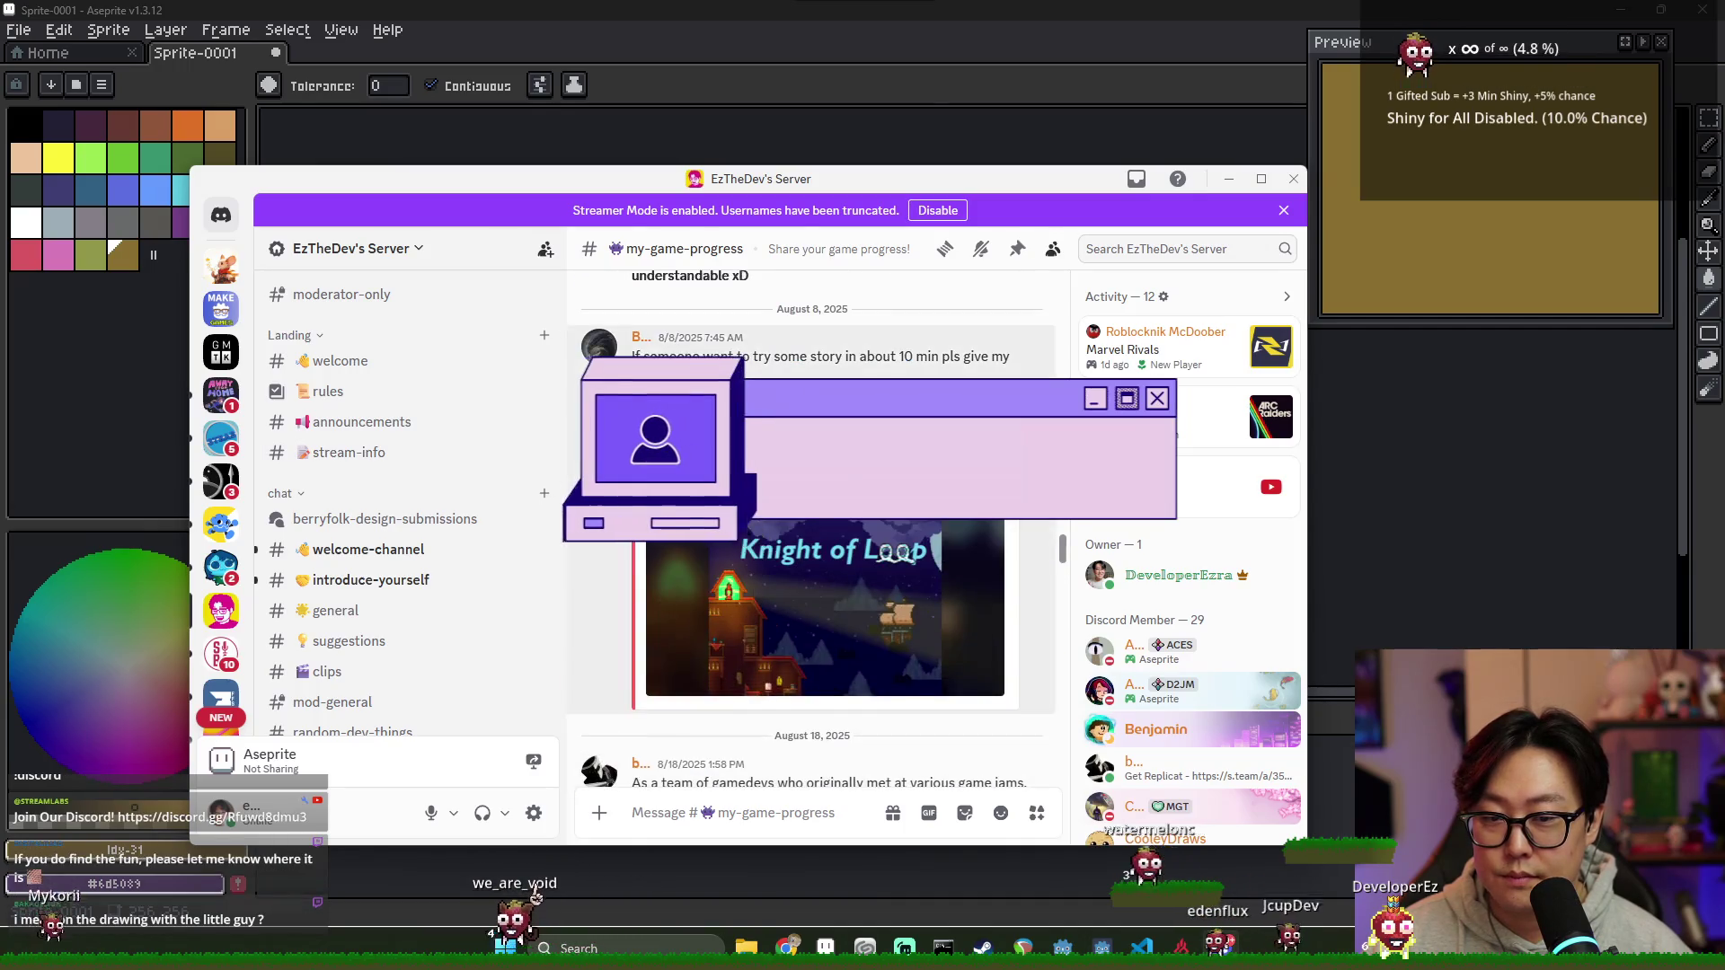
pyautogui.scroll(-2, 809, 566)
pyautogui.moveTo(405, 177); pyautogui.dragTo(1723, 223)
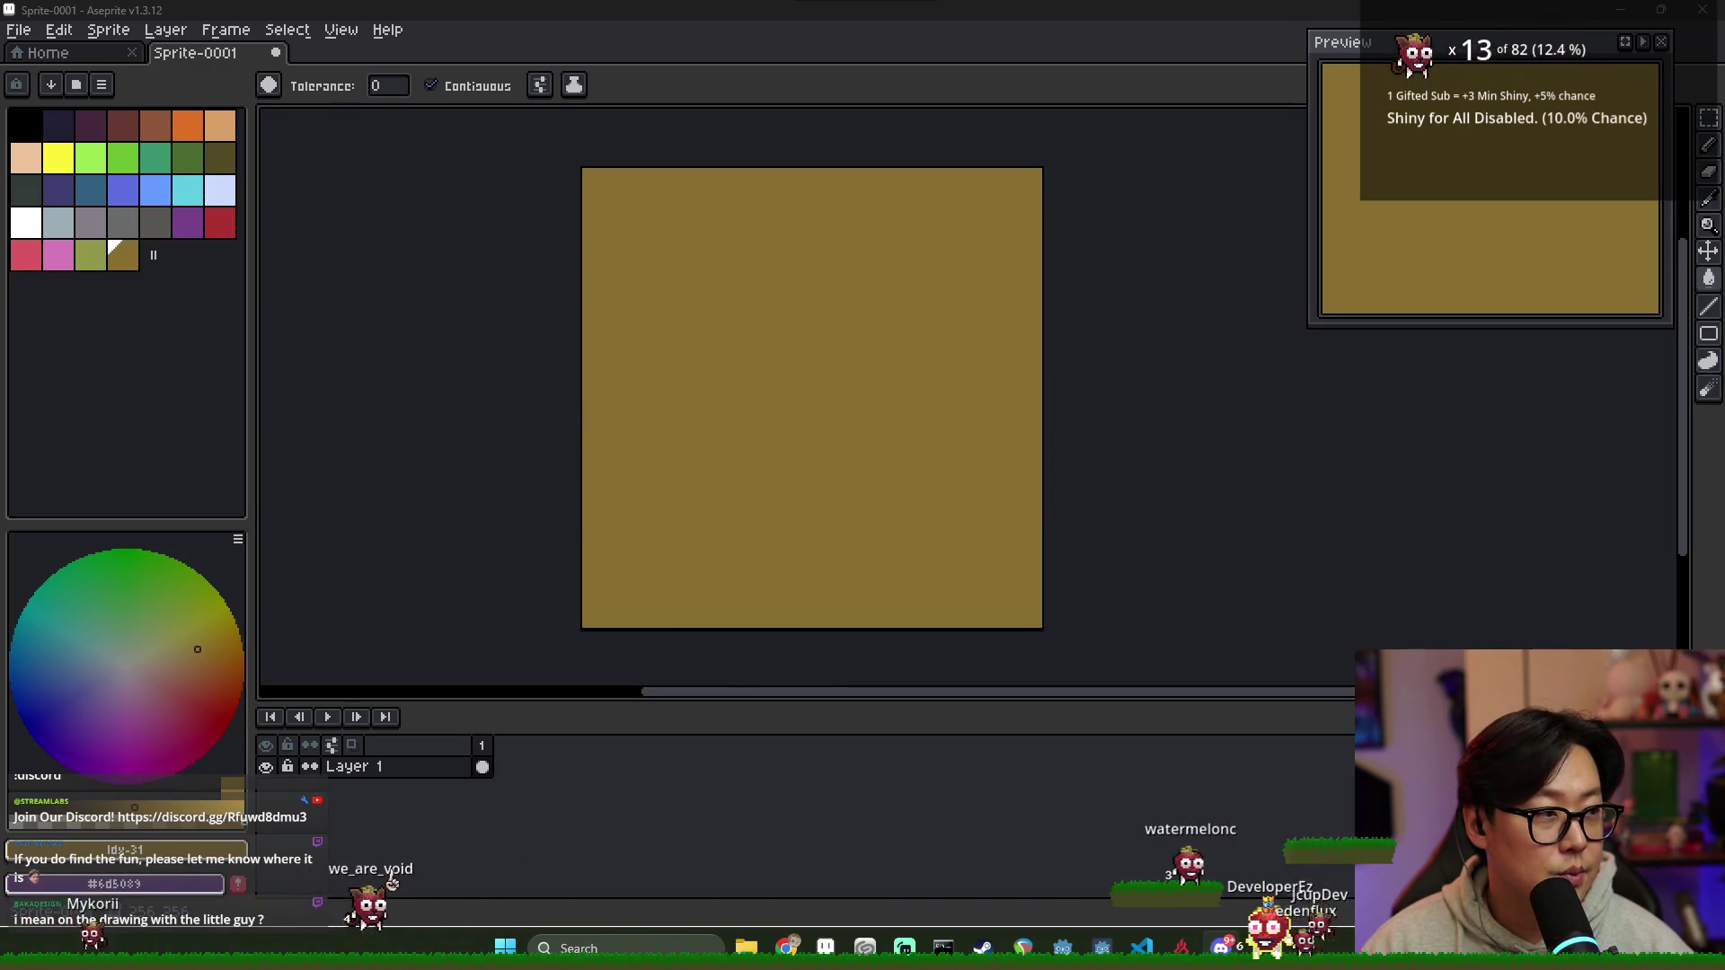
# Step: Save the sprite as image.png on the Desktop
pyautogui.hotkey('ctrl', 'shift', 's')
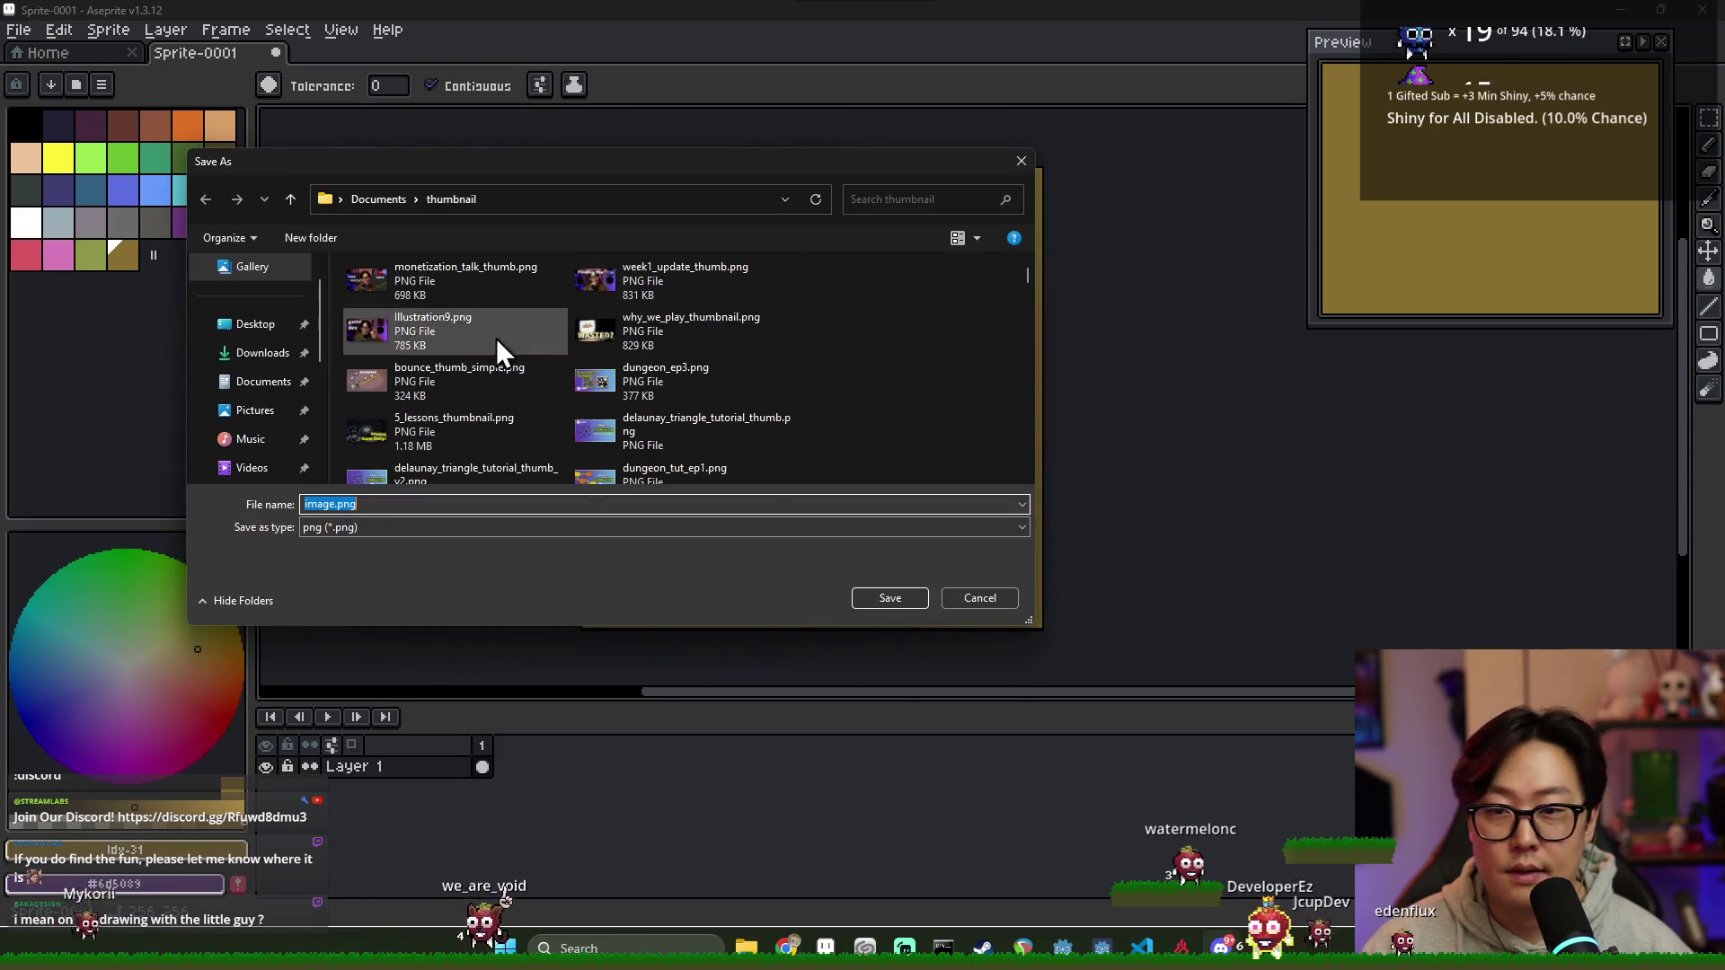
pyautogui.click(255, 324)
pyautogui.moveTo(674, 489); pyautogui.dragTo(712, 515)
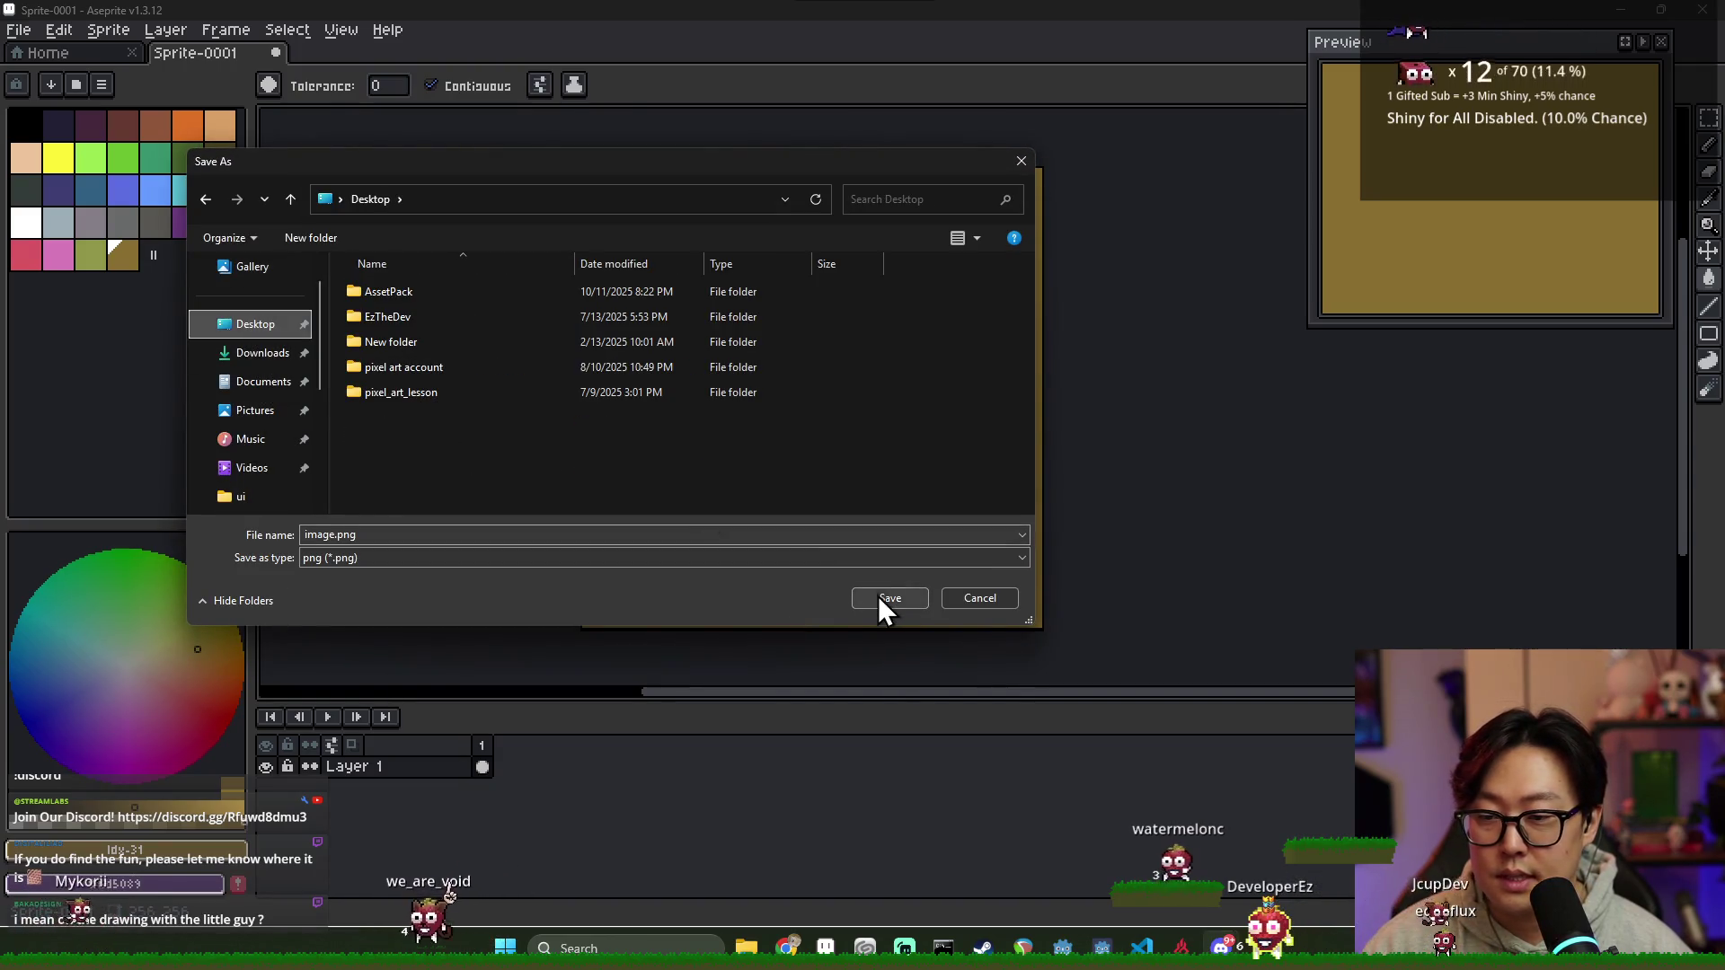
pyautogui.click(882, 601)
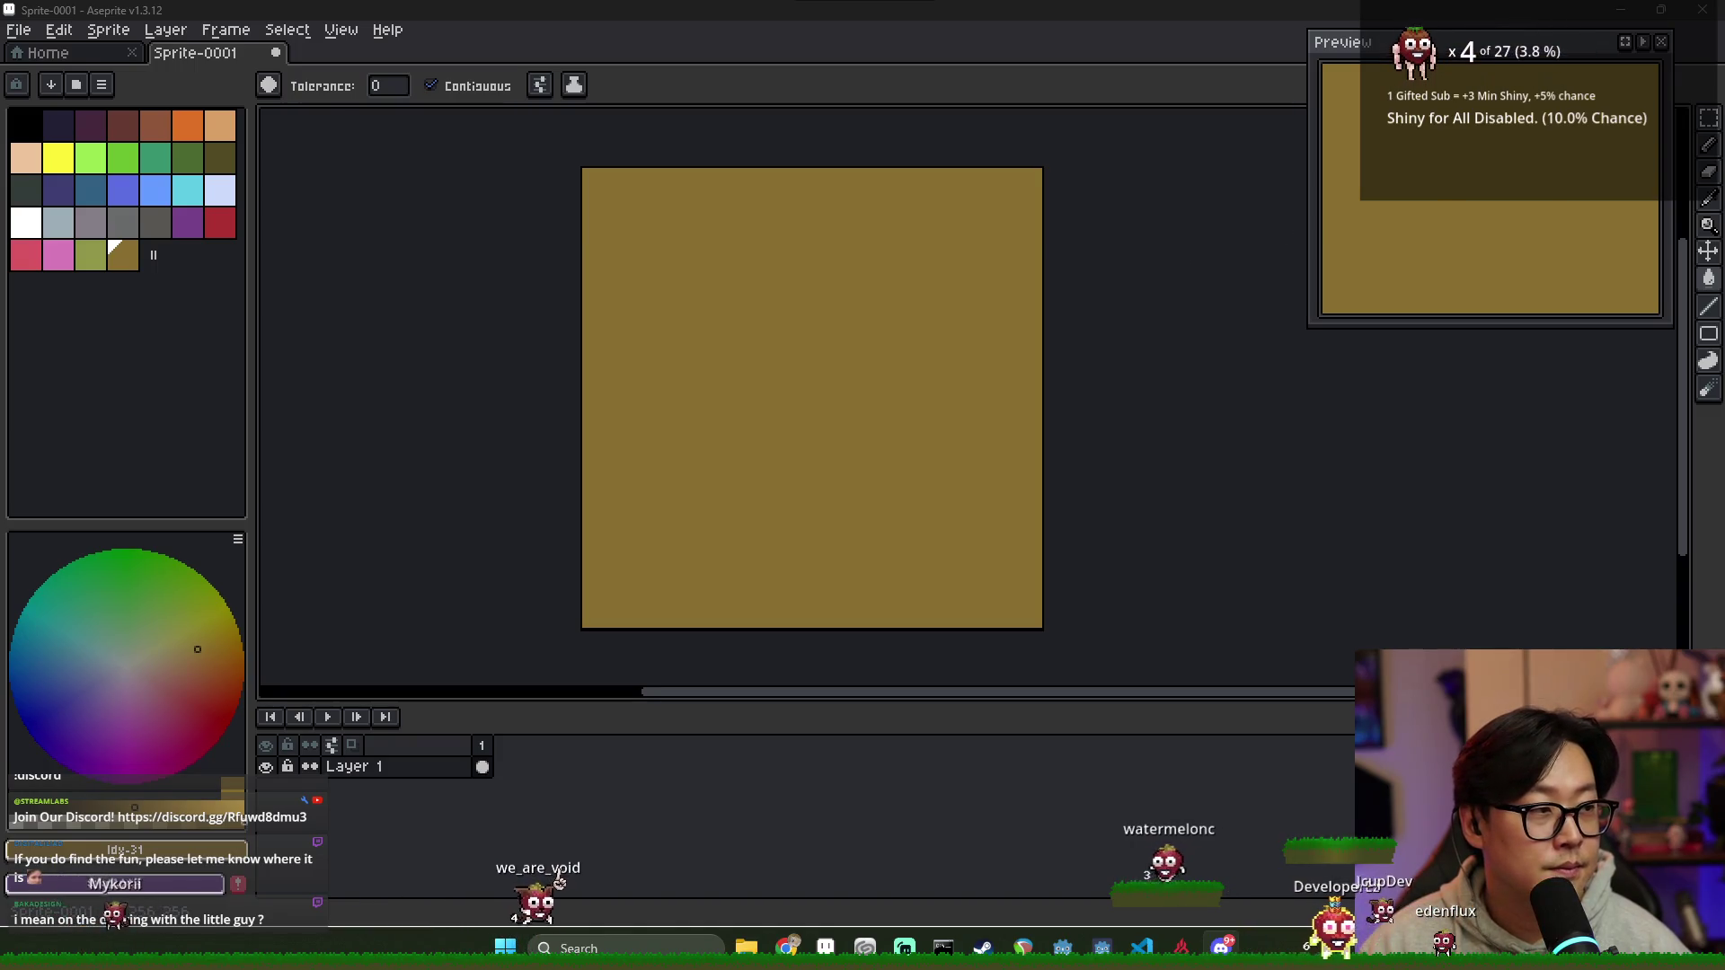
# Step: Open image.png from the Desktop in its own tab
pyautogui.click(19, 29)
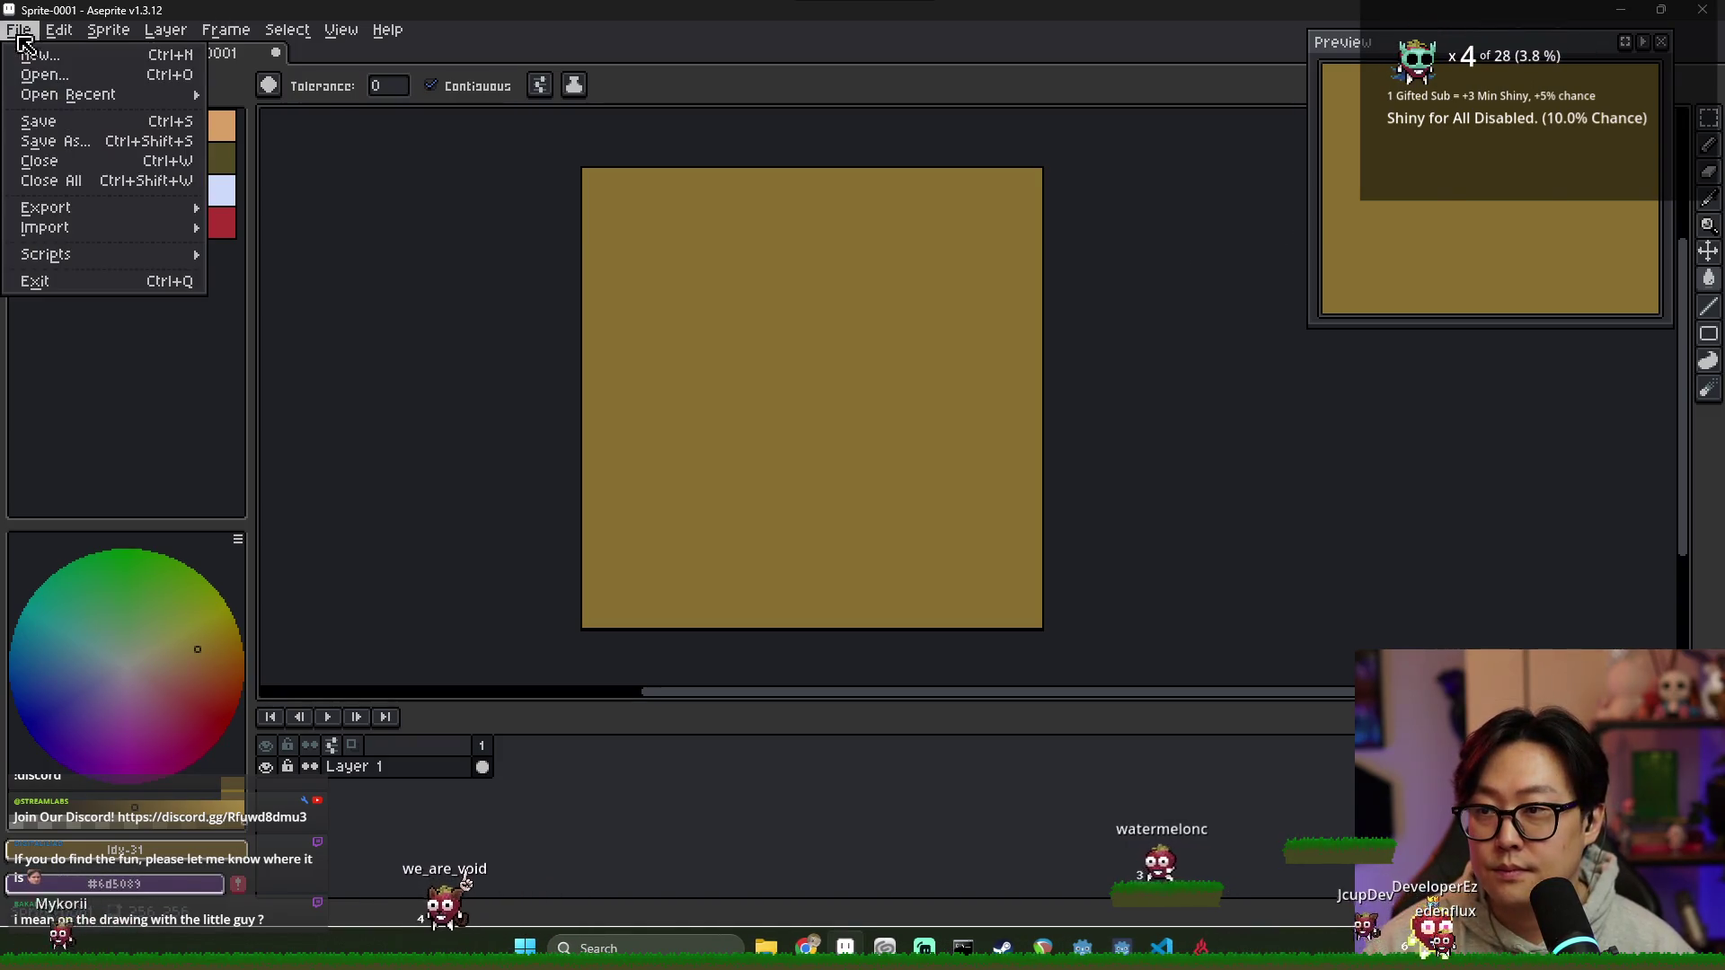
pyautogui.click(54, 69)
pyautogui.click(488, 150)
pyautogui.click(429, 180)
pyautogui.doubleClick(247, 455)
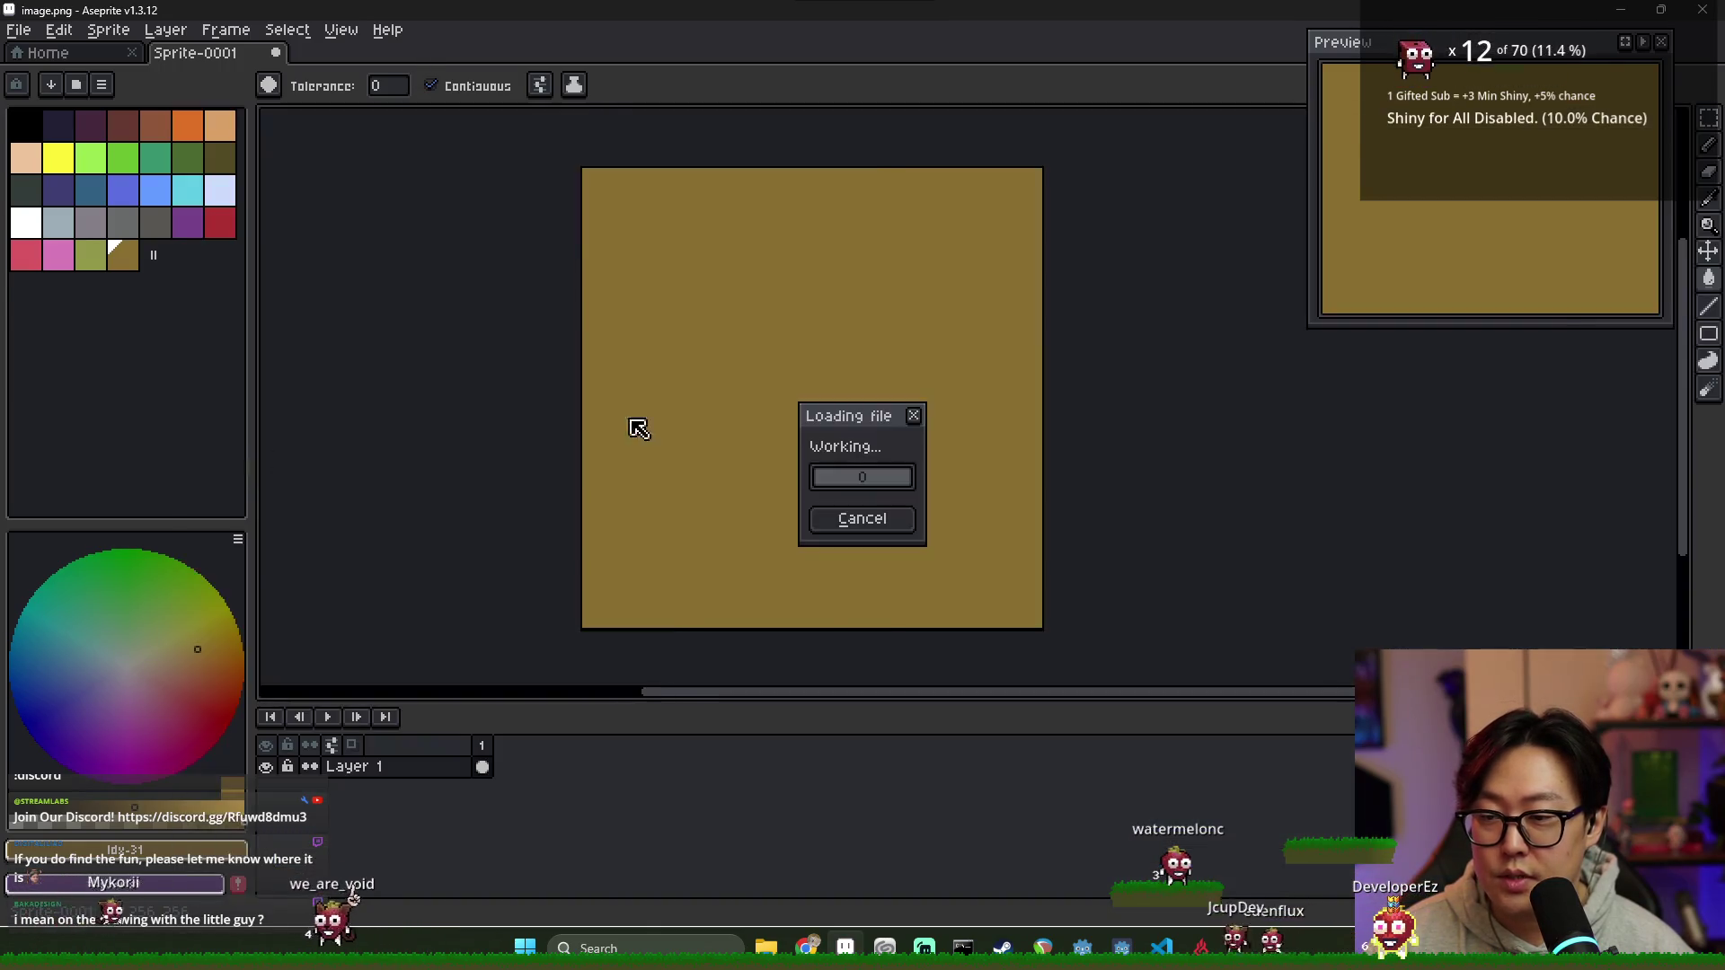
pyautogui.scroll(-3, 788, 369)
pyautogui.scroll(2, 788, 369)
pyautogui.scroll(3, 788, 369)
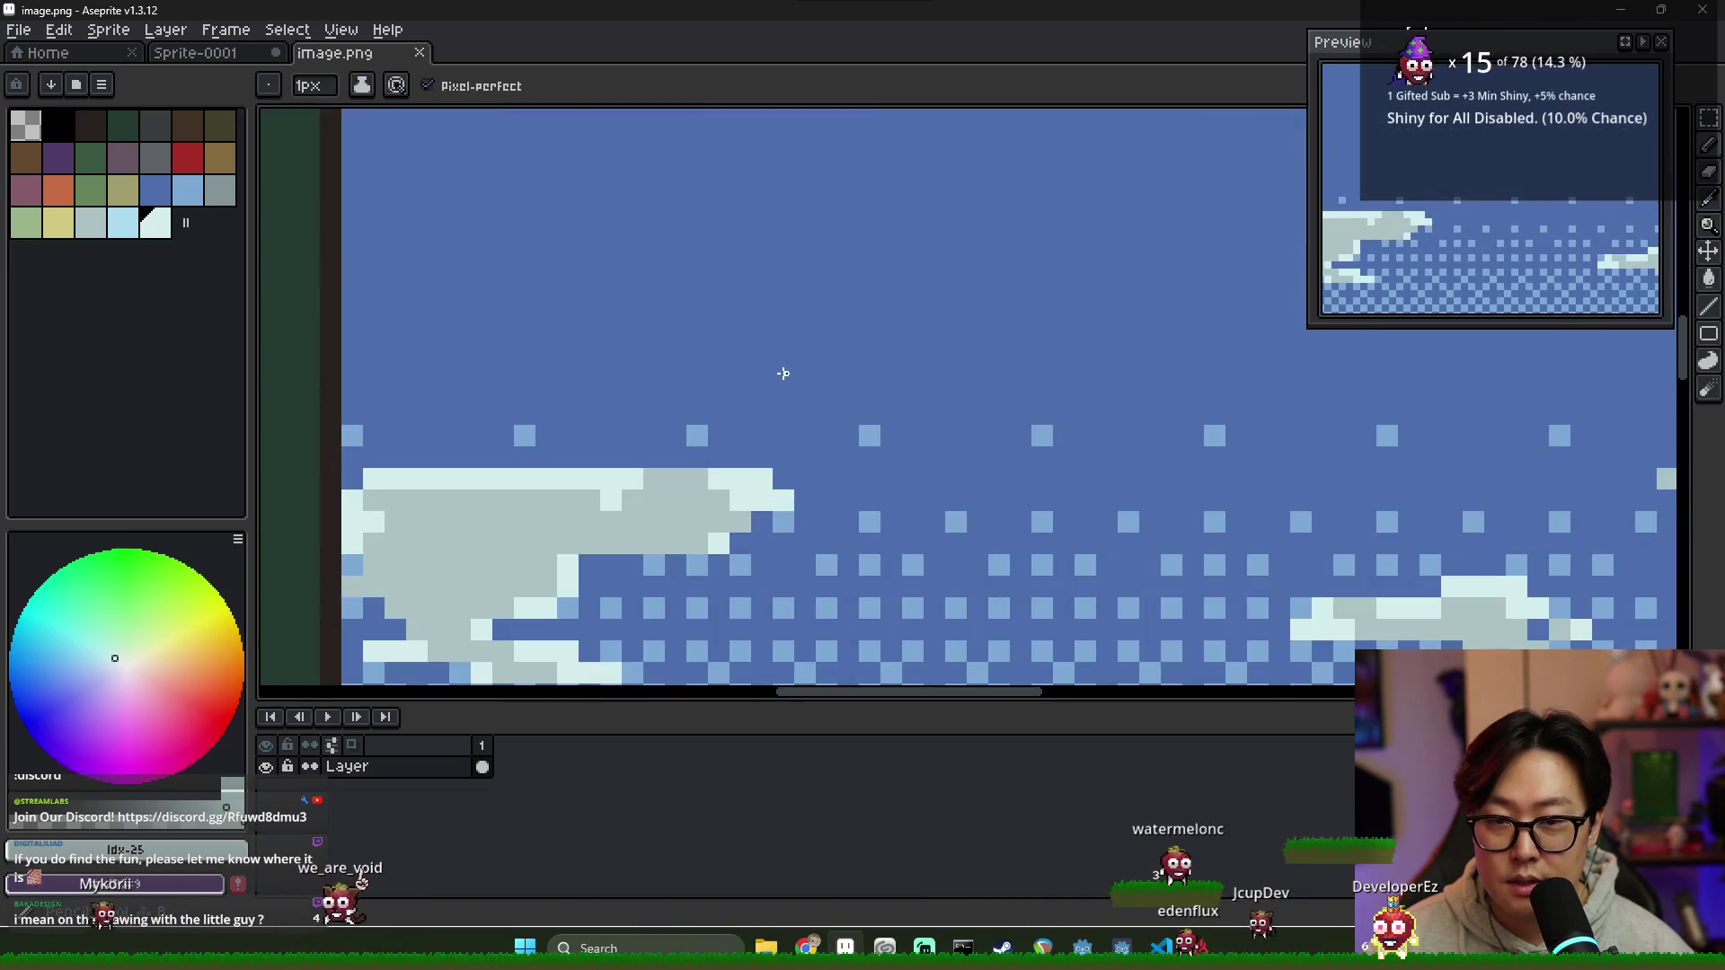
pyautogui.scroll(-1, 788, 364)
pyautogui.scroll(-1, 782, 353)
# Step: Sample the sky blue colour, hide the timeline and pan across the battle scene
pyautogui.keyDown('alt'); pyautogui.click(780, 348); pyautogui.keyUp('alt')
pyautogui.scroll(-2, 780, 347)
pyautogui.scroll(3, 778, 348)
pyautogui.scroll(-2, 779, 347)
pyautogui.scroll(-1, 778, 348)
pyautogui.scroll(2, 818, 443)
pyautogui.scroll(-1, 808, 431)
pyautogui.scroll(-1, 796, 417)
pyautogui.scroll(-1, 765, 377)
pyautogui.scroll(1, 763, 379)
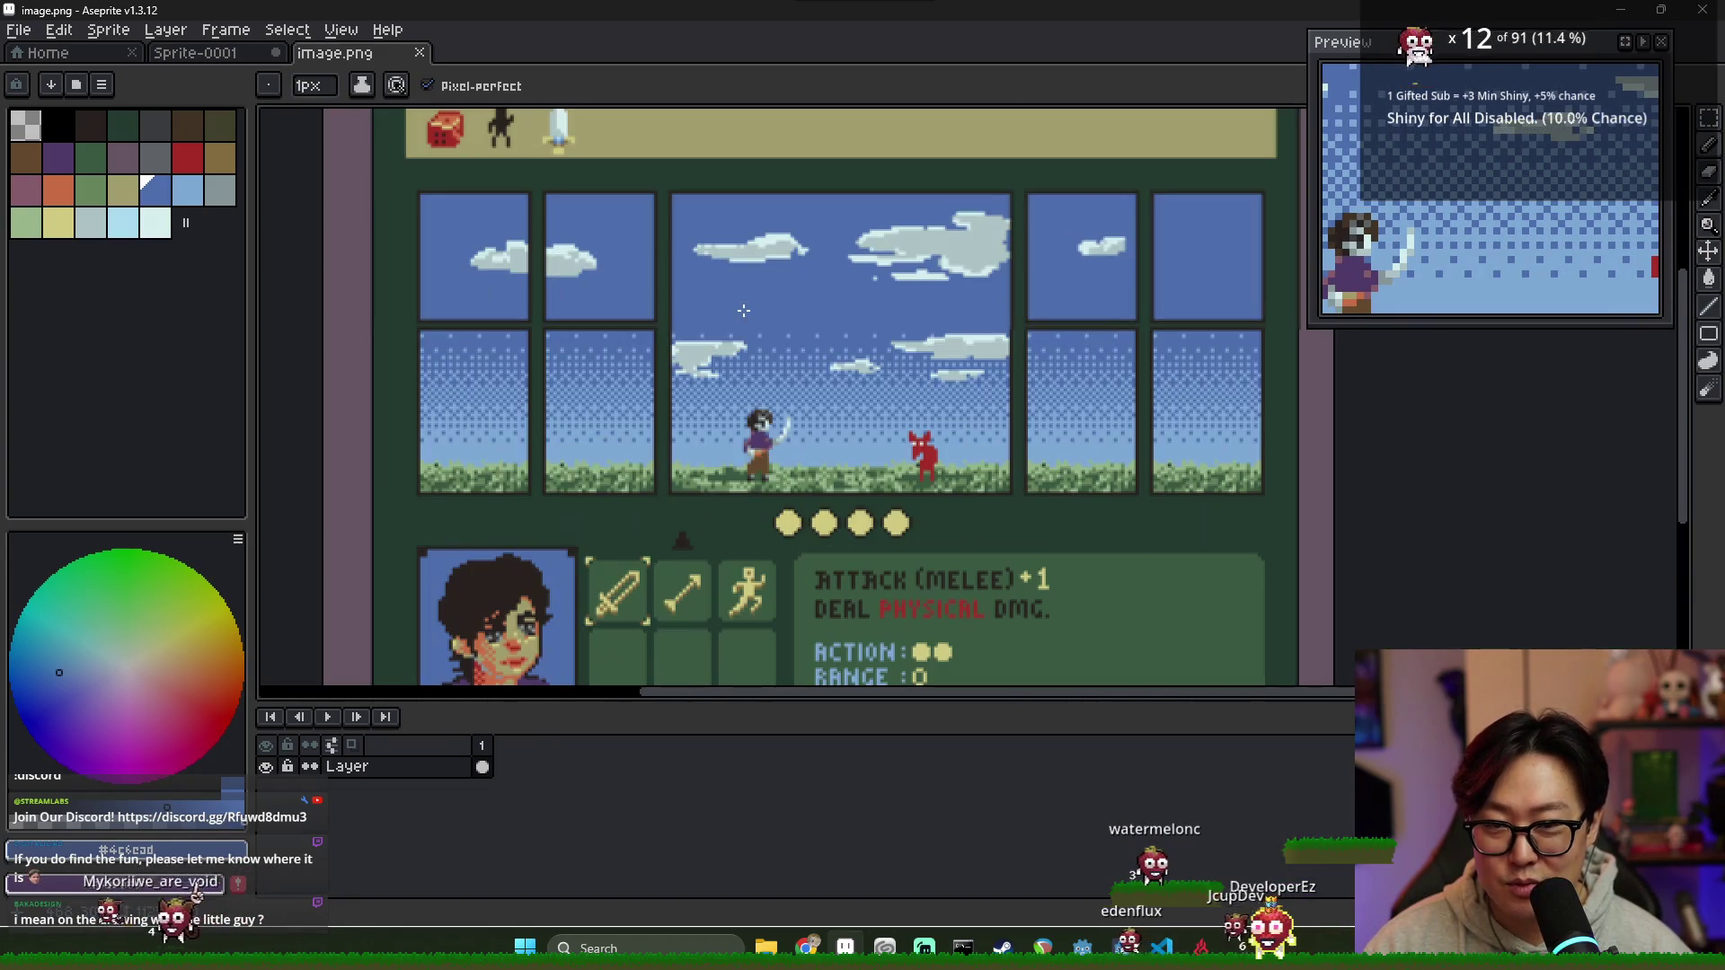
pyautogui.press('Tab')
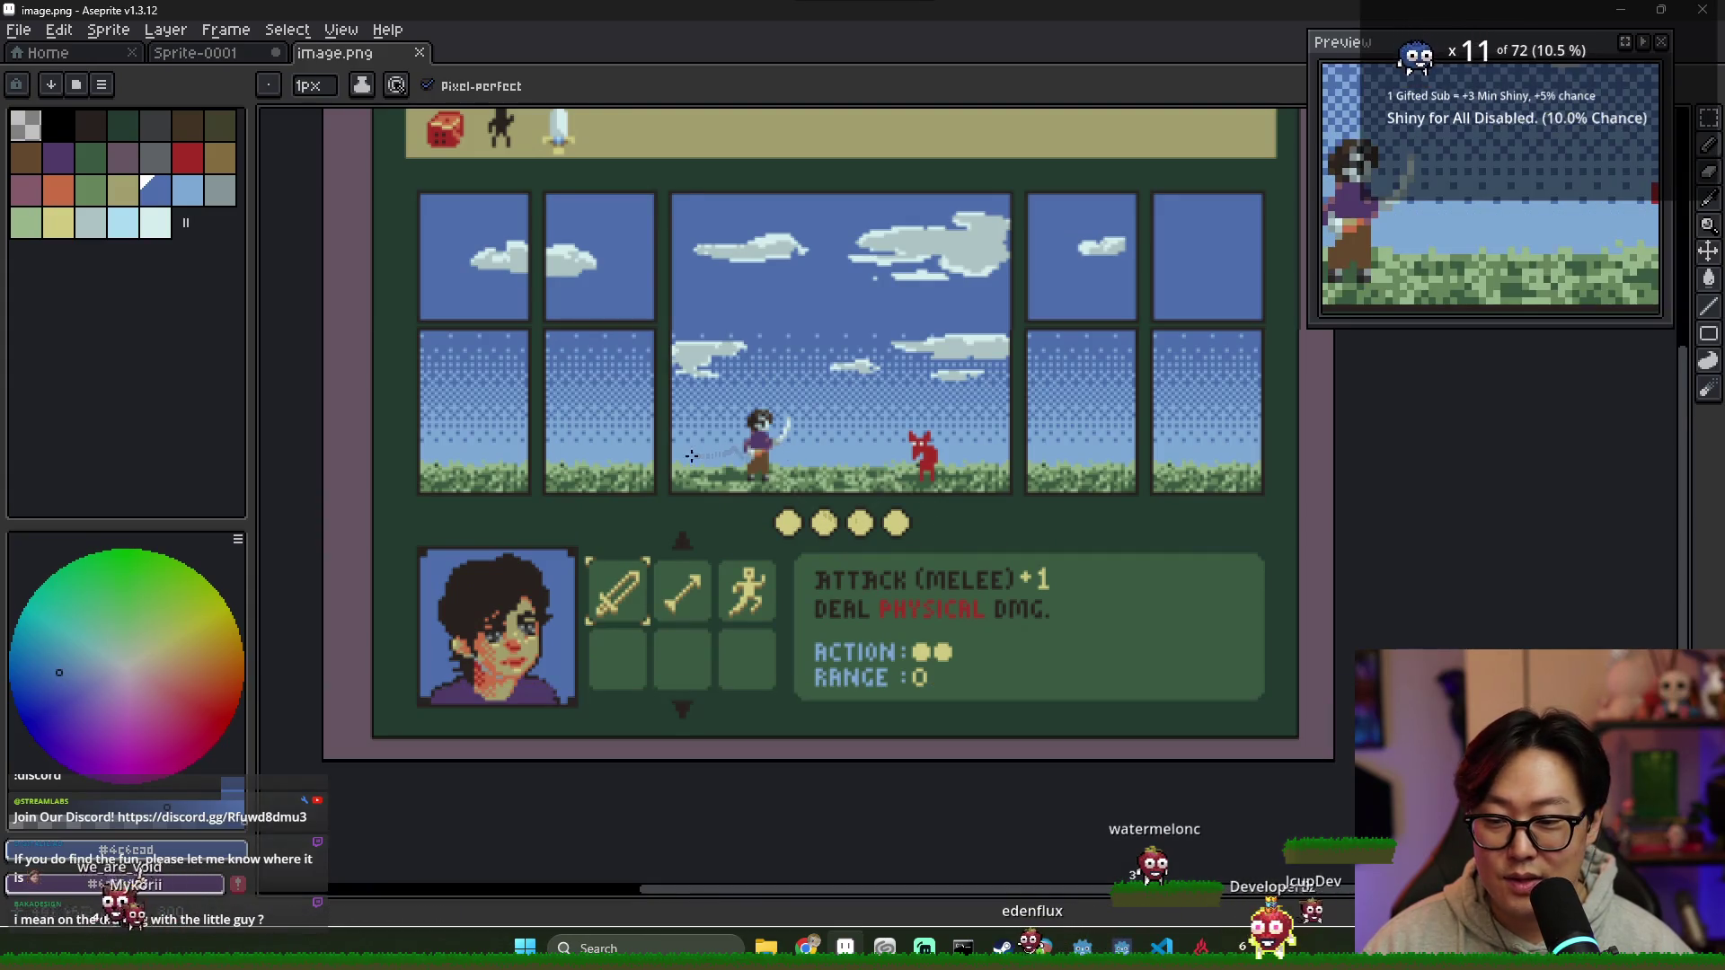
pyautogui.scroll(1, 895, 478)
pyautogui.scroll(-1, 1128, 628)
pyautogui.scroll(1, 1020, 409)
pyautogui.moveTo(1021, 411); pyautogui.dragTo(626, 464)
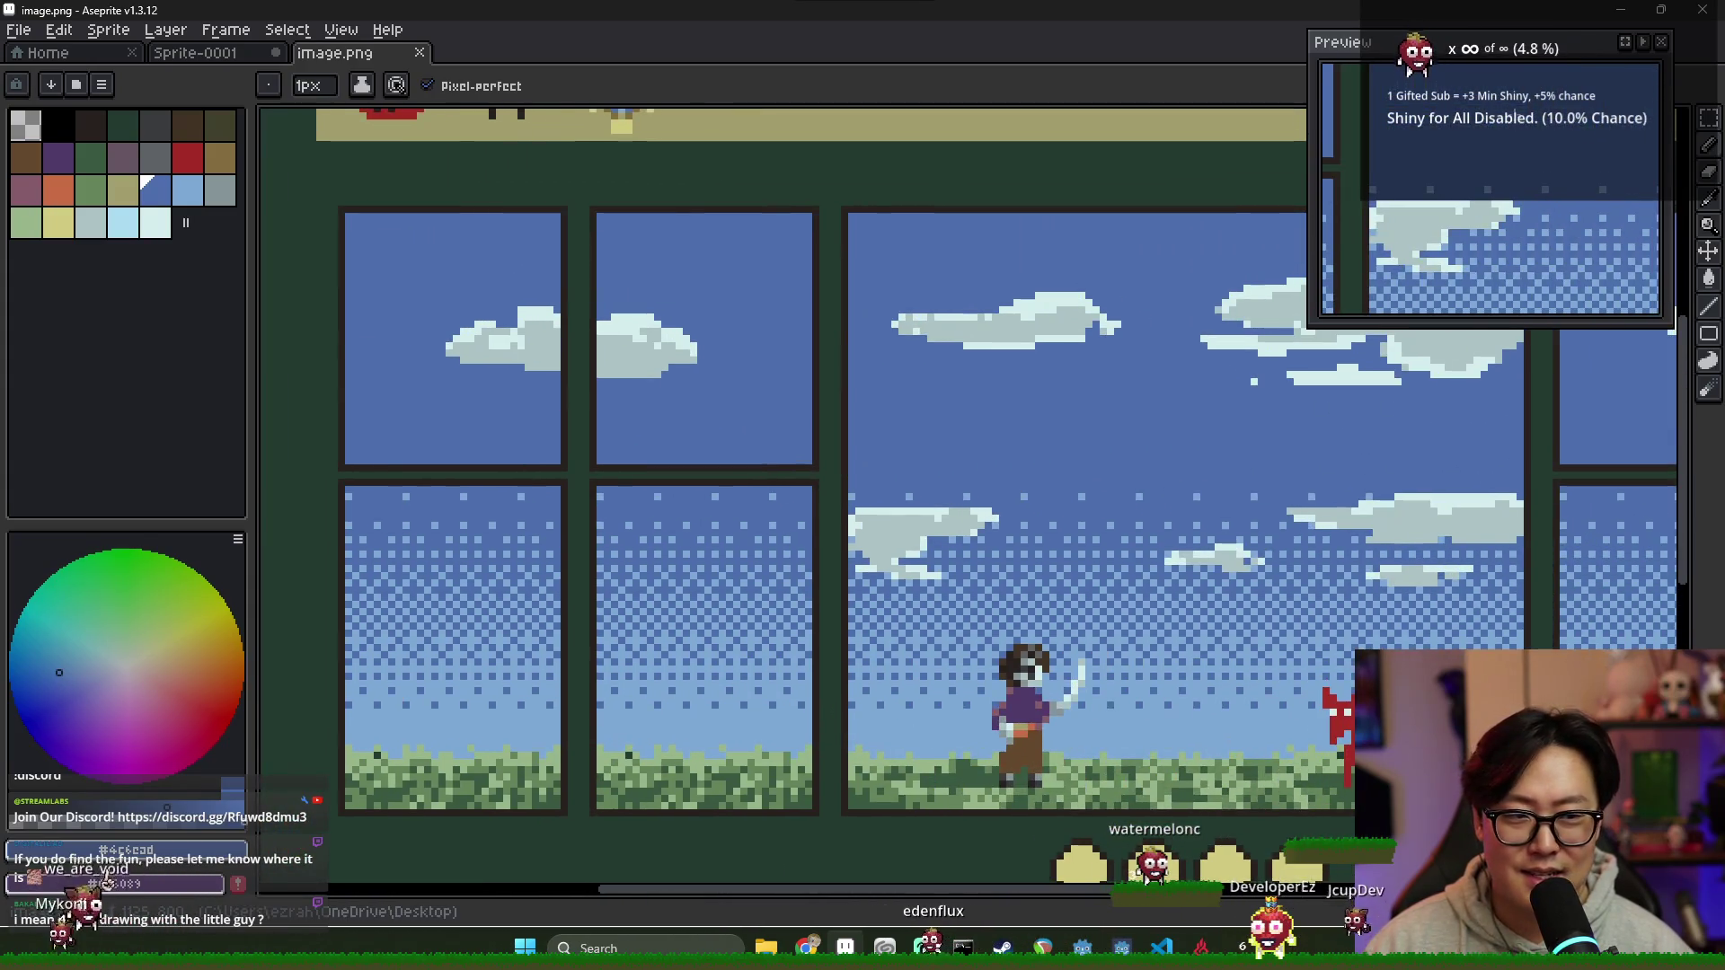
pyautogui.scroll(2, 1540, 199)
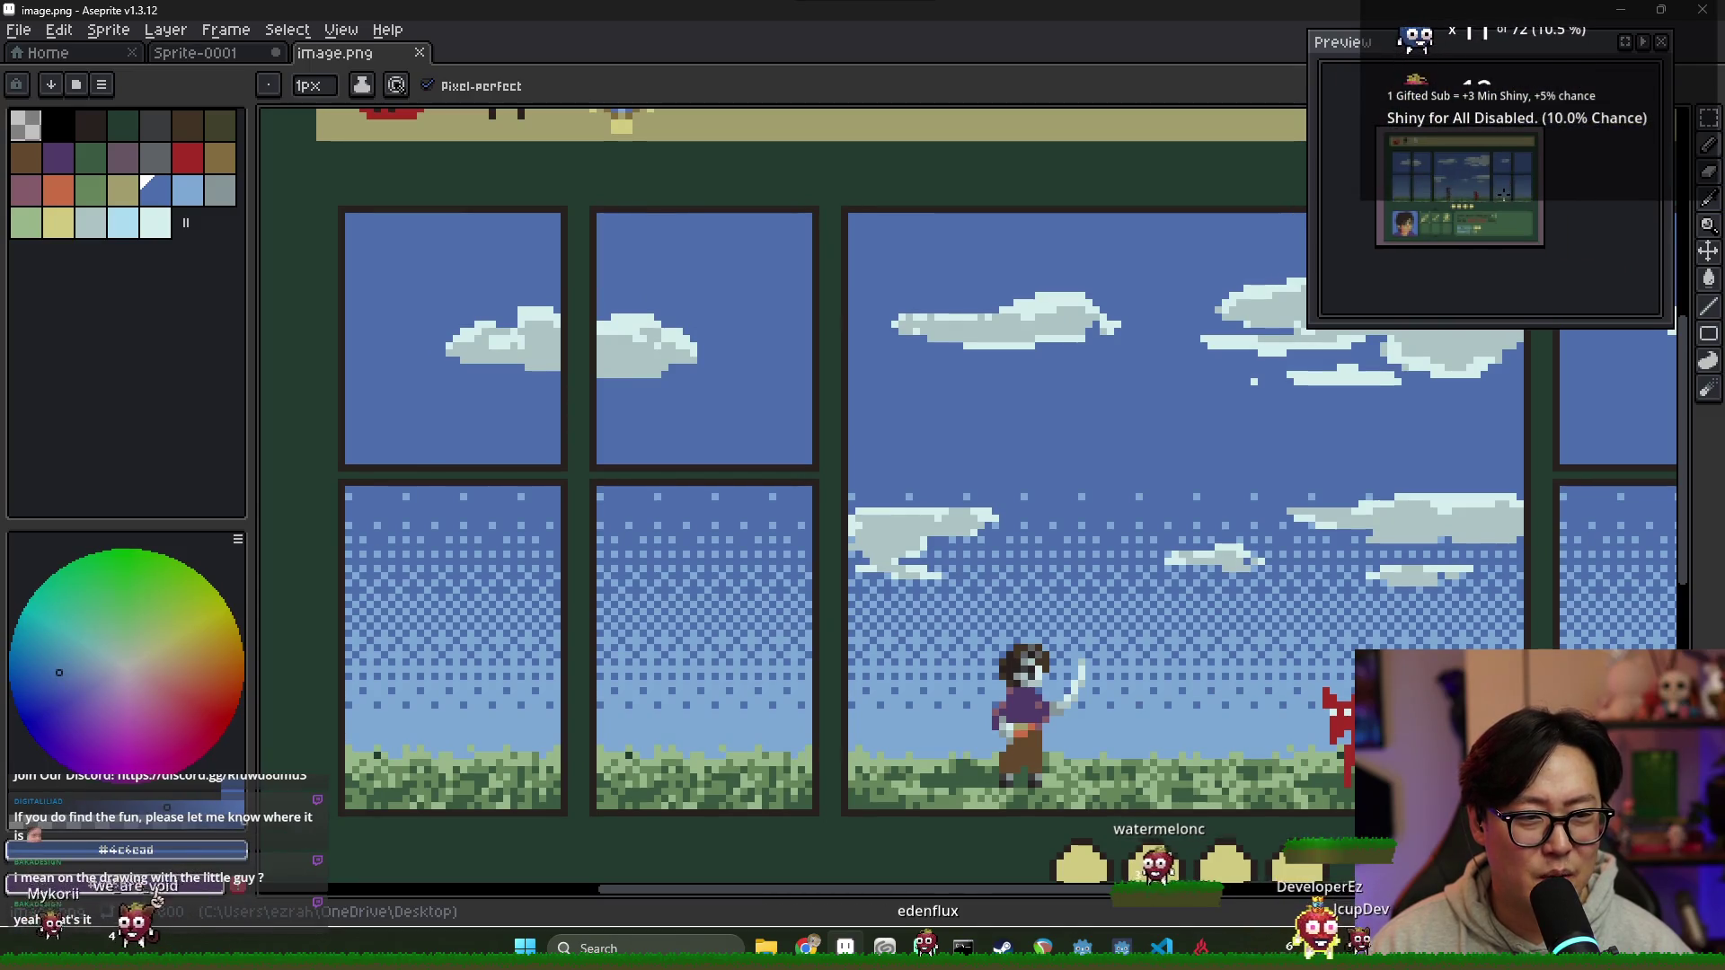
pyautogui.scroll(1, 1540, 199)
pyautogui.scroll(1, 1541, 199)
pyautogui.scroll(1, 1540, 201)
pyautogui.scroll(-4, 857, 373)
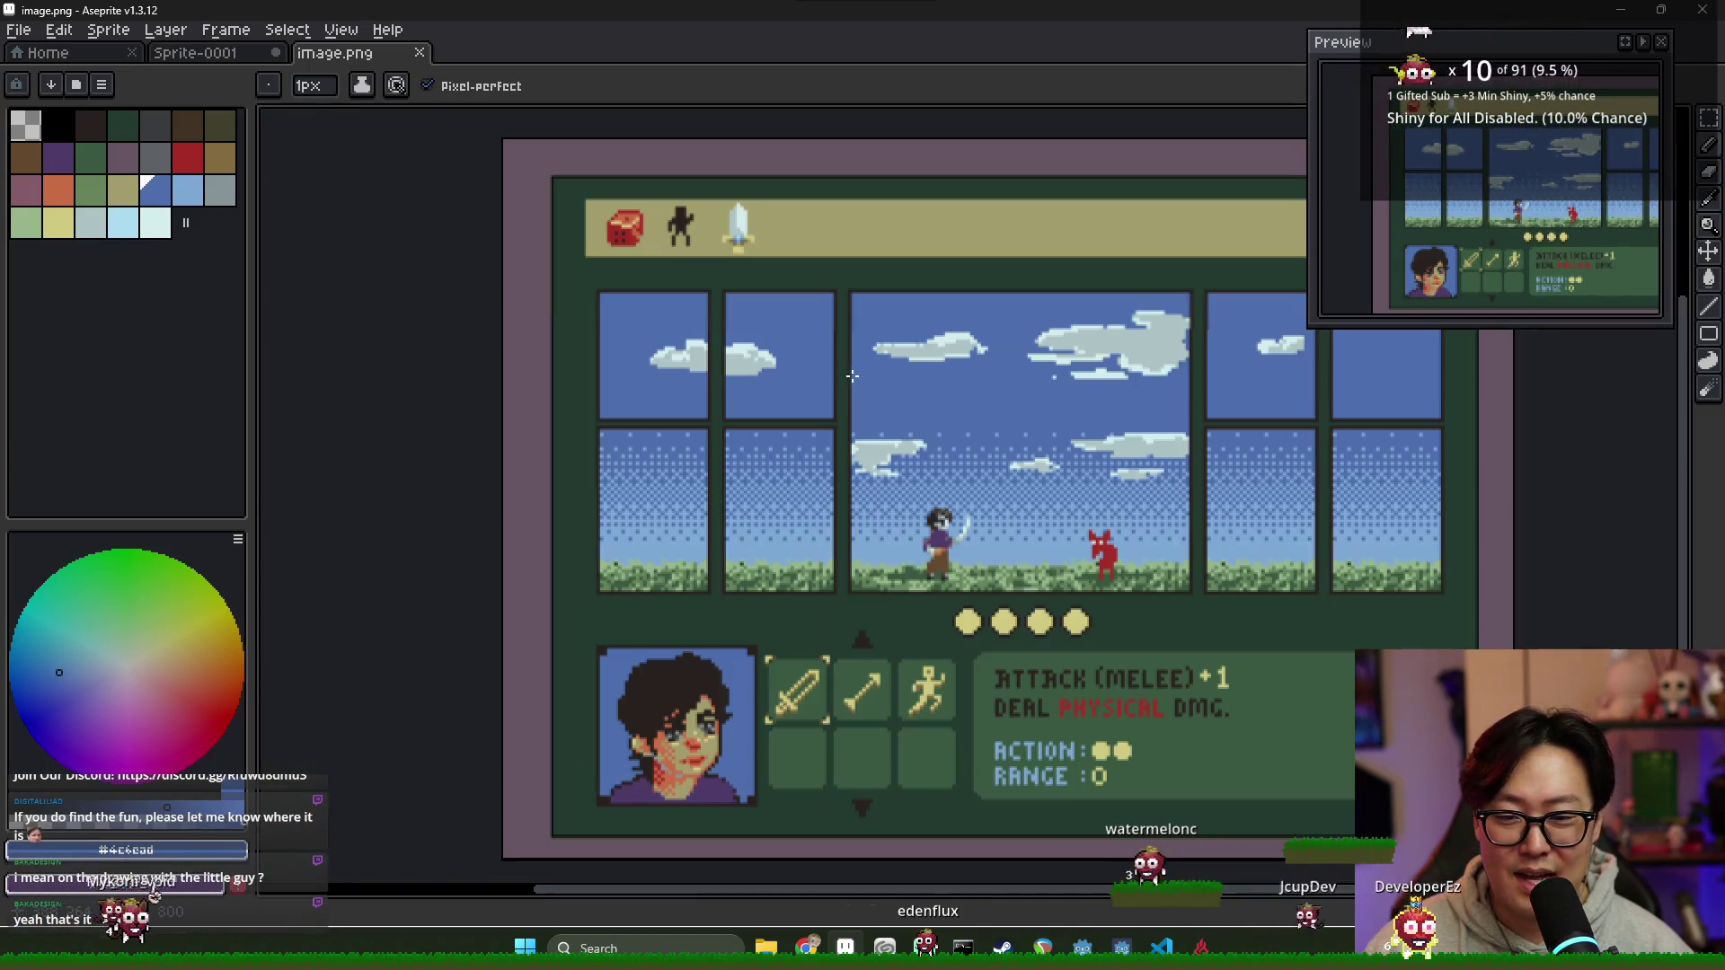
pyautogui.scroll(2, 658, 352)
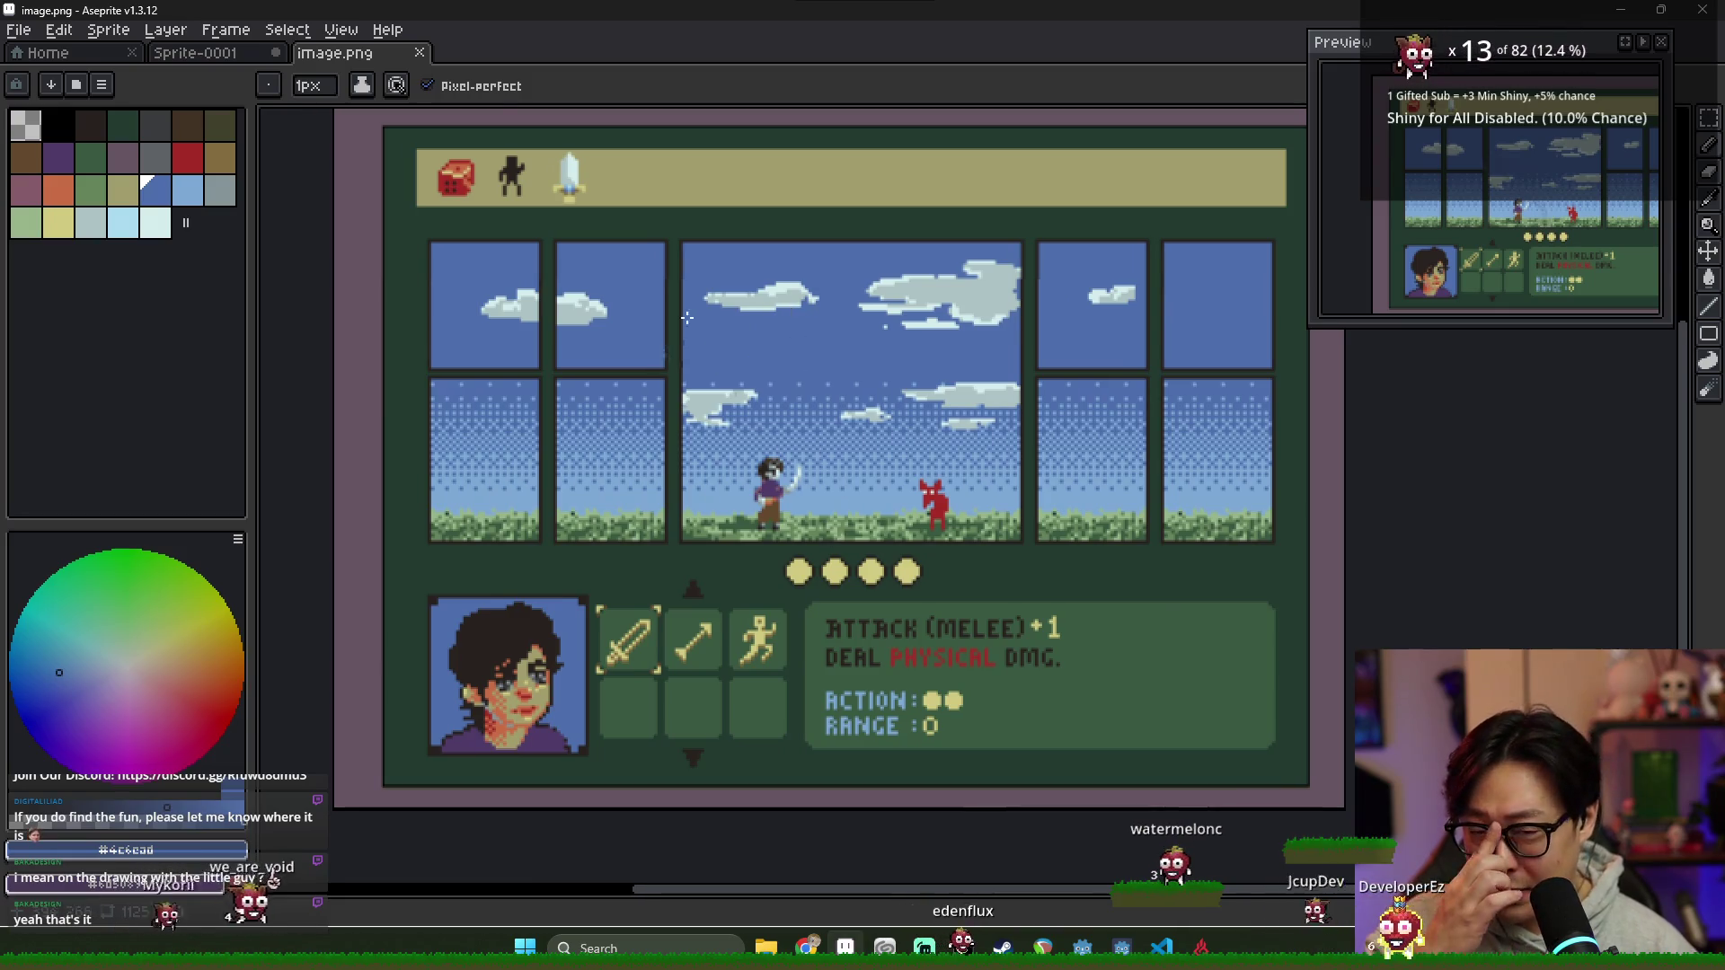
pyautogui.scroll(2, 755, 527)
pyautogui.scroll(-1, 746, 520)
pyautogui.scroll(-1, 746, 521)
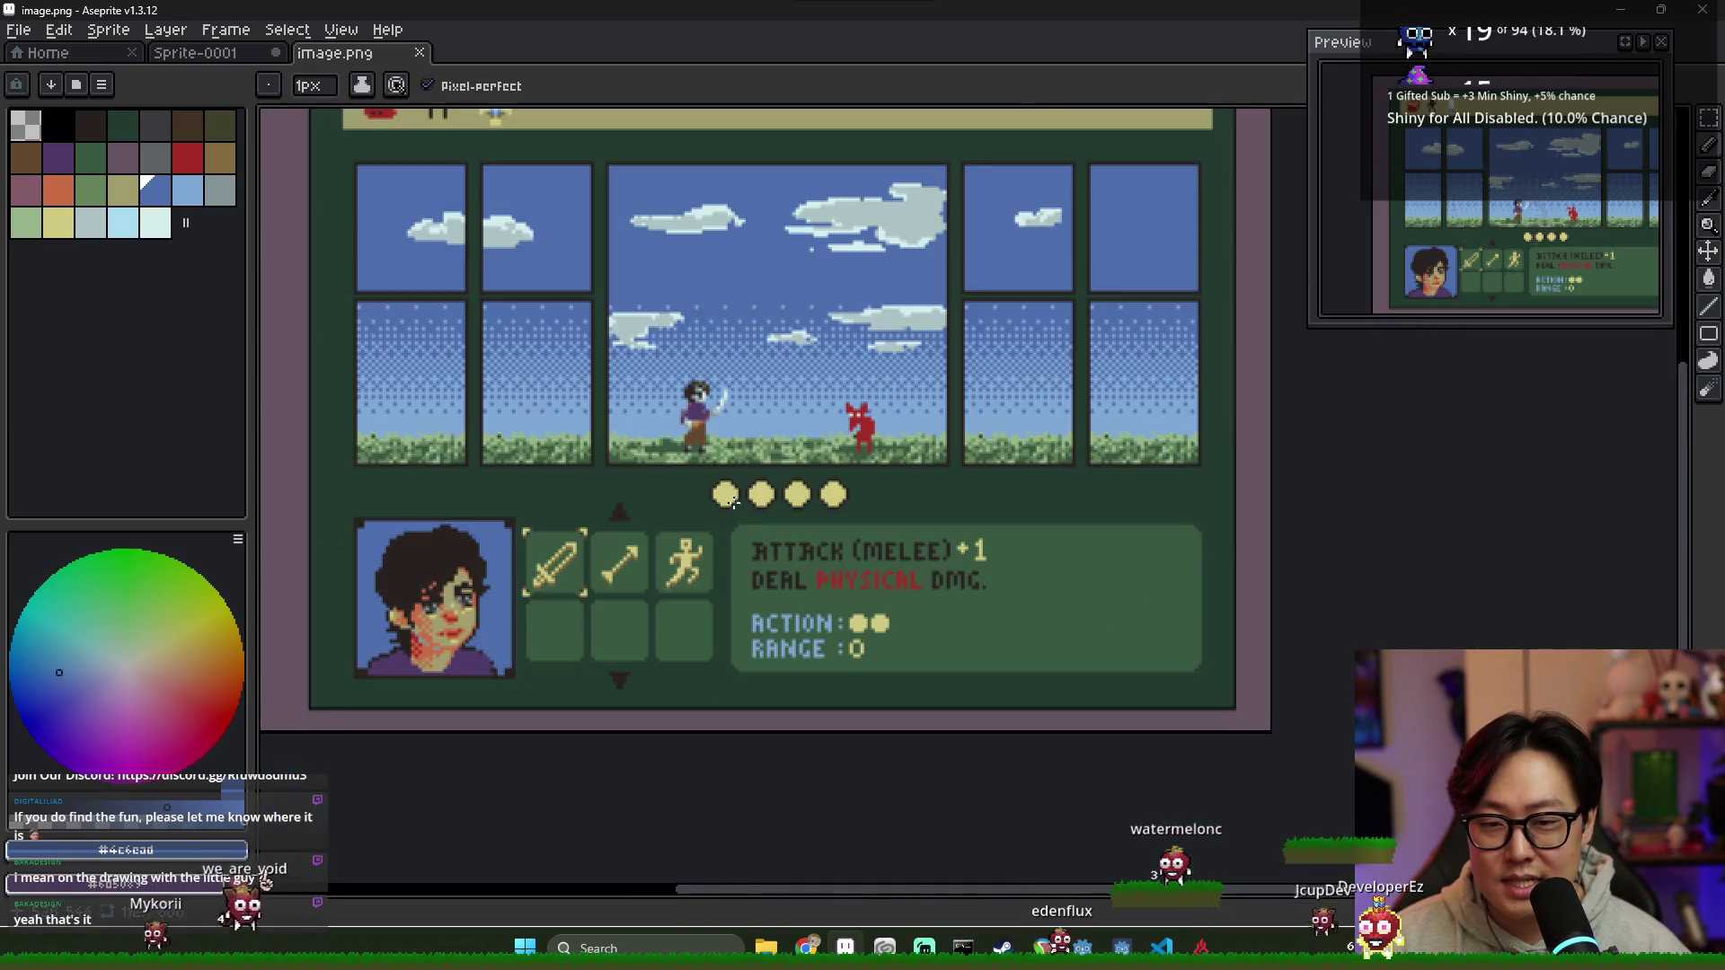
pyautogui.scroll(2, 901, 577)
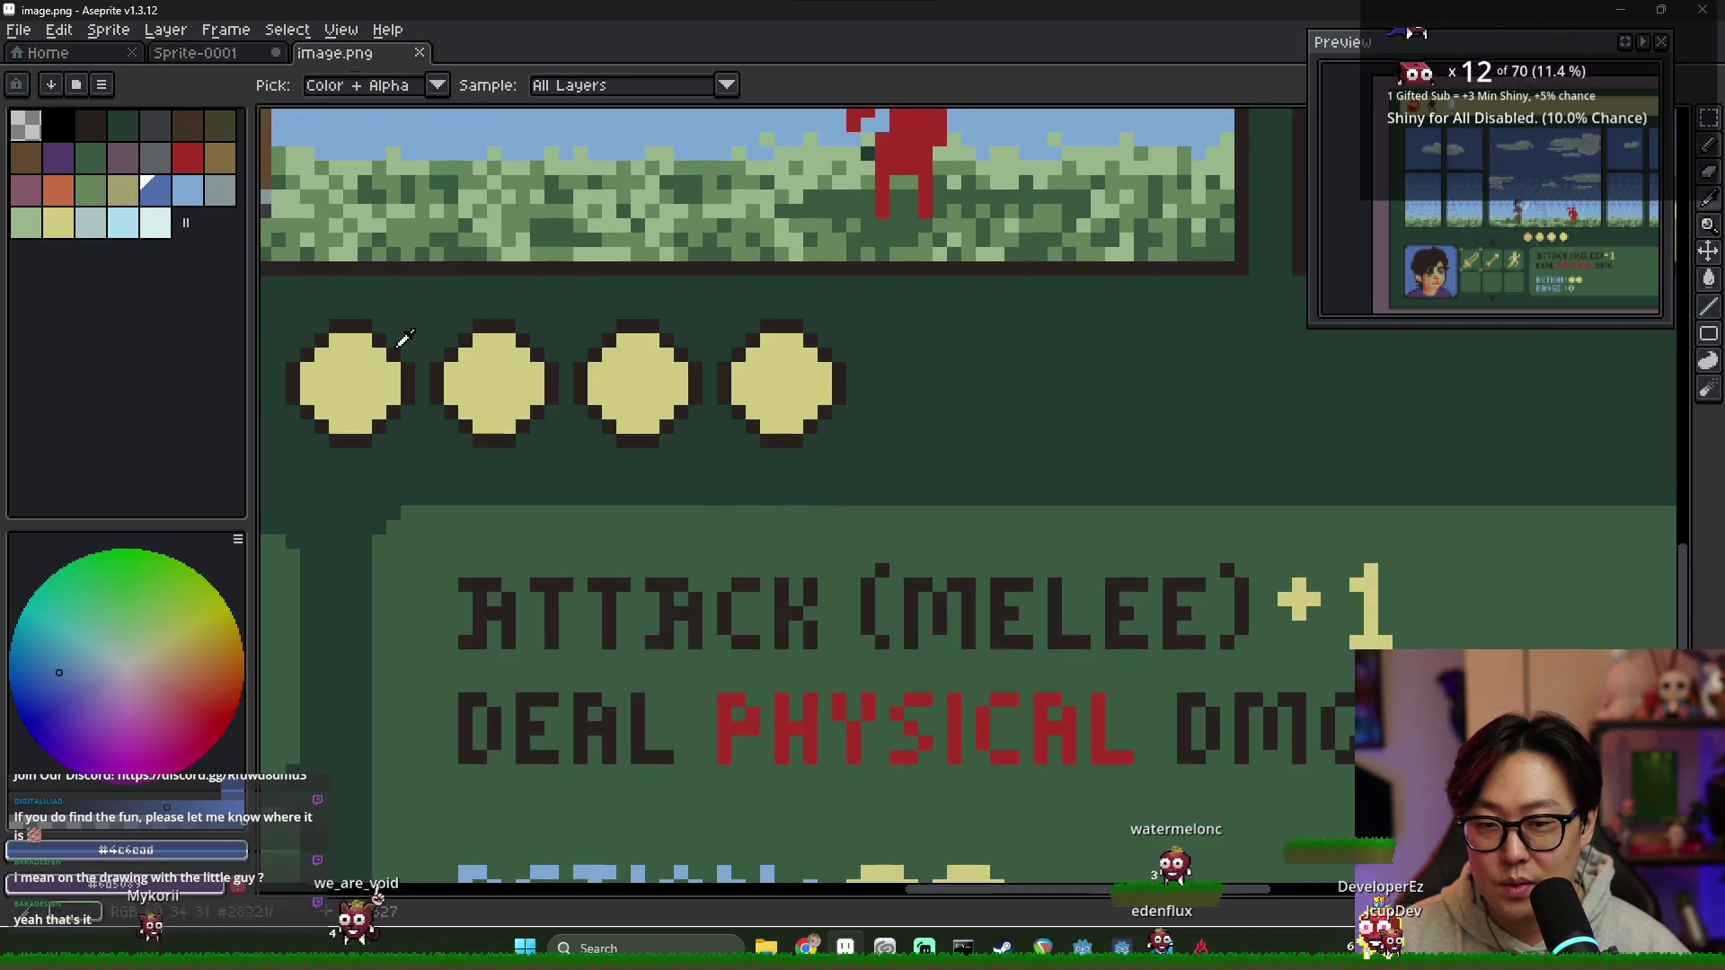
pyautogui.press('b')
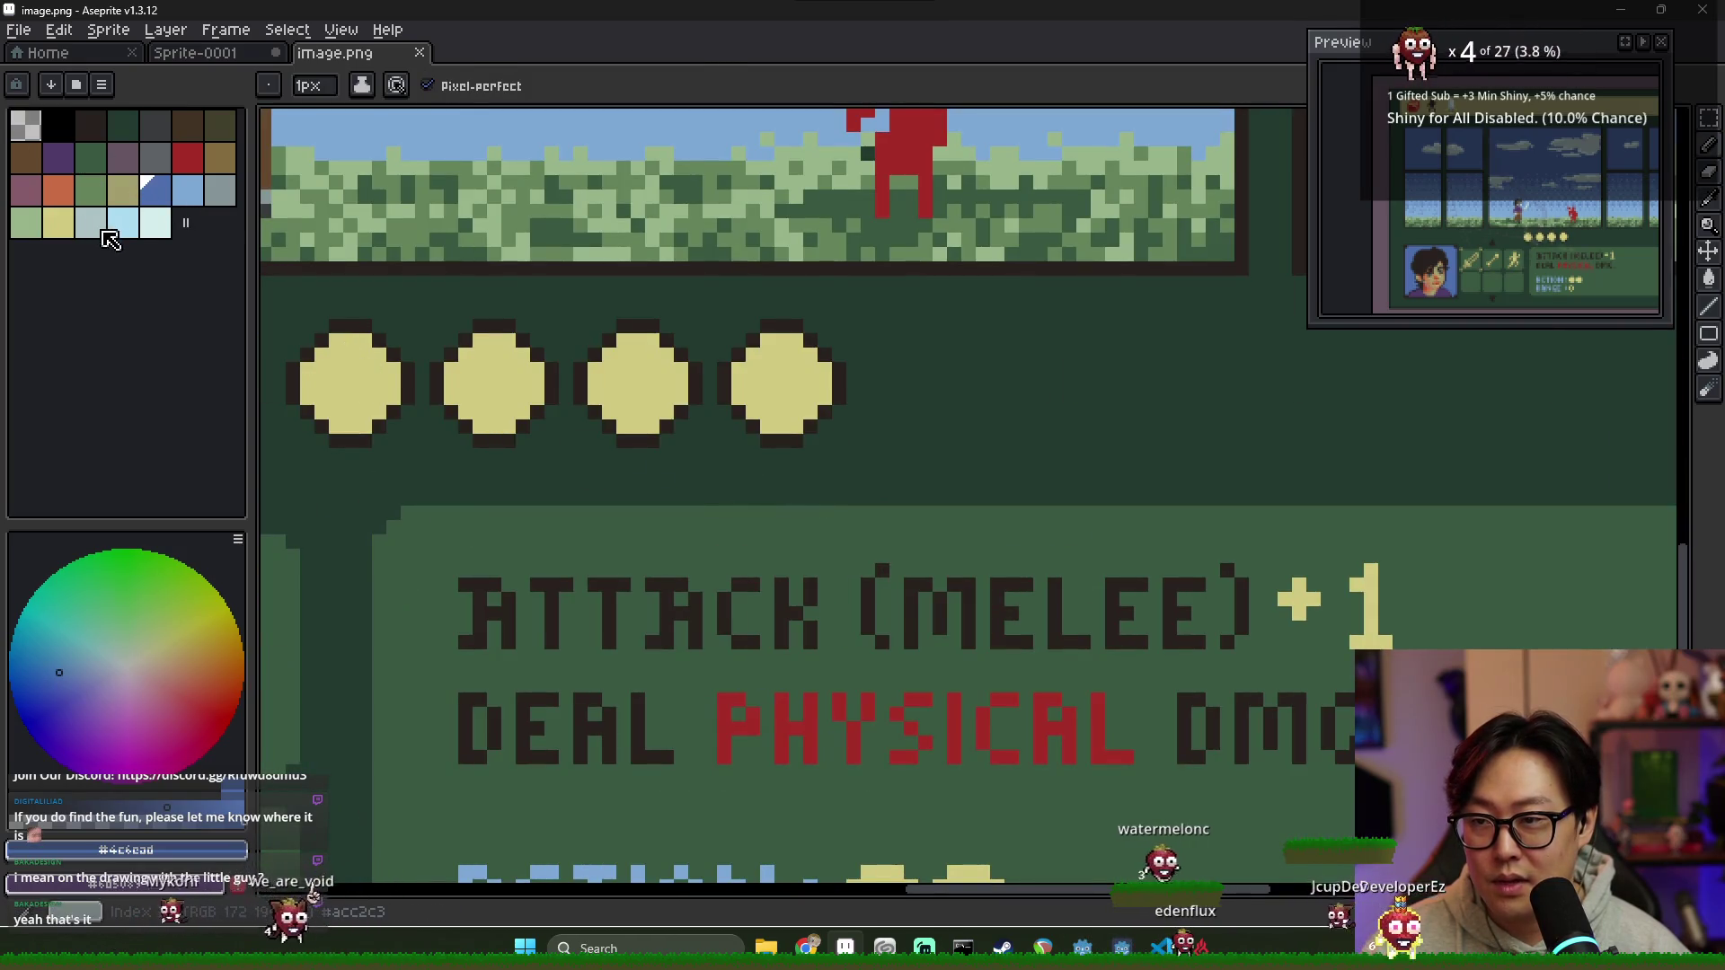
pyautogui.click(58, 158)
pyautogui.press('g')
pyautogui.click(351, 384)
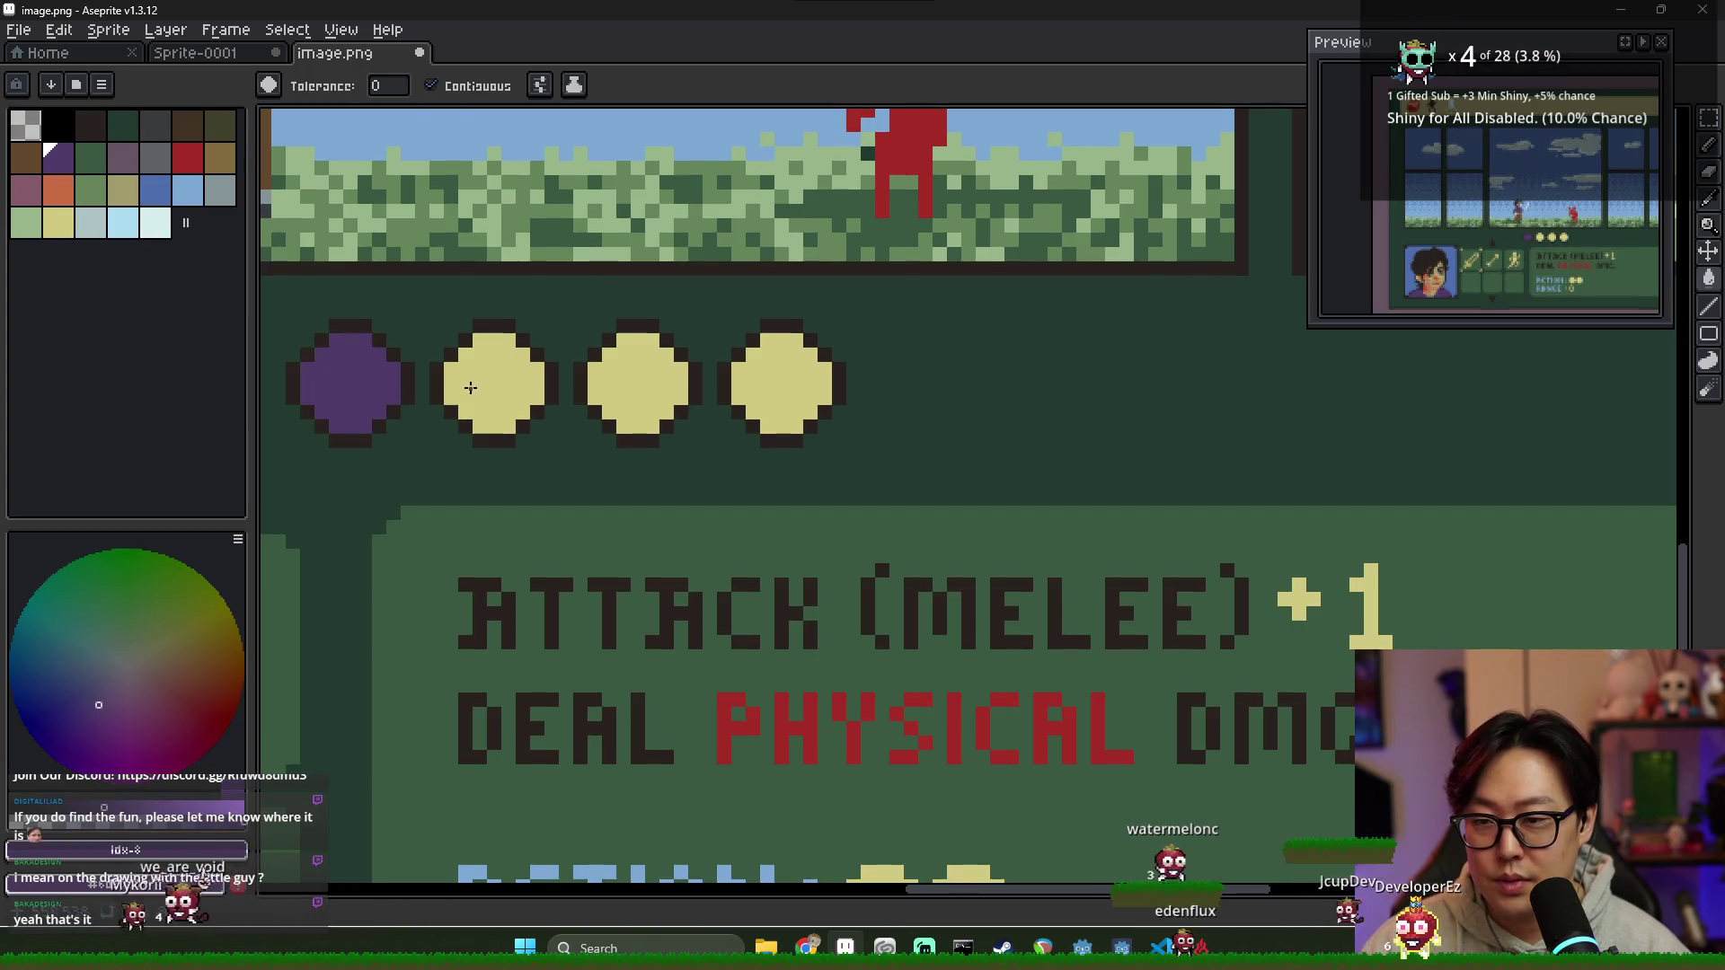
pyautogui.click(494, 385)
pyautogui.click(638, 383)
pyautogui.click(781, 384)
pyautogui.scroll(-2, 675, 404)
pyautogui.scroll(1, 663, 418)
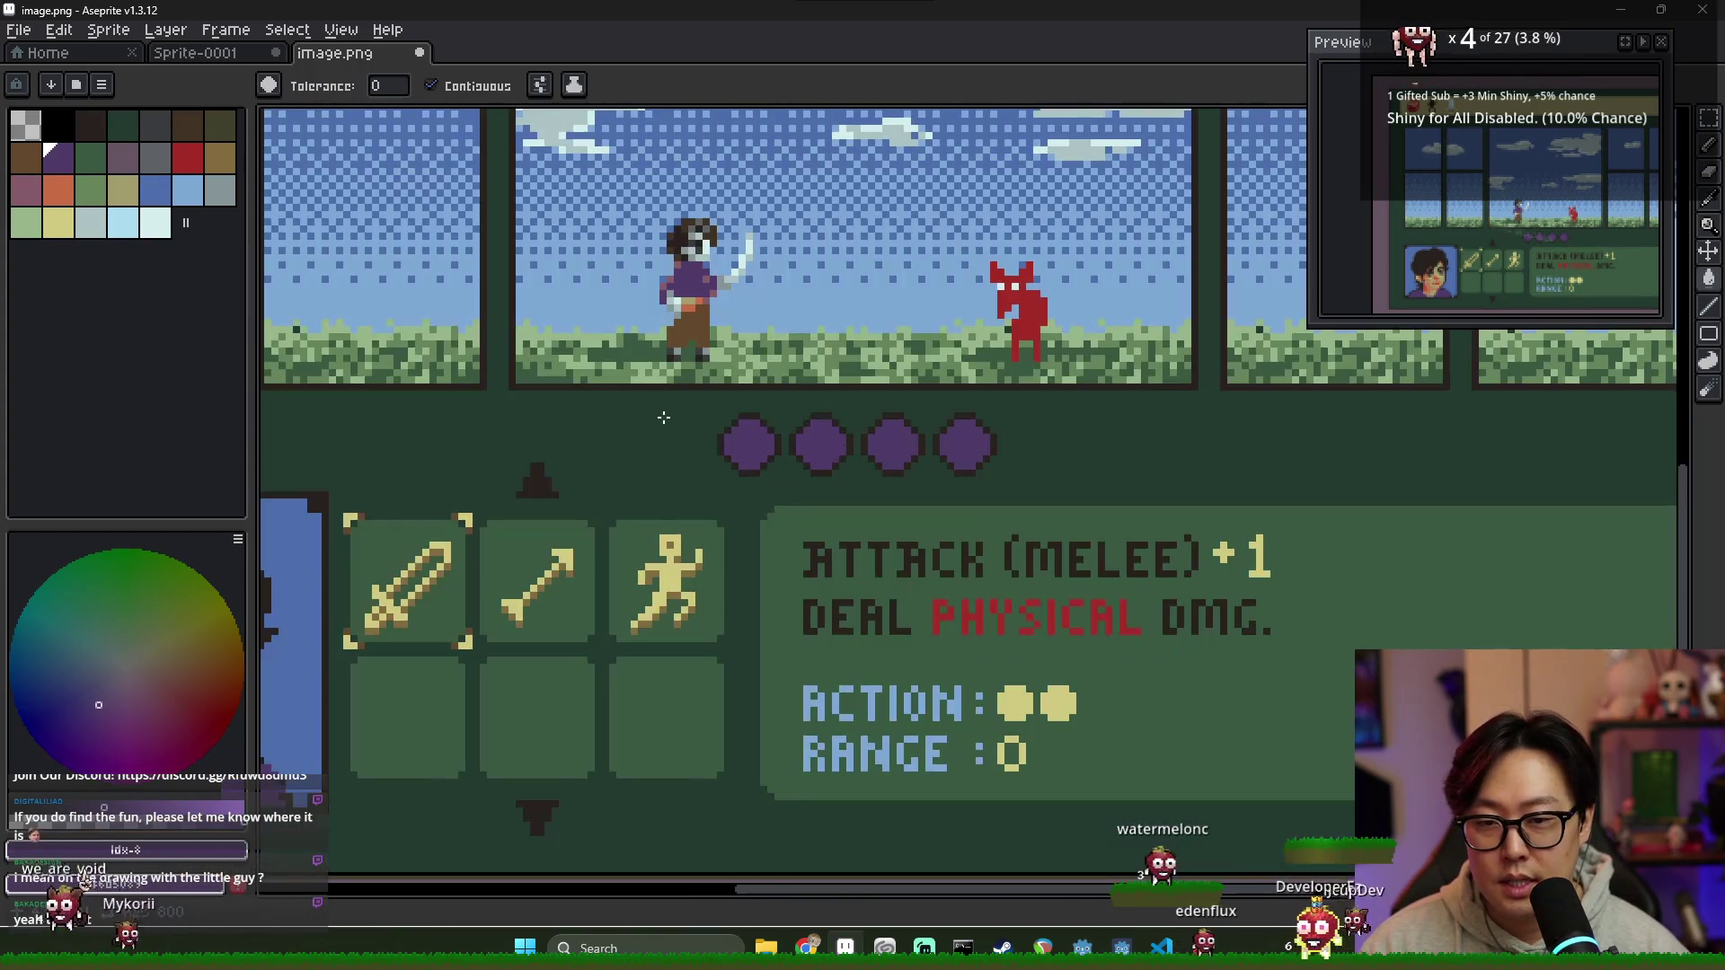
pyautogui.scroll(-2, 710, 431)
pyautogui.scroll(2, 576, 472)
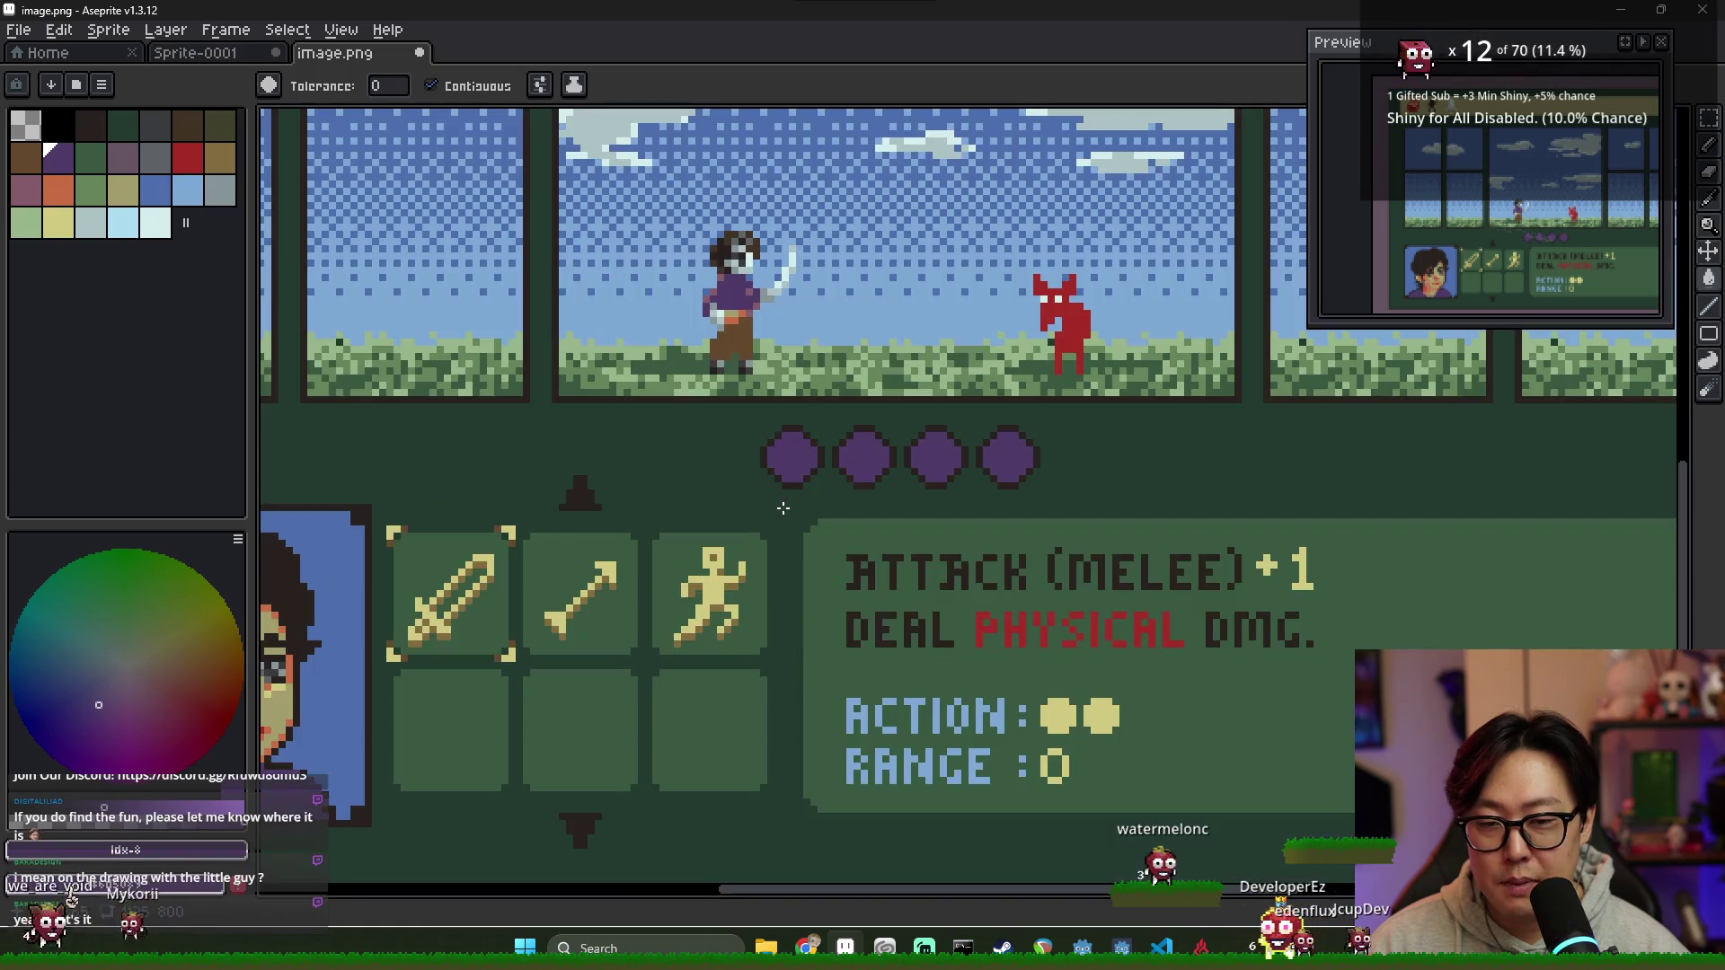
pyautogui.scroll(-2, 694, 541)
pyautogui.scroll(1, 667, 413)
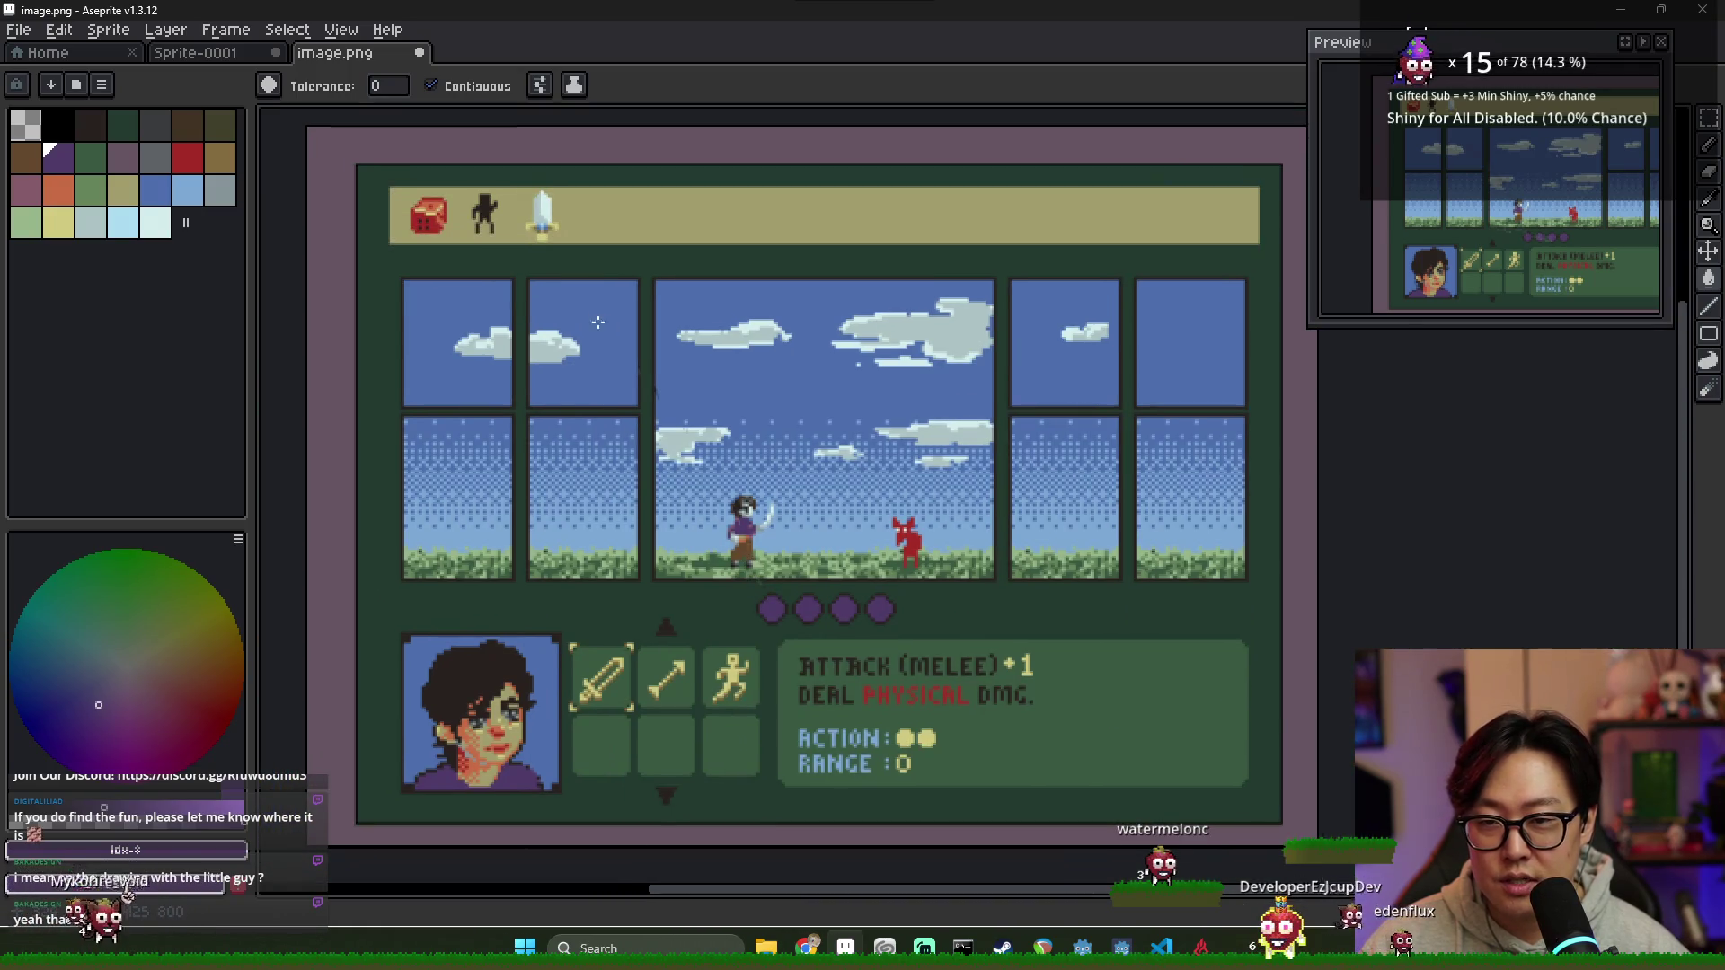
pyautogui.scroll(2, 597, 320)
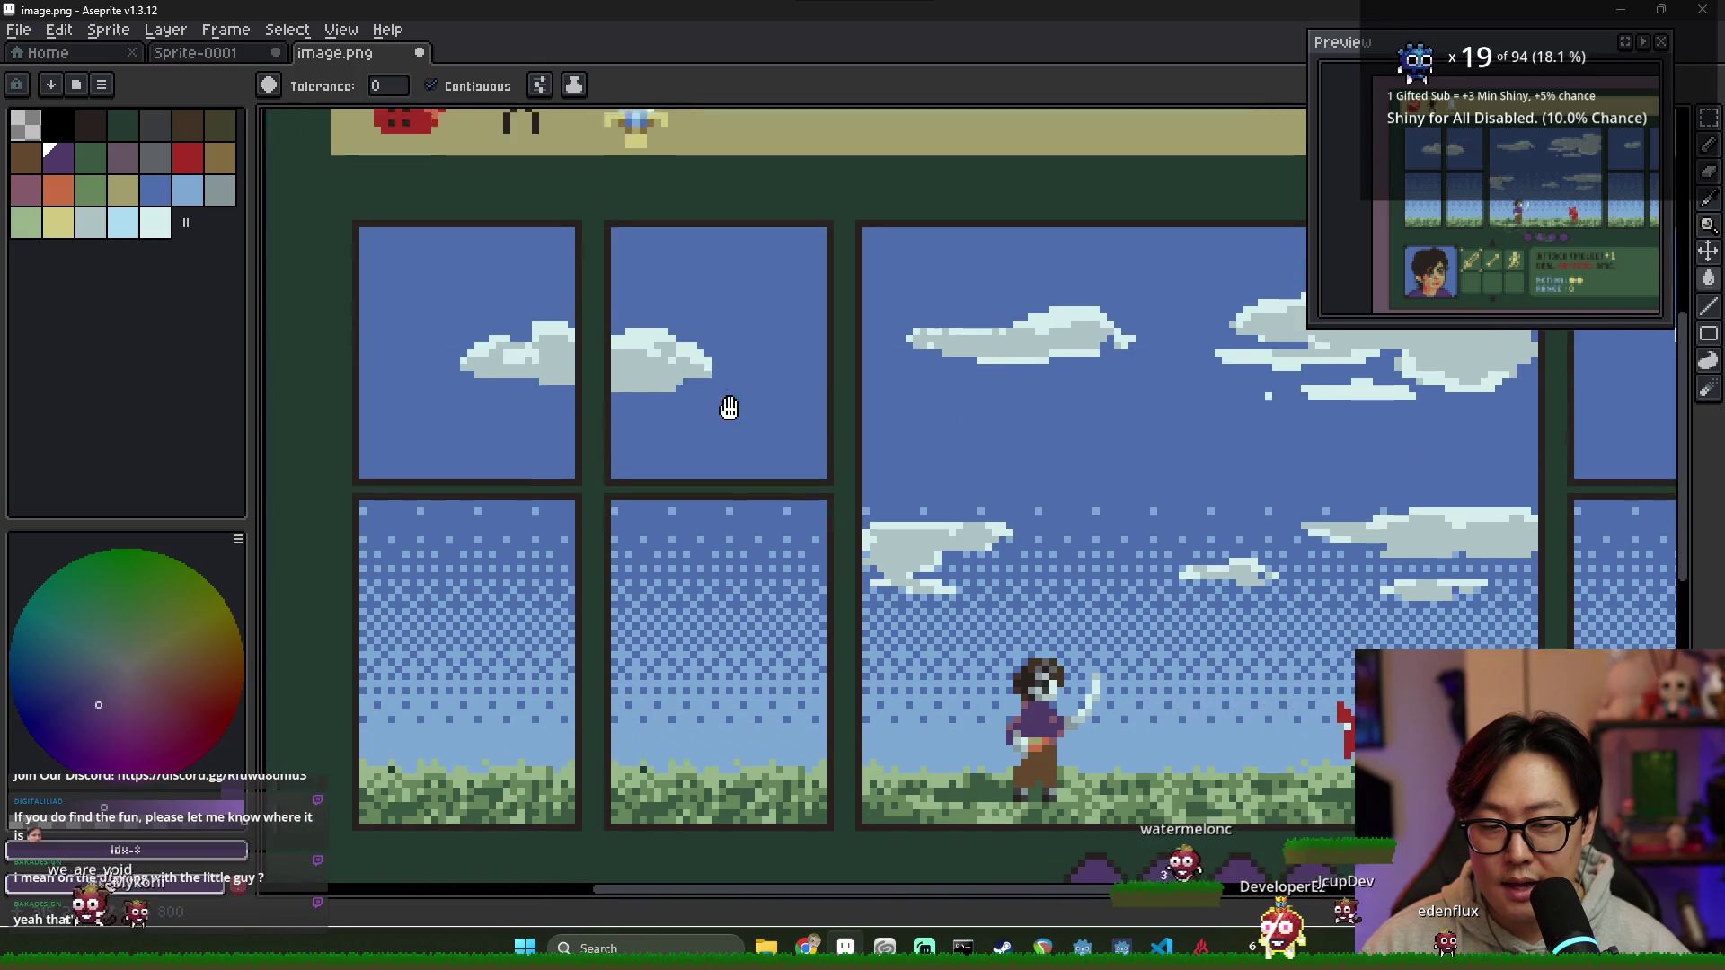
pyautogui.moveTo(862, 723); pyautogui.dragTo(804, 621)
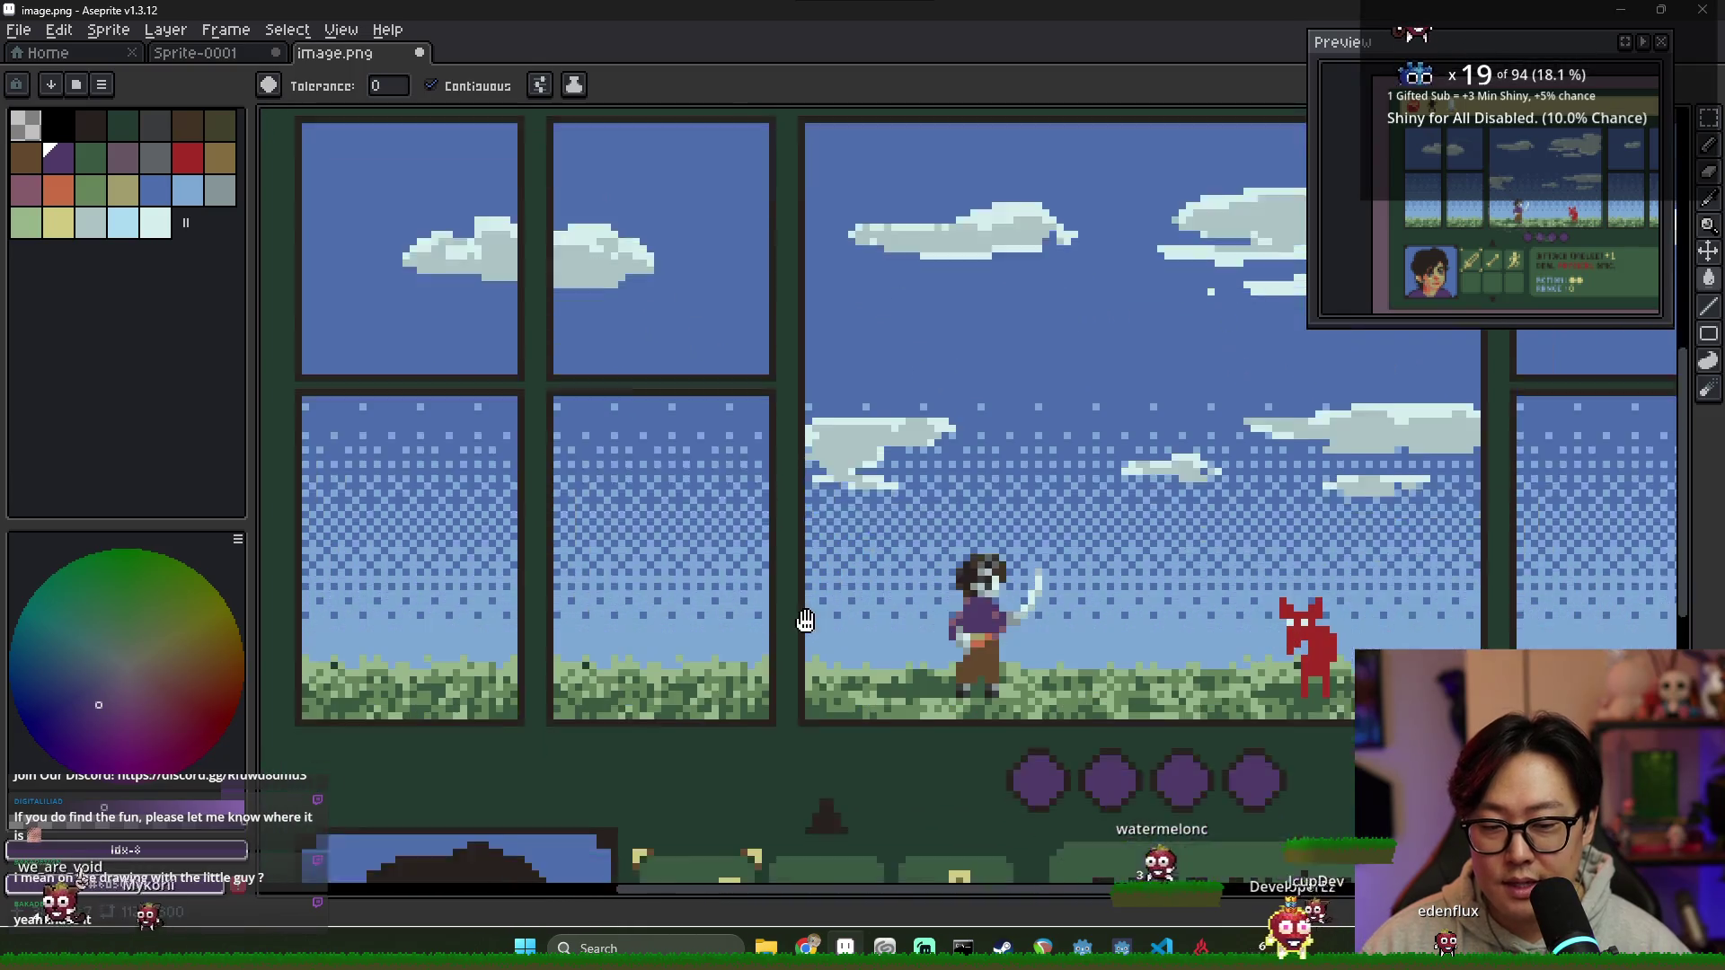
pyautogui.scroll(-3, 873, 565)
pyautogui.hscroll(-3, 271, 450)
pyautogui.hscroll(3, 696, 452)
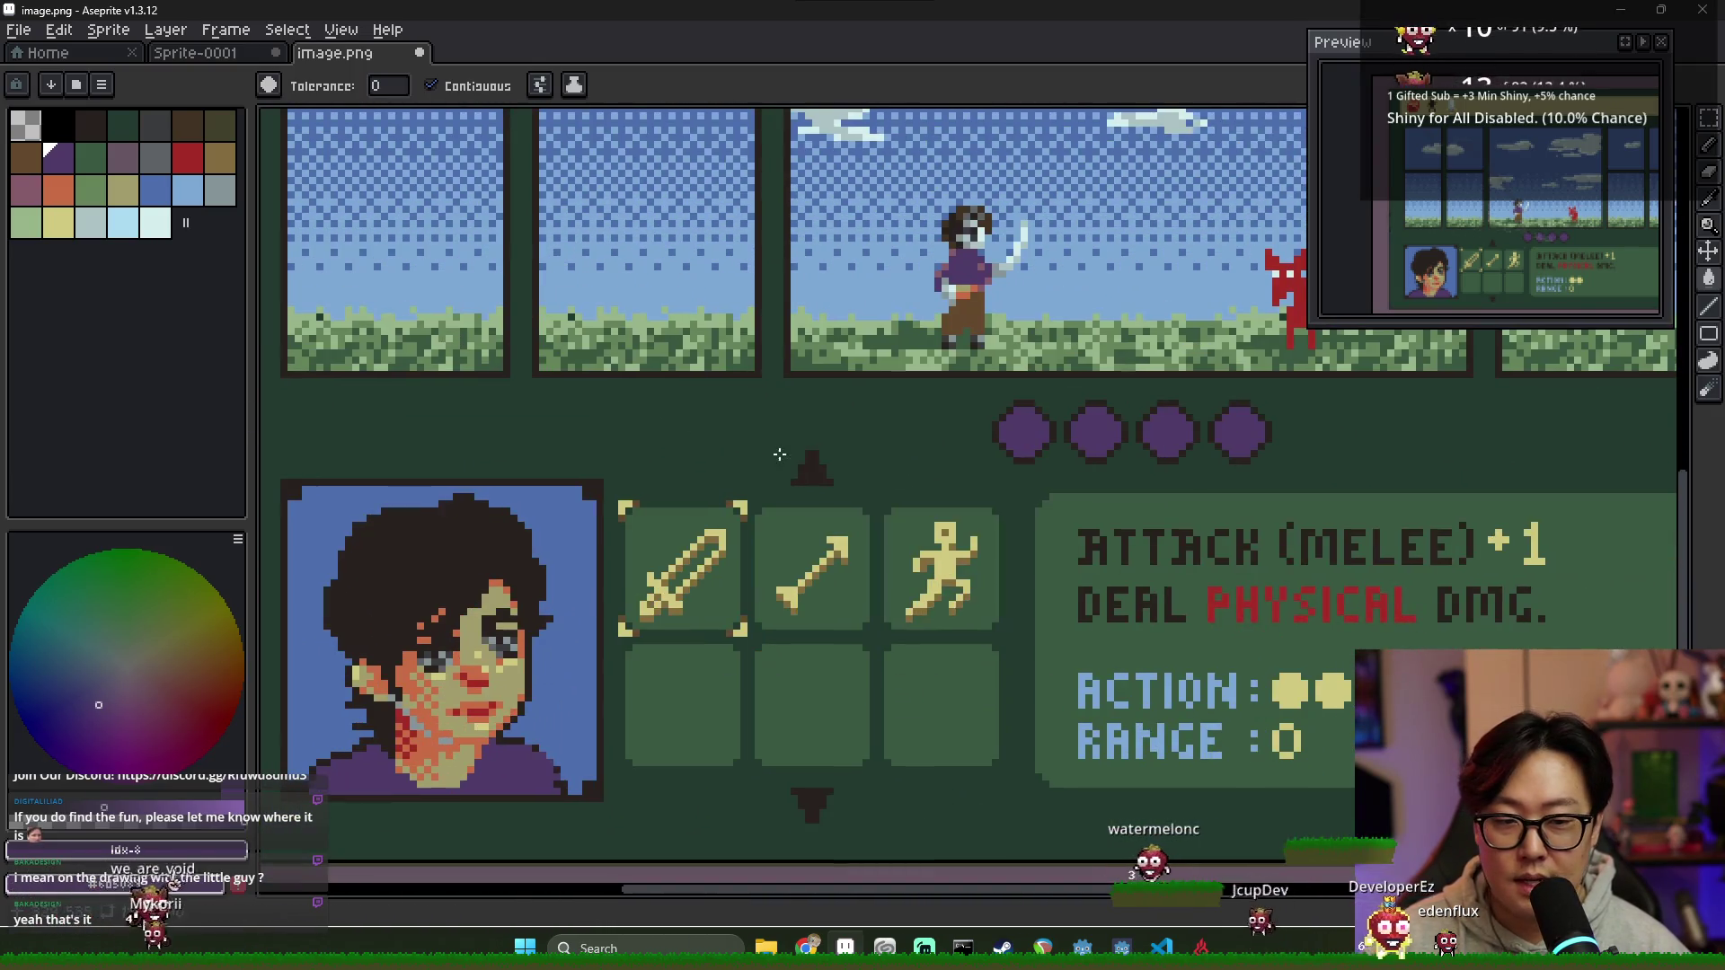
pyautogui.hscroll(3, 764, 410)
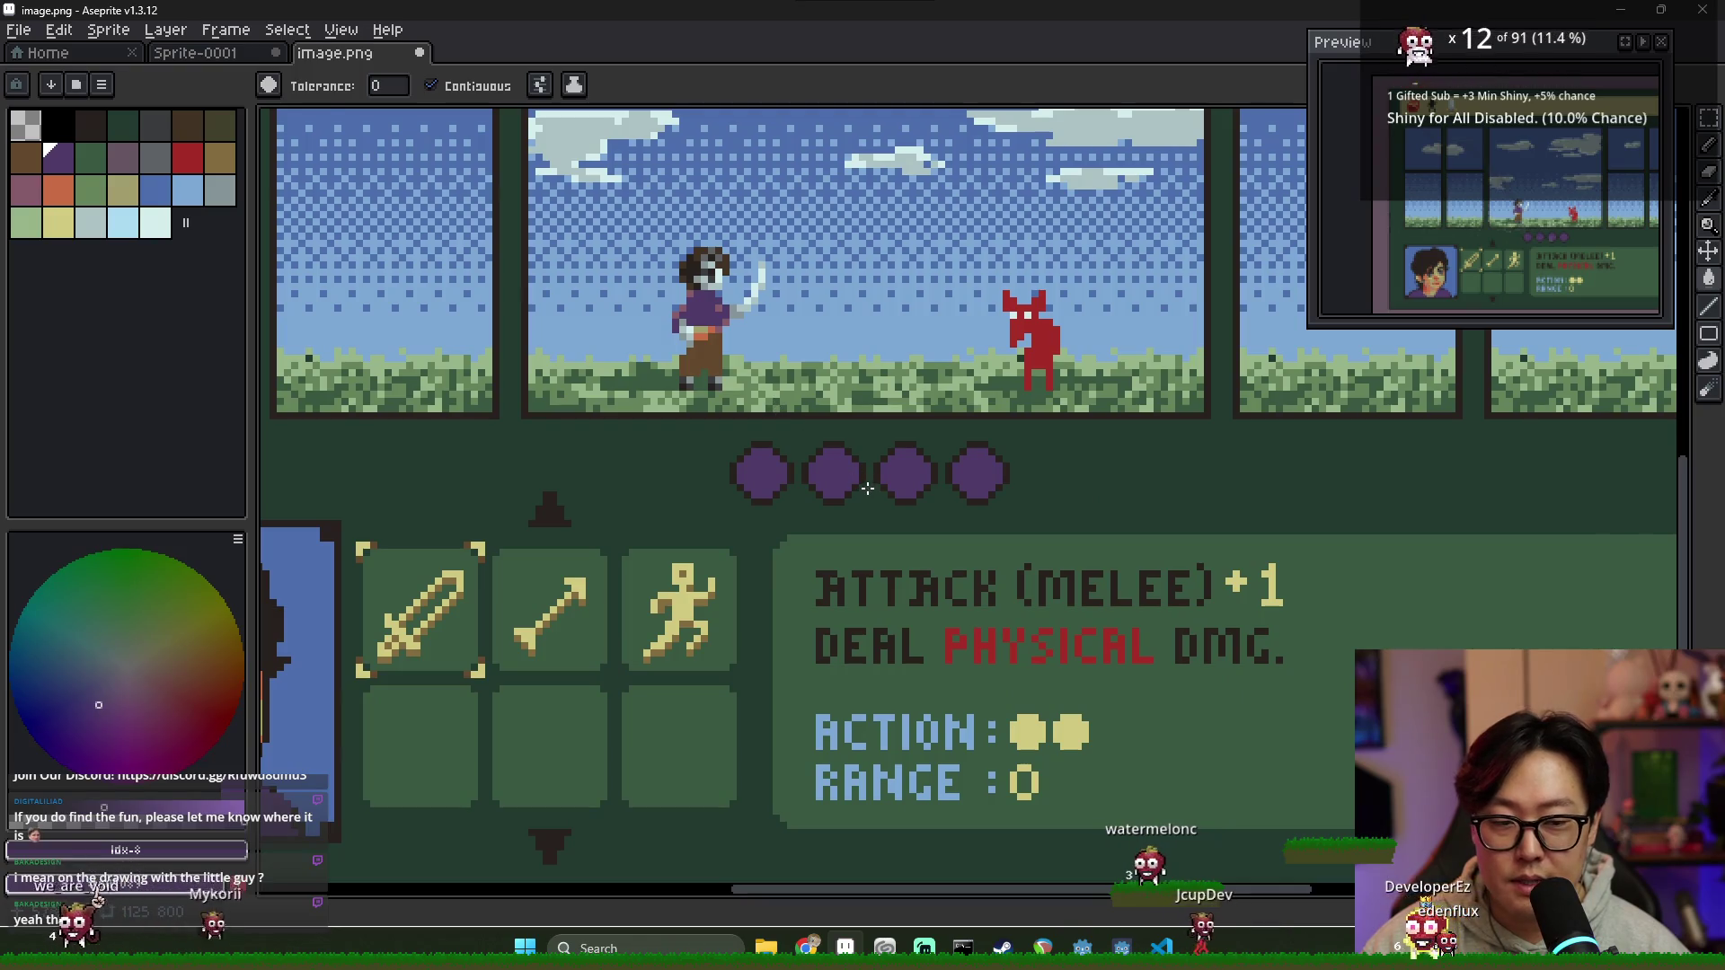
pyautogui.scroll(1, 839, 543)
pyautogui.hscroll(-3, 950, 622)
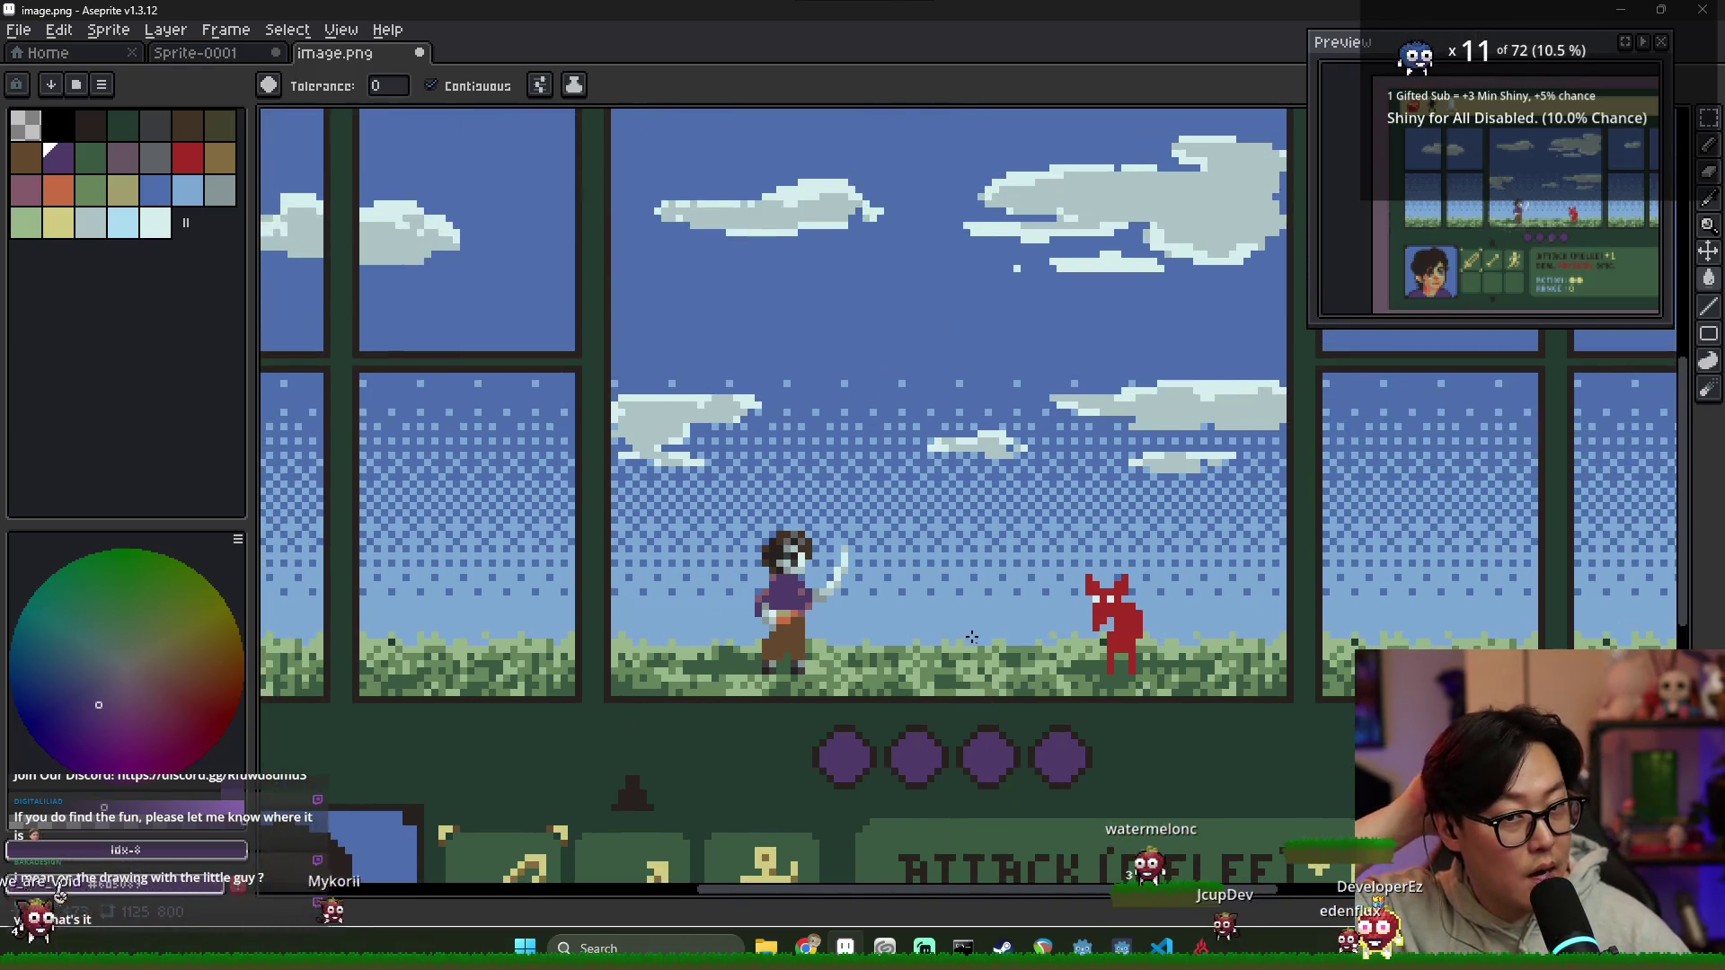
pyautogui.scroll(3, 951, 622)
pyautogui.scroll(2, 950, 621)
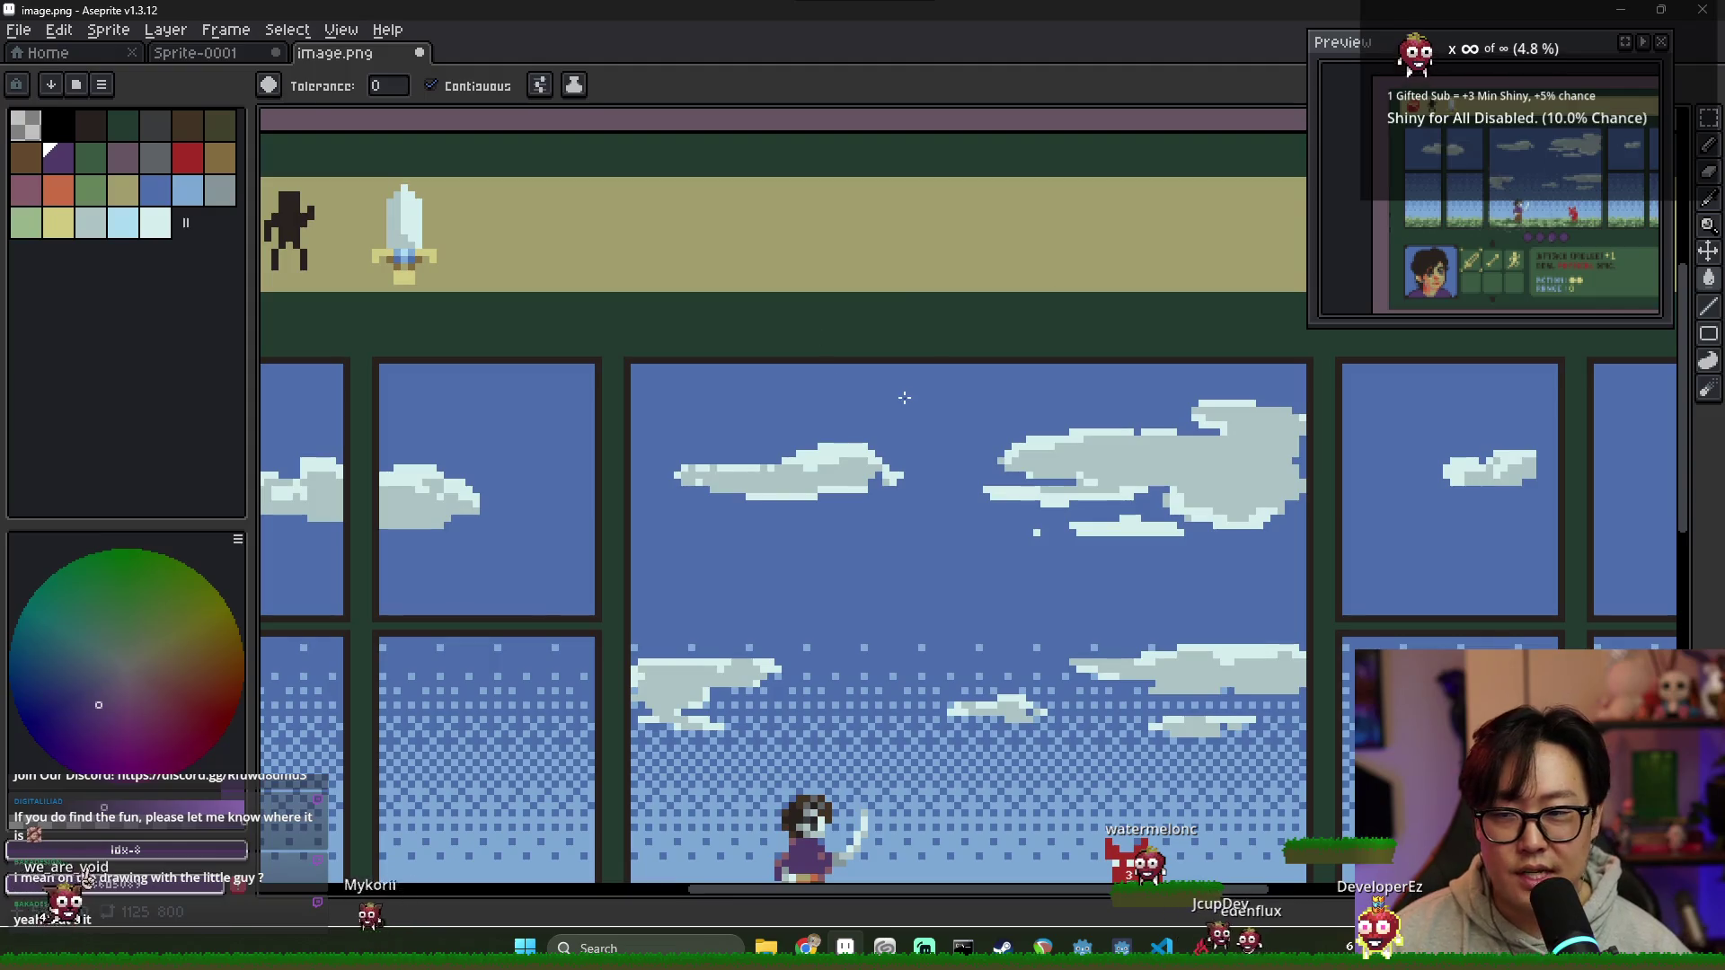
# Step: Draw an orange filled-rectangle bar above the main scene window and extend its right edge by one column
pyautogui.click(130, 148)
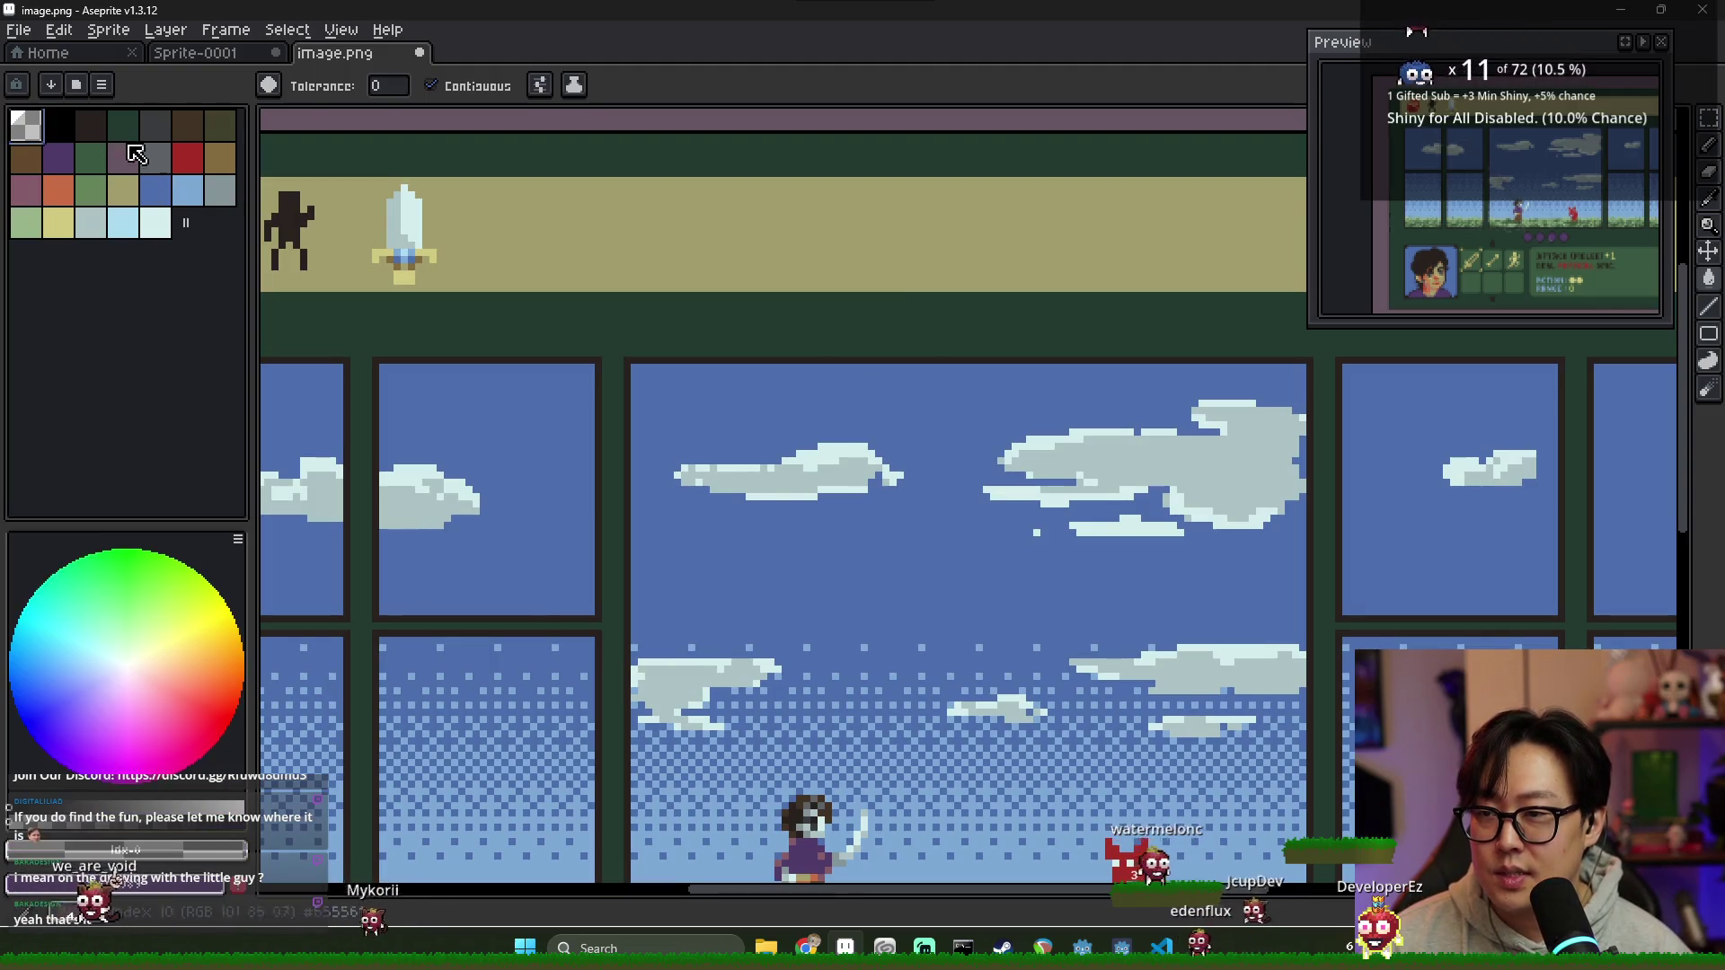
pyautogui.click(60, 191)
pyautogui.press('b')
pyautogui.scroll(2, 844, 319)
pyautogui.scroll(-2, 843, 316)
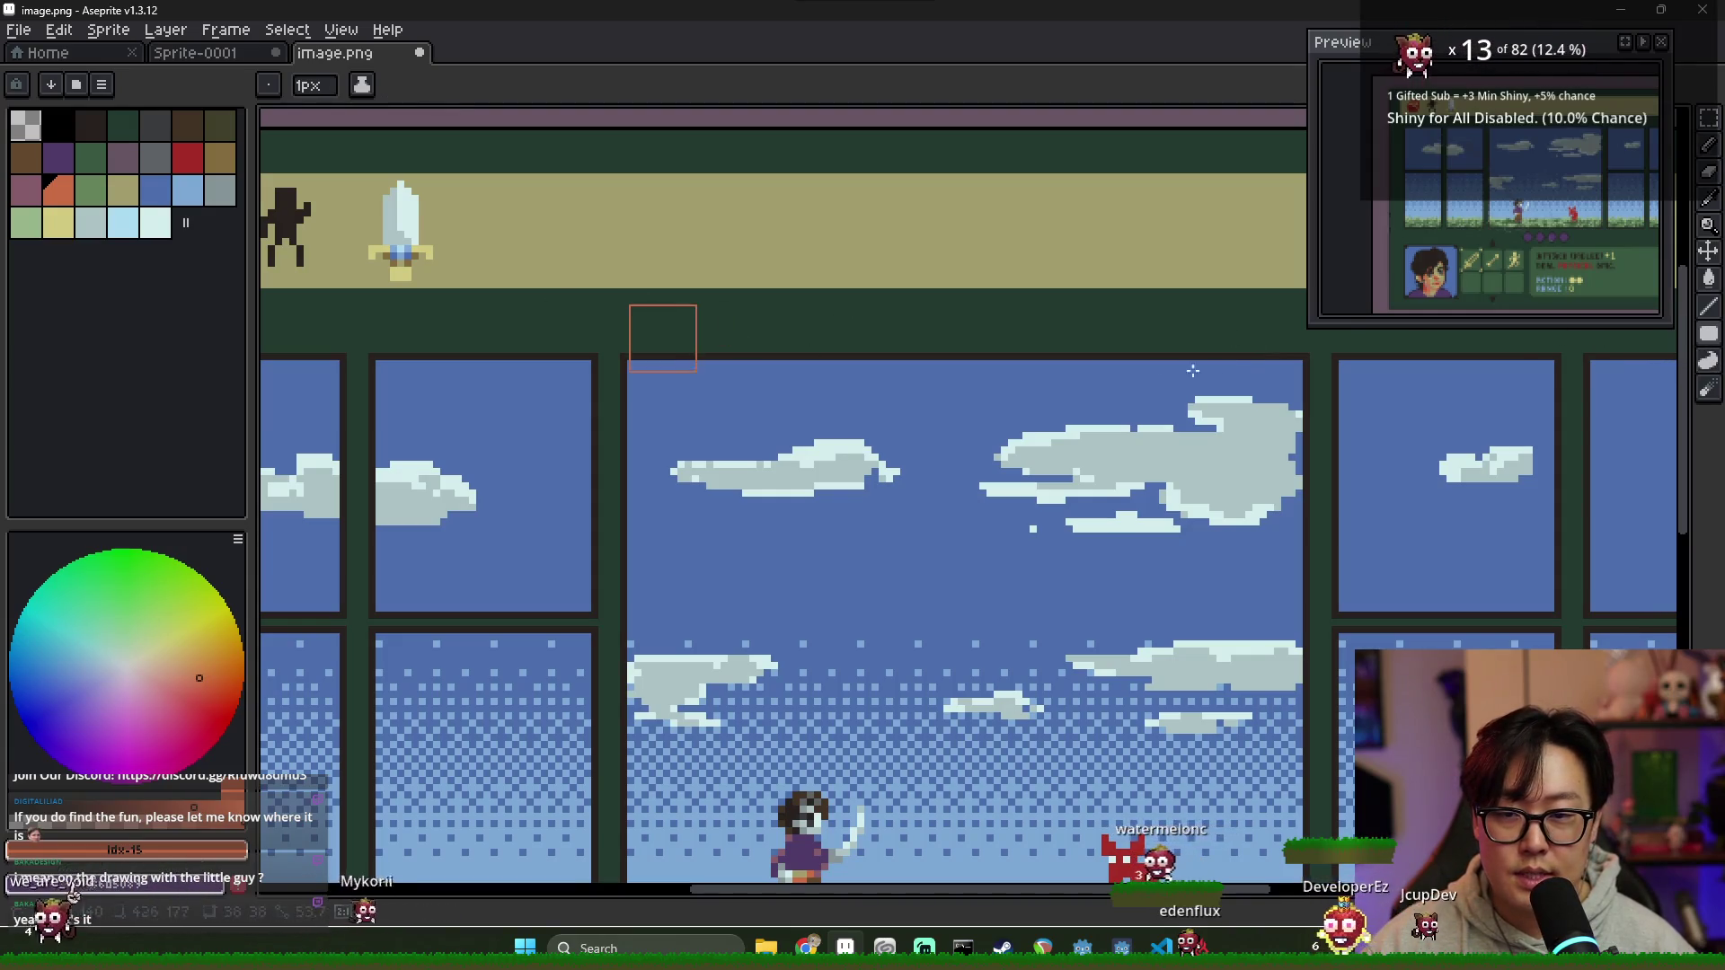
pyautogui.press('u')
pyautogui.moveTo(624, 309); pyautogui.dragTo(1293, 339)
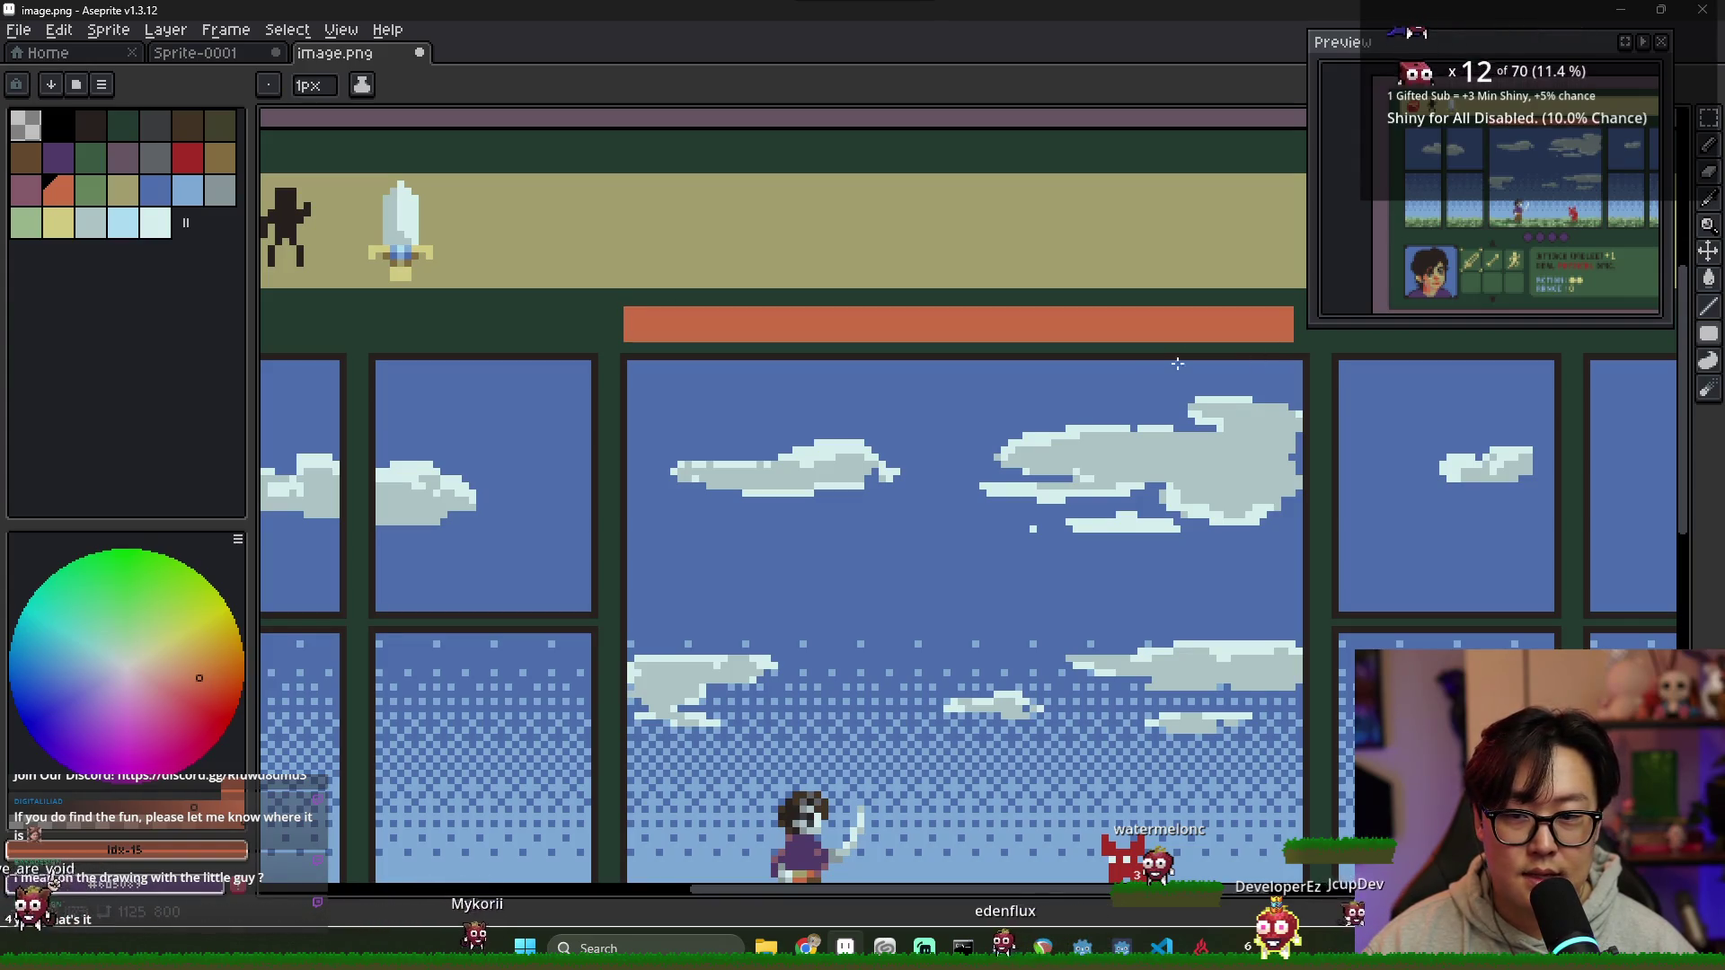
pyautogui.hscroll(2, 1213, 330)
pyautogui.scroll(2, 1152, 326)
pyautogui.press('b')
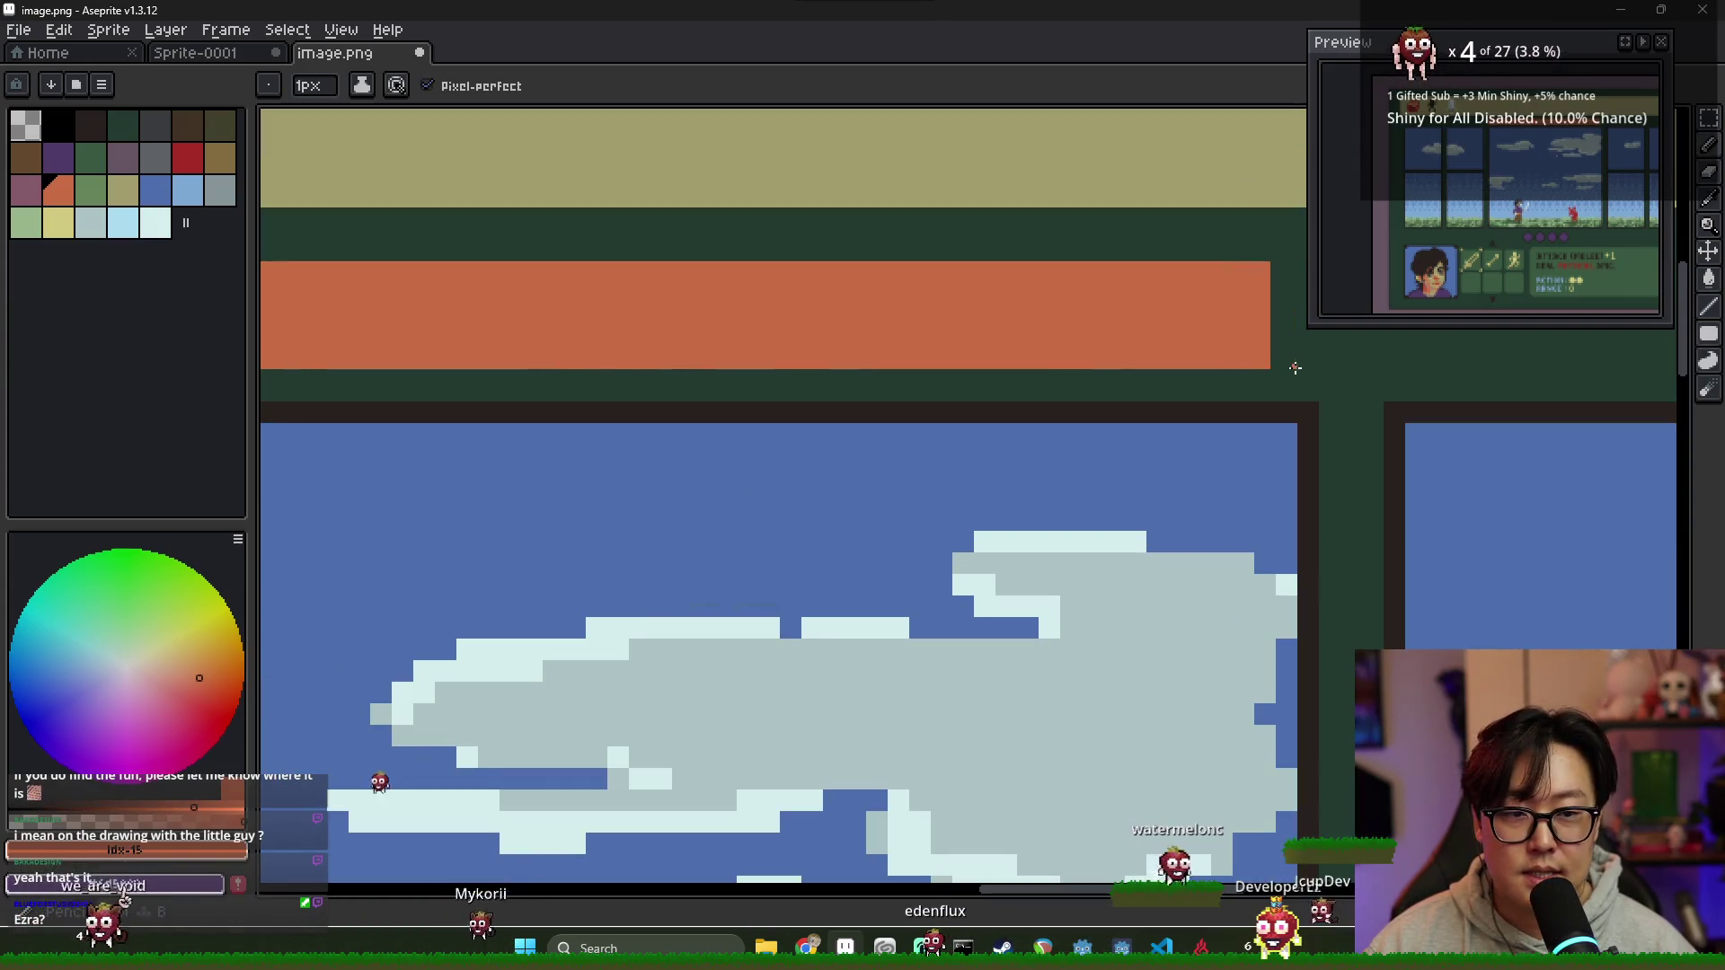
pyautogui.moveTo(1277, 364); pyautogui.dragTo(1279, 266)
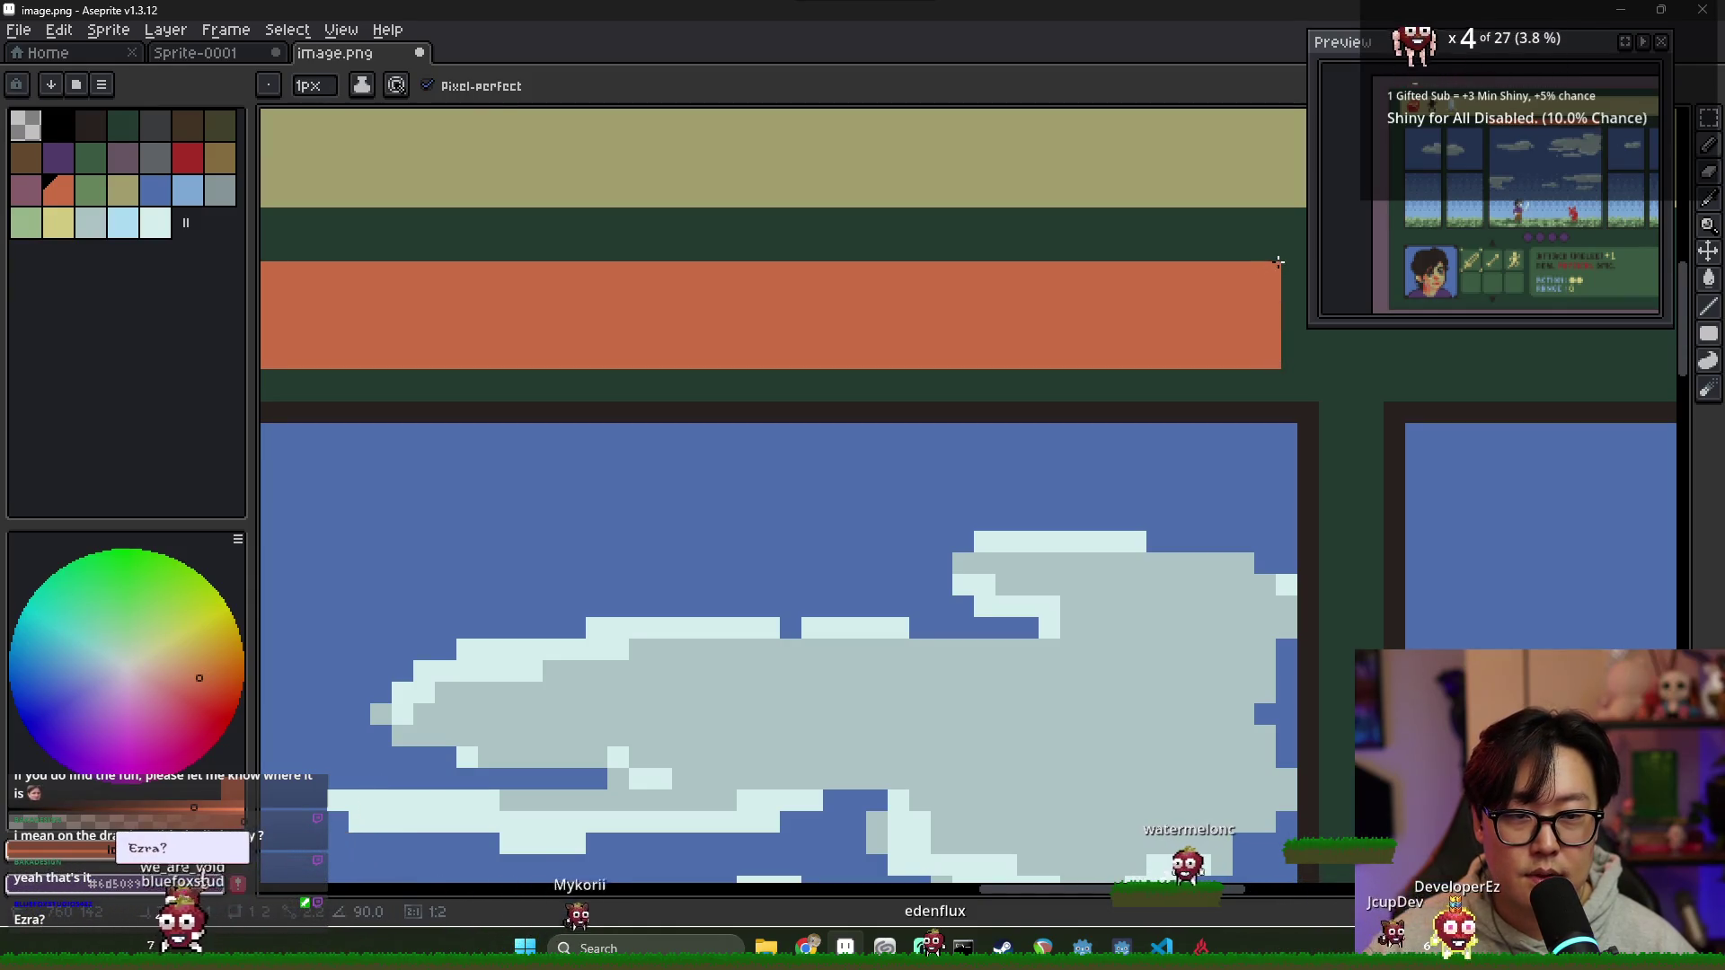
pyautogui.scroll(-1, 963, 313)
pyautogui.scroll(-1, 961, 318)
pyautogui.scroll(-1, 959, 323)
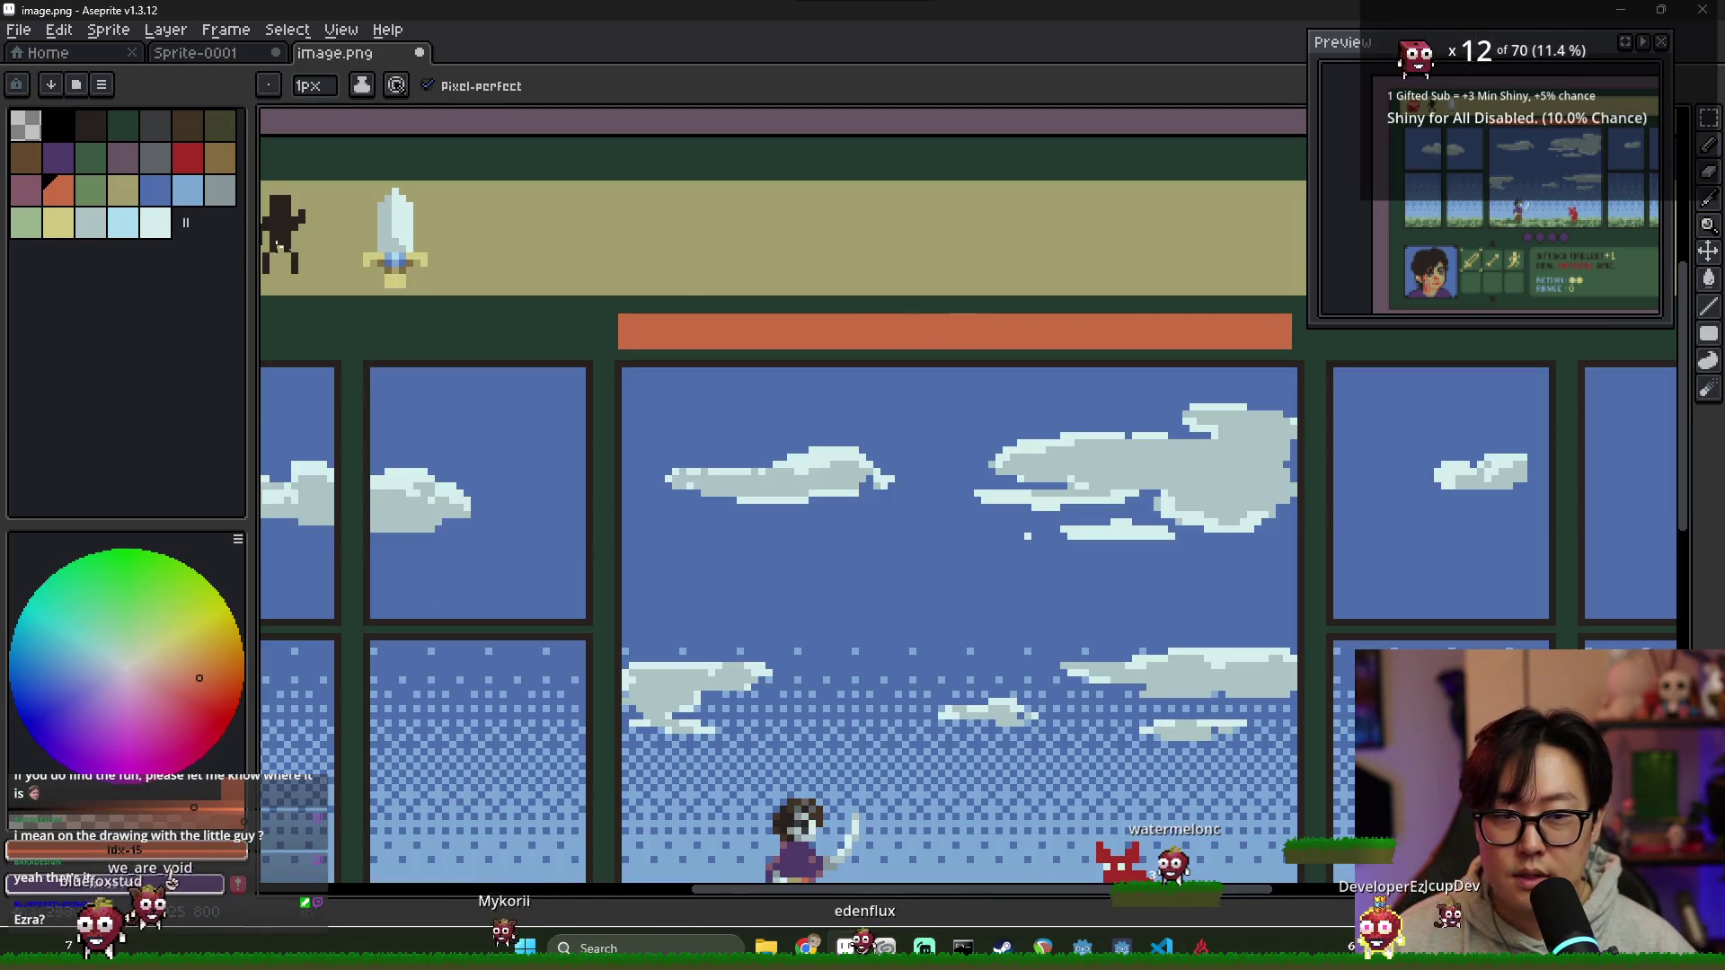
pyautogui.scroll(1, 961, 324)
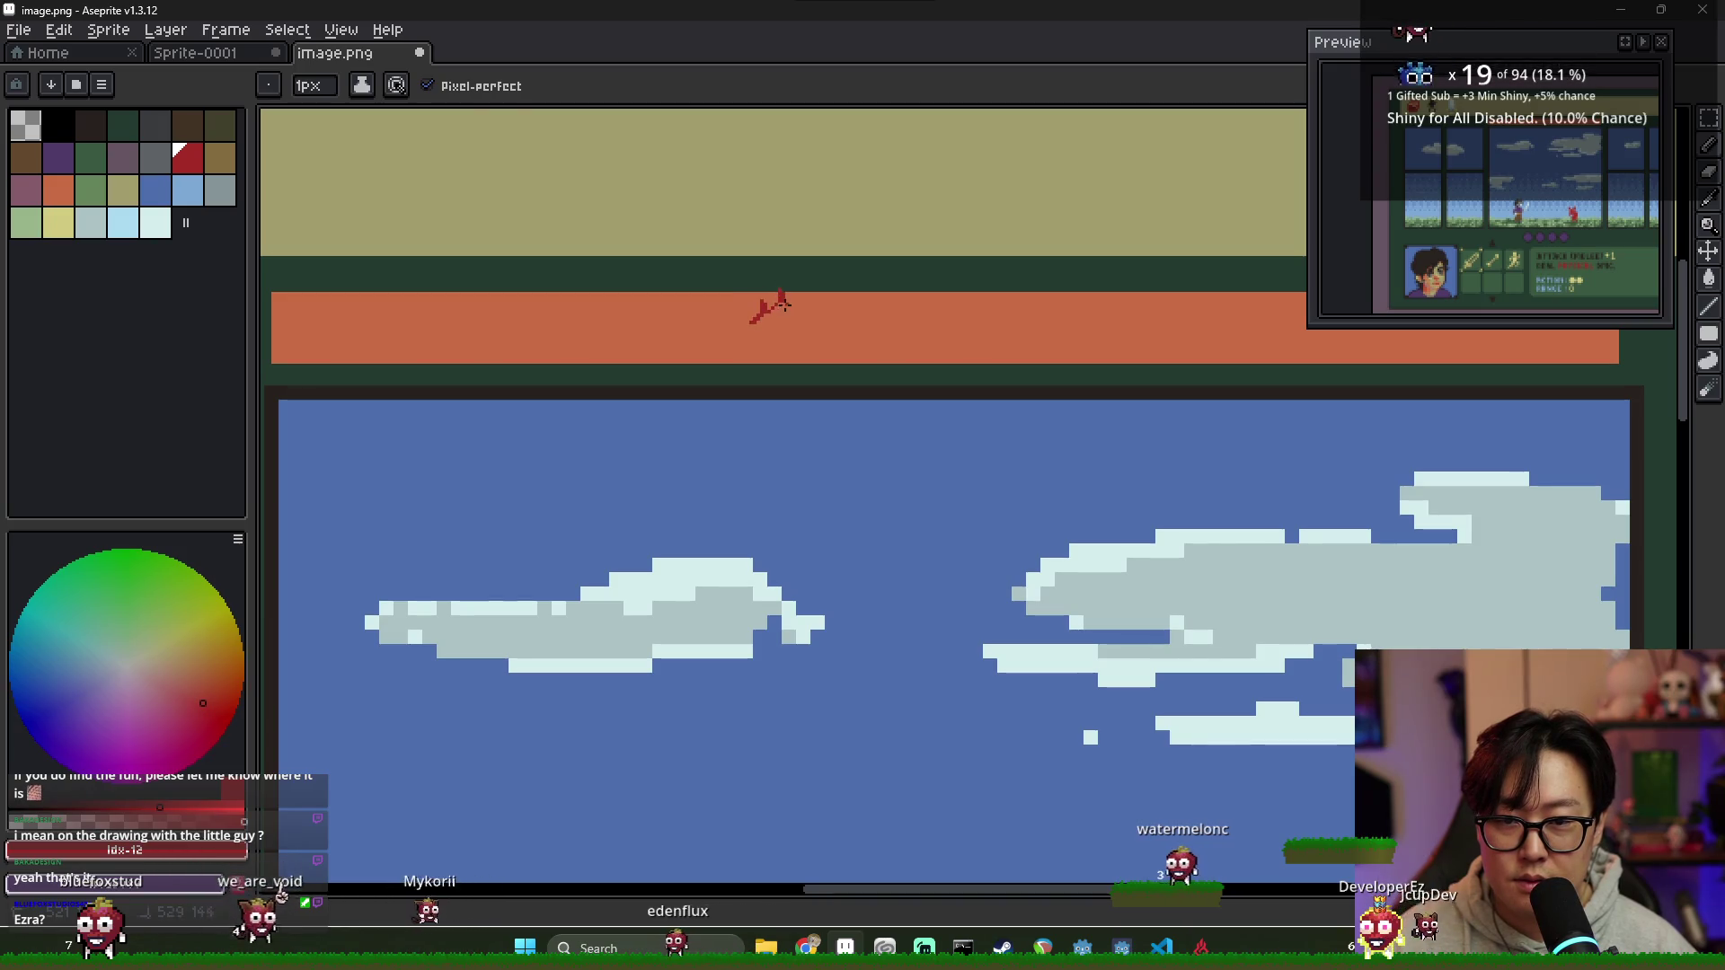
# Step: Fill the red flame solid and sketch a blue droplet outline on the bar, undoing a stray bar fill
pyautogui.press('g')
pyautogui.click(769, 319)
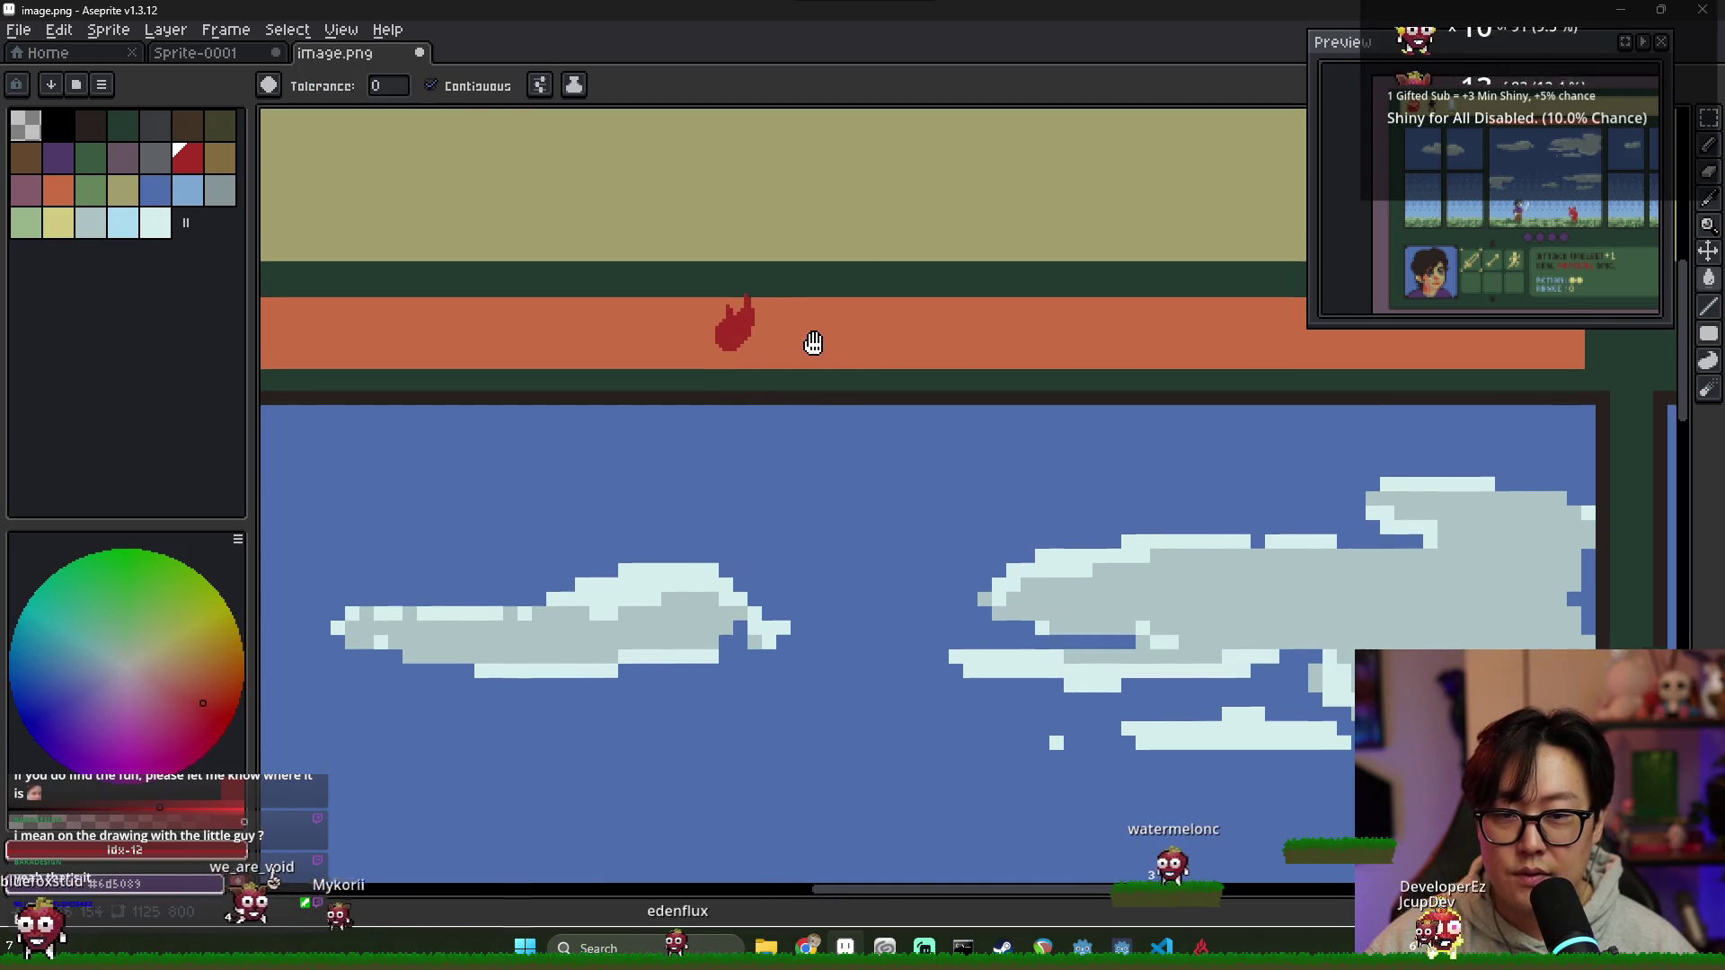
pyautogui.click(759, 337)
pyautogui.hotkey('ctrl', 'z')
pyautogui.press('b')
pyautogui.moveTo(776, 294); pyautogui.dragTo(774, 322)
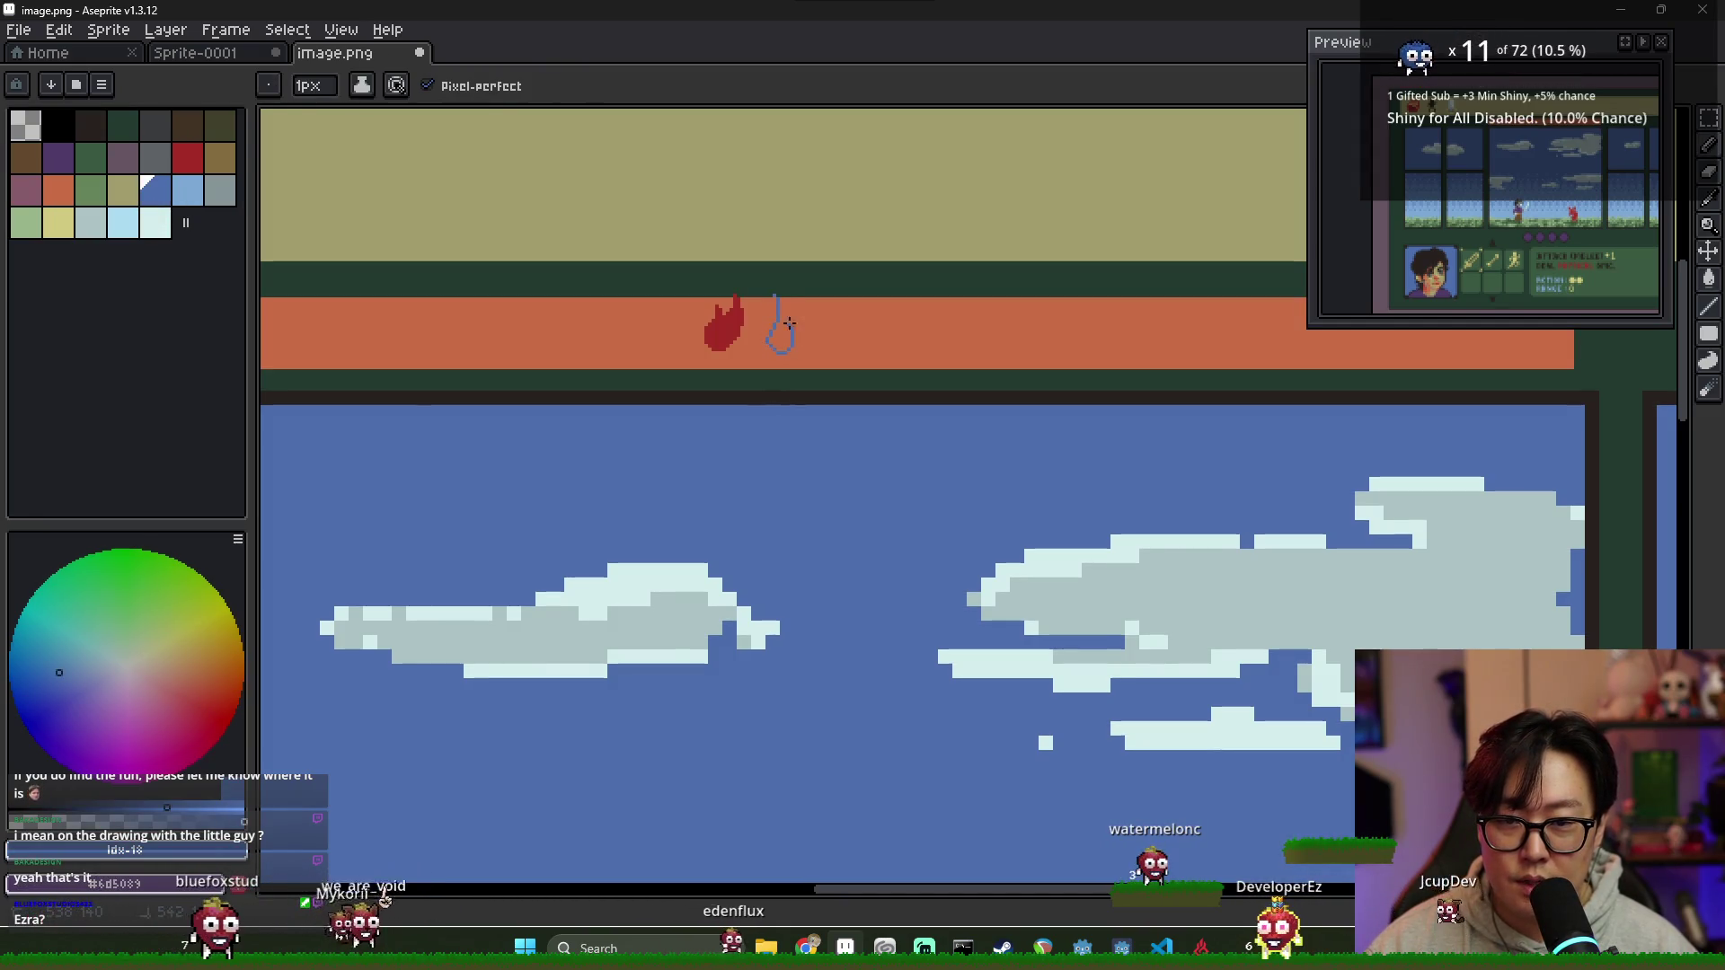
pyautogui.press('g')
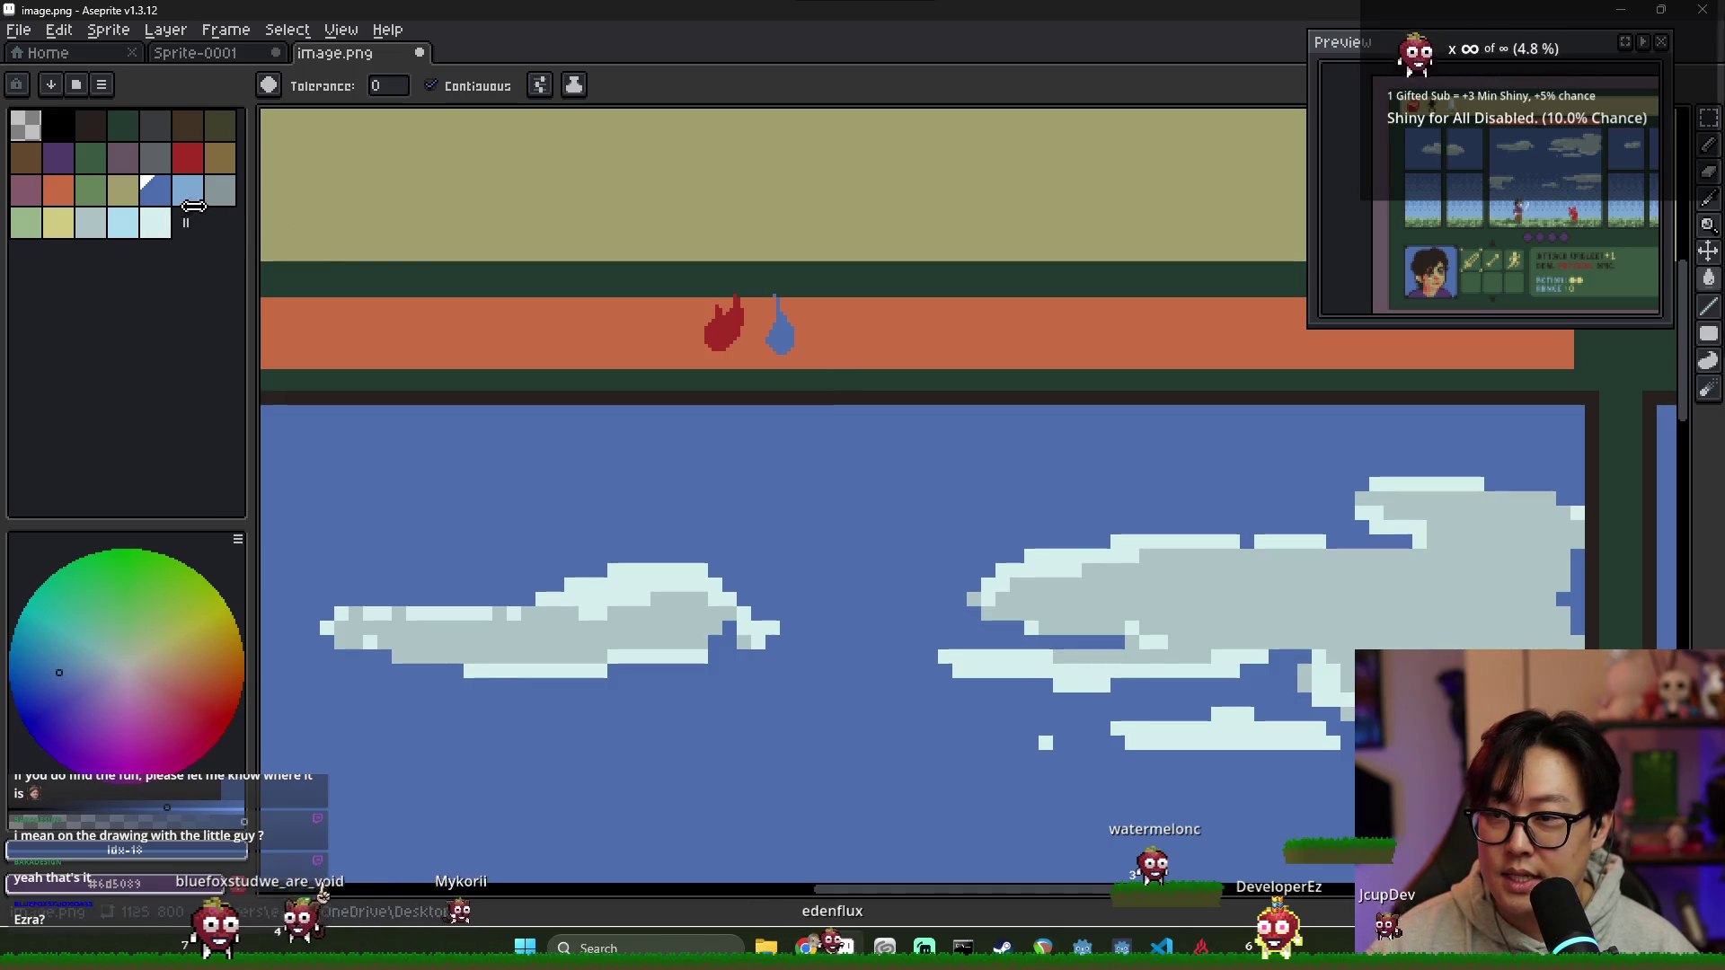
# Step: Add the pale cyan wind swirl and fill the leaf outline dark green further right on the bar
pyautogui.click(188, 191)
pyautogui.press('b')
pyautogui.click(123, 223)
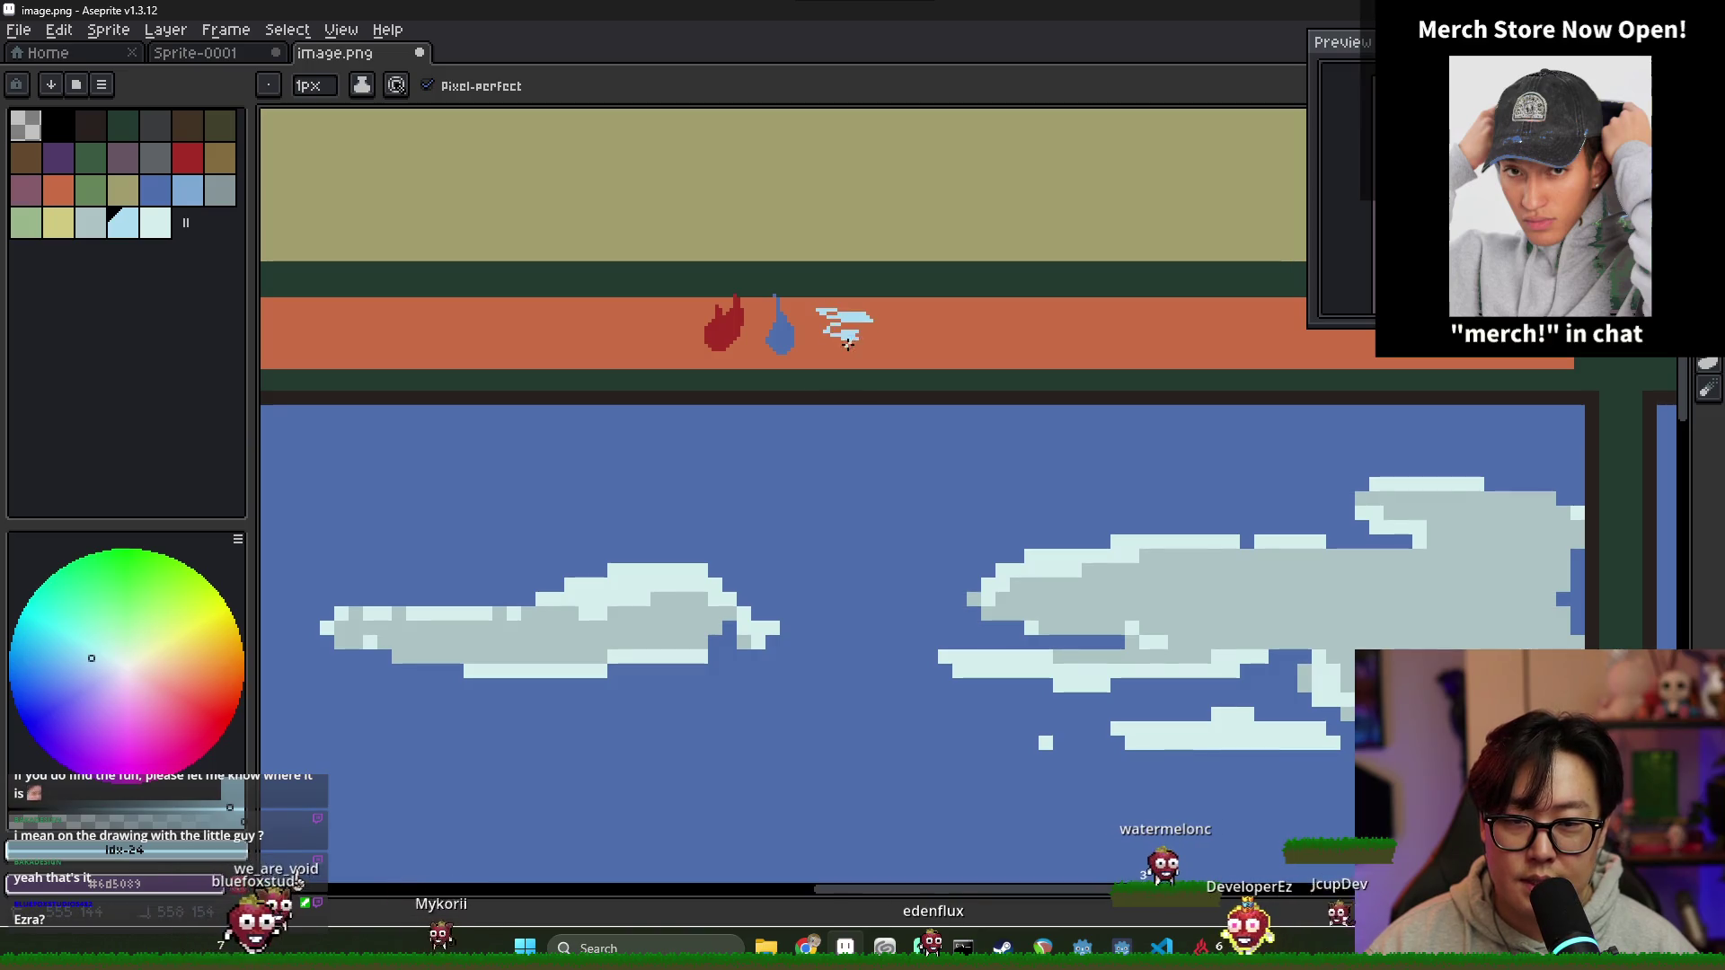
pyautogui.moveTo(827, 324); pyautogui.dragTo(719, 323)
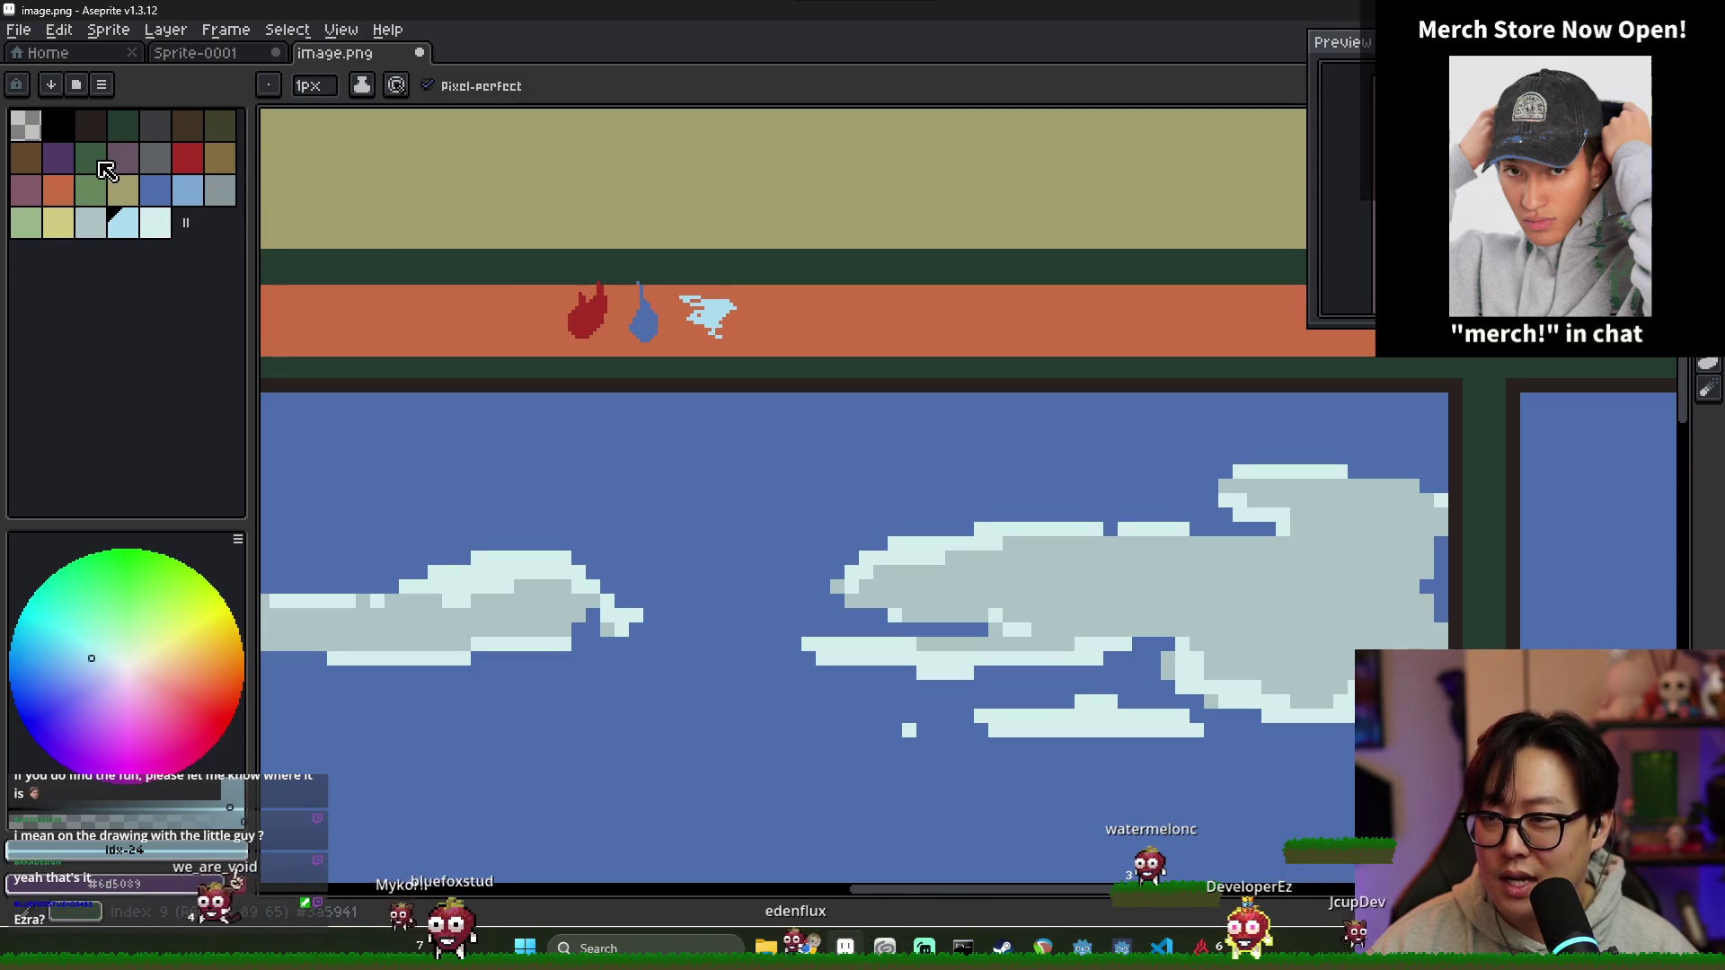
pyautogui.click(133, 136)
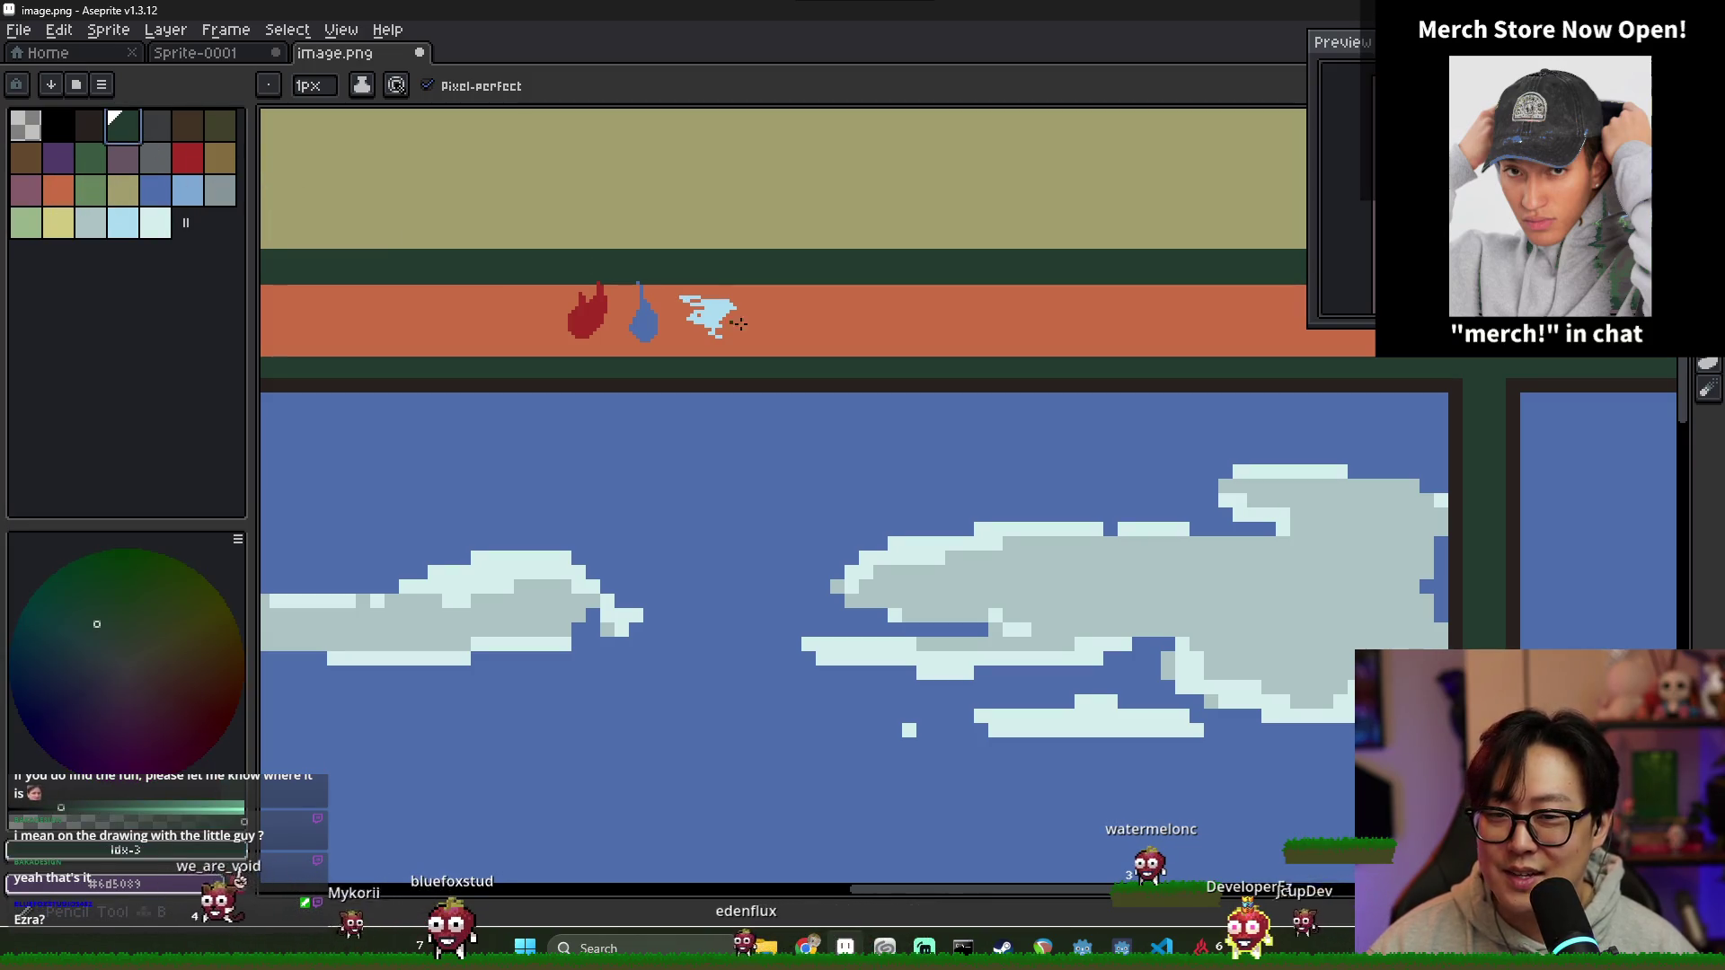
pyautogui.press('g')
pyautogui.click(789, 322)
pyautogui.scroll(-2, 789, 321)
pyautogui.scroll(2, 788, 321)
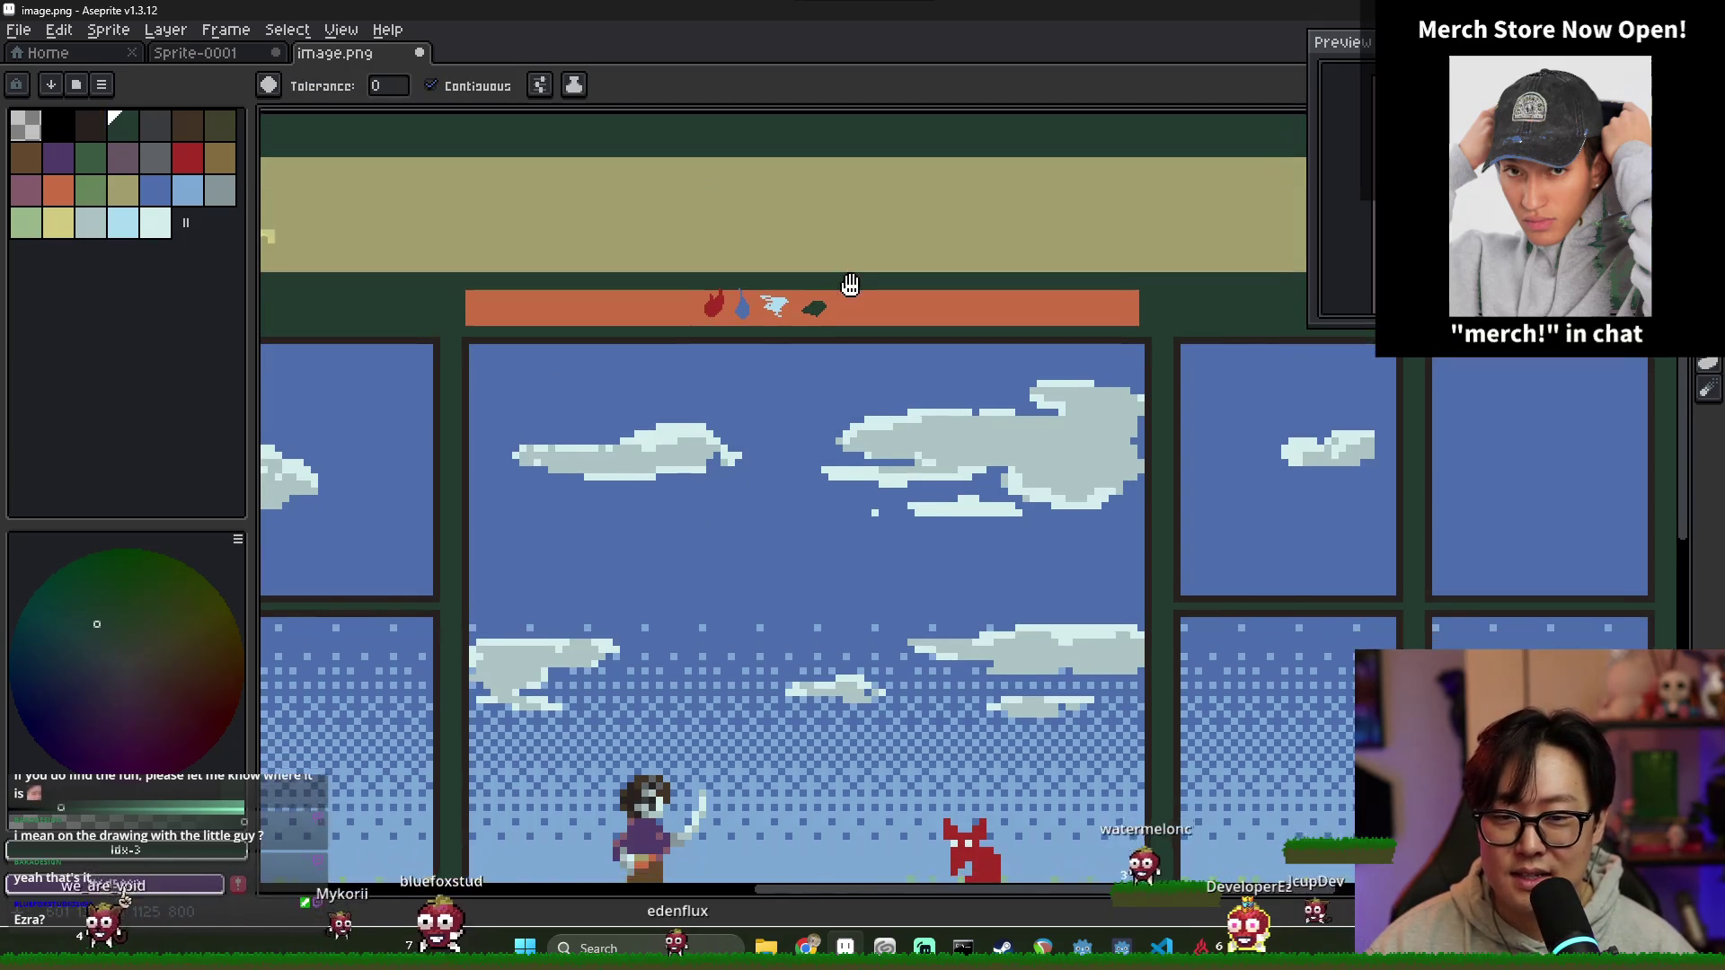
# Step: Pan down to the attack card, glance at the draw.io skill tree, and return to the mockup
pyautogui.moveTo(590, 281); pyautogui.dragTo(575, 159)
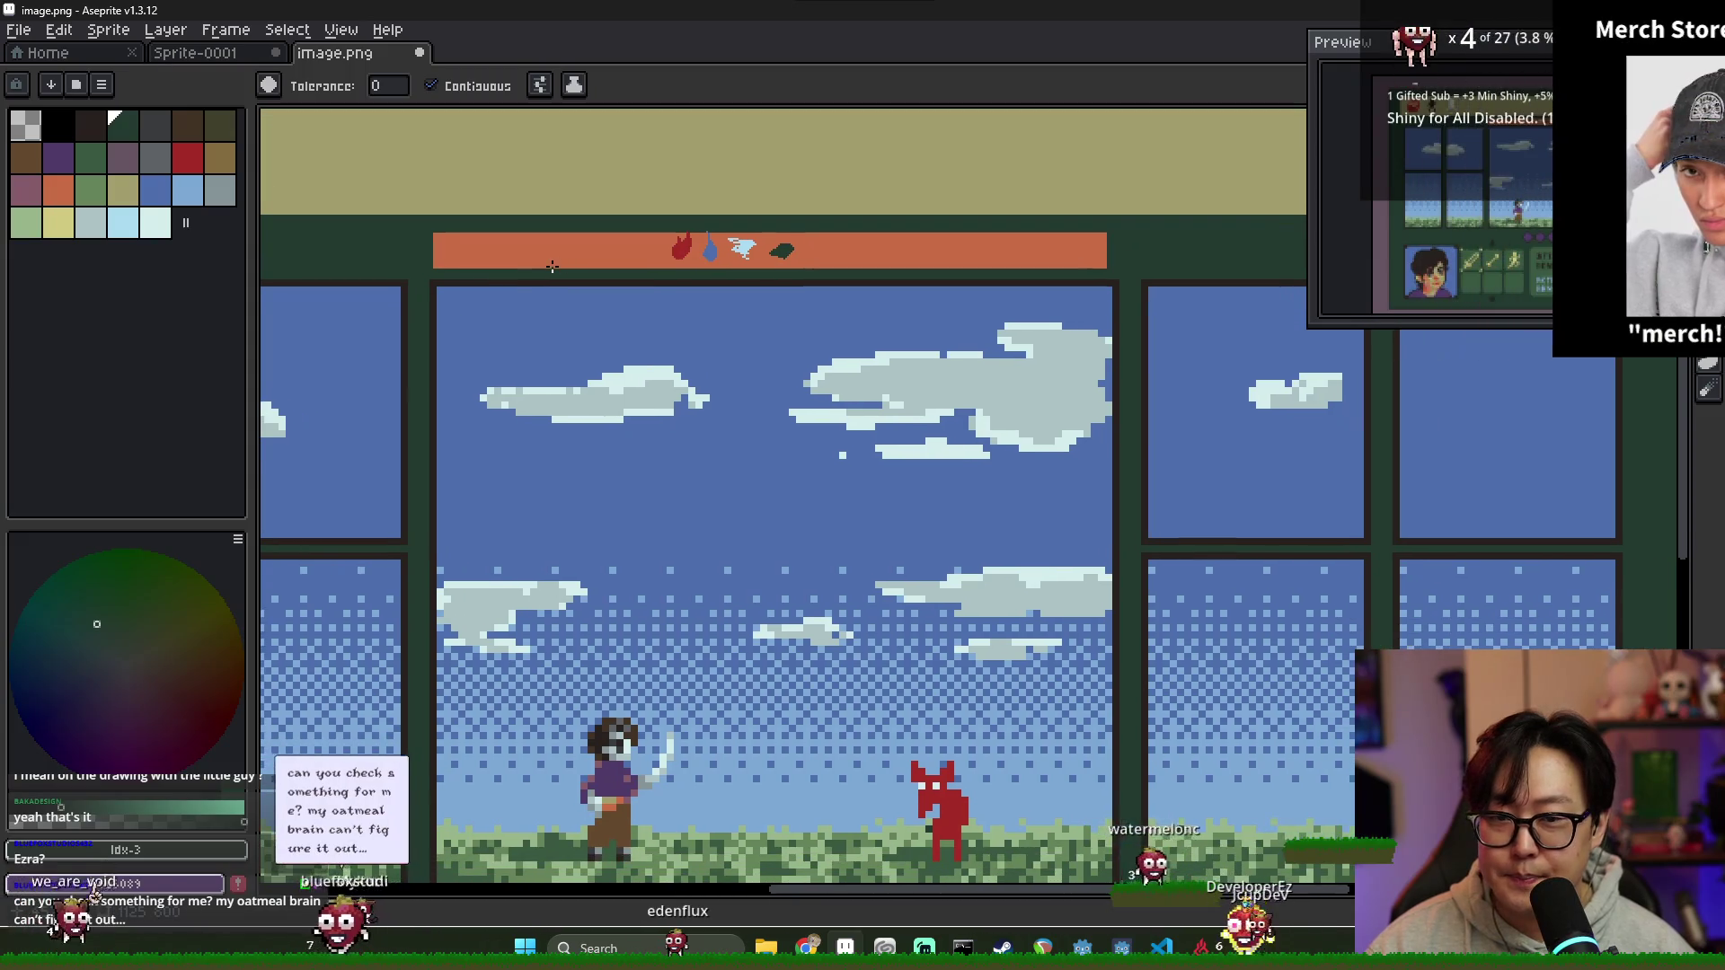
pyautogui.scroll(-2, 575, 160)
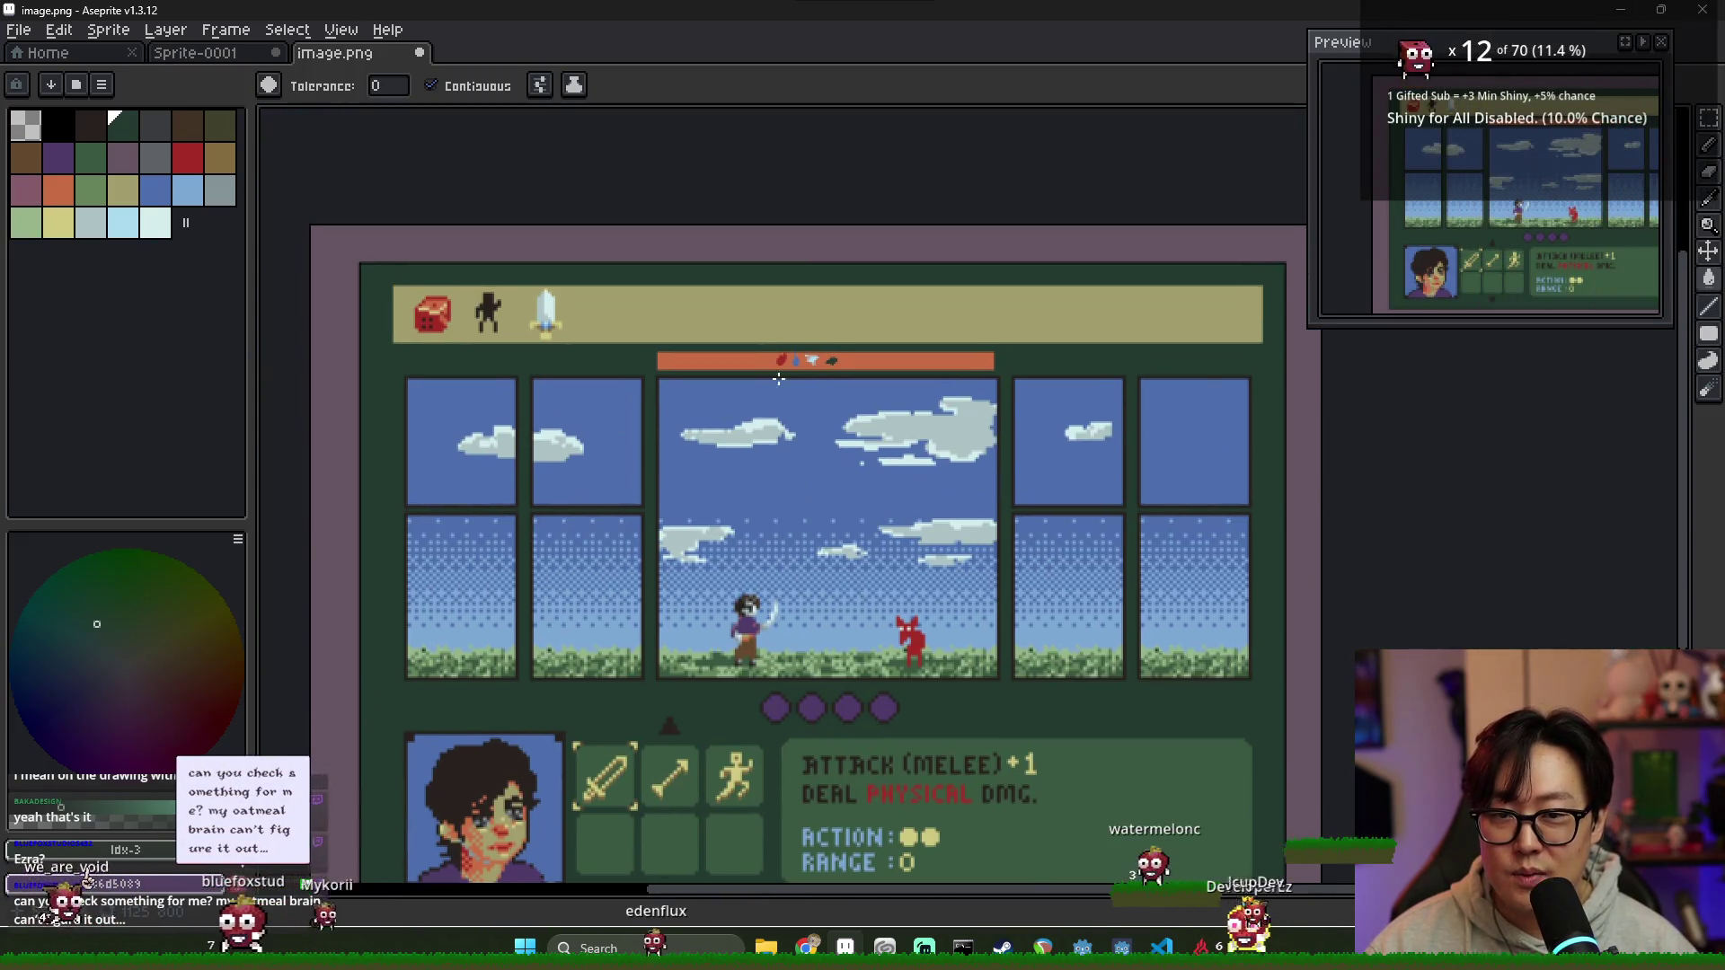
pyautogui.scroll(3, 803, 335)
pyautogui.moveTo(803, 335); pyautogui.dragTo(728, 257)
pyautogui.moveTo(711, 886)
pyautogui.mouseDown()
pyautogui.moveTo(738, 670)
pyautogui.moveTo(735, 926)
pyautogui.mouseUp()
pyautogui.hotkey('alt', 'Tab')
pyautogui.click(681, 384)
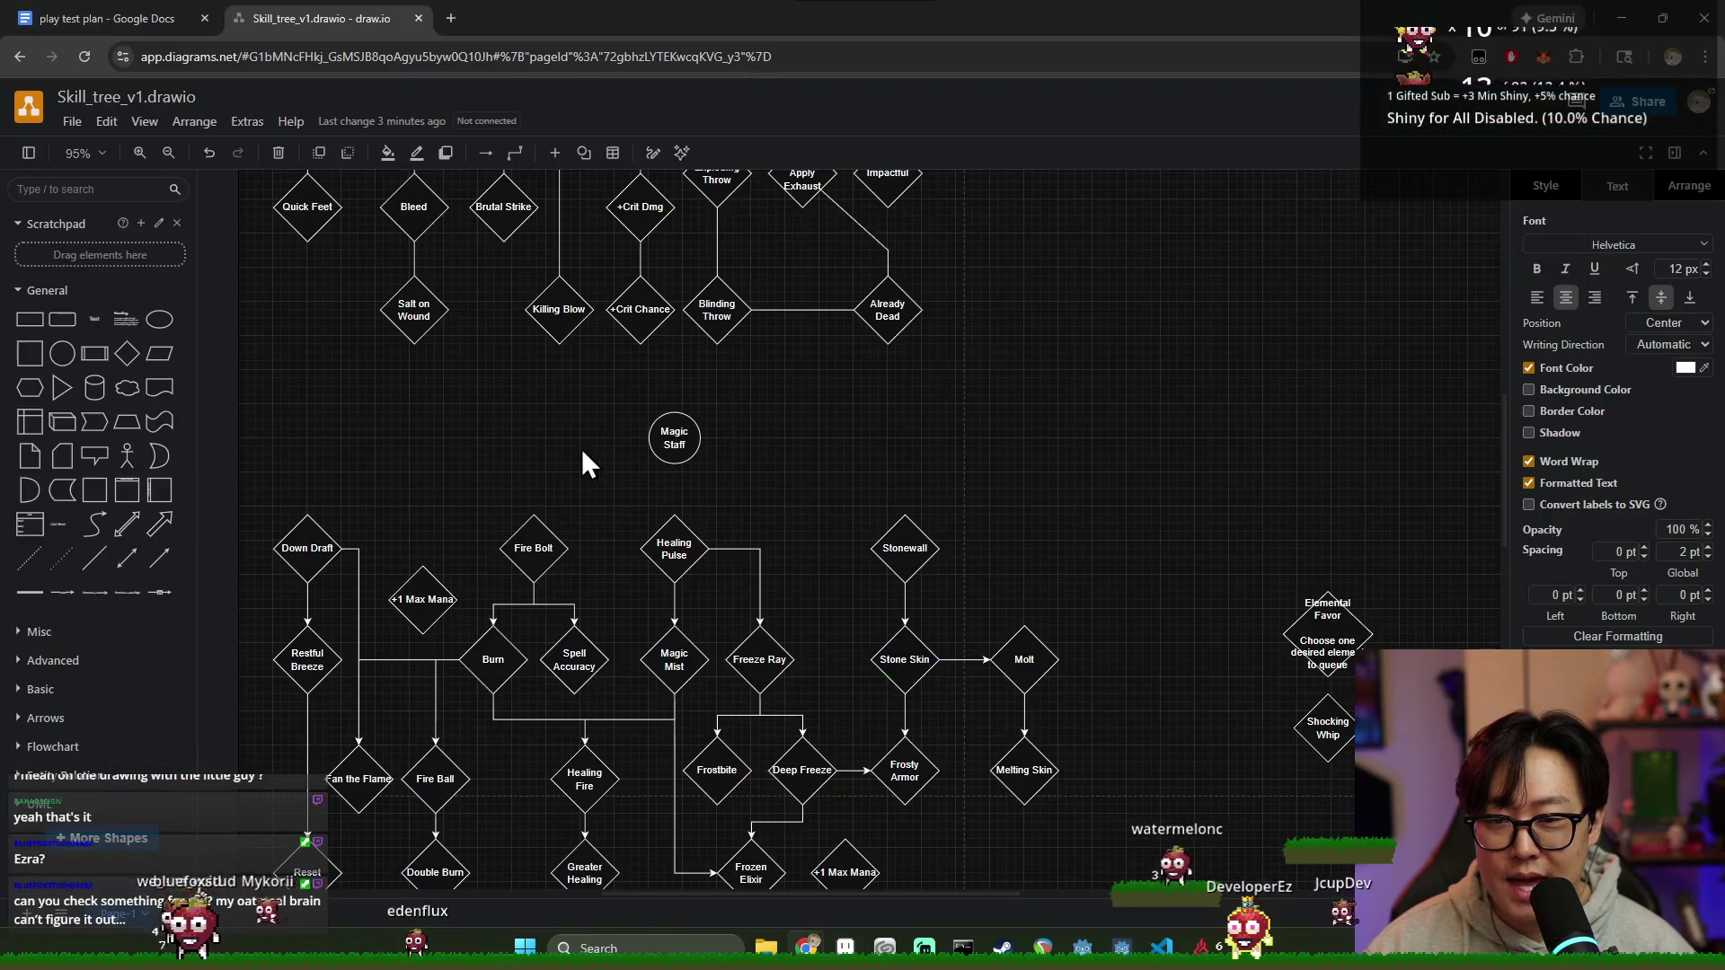
pyautogui.hotkey('alt', 'Tab')
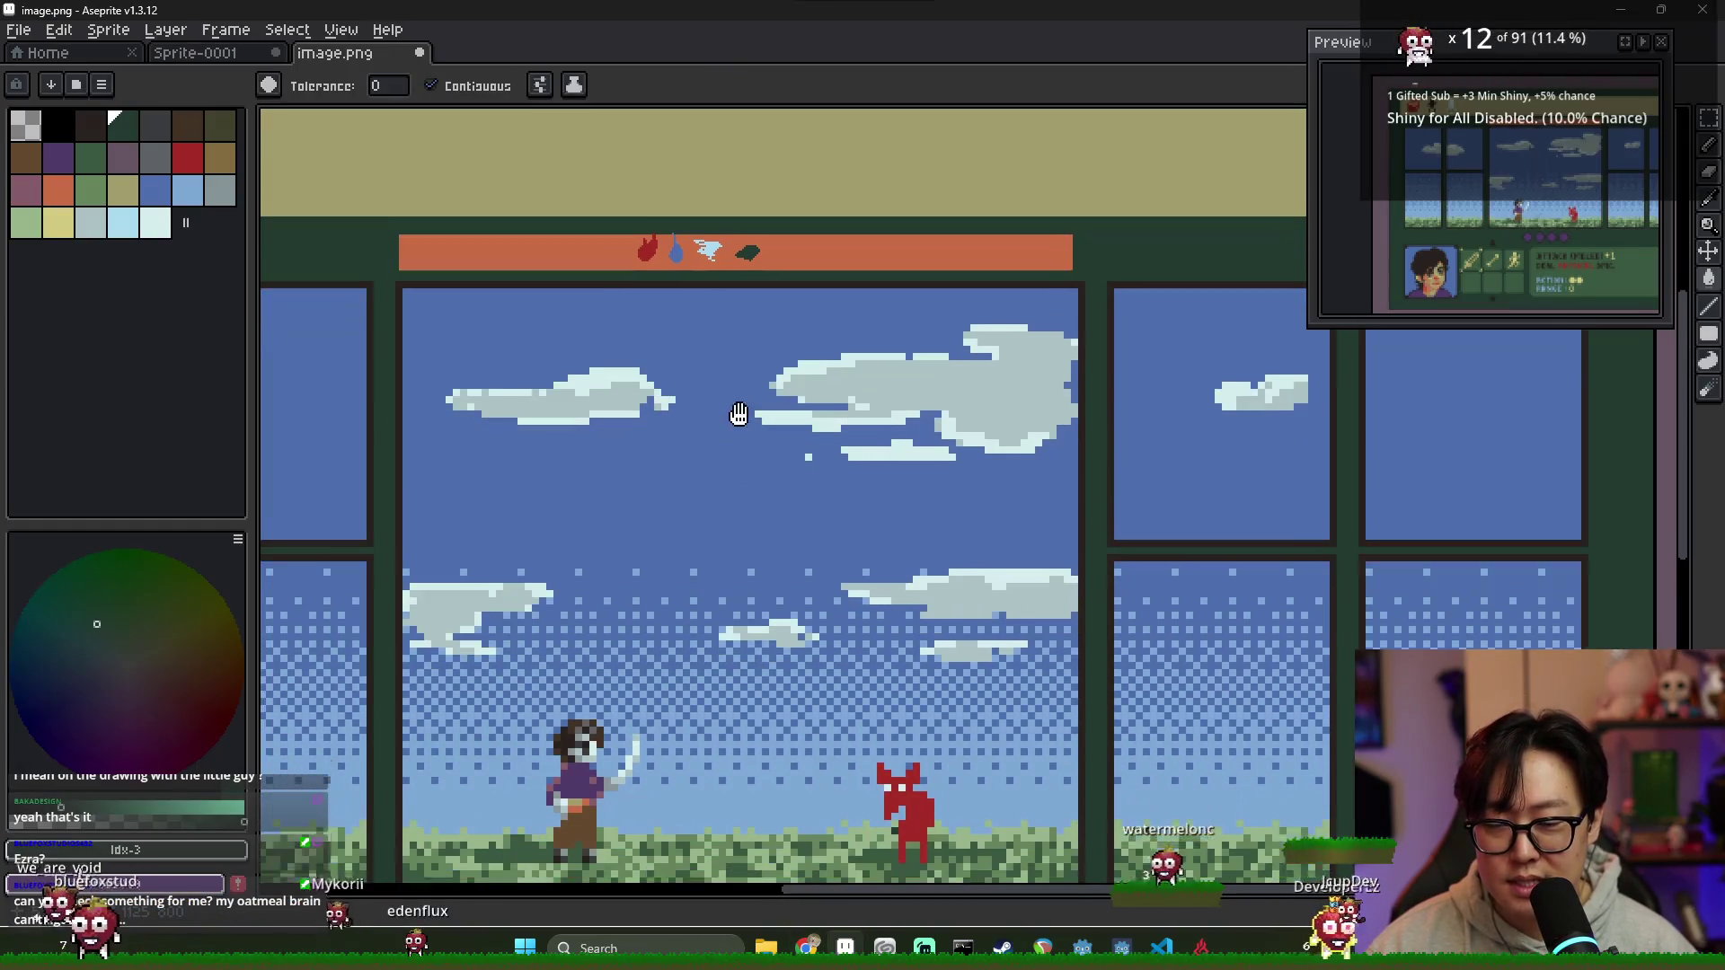
# Step: Fill the fourth purple action dot above the attack card black
pyautogui.moveTo(785, 923); pyautogui.dragTo(791, 707)
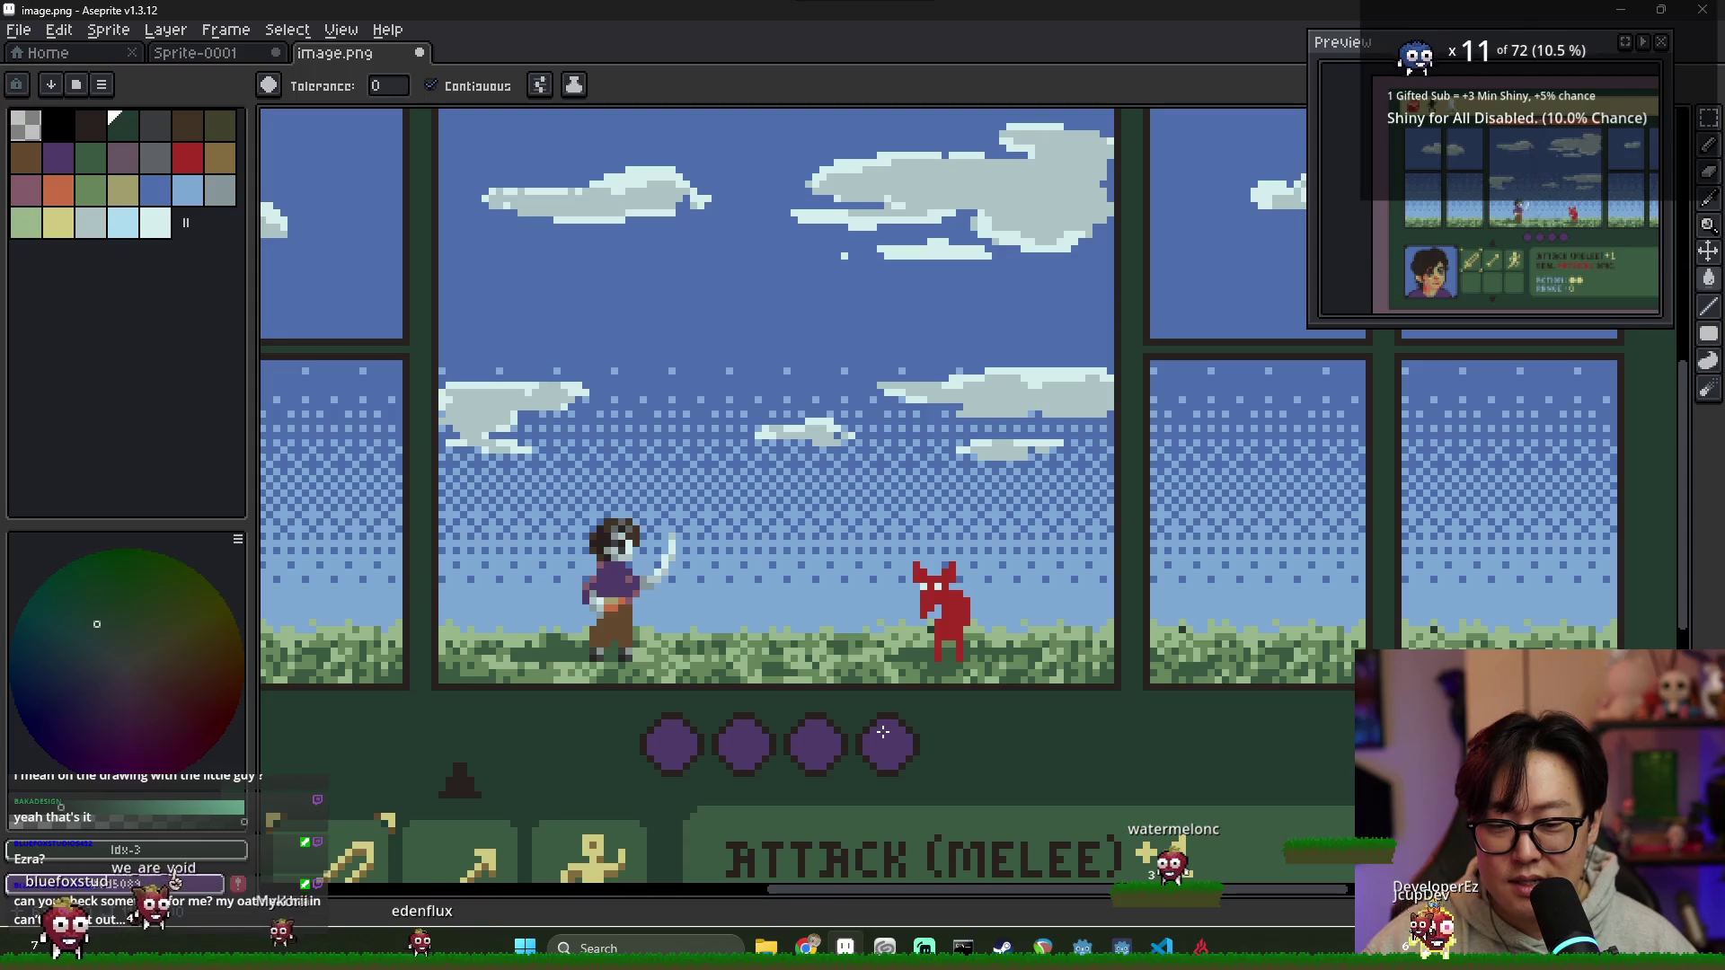
pyautogui.click(67, 125)
pyautogui.click(896, 745)
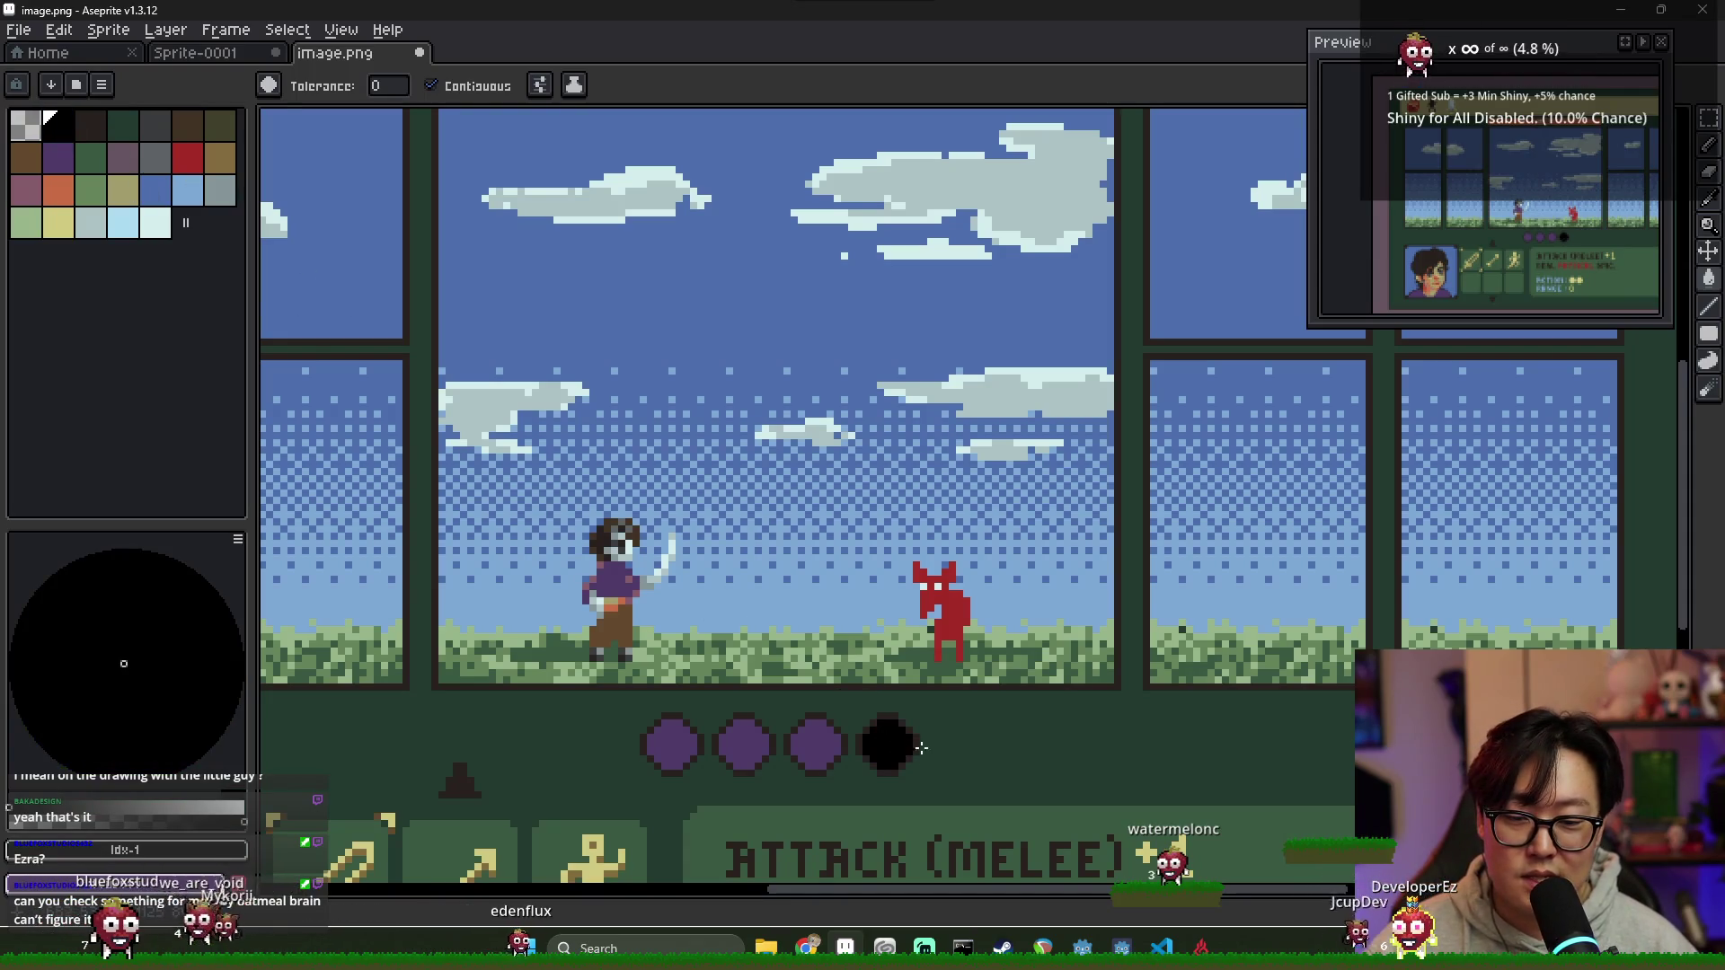
pyautogui.scroll(3, 766, 473)
pyautogui.scroll(3, 748, 295)
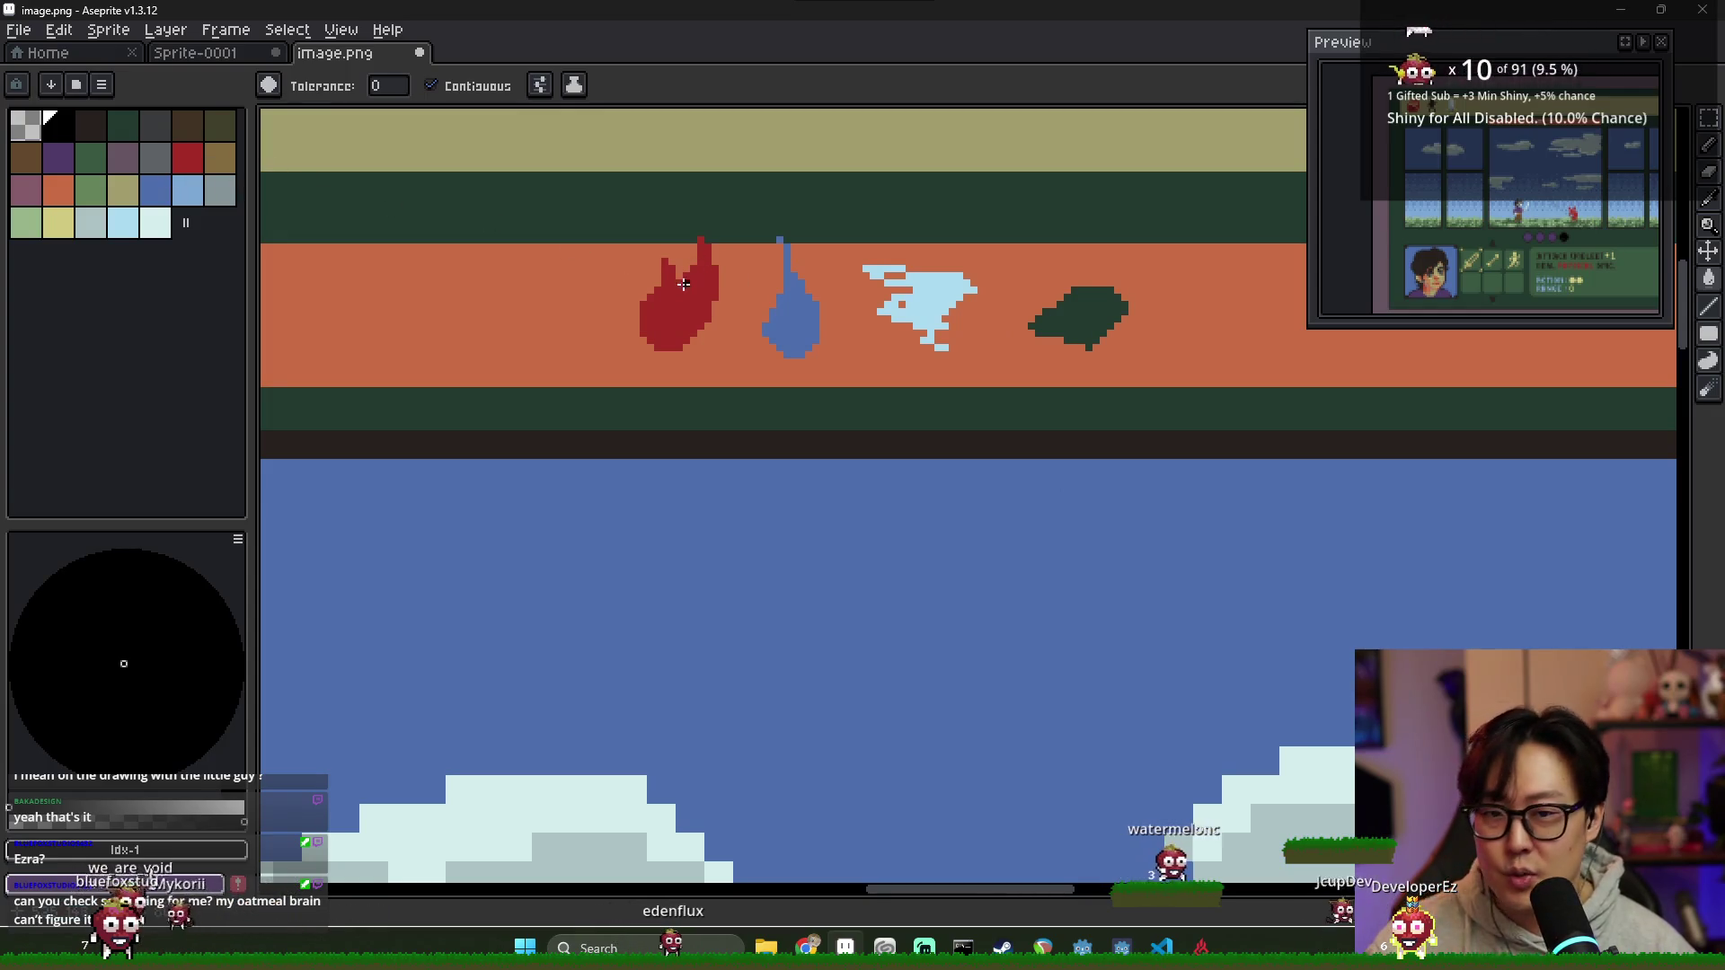
# Step: Marquee the four element icons, try shifting them right, then cancel and deselect
pyautogui.press('m')
pyautogui.moveTo(609, 213); pyautogui.dragTo(1146, 384)
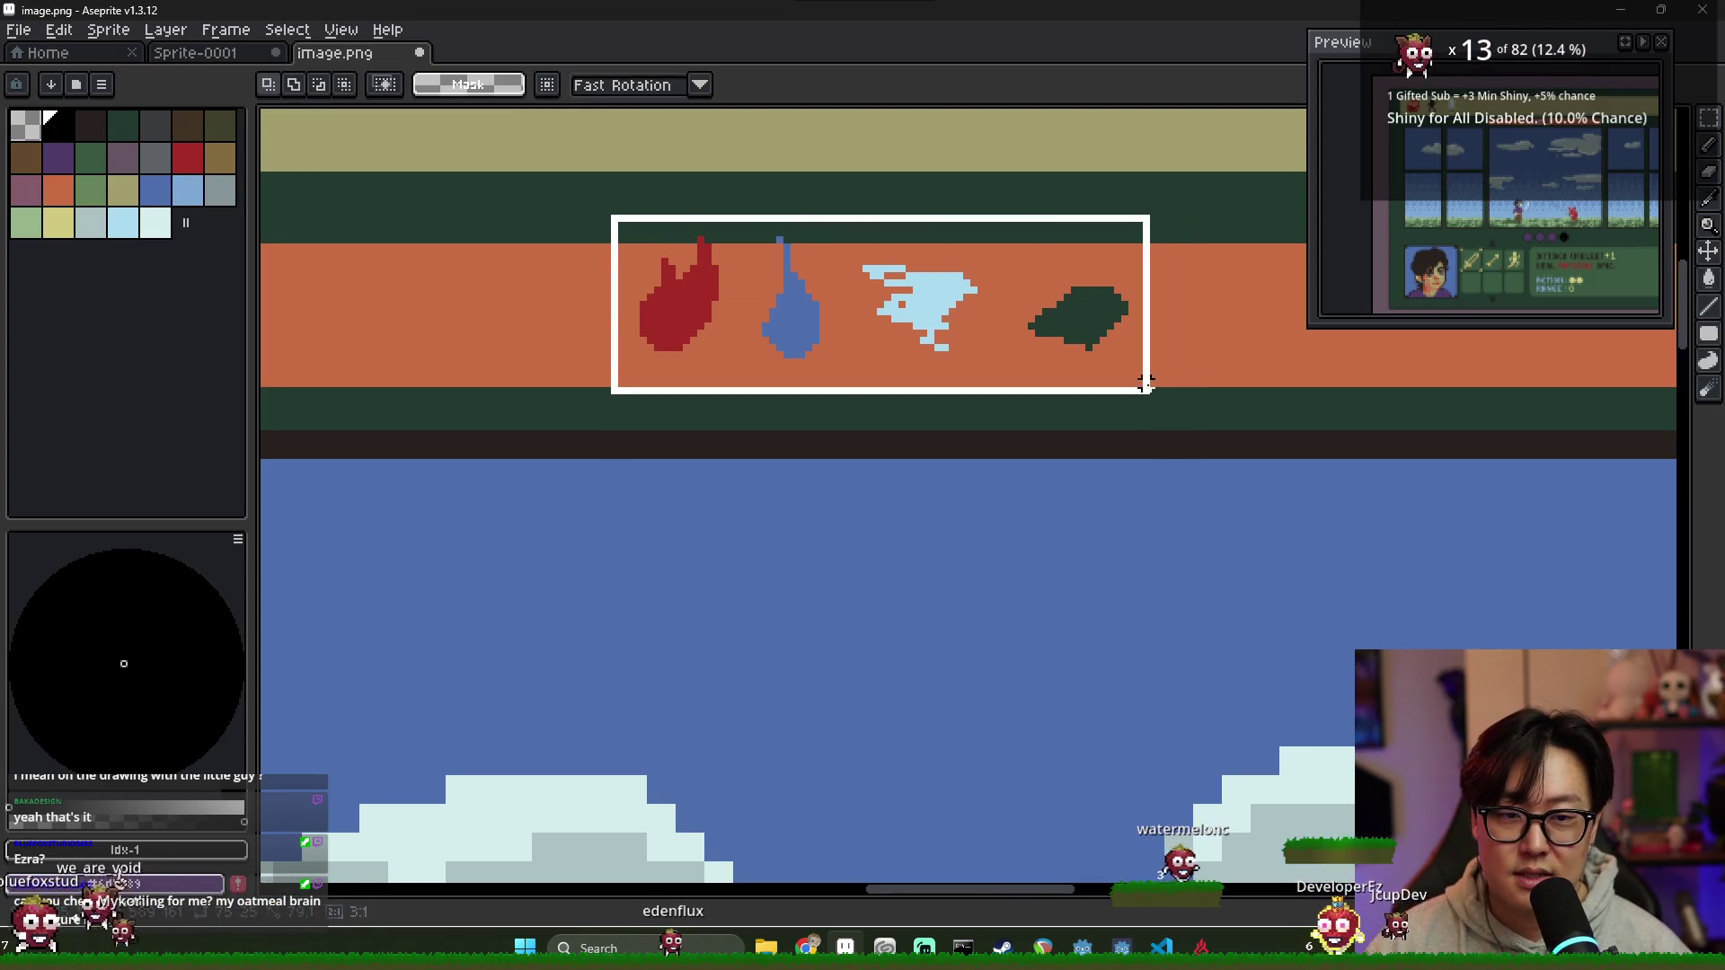
pyautogui.moveTo(704, 323); pyautogui.dragTo(809, 328)
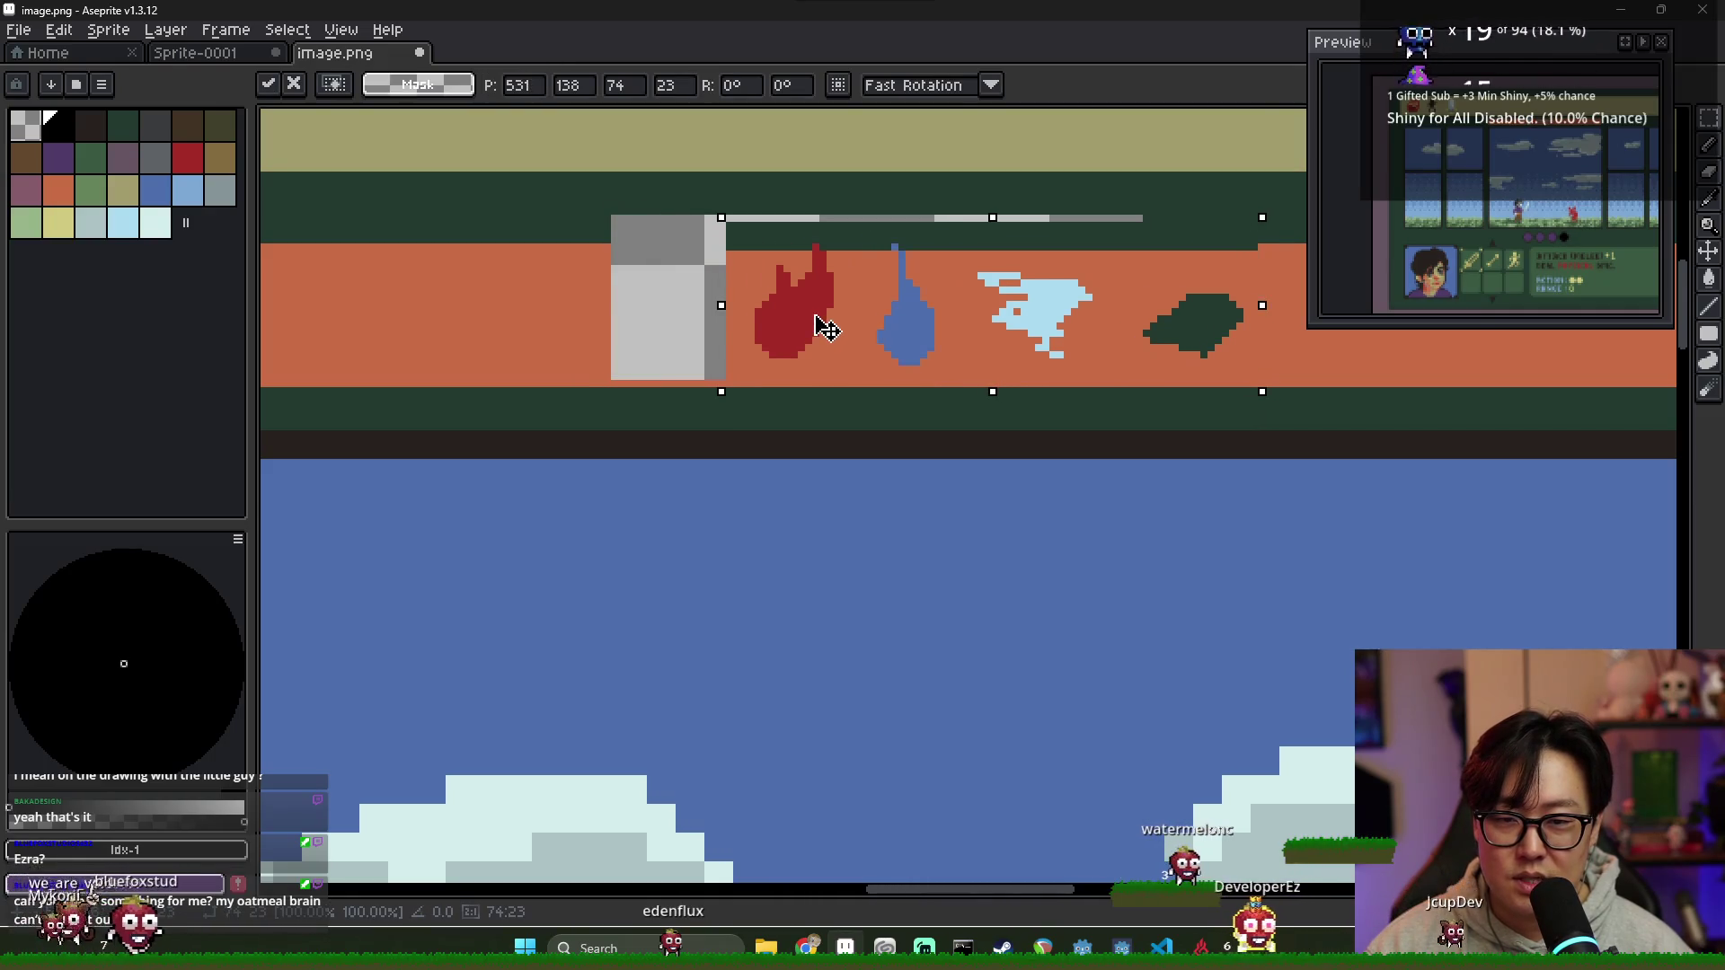
pyautogui.press('Escape')
pyautogui.hotkey('ctrl', 'd')
# Step: Paint the green leaf out with bar orange and place a red flame copy right of the wind icon
pyautogui.press('i')
pyautogui.click(1174, 328)
pyautogui.press('g')
pyautogui.click(1078, 319)
pyautogui.press('i')
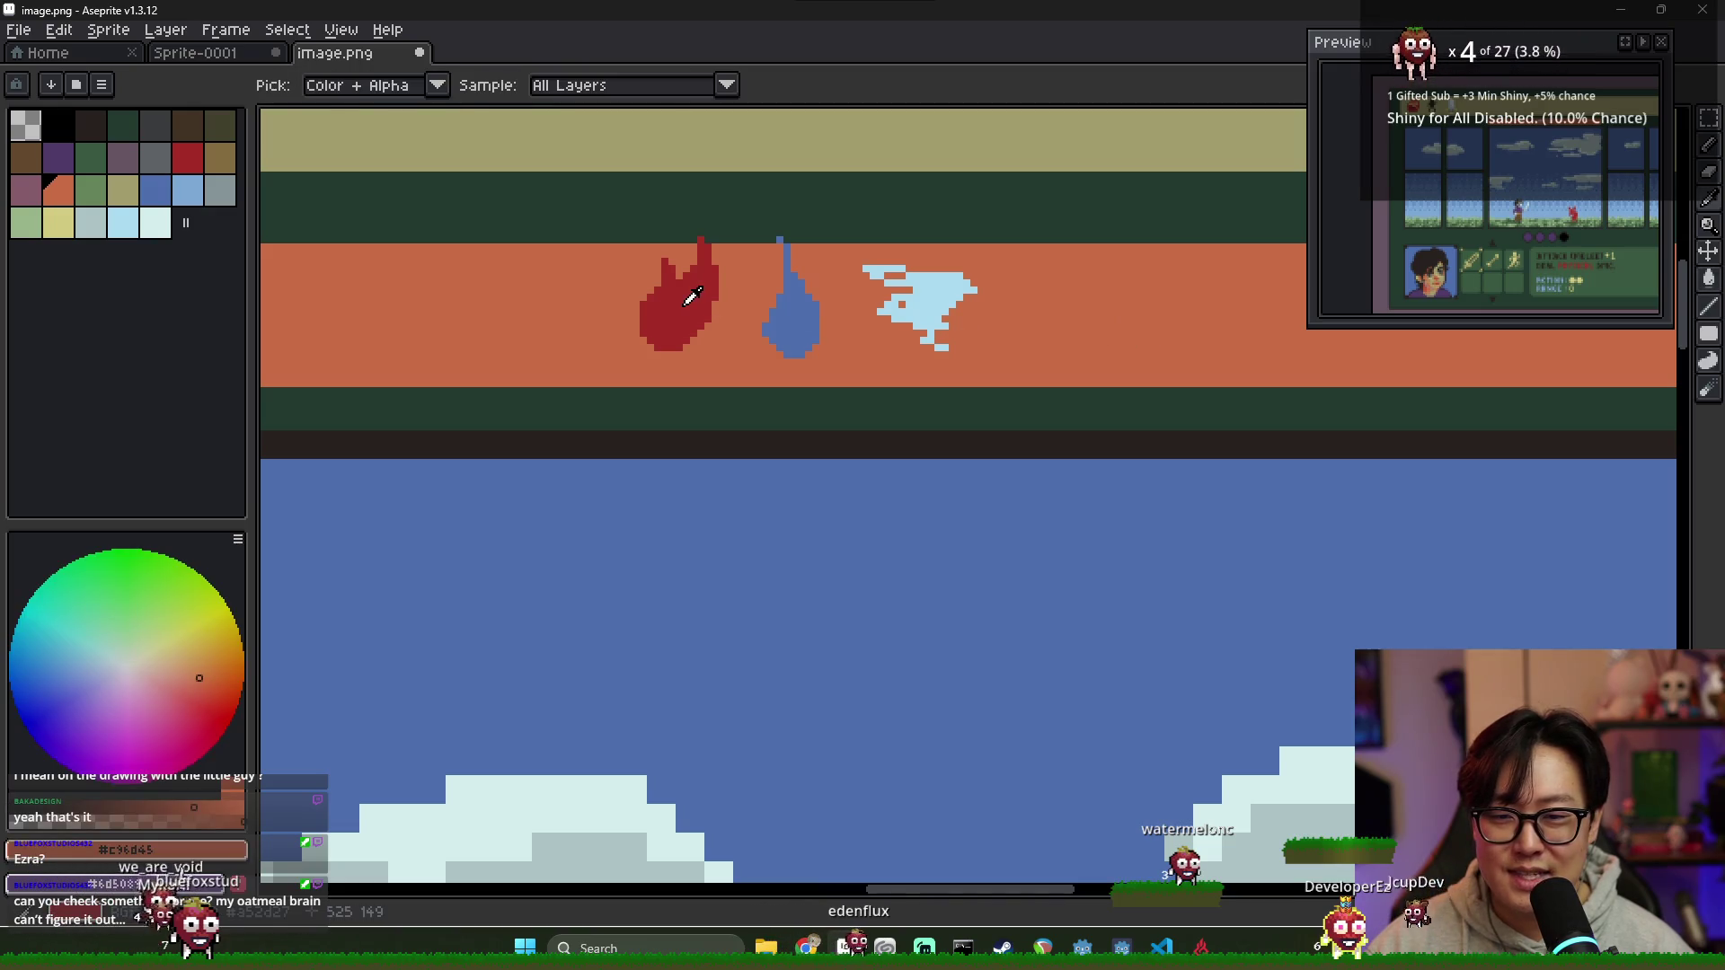
pyautogui.press('w')
pyautogui.click(688, 296)
pyautogui.moveTo(688, 304); pyautogui.dragTo(1065, 338)
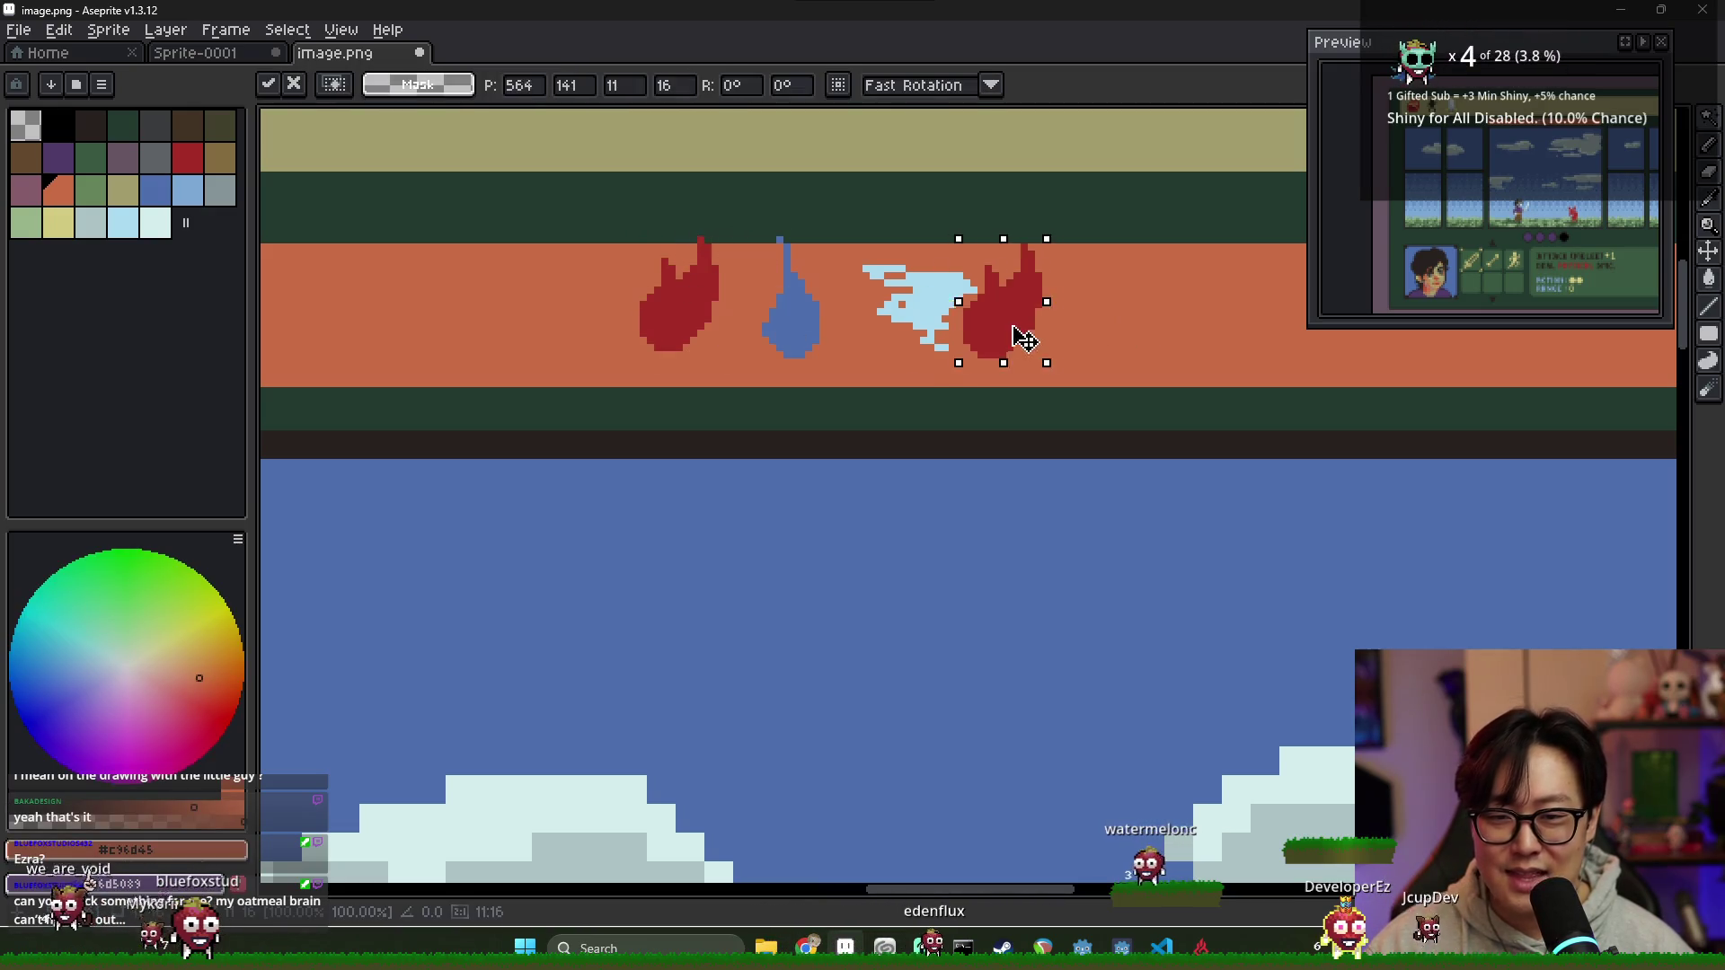
pyautogui.press('Return')
pyautogui.scroll(-1, 1097, 385)
pyautogui.scroll(-1, 943, 377)
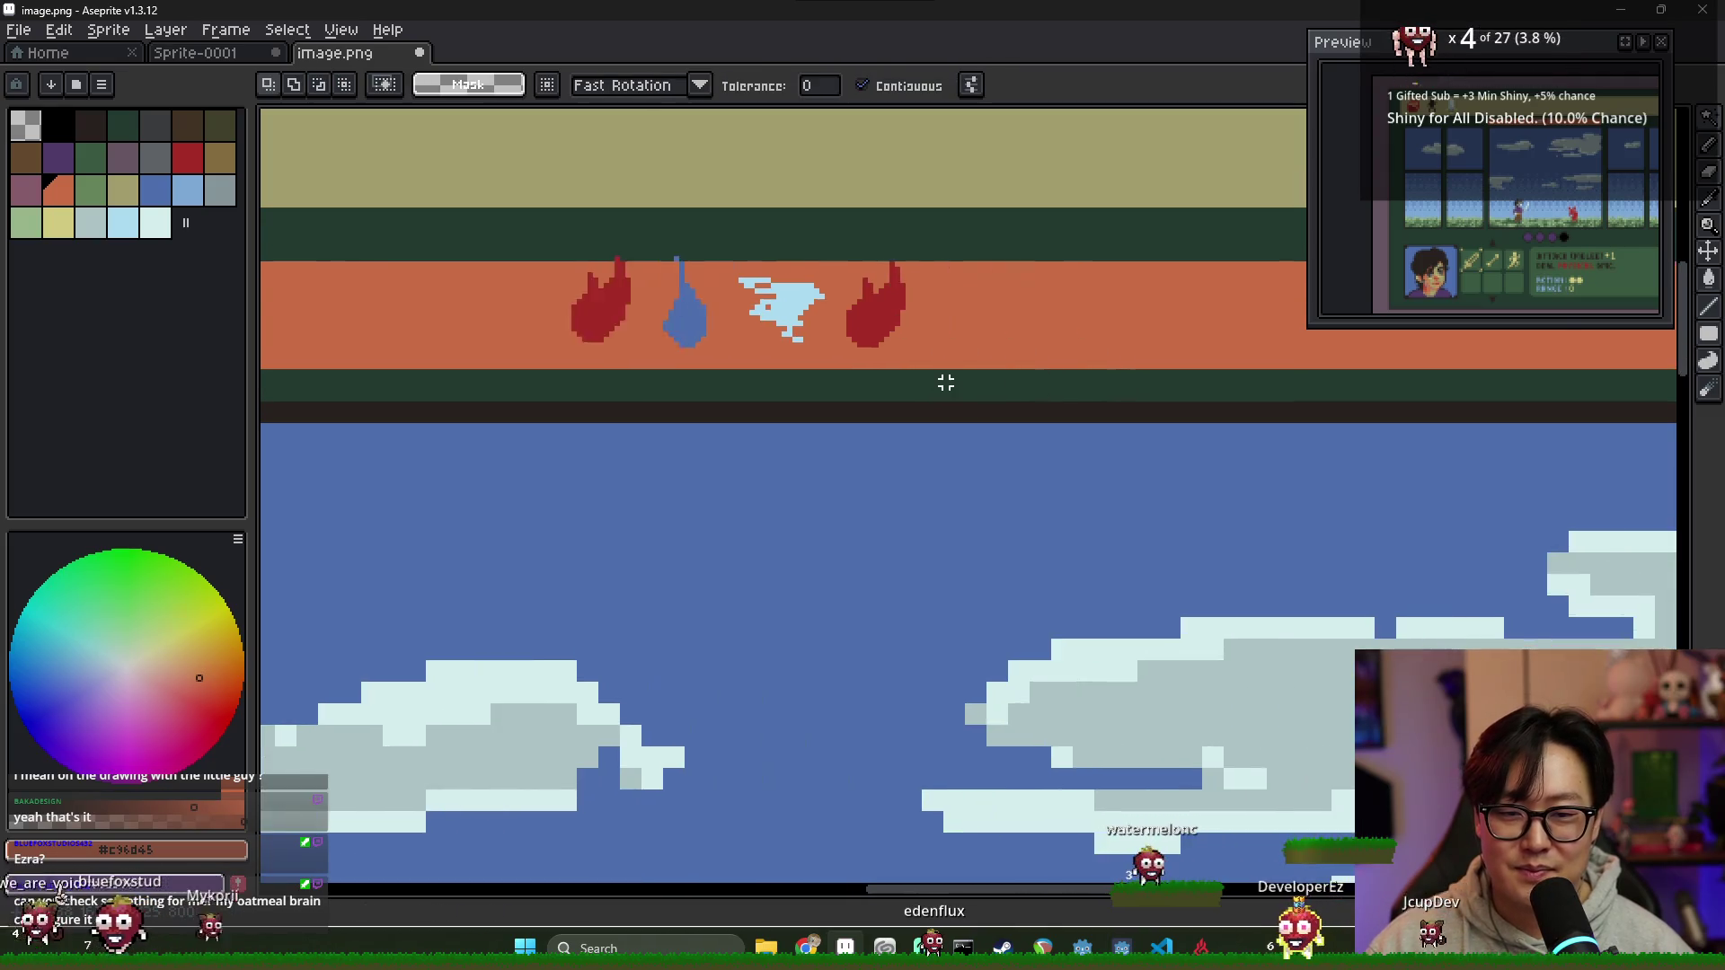
pyautogui.scroll(-1, 917, 337)
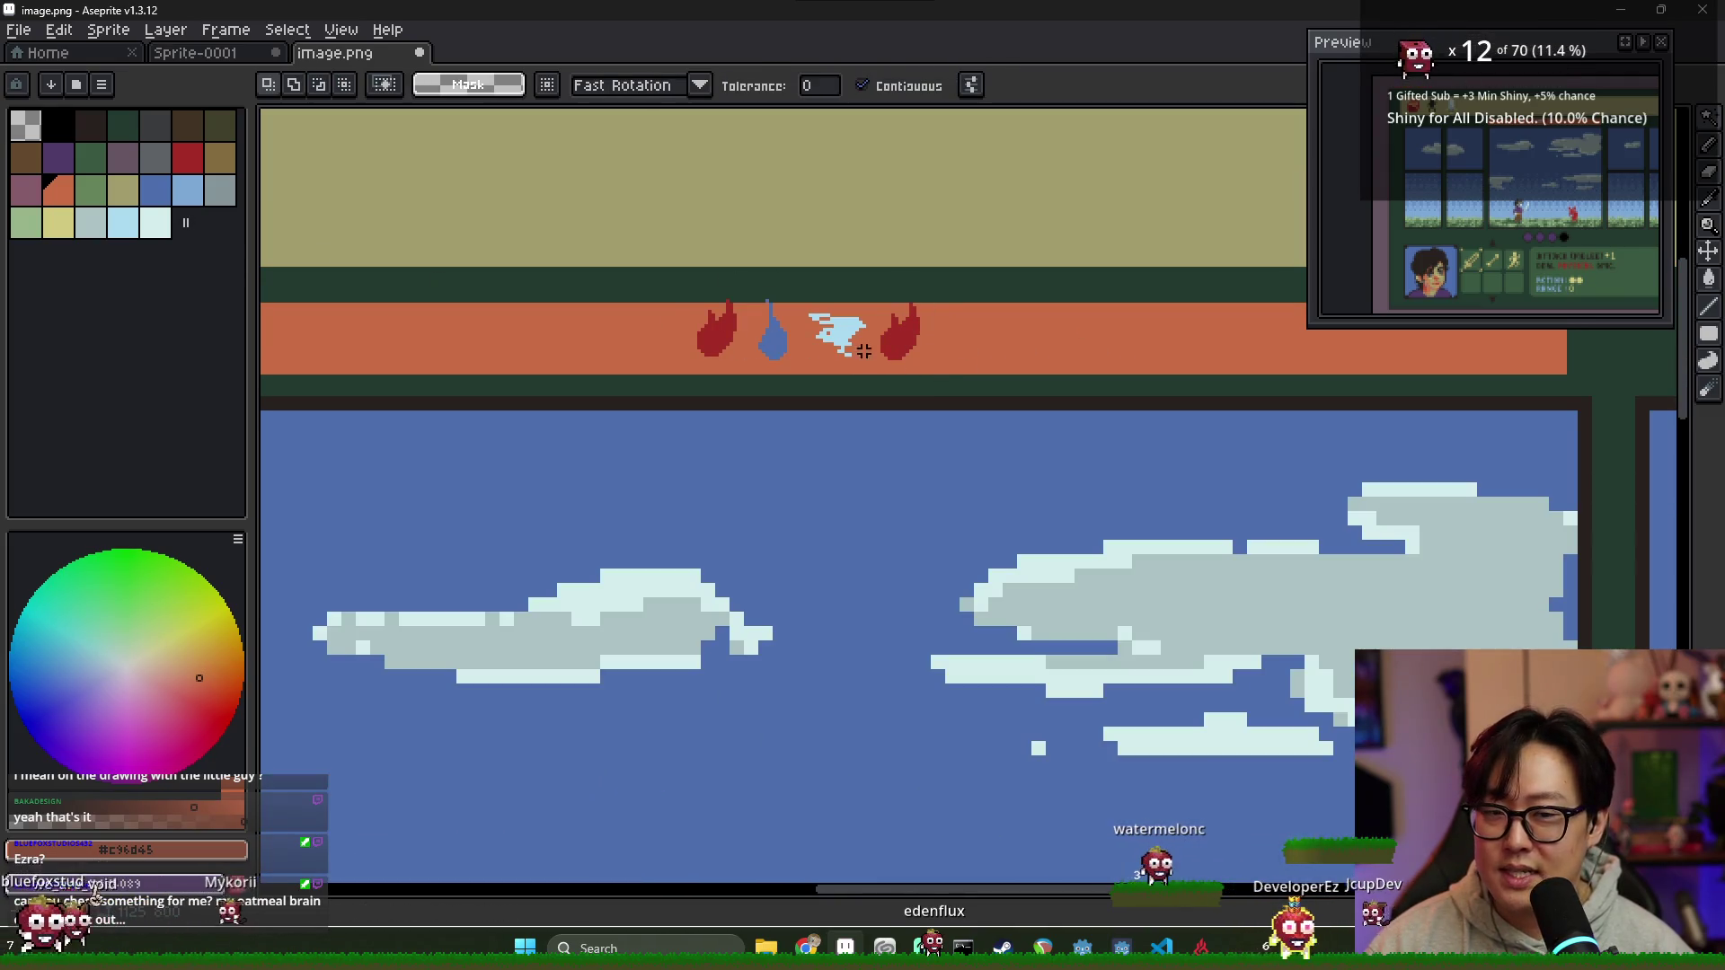
# Step: Draw black arrows and divider bars with the pencil, then undo them
pyautogui.press('x')
pyautogui.scroll(1, 1039, 386)
pyautogui.press('b')
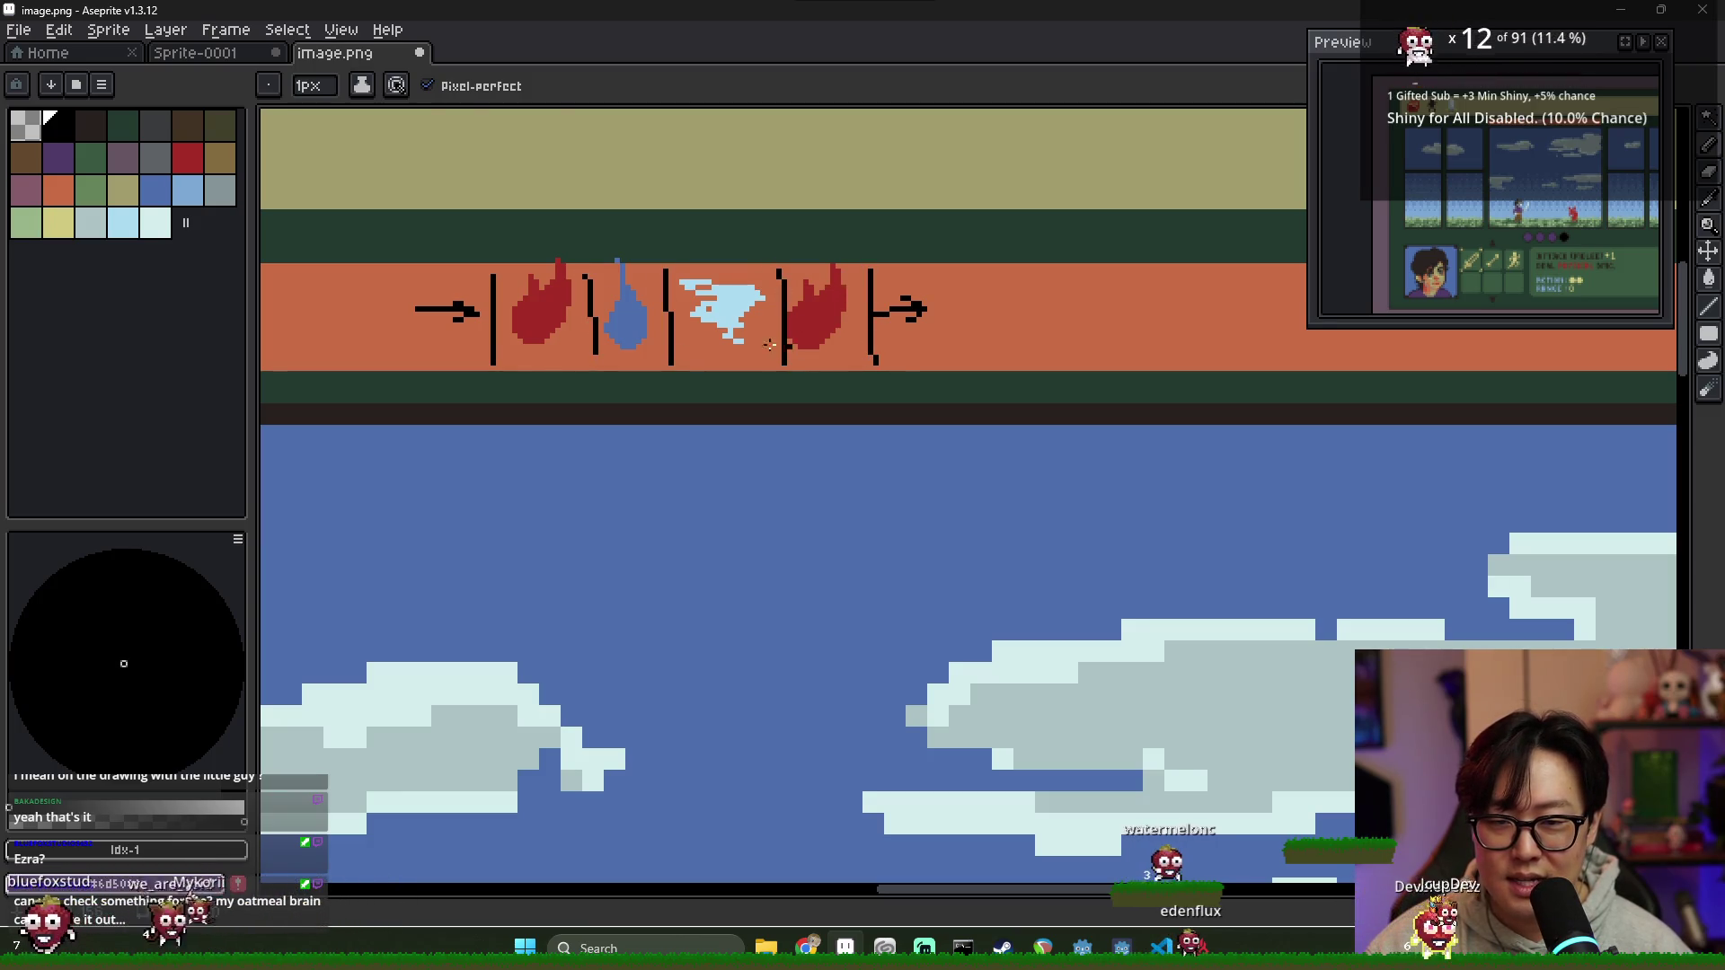
pyautogui.scroll(-1, 763, 323)
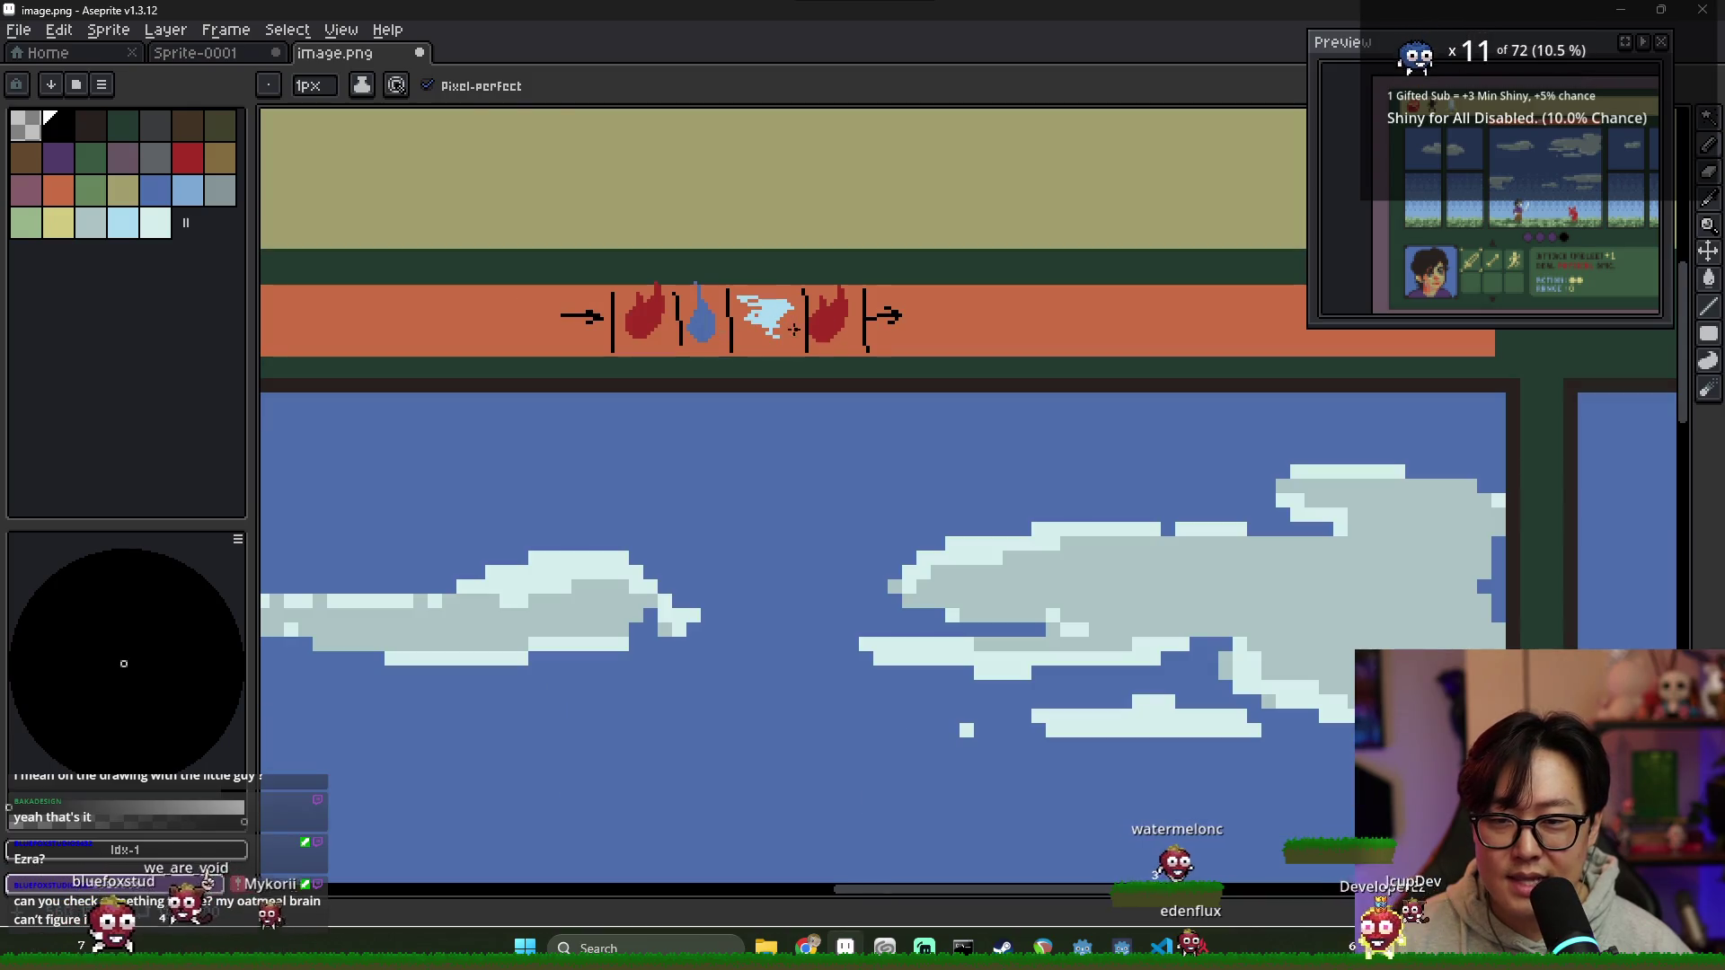
pyautogui.press('v')
pyautogui.hotkey('ctrl', 'z')
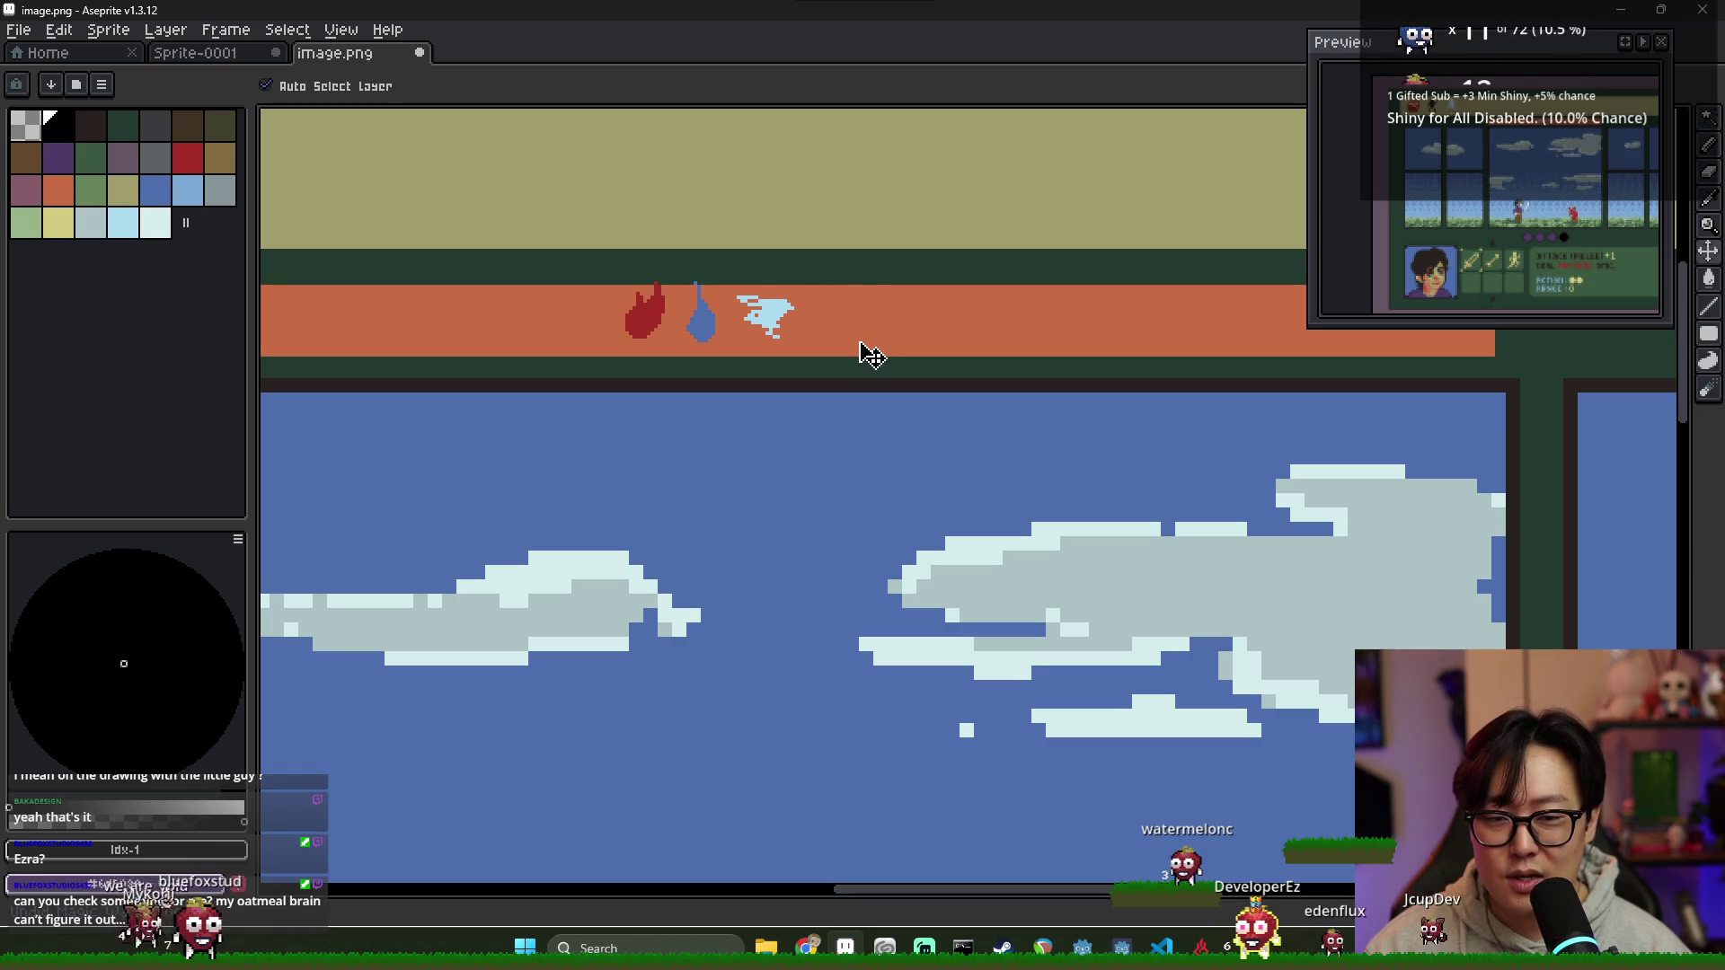
pyautogui.press('b')
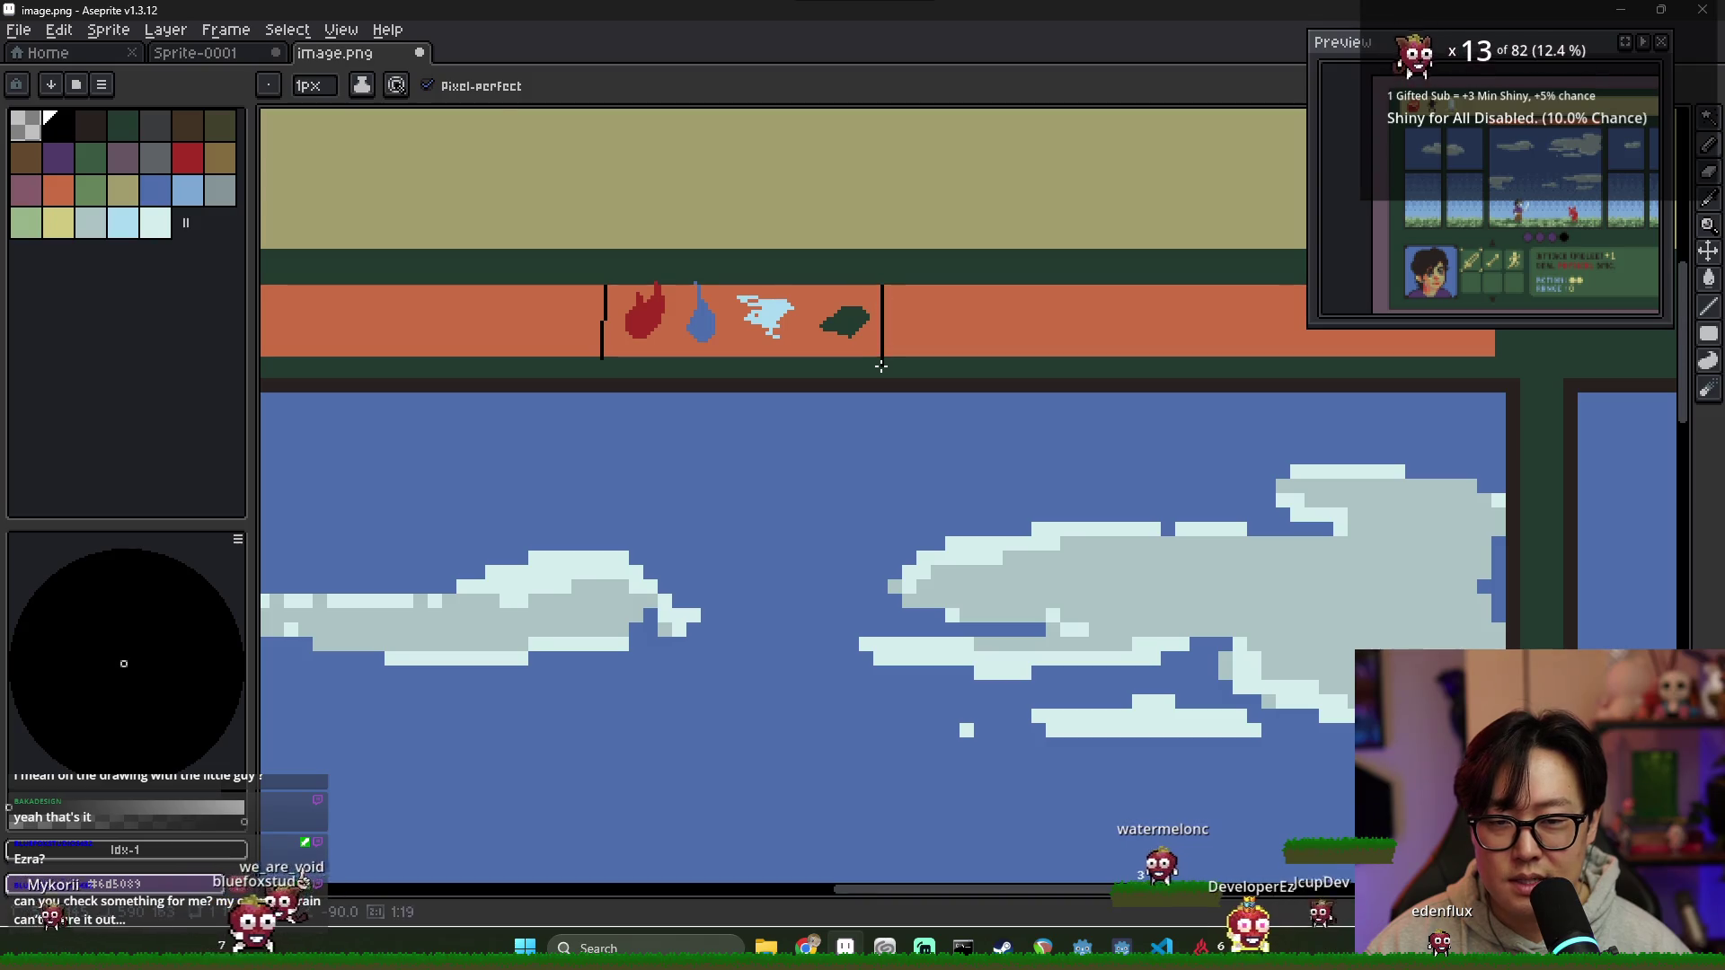
pyautogui.scroll(-5, 881, 372)
pyautogui.scroll(5, 898, 508)
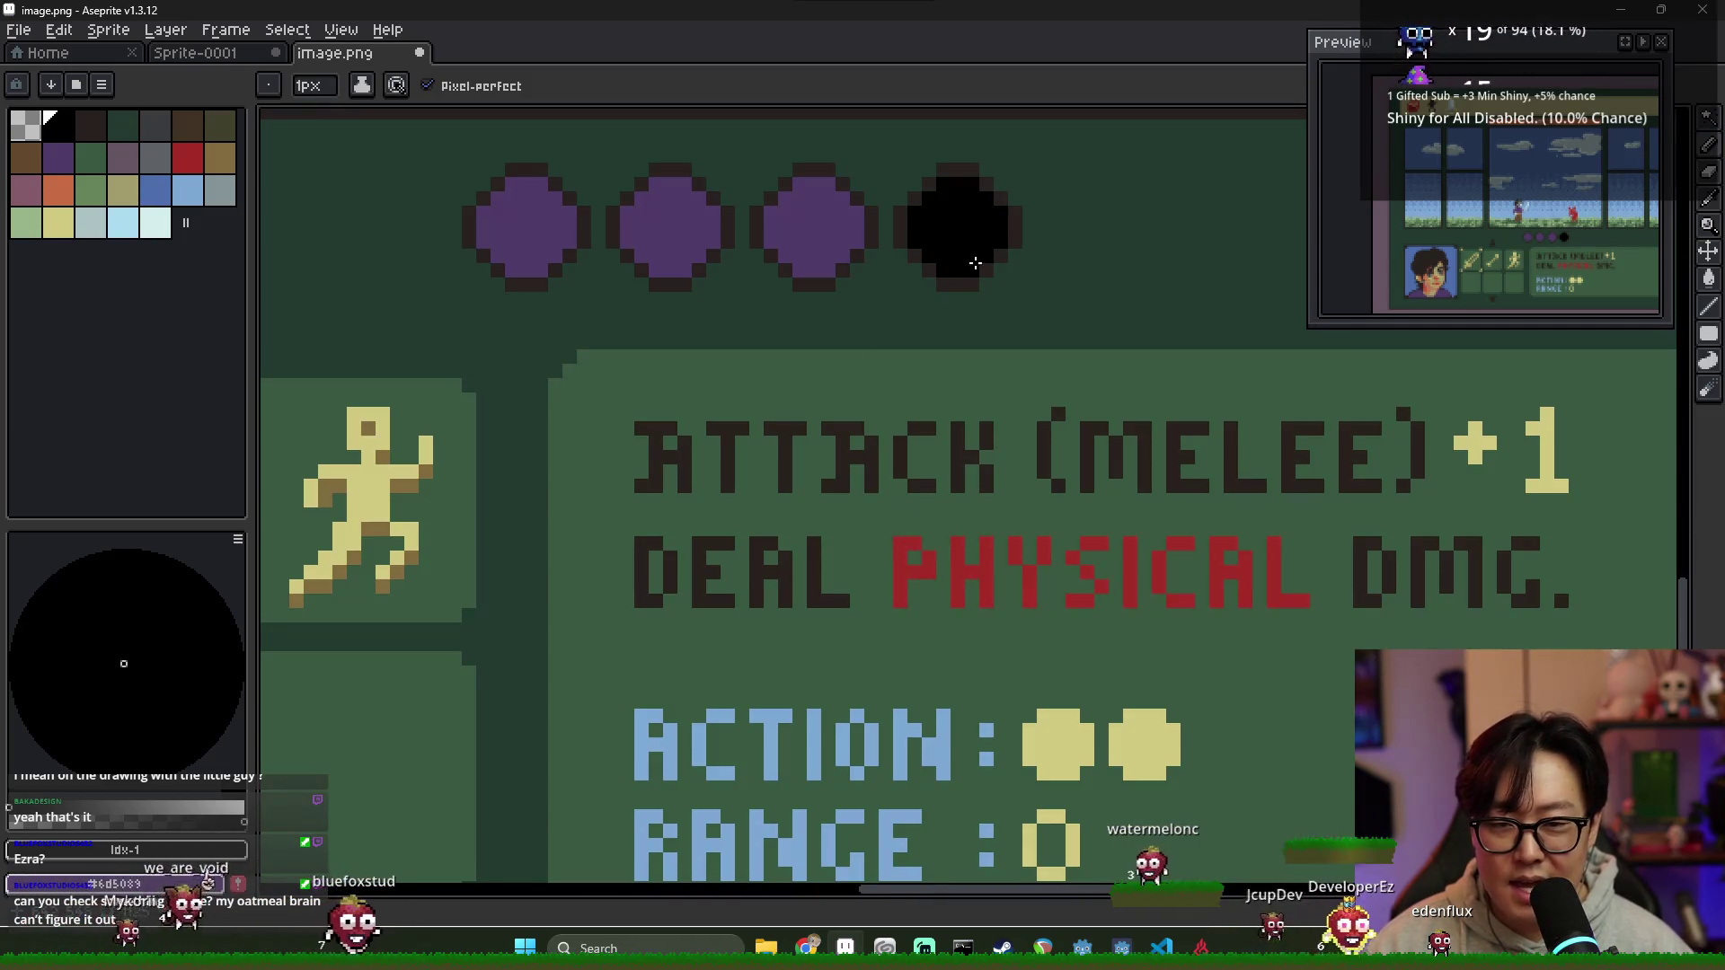
pyautogui.scroll(-5, 898, 508)
pyautogui.scroll(4, 674, 450)
pyautogui.moveTo(674, 450); pyautogui.dragTo(729, 481)
pyautogui.scroll(-2, 730, 482)
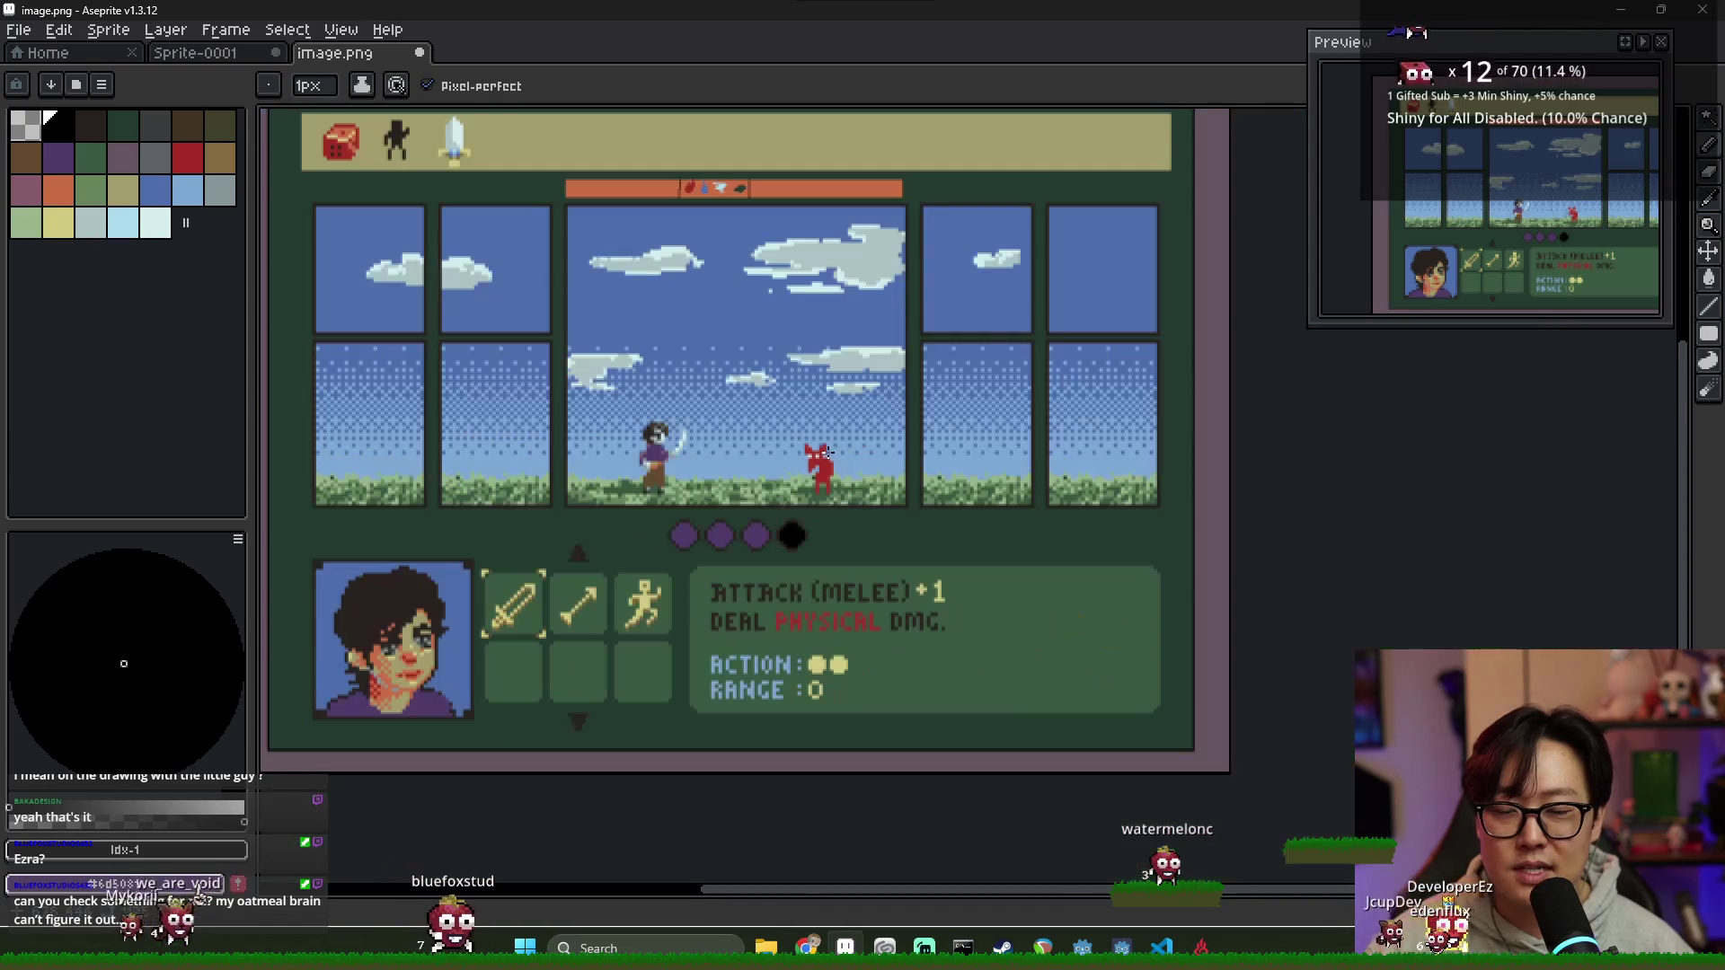
pyautogui.scroll(1, 812, 474)
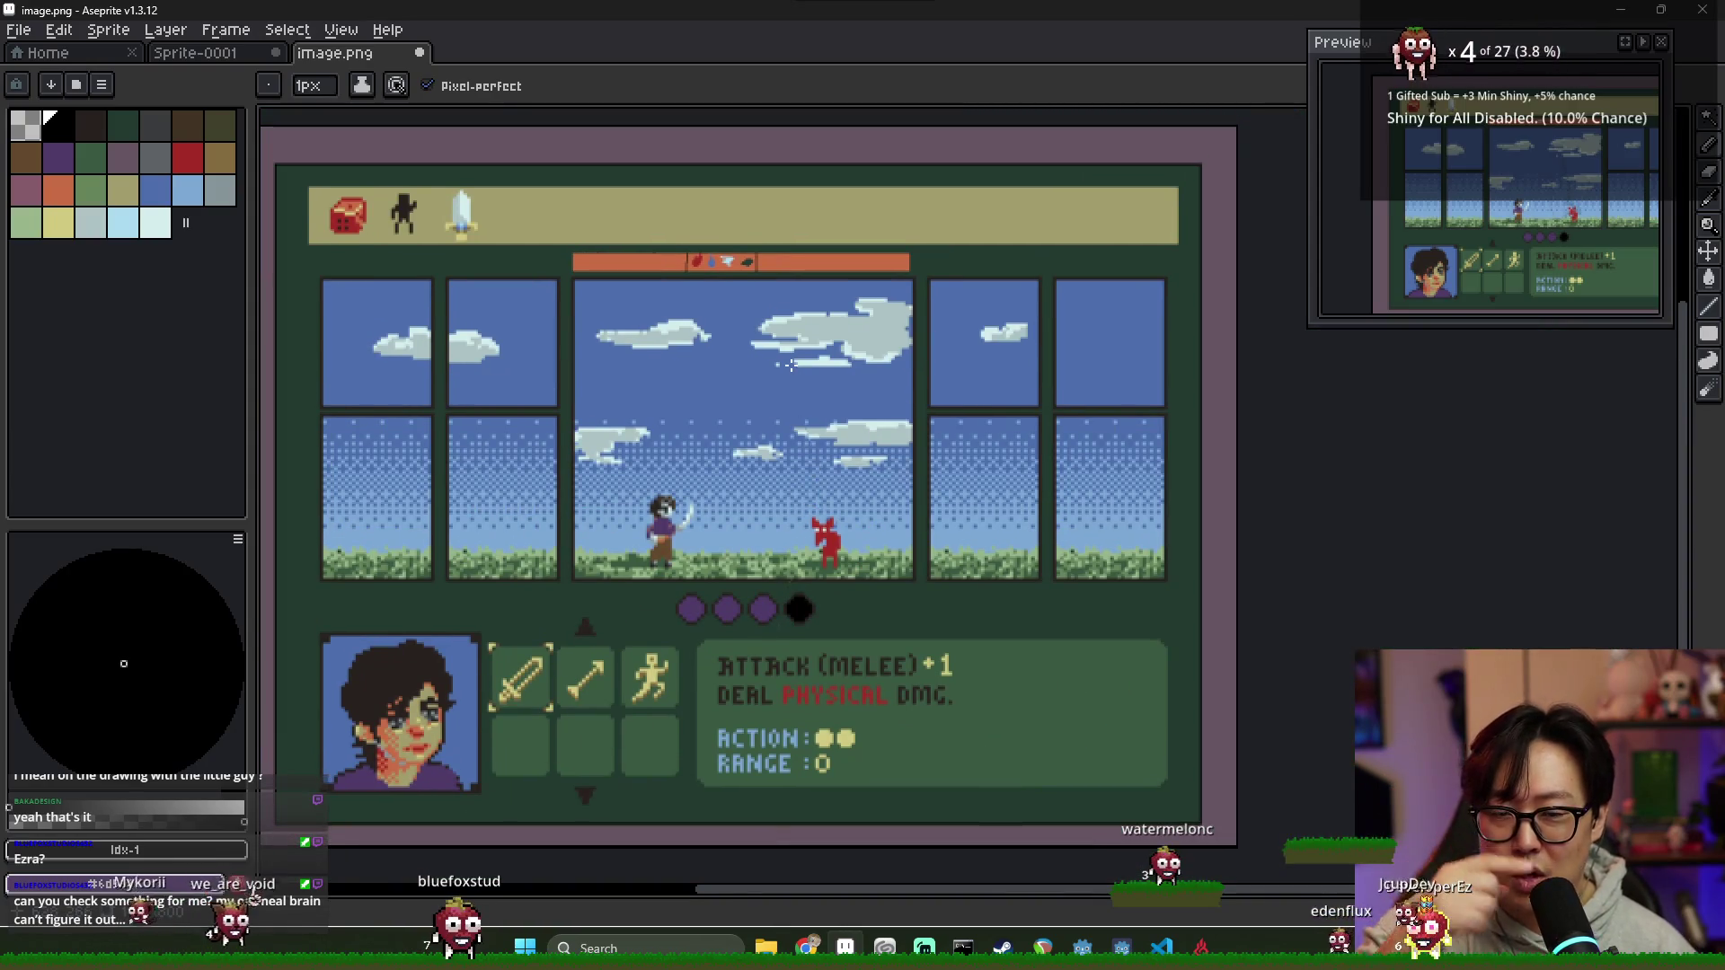
pyautogui.scroll(2, 797, 440)
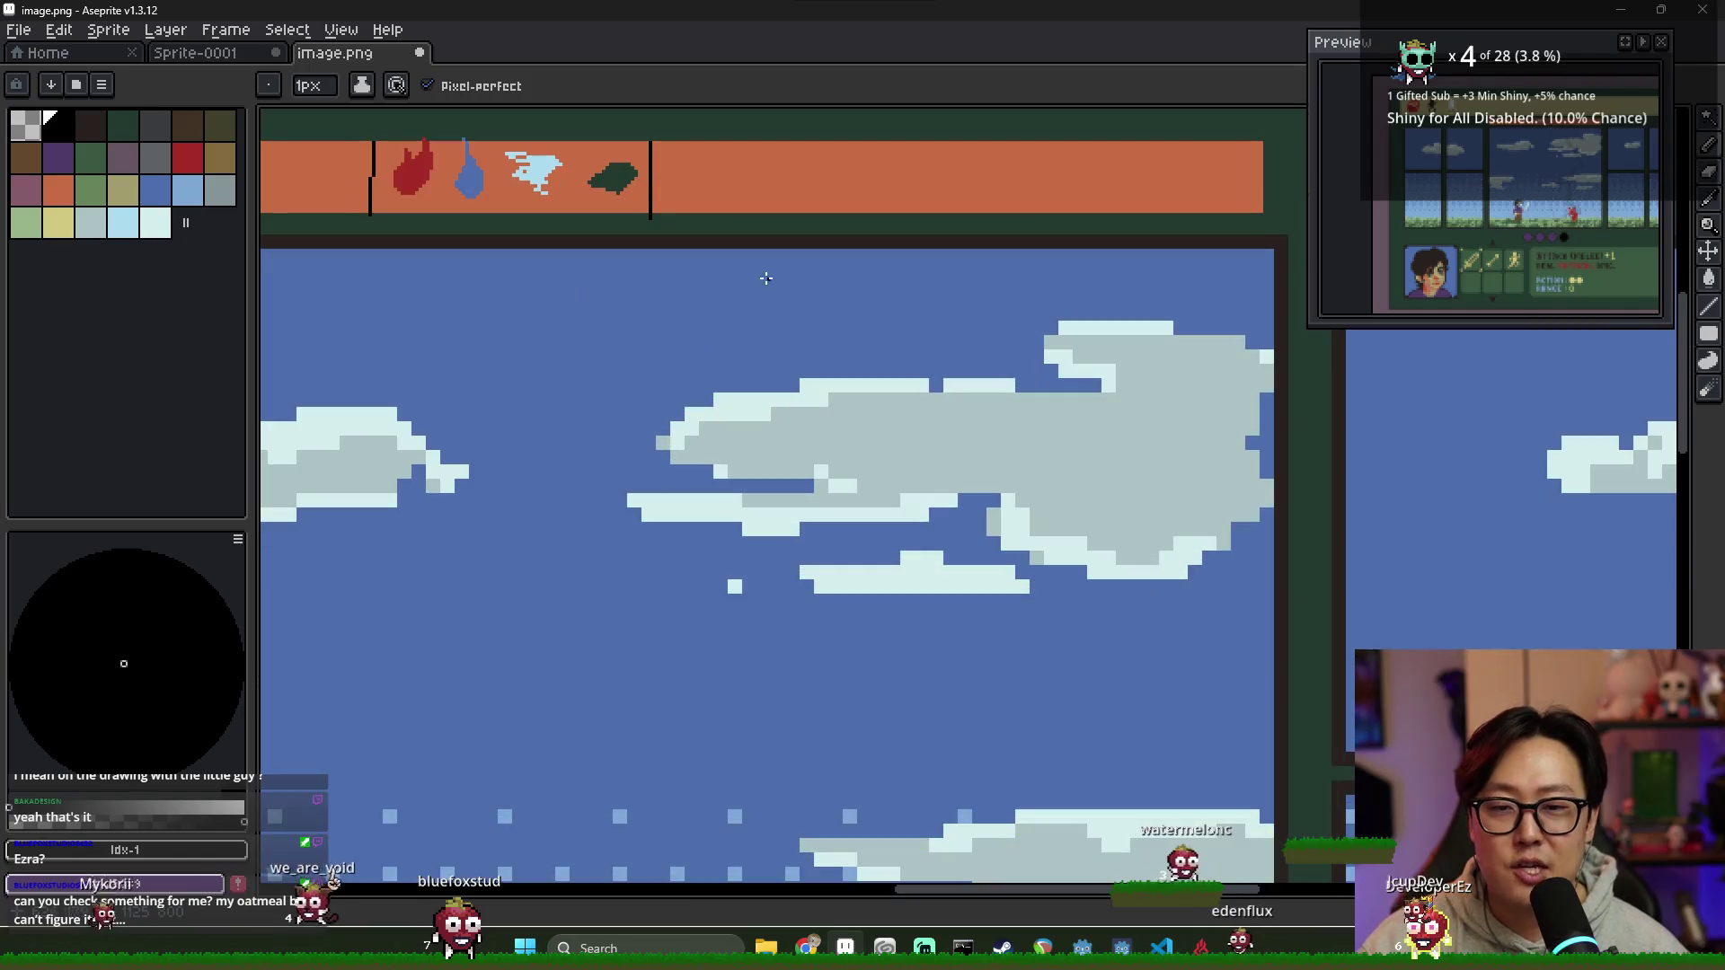
pyautogui.scroll(1, 840, 427)
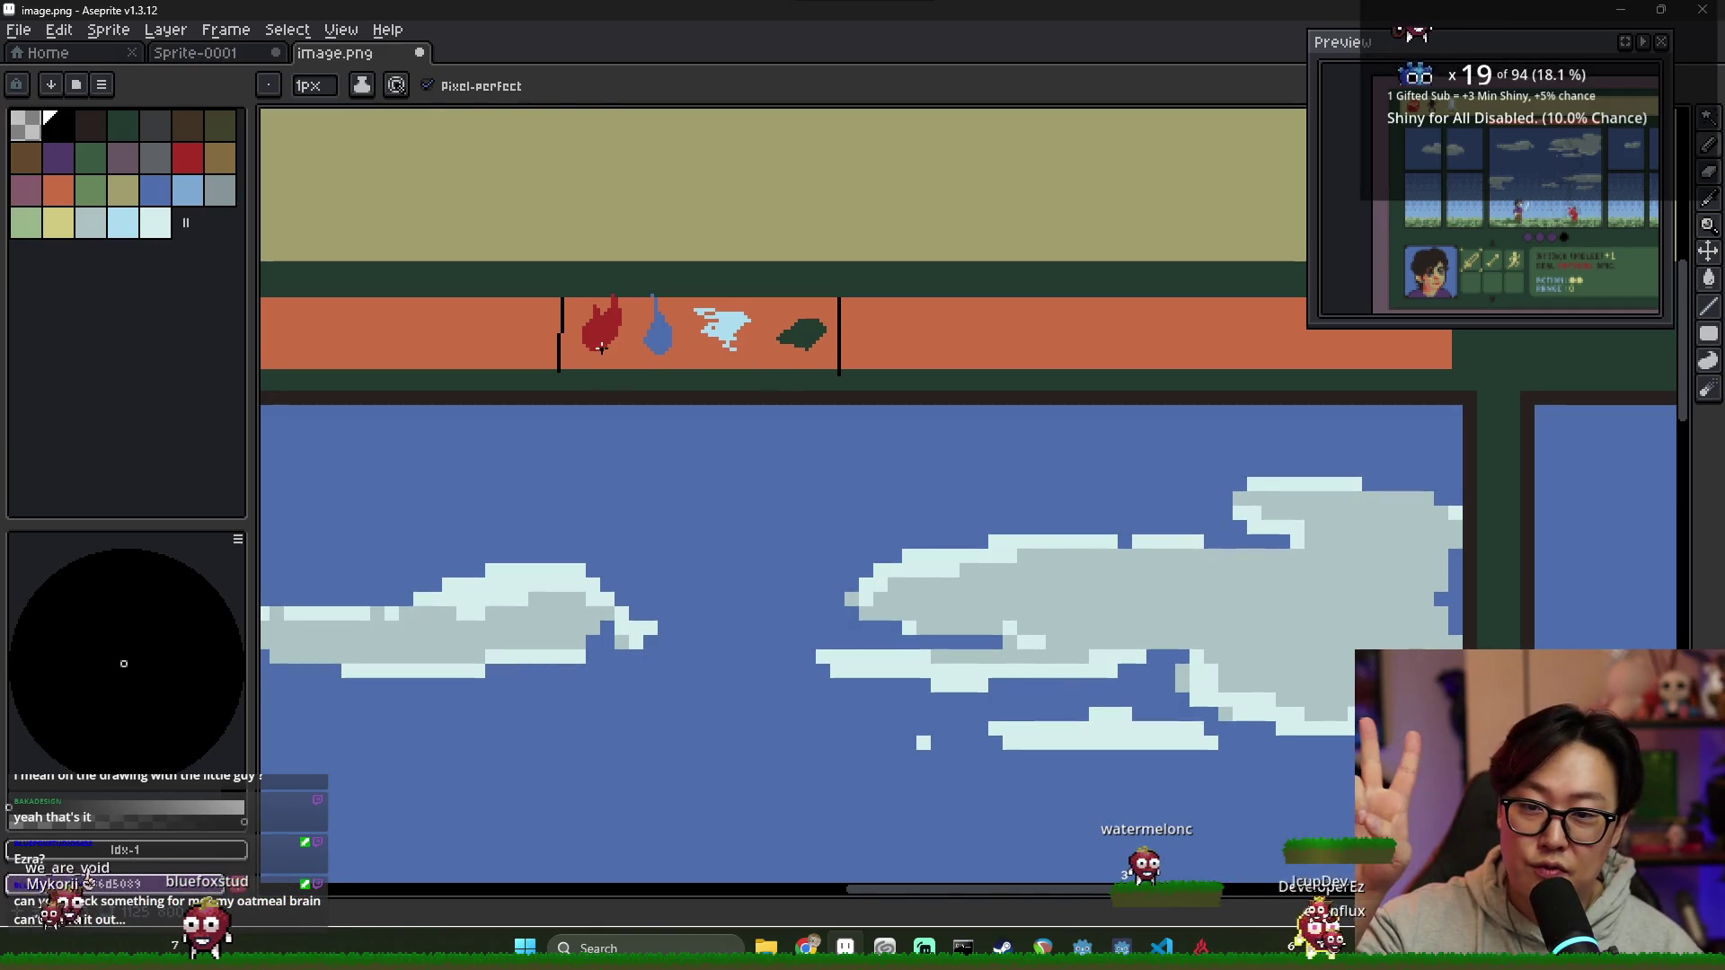
pyautogui.scroll(1, 774, 348)
pyautogui.scroll(1, 742, 353)
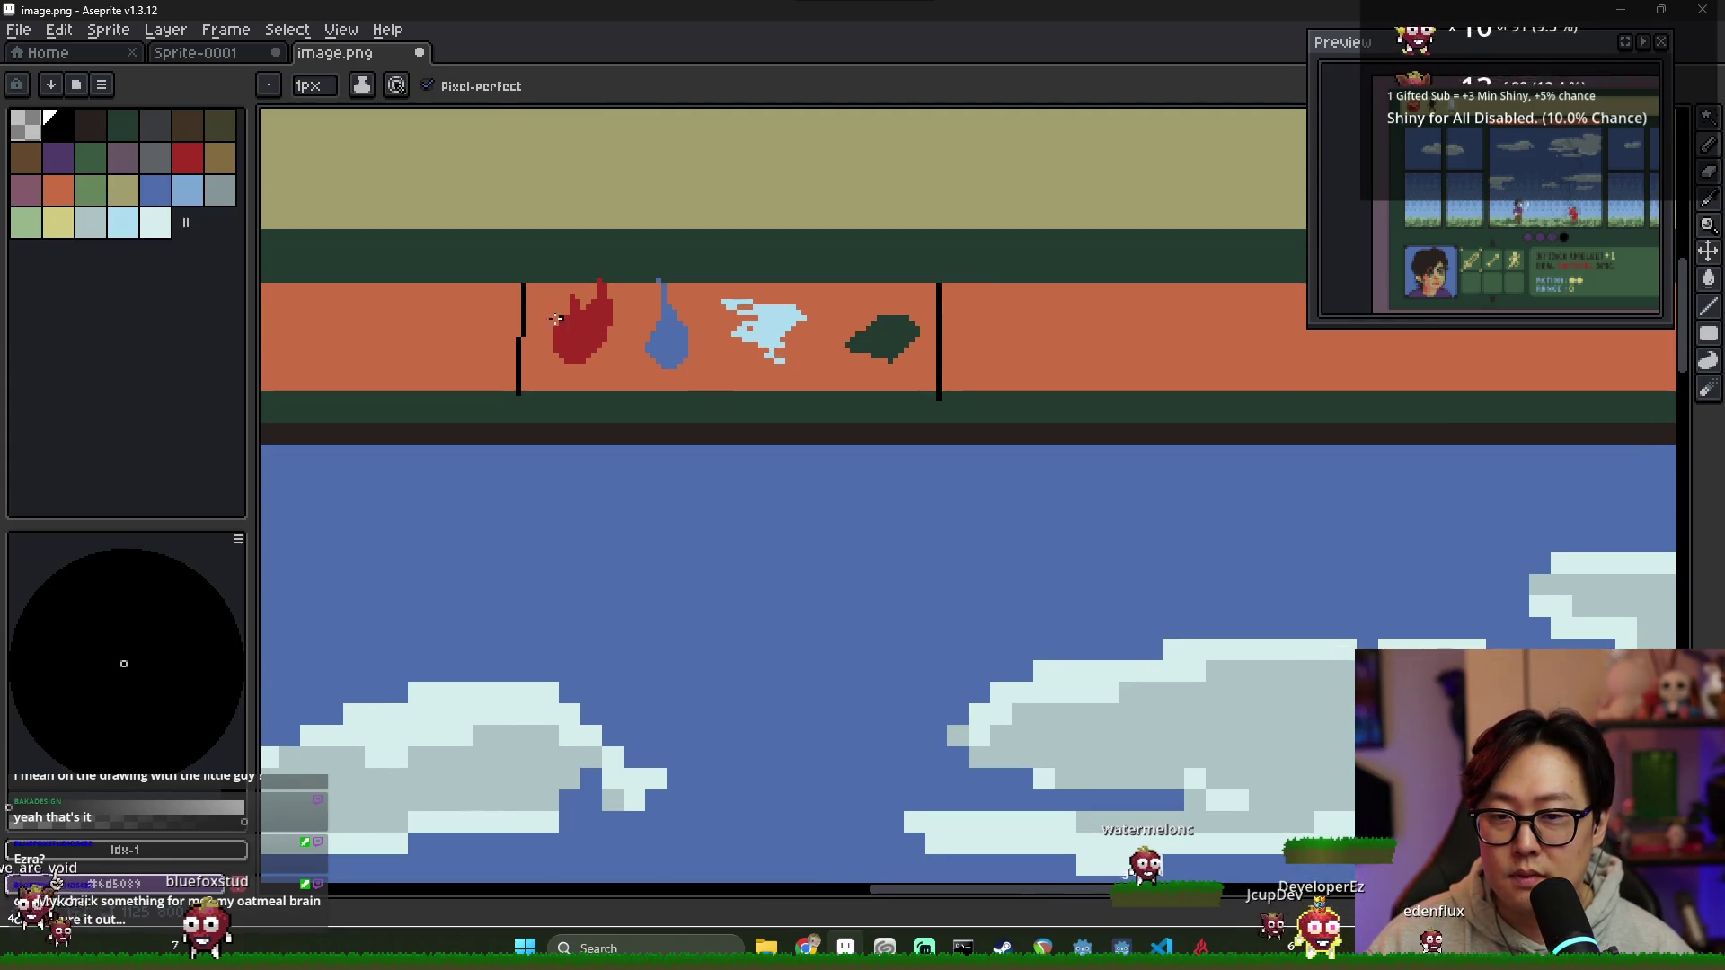
pyautogui.scroll(1, 657, 315)
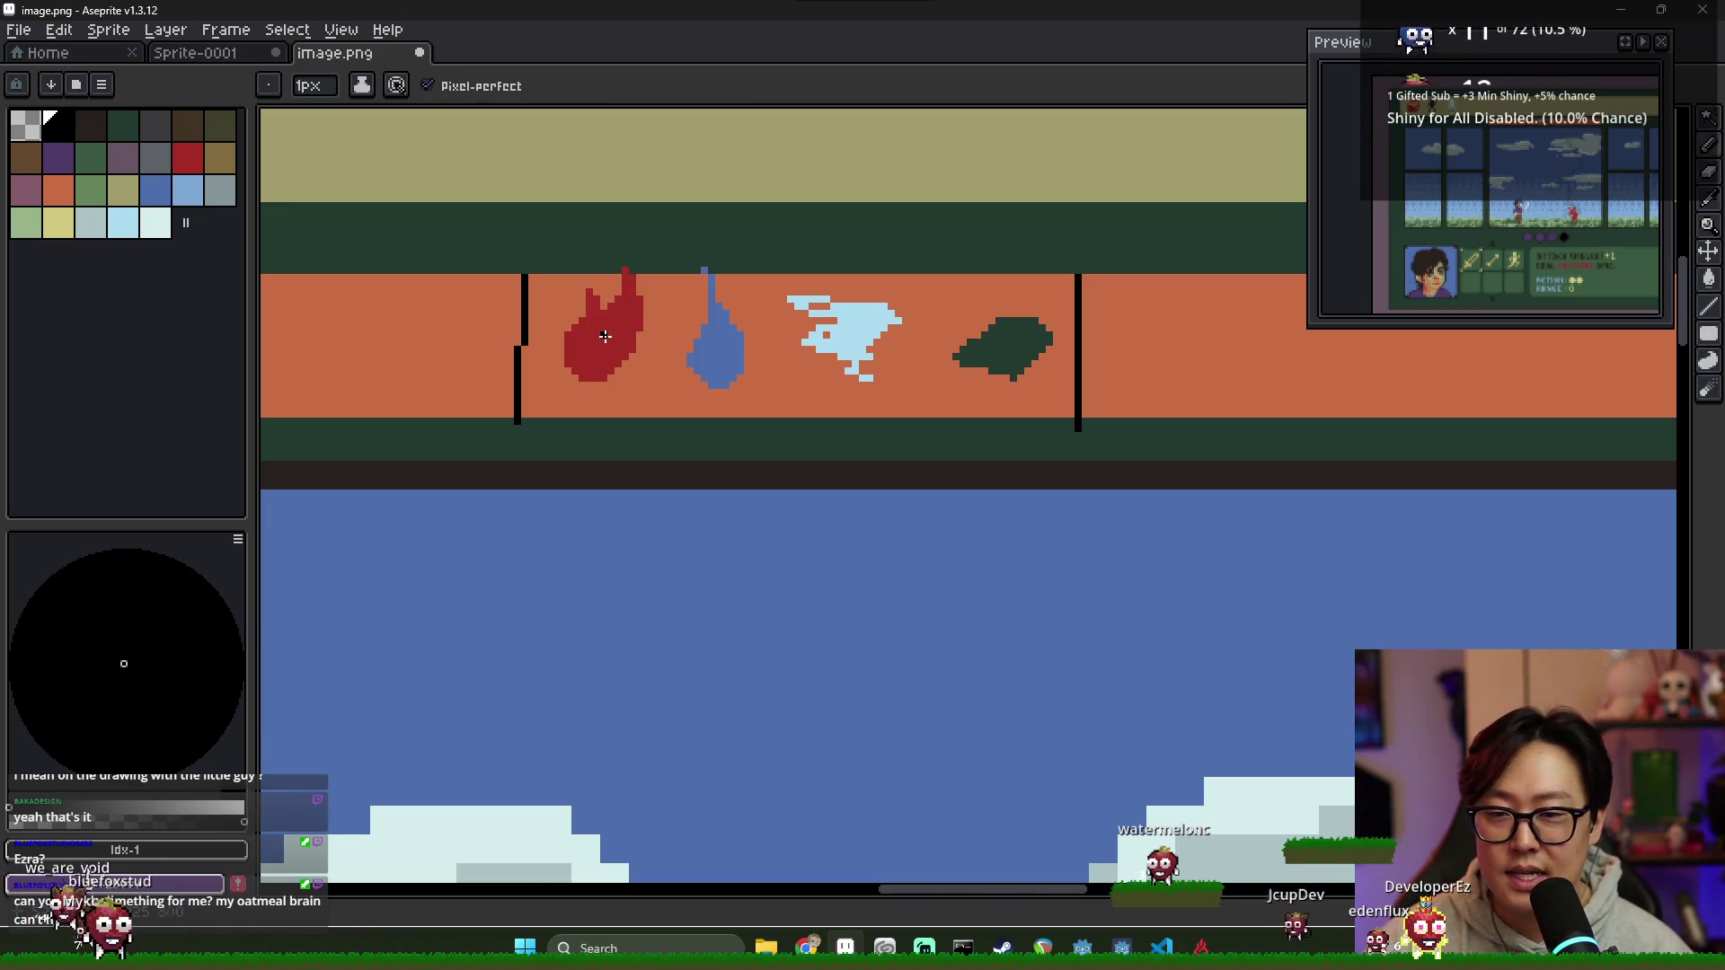
# Step: Magic-wand the red flame, drag a copy onto the fourth slot's leaf and commit it
pyautogui.keyDown('alt'); pyautogui.click(605, 335); pyautogui.keyUp('alt')
pyautogui.press('w')
pyautogui.click(604, 336)
pyautogui.moveTo(667, 349)
pyautogui.mouseDown()
pyautogui.moveTo(802, 371)
pyautogui.moveTo(1017, 354)
pyautogui.mouseUp()
pyautogui.scroll(-1, 1004, 366)
pyautogui.press('Return')
pyautogui.scroll(-1, 963, 357)
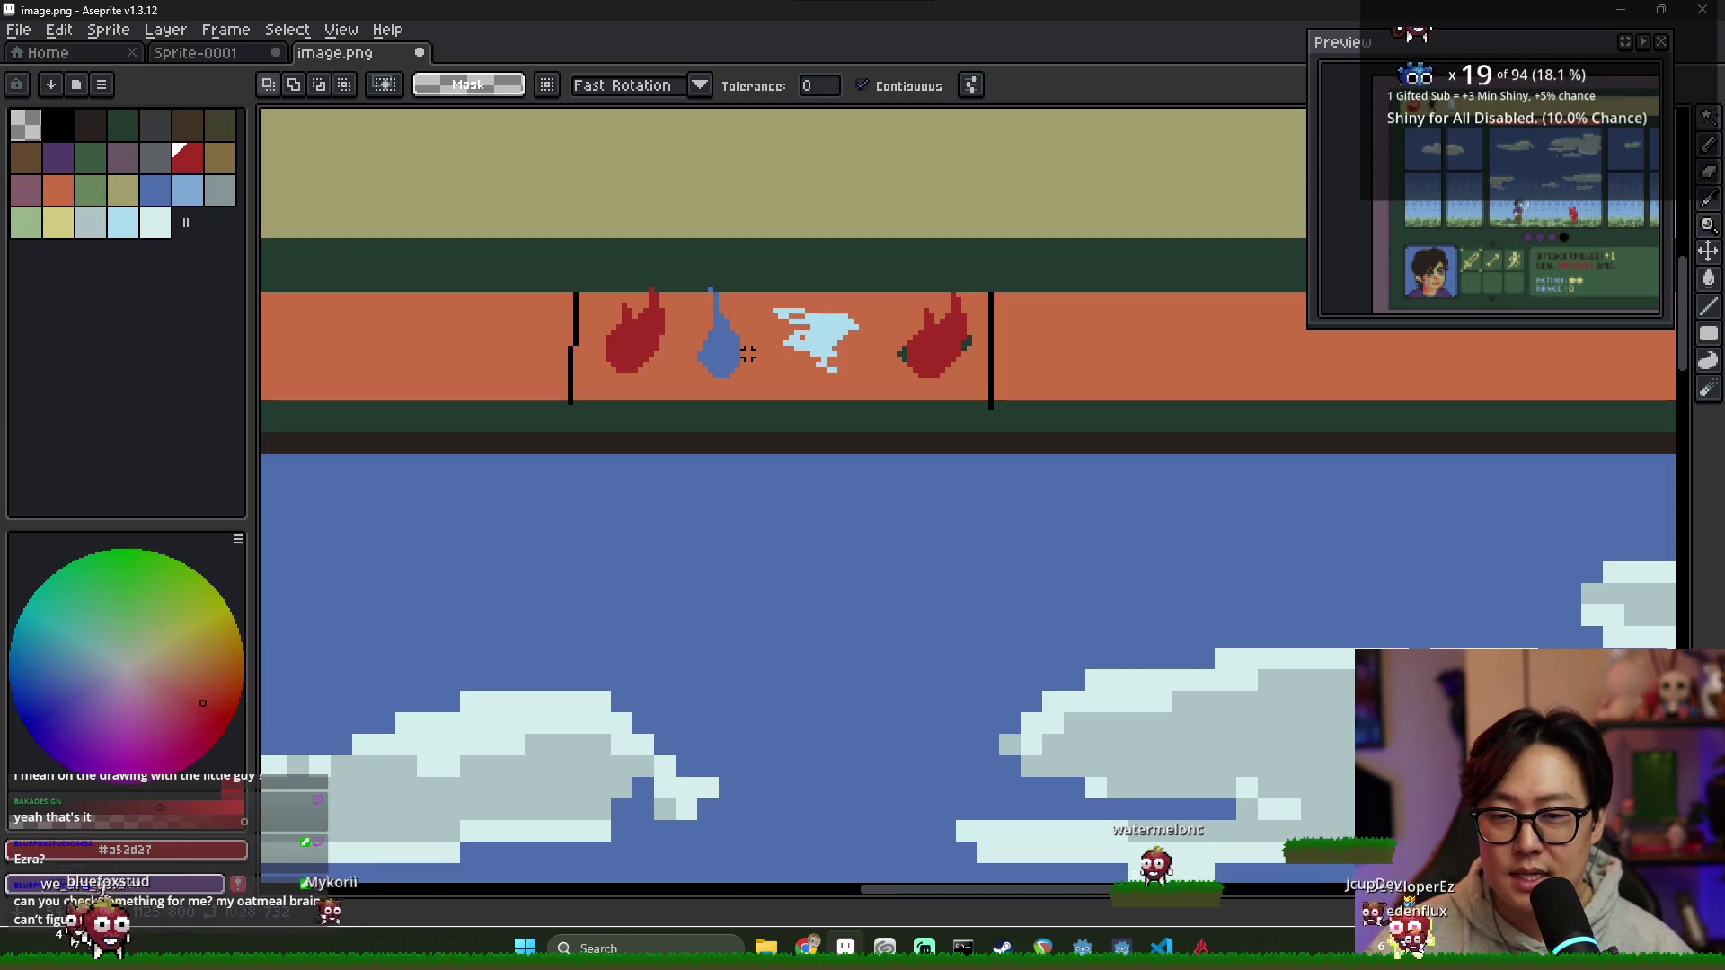
# Step: Marquee all four element icons and shift them right along the bar, committing the move
pyautogui.press('m')
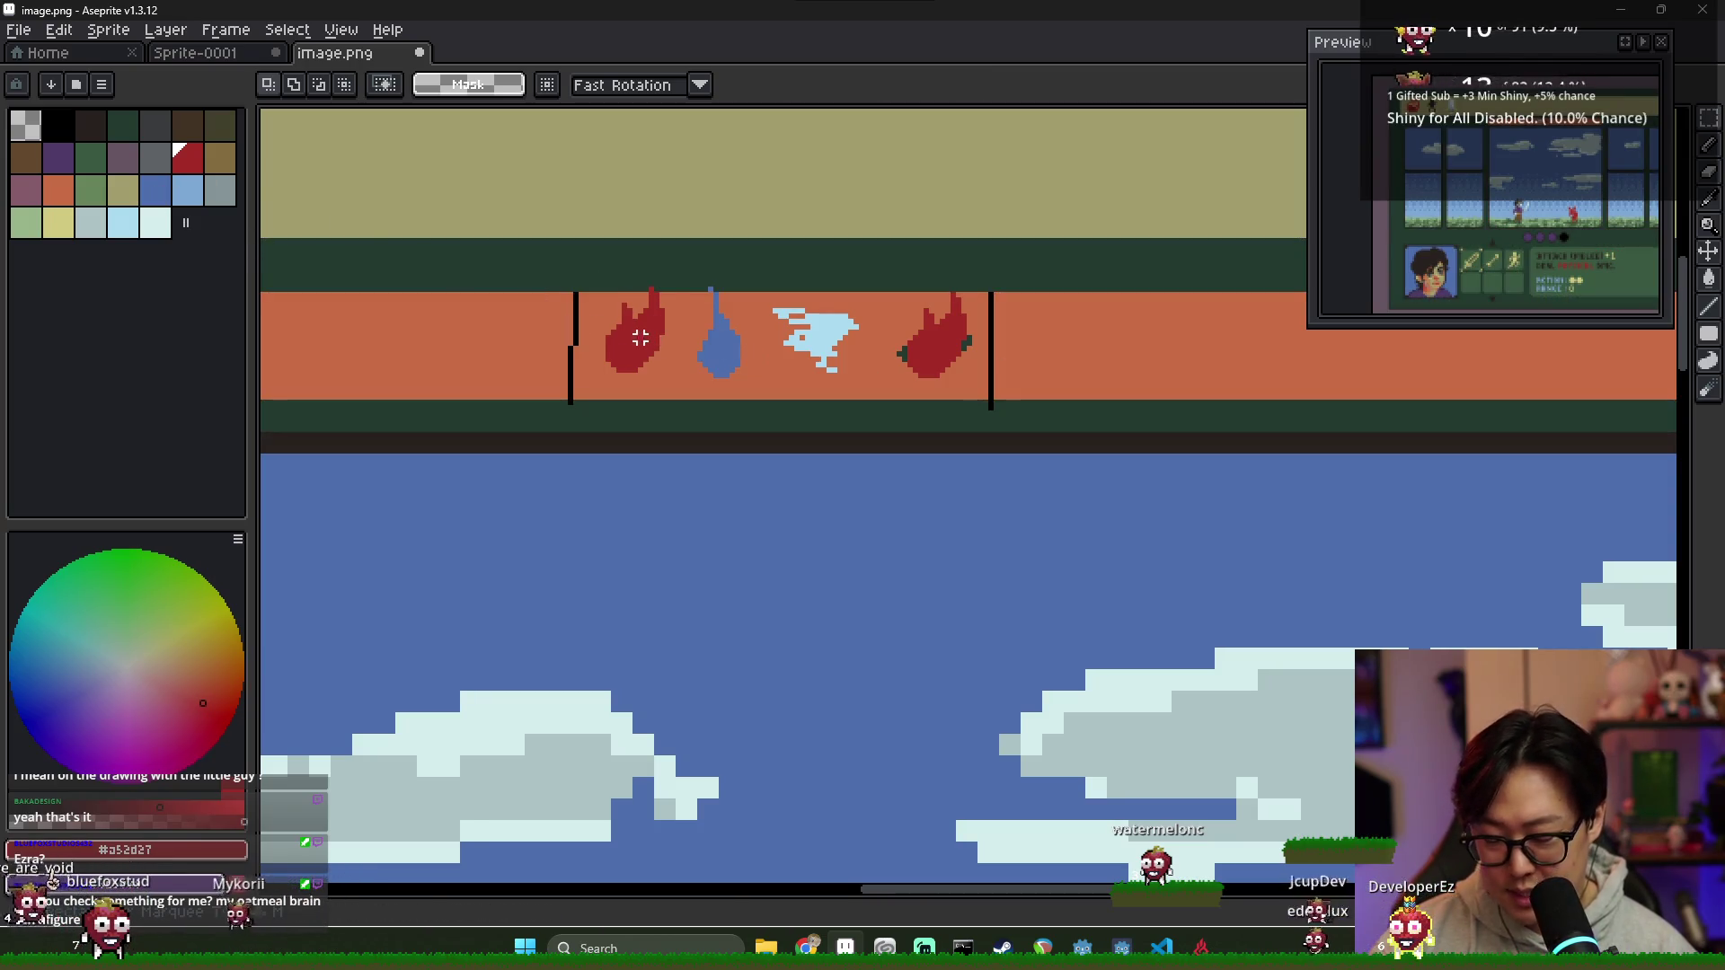
pyautogui.moveTo(596, 290); pyautogui.dragTo(987, 397)
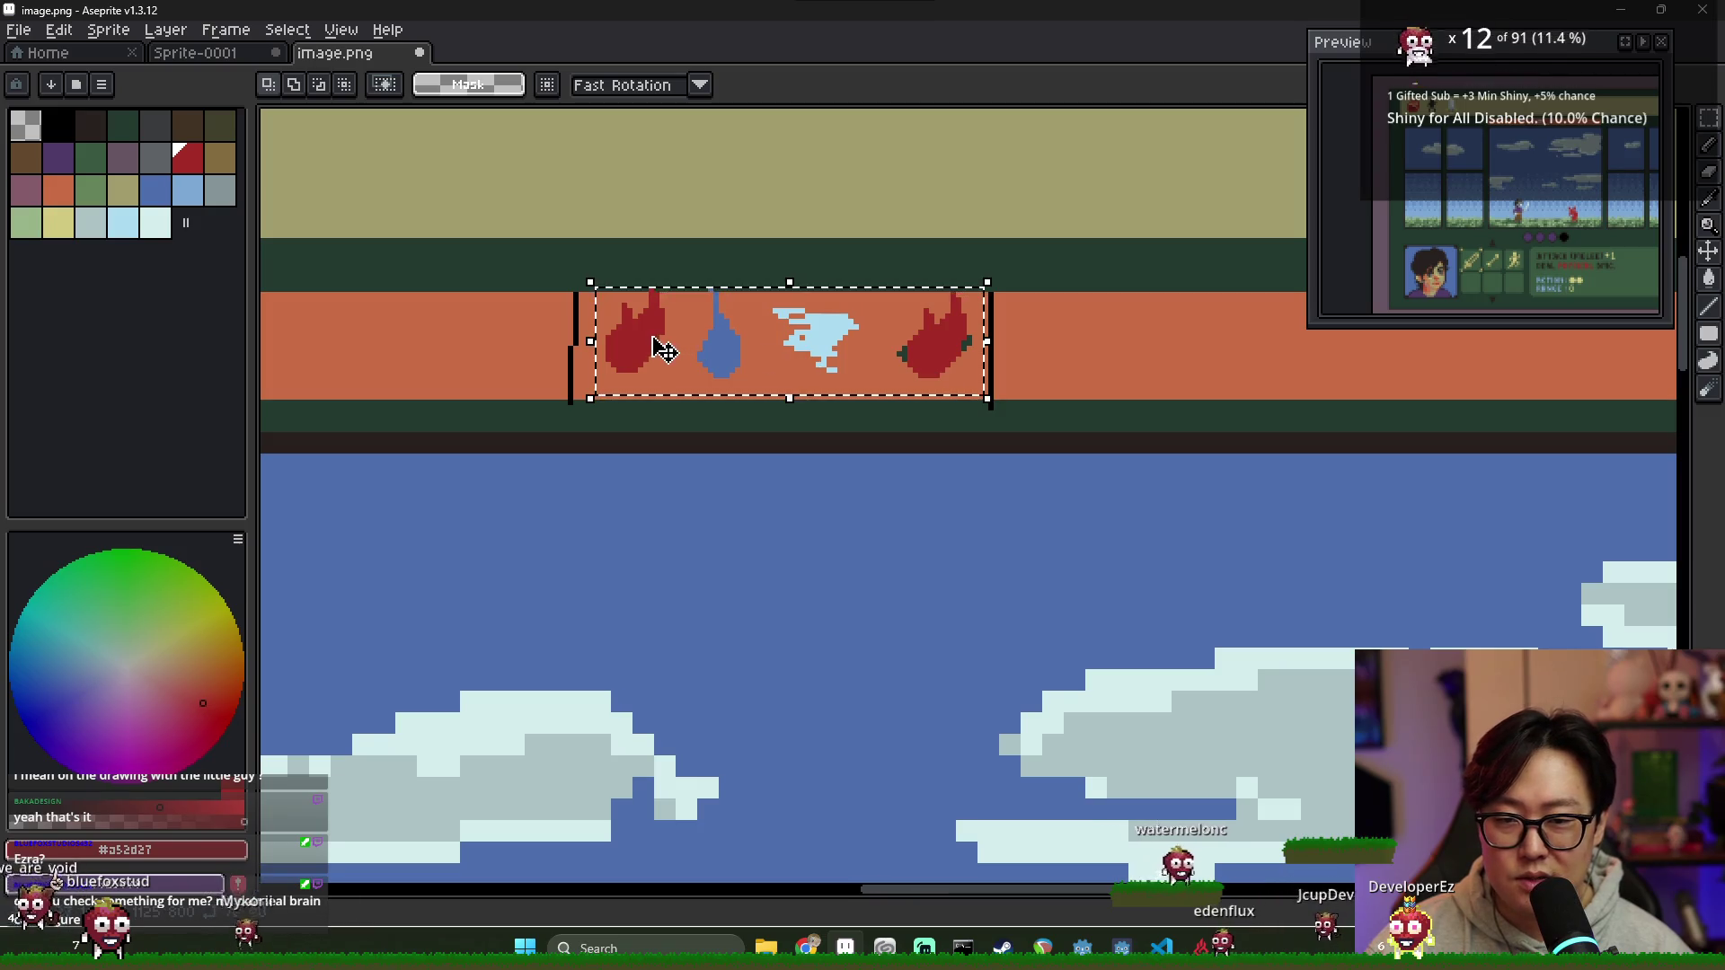
pyautogui.hotkey('ctrl', 'd')
pyautogui.moveTo(597, 288); pyautogui.dragTo(983, 398)
pyautogui.moveTo(662, 355); pyautogui.dragTo(885, 359)
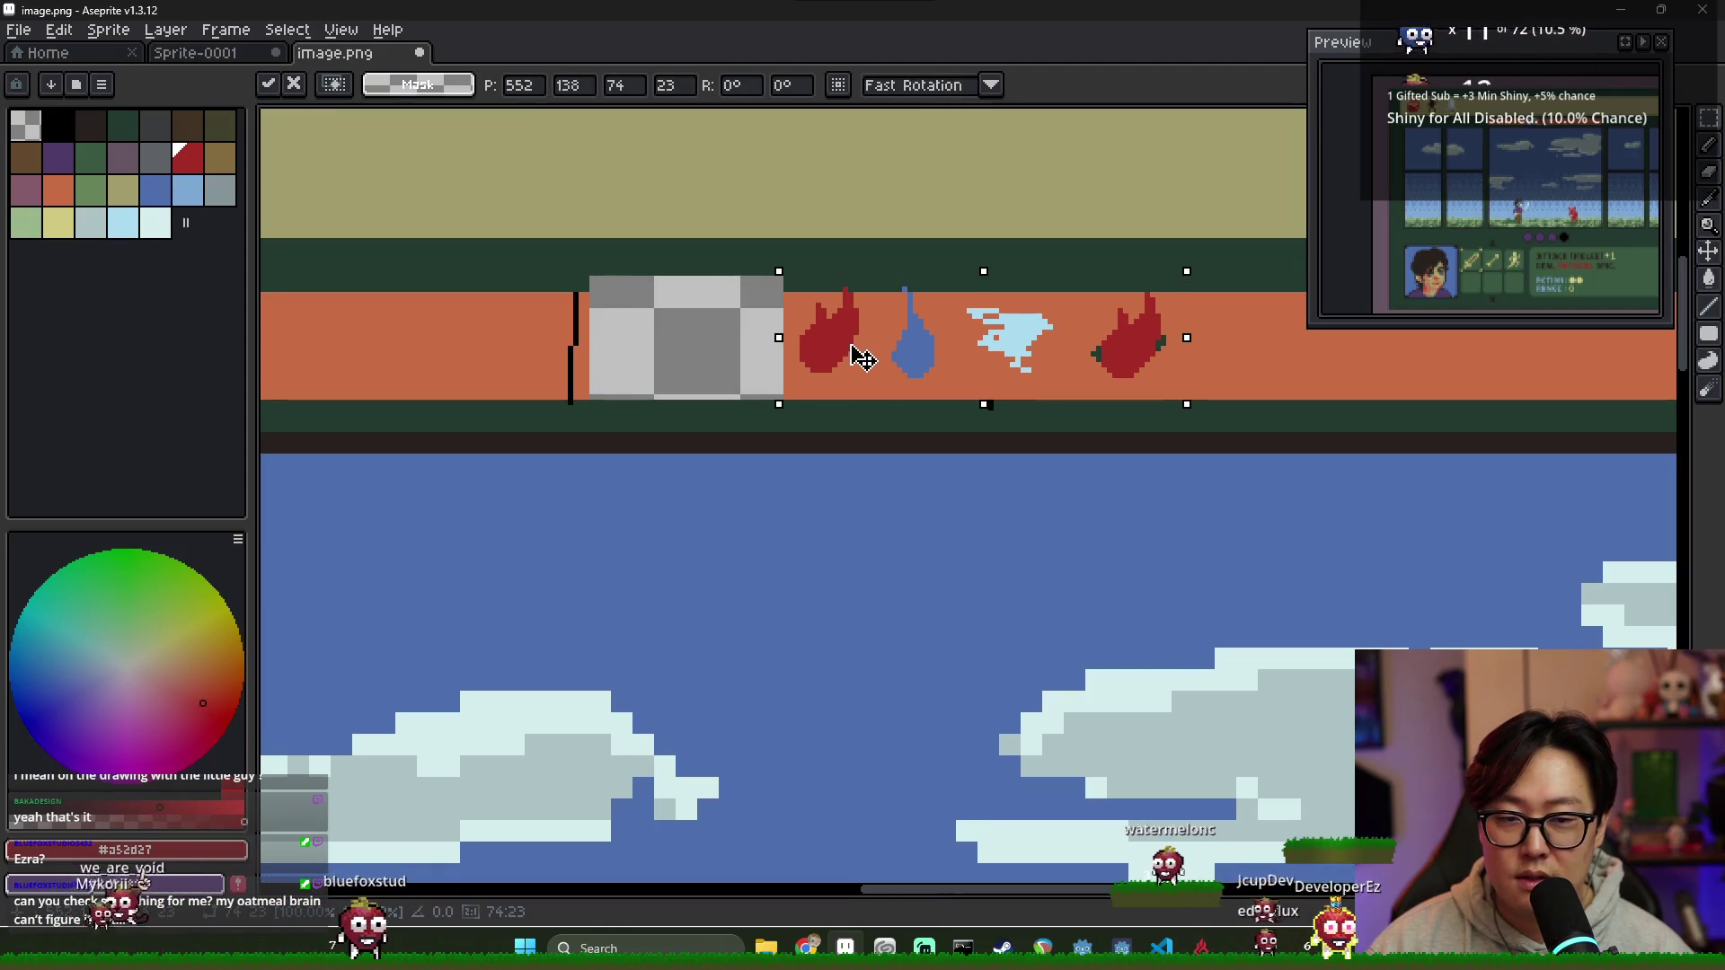
pyautogui.press('Return')
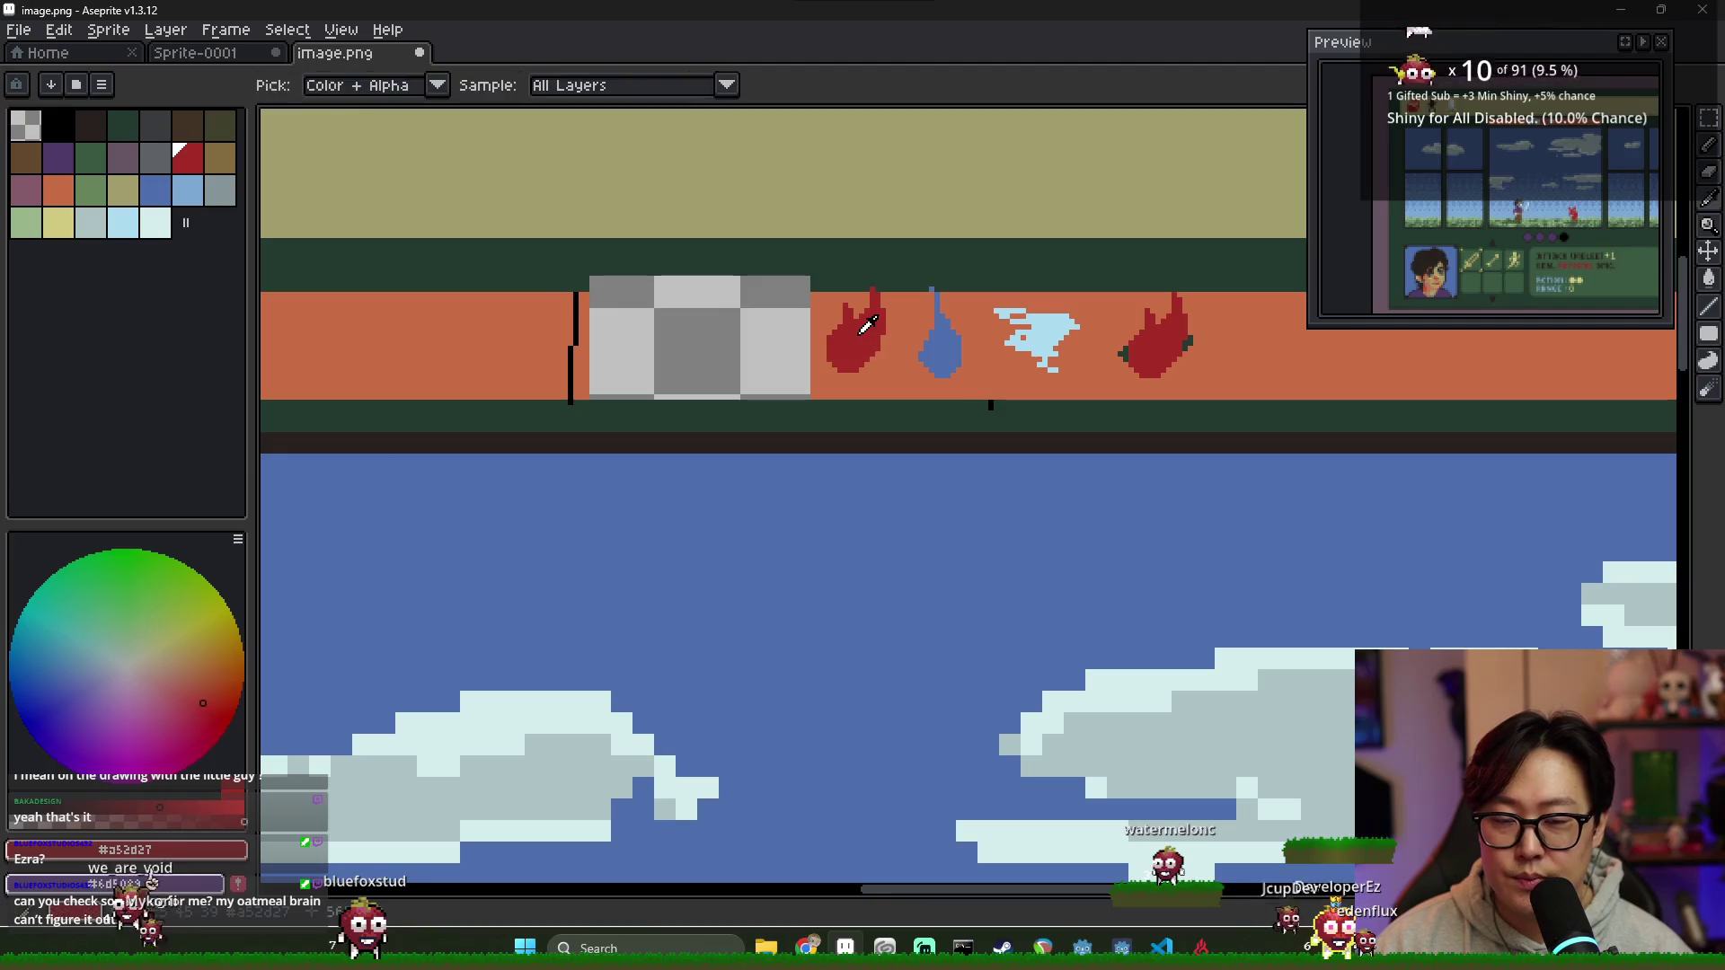
# Step: Fill the gap left of the icons with the bar's orange, undoing a wrong red fill first
pyautogui.press('g')
pyautogui.click(701, 361)
pyautogui.hotkey('ctrl', 'z')
pyautogui.keyDown('alt'); pyautogui.click(822, 364); pyautogui.keyUp('alt')
pyautogui.click(789, 362)
# Step: Magic-wand the wind swirl and drop two copies at the bar's left end
pyautogui.keyDown('alt'); pyautogui.click(1037, 337); pyautogui.keyUp('alt')
pyautogui.press('w')
pyautogui.keyDown('ctrl'); pyautogui.moveTo(1037, 341); pyautogui.dragTo(745, 344); pyautogui.keyUp('ctrl')
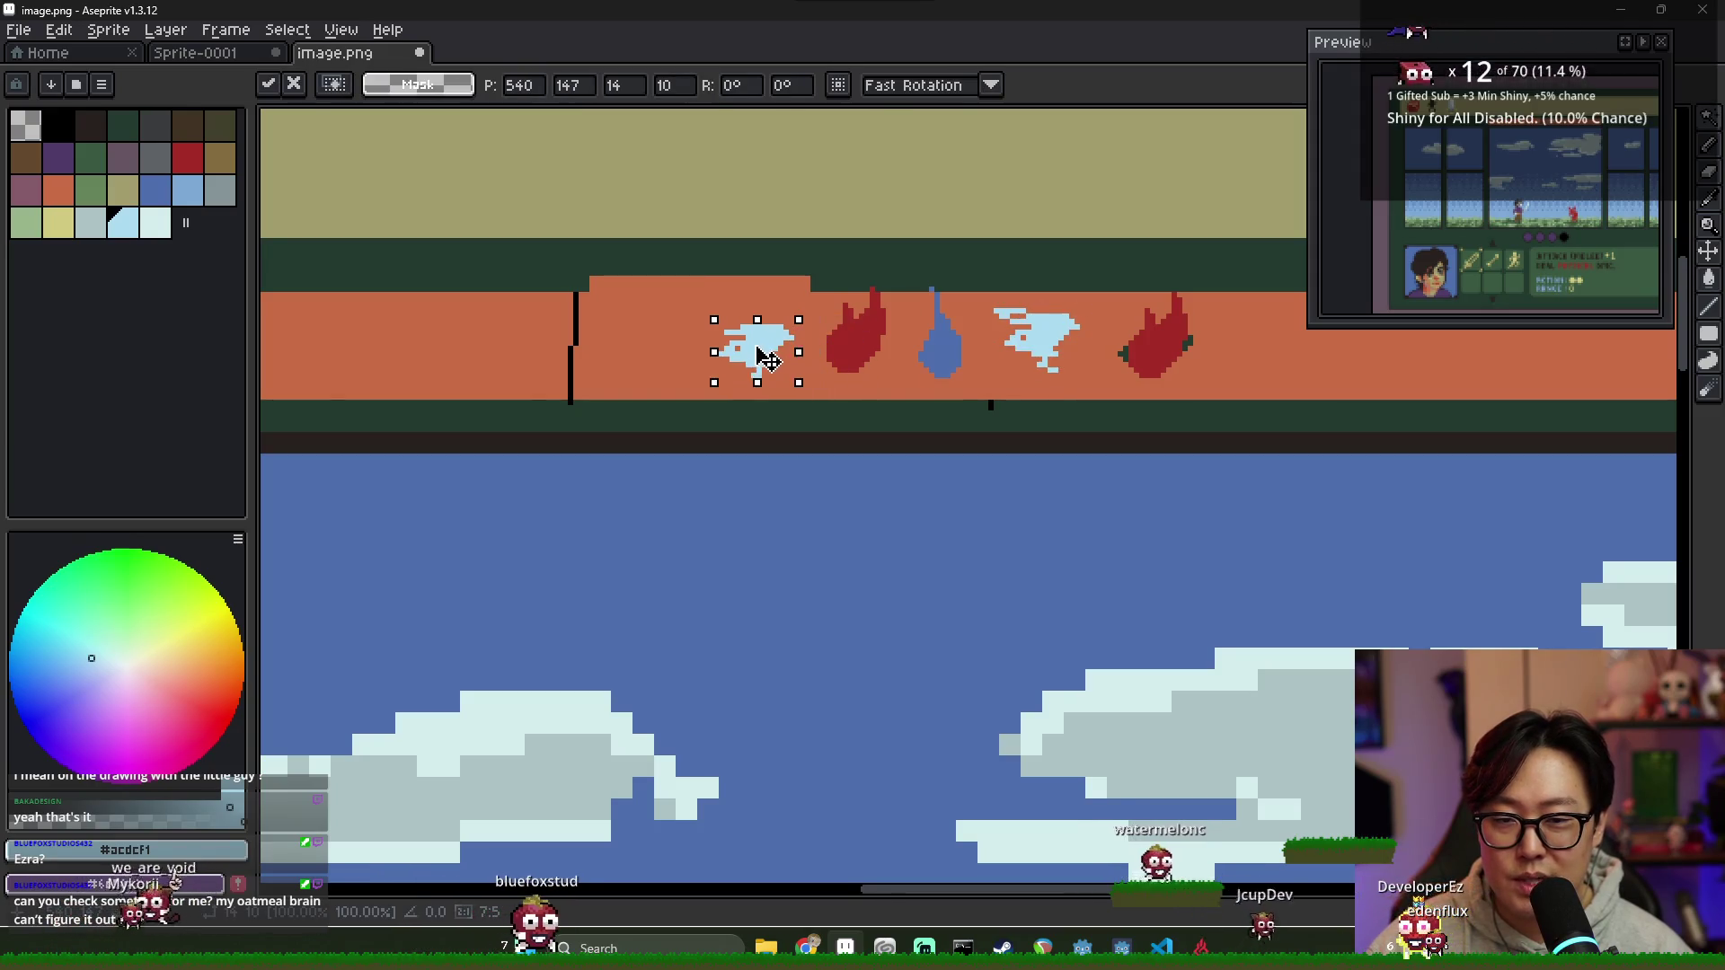
pyautogui.click(1024, 357)
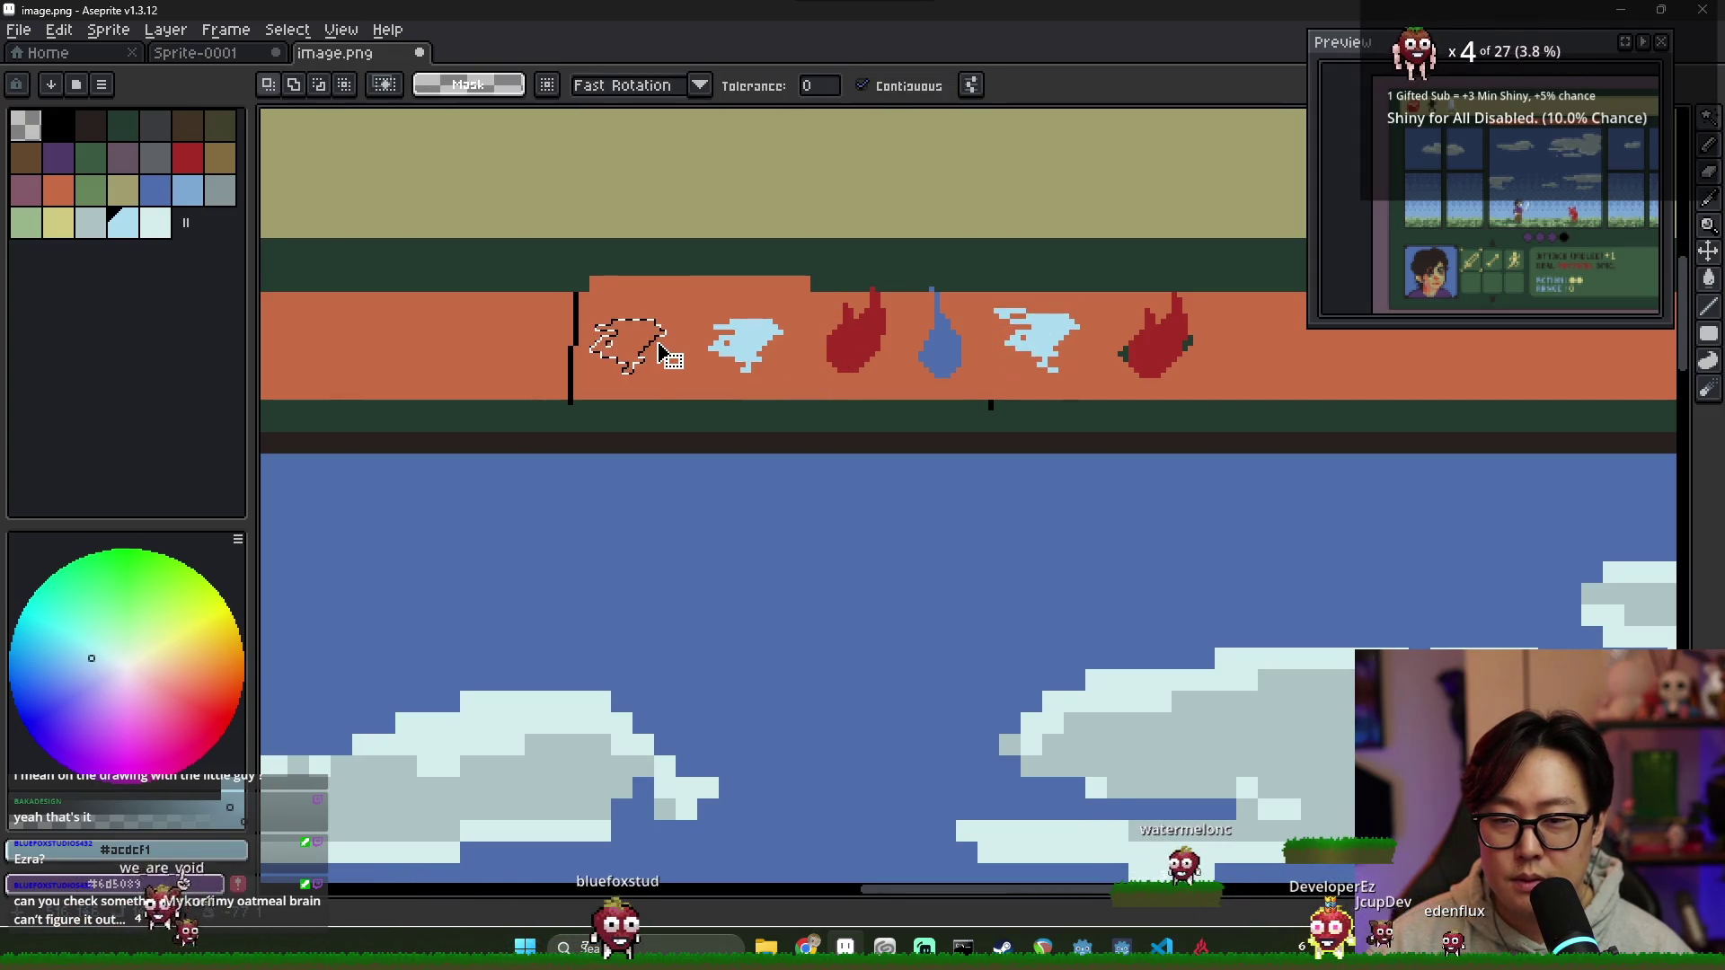
pyautogui.click(1058, 348)
pyautogui.keyDown('ctrl'); pyautogui.moveTo(1058, 348); pyautogui.dragTo(655, 356); pyautogui.keyUp('ctrl')
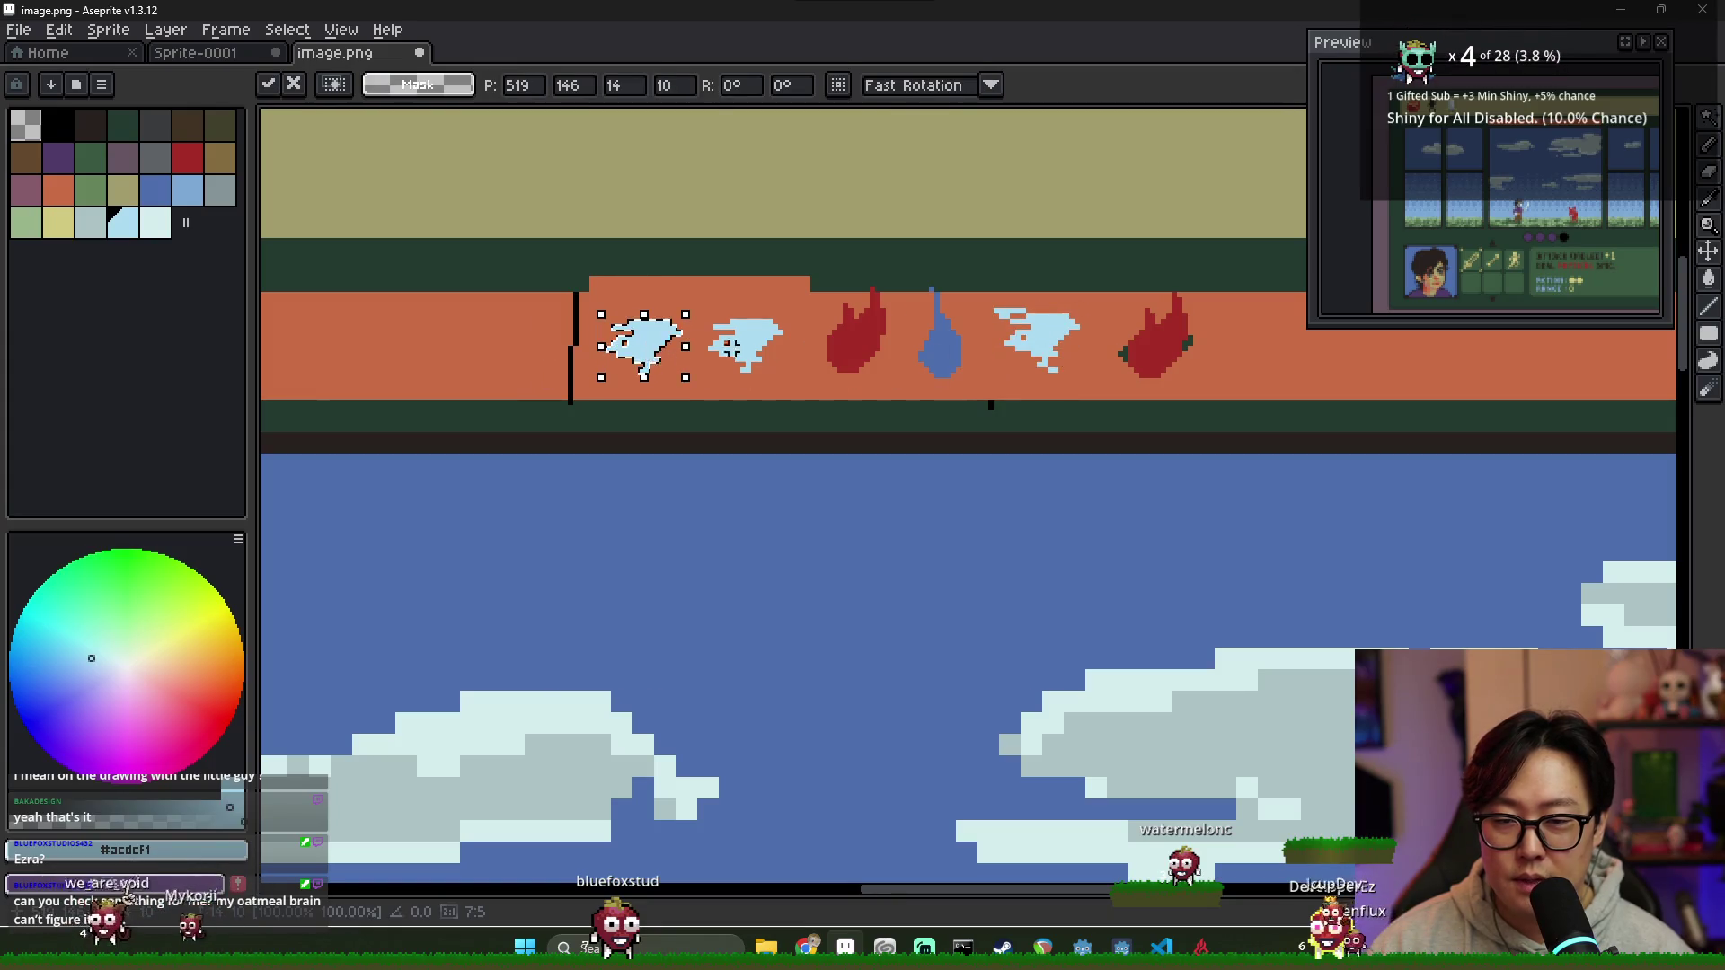
# Step: Draw a black divider after the drop and paint out the right-hand flame and wind in orange
pyautogui.press('b')
pyautogui.keyDown('alt'); pyautogui.click(990, 403); pyautogui.keyUp('alt')
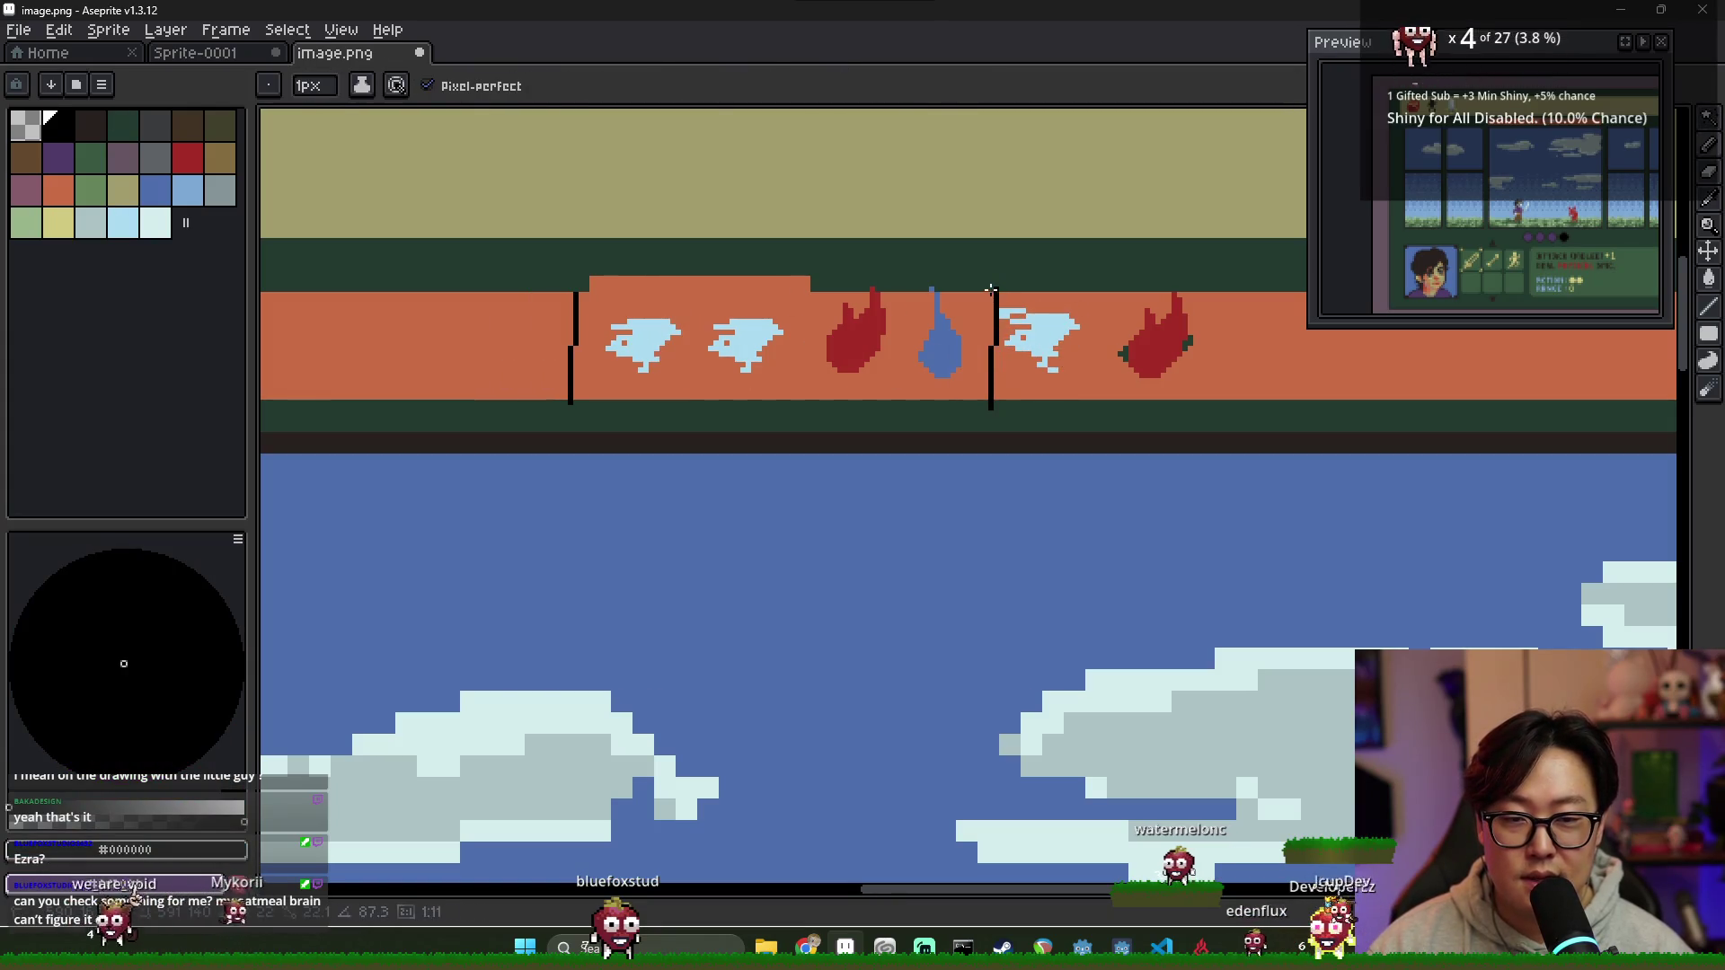
pyautogui.keyDown('alt'); pyautogui.click(1301, 354); pyautogui.keyUp('alt')
pyautogui.press('g')
pyautogui.click(1156, 344)
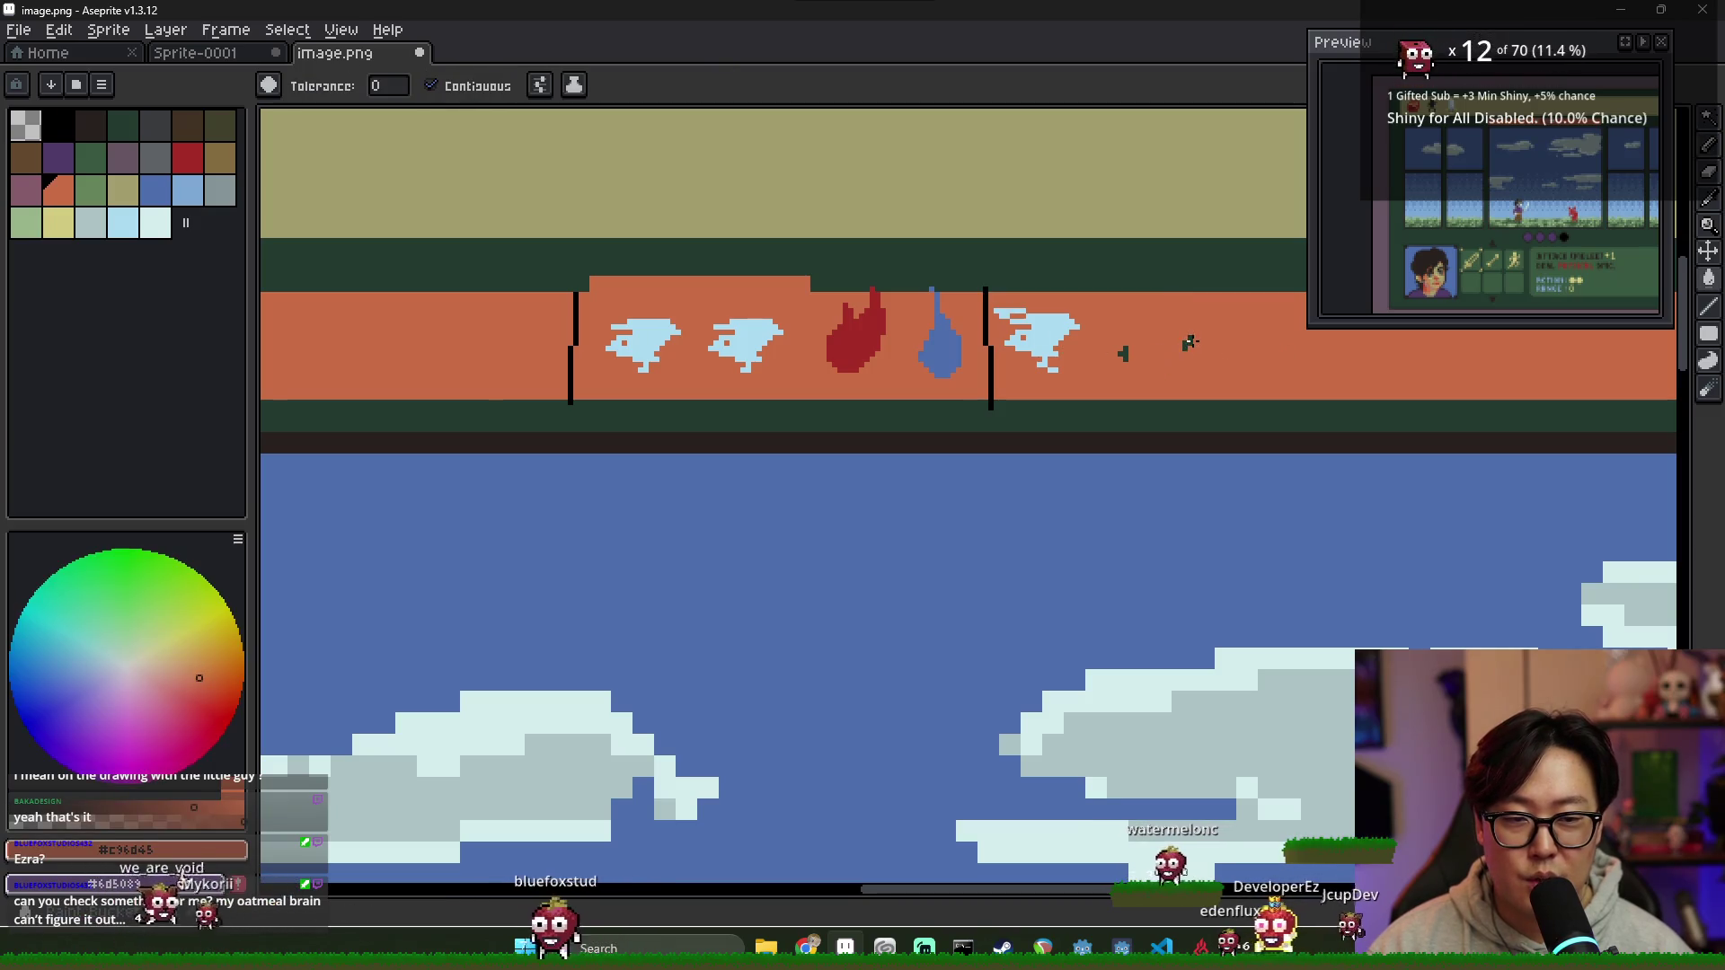
pyautogui.click(1051, 358)
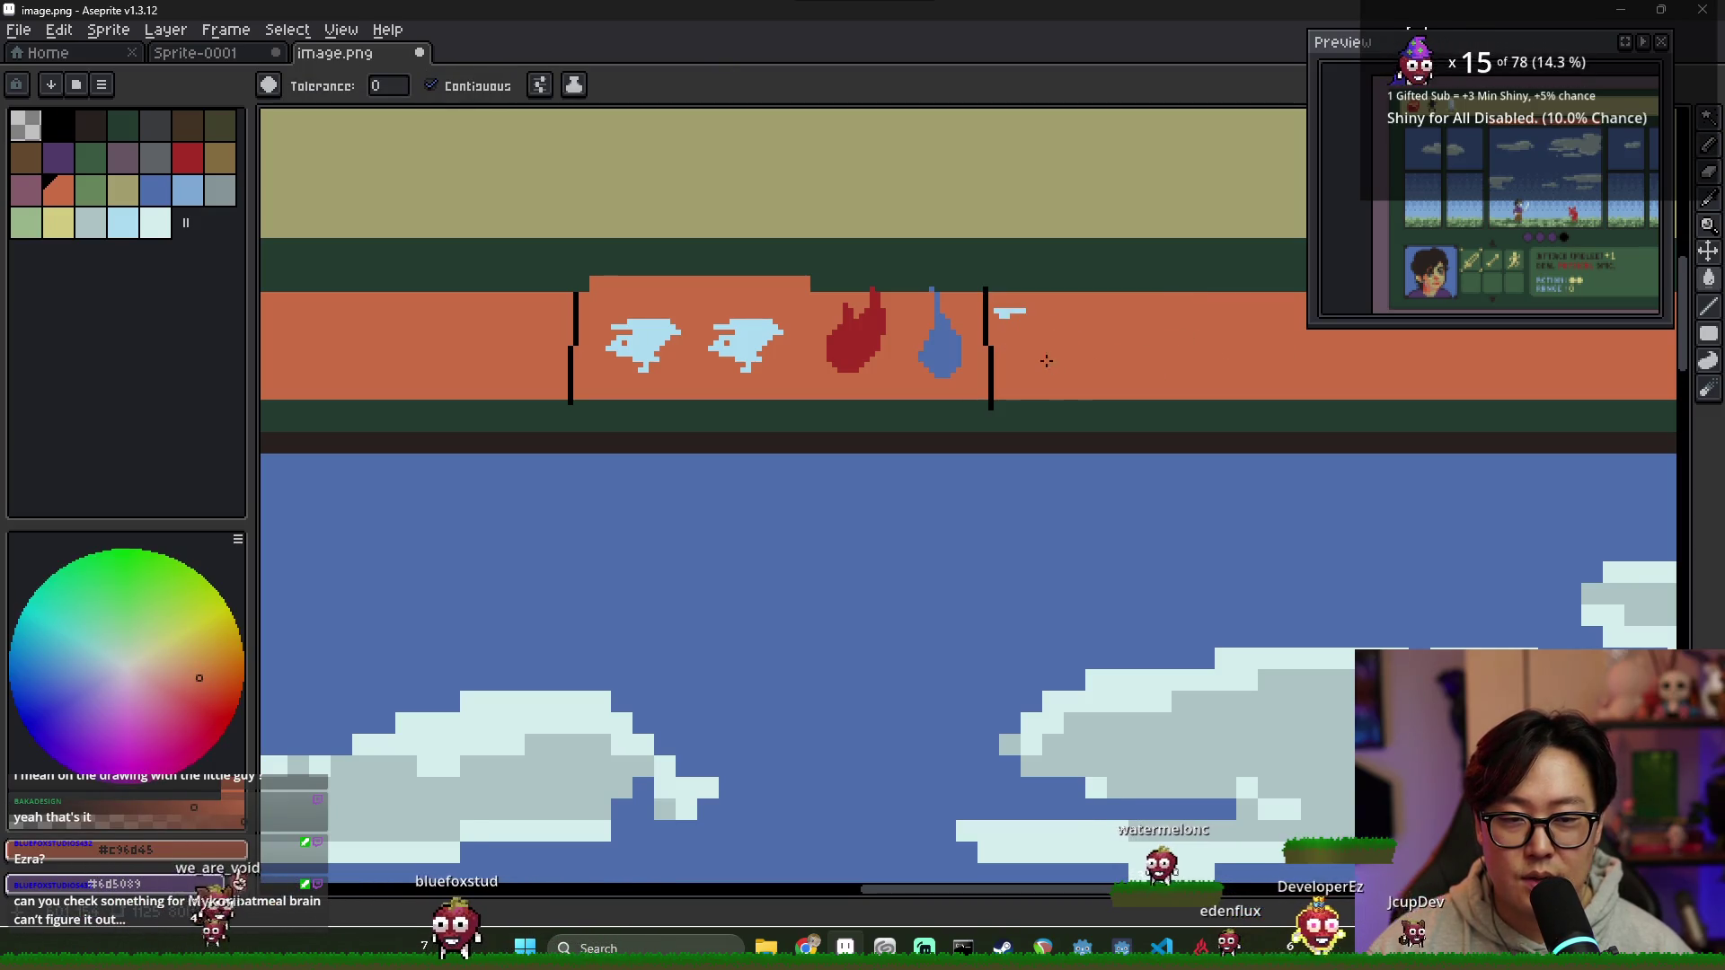
pyautogui.scroll(-2, 1003, 311)
pyautogui.scroll(2, 1021, 333)
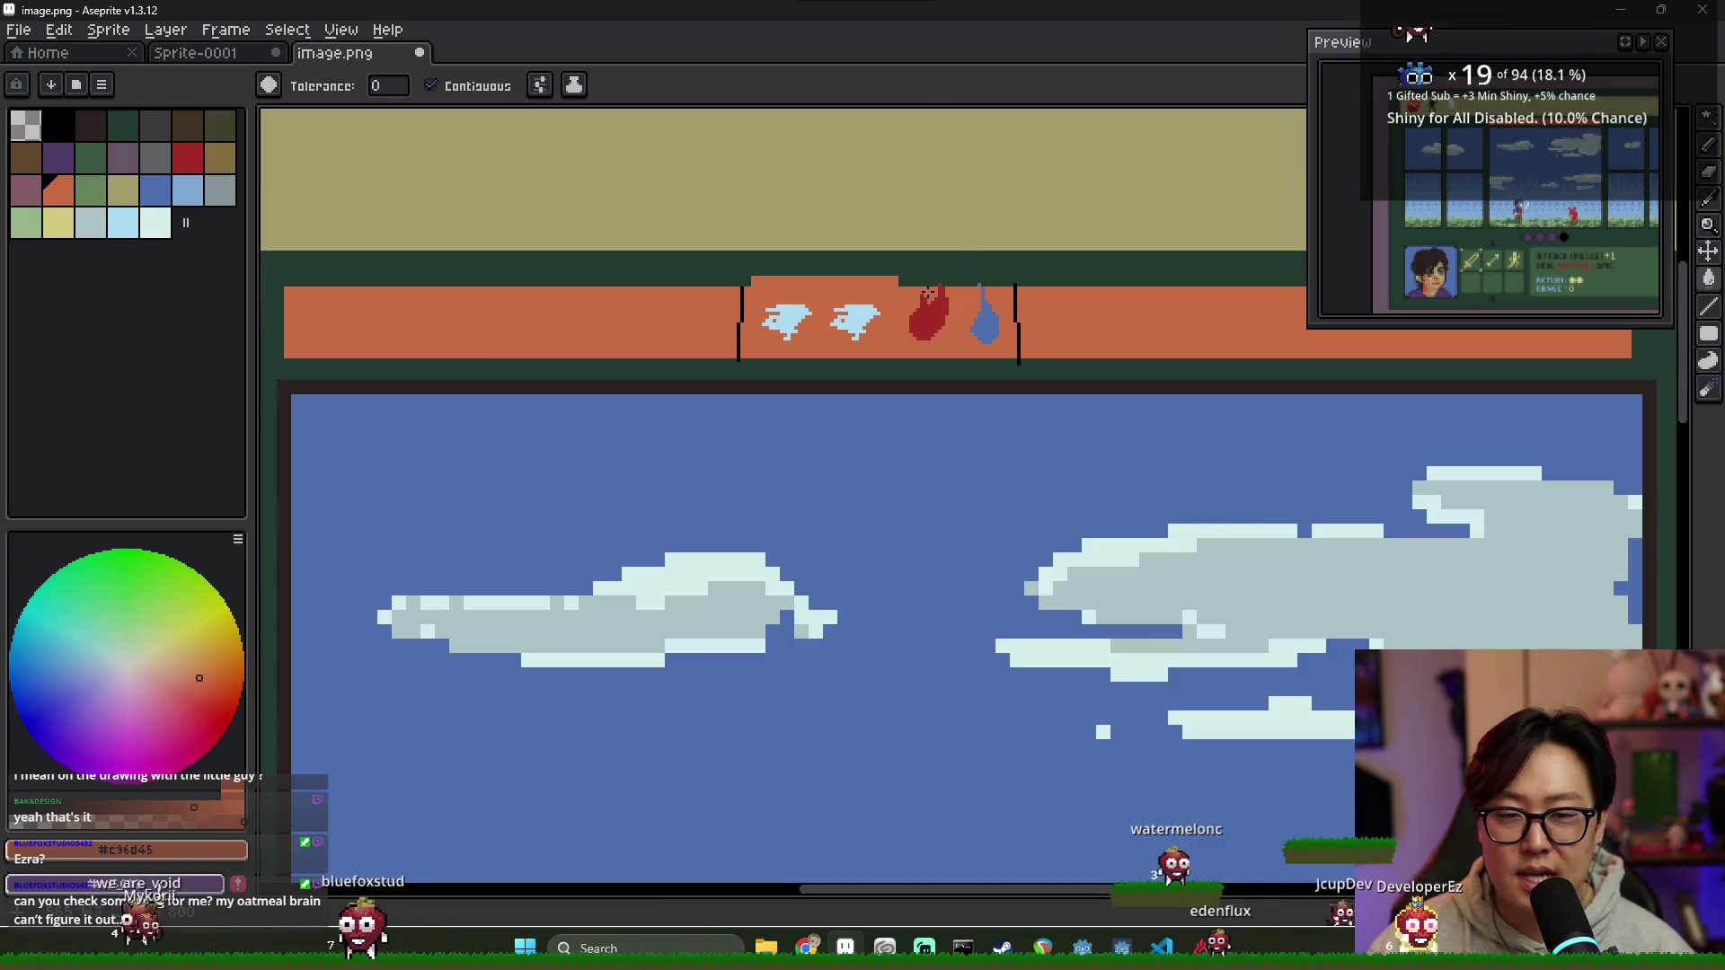
# Step: Pencil dark green along the raised tab's top edge, wand-select the strip, then deselect it
pyautogui.press('b')
pyautogui.keyDown('alt'); pyautogui.click(930, 269); pyautogui.keyUp('alt')
pyautogui.moveTo(744, 276); pyautogui.dragTo(933, 279)
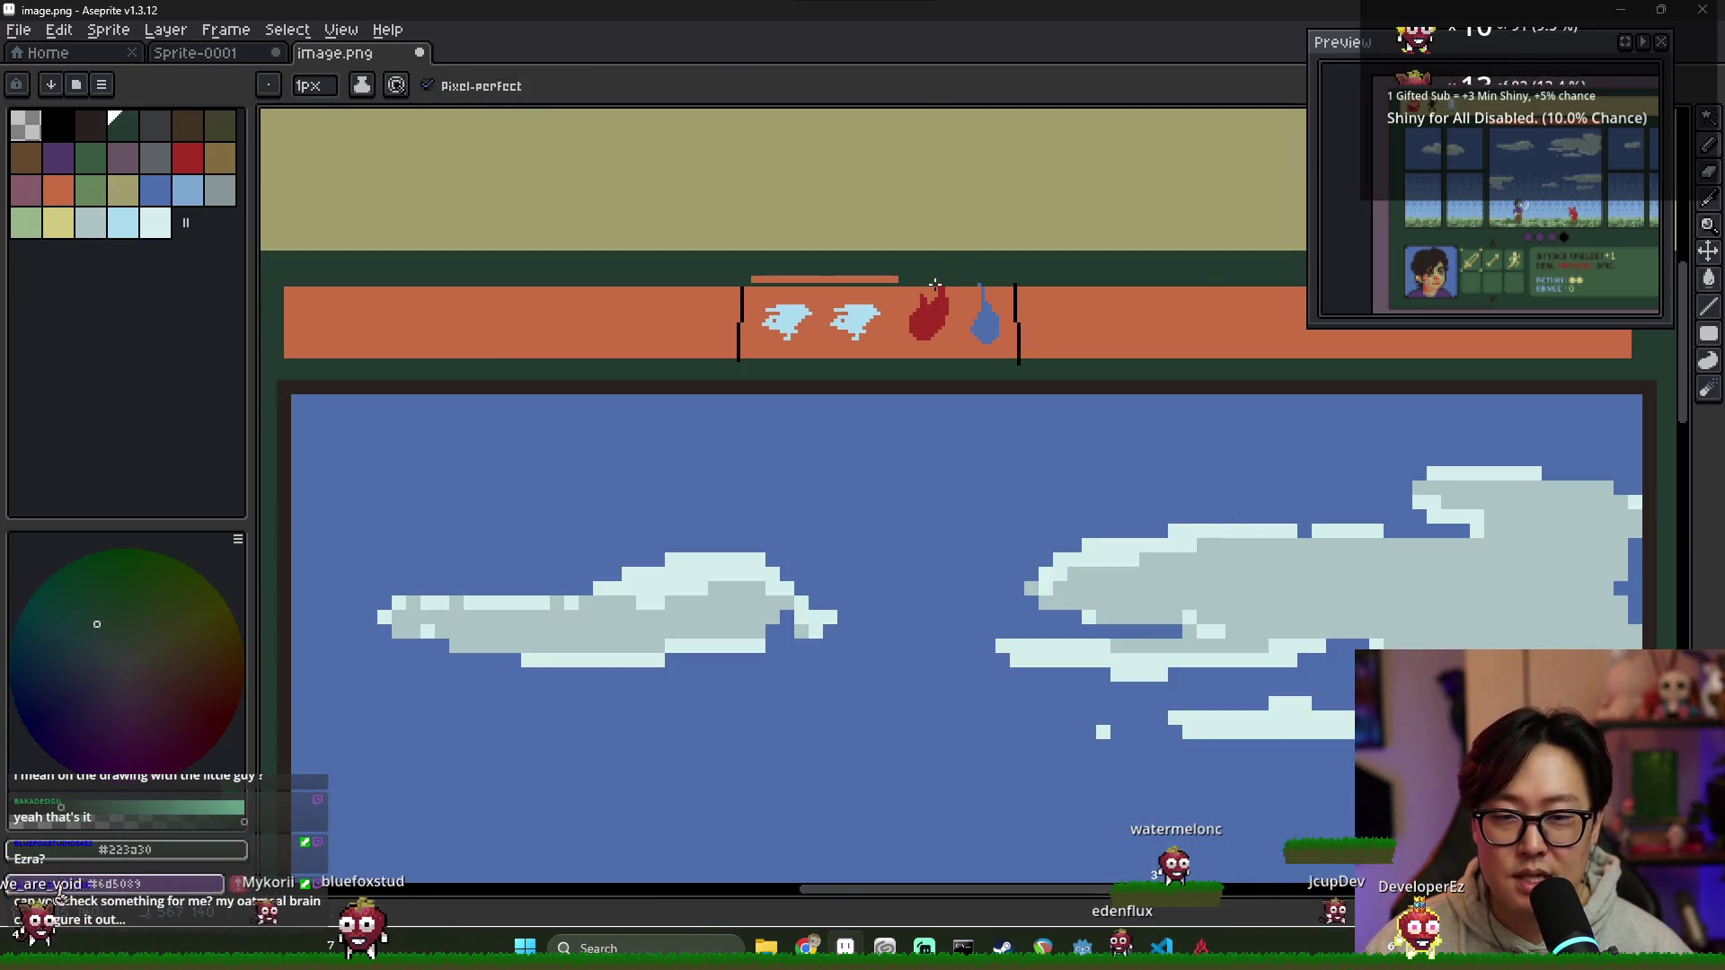
pyautogui.press('w')
pyautogui.click(892, 279)
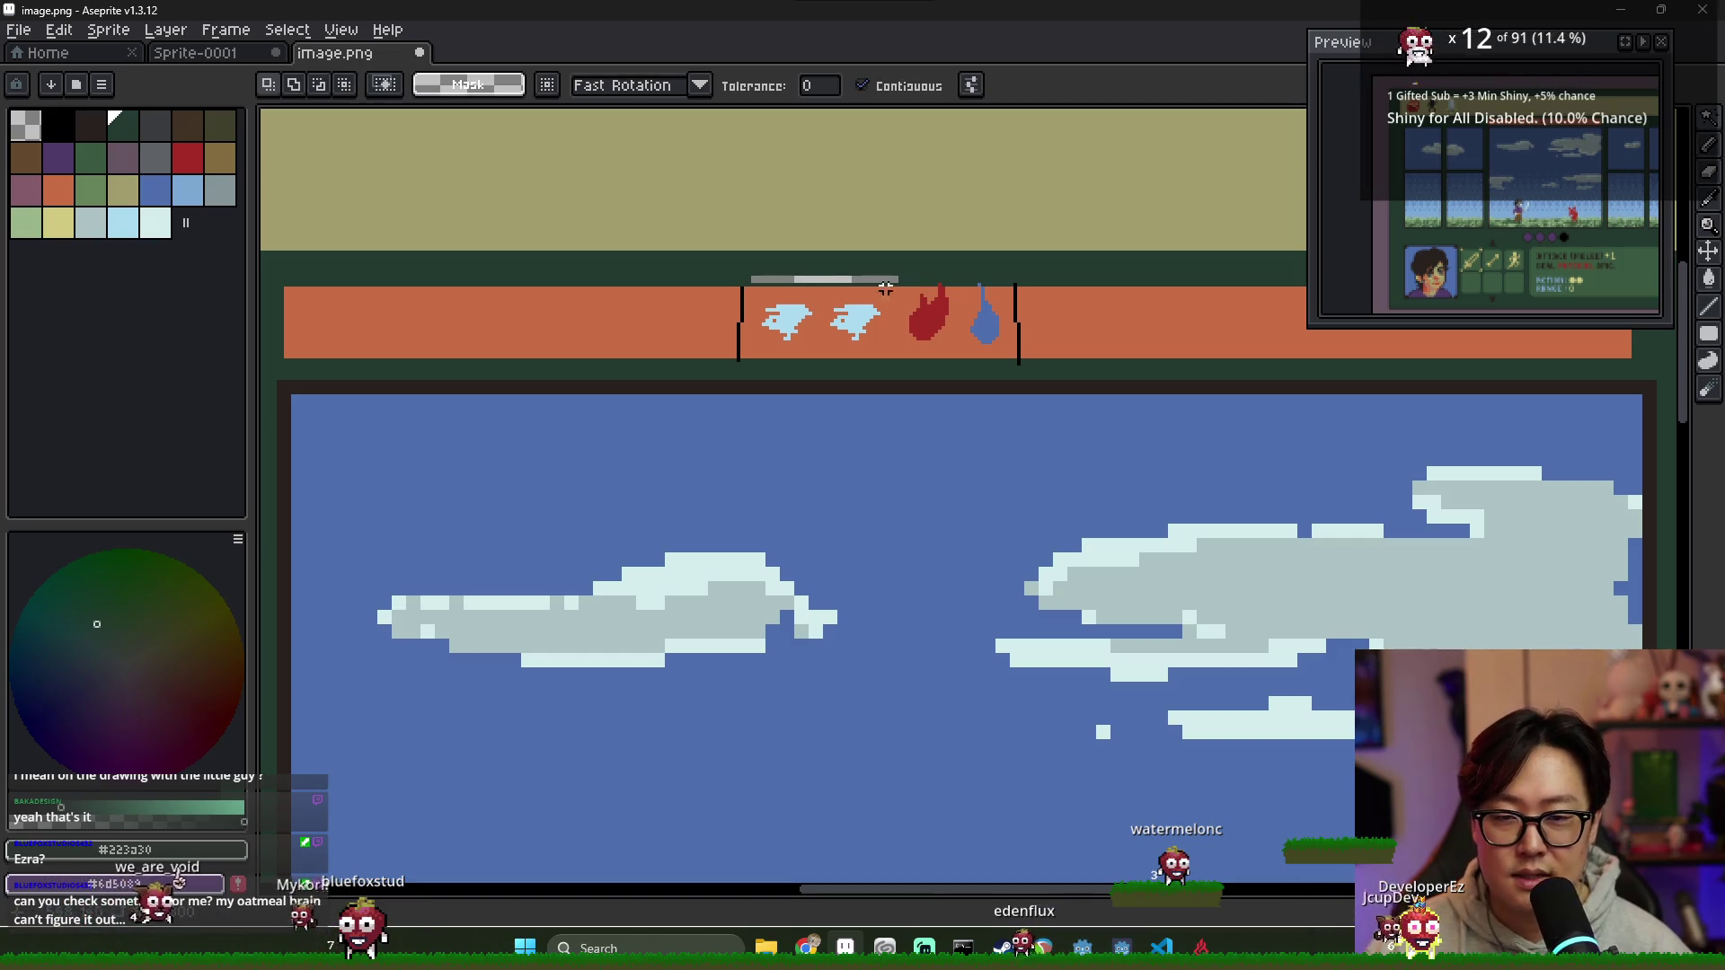
pyautogui.press('g')
pyautogui.hotkey('ctrl', 'd')
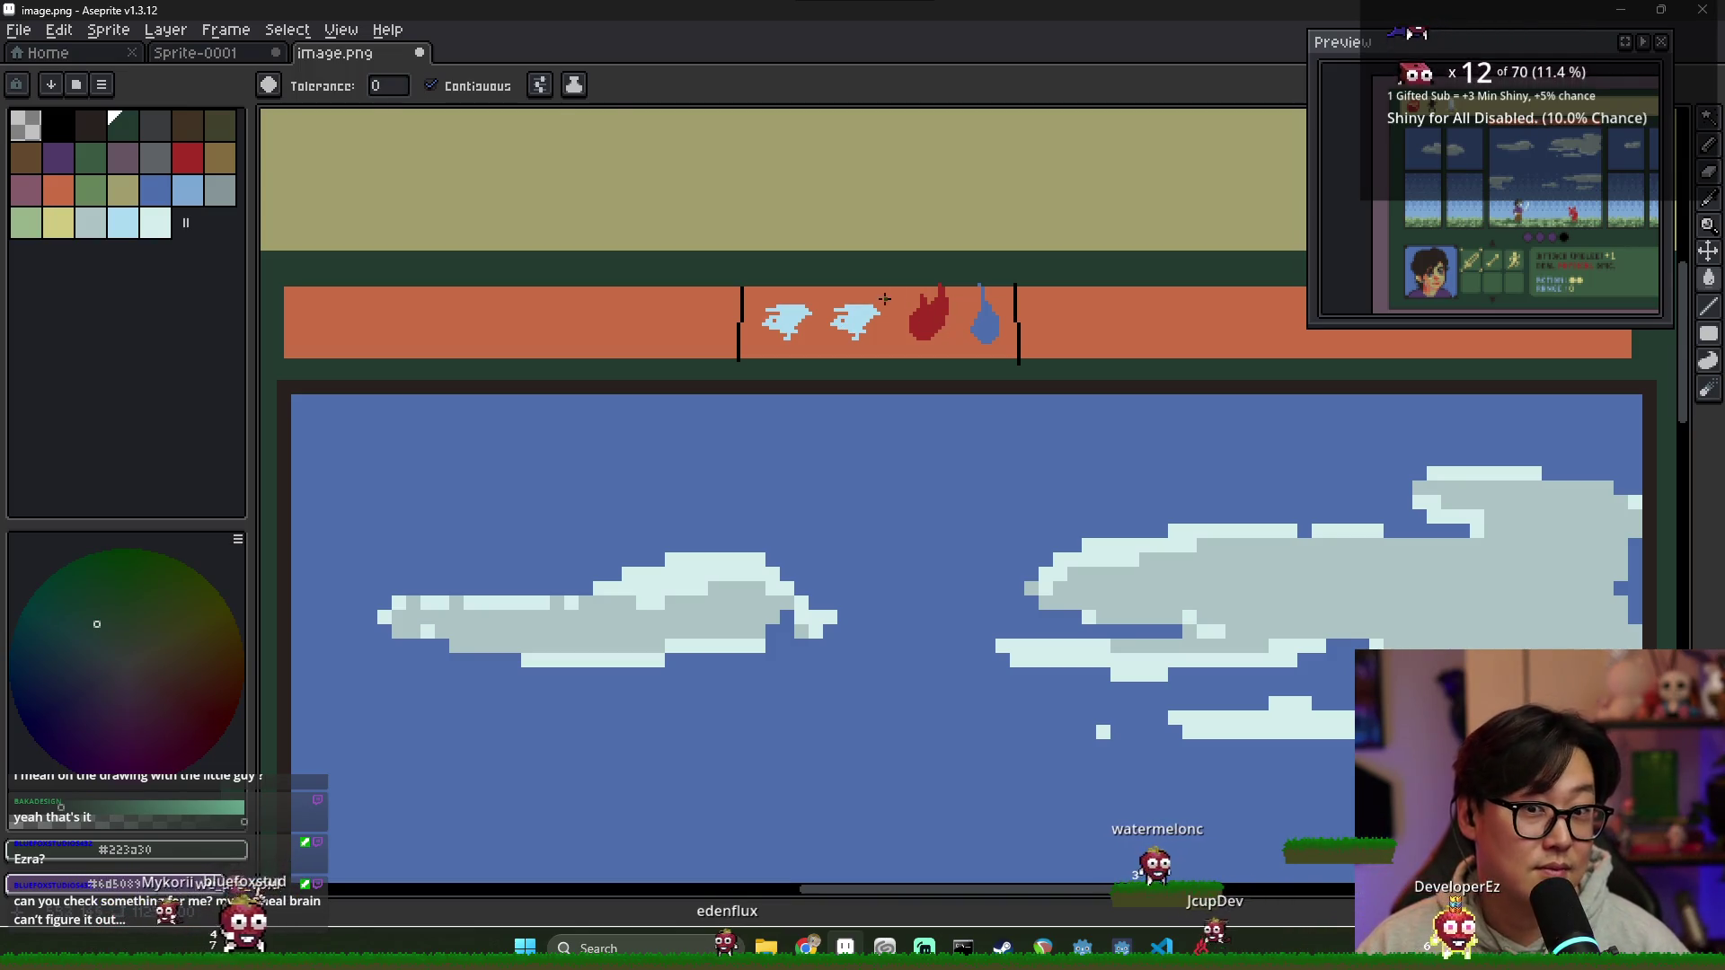
pyautogui.scroll(-2, 883, 299)
pyautogui.scroll(2, 863, 290)
pyautogui.scroll(-2, 835, 281)
pyautogui.scroll(2, 809, 270)
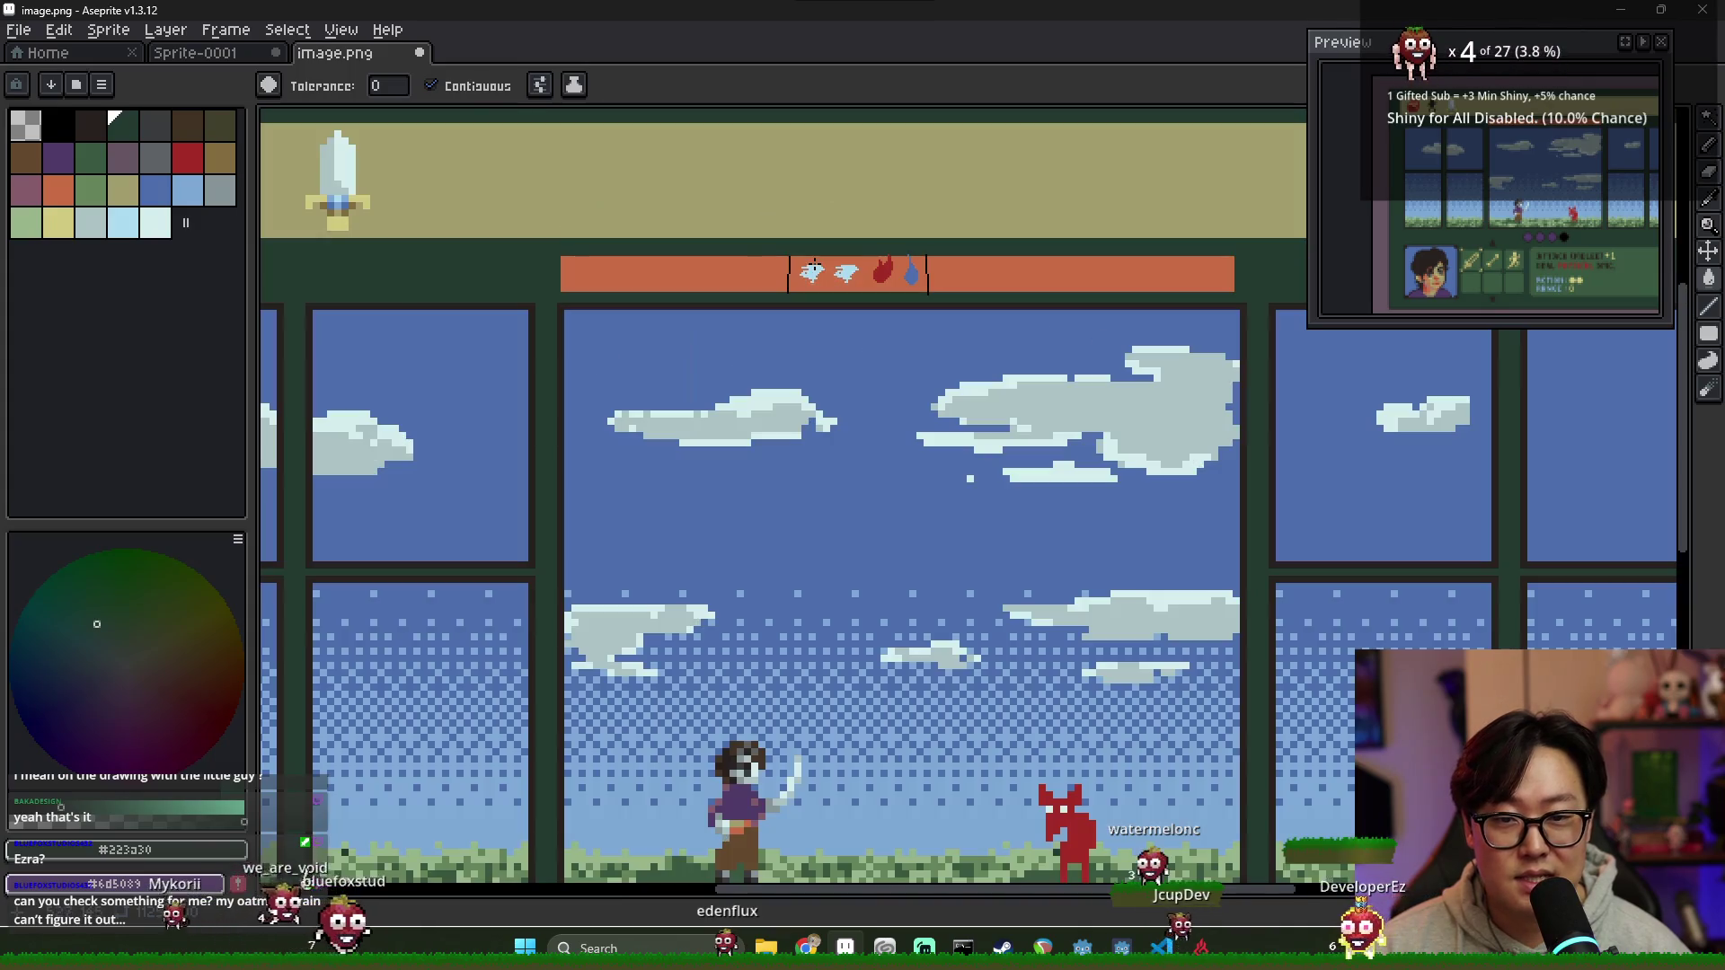